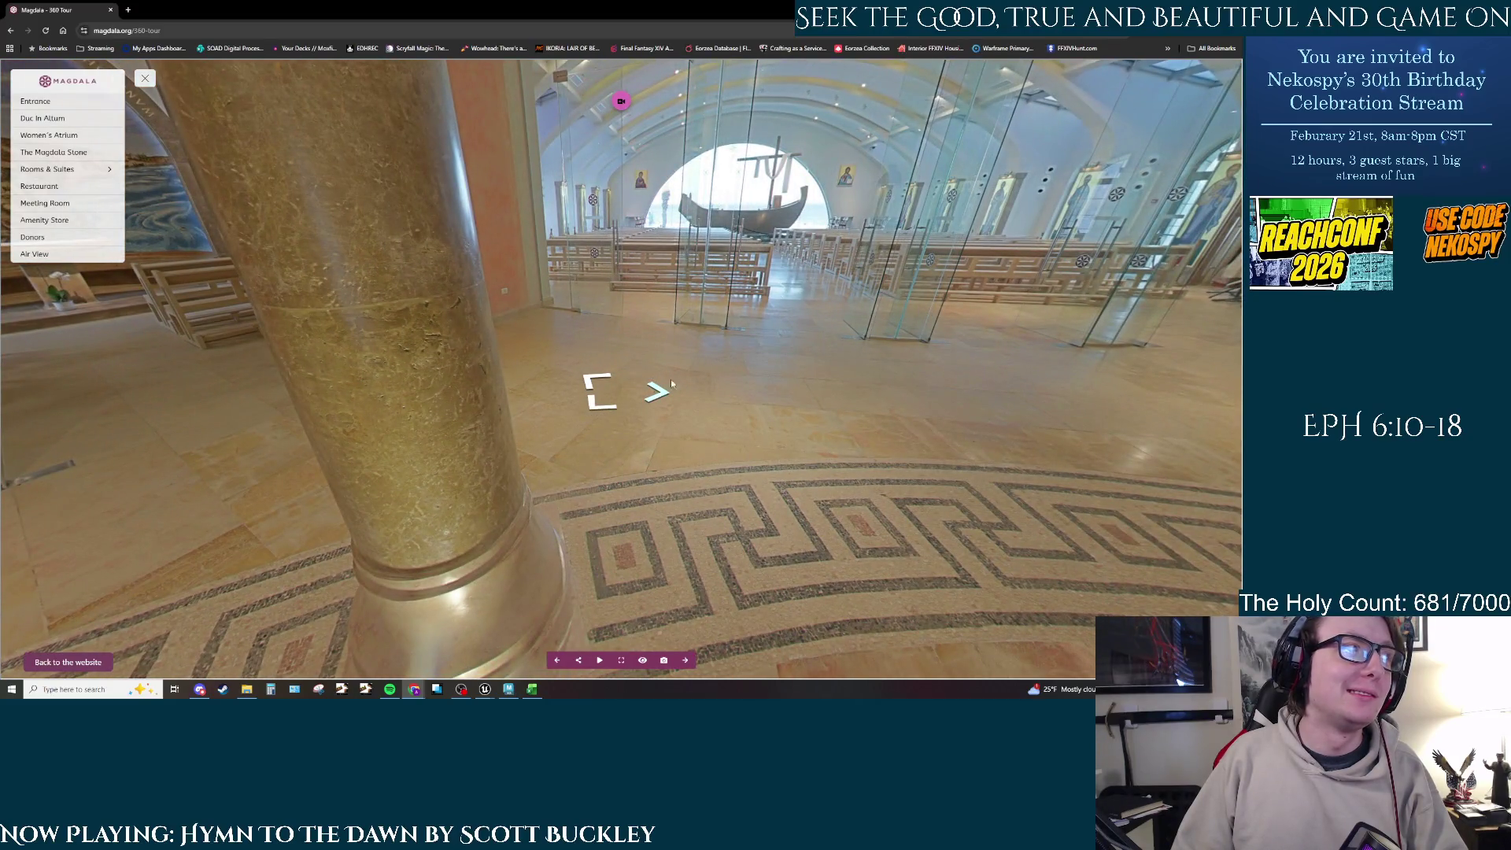
Step: Walk through the church doors and up the aisle to the sanctuary, then look across and over the boat altar
click(671, 383)
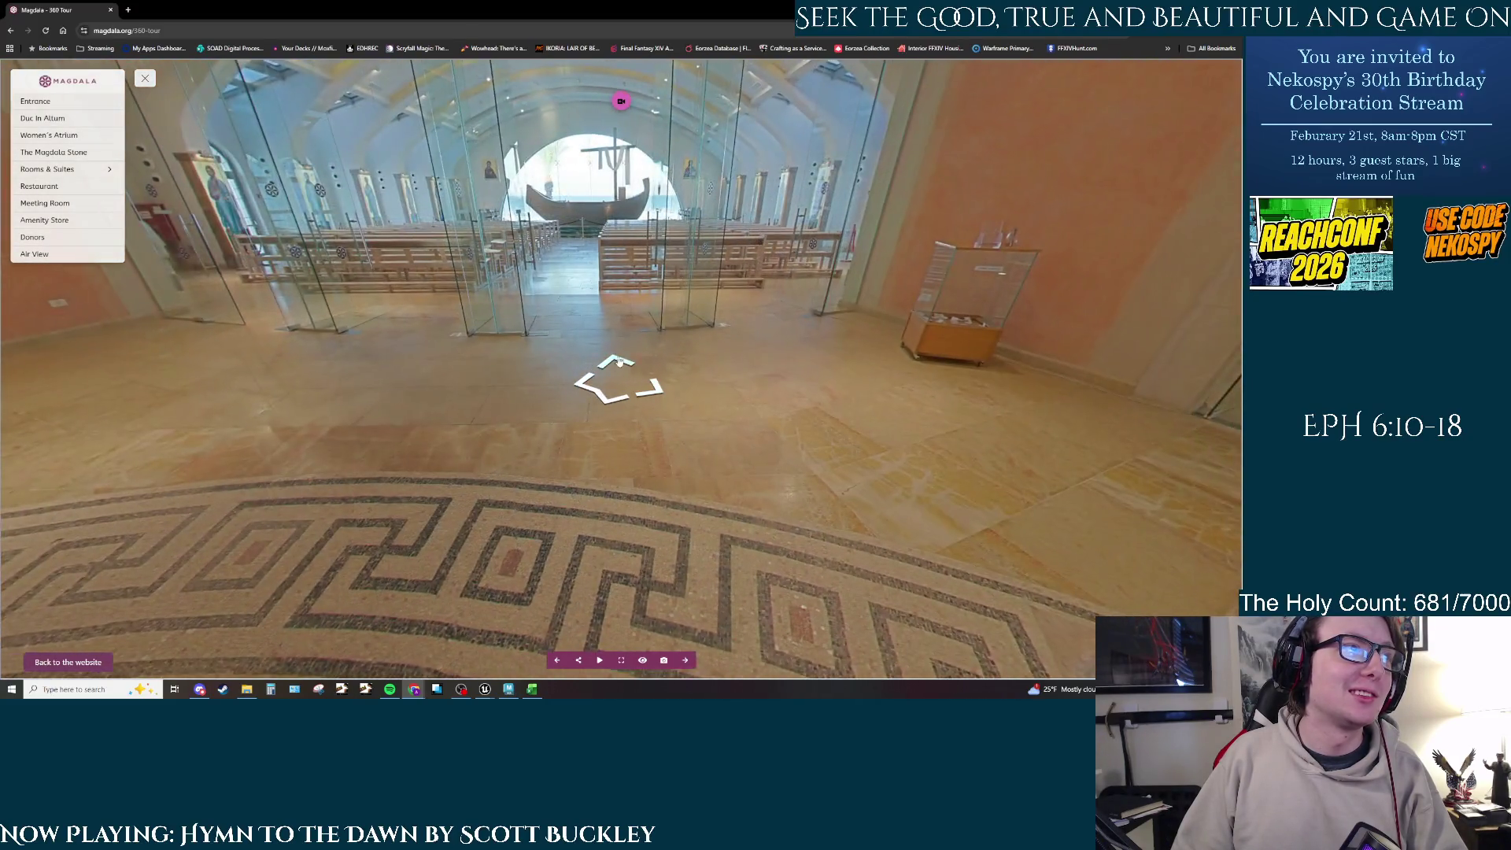
click(620, 360)
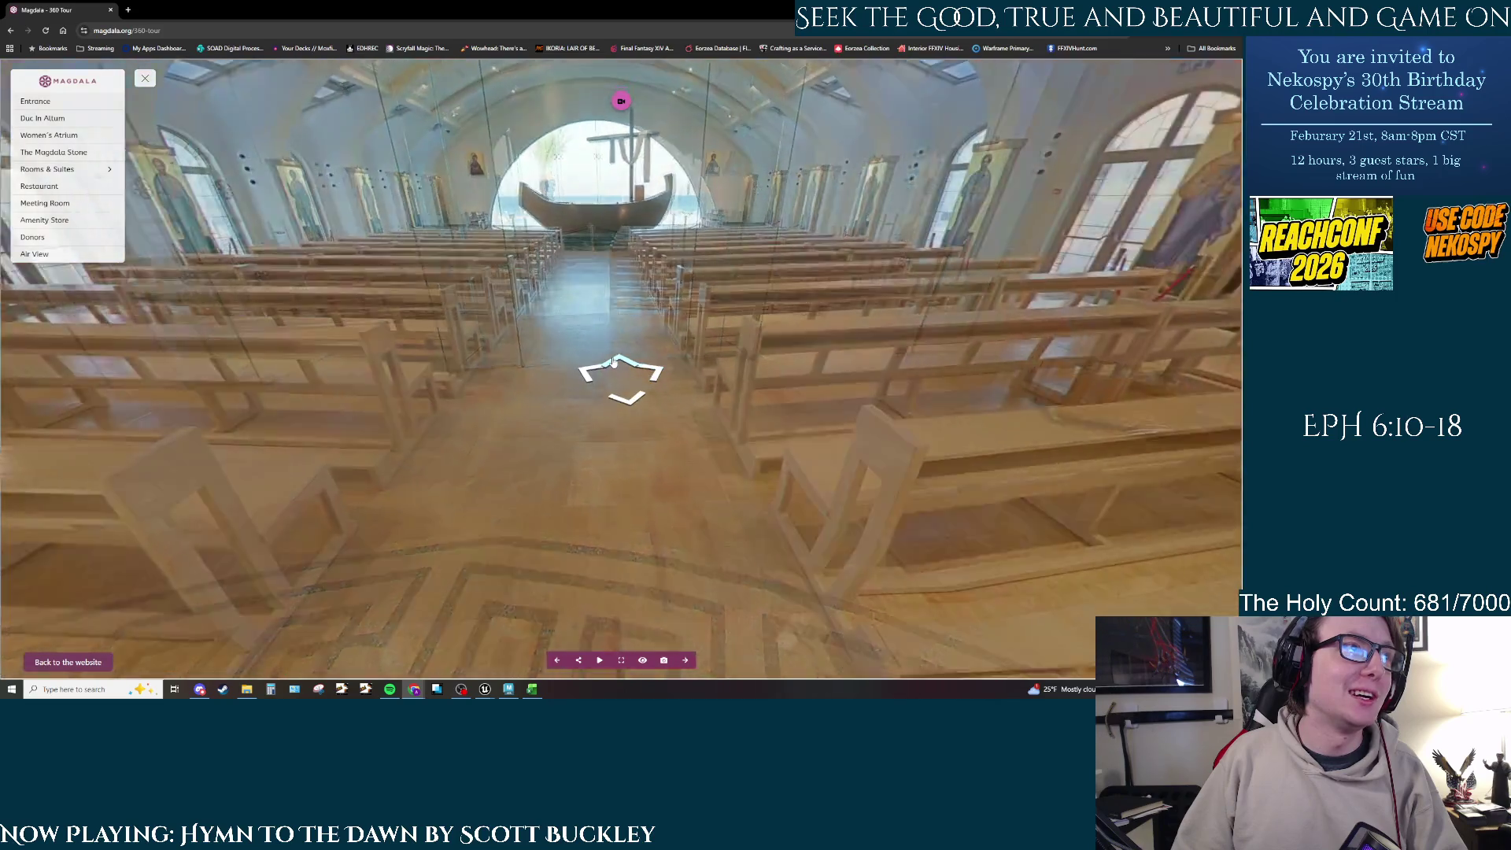
click(621, 362)
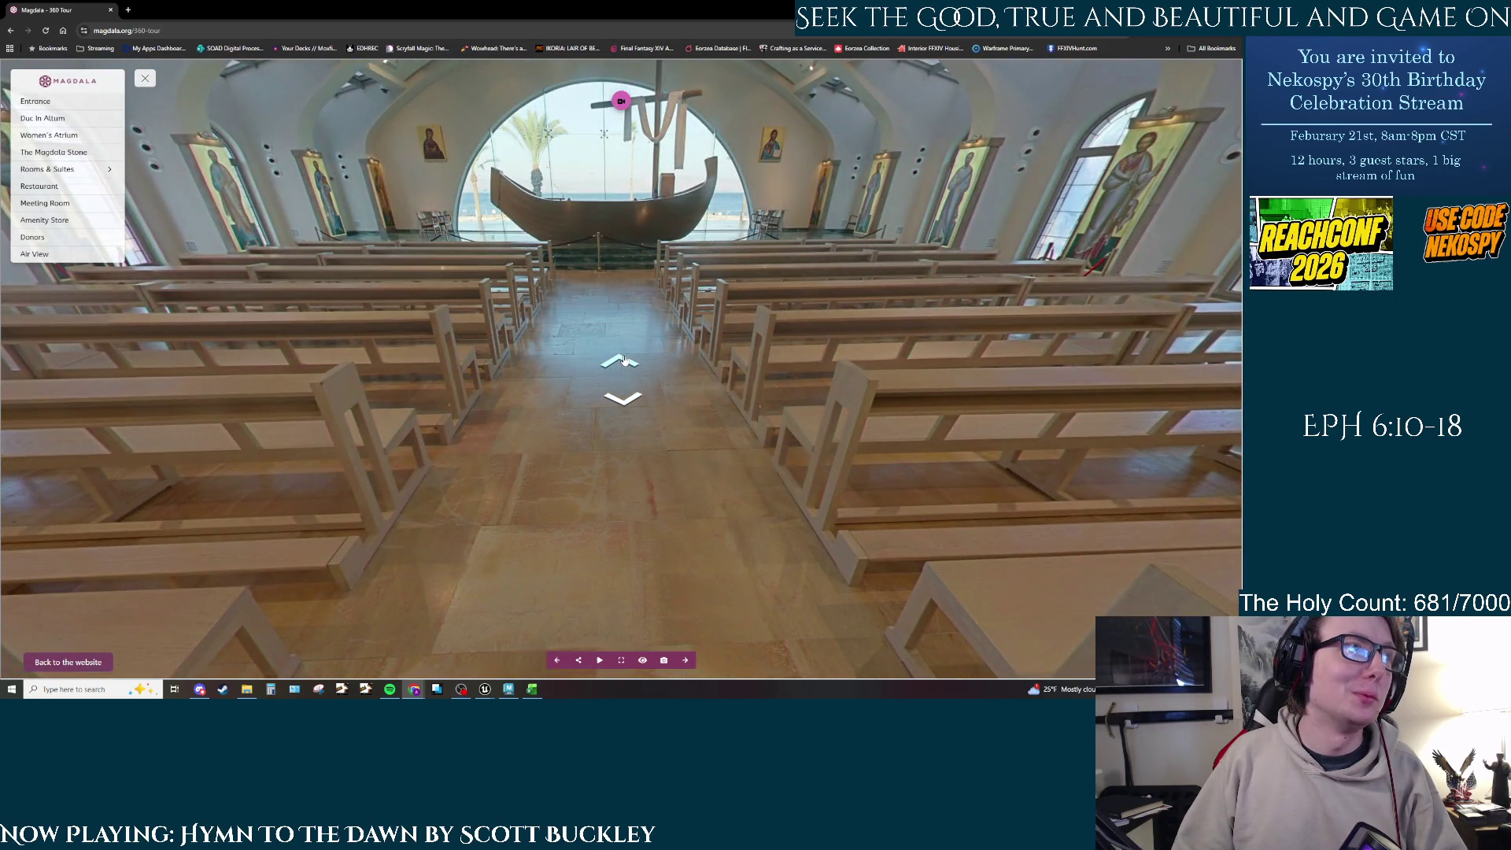
click(623, 360)
click(624, 362)
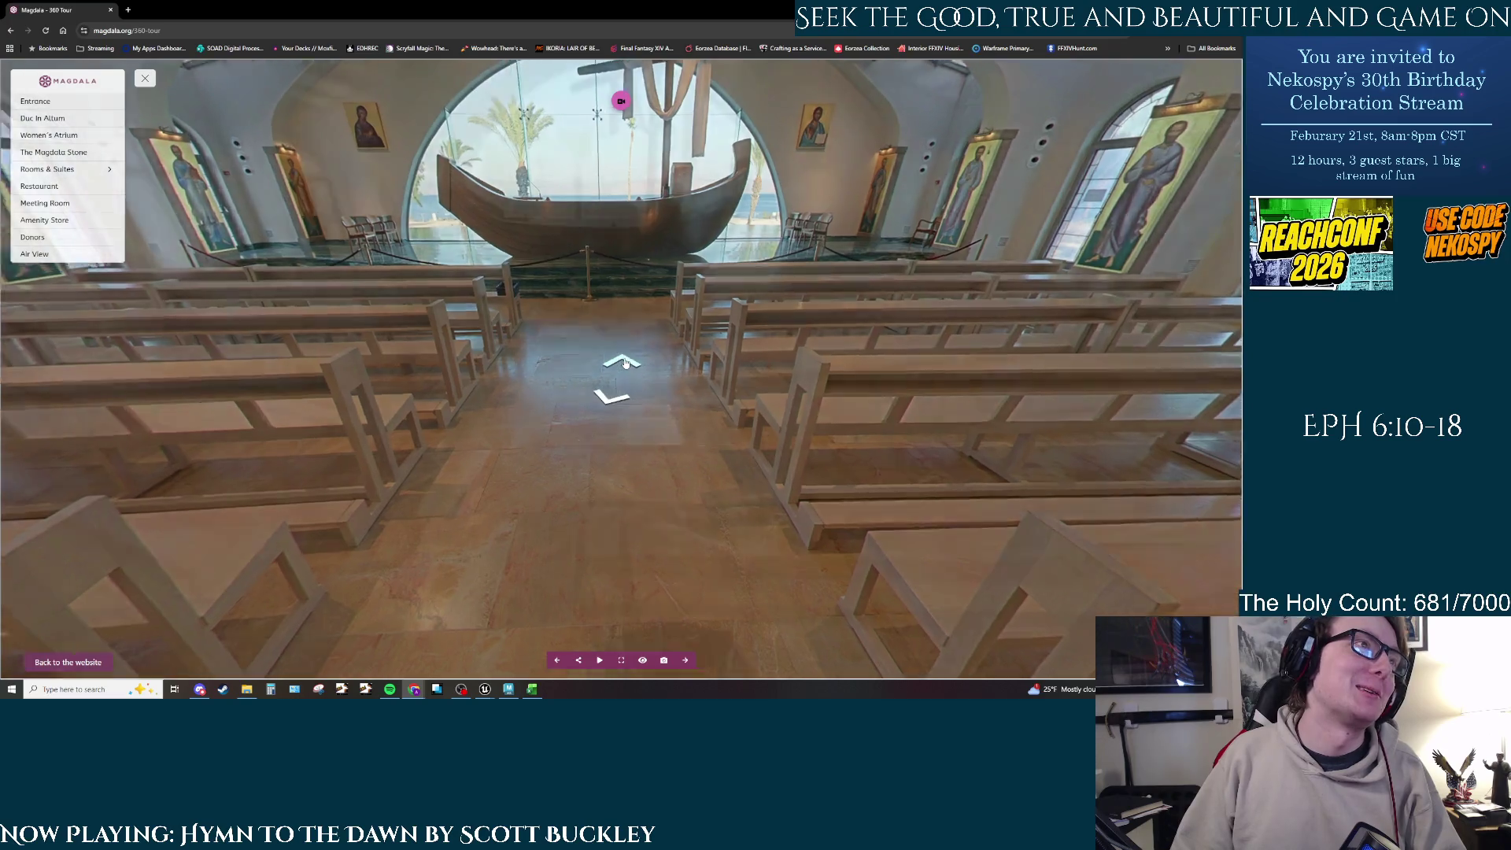
click(624, 362)
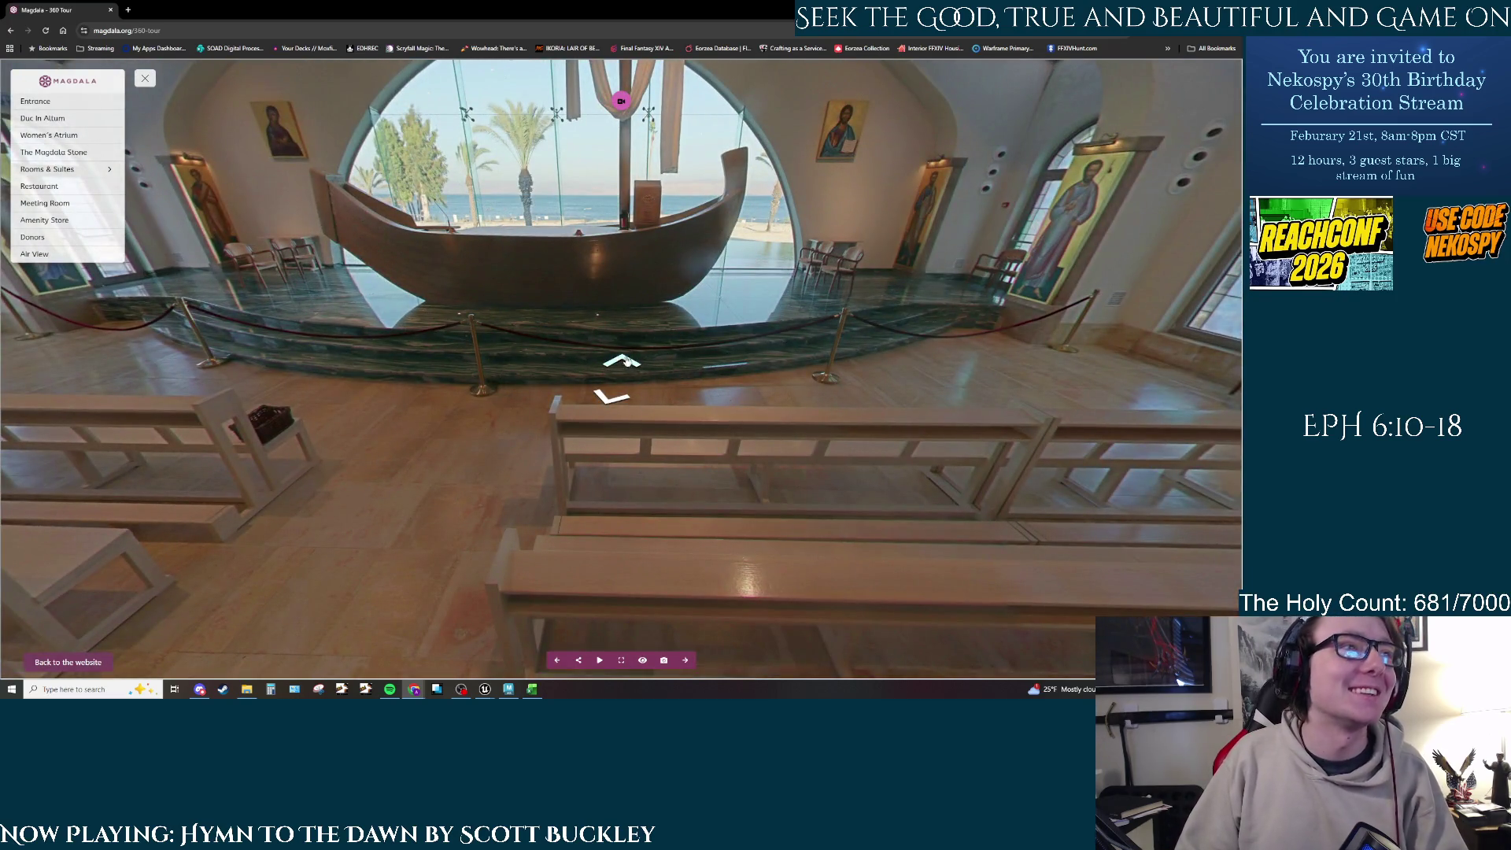
click(622, 360)
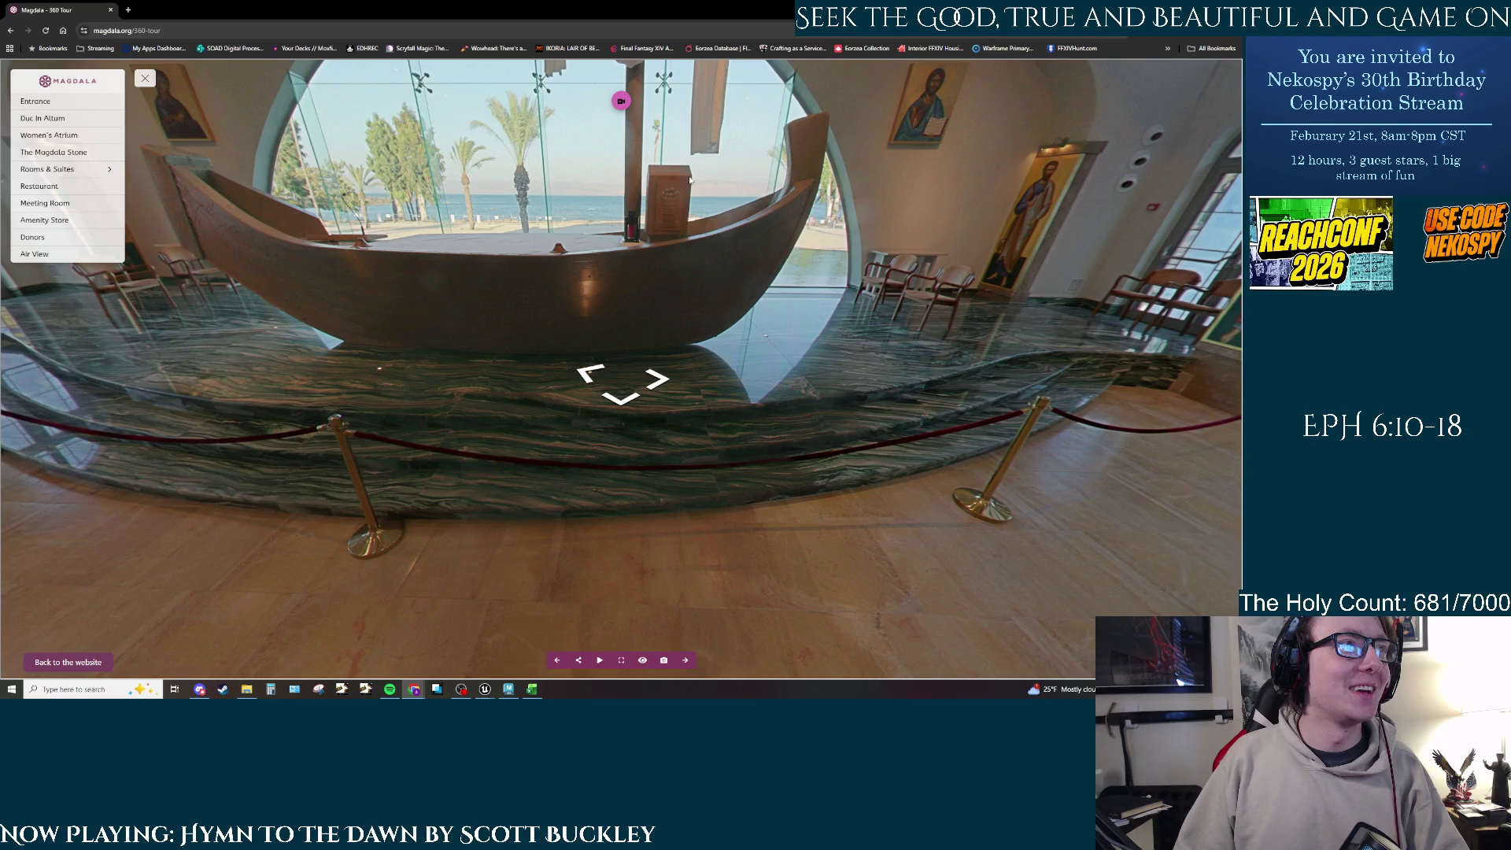
drag(713, 335, 824, 354)
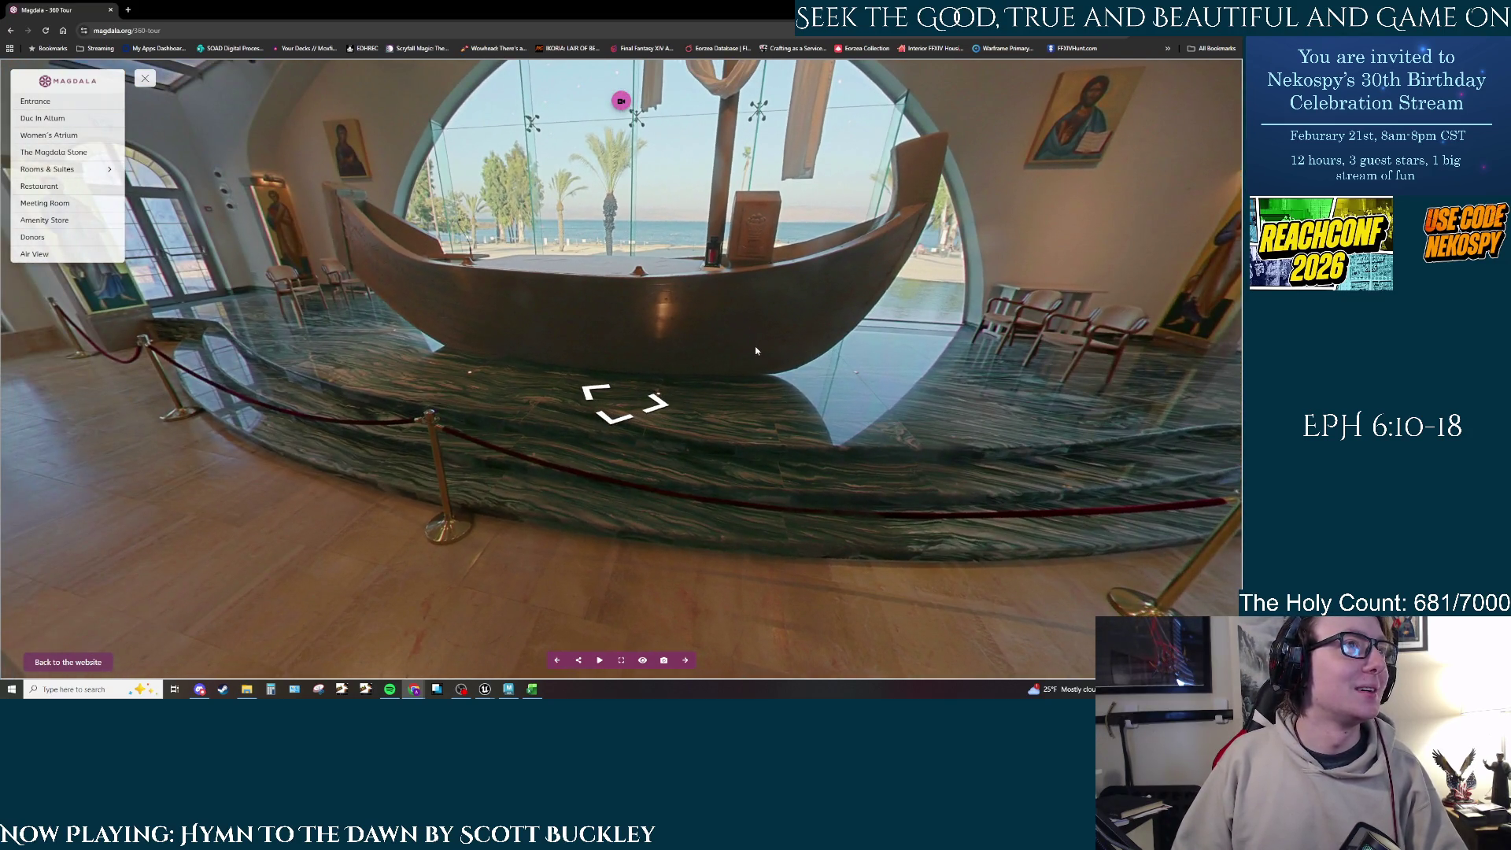
drag(756, 350, 768, 492)
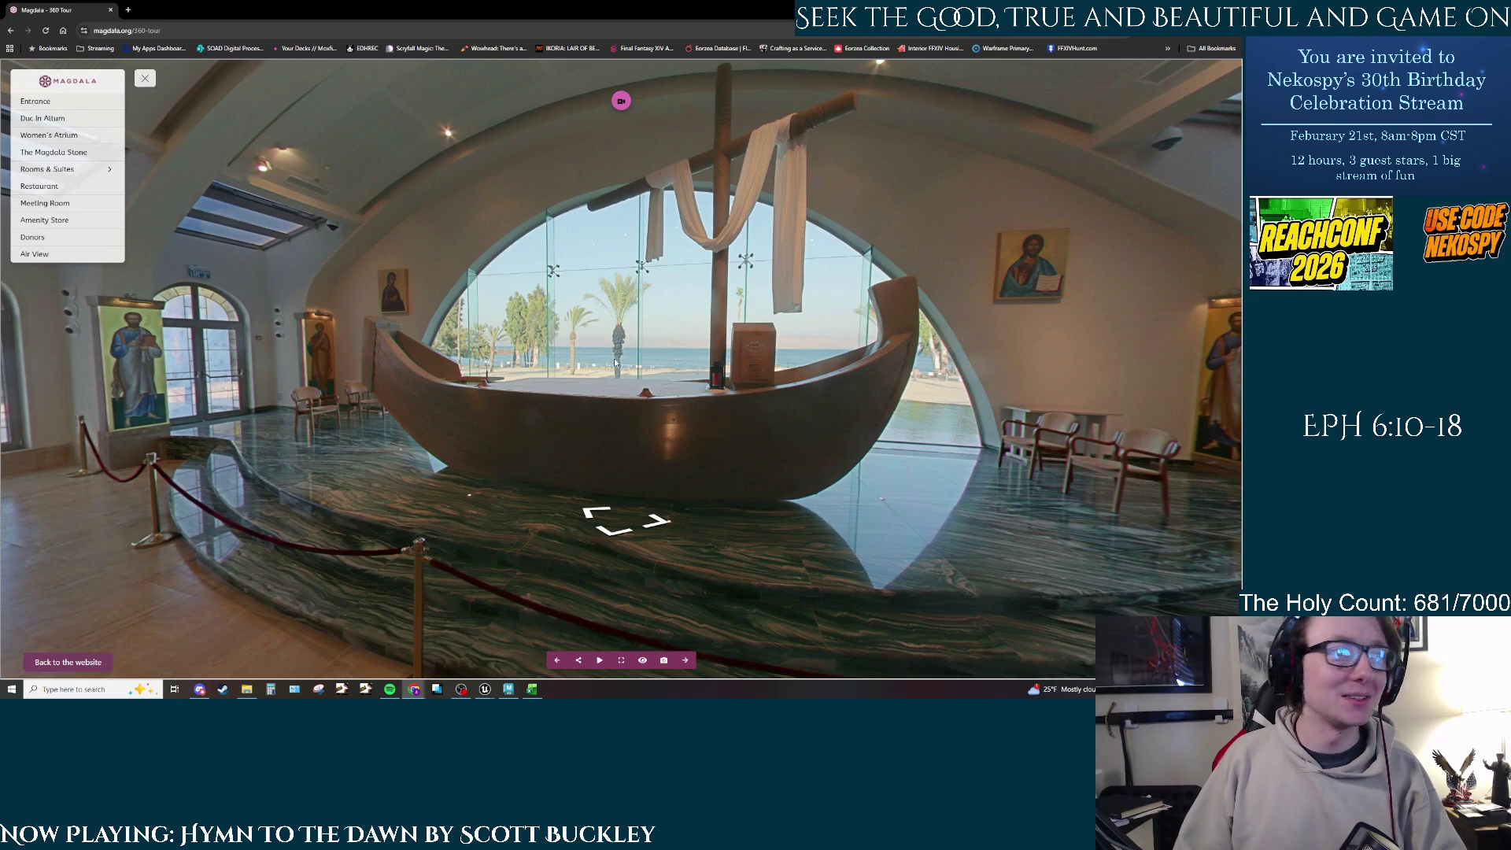
Step: Move into the icon hall and look up at the first apostle icon and skylight
click(403, 397)
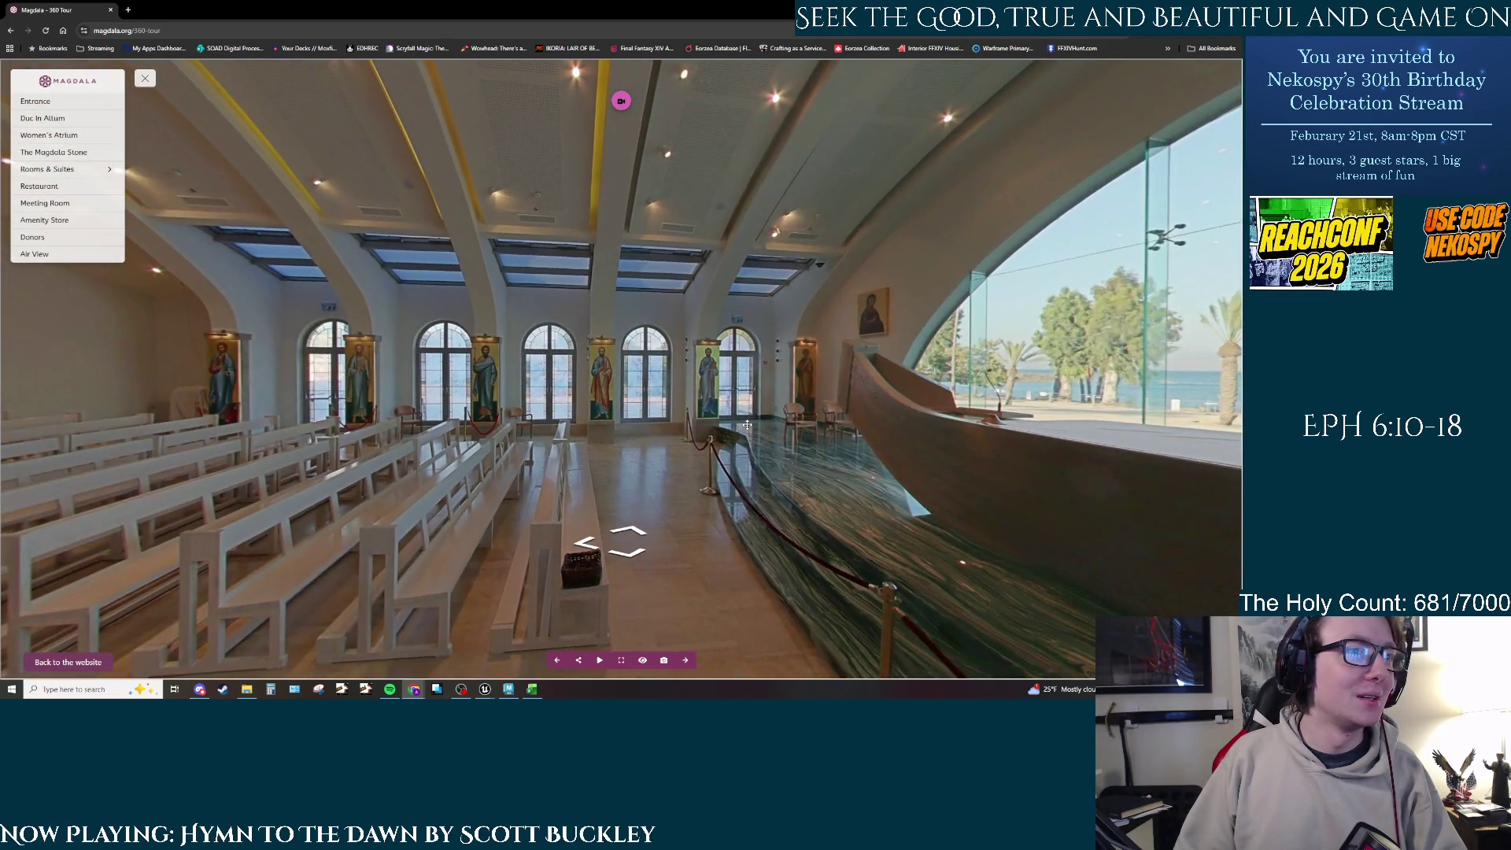
mouse_move(747, 425)
mouse_down()
mouse_move(700, 418)
mouse_move(659, 348)
mouse_up()
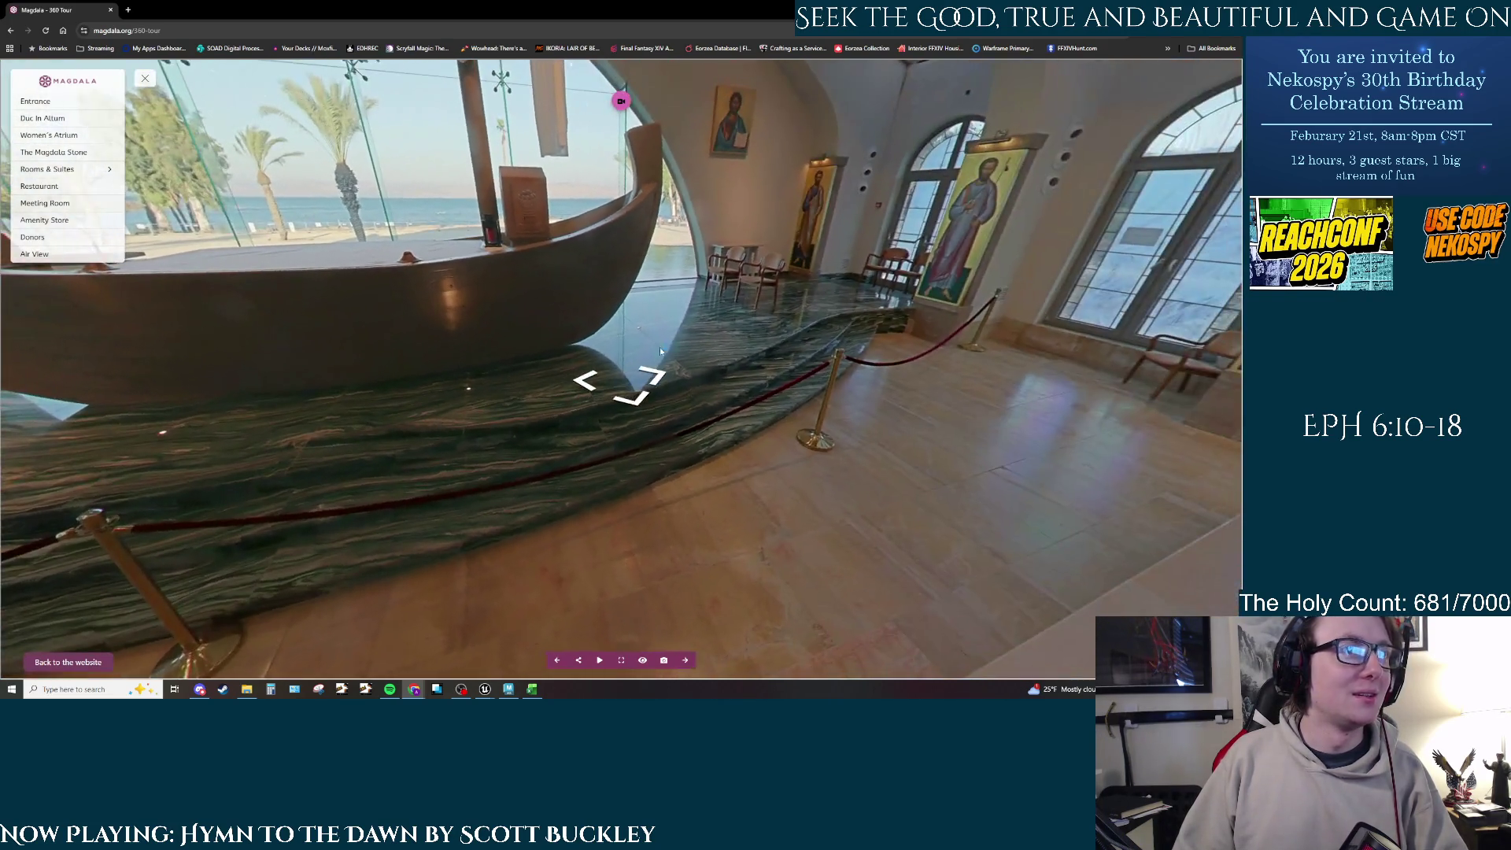
click(693, 390)
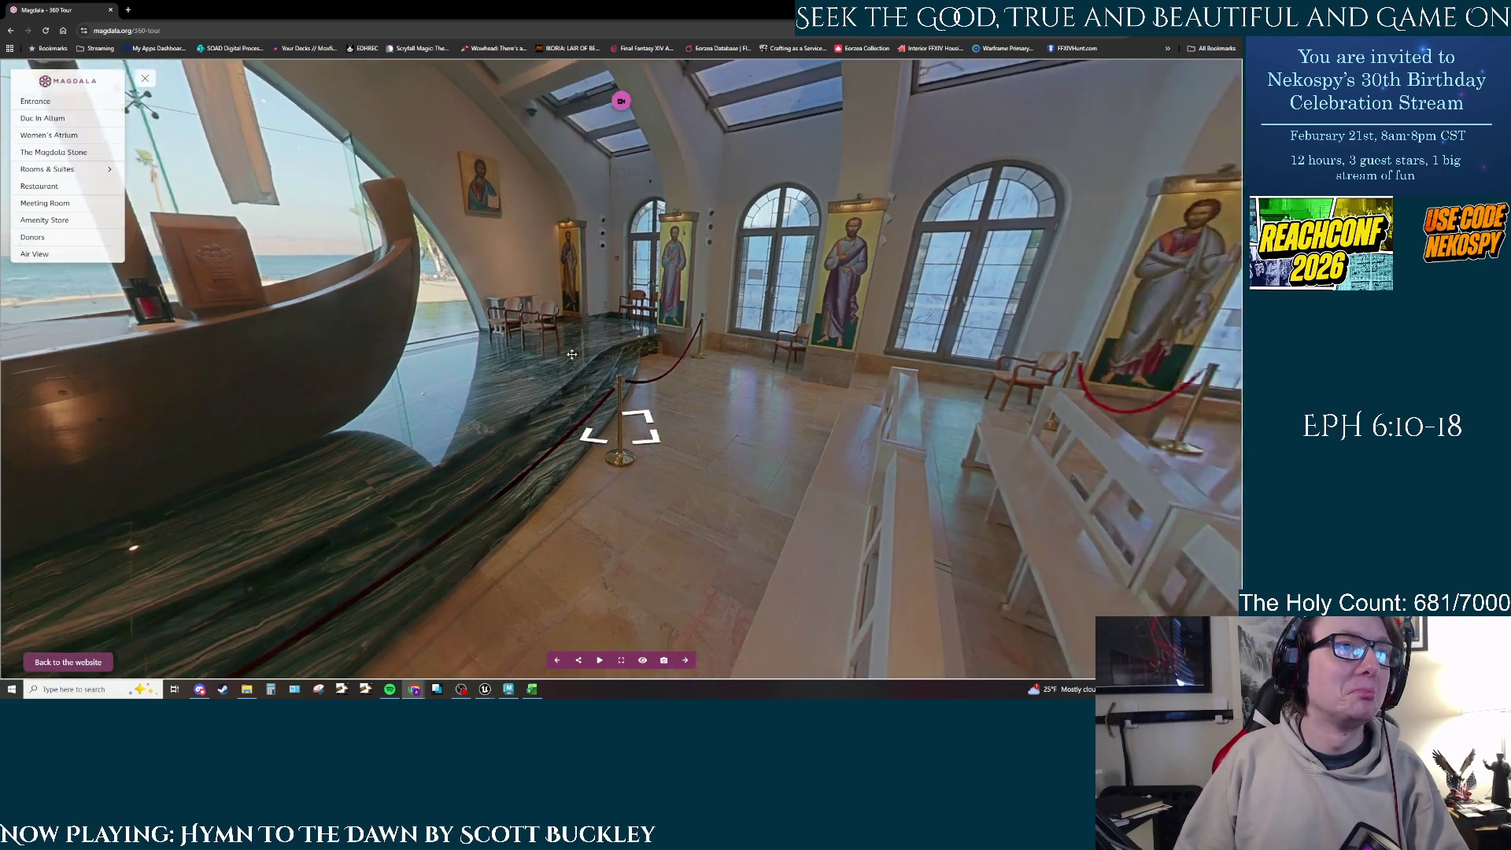
click(630, 403)
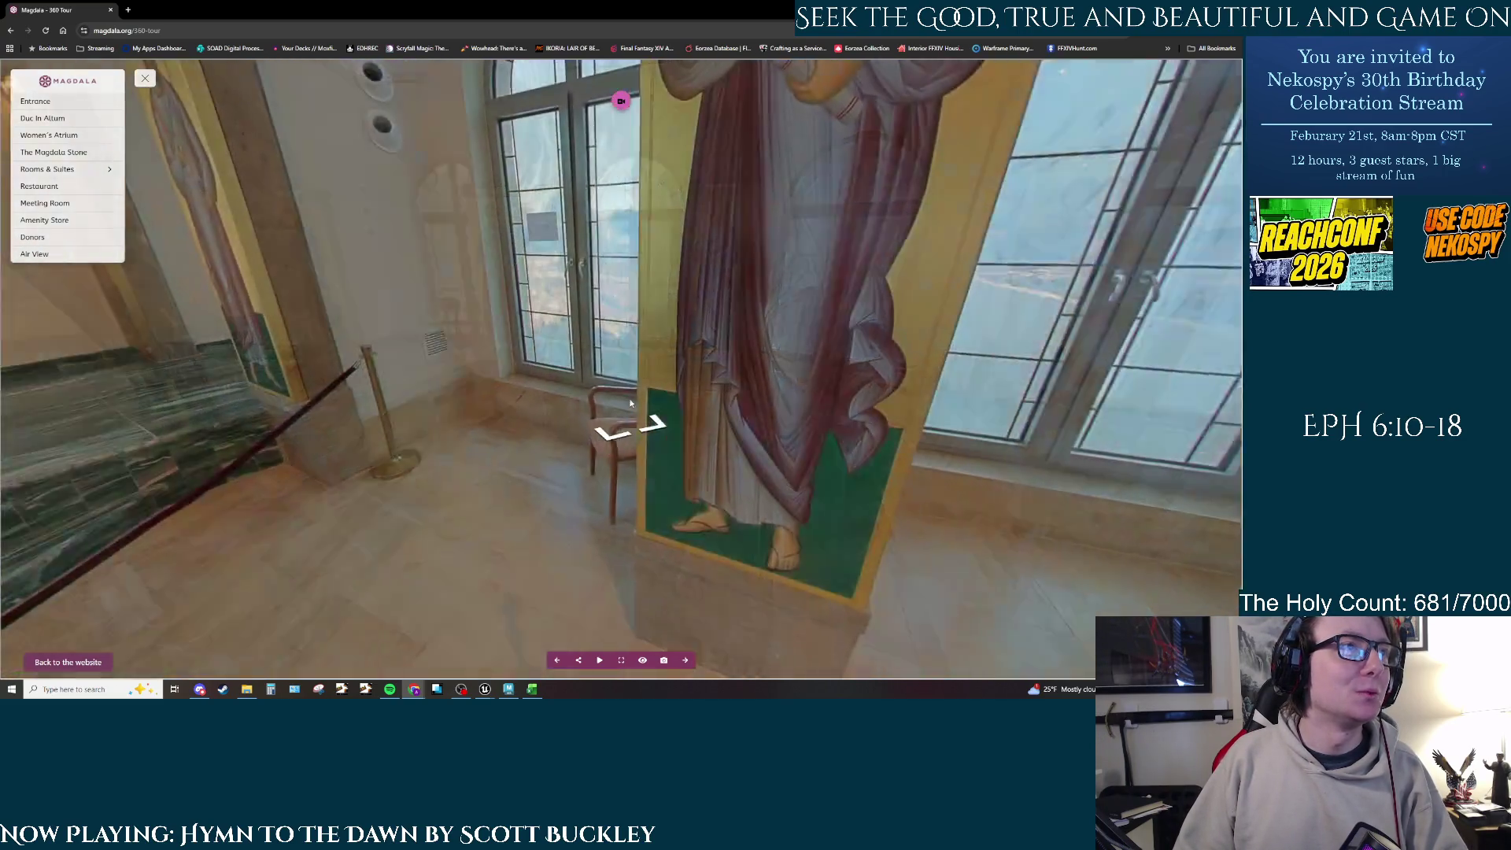
drag(622, 426, 802, 538)
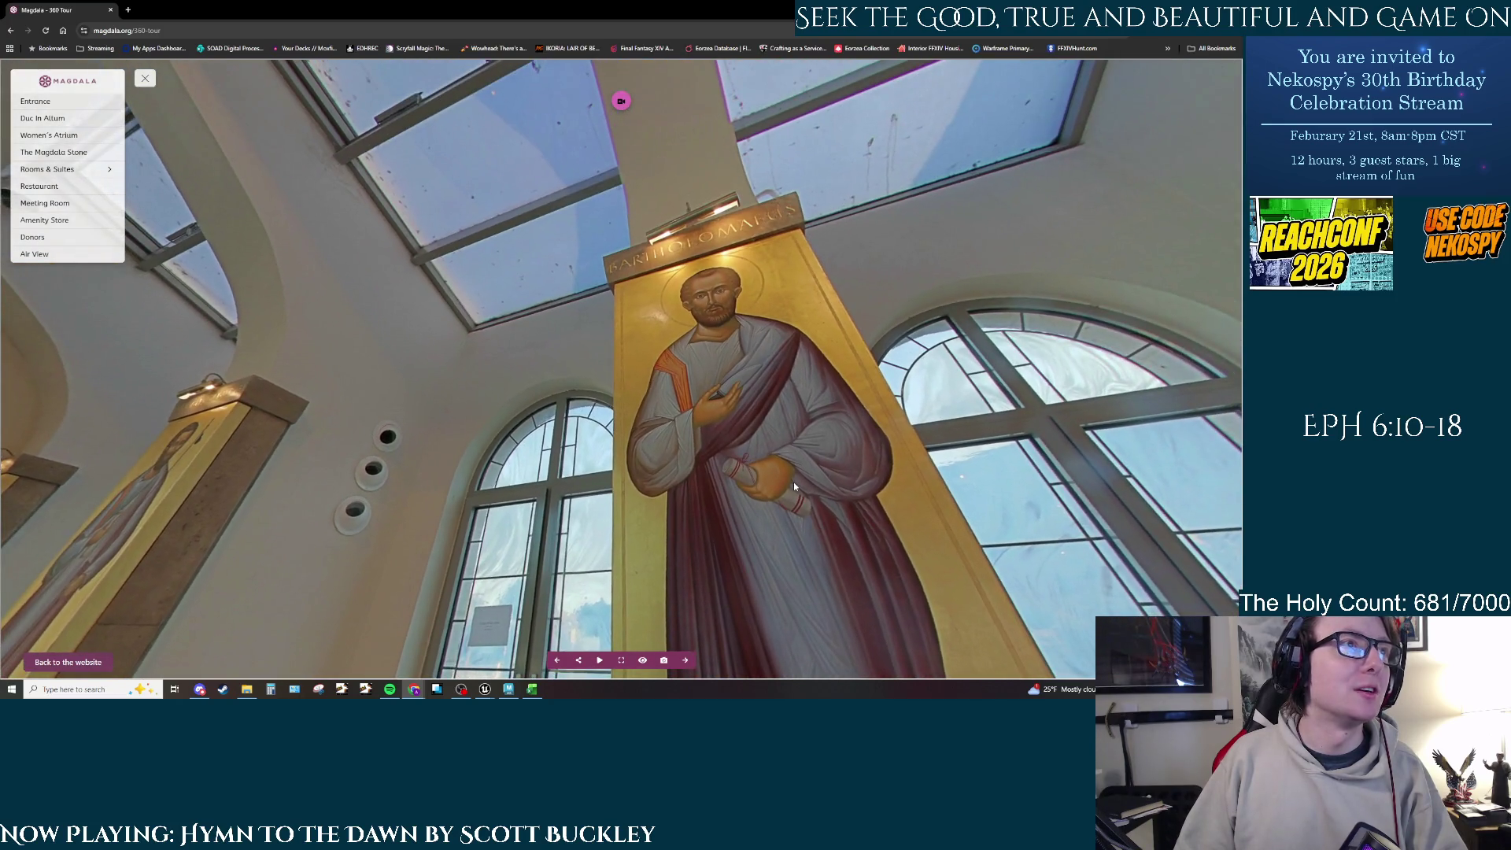
mouse_move(793, 482)
mouse_down()
mouse_move(798, 498)
mouse_move(802, 327)
mouse_move(254, 318)
mouse_up()
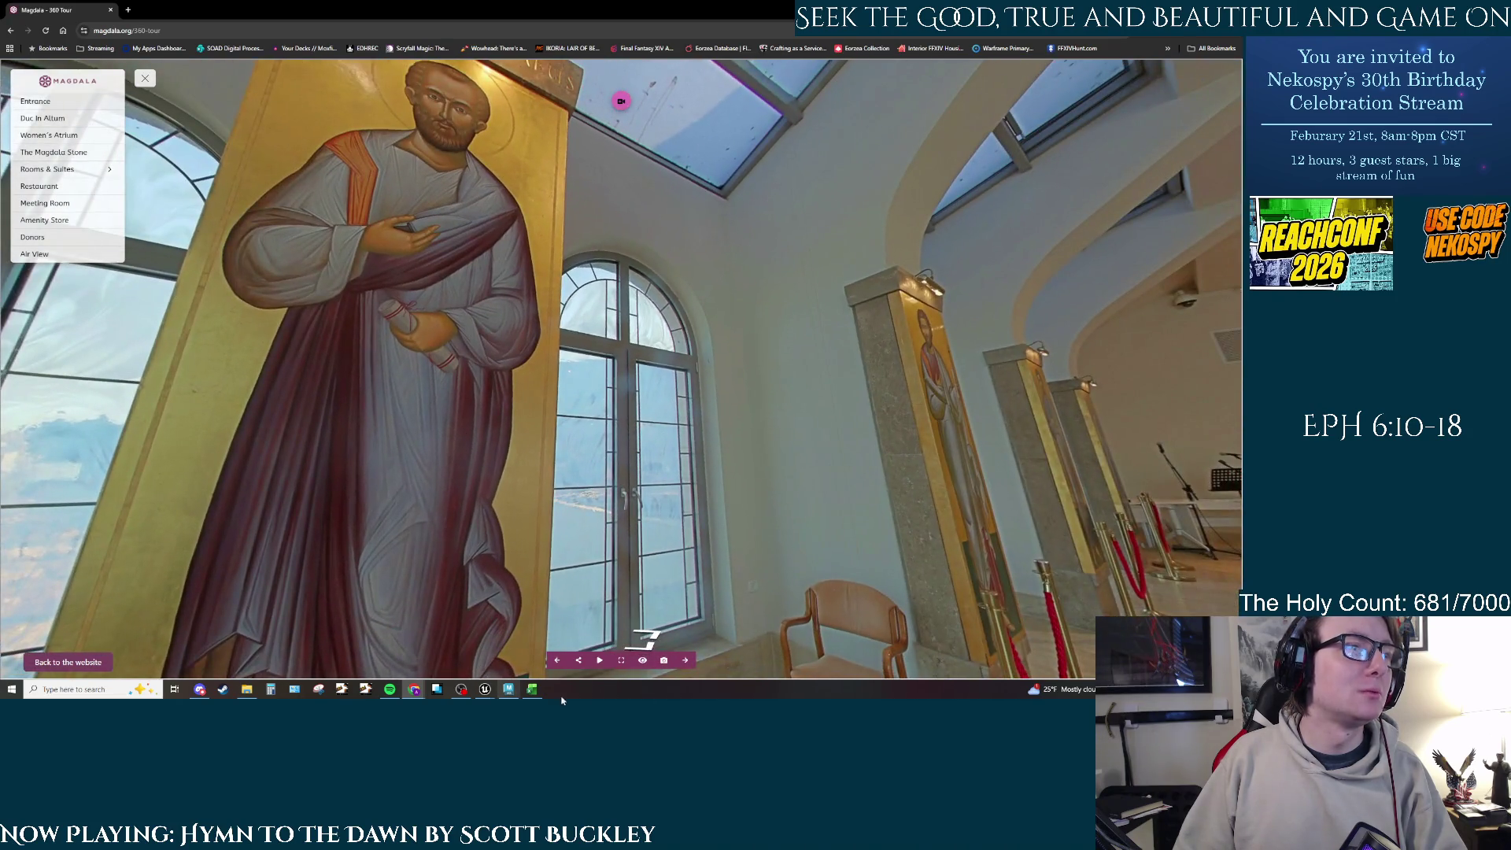
Step: Visit the next icon viewpoints, ending at the Philippus icon panorama facing the pews
click(730, 463)
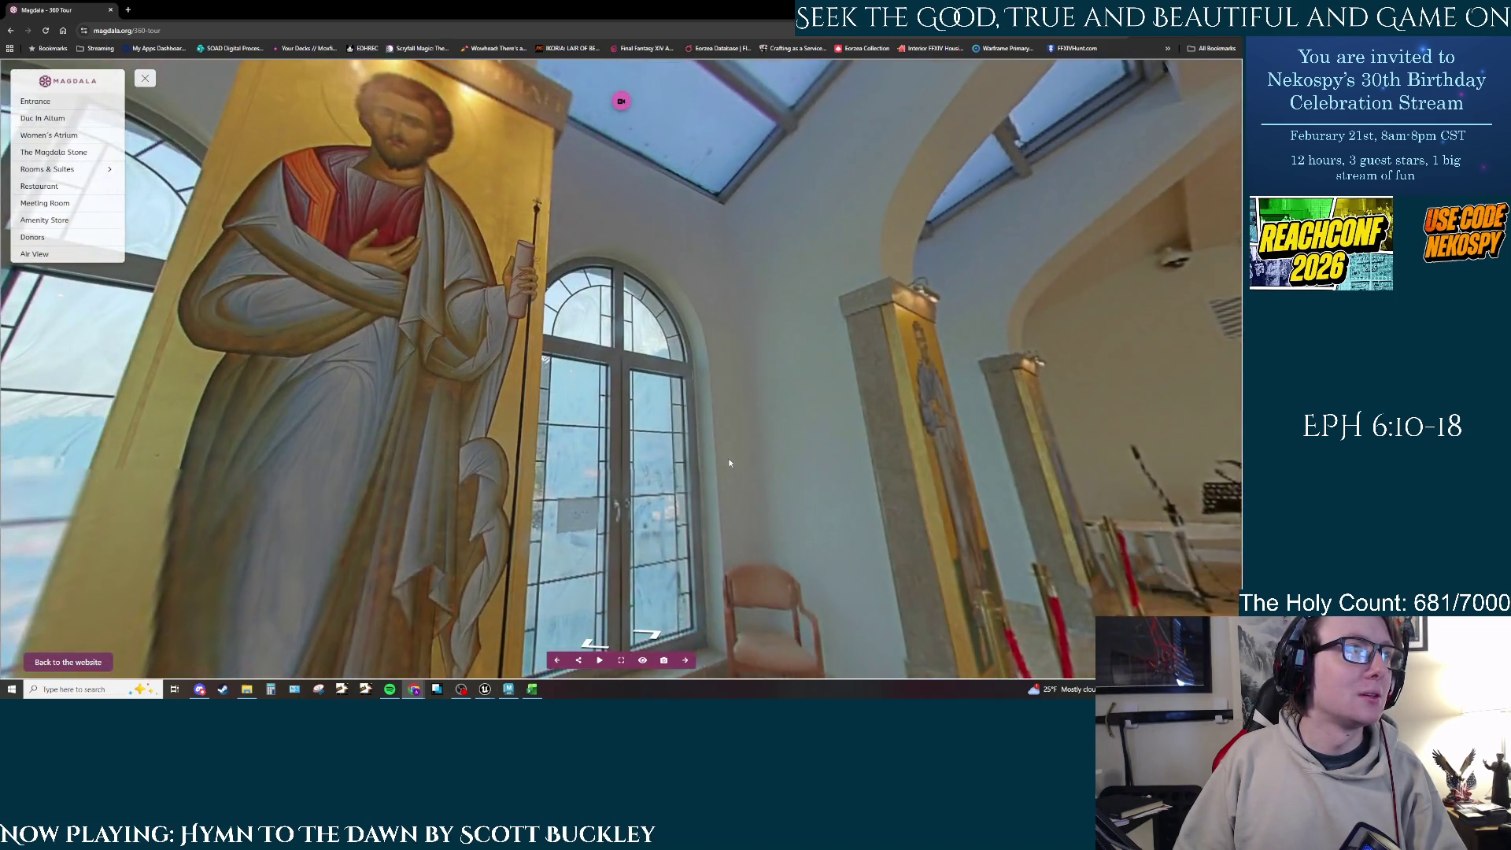
drag(730, 463, 910, 603)
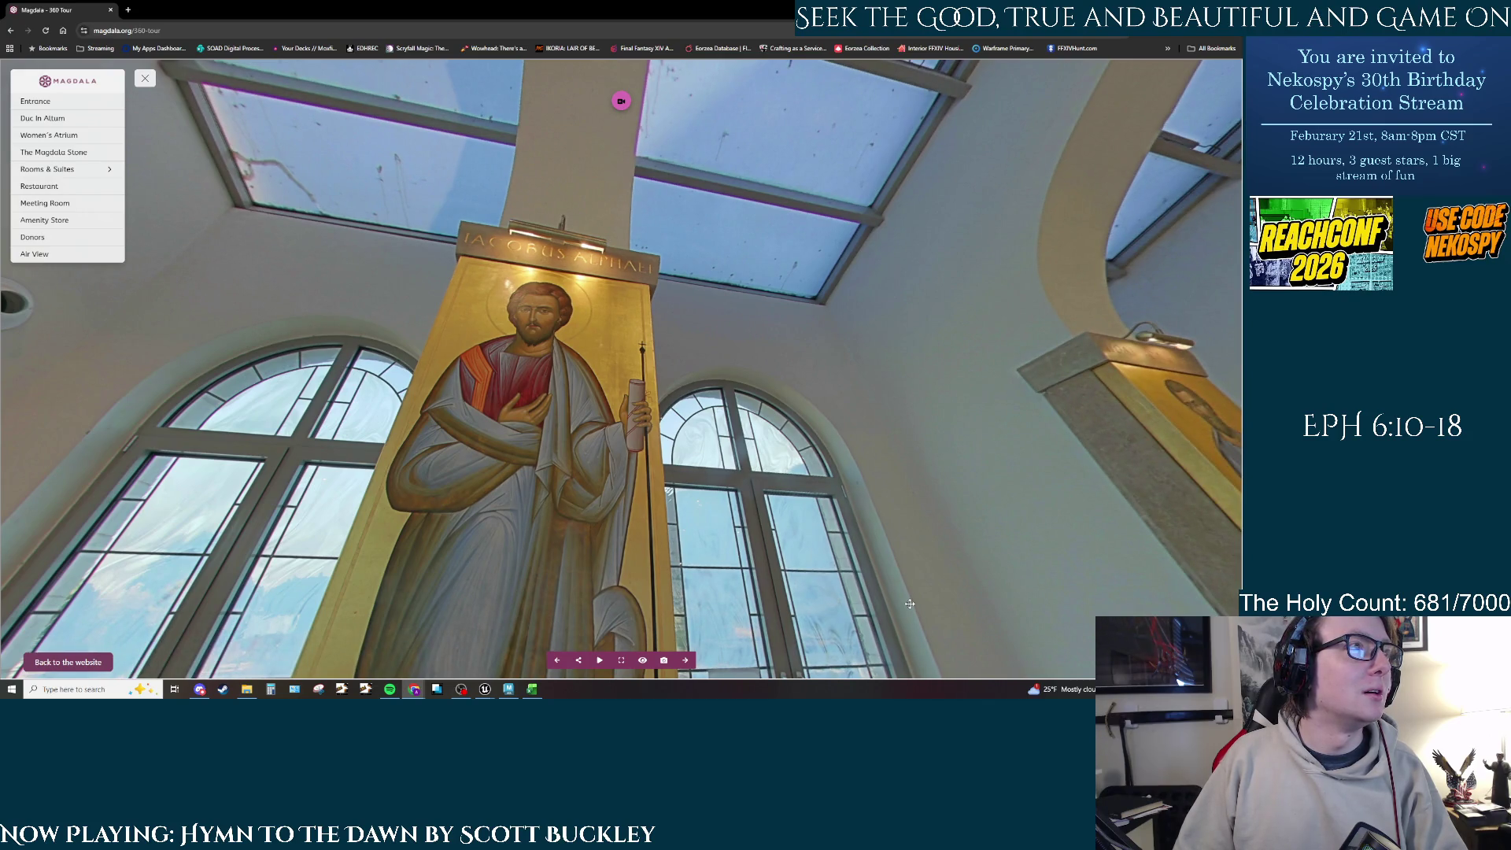
drag(910, 604, 705, 416)
click(633, 606)
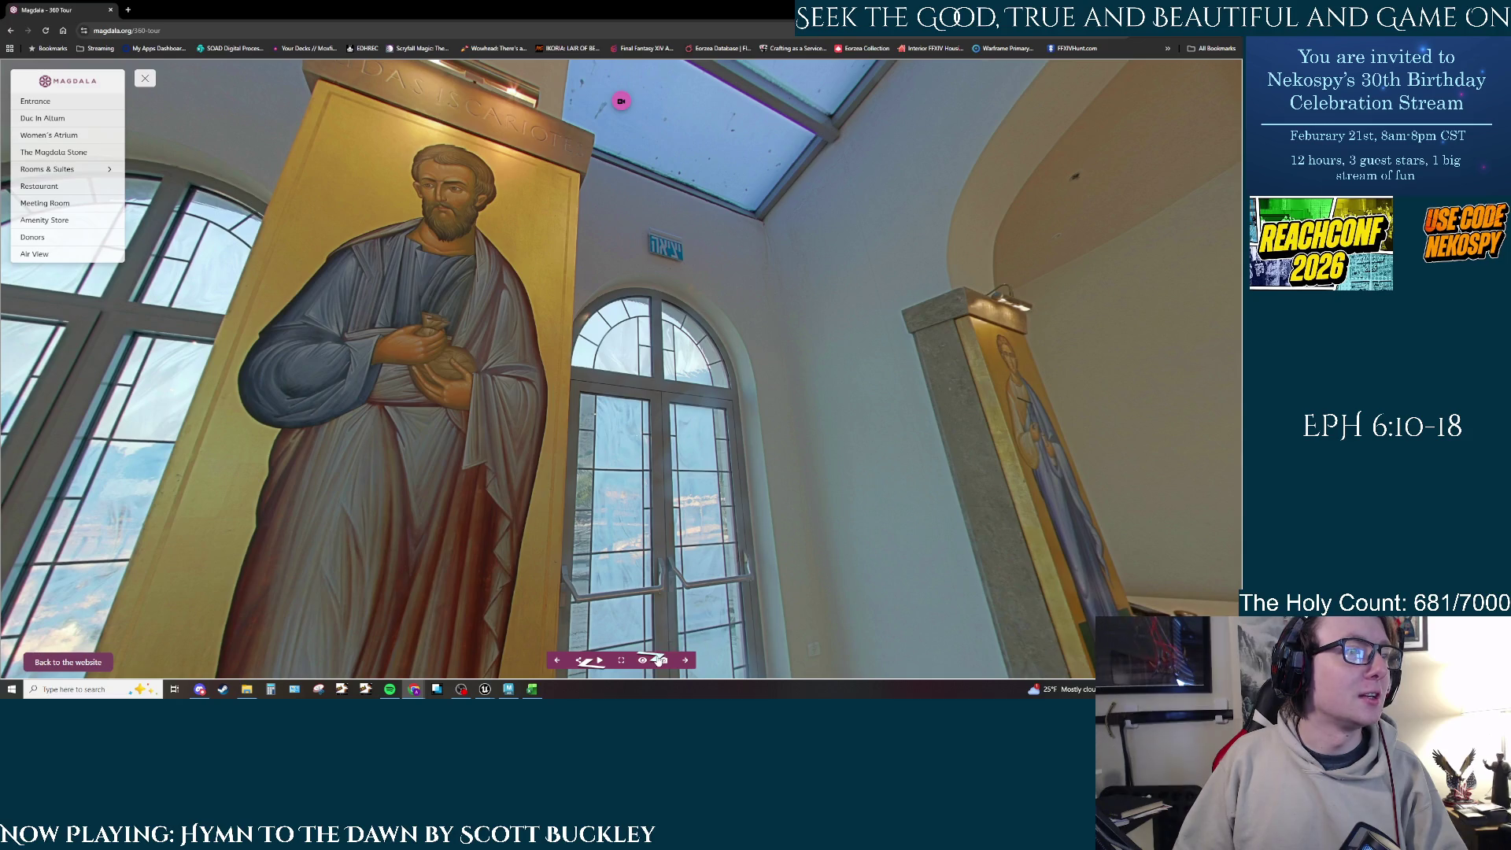
click(682, 653)
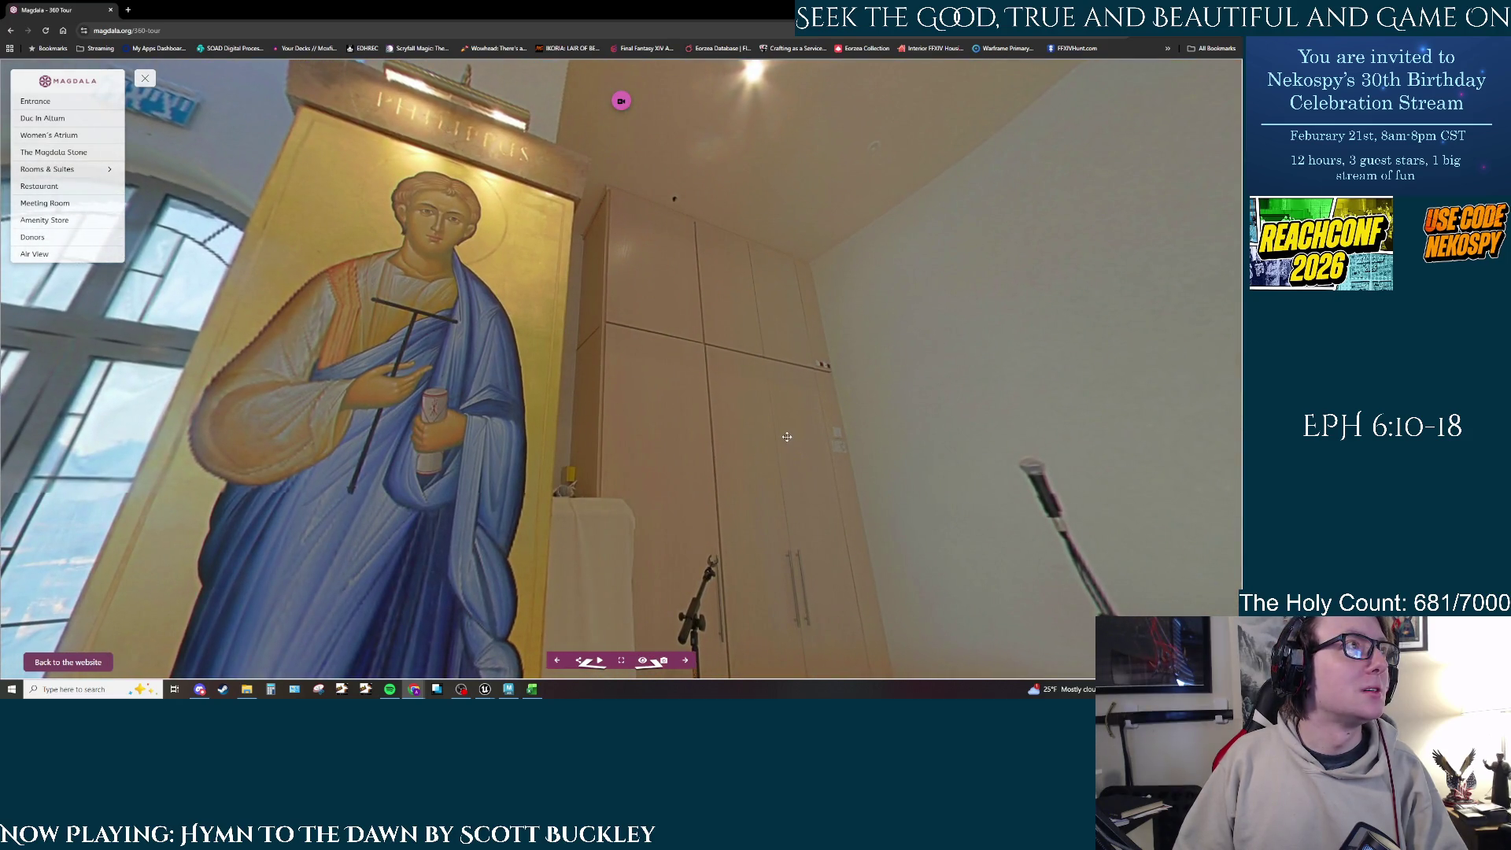
drag(787, 437, 627, 450)
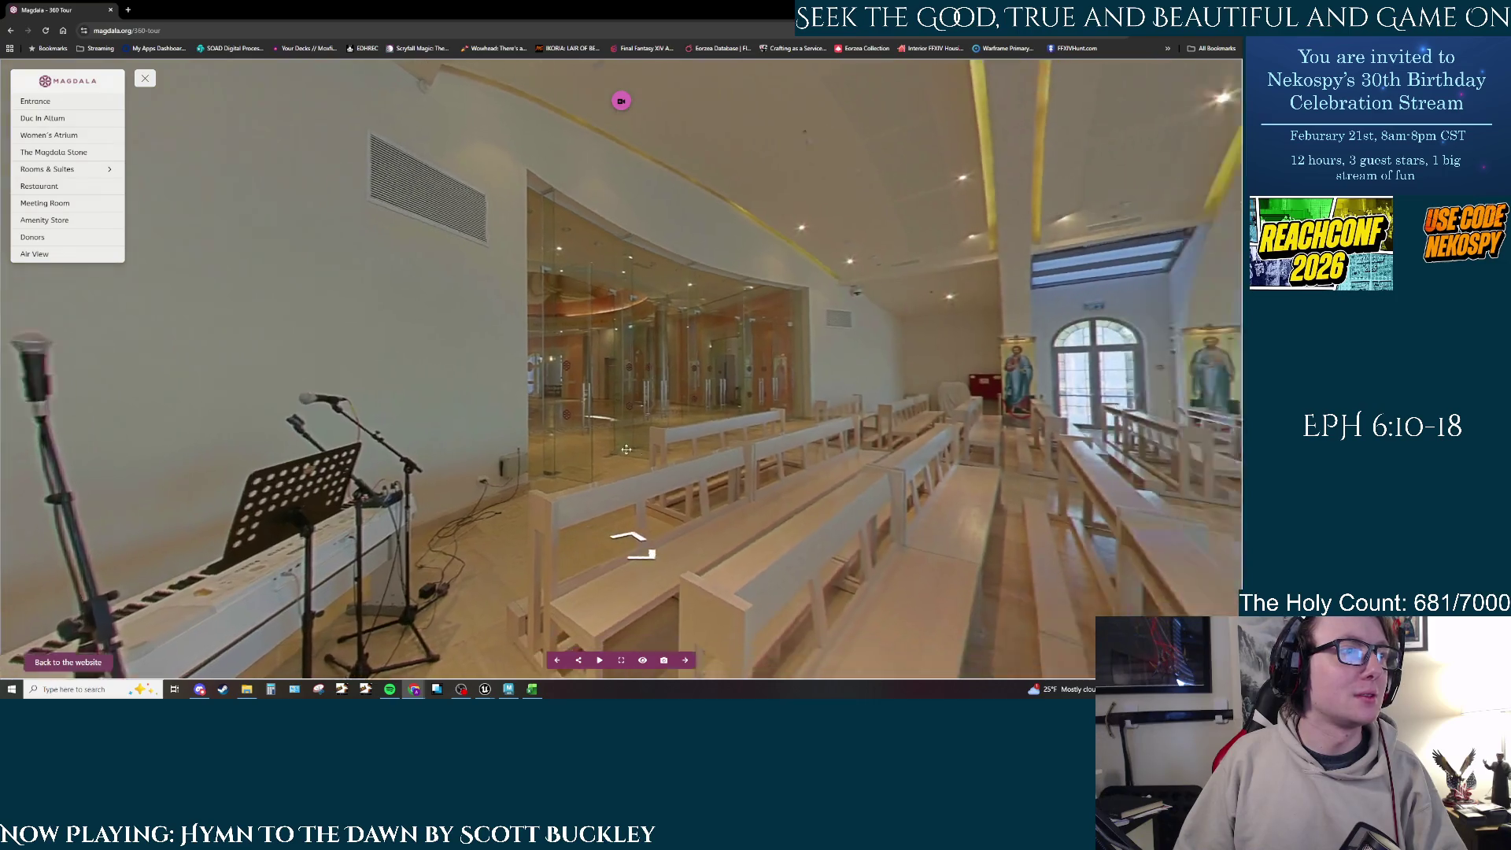
Step: Move past the glass doors to the Thomas and Judas Iacobi icons
click(629, 526)
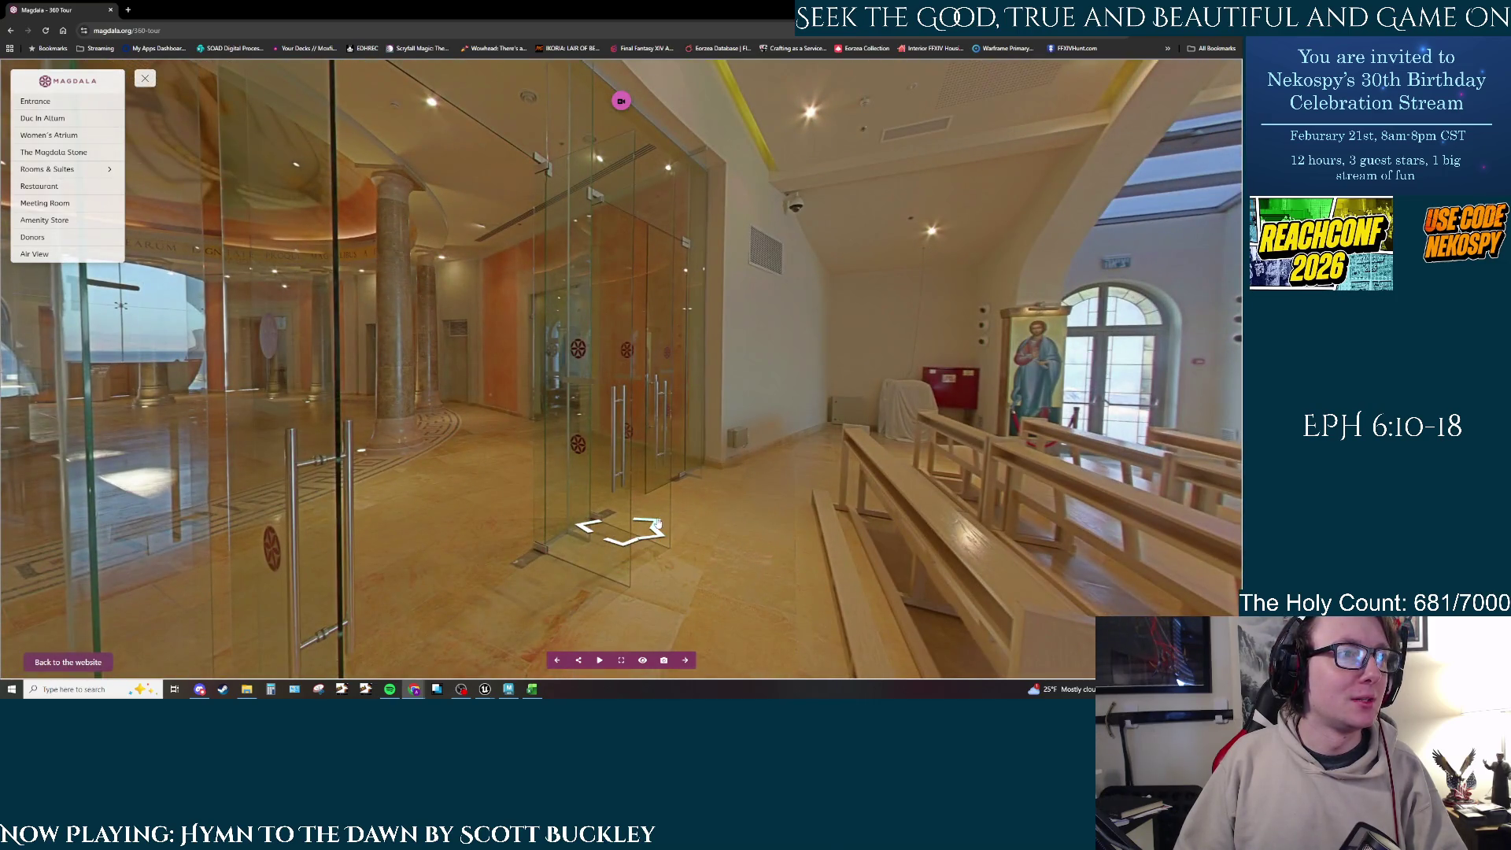
click(658, 523)
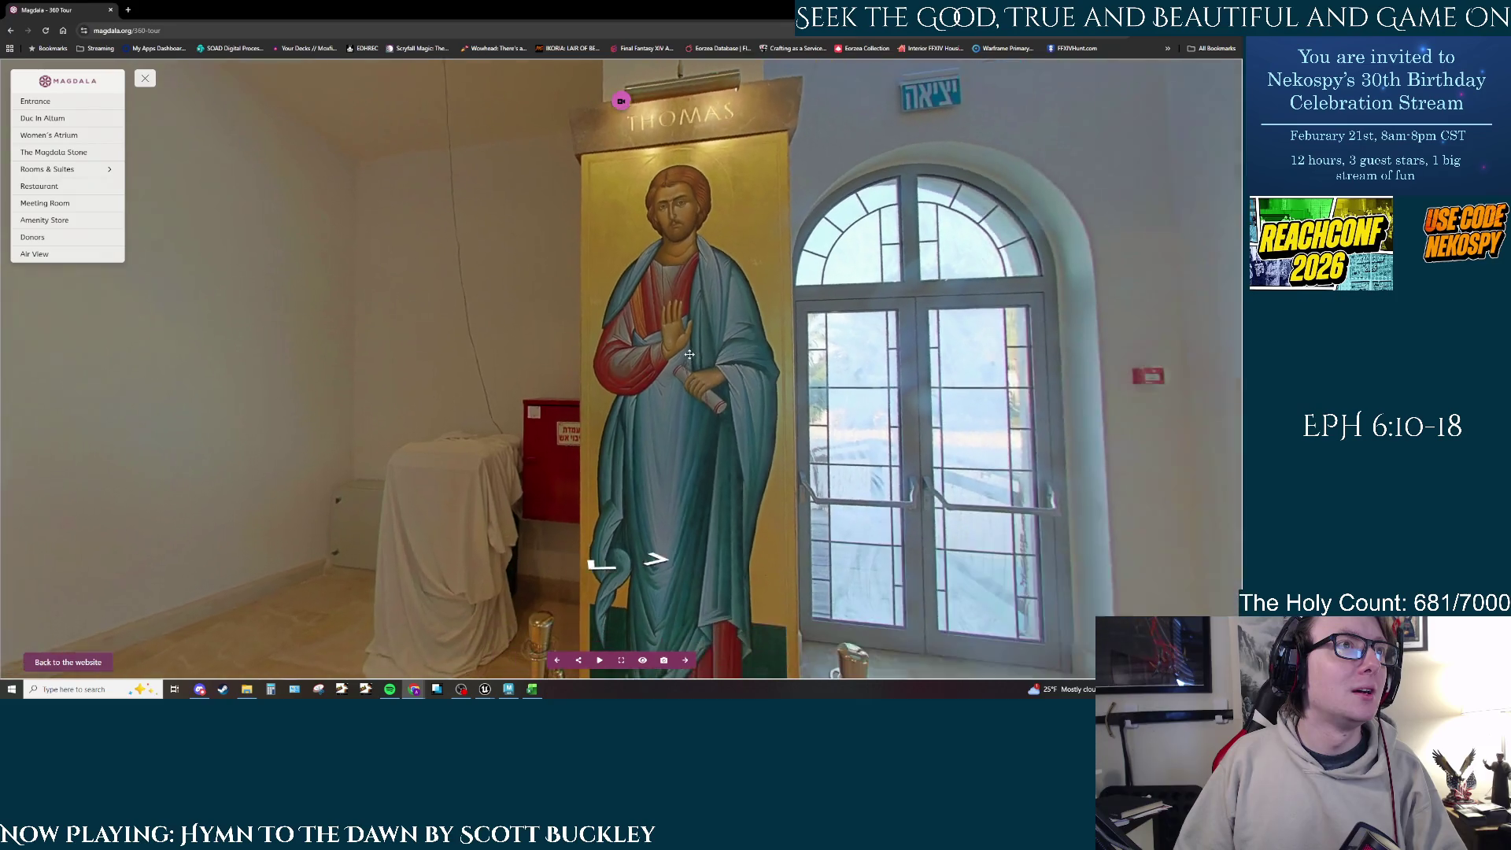
click(678, 521)
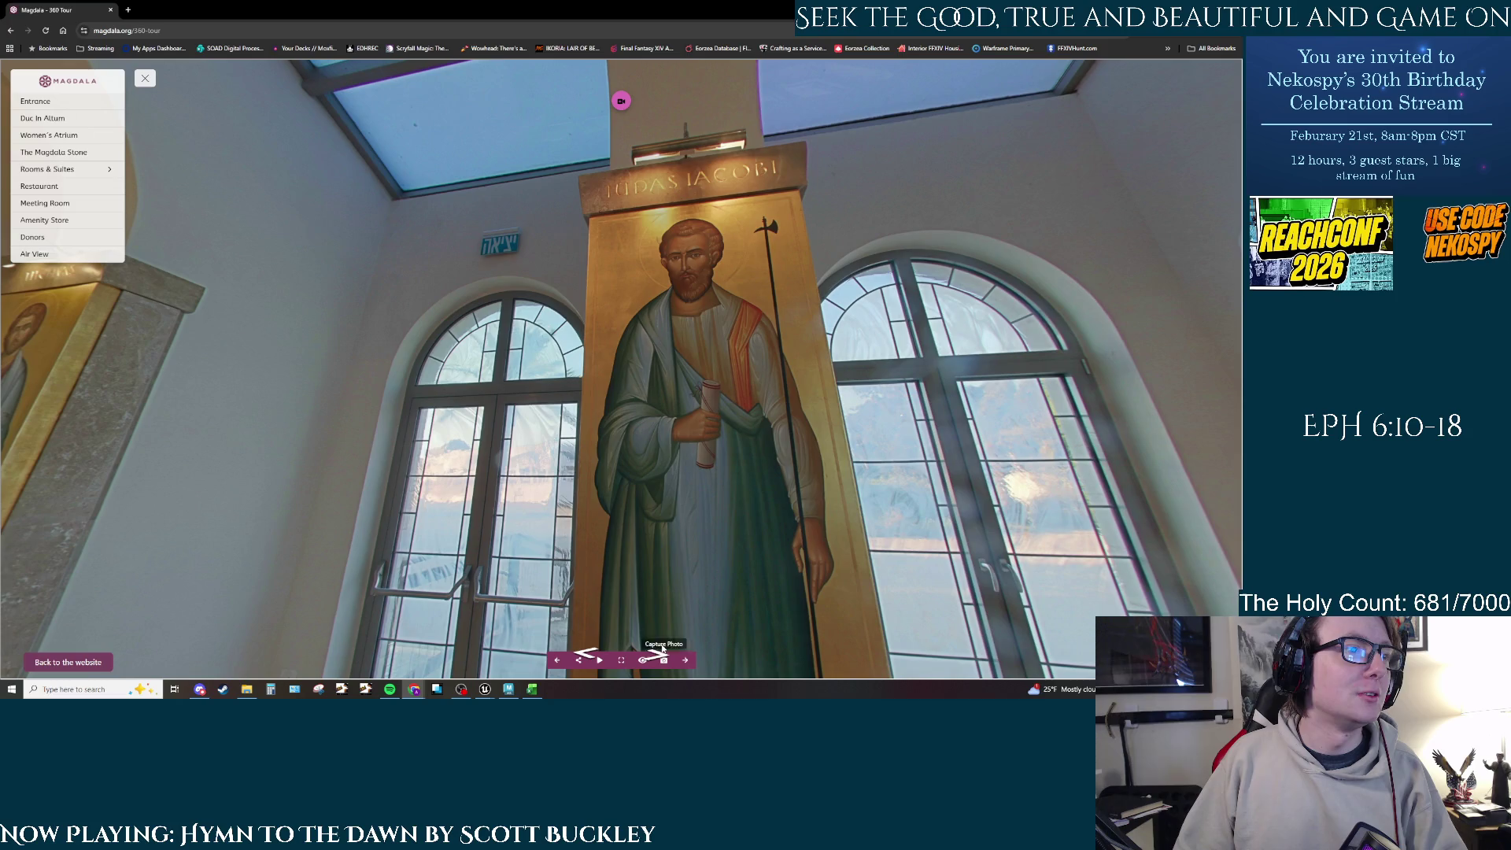
click(692, 567)
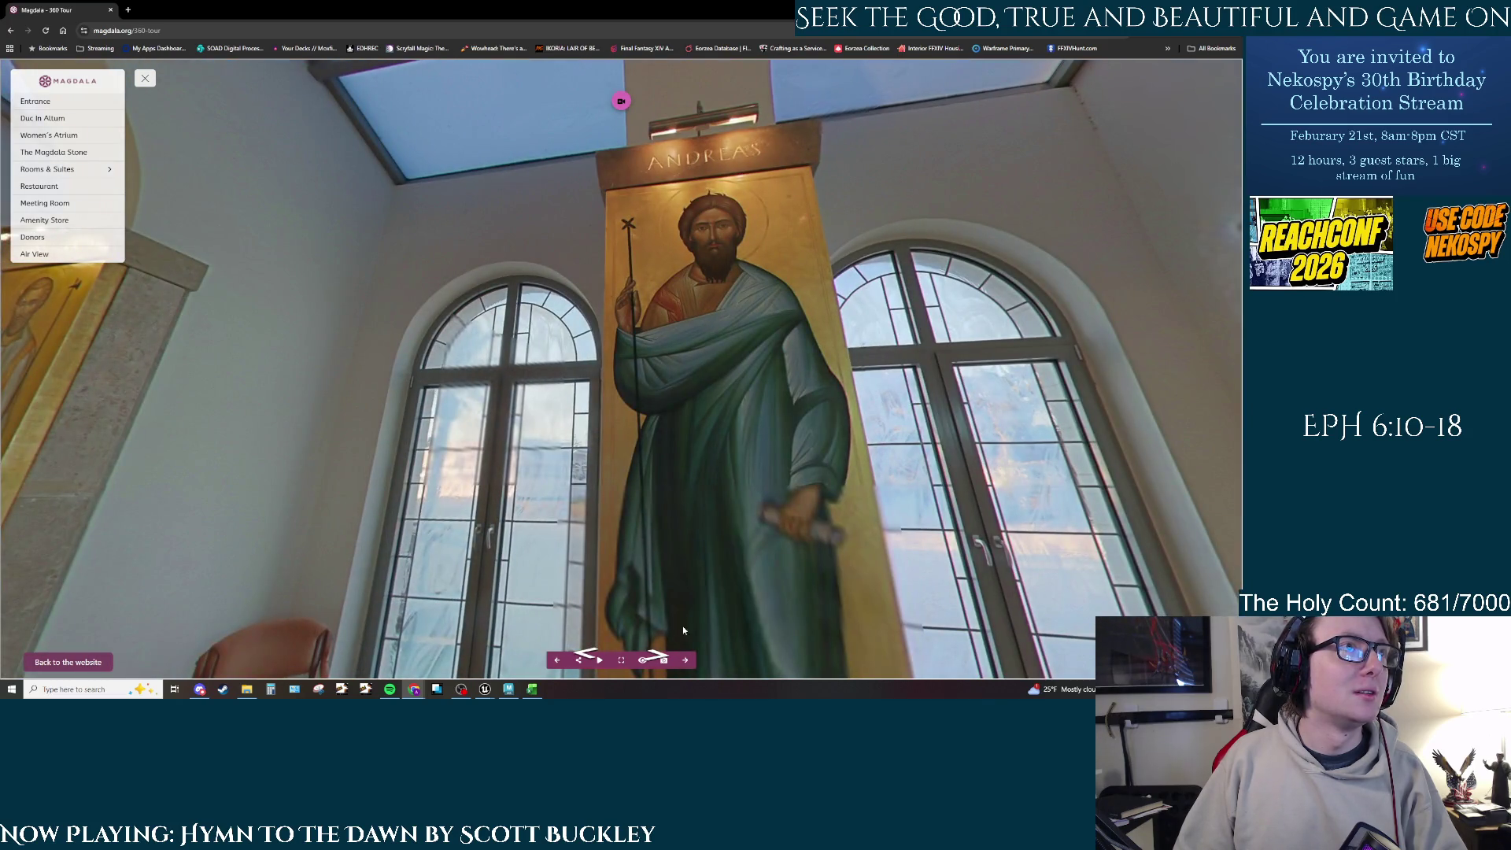
Step: Advance to the next apostle icon, view the sea-facing glass wall, and open the panorama image in a new tab
click(658, 662)
click(658, 661)
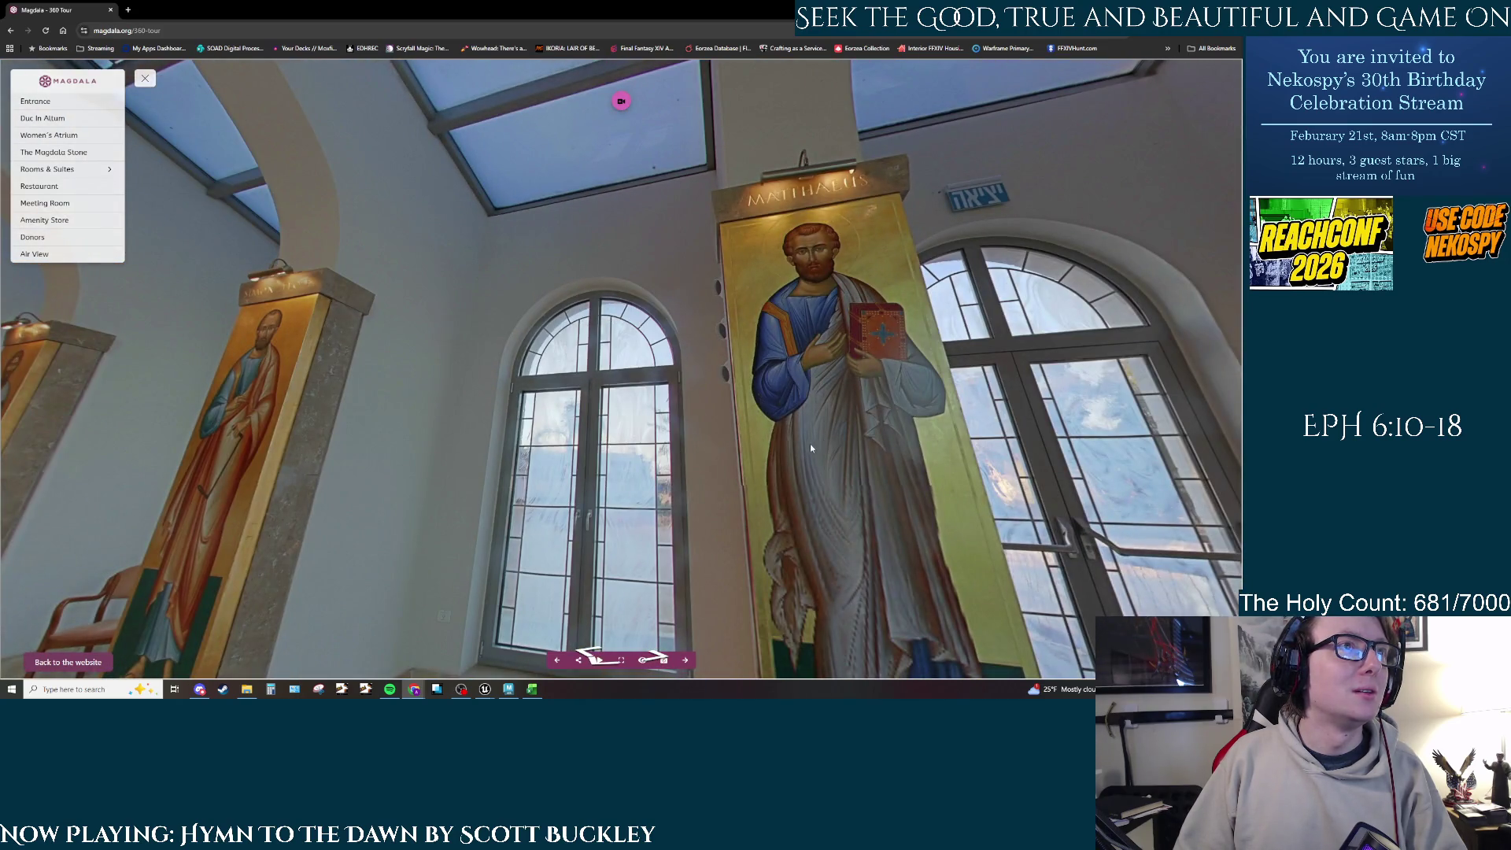
drag(809, 442, 202, 407)
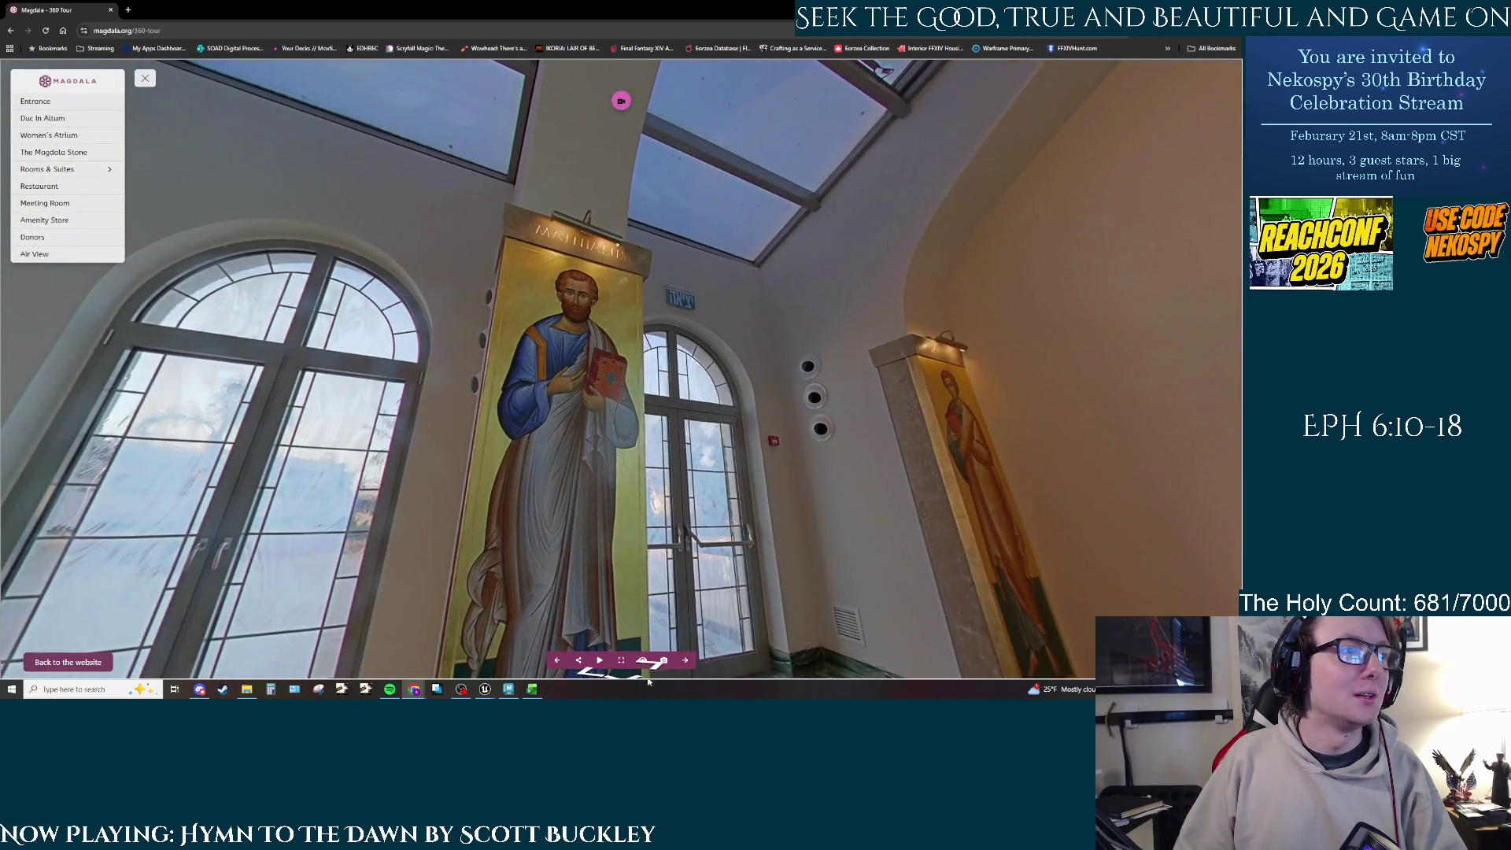
click(664, 661)
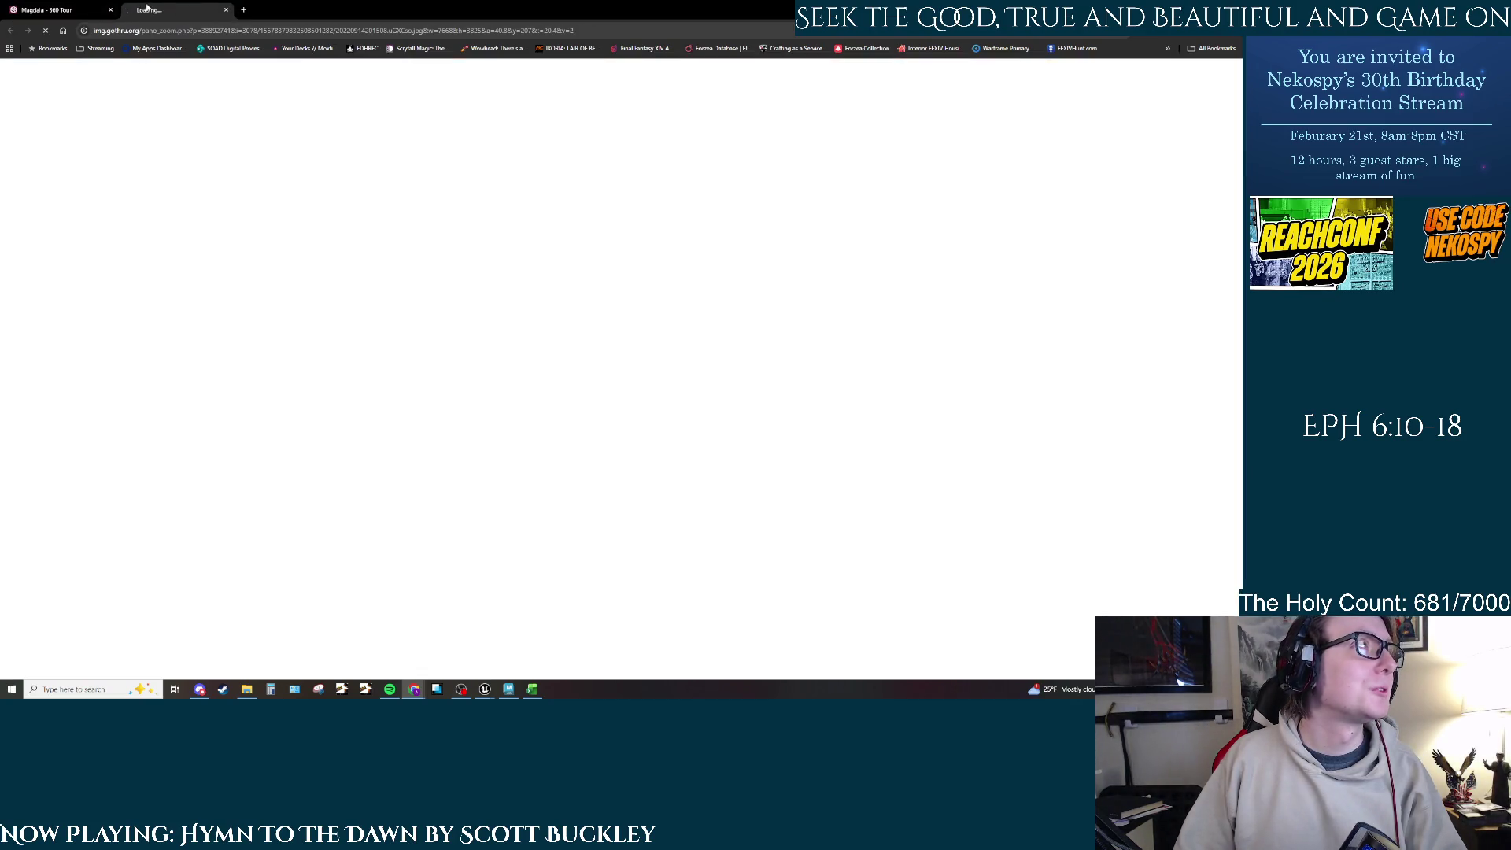
Step: Close the loading tab and walk along the glass wall toward the boat altar and chairs
middle_click(147, 7)
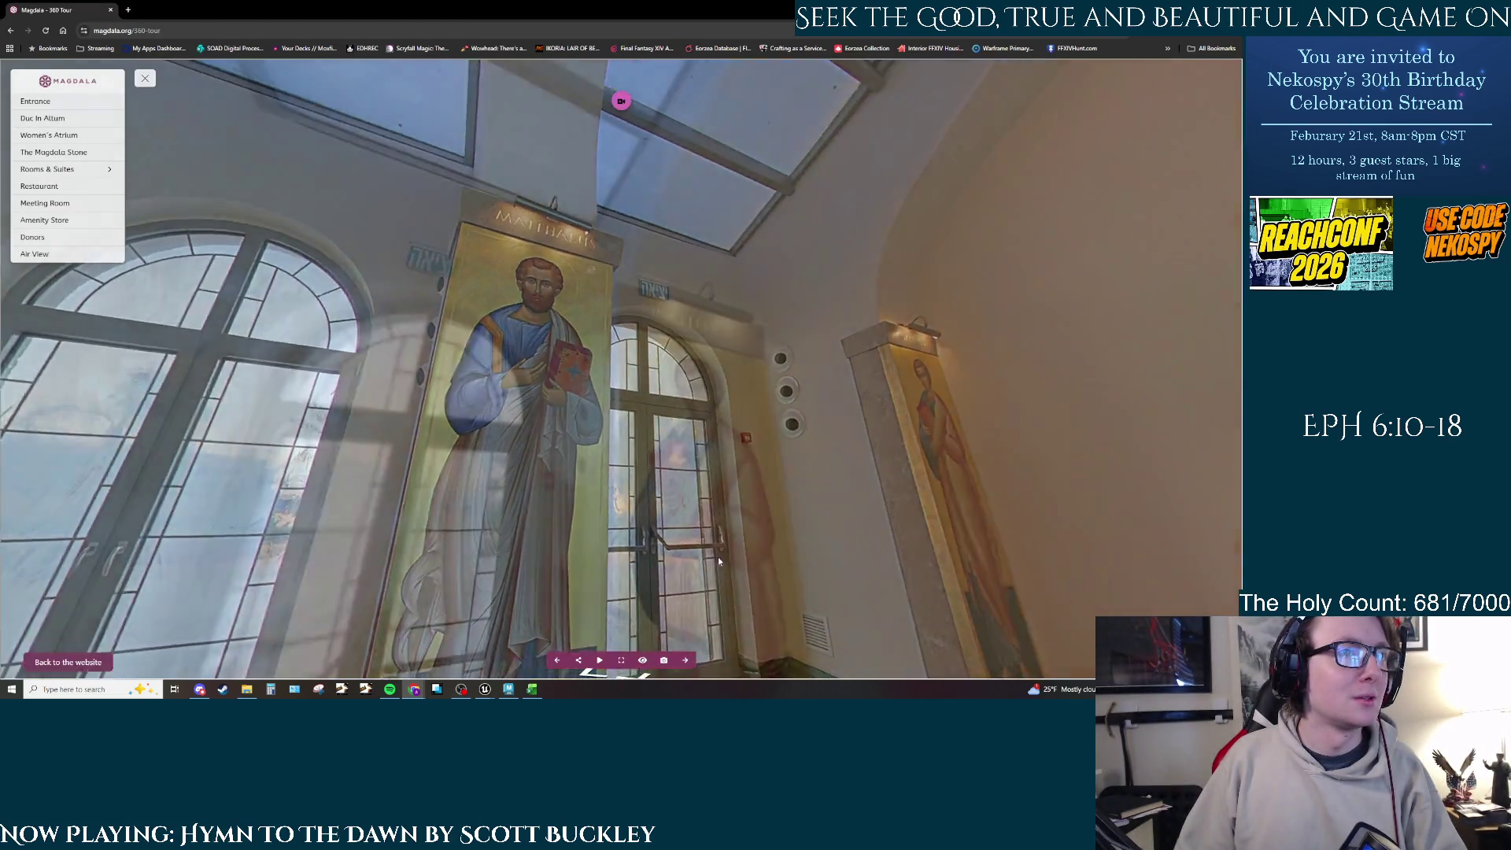
drag(719, 561, 330, 405)
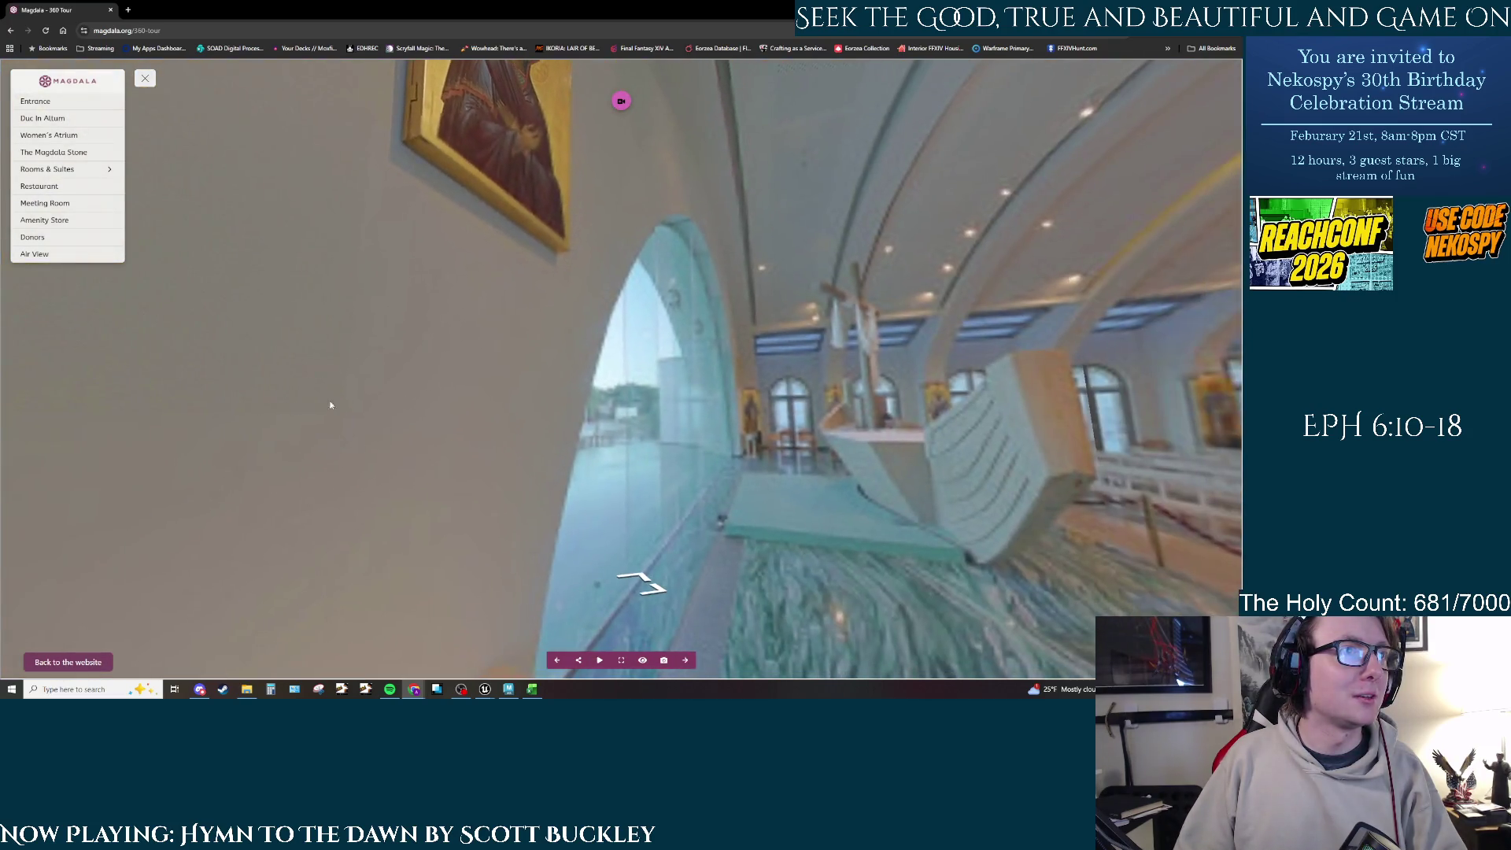
click(642, 584)
click(634, 593)
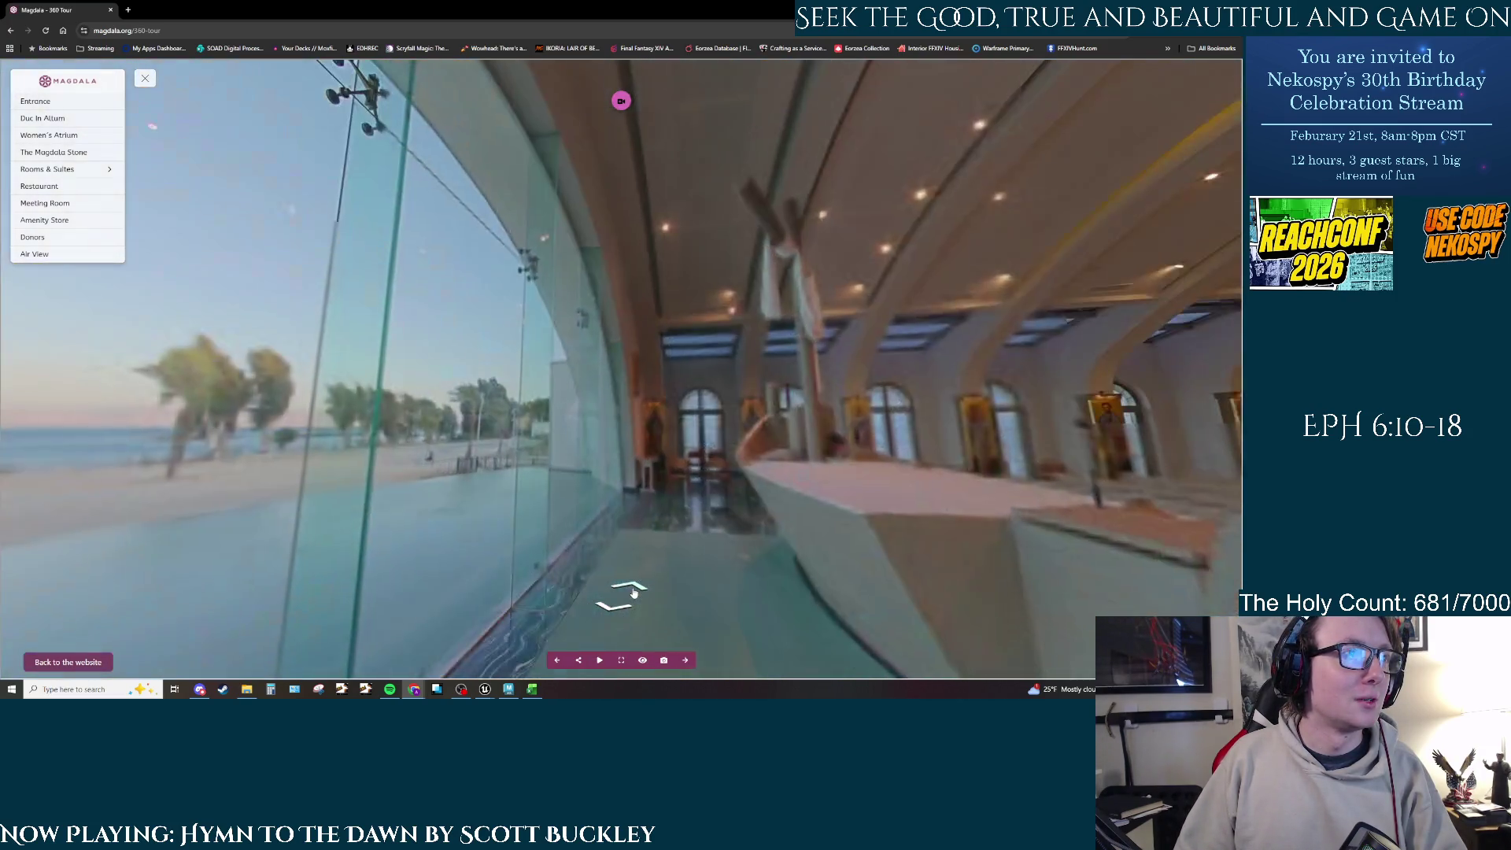
click(635, 593)
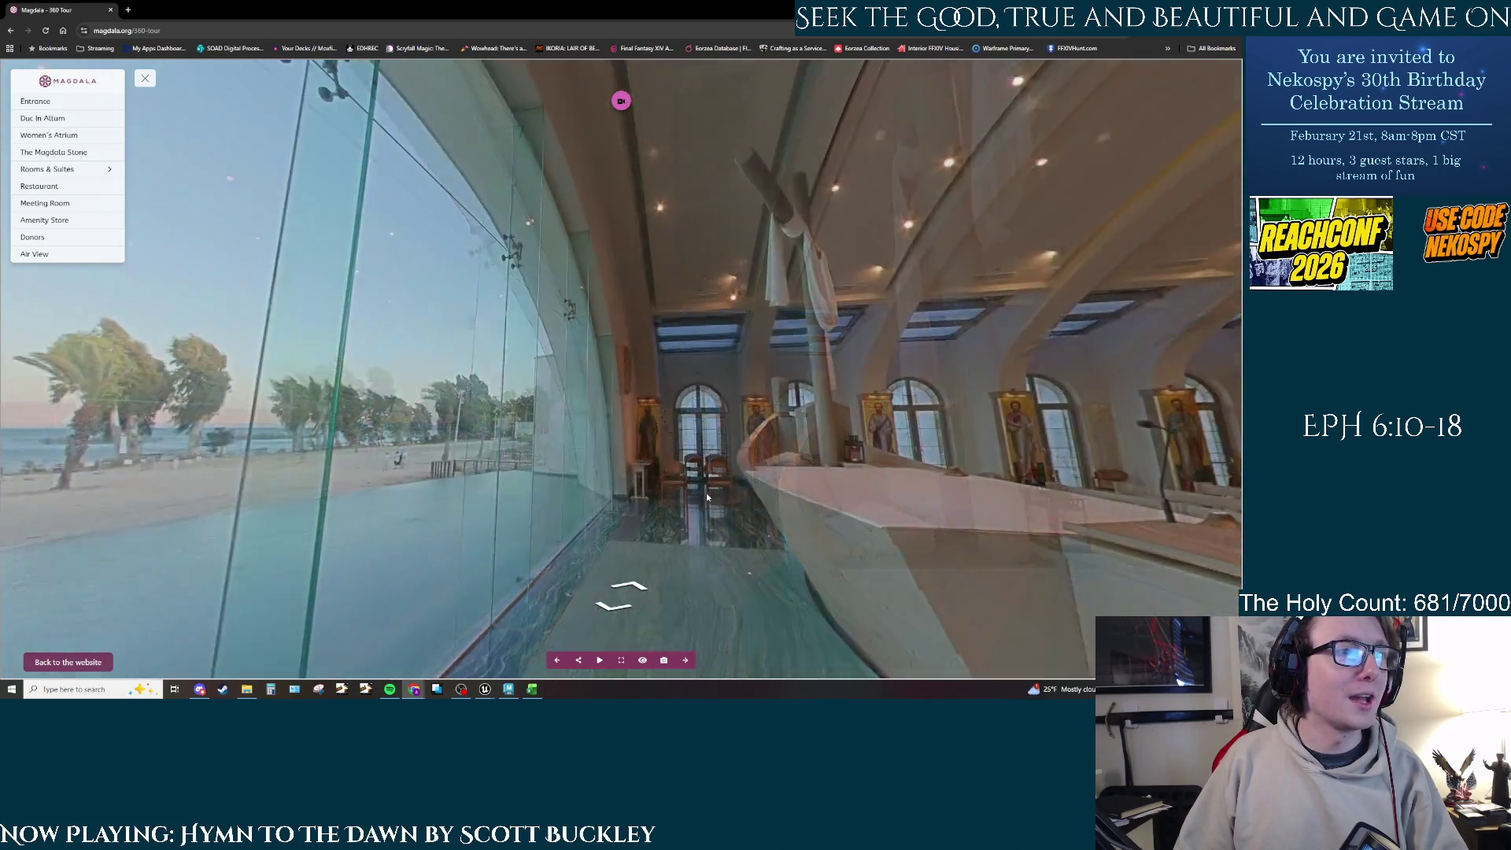
click(622, 614)
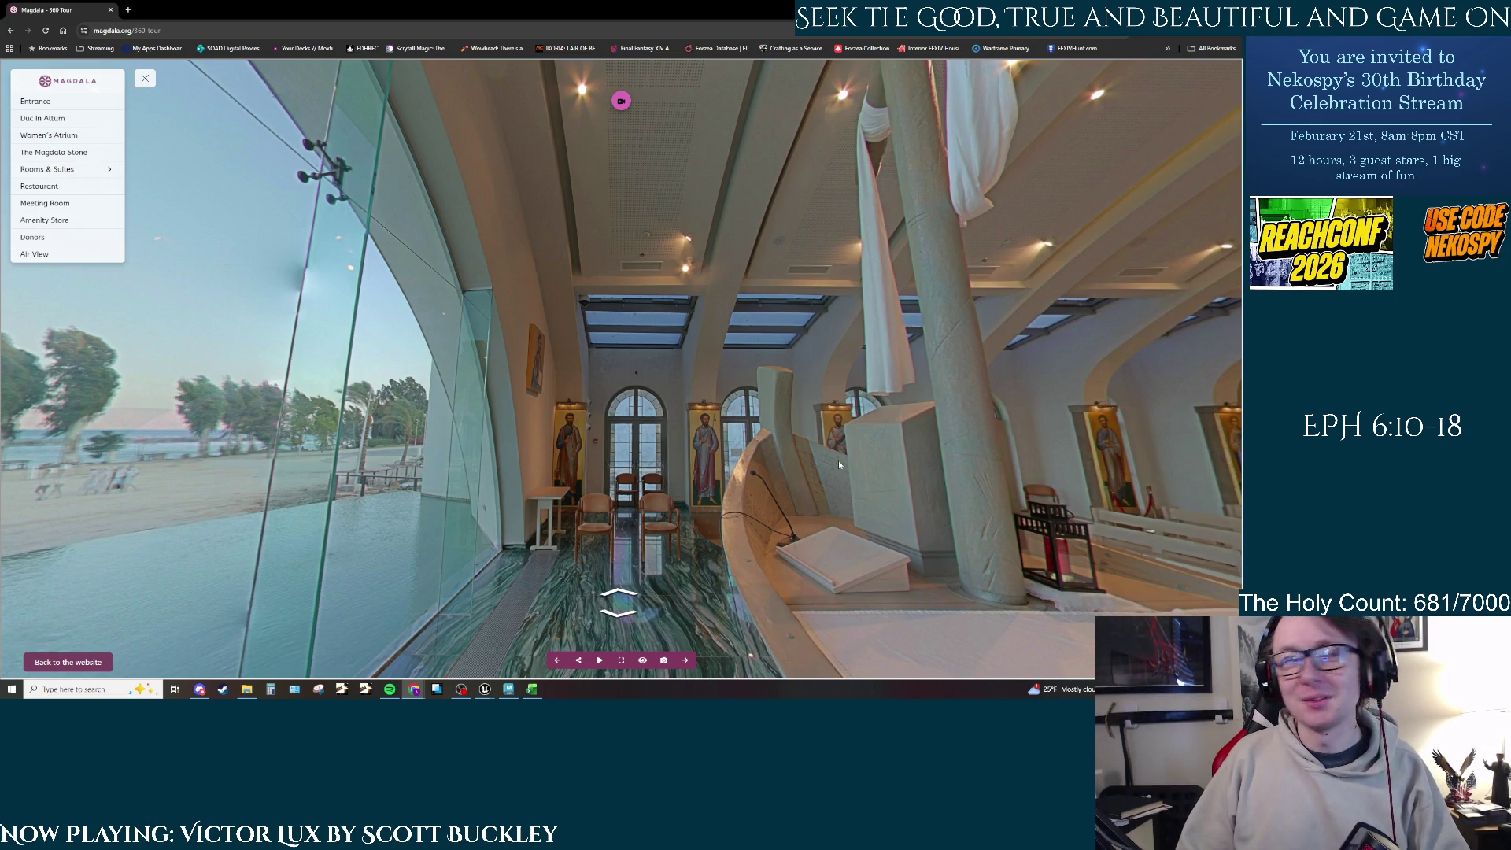
Step: Look around from the beach outside to the chairs, lectern, altar and pews
drag(839, 465, 1012, 430)
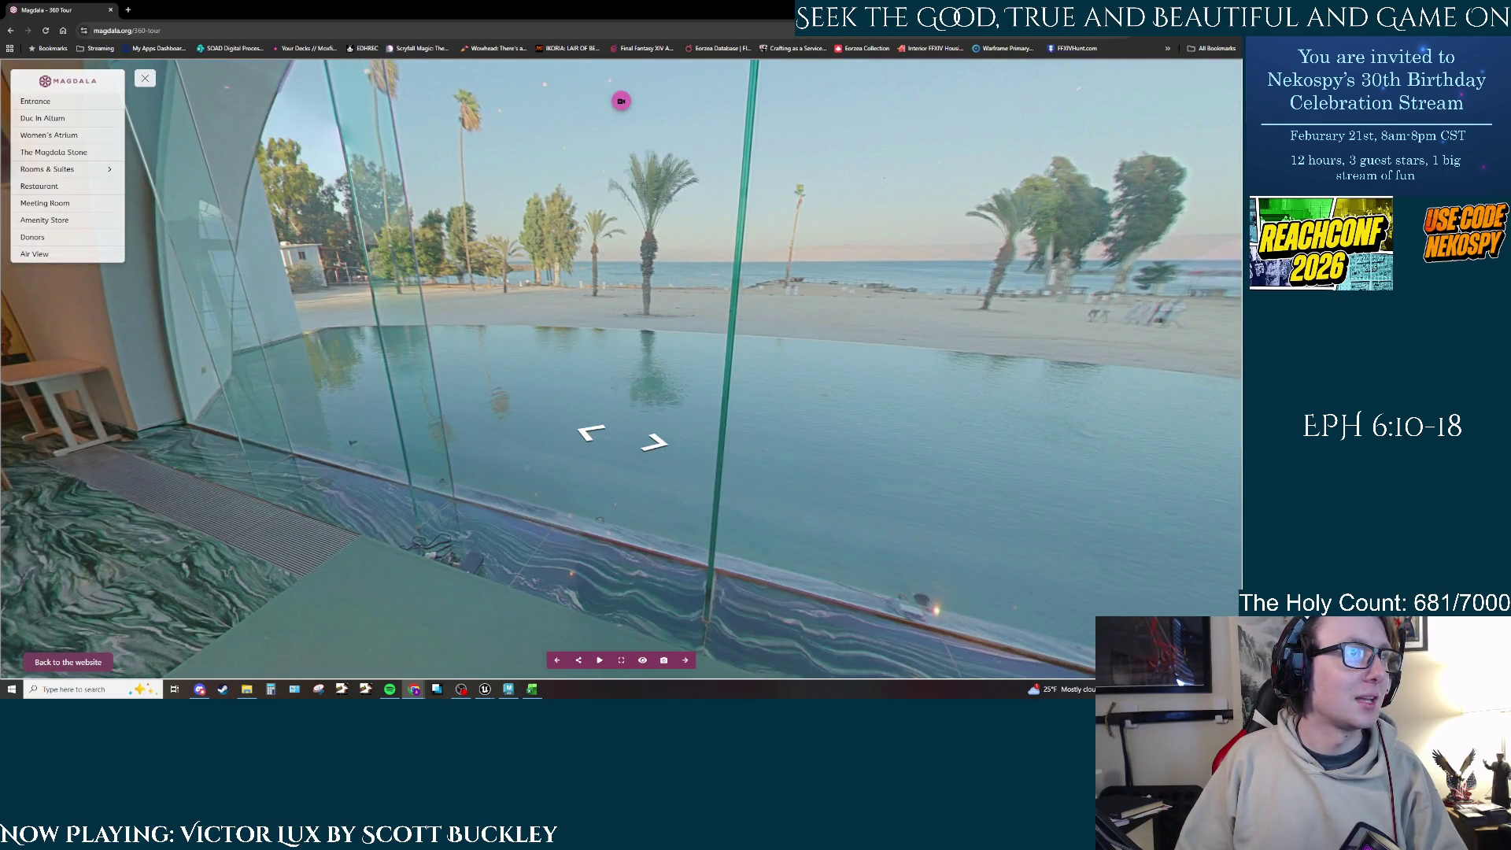
drag(677, 354, 474, 366)
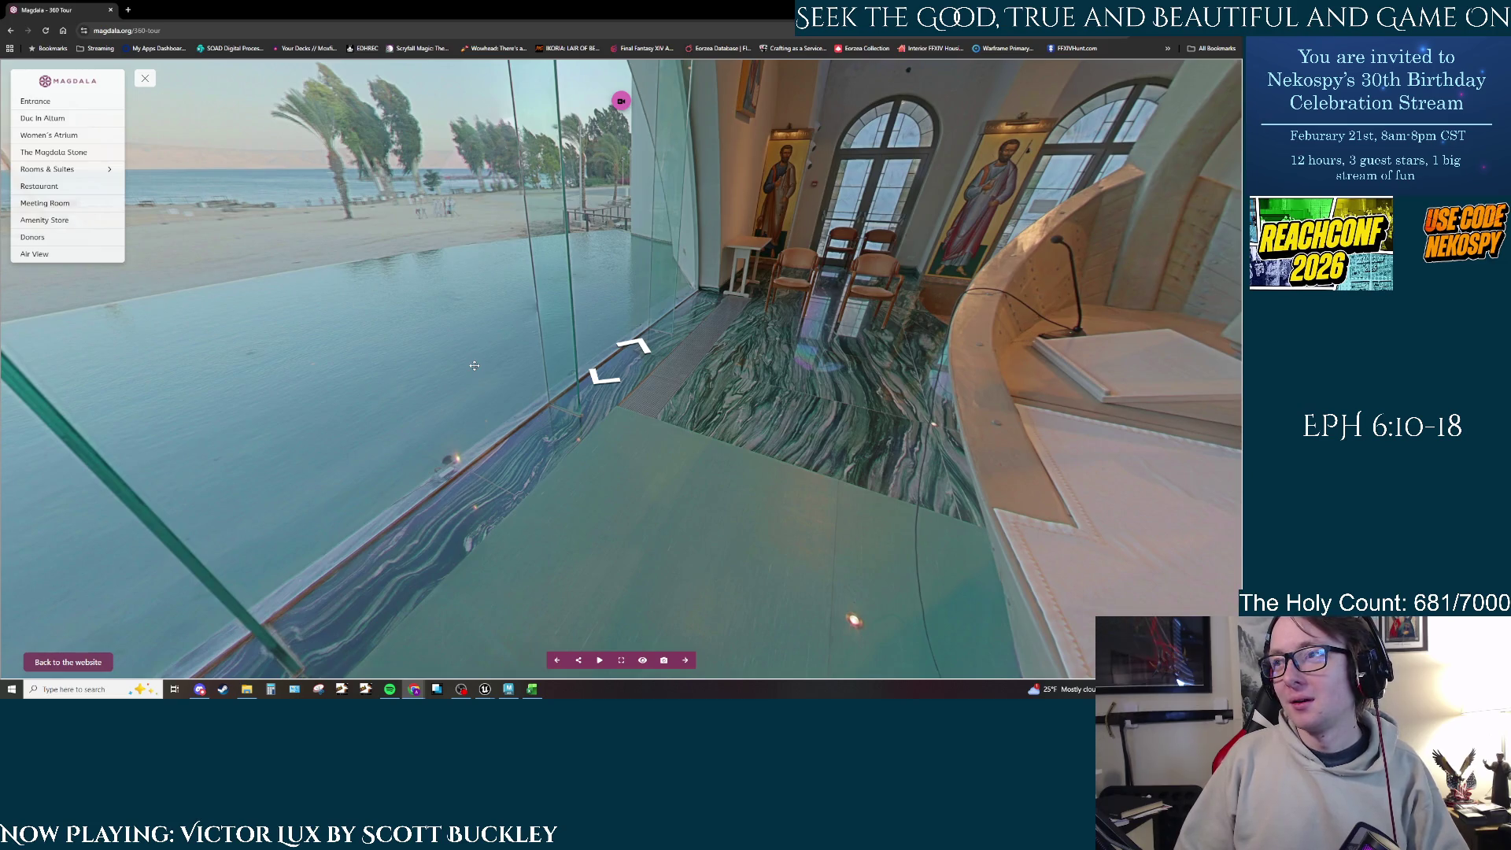
mouse_move(680, 344)
mouse_down()
mouse_move(529, 321)
mouse_move(497, 347)
mouse_up()
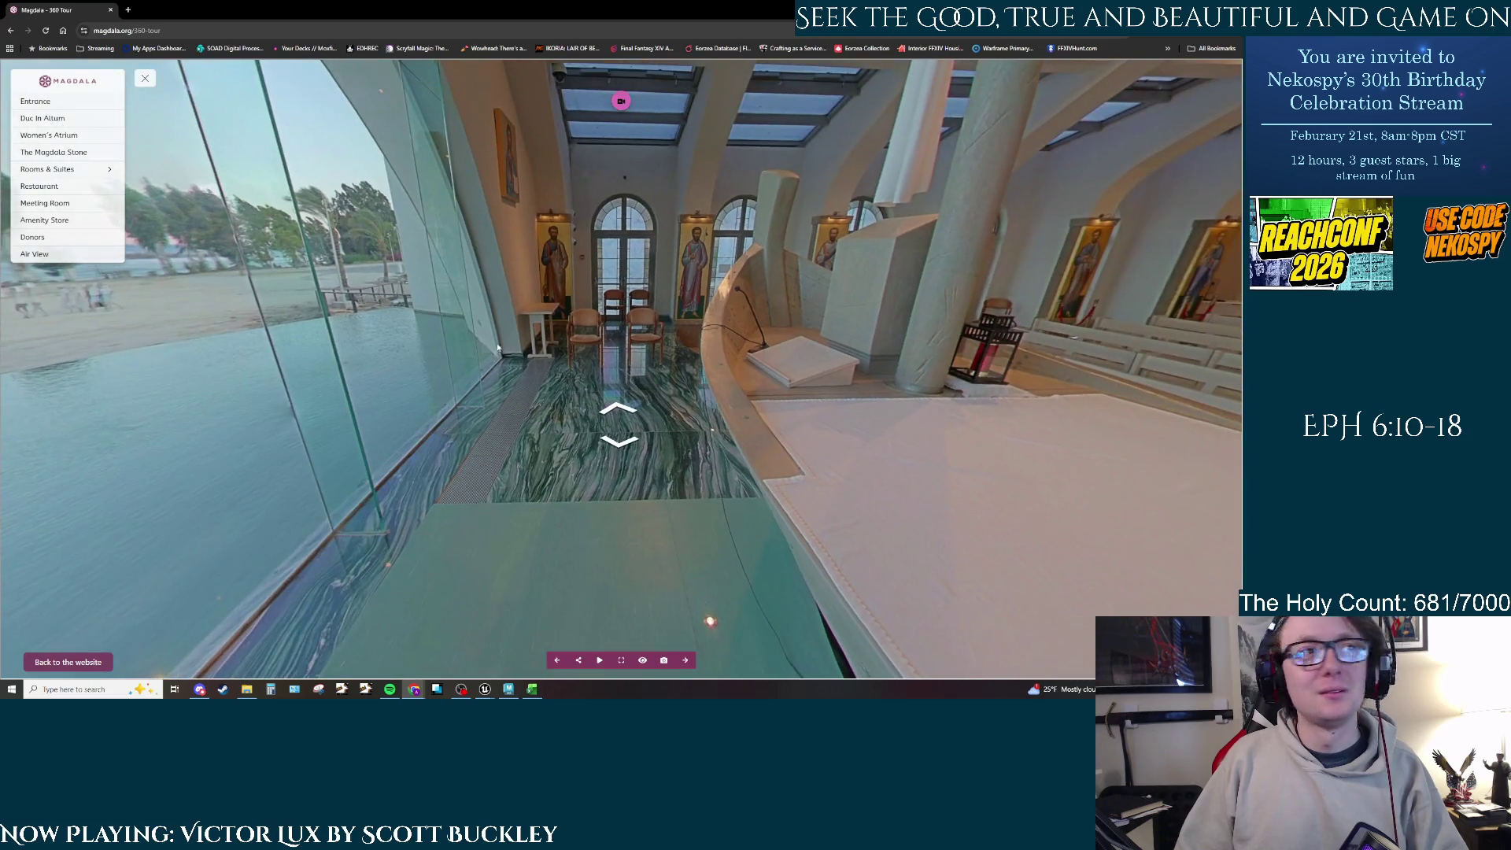
drag(892, 340, 513, 316)
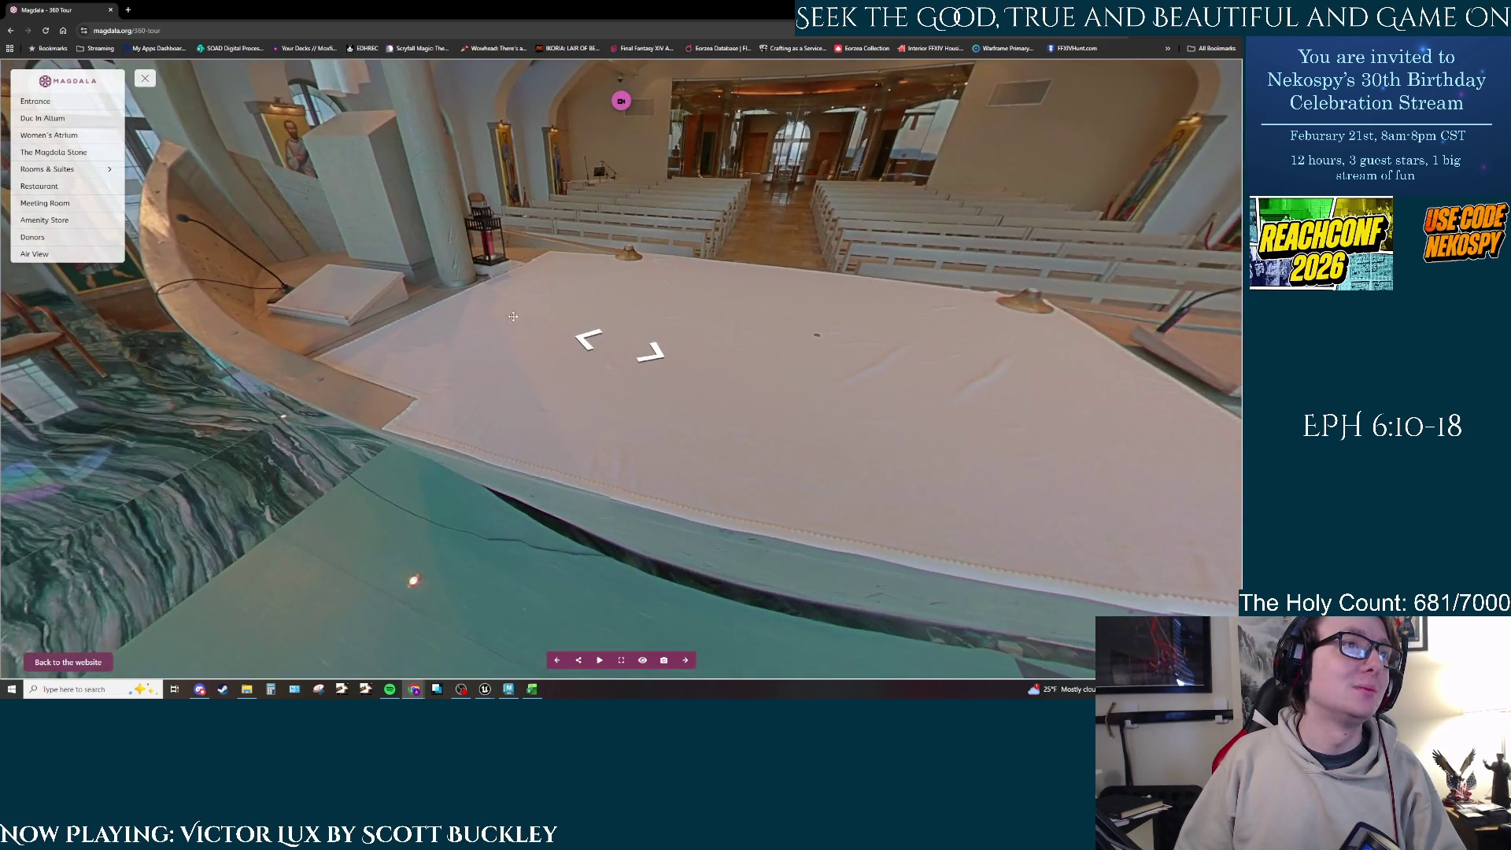
drag(862, 362, 803, 307)
drag(606, 339, 738, 331)
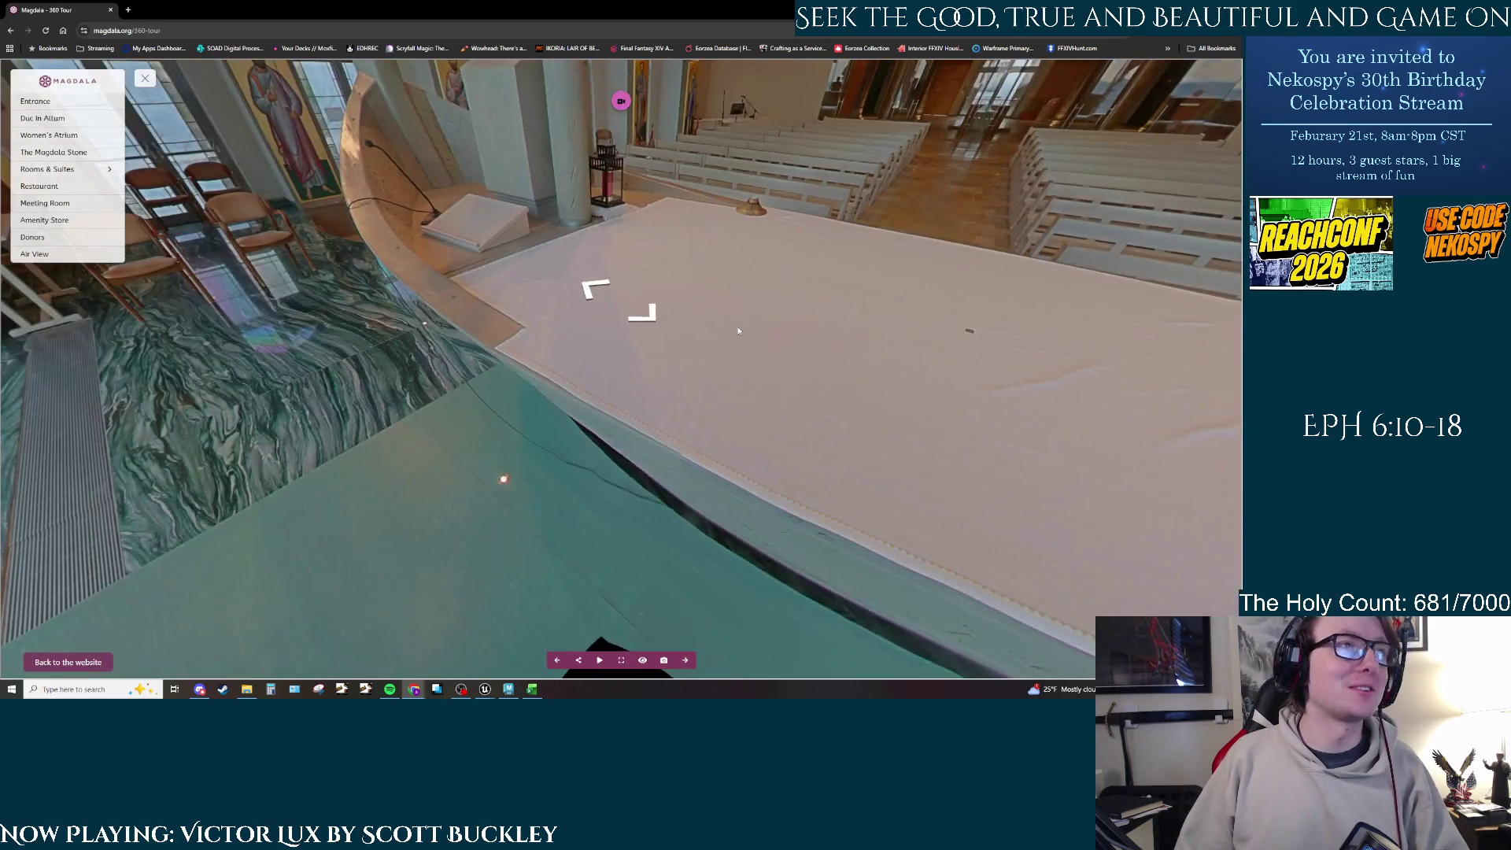
Step: Hop between the viewpoints among the chairs, facing the arched windows, and beside the boat
click(738, 330)
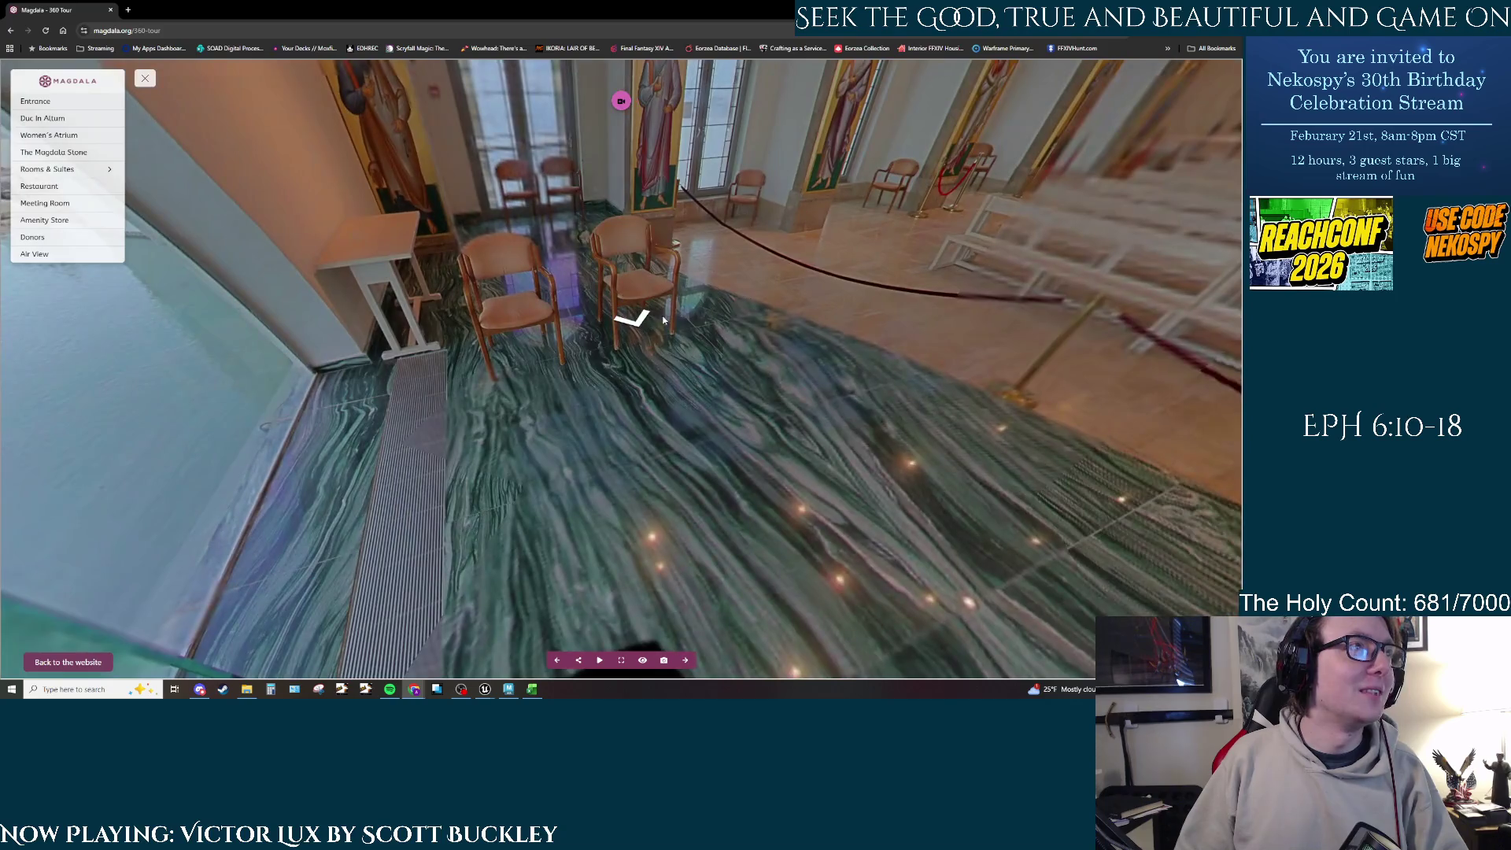
click(546, 291)
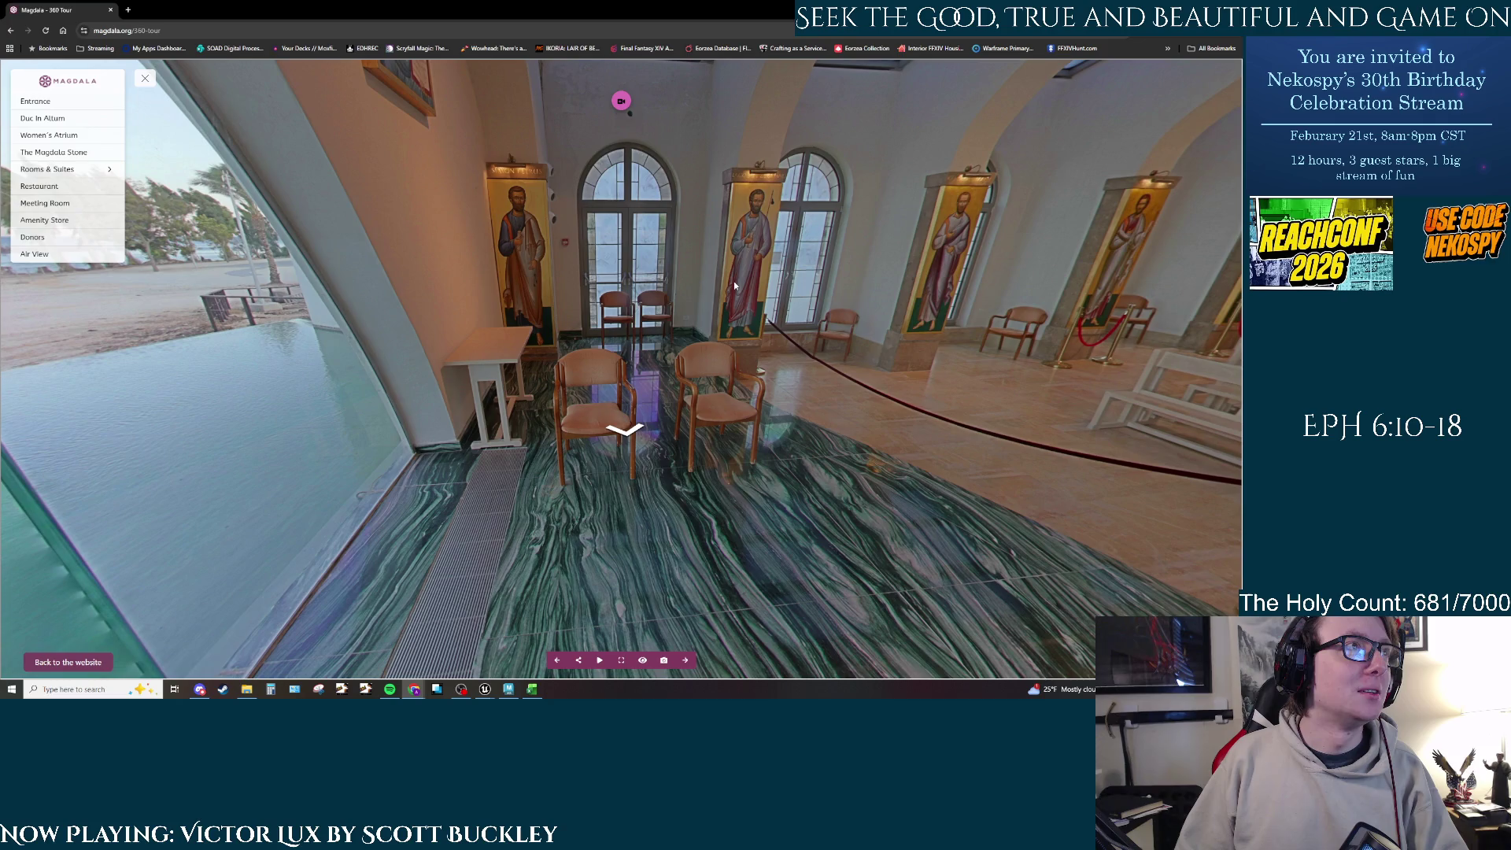
click(508, 275)
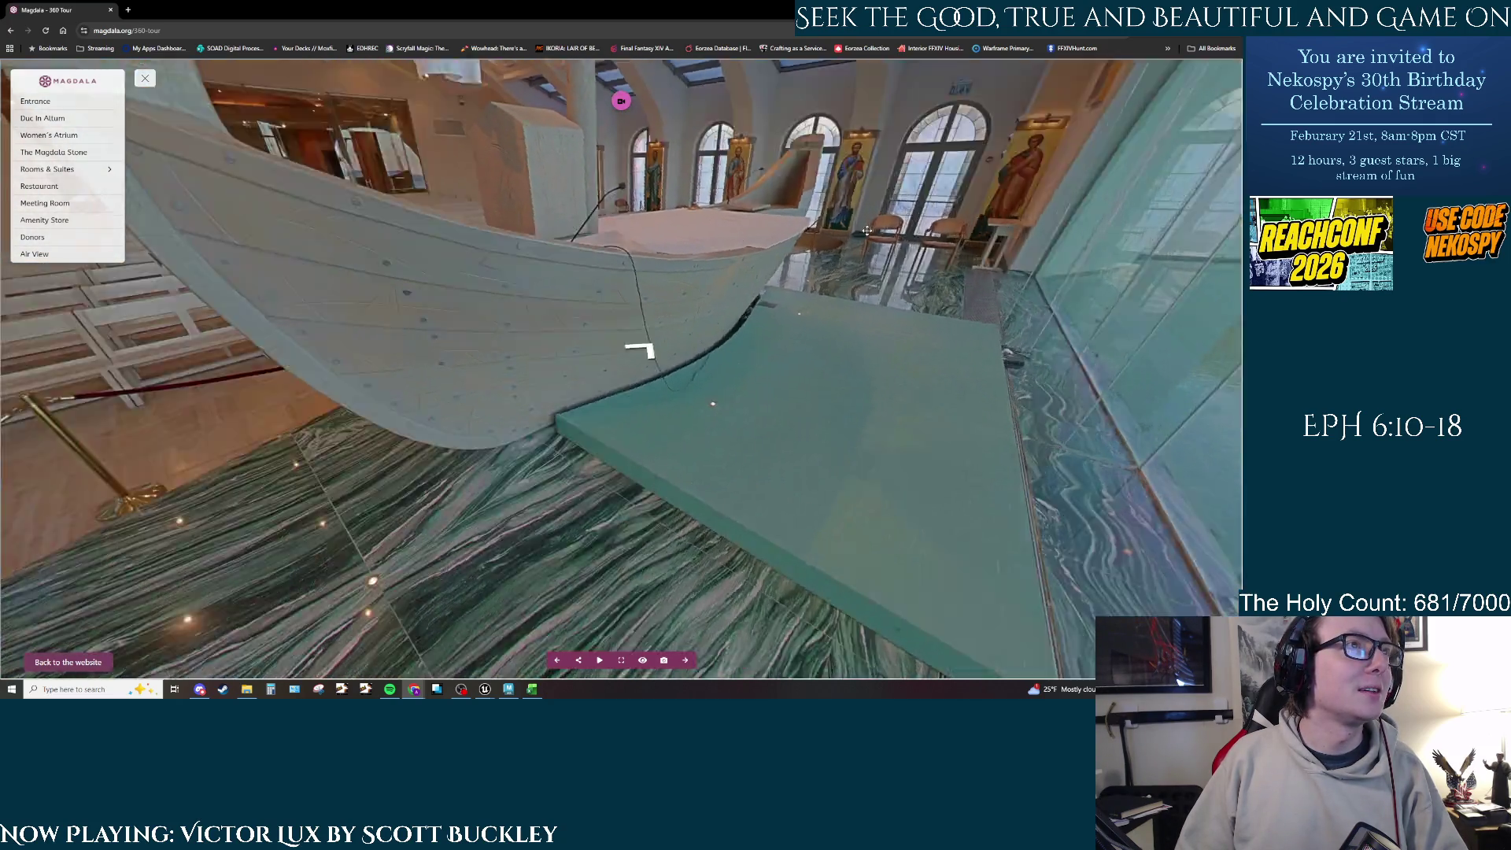
click(866, 229)
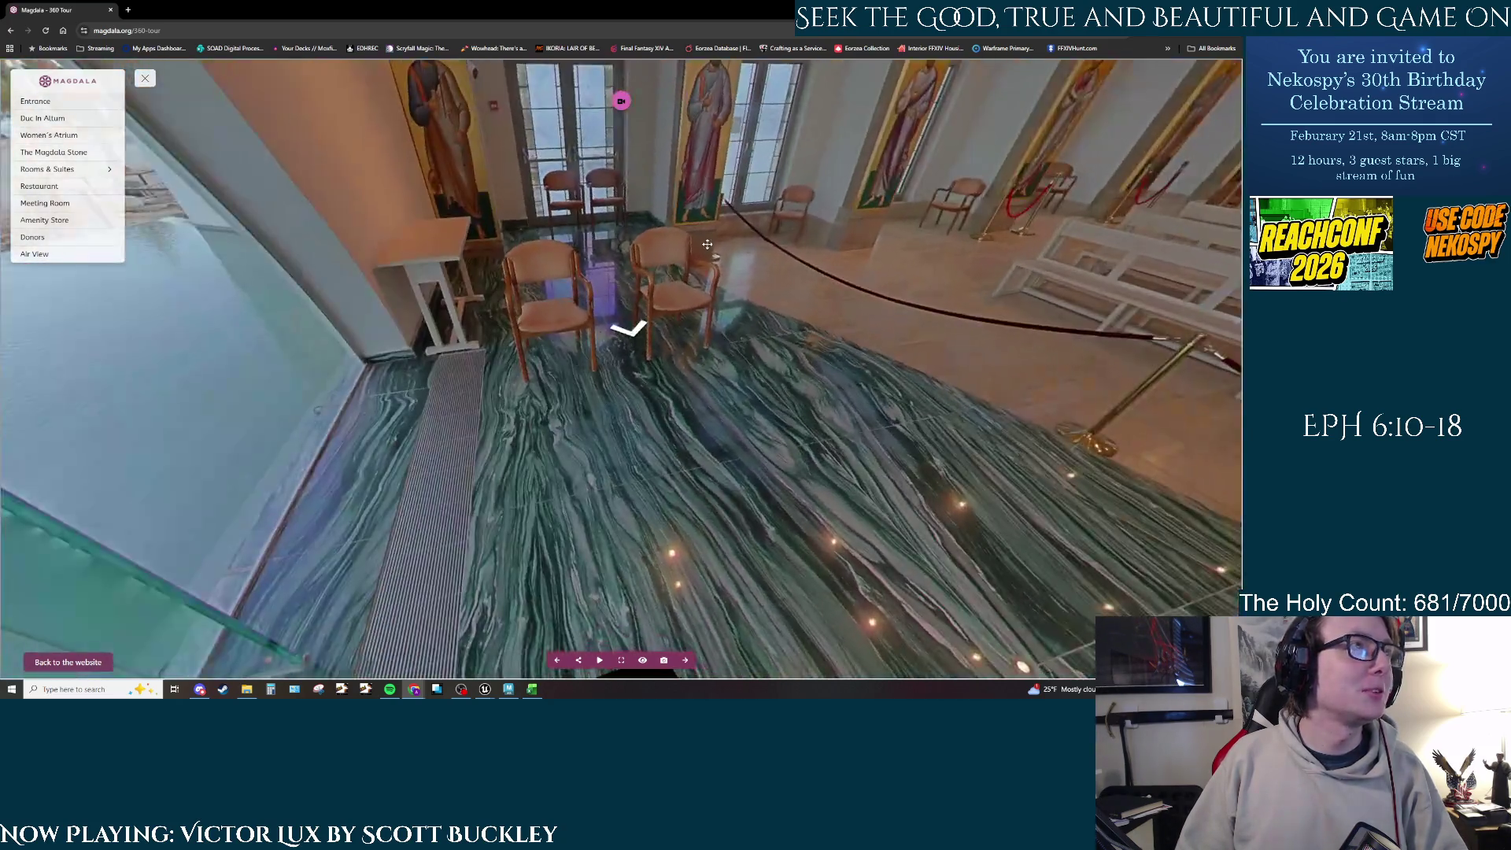
click(616, 361)
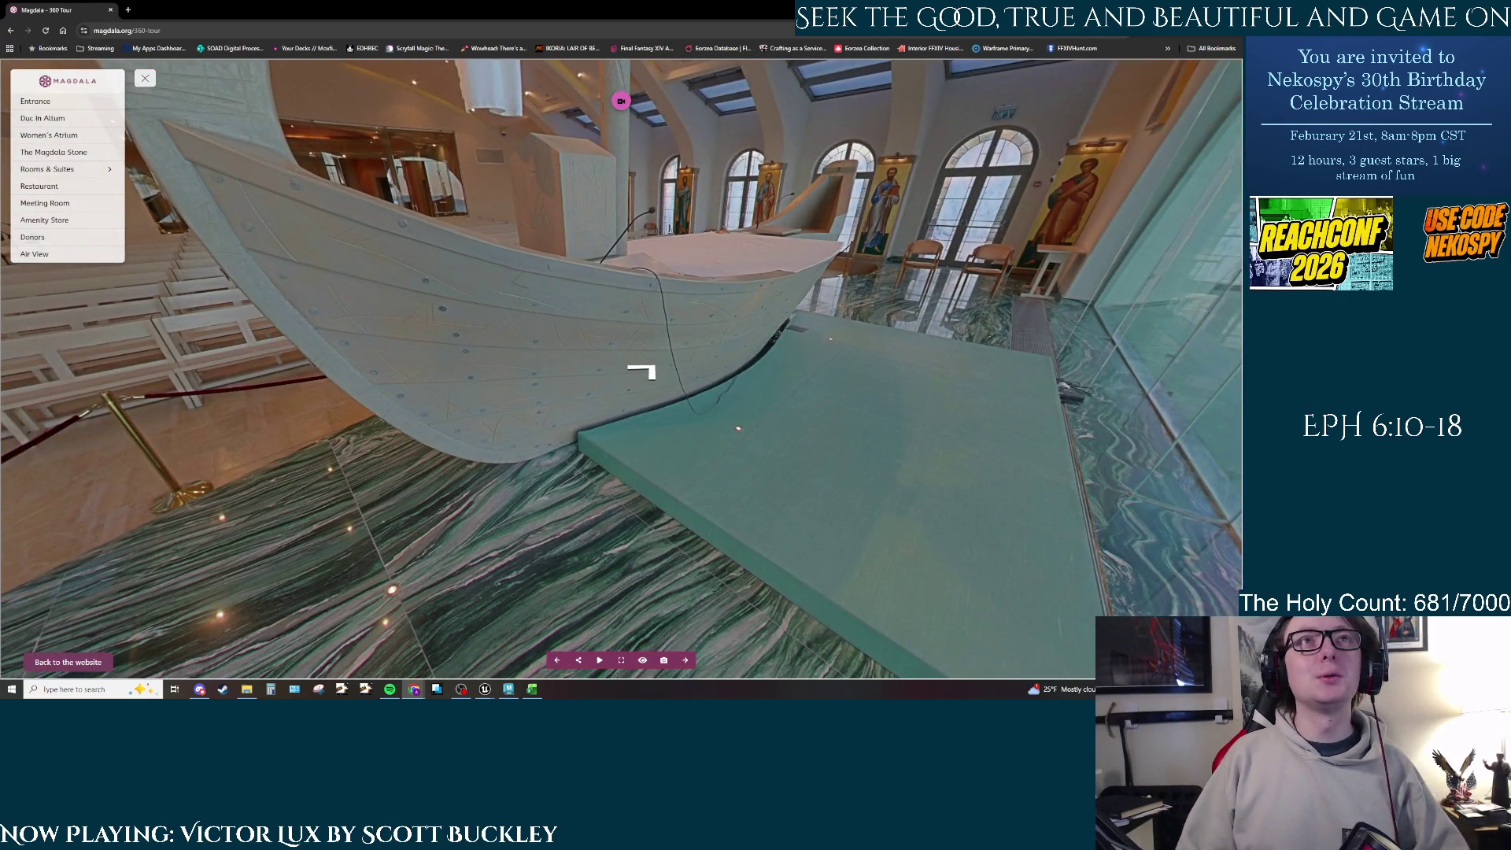
Step: Switch to Maya and hide the Column object
key(alt+Tab)
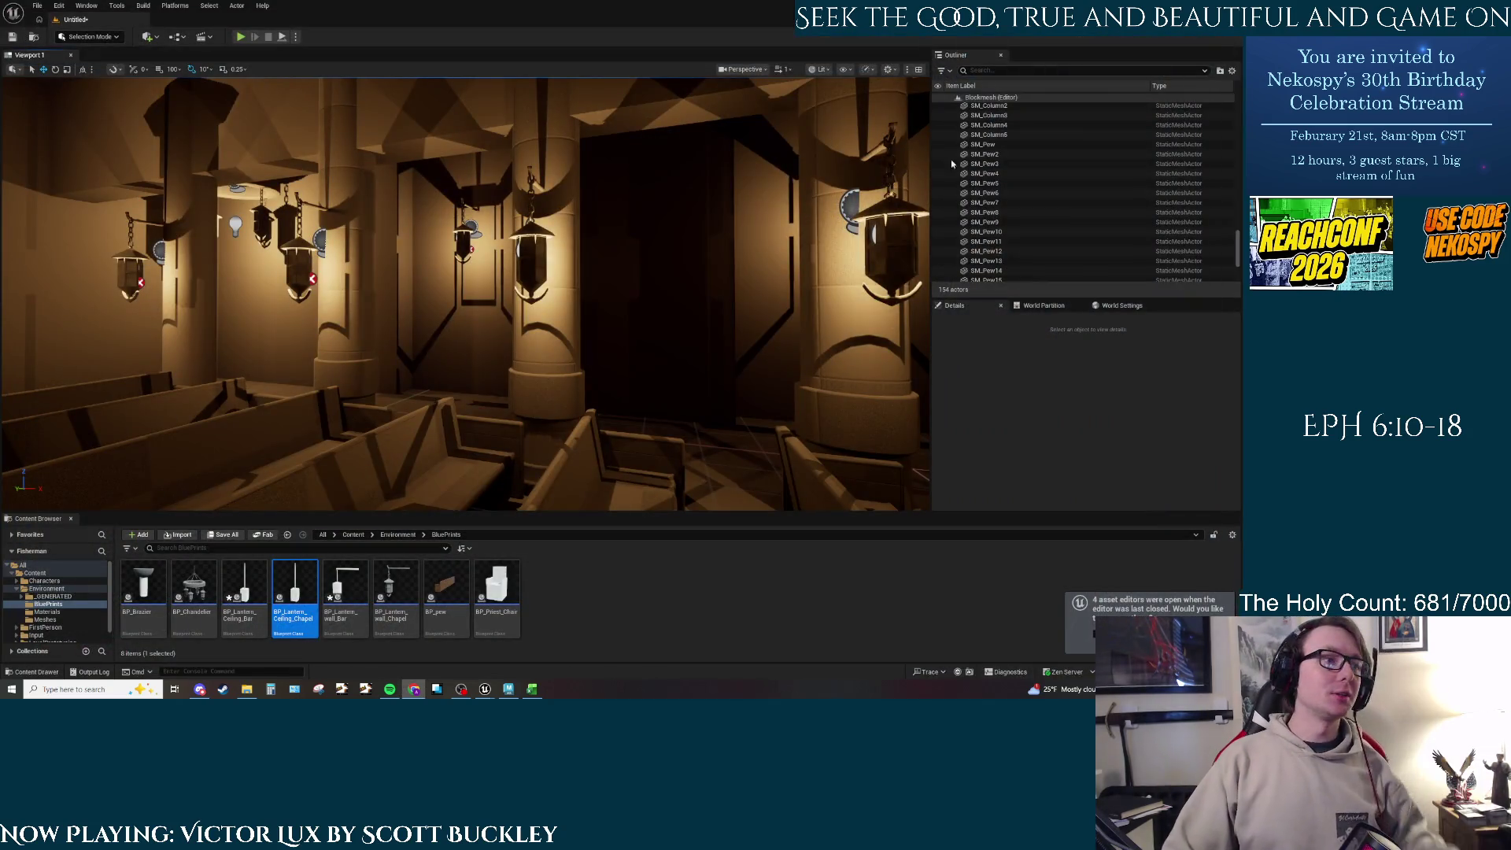
click(508, 689)
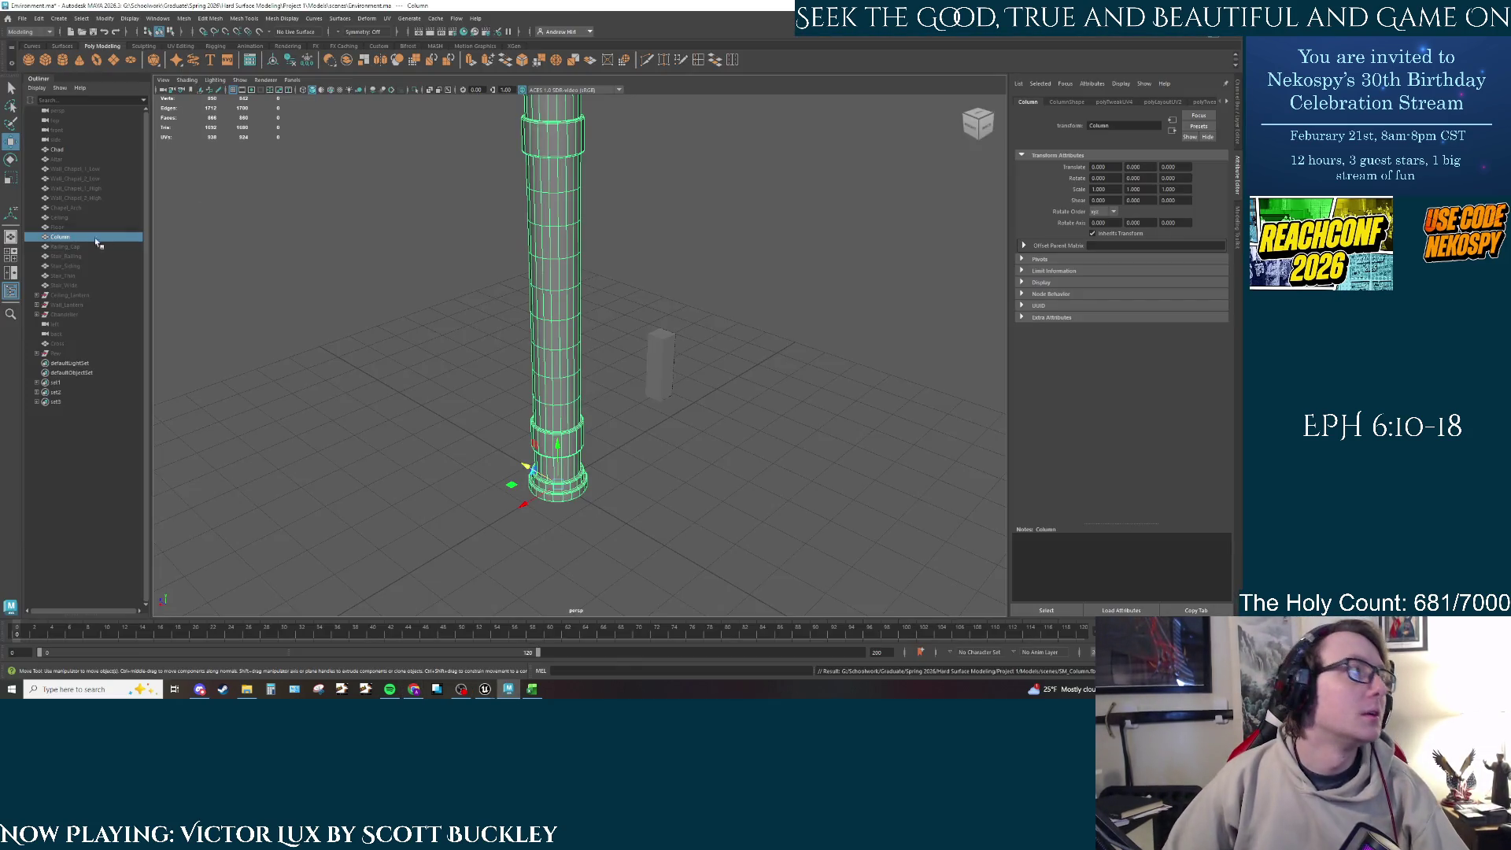
key(h)
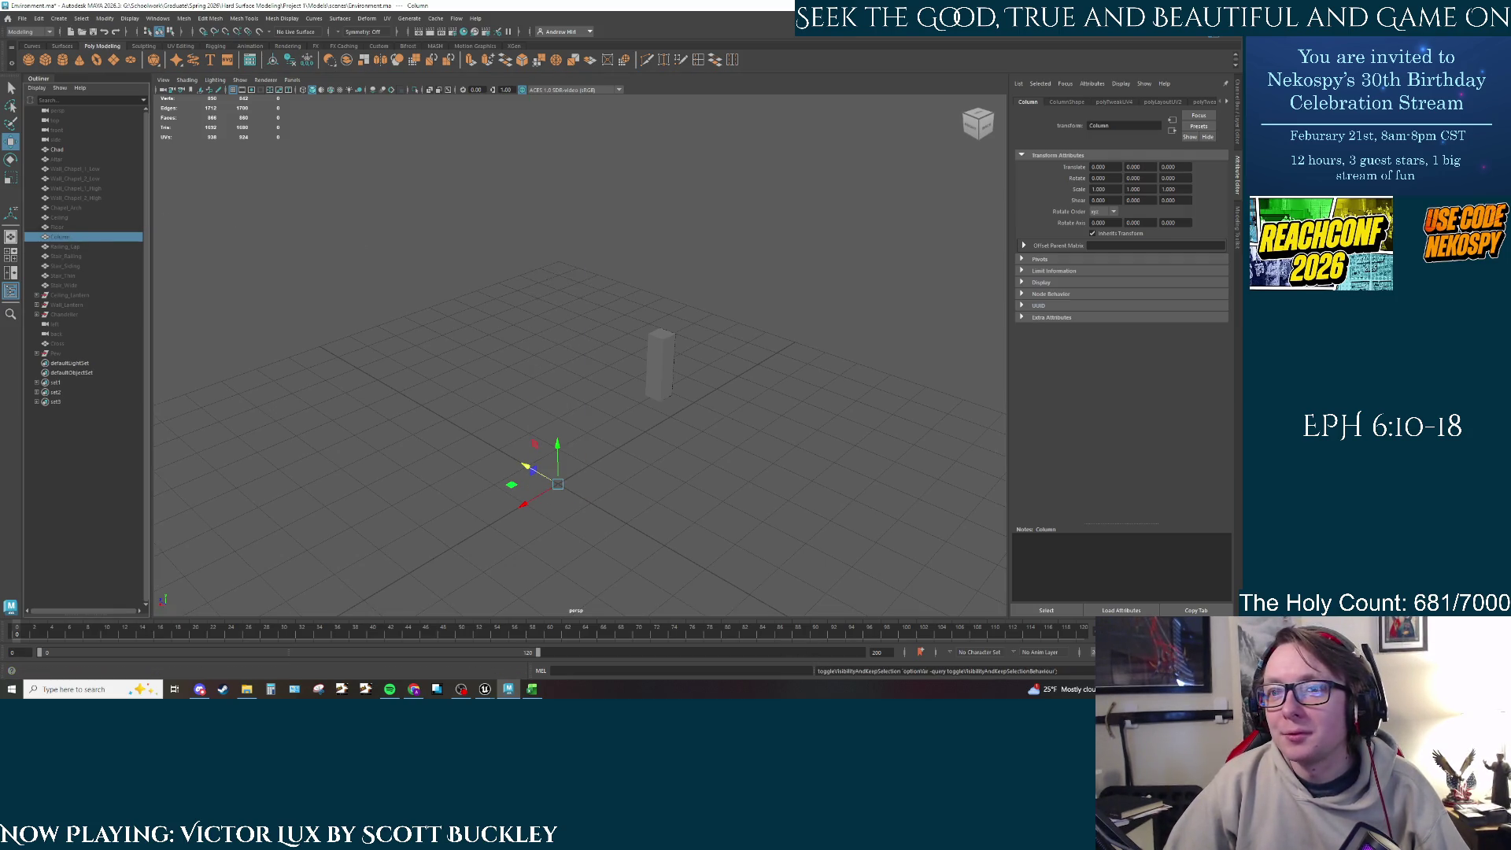
Step: In the Assets List spreadsheet, fill Pew cell B23 green, select B19, and minimize Excel
key(super+d)
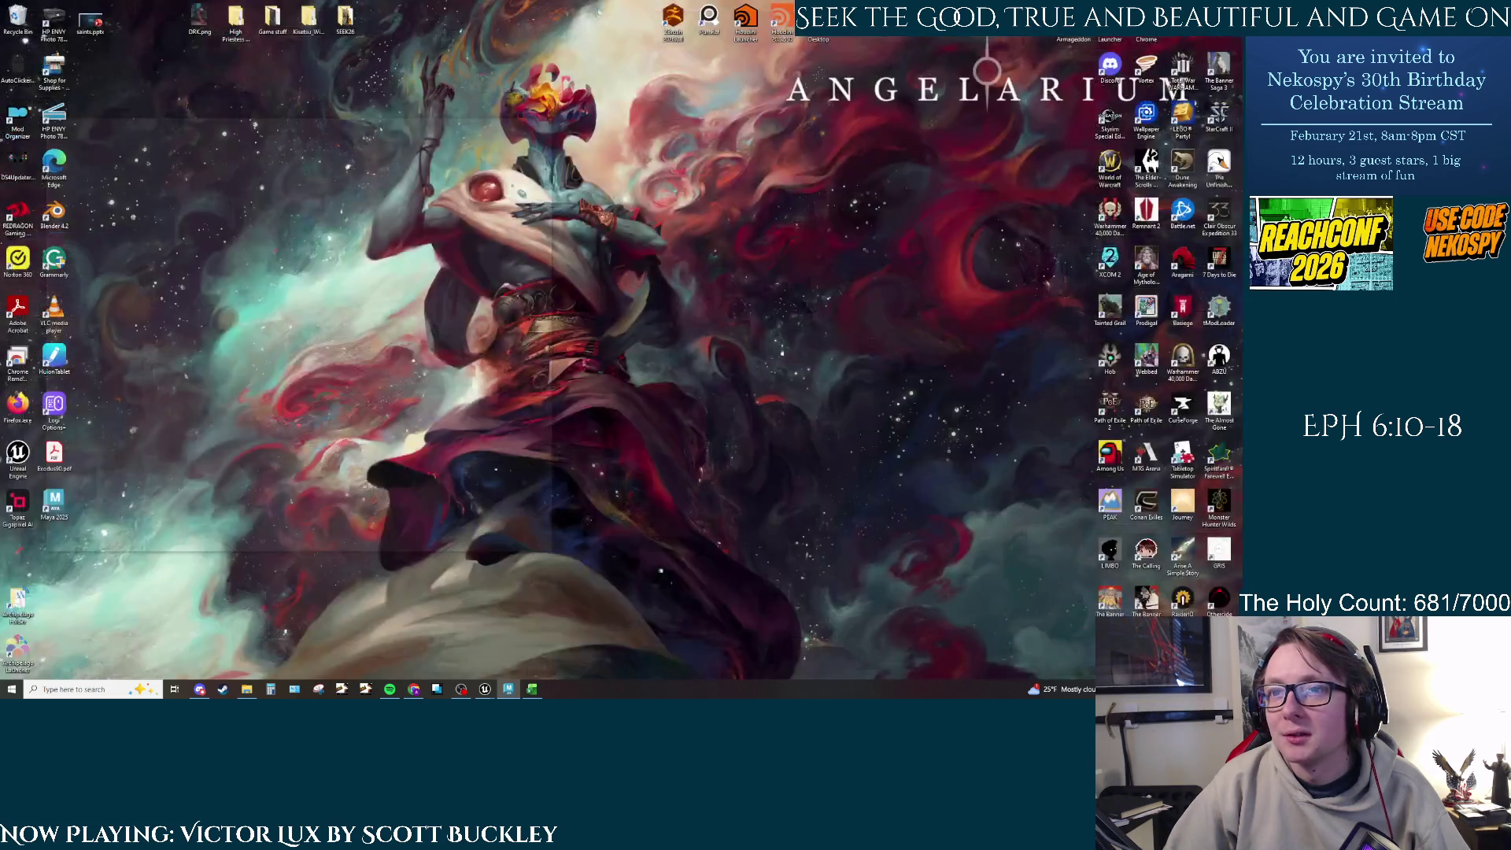
key(super+d)
key(alt+Tab)
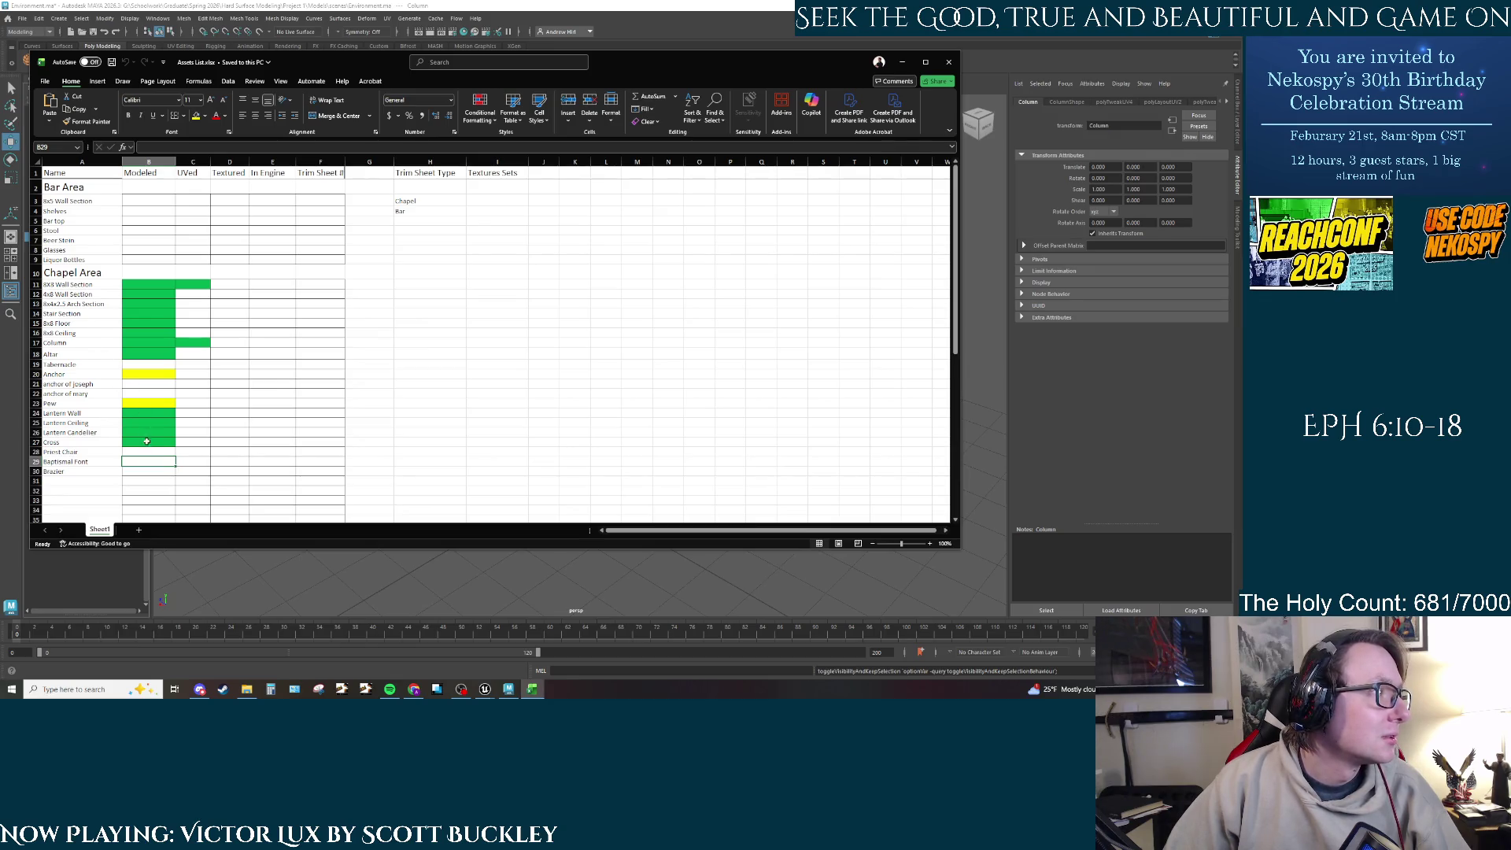
click(141, 402)
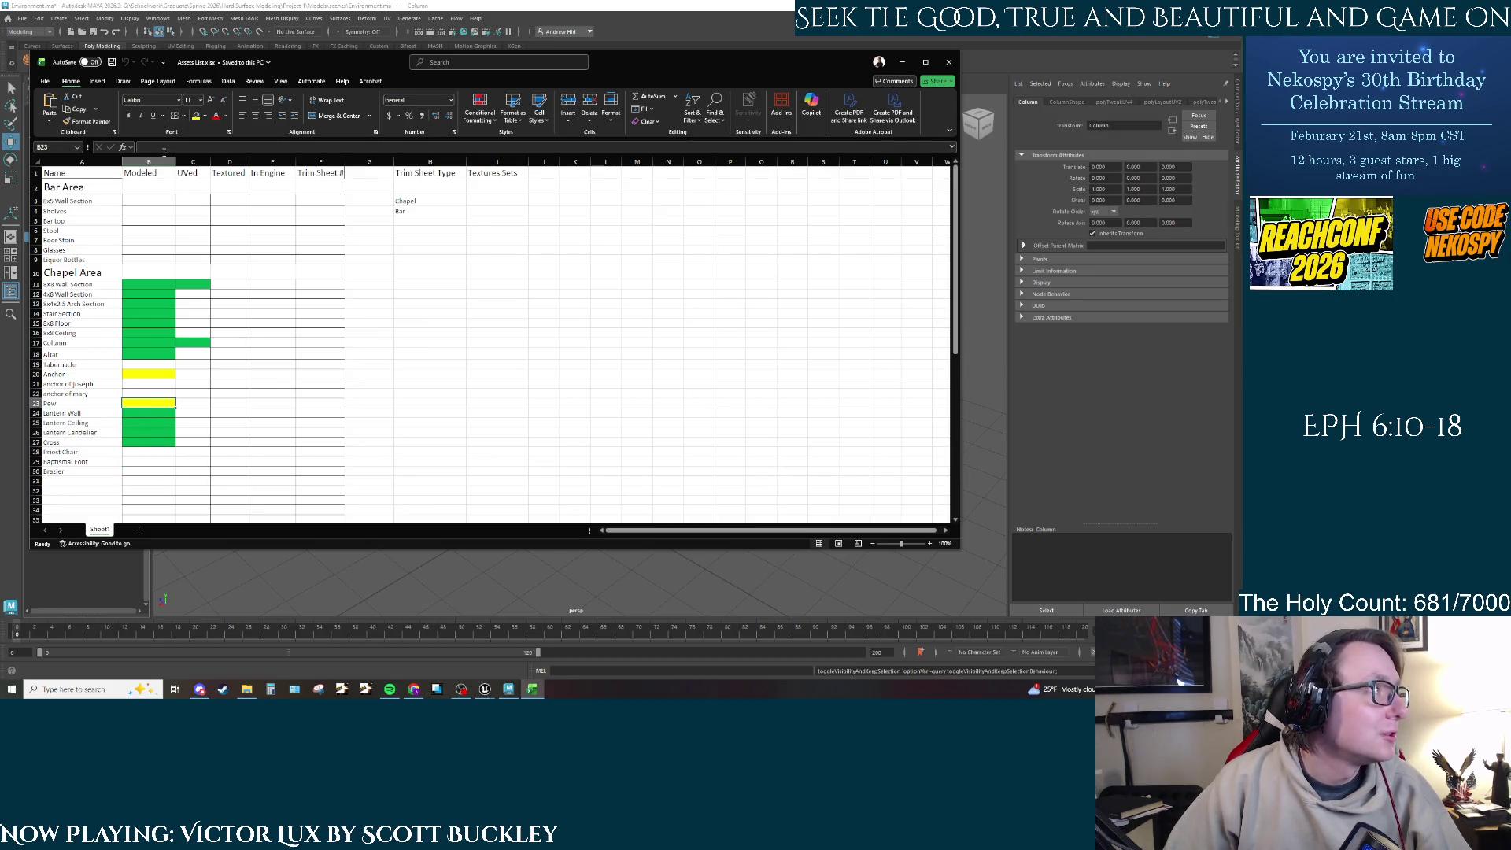
click(205, 116)
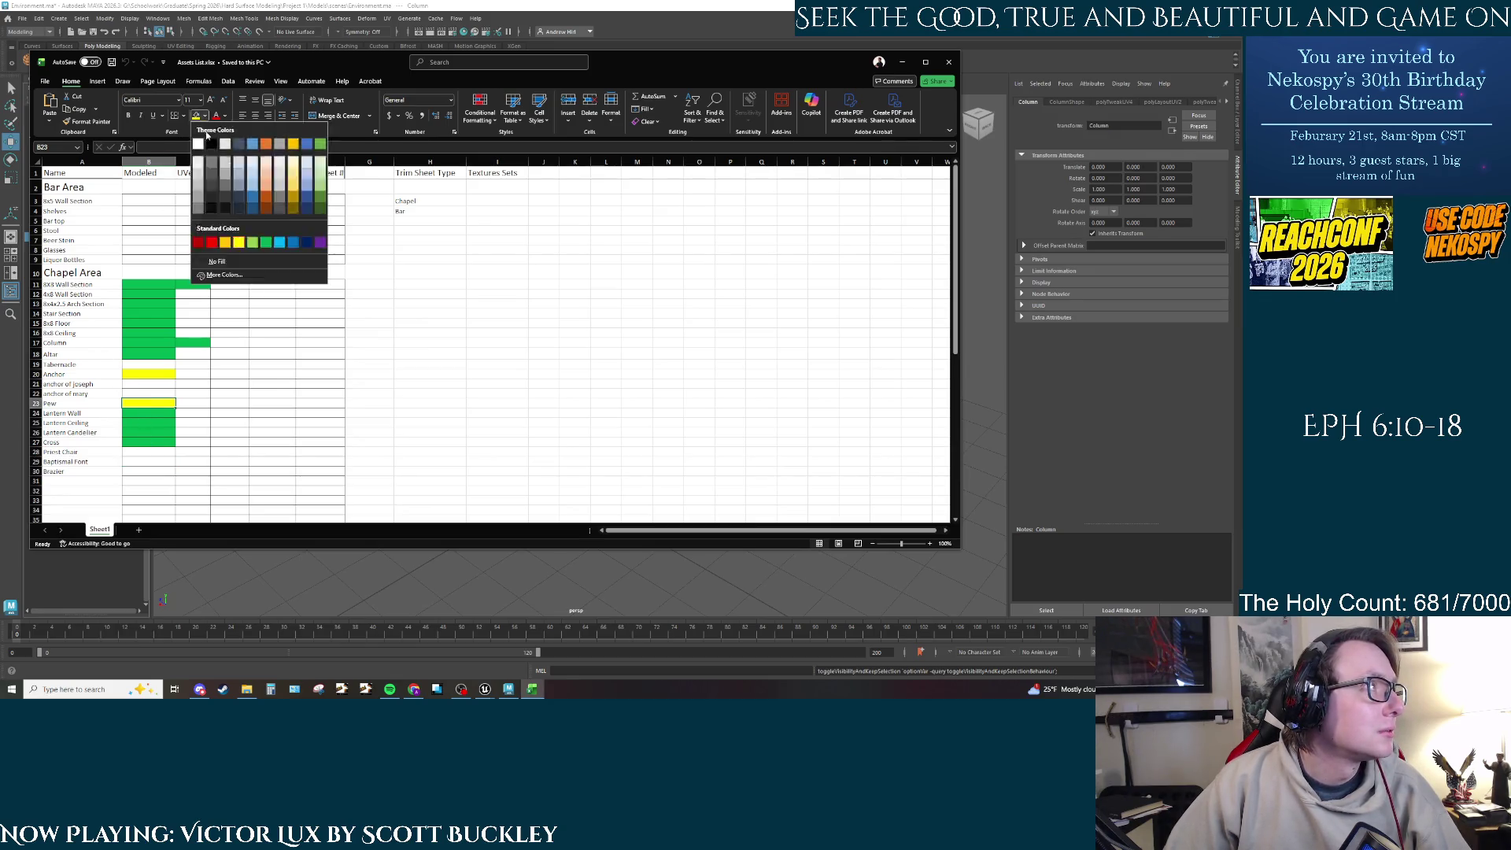
click(266, 246)
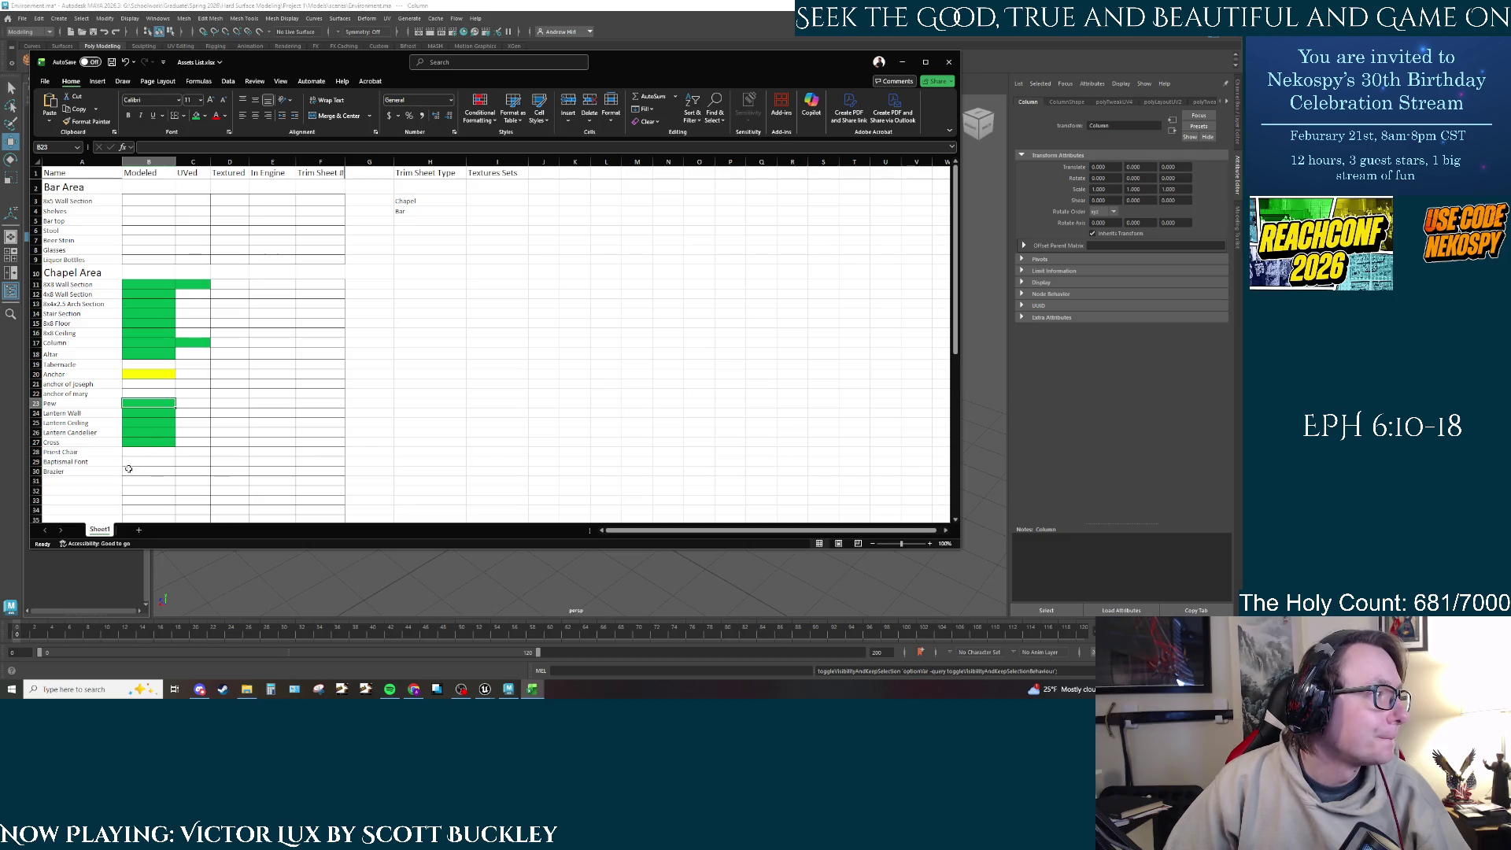
click(147, 364)
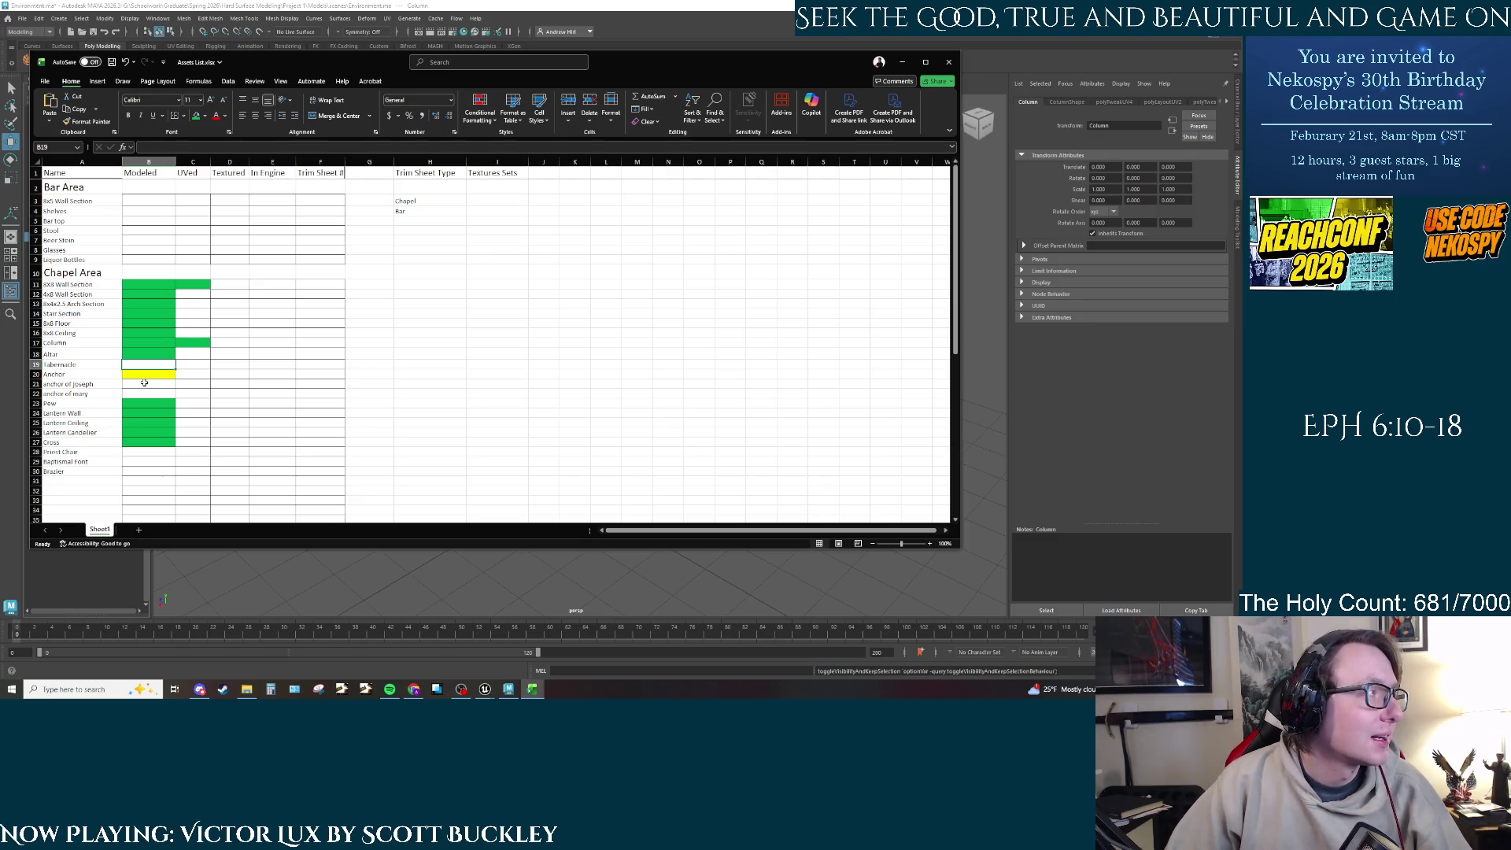
click(902, 61)
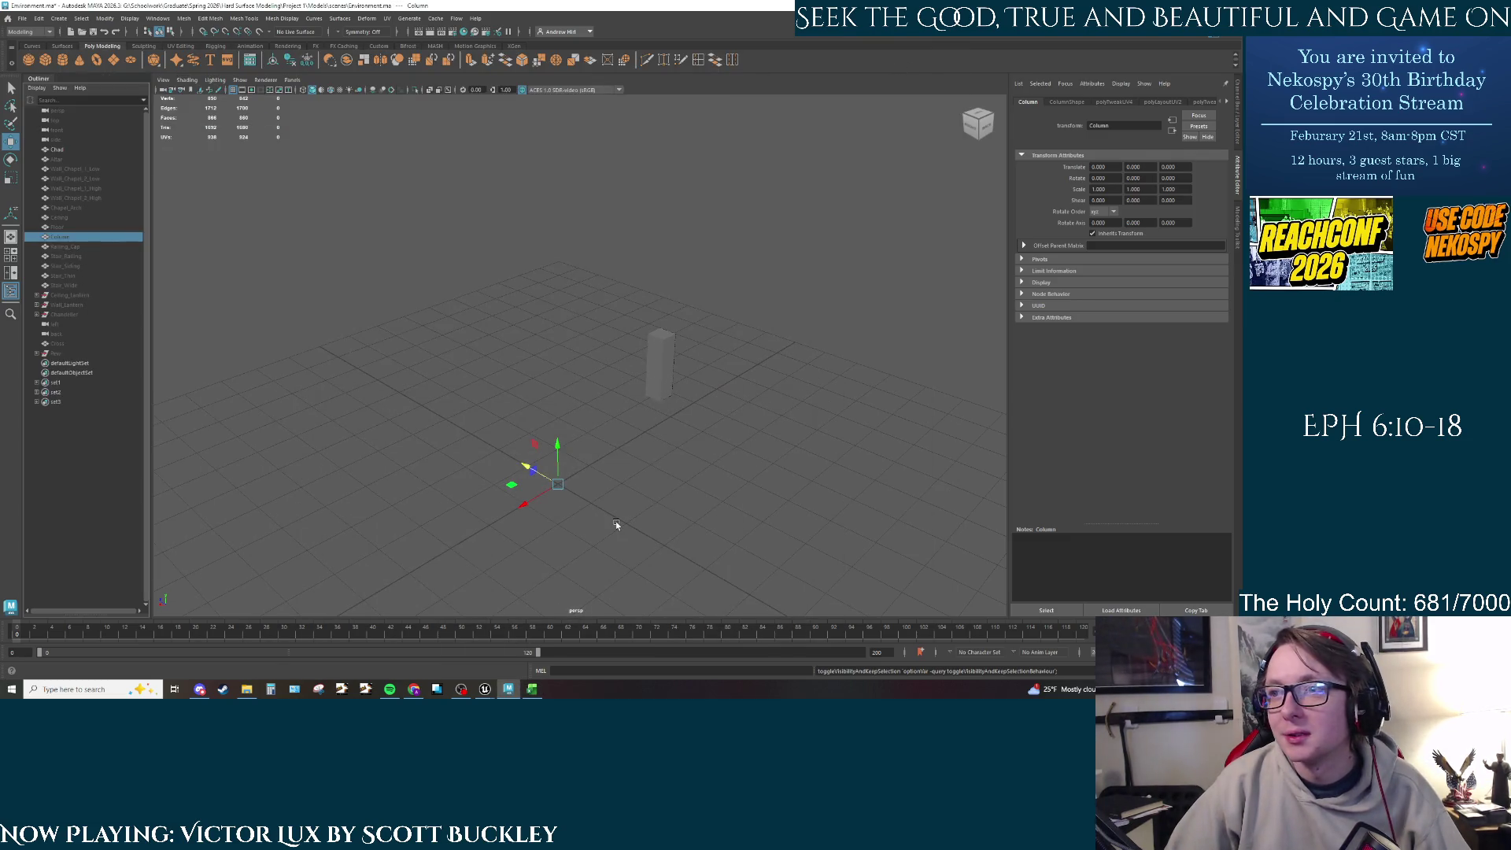
Step: Zoom and orbit the Maya camera lower, then start a search in a new browser tab
scroll(615, 524, up, 2)
mouse_move(629, 503)
alt+mouse_down()
mouse_move(580, 499)
mouse_move(630, 398)
mouse_move(616, 393)
alt+mouse_up()
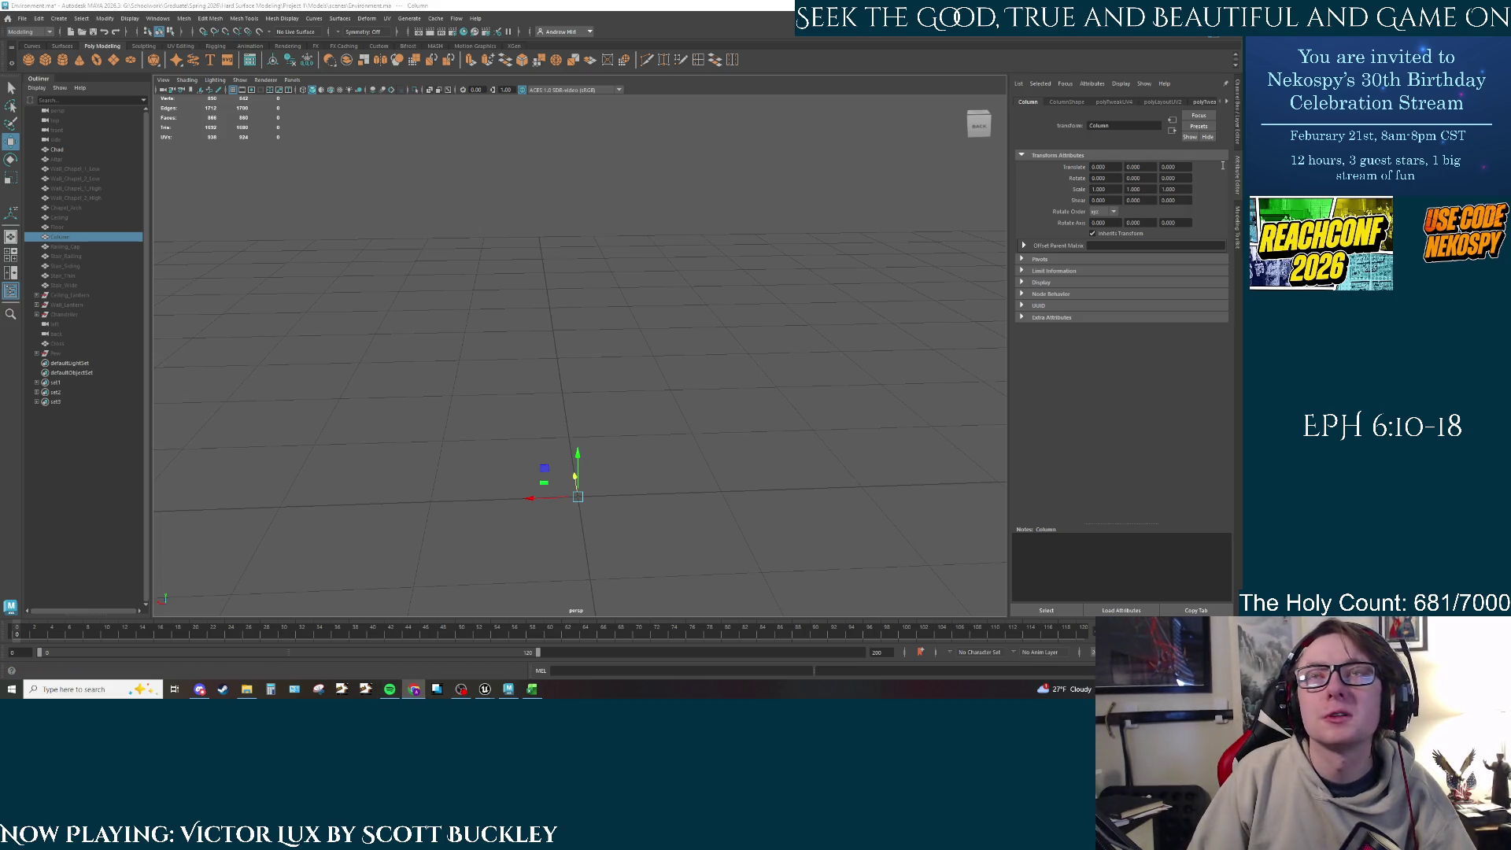
key(alt+Tab)
click(392, 29)
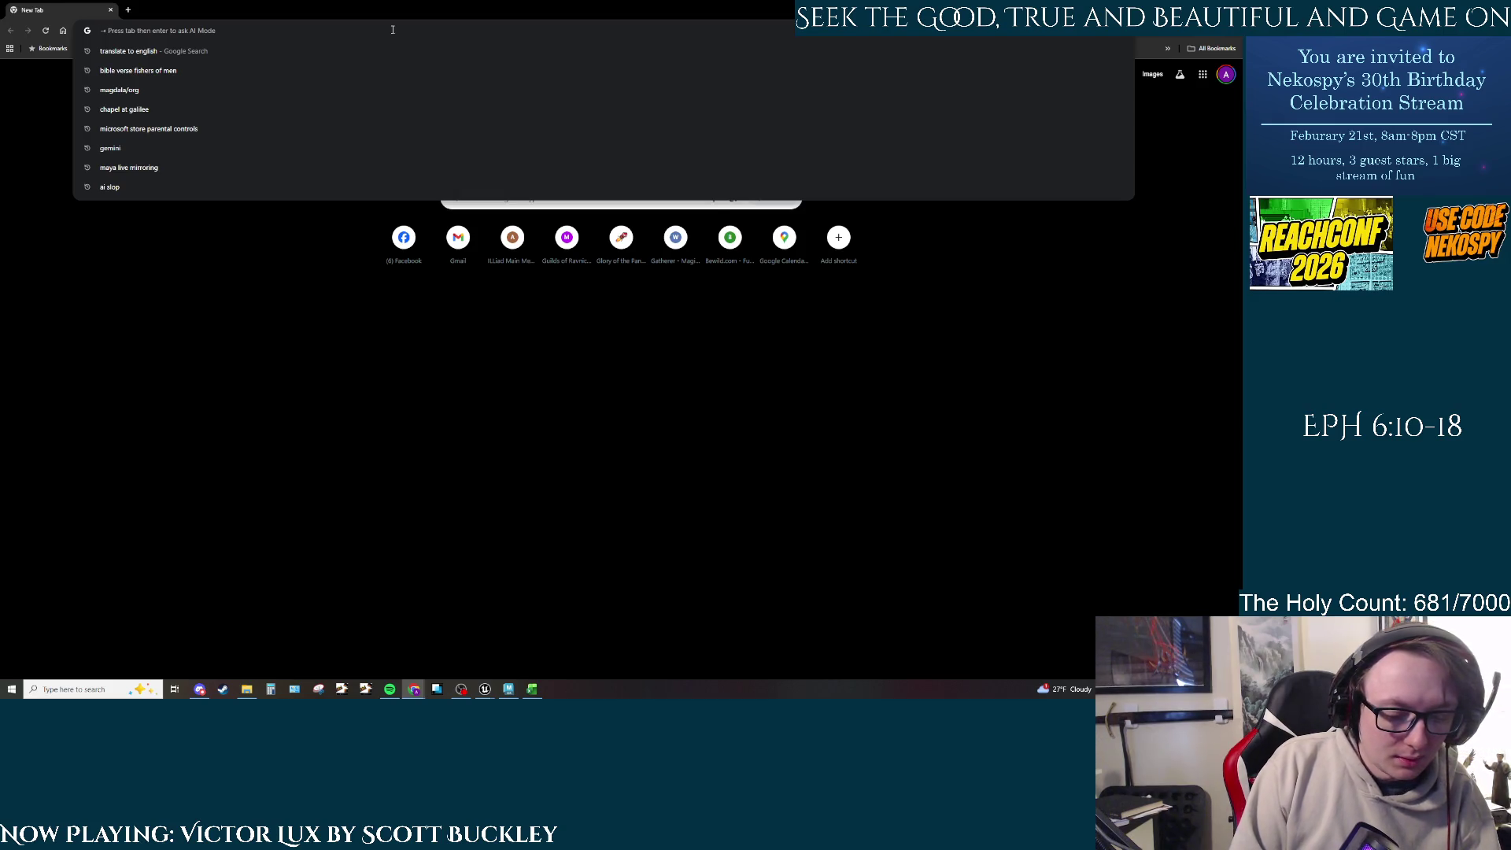
Step: Search Google Images for 'fishers of men painting'
text(fishers of men)
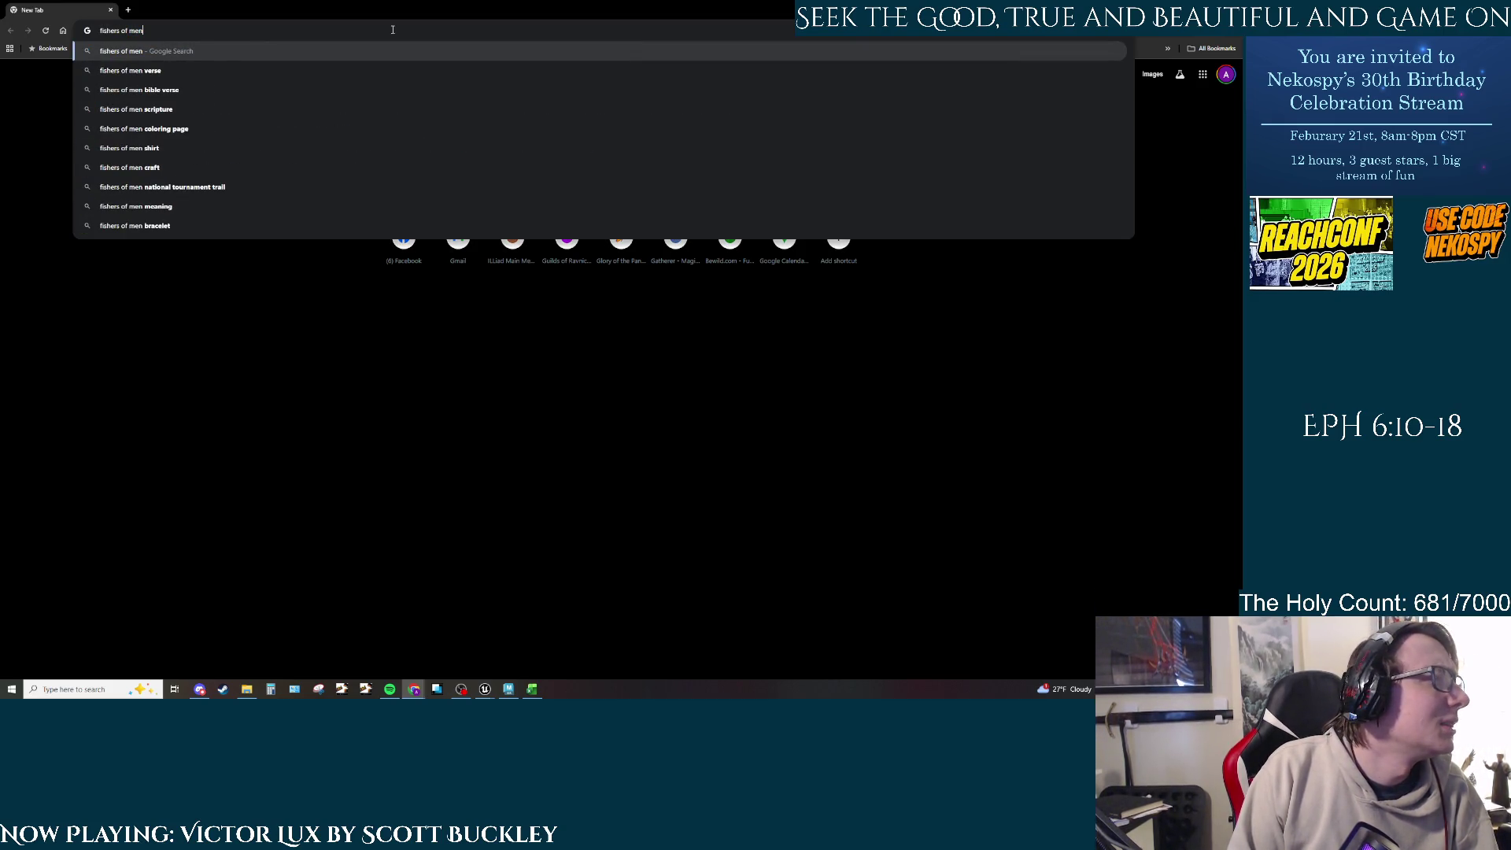
key(Return)
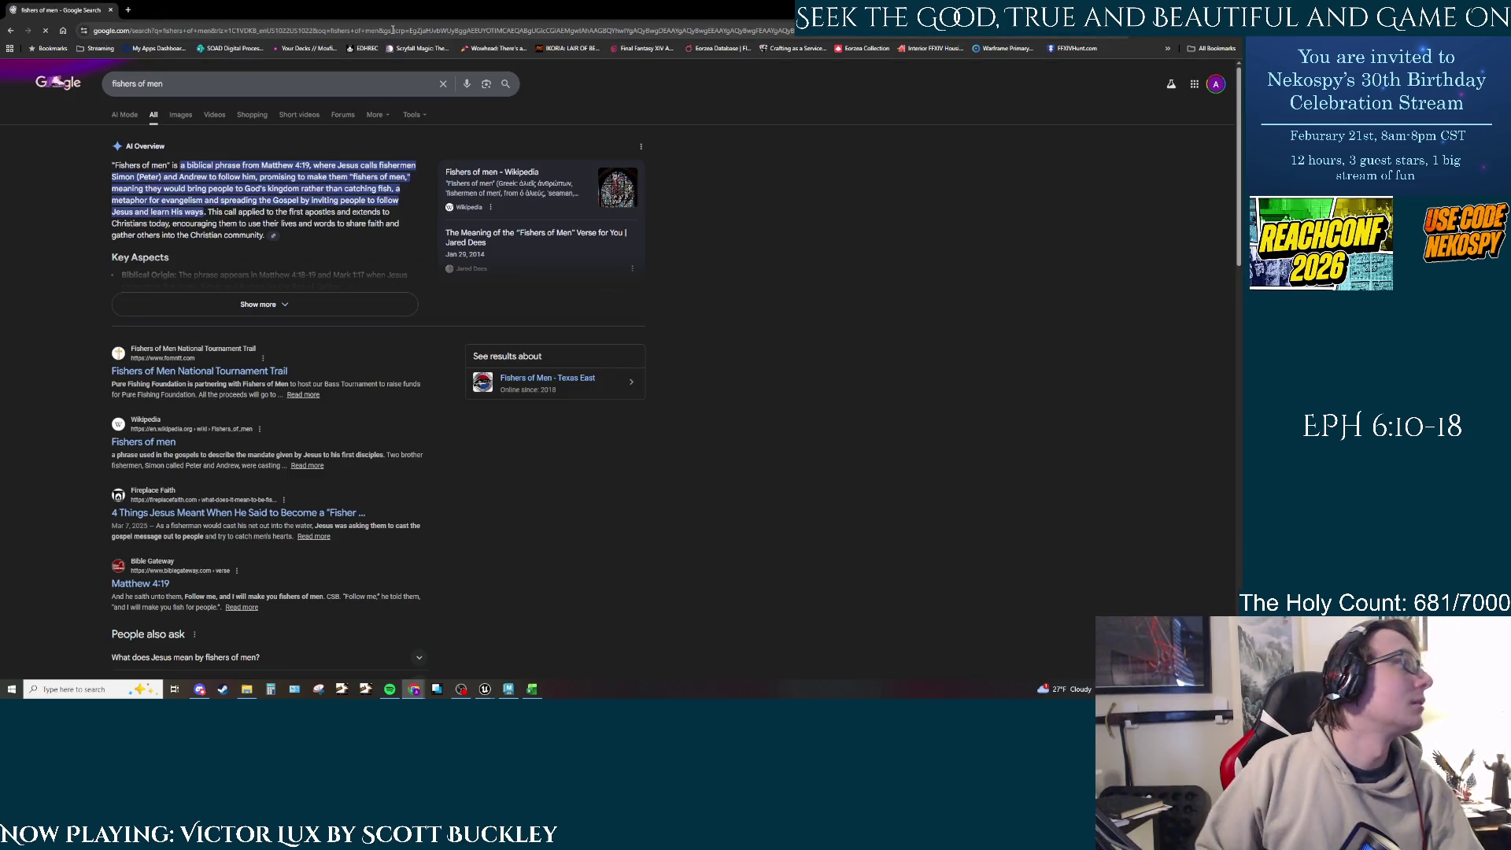
click(181, 115)
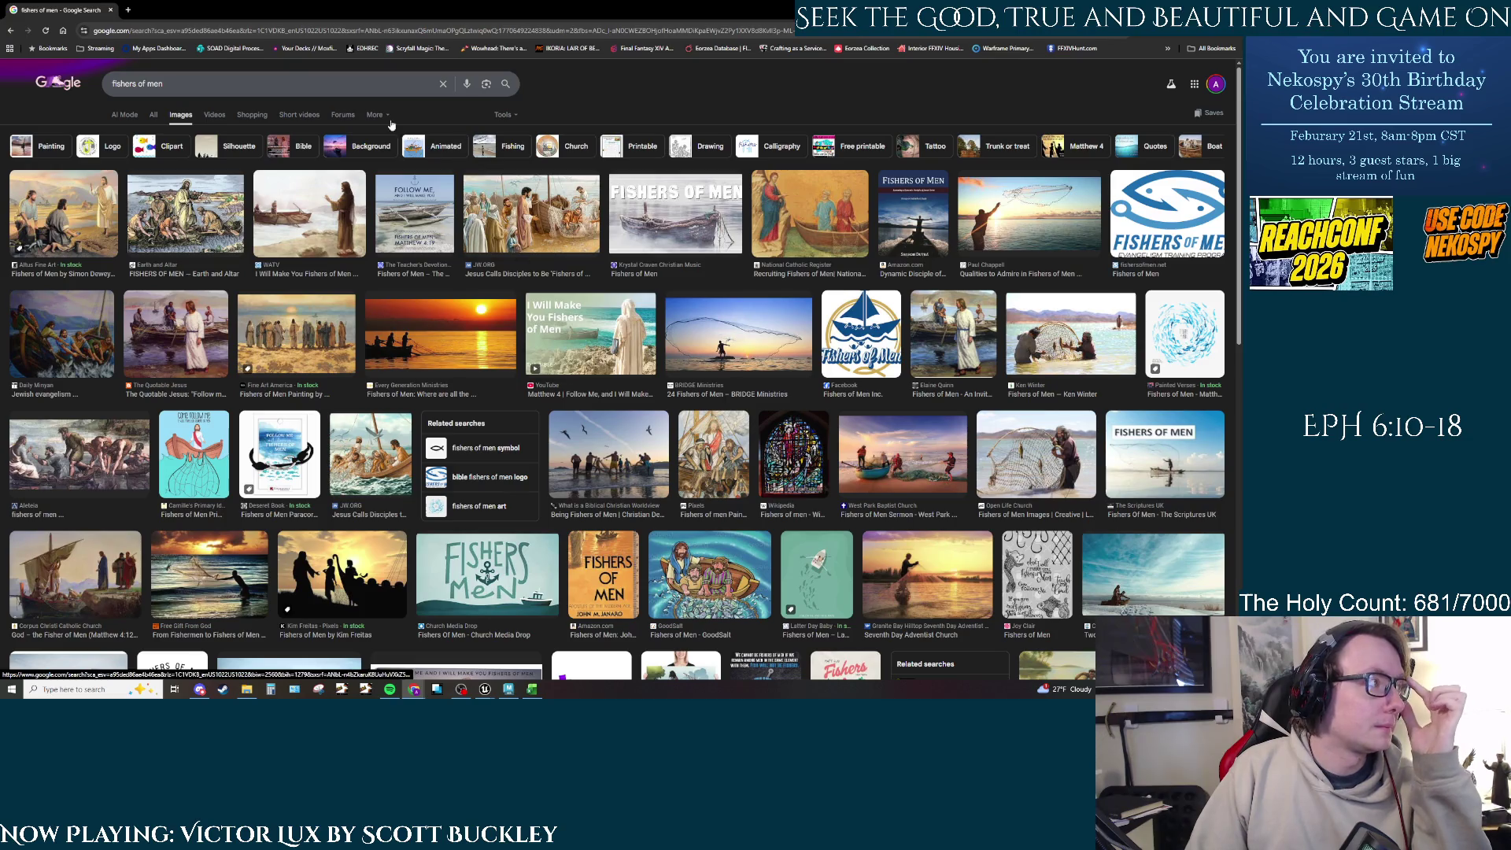
click(307, 91)
text(pa)
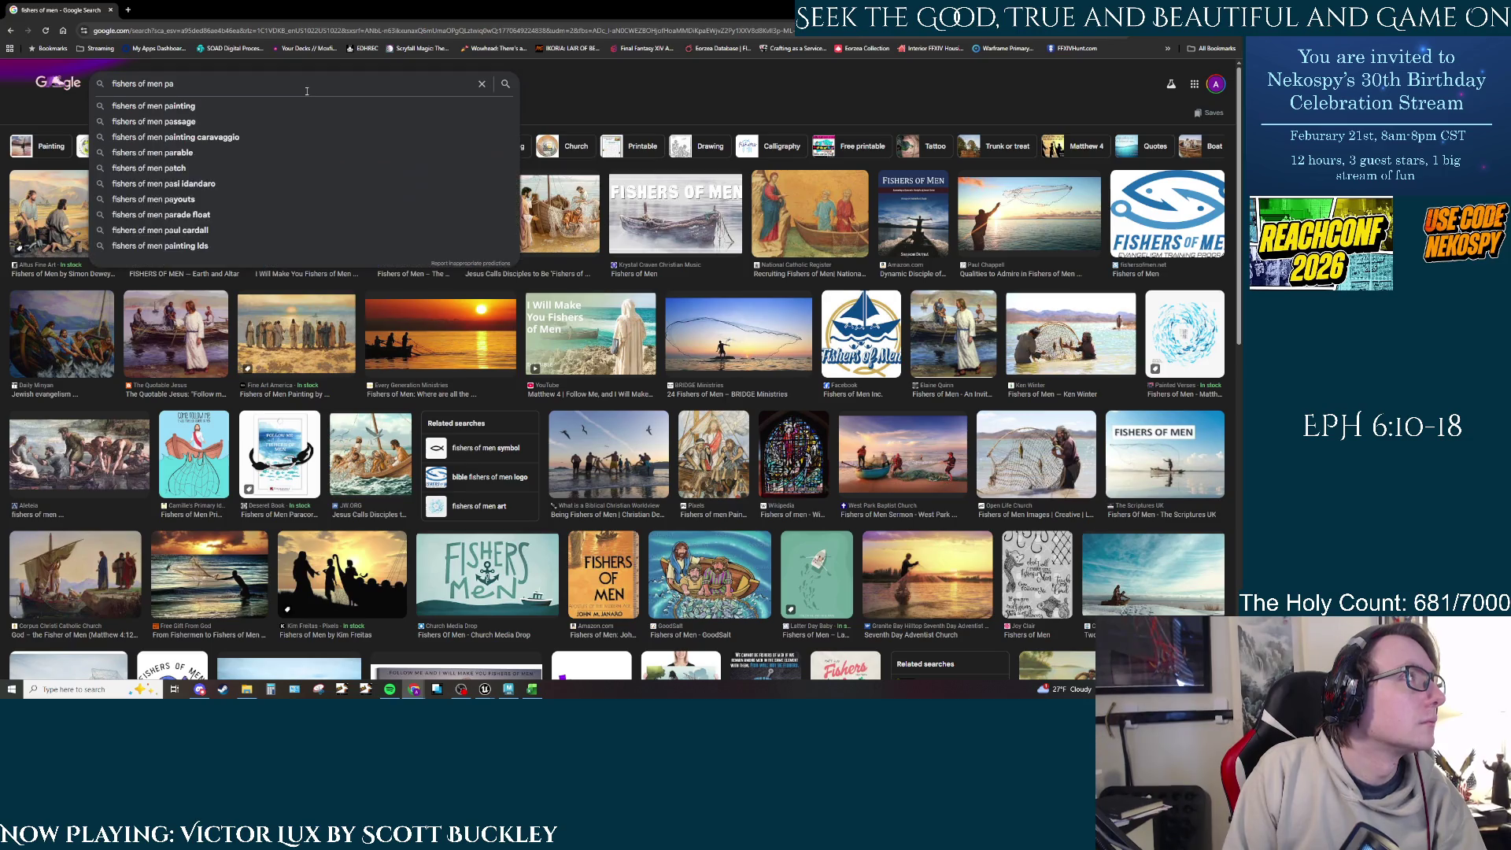
text(inting)
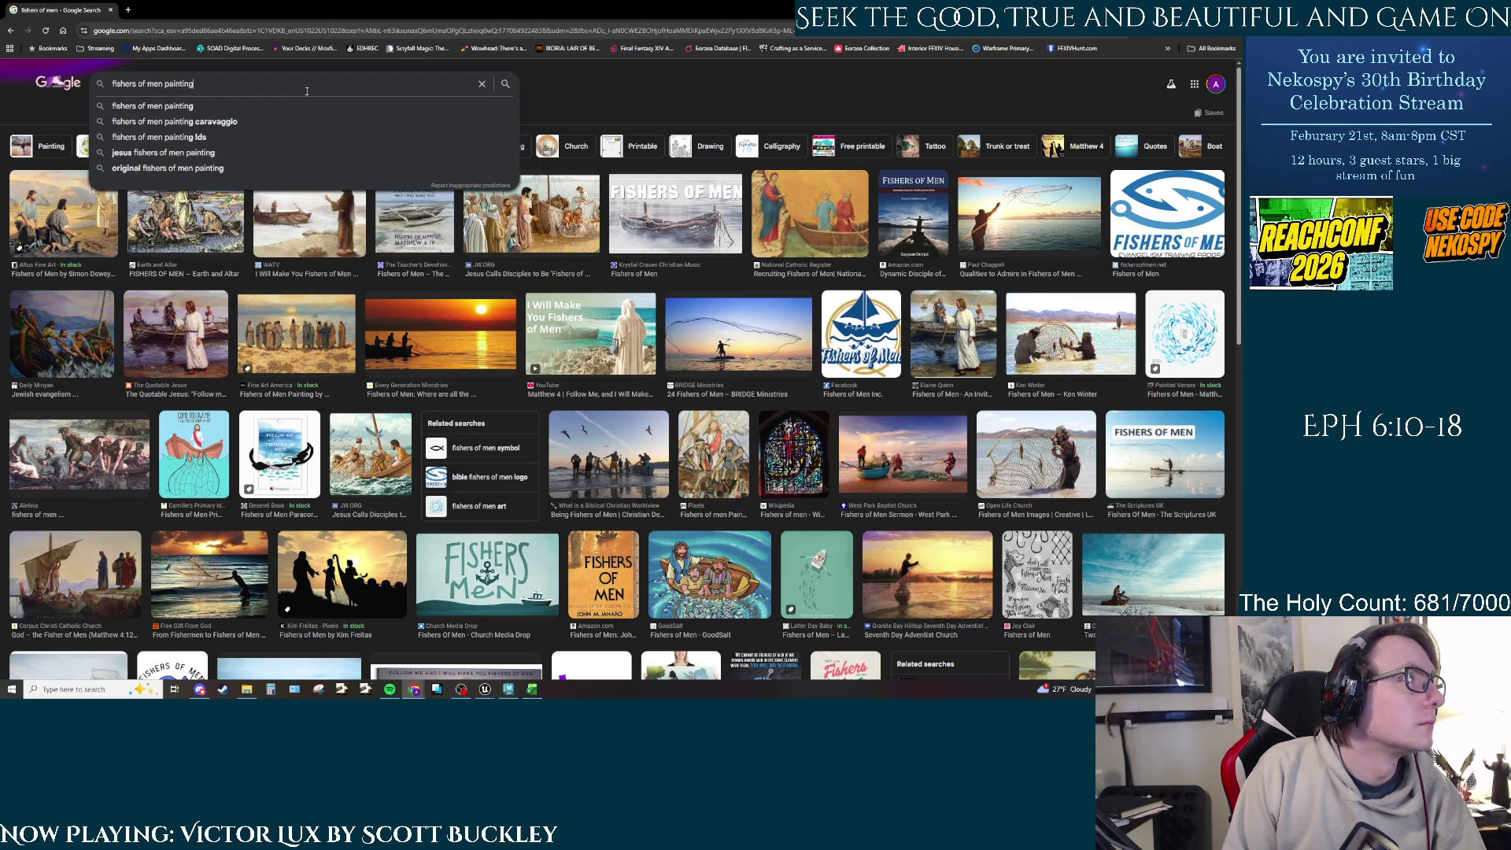
key(Return)
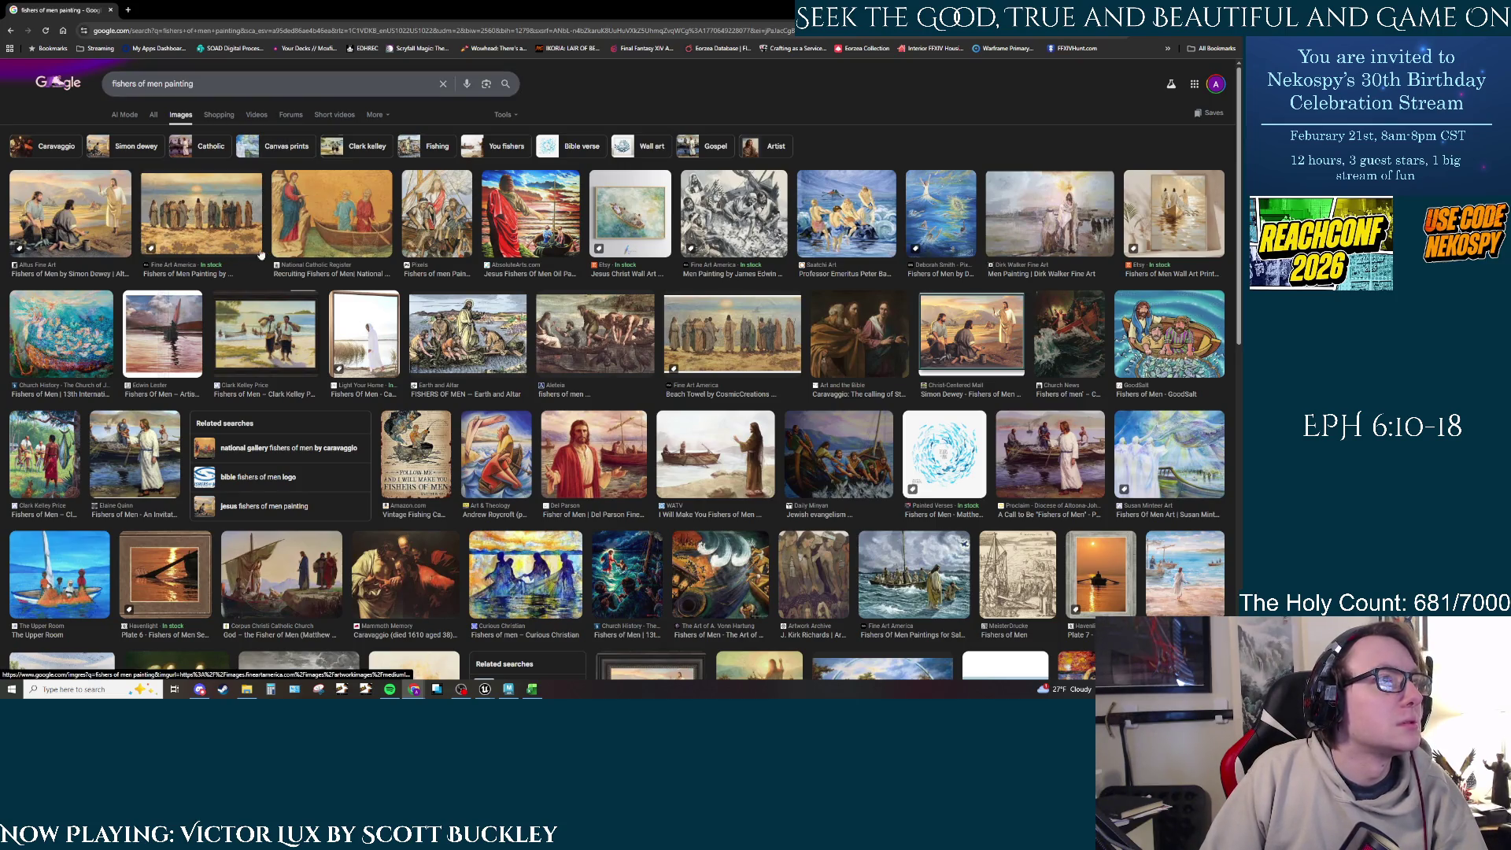
Step: Preview several results, including the Aleteia, CosmicCreations and Jesus Fishers of Men oil paintings
click(595, 335)
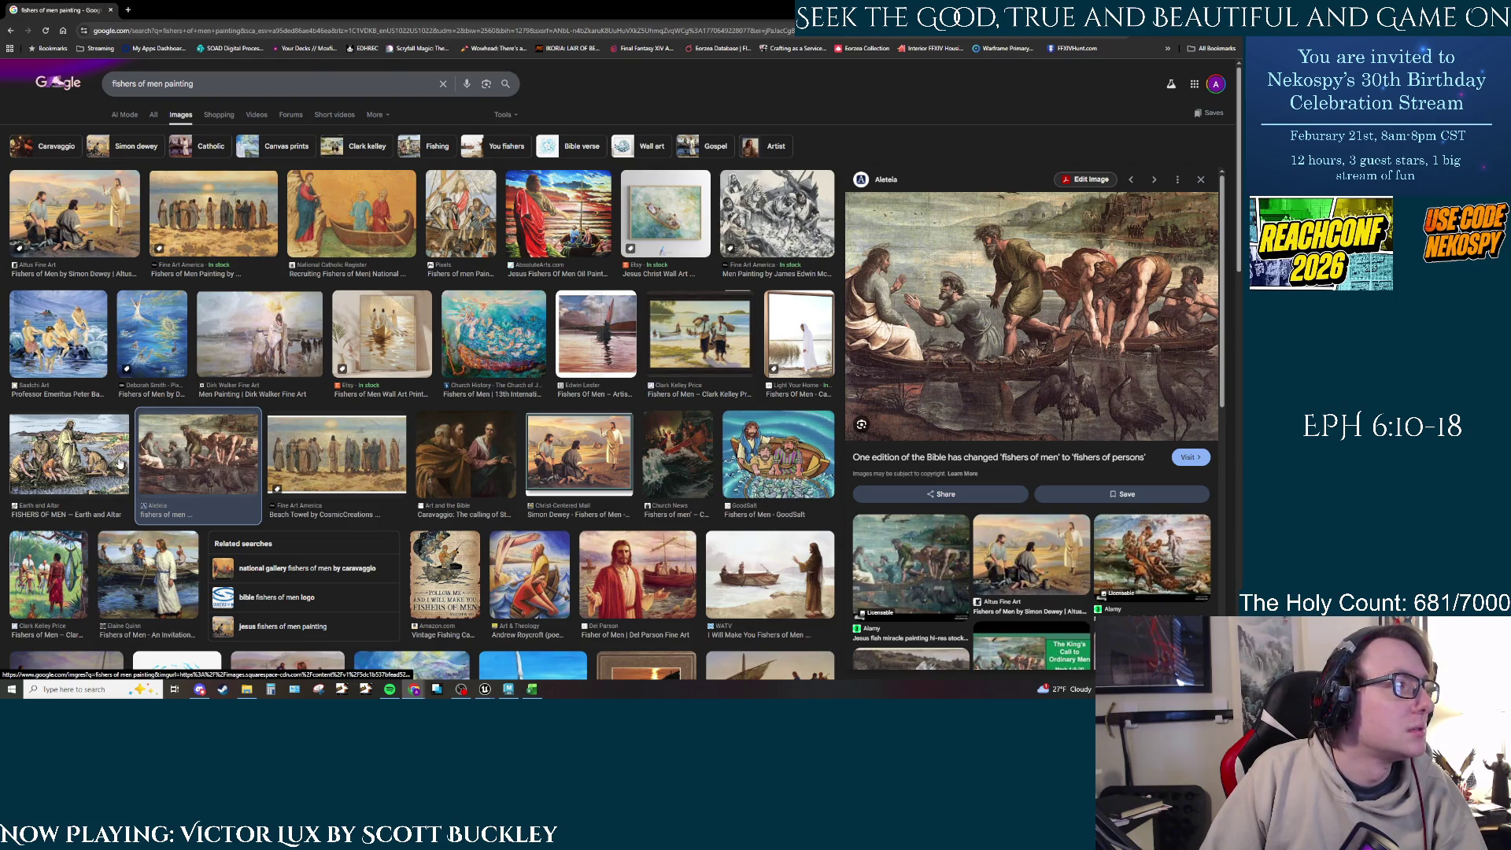
click(190, 219)
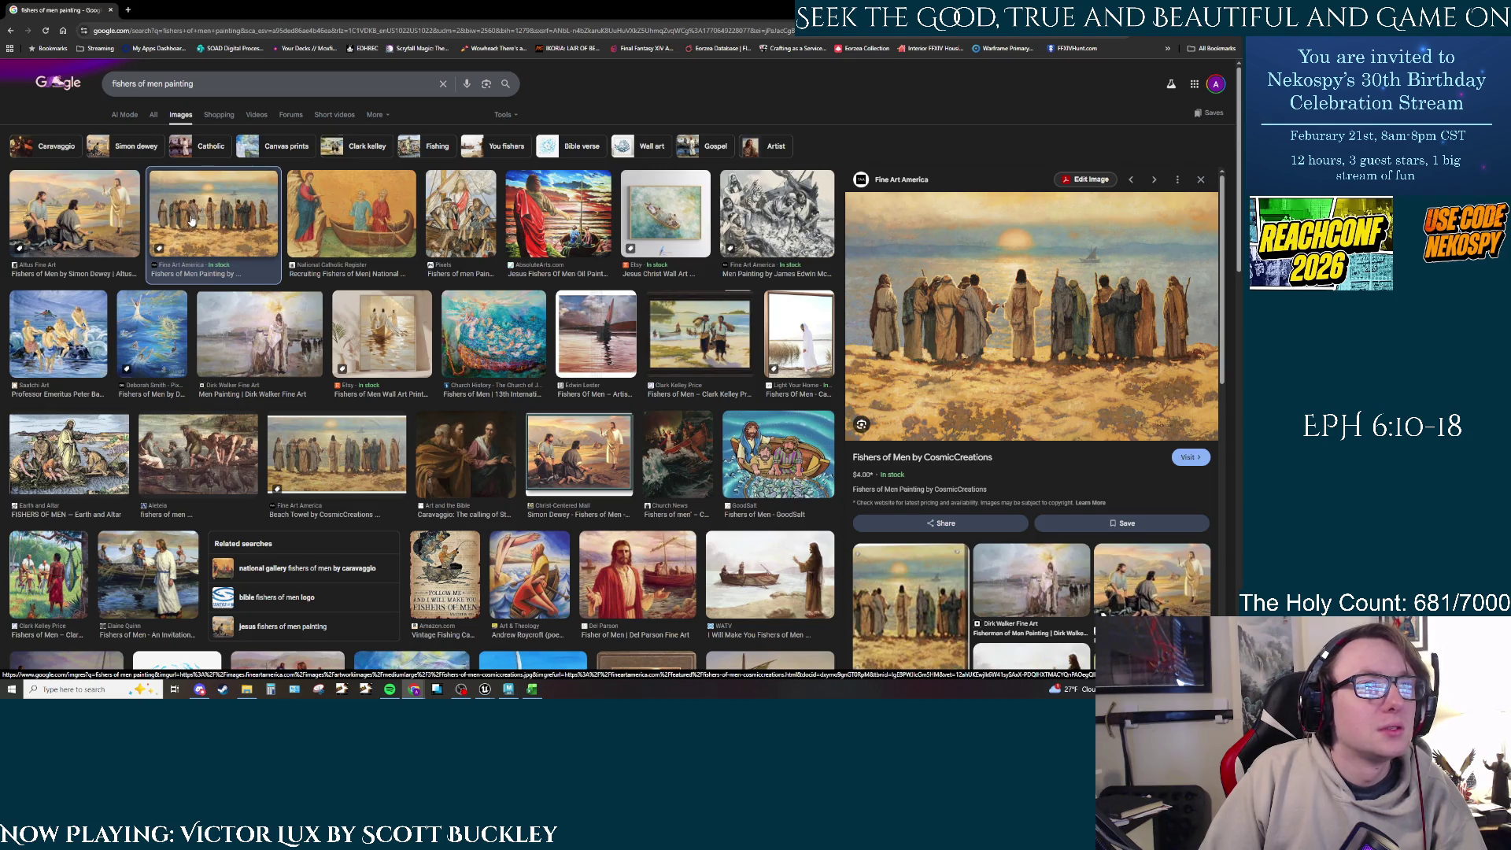
click(126, 214)
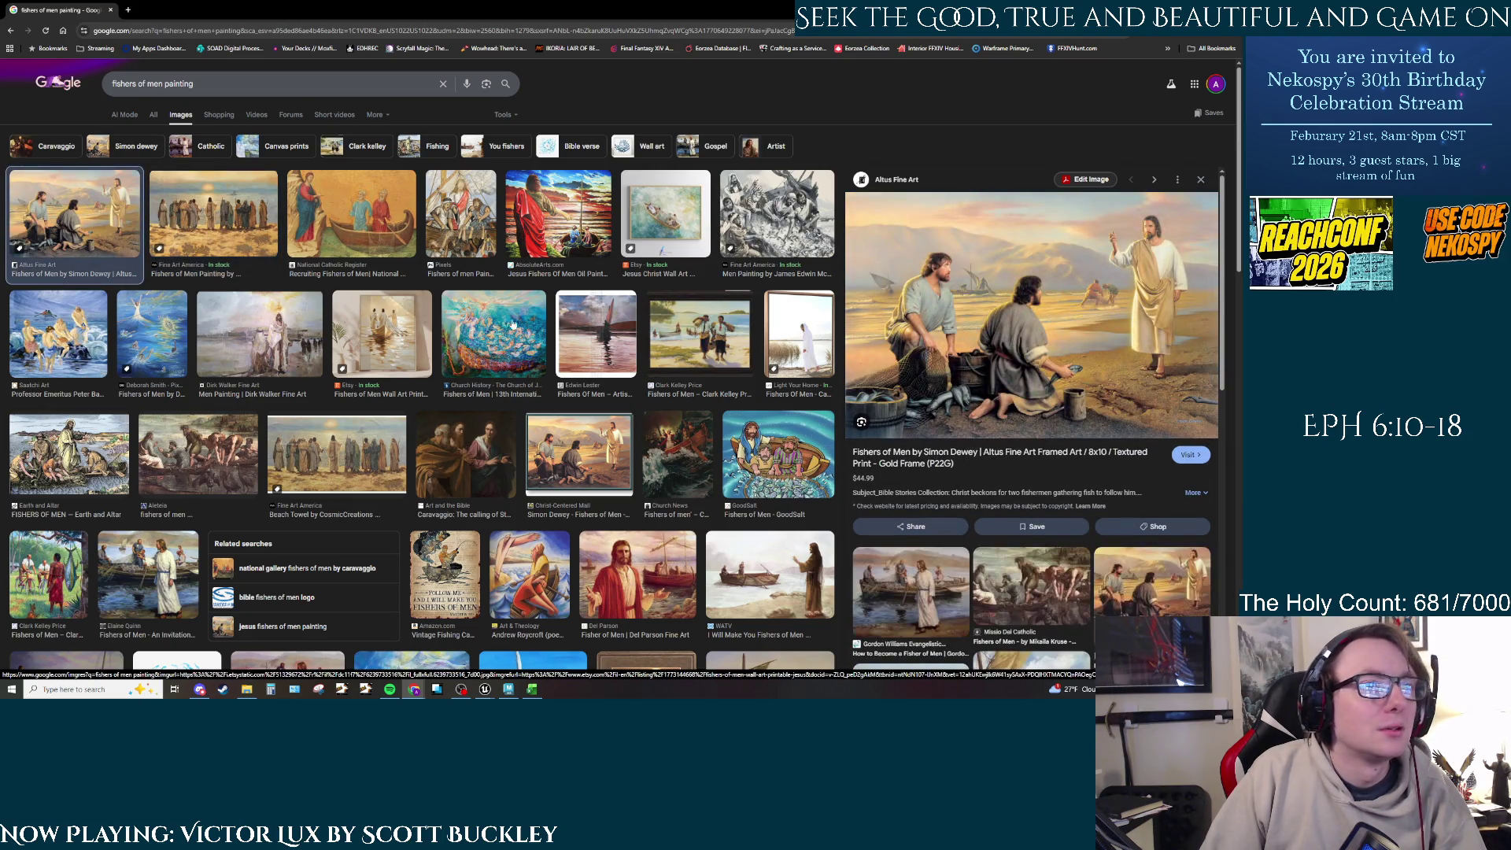
click(585, 218)
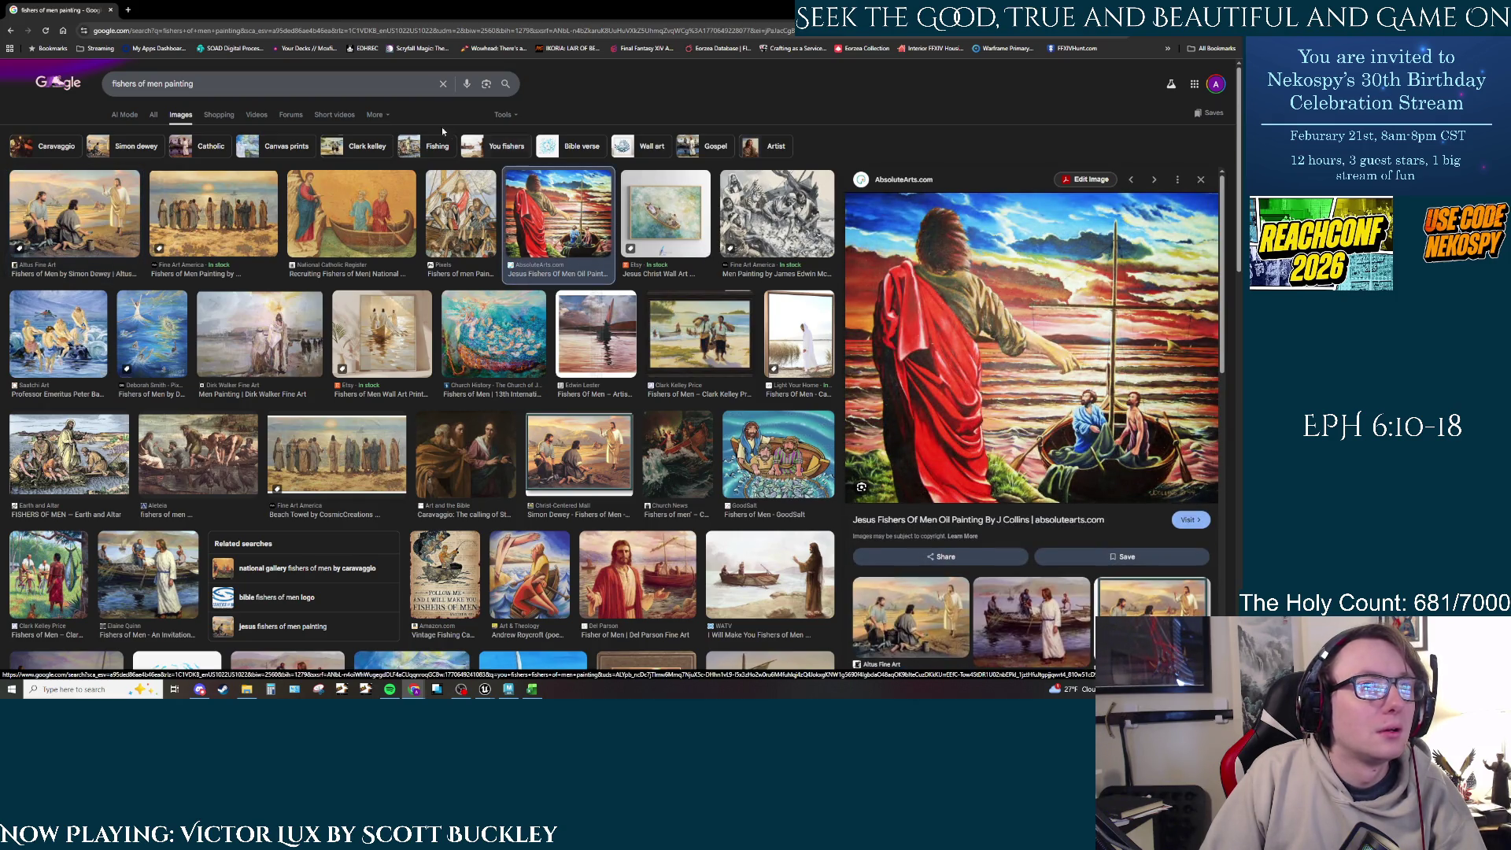
Step: Replace the query with 'calling of first disciples'
click(161, 84)
key(shift+Home)
text(call)
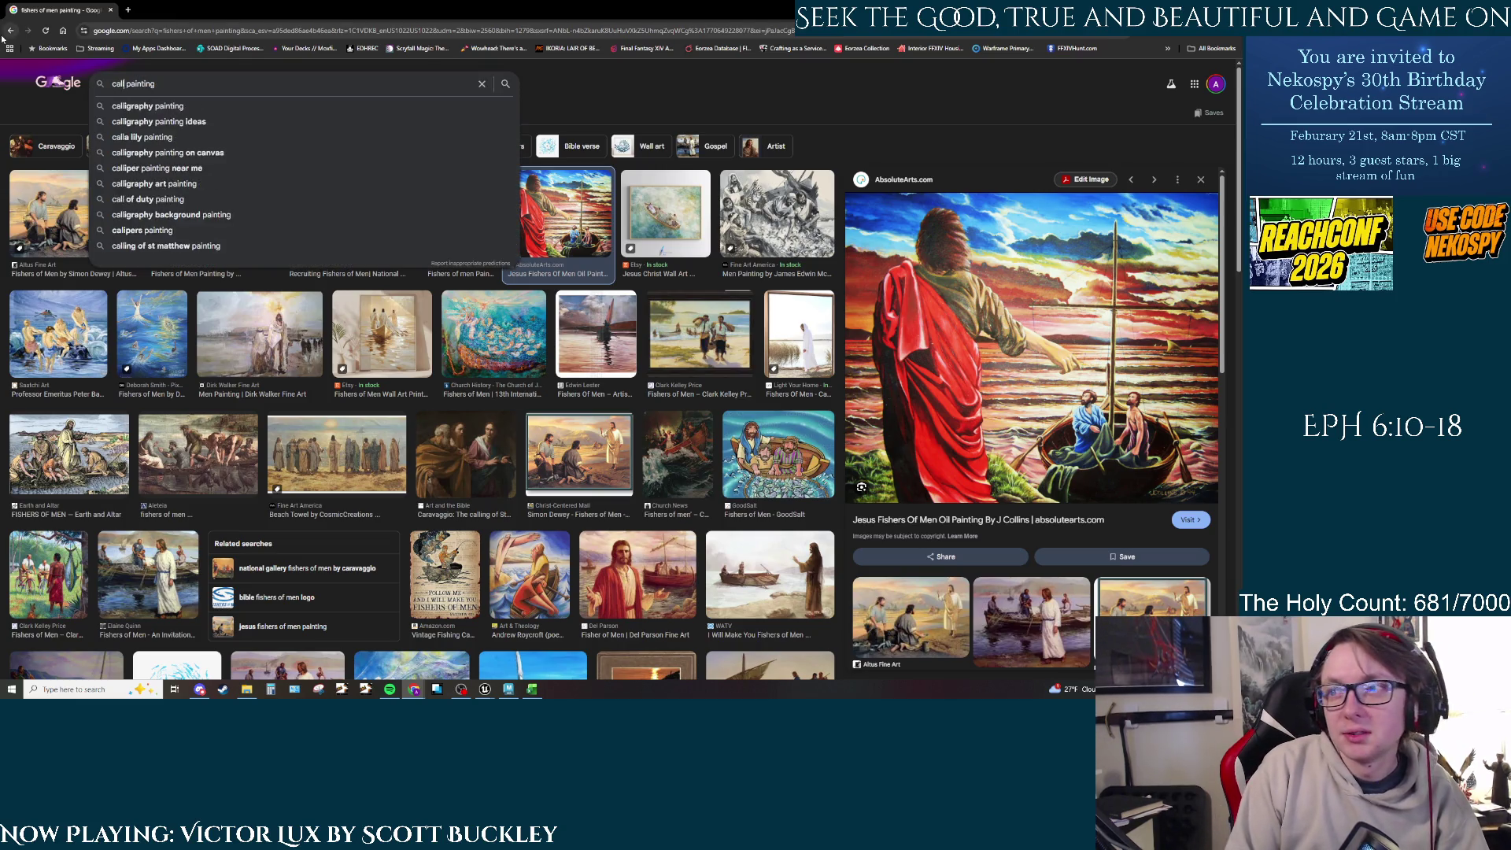
text(ing)
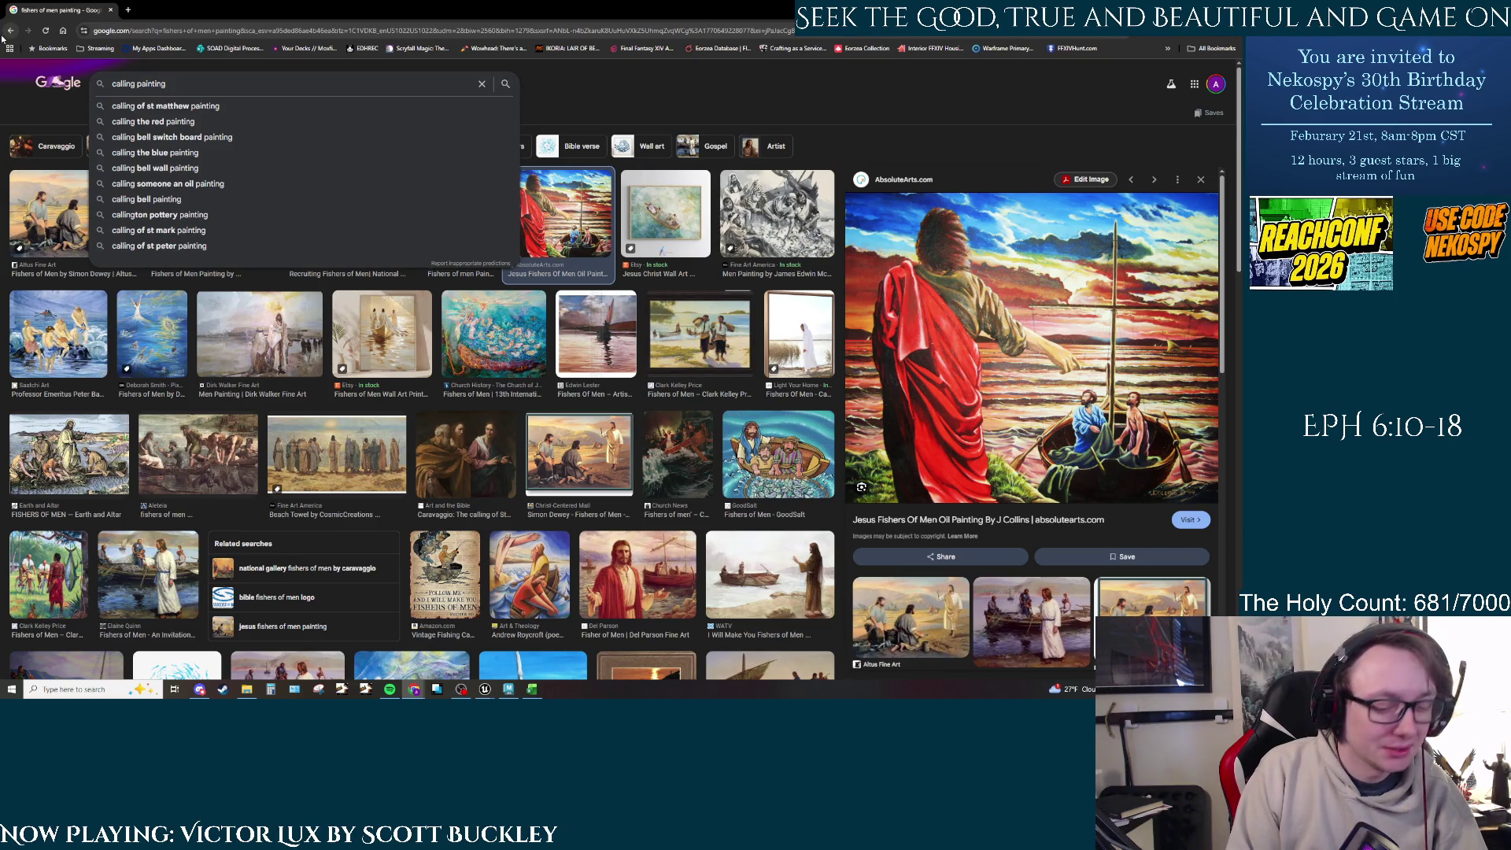
text(of first)
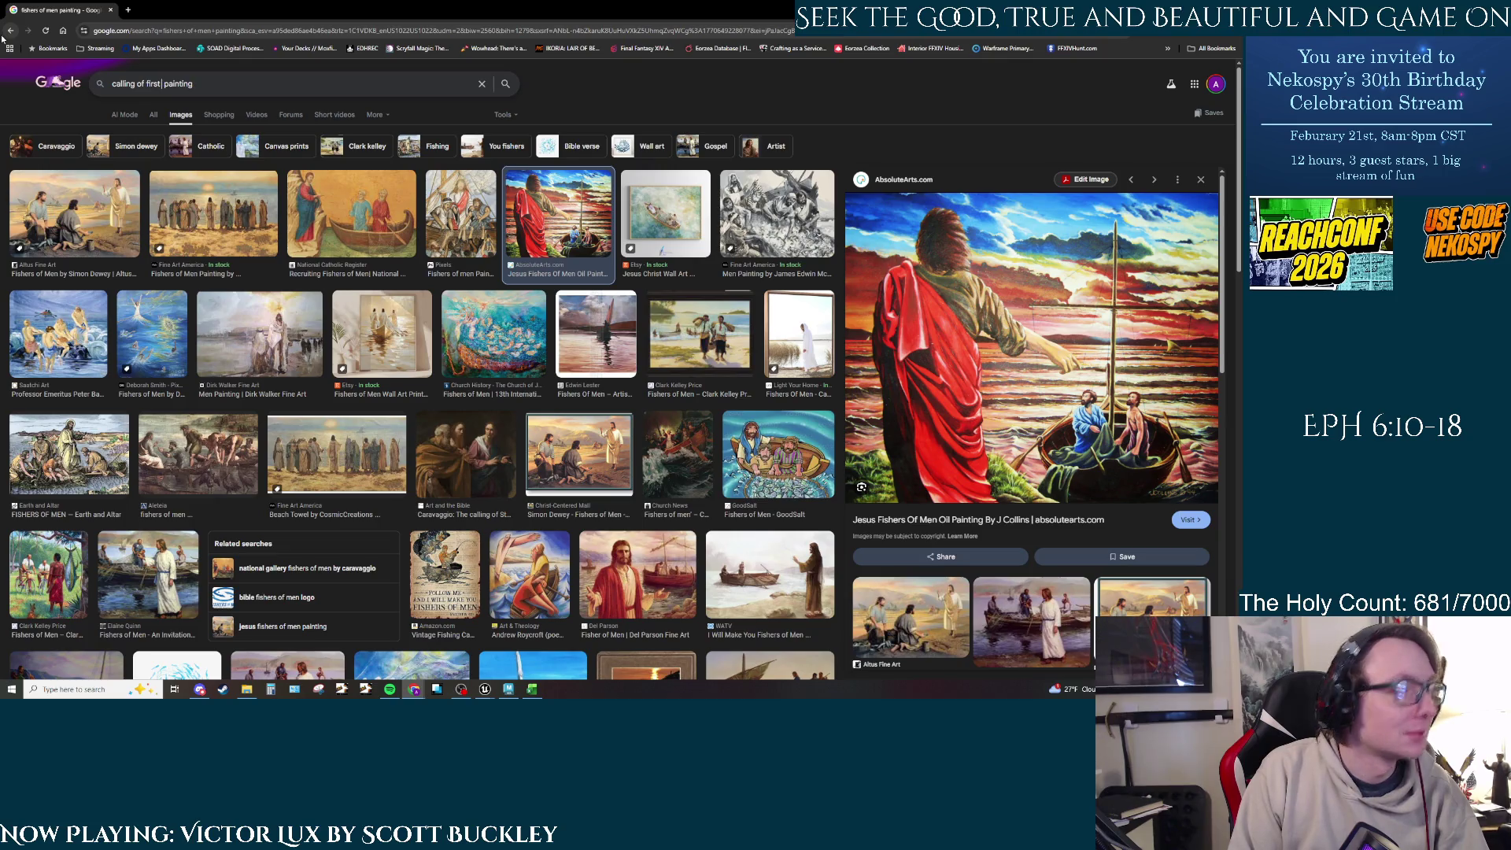
text( disciples)
Step: Search 'calling of first disciples painting' and preview the first few paintings
key(Return)
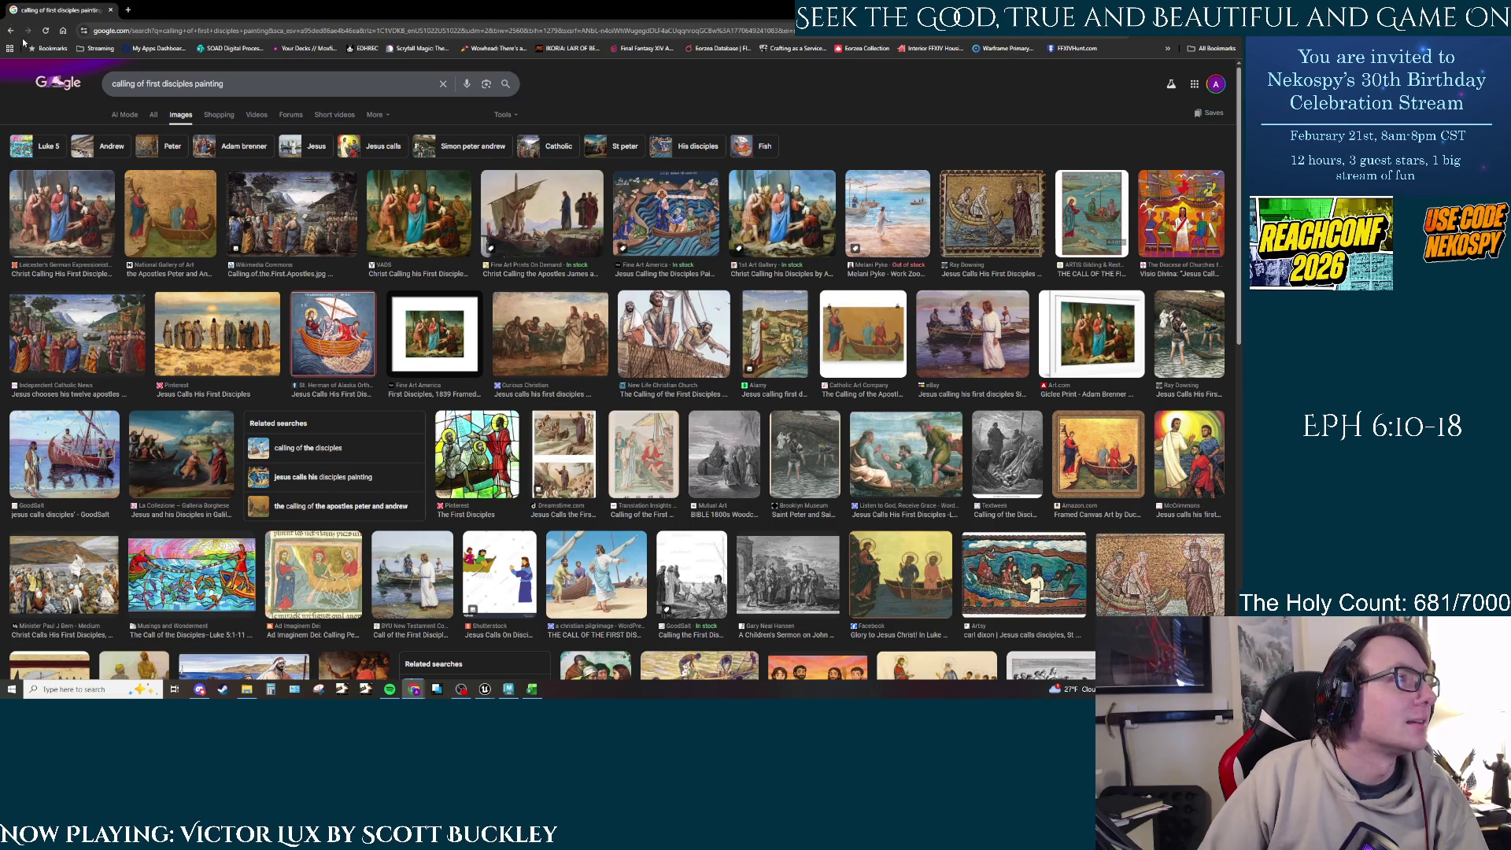
click(290, 213)
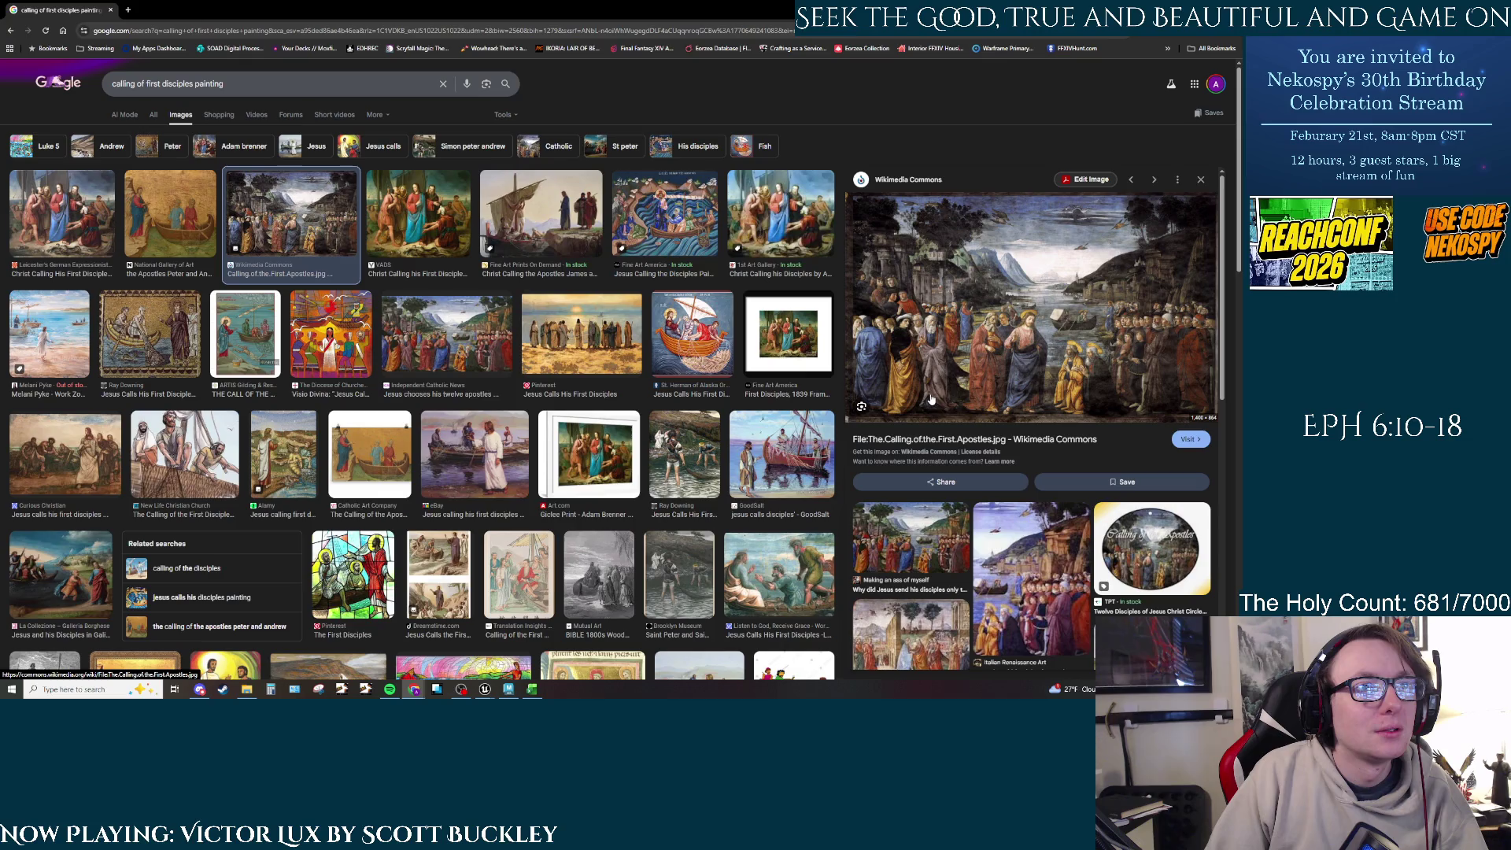
click(60, 227)
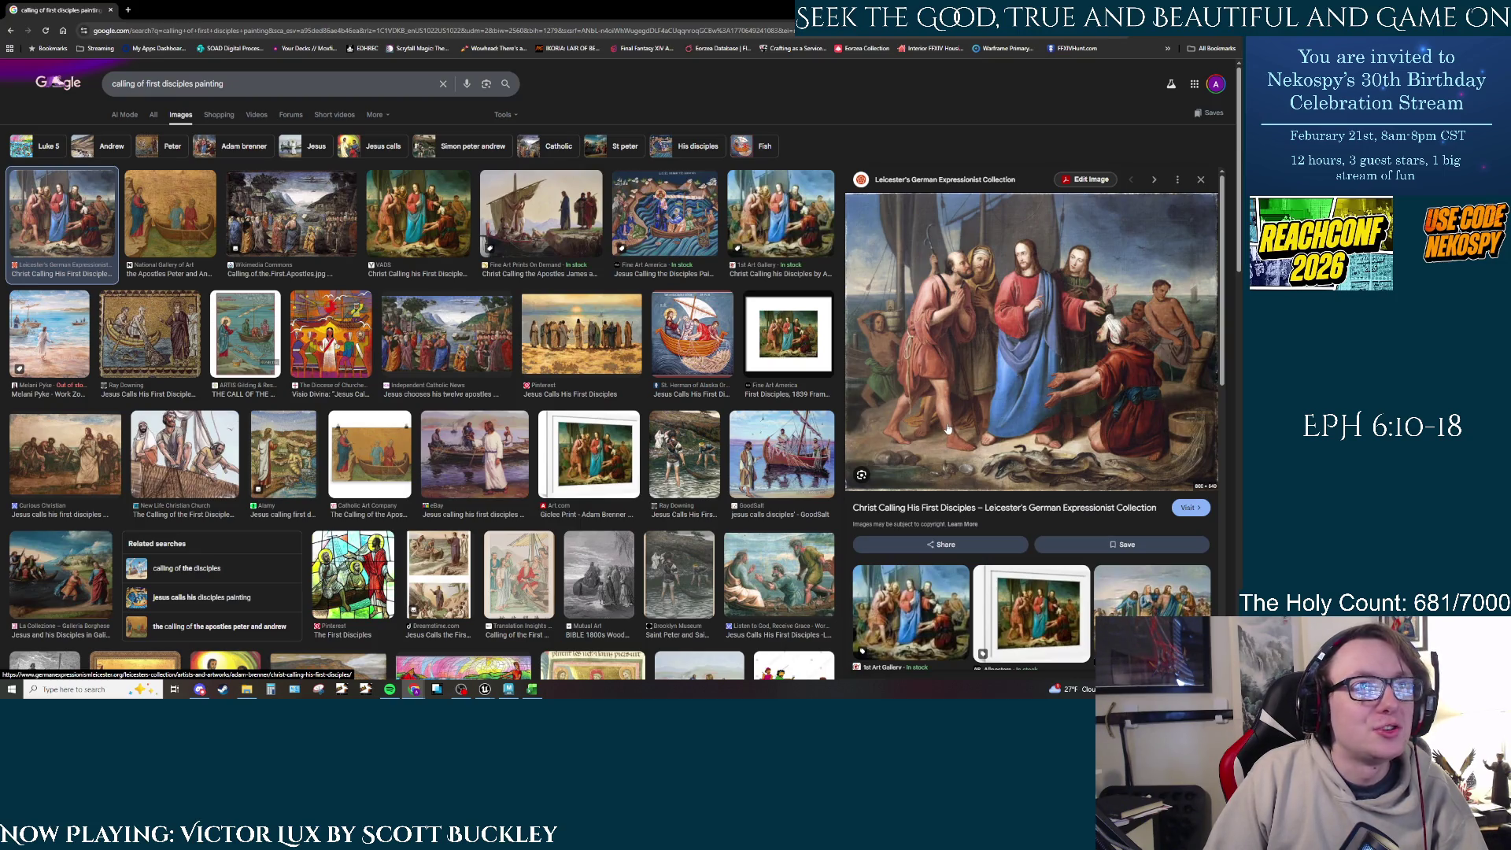
click(667, 234)
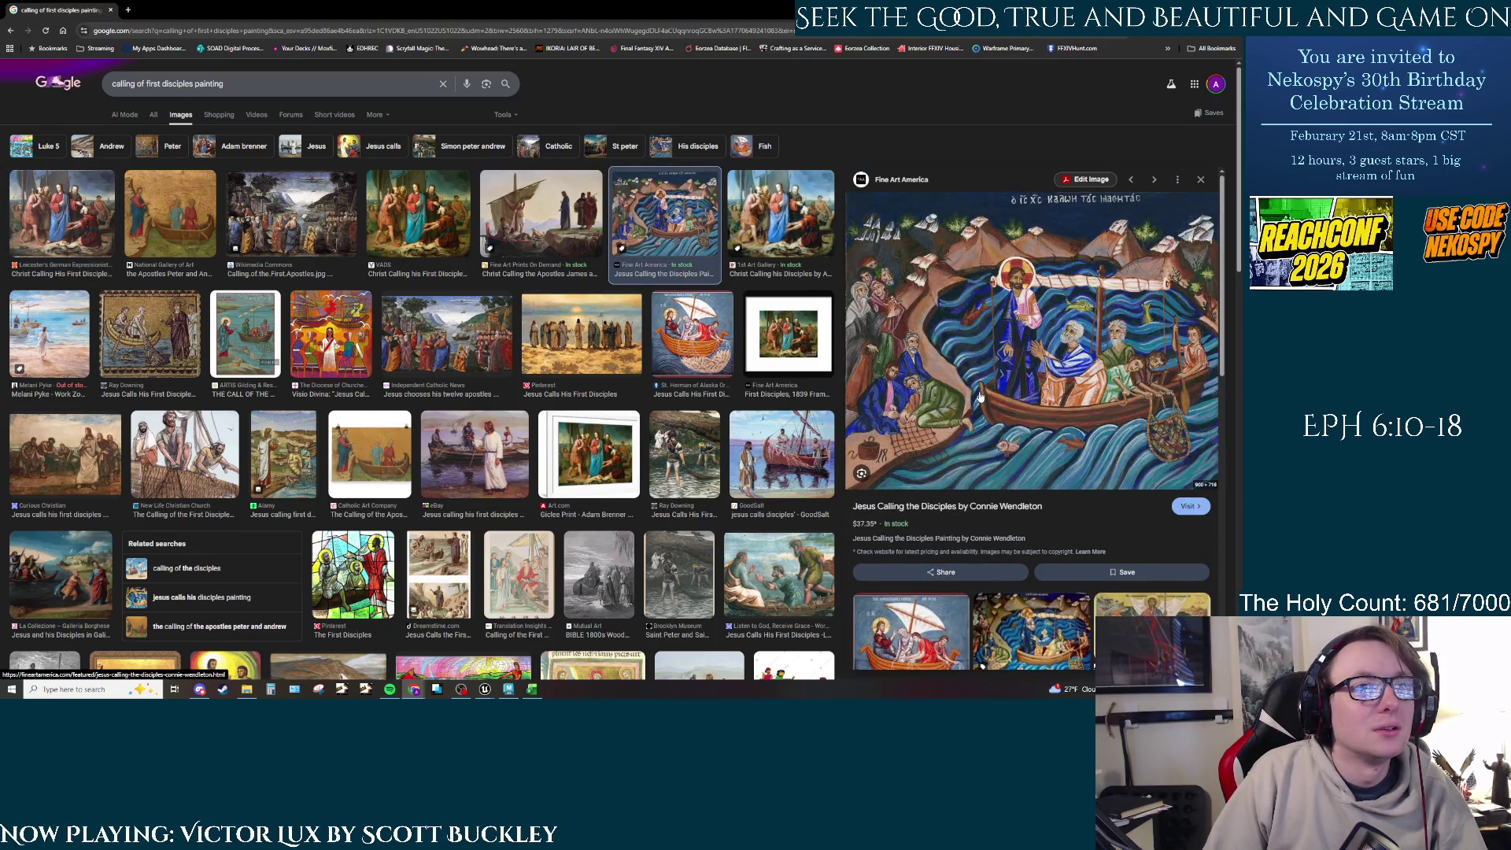
click(480, 462)
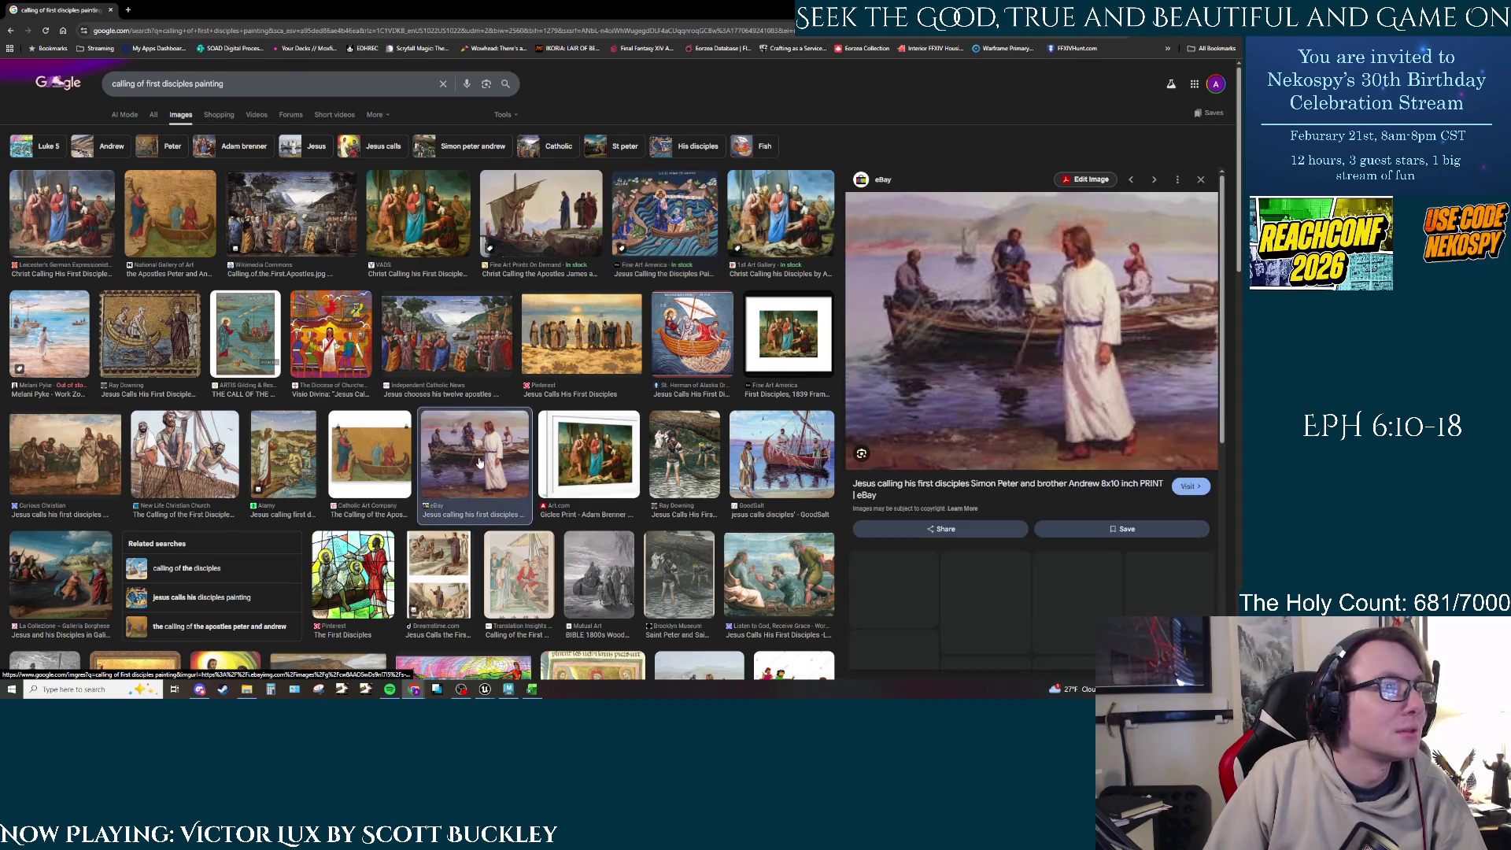
Step: Scroll further through the results, ending on the Psephizo mosaic of the first disciples
scroll(488, 452, down, 2)
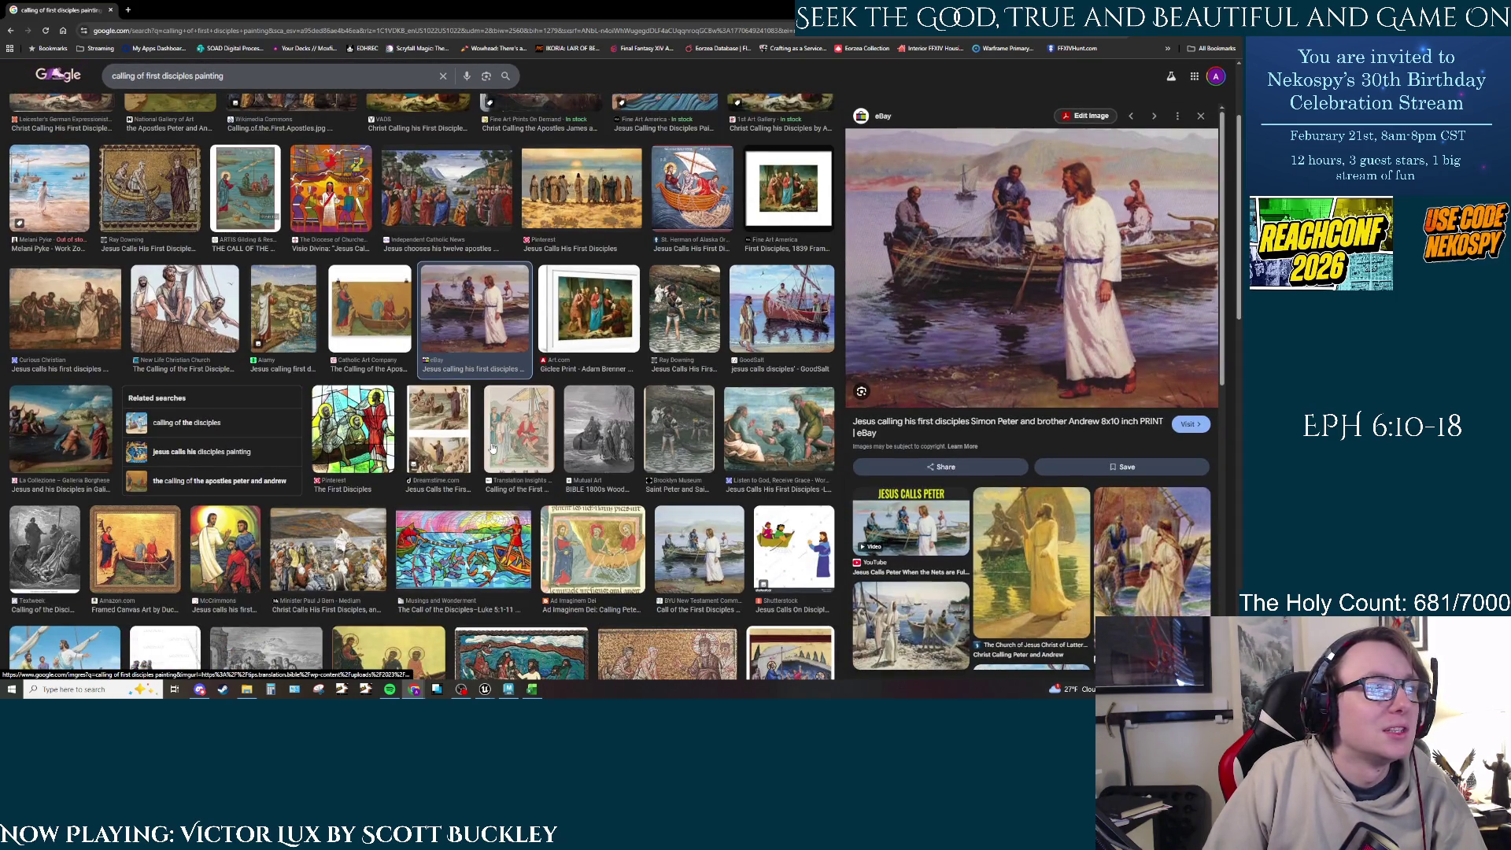
scroll(492, 448, down, 1)
click(352, 465)
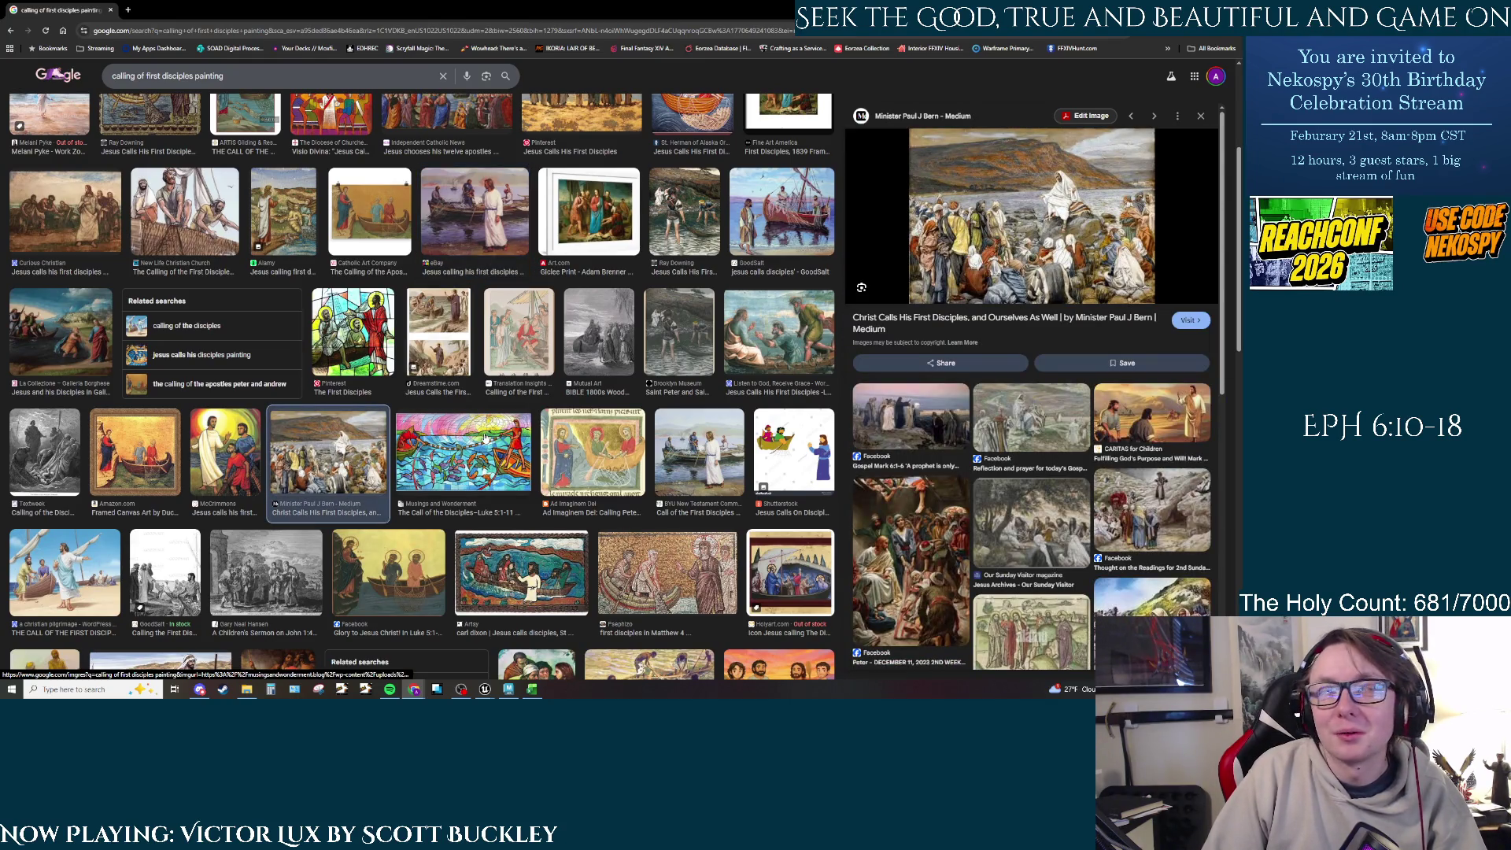
click(905, 408)
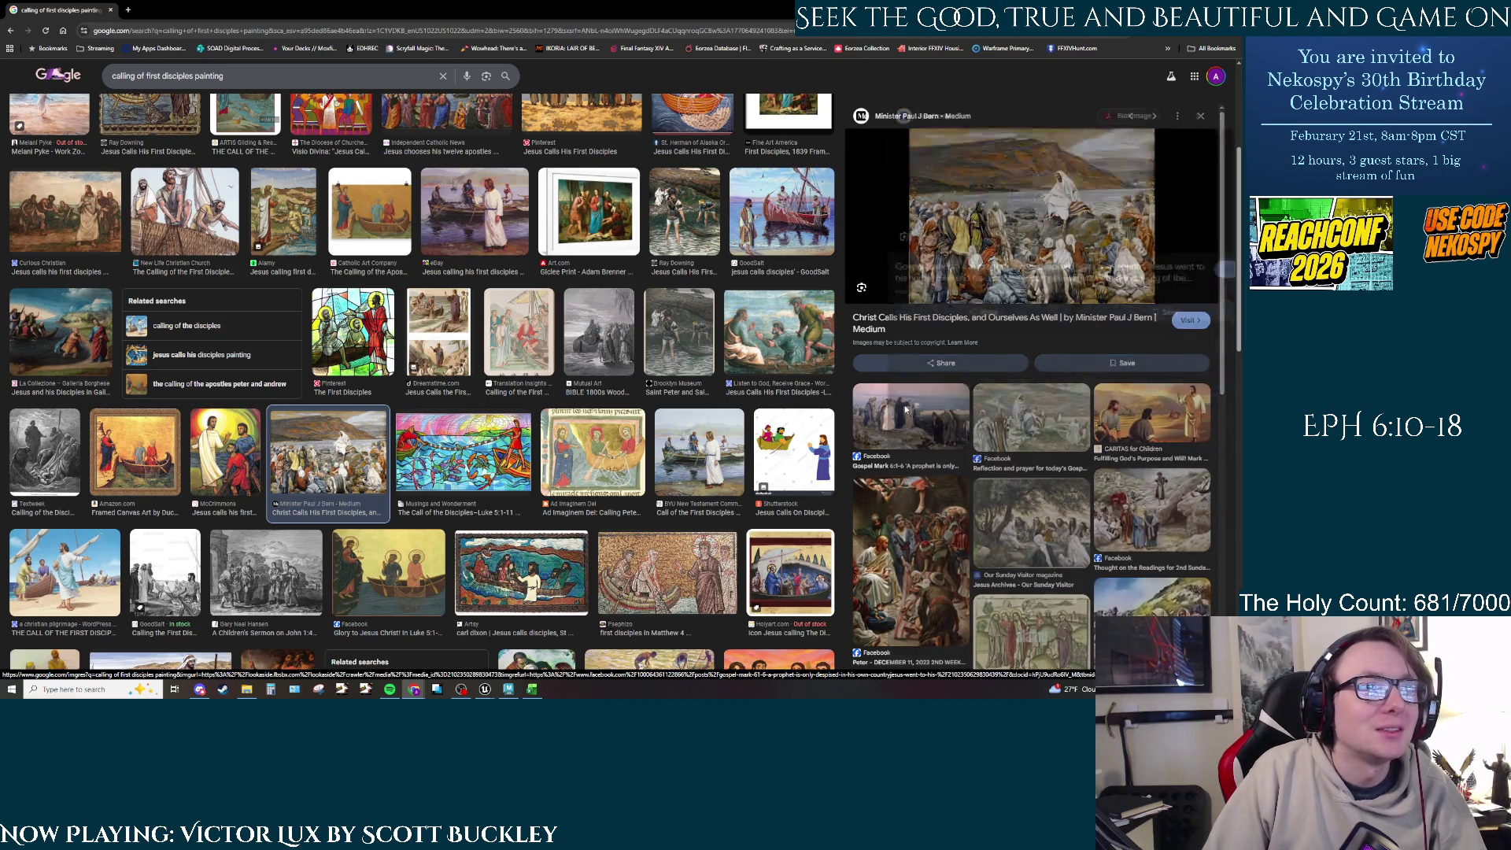
scroll(487, 436, down, 1)
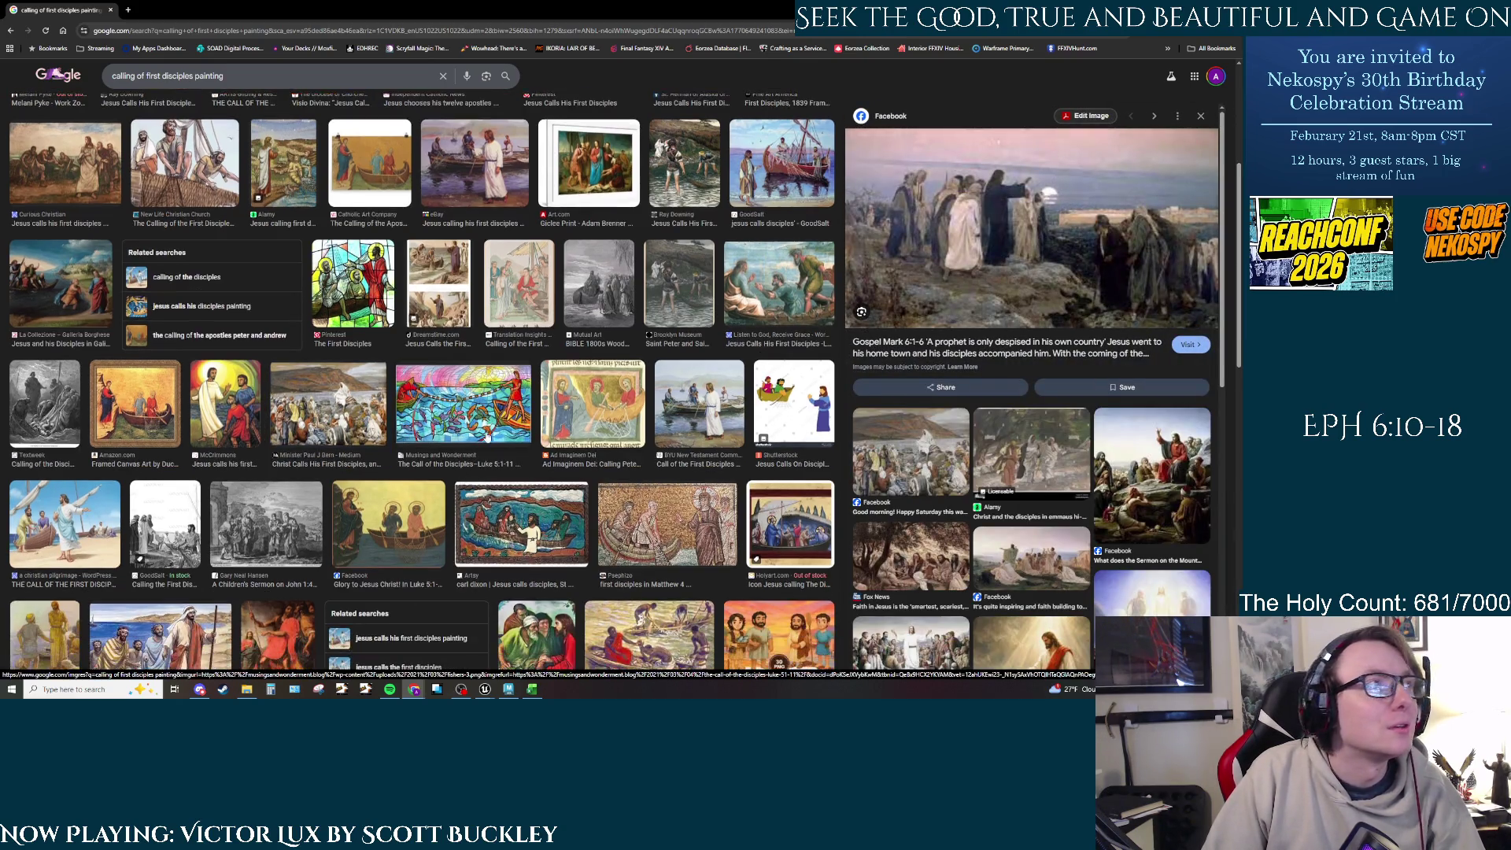
click(63, 429)
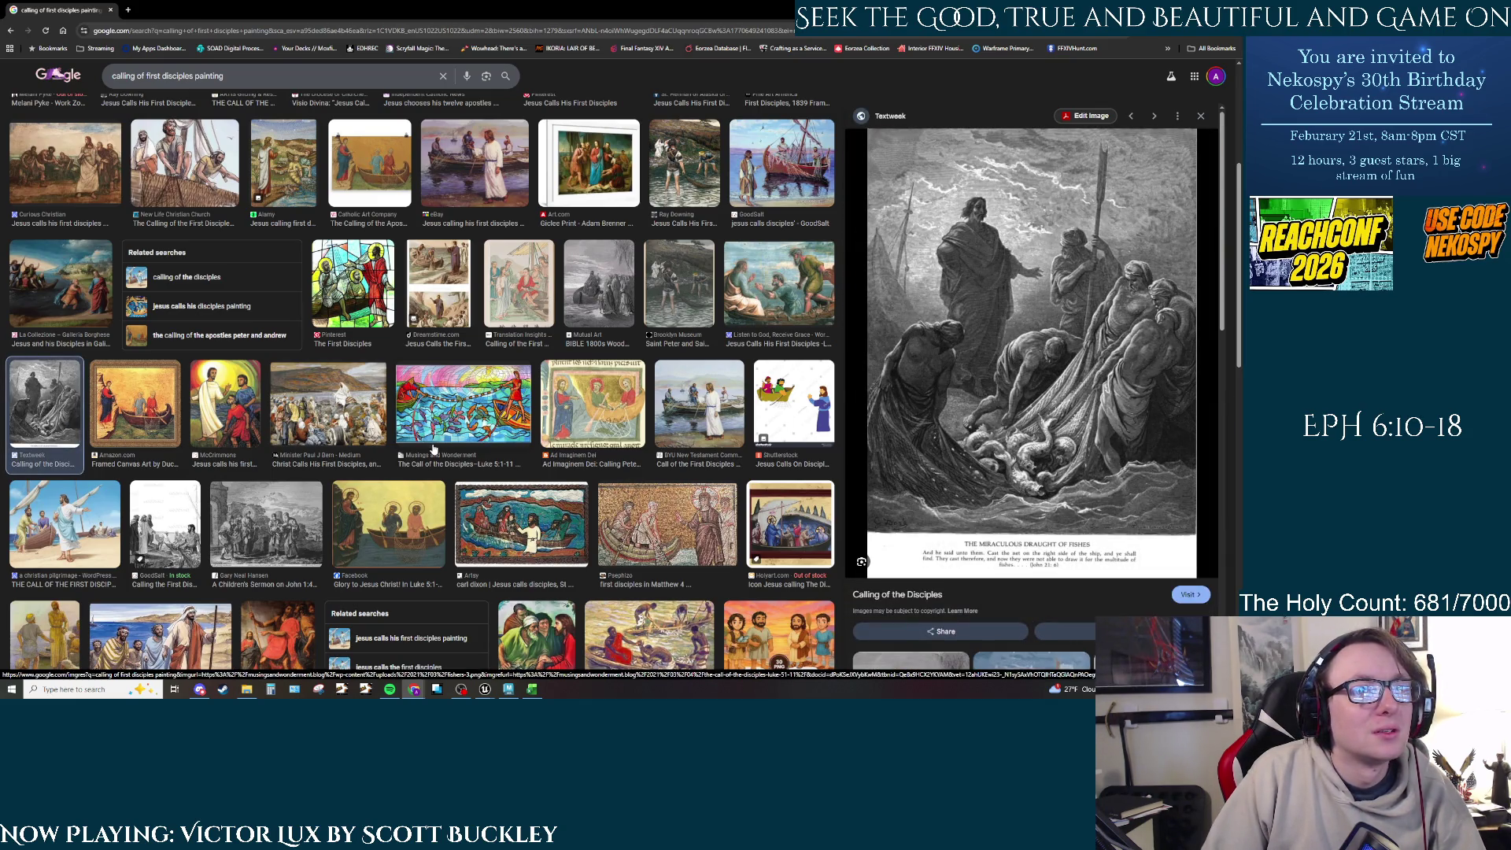
scroll(433, 448, down, 2)
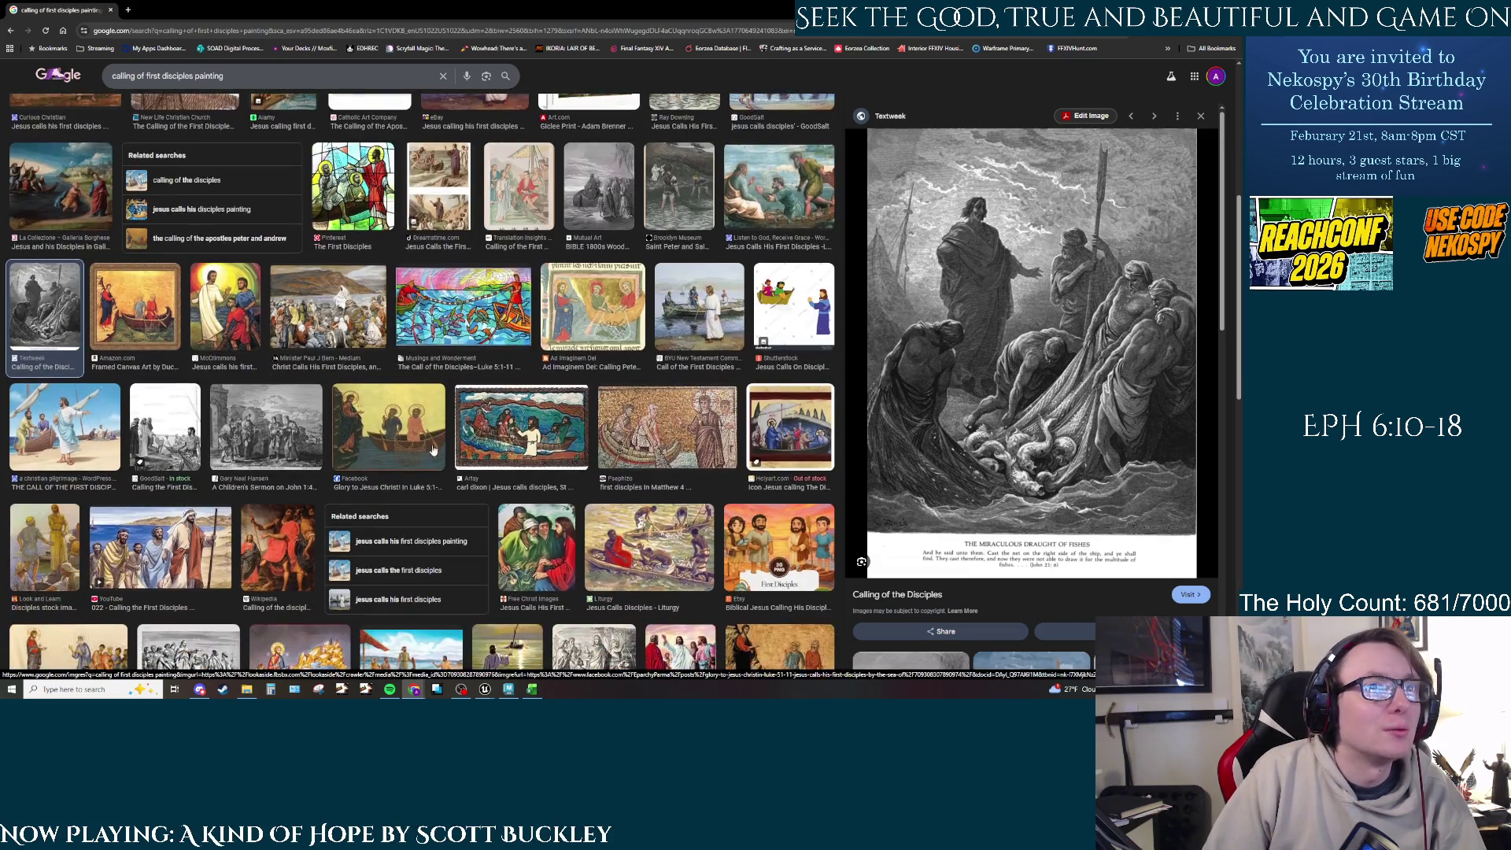
click(698, 448)
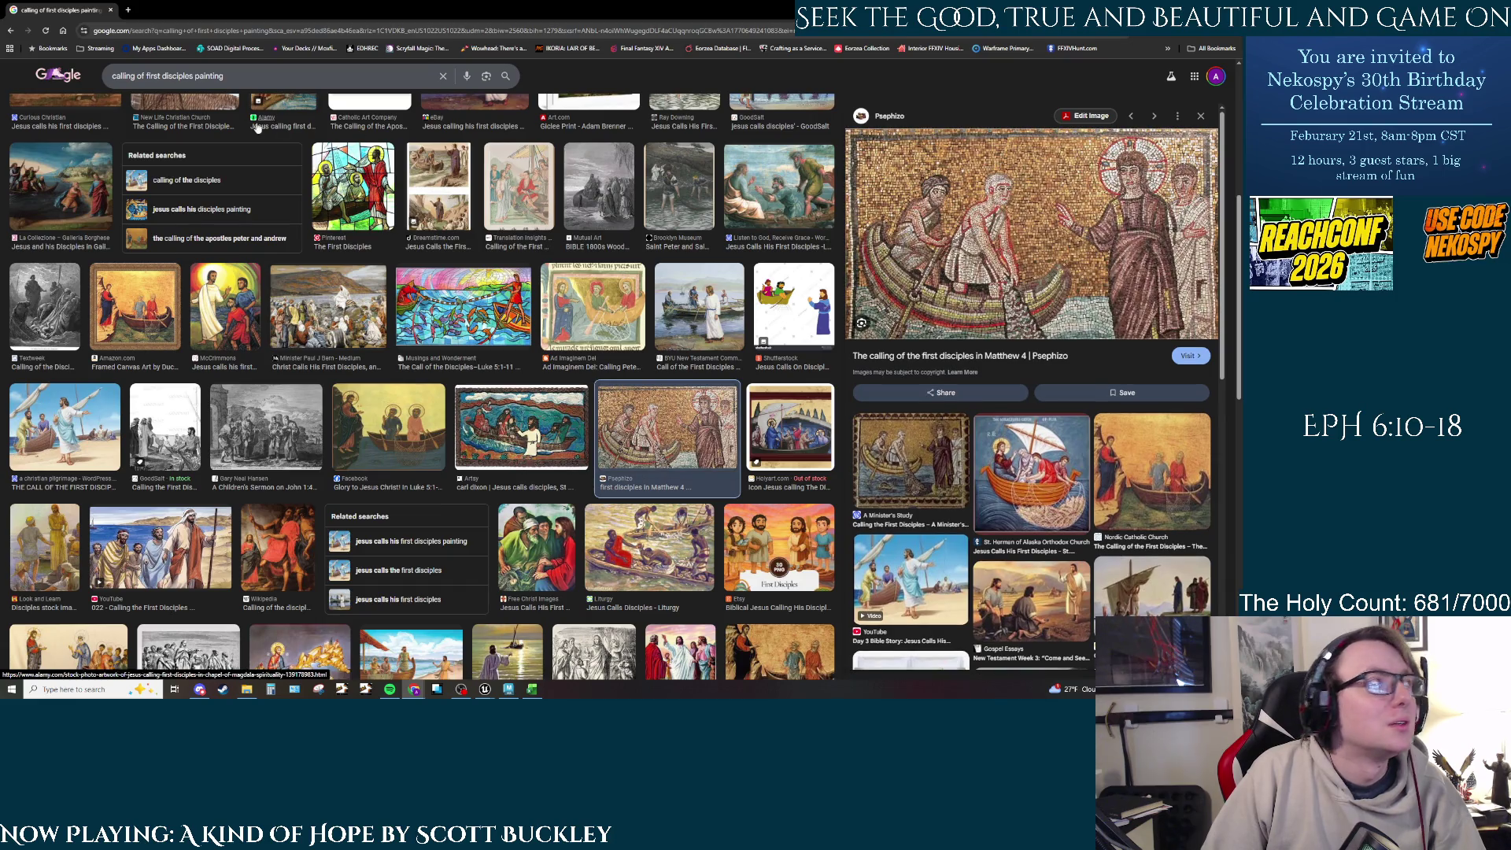
Step: Begin replacing 'first disciples' in the query with 'mosa'
drag(193, 76, 110, 76)
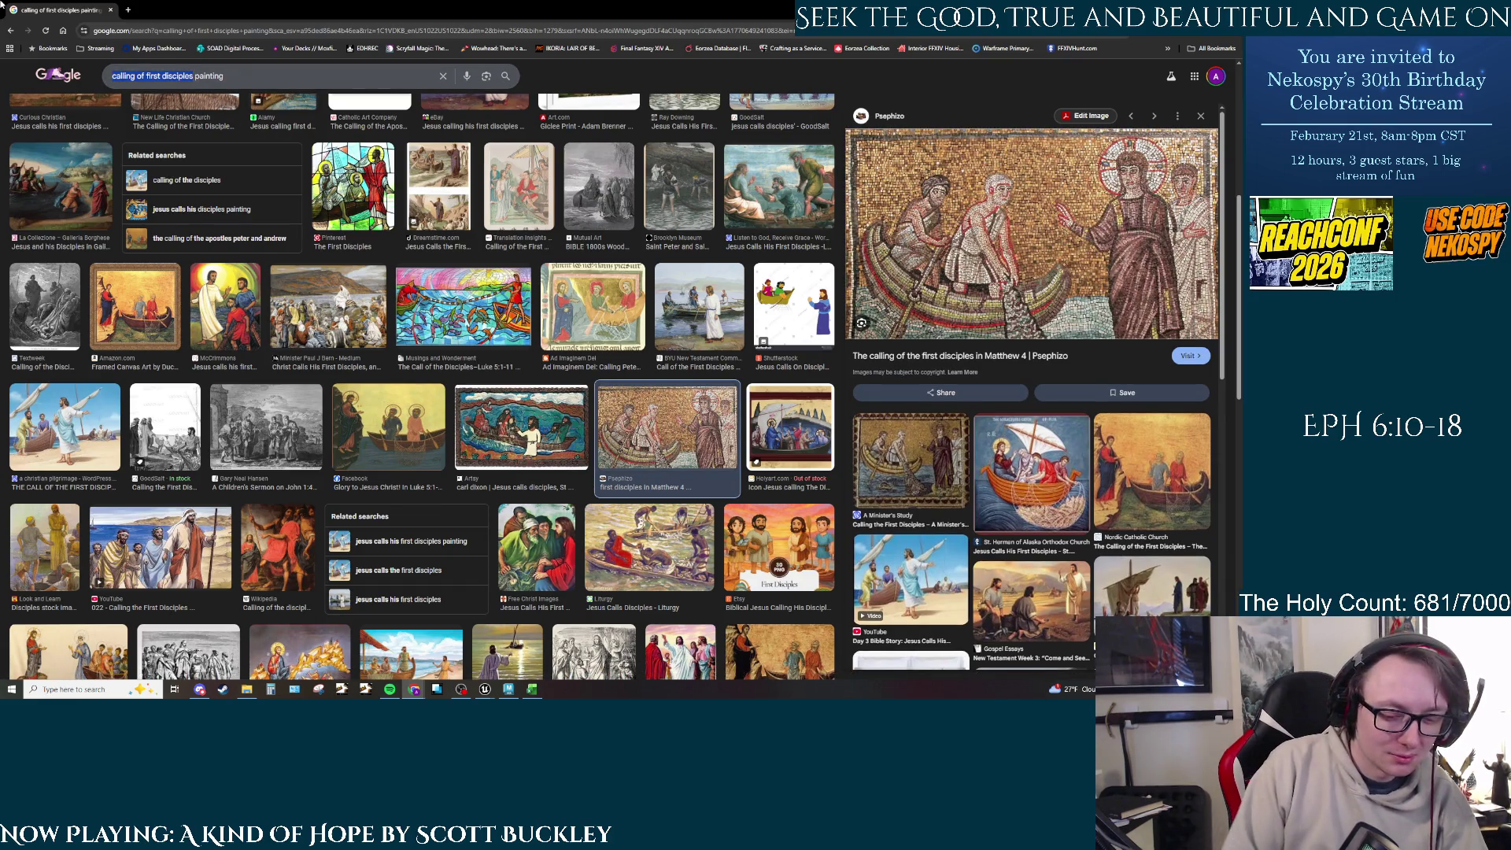
text(mosac)
key(BackSpace)
key(BackSpace)
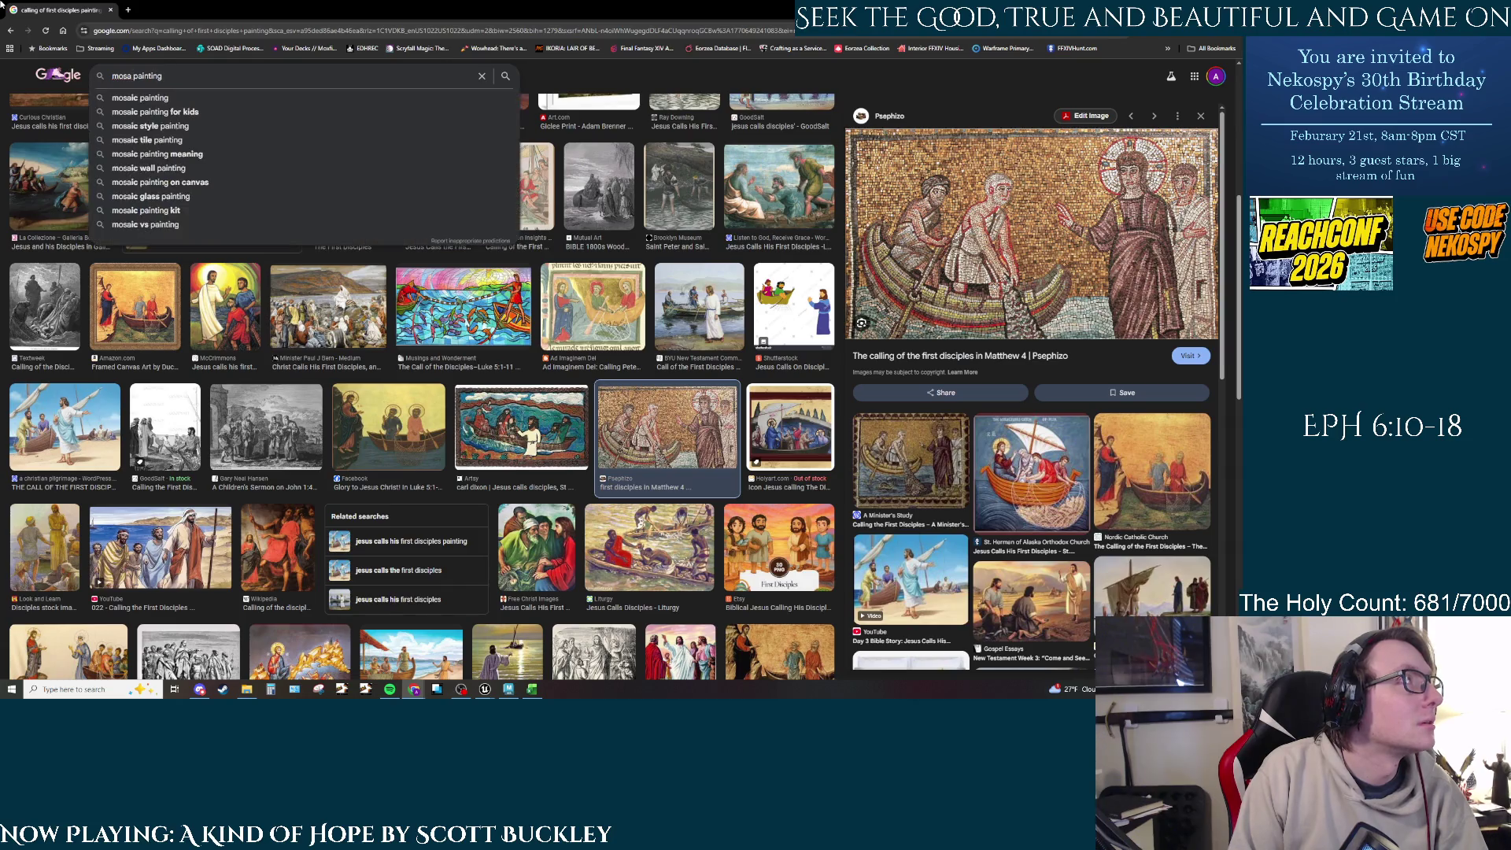
text(aic)
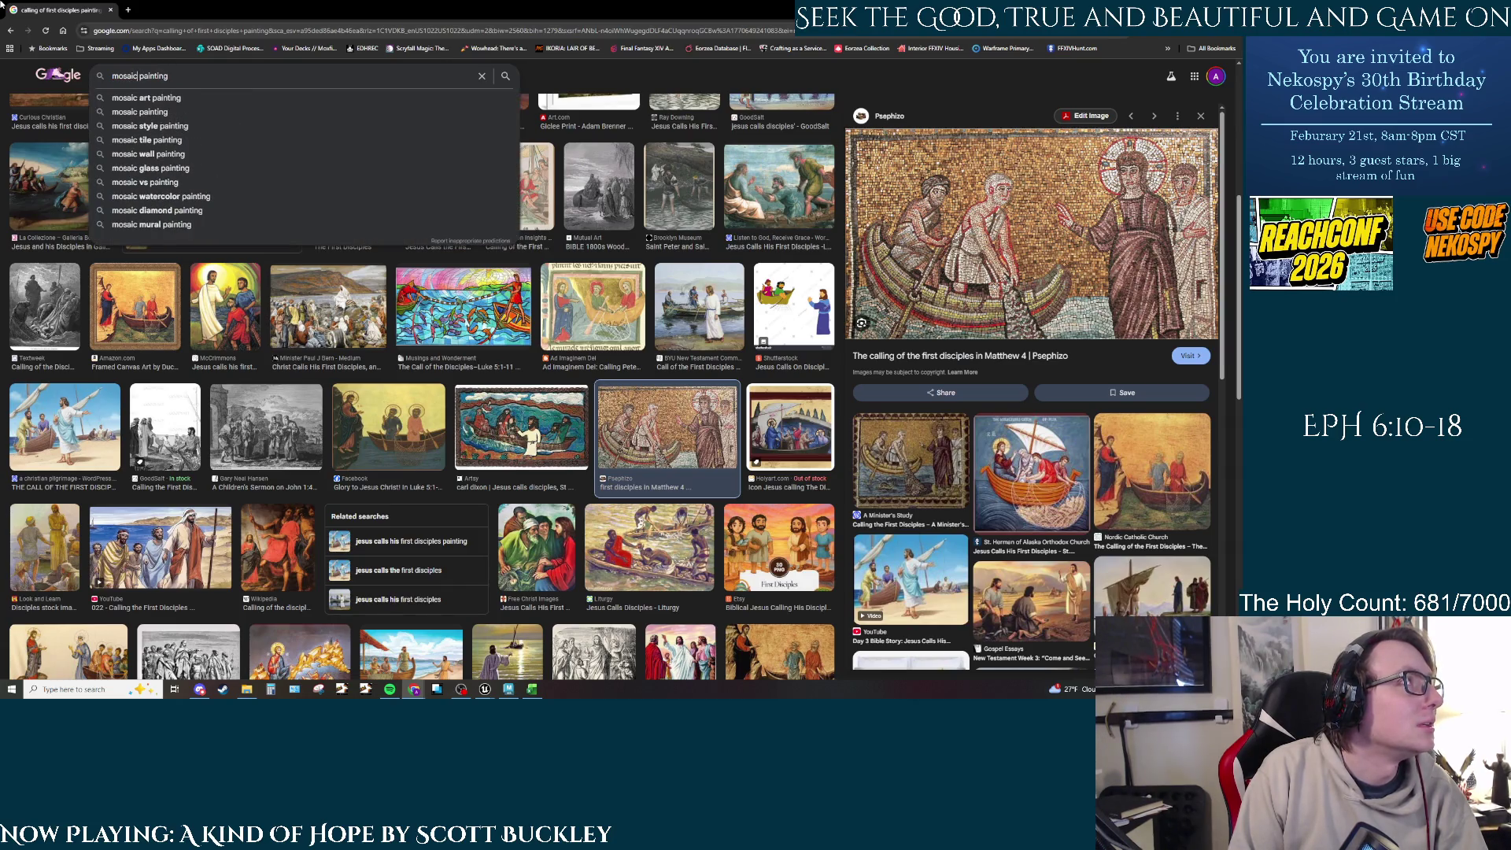
key(Return)
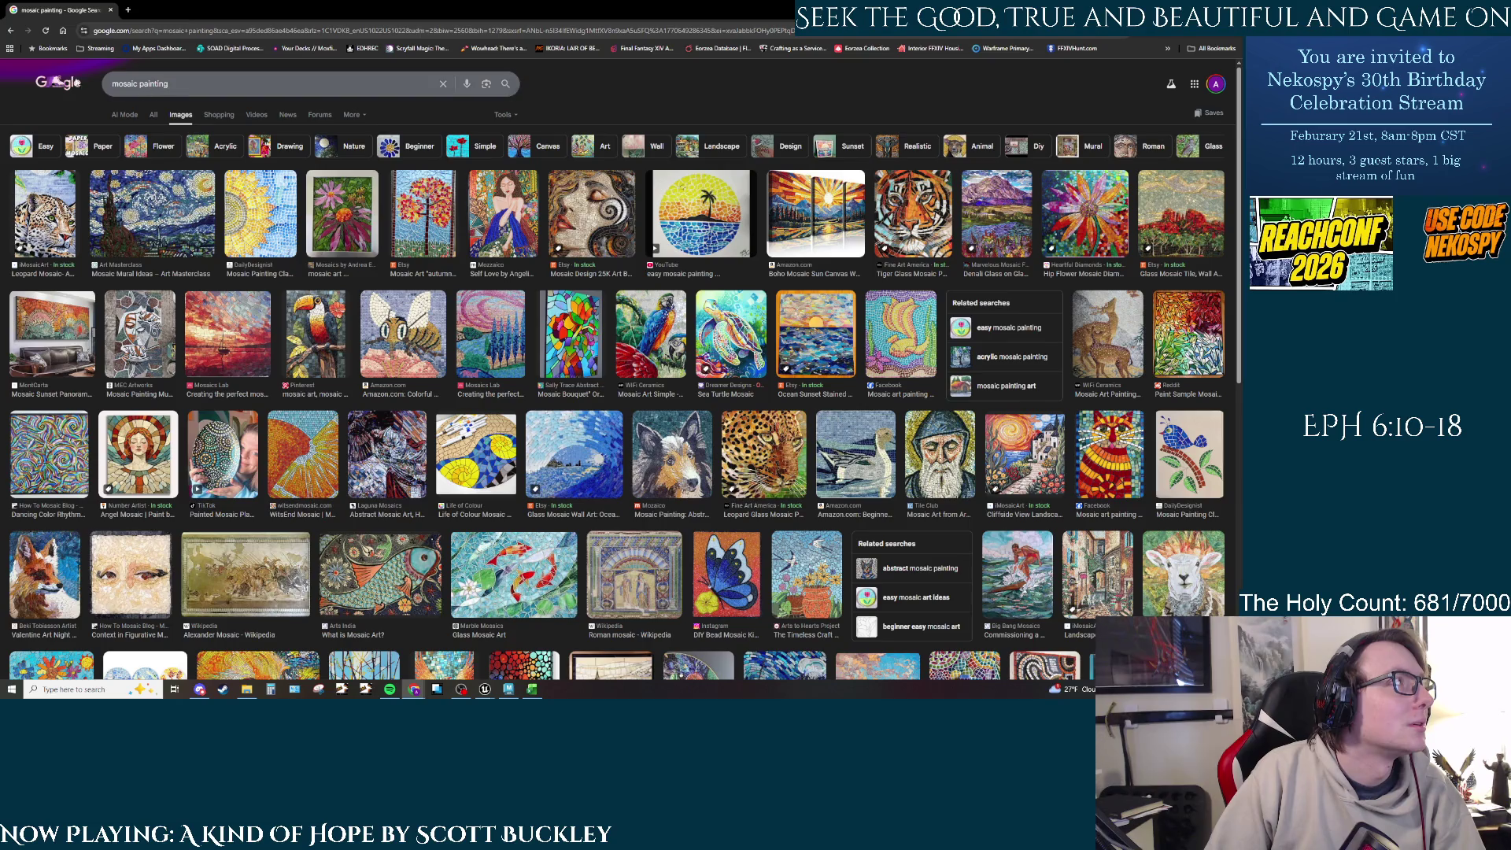
key(alt+Left)
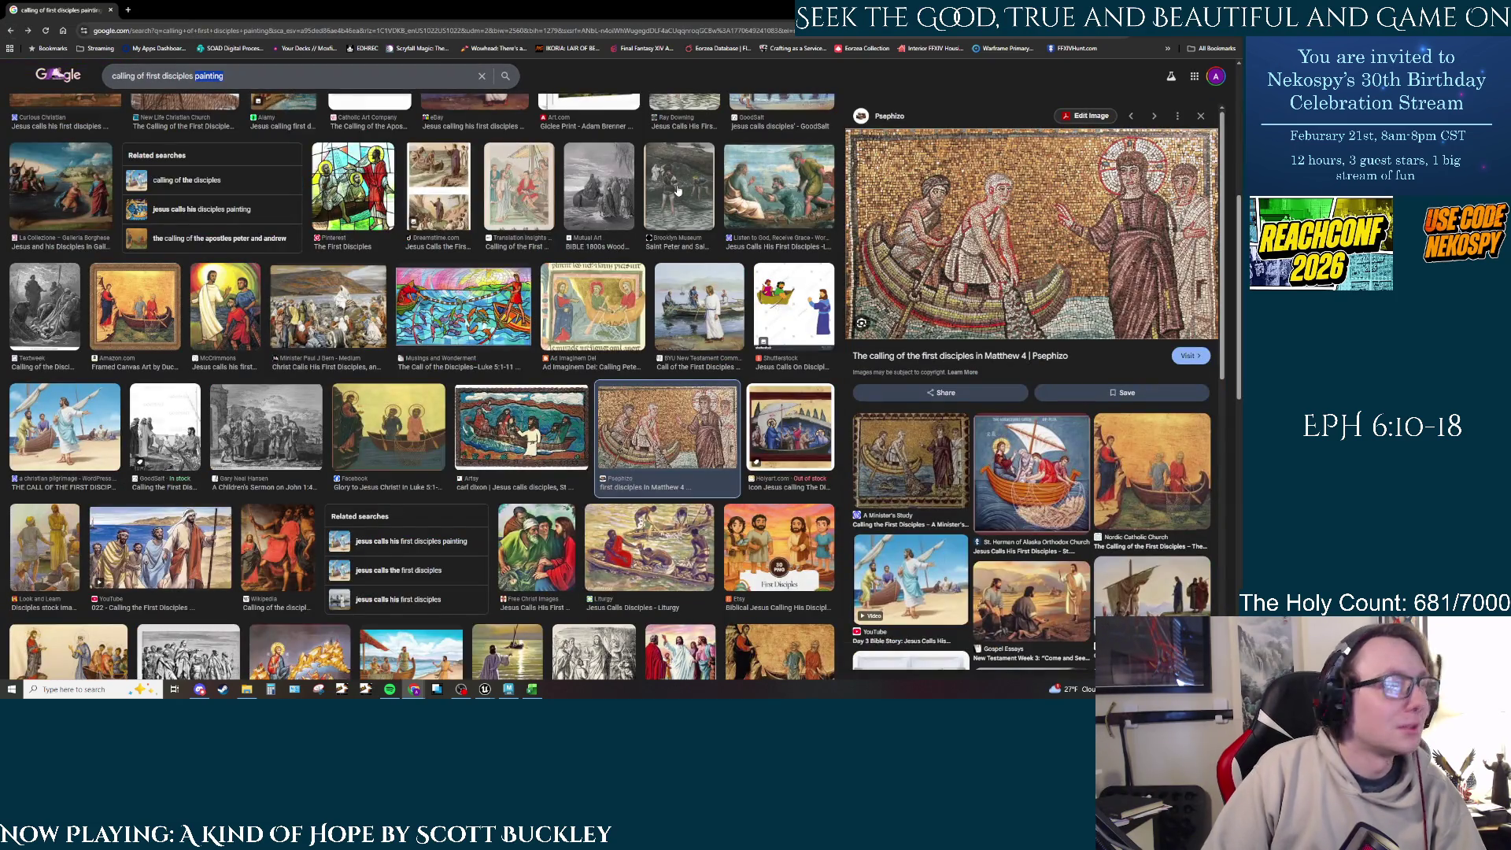
Step: Finish the 'calling of first disciples mosaic' search, scroll the results, and return to Maya
text(m)
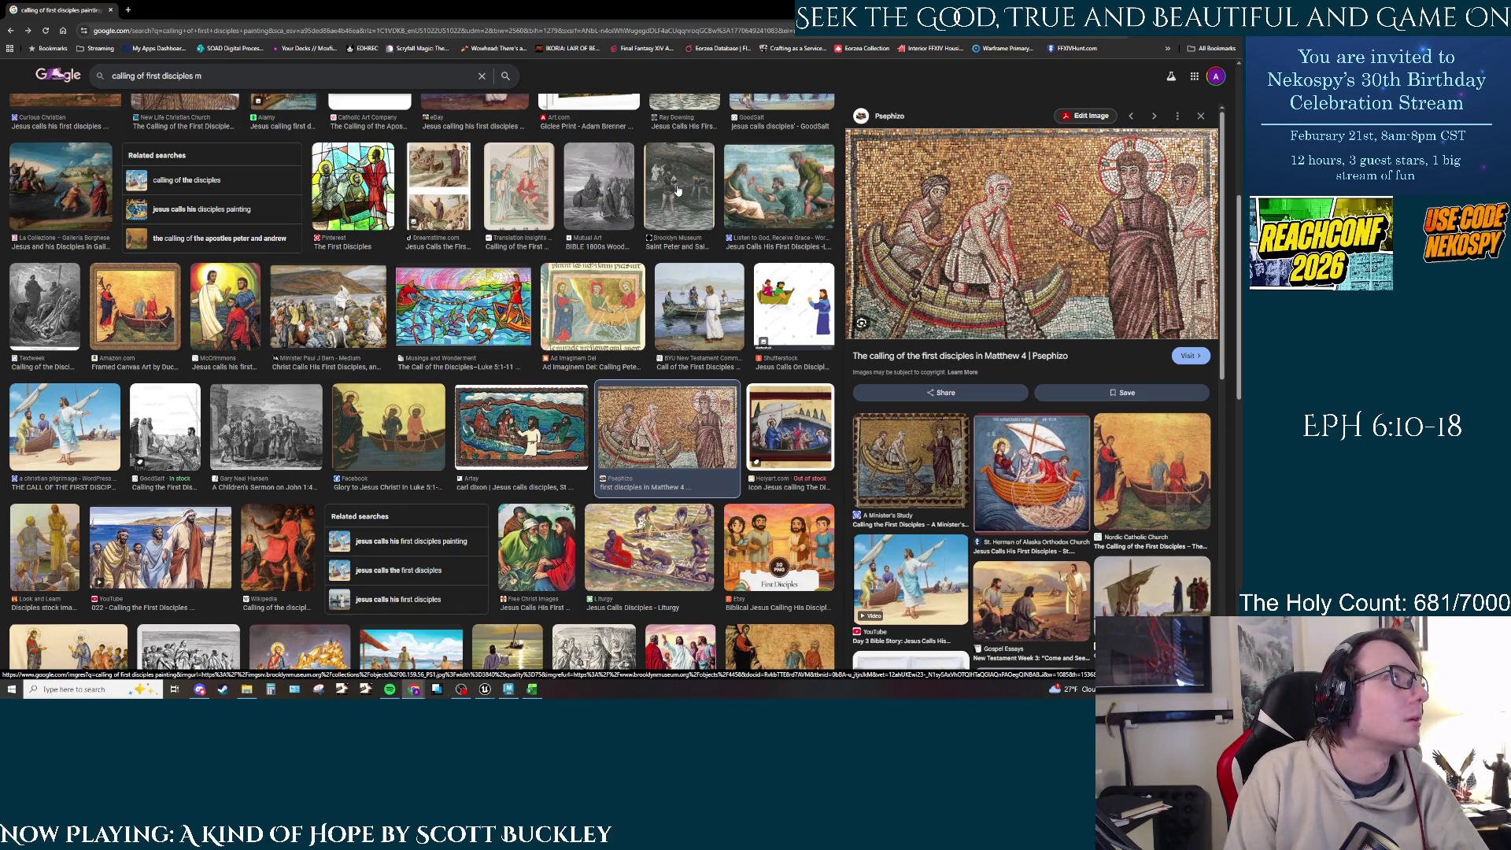
text(osaic)
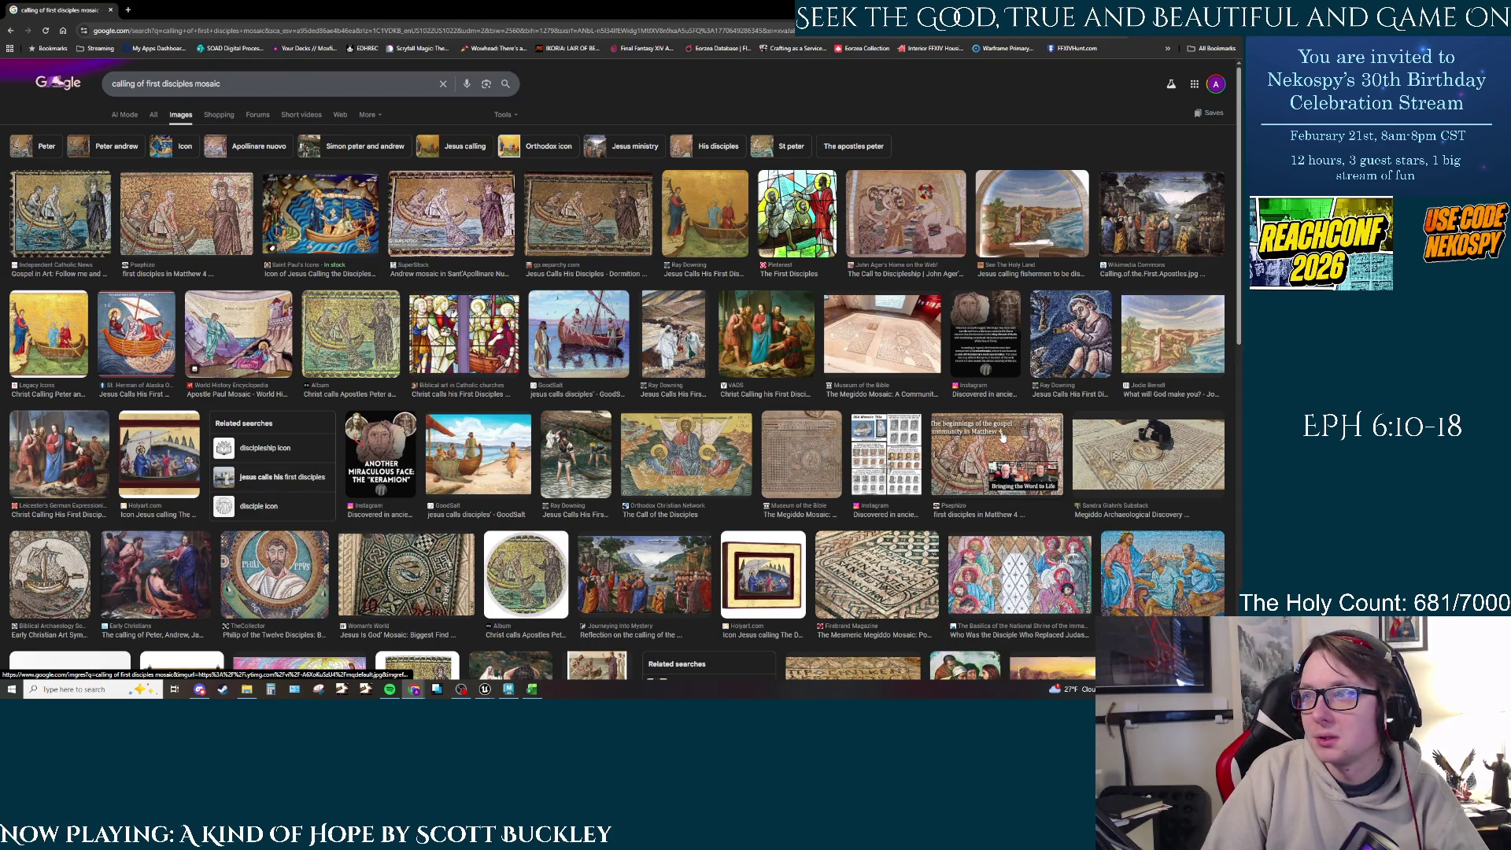
scroll(1036, 568, down, 4)
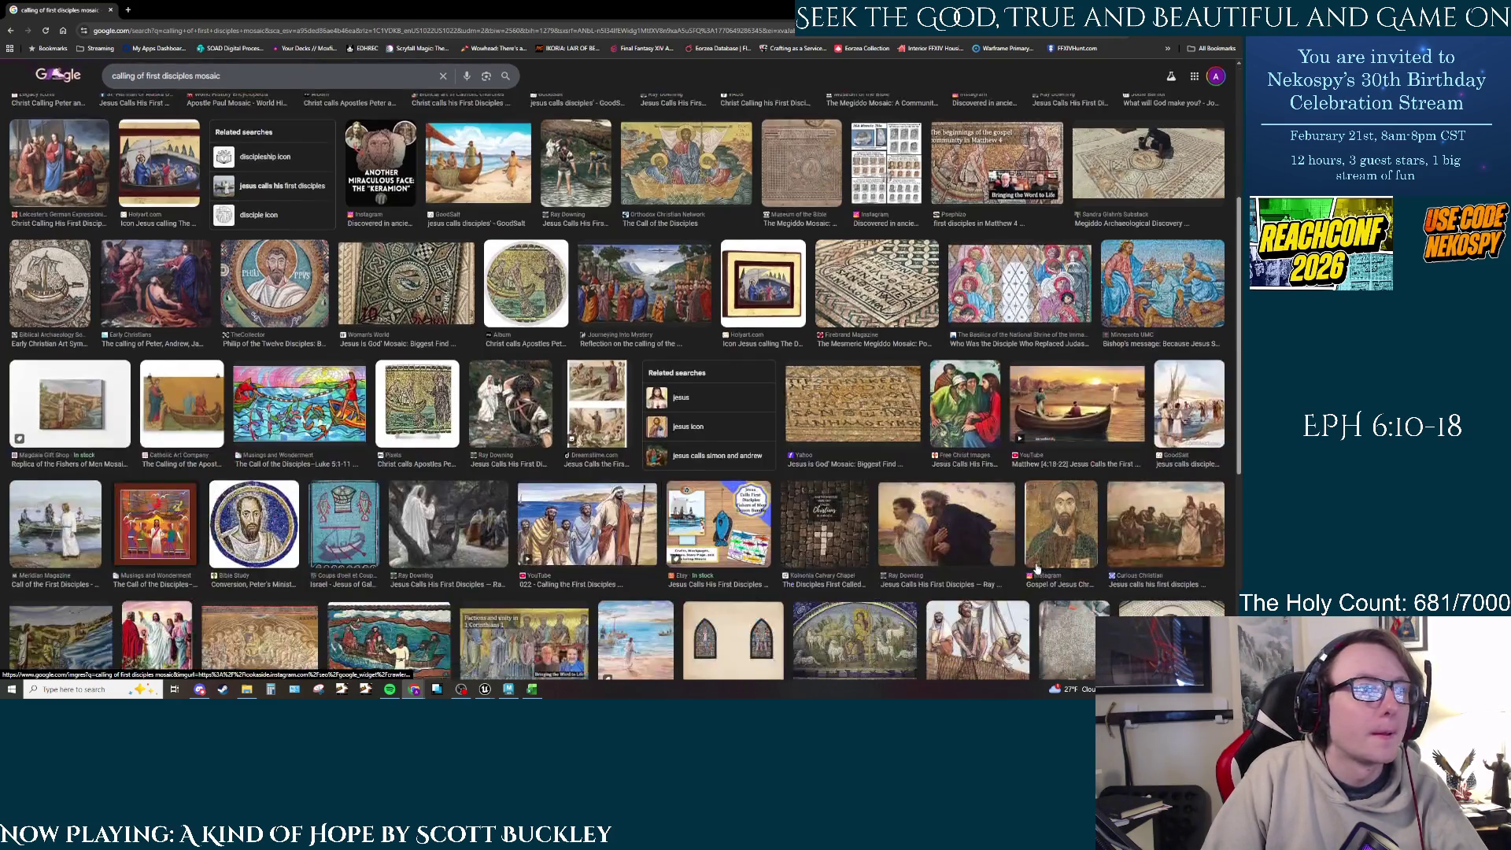
scroll(1037, 568, down, 3)
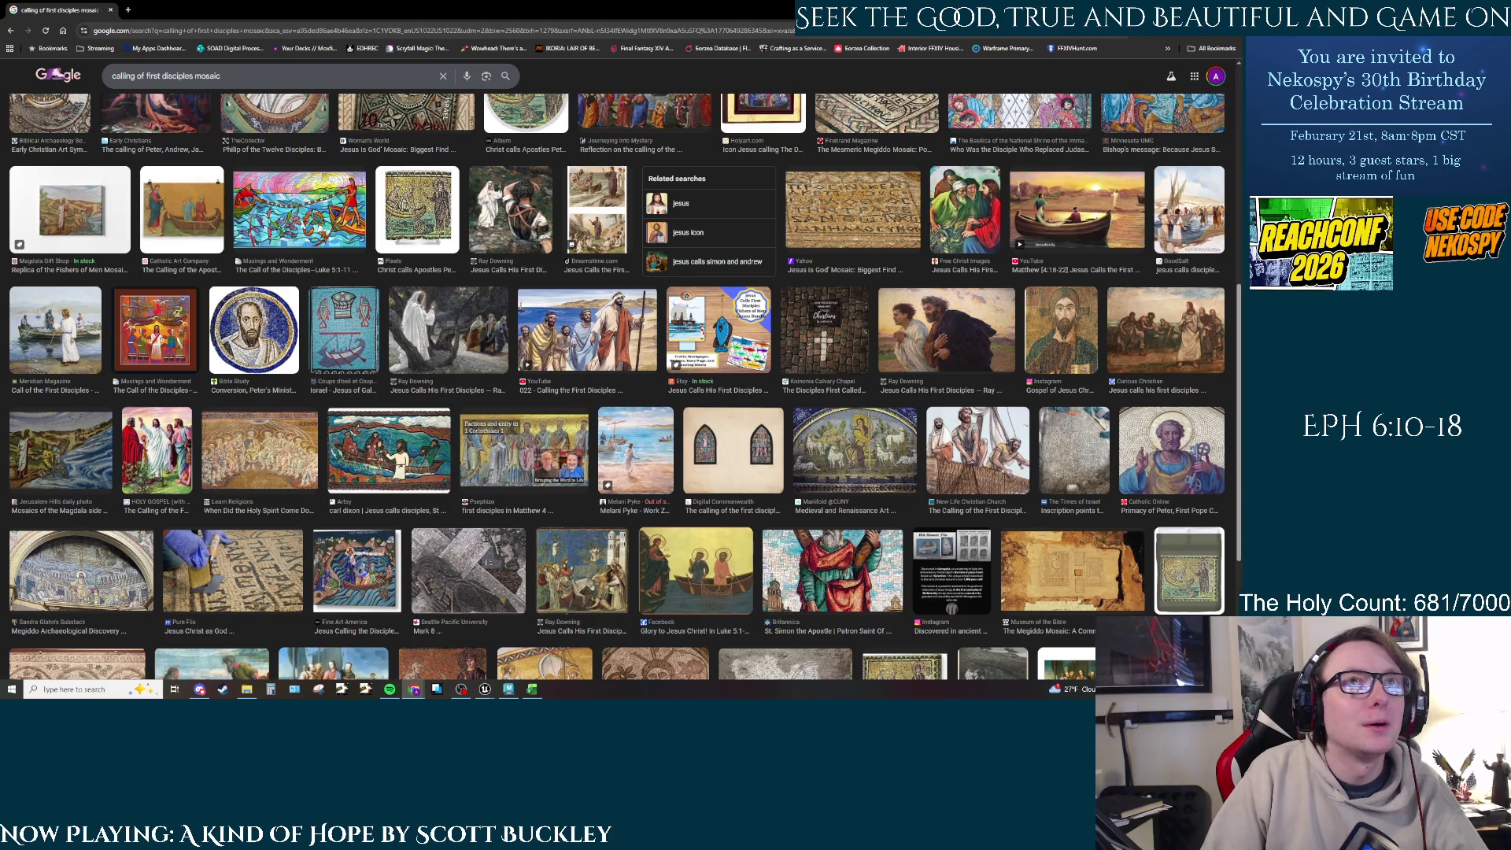
key(alt+Tab)
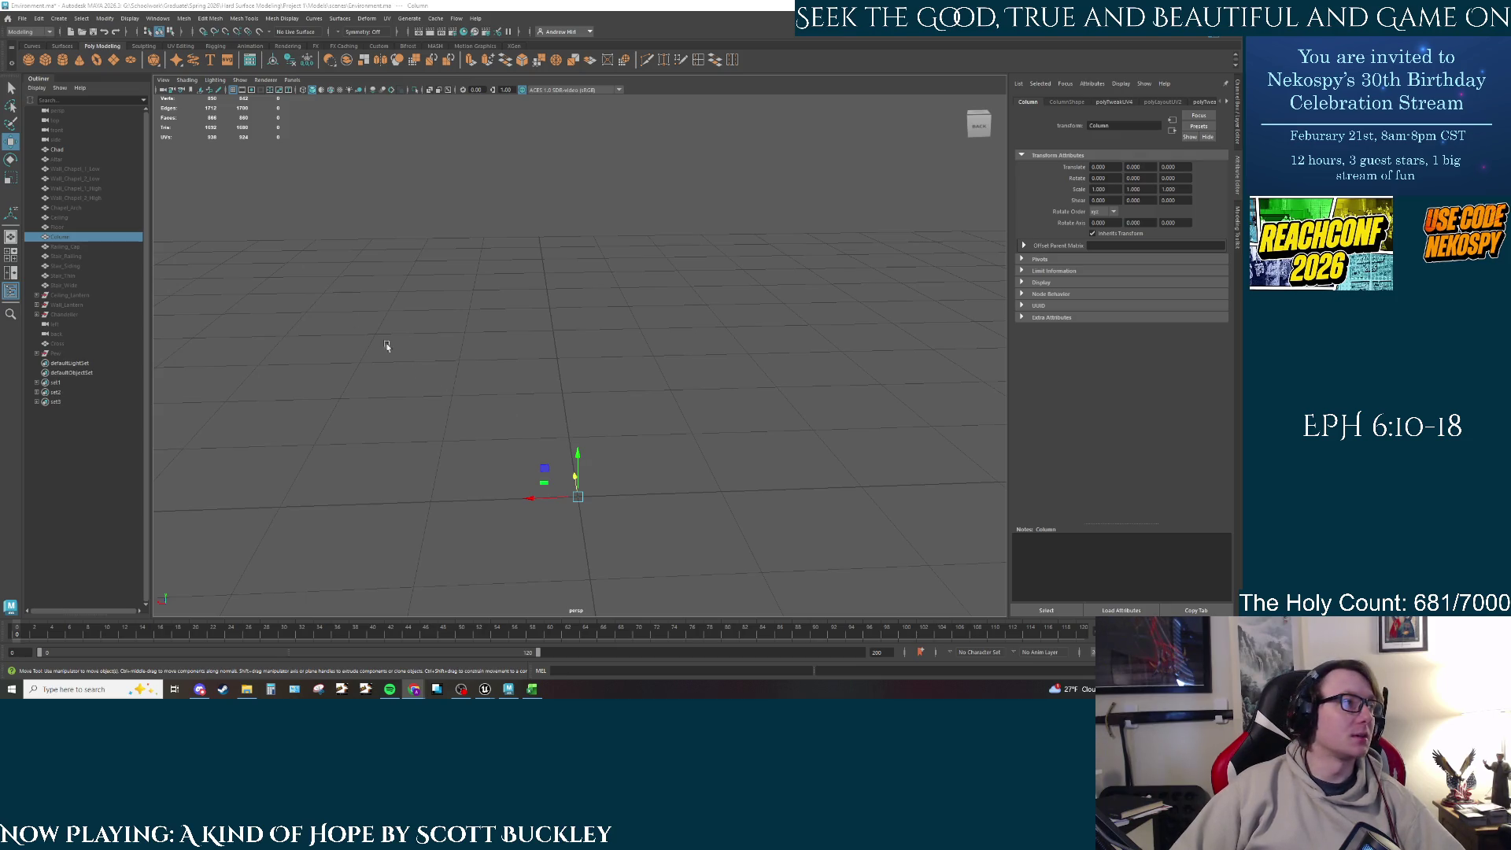
Step: Create a poly cylinder and raise it to 60.778 on Y
click(63, 60)
scroll(574, 455, up, 2)
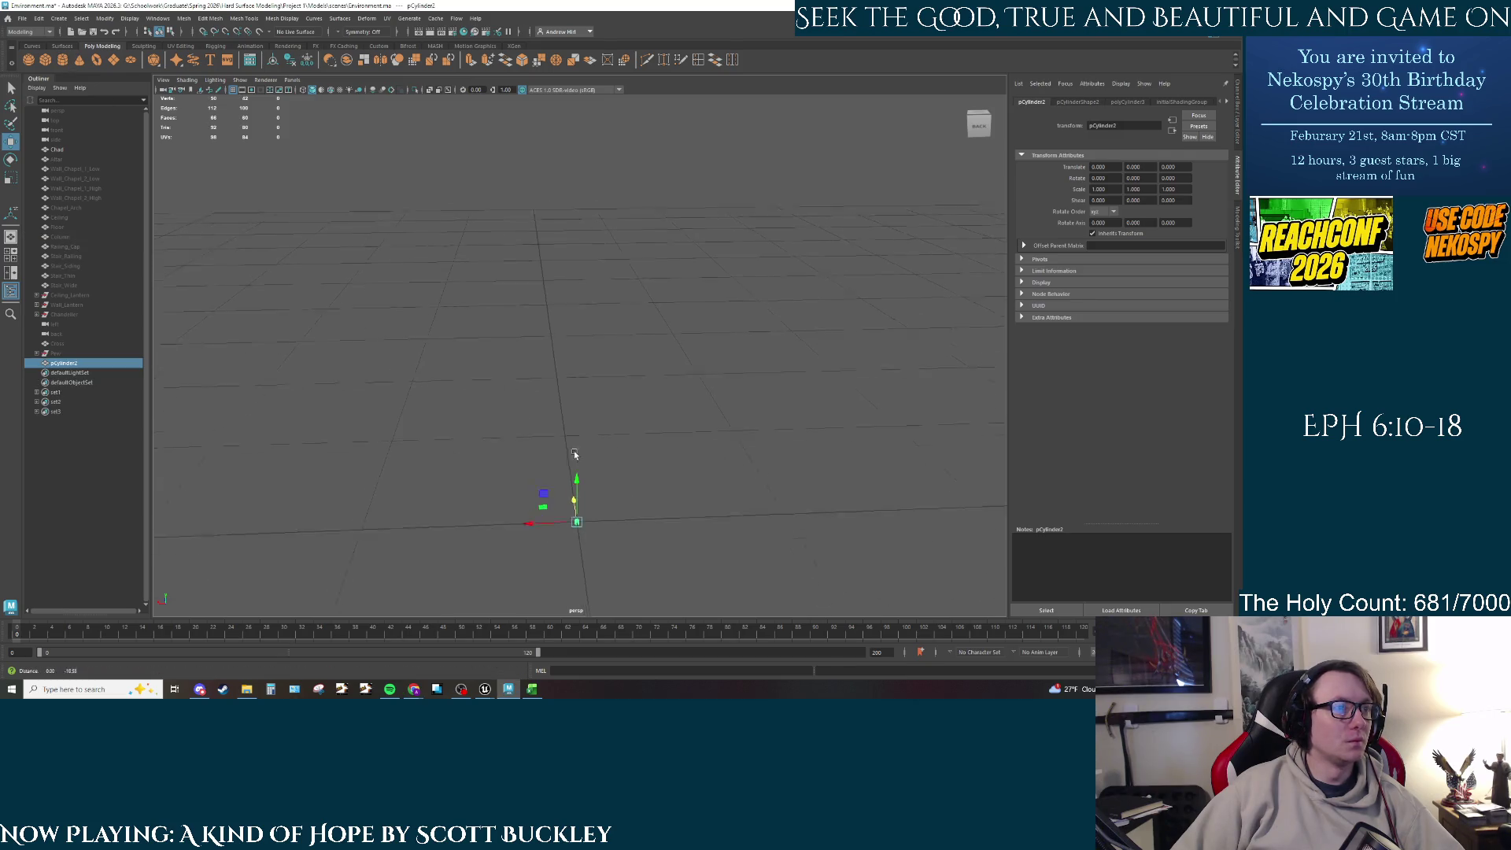
scroll(575, 455, up, 3)
drag(558, 521, 554, 237)
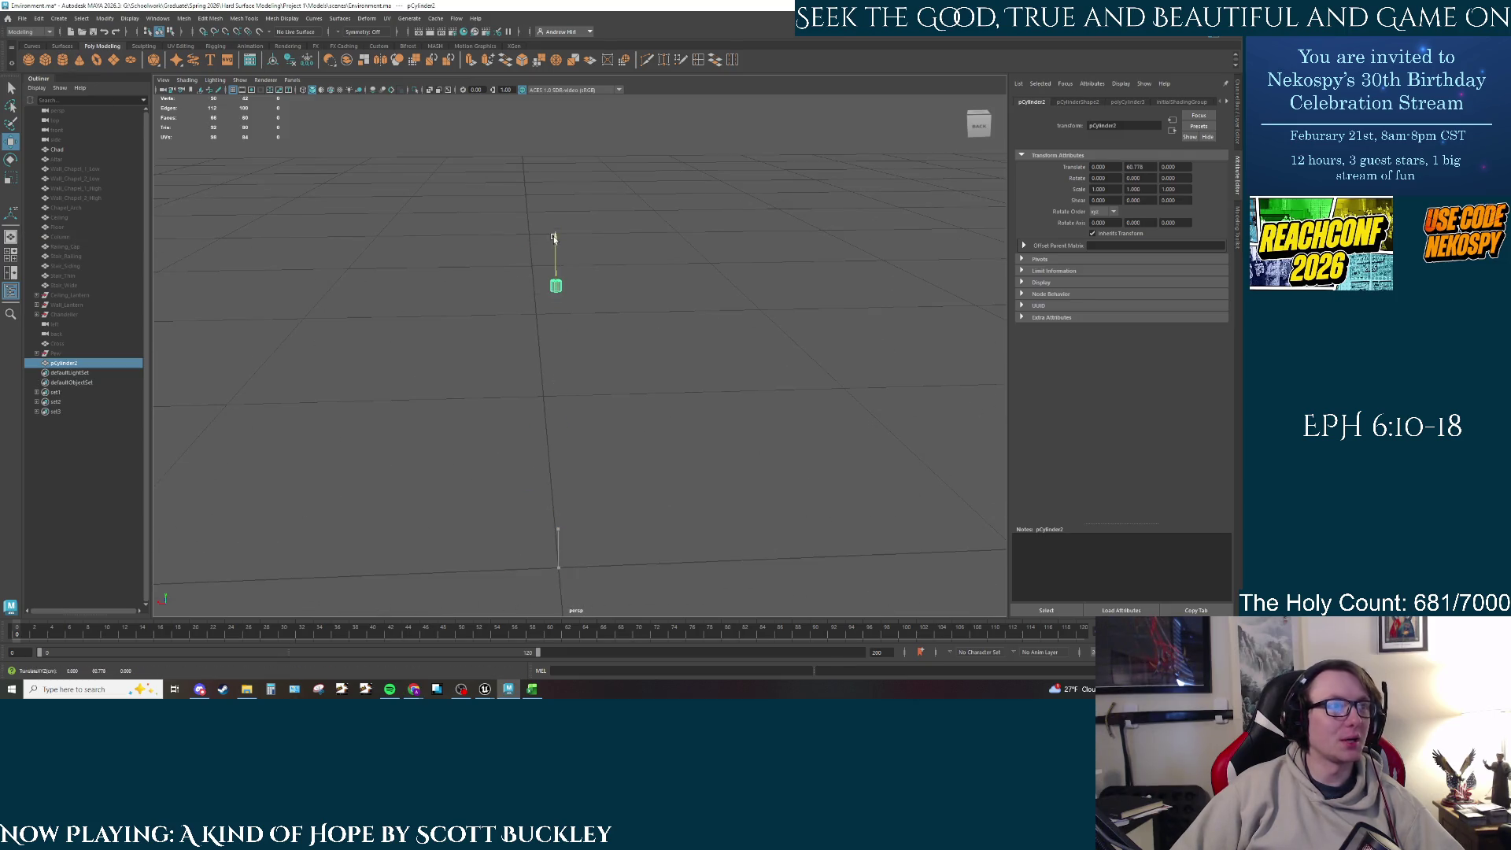
scroll(614, 398, down, 2)
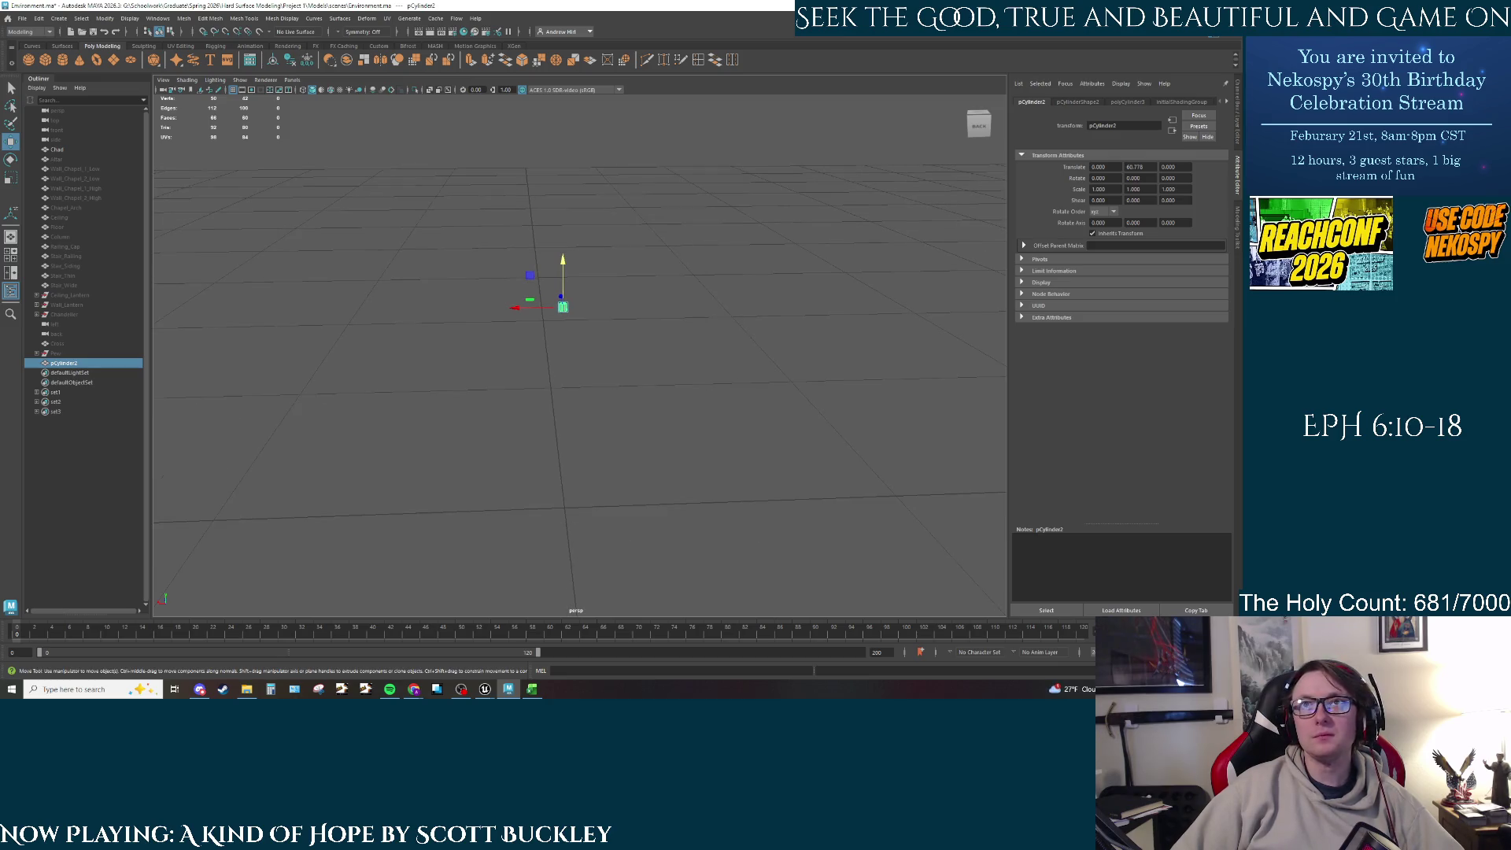
alt+drag(599, 336, 610, 344)
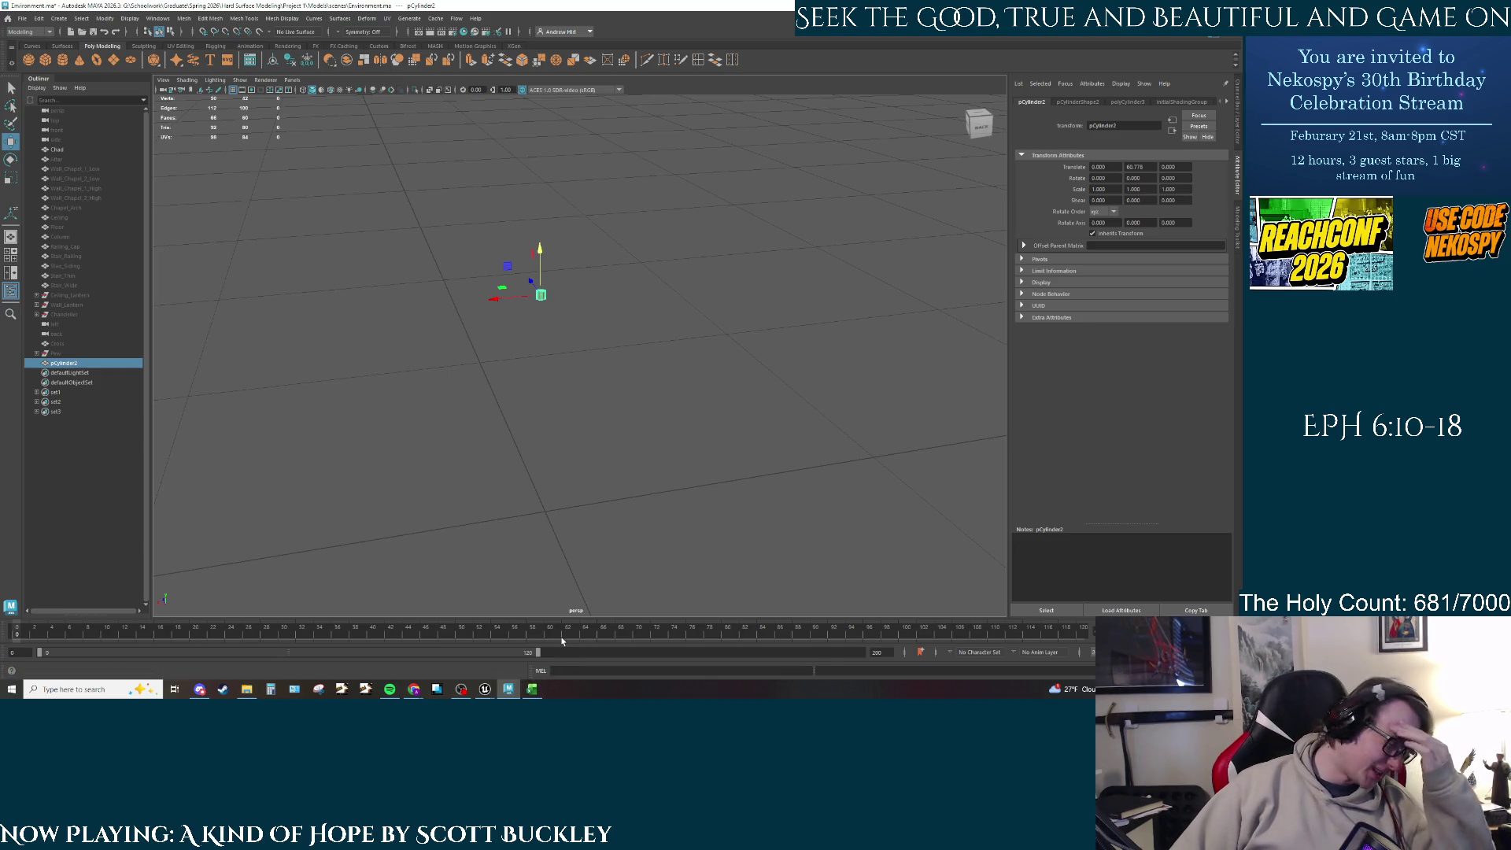
Step: Switch to the Fisherman project in Unreal and fly the camera from the pews to the lanterns
mouse_move(485, 689)
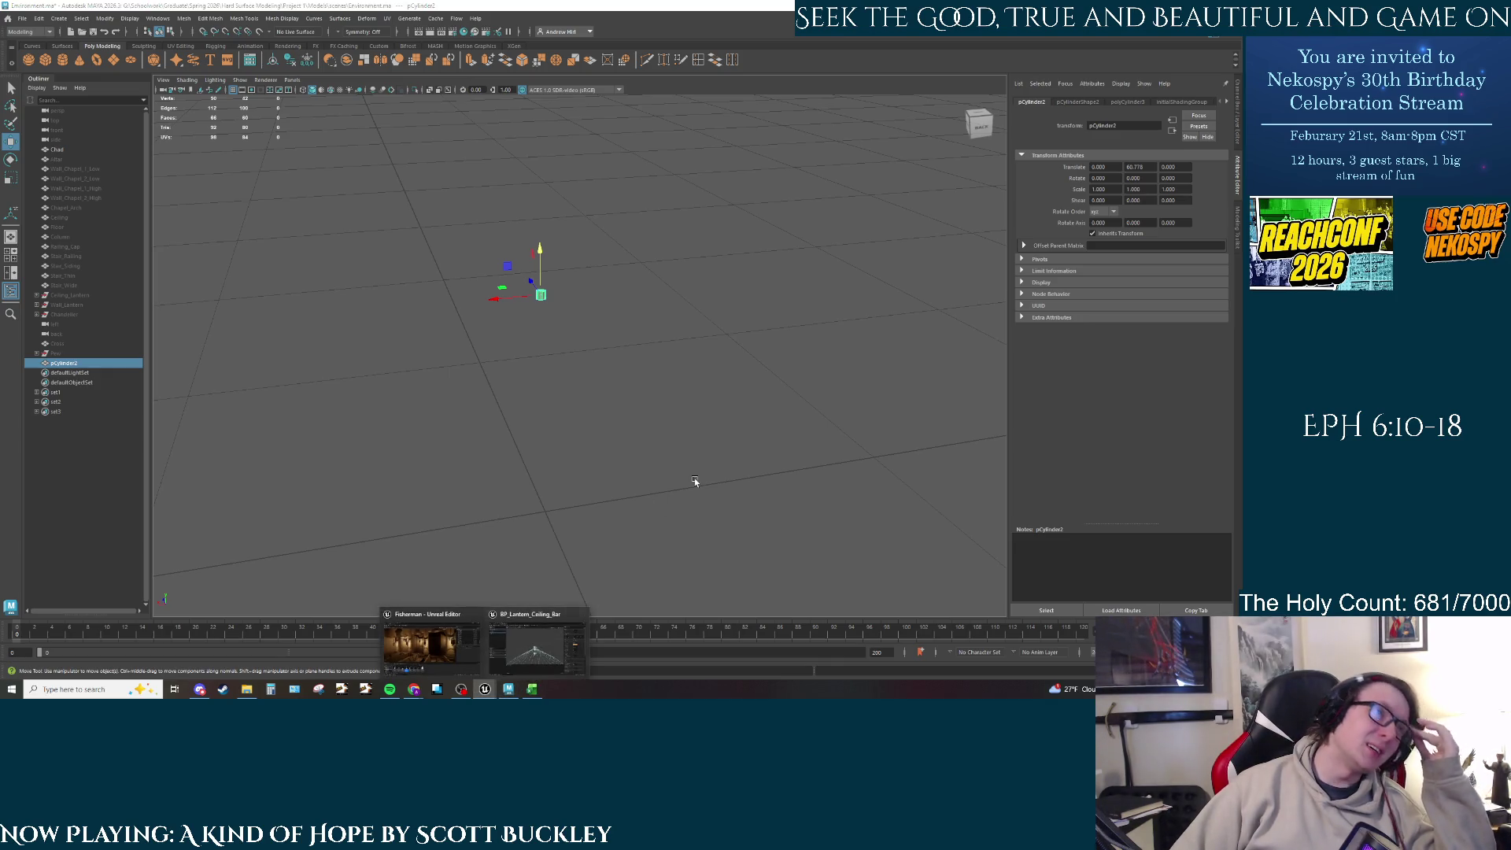
click(431, 643)
right_drag(464, 291, 614, 244)
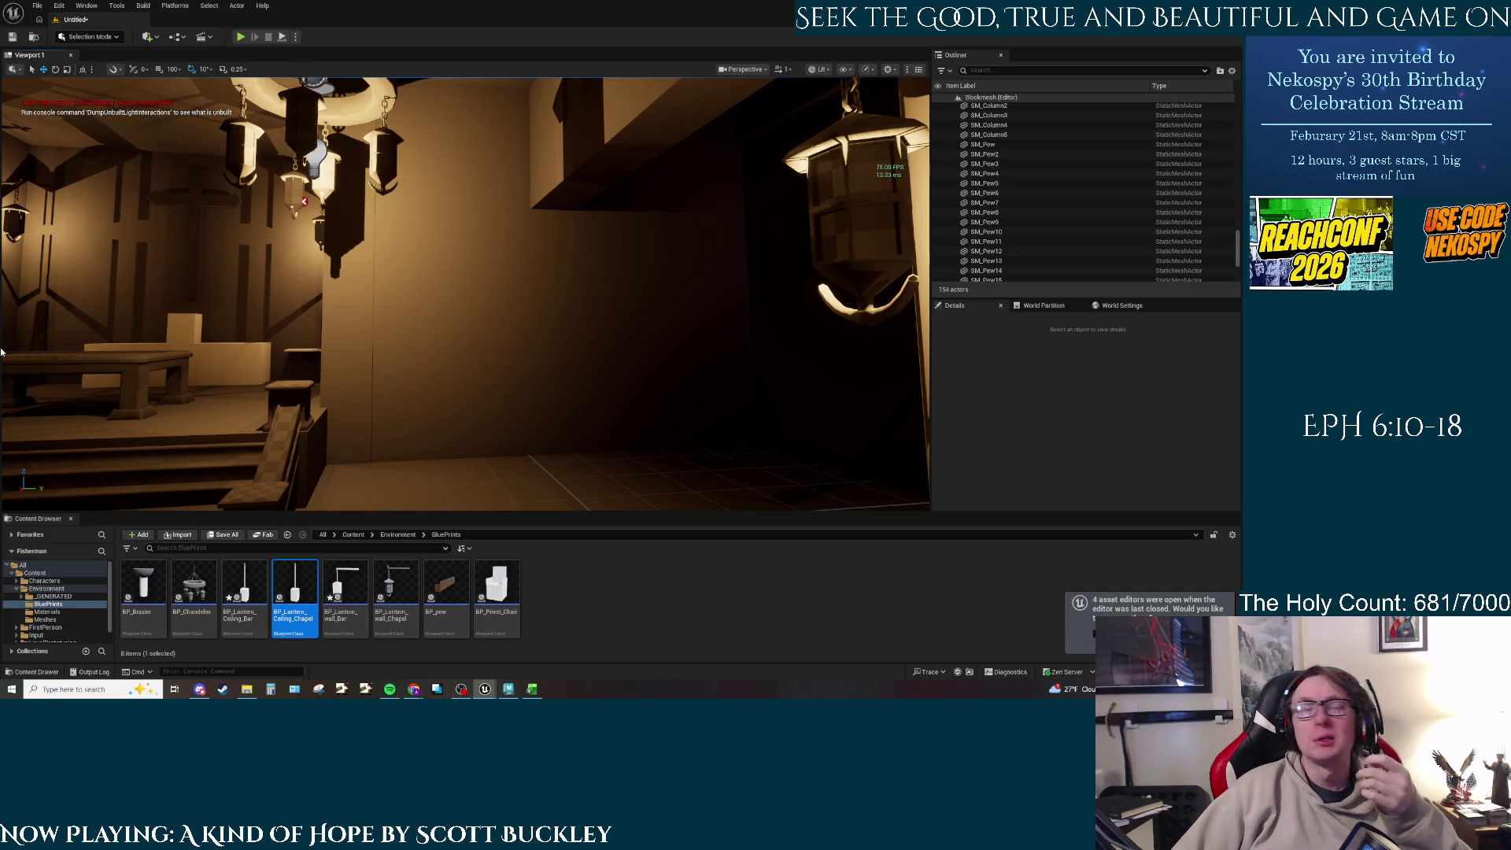
Step: Add a cube from Quick Add > Shapes and frame it in the view
click(158, 36)
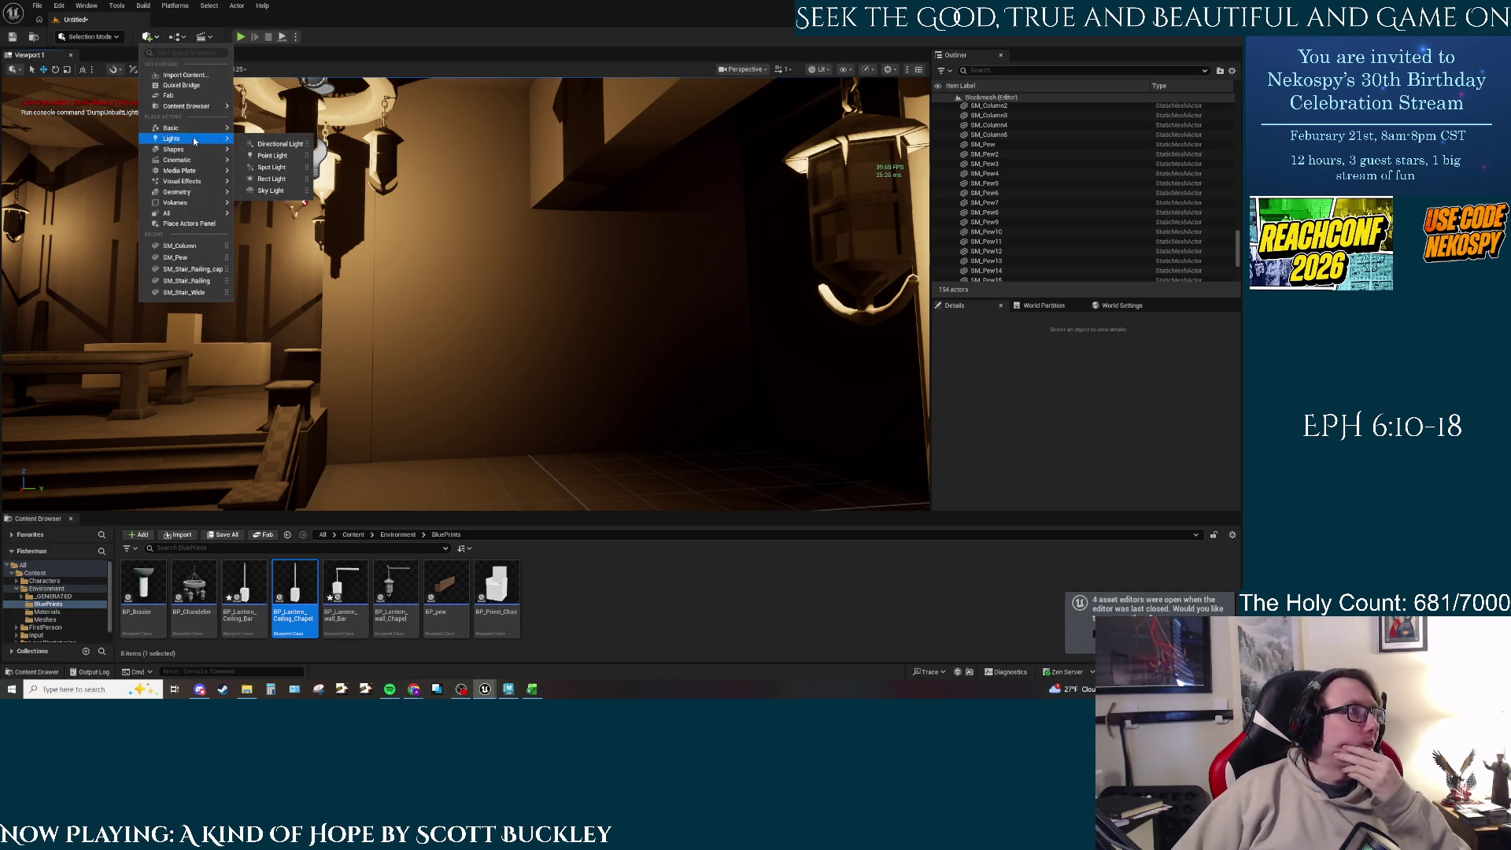
mouse_move(181, 192)
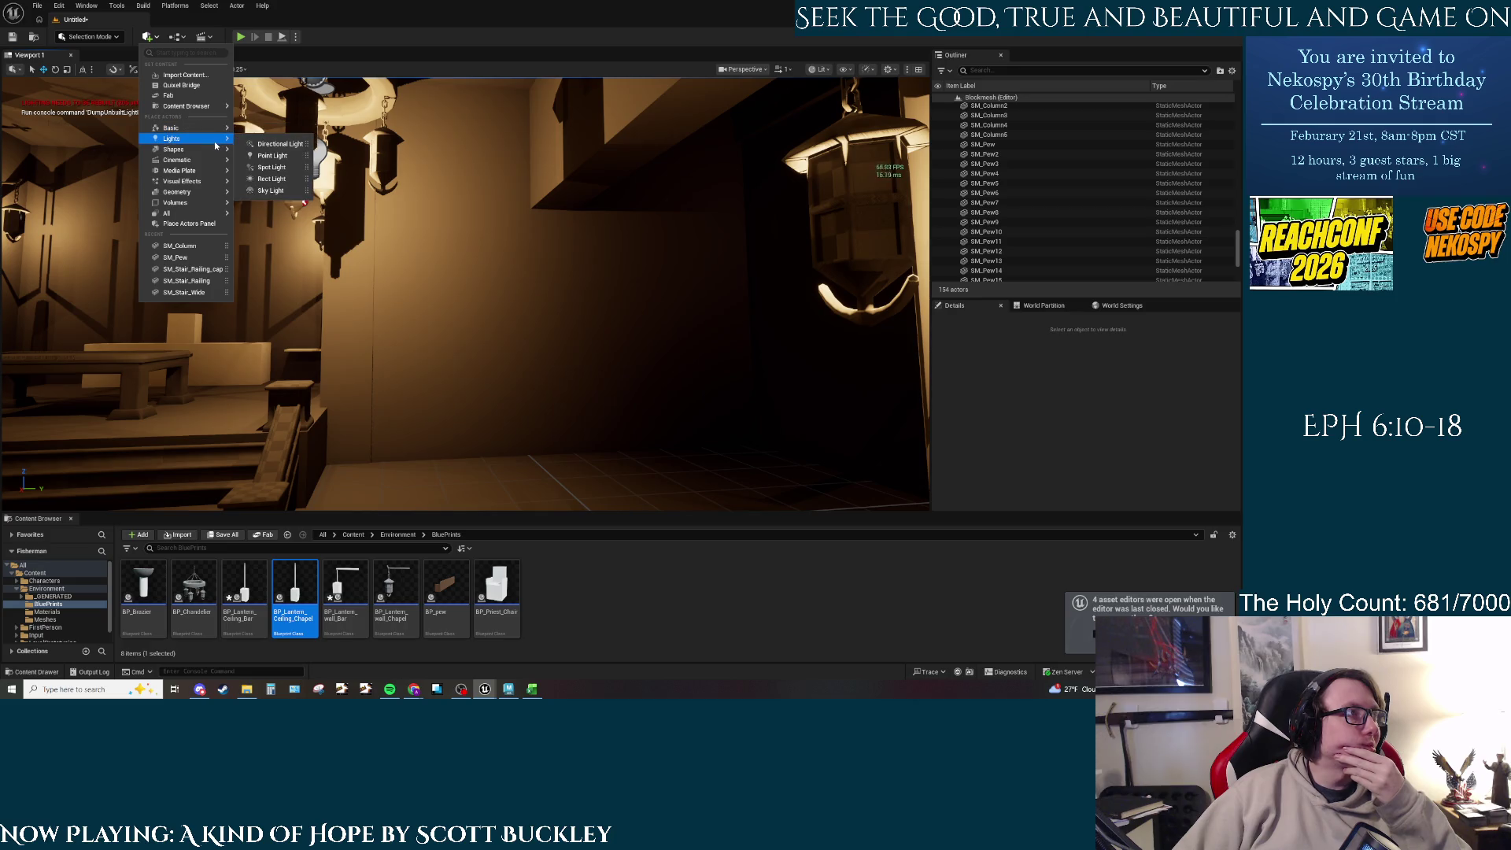
mouse_move(209, 159)
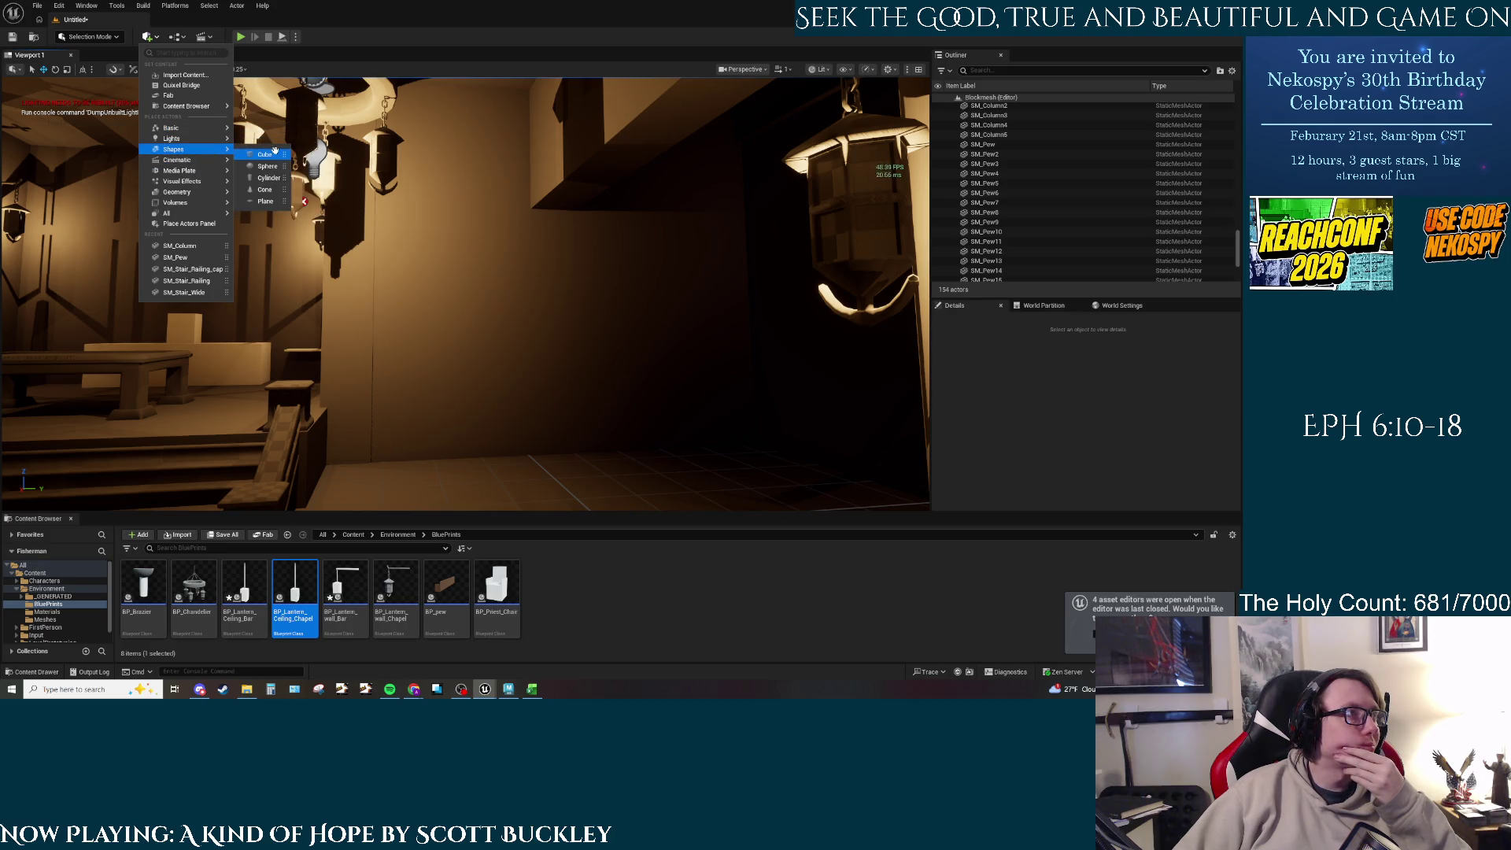
click(264, 154)
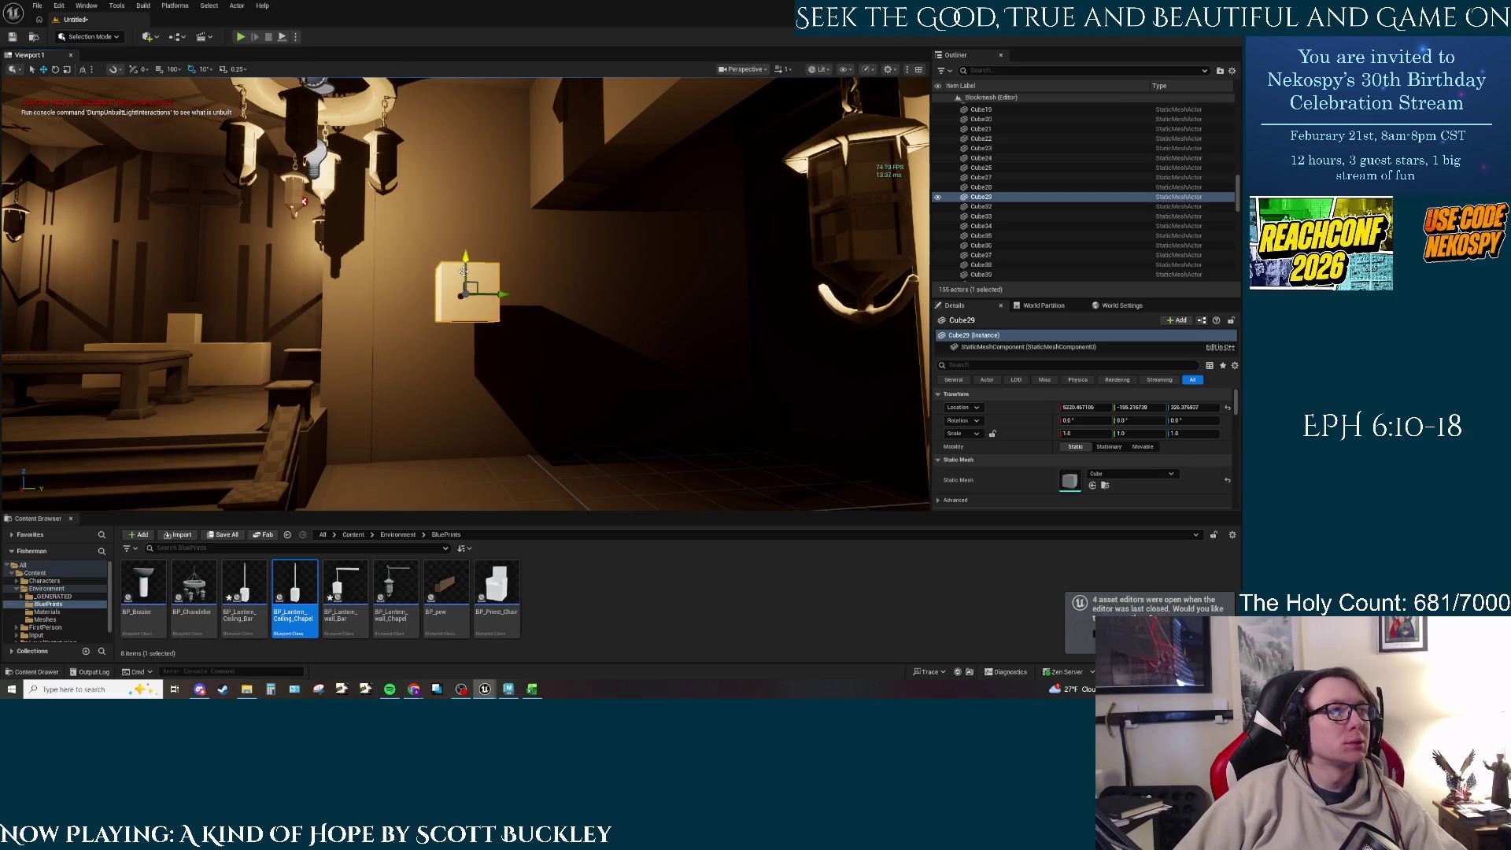
key(f)
Step: Scale the cube into a thin, tall, wide slab
right_drag(487, 305, 520, 295)
drag(1084, 433, 1099, 433)
right_drag(504, 299, 433, 304)
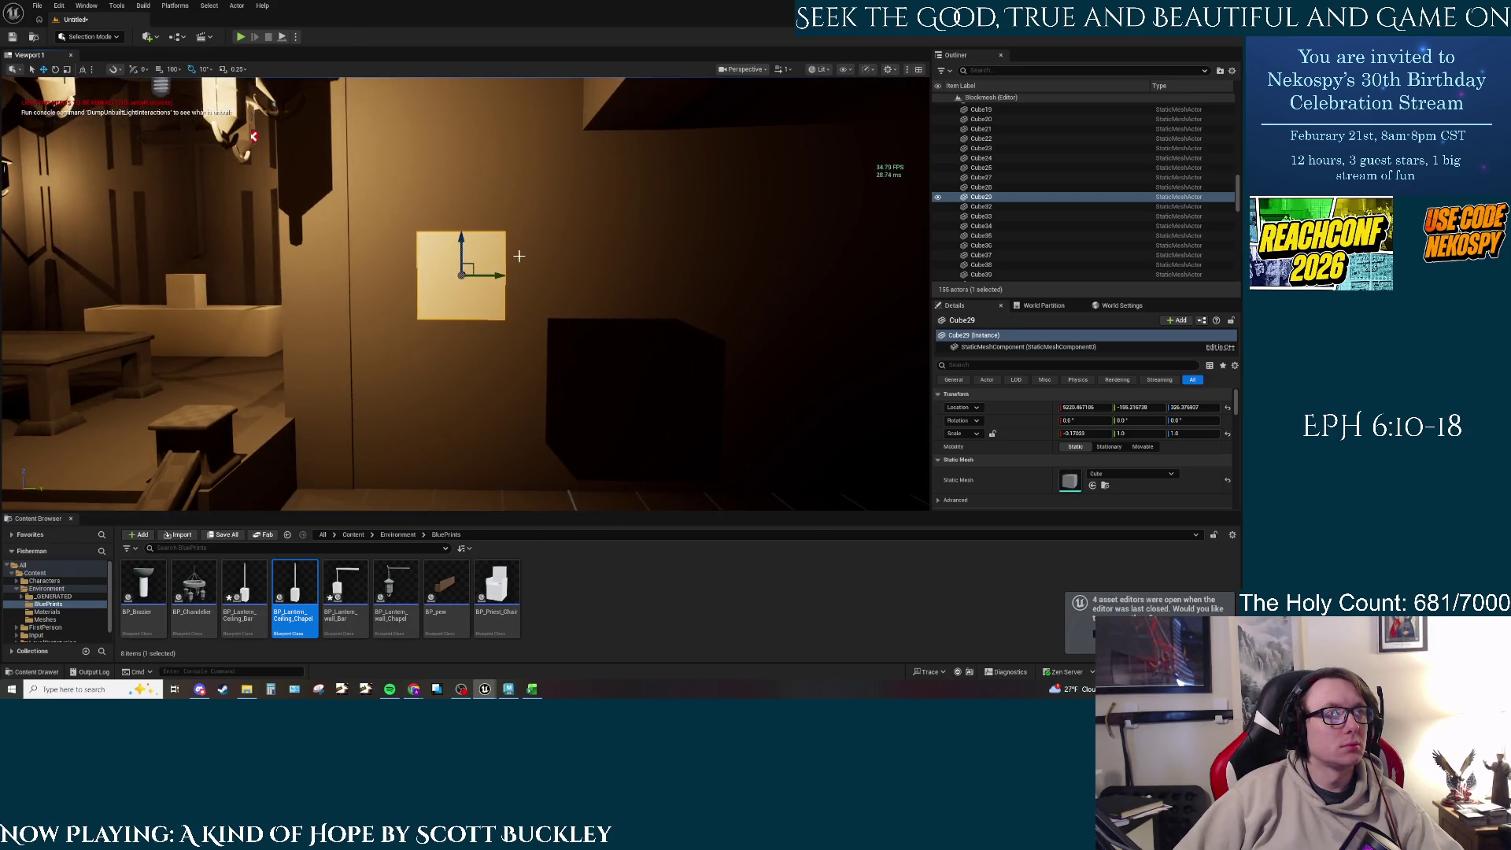
mouse_move(479, 269)
mouse_down()
mouse_move(513, 241)
mouse_move(465, 283)
mouse_move(463, 248)
mouse_up()
key(w)
mouse_move(440, 307)
right_down()
mouse_move(425, 308)
mouse_move(440, 309)
right_up()
Step: Move the panel flush against the chapel wall and position it along the wall
drag(476, 280, 420, 273)
right_drag(420, 272, 370, 274)
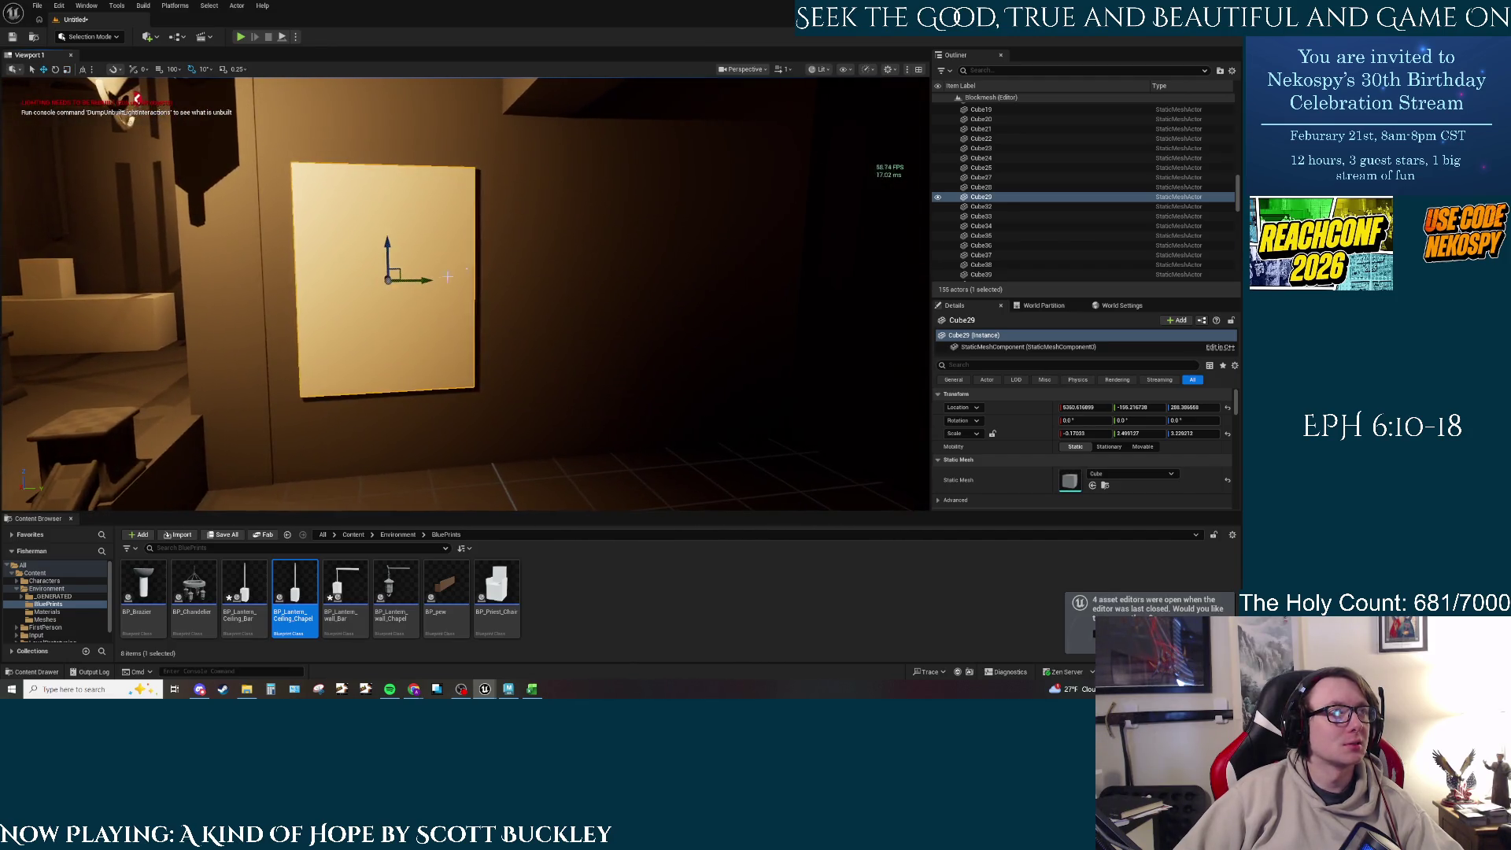
mouse_move(409, 280)
mouse_down()
mouse_move(458, 280)
mouse_move(446, 280)
mouse_up()
right_drag(445, 280, 393, 307)
Step: Frame the panel, enlarge it uniformly into a plaque, and bring the view closer
key(f)
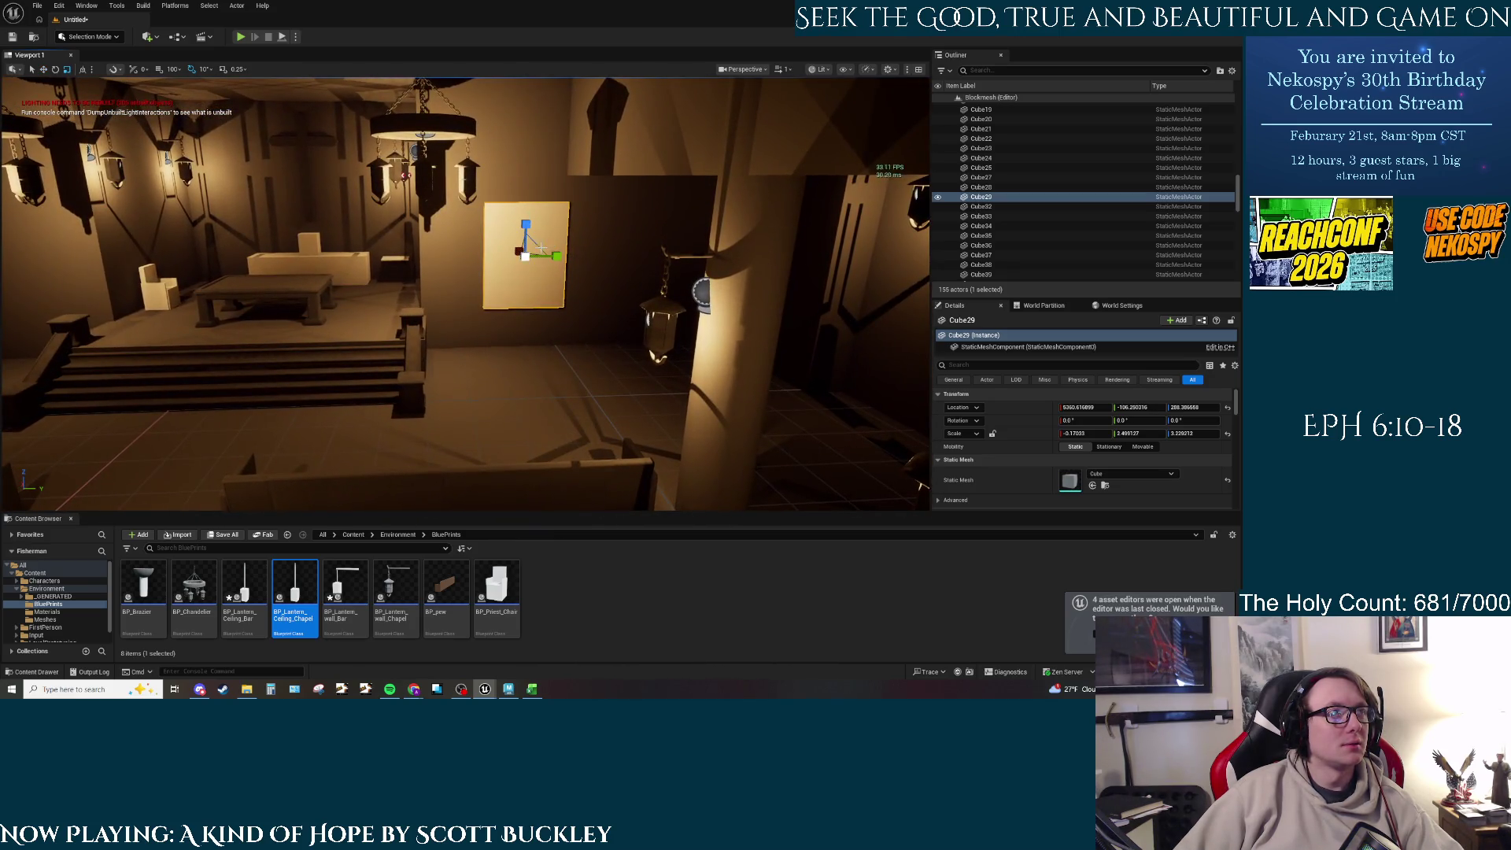
drag(526, 256, 541, 249)
key(w)
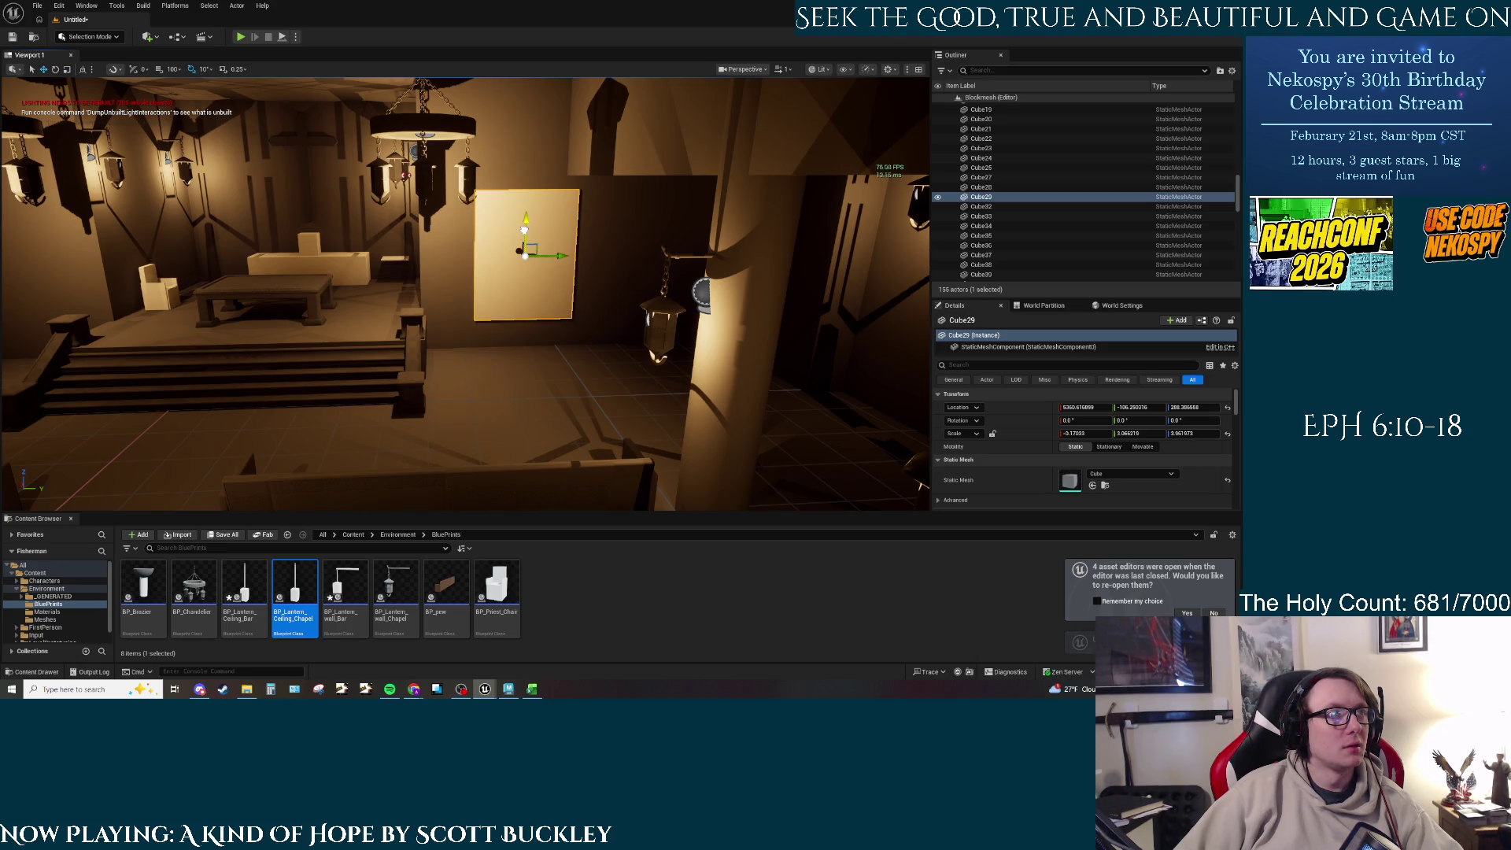
right_drag(541, 249, 566, 372)
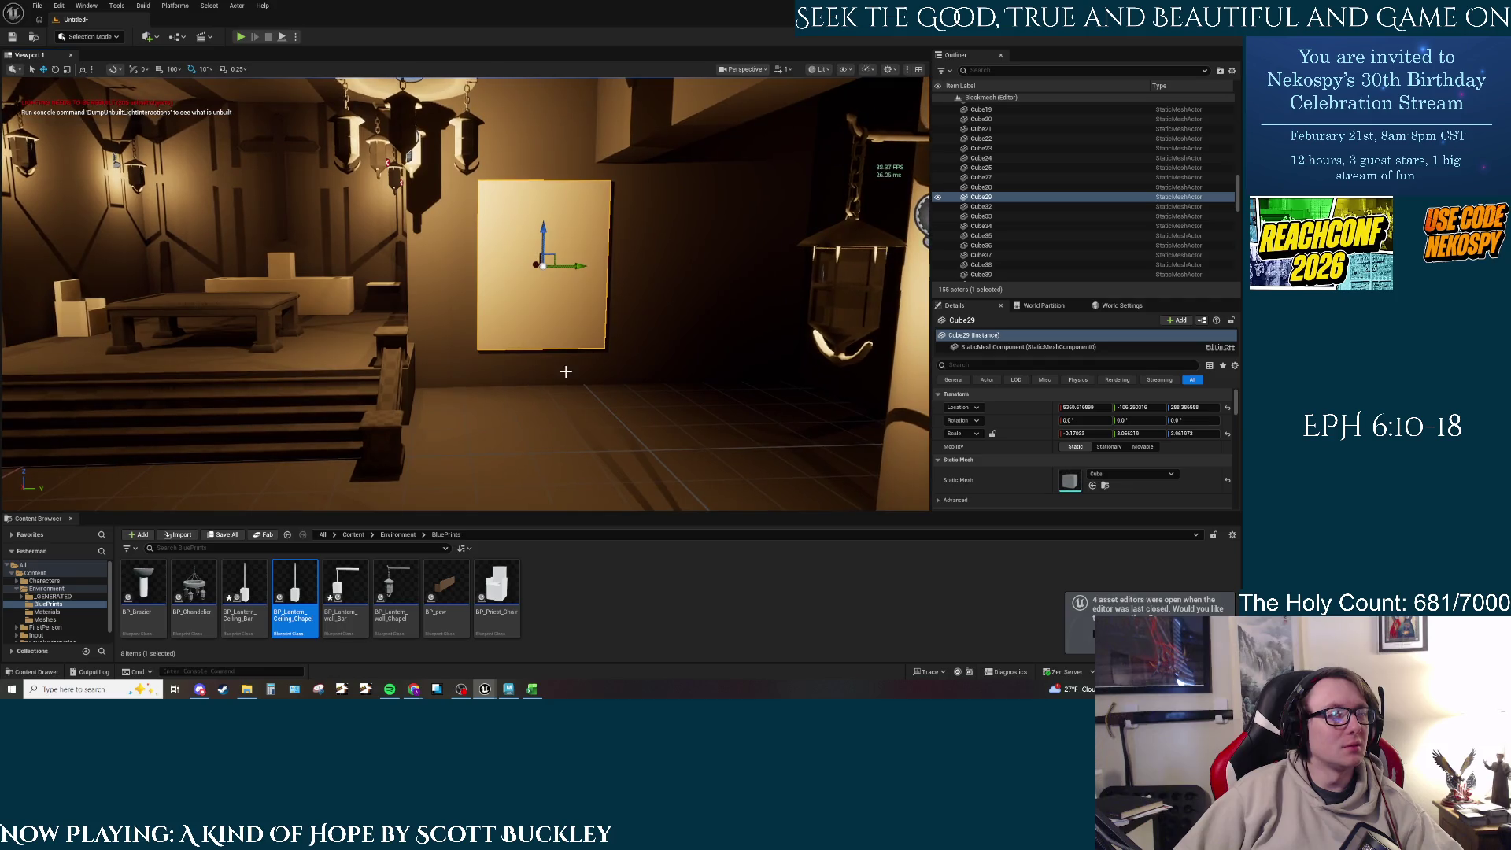
click(822, 69)
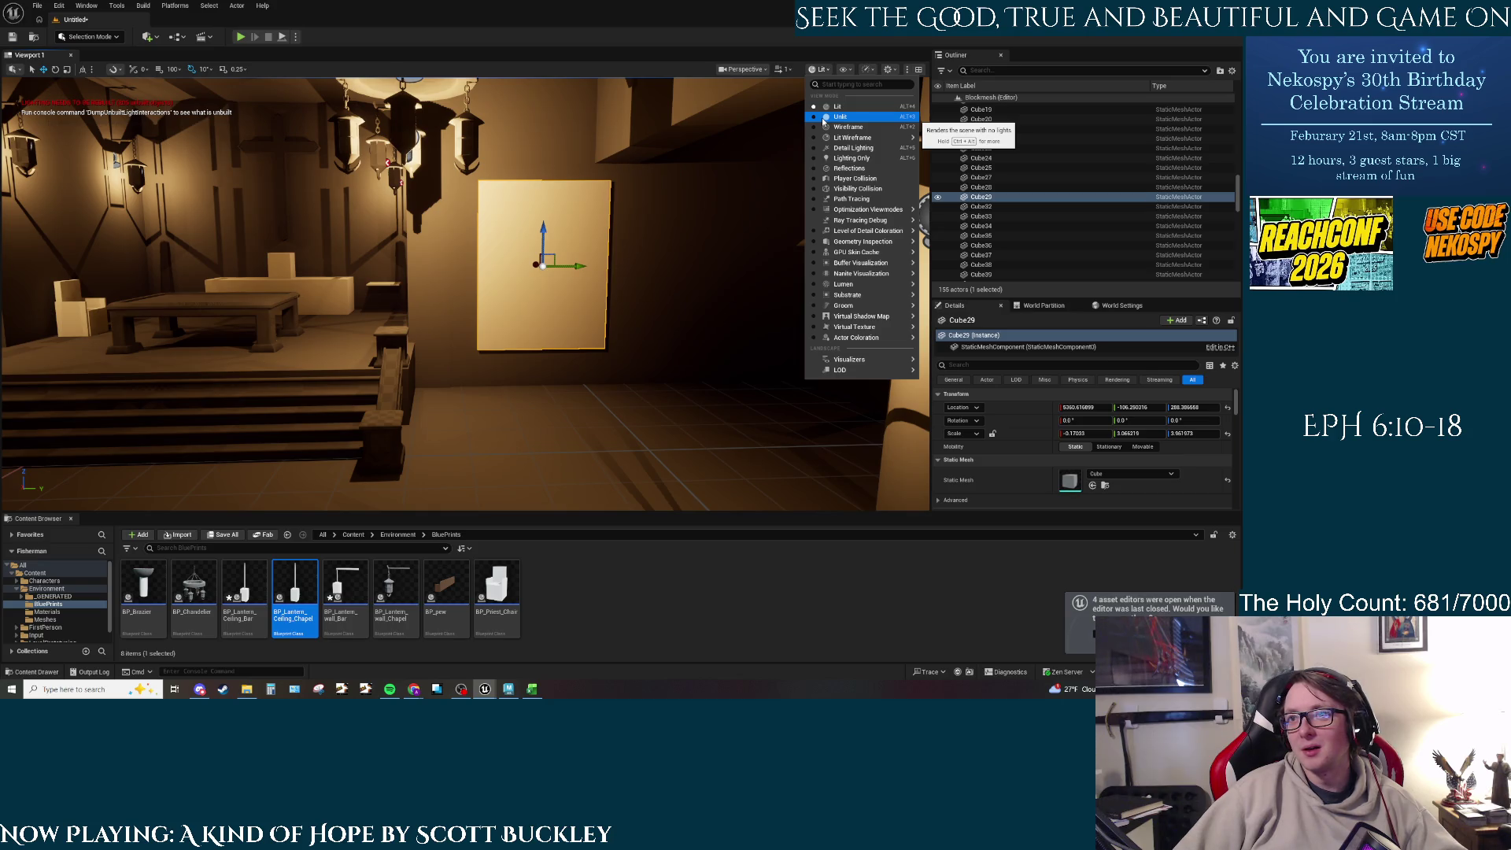
Step: Close the Lit view-mode list unchanged and bring Unreal Engine back into focus
mouse_move(846, 138)
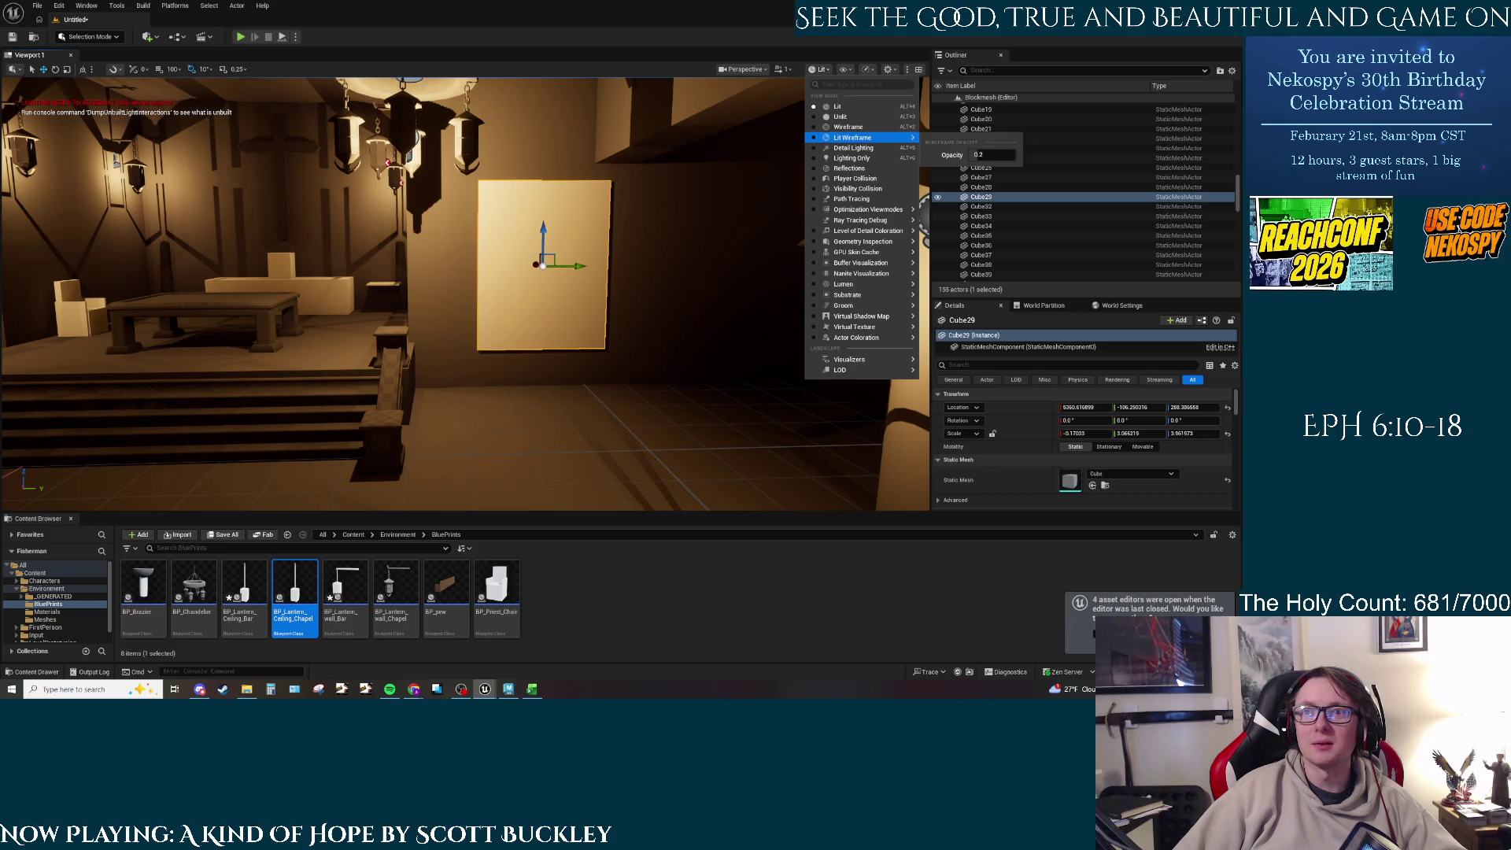
key(Escape)
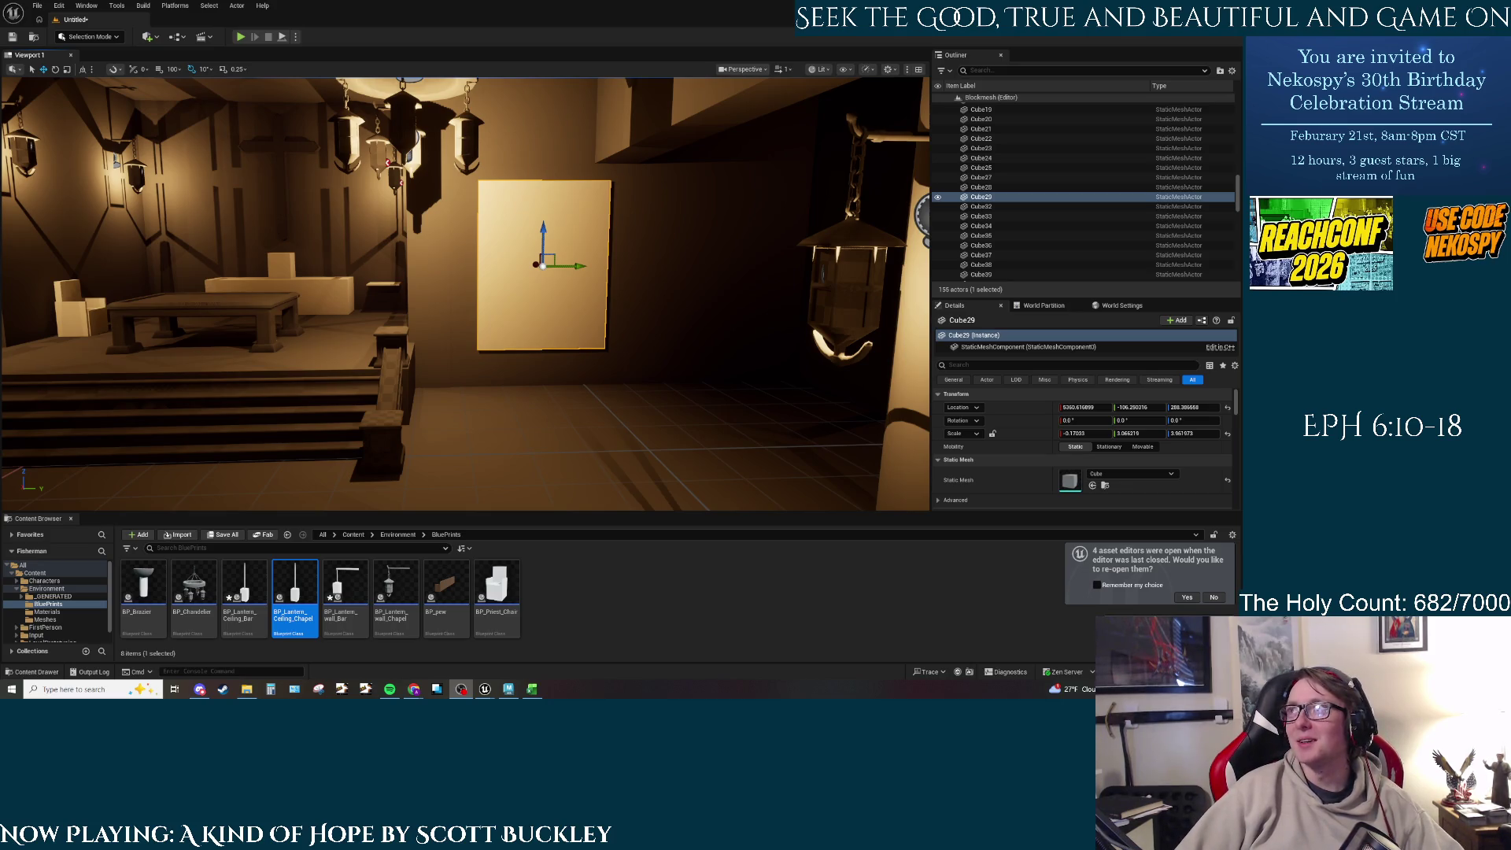
key(alt+Tab)
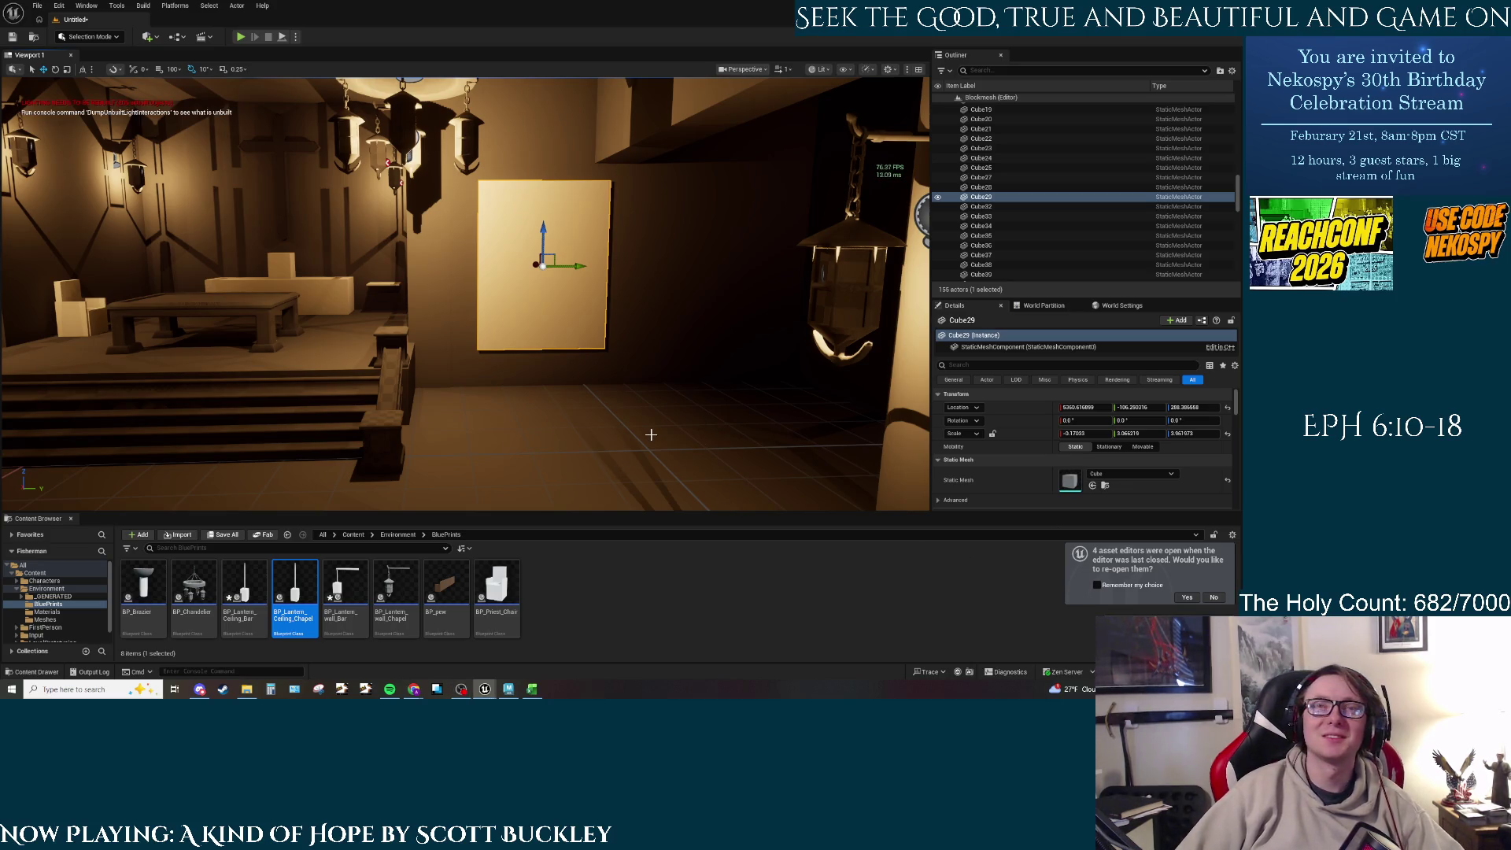
Step: Reselect the Cube29 wall panel, orbit around it, and open the Perspective camera-view list
right_click(622, 405)
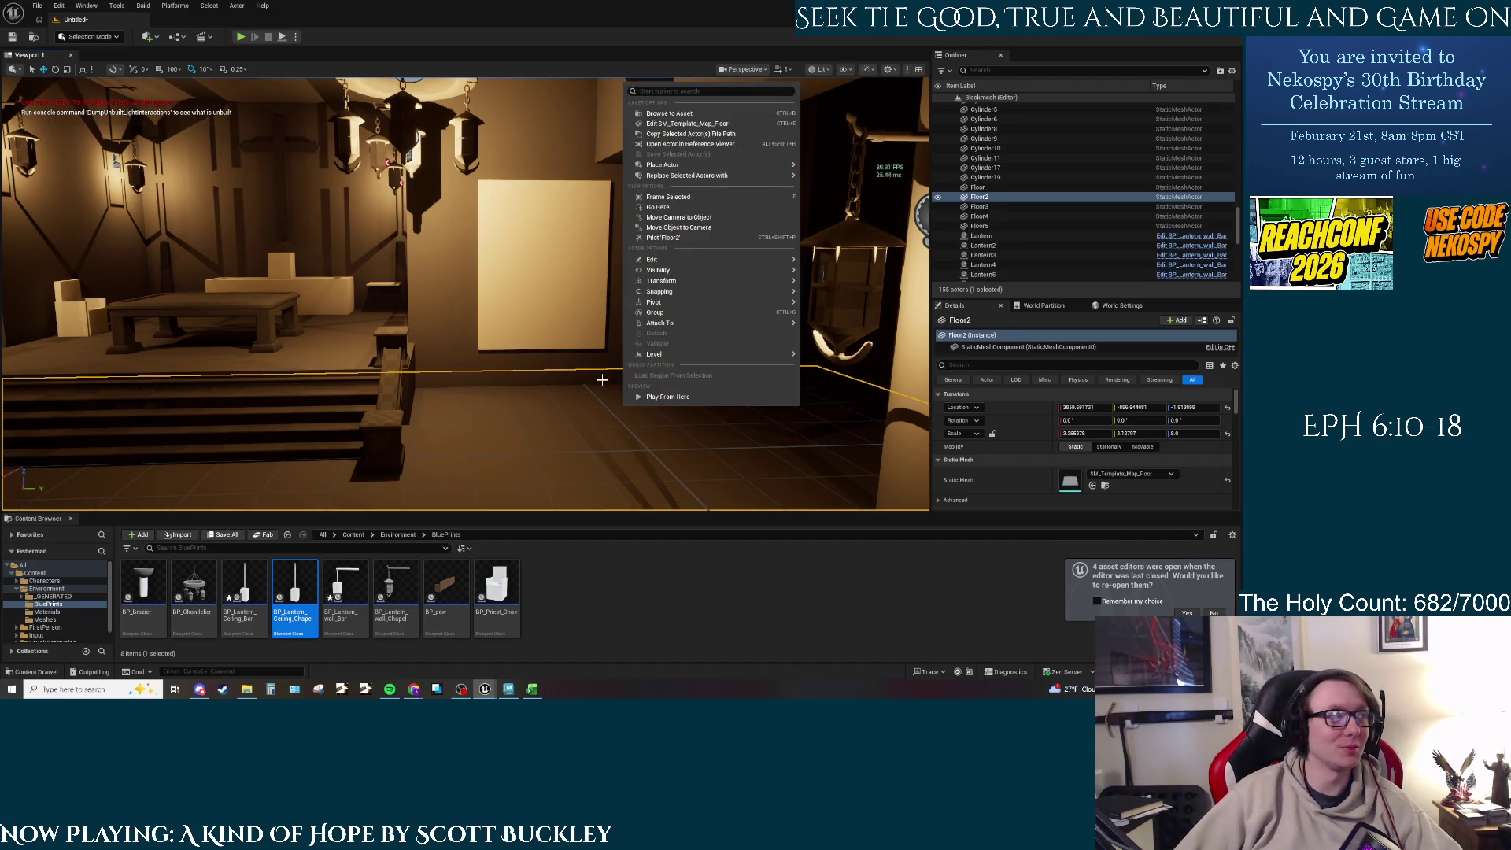
click(612, 456)
click(568, 327)
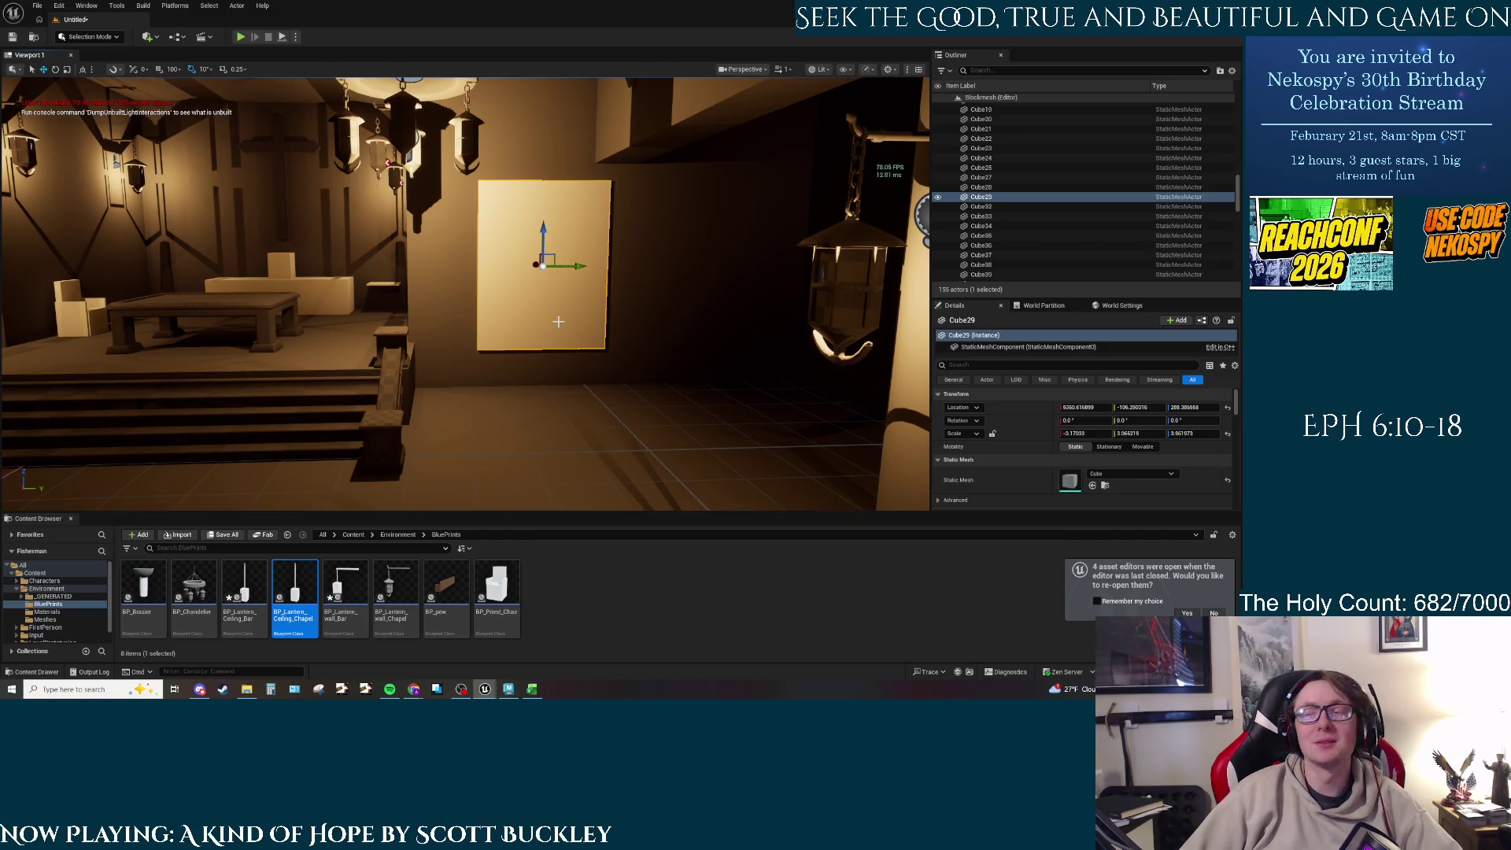
scroll(621, 344, up, 3)
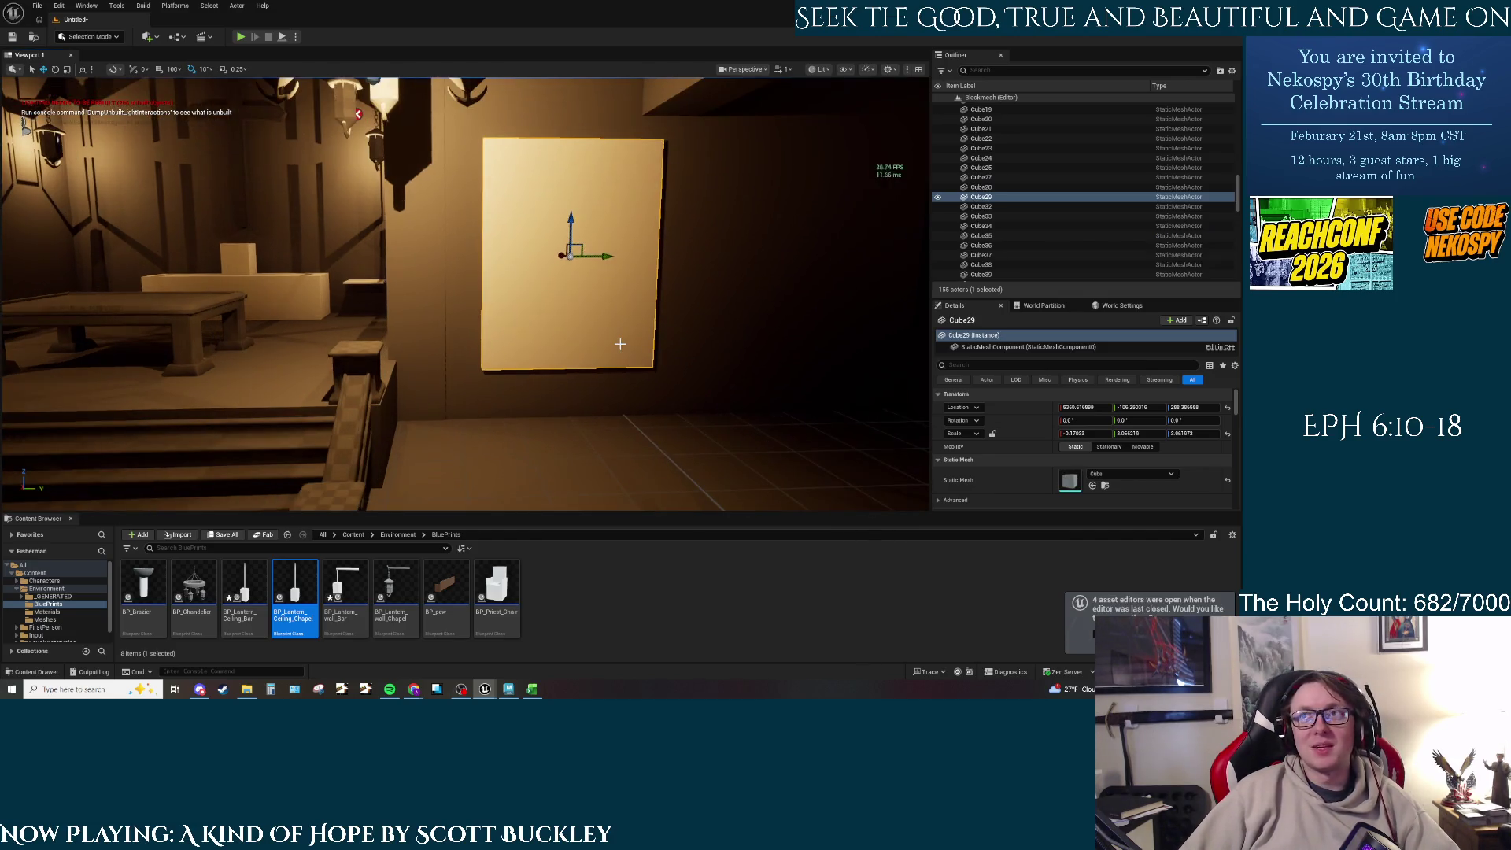
right_drag(693, 315, 452, 507)
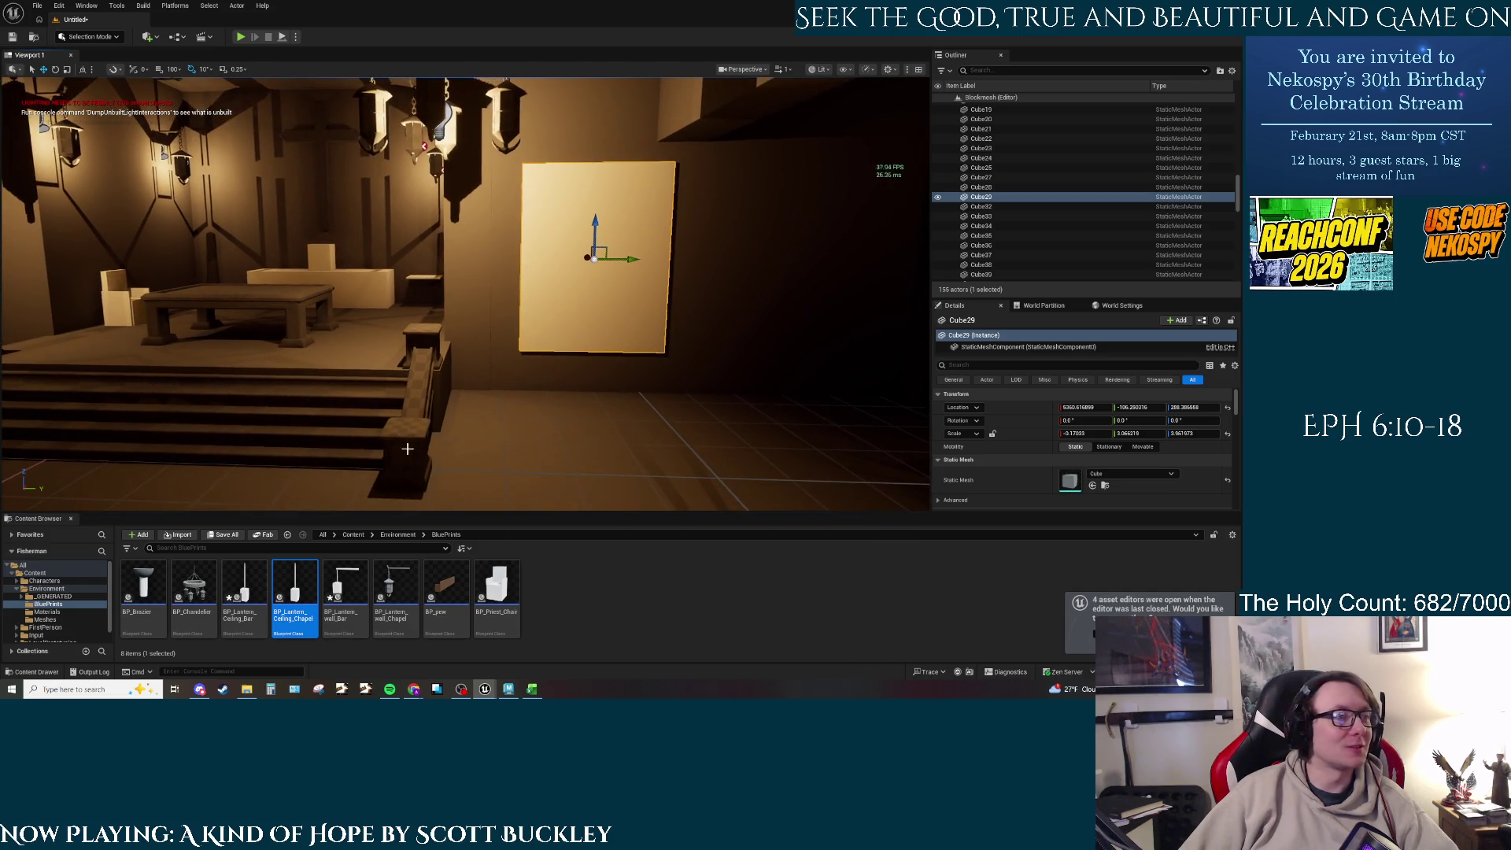
right_drag(541, 244, 638, 236)
click(760, 70)
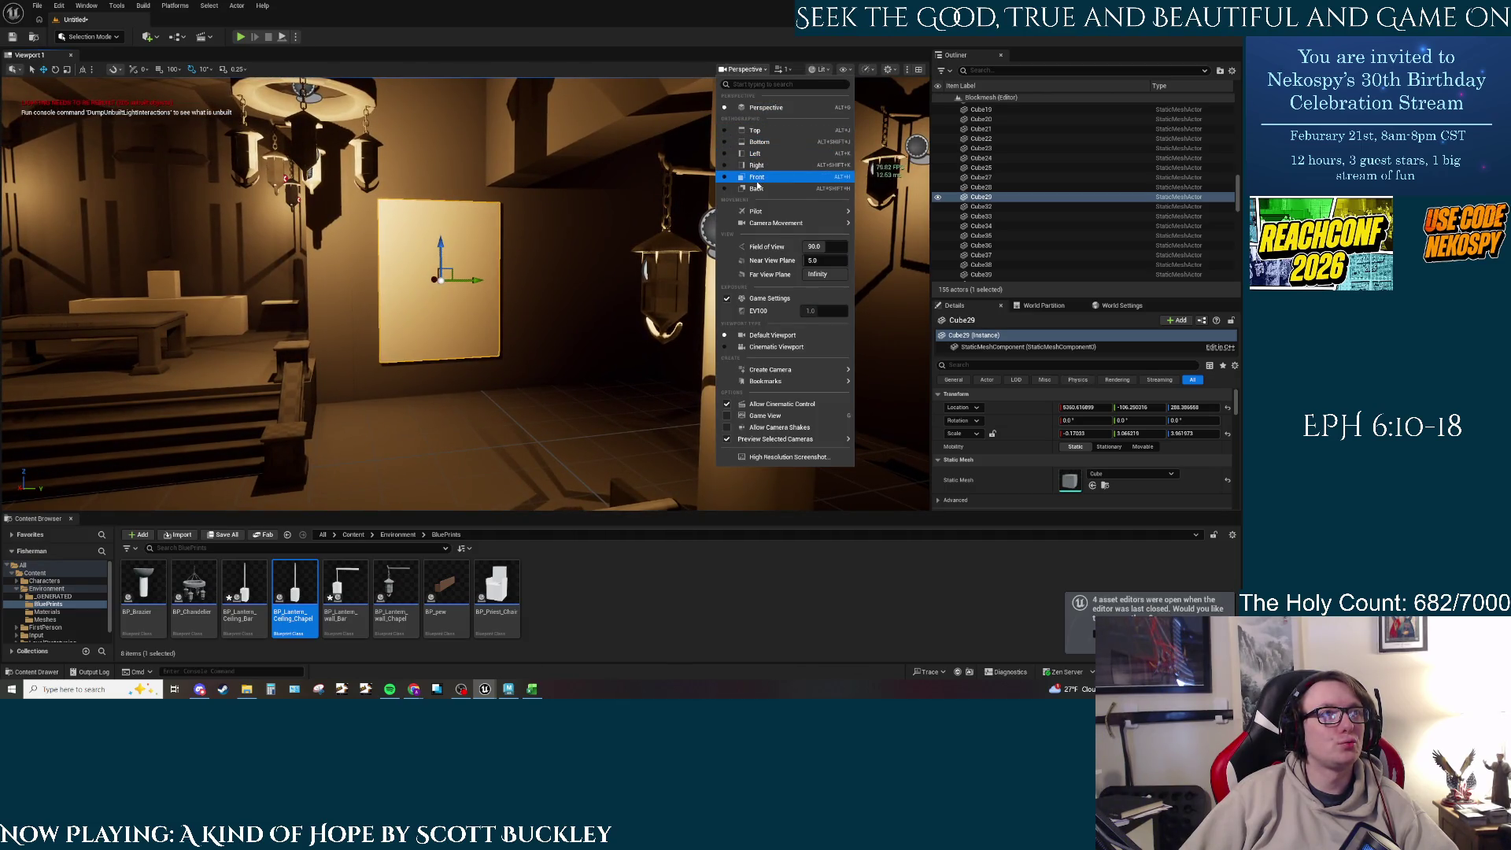
Step: In Front wireframe view, measure the wall panel at about 300 units wide, then switch to Maya
click(756, 177)
scroll(577, 415, up, 5)
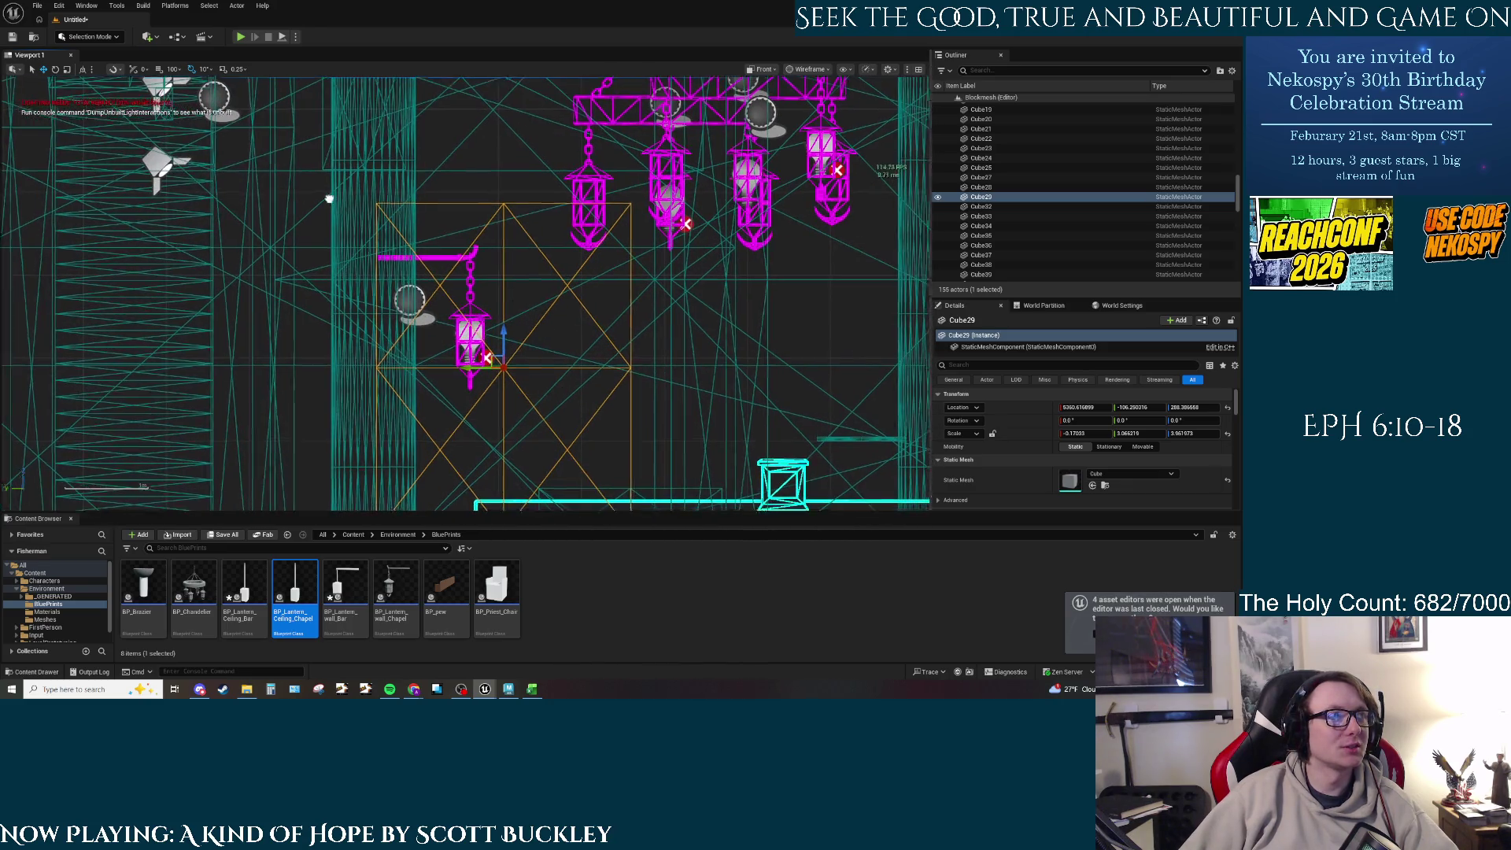
right_drag(423, 183, 354, 108)
mouse_move(310, 127)
middle_down()
mouse_move(565, 128)
mouse_move(565, 462)
middle_up()
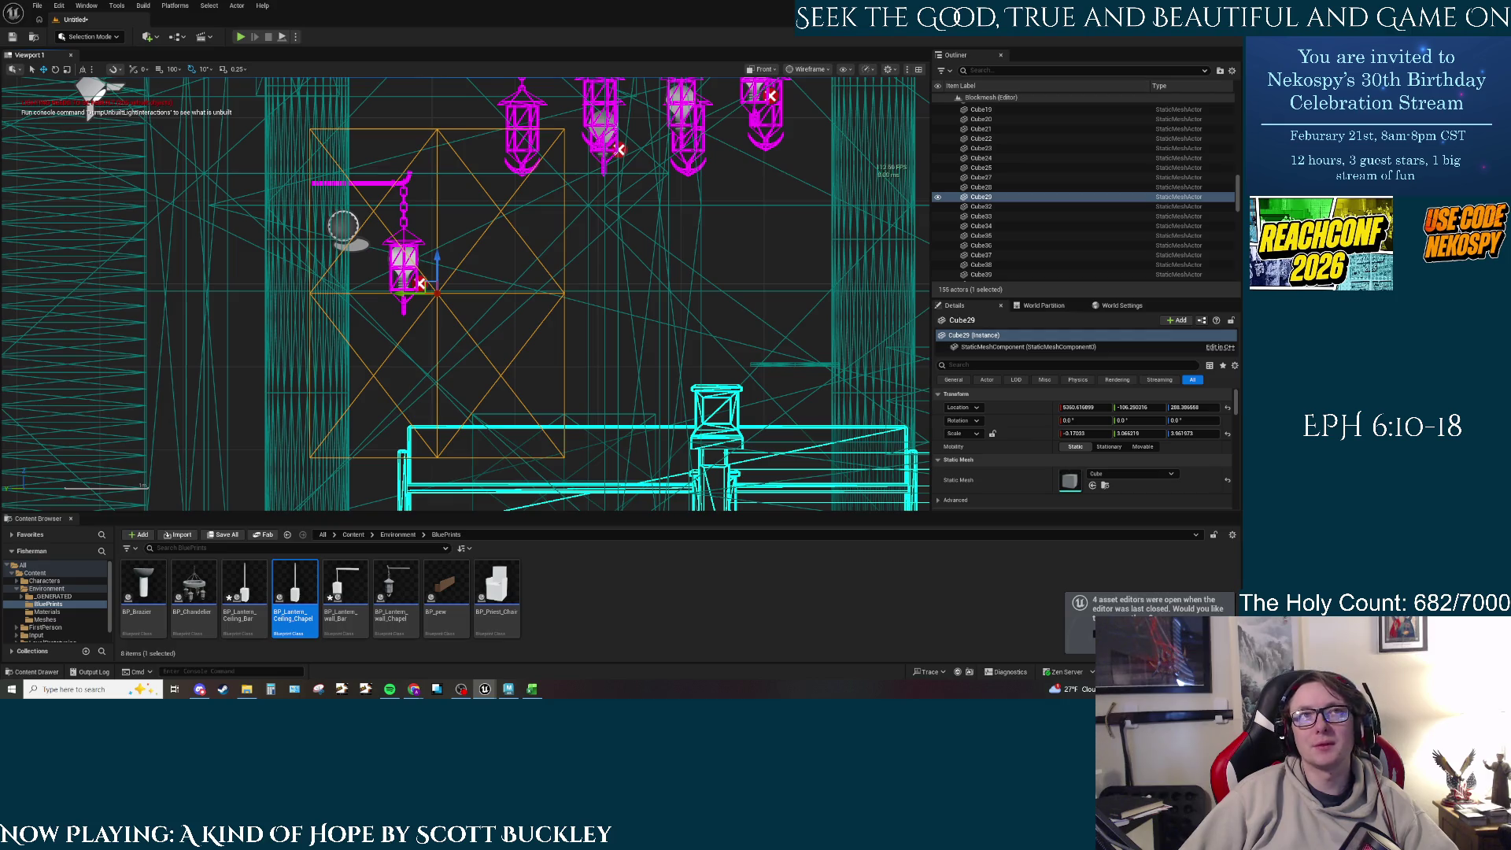
key(alt+Tab)
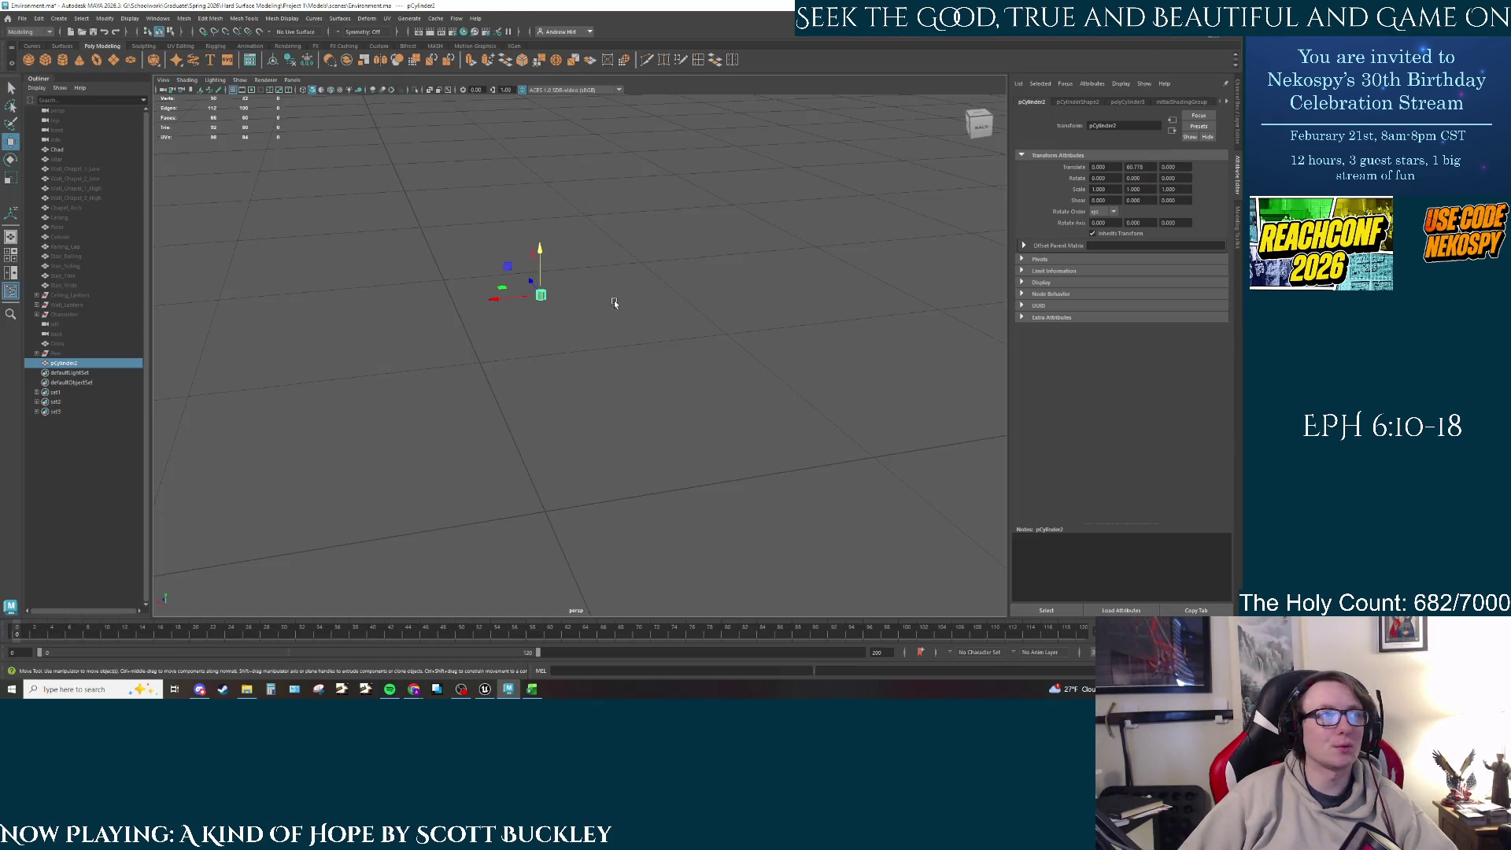
Step: Pan the Maya viewport and show the cylinder's pCylinderShape2 attributes in the Attribute Editor
alt+middle_drag(625, 296, 650, 365)
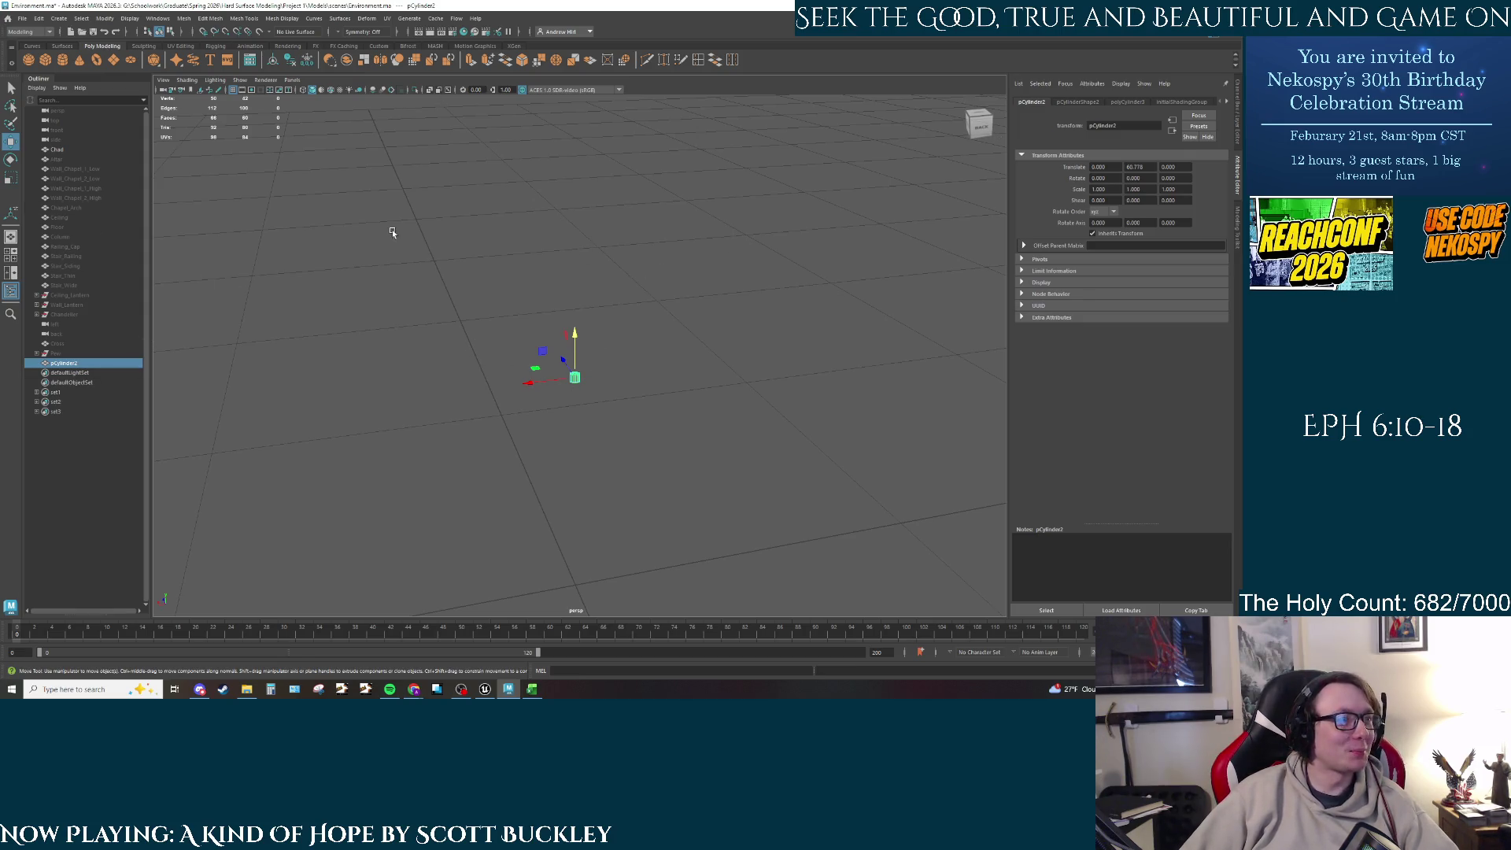
click(1087, 101)
Step: Set the polyCylinder3 height to 400 and orbit to view the tall cylinder
click(1127, 102)
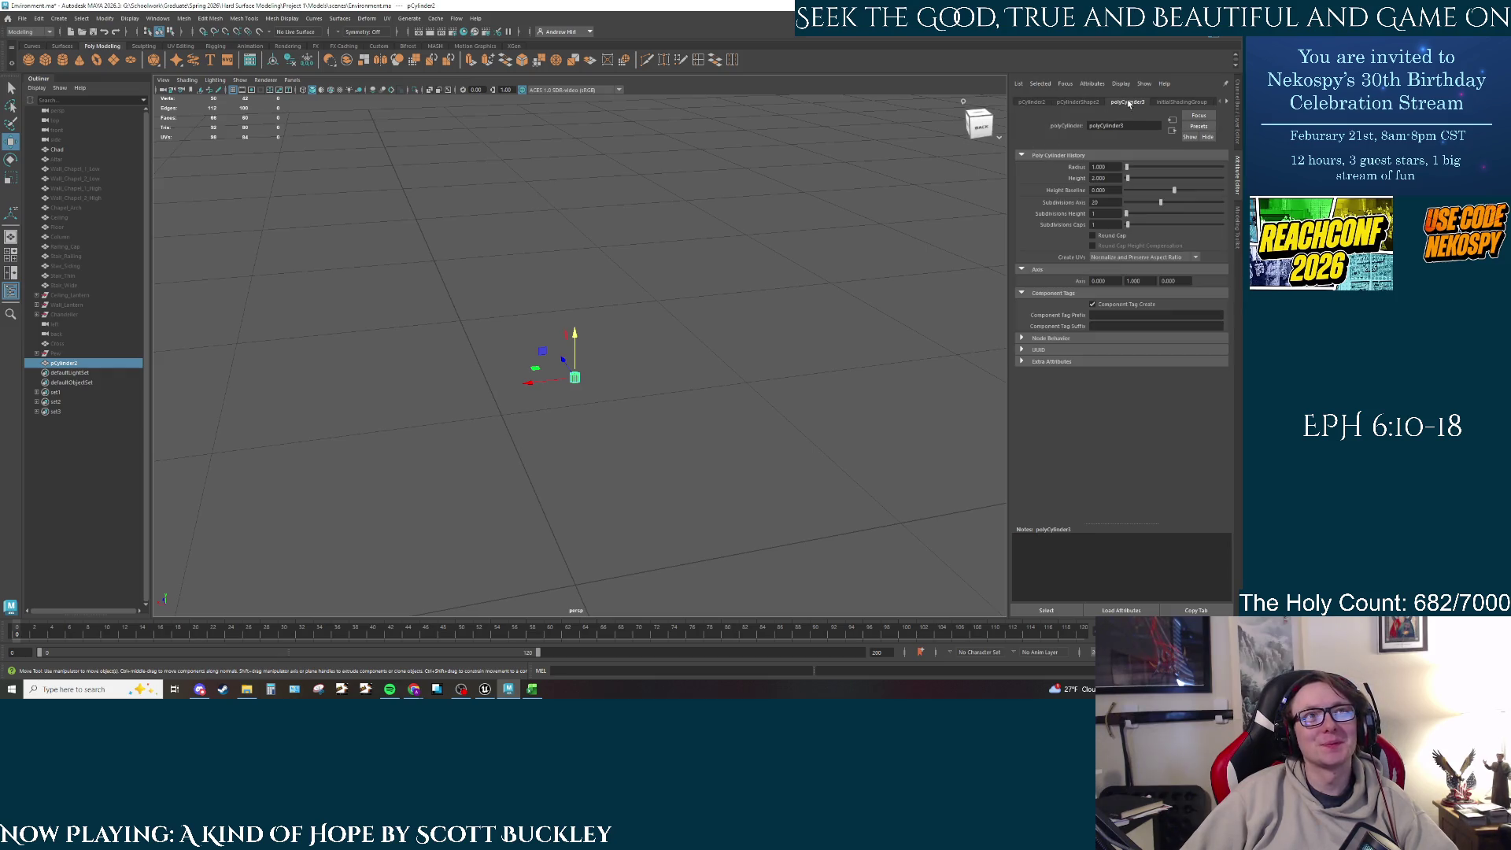
mouse_move(846, 315)
alt+mouse_down()
mouse_move(744, 343)
mouse_move(644, 441)
mouse_move(651, 347)
alt+mouse_up()
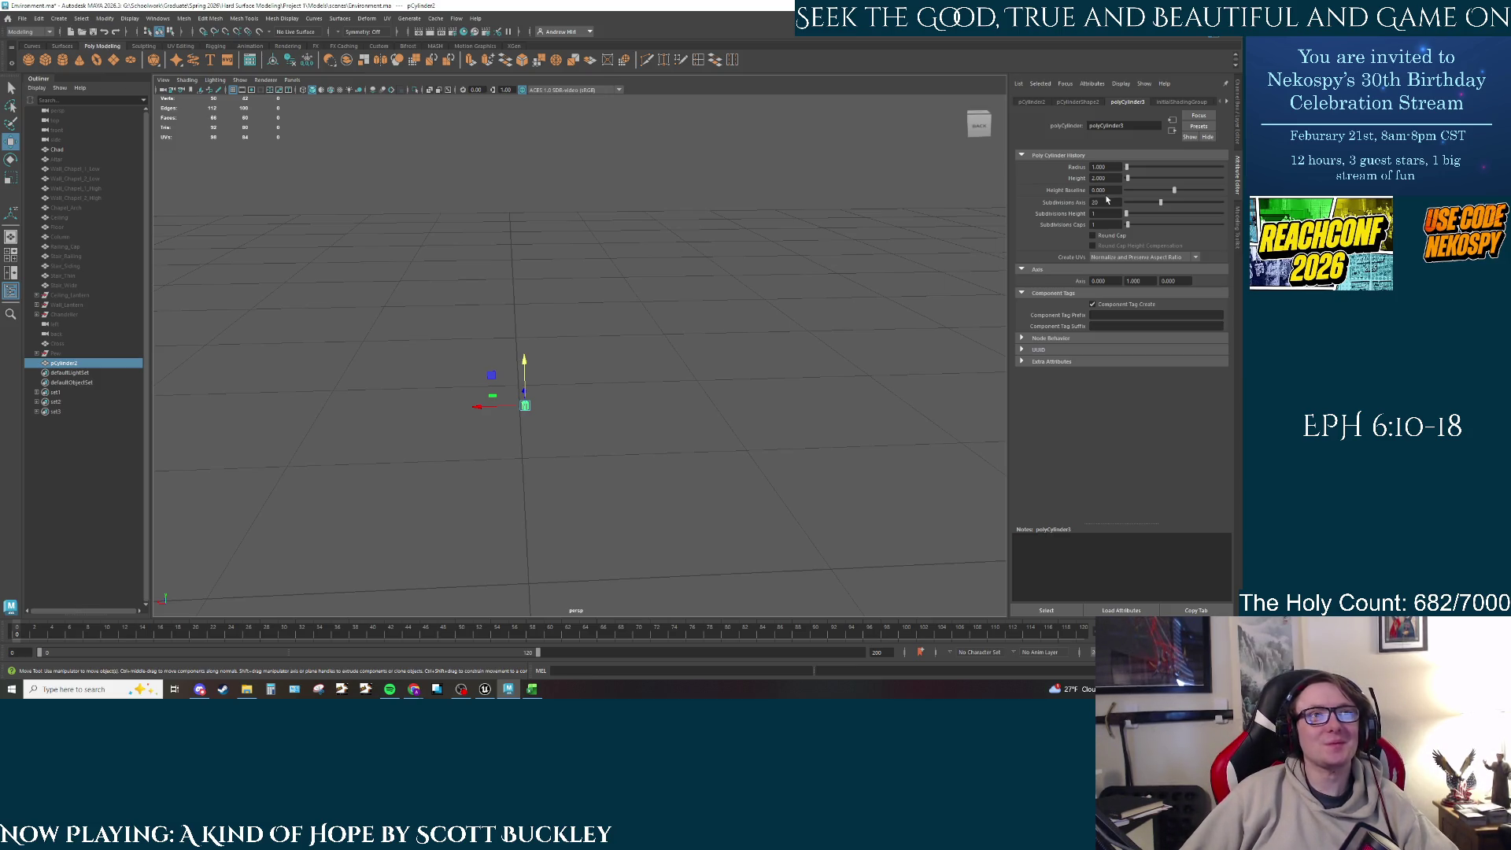
drag(1110, 190, 1010, 189)
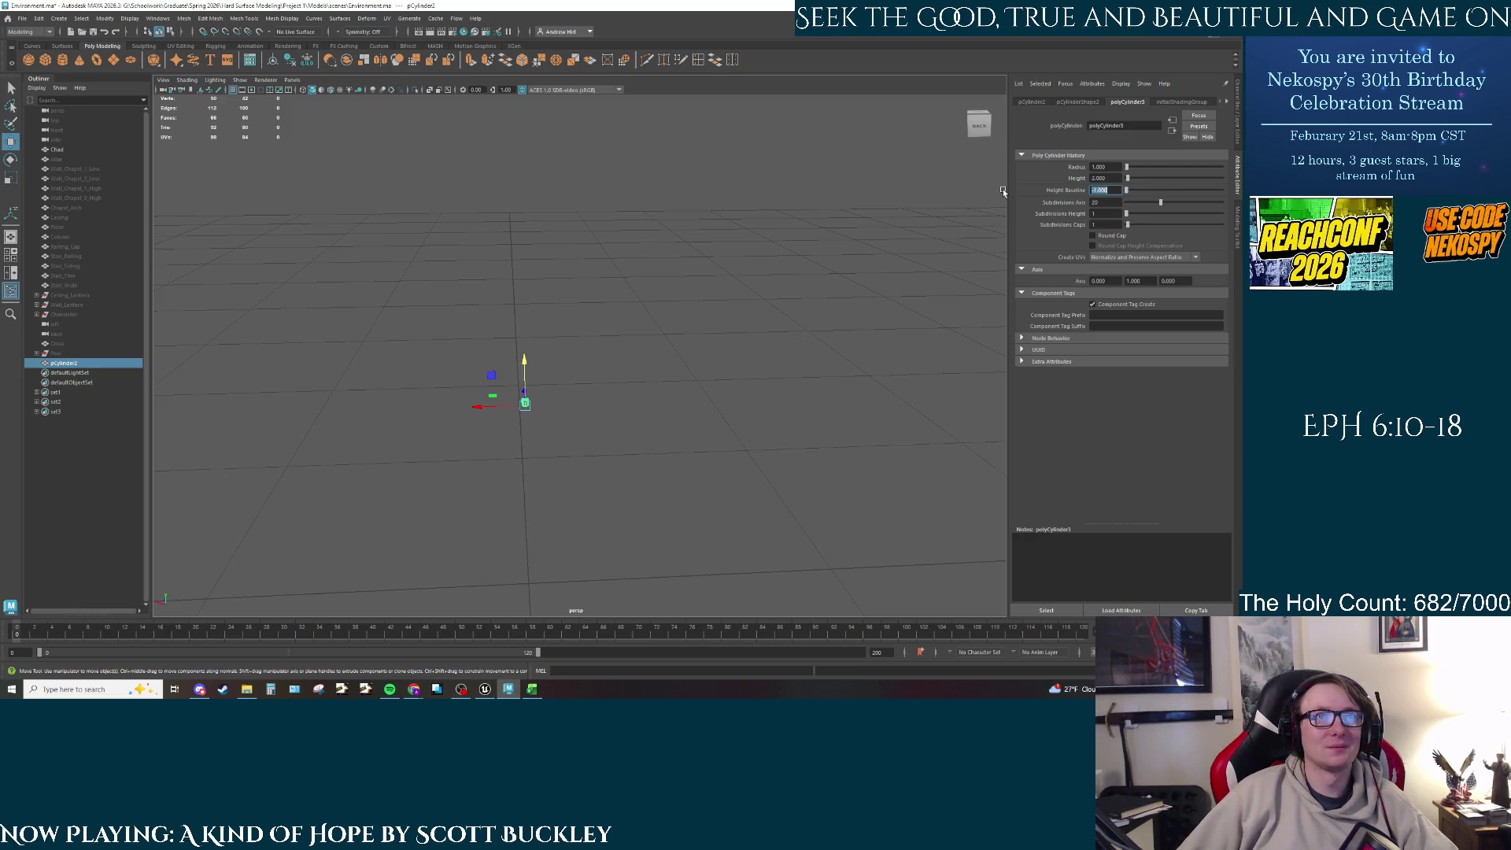
mouse_move(1106, 167)
mouse_down()
mouse_move(1064, 166)
mouse_move(1021, 199)
mouse_up()
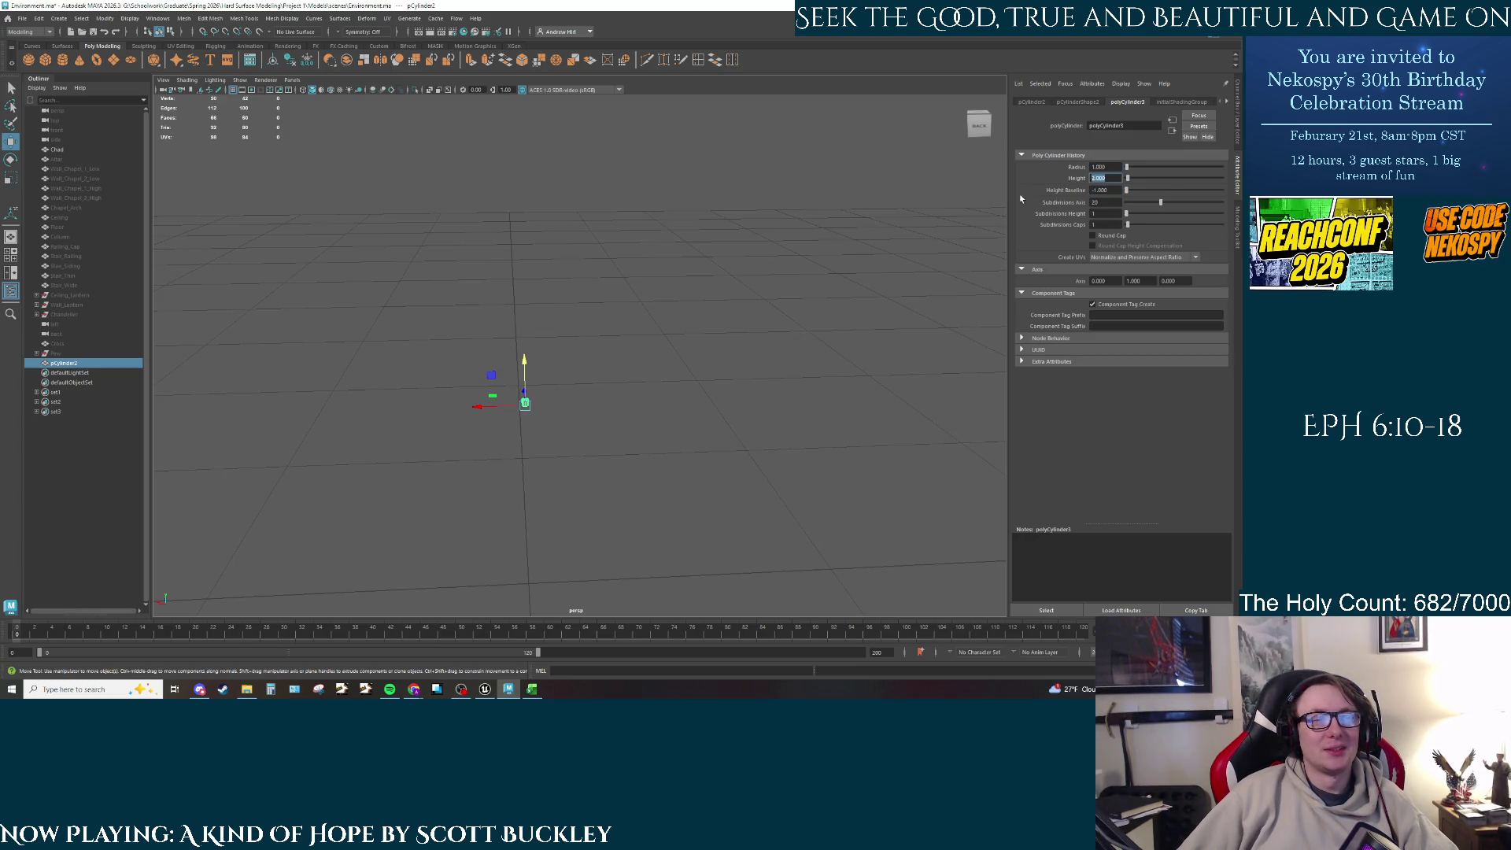
text(400)
key(Return)
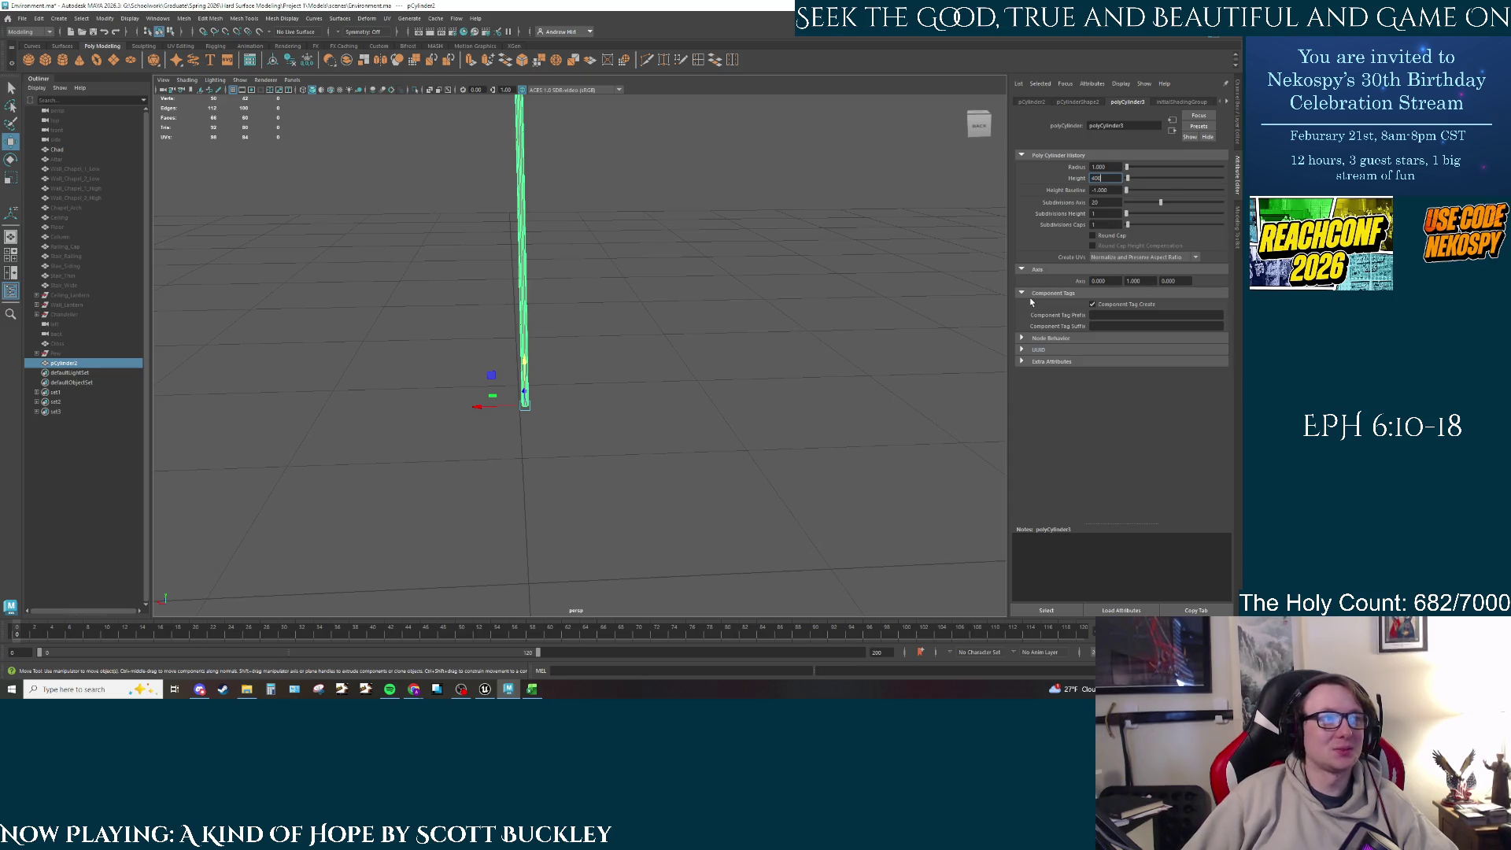
mouse_move(404, 180)
alt+mouse_down()
mouse_move(413, 203)
mouse_move(630, 244)
mouse_move(668, 418)
mouse_move(664, 397)
mouse_move(659, 466)
mouse_move(630, 524)
alt+mouse_up()
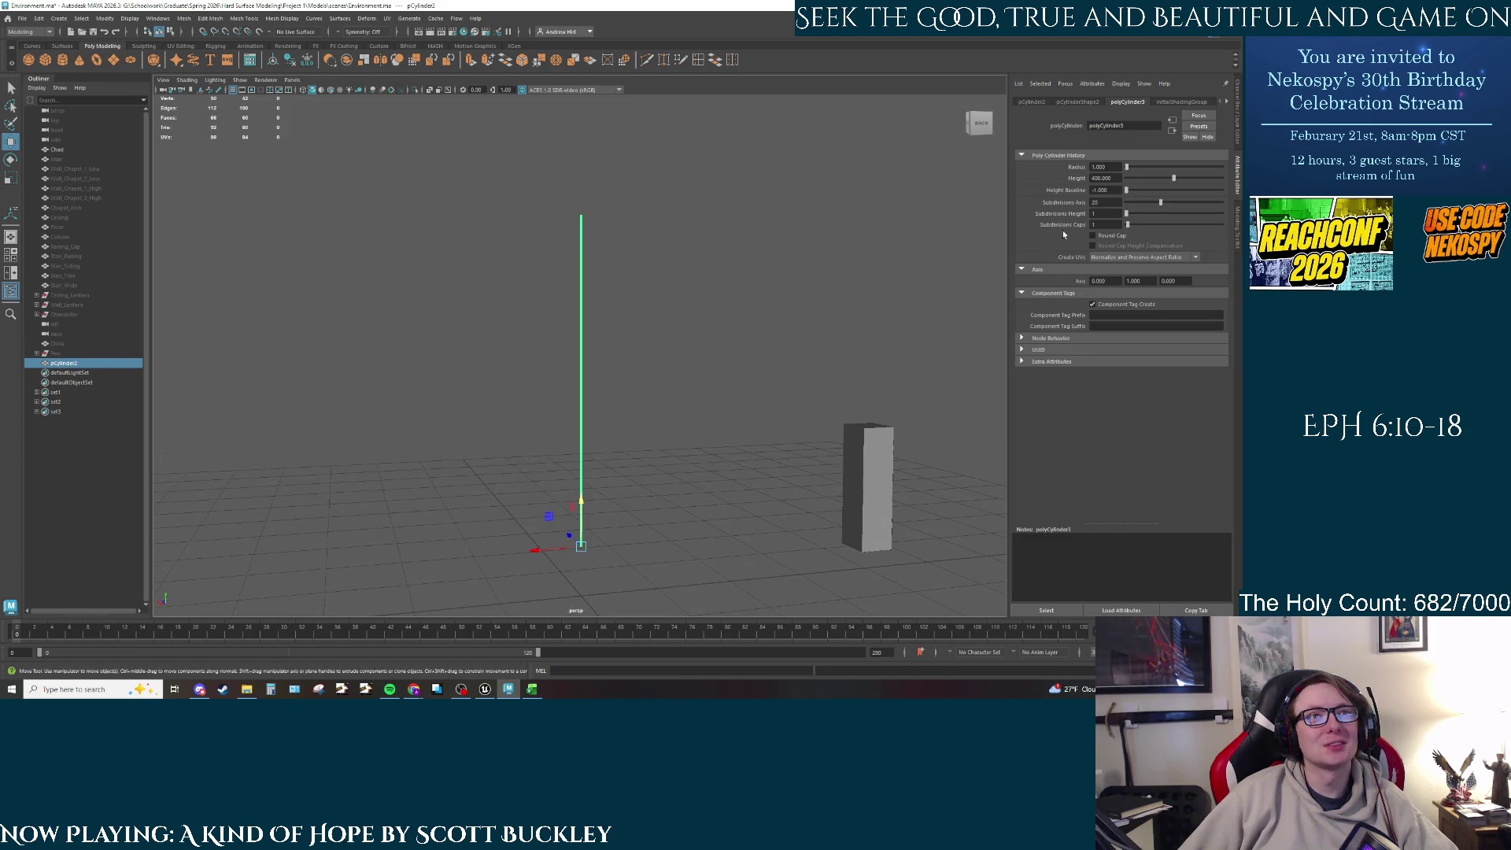
Step: Try radius 50 and 25, then settle on radius 10, and zoom out to see the pole
click(1109, 165)
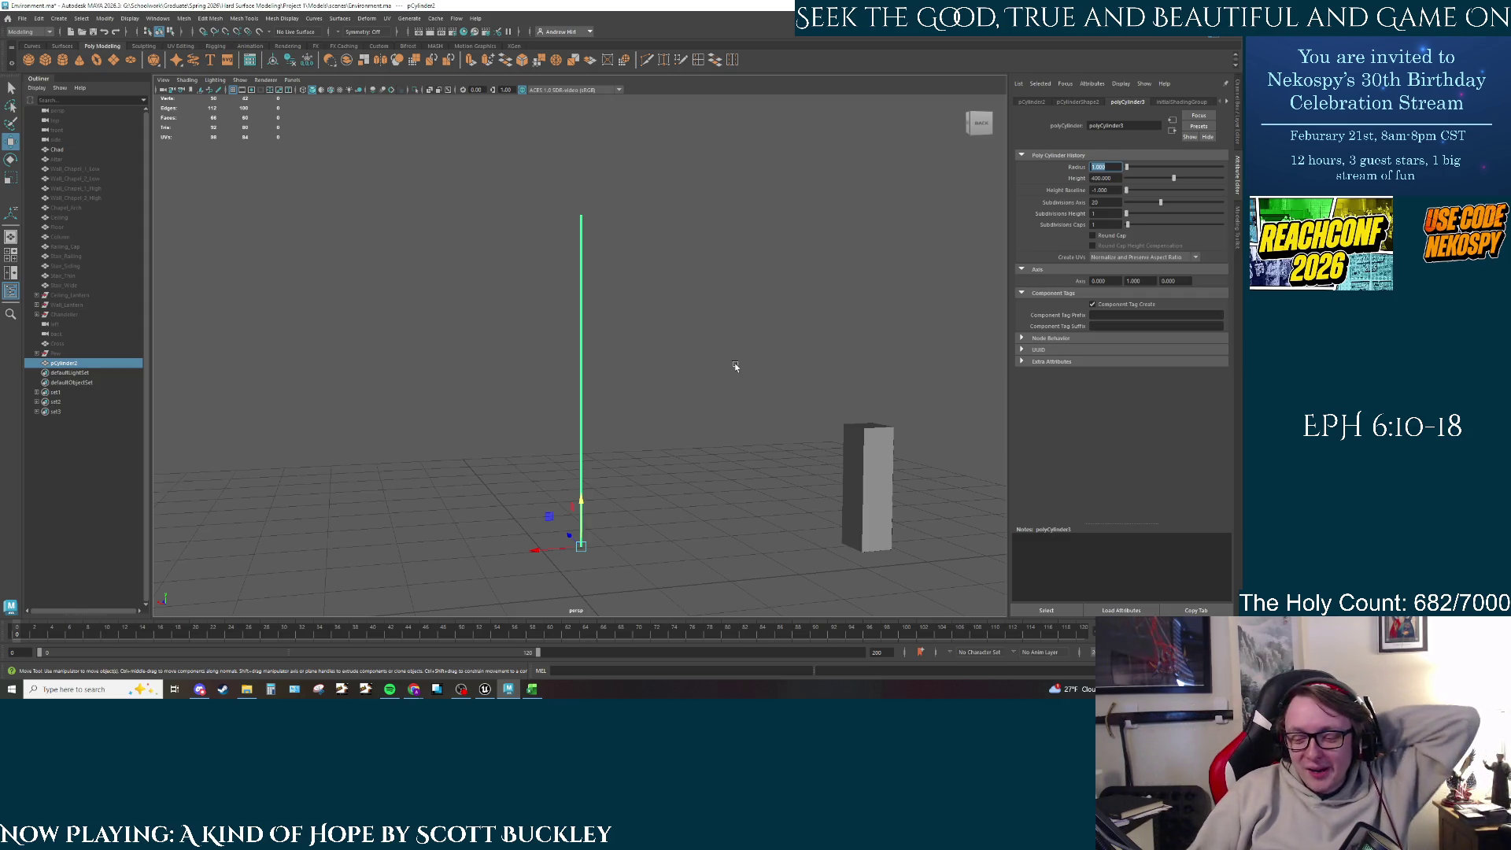
text(0)
key(Return)
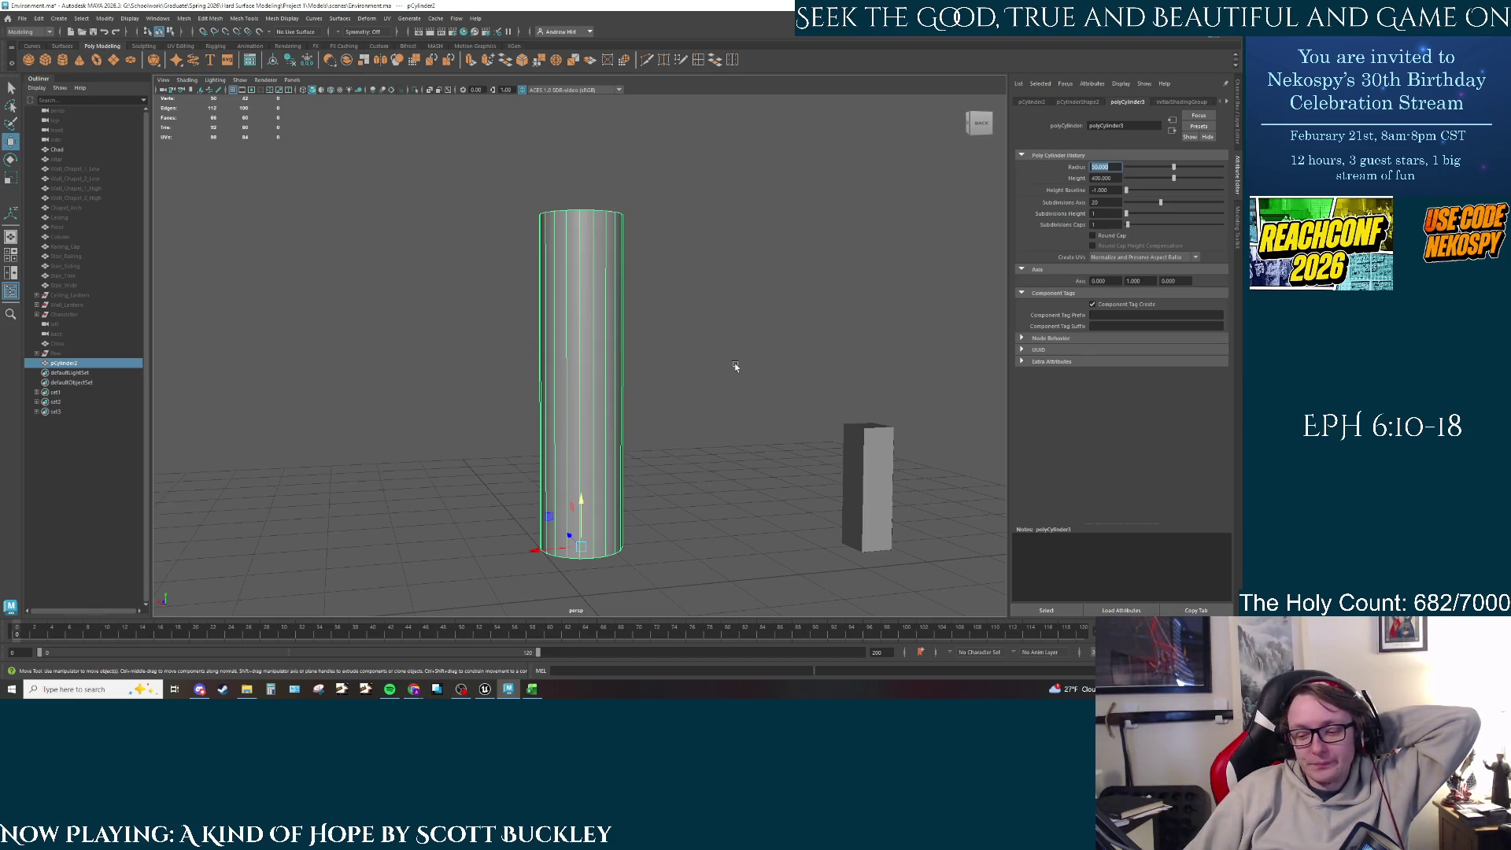
text(25)
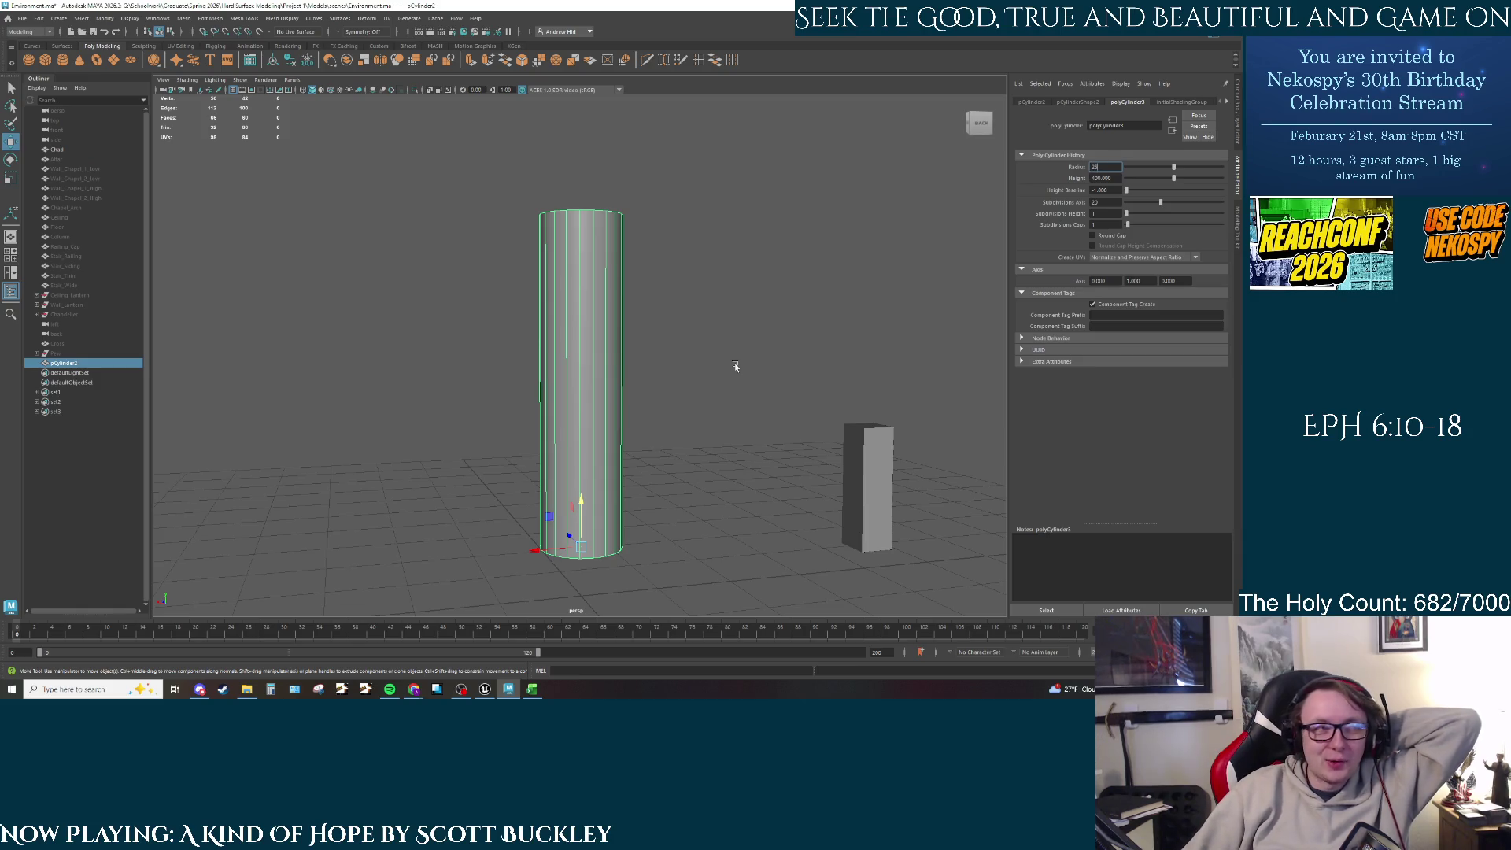
key(Return)
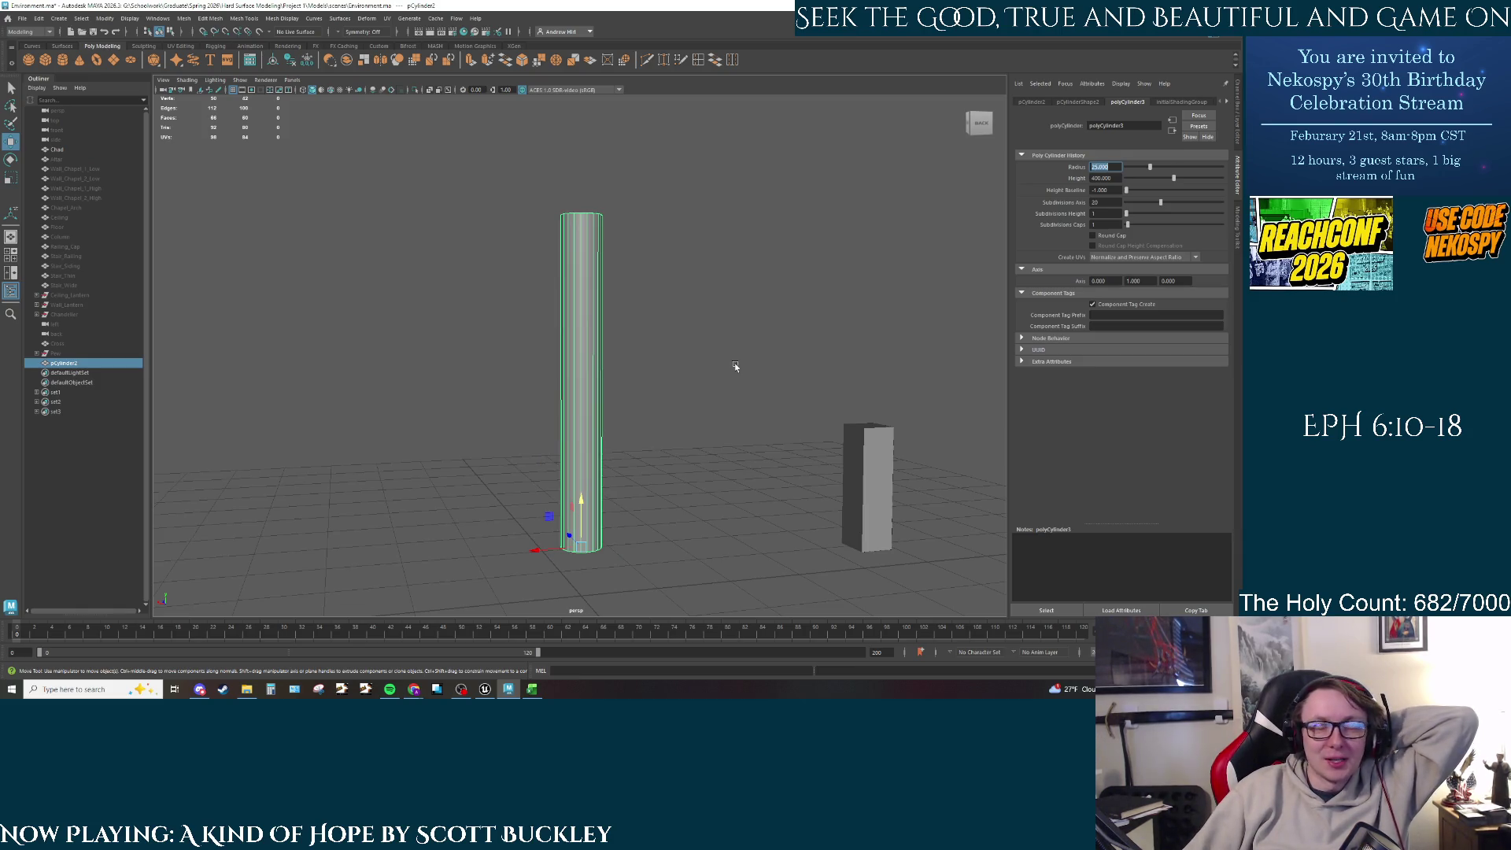
text(10)
key(Return)
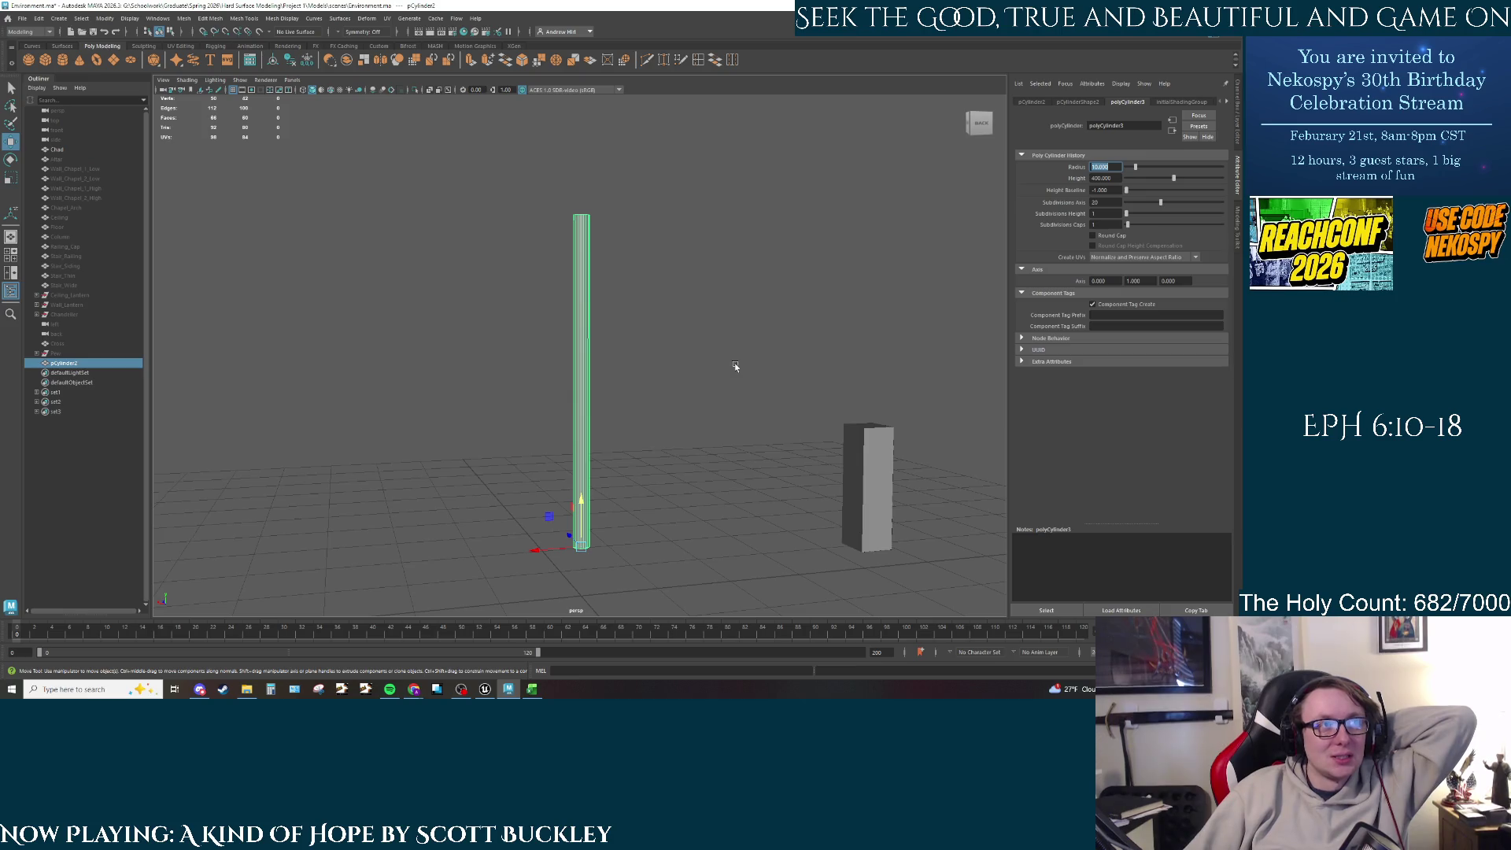
mouse_move(735, 367)
alt+mouse_down()
mouse_move(611, 344)
mouse_move(594, 398)
mouse_move(632, 366)
alt+mouse_up()
alt+right_drag(632, 366, 614, 370)
alt+drag(614, 370, 601, 437)
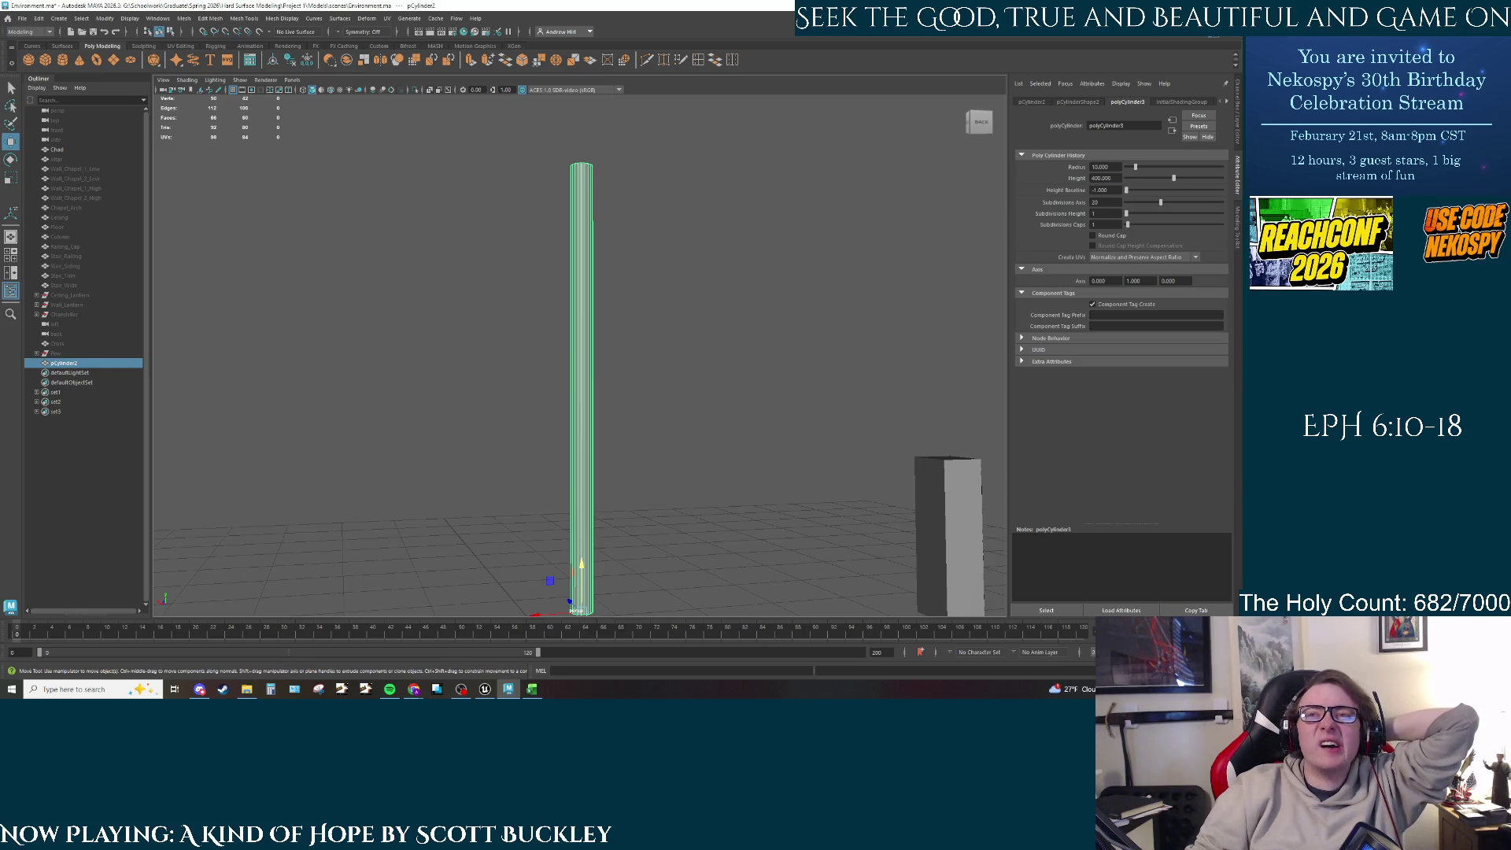
Step: Search Google Images for 'anchor' in the browser
key(alt+Tab)
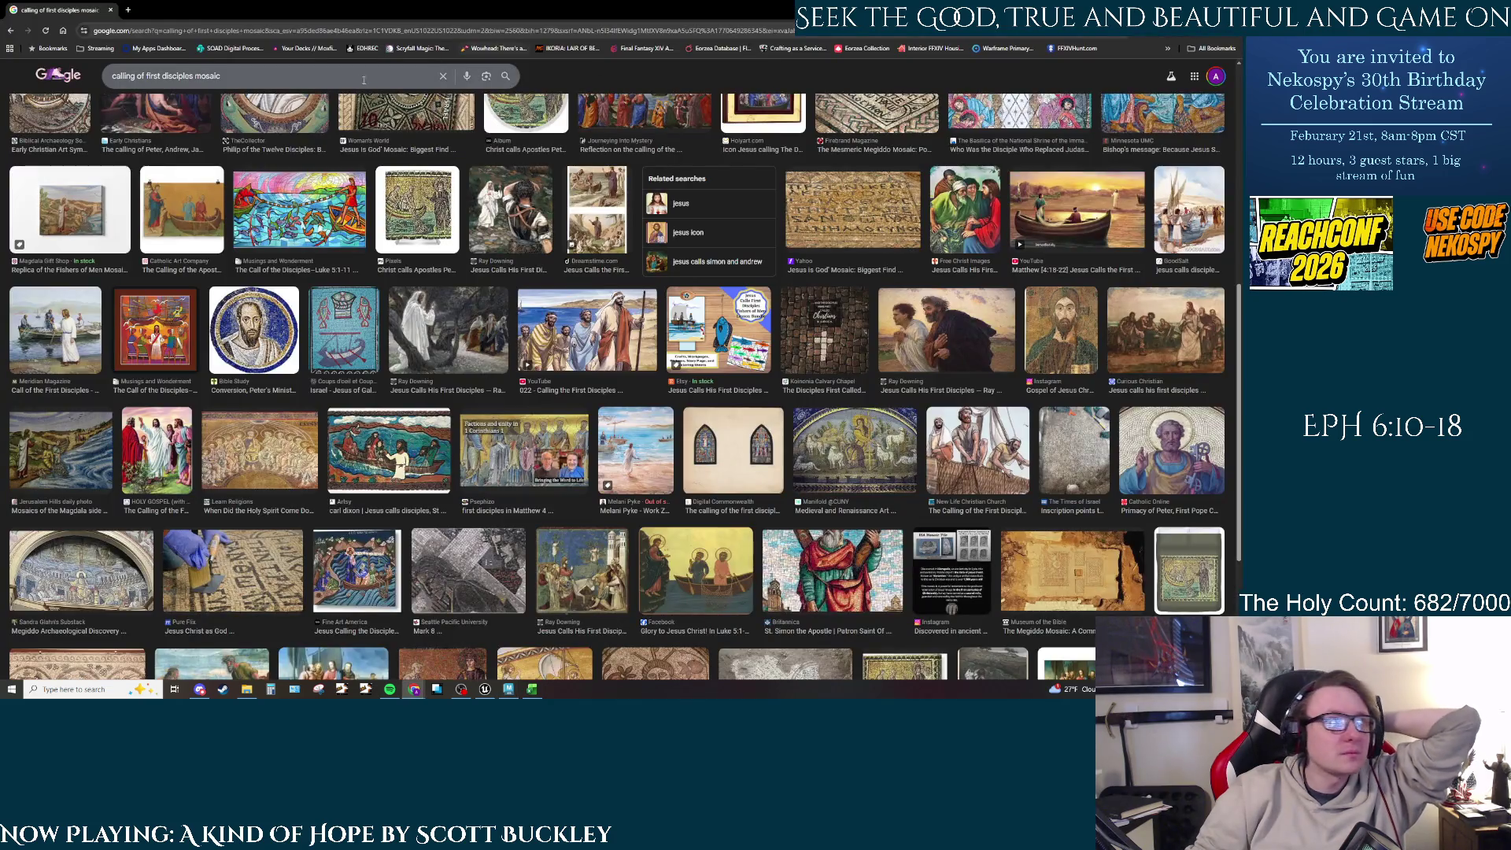
text(anchor)
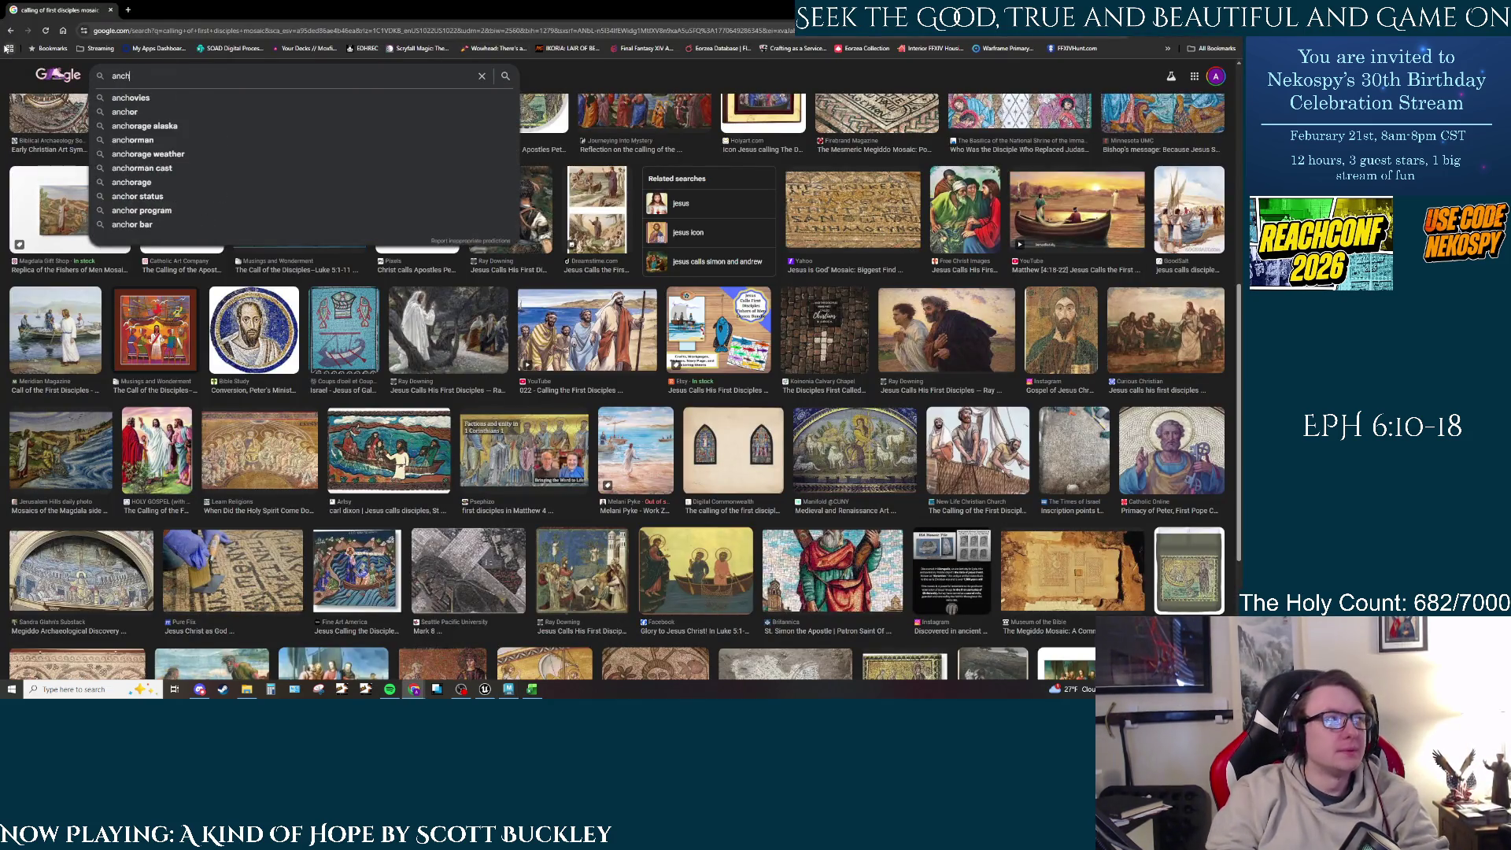
key(Return)
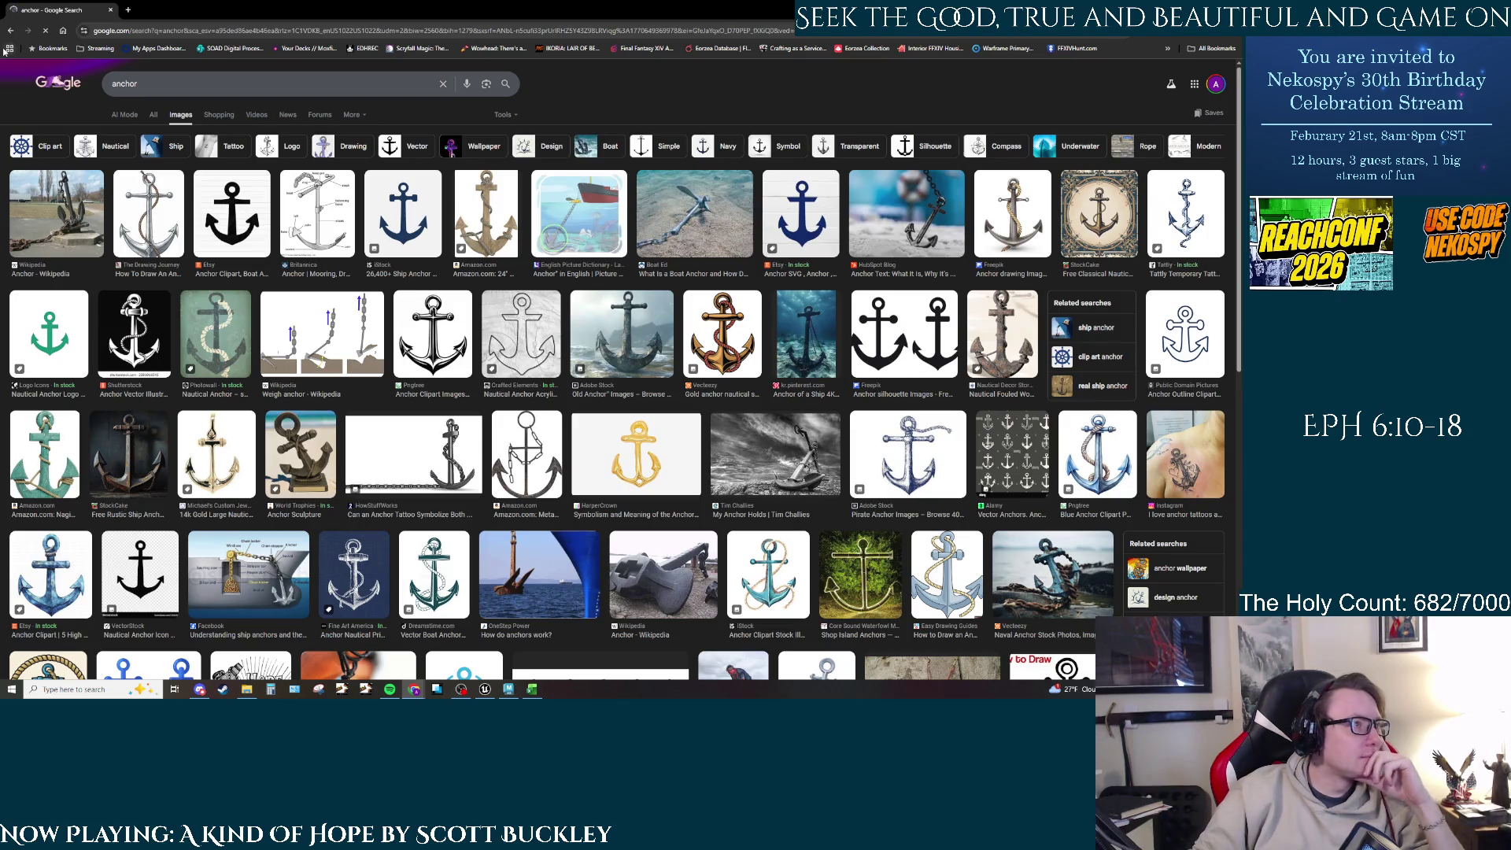
Step: Compare previews of the drawn, underwater, chain and rustic StockCake anchors, then minimize the browser to Maya
click(148, 220)
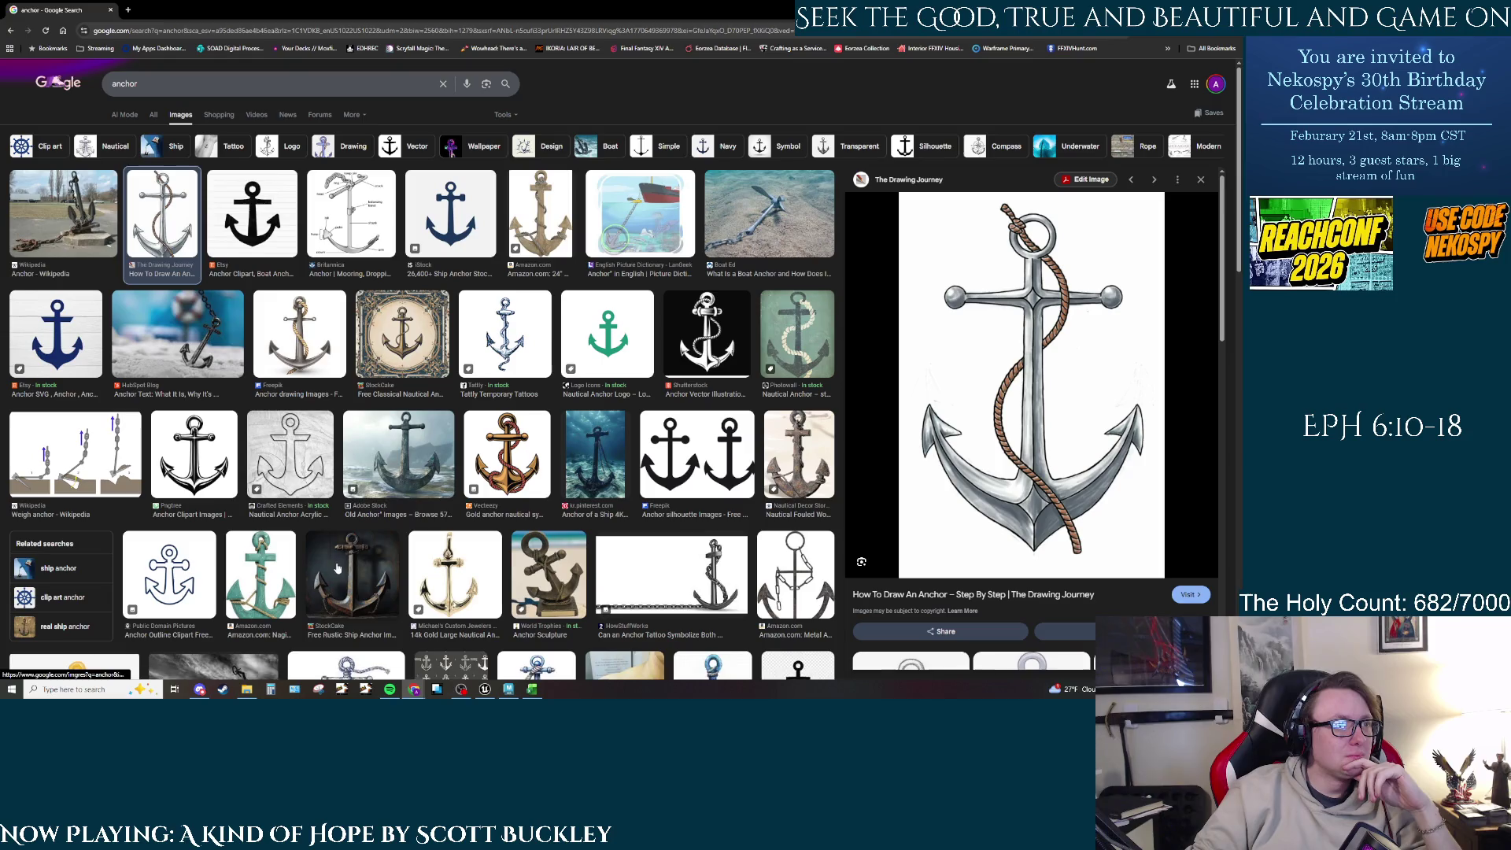
click(609, 460)
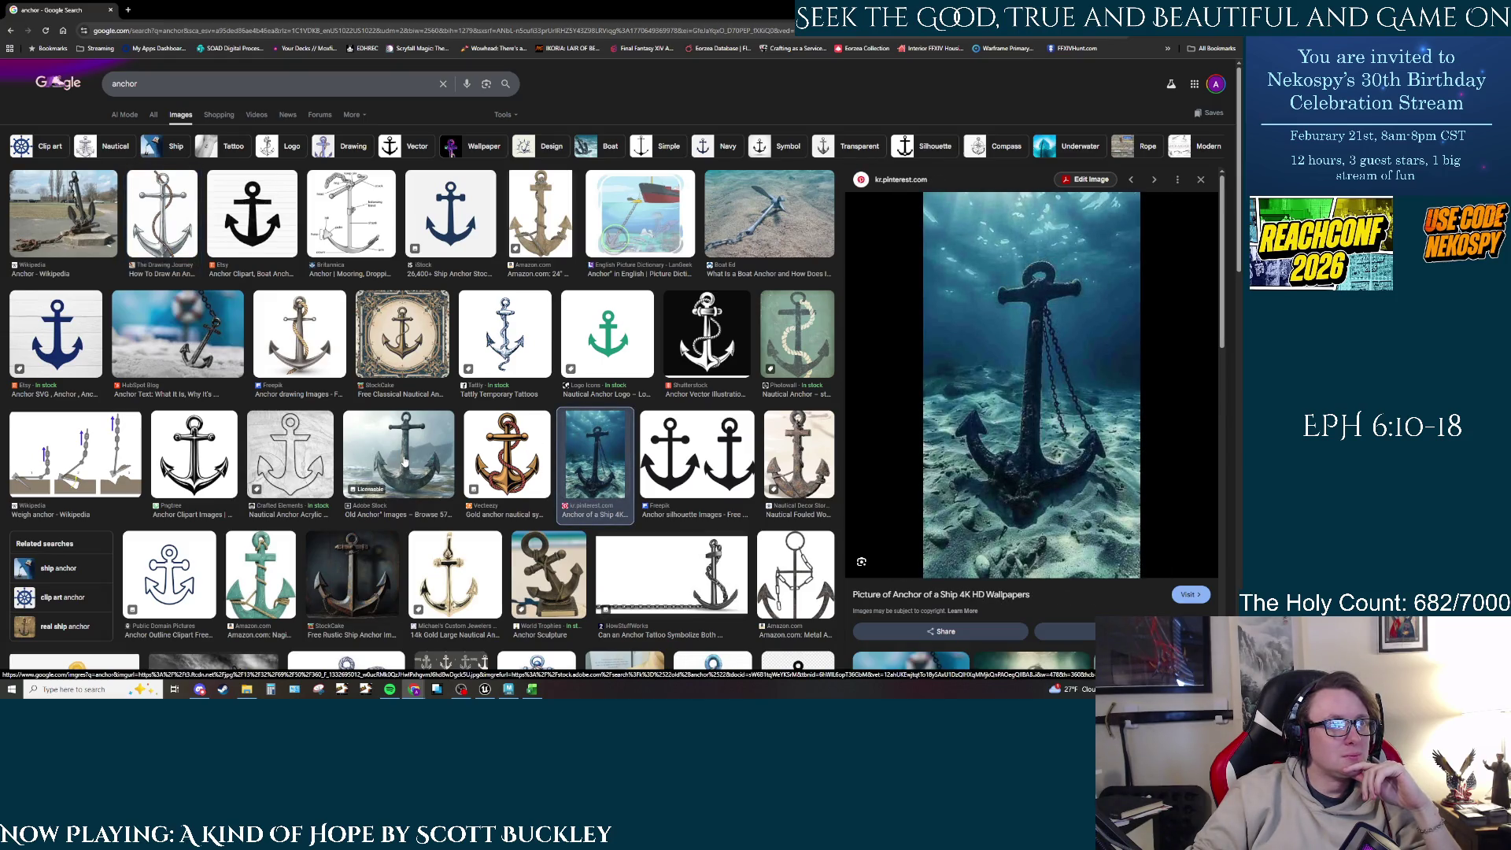
click(405, 460)
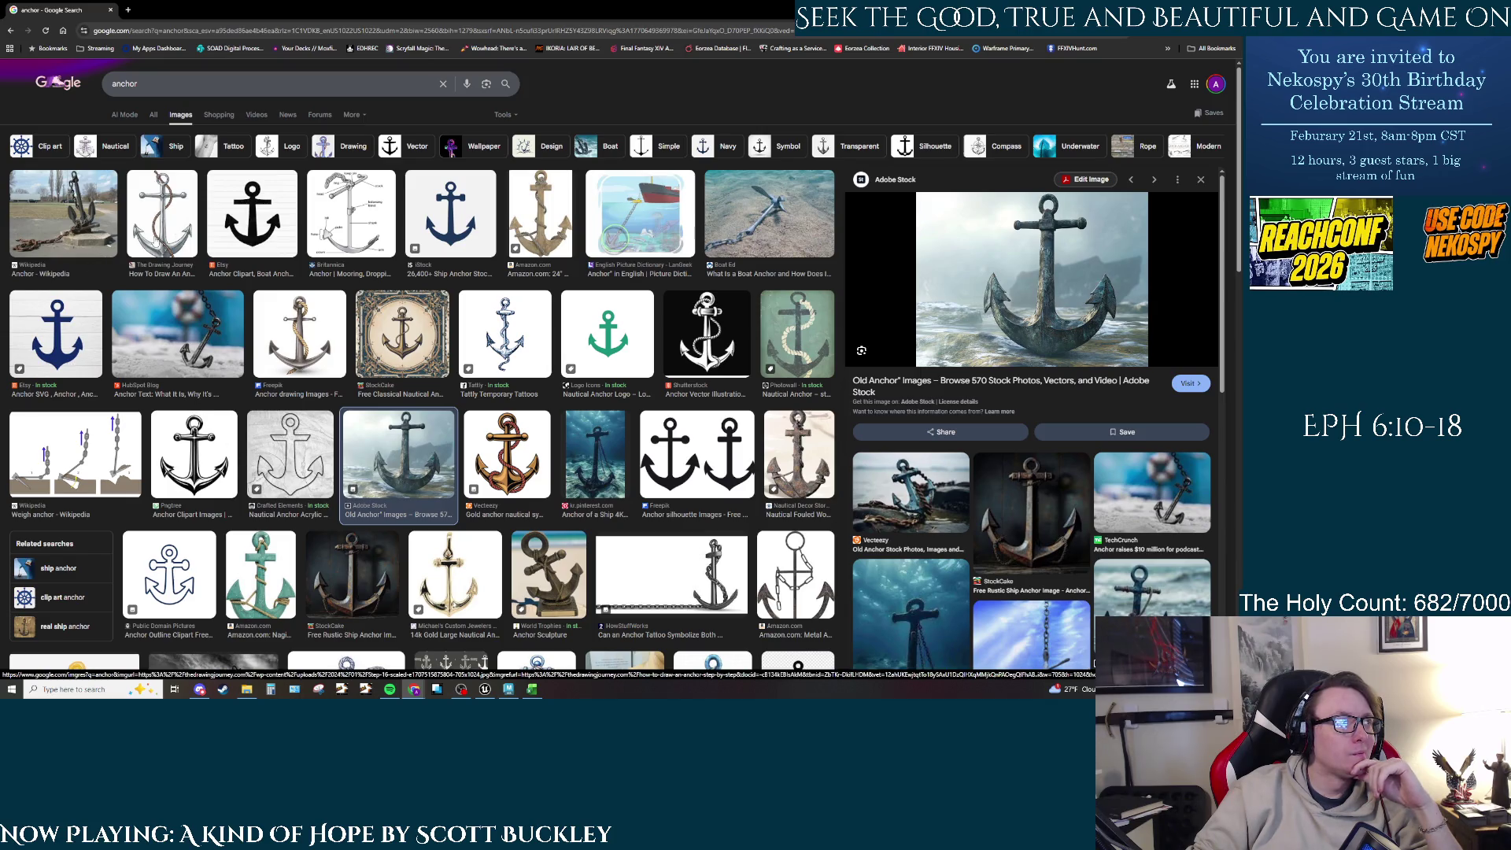
click(162, 235)
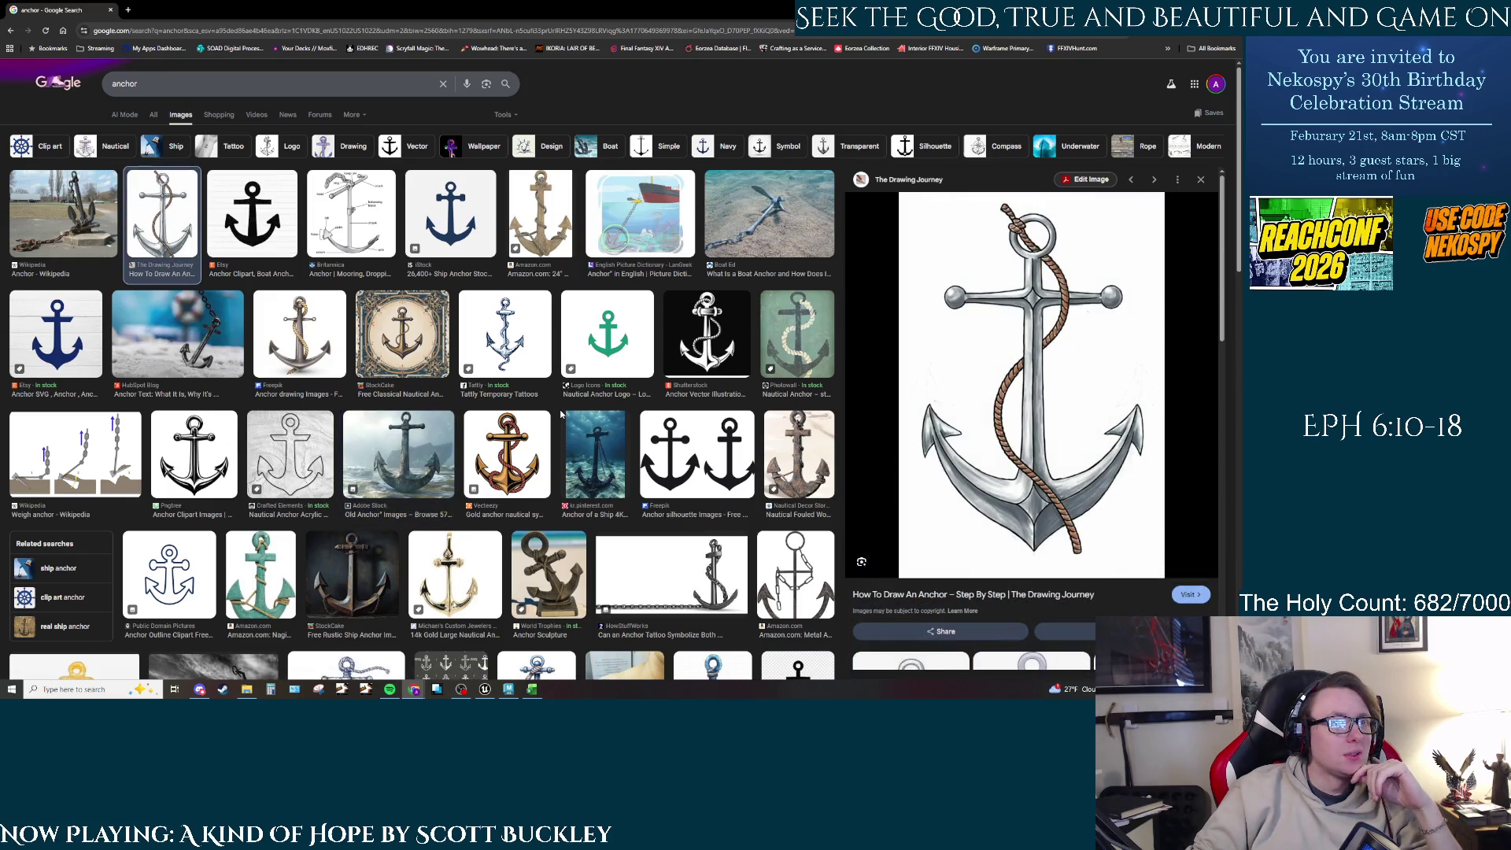
scroll(661, 360, down, 3)
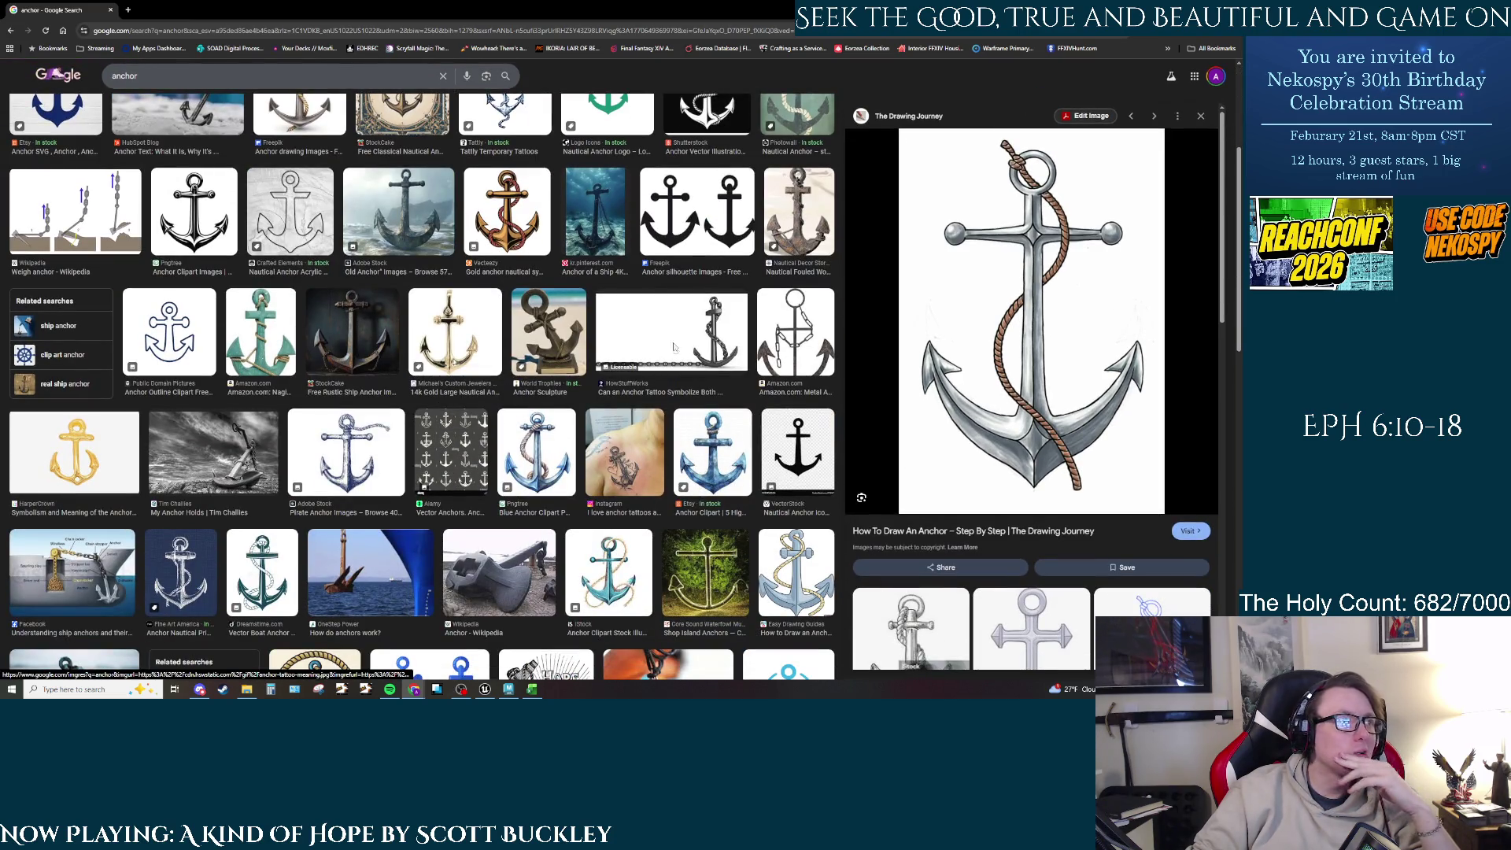
click(661, 360)
click(358, 356)
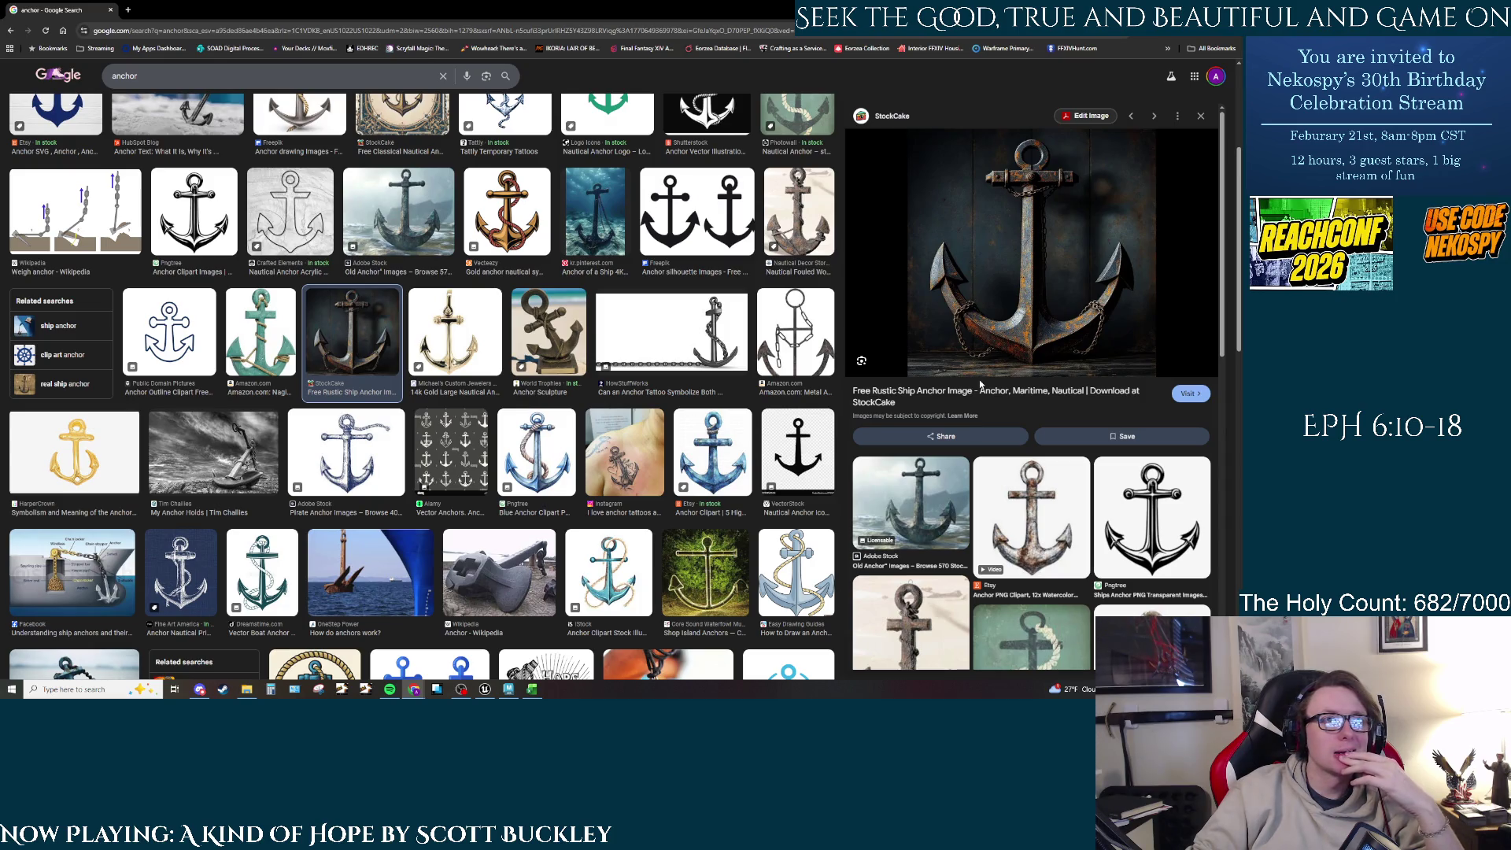
click(1184, 10)
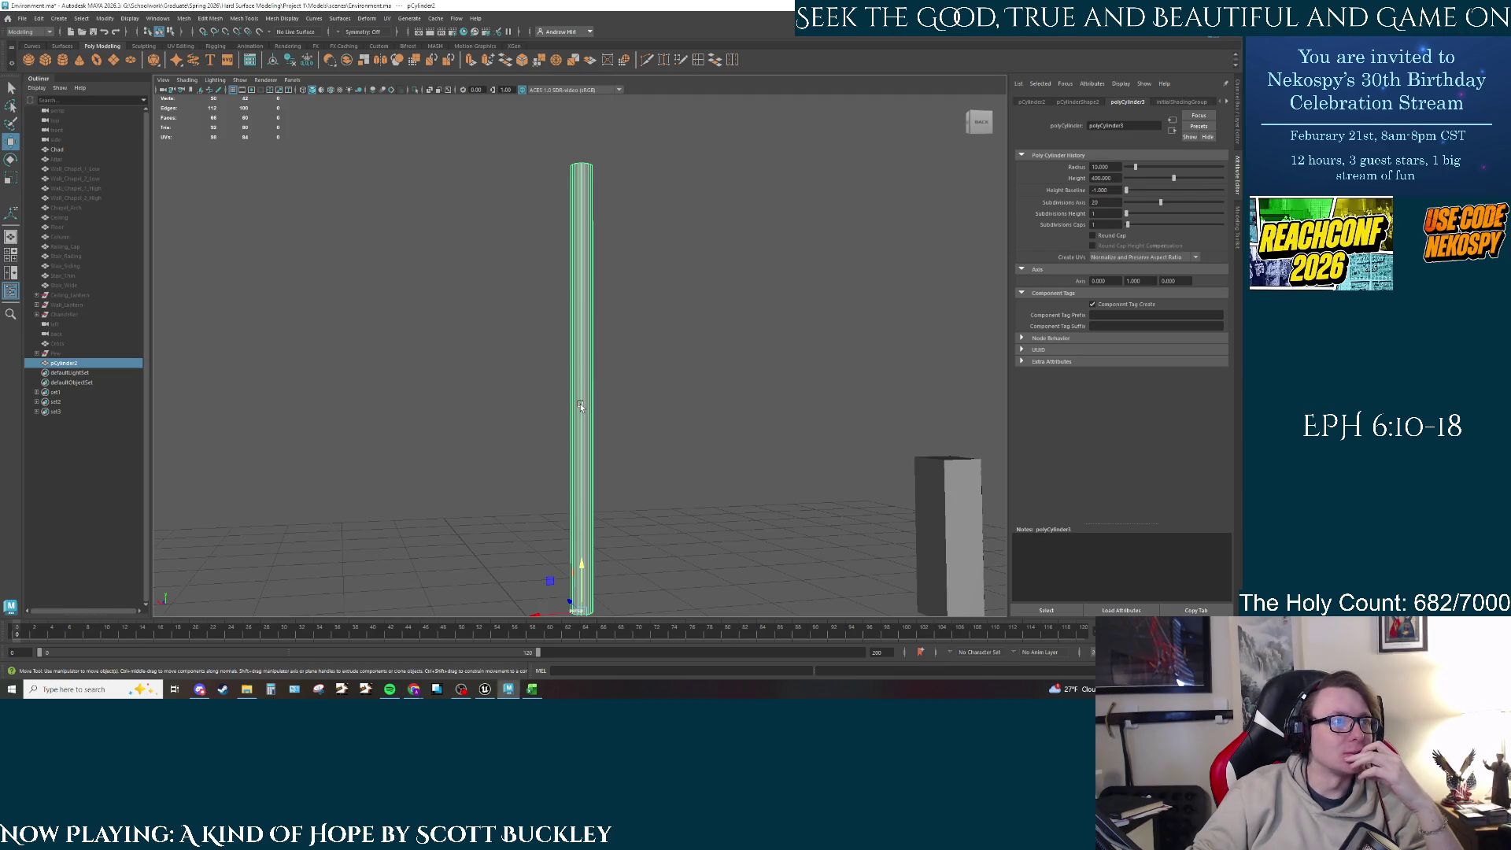
Step: Delete the tall pCylinder2 pole and create a new Poly Cube at the origin
key(Delete)
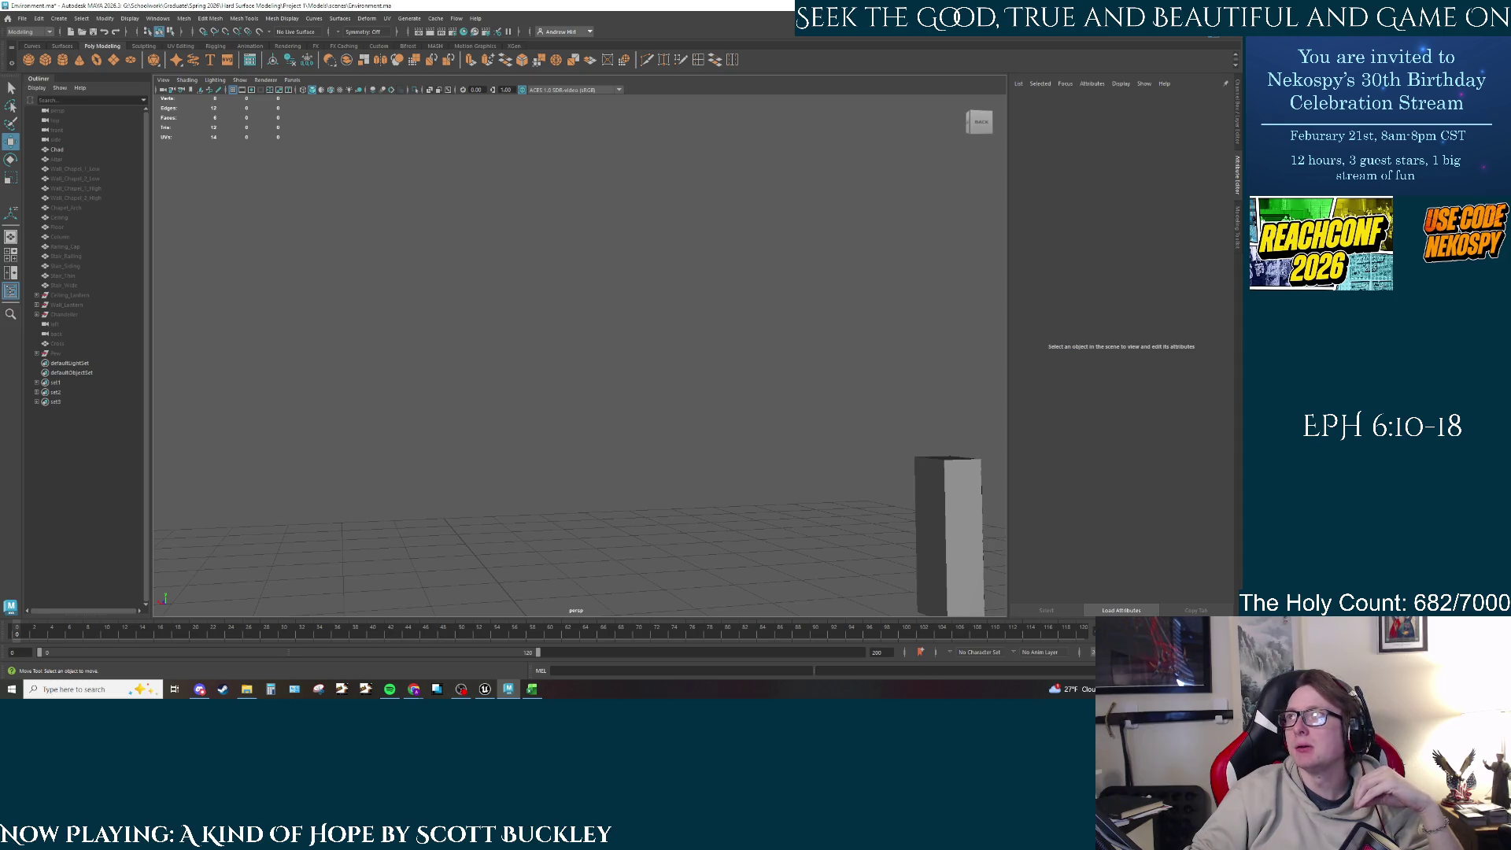
key(alt+Tab)
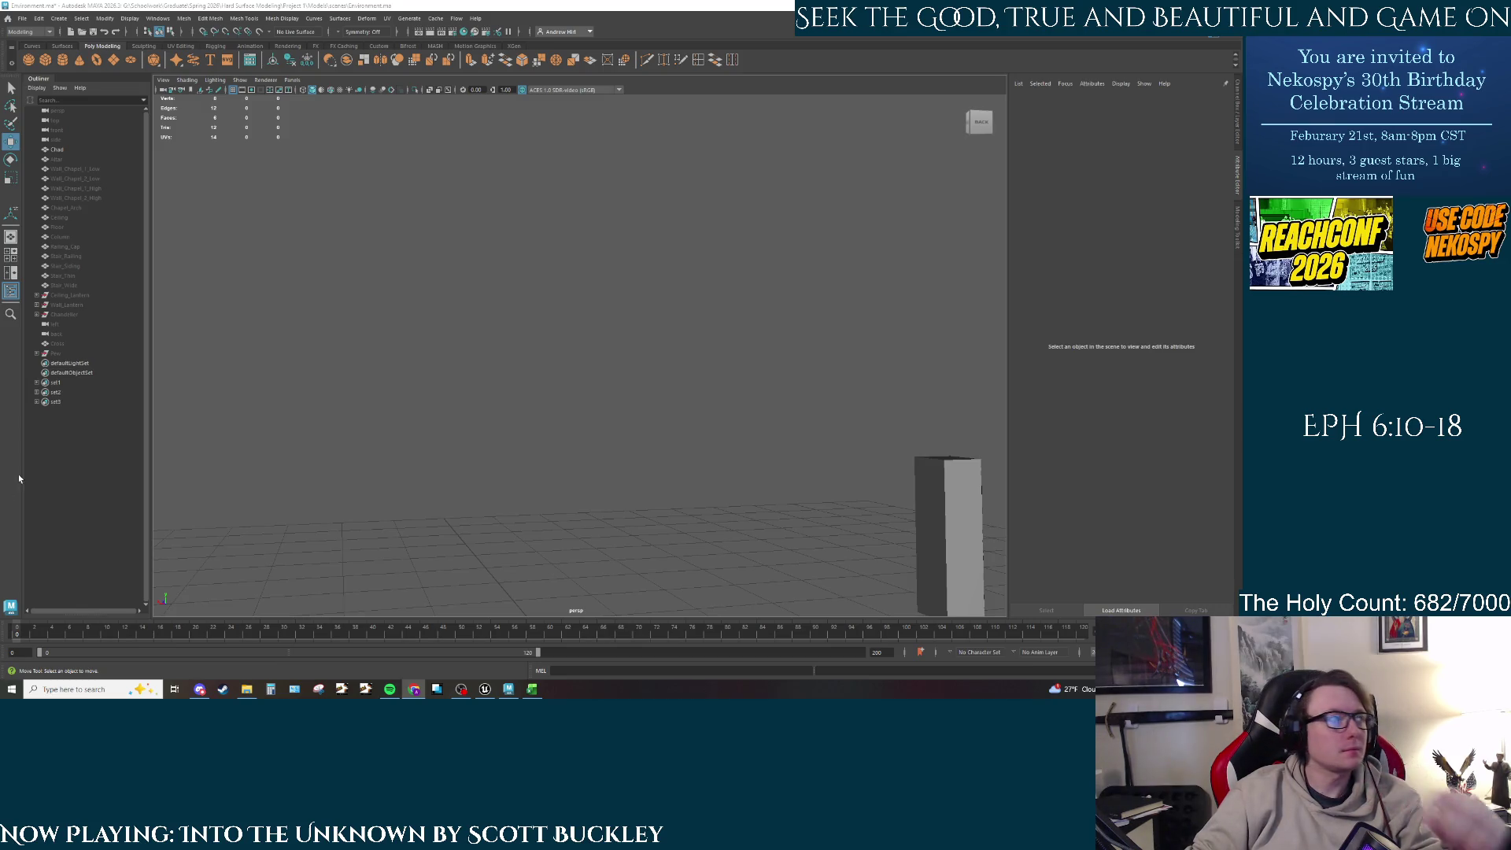
click(45, 66)
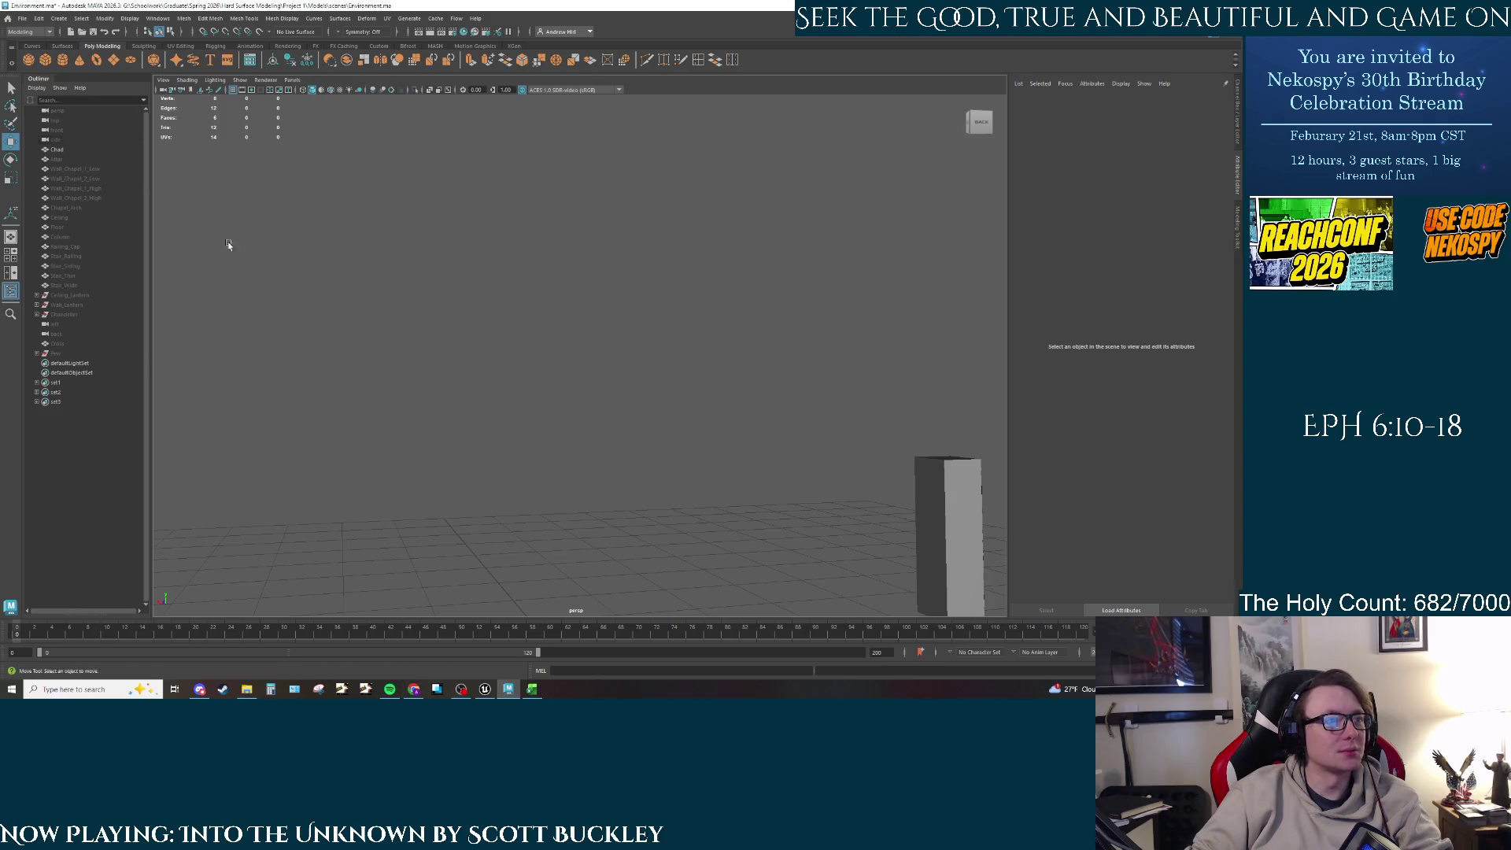
alt+middle_drag(611, 513, 611, 363)
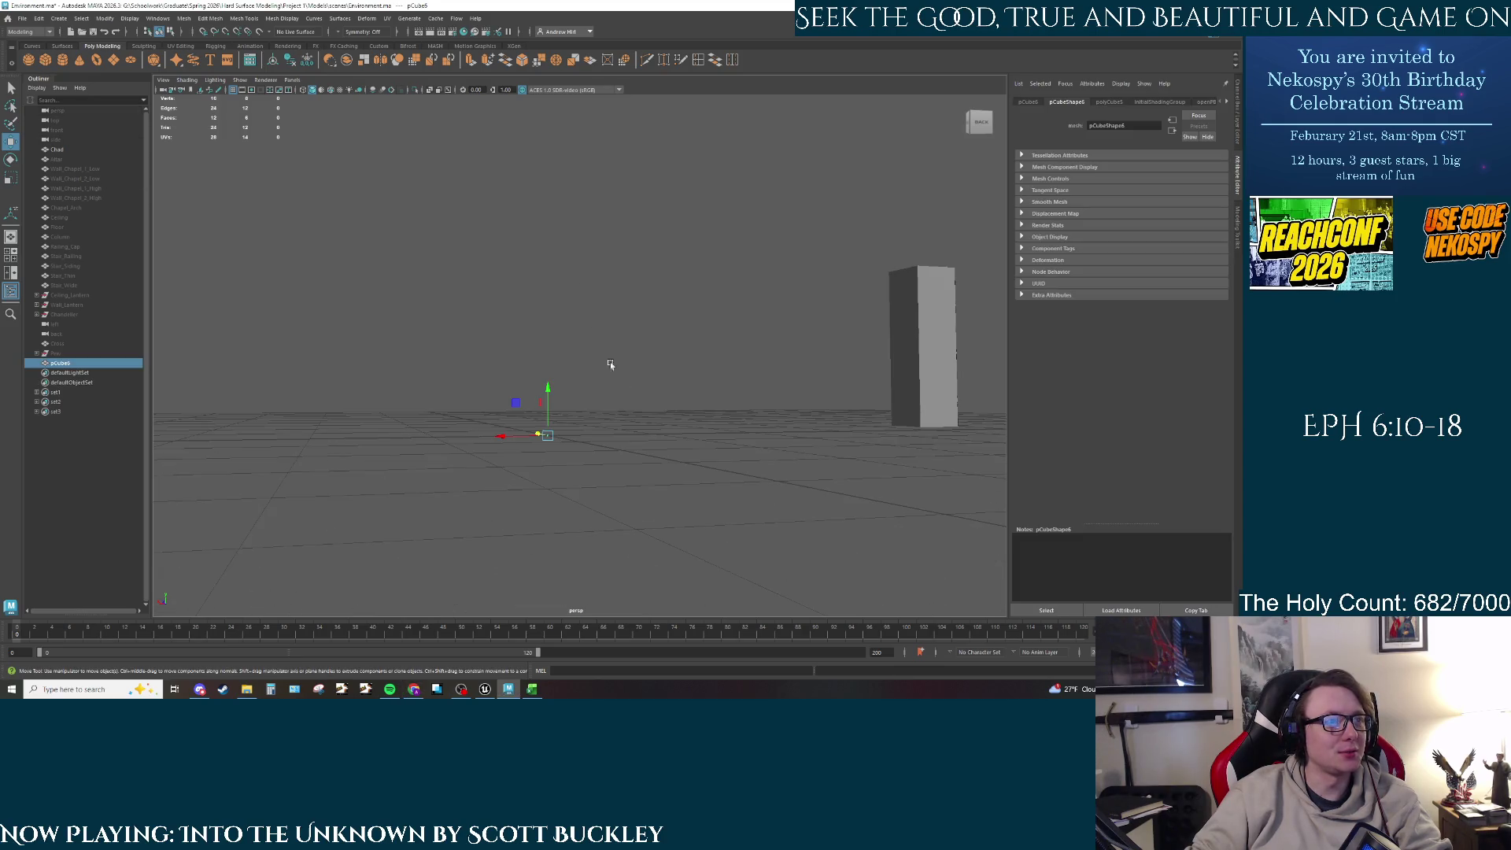
Step: Set the new cube's Height Baseline to -1 in its polyCube5 settings
click(1108, 102)
click(1110, 201)
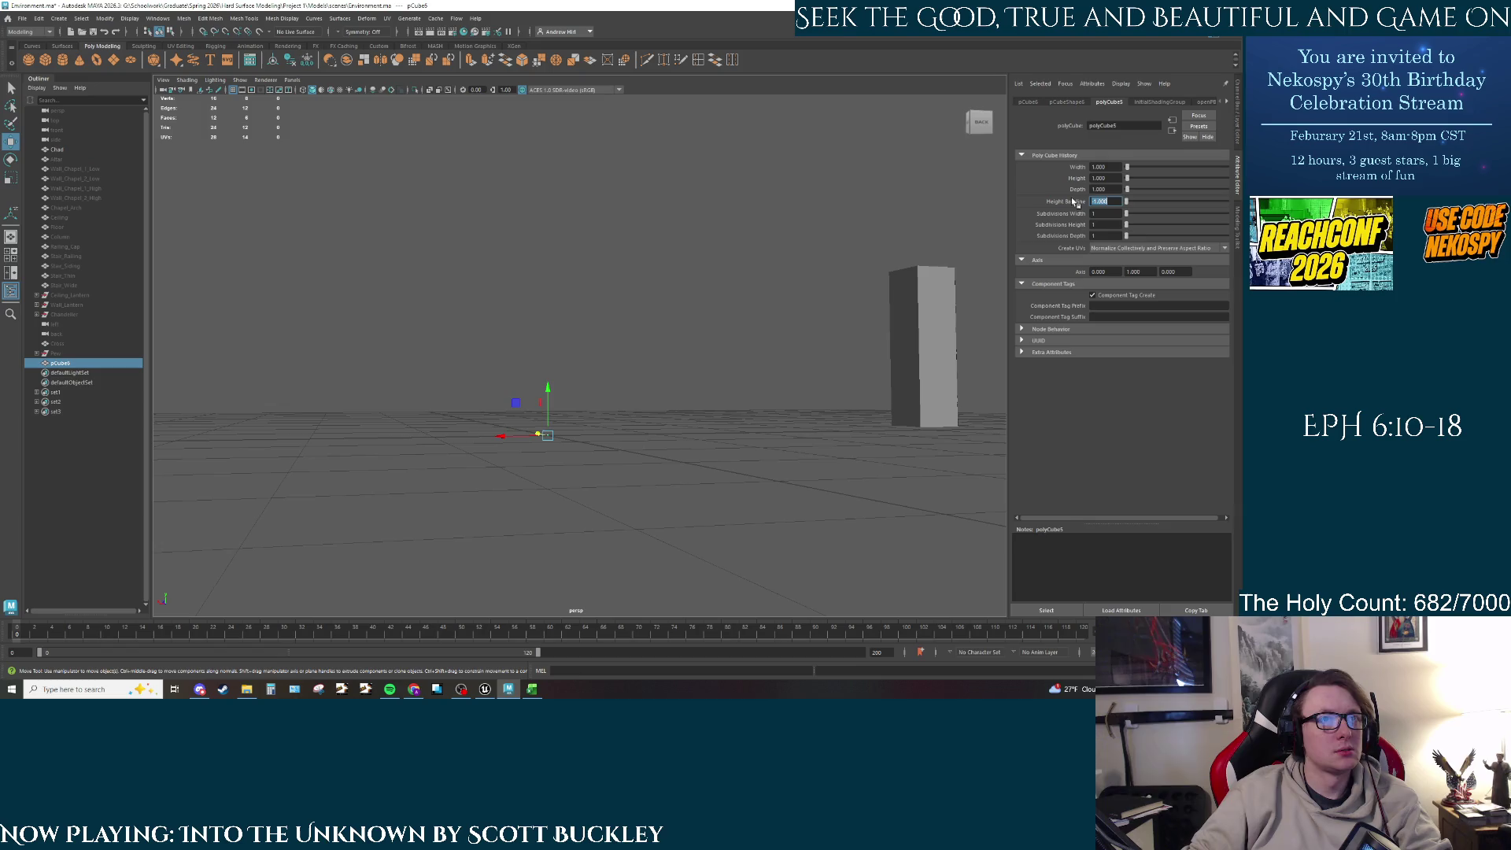
click(1113, 167)
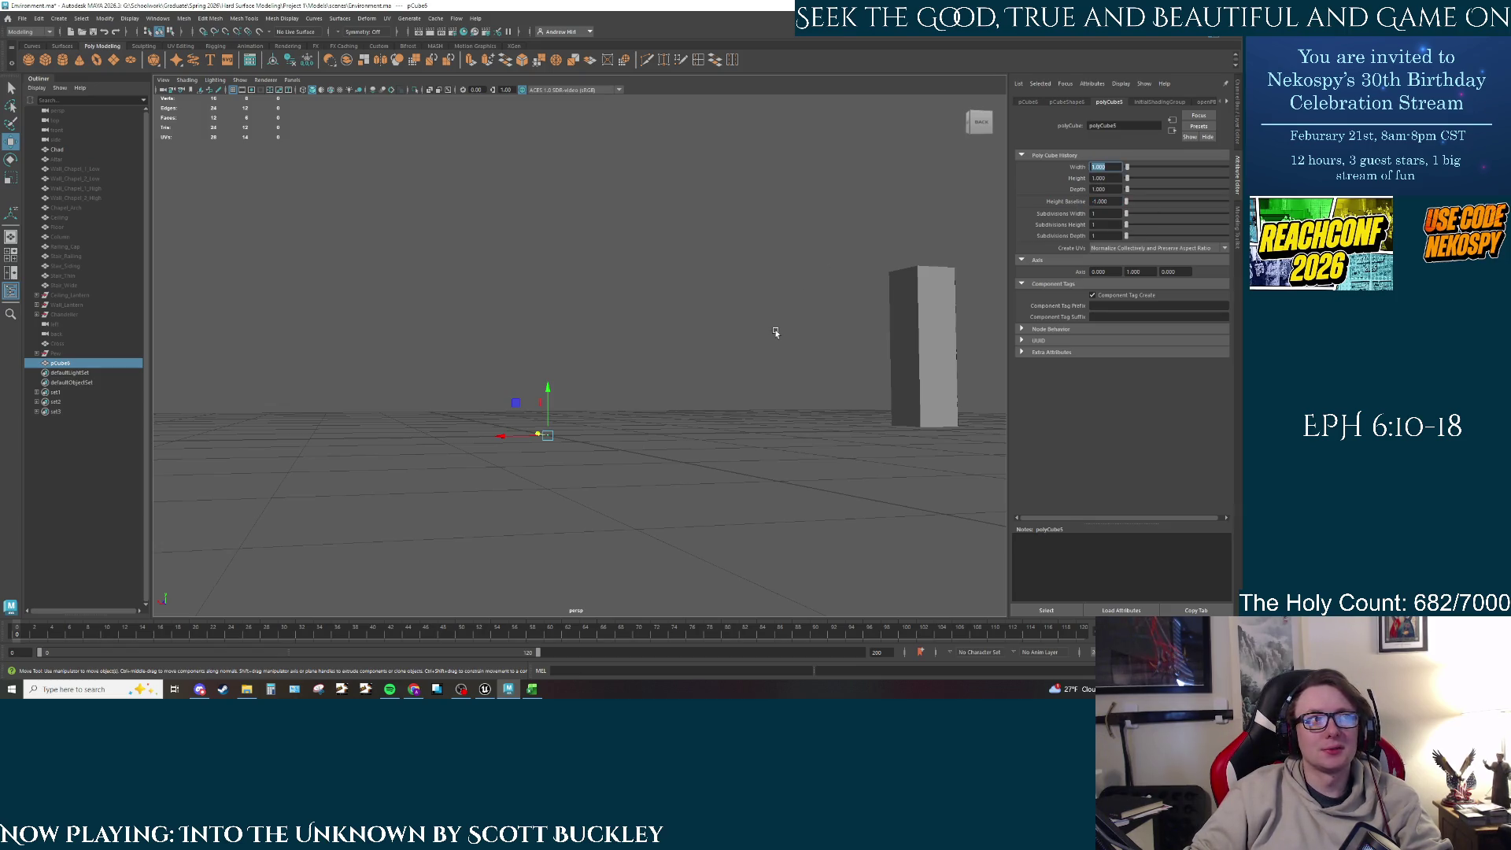
Step: Select the new pCube6 near ground level and delete it
click(736, 384)
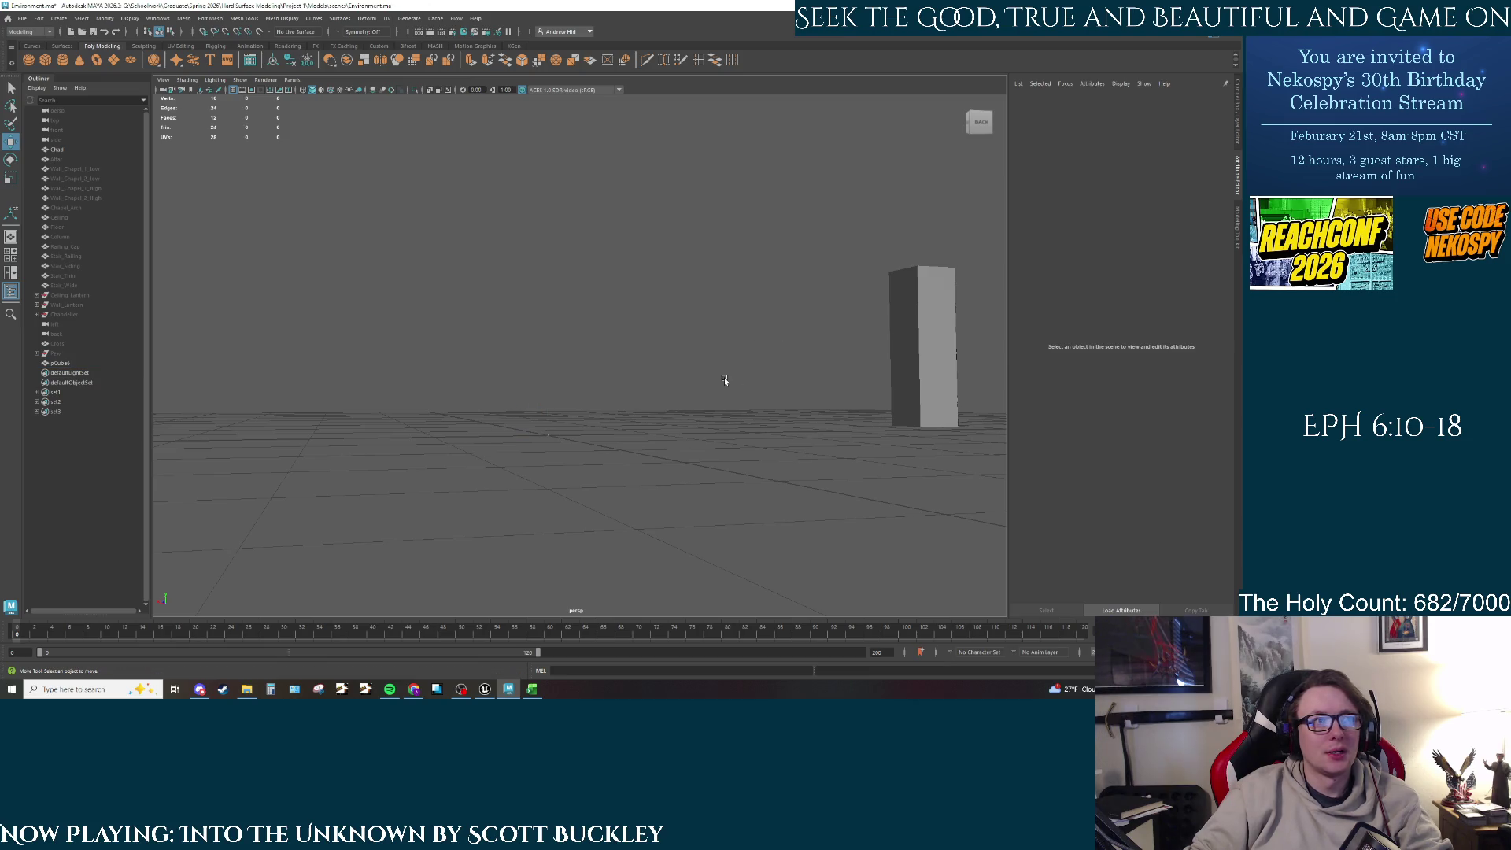
scroll(546, 442, up, 3)
alt+drag(530, 490, 551, 268)
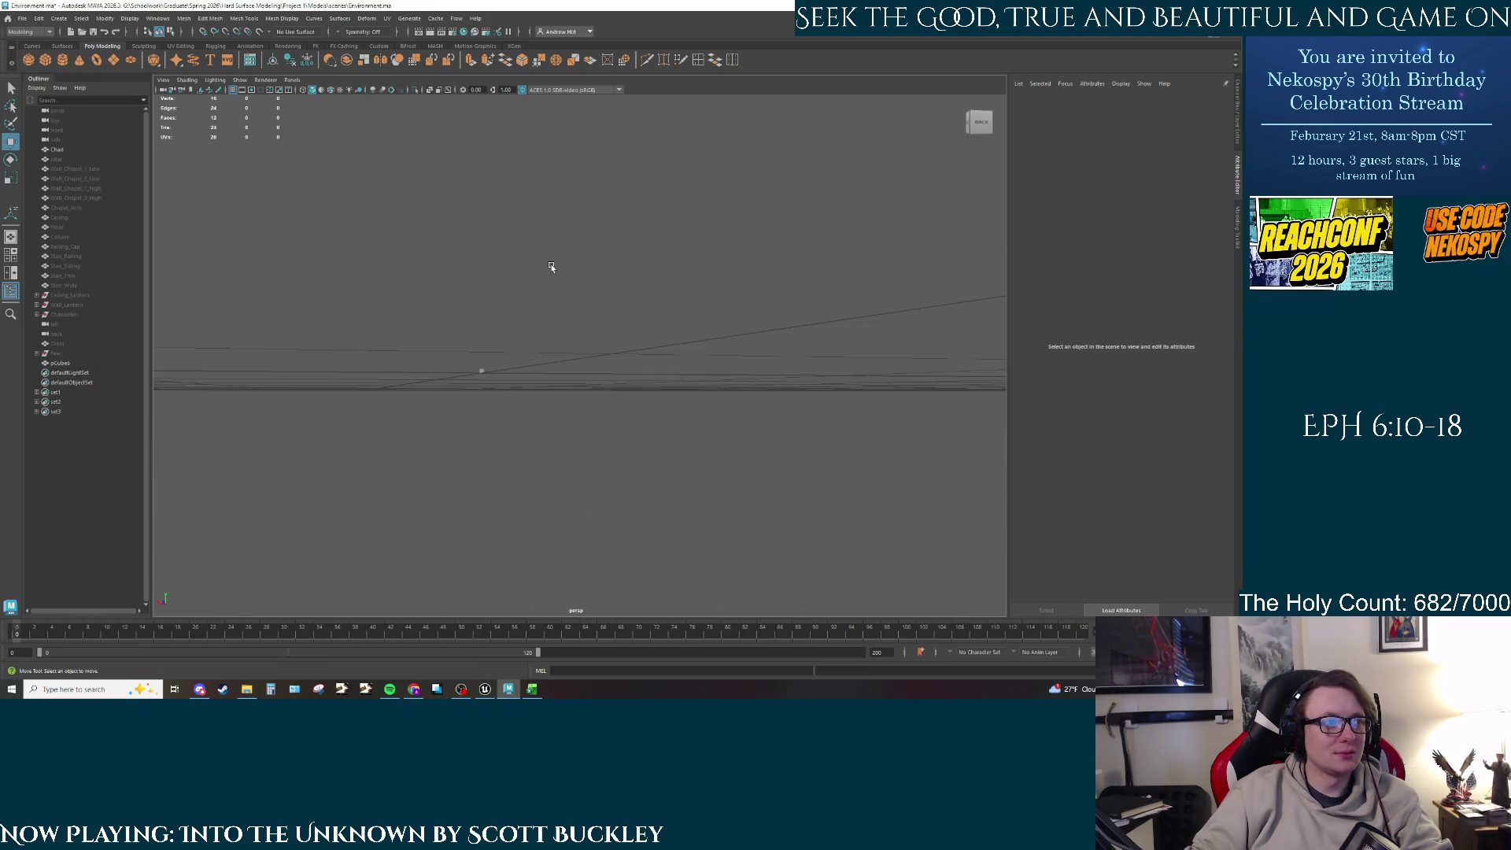
click(482, 373)
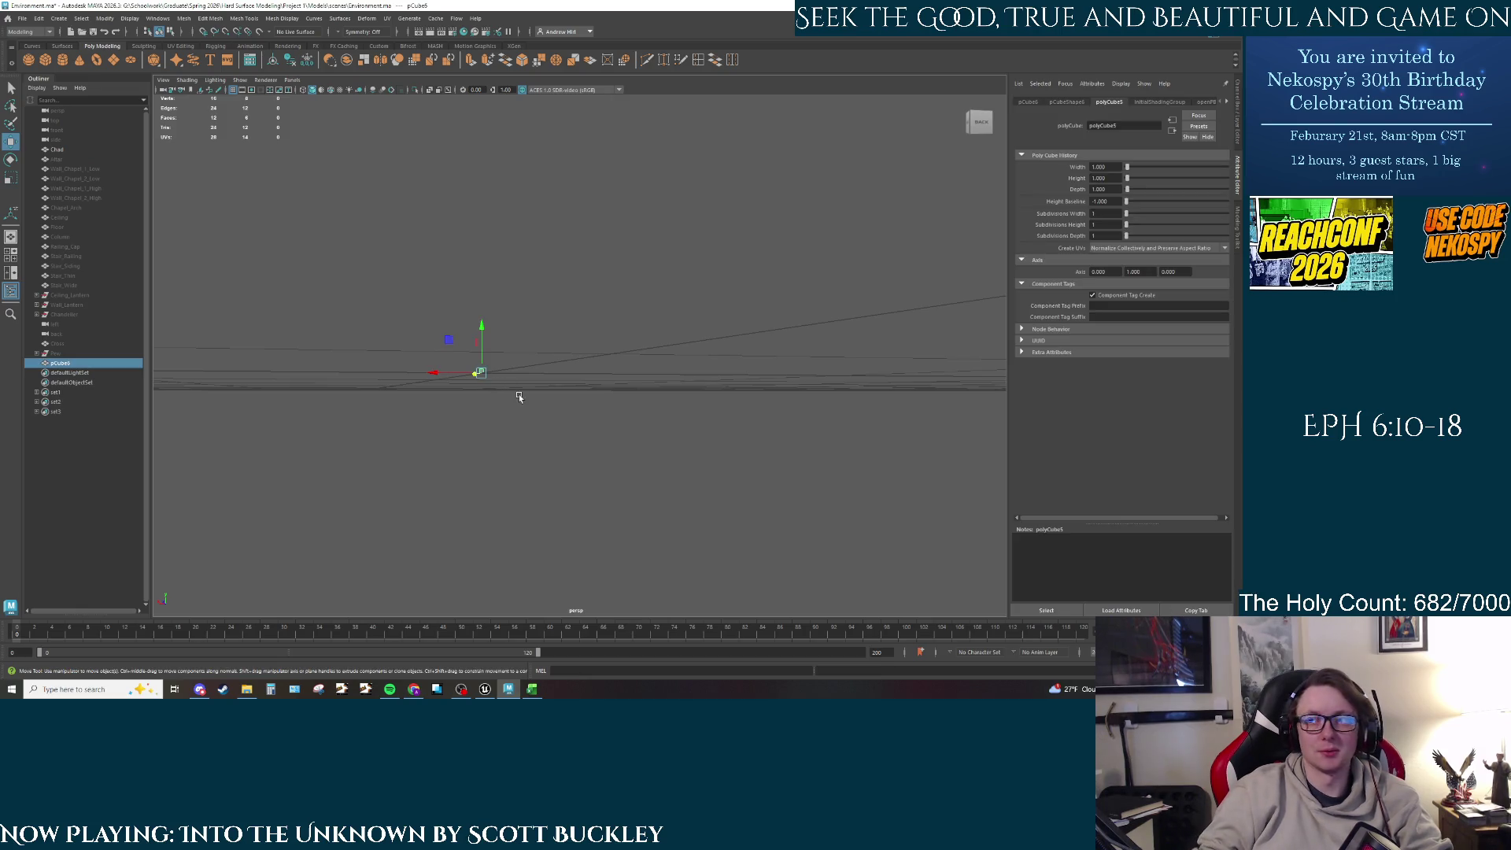
key(Delete)
key(alt+Tab)
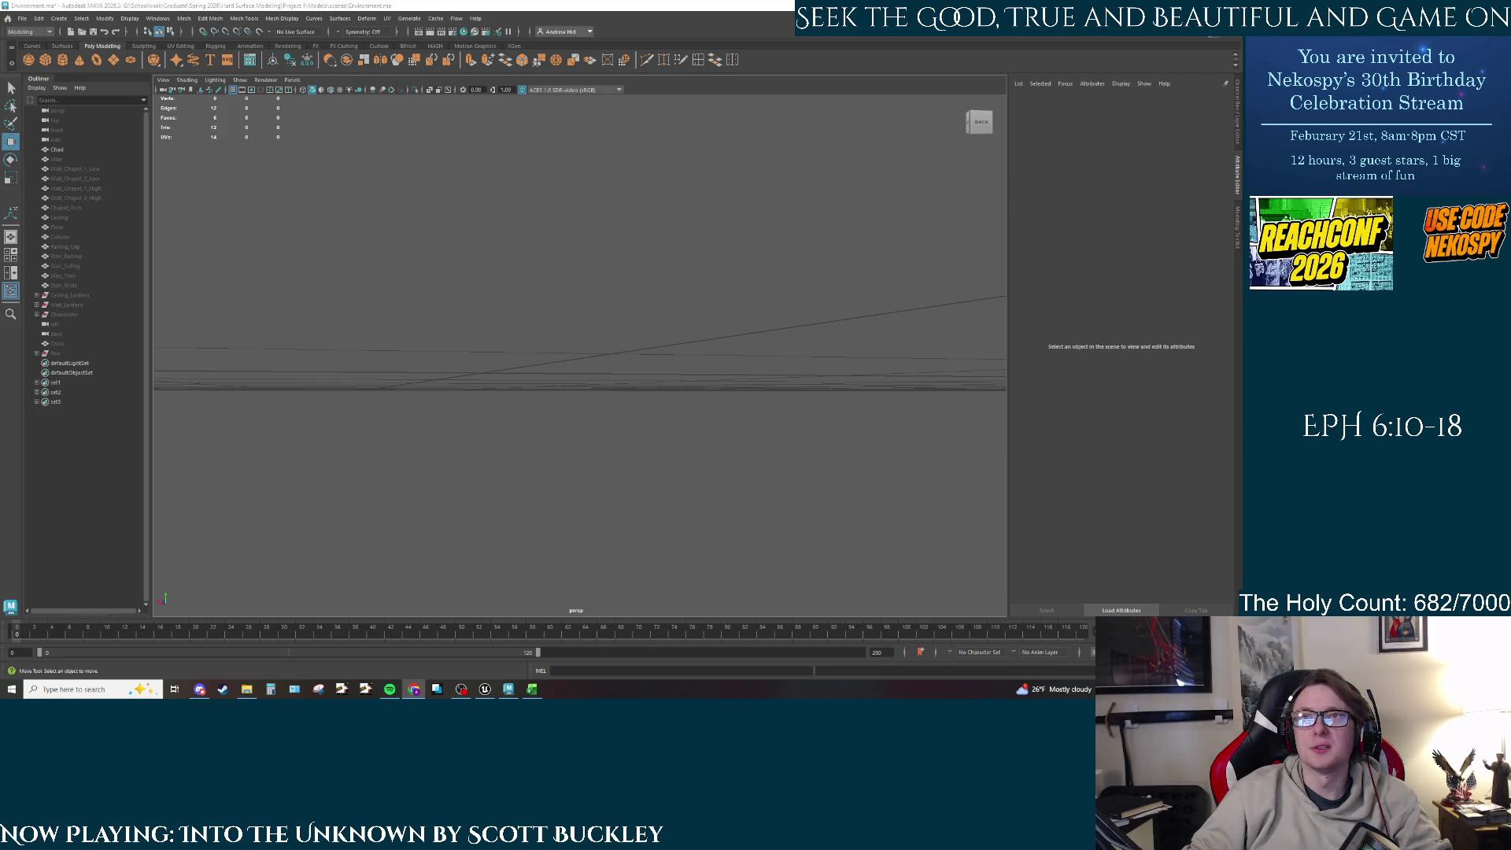
Step: Switch the workspace to the four-pane layout of top, perspective, front and side views
alt+drag(422, 276, 562, 438)
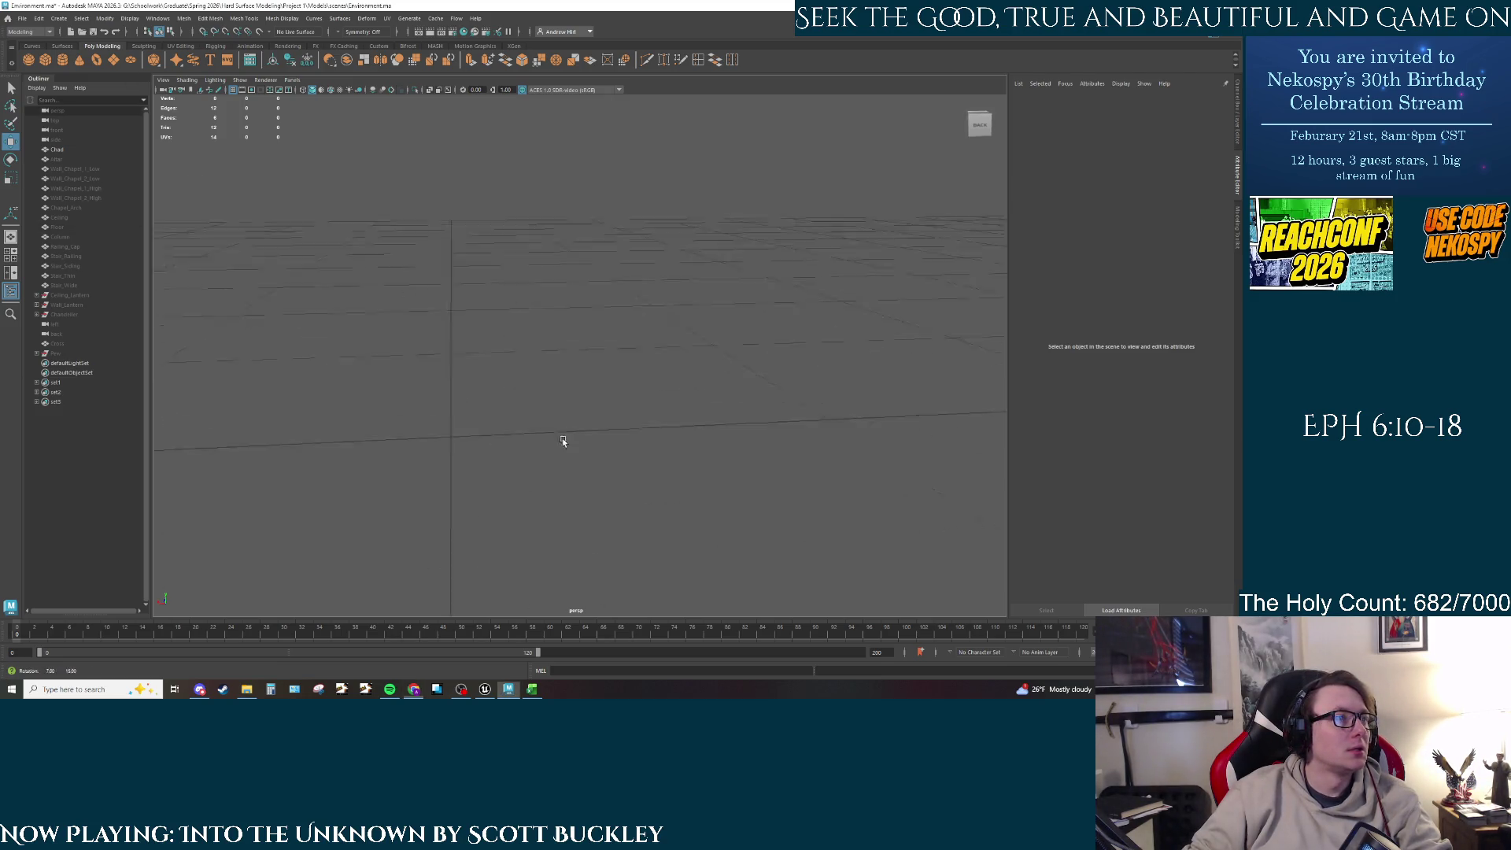
key(space)
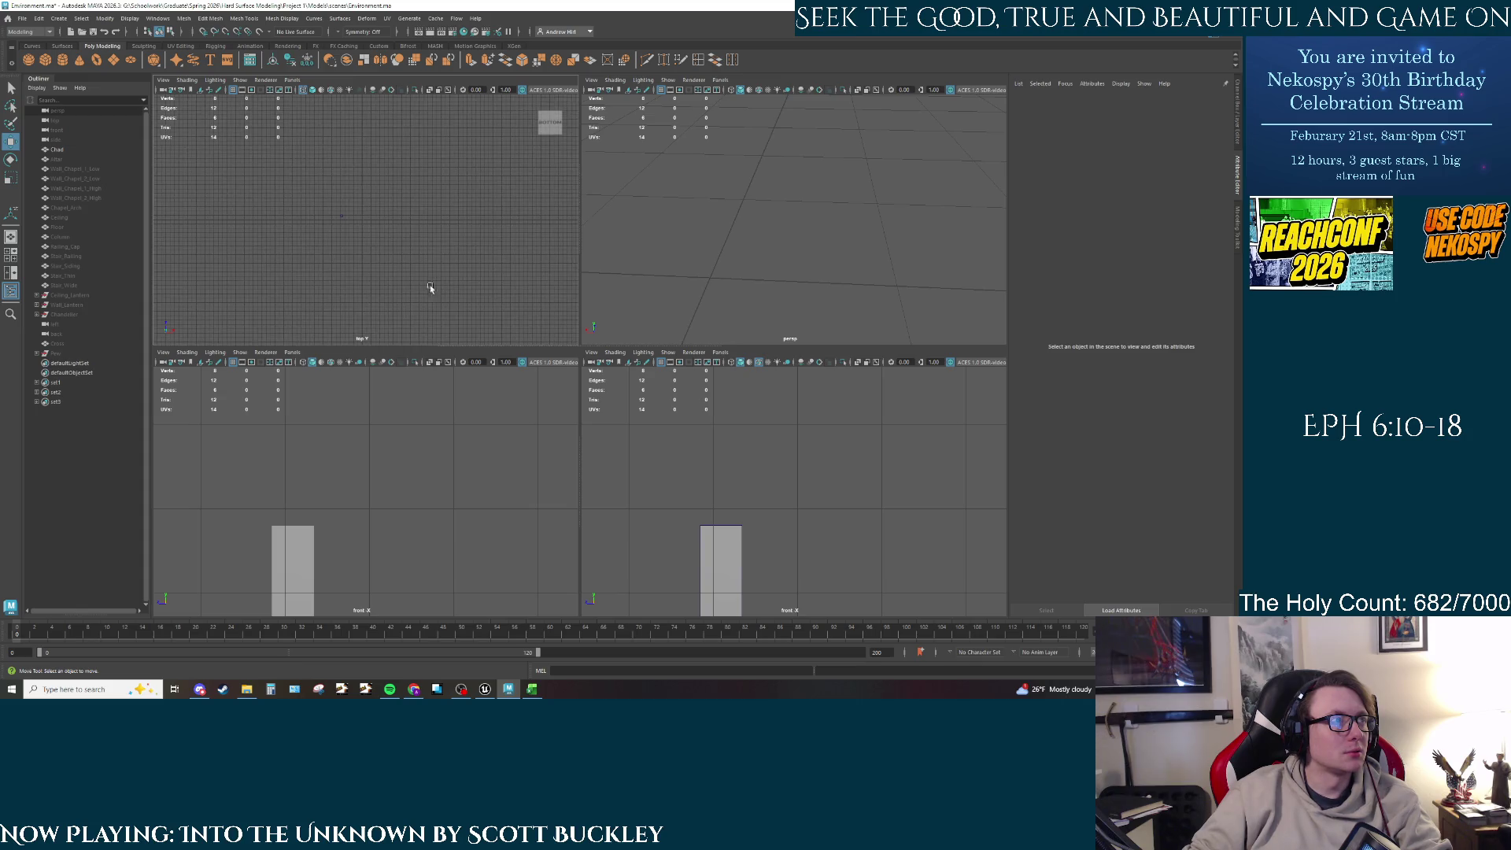
scroll(368, 507, down, 5)
scroll(780, 533, down, 2)
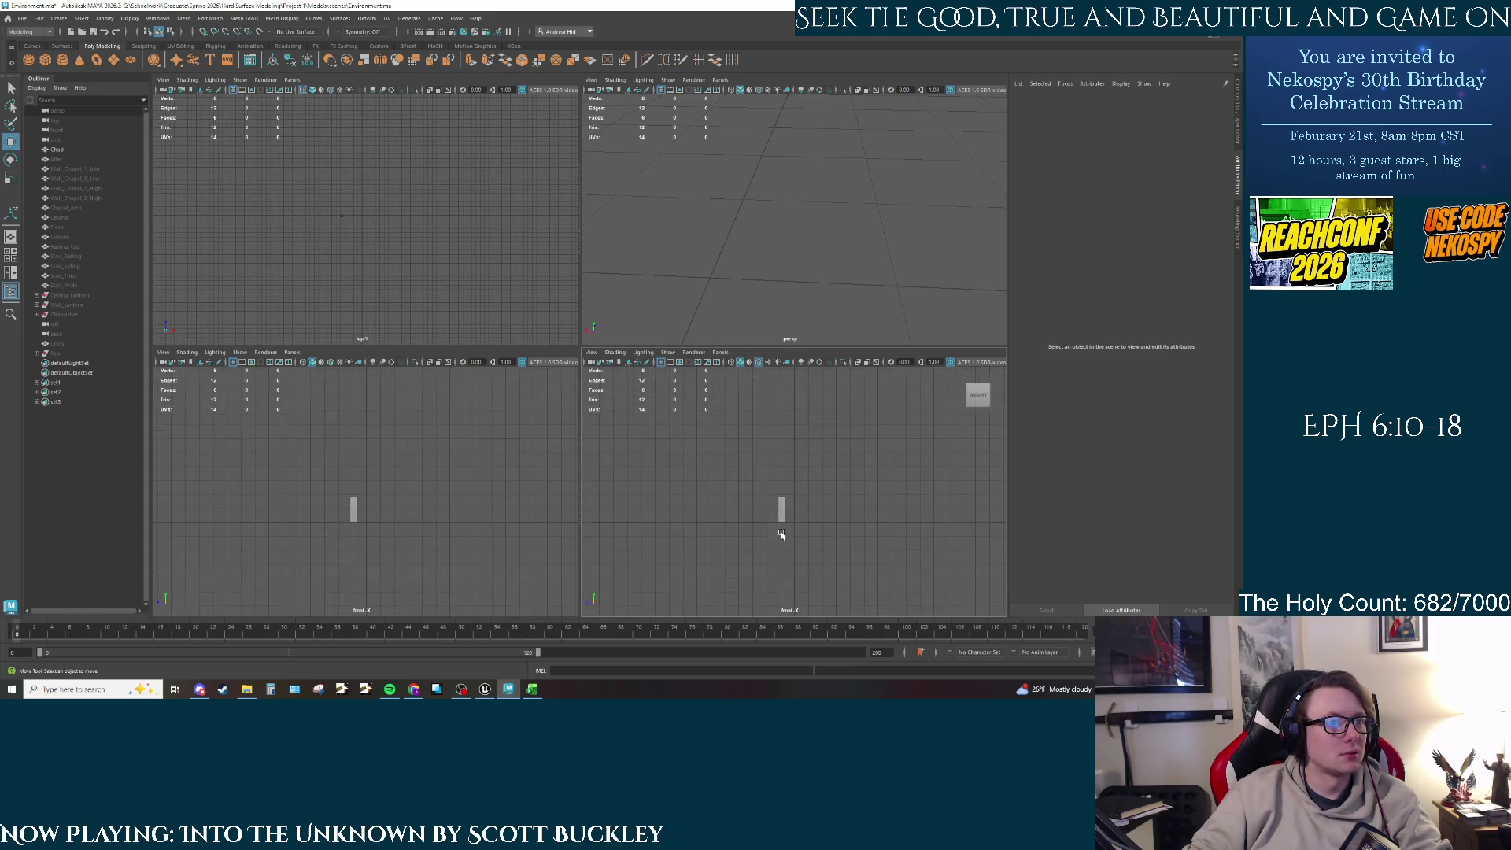
scroll(781, 531, up, 3)
click(591, 352)
click(824, 524)
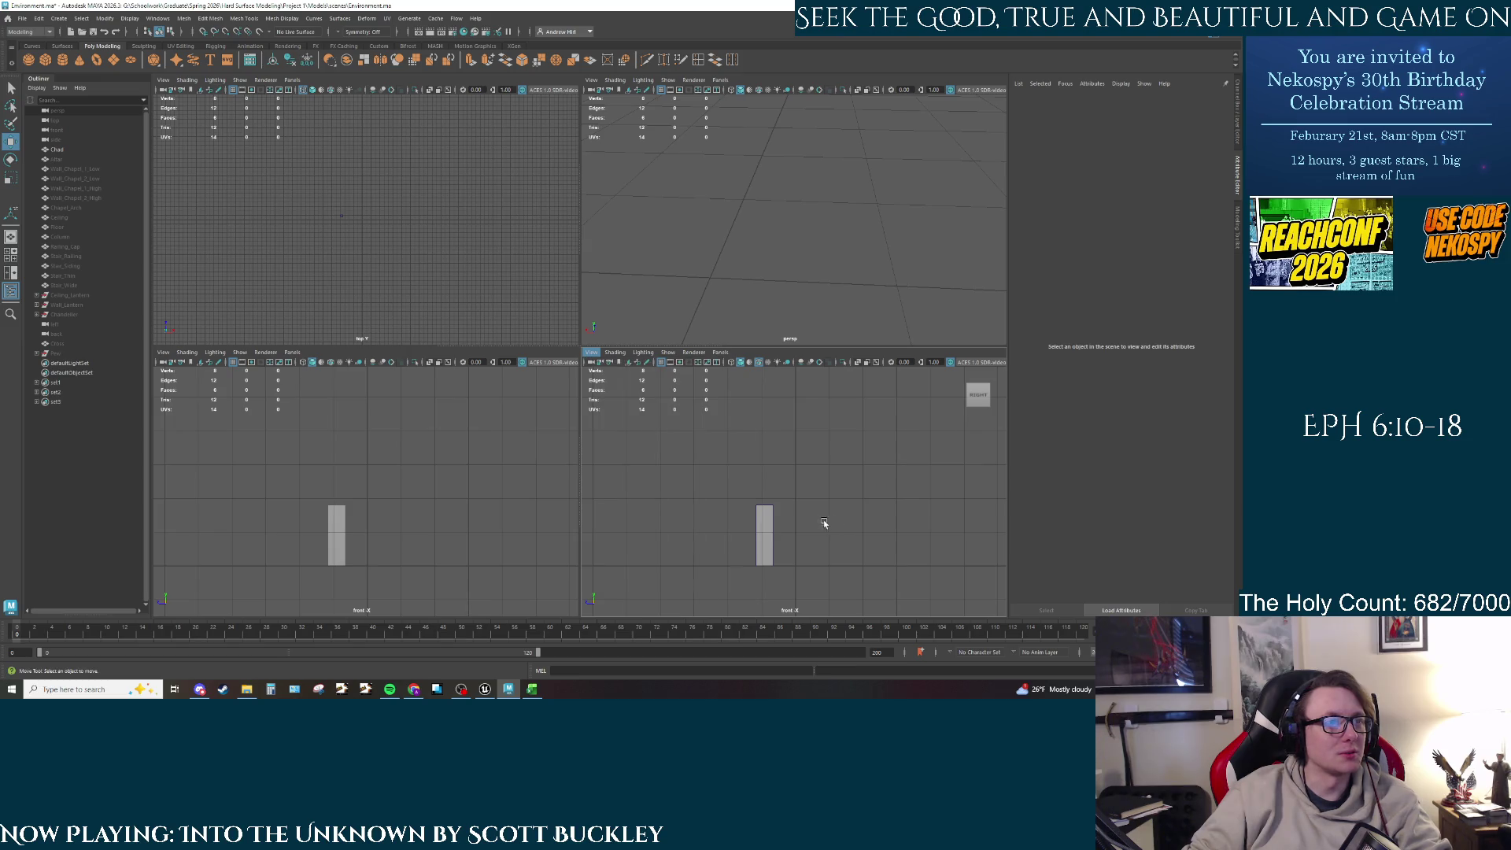
Step: Set the bottom-right pane to Left View and pan the side and front views onto the box
key(space)
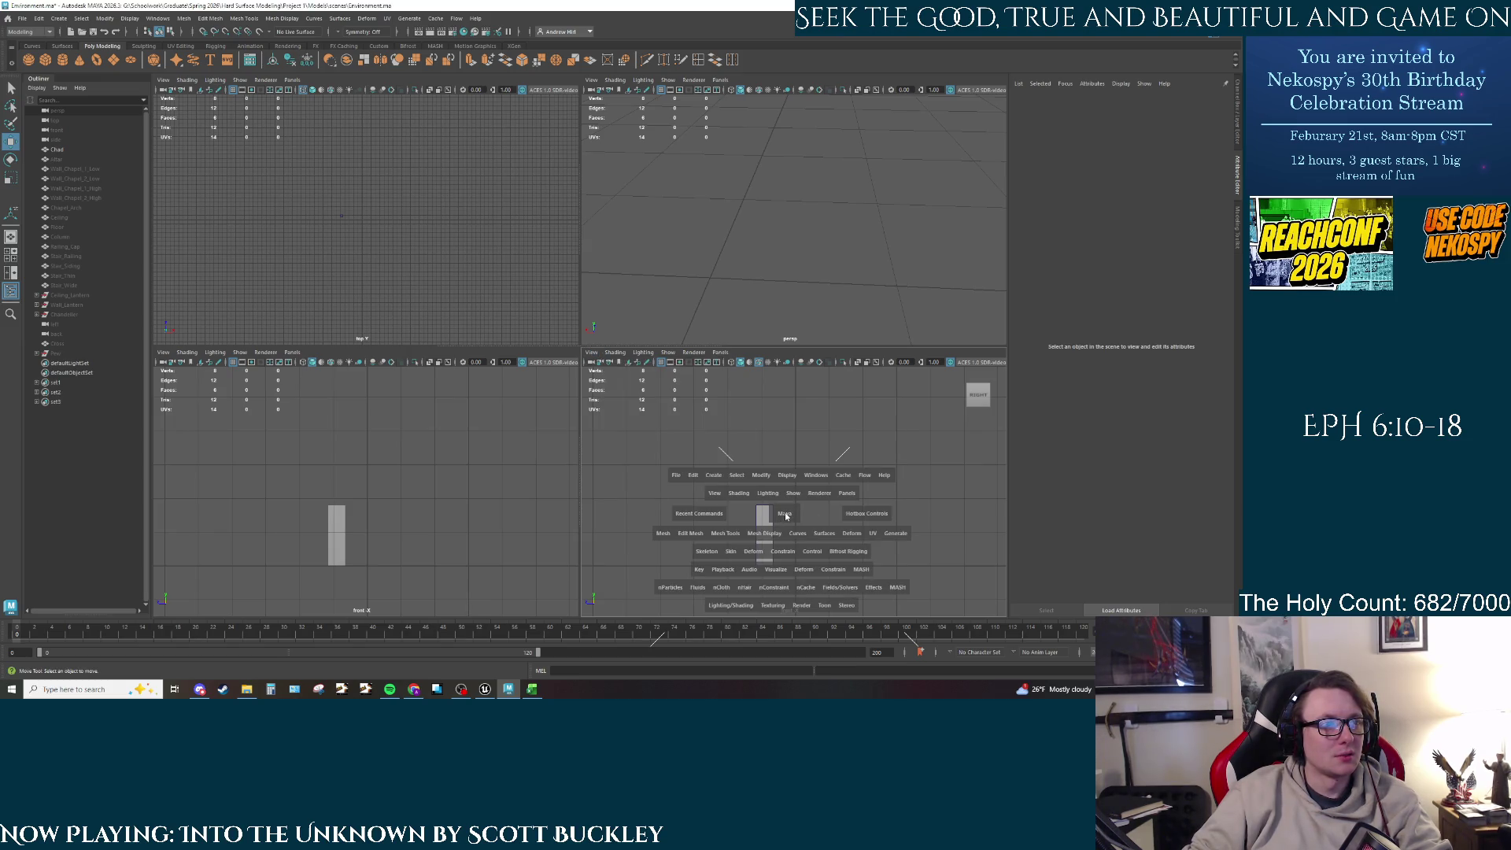
click(777, 514)
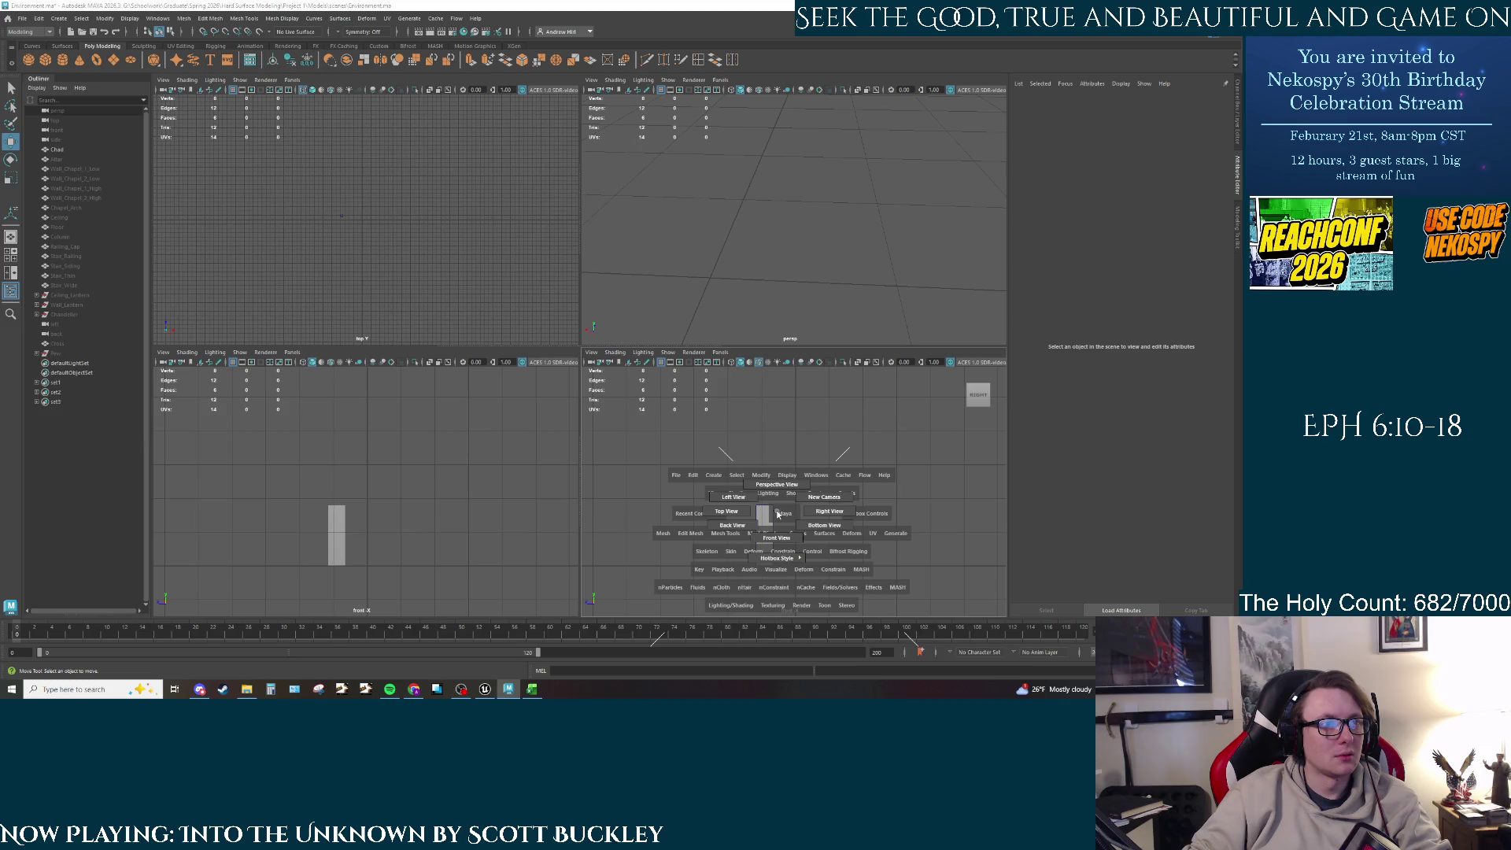
drag(778, 514, 733, 497)
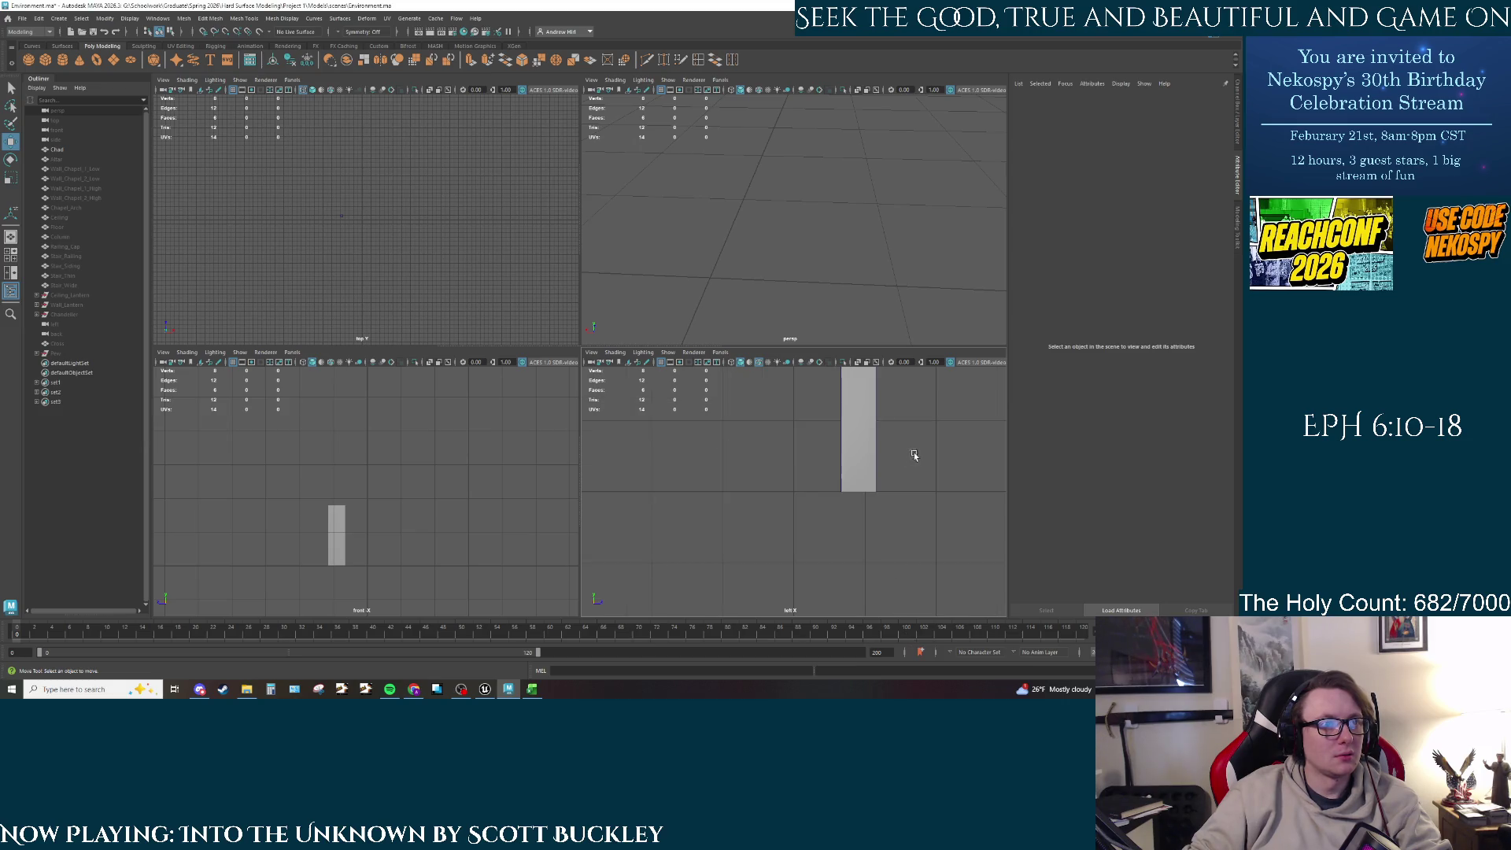
alt+middle_drag(843, 455, 837, 529)
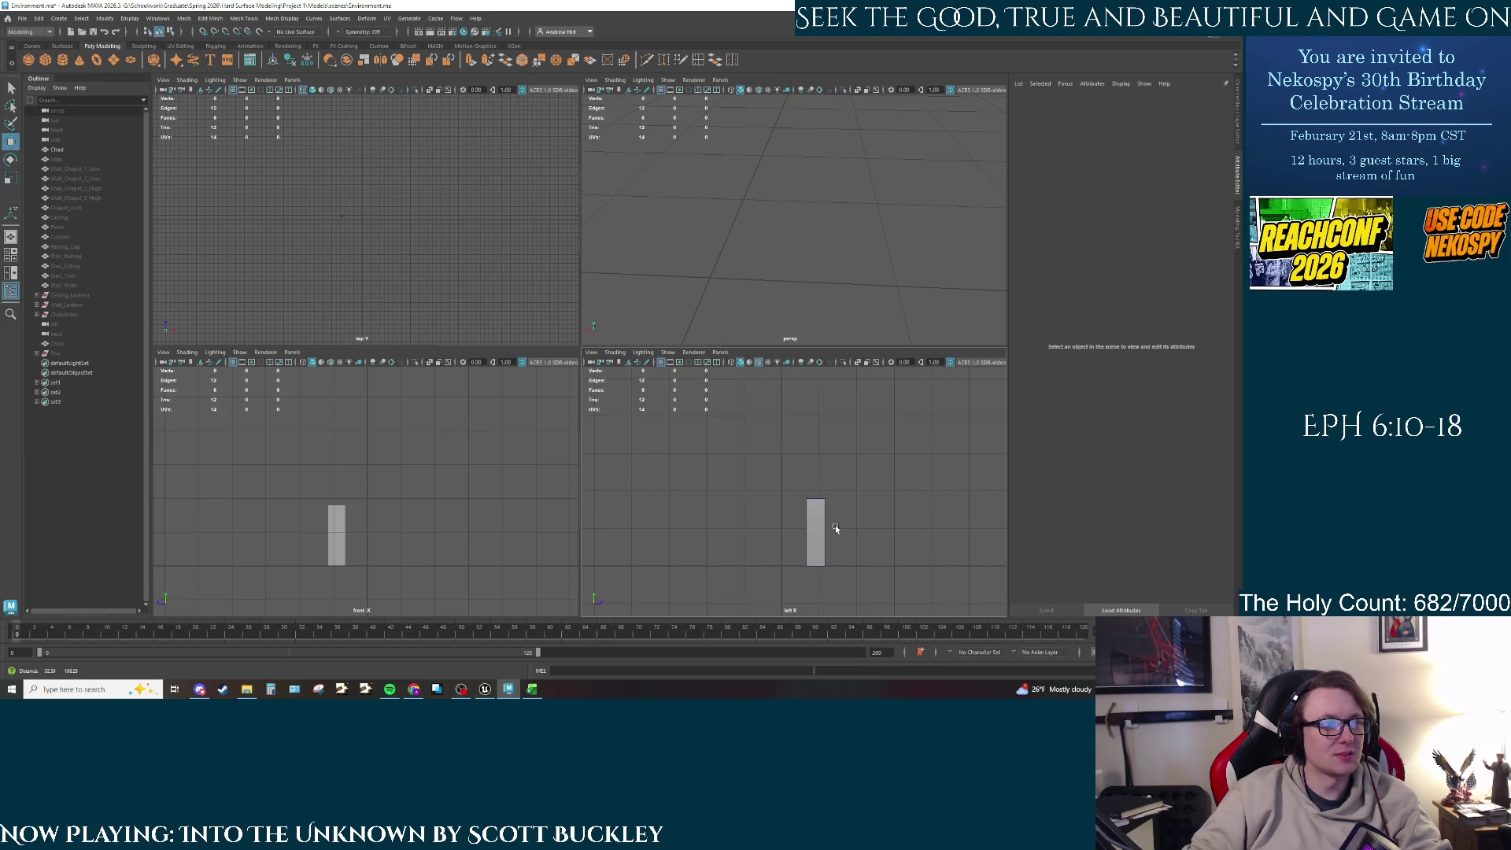
mouse_move(390, 555)
alt+middle_down()
mouse_move(489, 500)
mouse_move(438, 482)
mouse_move(344, 522)
alt+middle_up()
scroll(438, 482, up, 2)
click(163, 352)
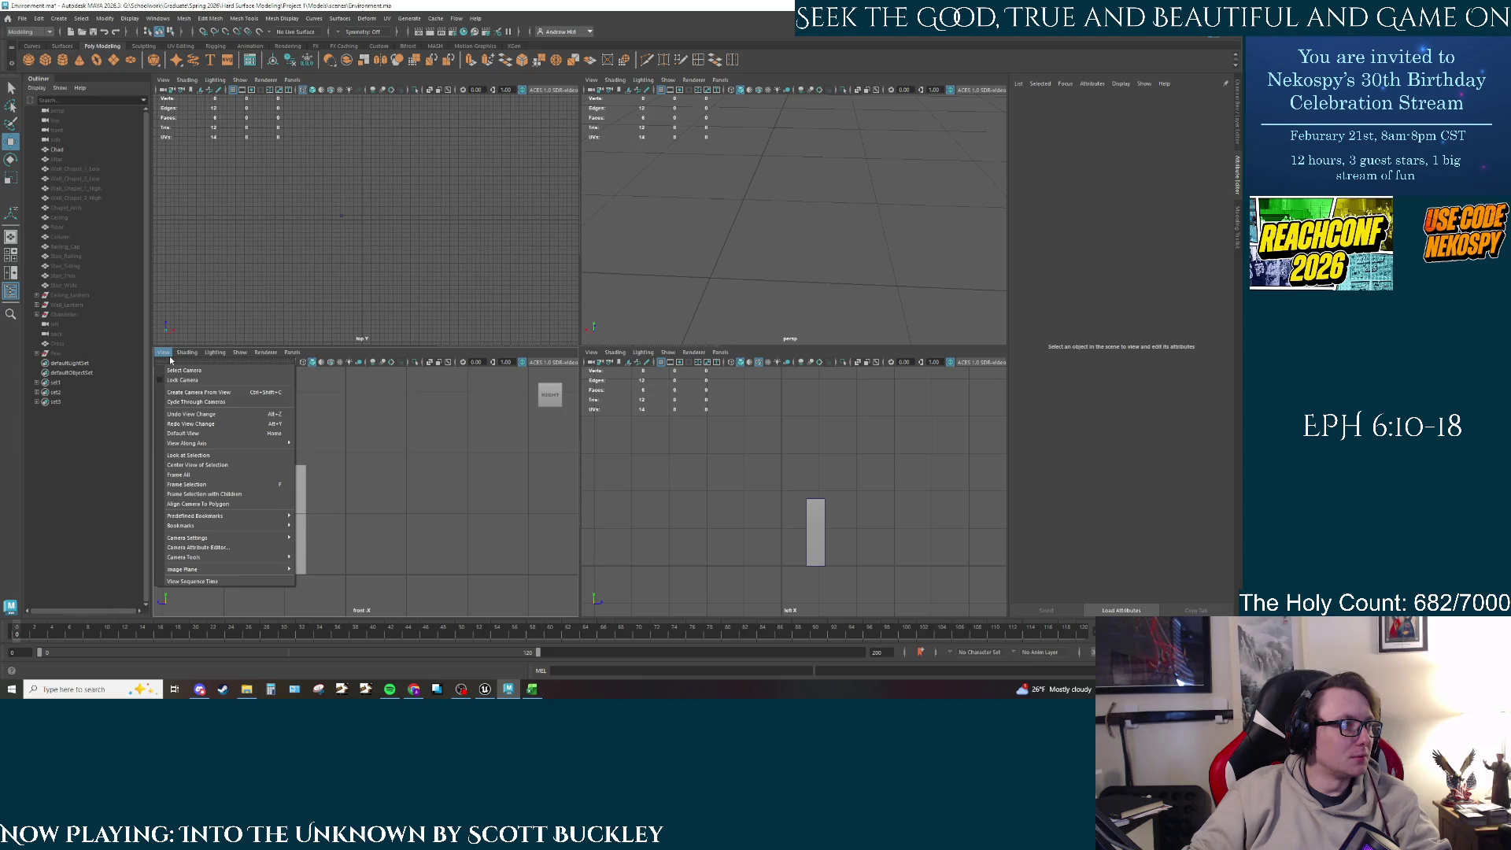
Step: Import the anchor step-16 drawing as imagePlane1 in the front view
mouse_move(268, 569)
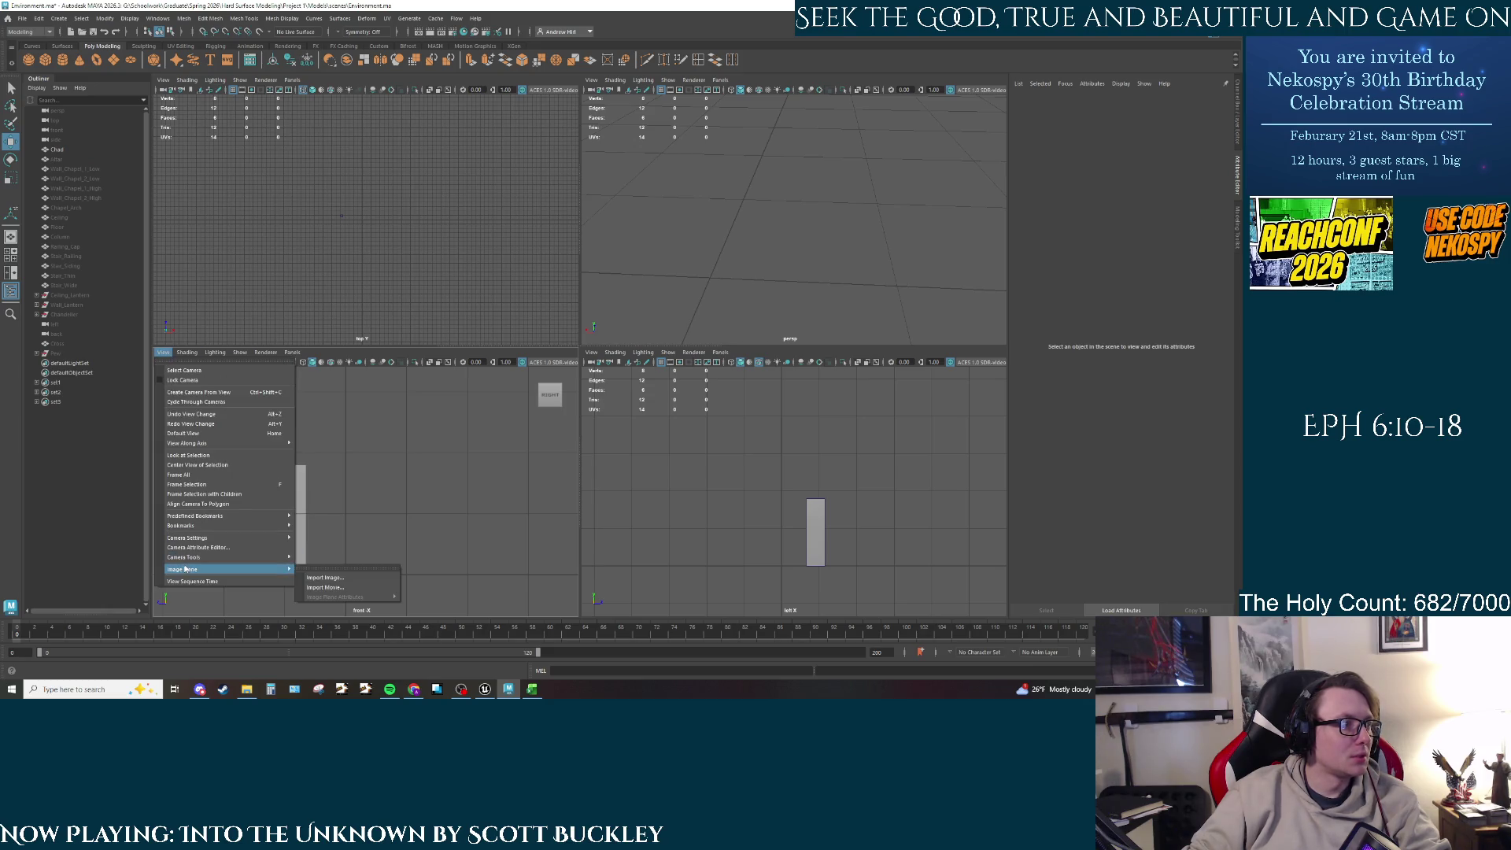
click(325, 578)
click(233, 147)
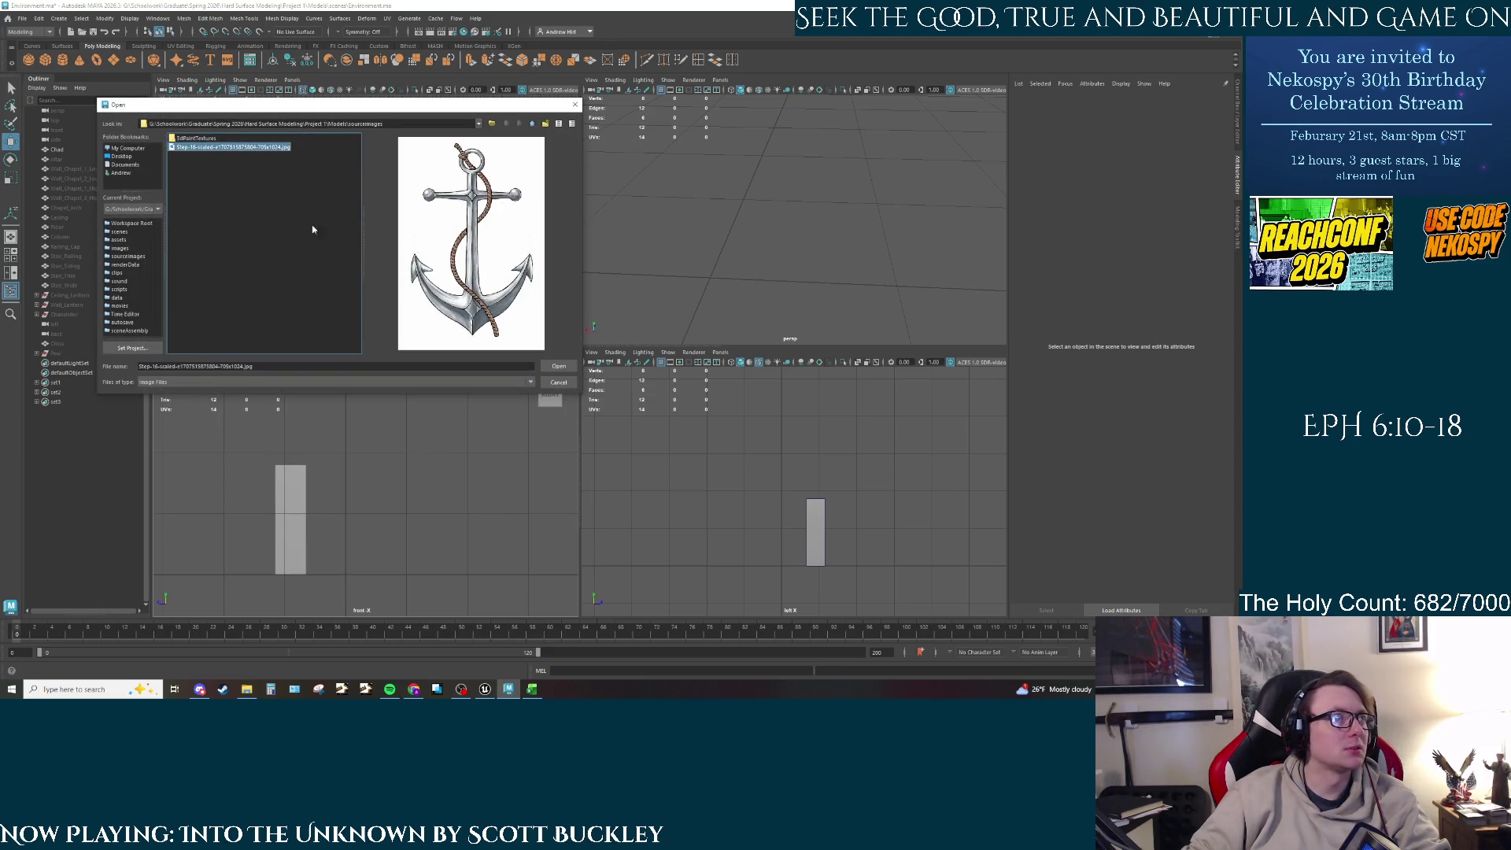
click(559, 366)
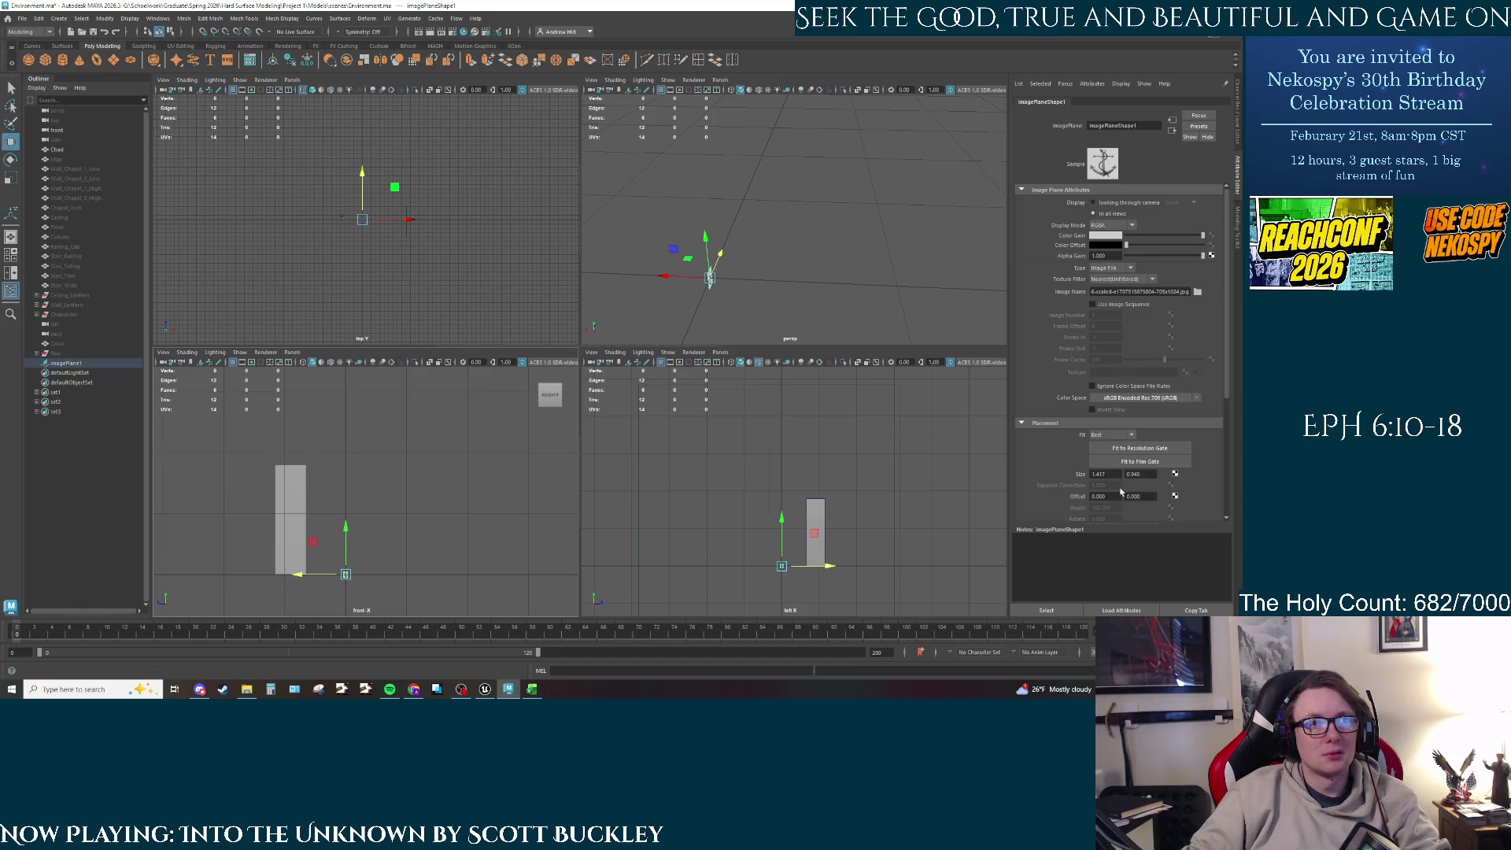
Step: Frame the anchor image, try moving its pivot to the lower-left corner, then undo it
scroll(1115, 483, down, 3)
scroll(1115, 484, down, 1)
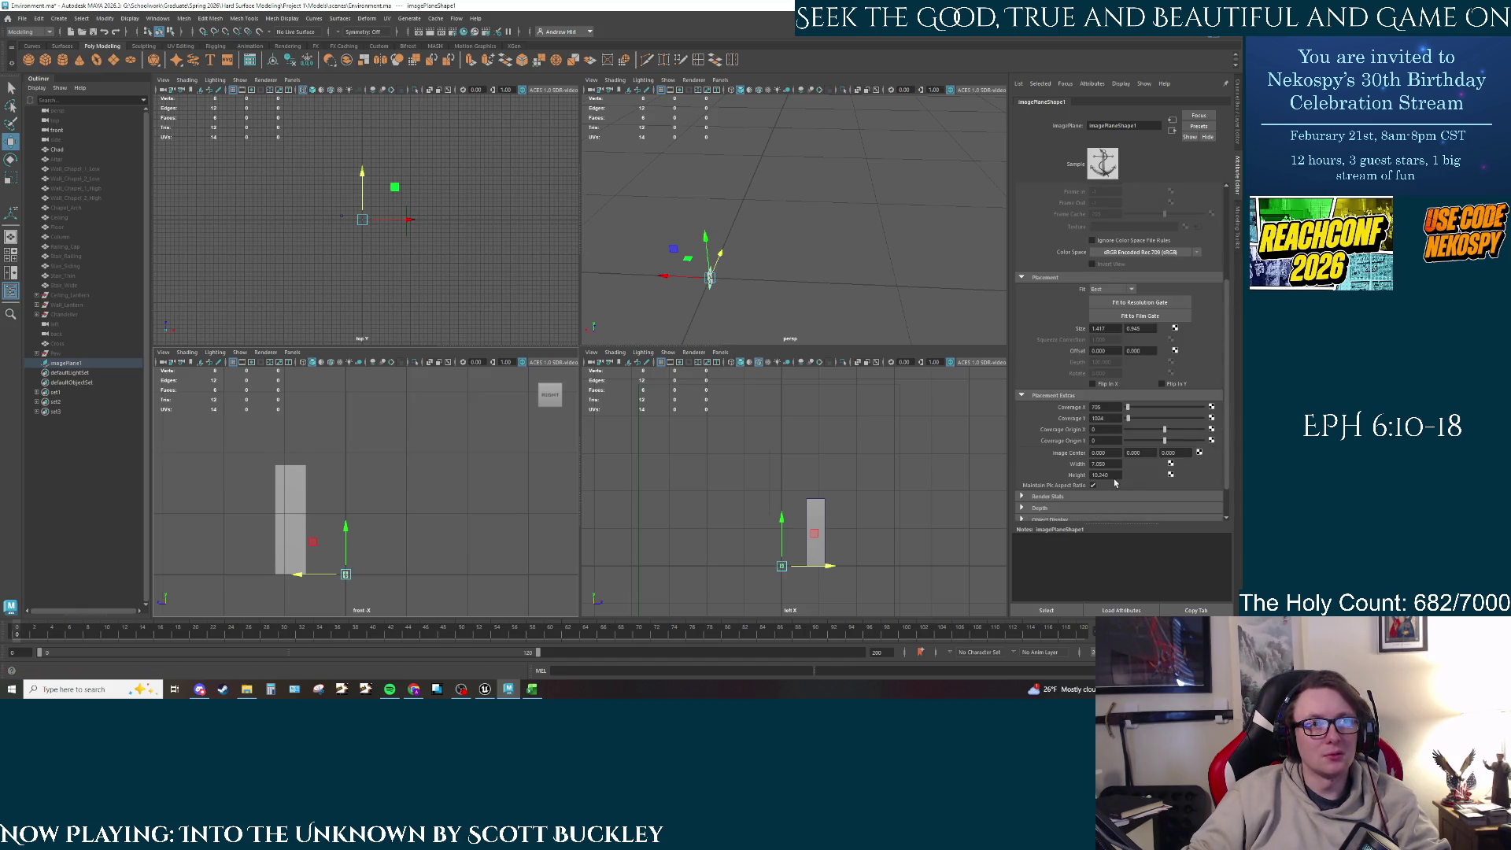
scroll(1115, 483, up, 5)
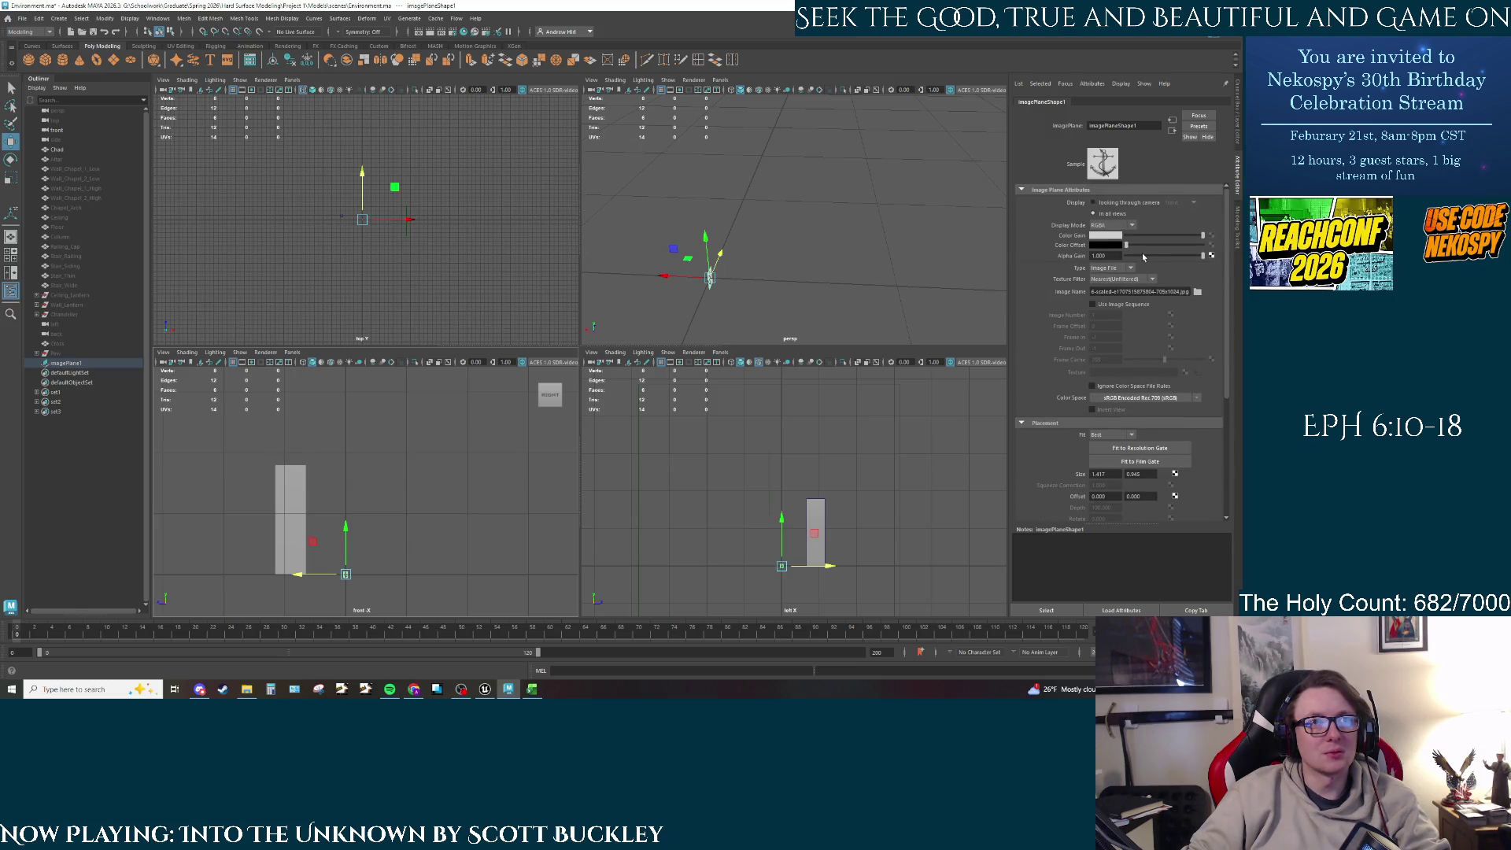
scroll(1108, 336, down, 3)
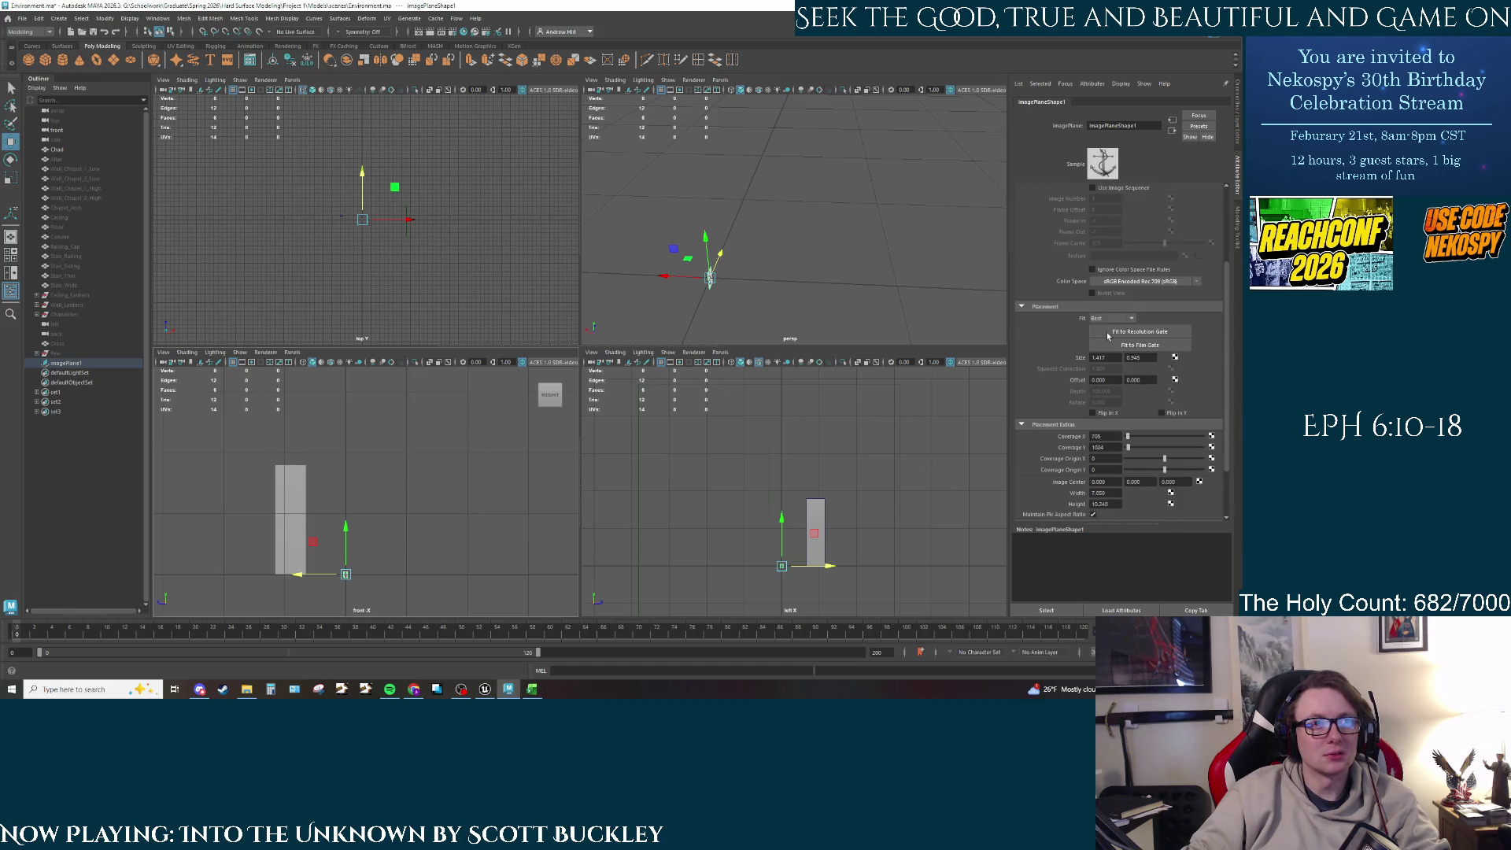
scroll(347, 555, up, 5)
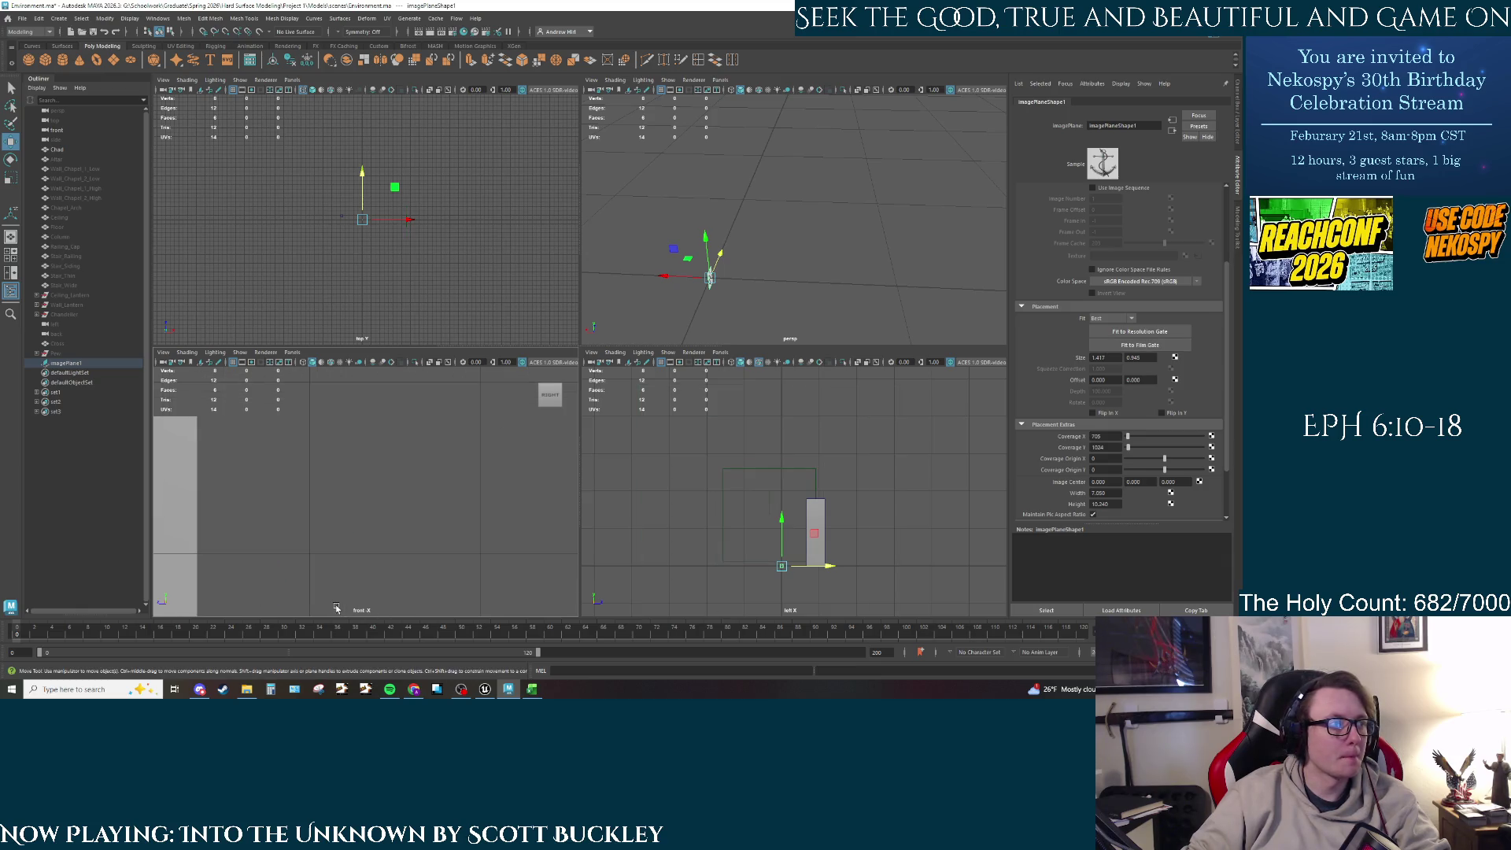
scroll(416, 376, up, 3)
mouse_move(492, 441)
alt+middle_down()
mouse_move(516, 435)
mouse_move(426, 502)
alt+middle_up()
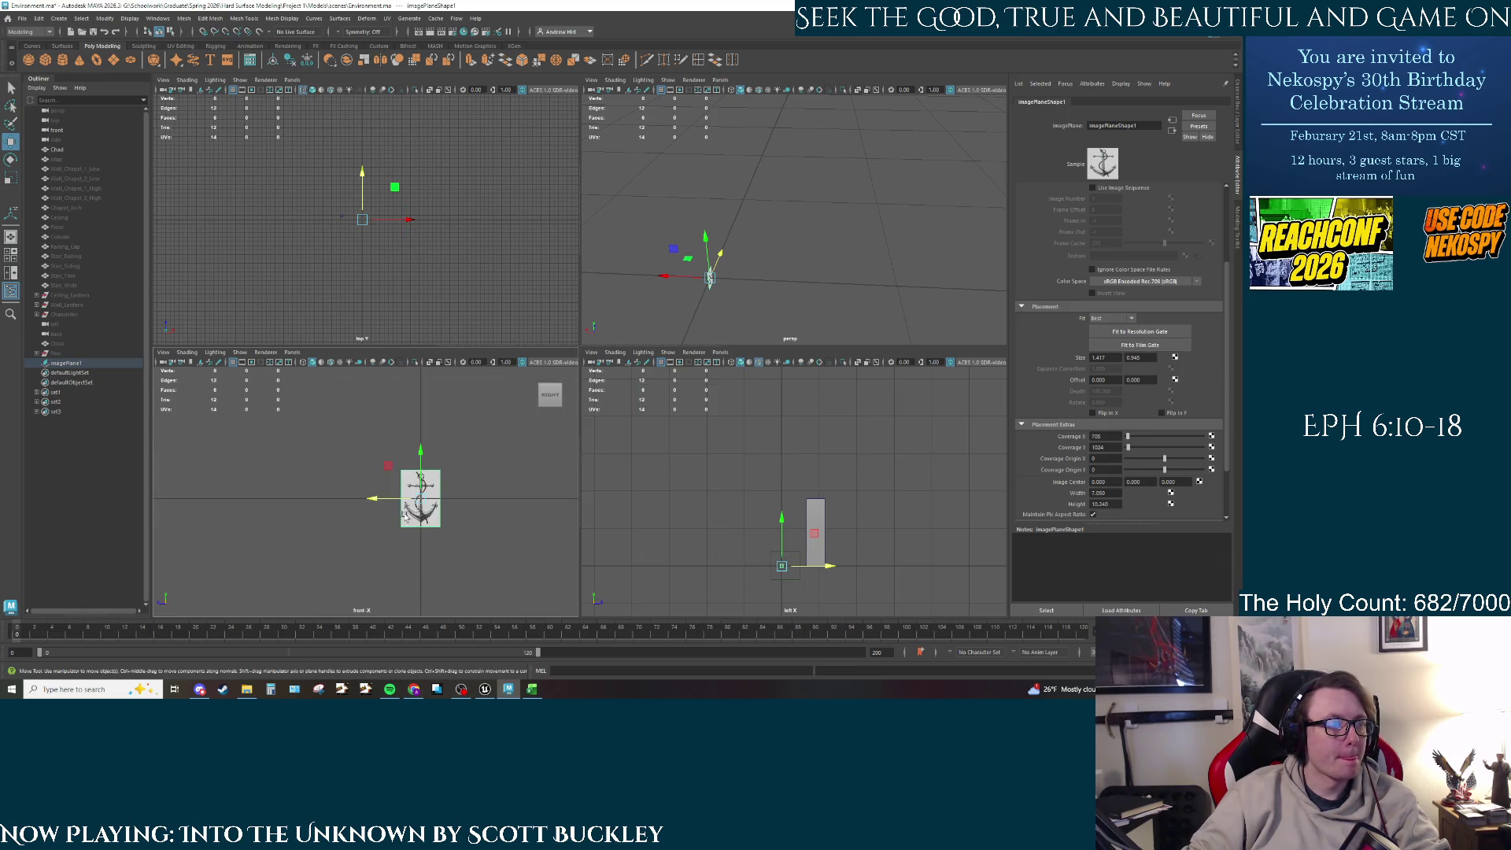
key(d)
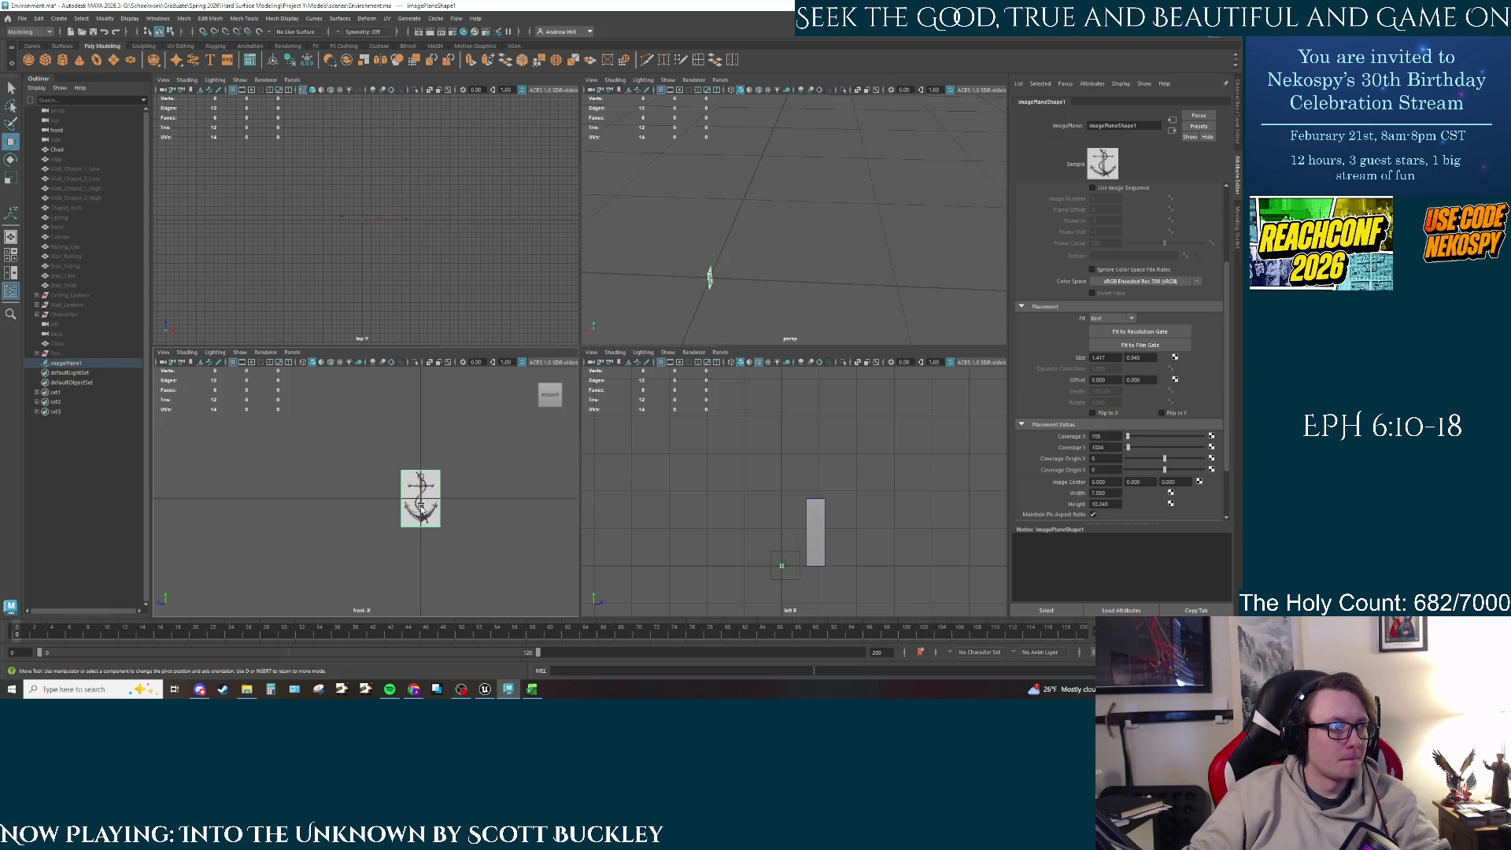
click(421, 509)
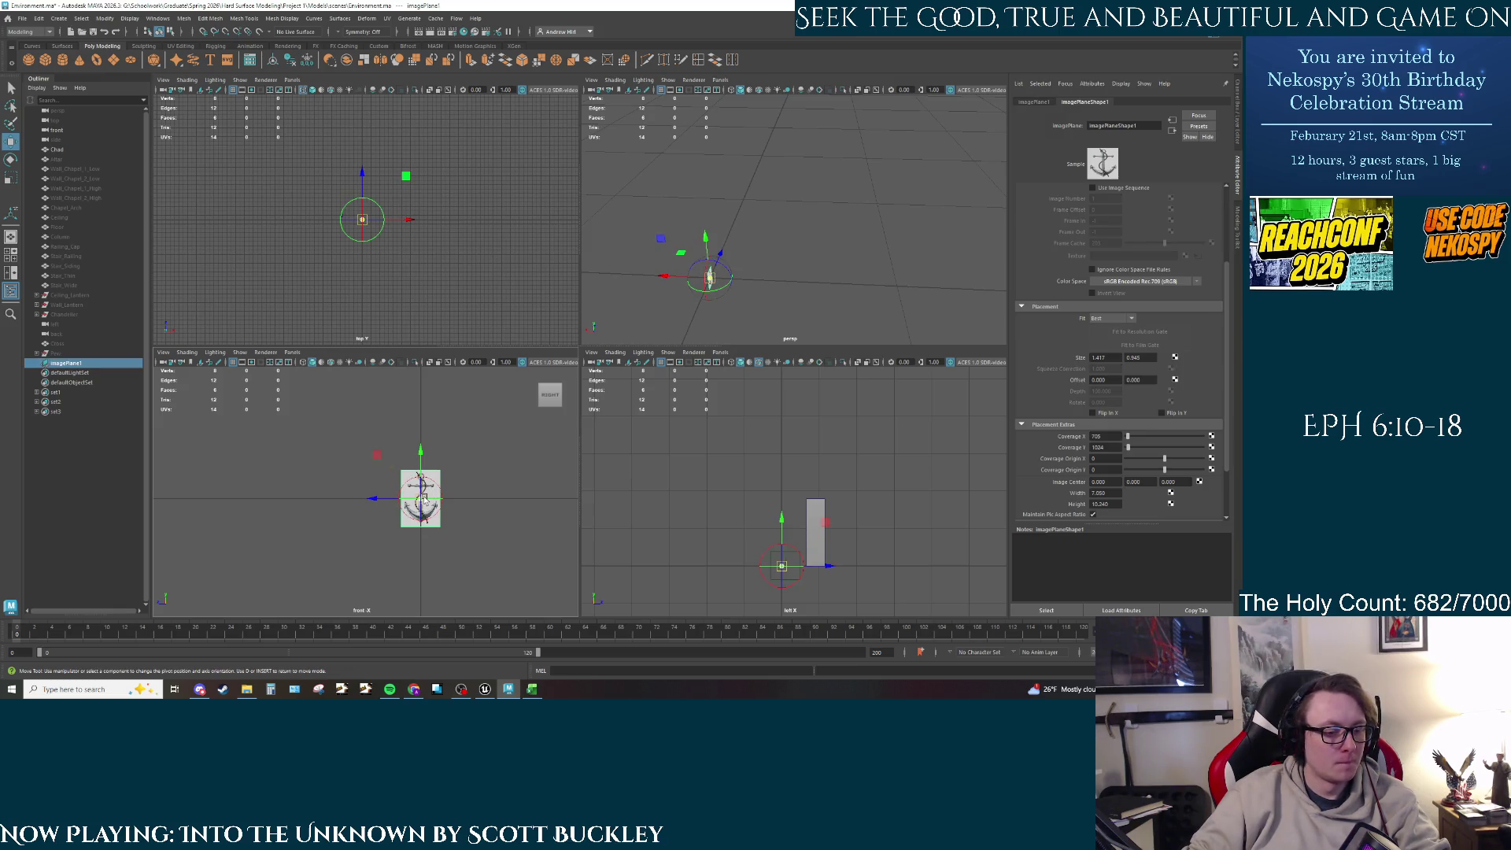
mouse_move(423, 498)
mouse_down()
mouse_move(402, 533)
mouse_move(402, 472)
mouse_up()
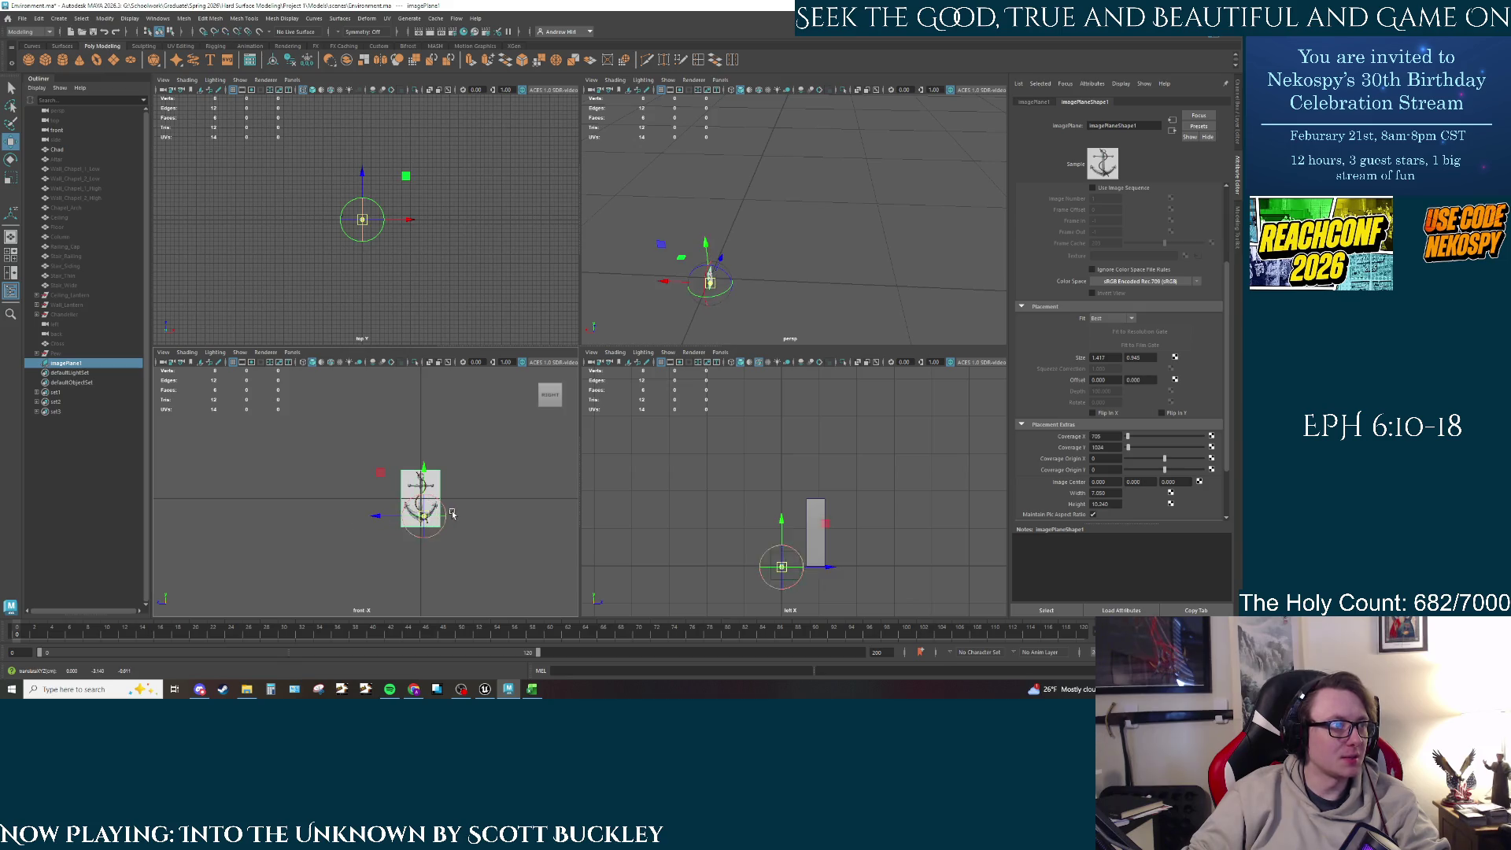
key(ctrl+z)
key(ctrl+z)
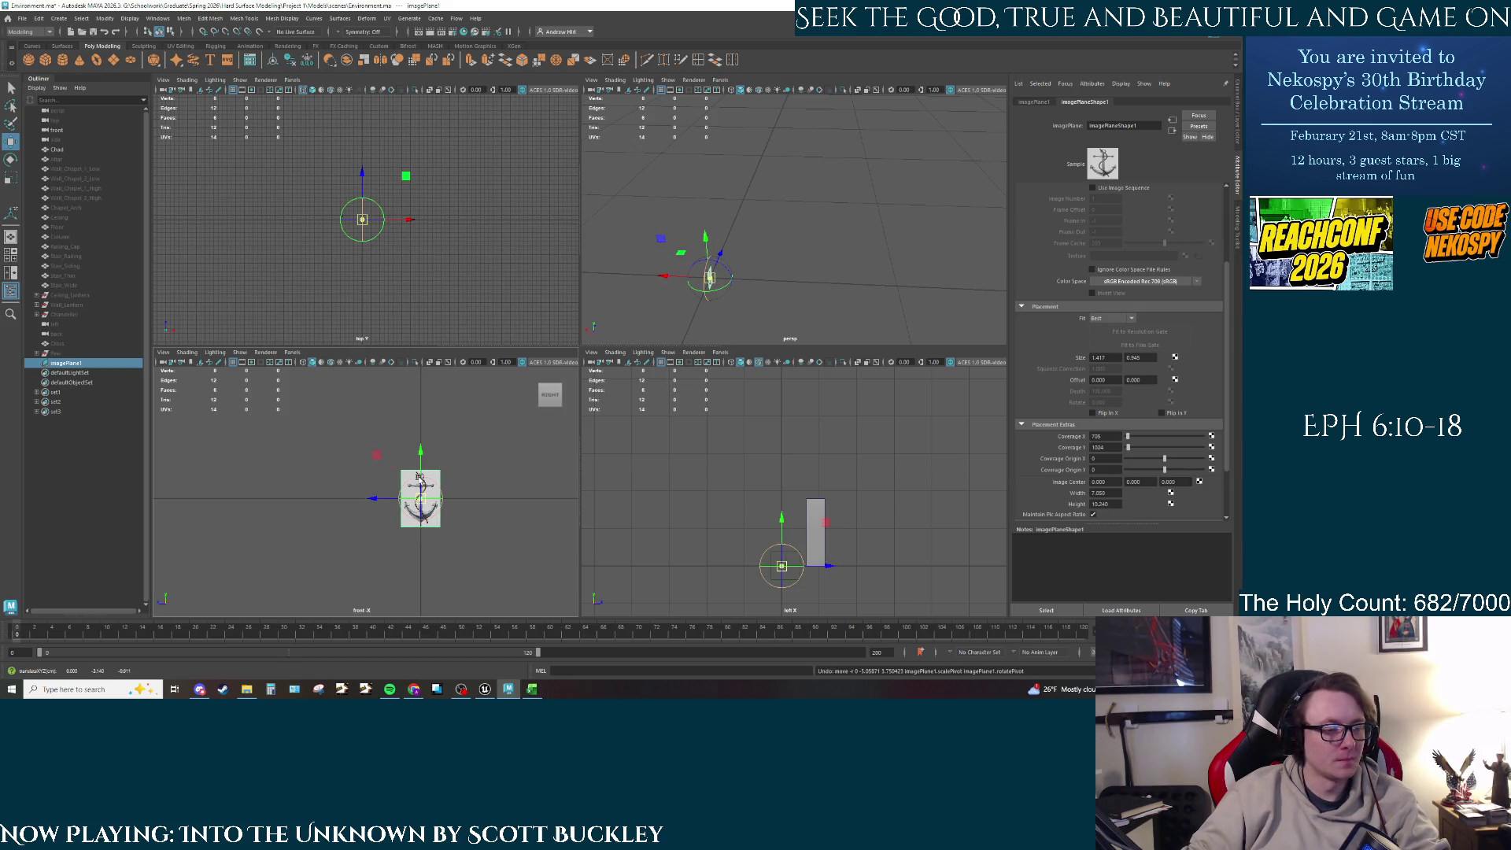
Step: Raise the anchor image plane along Y and recentre it in the front view
drag(418, 476, 418, 445)
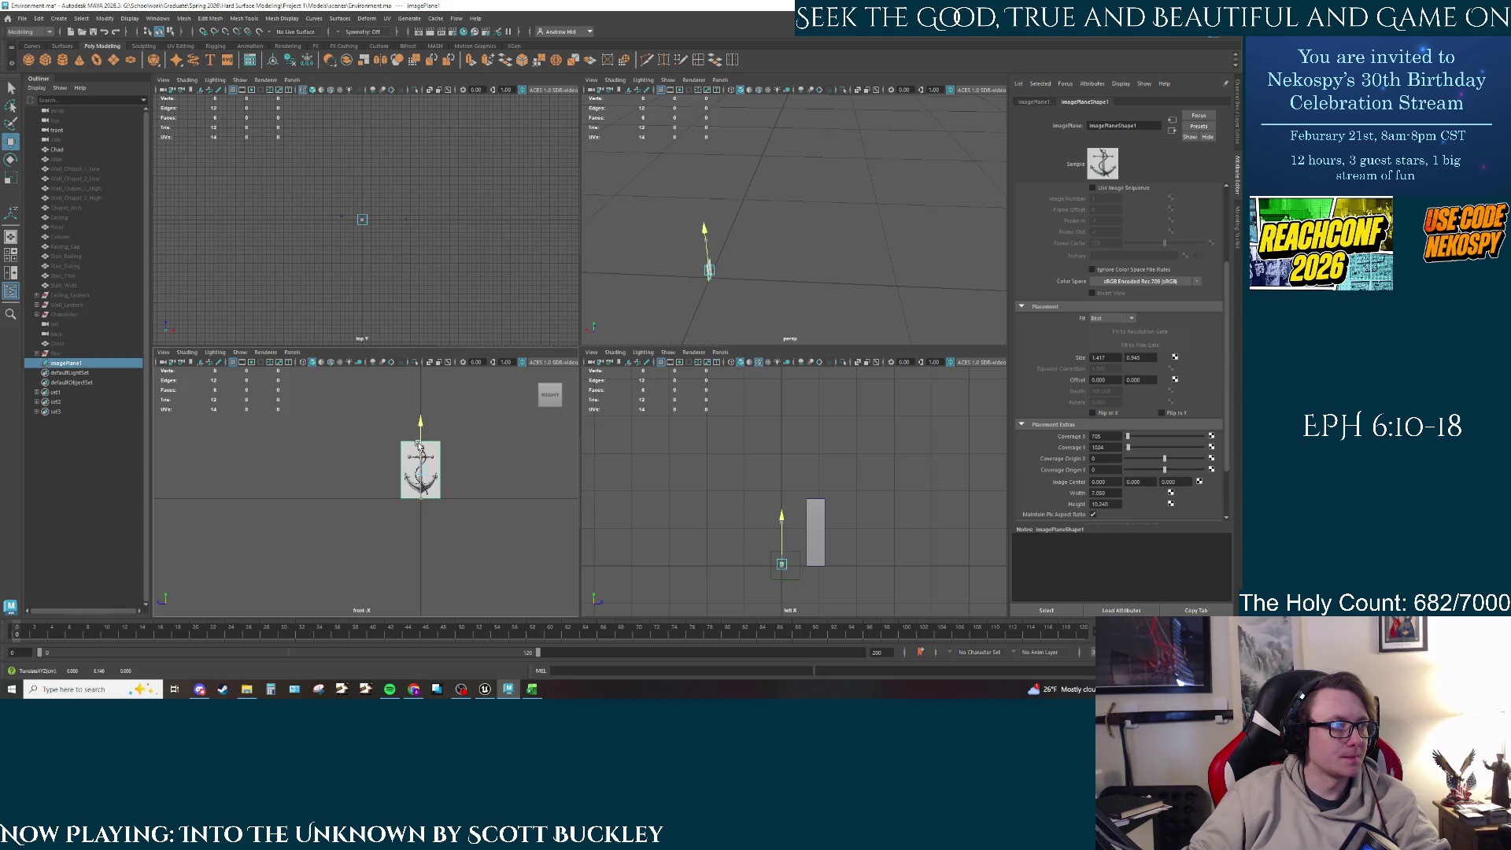
scroll(418, 446, up, 5)
alt+middle_drag(474, 455, 363, 492)
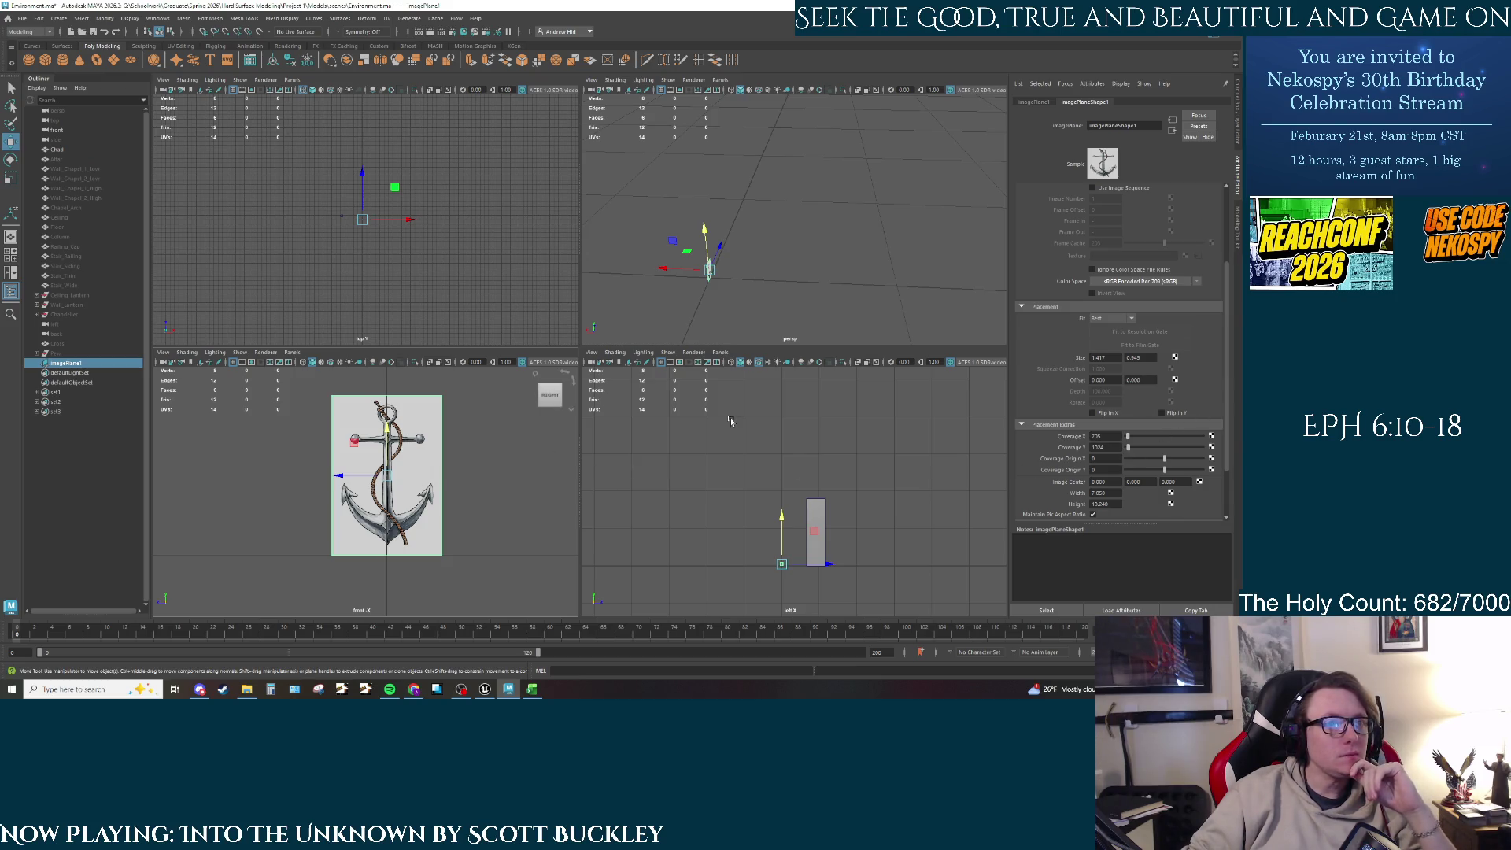
Step: Add a polygon cube and set its height to 400 in the polyCube settings
click(46, 60)
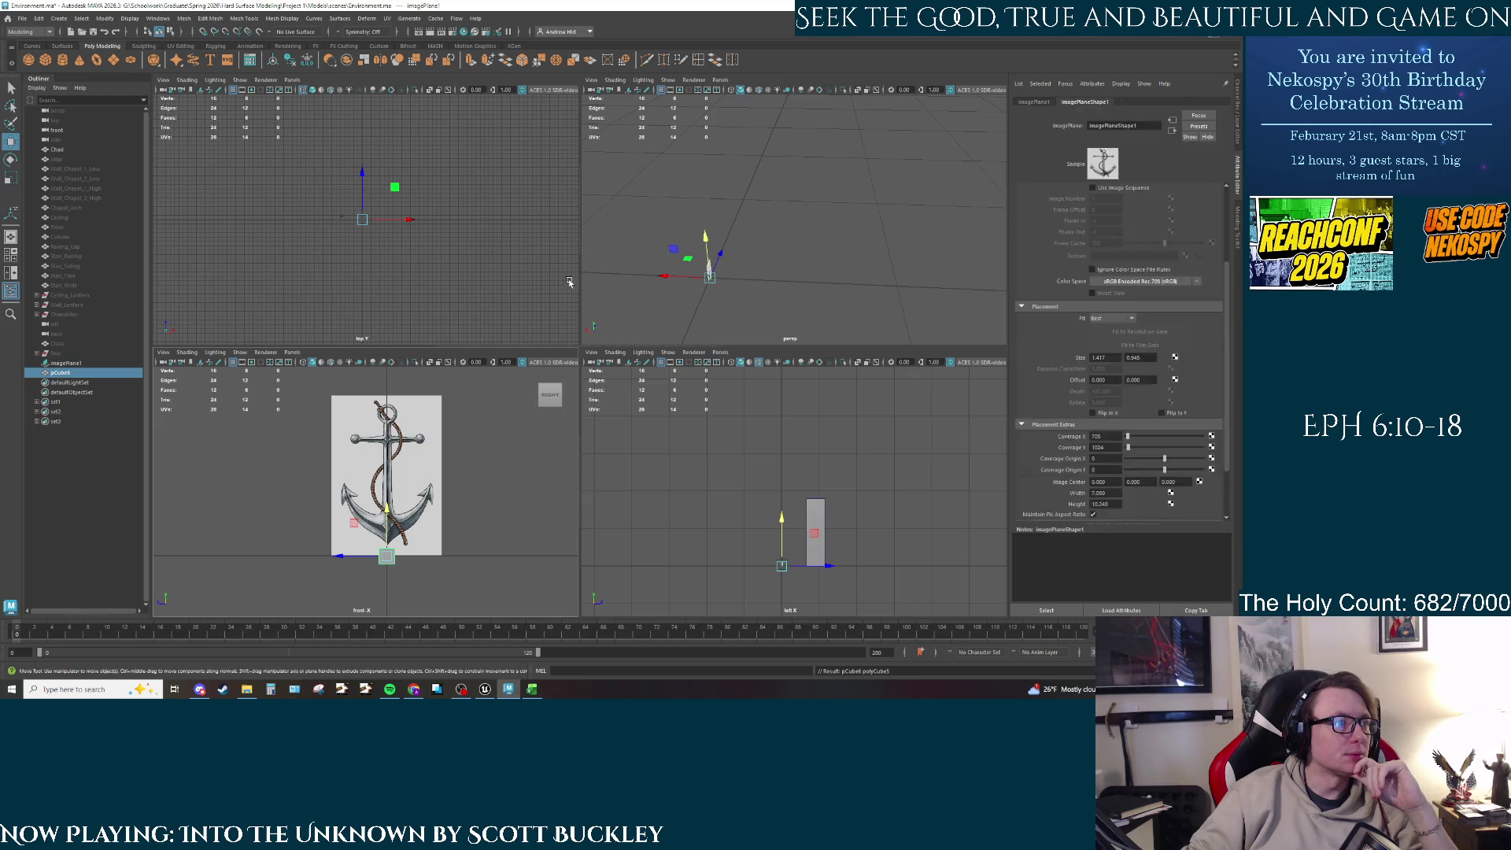
click(1113, 103)
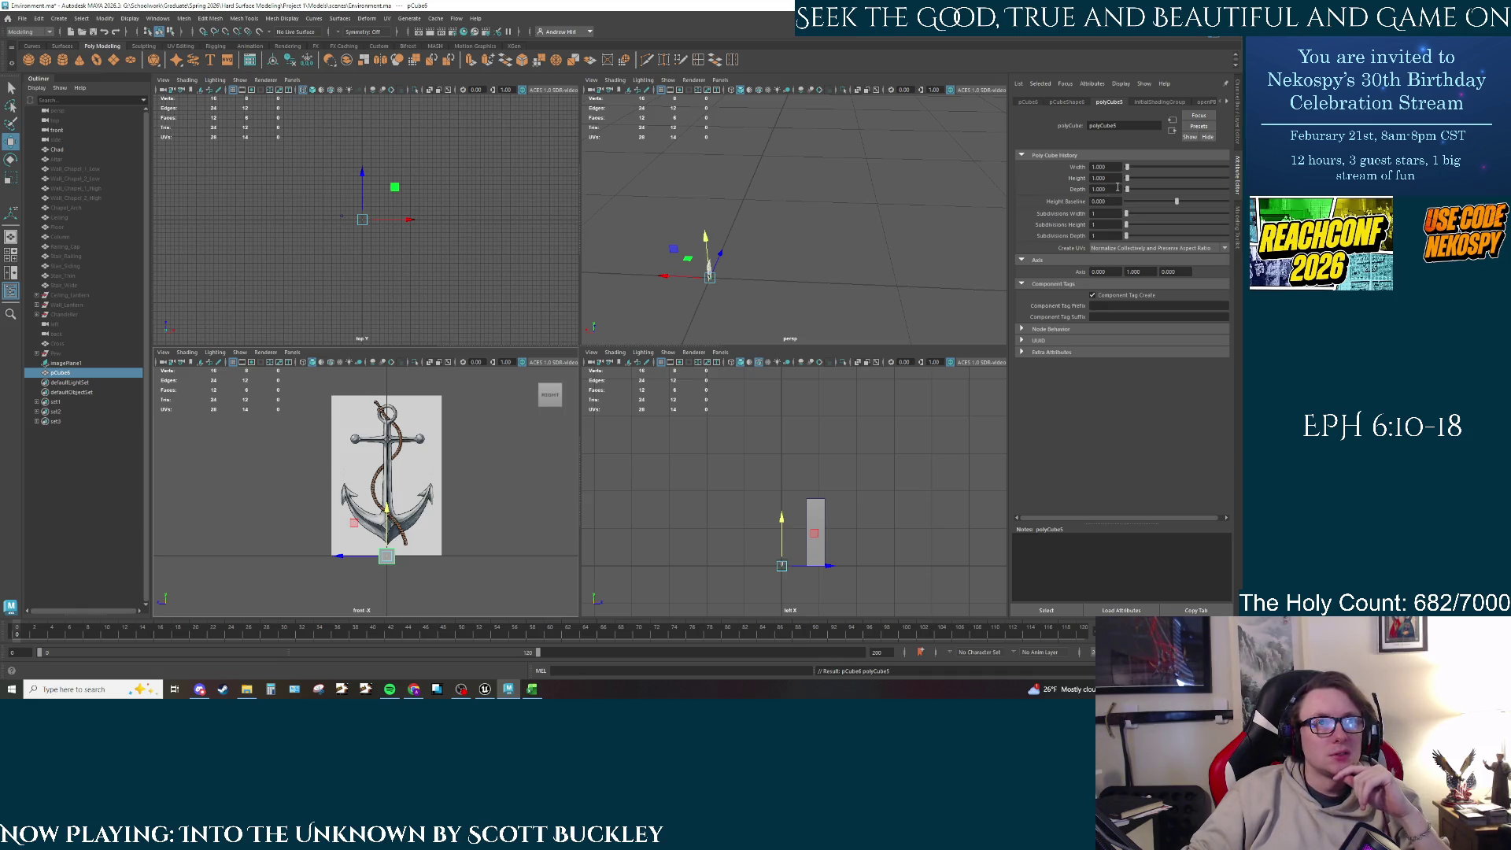
drag(1118, 166, 1058, 163)
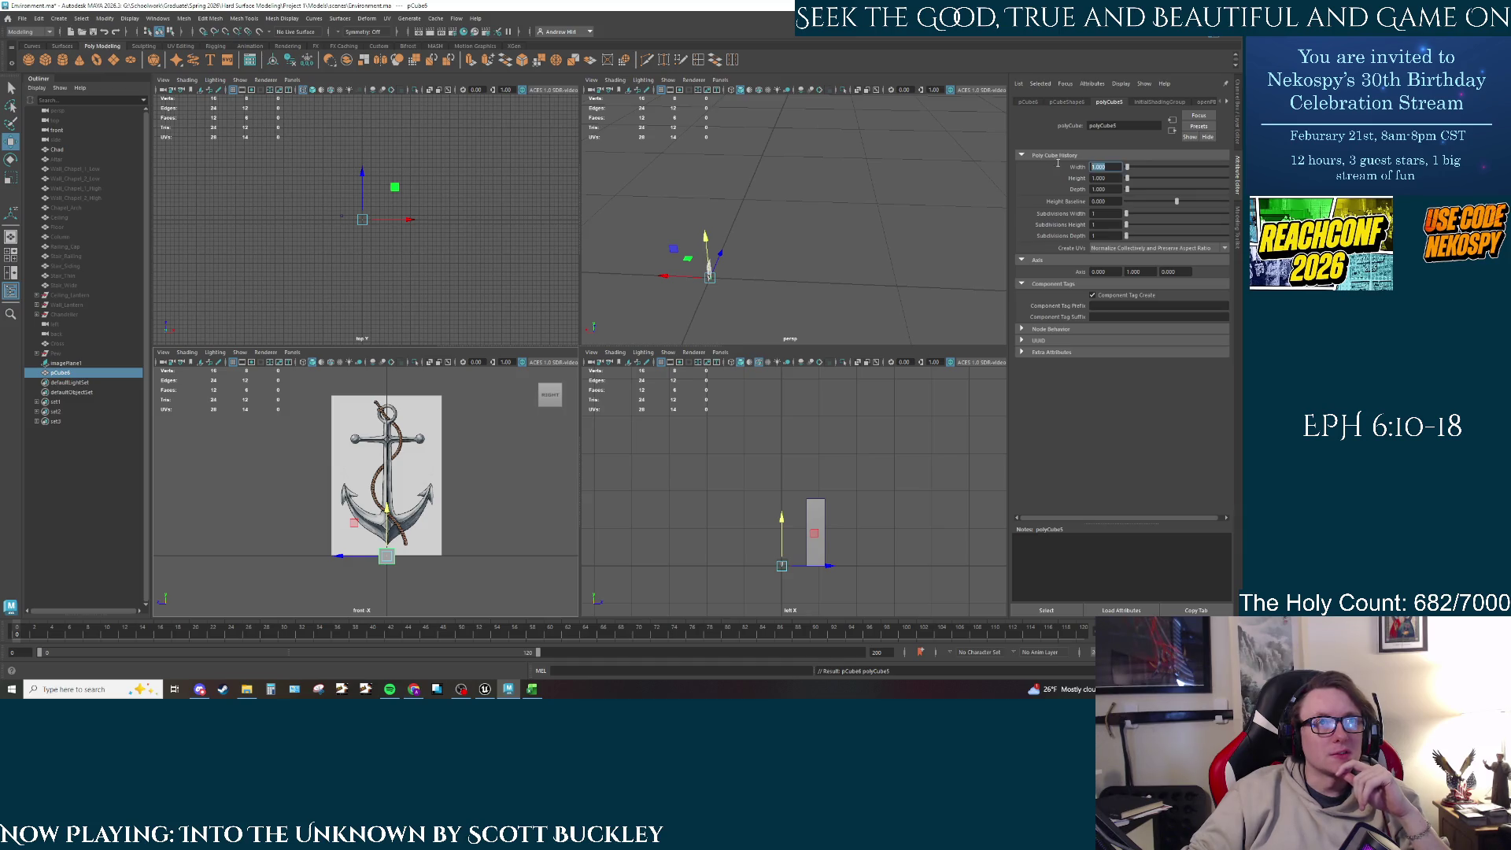
click(1102, 178)
text(400)
key(Return)
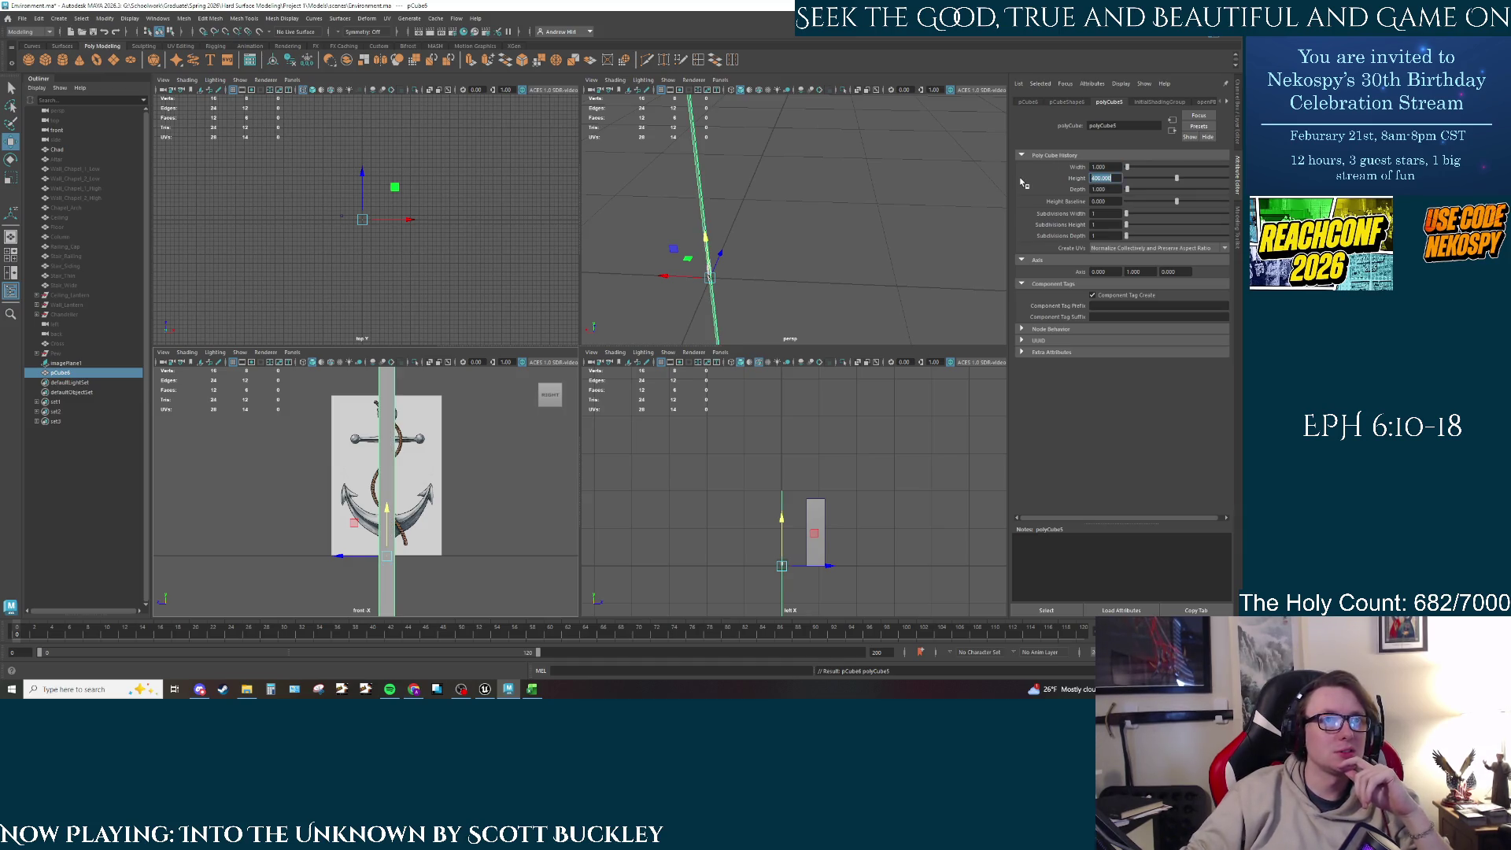
Step: Start editing the cube's height baseline, then select the anchor image plane
click(1116, 203)
text(-1)
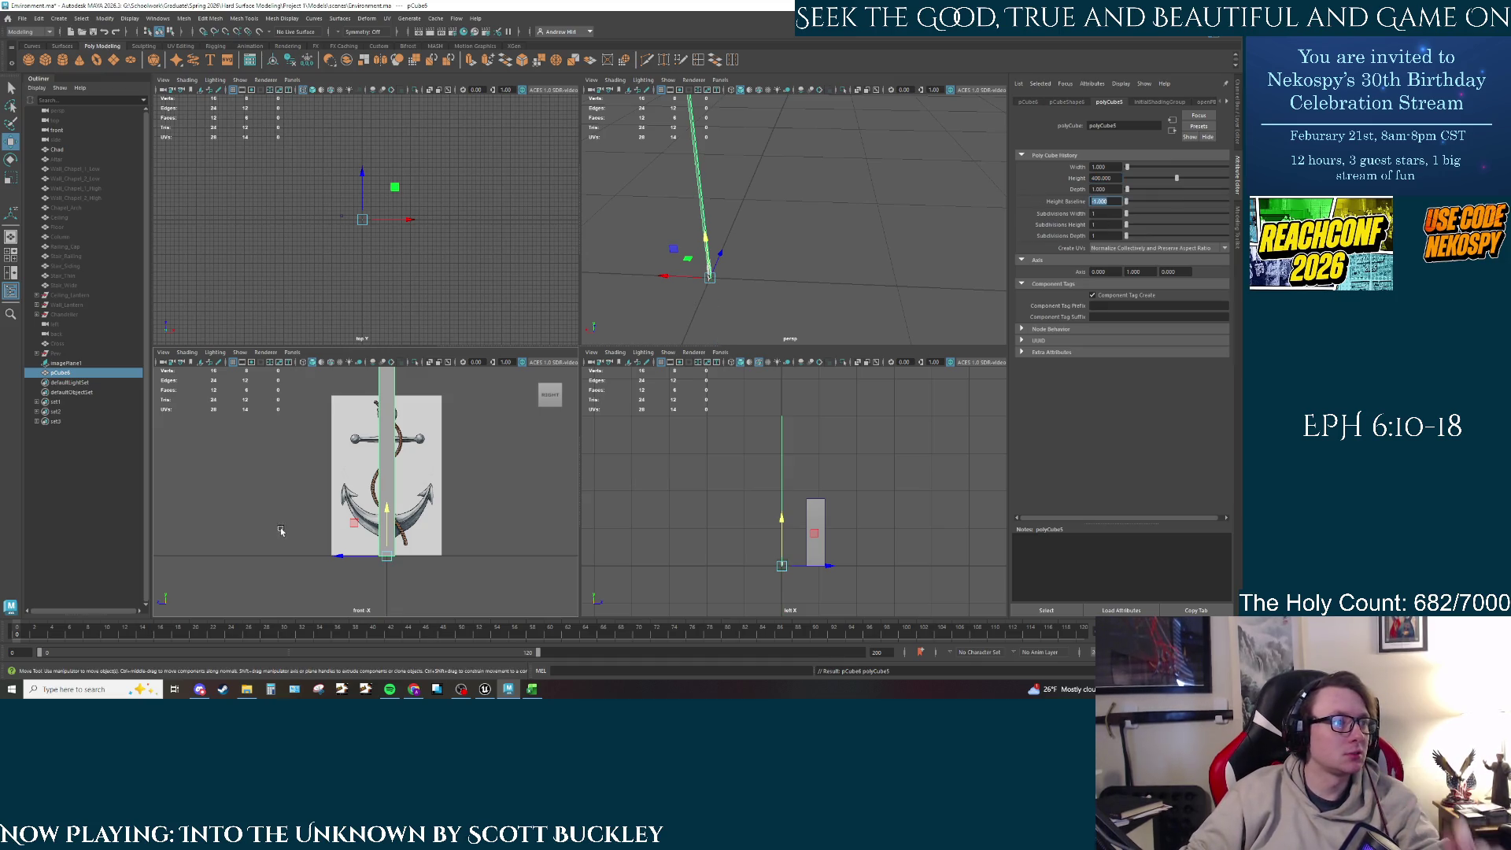
click(402, 484)
Step: Try scaling and moving the anchor image plane upward, undoing the first scale
key(r)
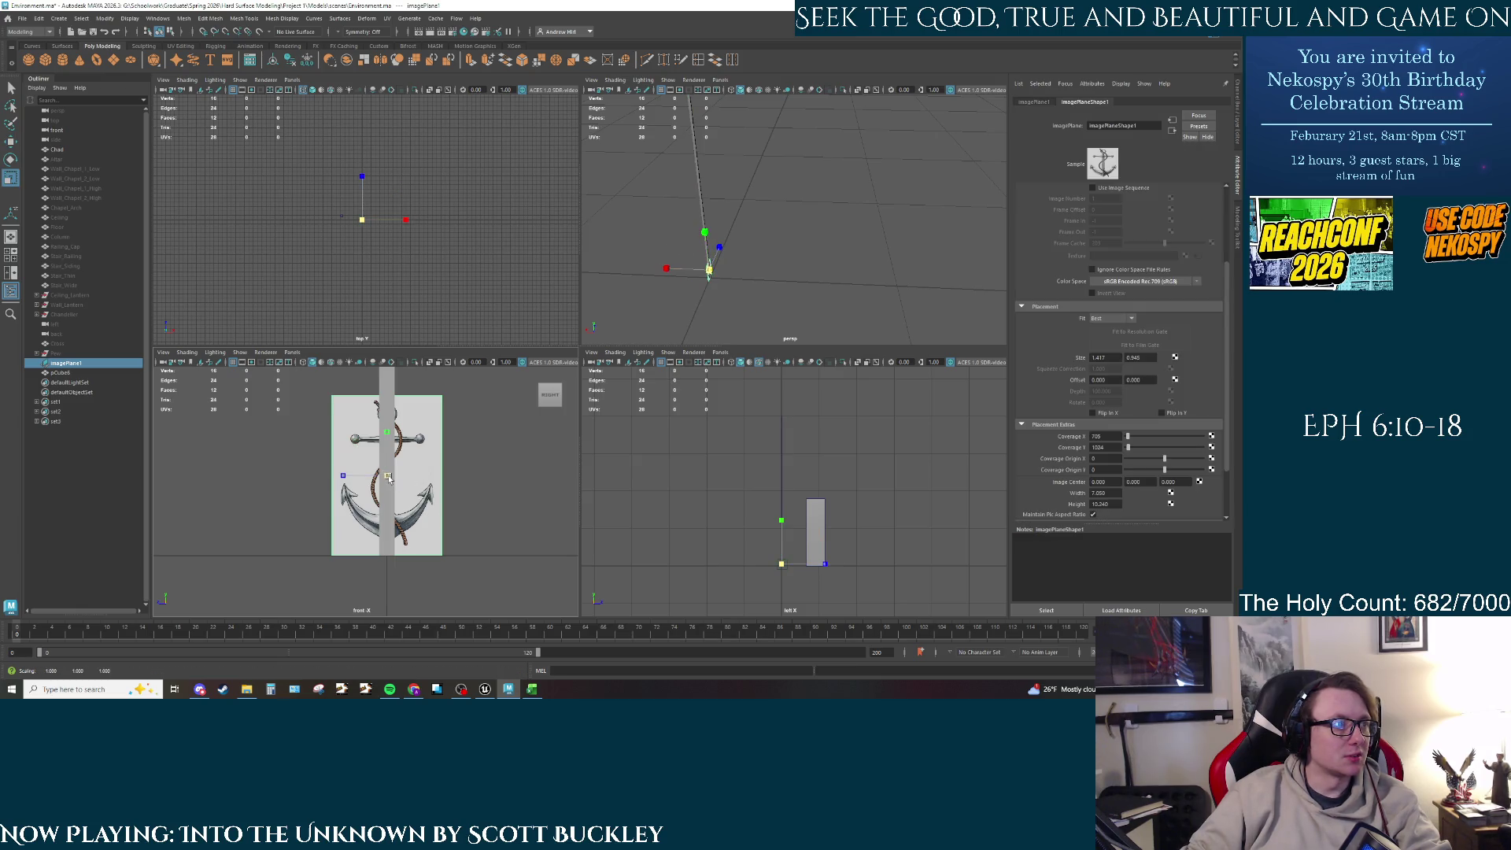
drag(387, 475, 467, 443)
scroll(467, 443, down, 3)
key(ctrl+z)
key(ctrl+z)
key(ctrl+z)
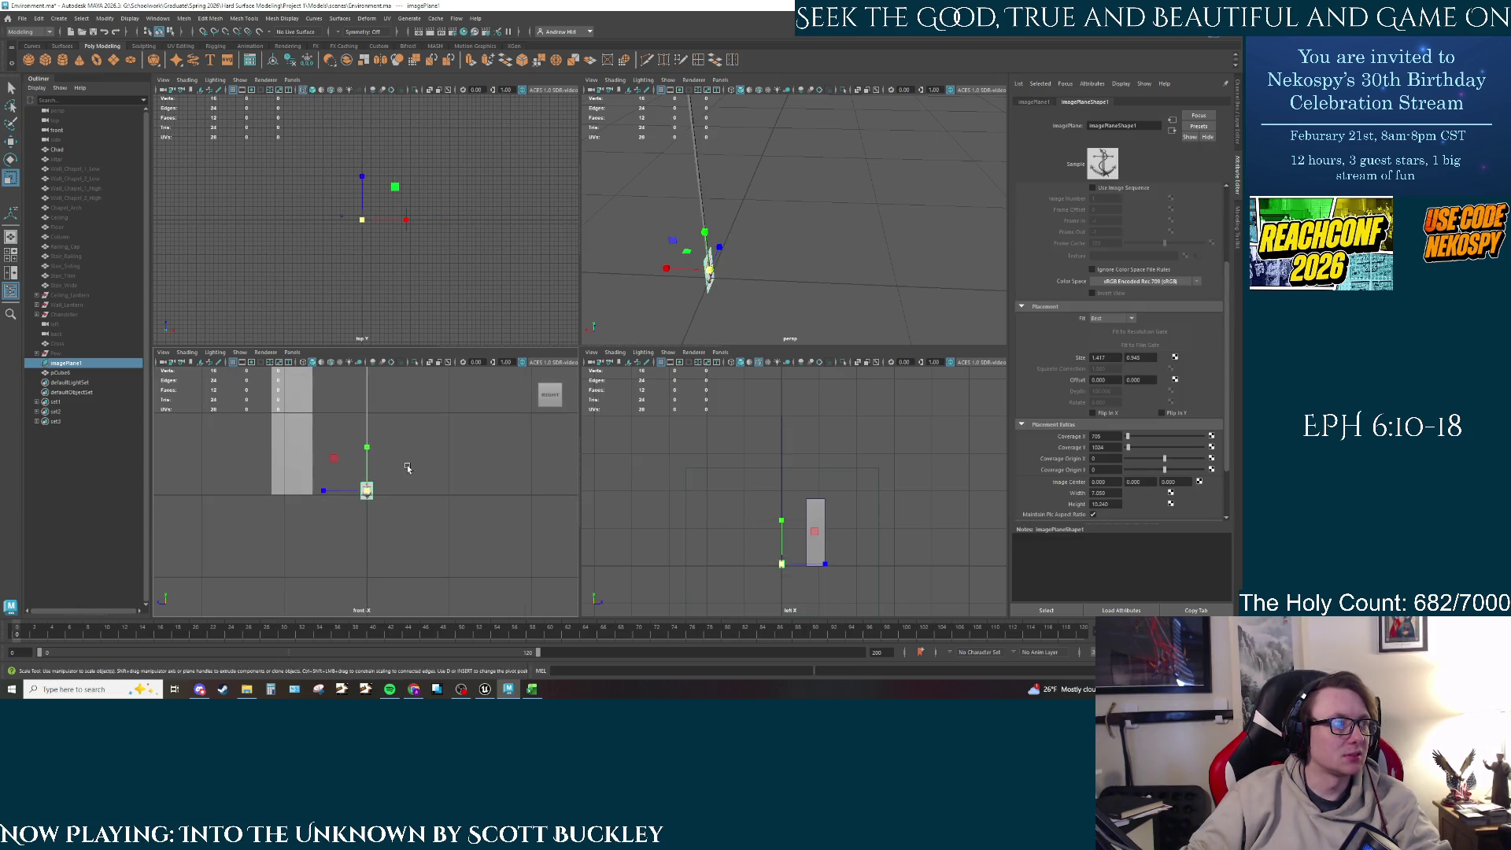
key(w)
mouse_move(396, 557)
mouse_down()
mouse_move(395, 405)
mouse_move(395, 433)
mouse_move(497, 441)
mouse_up()
key(r)
right_click(501, 444)
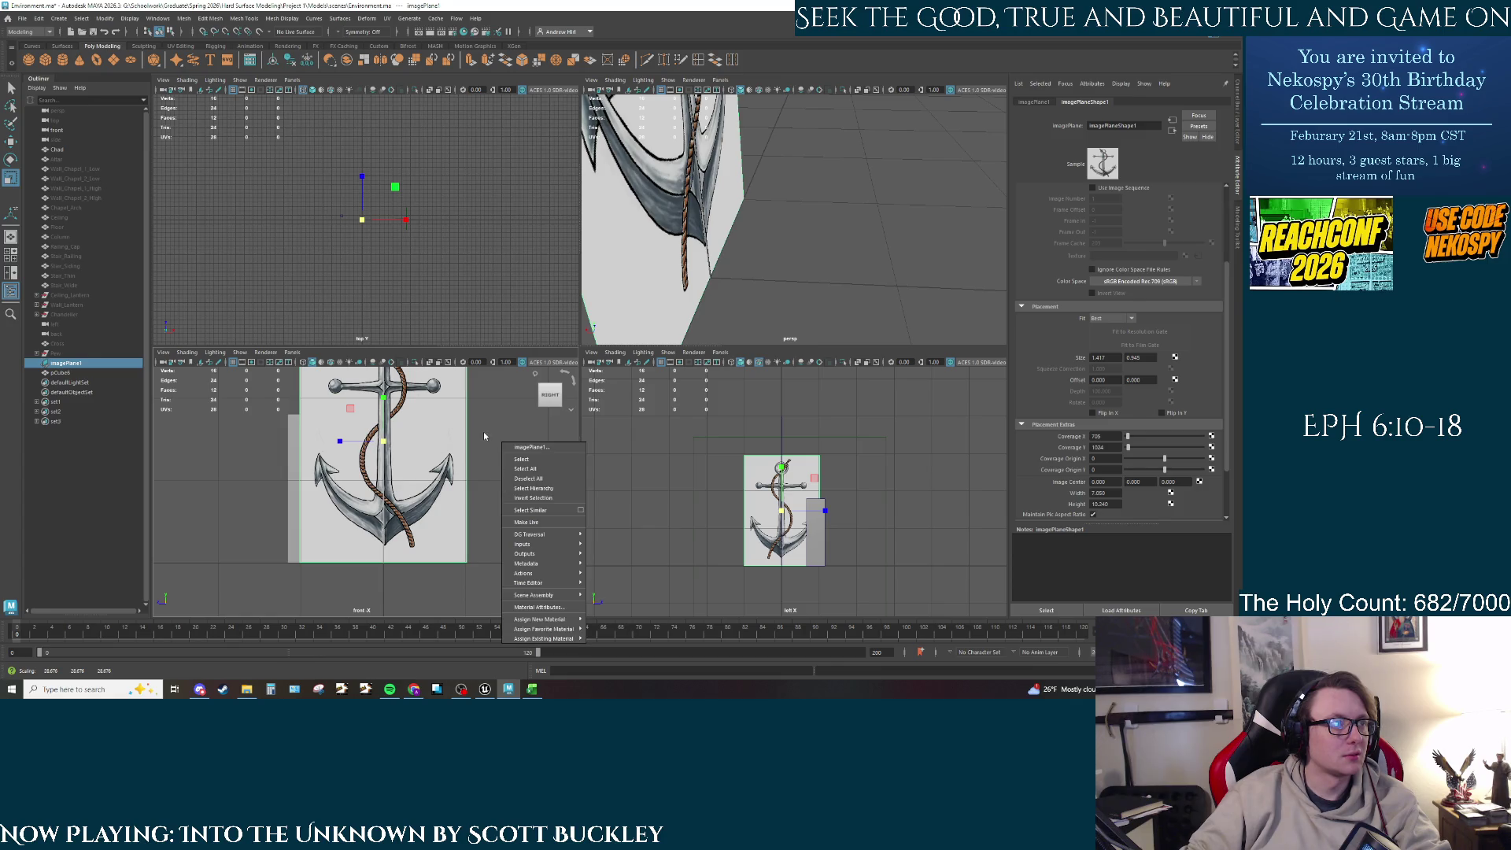
key(Escape)
scroll(367, 469, down, 3)
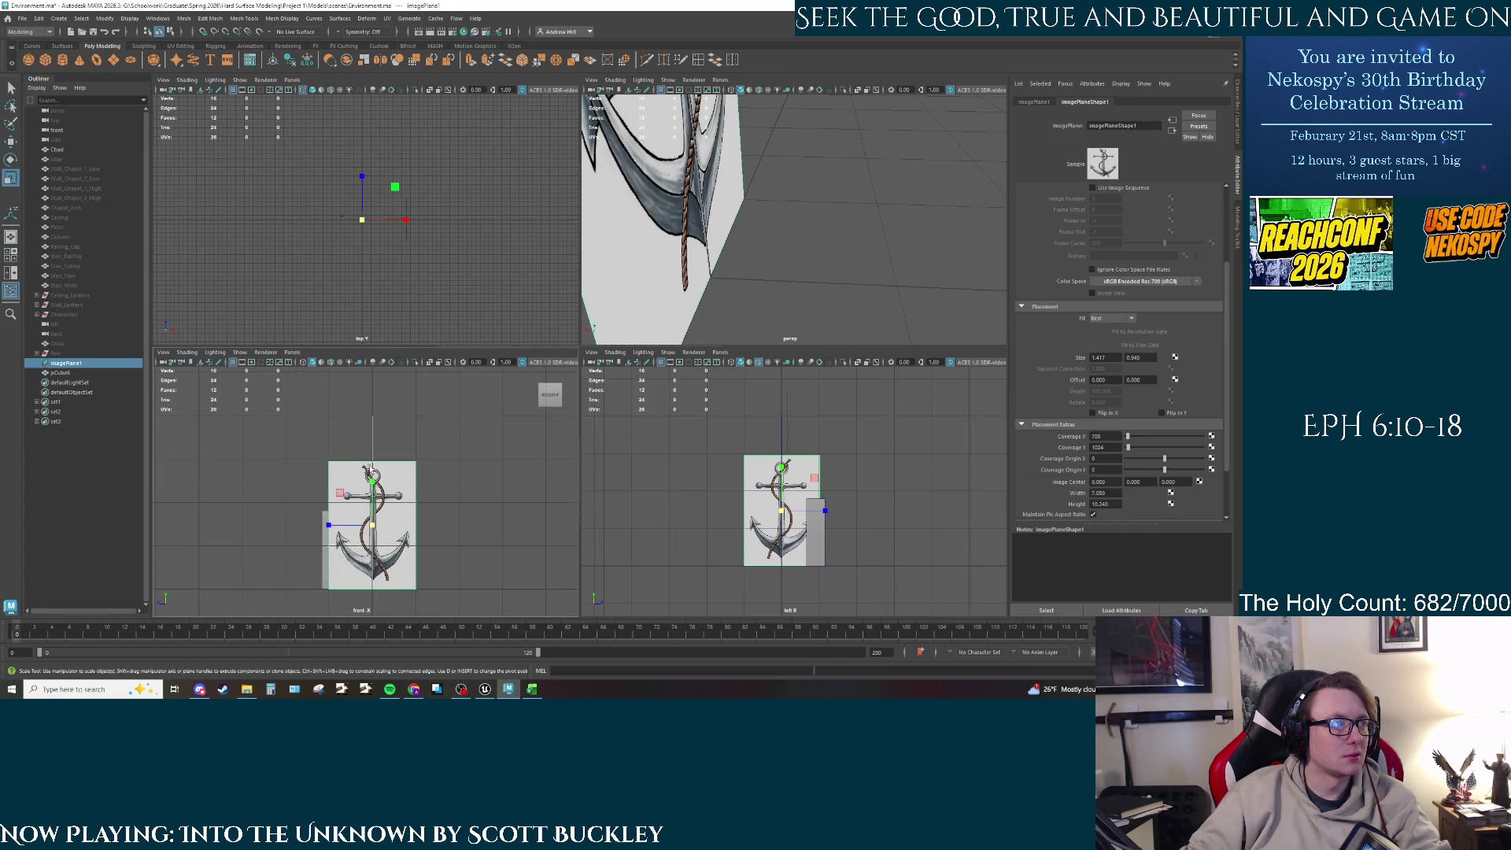
scroll(375, 491, up, 2)
Step: Move the anchor image plane to height 200 and scale it up uniformly
key(w)
drag(375, 495, 375, 462)
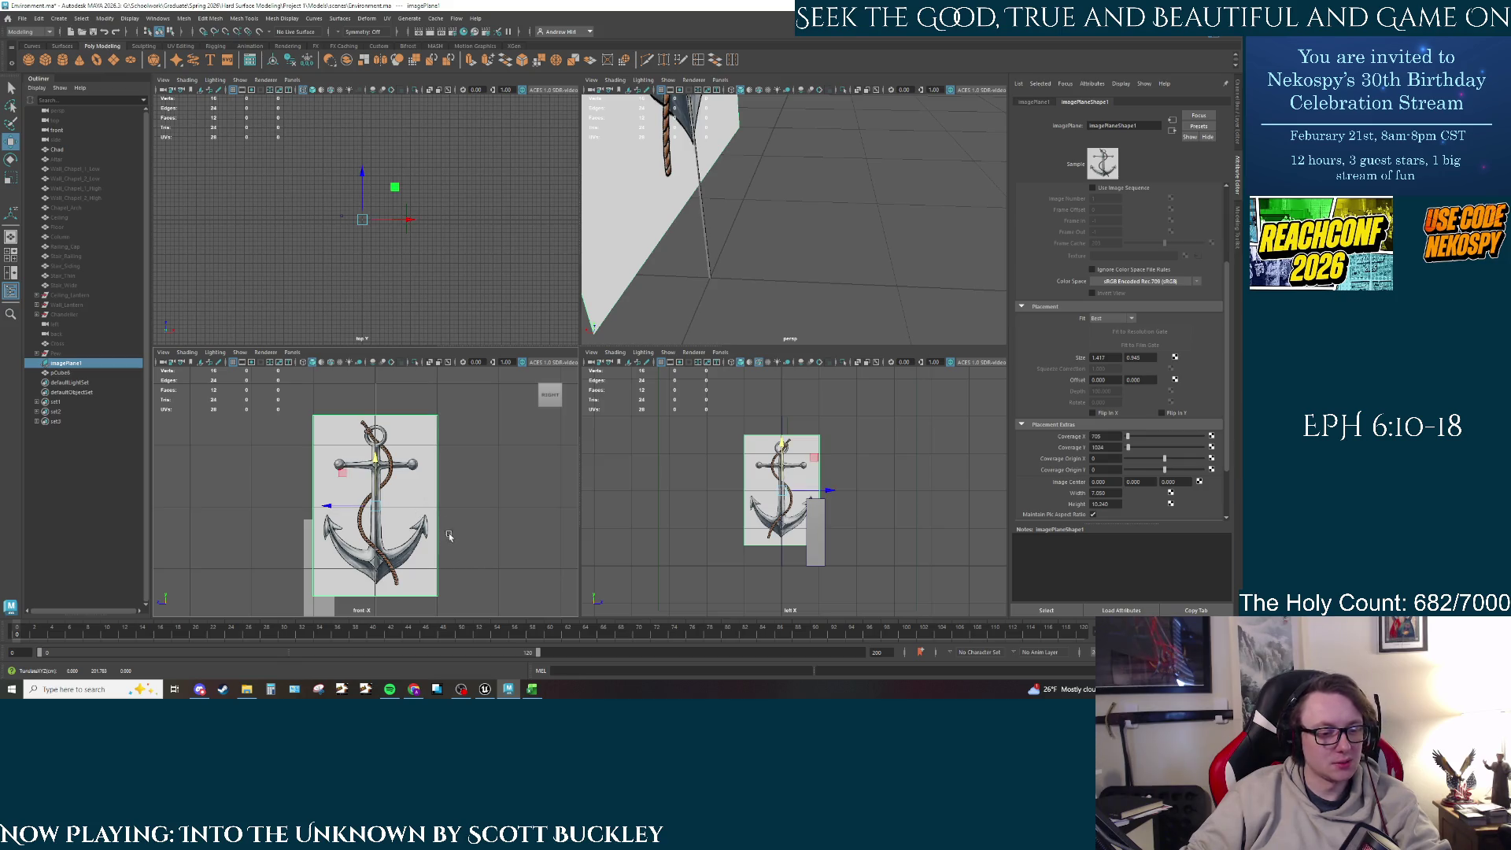
drag(376, 505, 435, 498)
key(r)
mouse_move(532, 535)
right_down()
mouse_move(513, 518)
mouse_move(493, 529)
right_up()
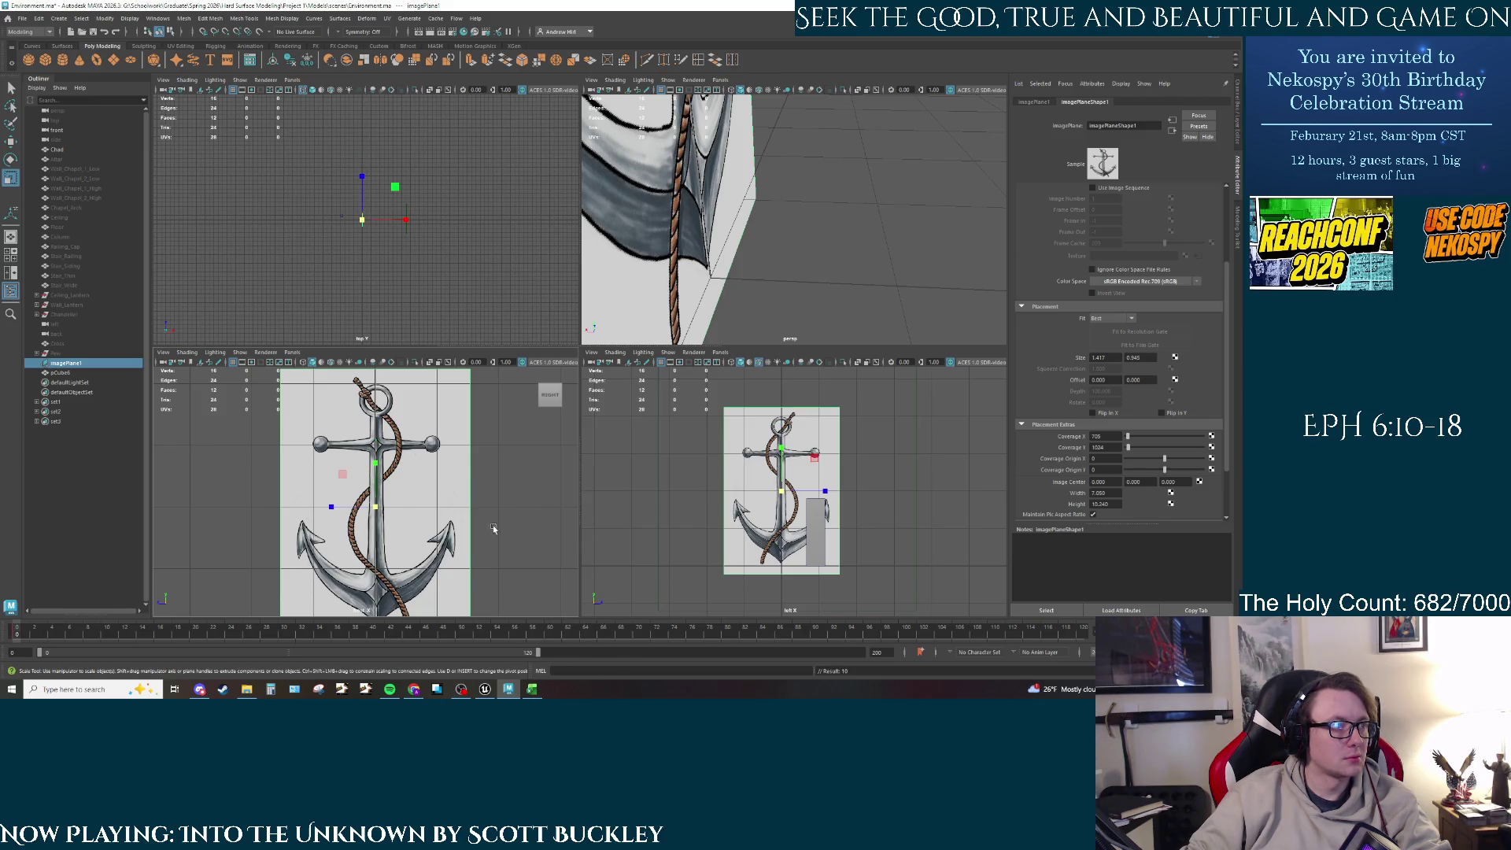
scroll(512, 530, up, 2)
alt+middle_drag(512, 530, 507, 458)
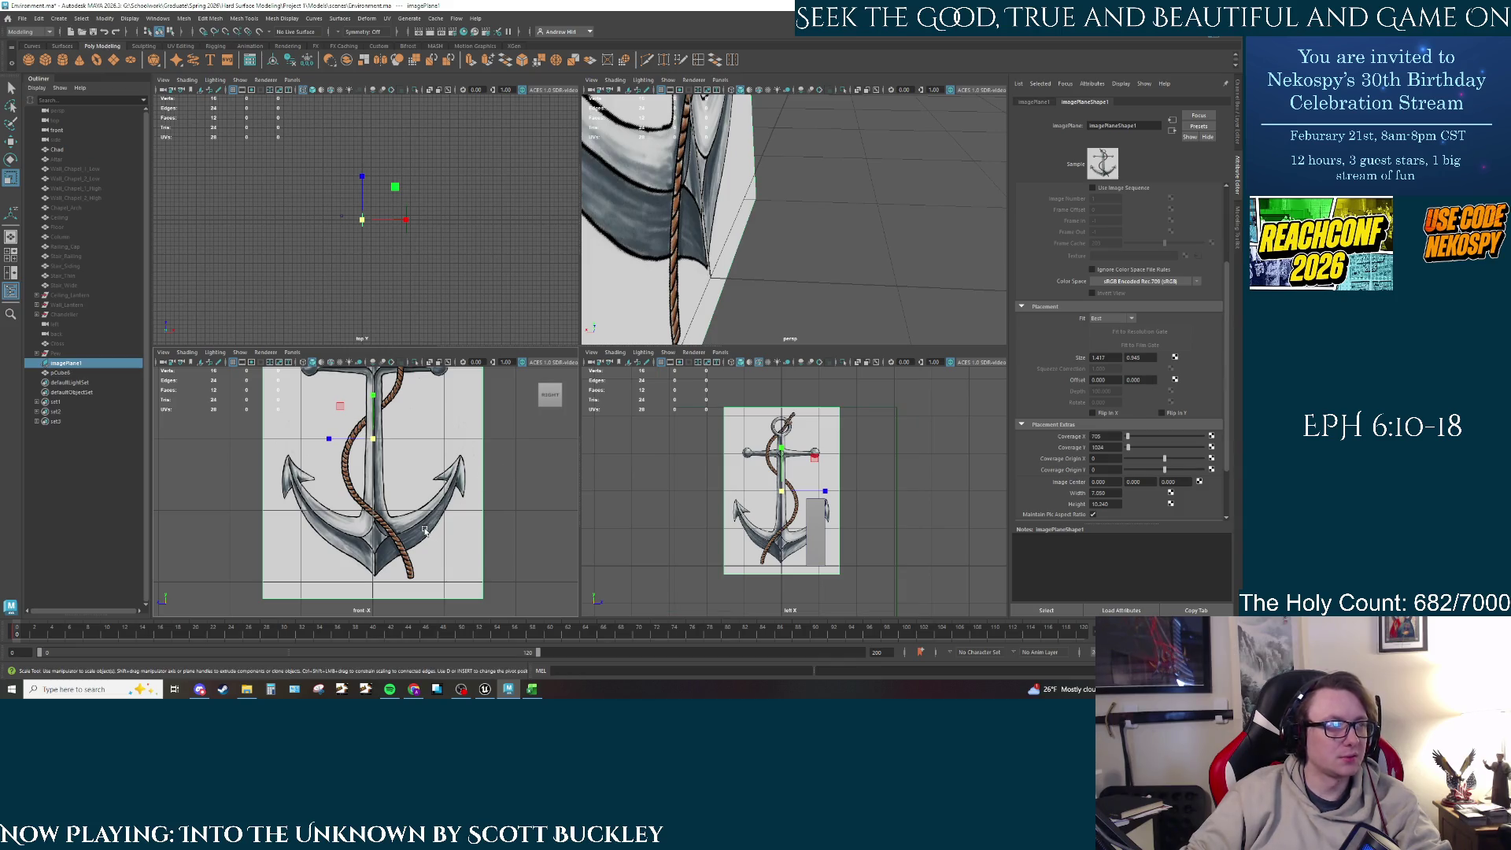
key(w)
drag(373, 420, 373, 423)
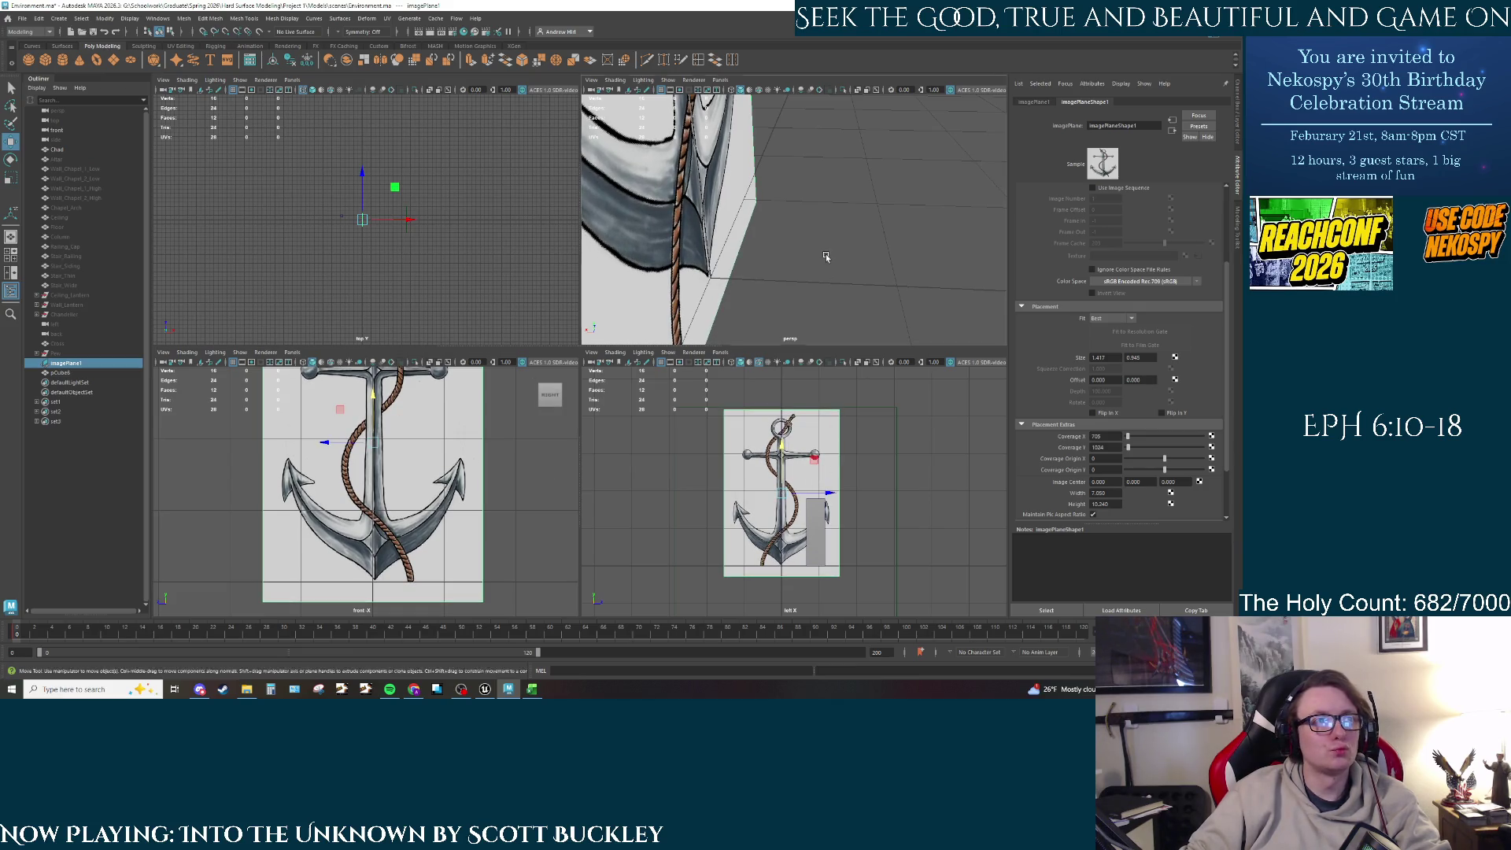
alt+right_drag(825, 256, 691, 284)
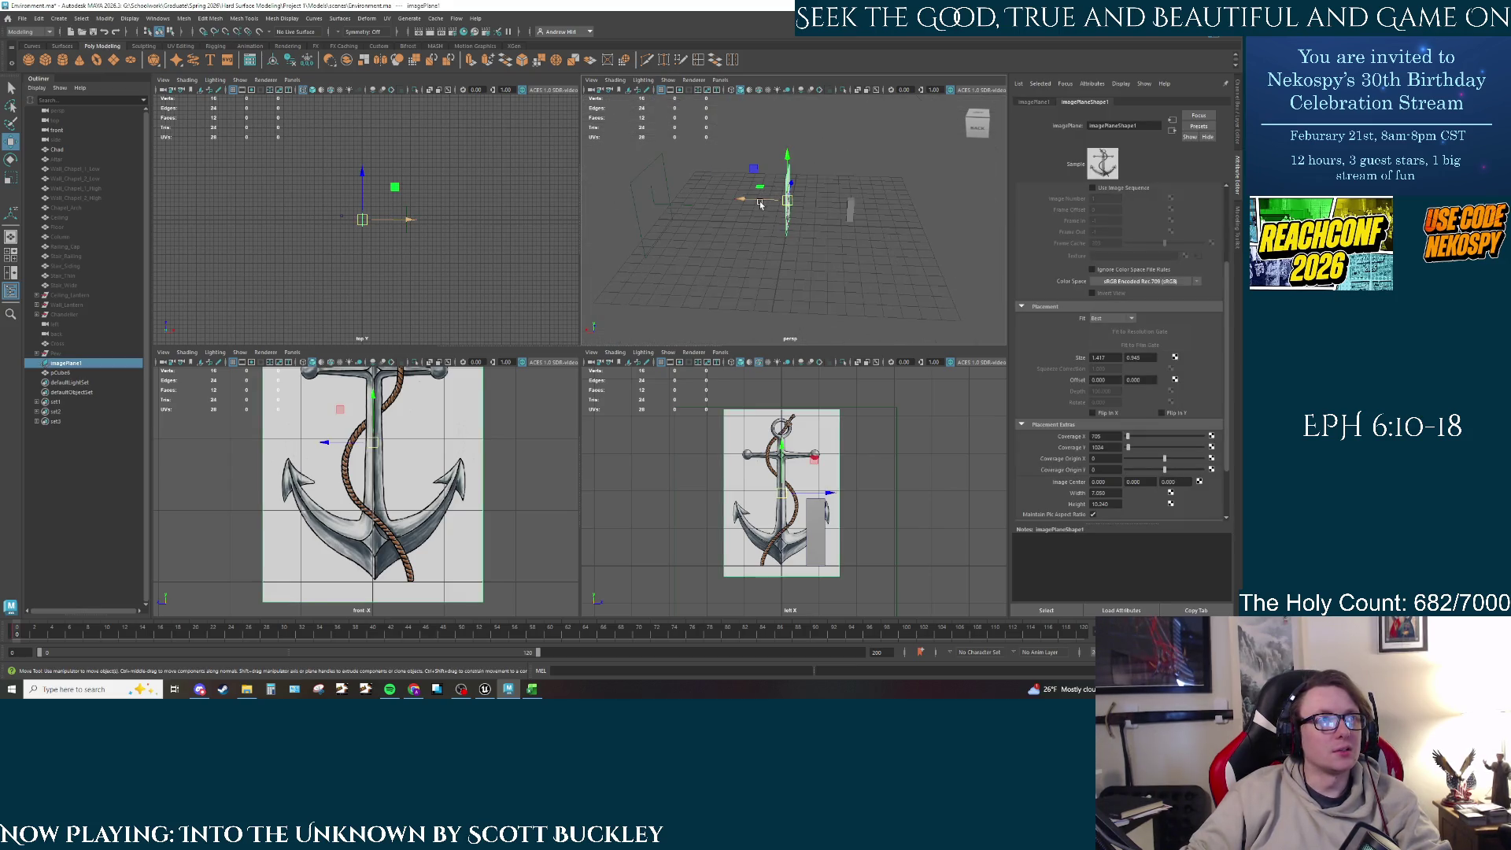
Step: Slide the anchor image plane along X and hide the front camera
mouse_move(759, 201)
mouse_down()
mouse_move(665, 197)
mouse_move(690, 197)
mouse_up()
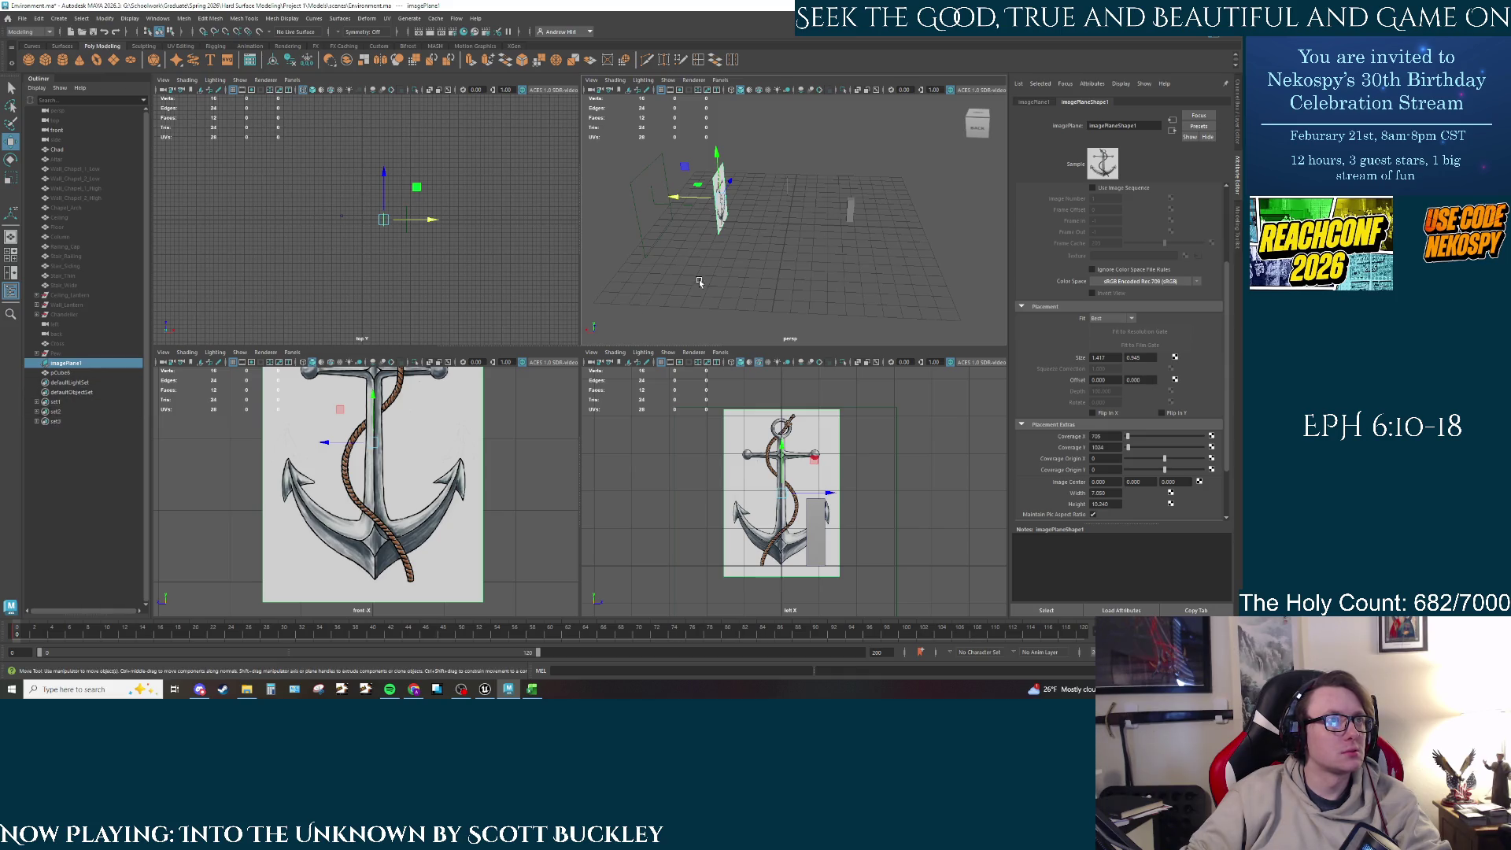
click(645, 231)
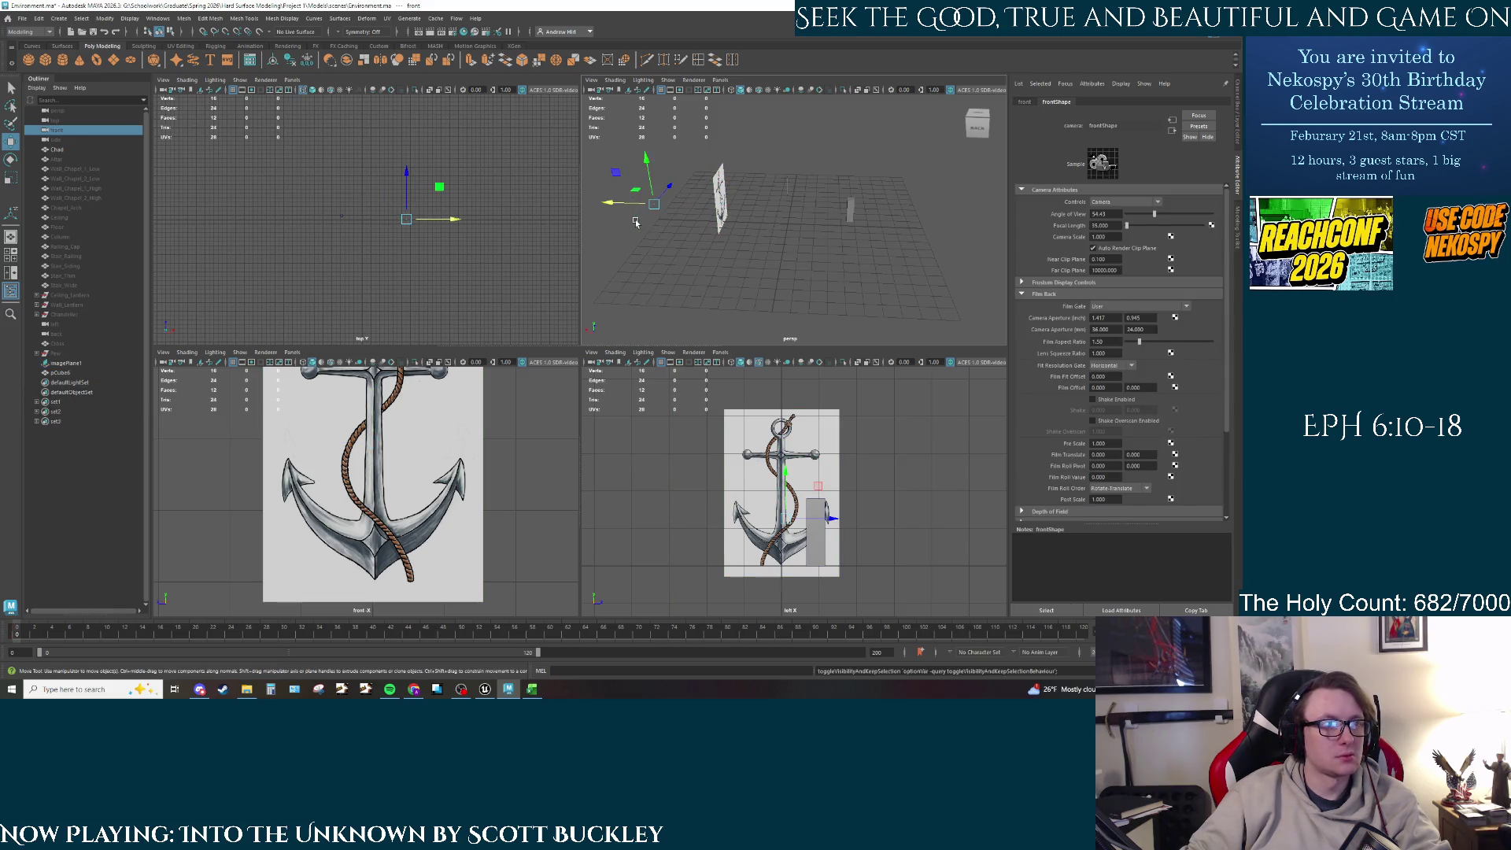
key(h)
click(749, 247)
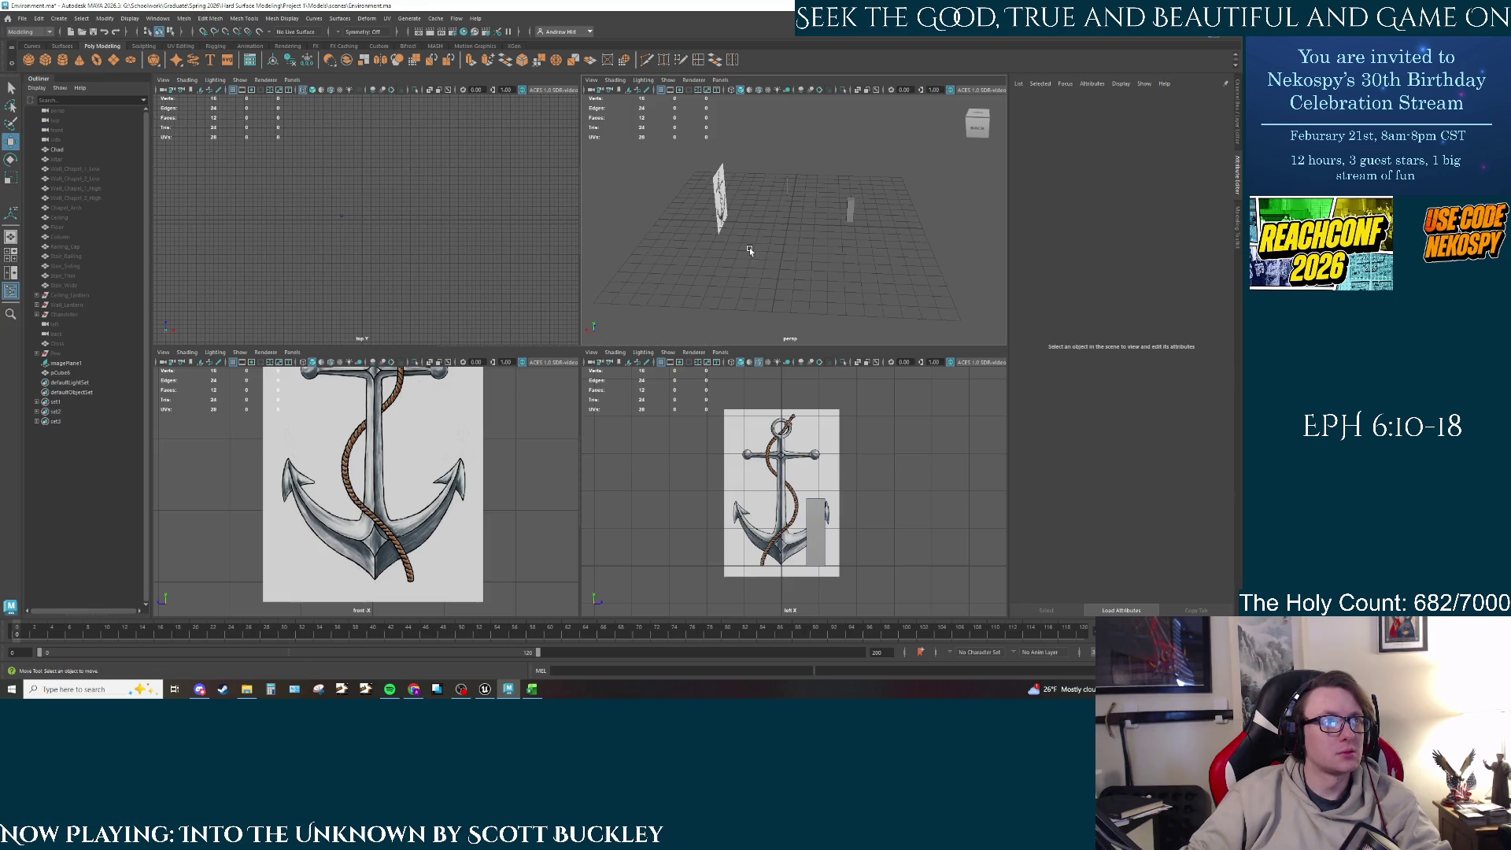
click(723, 208)
alt+drag(798, 206, 767, 198)
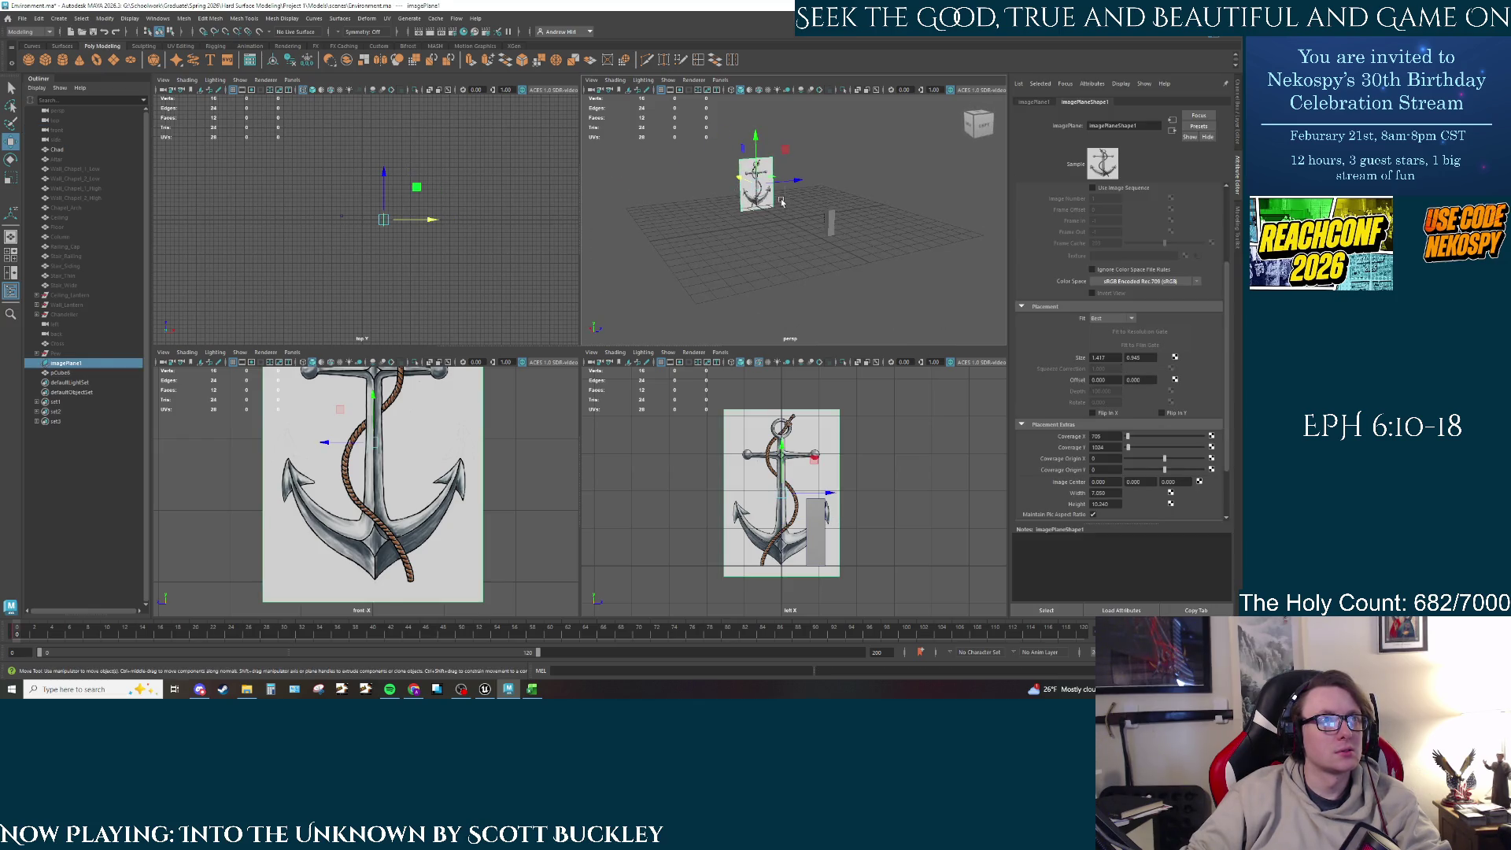
click(784, 202)
key(space)
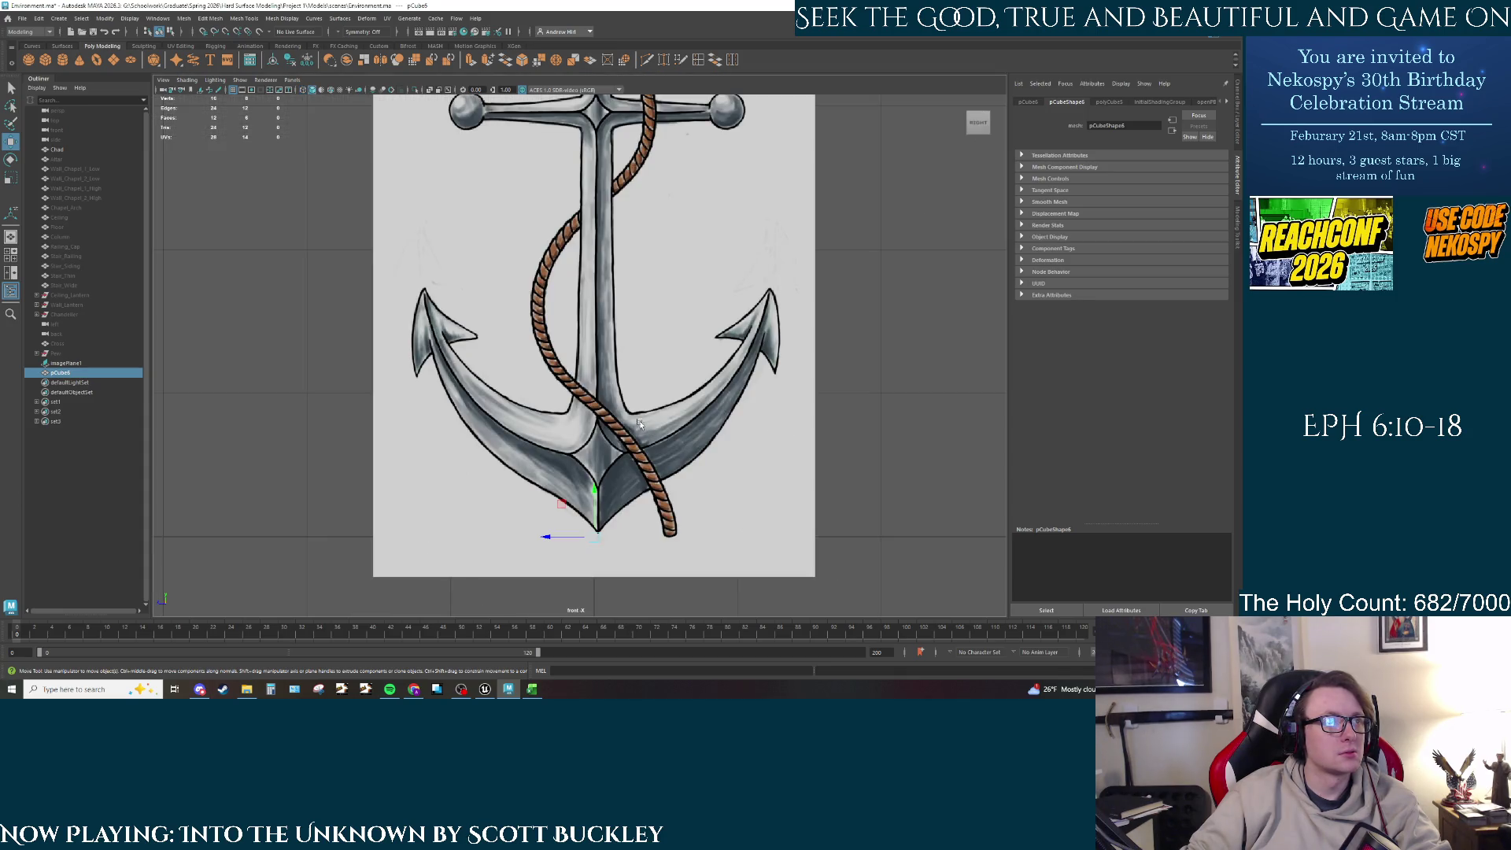
scroll(572, 470, up, 3)
key(space)
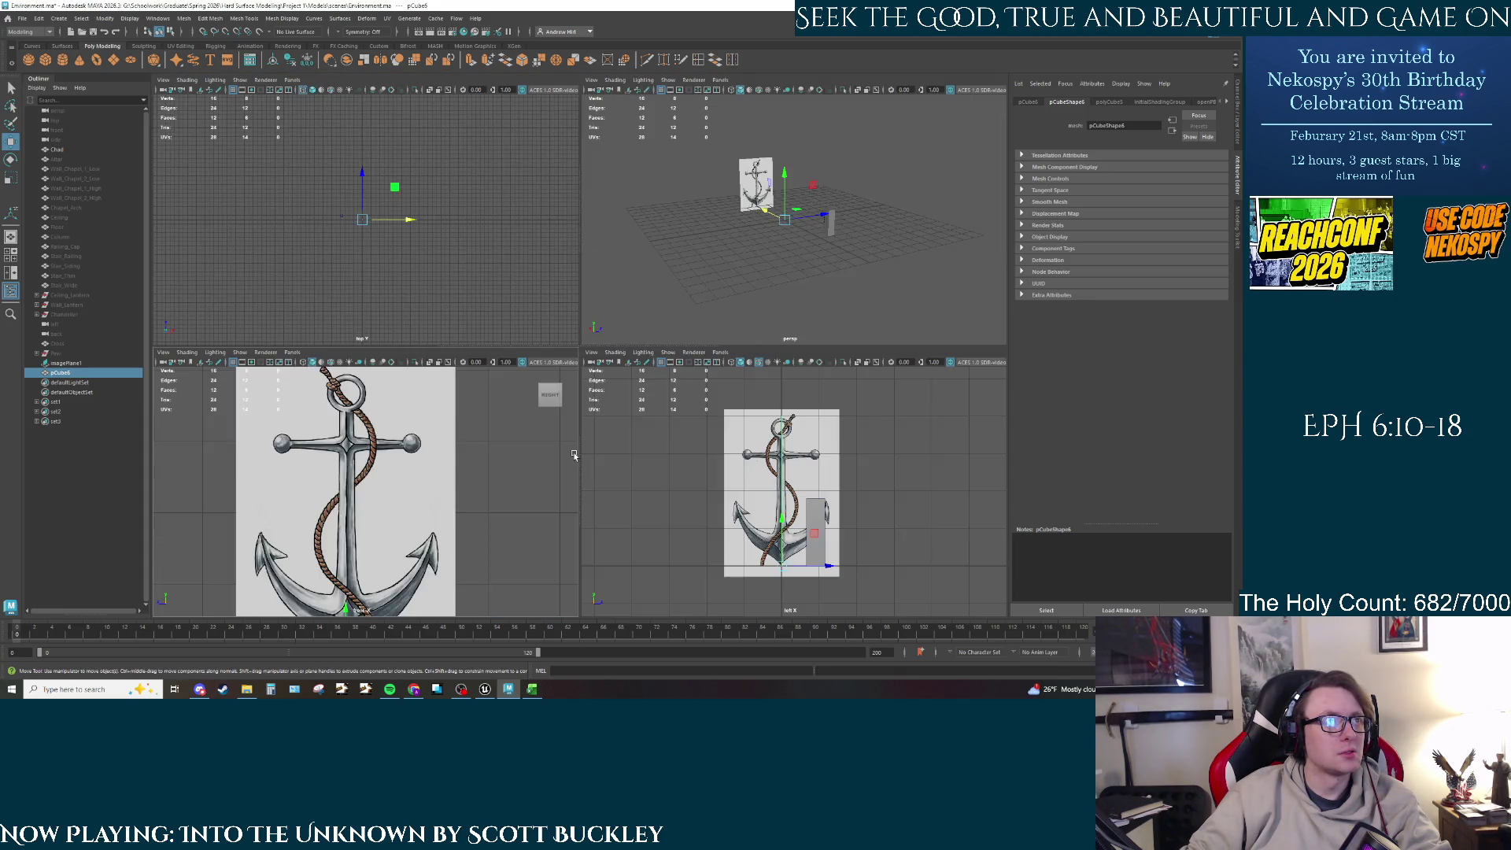
Step: Reselect the anchor image plane and orbit the perspective view around it
click(346, 473)
click(721, 352)
mouse_move(785, 379)
click(711, 267)
mouse_move(711, 267)
alt+mouse_down()
mouse_move(683, 244)
mouse_move(696, 216)
mouse_move(720, 213)
alt+mouse_up()
click(485, 456)
scroll(351, 474, up, 3)
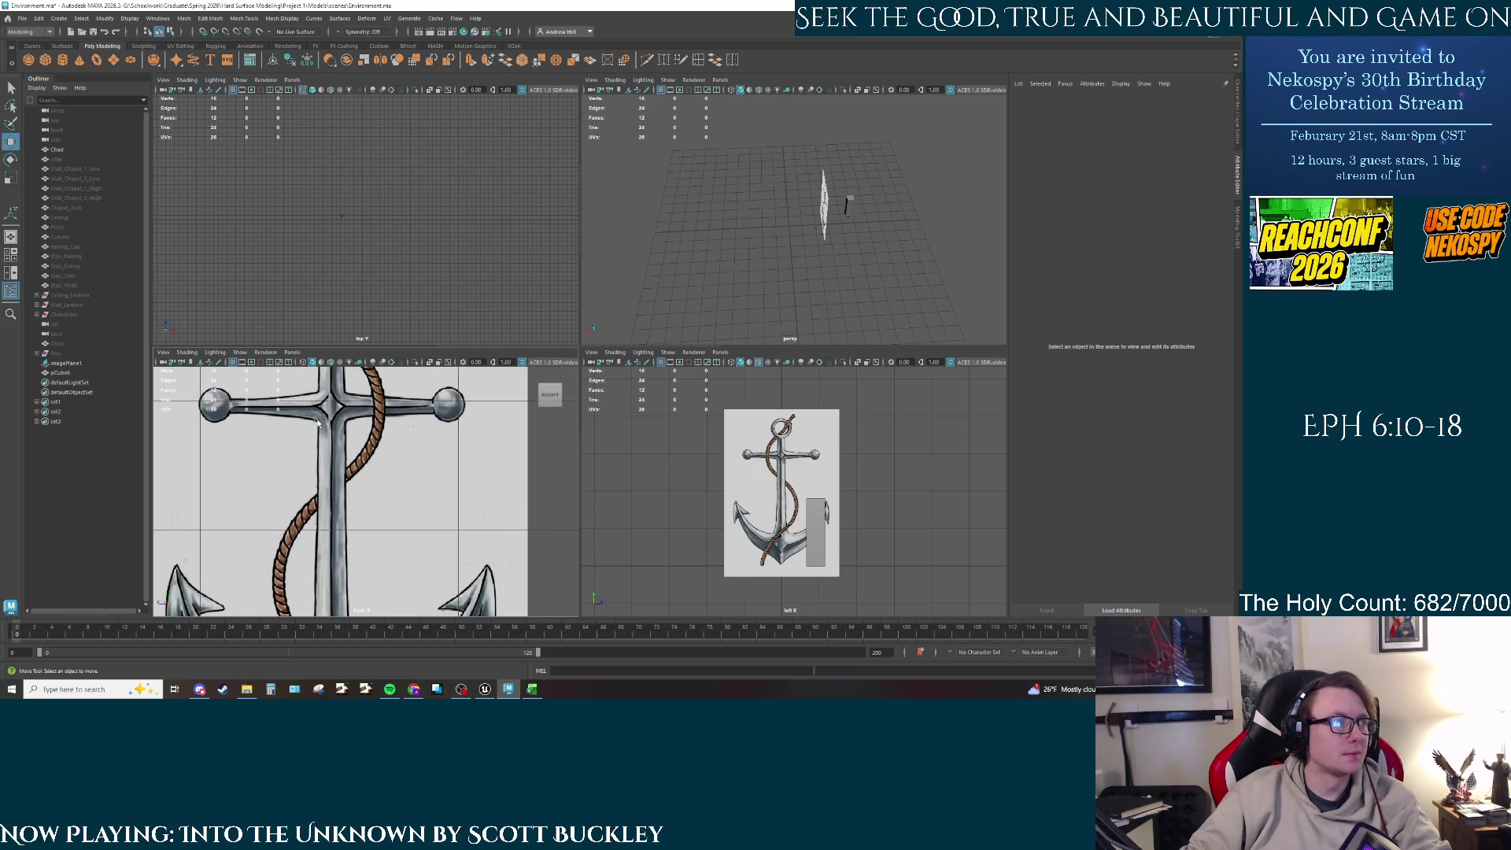
Step: In the maximized front view, nudge the reference image slightly left and reselect the shank box
key(space)
click(511, 212)
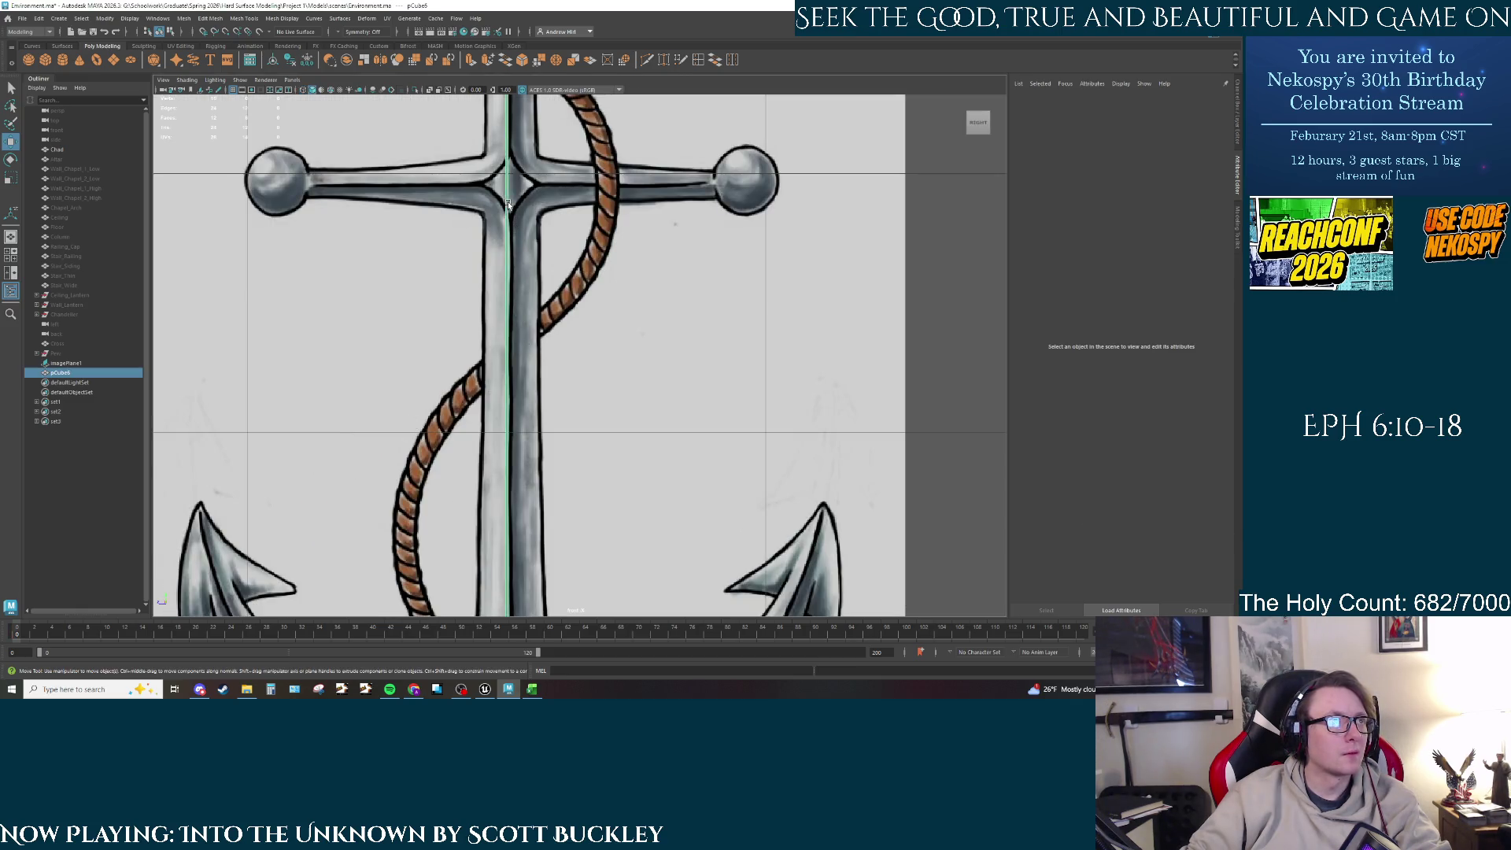
scroll(533, 290, down, 5)
alt+middle_drag(534, 290, 523, 297)
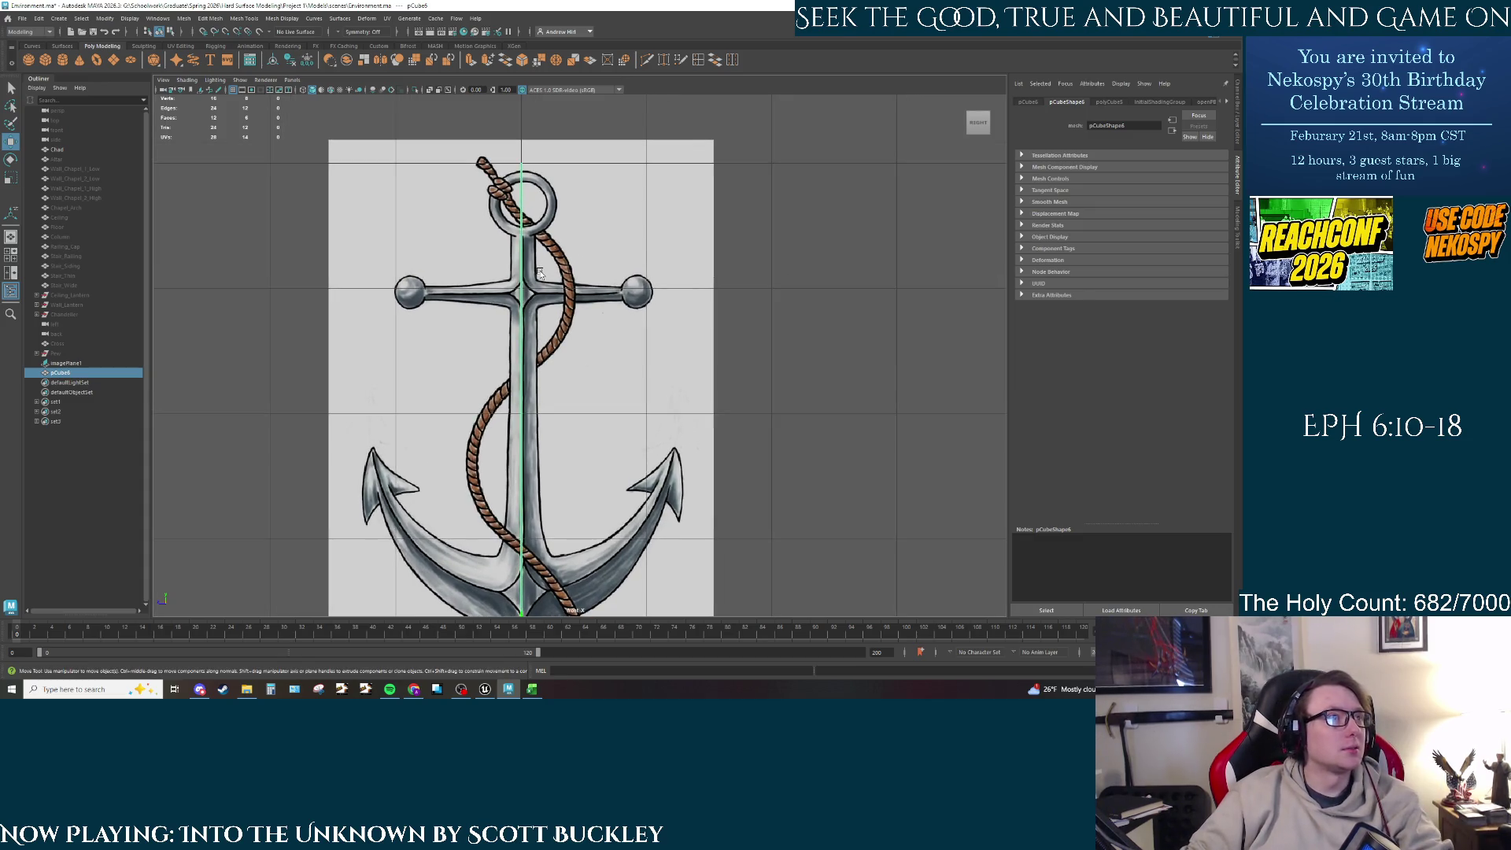
click(538, 338)
alt+middle_drag(573, 406, 534, 349)
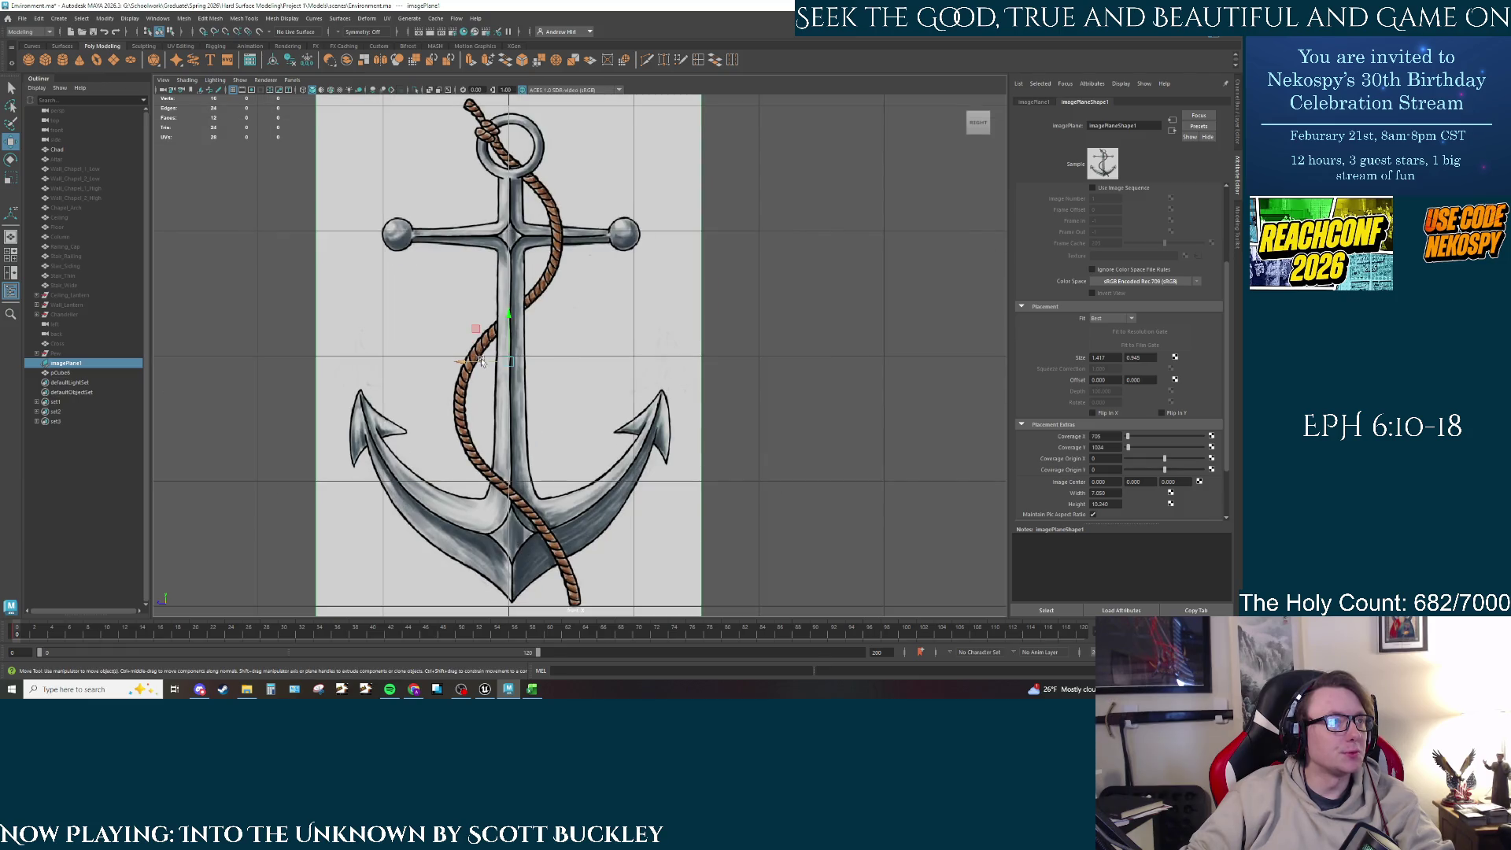
drag(482, 361, 483, 366)
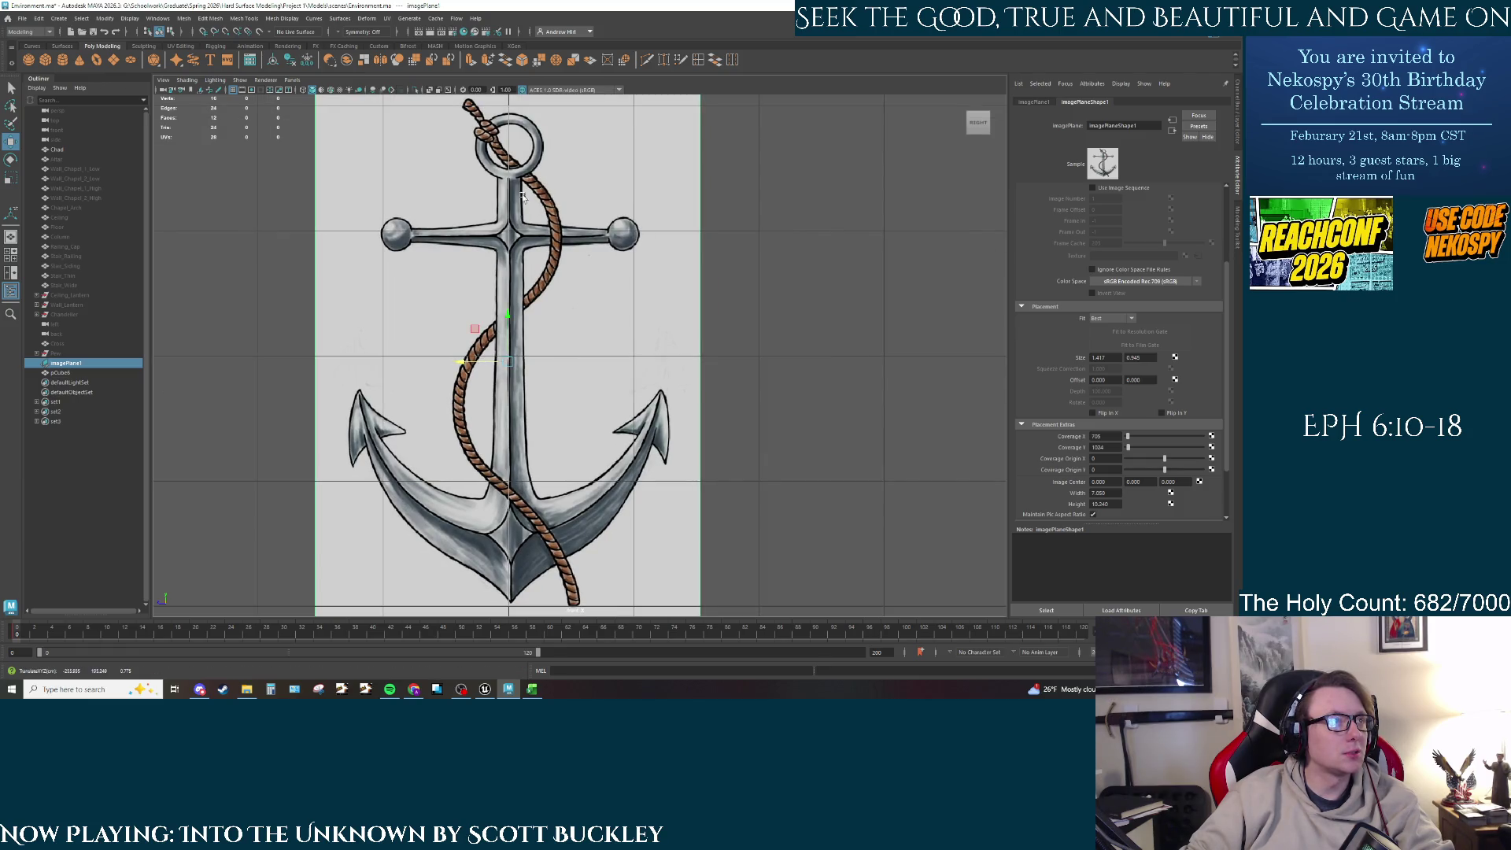
click(510, 234)
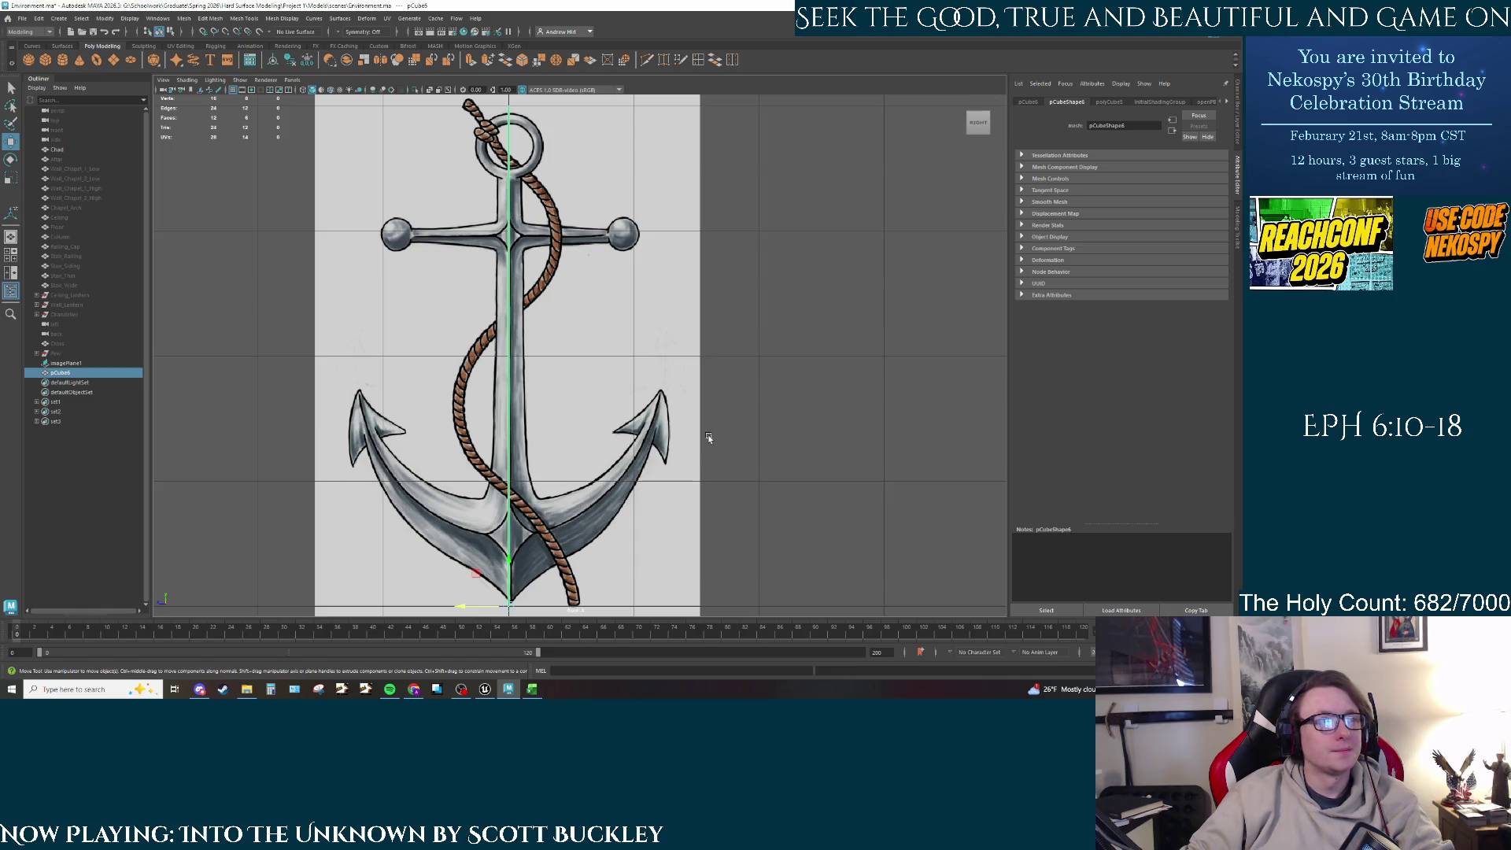
alt+middle_drag(708, 438, 701, 416)
Step: Set the box Width to 1, try Depth 20 and 25, then settle on Depth 1
click(1096, 103)
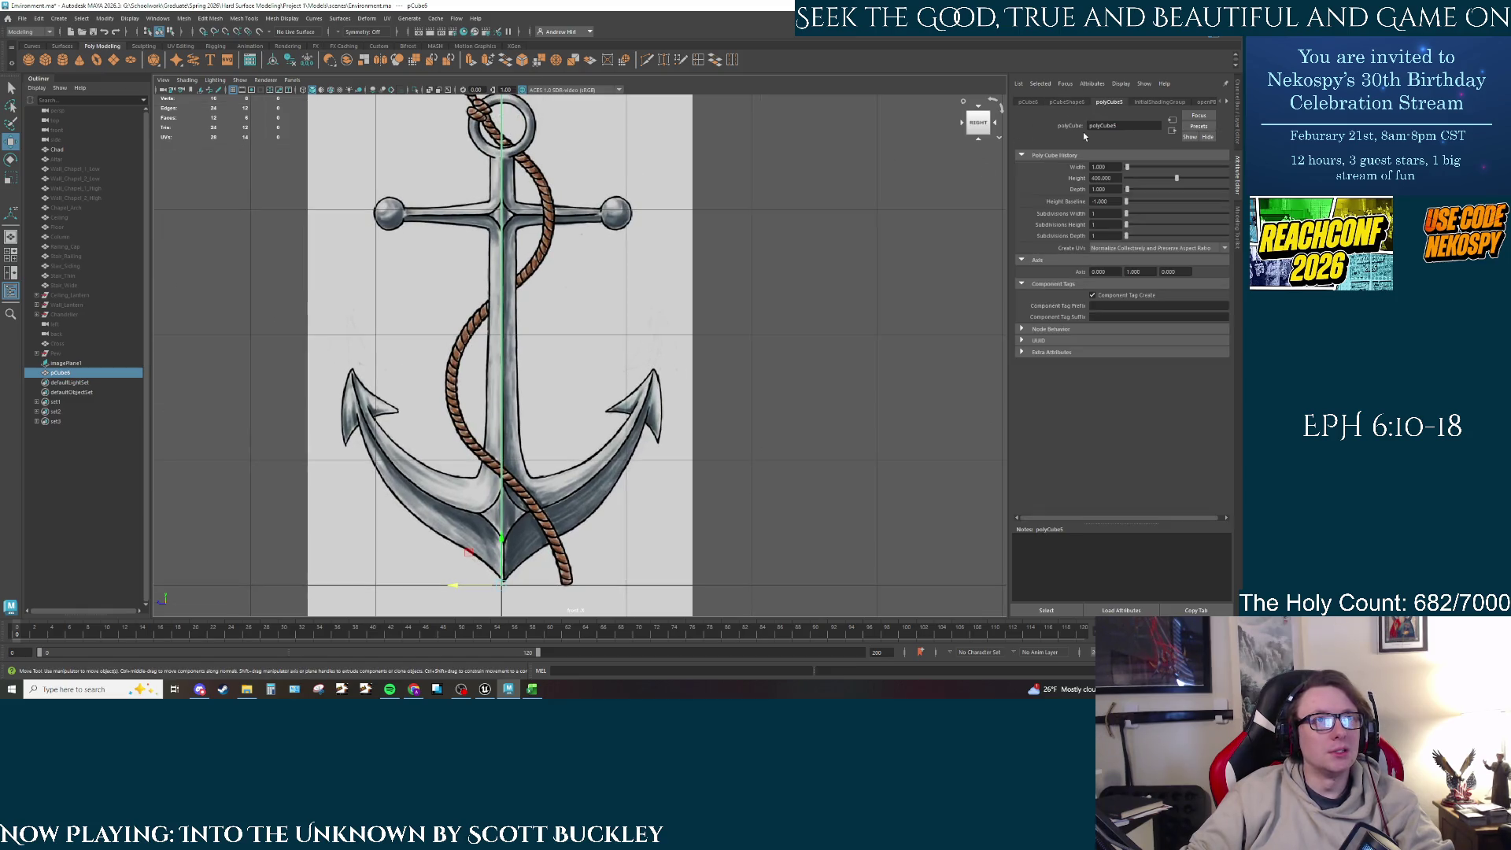
drag(1112, 166, 1087, 164)
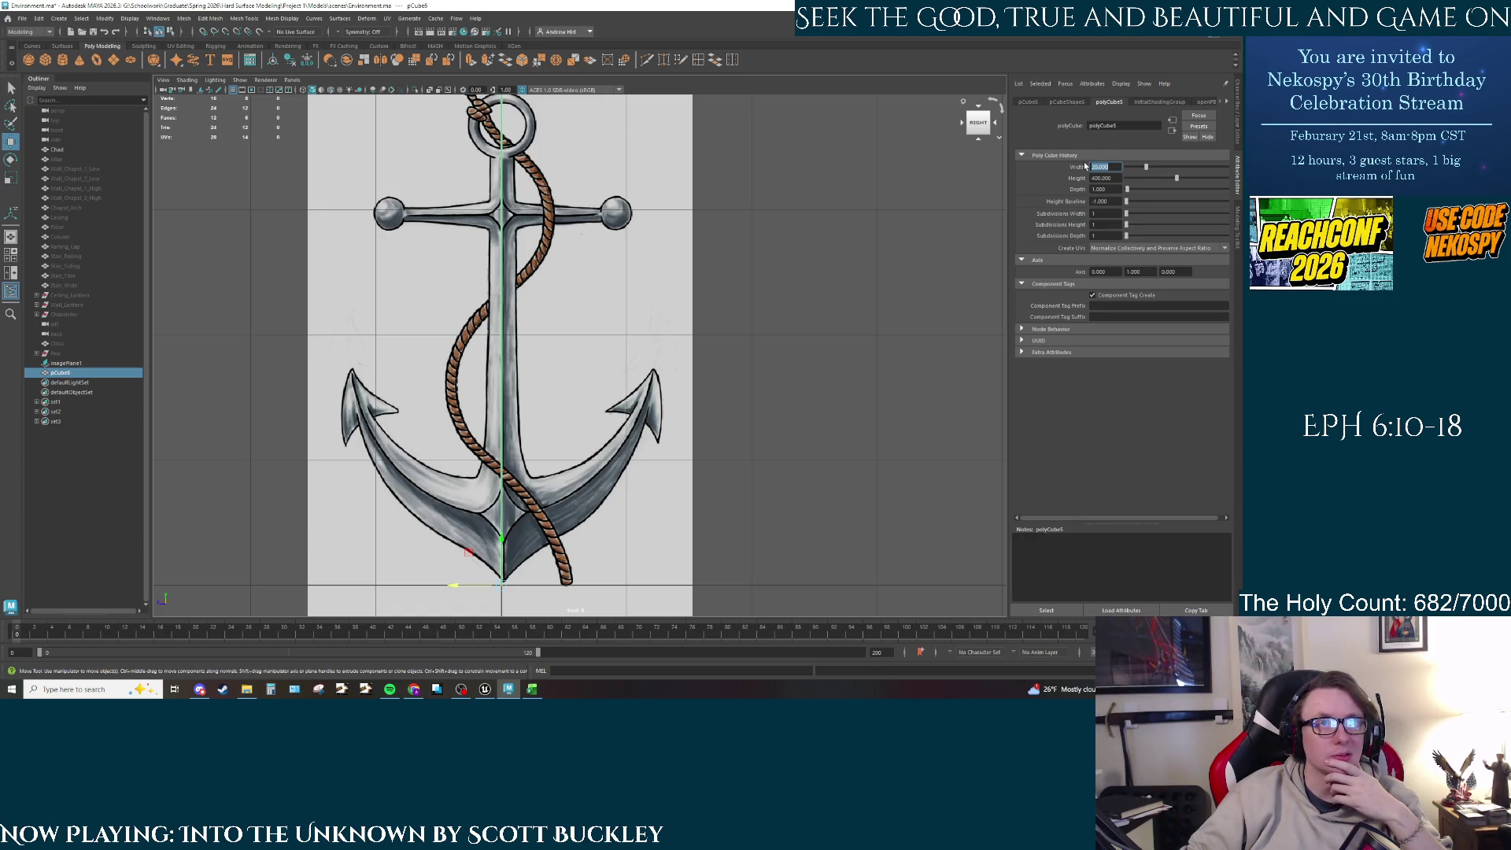
click(1104, 190)
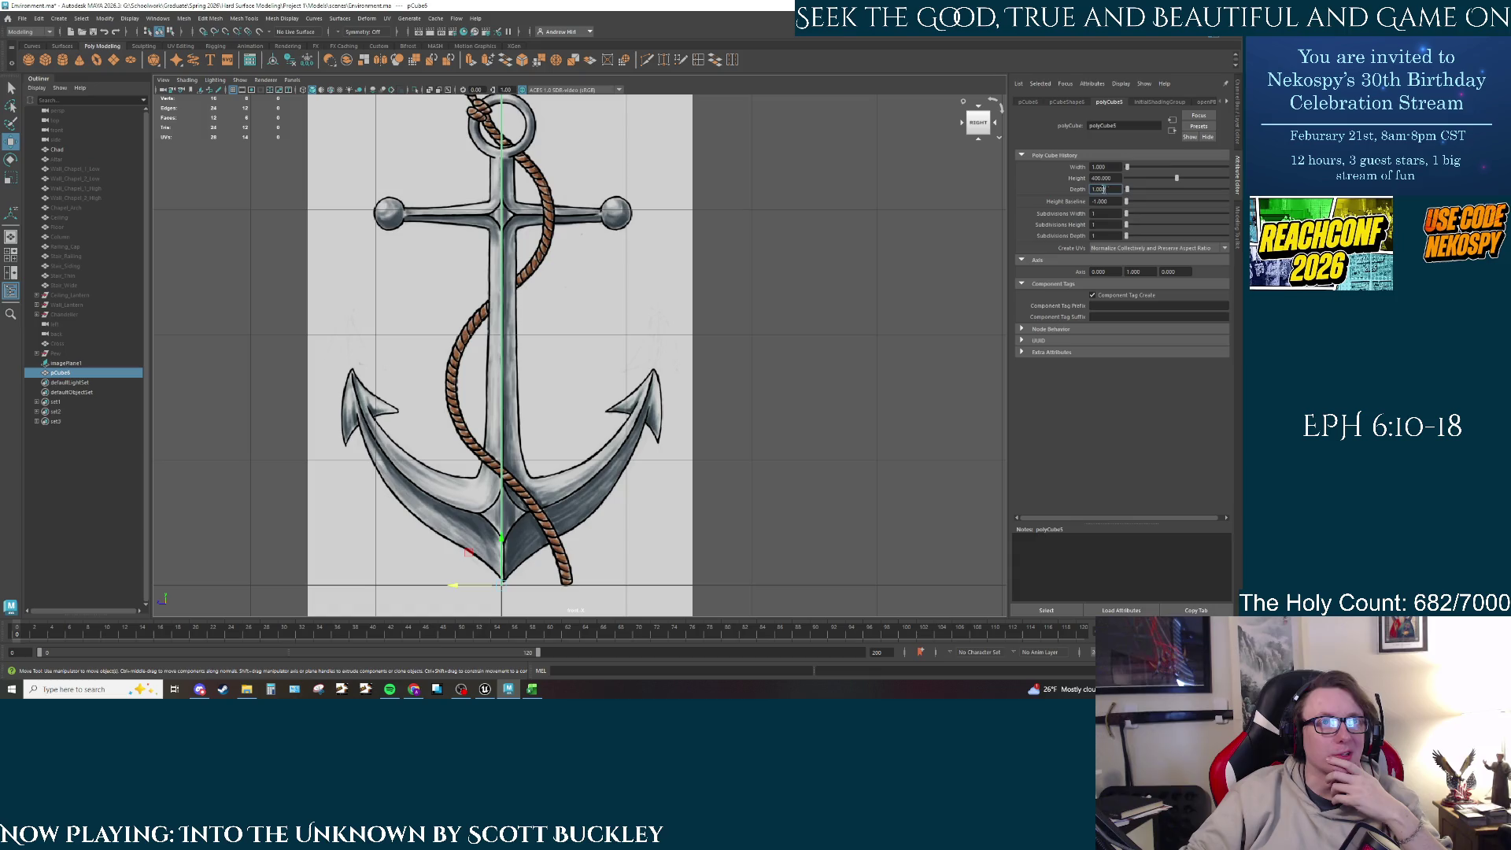
text(0)
key(Return)
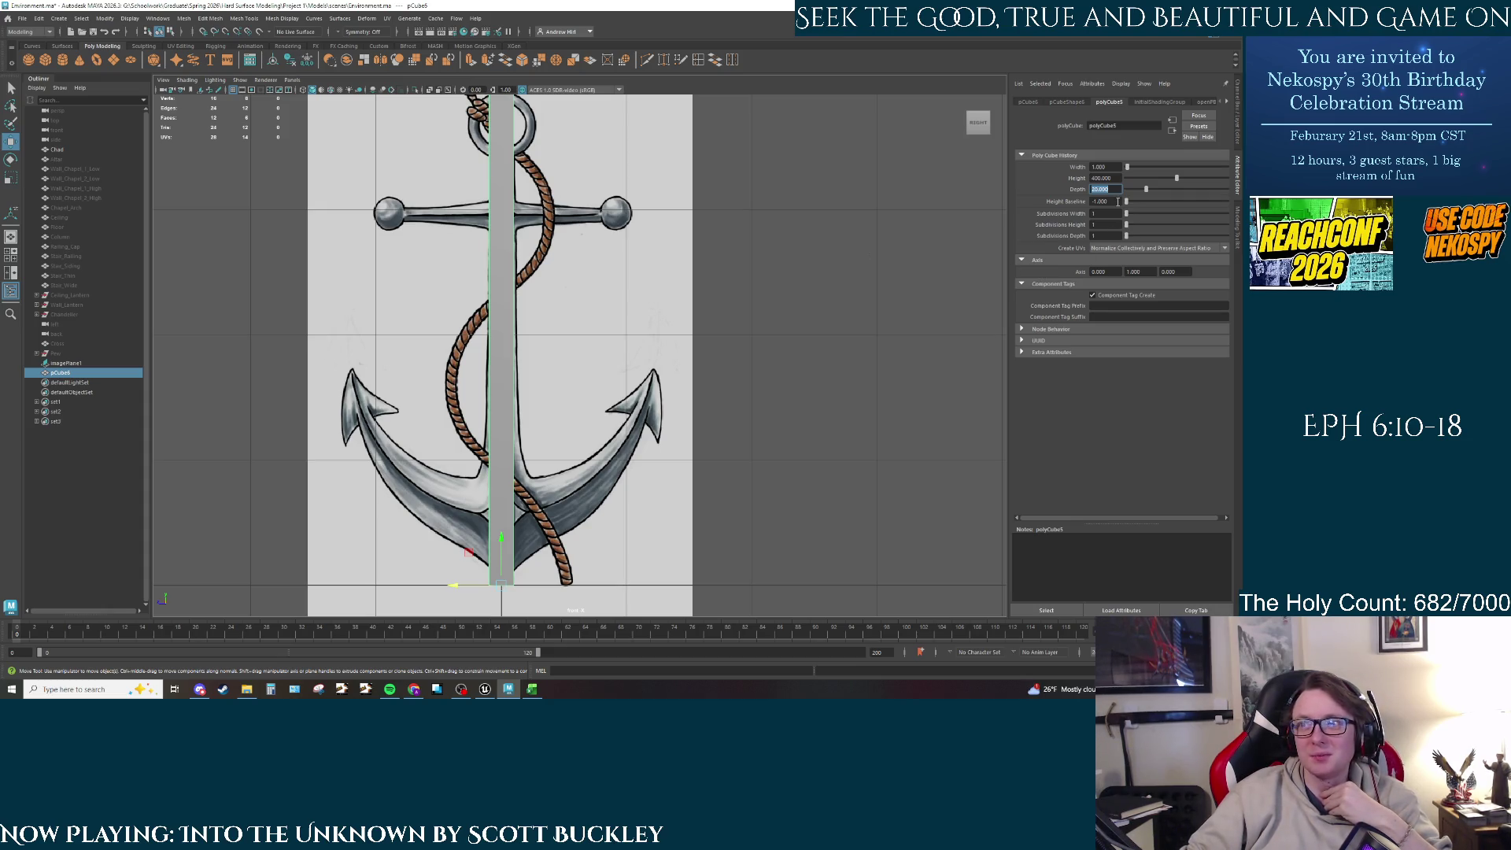
text(5)
key(Return)
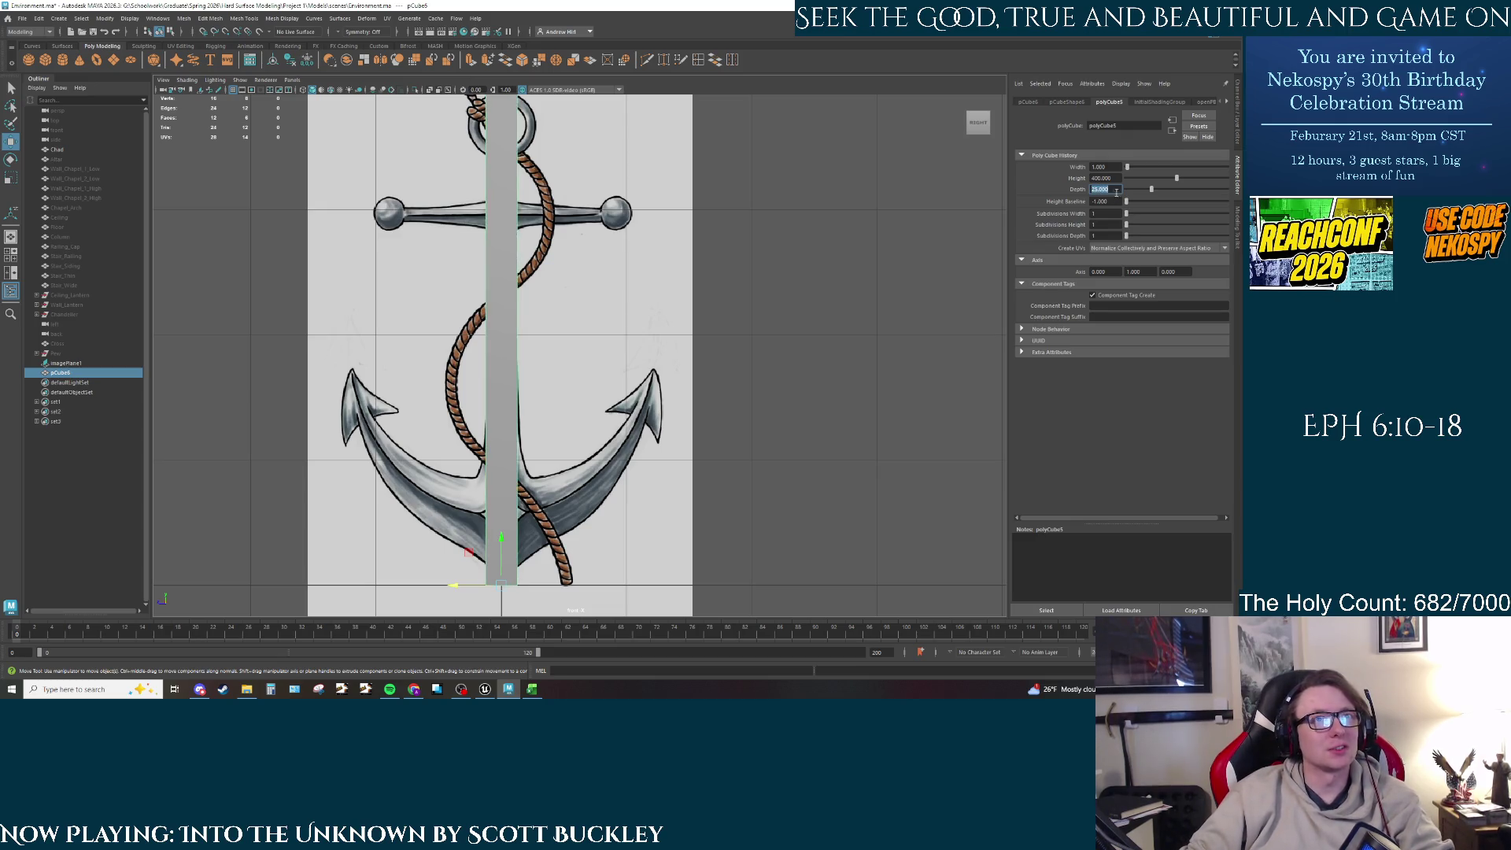
text(1)
key(Return)
double_click(10, 160)
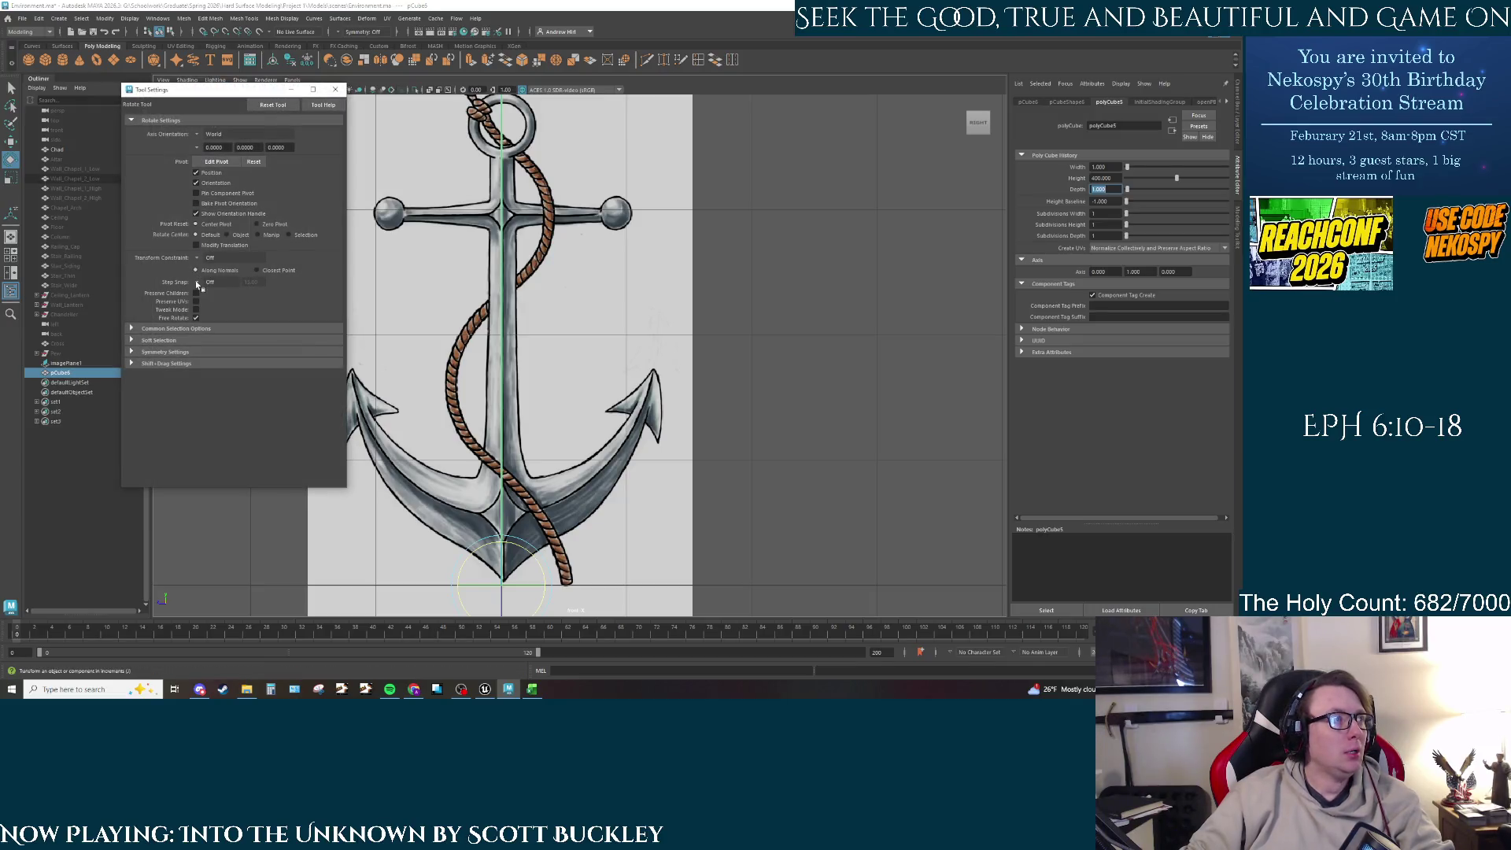
Step: Set the Rotate tool's step snap to Absolute at 45 degrees and close the settings
click(209, 281)
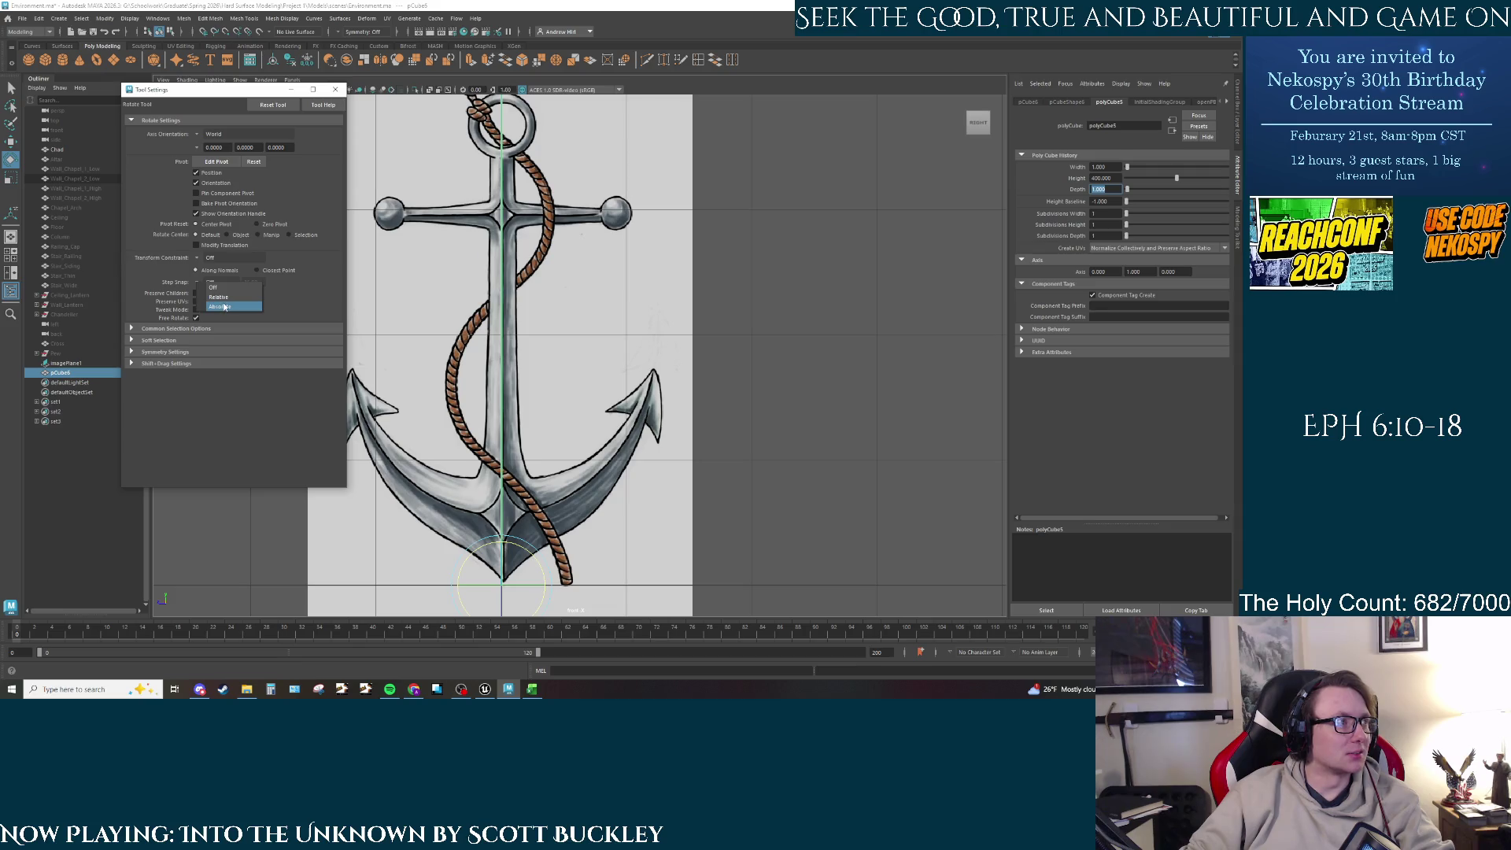
click(220, 306)
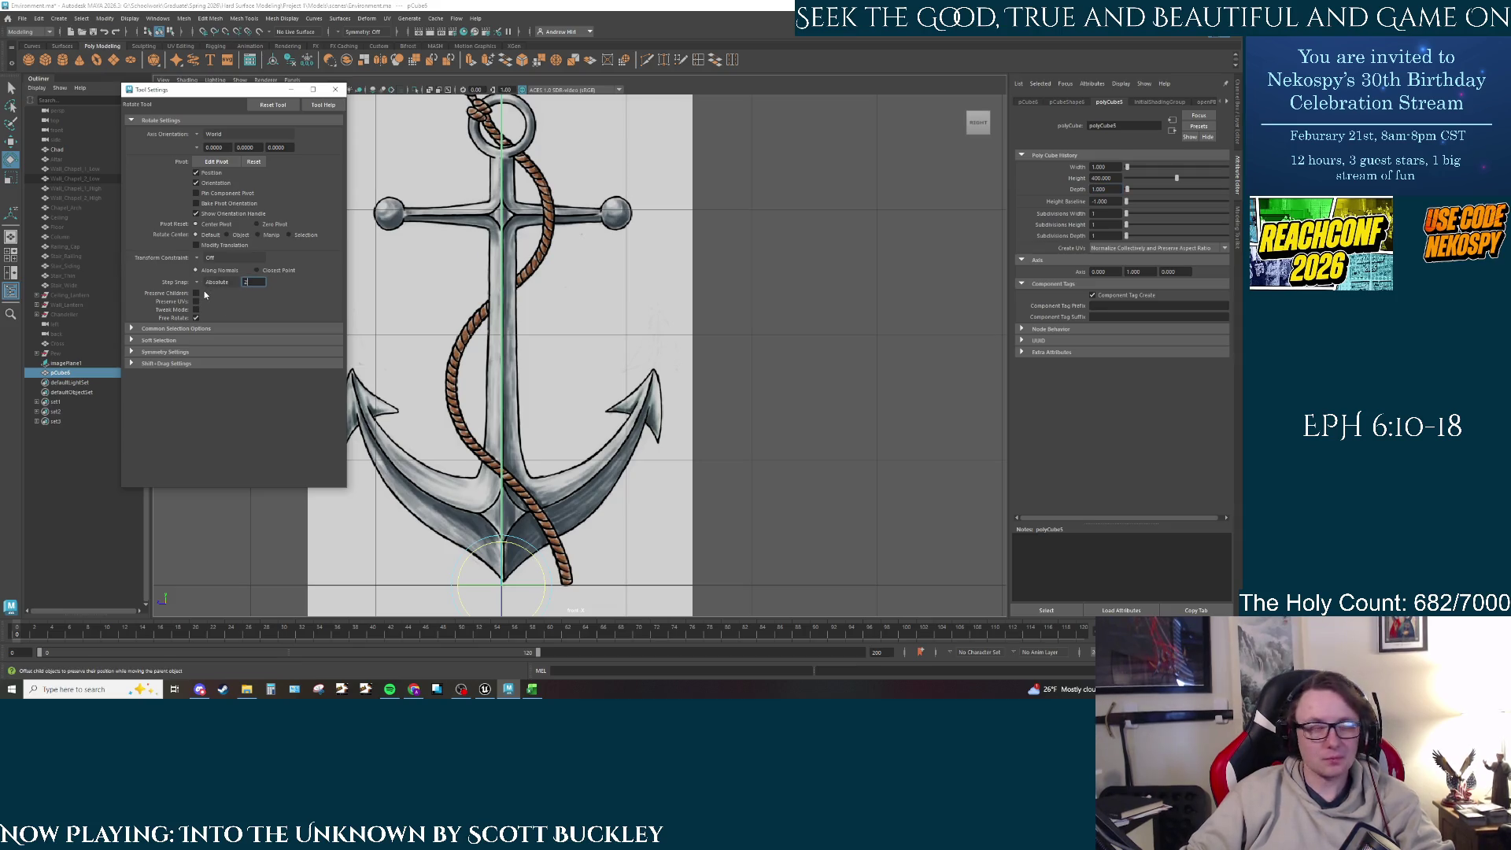
text(25)
key(Return)
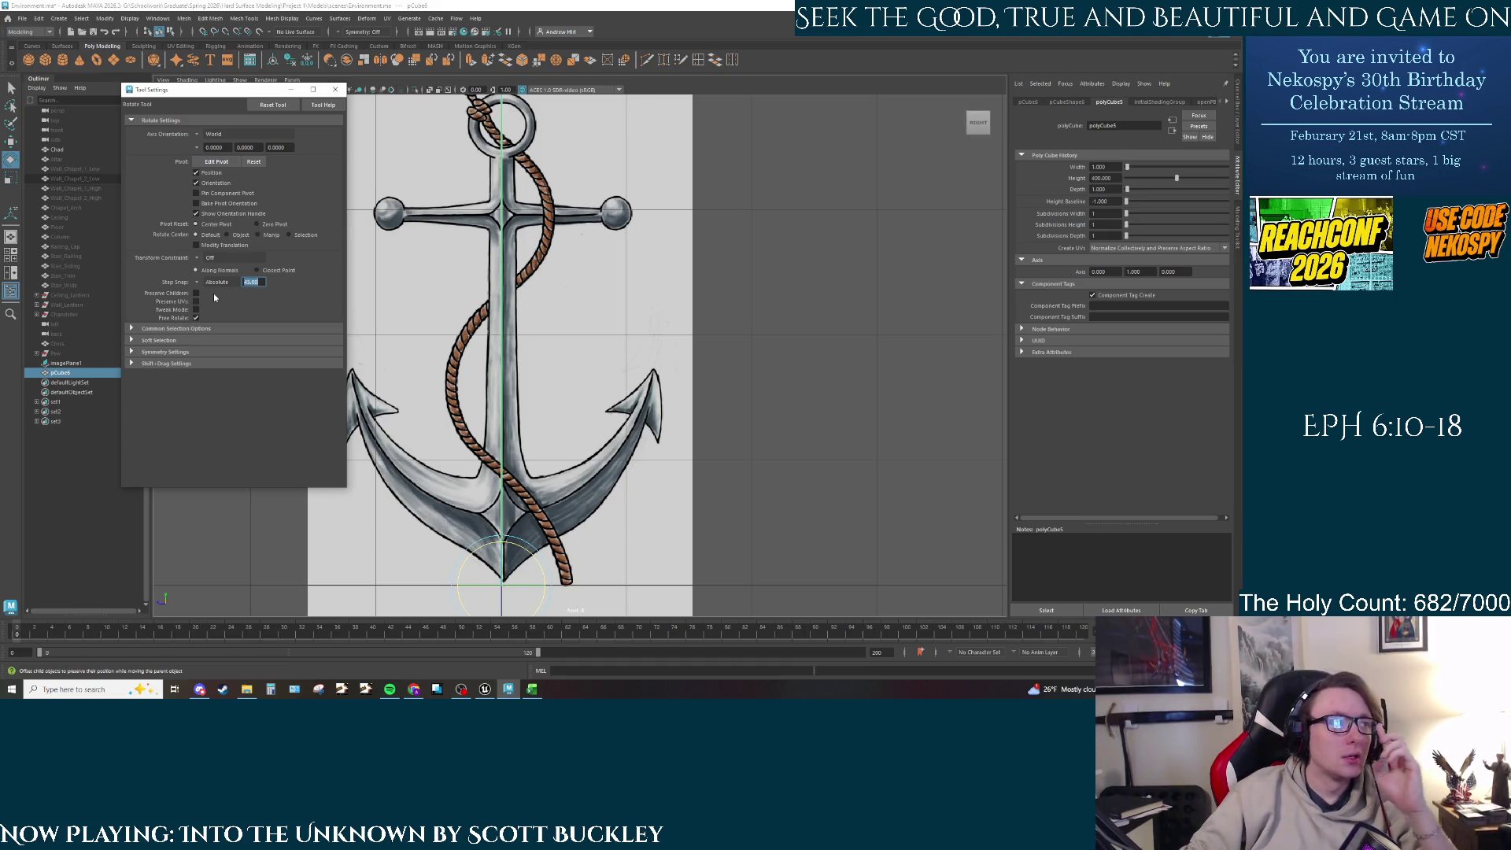
key(Return)
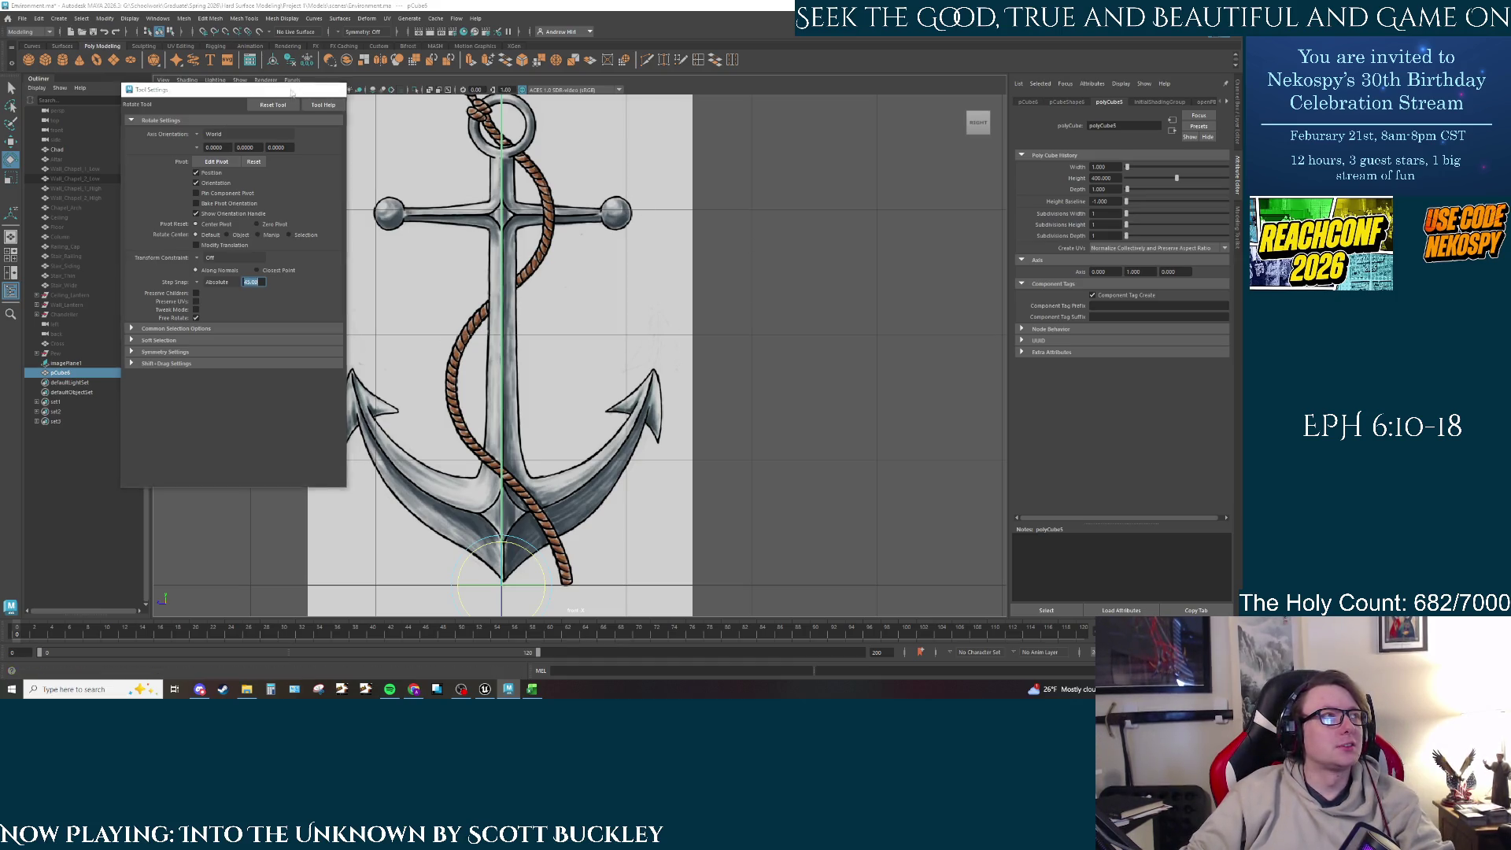
key(space)
key(space)
alt+drag(661, 382, 712, 390)
scroll(700, 400, up, 3)
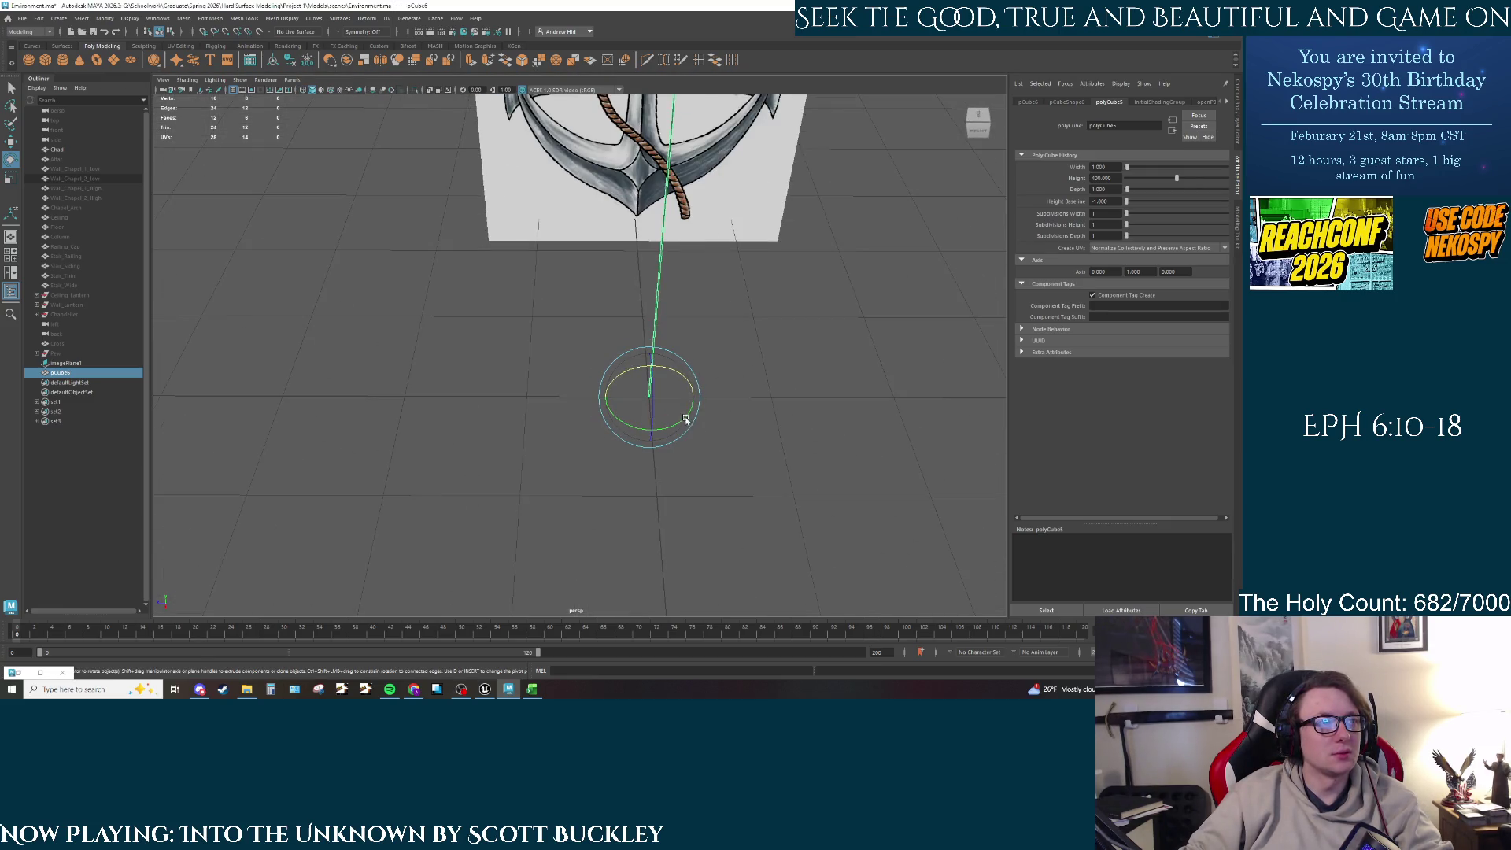
scroll(686, 421, up, 3)
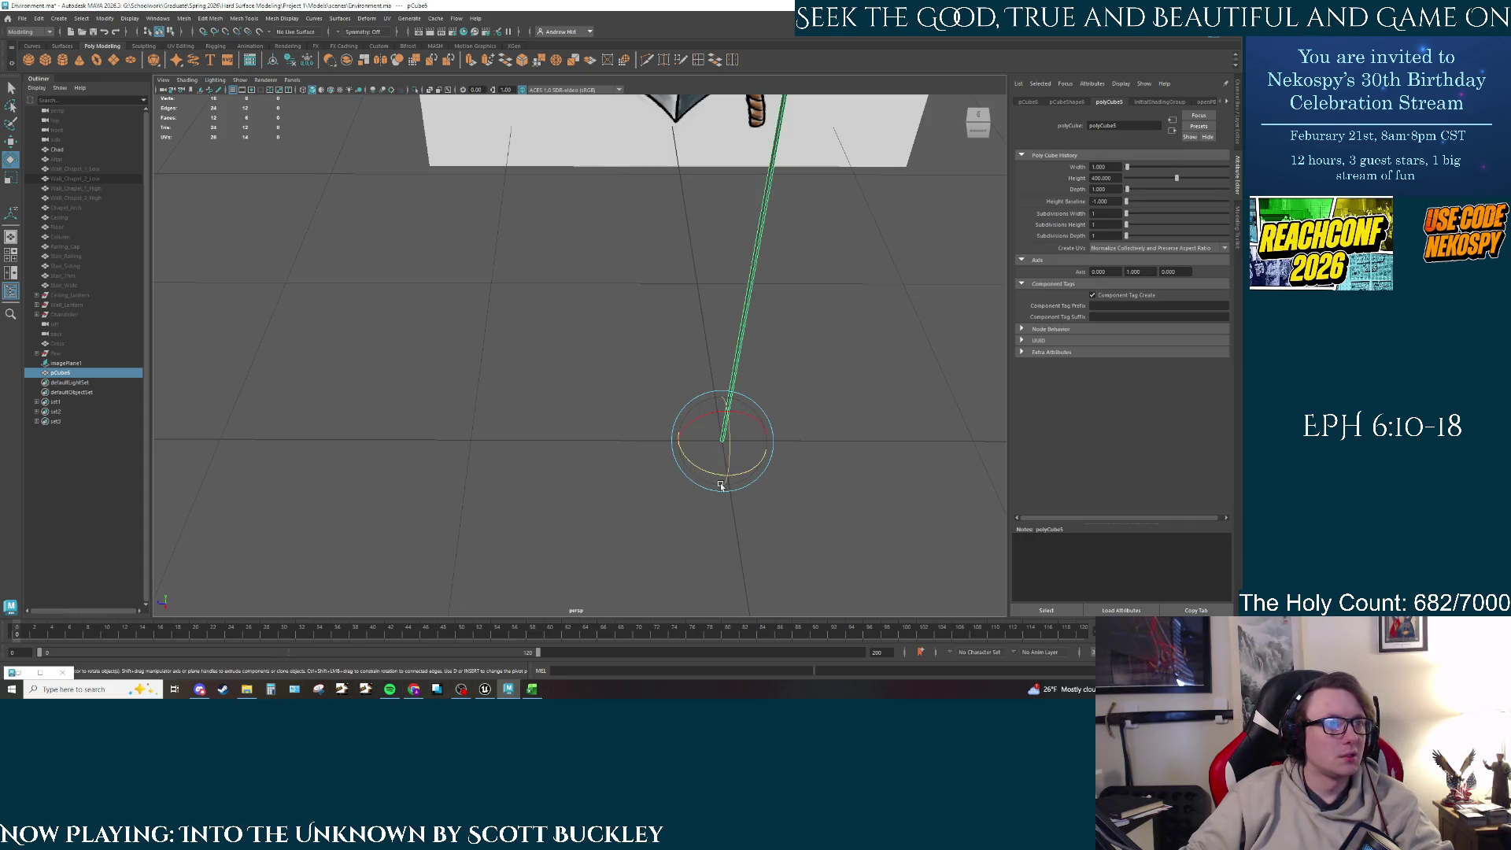
key(ctrl+z)
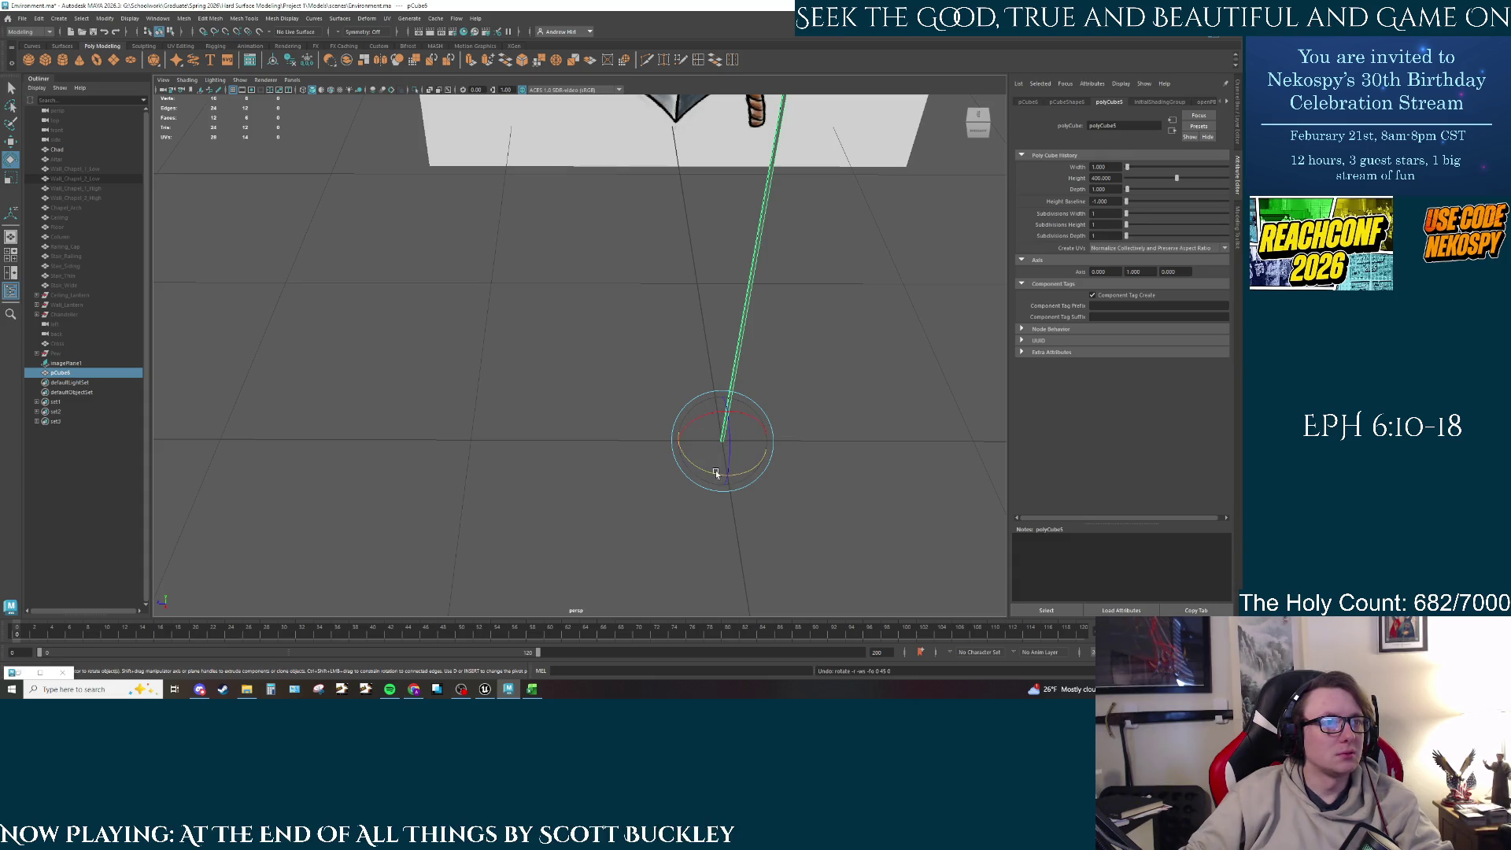
scroll(582, 449, up, 2)
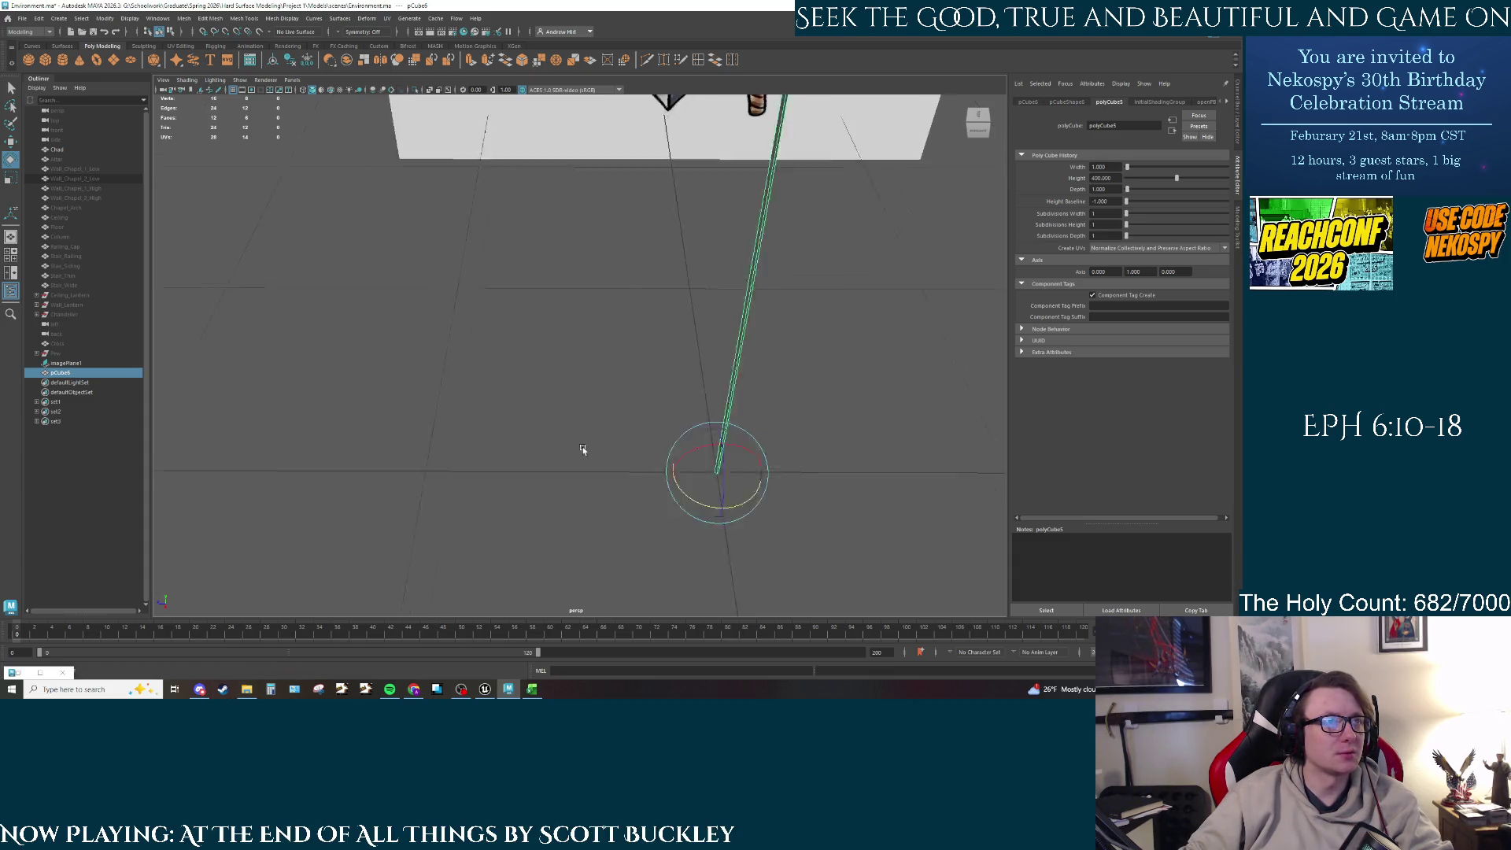
key(space)
scroll(383, 370, up, 4)
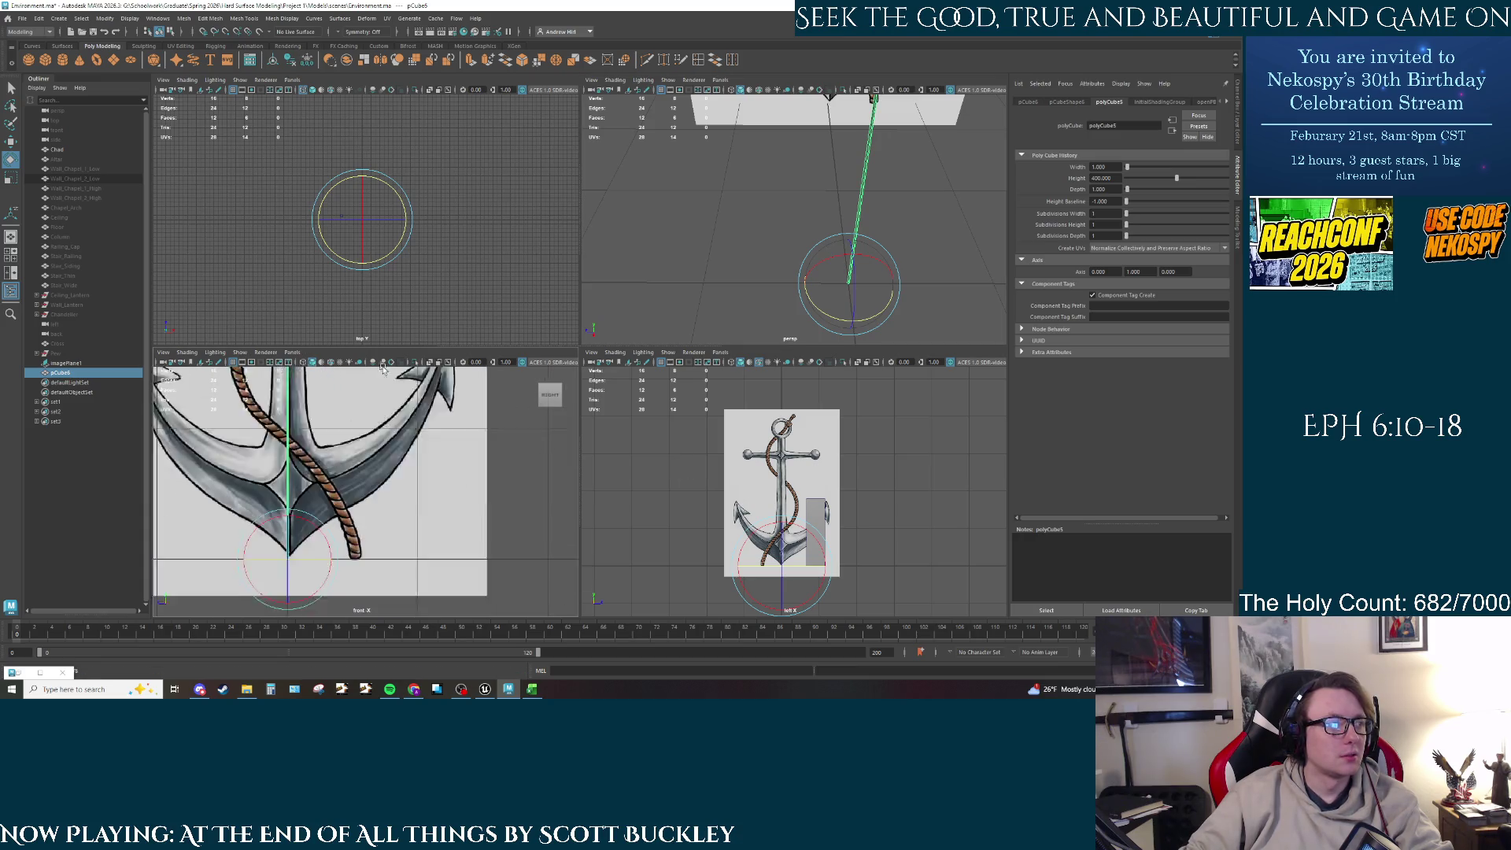
Step: Scale the shank box in X and Z to match the drawn shank width
key(r)
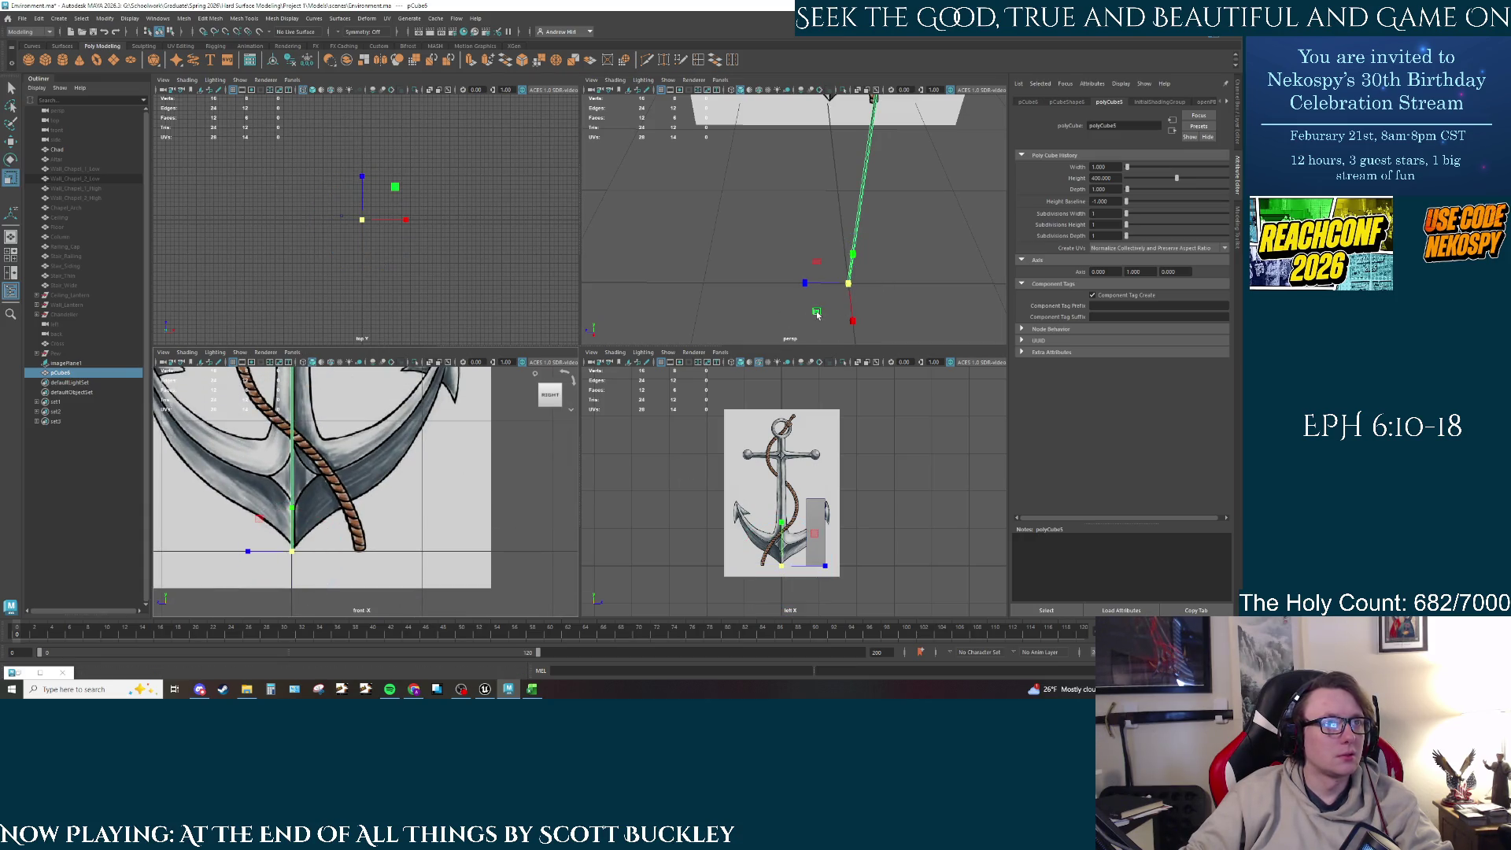
click(817, 313)
mouse_move(815, 315)
mouse_down()
mouse_move(641, 375)
mouse_move(468, 399)
mouse_up()
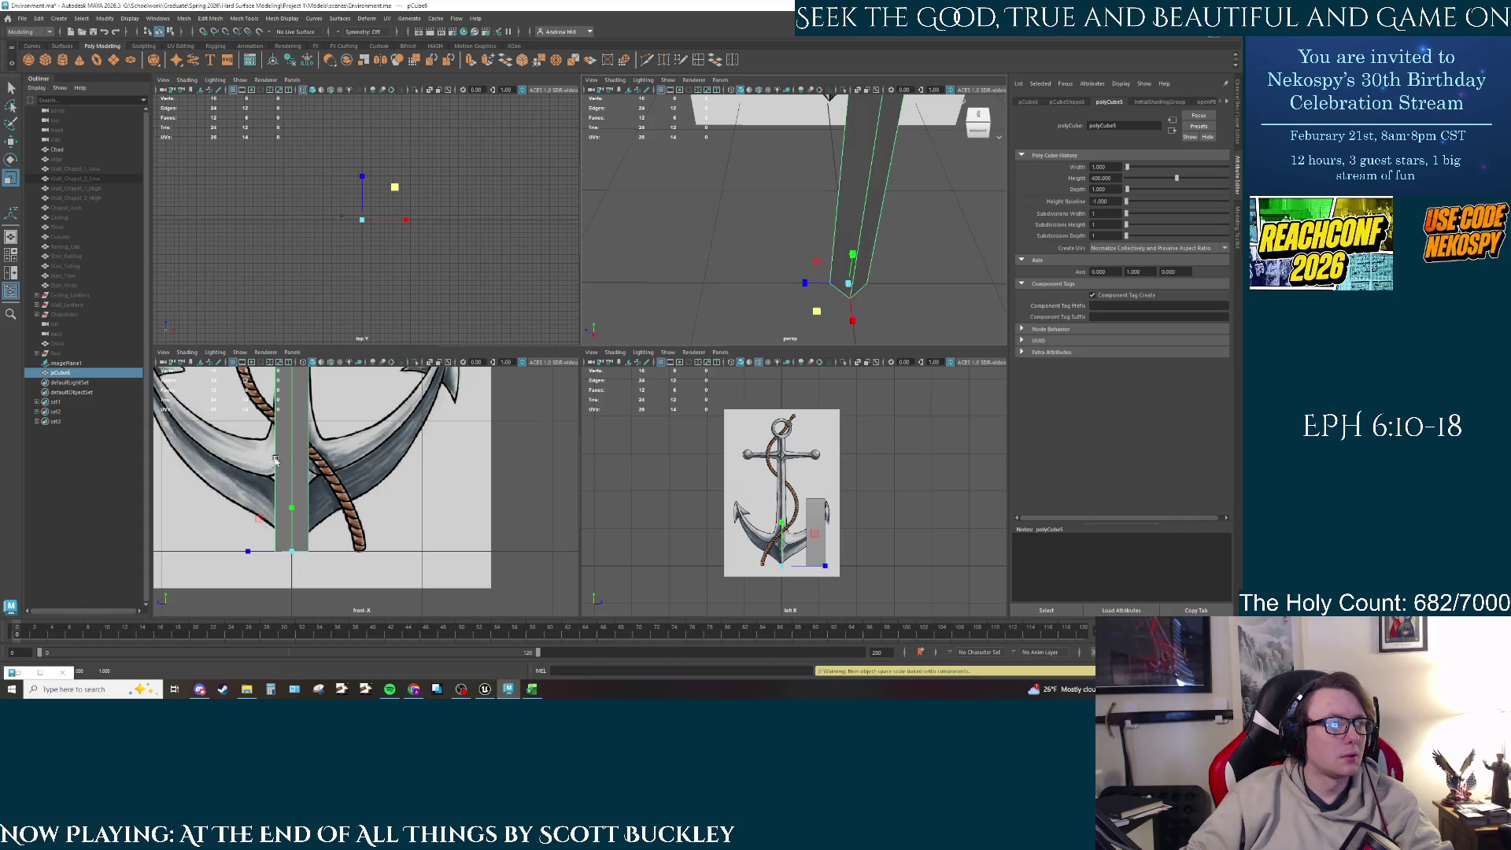
scroll(319, 441, down, 5)
alt+middle_drag(313, 573, 329, 401)
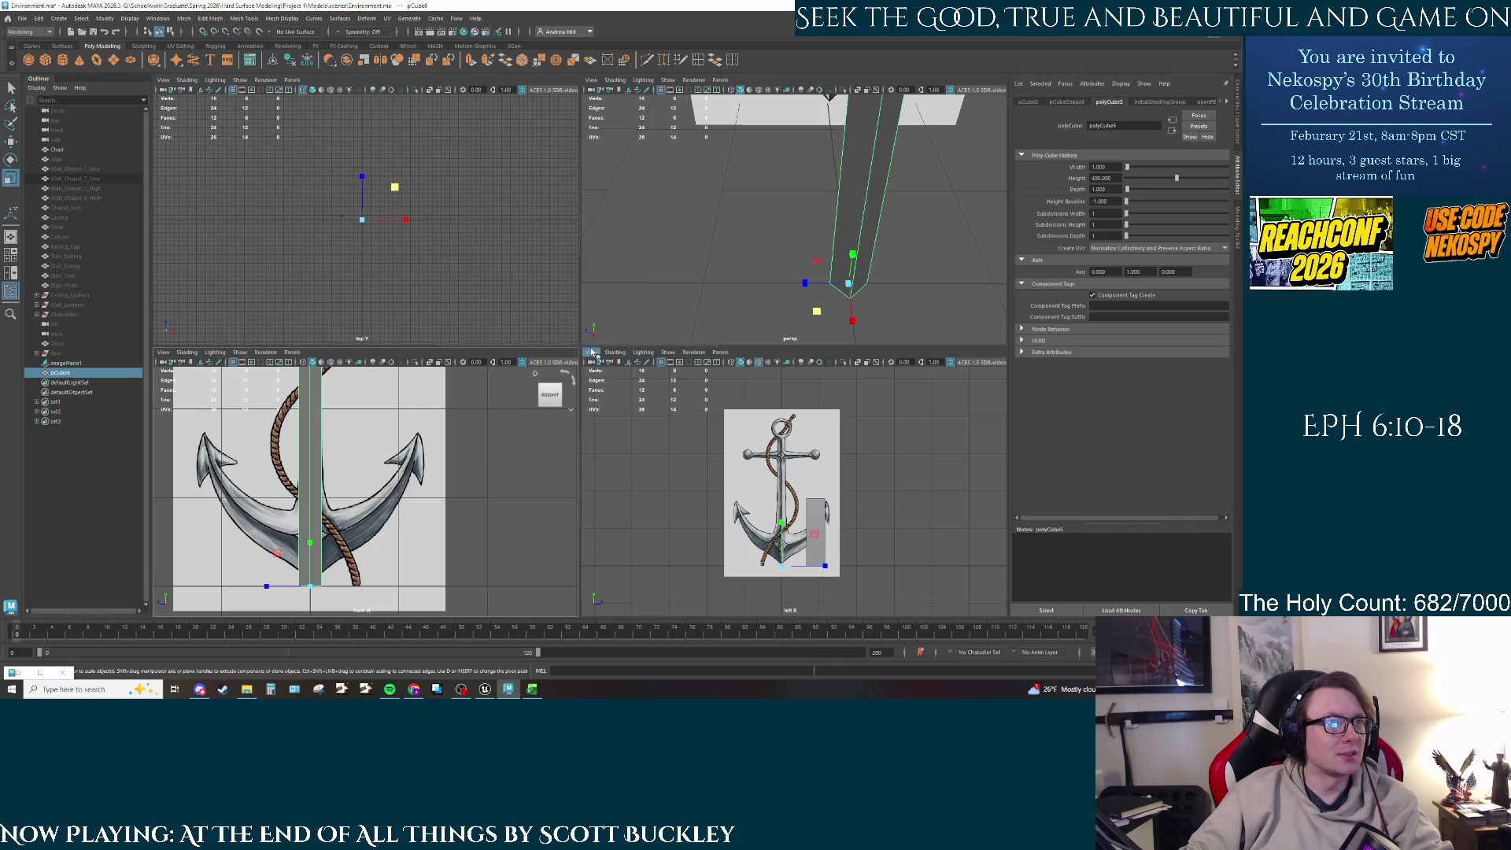
drag(817, 307, 815, 314)
scroll(738, 282, up, 3)
scroll(738, 282, down, 5)
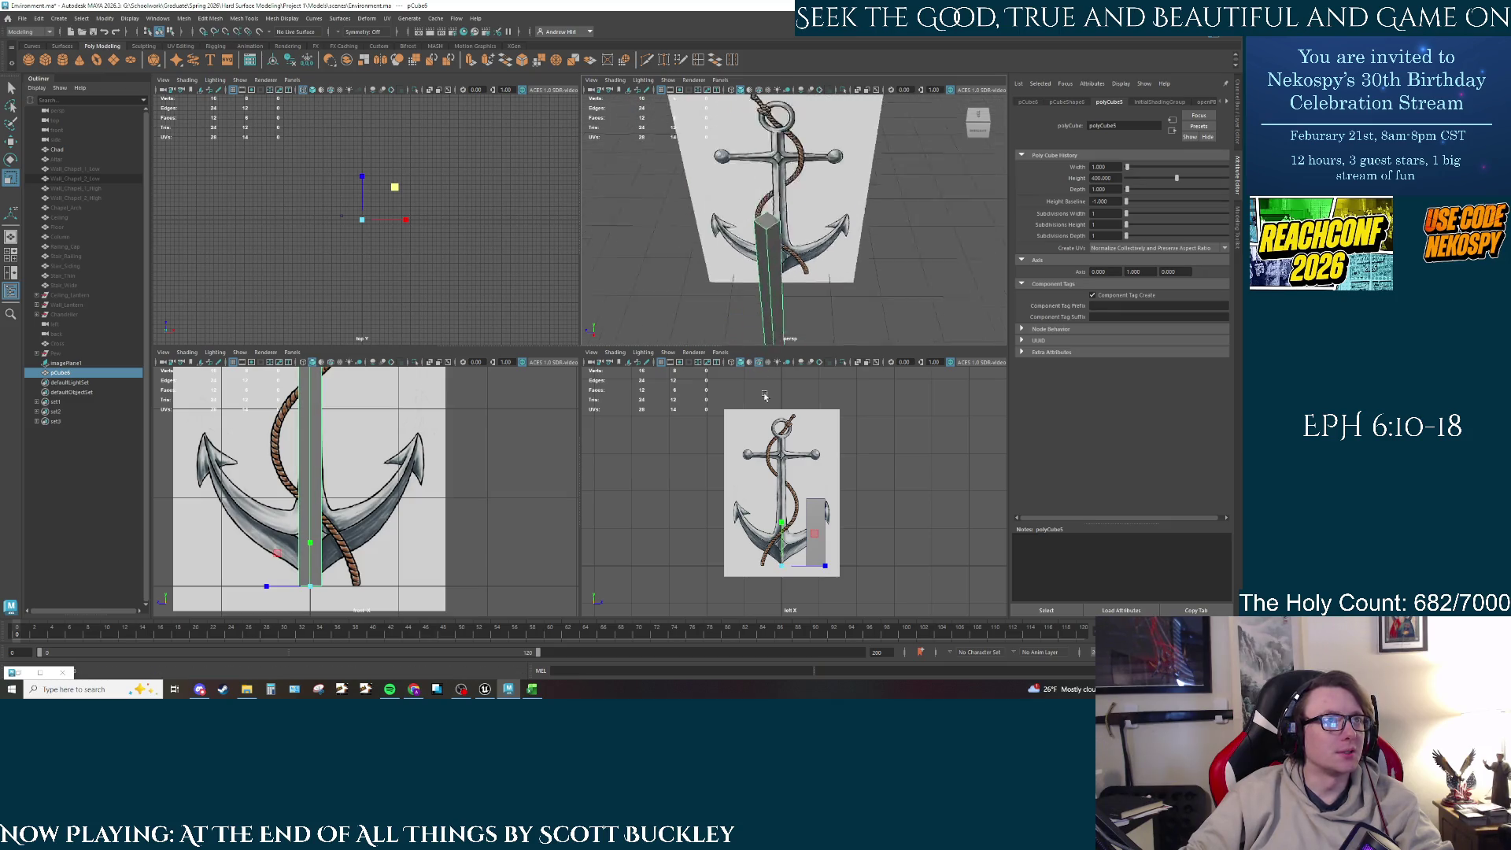
Step: Select the box's top face and lower it to meet the anchor ring
right_drag(797, 248, 797, 291)
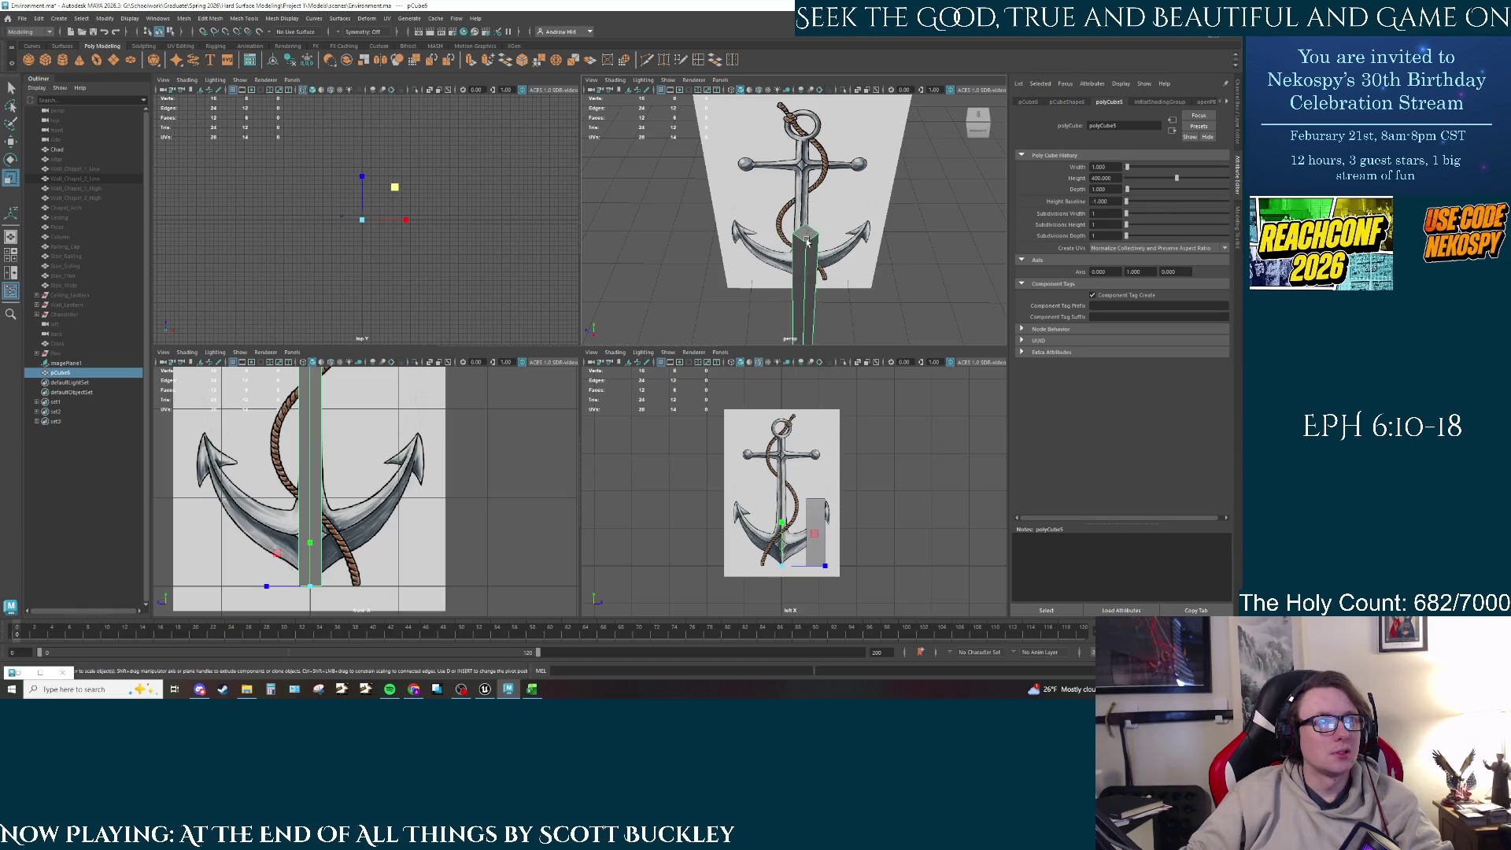
click(805, 233)
key(w)
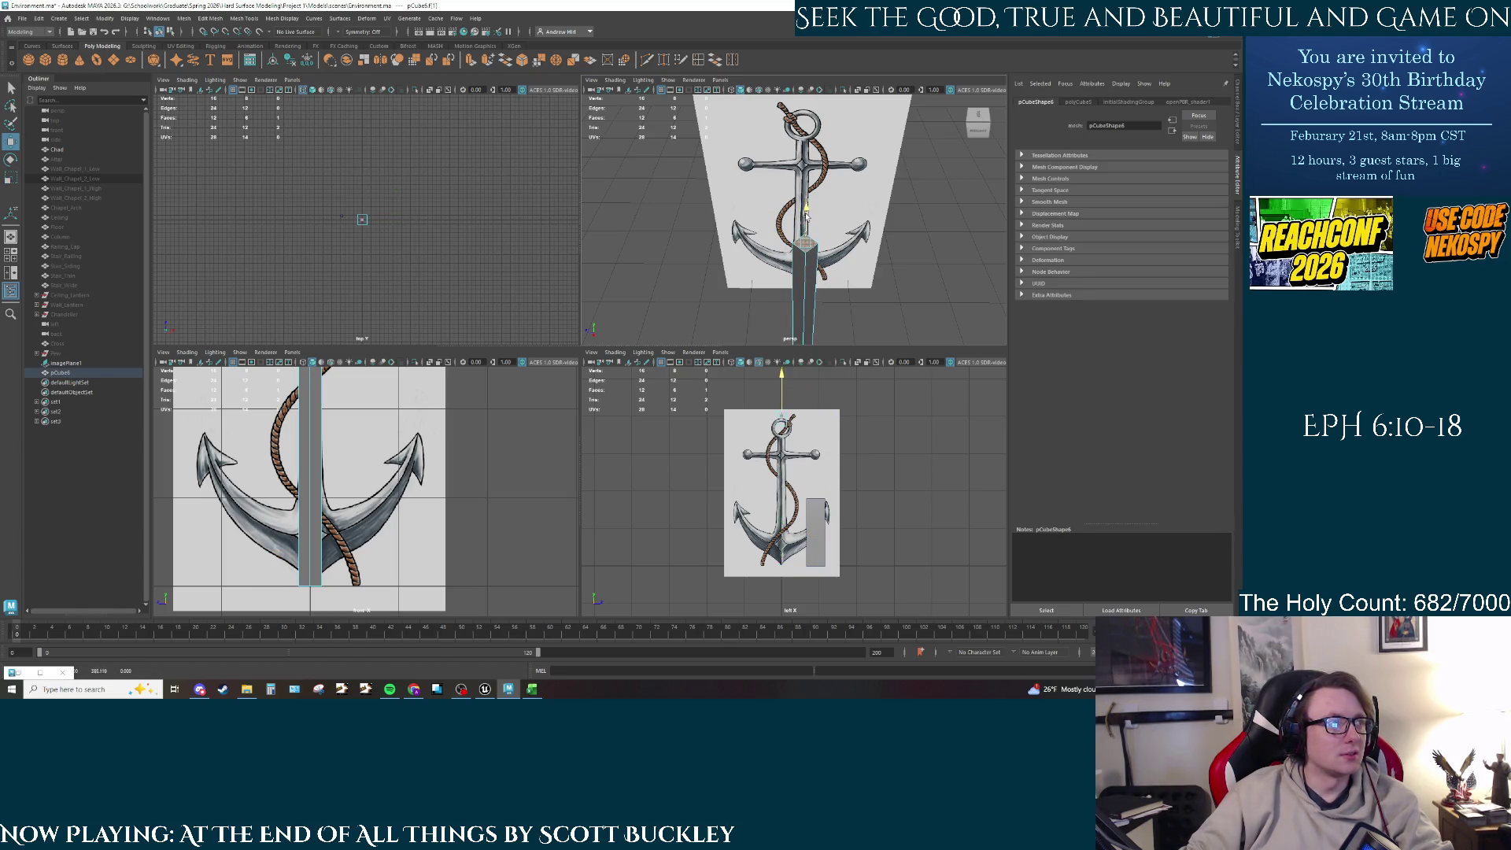
alt+middle_drag(385, 425, 373, 616)
drag(301, 417, 301, 456)
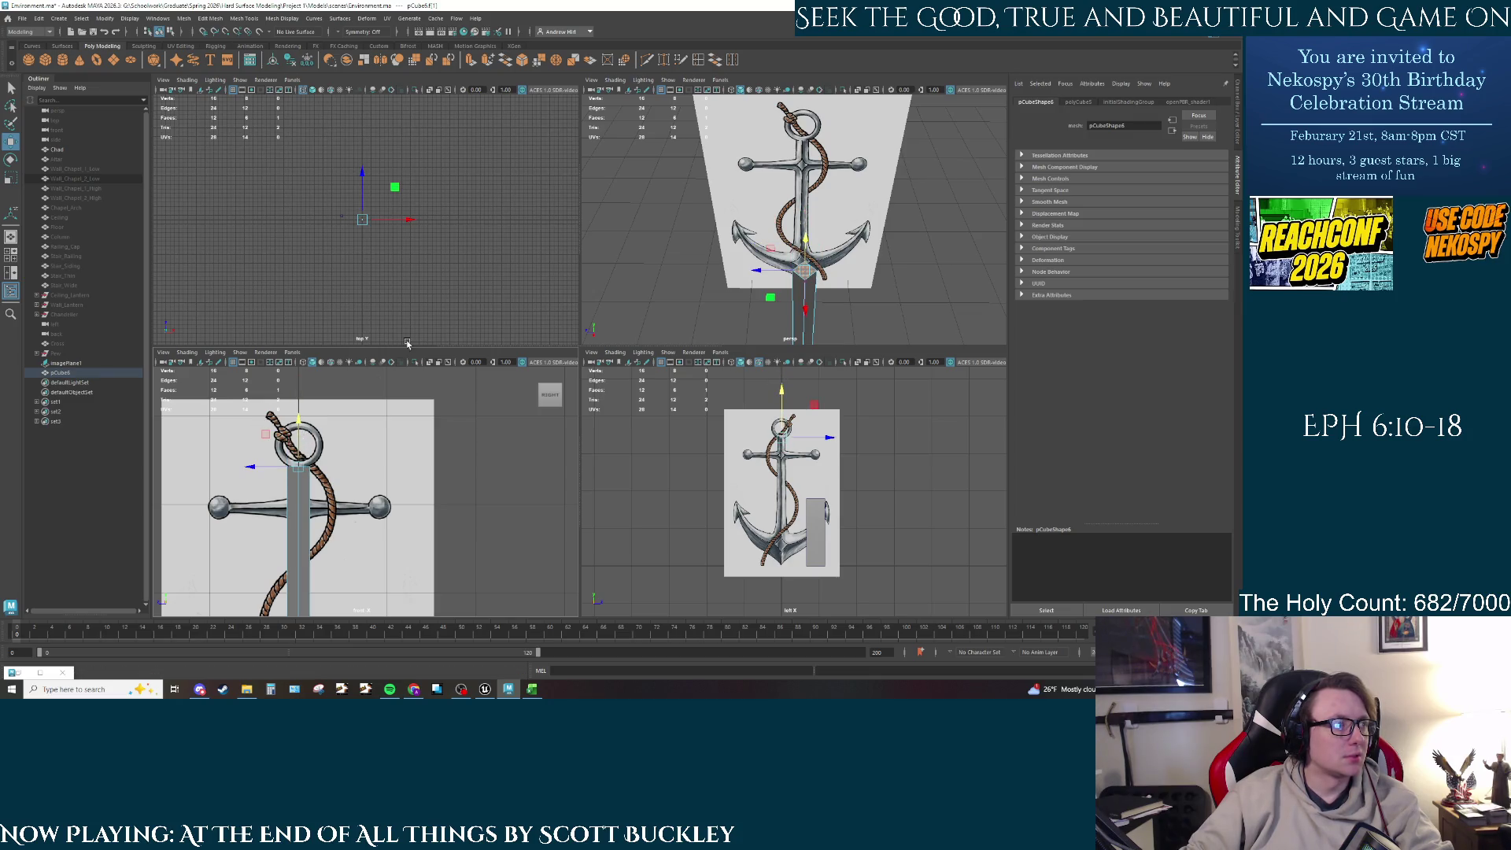
alt+drag(743, 260, 746, 215)
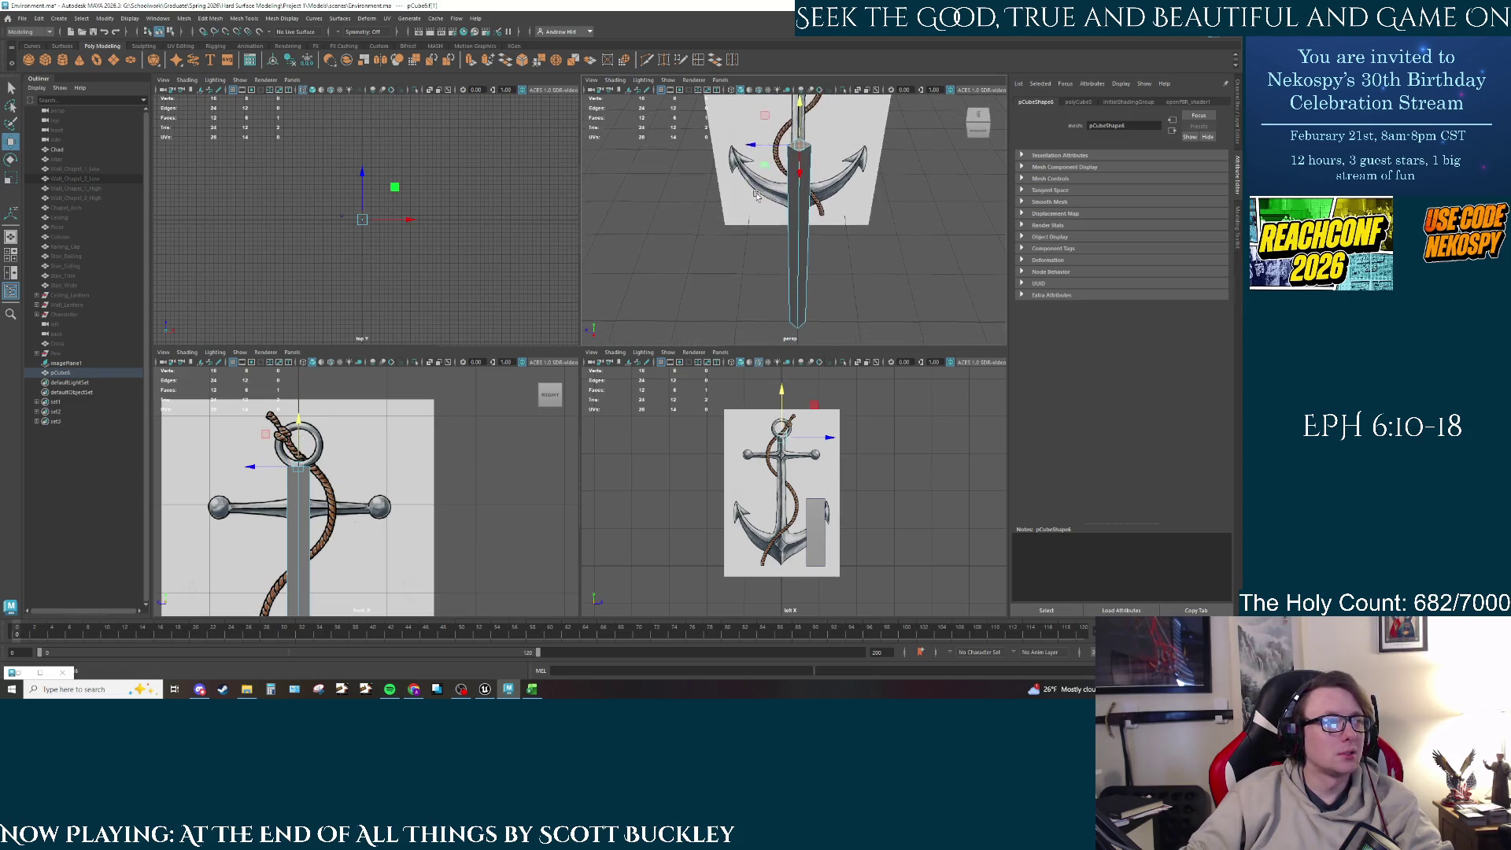
scroll(427, 495, up, 3)
scroll(406, 606, down, 3)
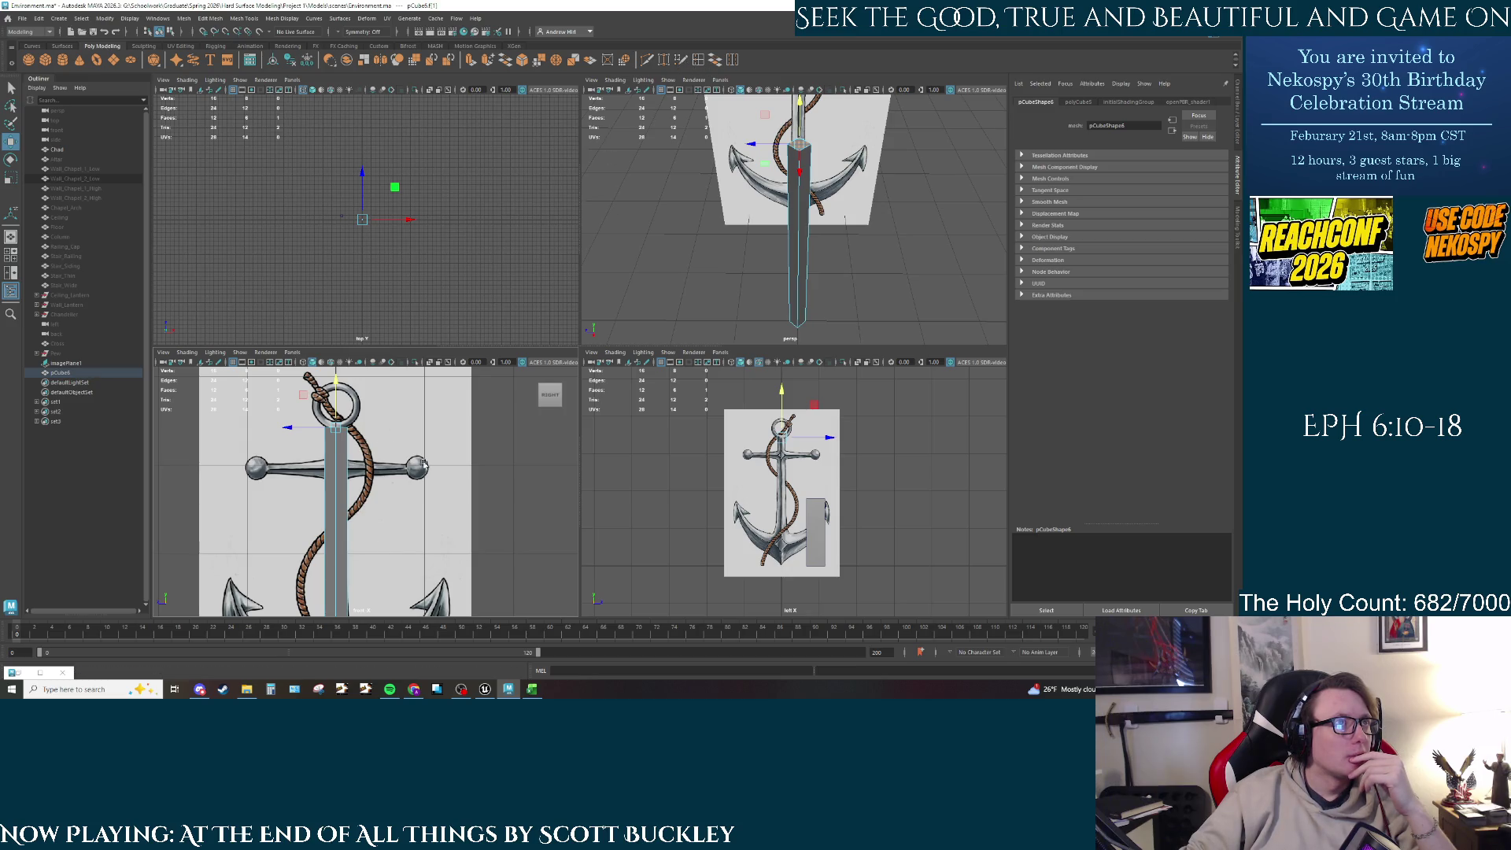
key(shift+e)
scroll(304, 471, up, 3)
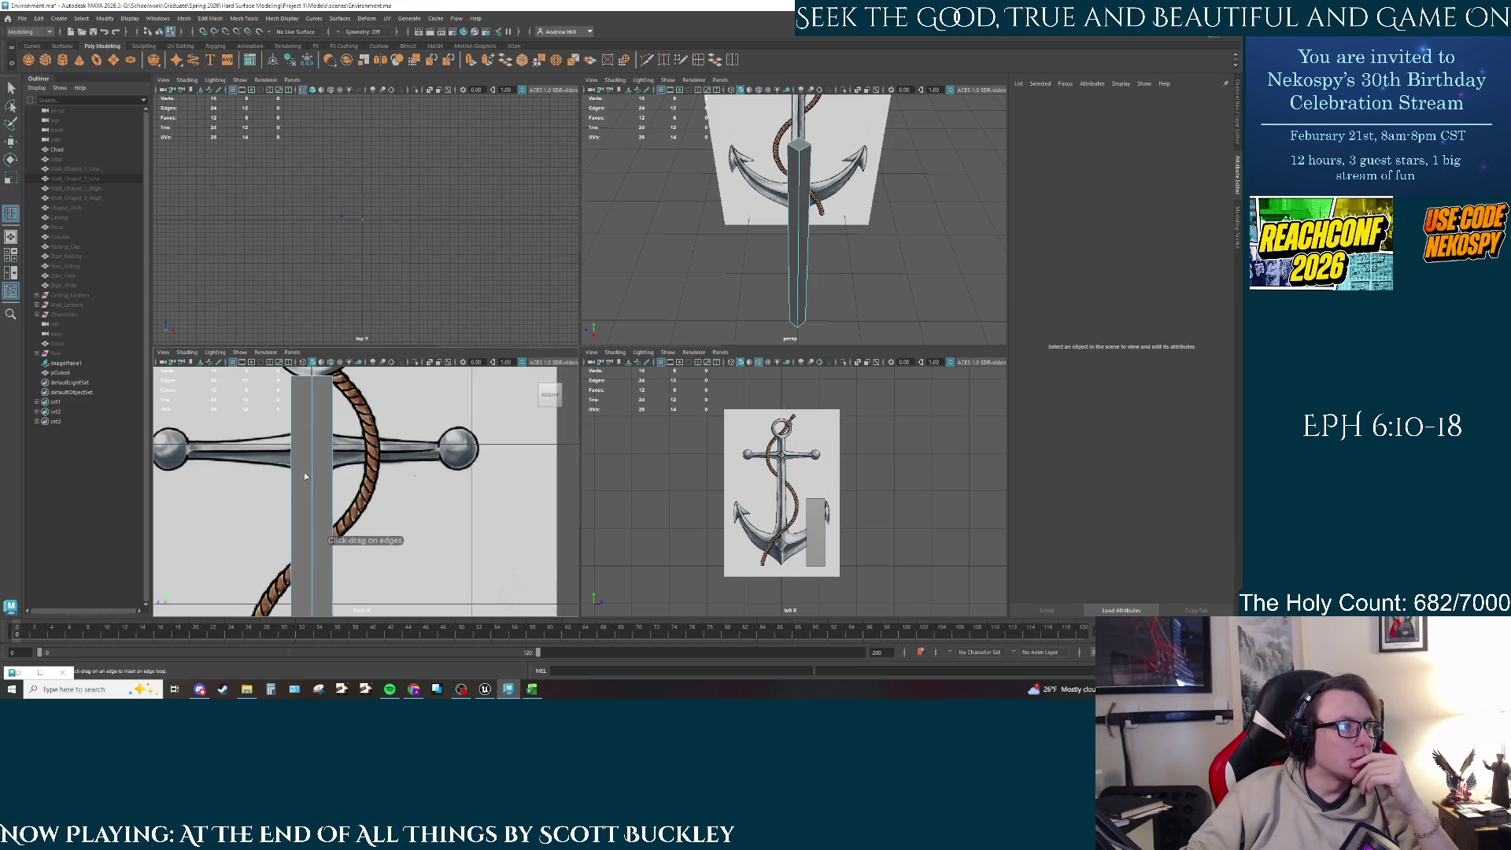
Step: Cut two edge loops across the shank at the crossbar and select the faces between them
click(310, 431)
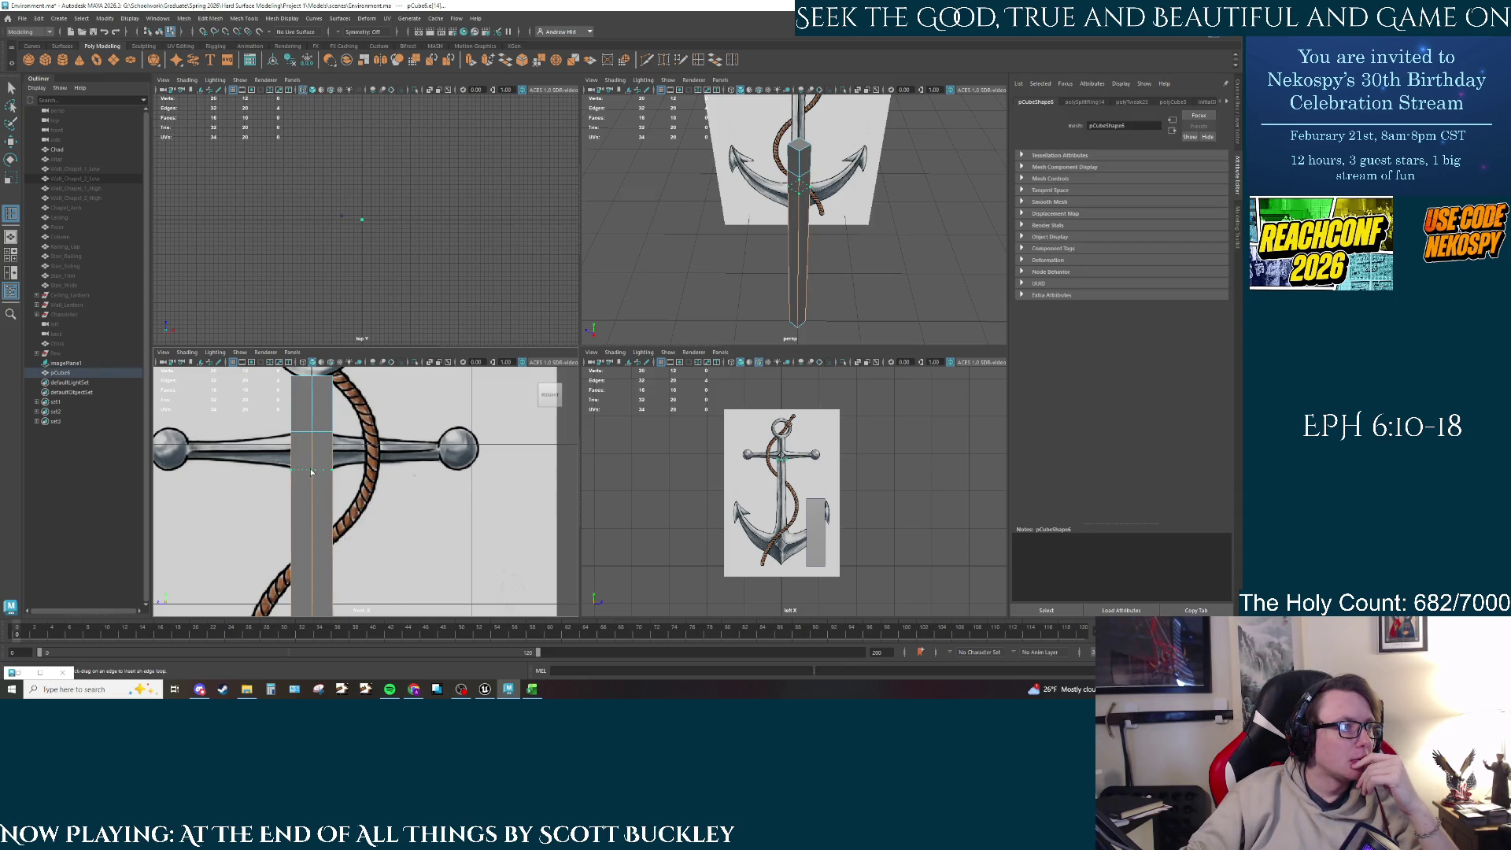
click(311, 471)
right_drag(823, 179, 820, 208)
click(791, 186)
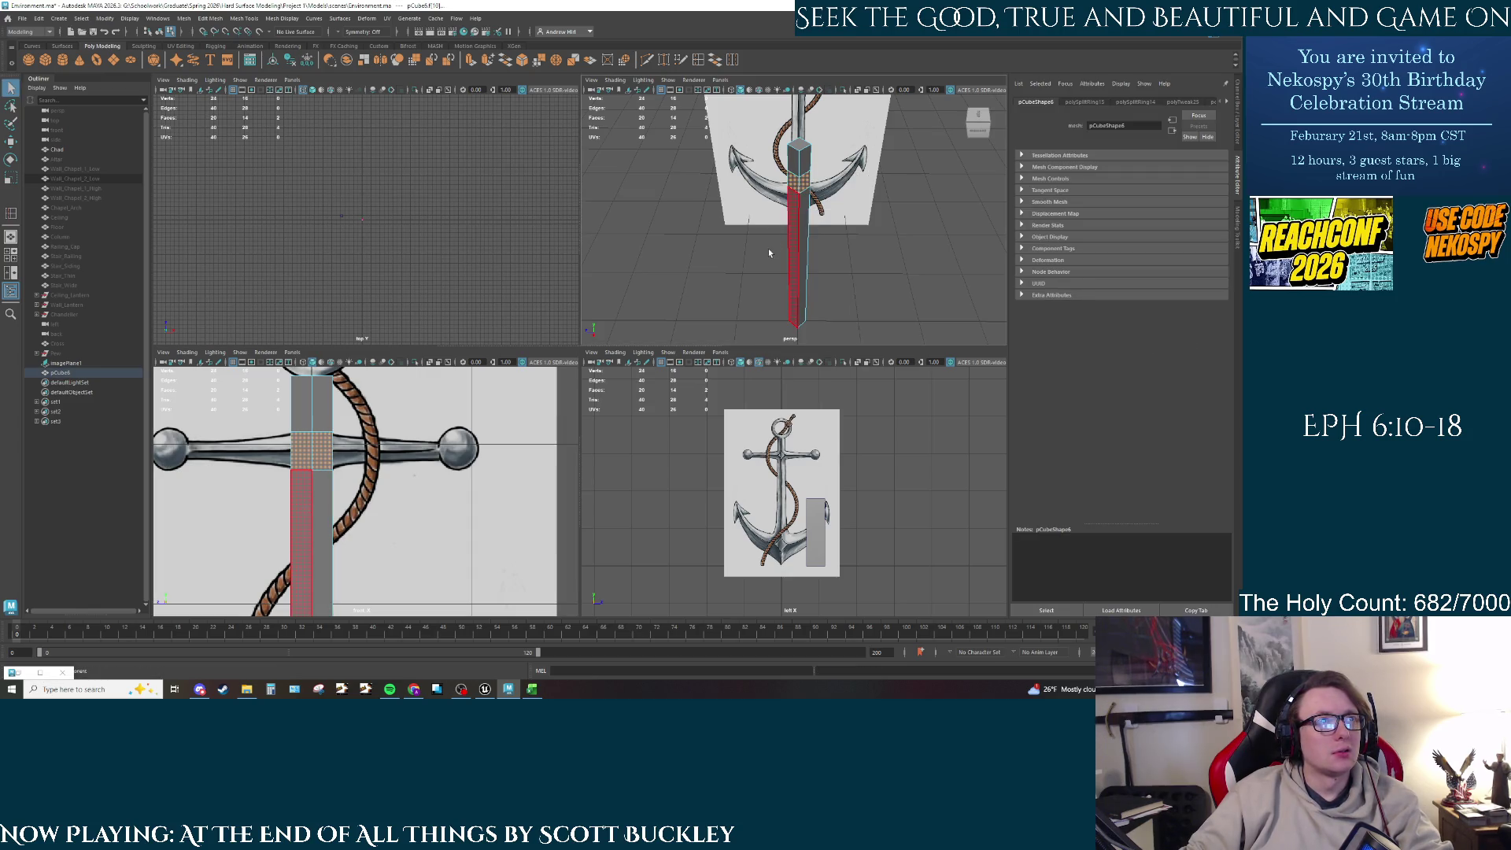
mouse_move(791, 186)
alt+mouse_down()
mouse_move(881, 143)
mouse_move(882, 227)
alt+mouse_up()
shift+click(882, 143)
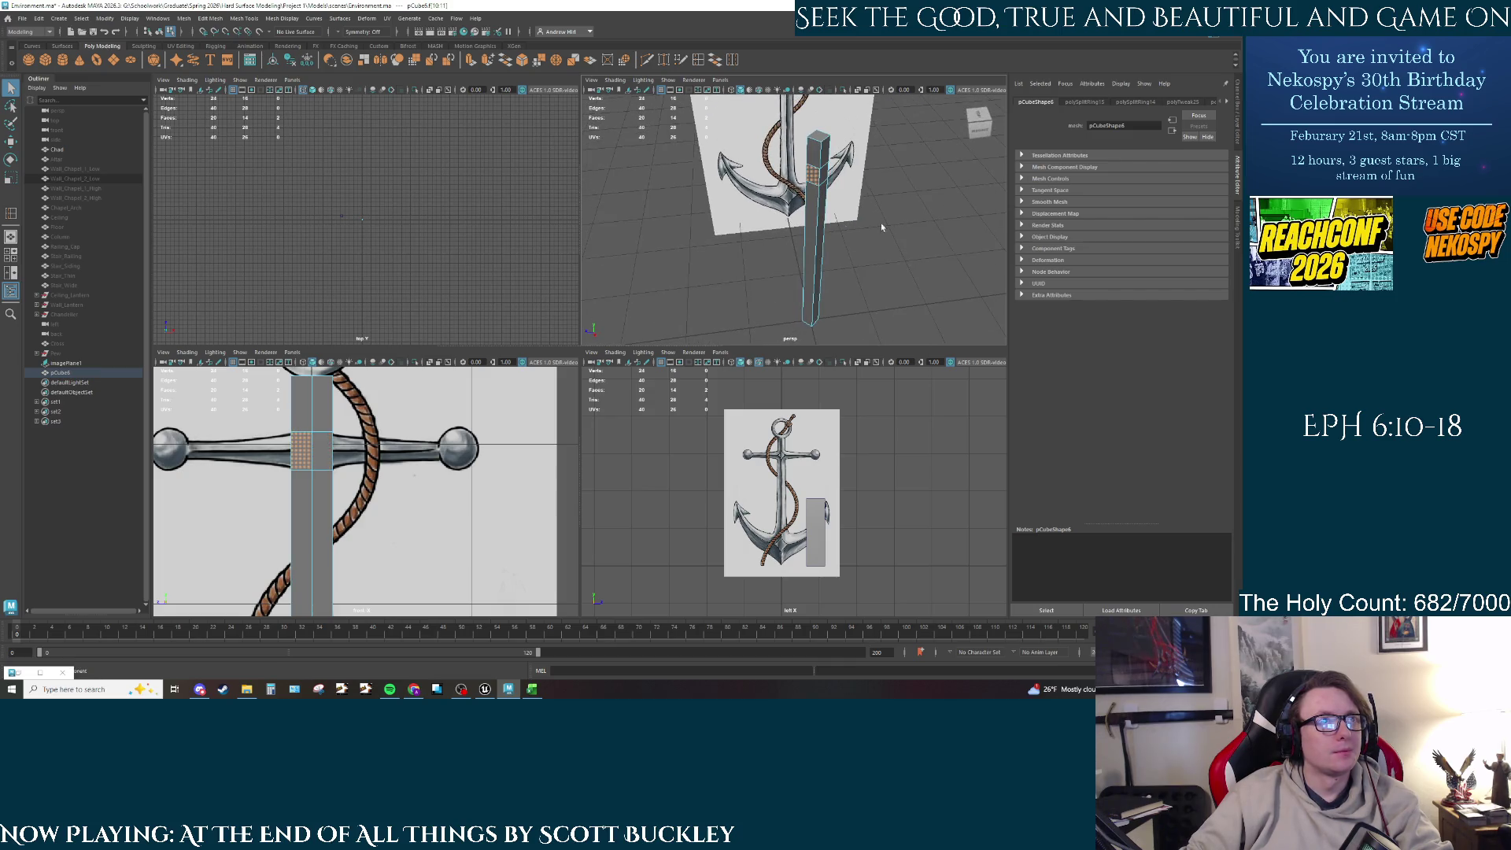
Step: Turn on Object Z symmetry and select a column of shank faces
click(340, 33)
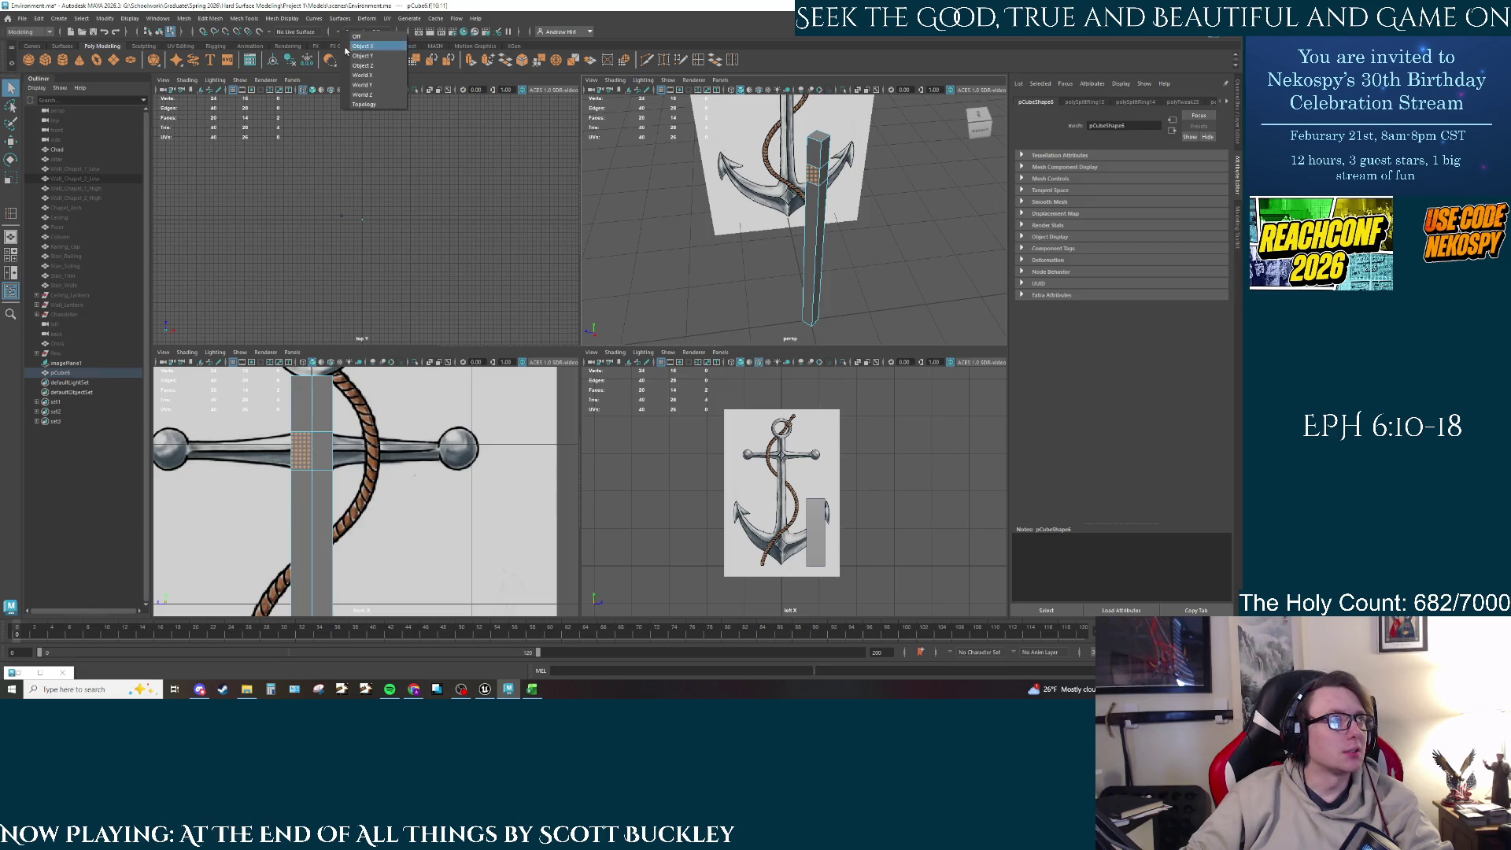
click(363, 66)
click(815, 186)
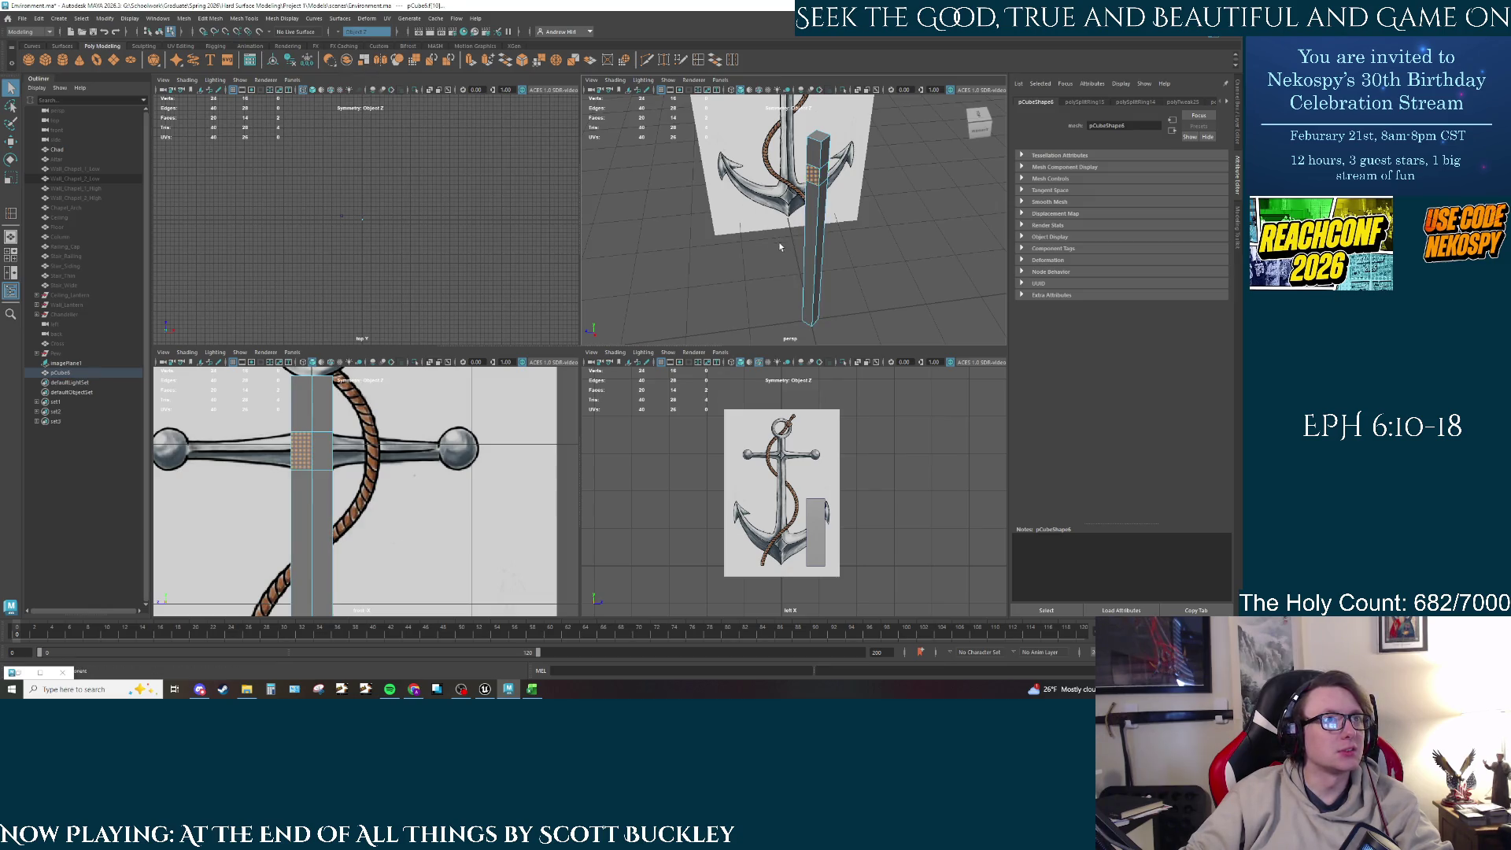
mouse_move(816, 186)
alt+mouse_down()
mouse_move(885, 138)
mouse_move(811, 228)
mouse_move(709, 188)
mouse_move(894, 180)
mouse_move(842, 242)
alt+mouse_up()
click(885, 137)
double_click(885, 137)
Step: Try selecting single shank faces, clearing each, and revisit the symmetry options
click(696, 180)
ctrl+click(700, 182)
click(699, 181)
ctrl+click(881, 178)
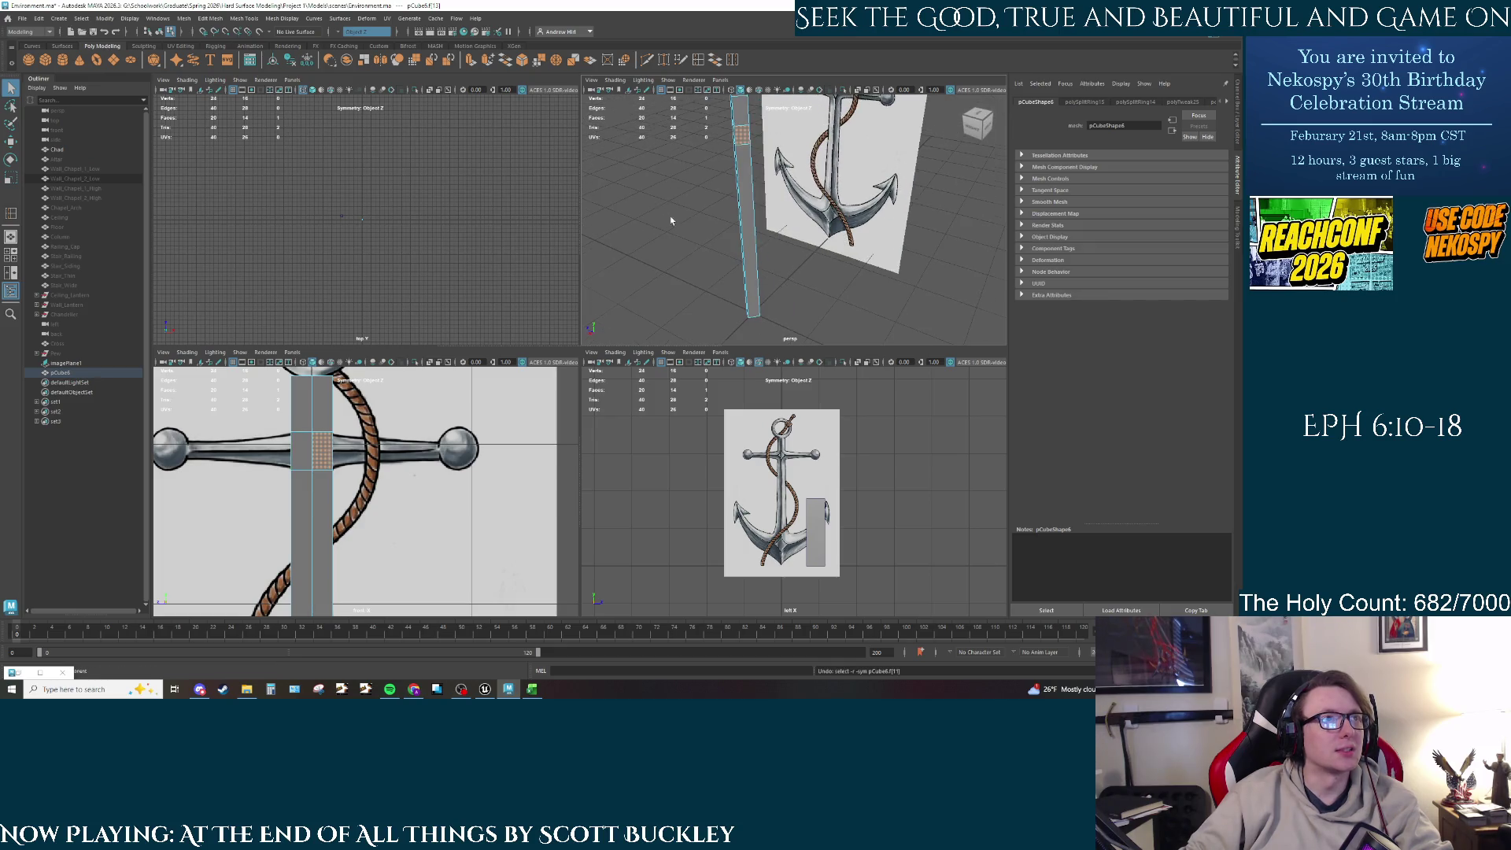
alt+drag(669, 216, 773, 187)
click(773, 187)
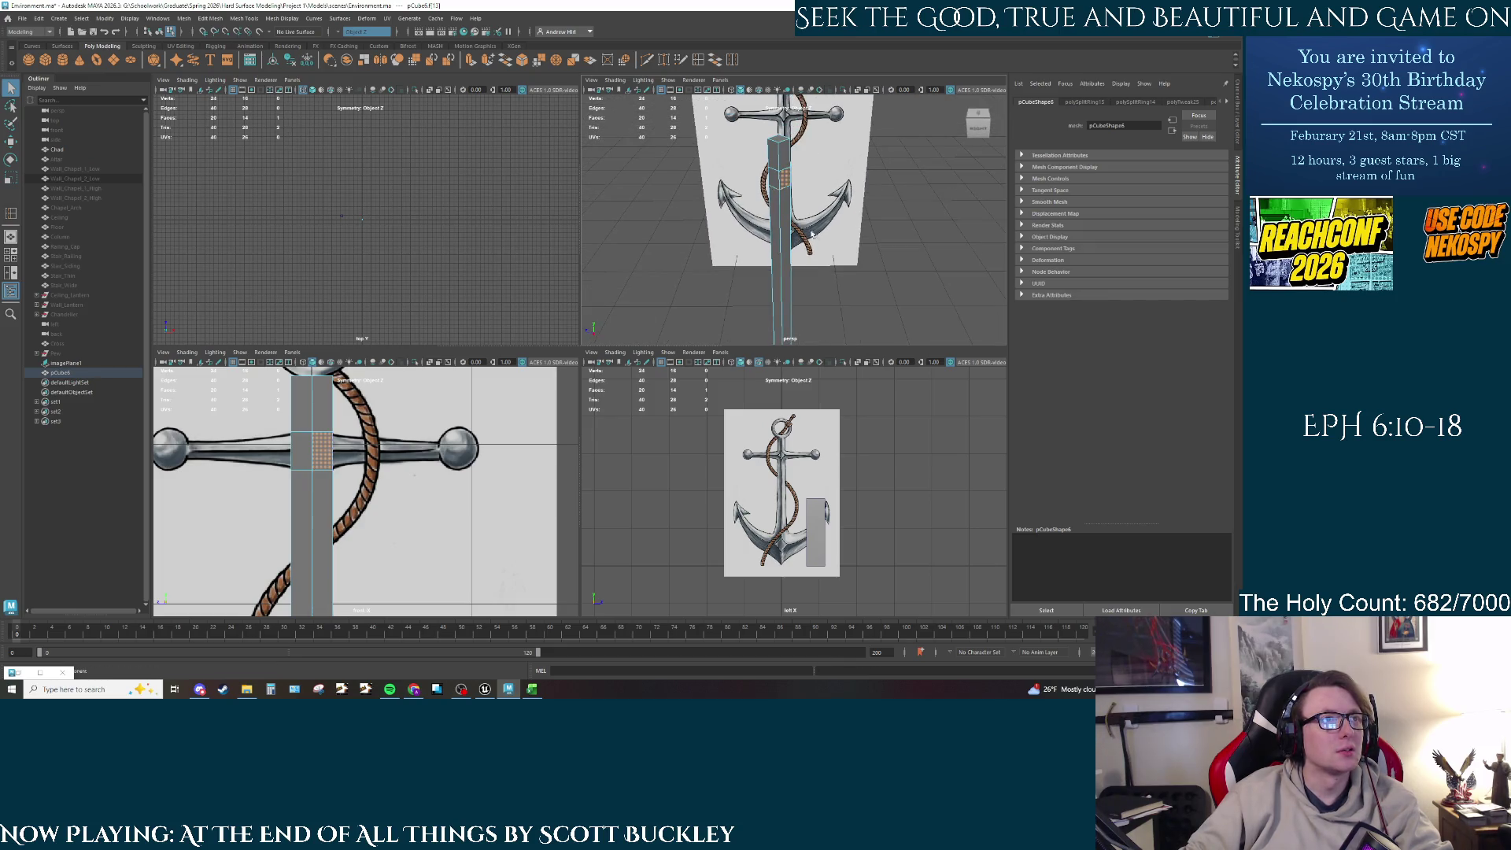
ctrl+click(773, 187)
click(348, 32)
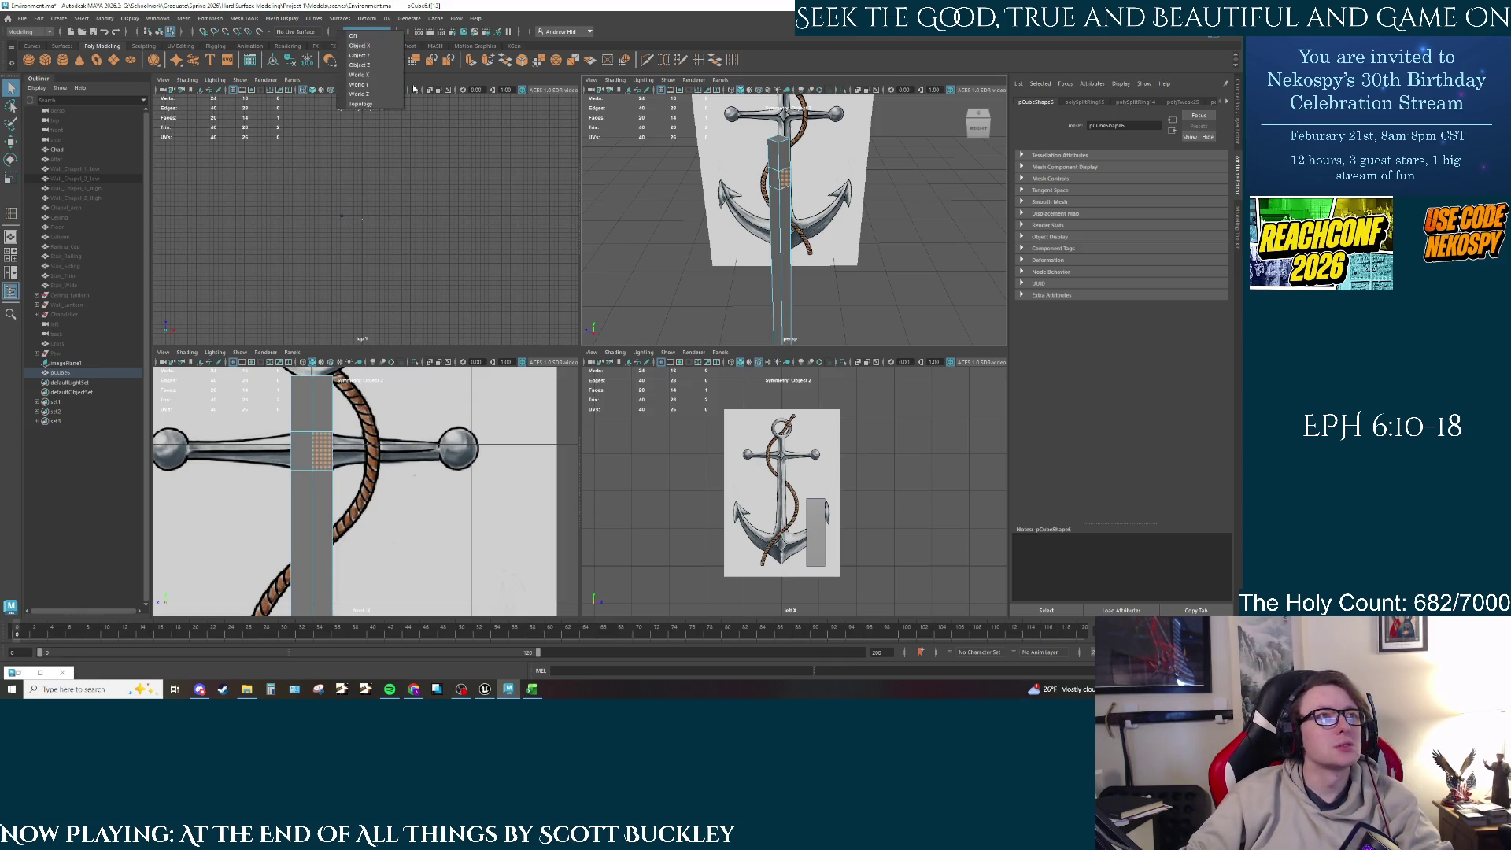
click(360, 65)
Step: Undo the selections, the added edge loops and the shank's scaling
key(ctrl+z)
key(ctrl+z)
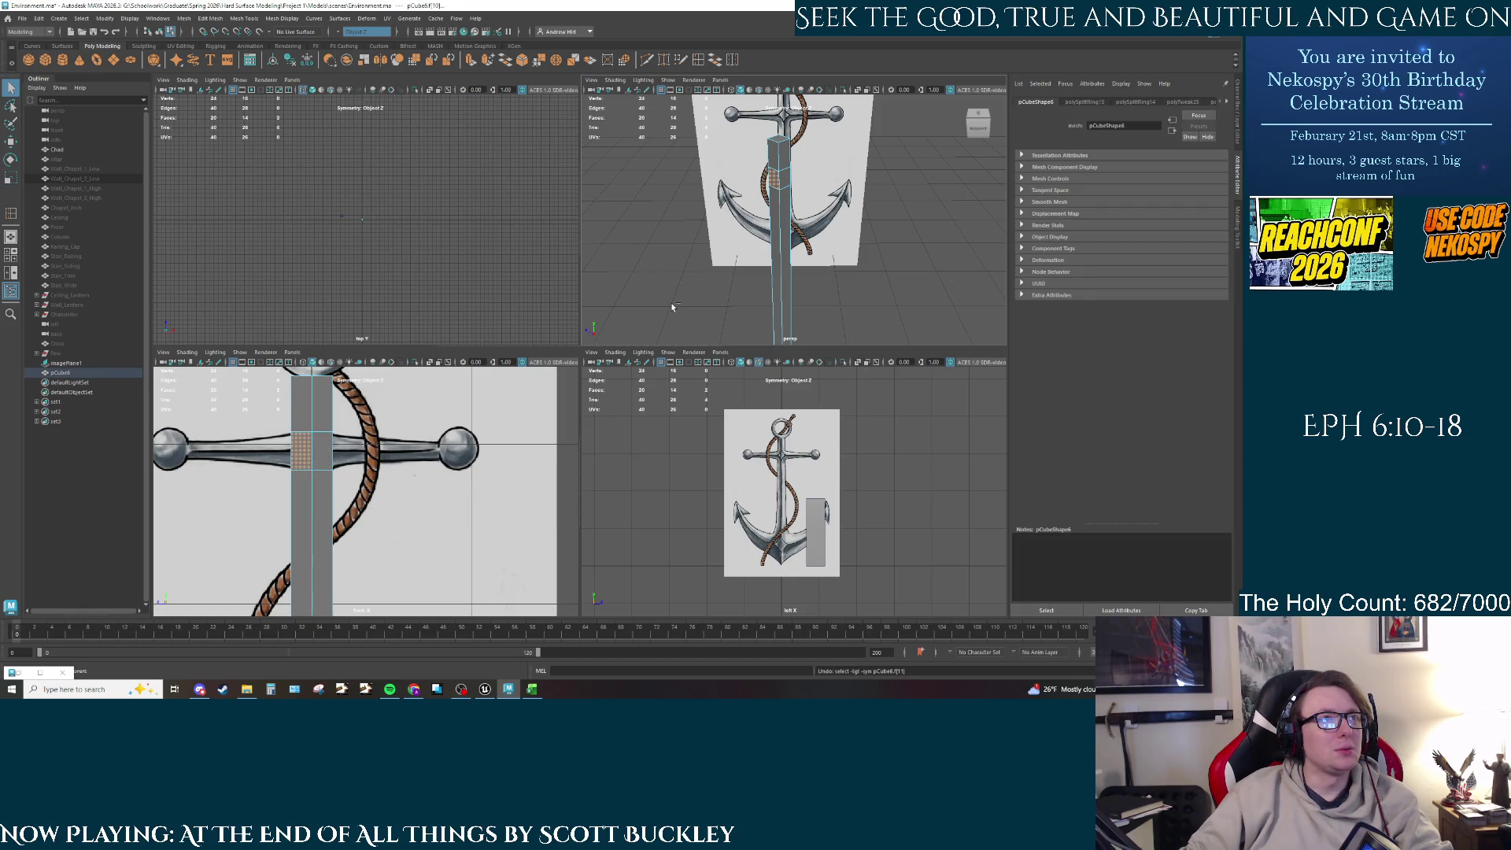
key(ctrl+z)
key(ctrl+z)
key(ctrl+z)
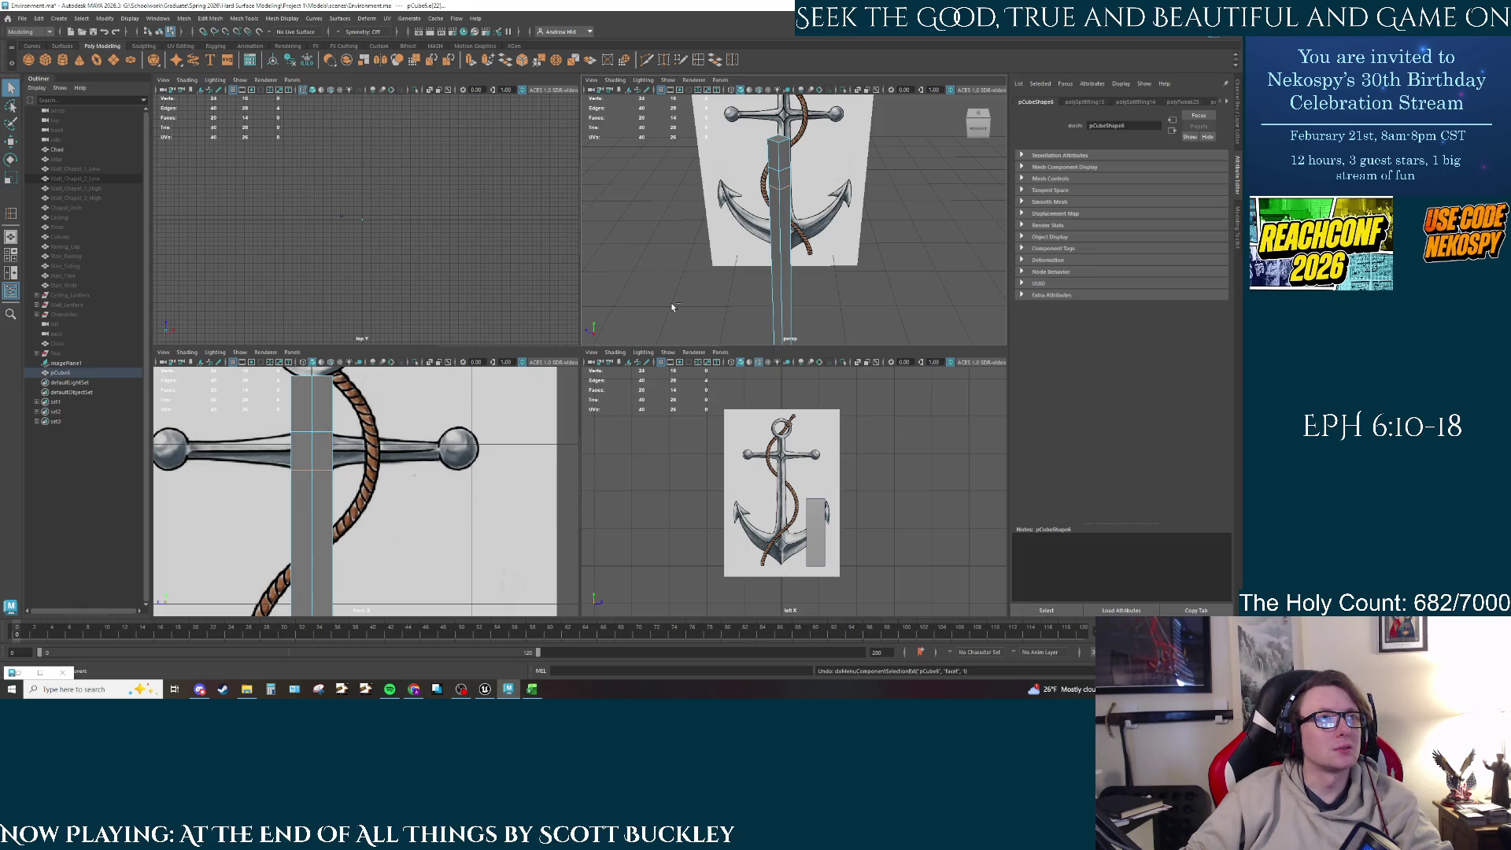
key(ctrl+z)
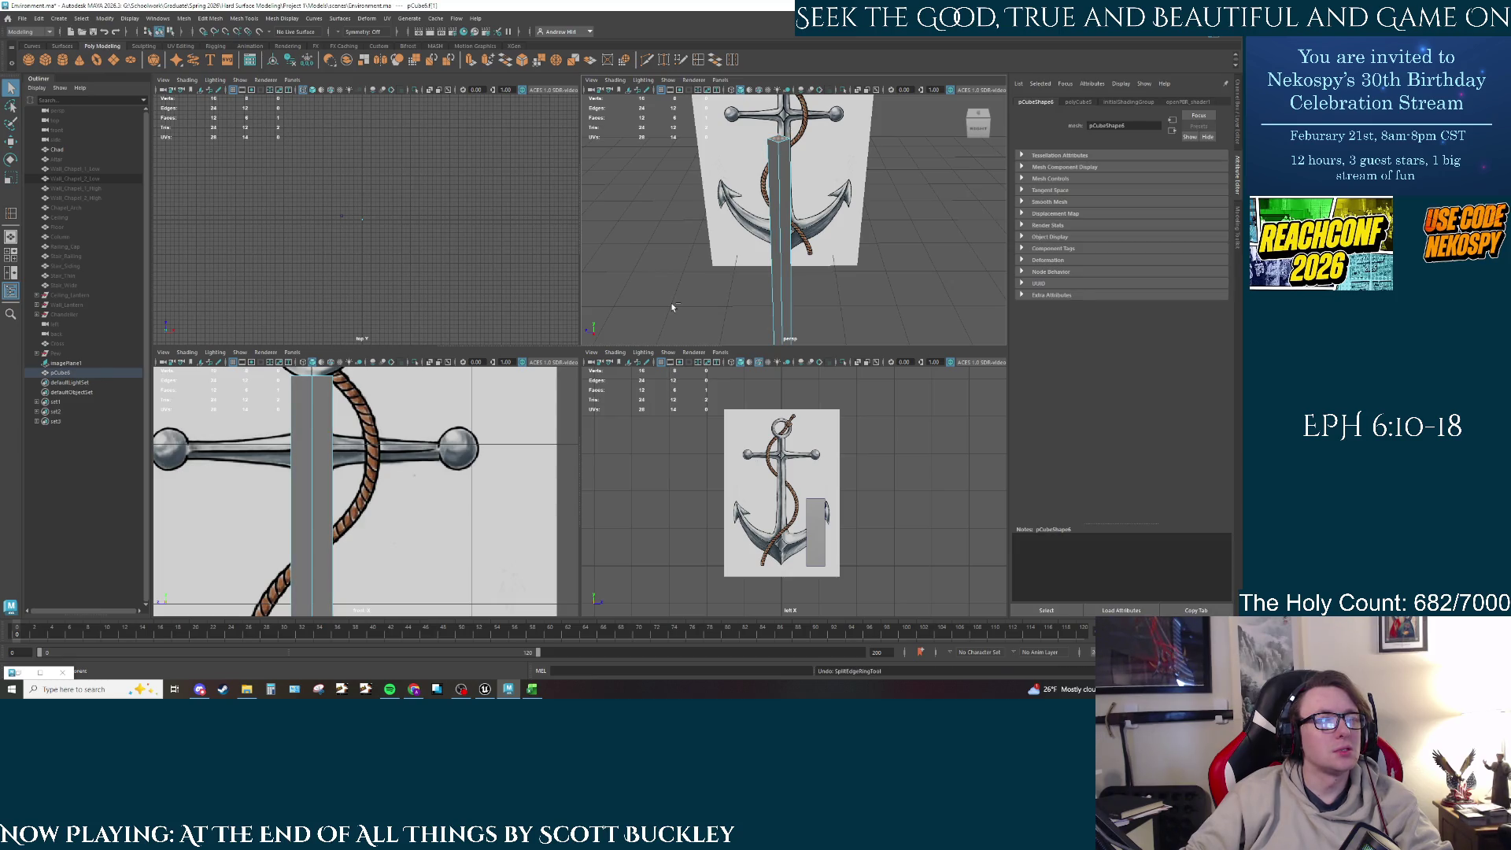
key(ctrl+z)
key(ctrl+z)
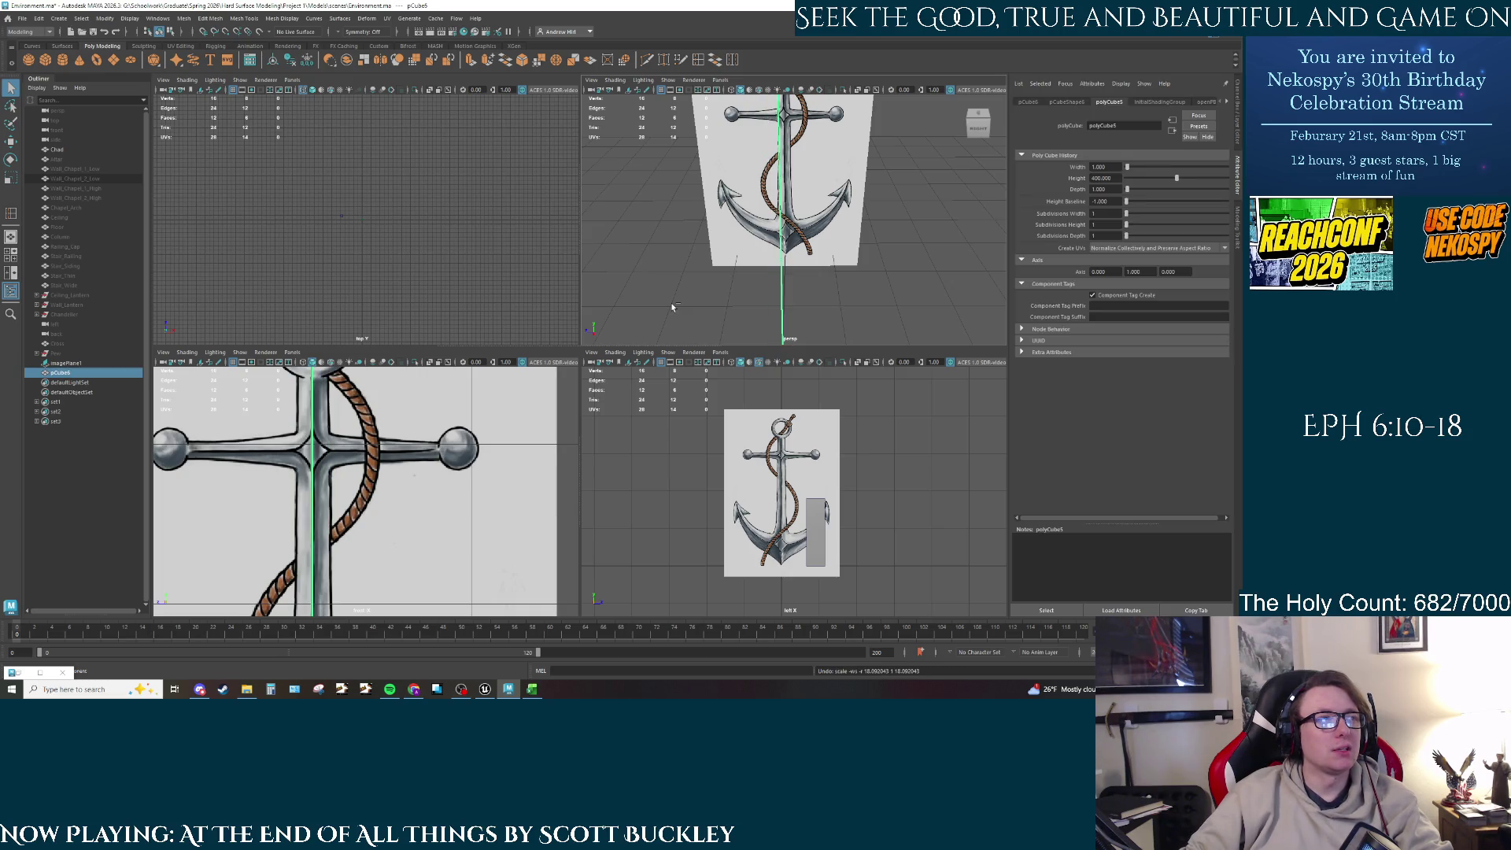
Step: Undo the shank's rotation and widen it to match the drawing's shank
key(ctrl+z)
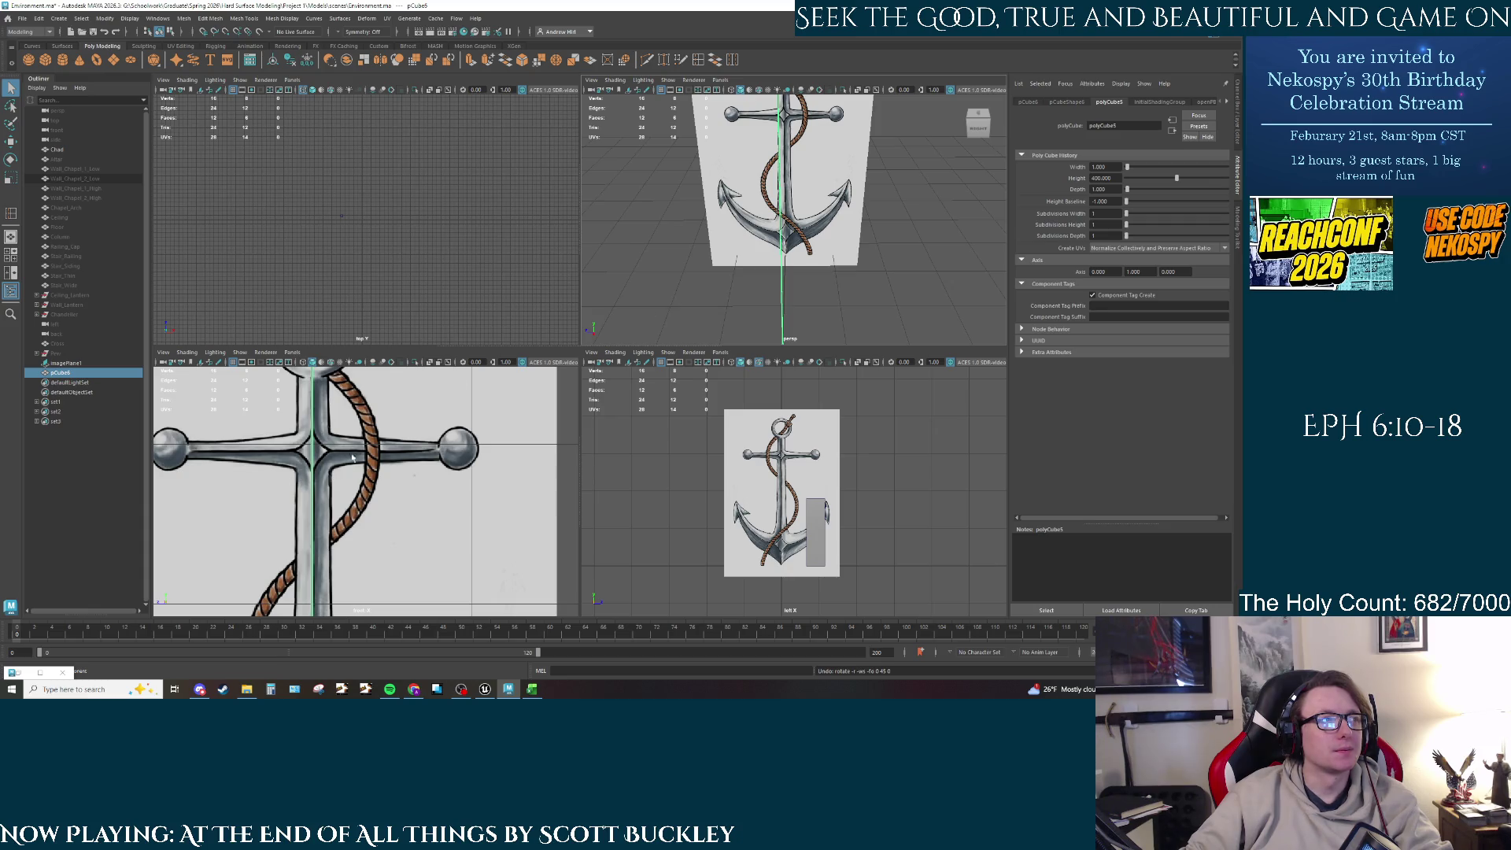
key(r)
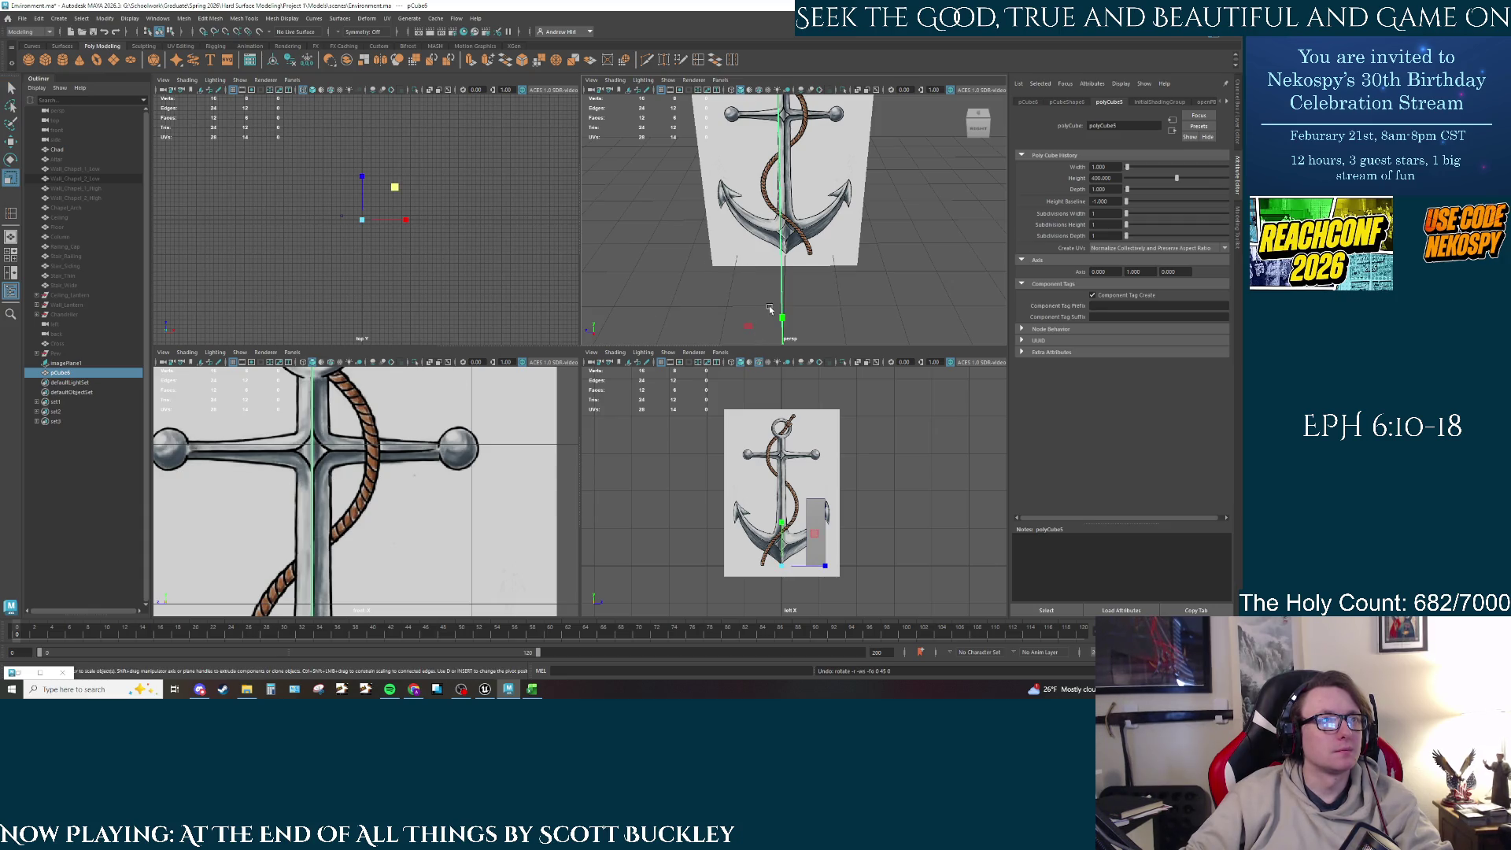
mouse_move(770, 308)
alt+mouse_down()
mouse_move(504, 392)
mouse_move(378, 397)
alt+mouse_up()
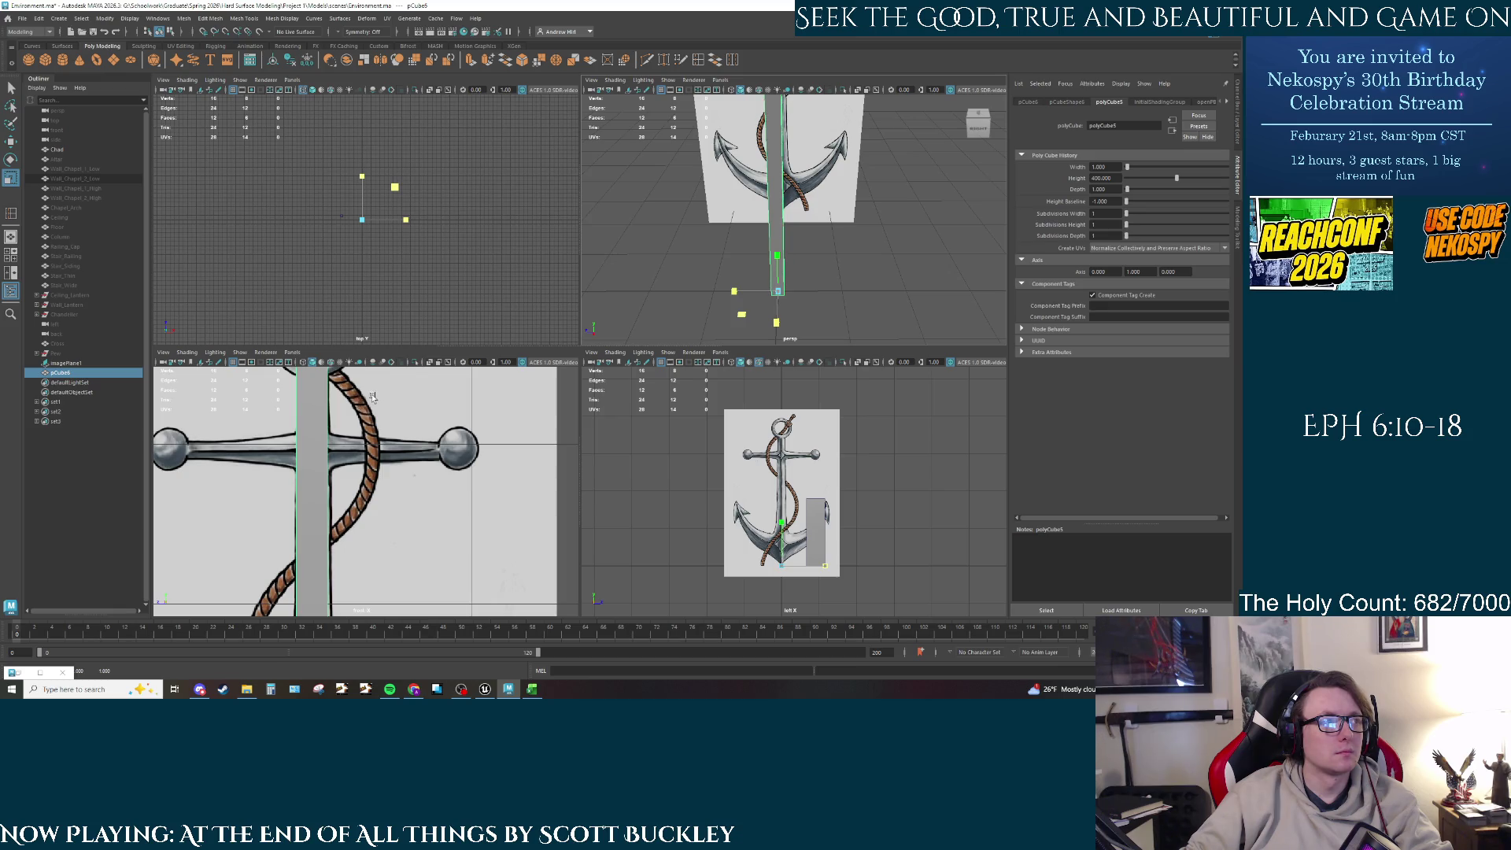
drag(372, 398, 369, 397)
key(w)
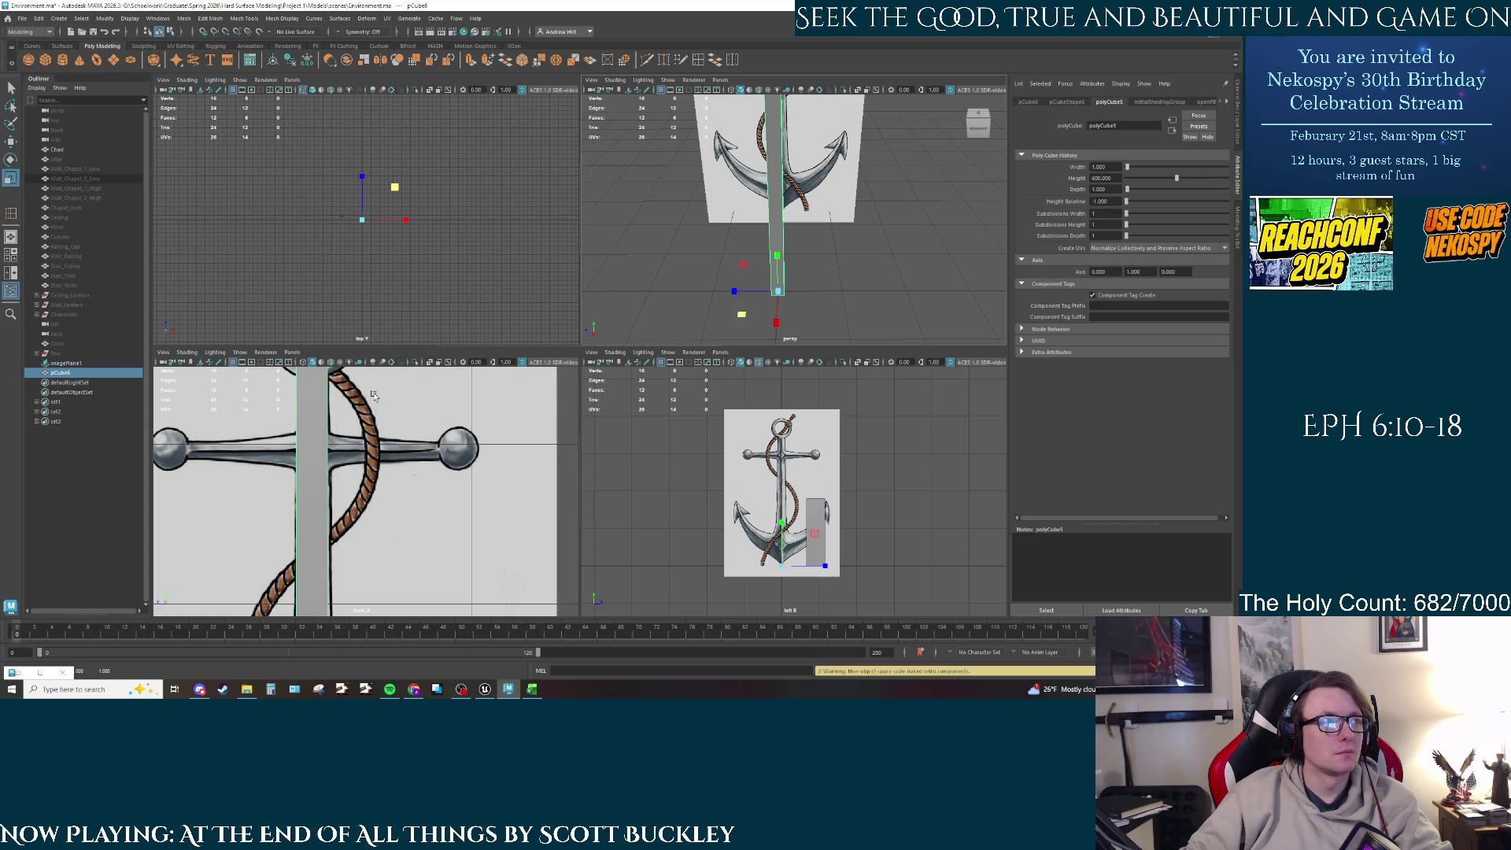
scroll(795, 177, up, 2)
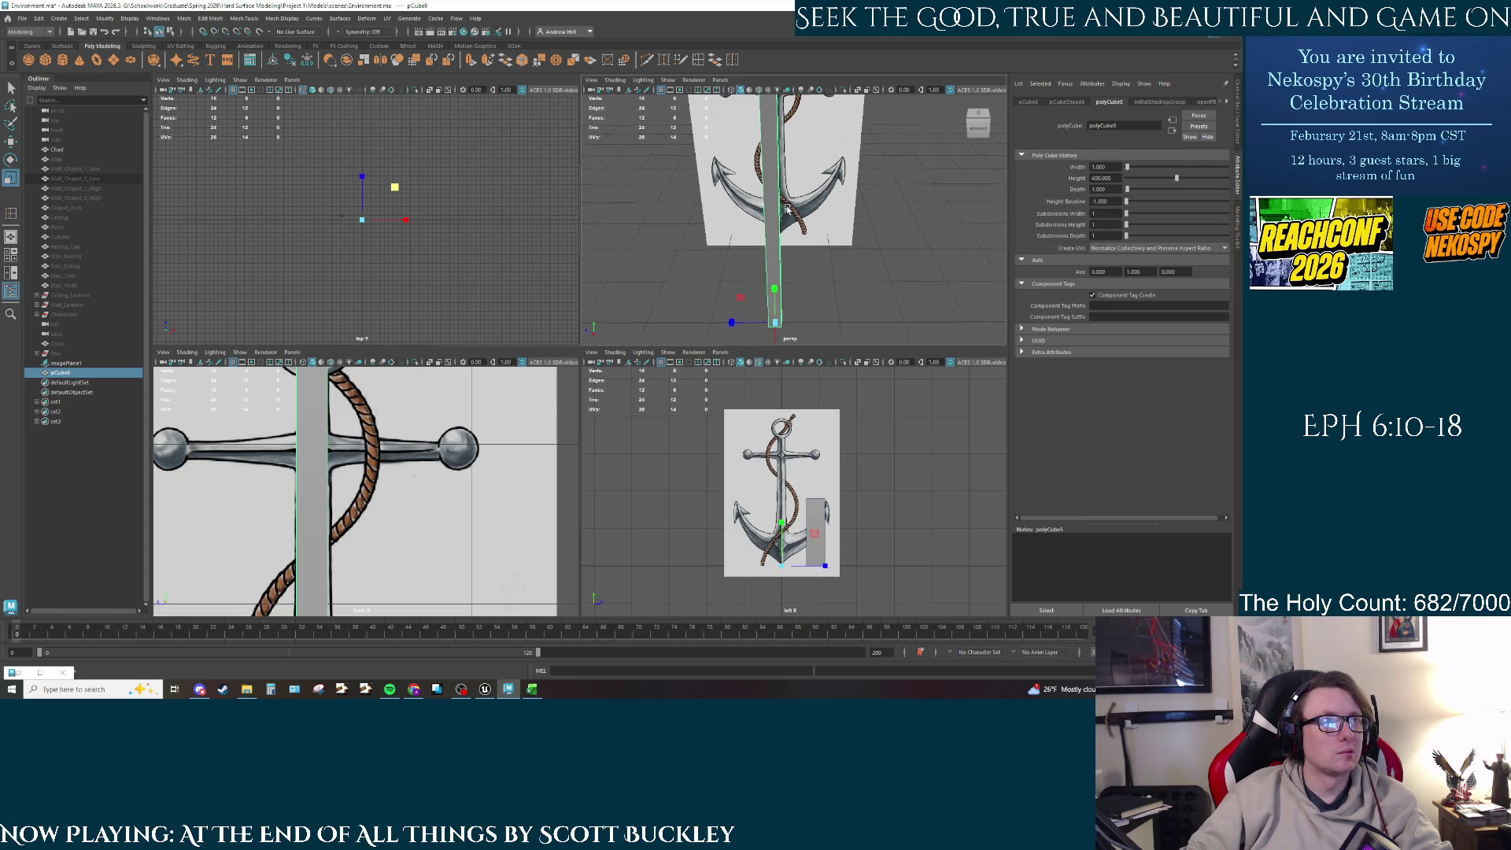
Step: Insert two edge loops across the shank at the crossbar's top and bottom edges
key(q)
click(646, 60)
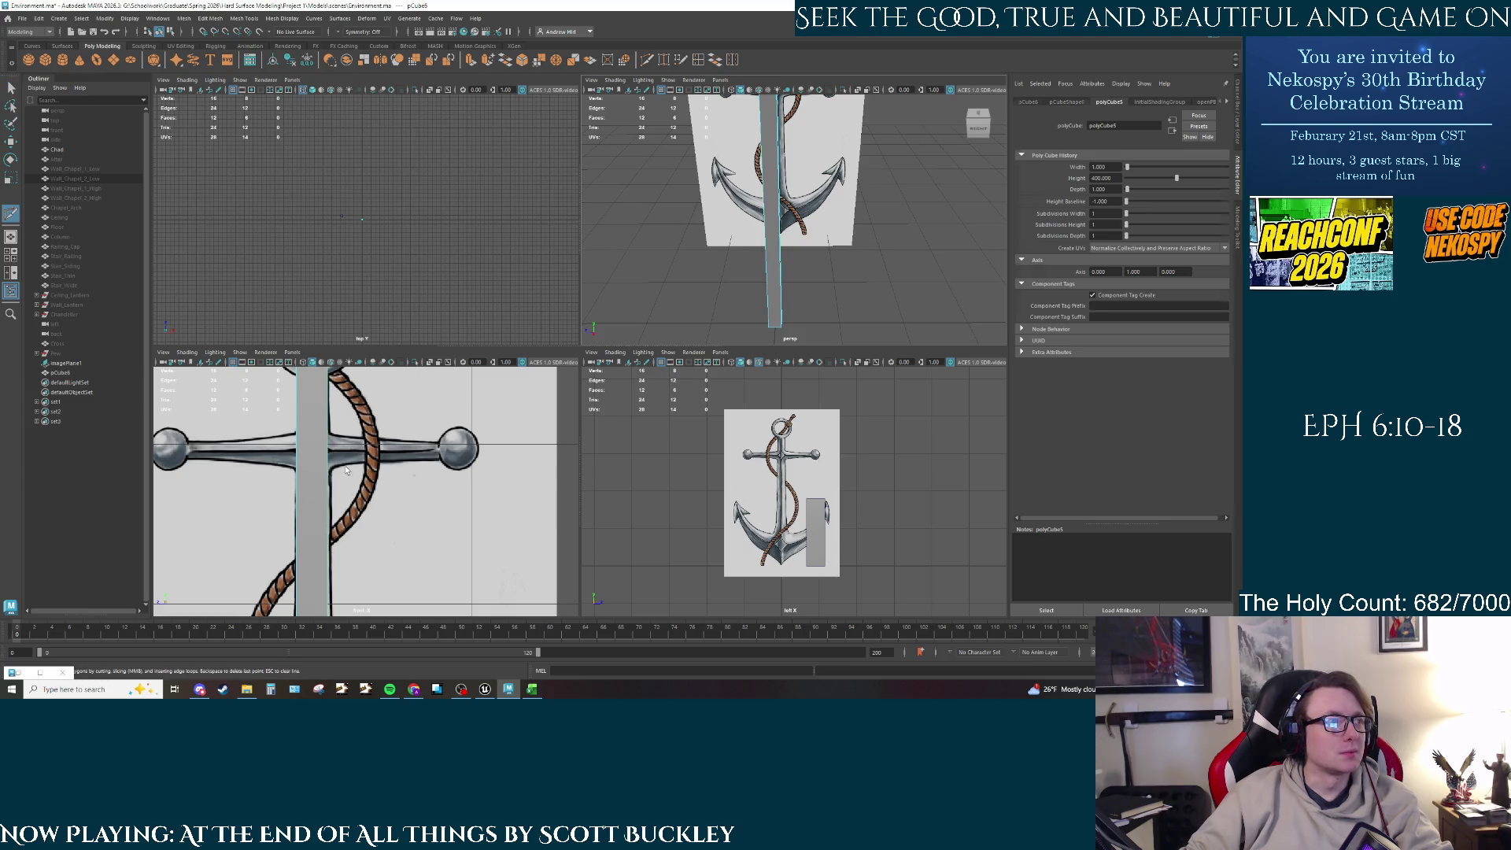
click(326, 433)
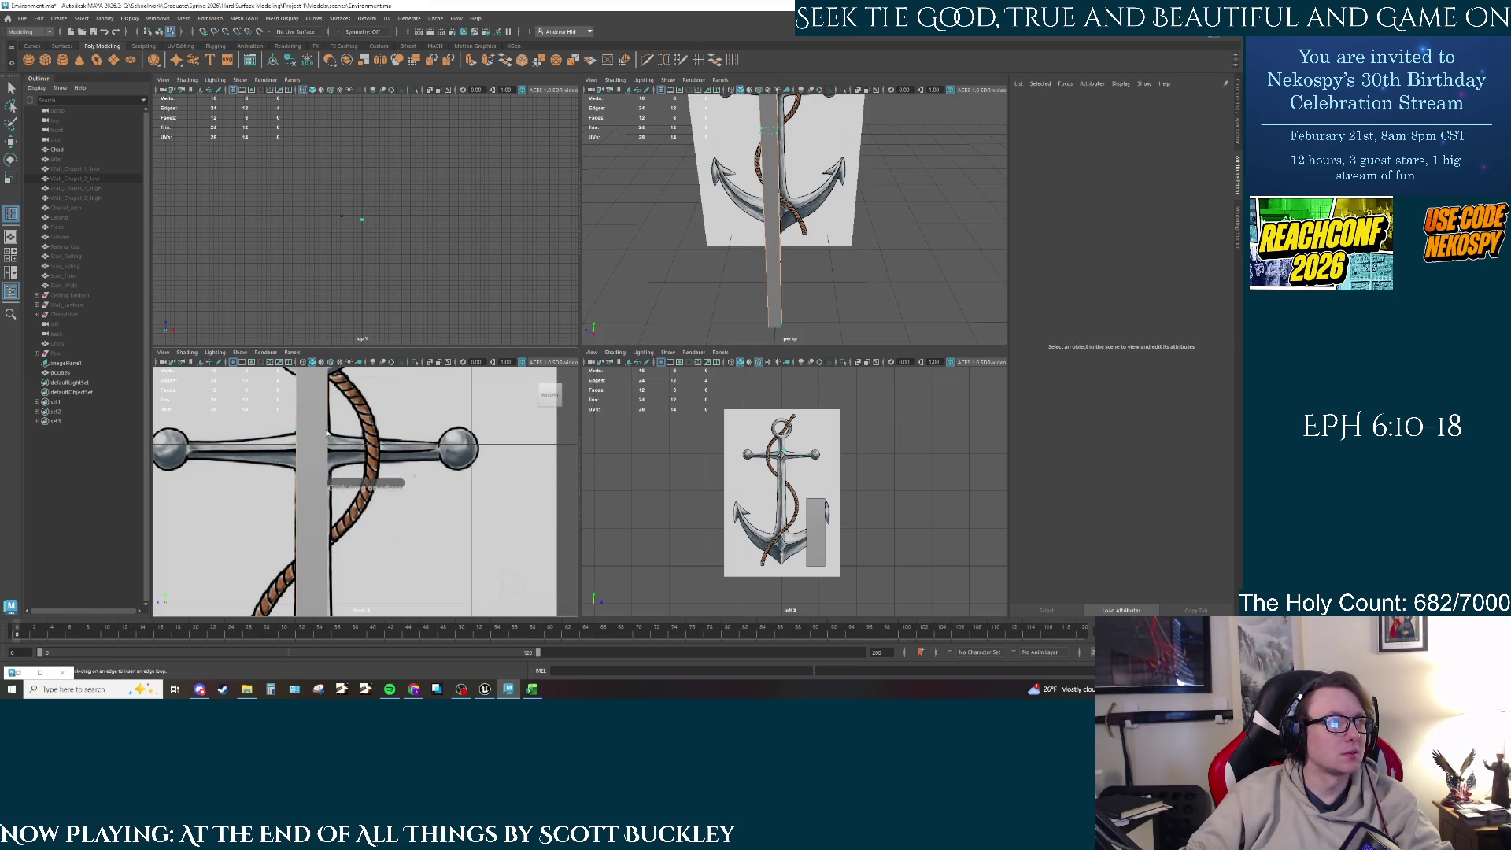
click(330, 471)
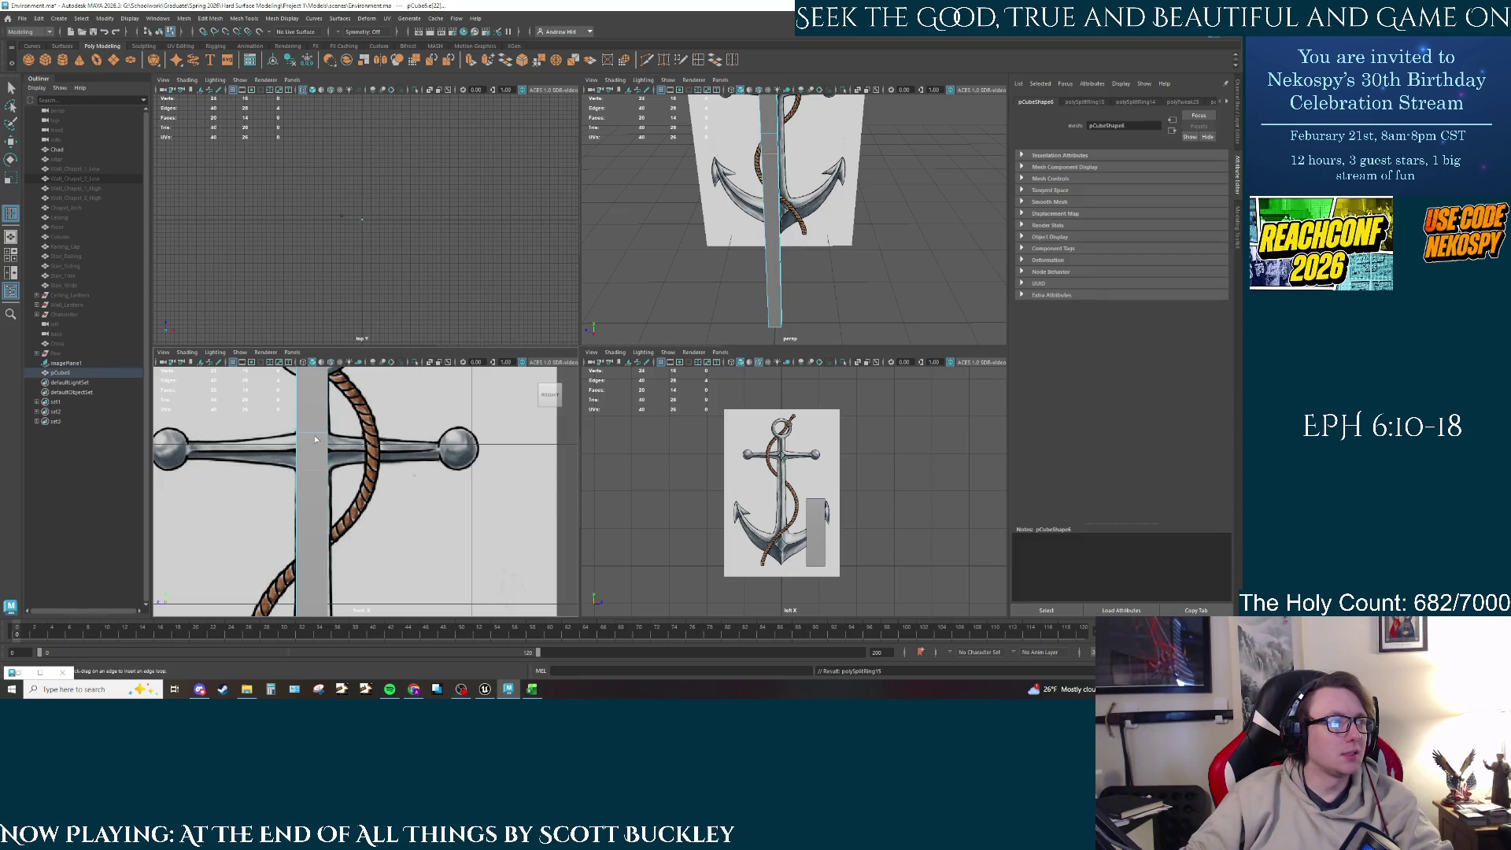
alt+drag(779, 212, 773, 175)
right_drag(773, 173, 774, 193)
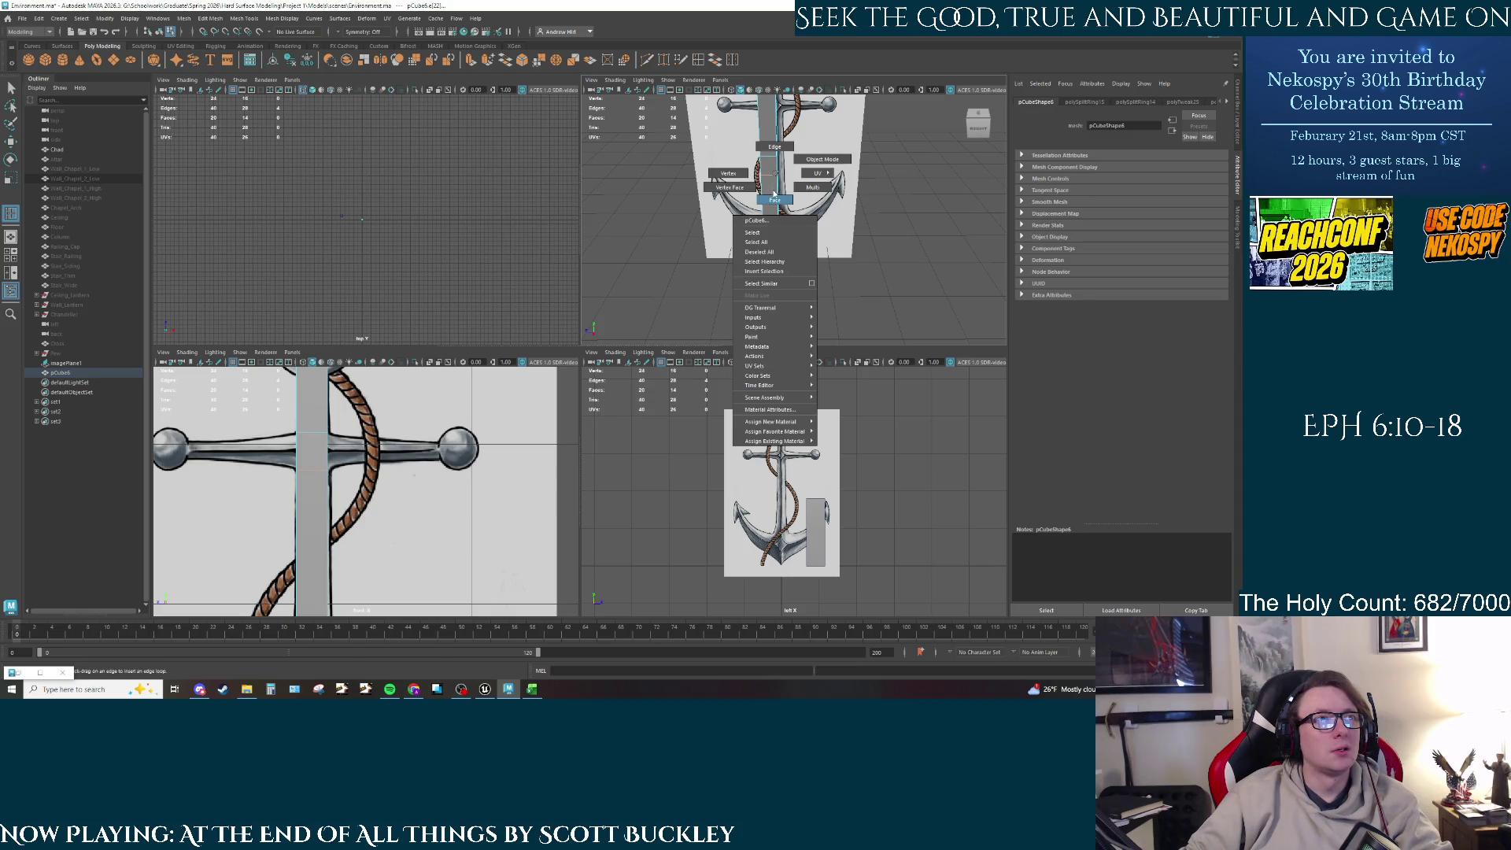
alt+drag(774, 193, 725, 142)
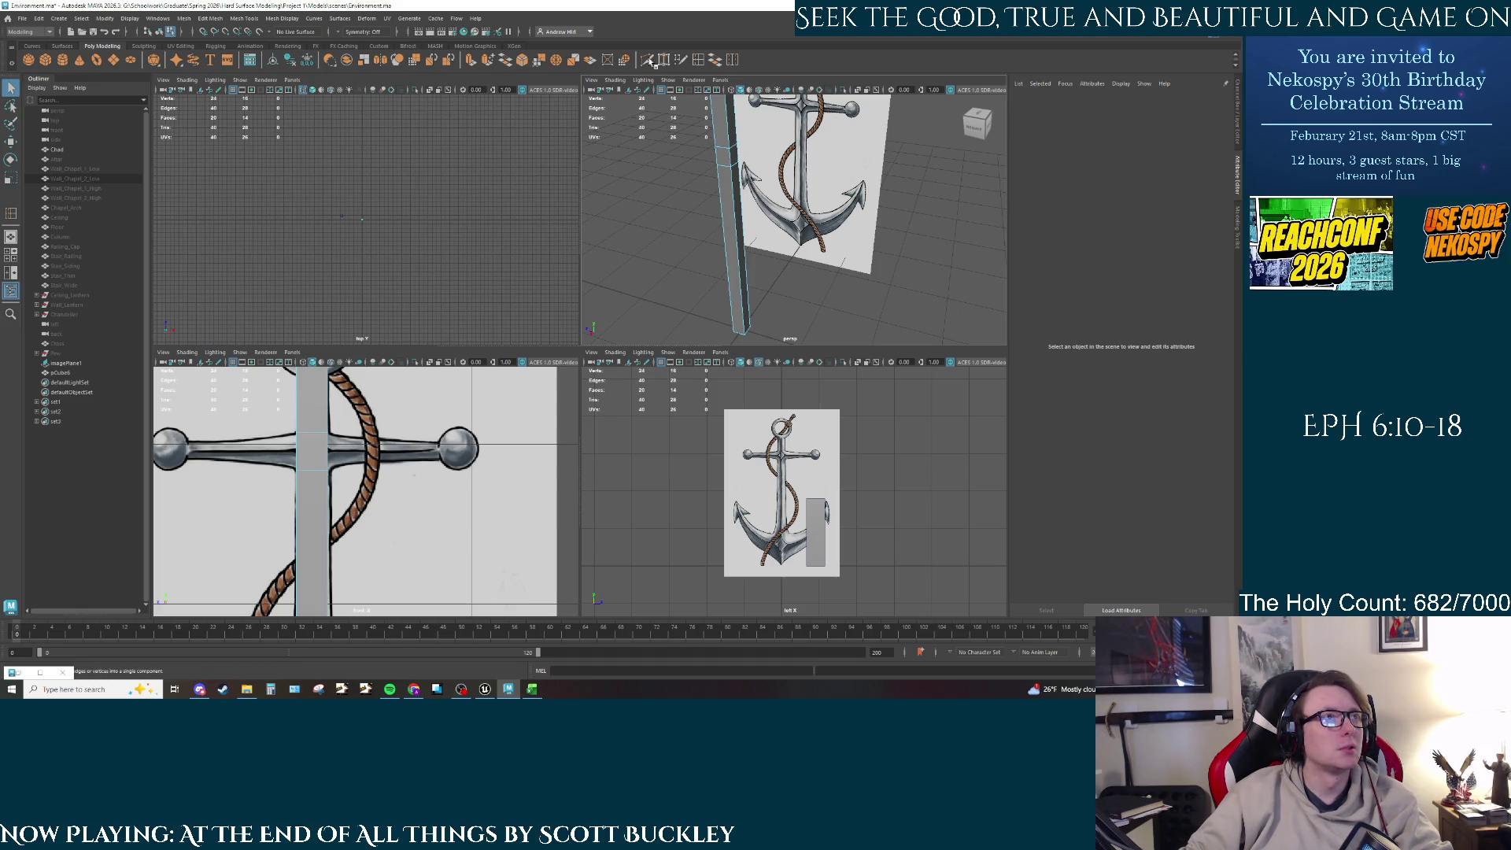
Step: Turn on Object Z symmetry and select the shank face between the new loops
click(344, 33)
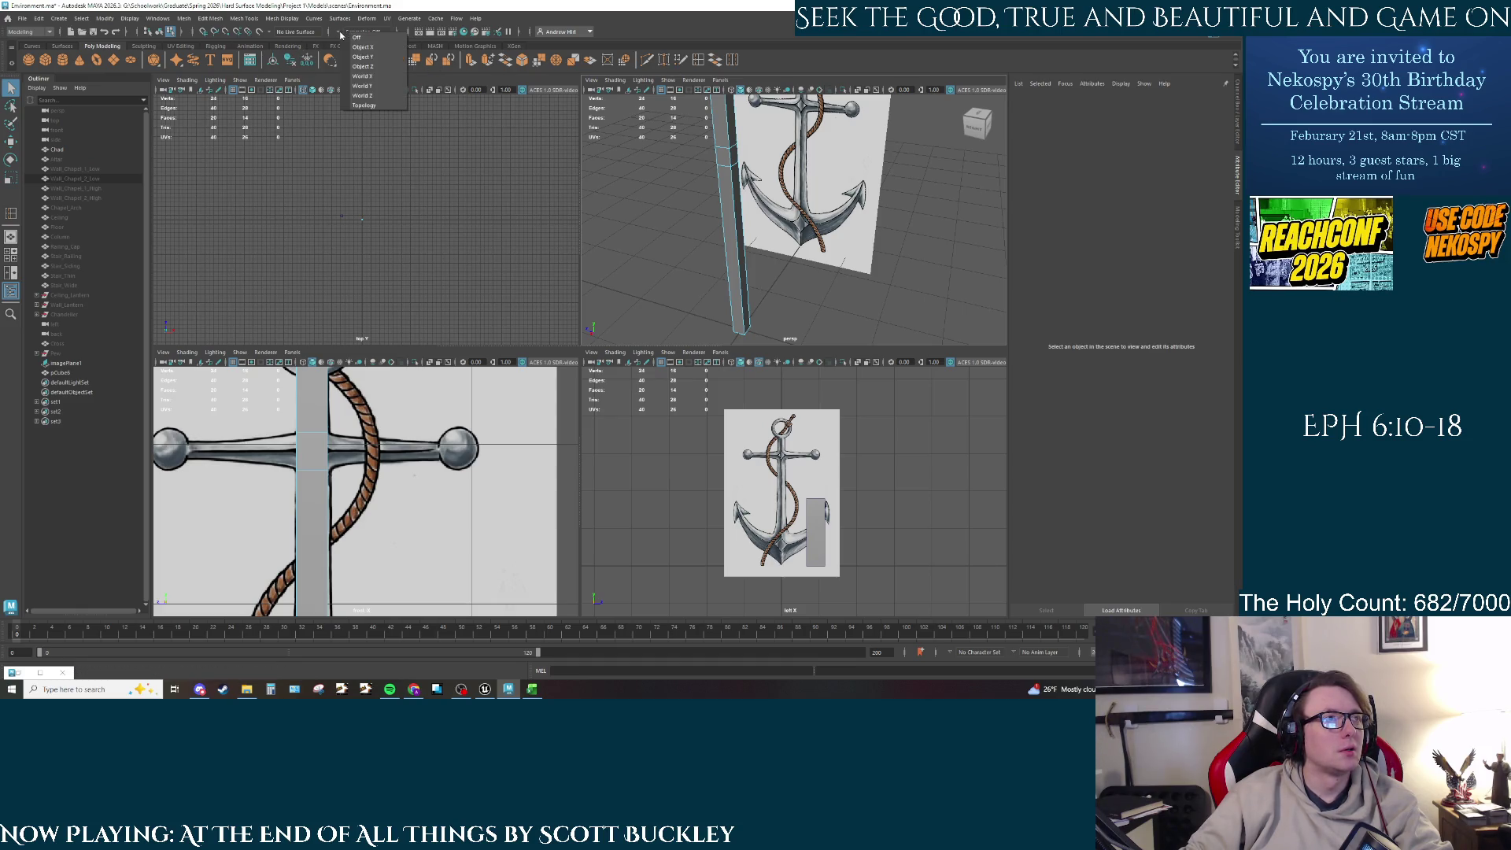
click(369, 69)
click(728, 158)
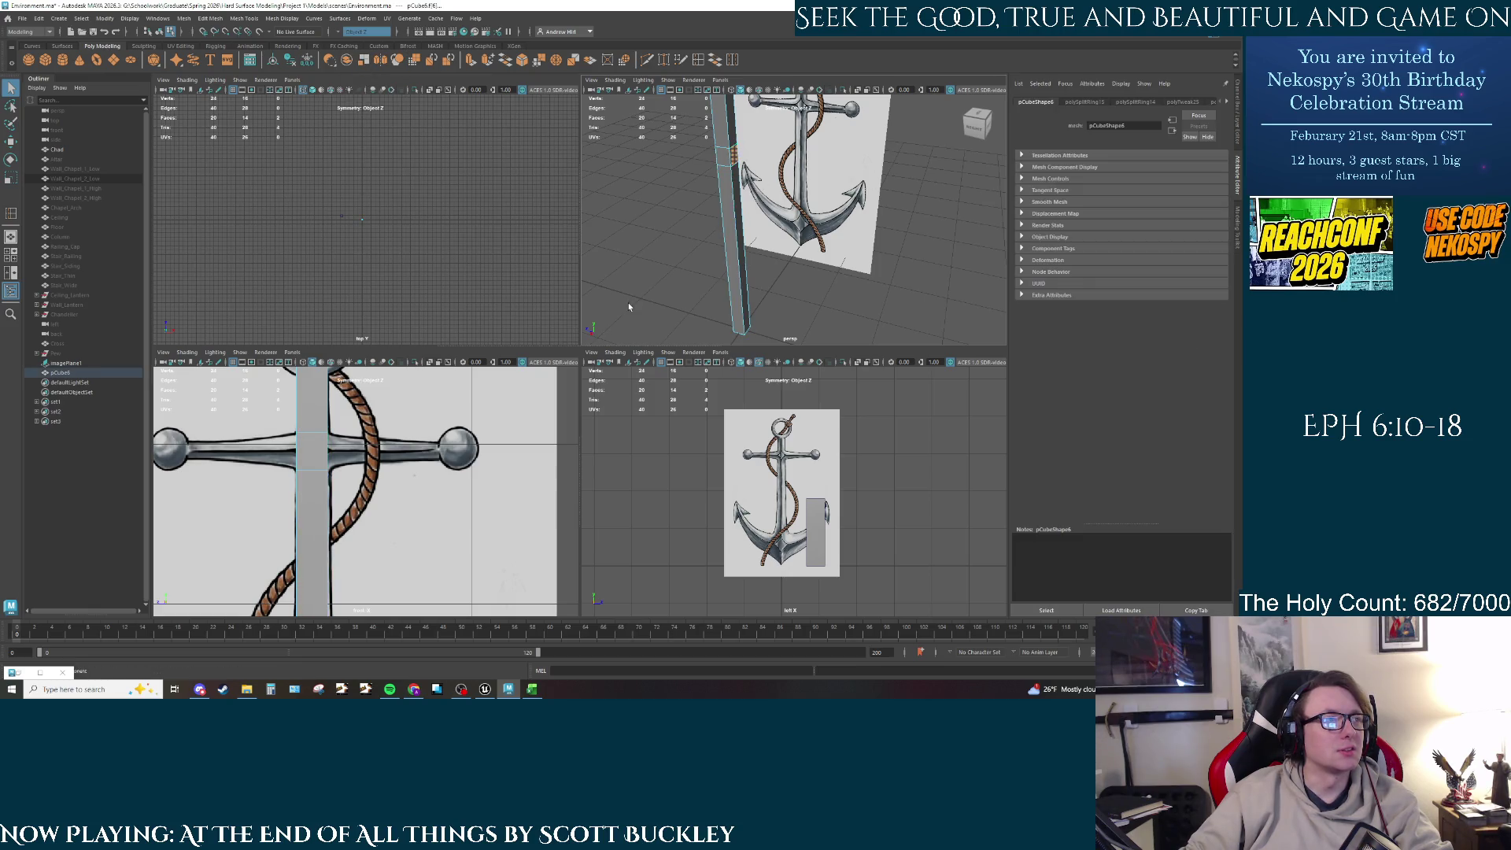
key(f)
Step: Extrude the face out to the drawing's ball ends and taper the crossbar tips
key(r)
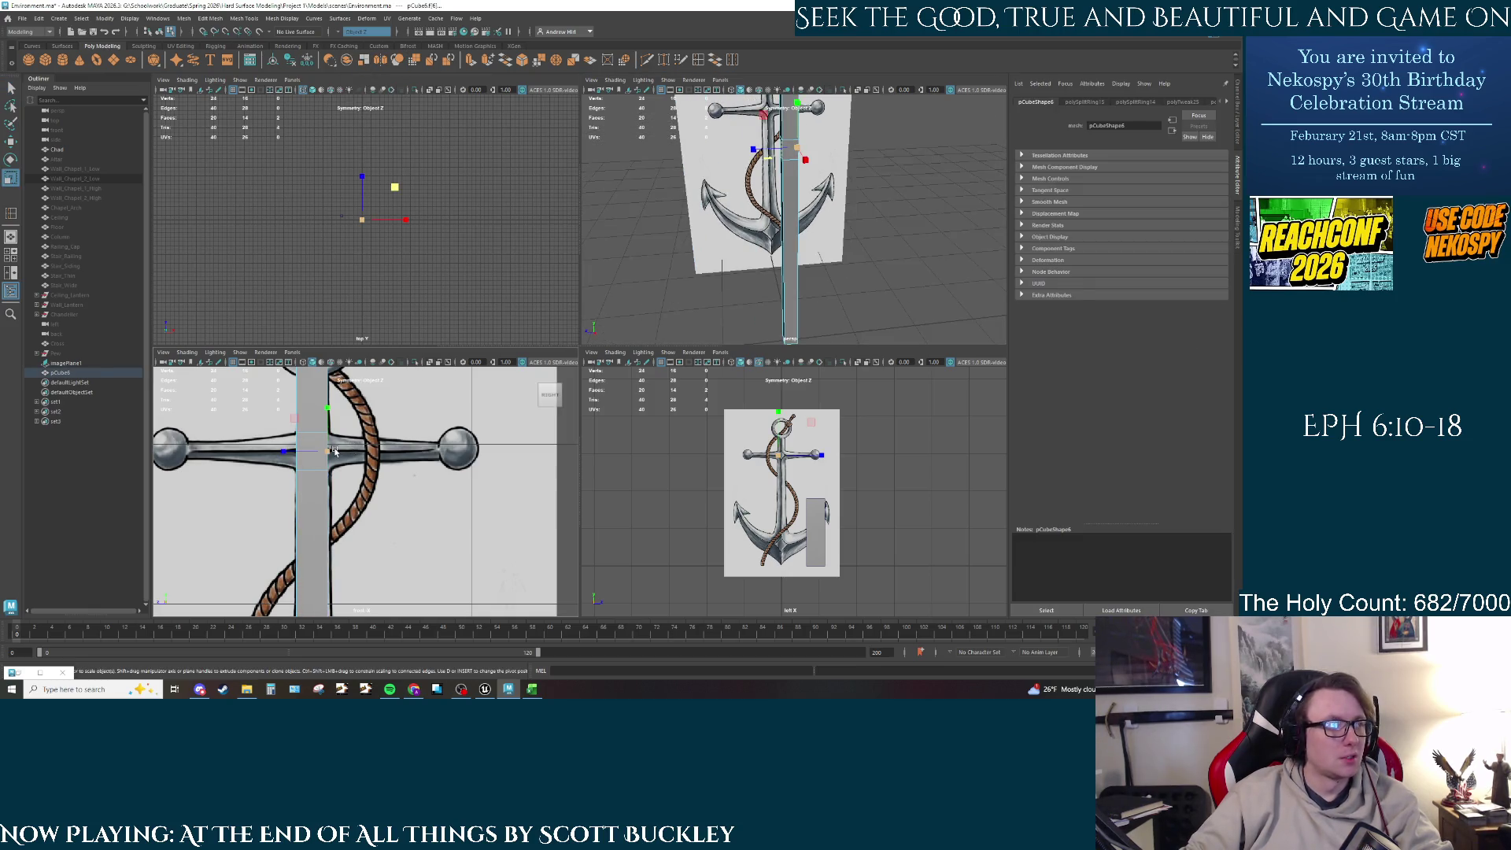
key(ctrl+e)
drag(335, 451, 453, 449)
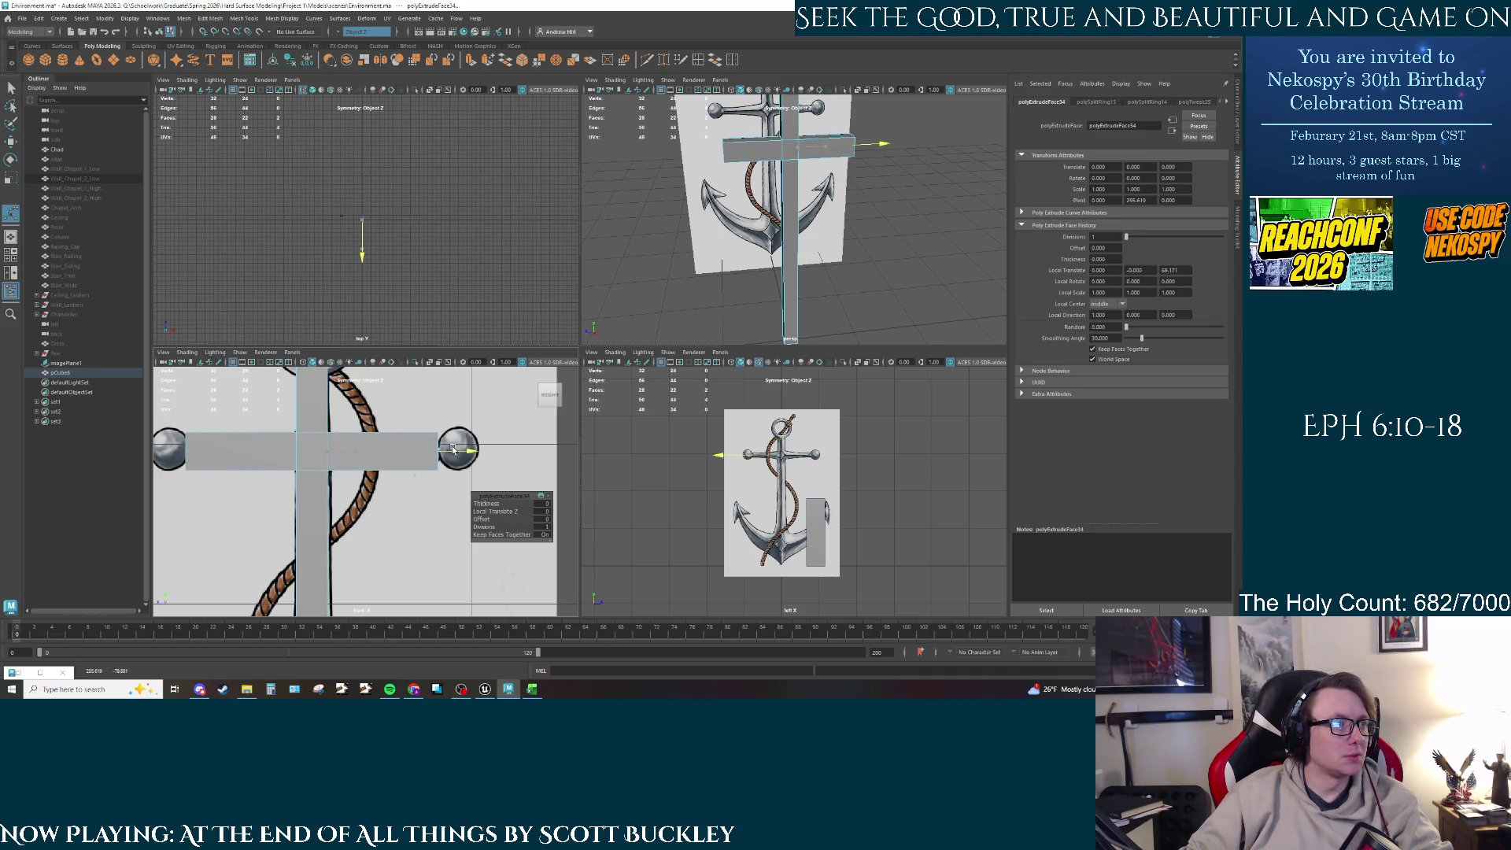
key(r)
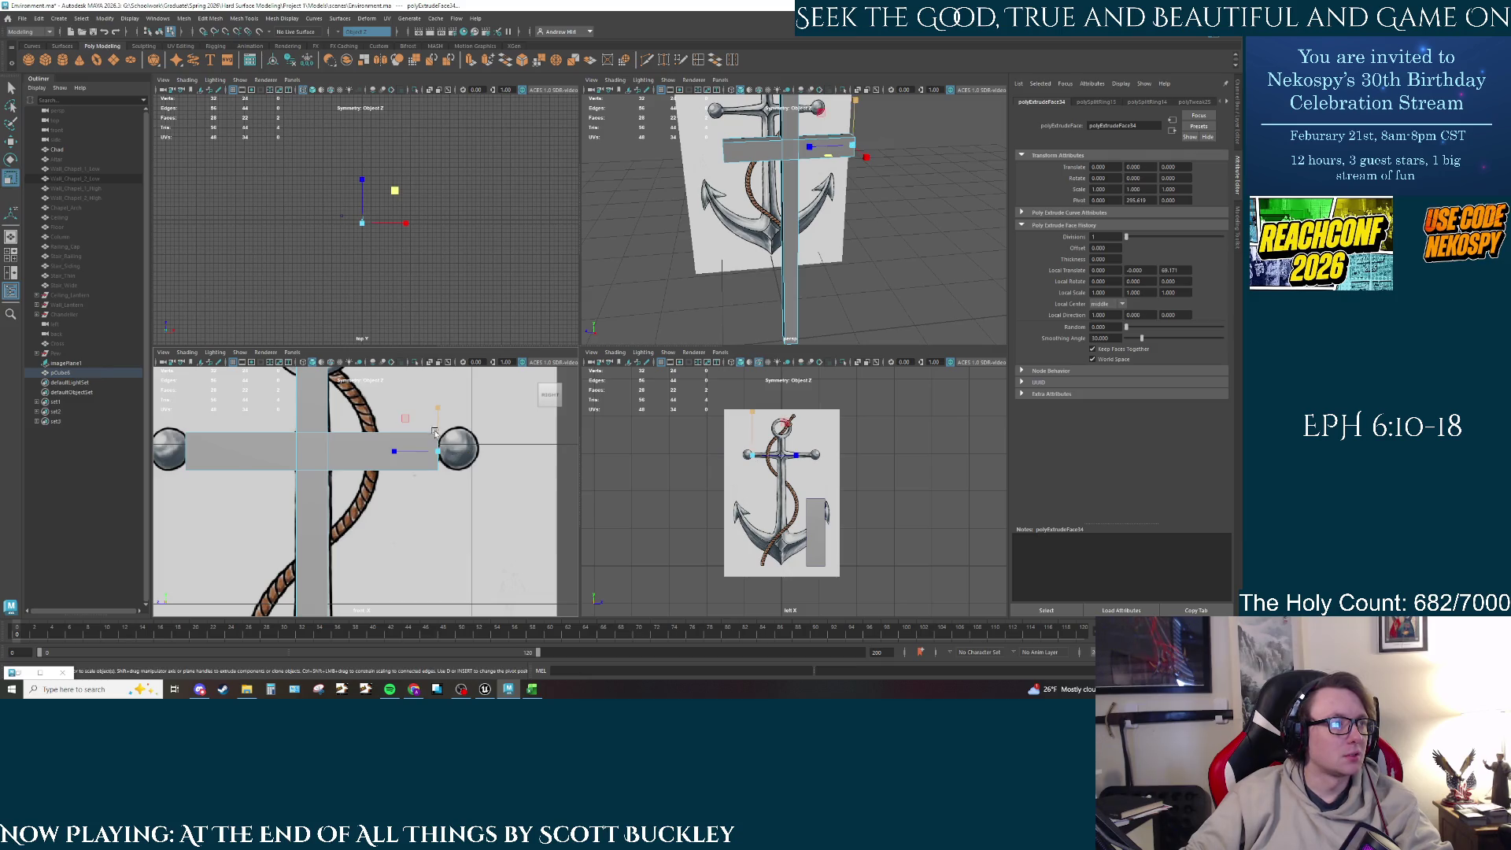
drag(440, 415, 441, 444)
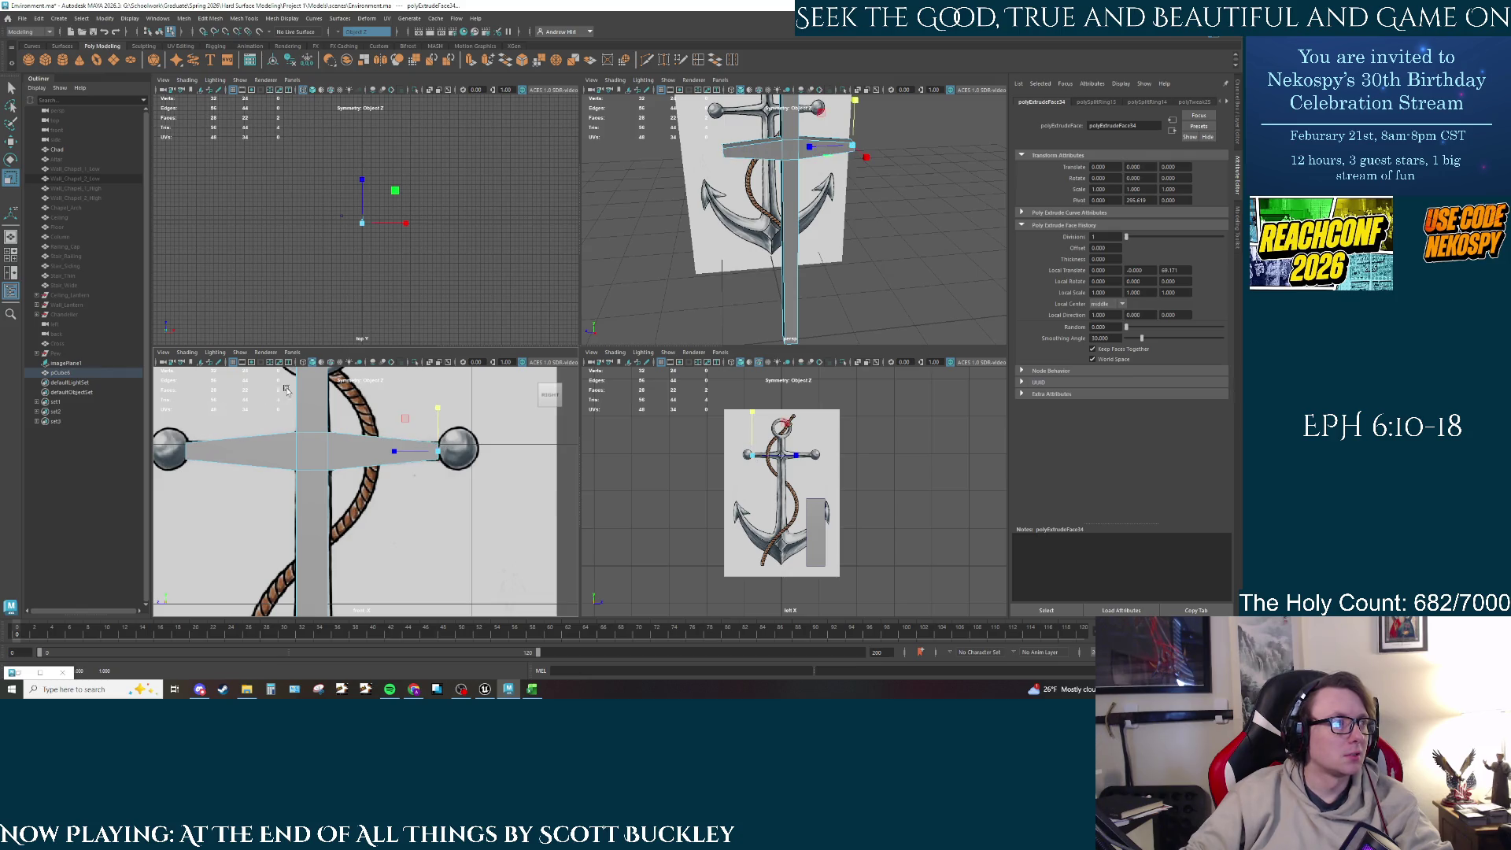
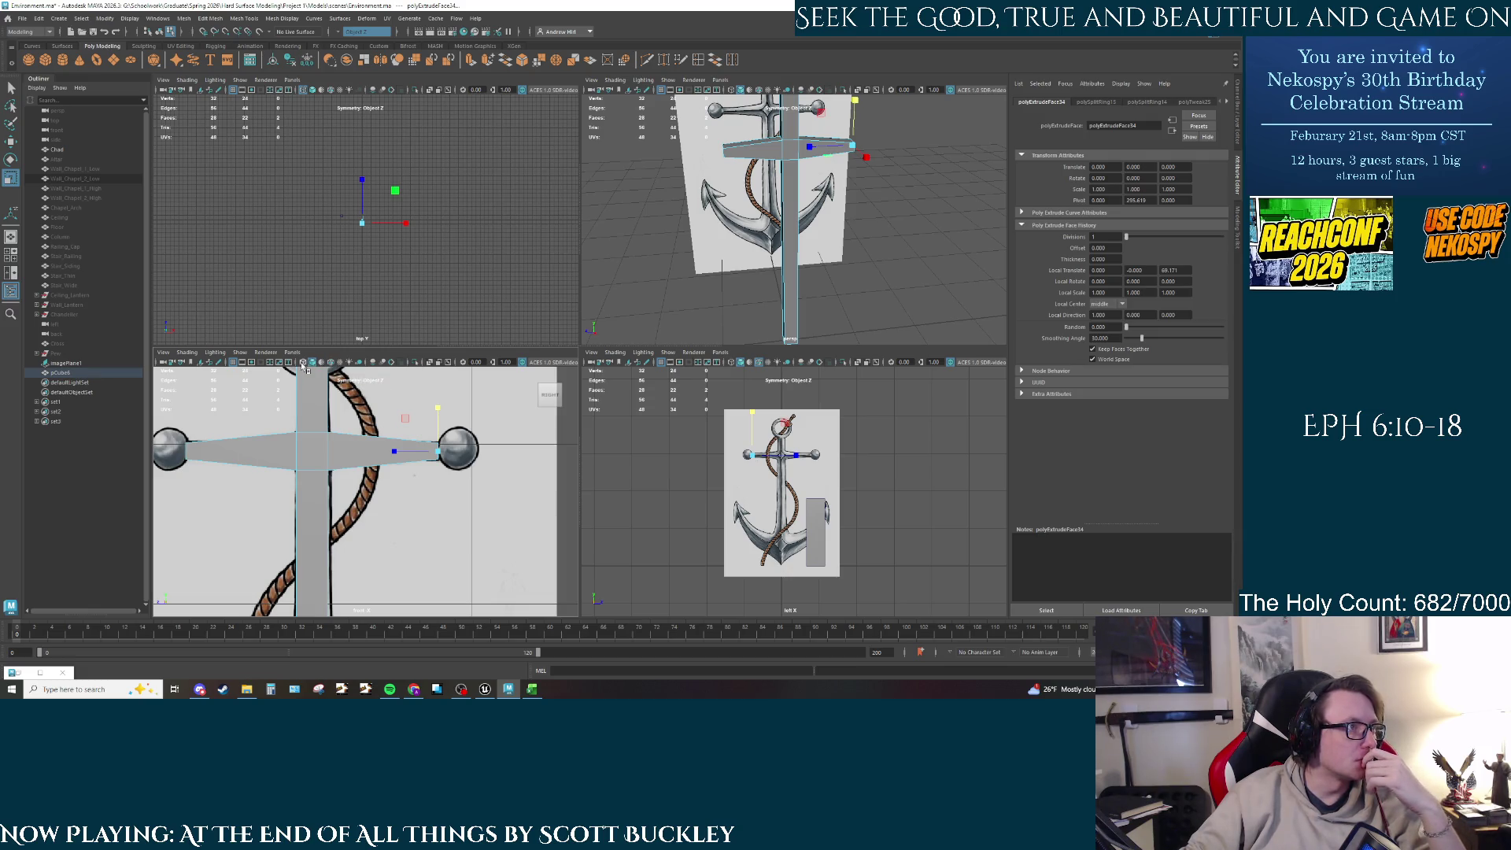
Step: Turn on X-Ray, clear the crossbar face selection and orbit the perspective view
click(303, 366)
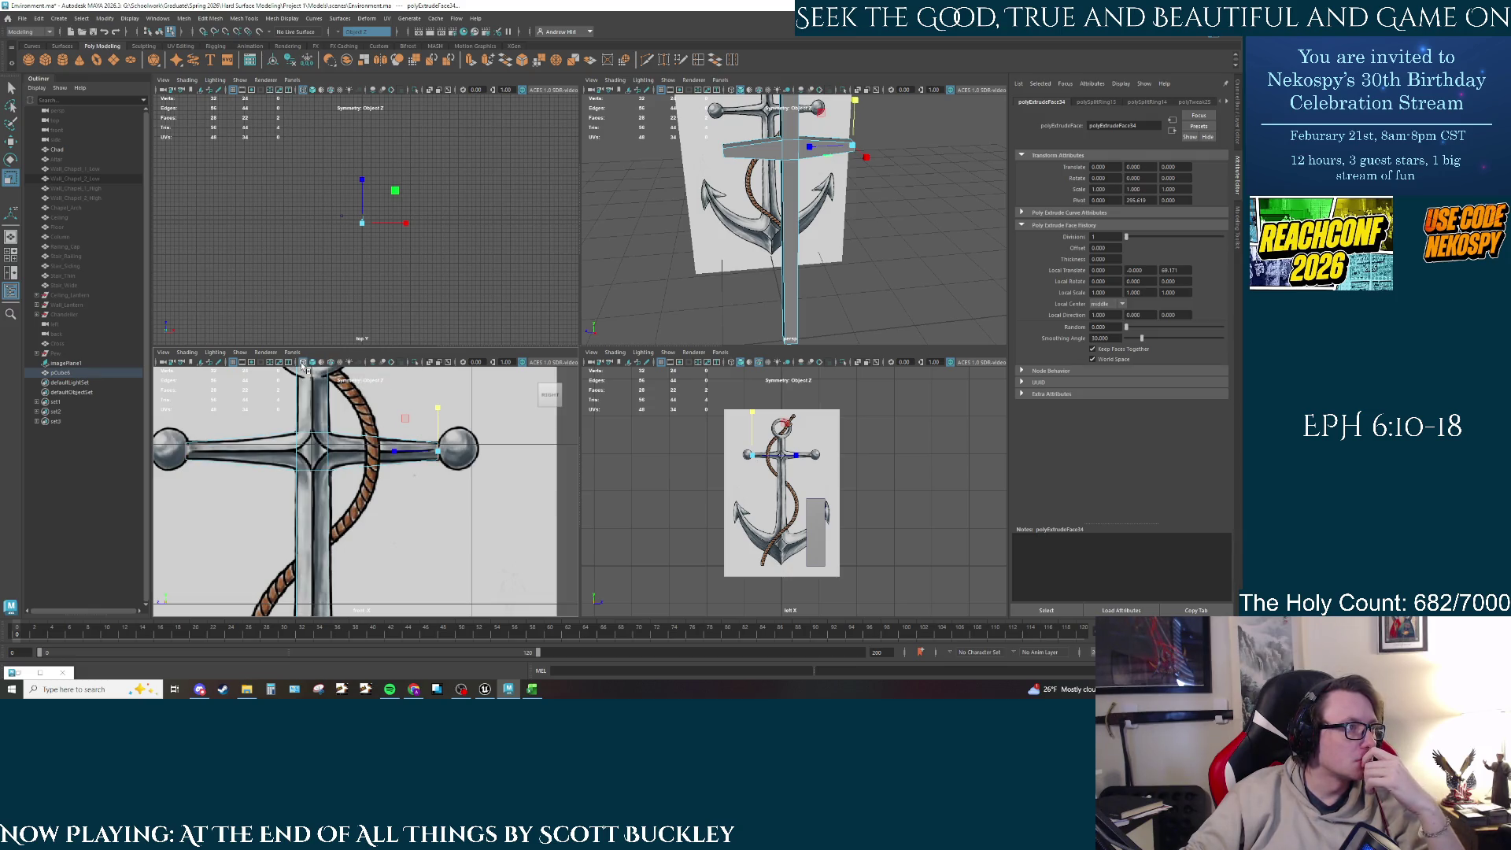
click(331, 475)
mouse_move(353, 489)
alt+middle_down()
mouse_move(405, 465)
mouse_move(401, 479)
alt+middle_up()
mouse_move(765, 211)
alt+mouse_down()
mouse_move(757, 285)
mouse_move(743, 168)
alt+mouse_up()
key(q)
right_drag(743, 167, 743, 168)
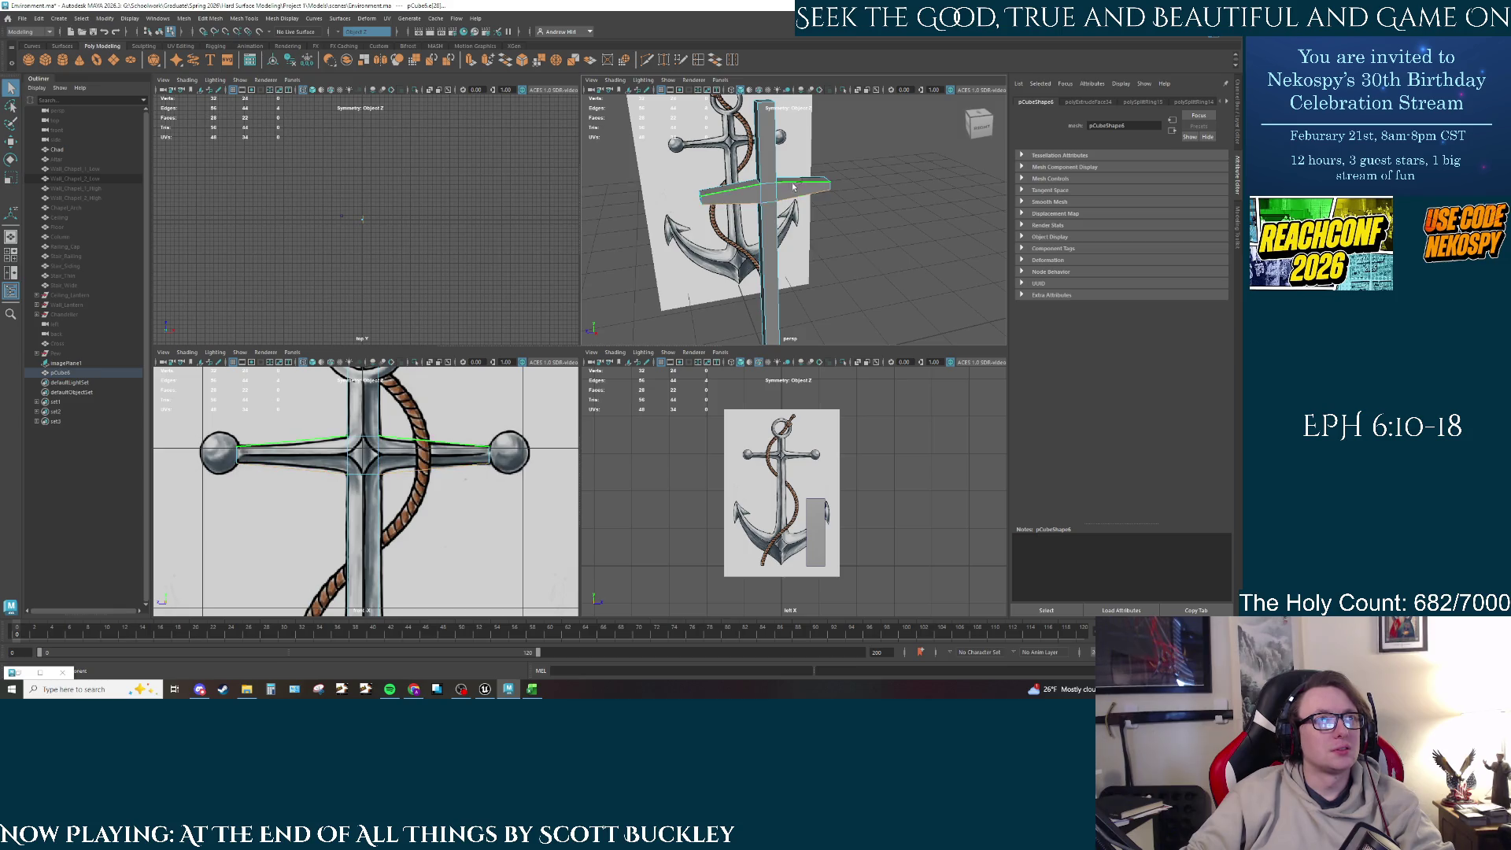
Step: Select the long shaft edges below the crossbar and bevel them with fraction 1
click(793, 179)
click(758, 147)
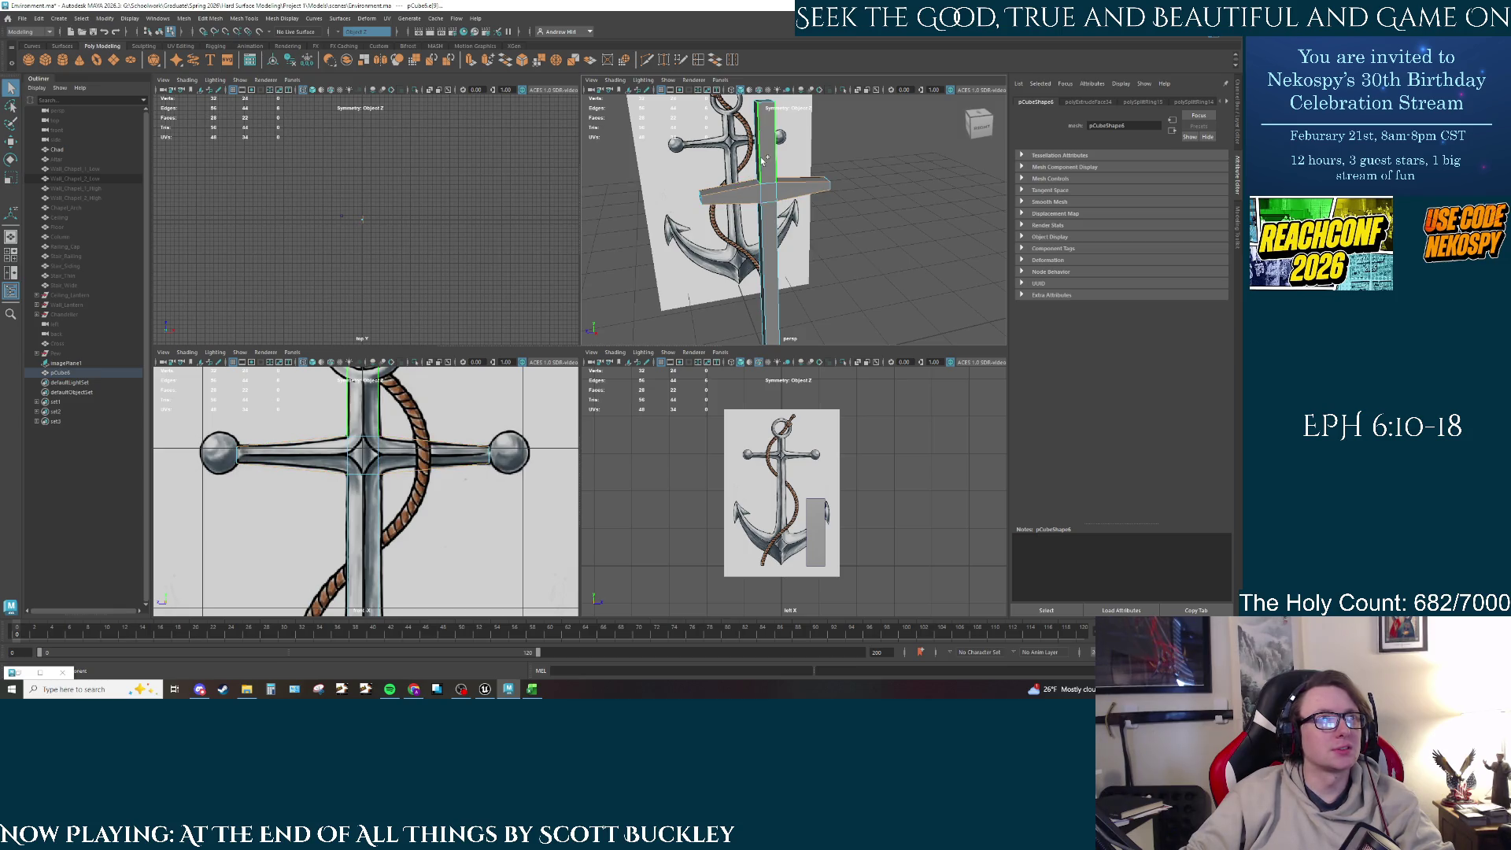
double_click(764, 239)
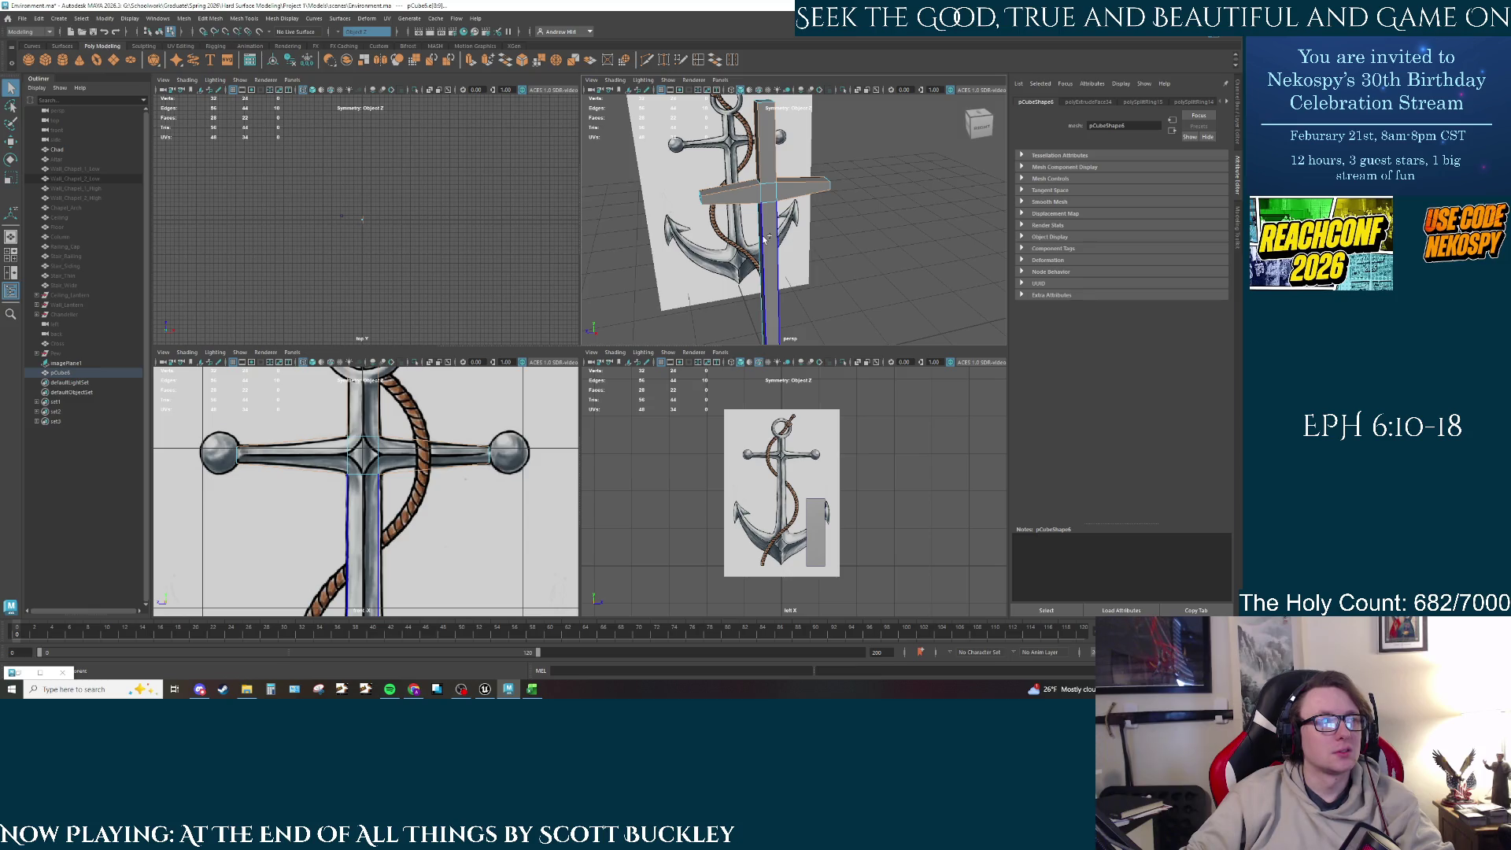
shift+click(762, 236)
shift+click(762, 228)
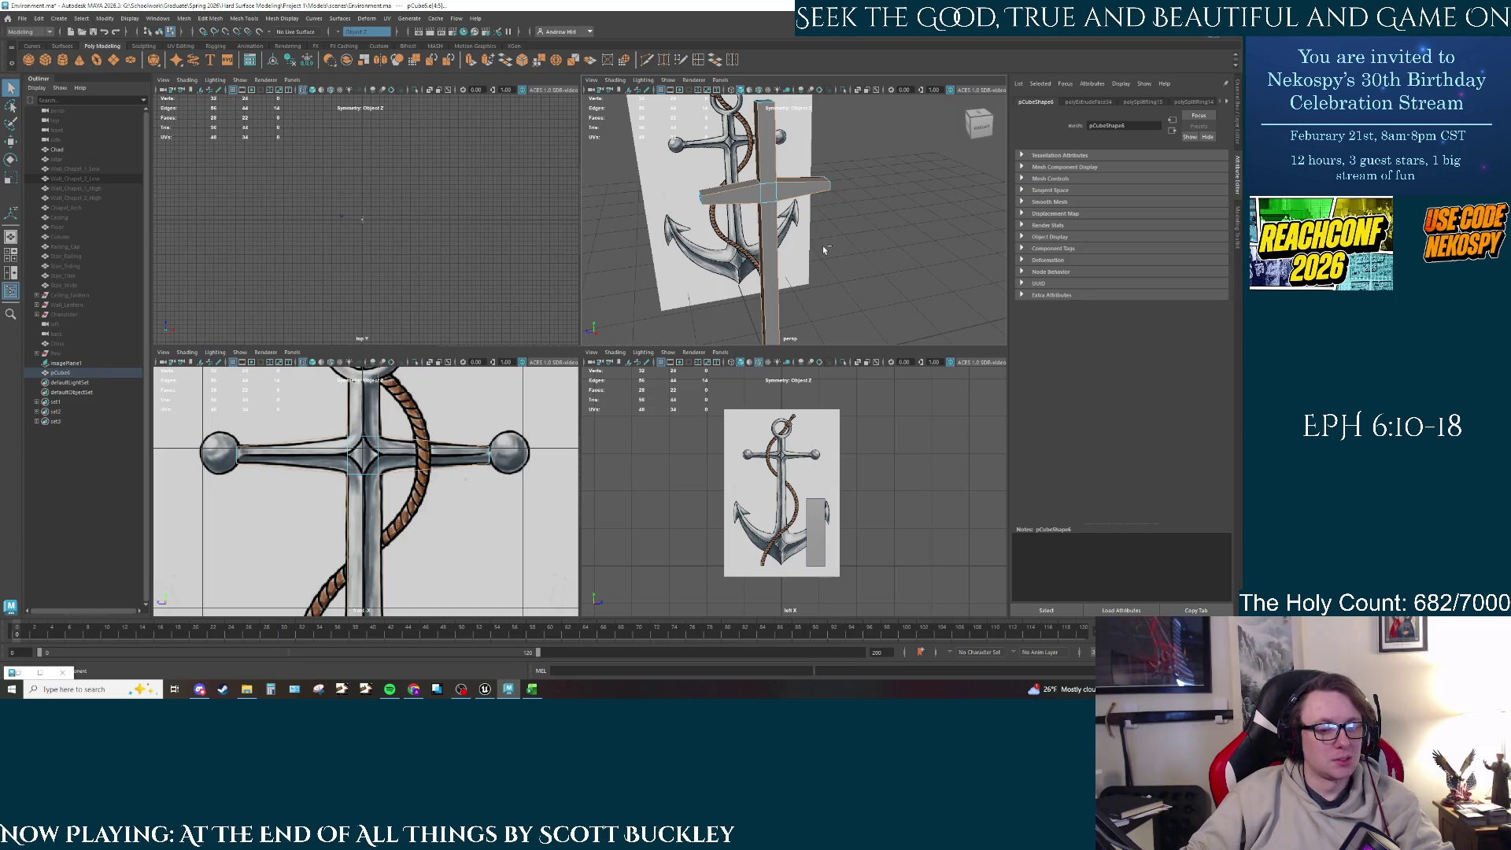
key(ctrl+b)
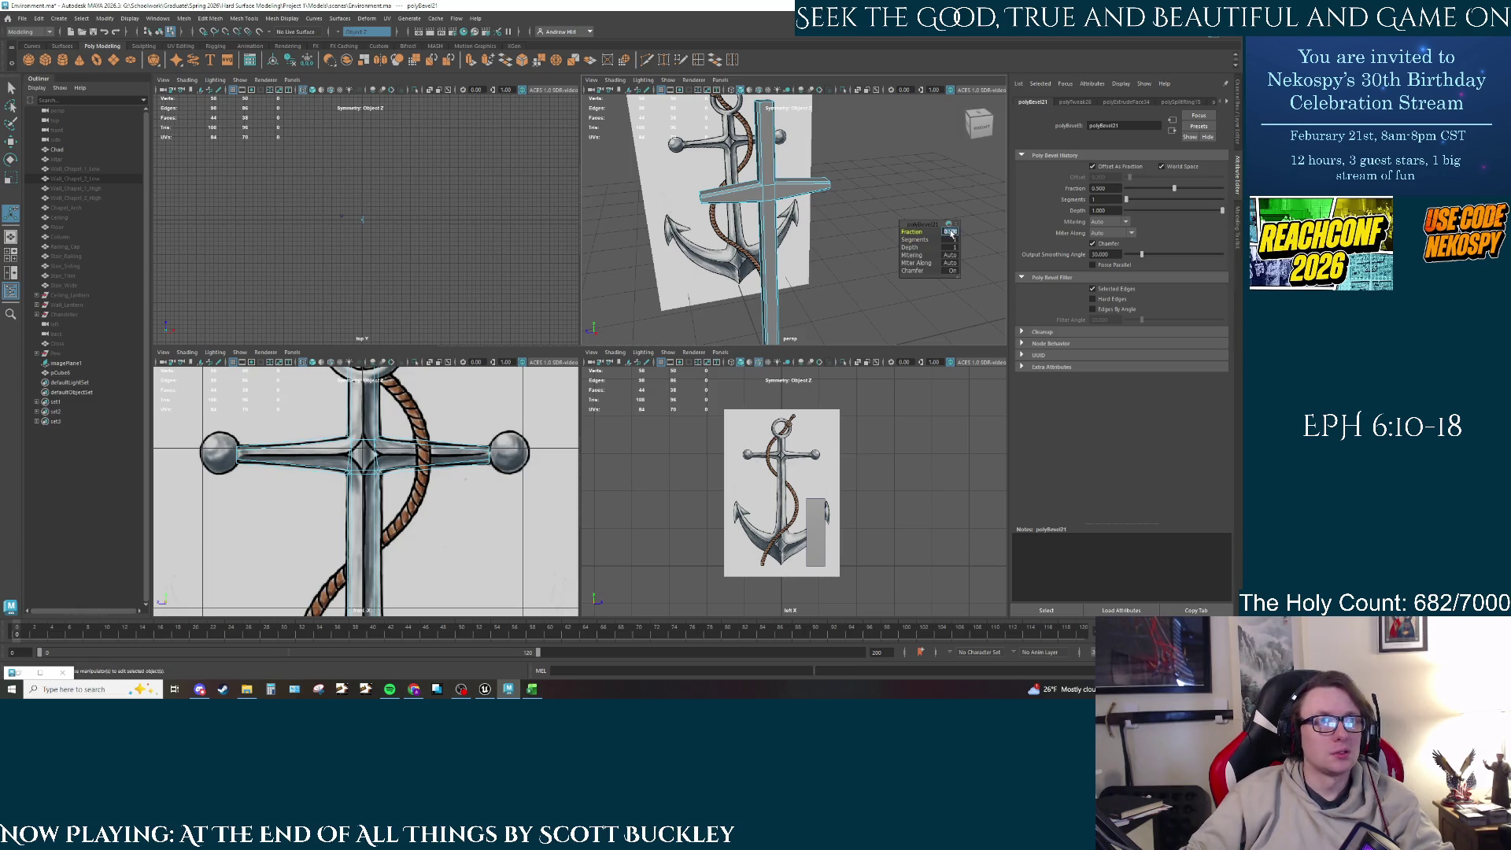
text(1)
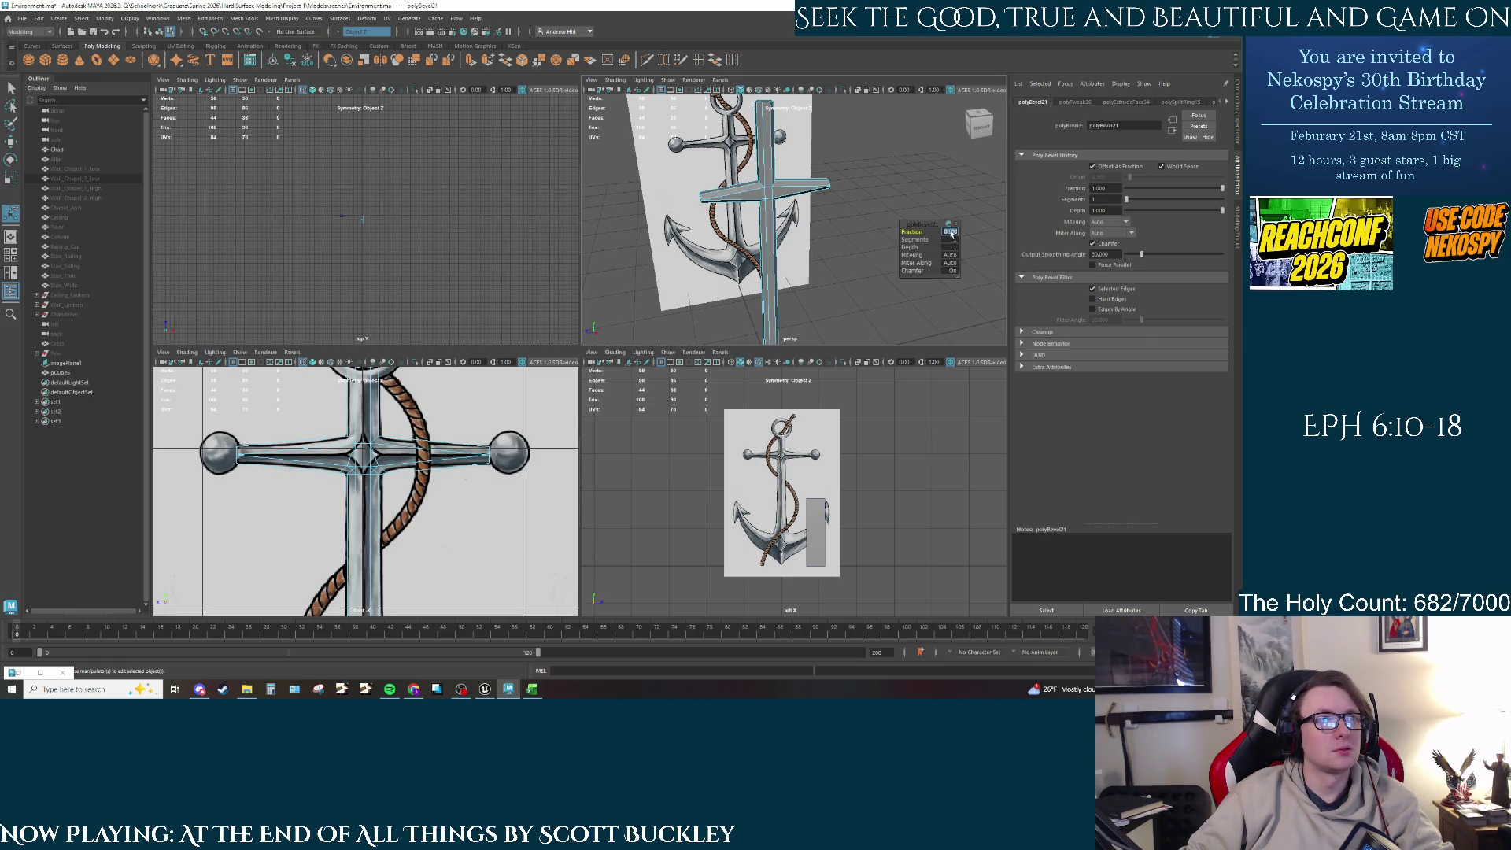
key(Return)
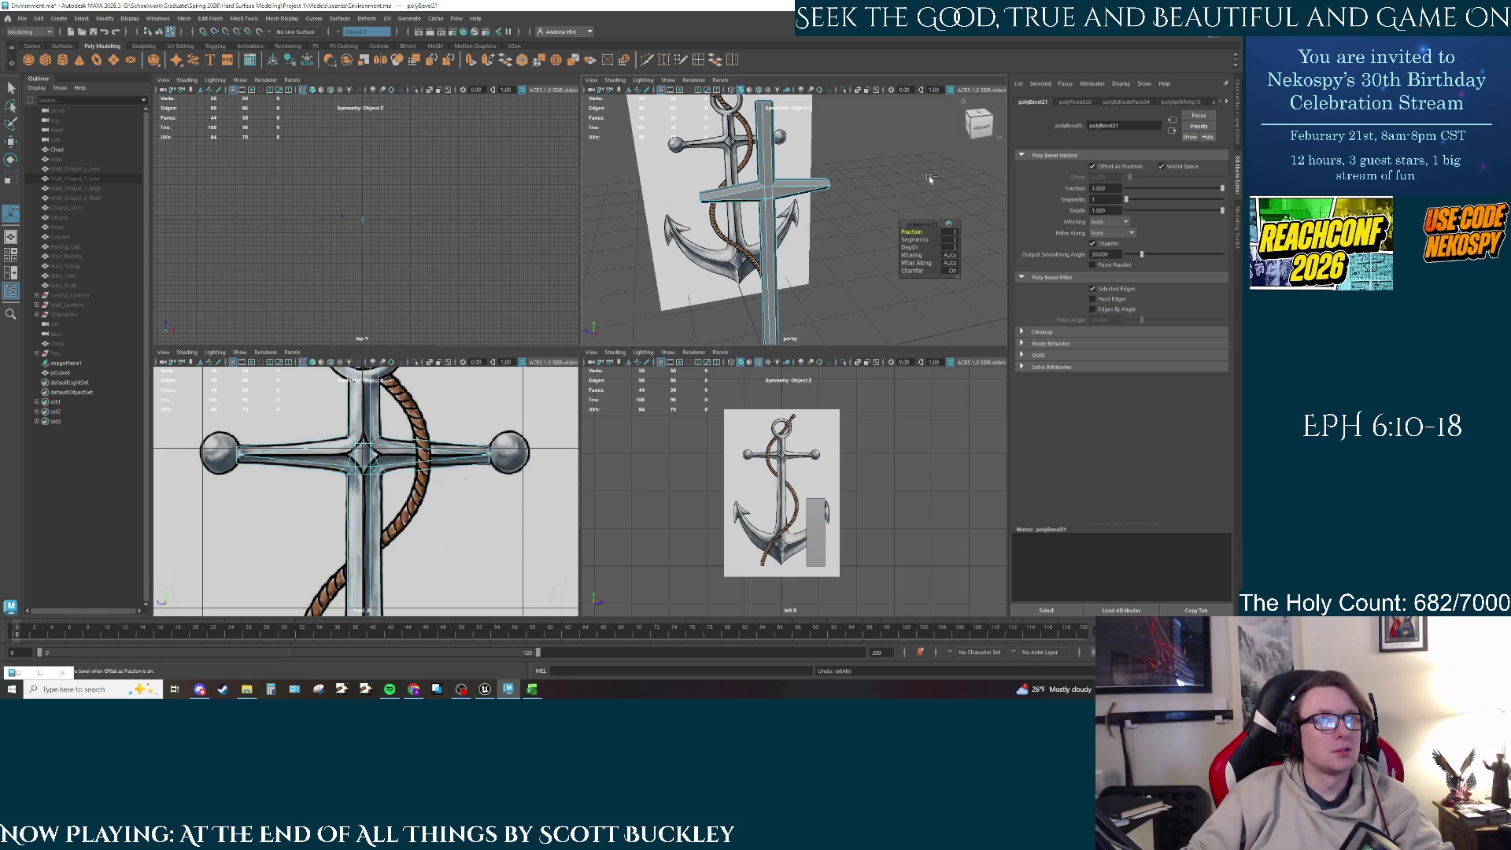
key(F8)
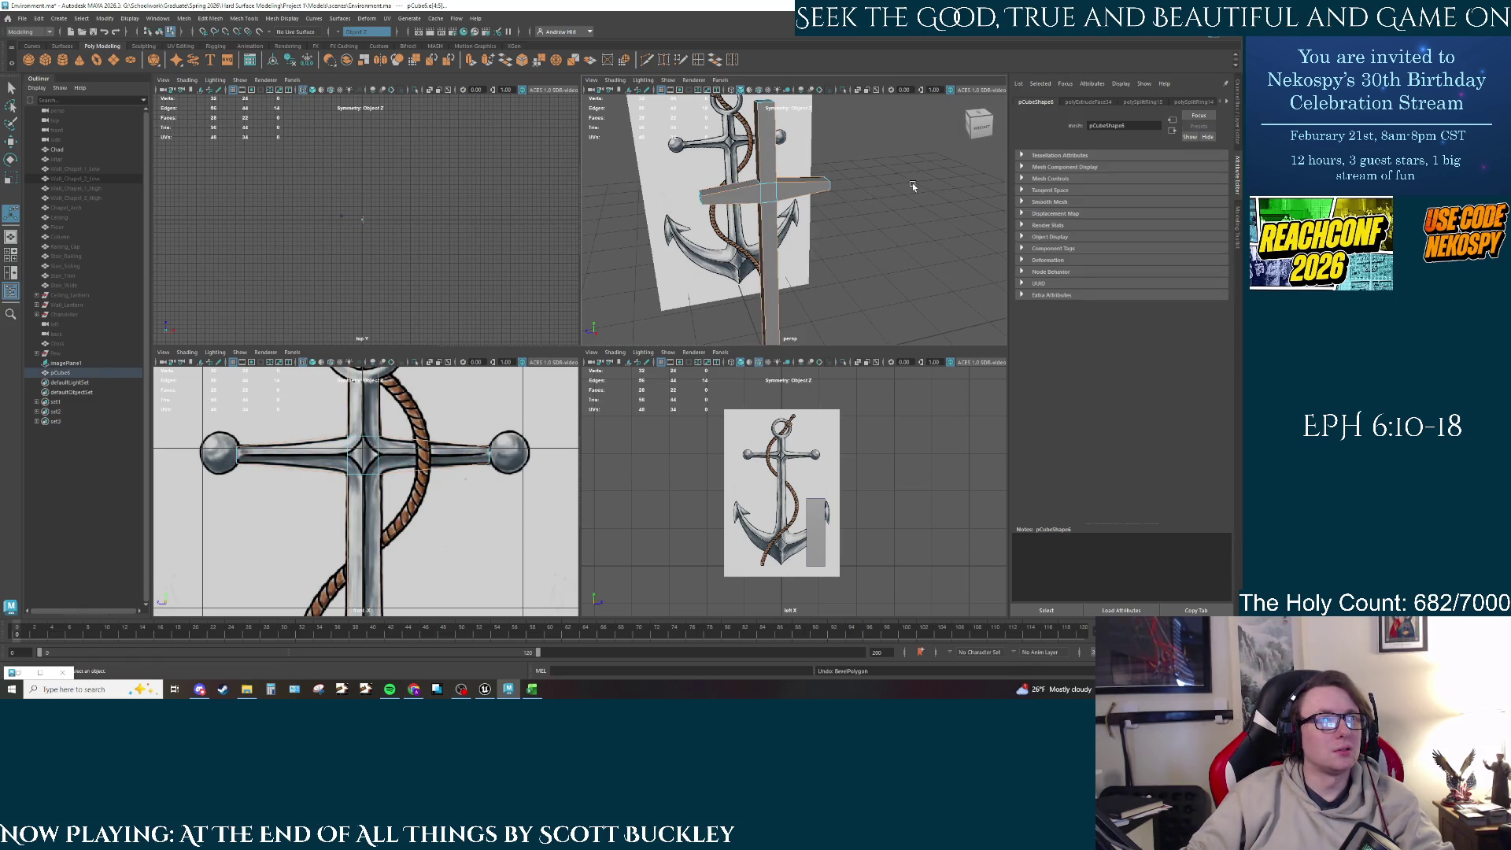
click(913, 183)
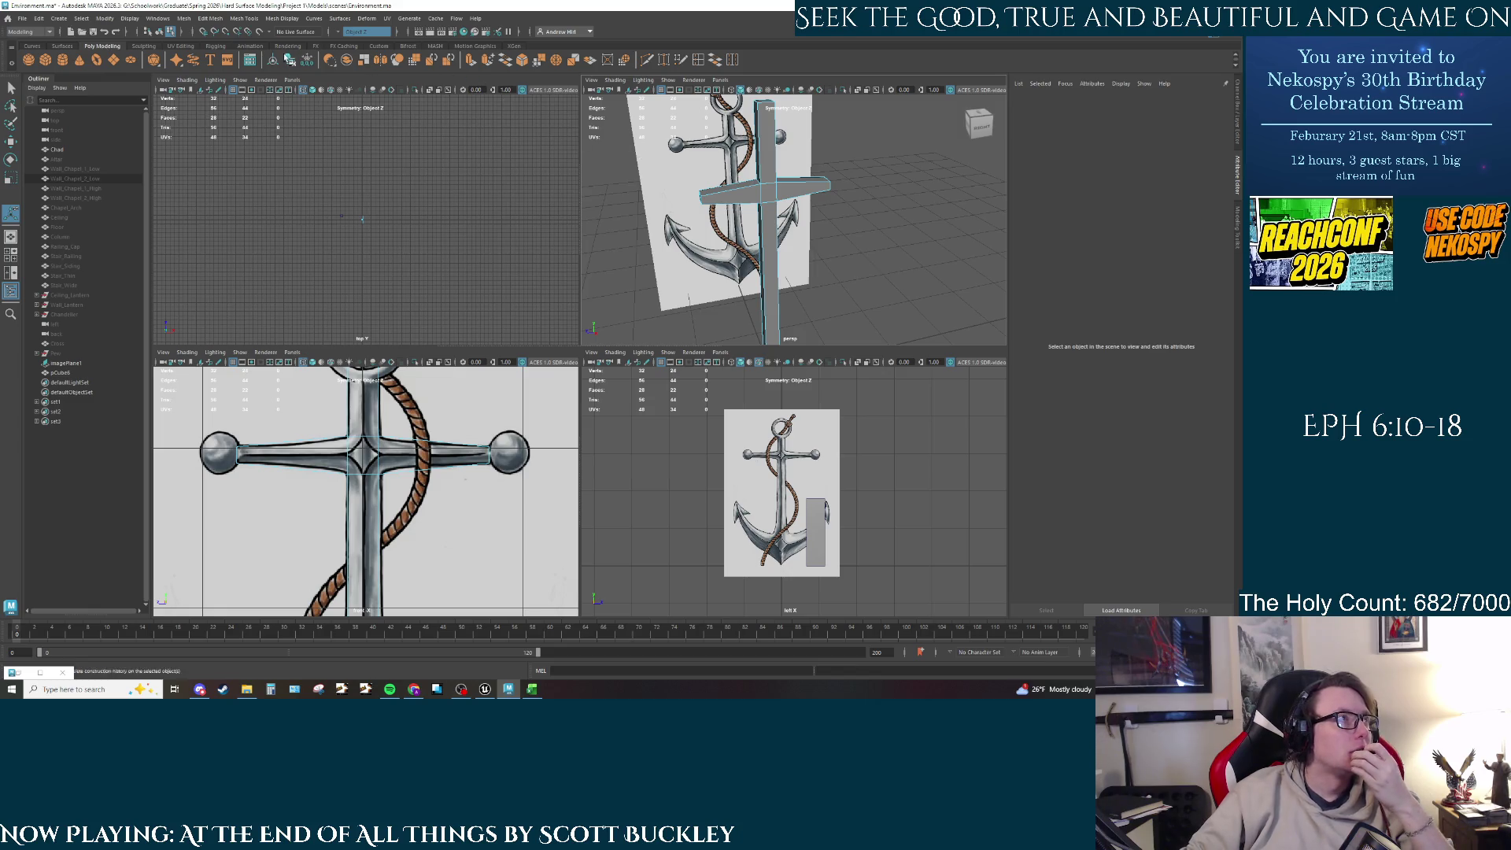
click(698, 60)
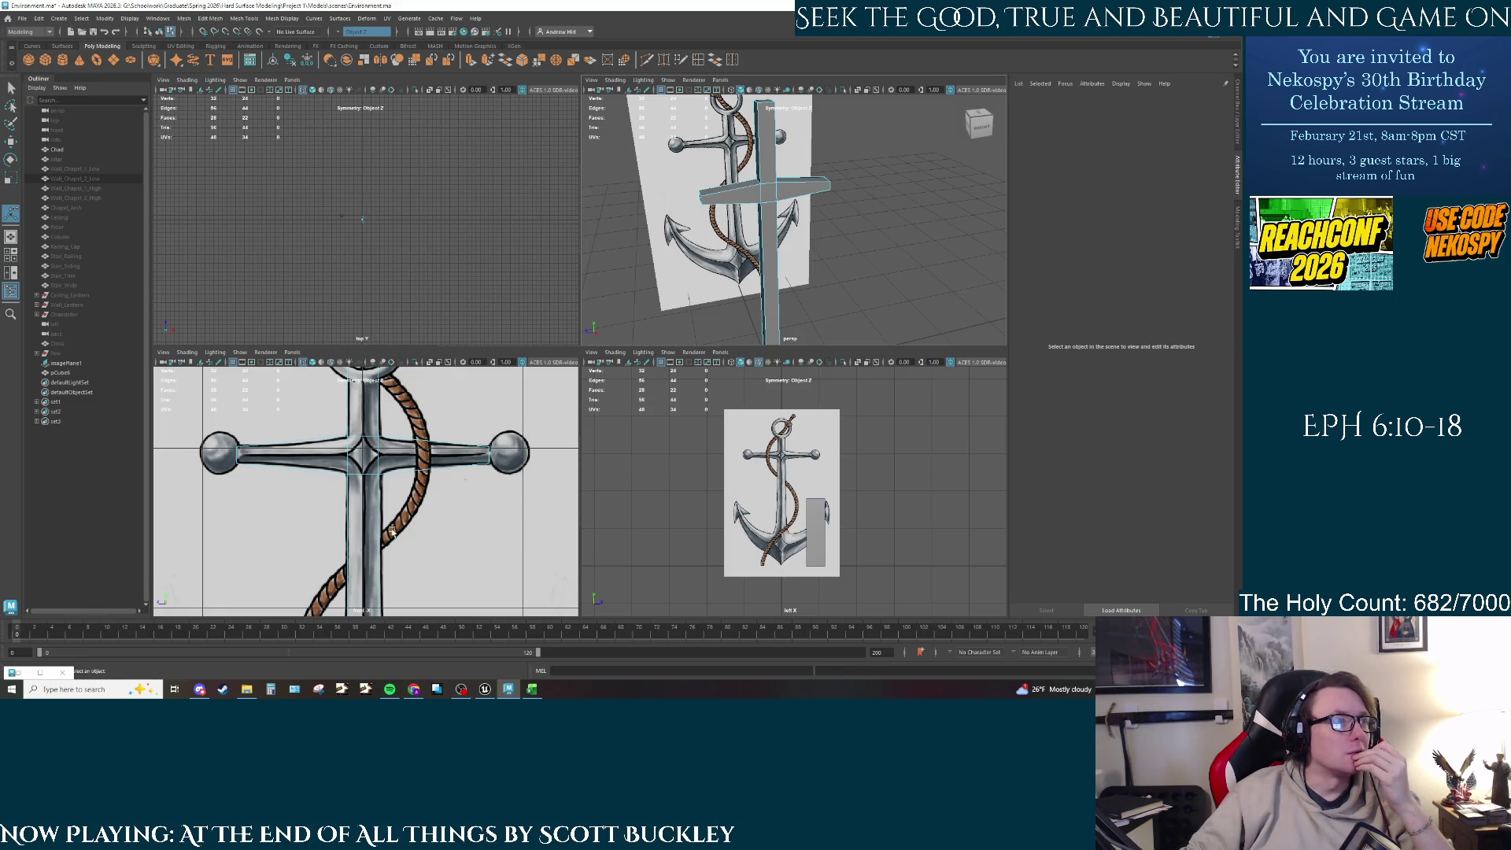
click(330, 442)
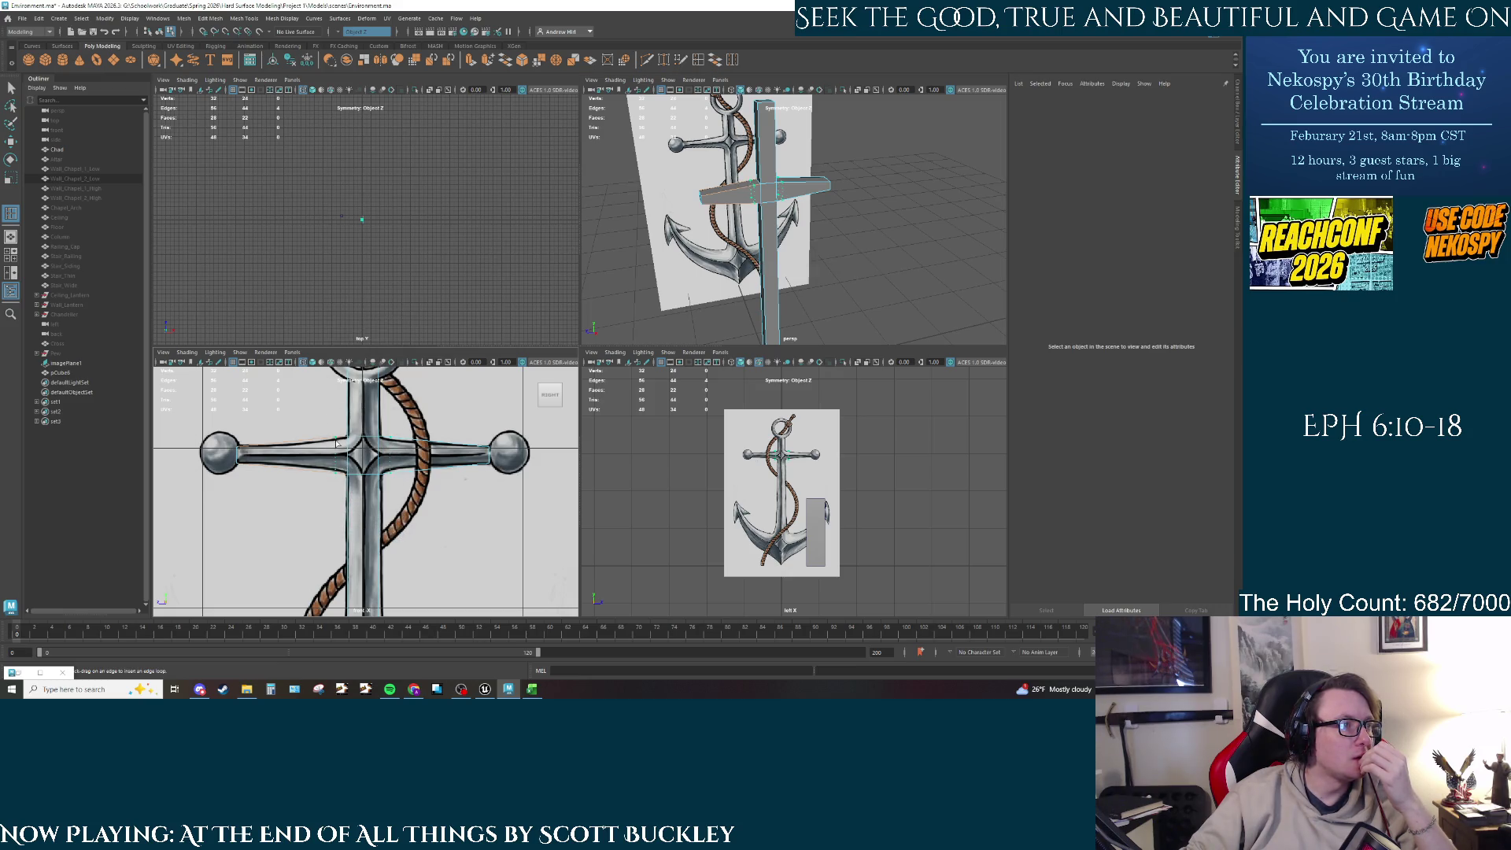
click(337, 443)
click(315, 444)
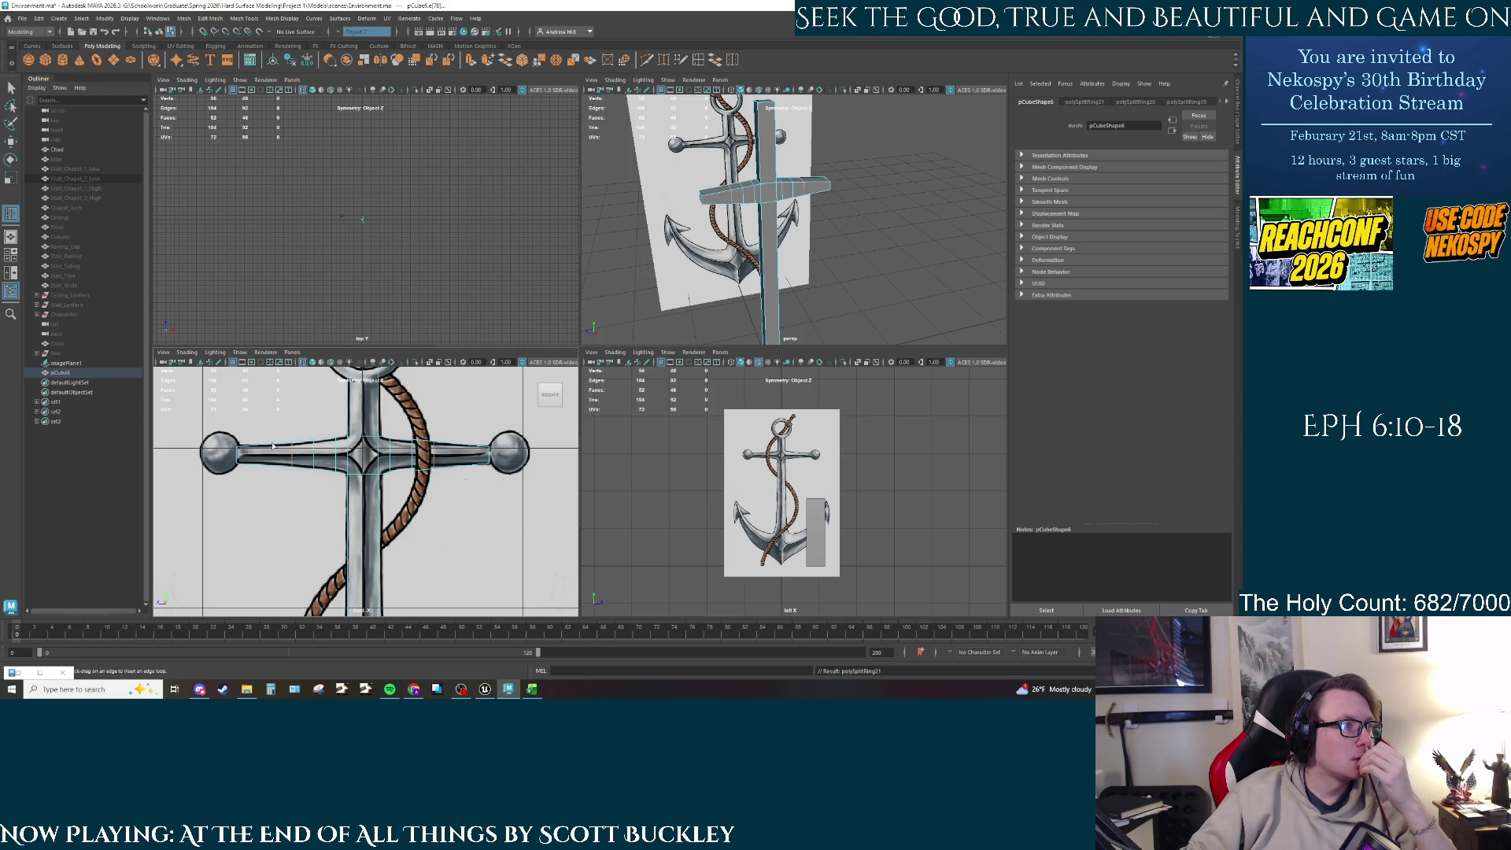
key(ctrl+z)
key(ctrl+z)
key(ctrl+z)
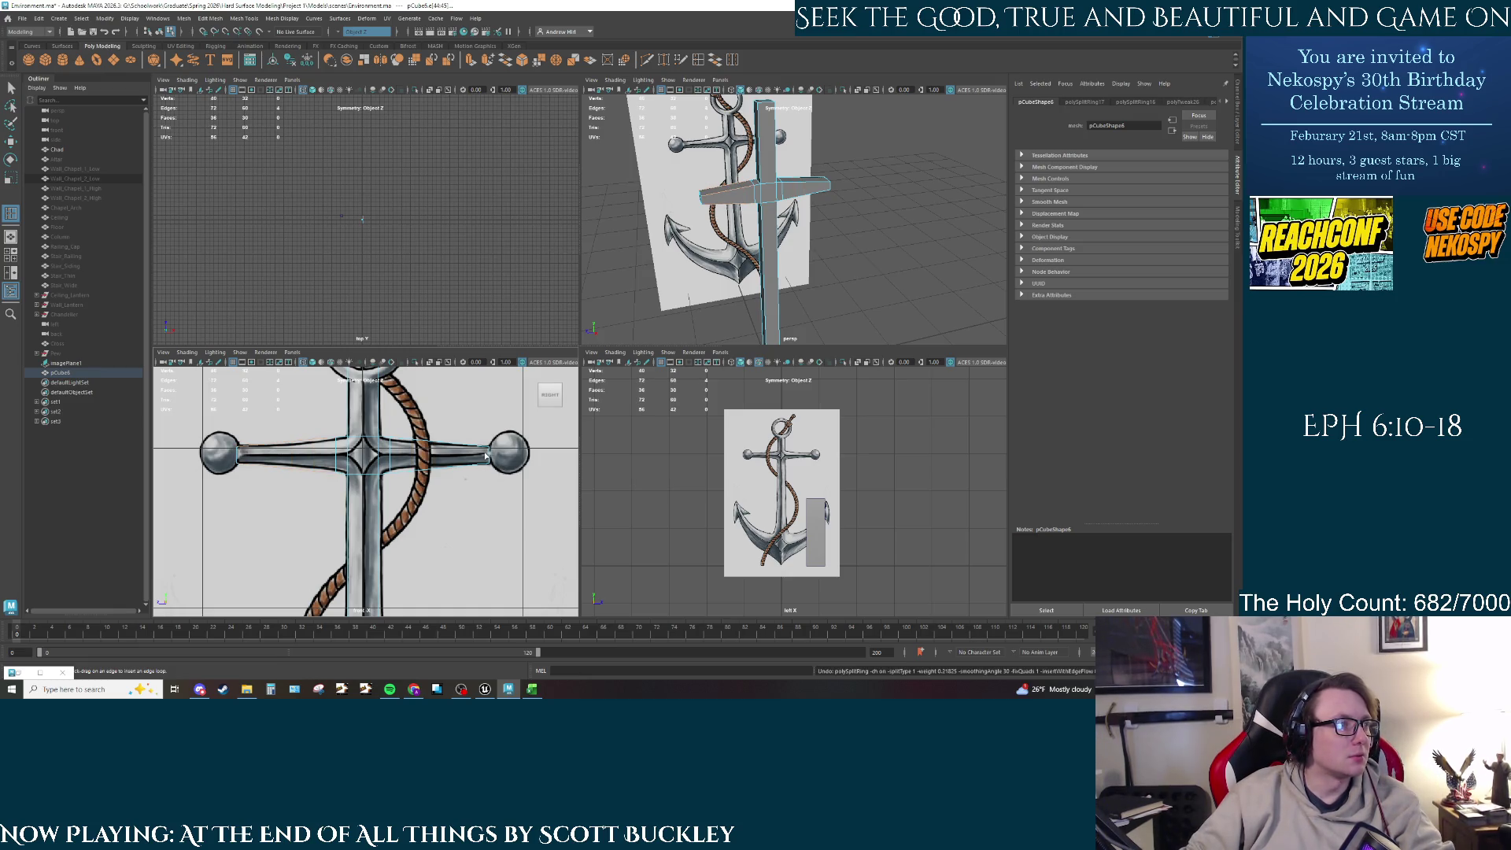
key(ctrl+z)
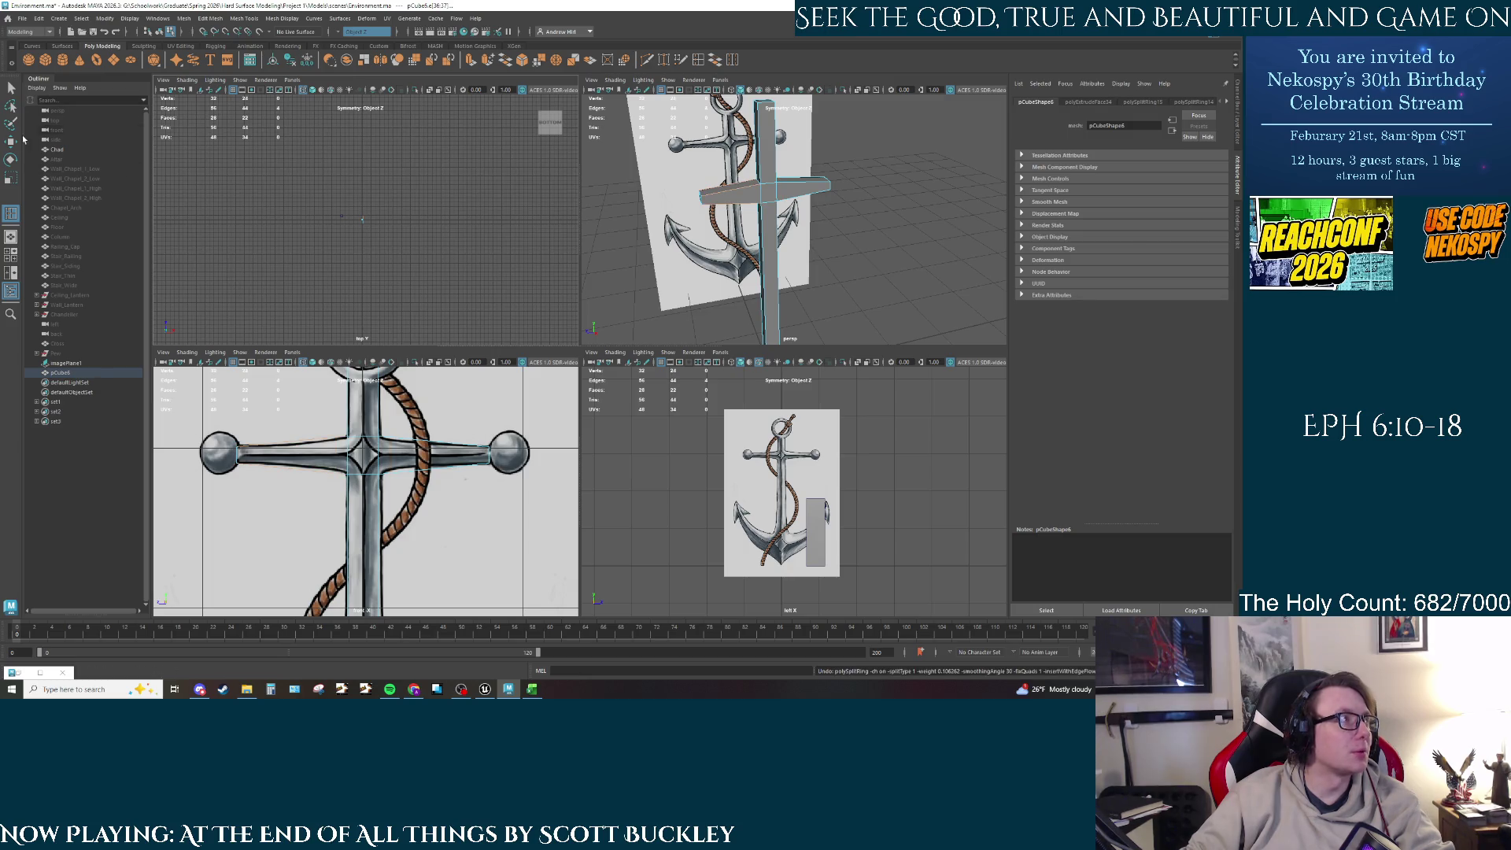
Step: Insert 3 evenly spaced edge loops across the crossbar using Multiple edge loops mode
double_click(6, 213)
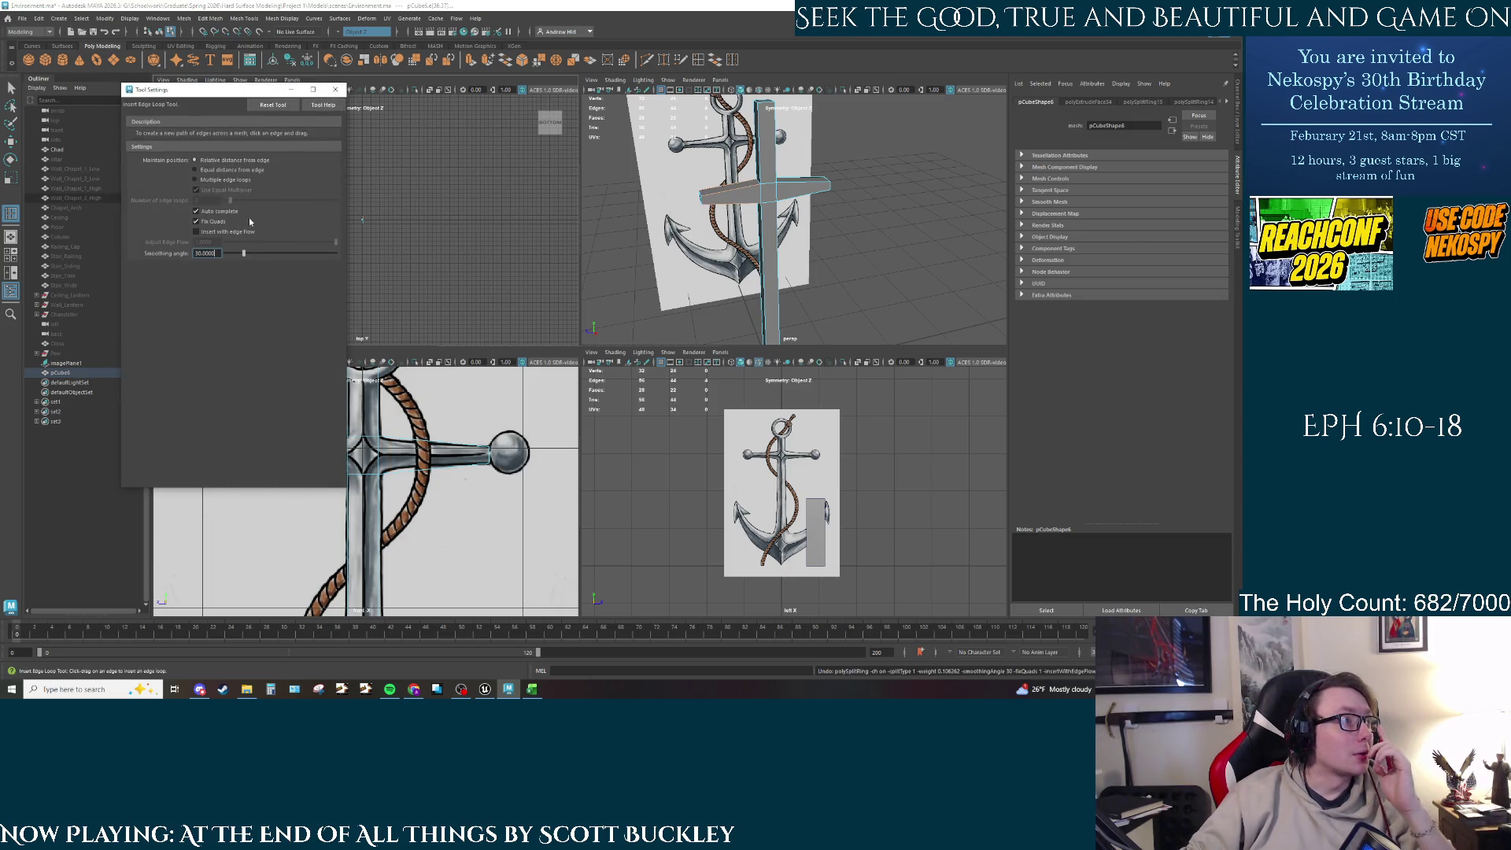
click(195, 180)
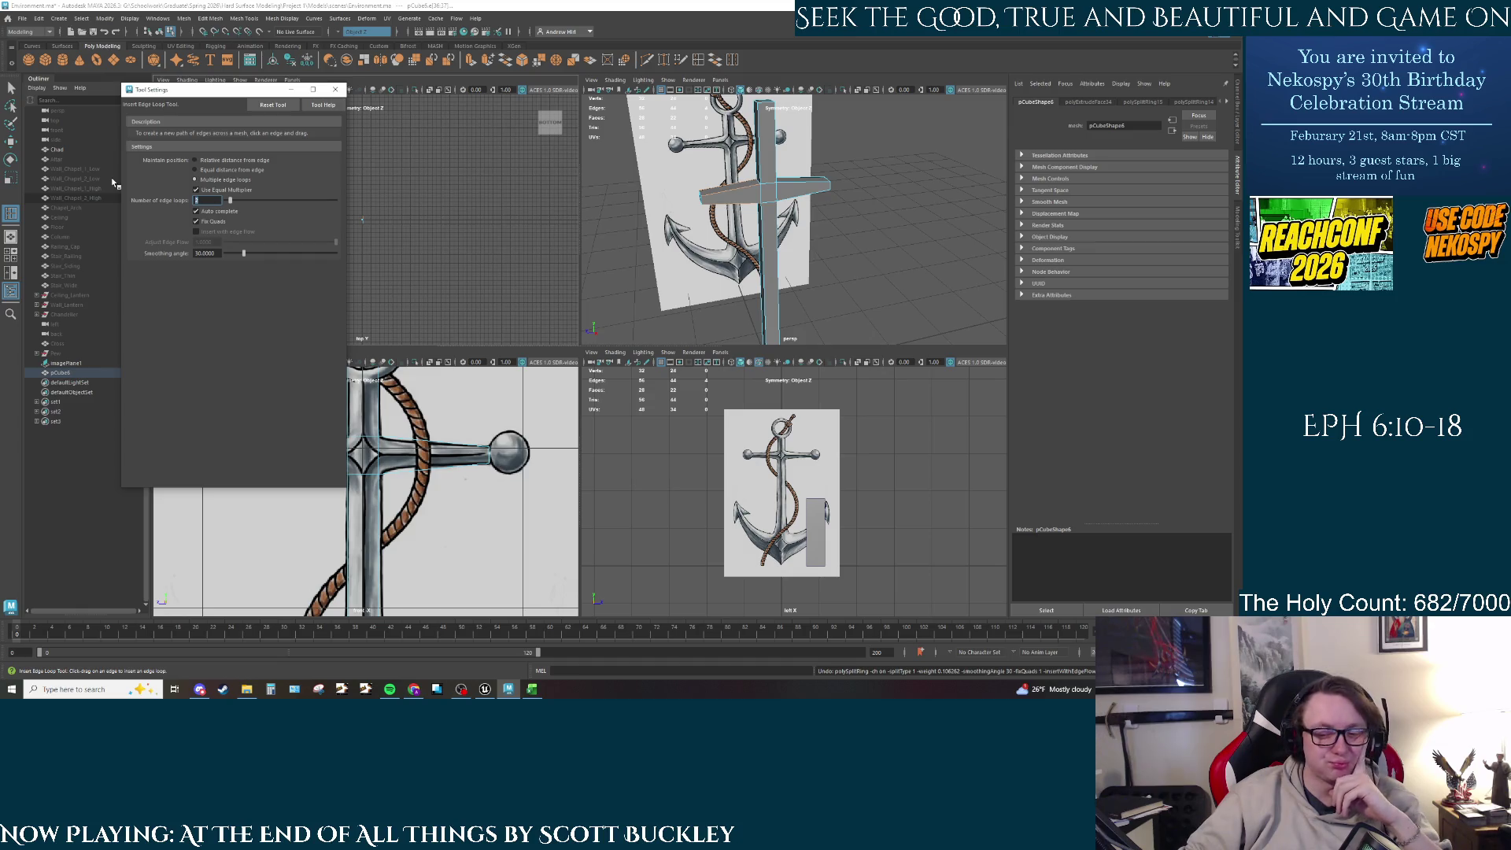
text(3)
key(Return)
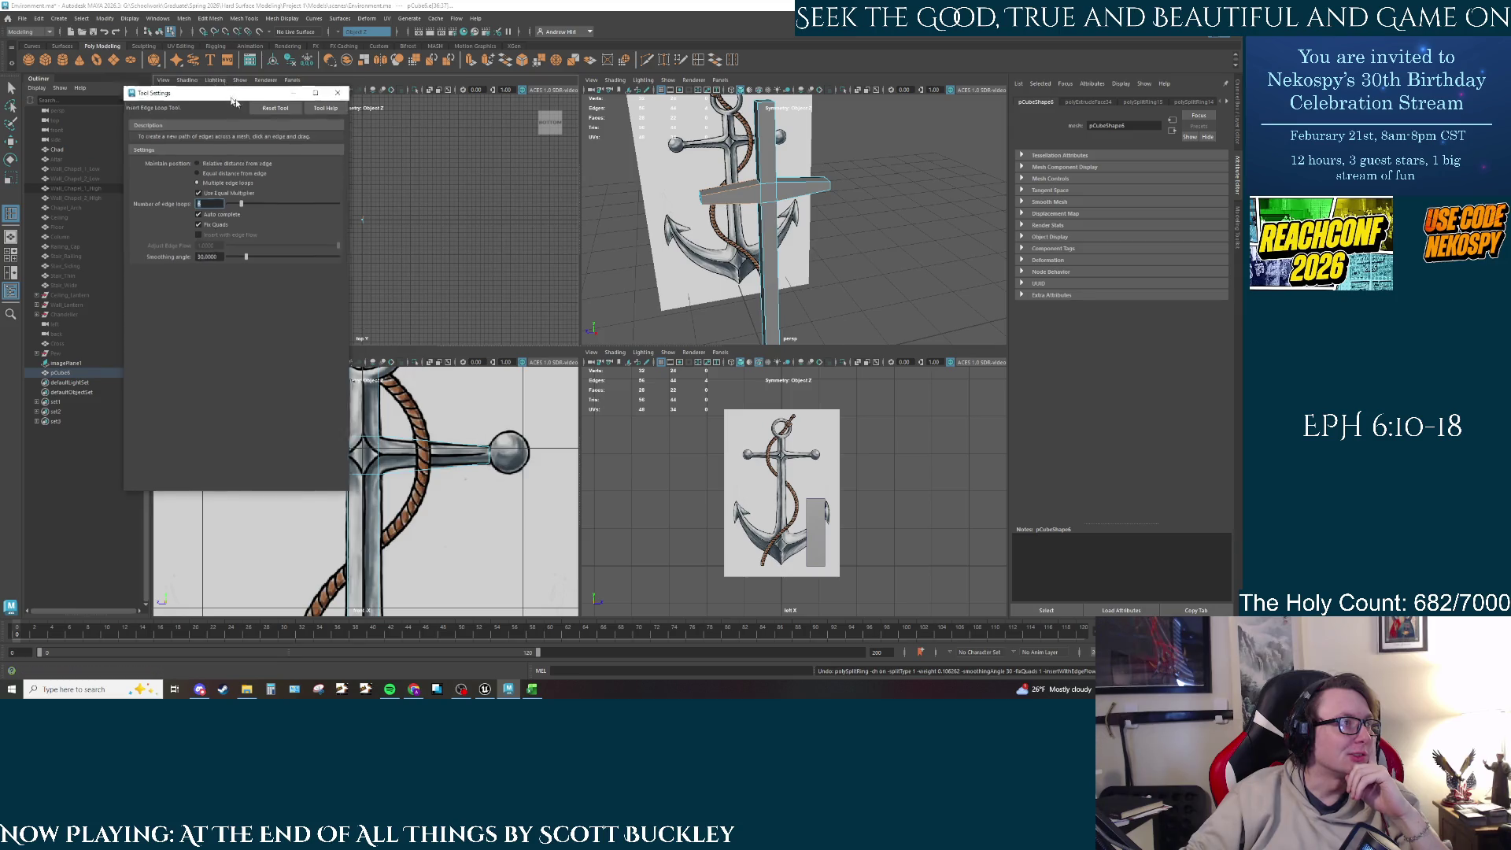
click(334, 92)
click(266, 447)
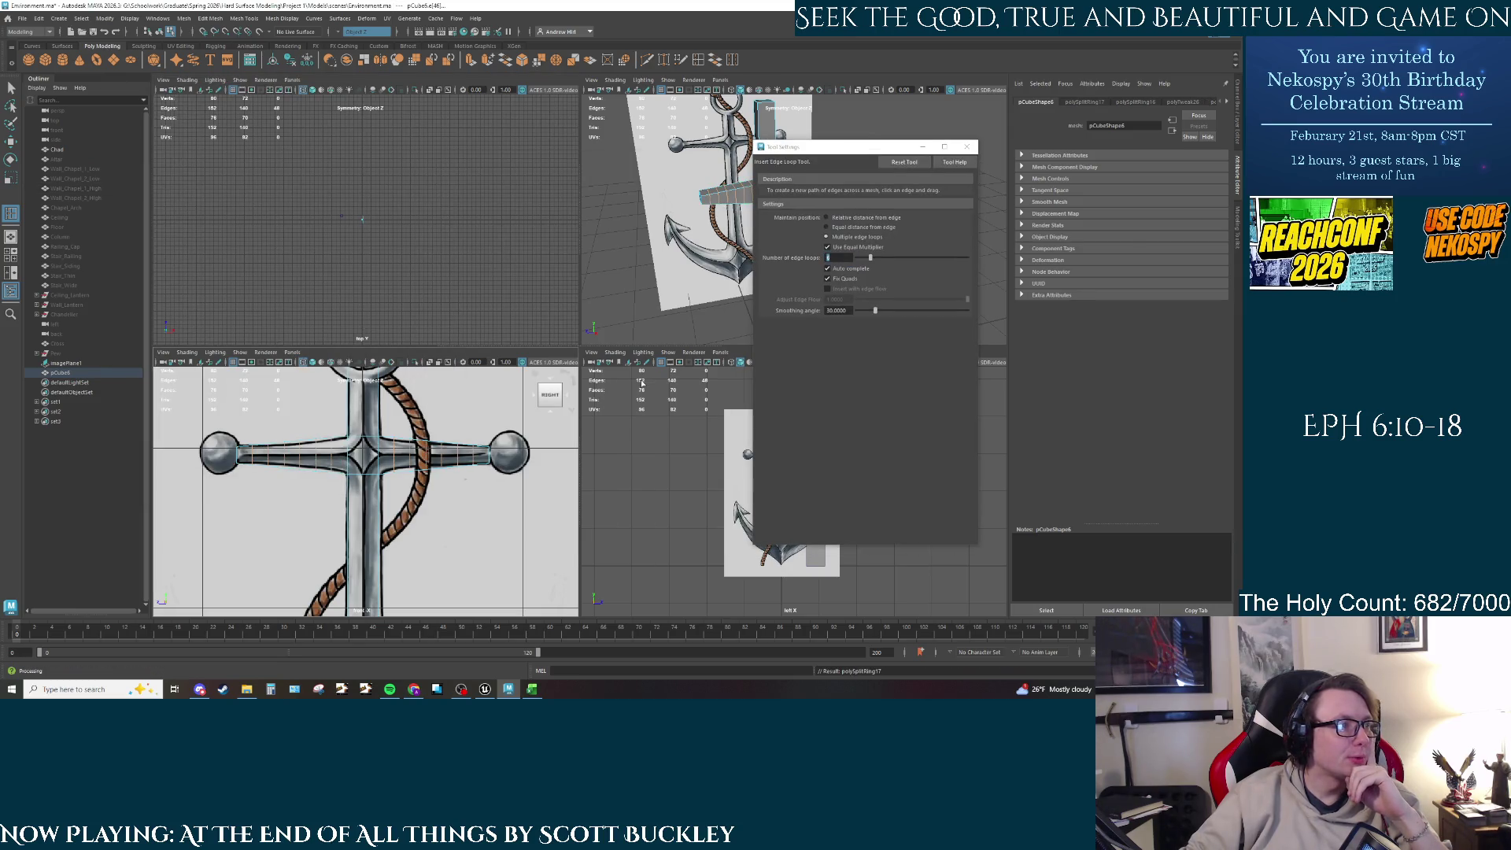
click(967, 147)
Step: Select a pair of crossbar edges and squash them vertically with the scale tool
scroll(262, 421, up, 5)
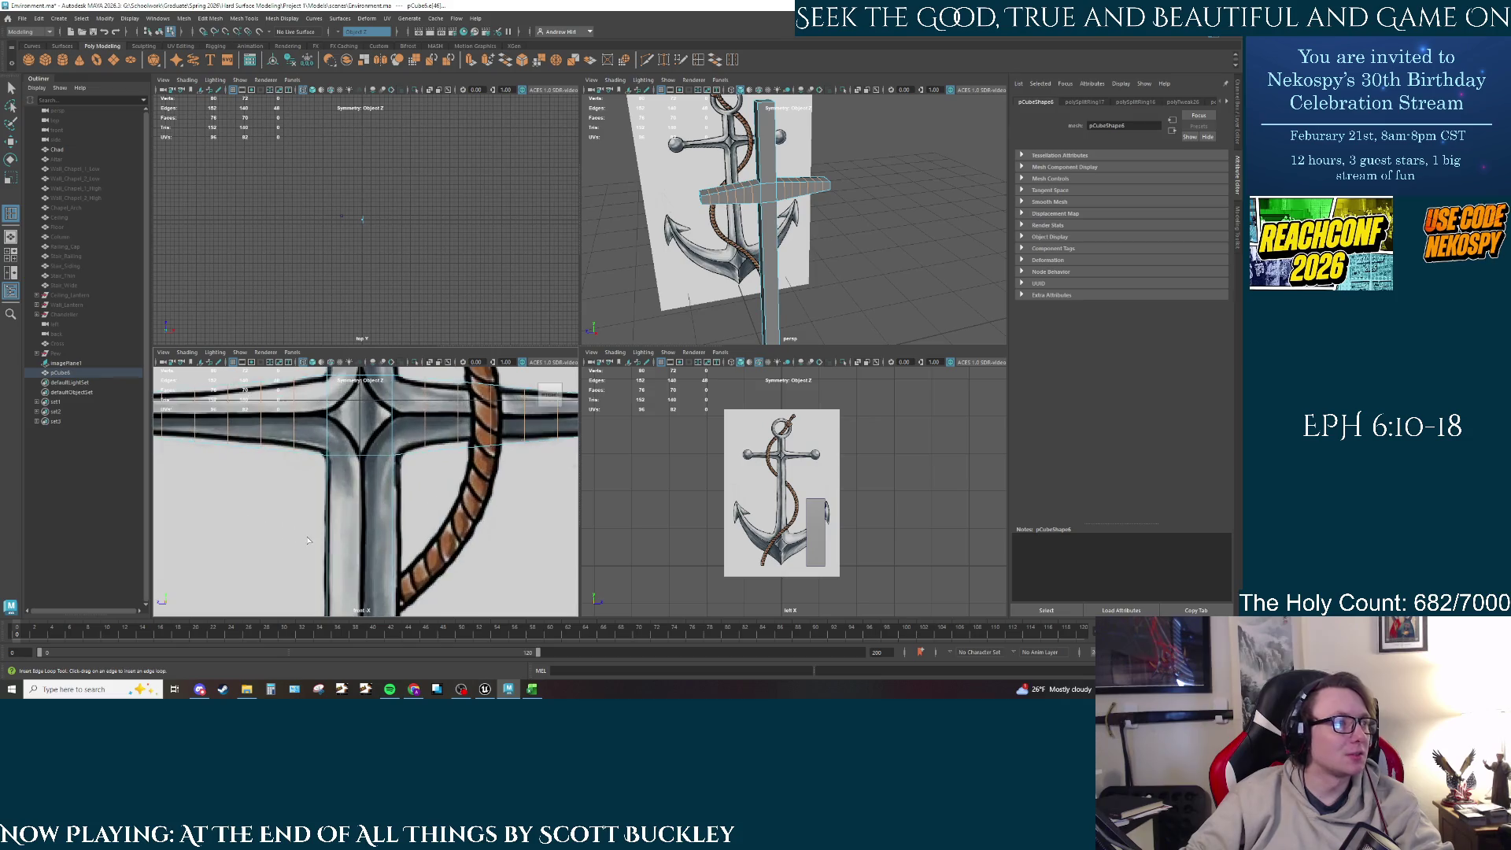
mouse_move(755, 228)
alt+mouse_down()
mouse_move(787, 236)
mouse_move(776, 247)
alt+mouse_up()
right_click(776, 246)
click(774, 260)
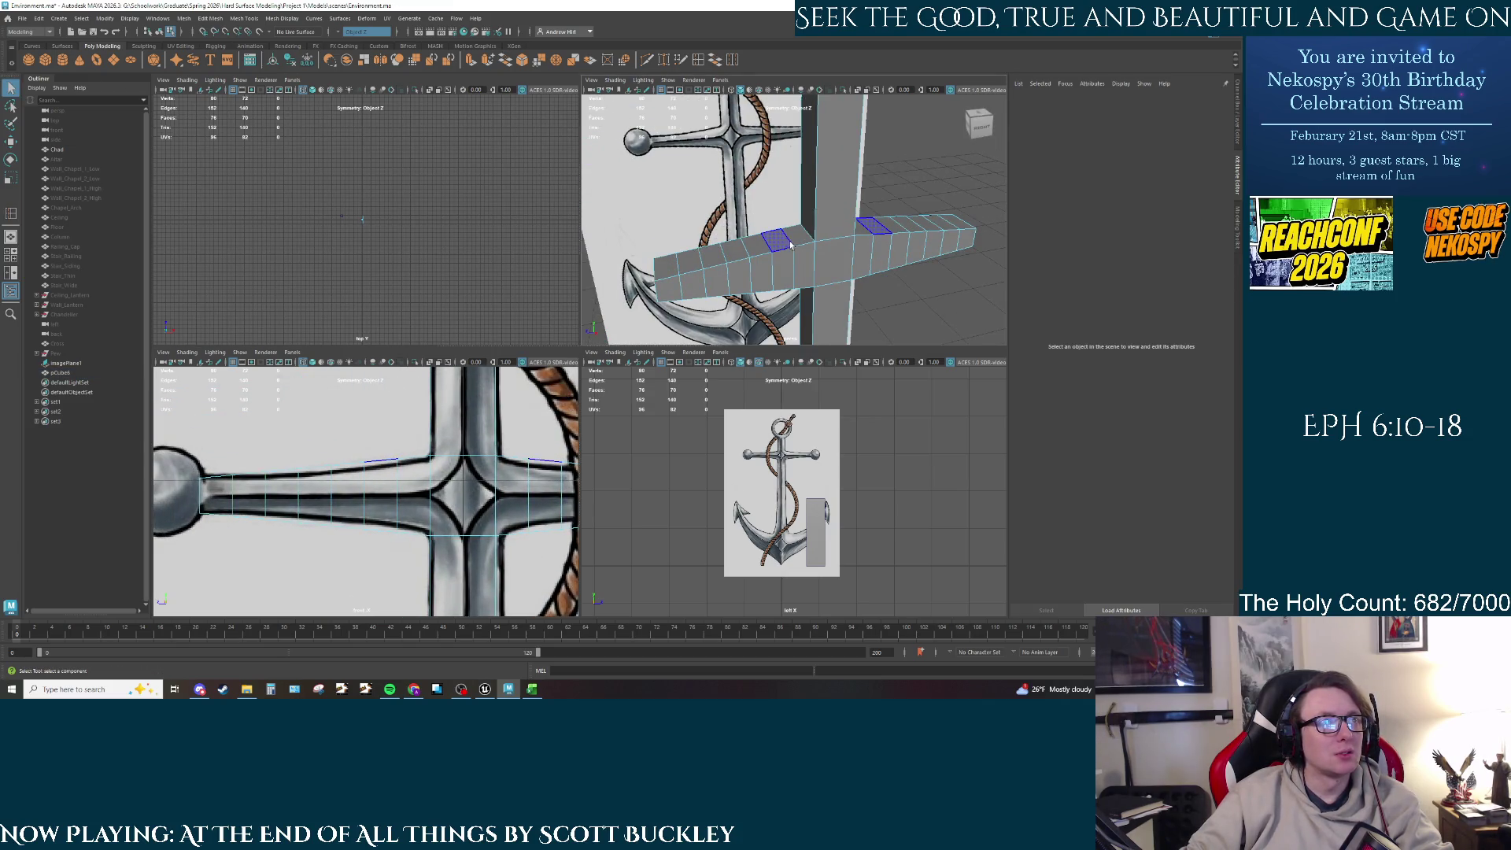
right_click(791, 245)
click(792, 225)
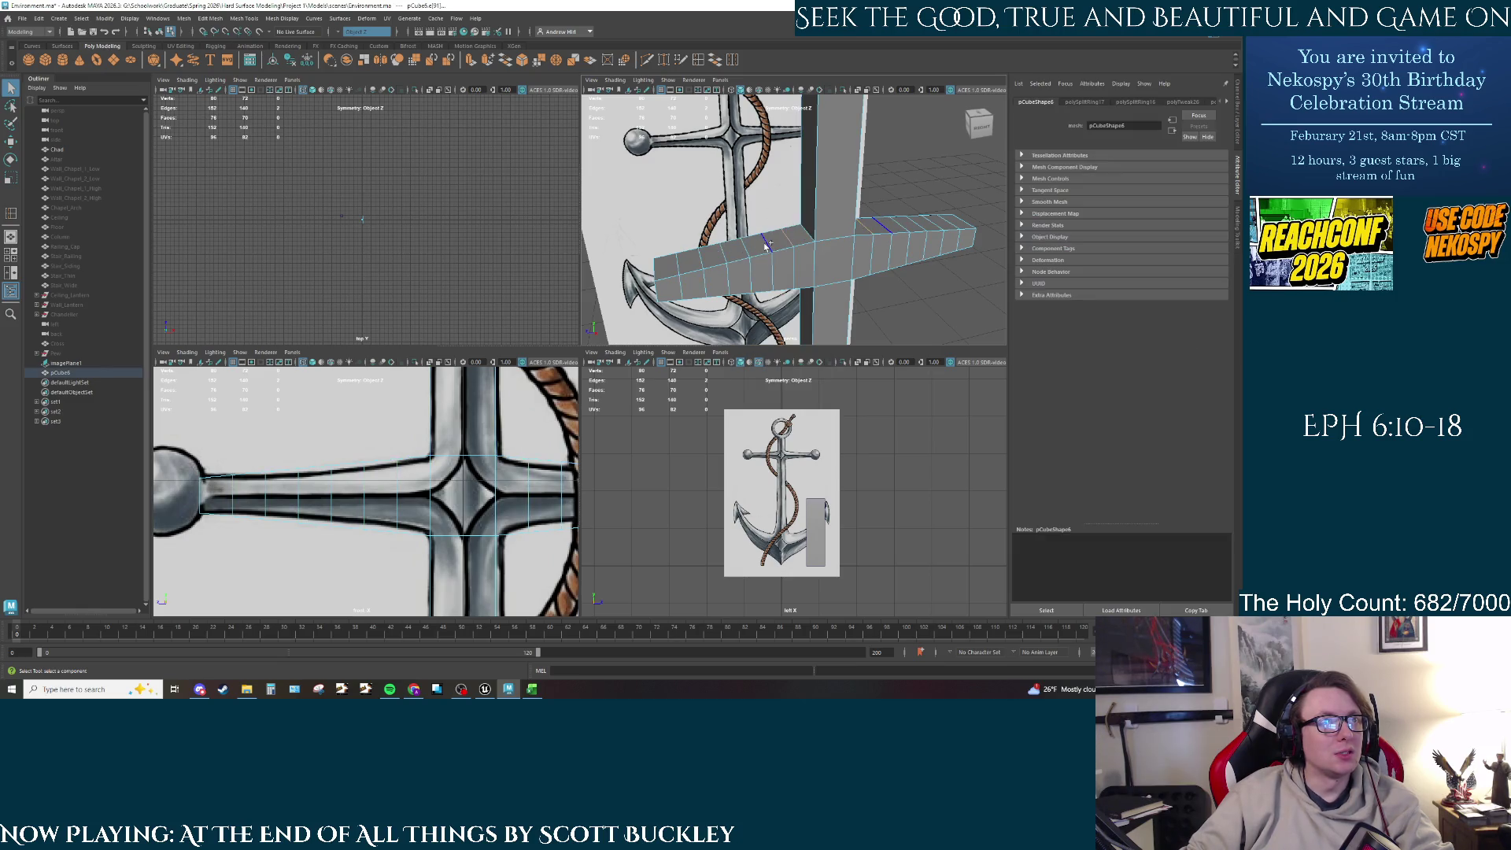
alt+drag(768, 246, 796, 291)
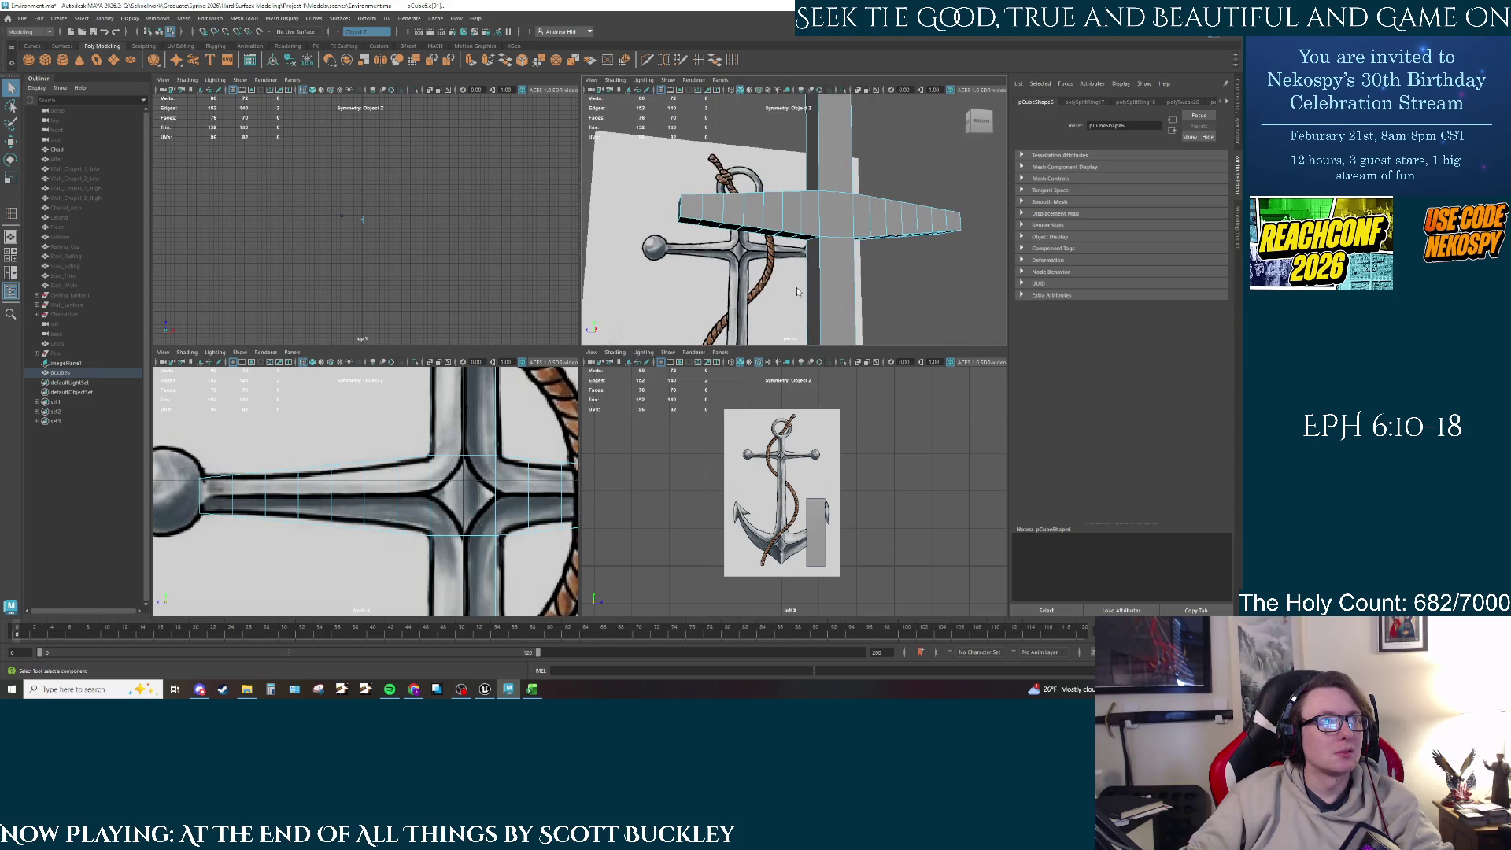
shift+click(797, 240)
key(r)
drag(398, 453, 398, 458)
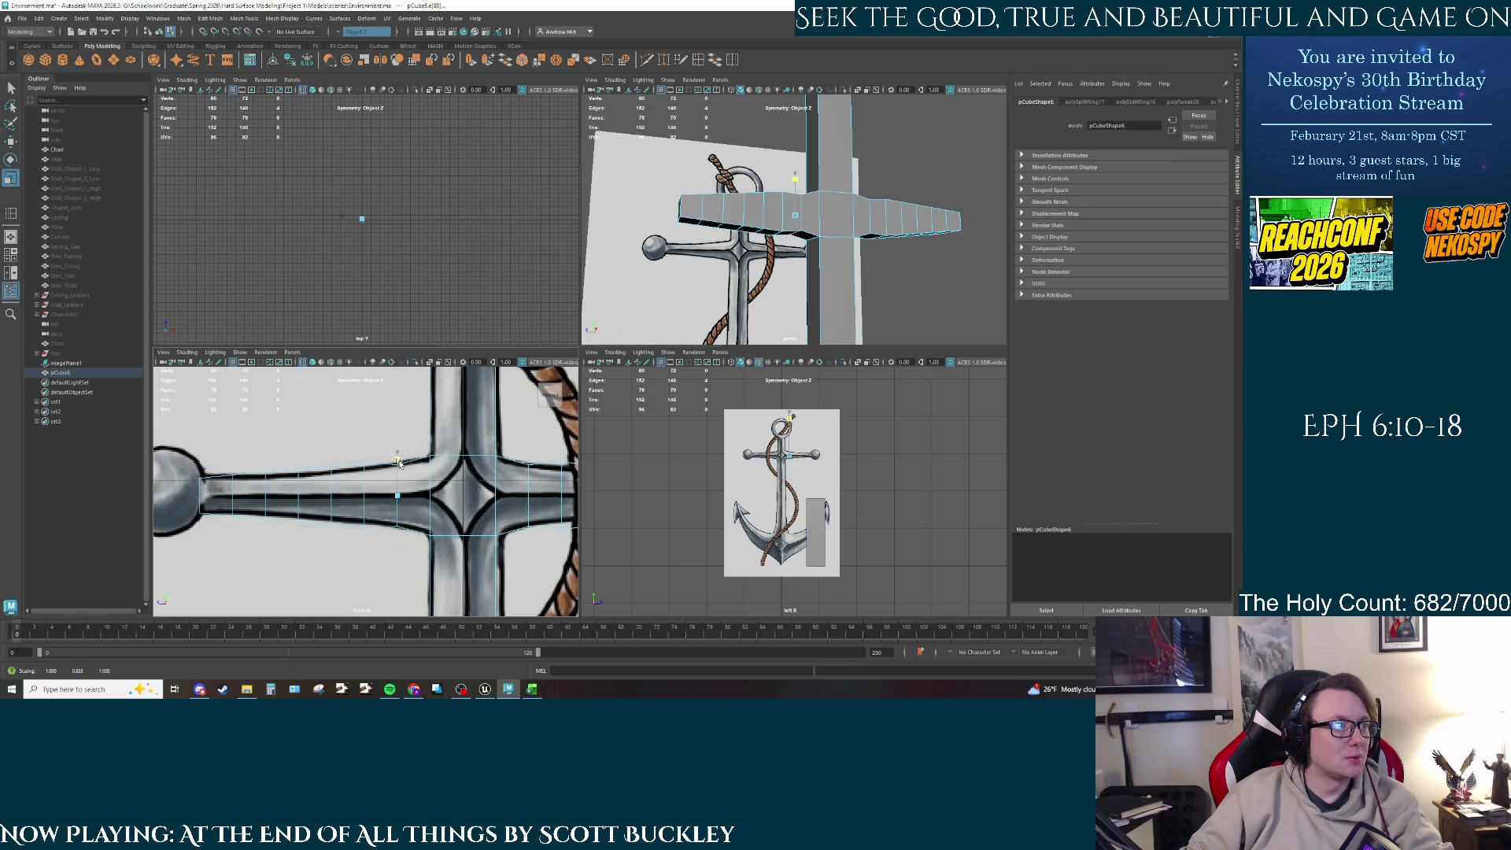
drag(399, 464, 399, 461)
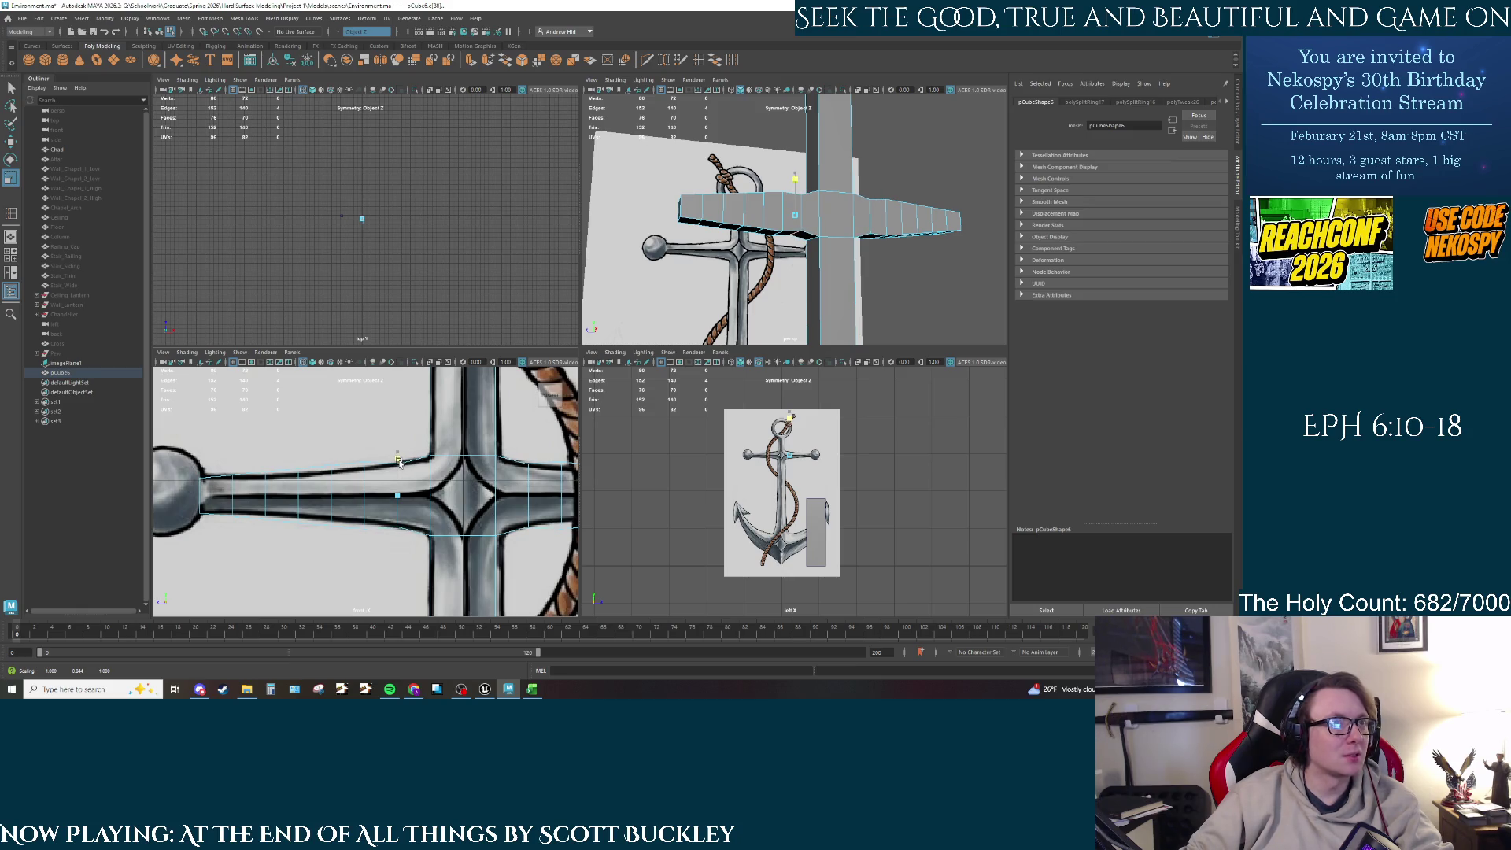
Step: Add another crossbar edge and scale the selection vertically to 0.8
mouse_move(708, 299)
alt+mouse_down()
mouse_move(774, 330)
mouse_move(794, 211)
alt+mouse_up()
key(q)
shift+click(790, 207)
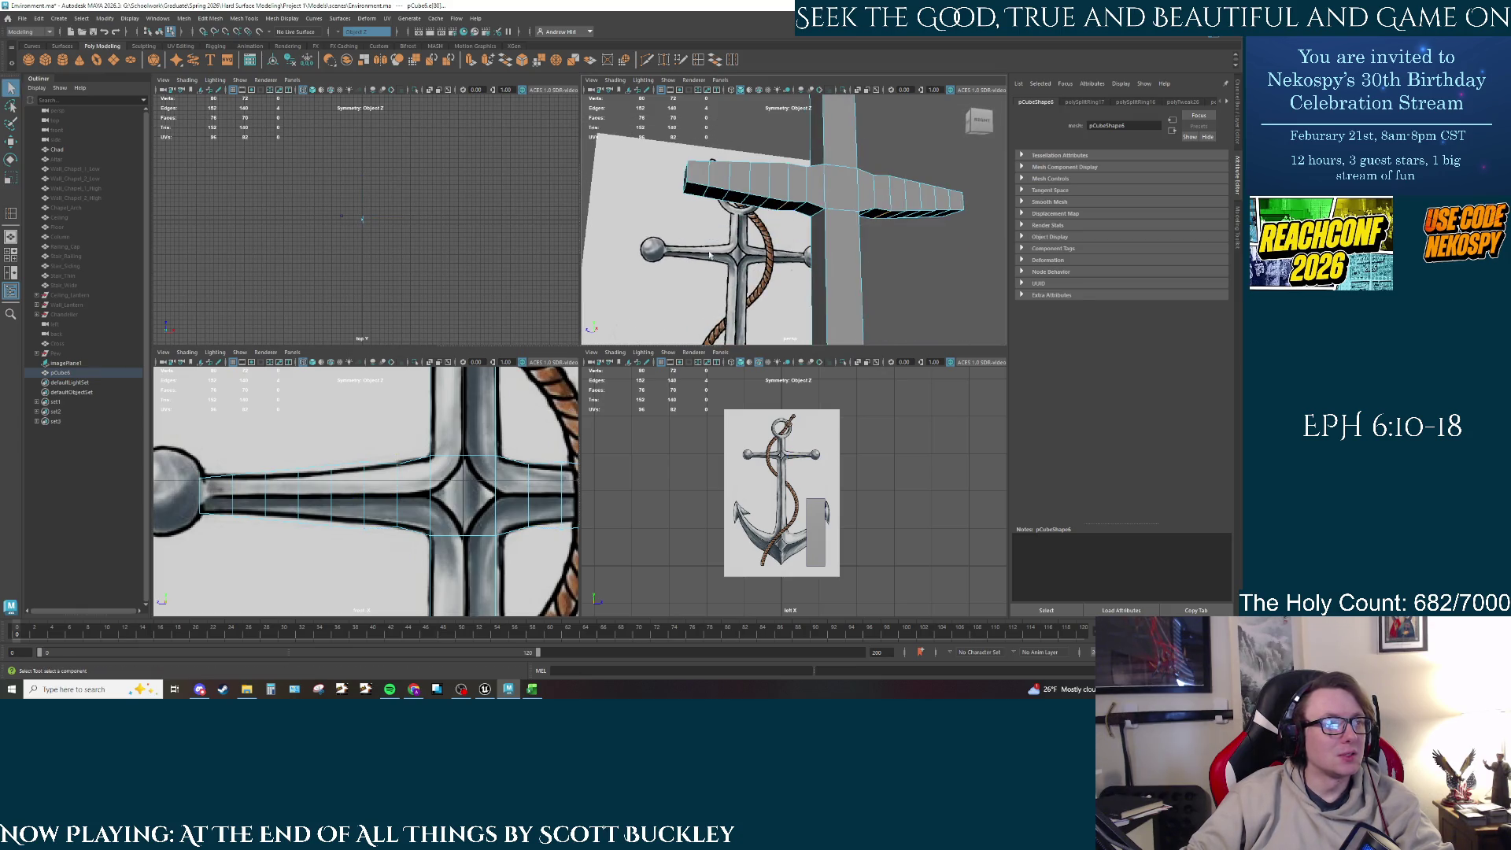
key(r)
drag(364, 452, 365, 460)
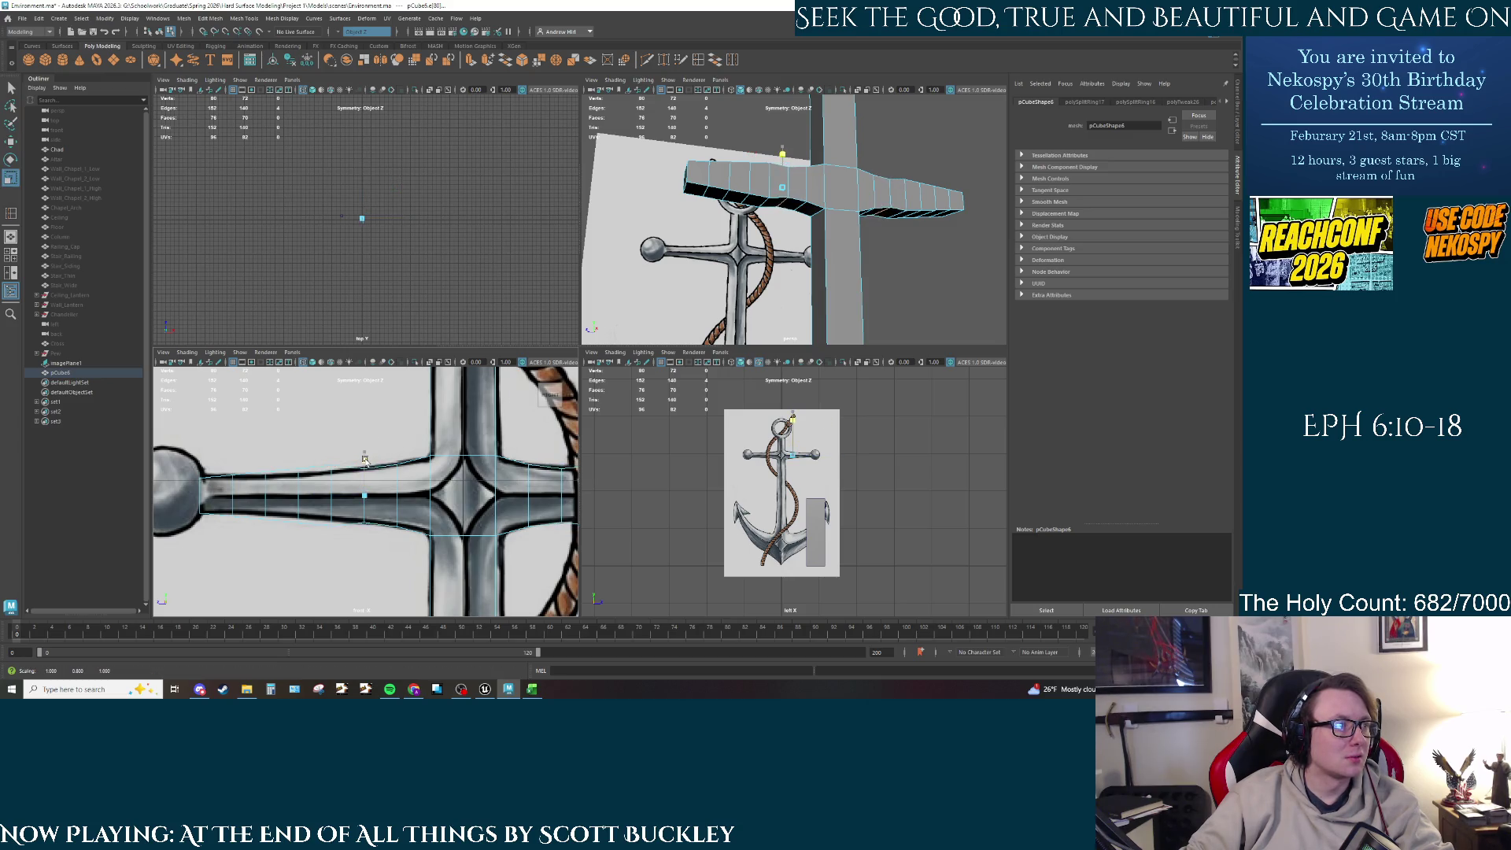
Step: Select a vertical crossbar edge loop and shrink its height slightly
click(766, 211)
click(764, 189)
alt+drag(764, 189, 779, 275)
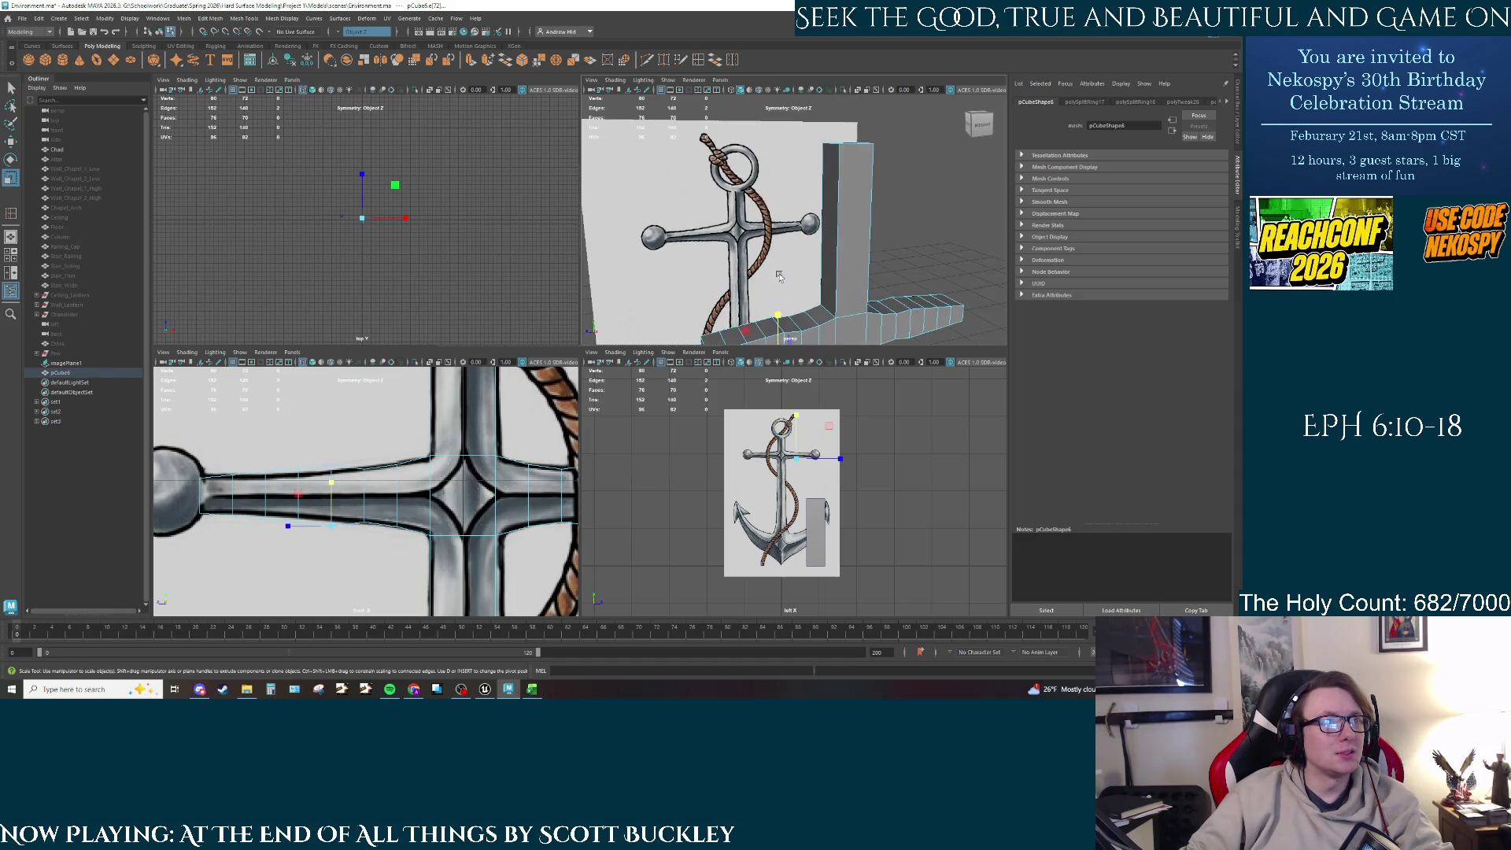
key(q)
alt+drag(776, 331, 781, 261)
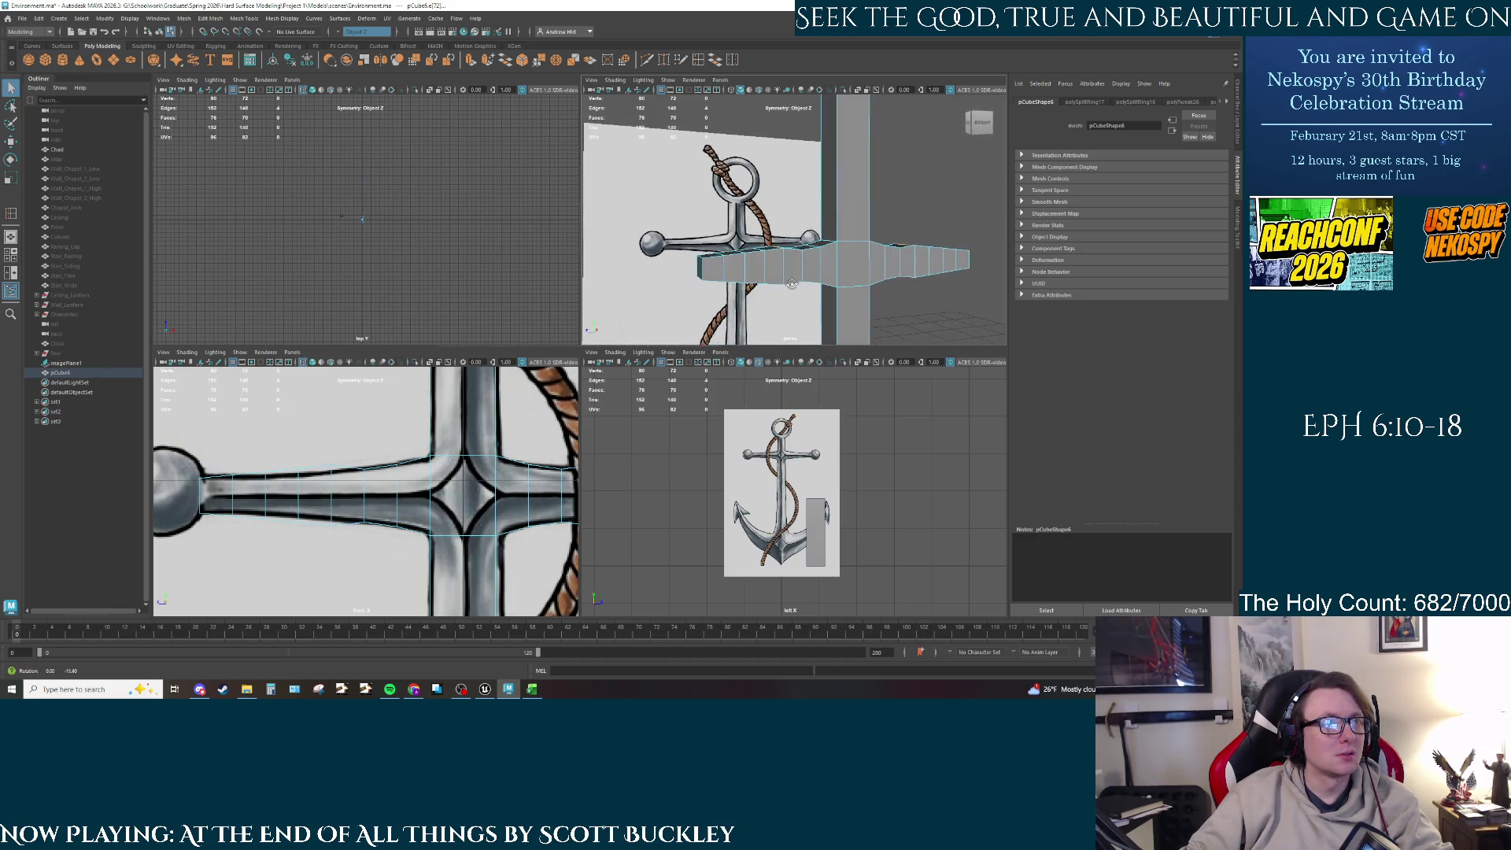
click(781, 261)
key(r)
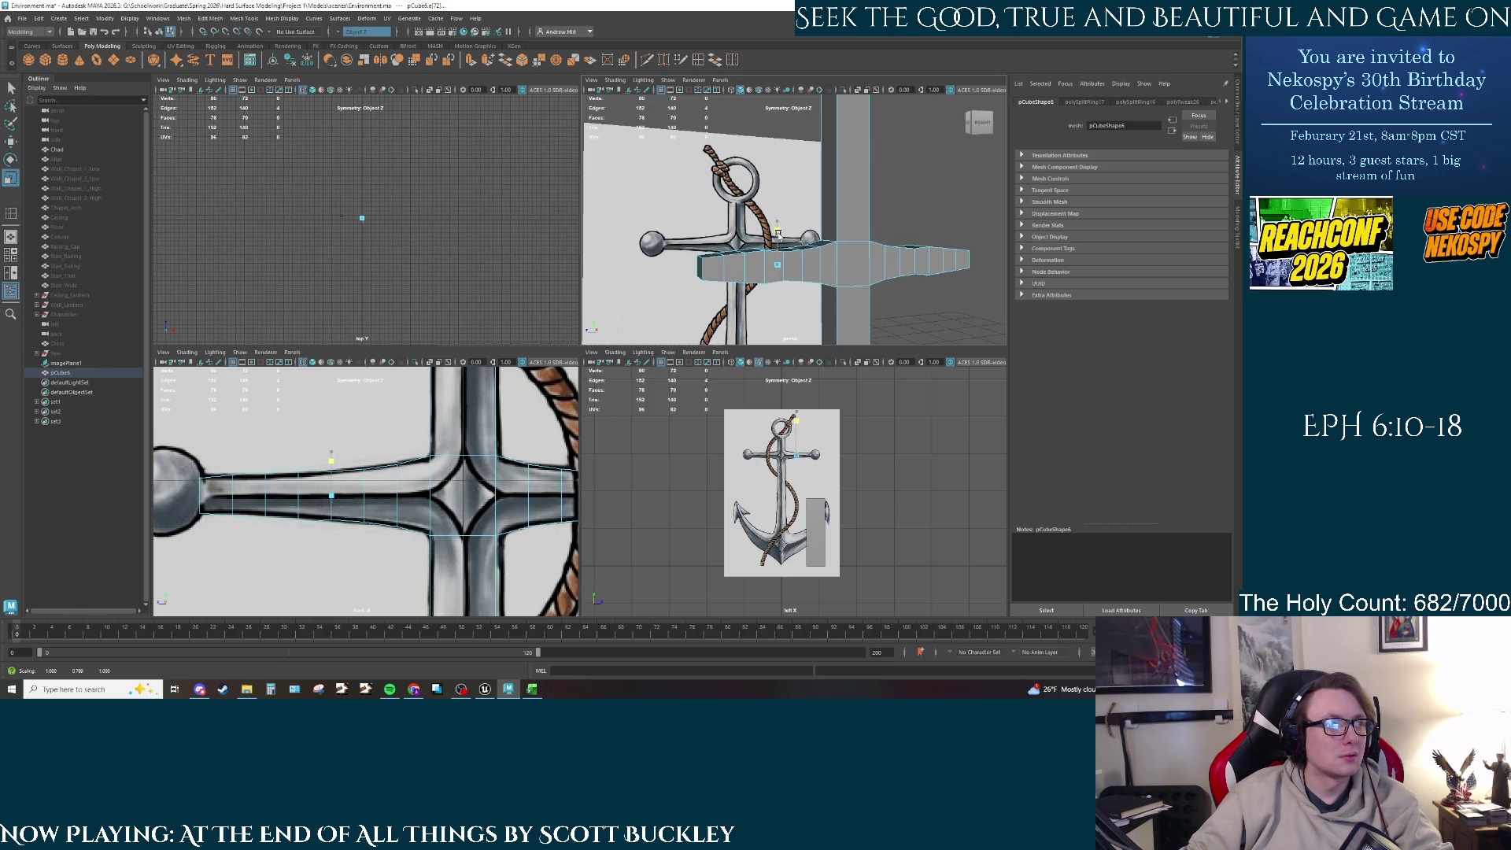
alt+drag(767, 280, 773, 273)
key(q)
click(772, 282)
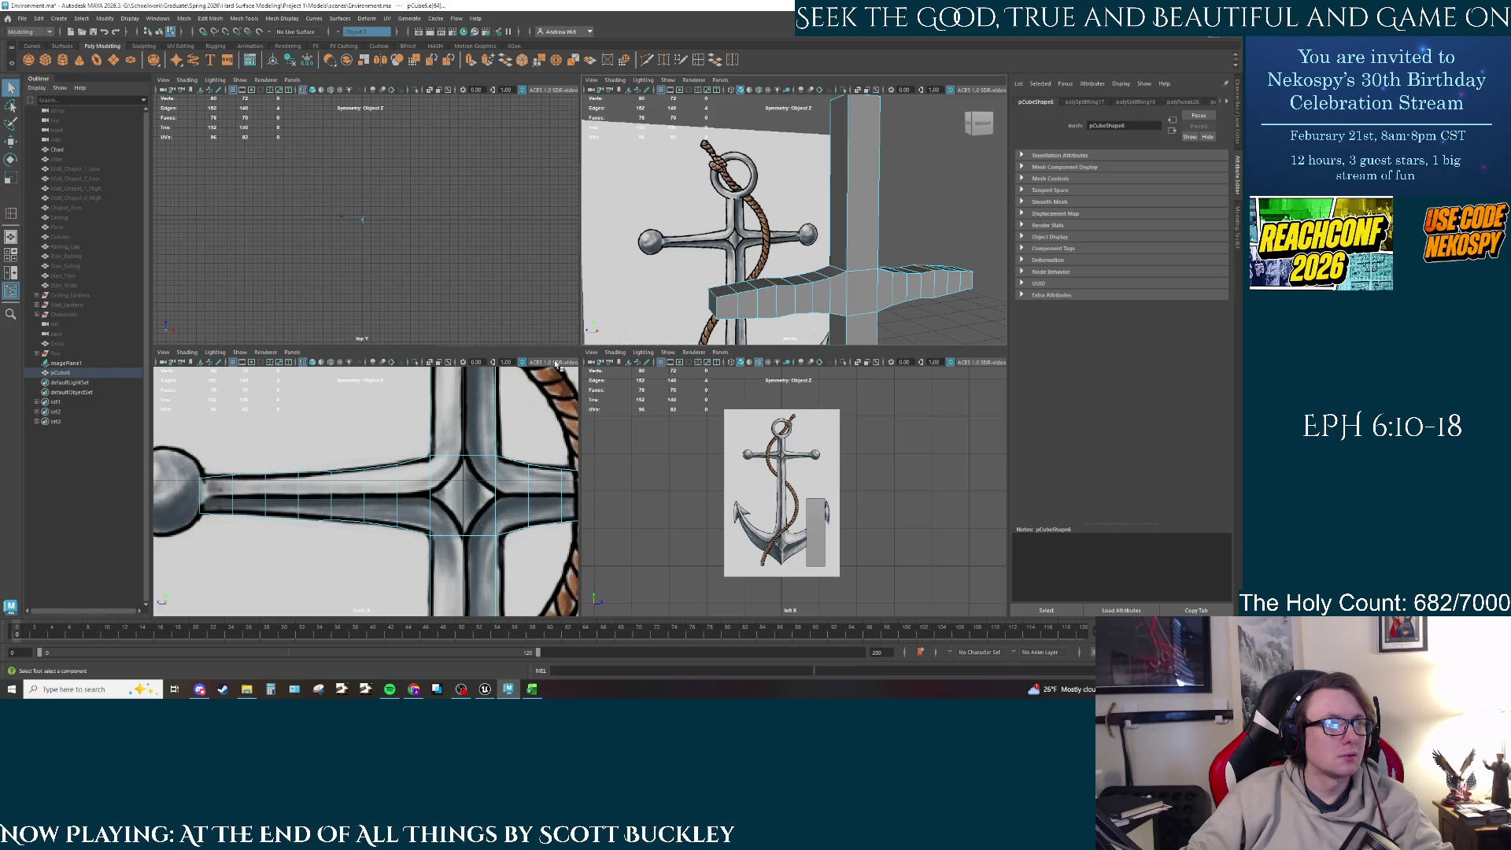
key(r)
drag(297, 456, 297, 463)
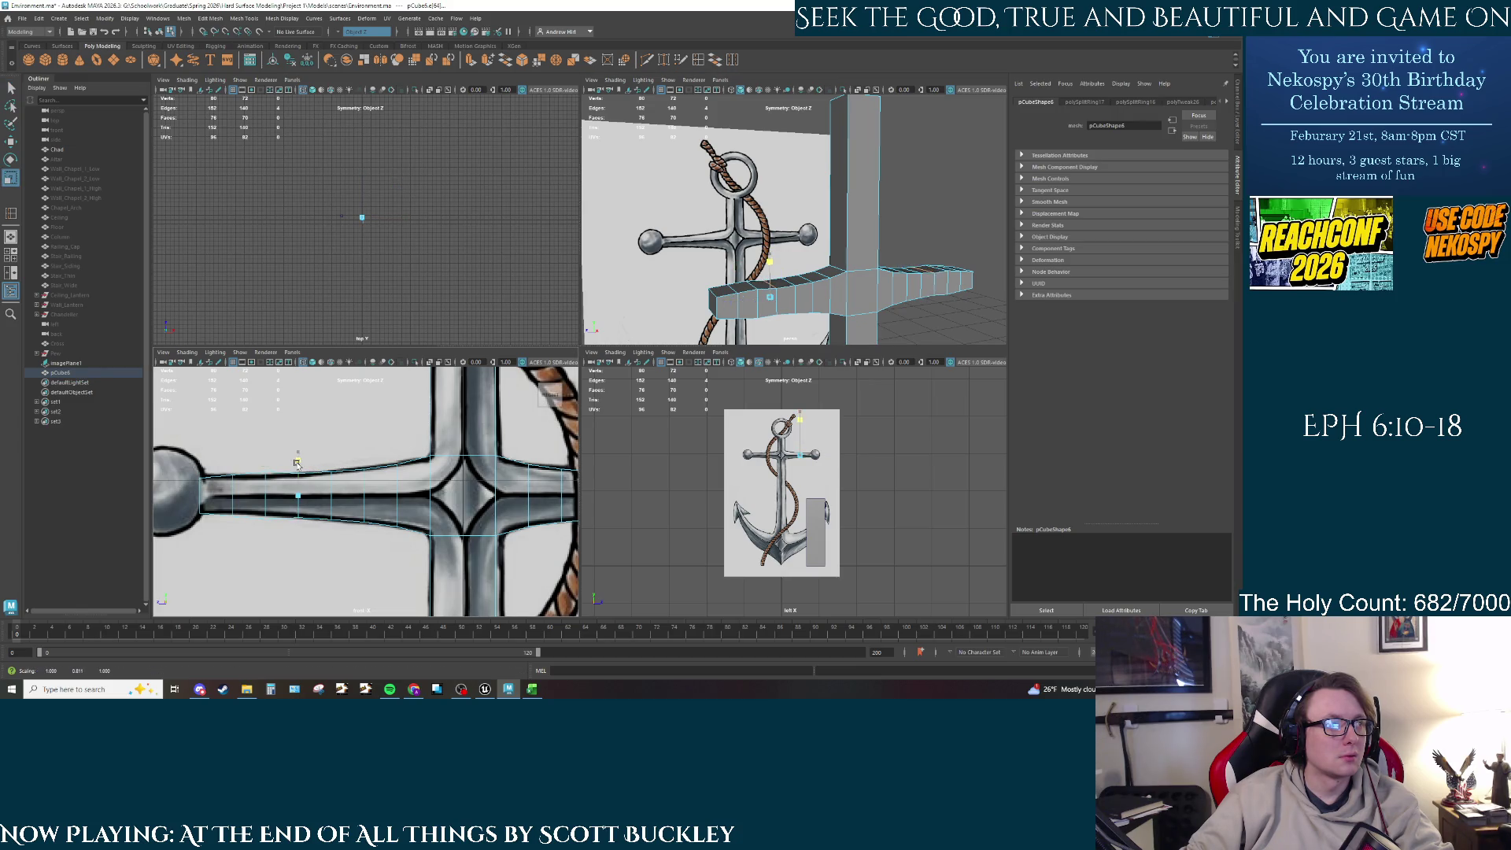
Step: Select the next whole crossbar edge loop and squash its height to about 0.887
key(q)
click(760, 302)
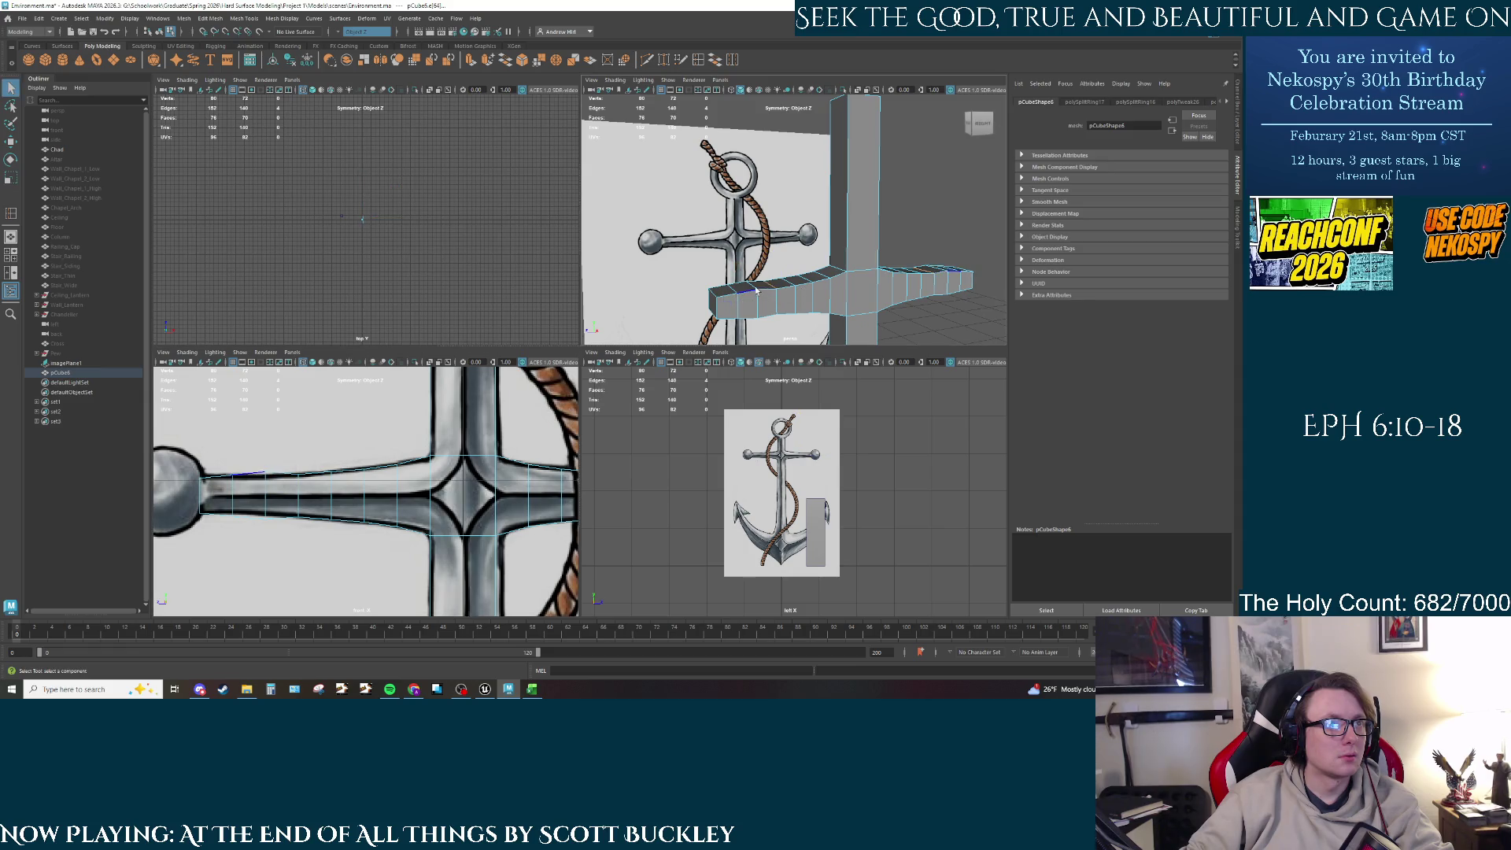
alt+drag(774, 310, 763, 200)
double_click(760, 189)
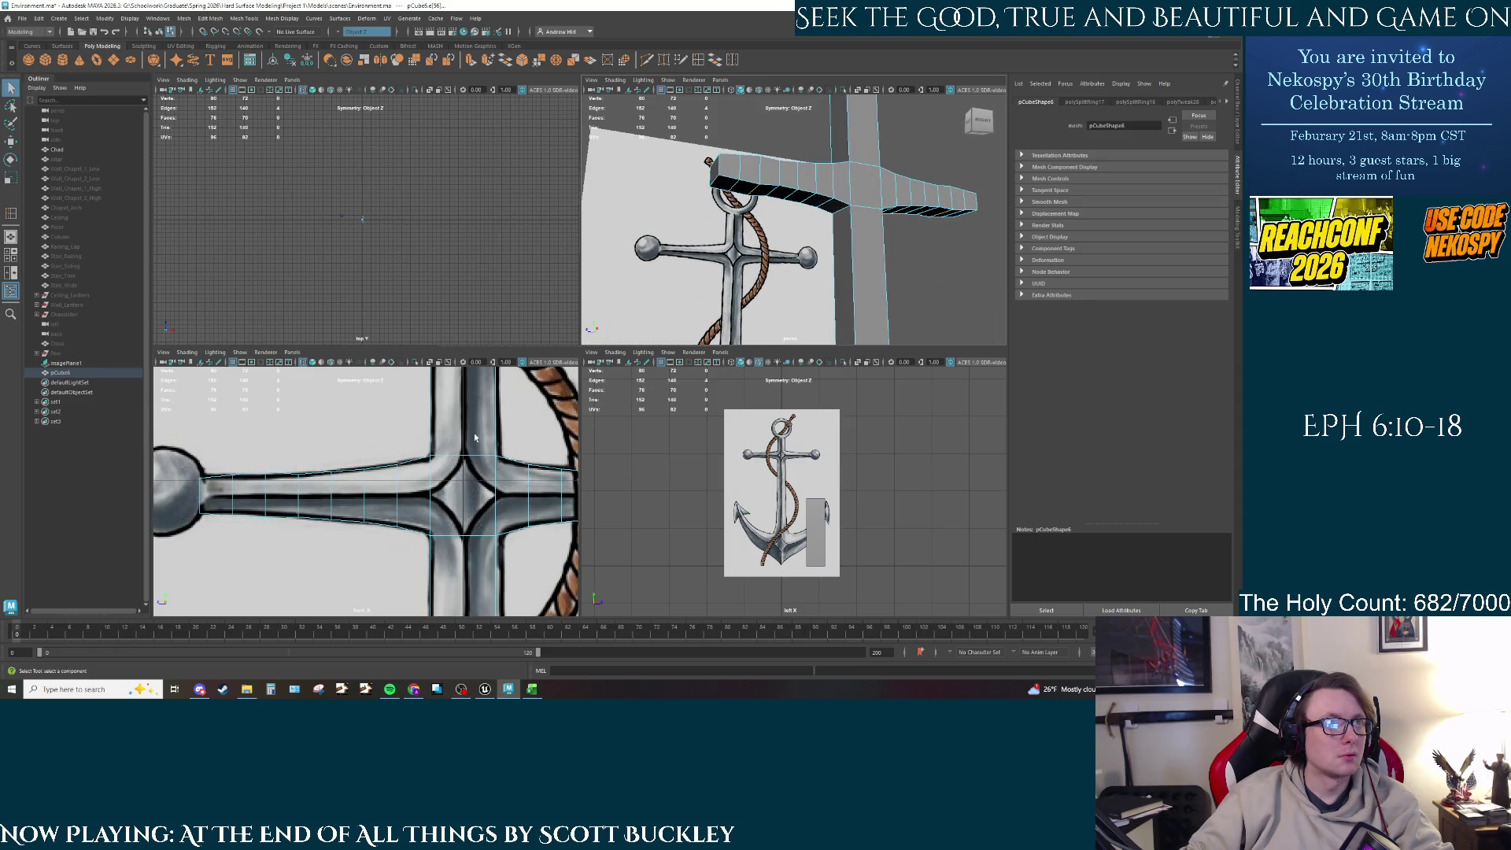
key(r)
drag(266, 456, 269, 464)
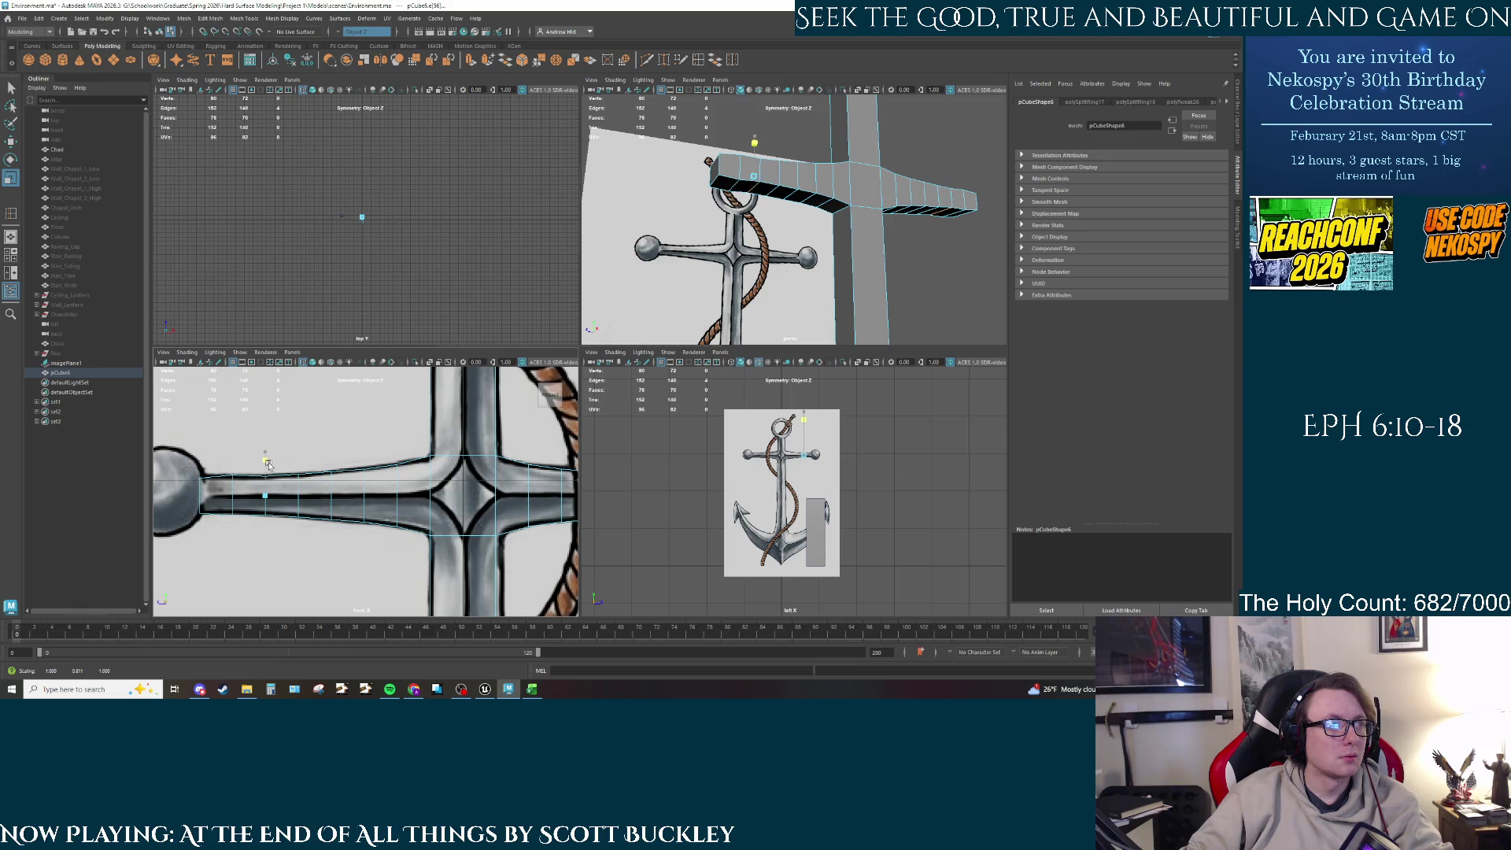
Step: Reduce the selected loop's height to 0.856, check the taper, and reopen Insert Edge Loop settings
mouse_move(780, 236)
alt+mouse_down()
mouse_move(743, 256)
mouse_move(750, 124)
alt+mouse_up()
key(q)
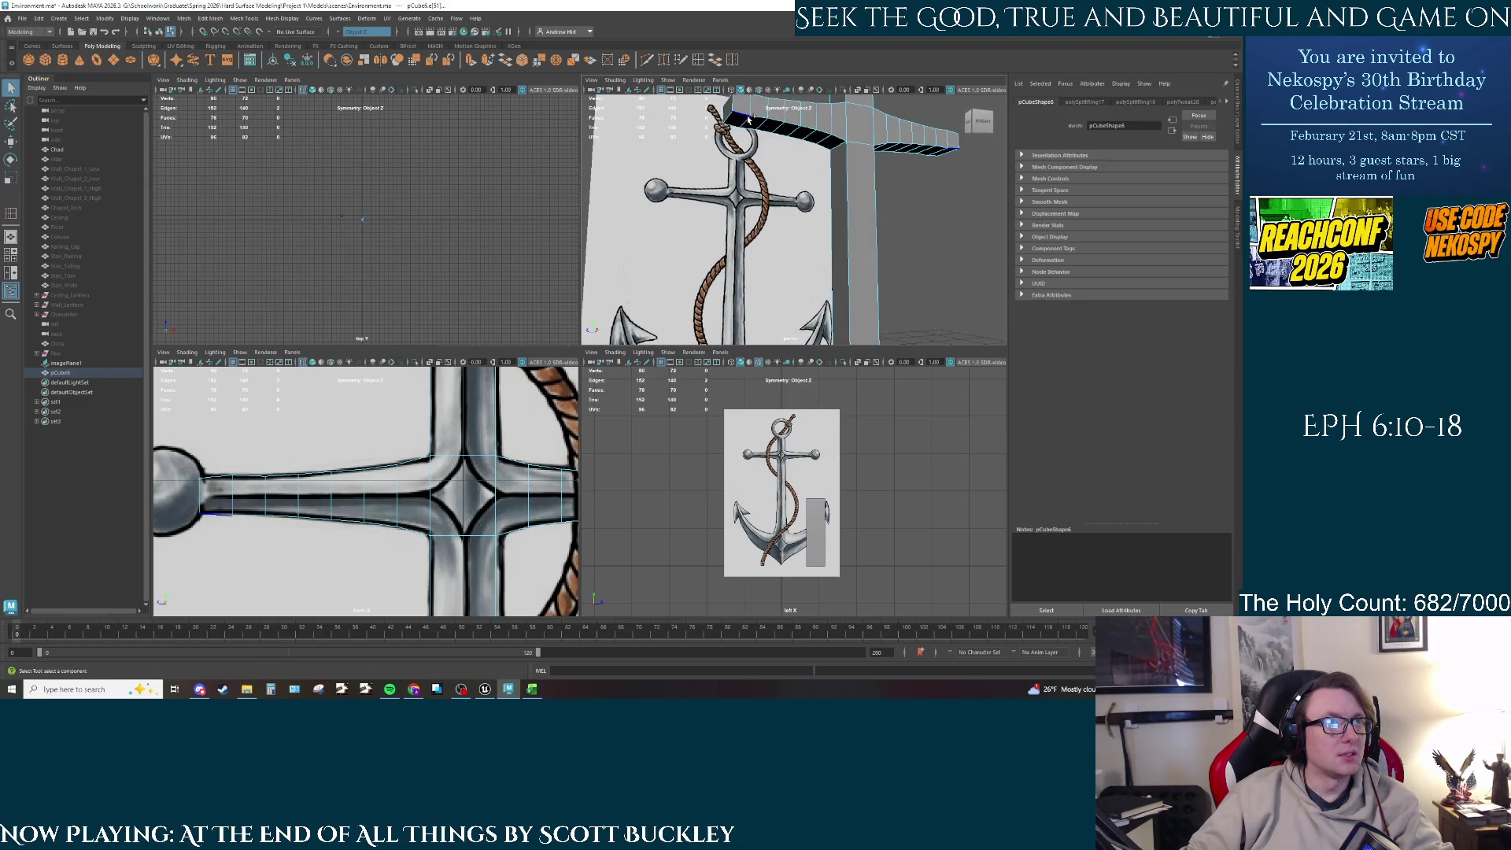
key(w)
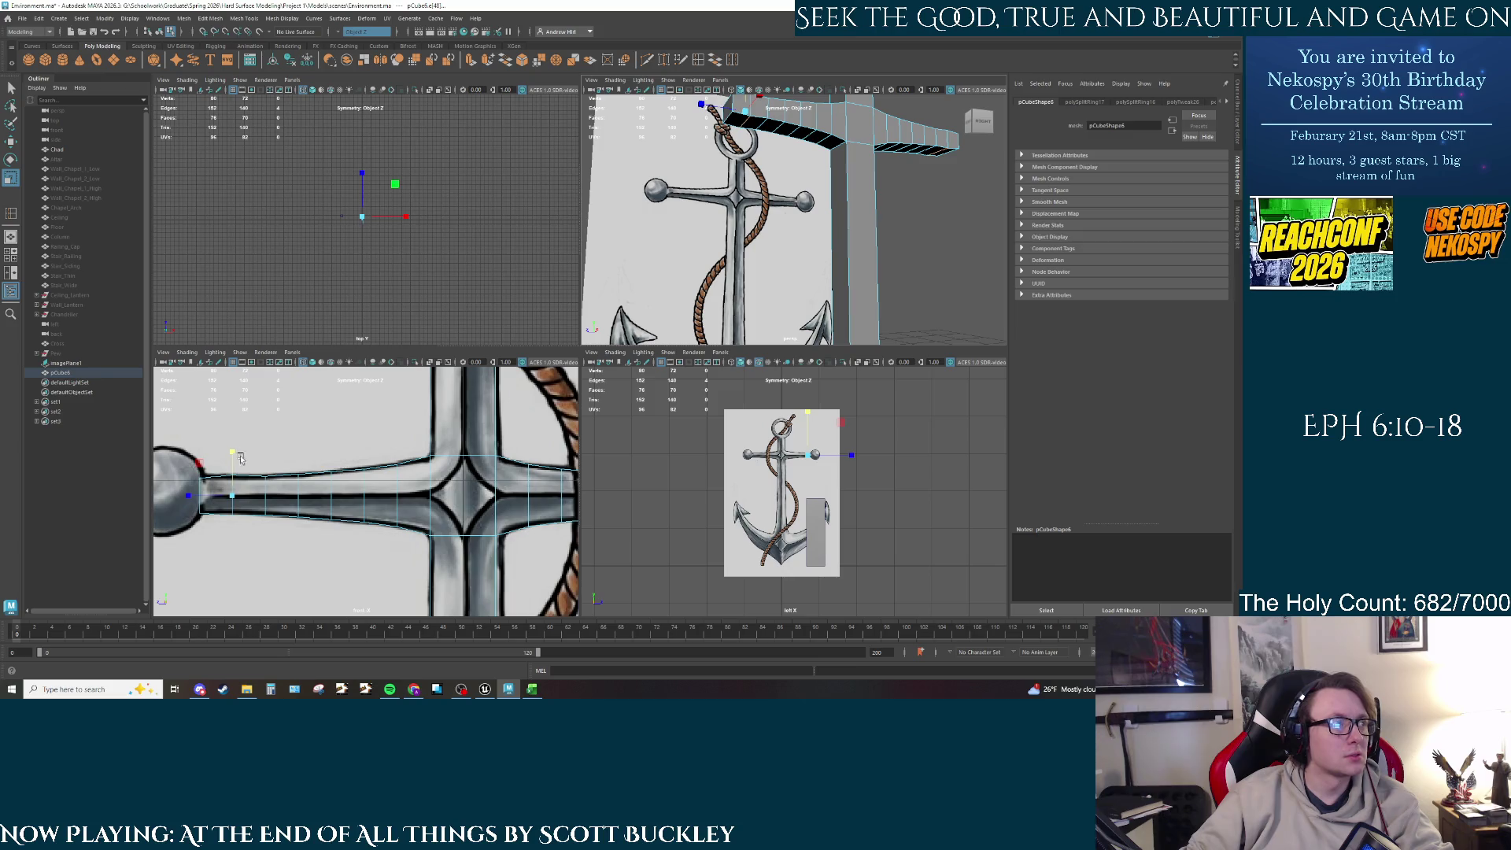
middle_drag(232, 454, 233, 461)
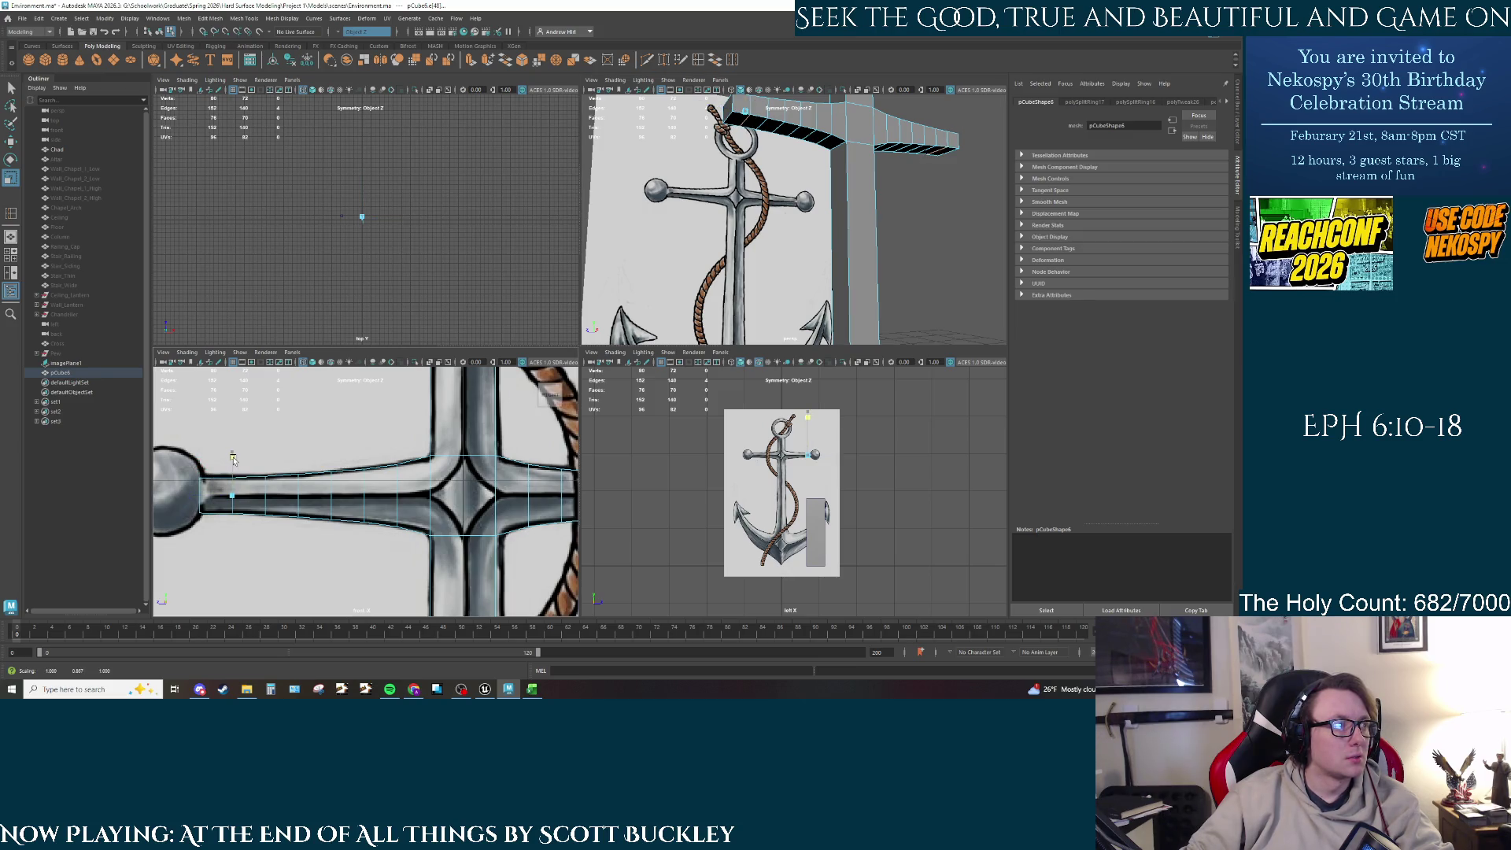
alt+drag(756, 220, 813, 181)
alt+drag(773, 228, 784, 205)
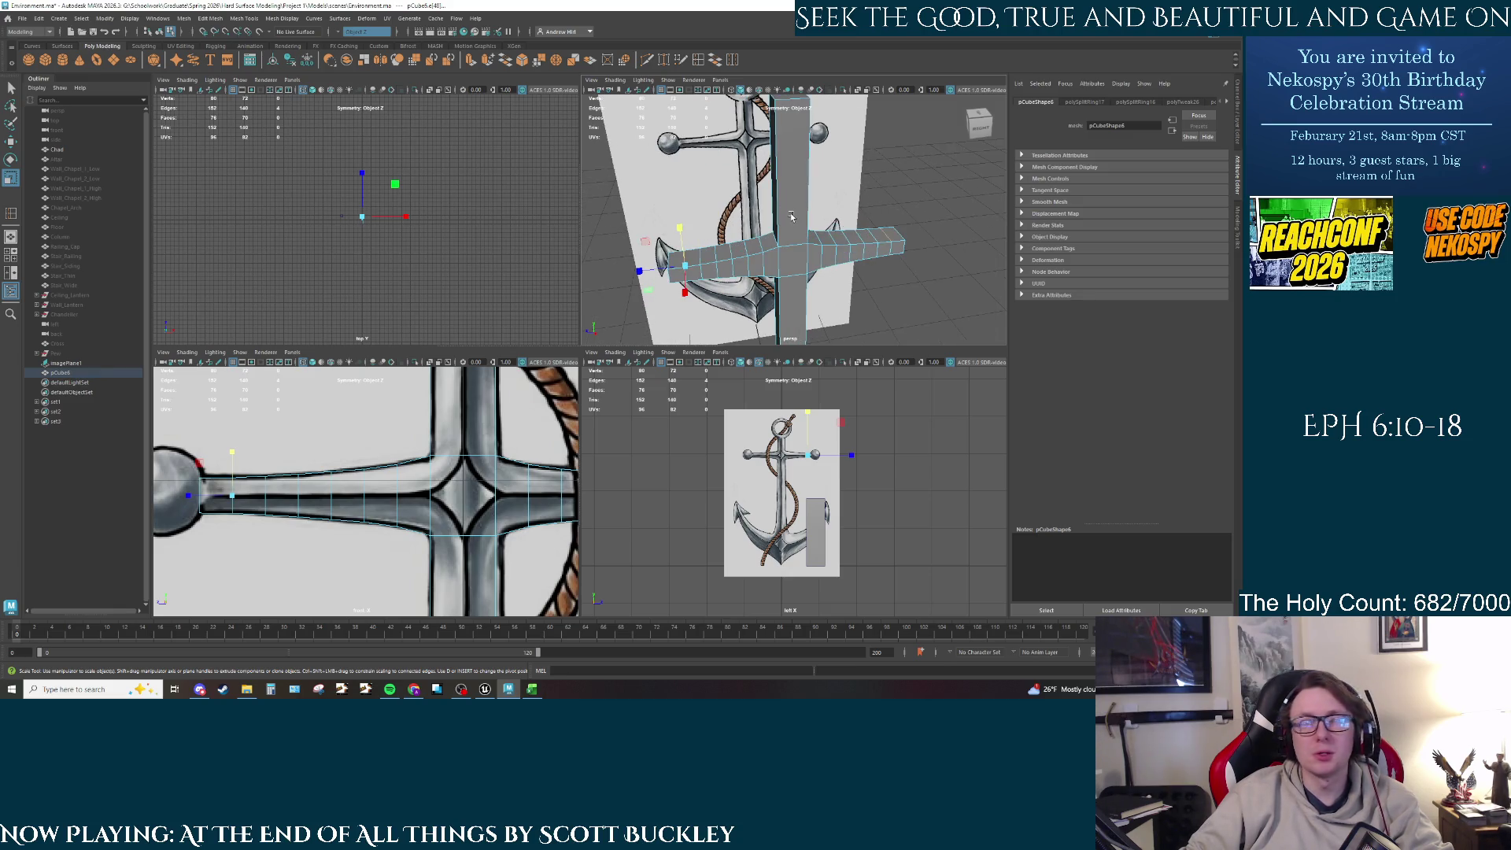
click(698, 61)
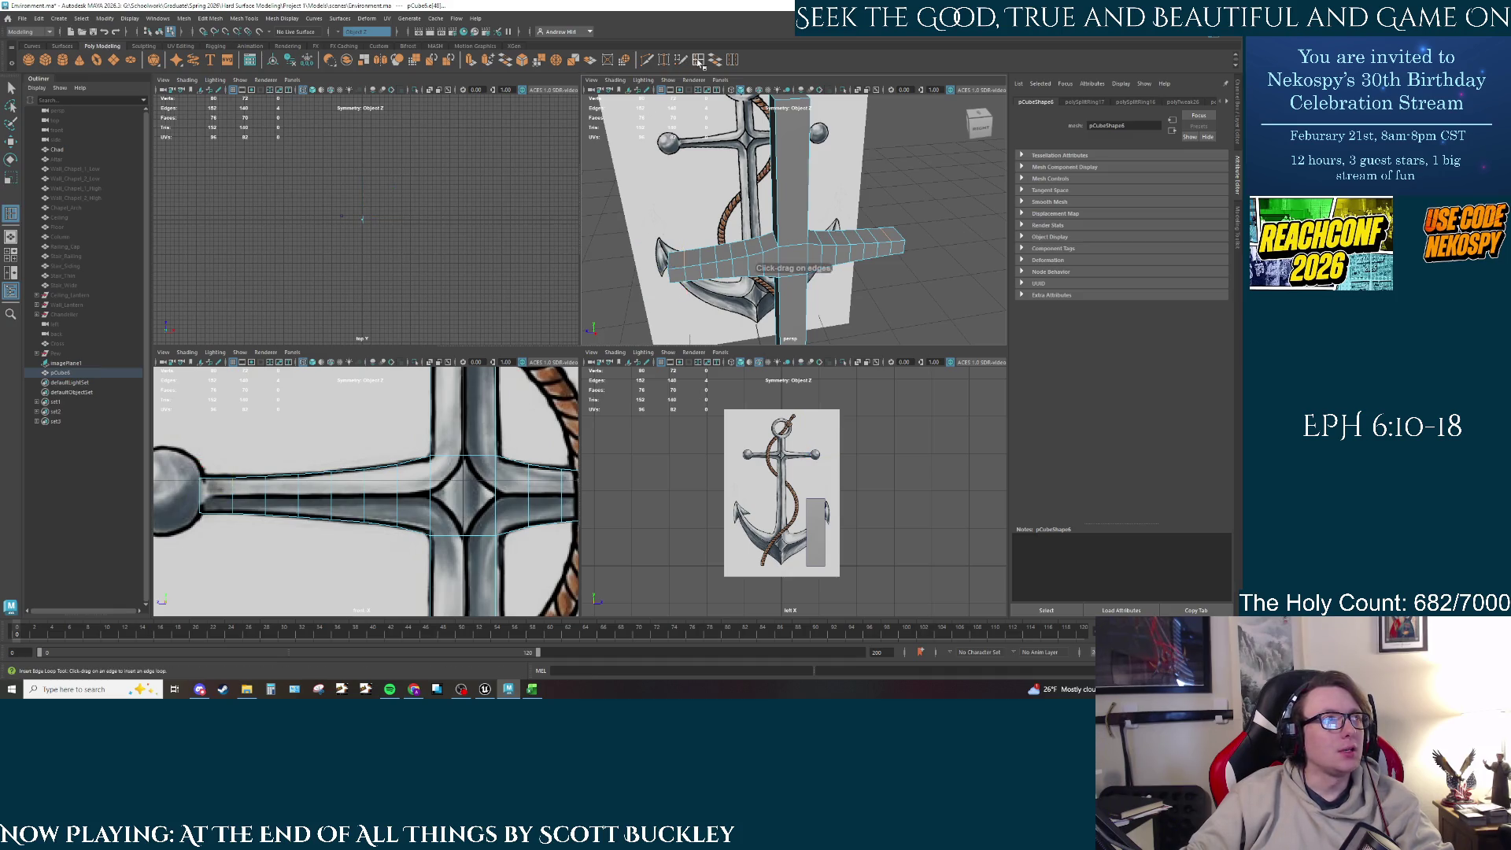
click(698, 61)
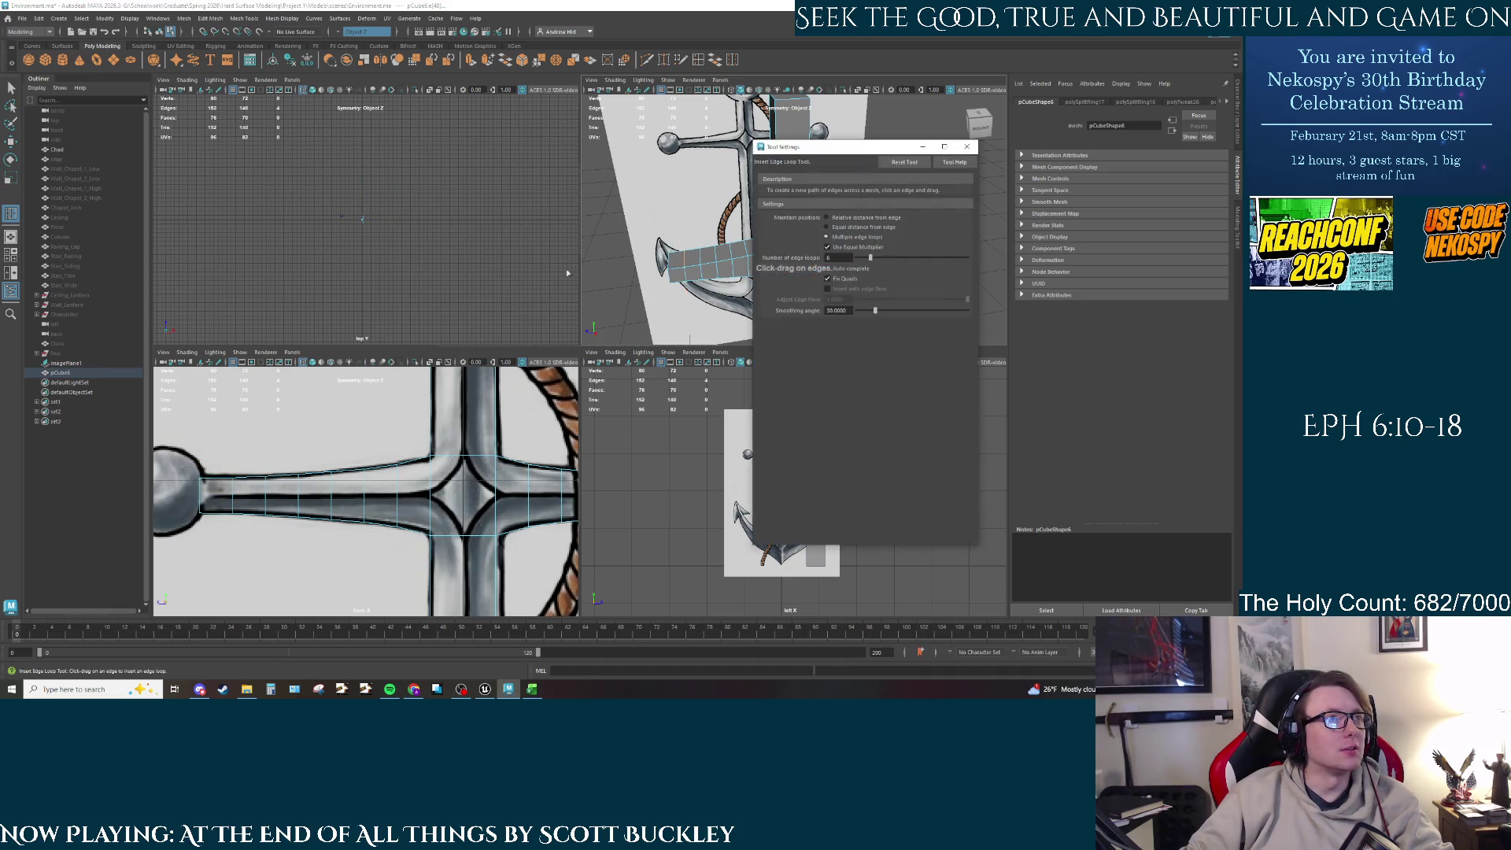
Step: Try an edge loop on the vertical shaft, undo it, and attempt cuts on the box mesh
click(967, 146)
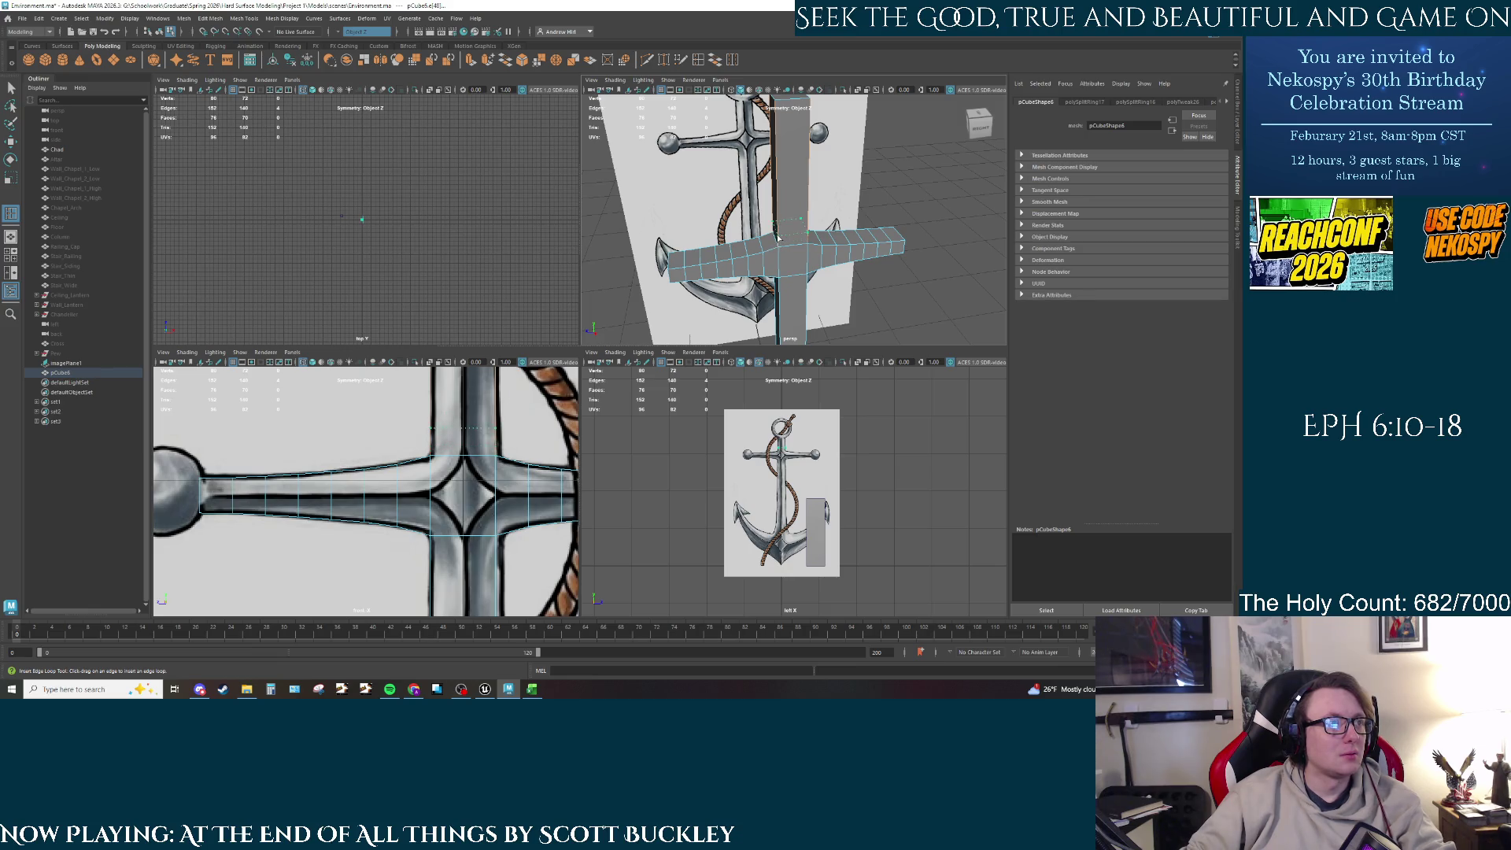
click(778, 236)
key(ctrl+z)
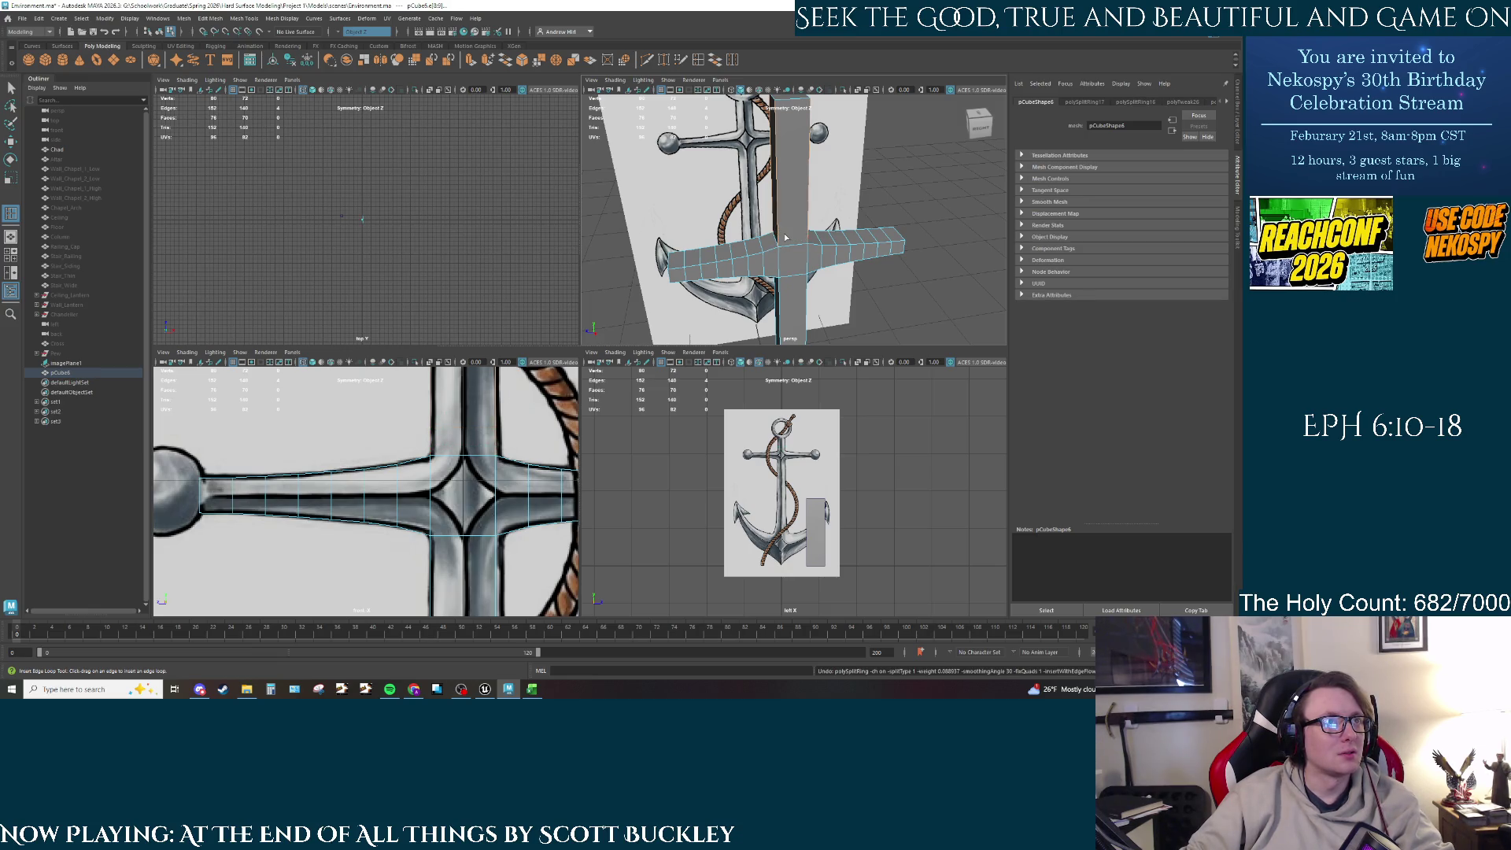
alt+drag(794, 214, 790, 170)
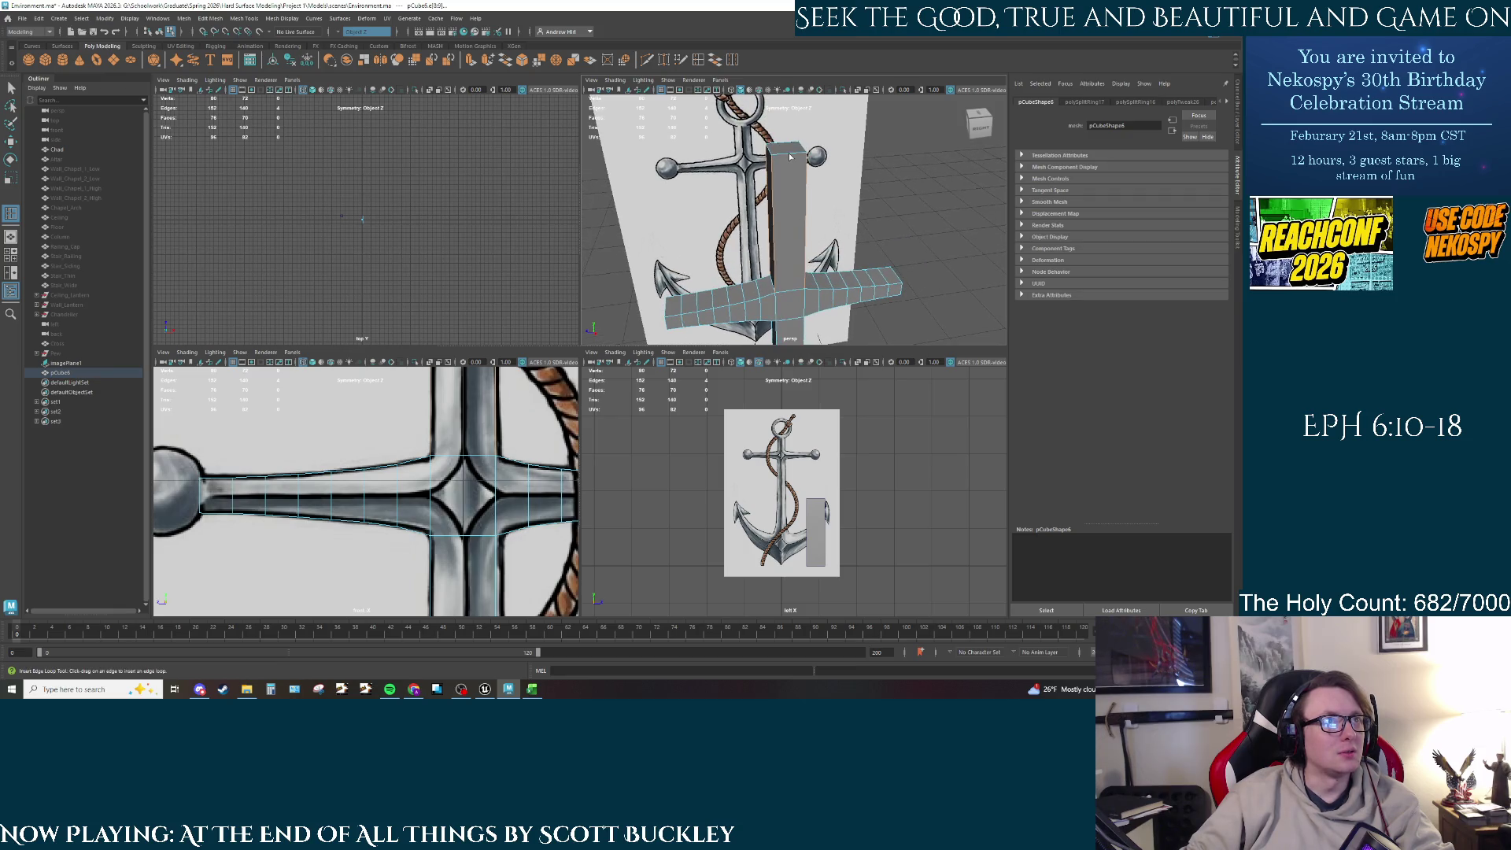
click(790, 157)
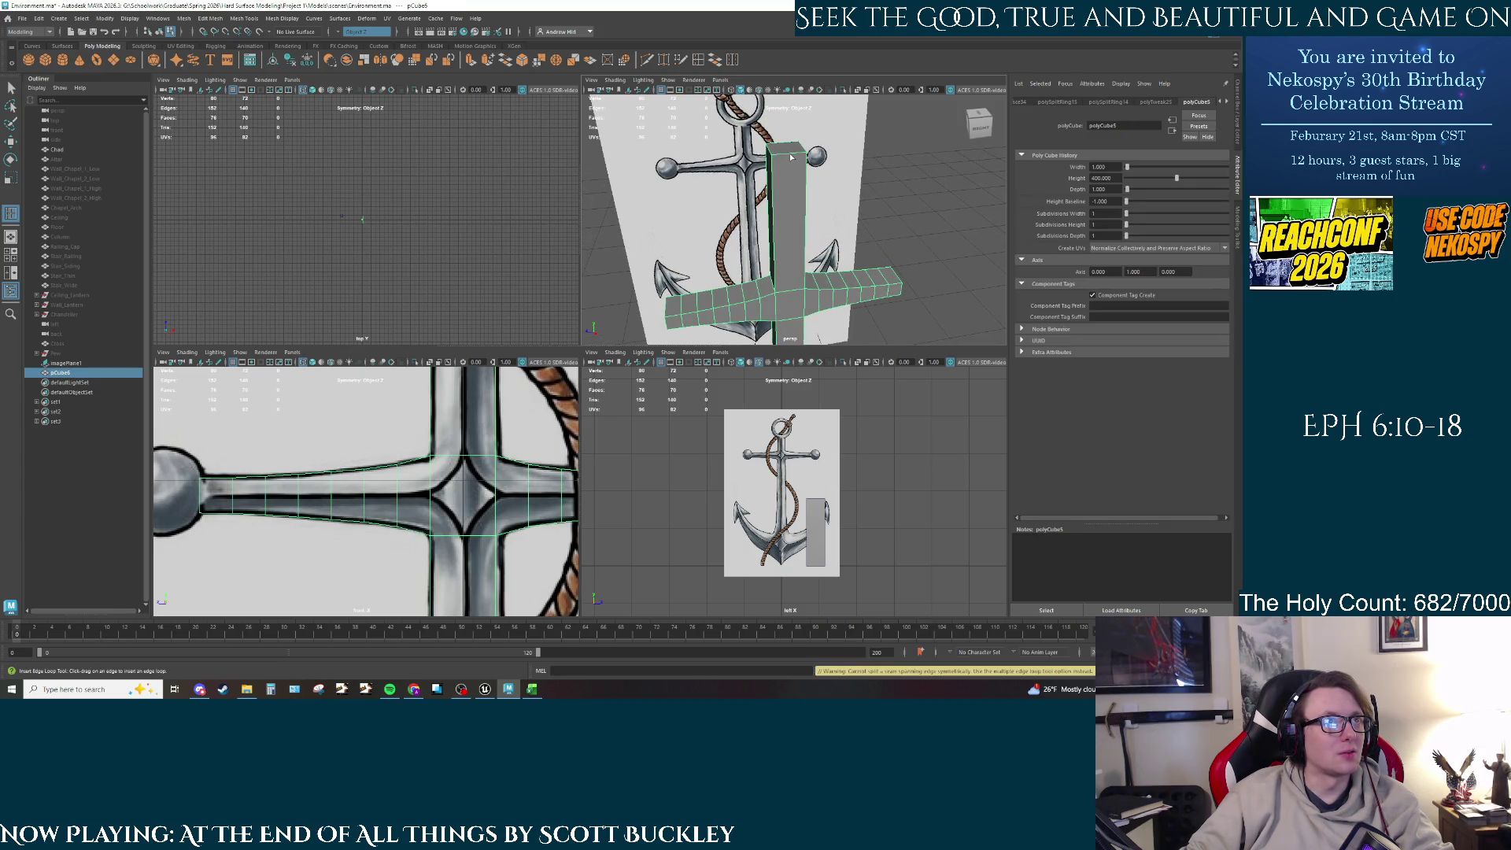
click(790, 159)
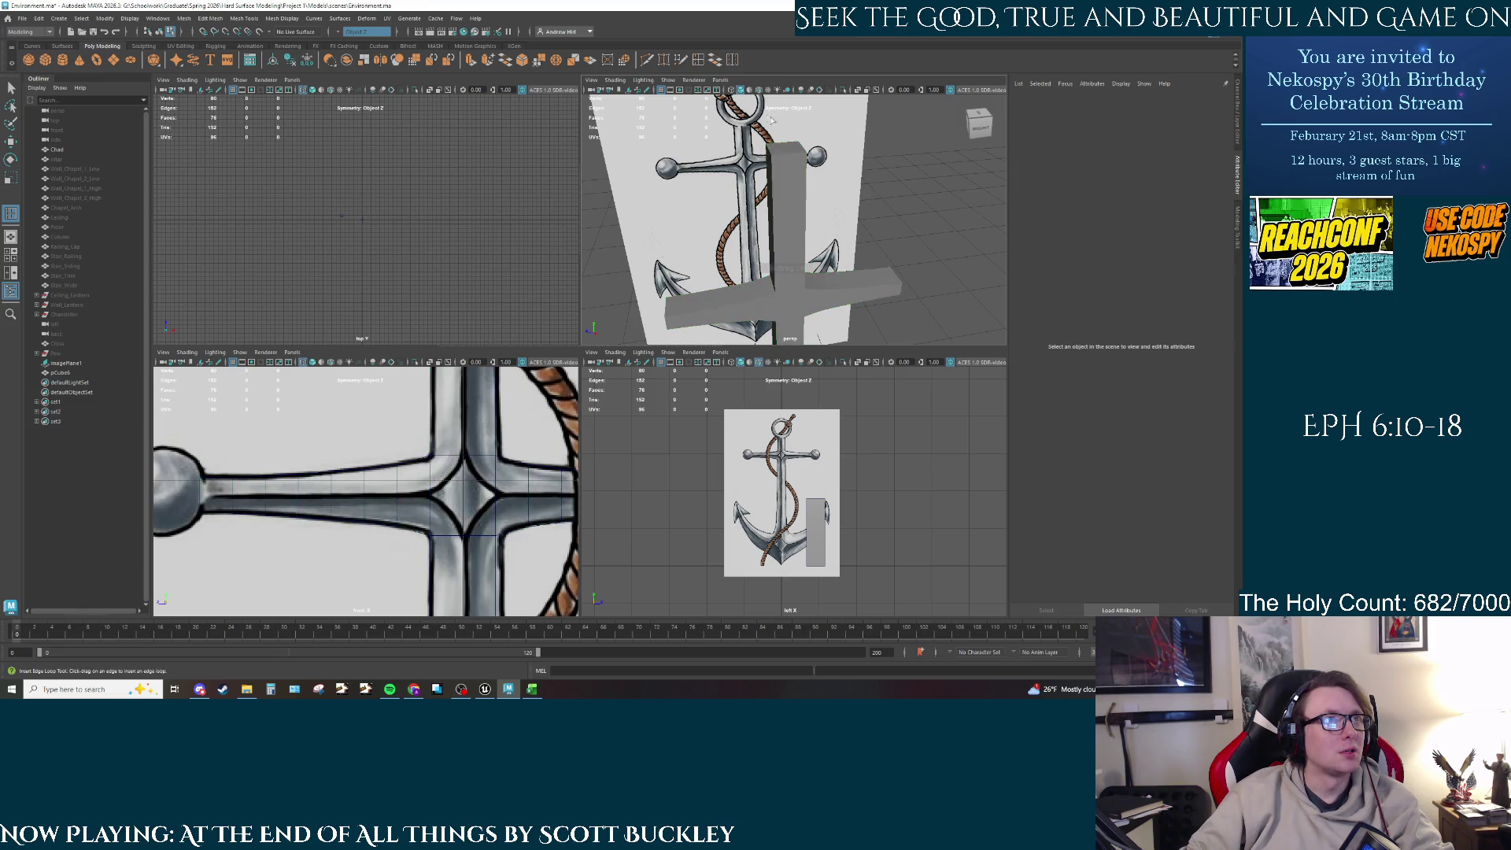
click(790, 157)
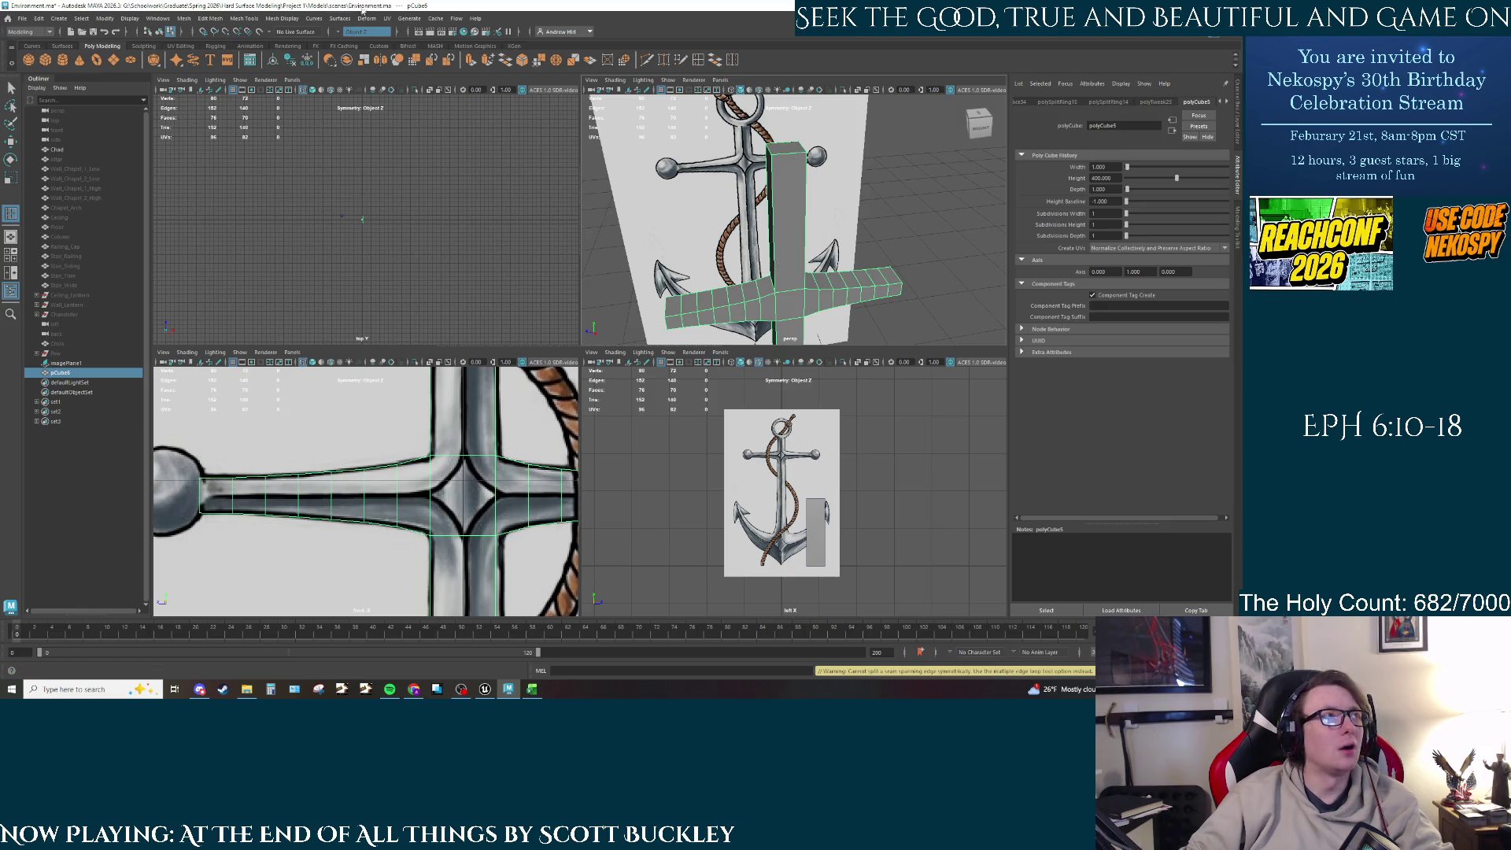
Step: Set Symmetry to Off, reselect pCube5 and switch to Multi-Cut
click(343, 35)
click(352, 42)
click(671, 143)
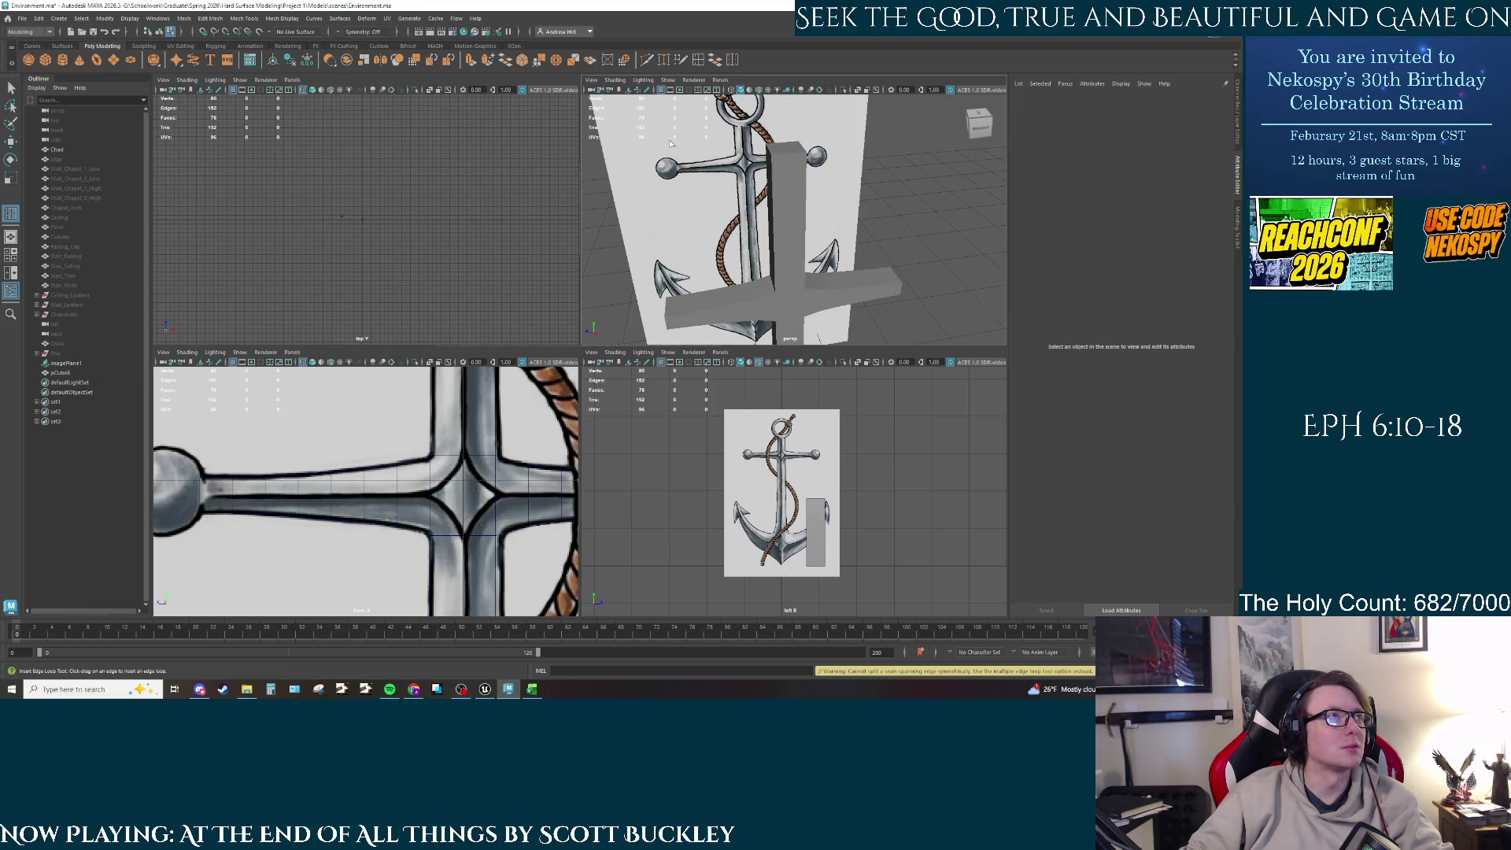
click(793, 156)
shift+right_drag(793, 156, 787, 156)
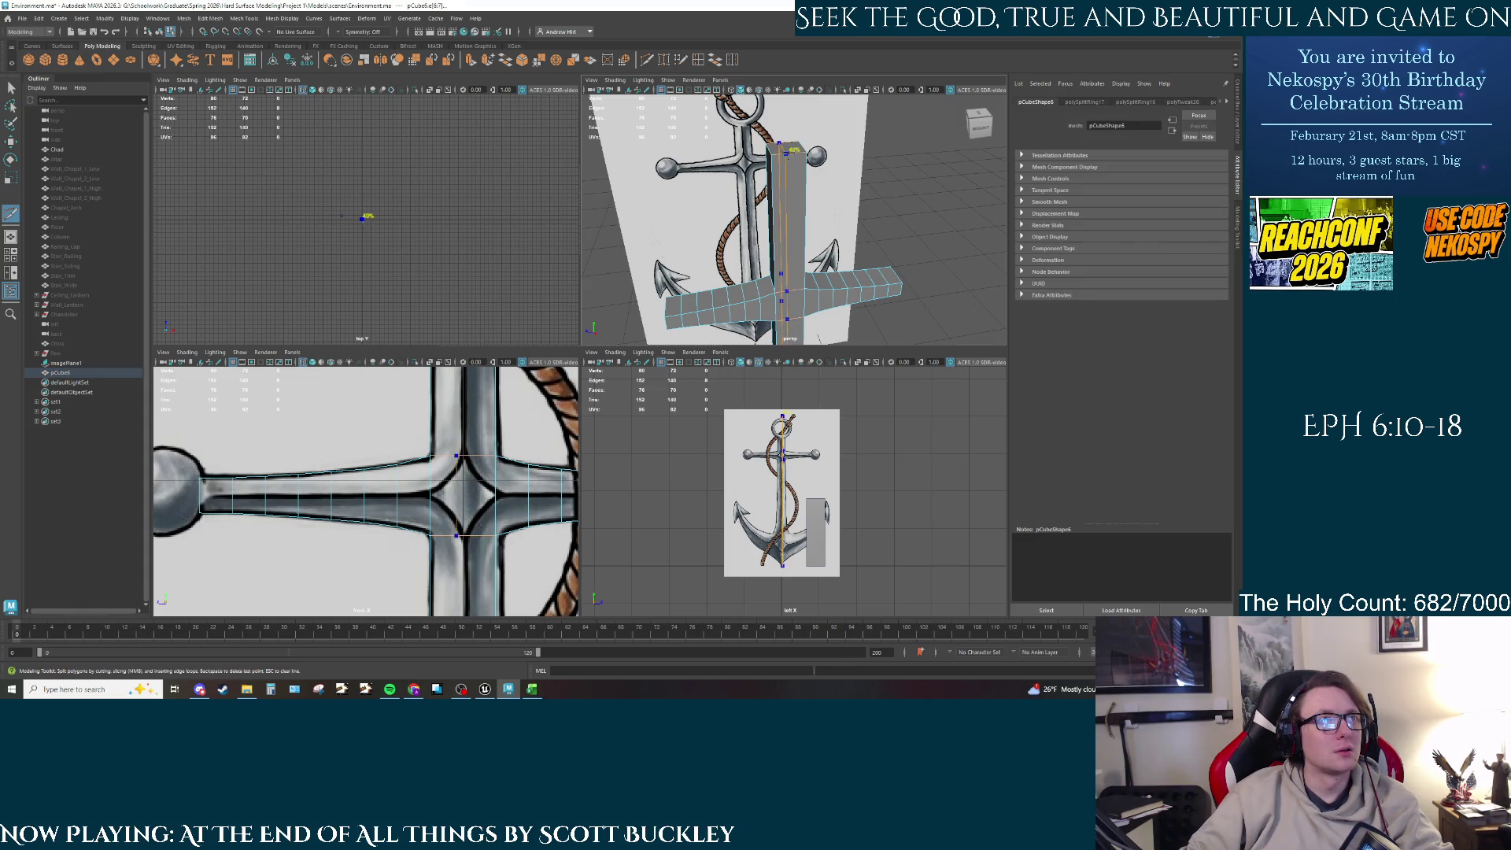
Step: Cut a vertical loop down the shaft and a lengthwise crossbar loop at 50%
ctrl+click(787, 157)
key(ctrl+z)
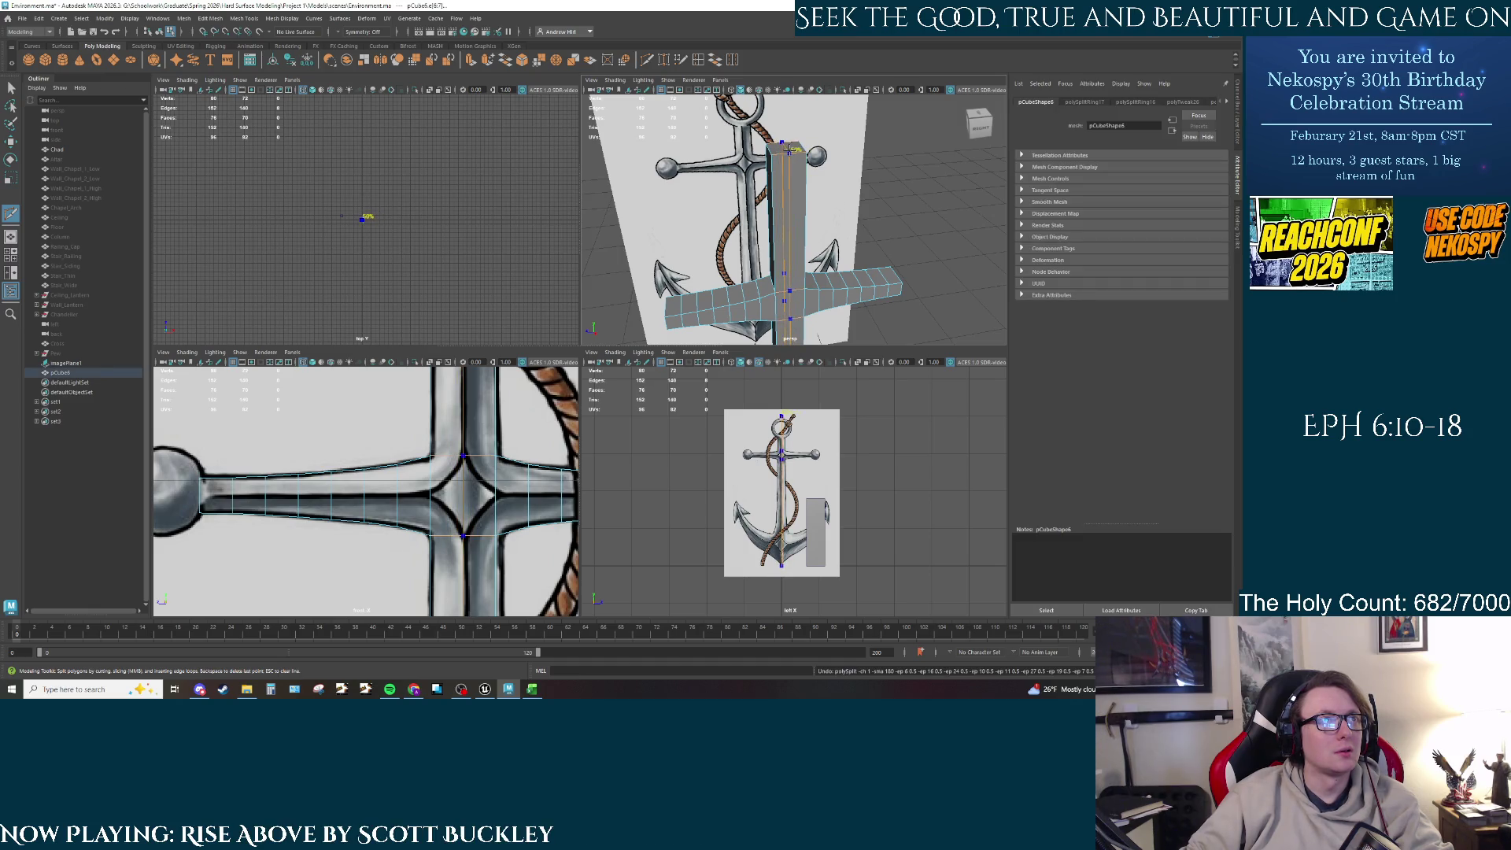
ctrl+click(786, 152)
ctrl+click(895, 287)
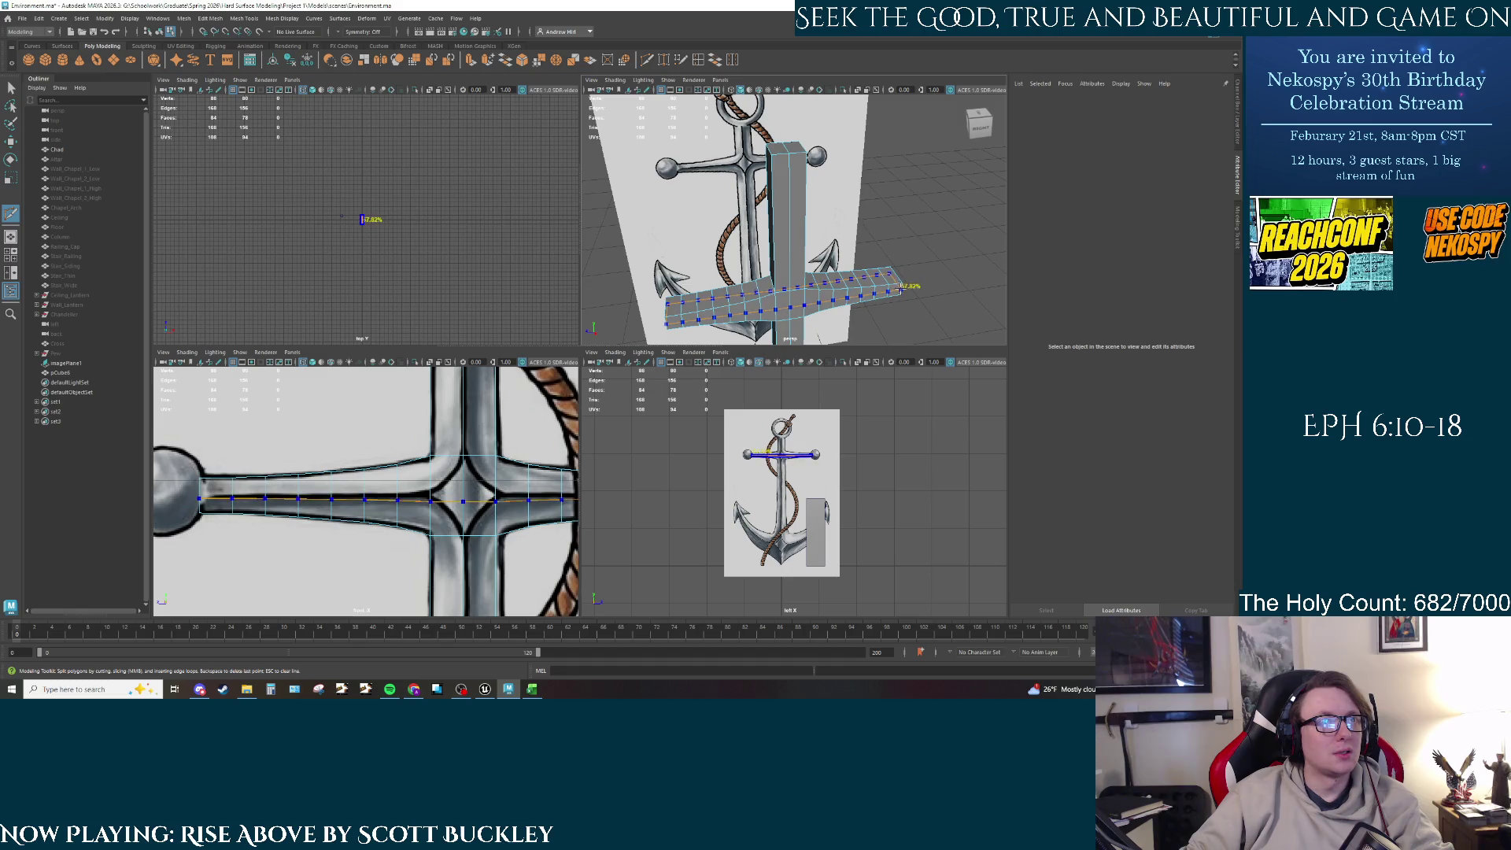
ctrl+click(905, 286)
alt+drag(905, 286, 838, 217)
Step: Restore Object Z symmetry and select the edges where the crossbar meets the shaft
key(q)
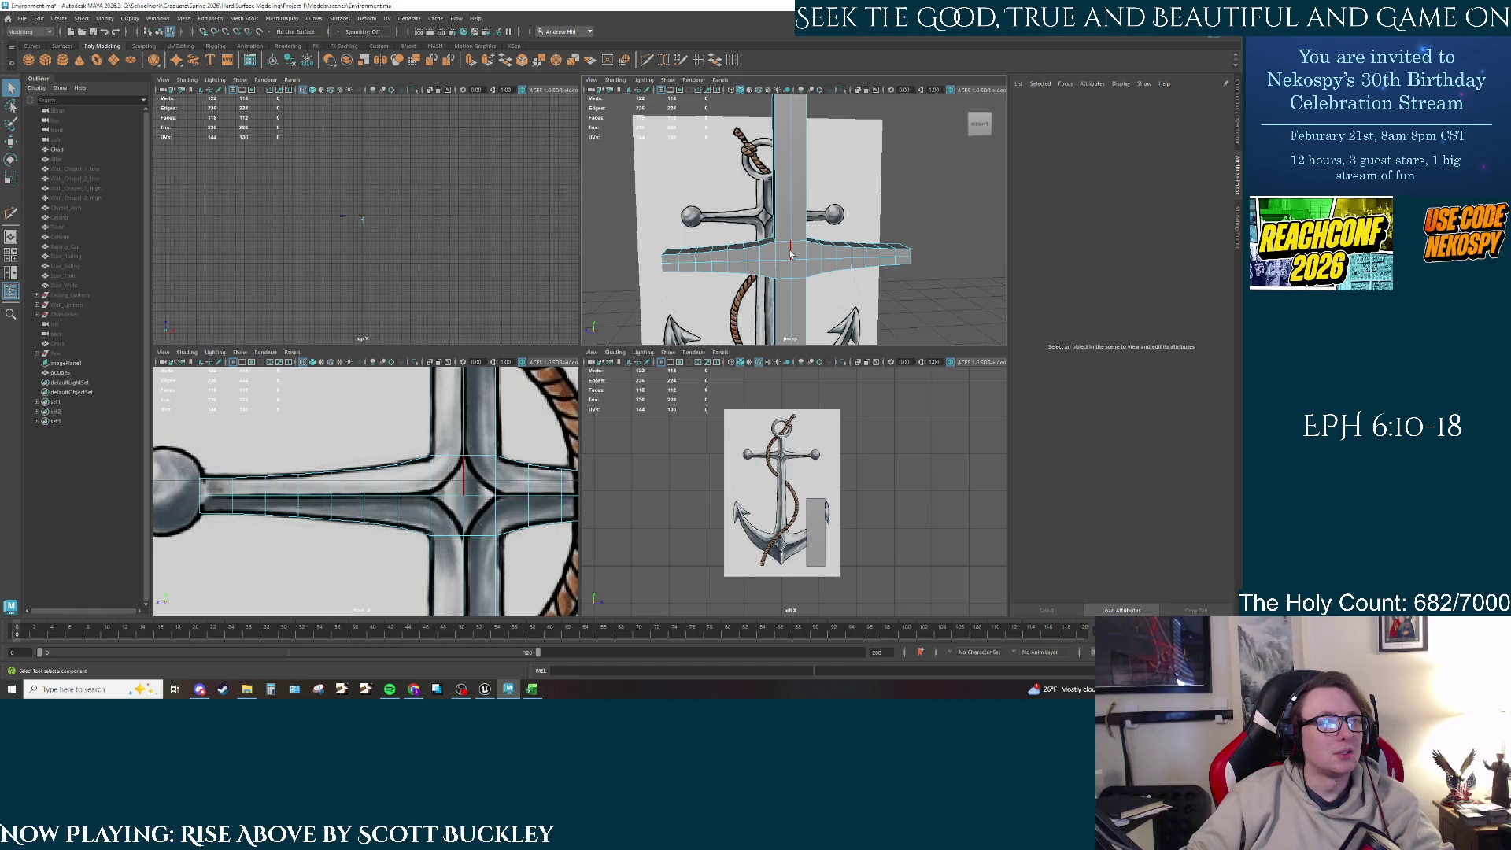
right_drag(773, 254, 767, 250)
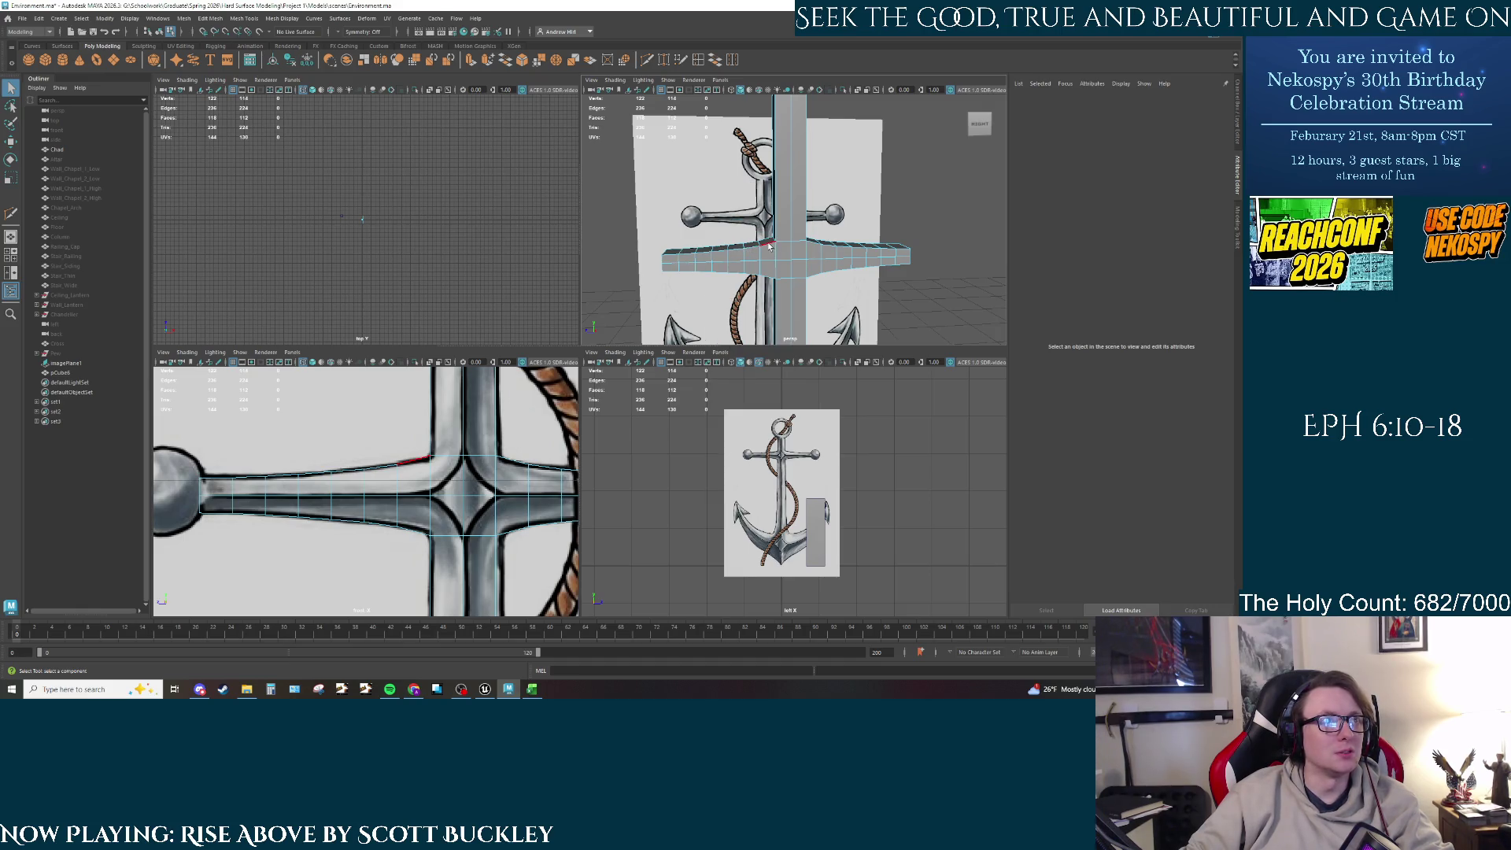
click(755, 249)
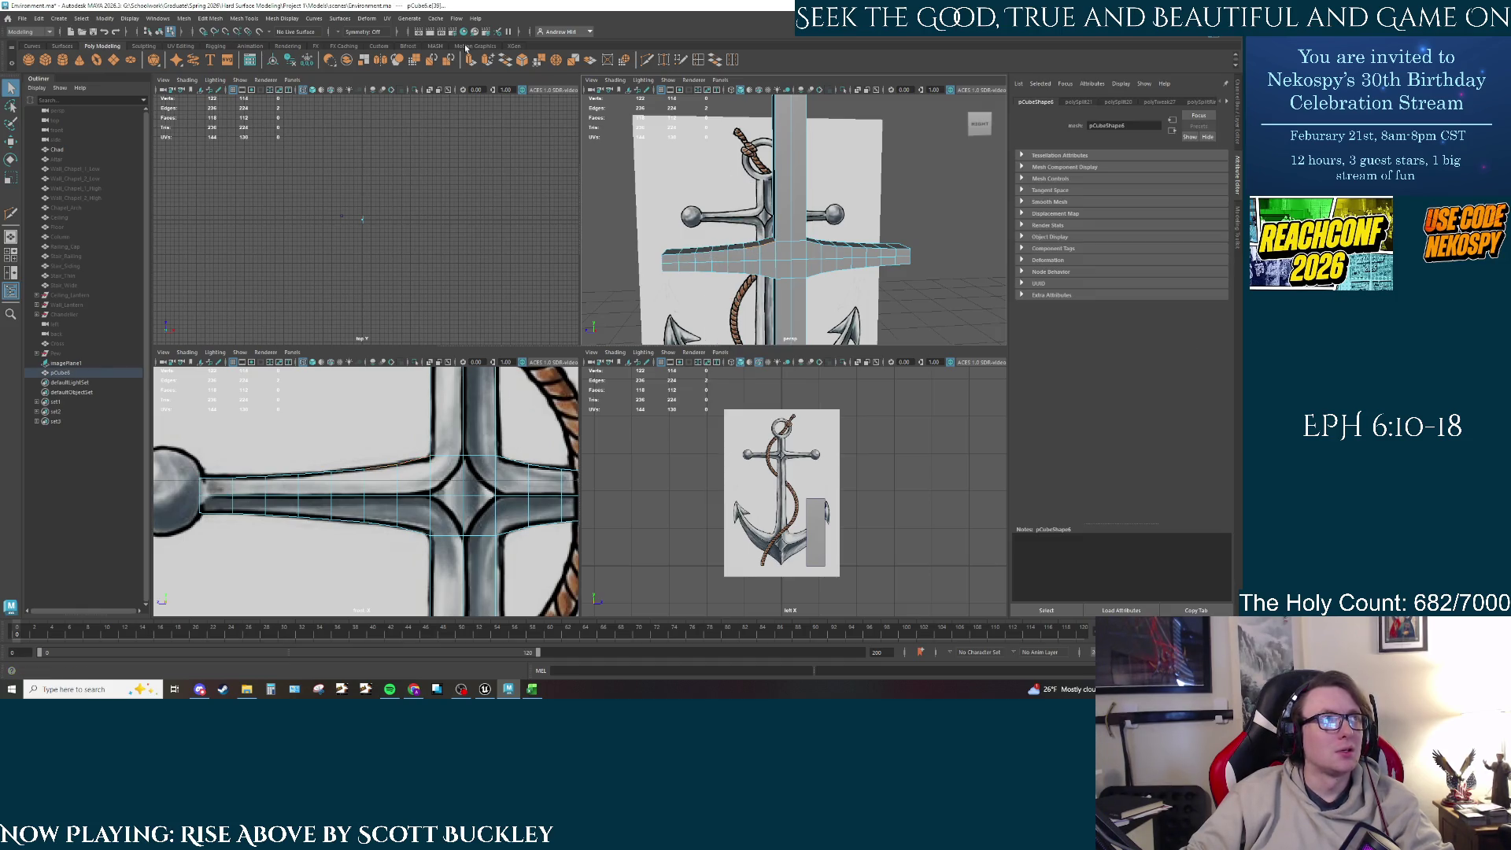
click(342, 33)
click(364, 67)
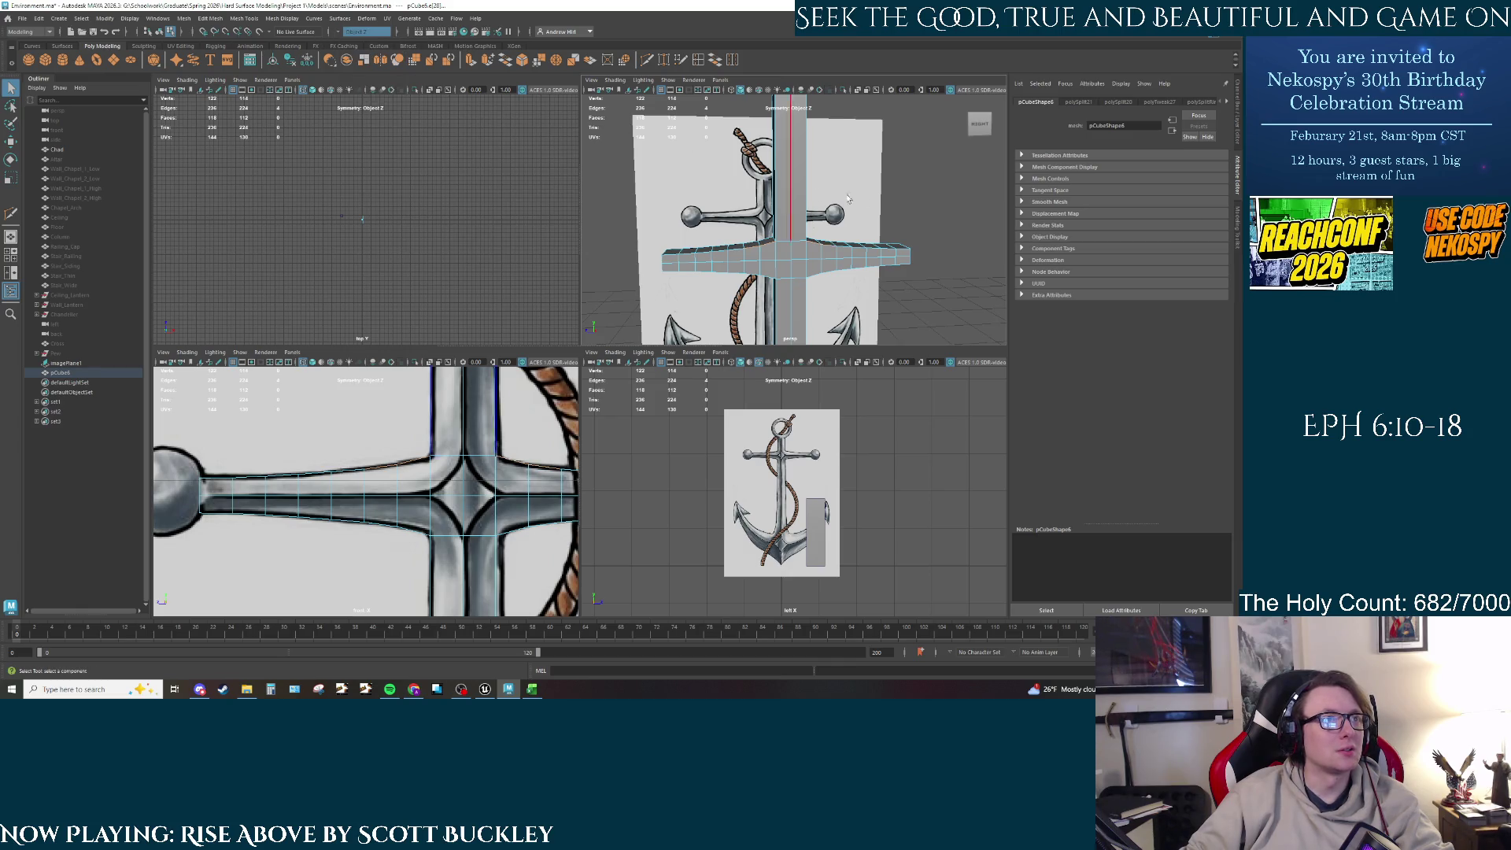
click(769, 247)
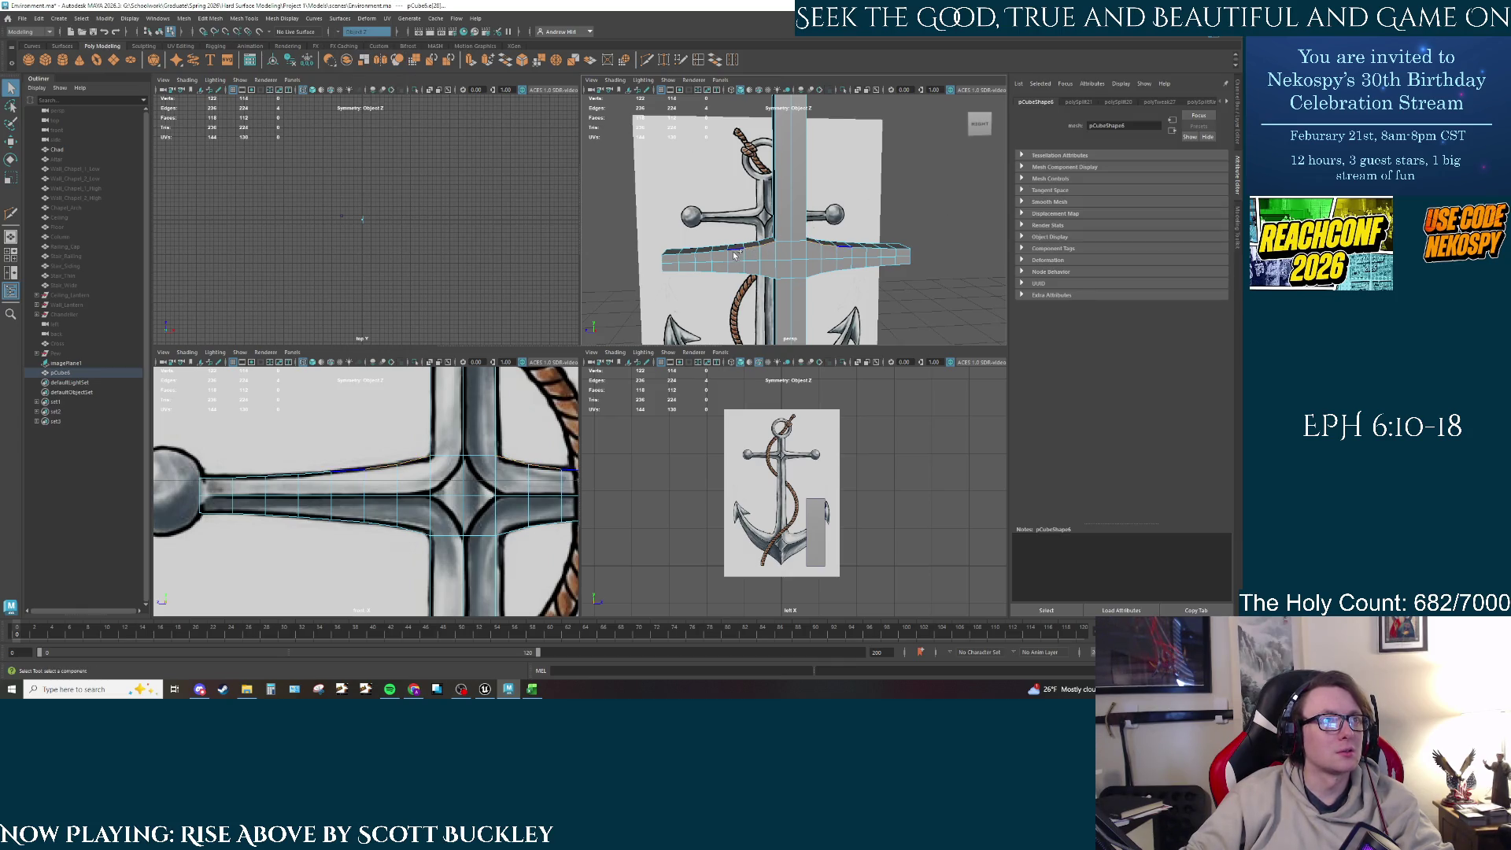
click(682, 266)
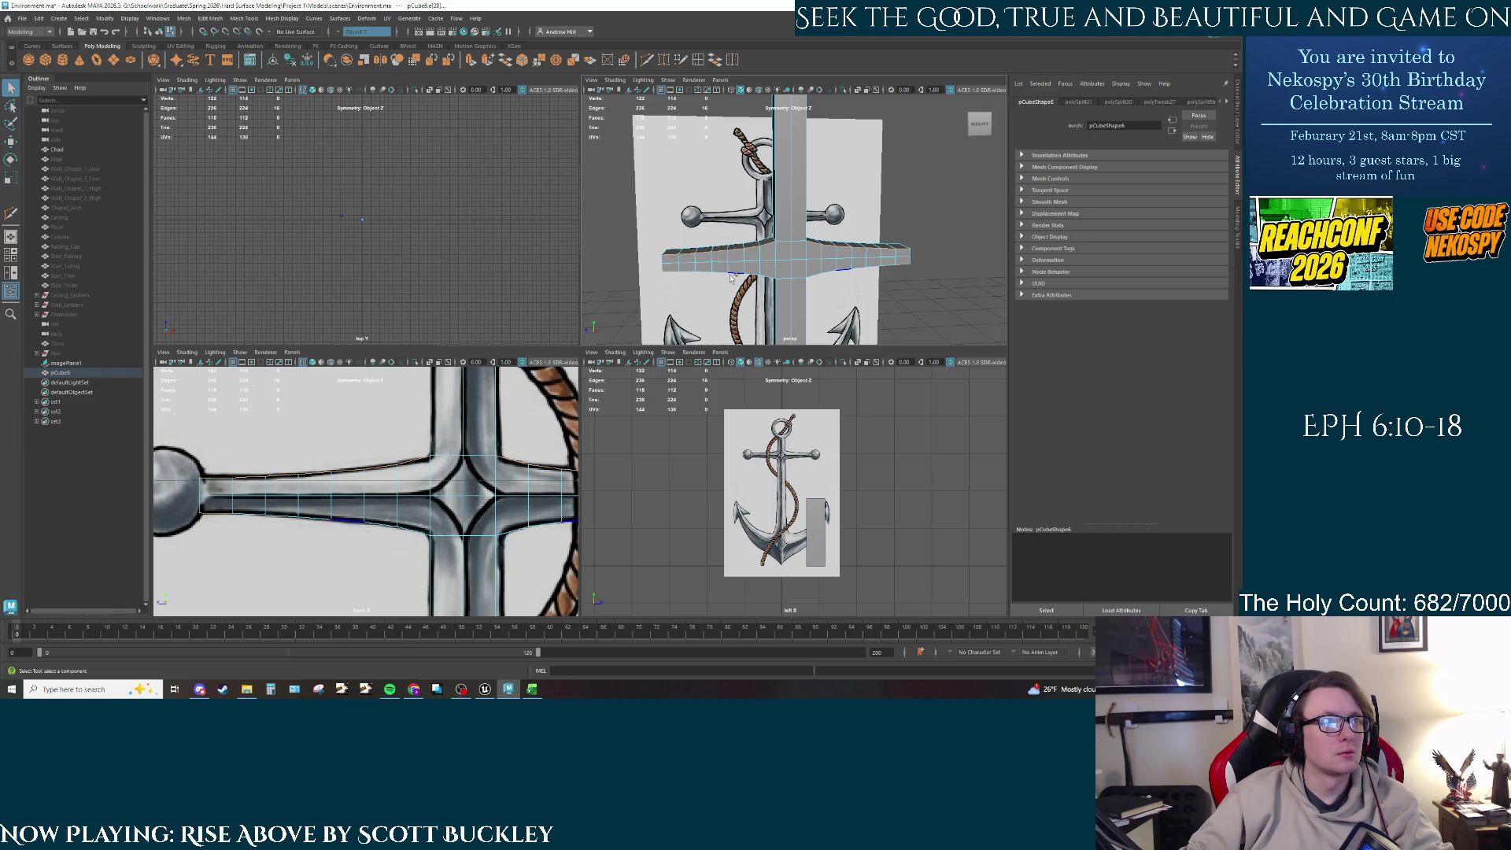
click(767, 276)
mouse_move(740, 286)
alt+mouse_down()
mouse_move(890, 293)
mouse_move(934, 246)
alt+mouse_up()
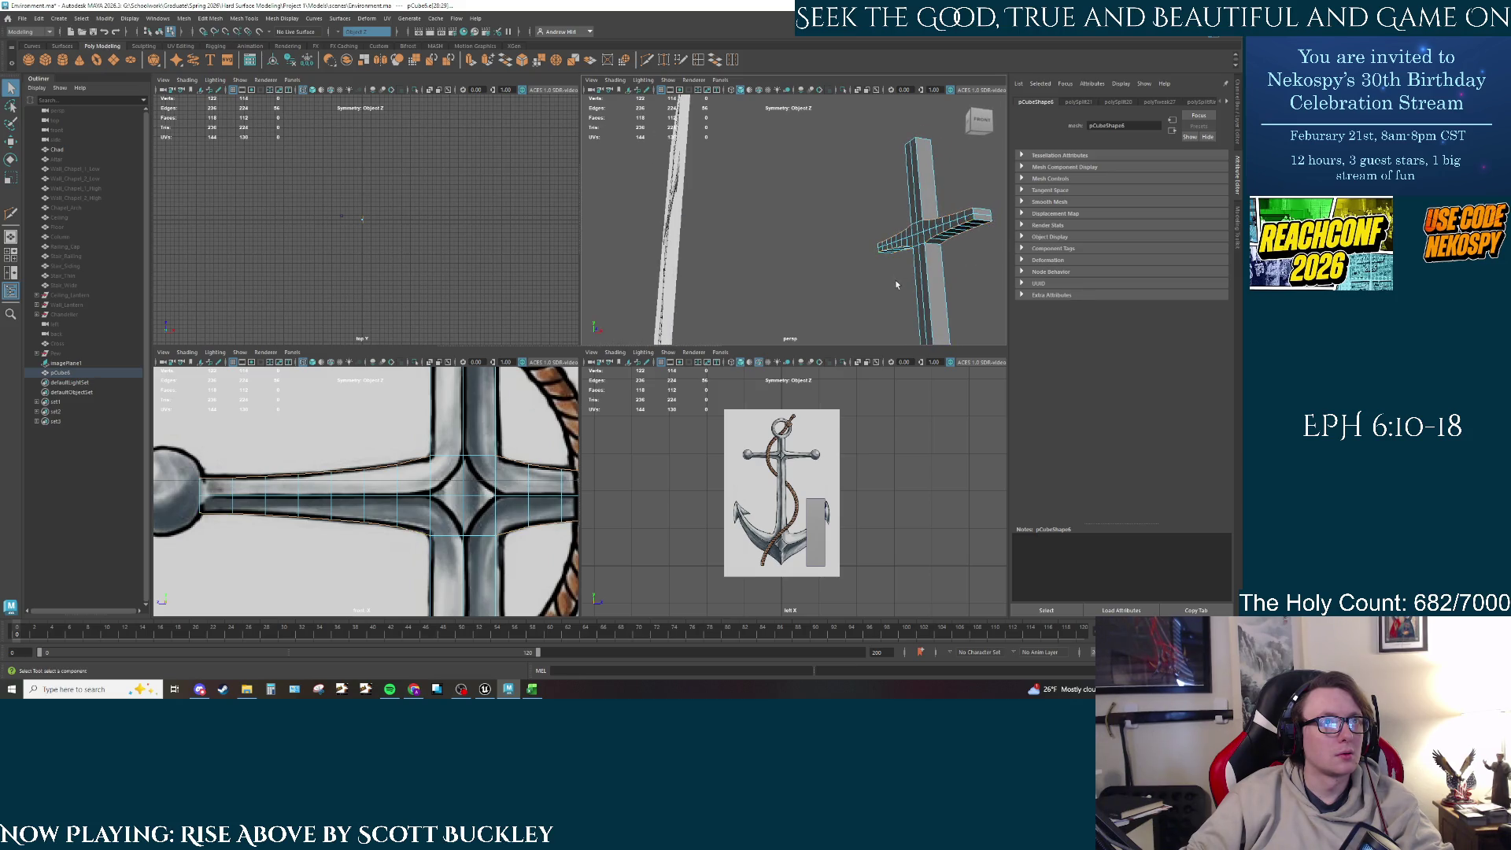
mouse_move(896, 285)
alt+mouse_down()
mouse_move(793, 180)
mouse_move(944, 214)
mouse_move(784, 315)
alt+mouse_up()
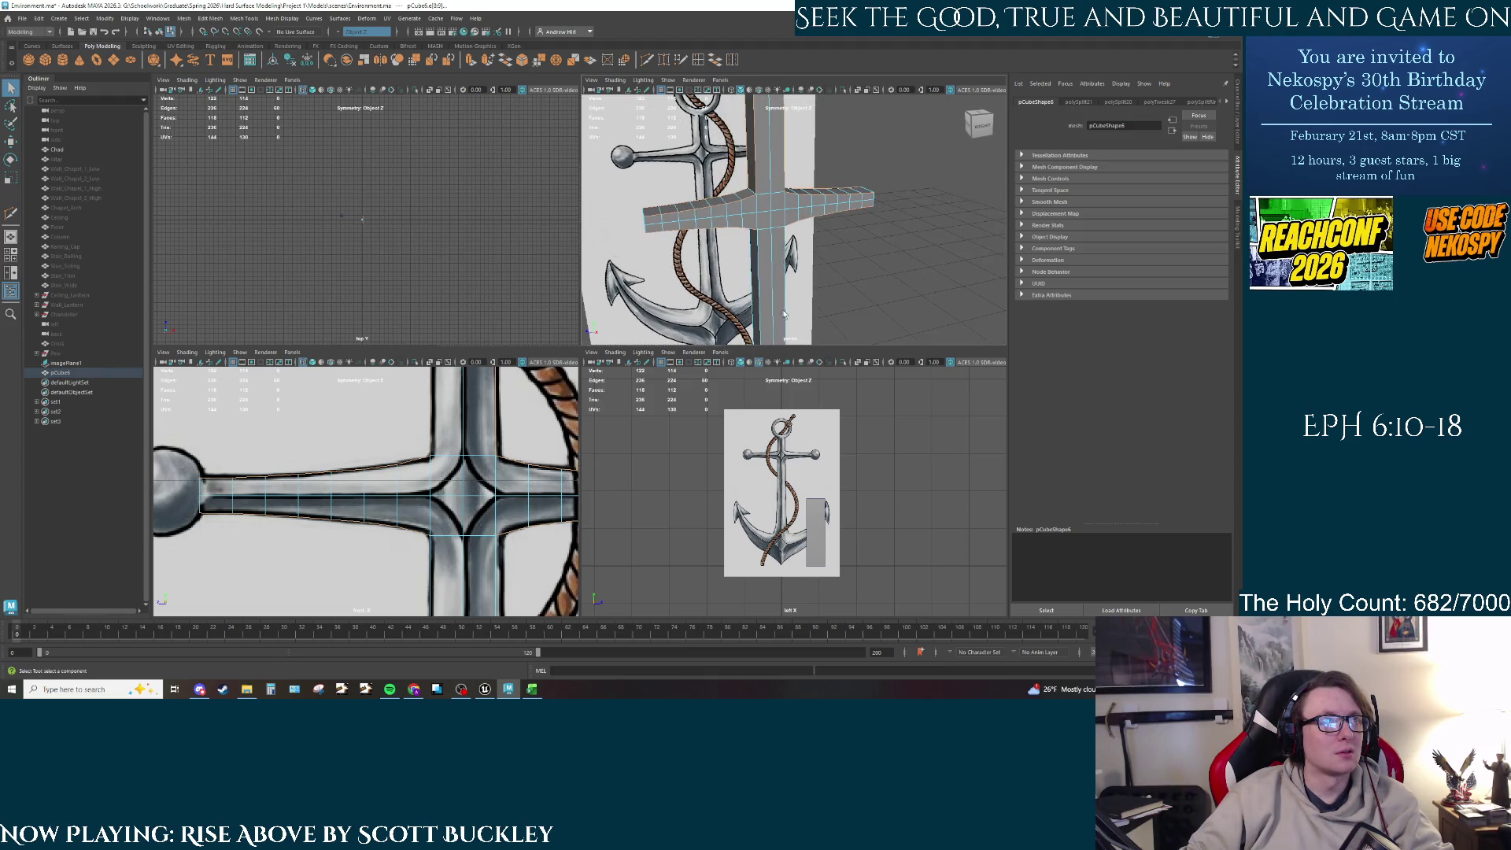
Step: Try a bevel on the selected crossbar junction edges, inspect it, and undo it
click(781, 251)
alt+drag(783, 245, 815, 211)
key(ctrl+b)
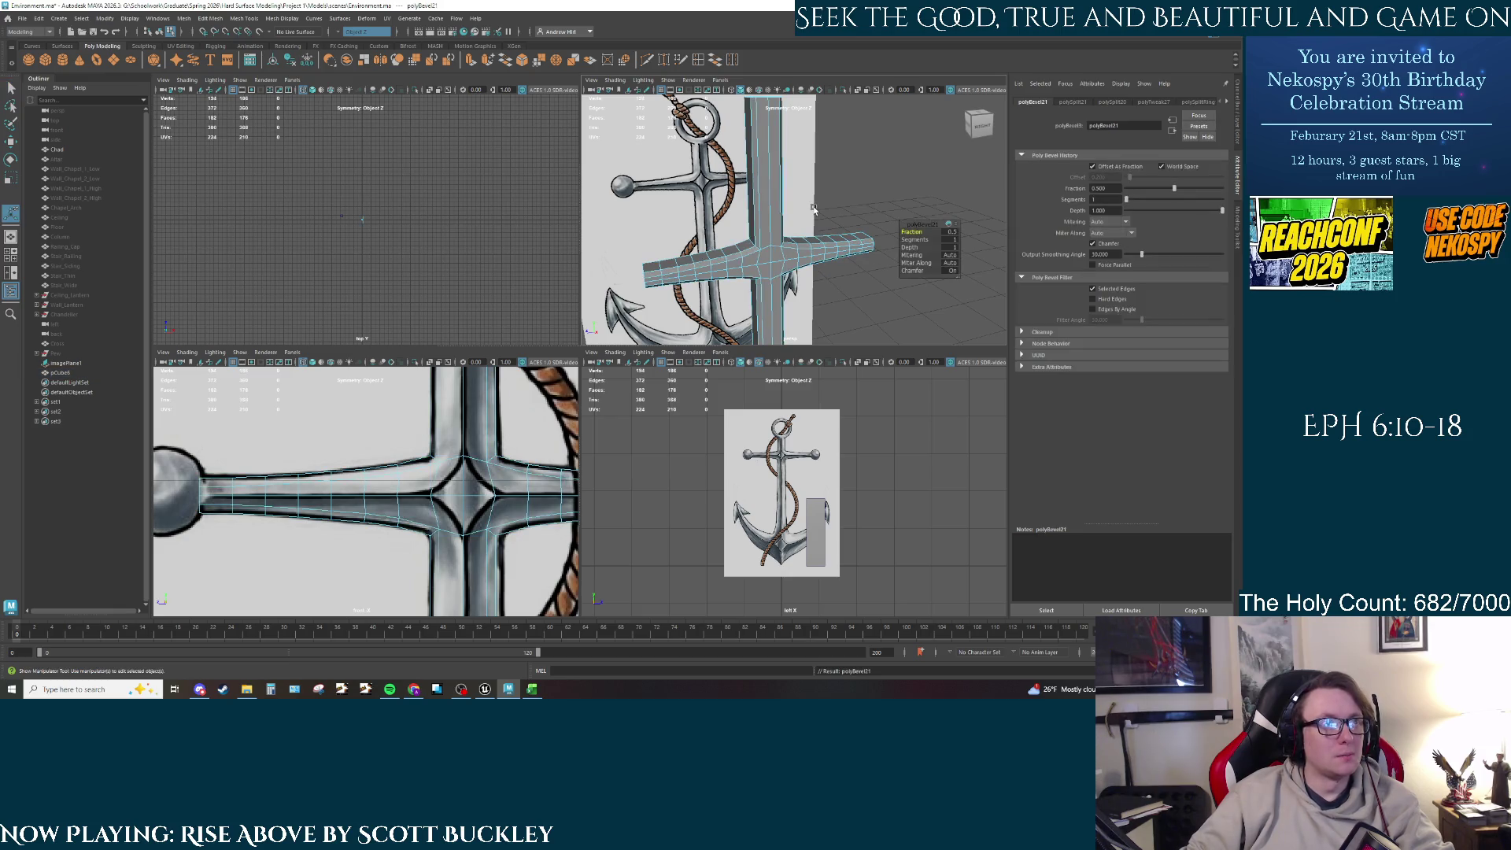
key(f)
alt+drag(751, 238, 860, 229)
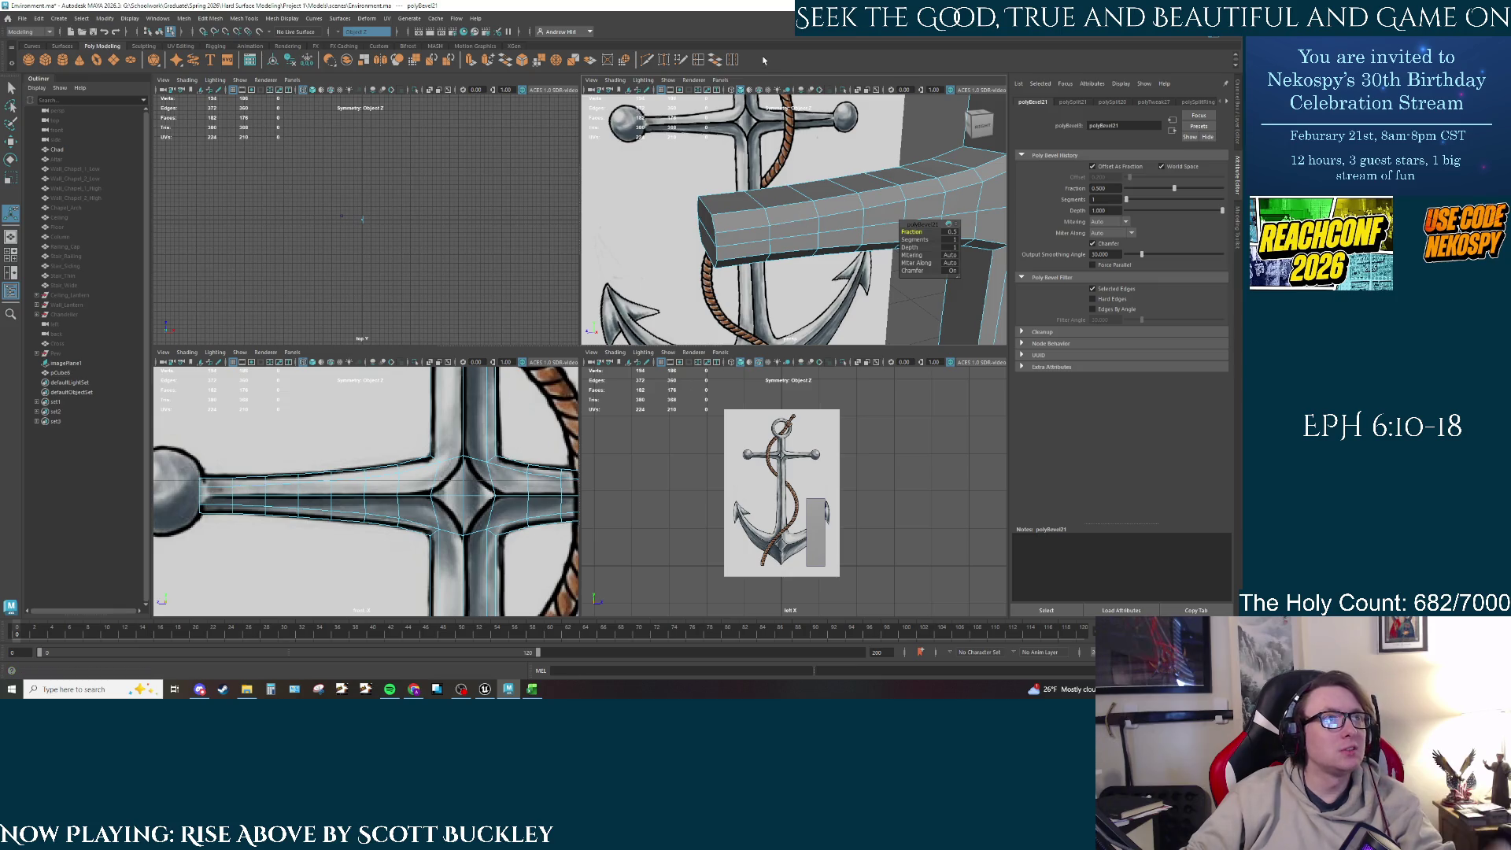
scroll(775, 187, up, 5)
scroll(774, 187, down, 5)
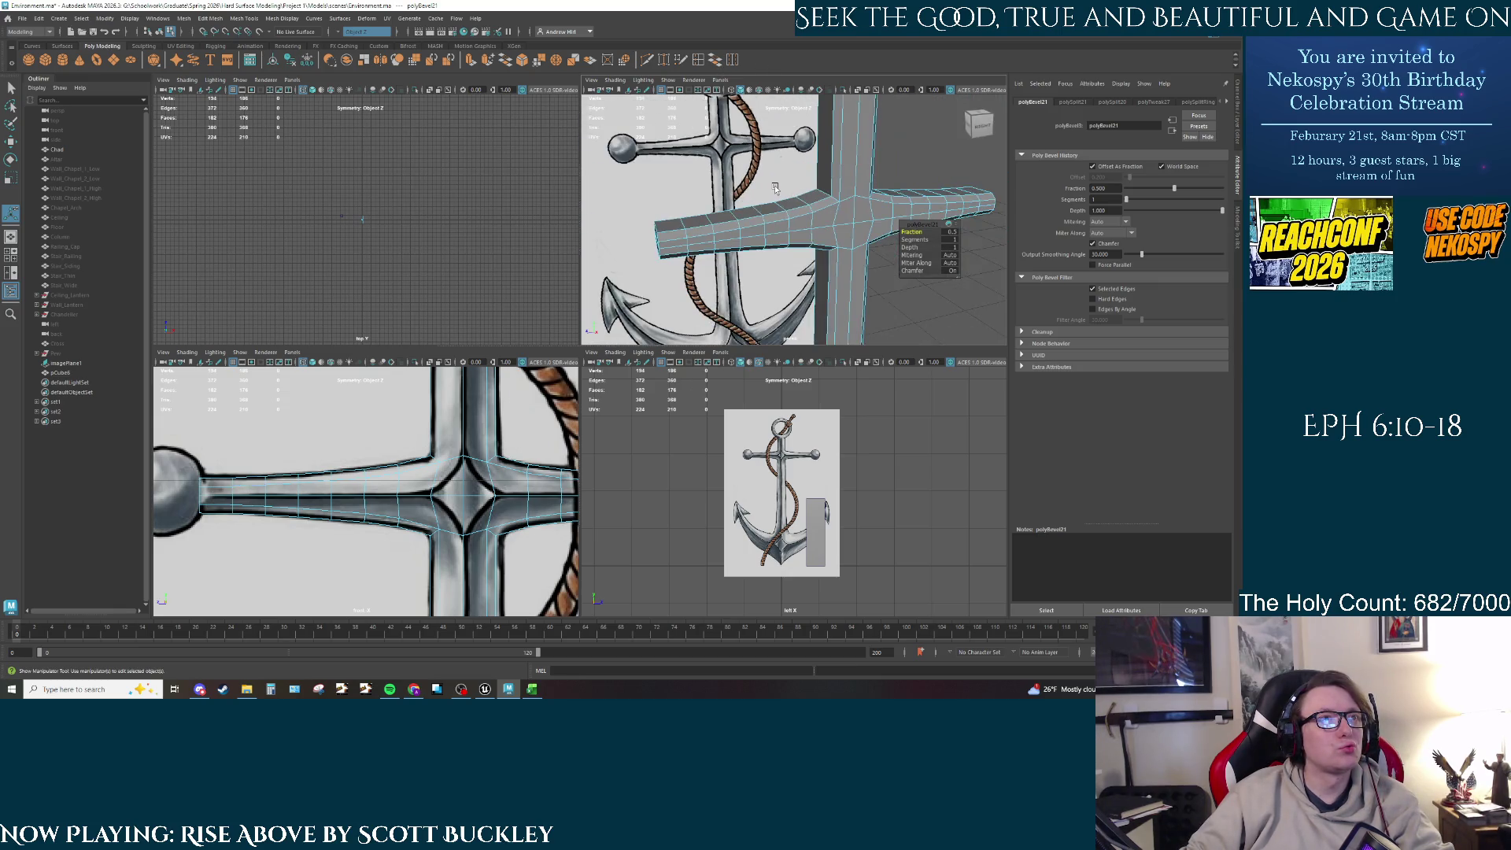
key(ctrl+z)
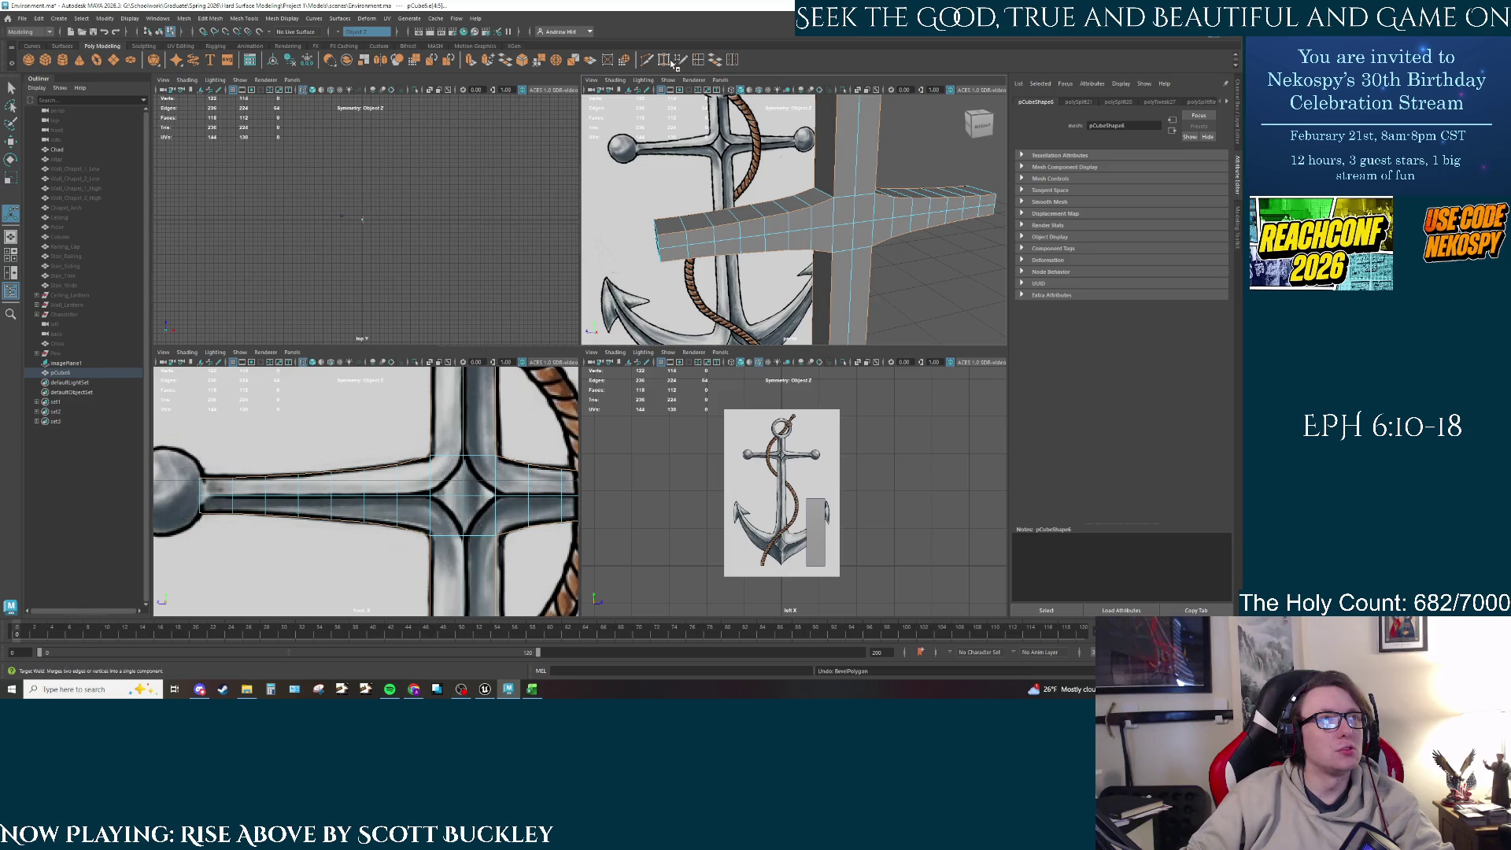
Step: Add an edge loop across the crossbar with Multi-Cut
click(646, 61)
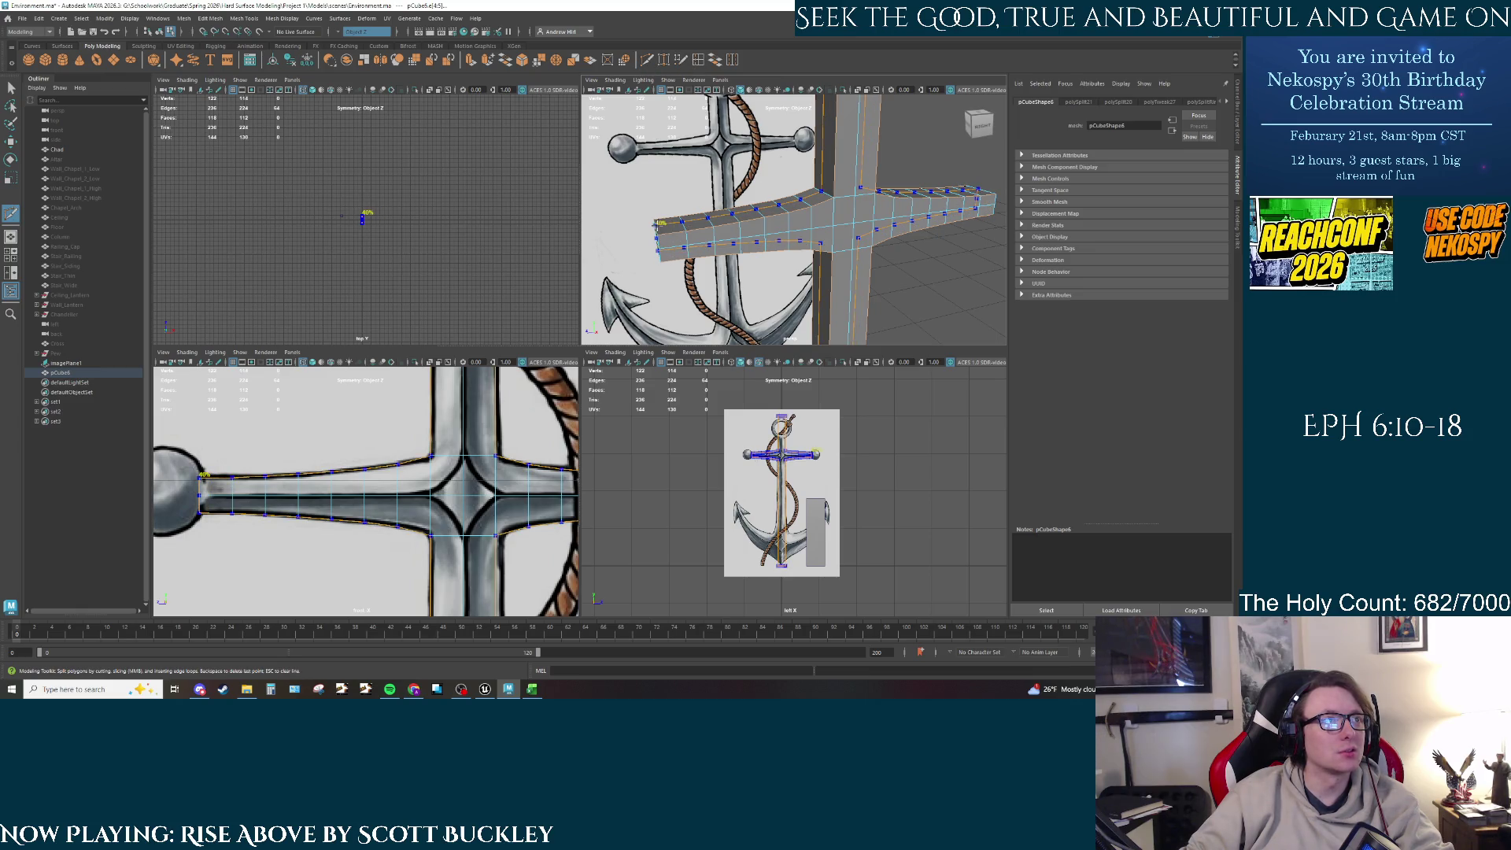
ctrl+click(657, 226)
right_click(690, 226)
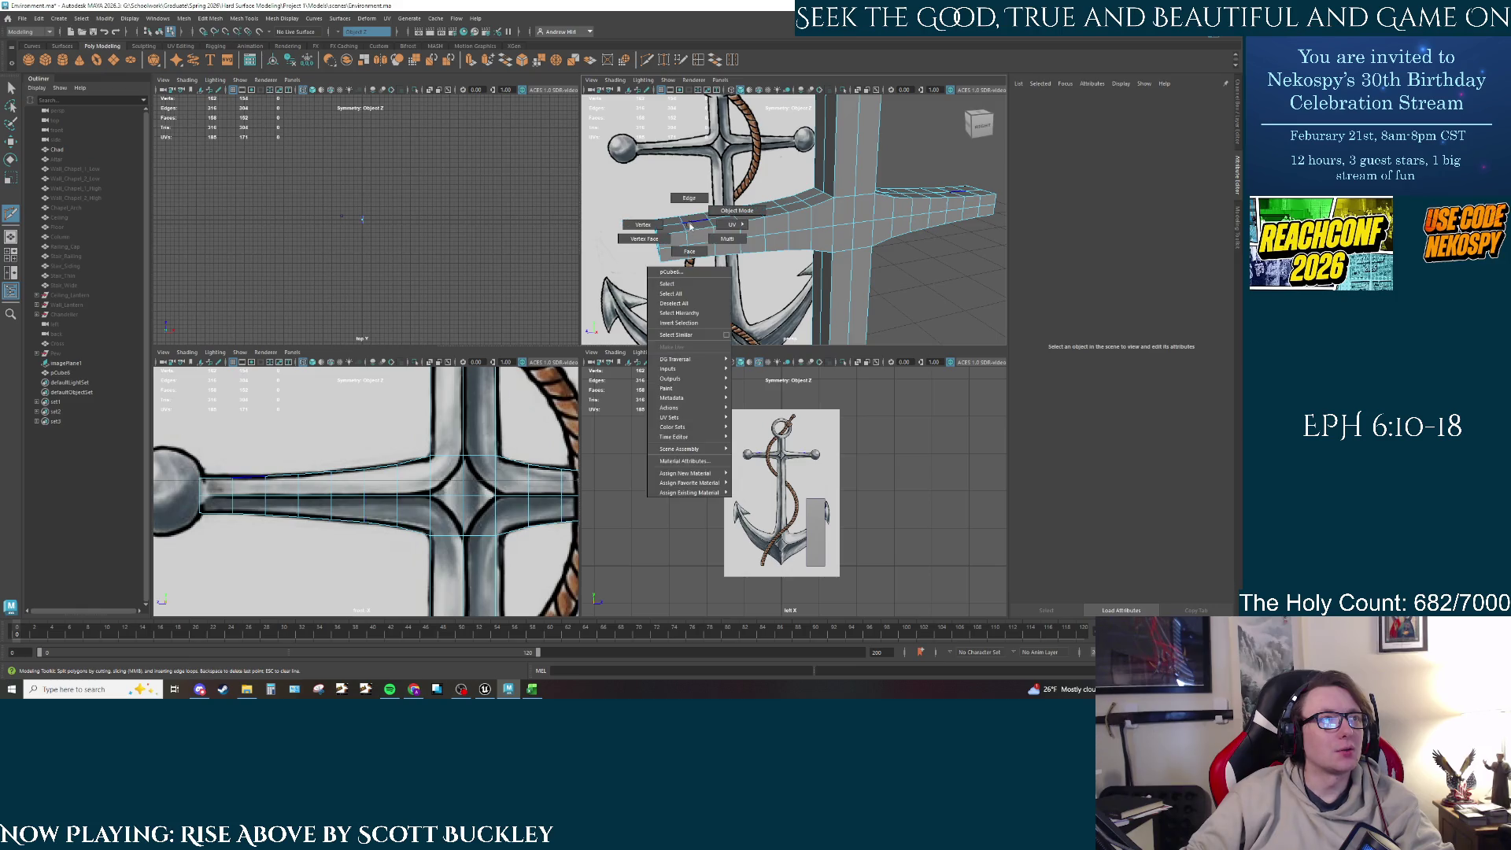
click(686, 217)
Step: Select the crossbar and shaft junction edge loops and bevel them (Ctrl+B)
double_click(675, 234)
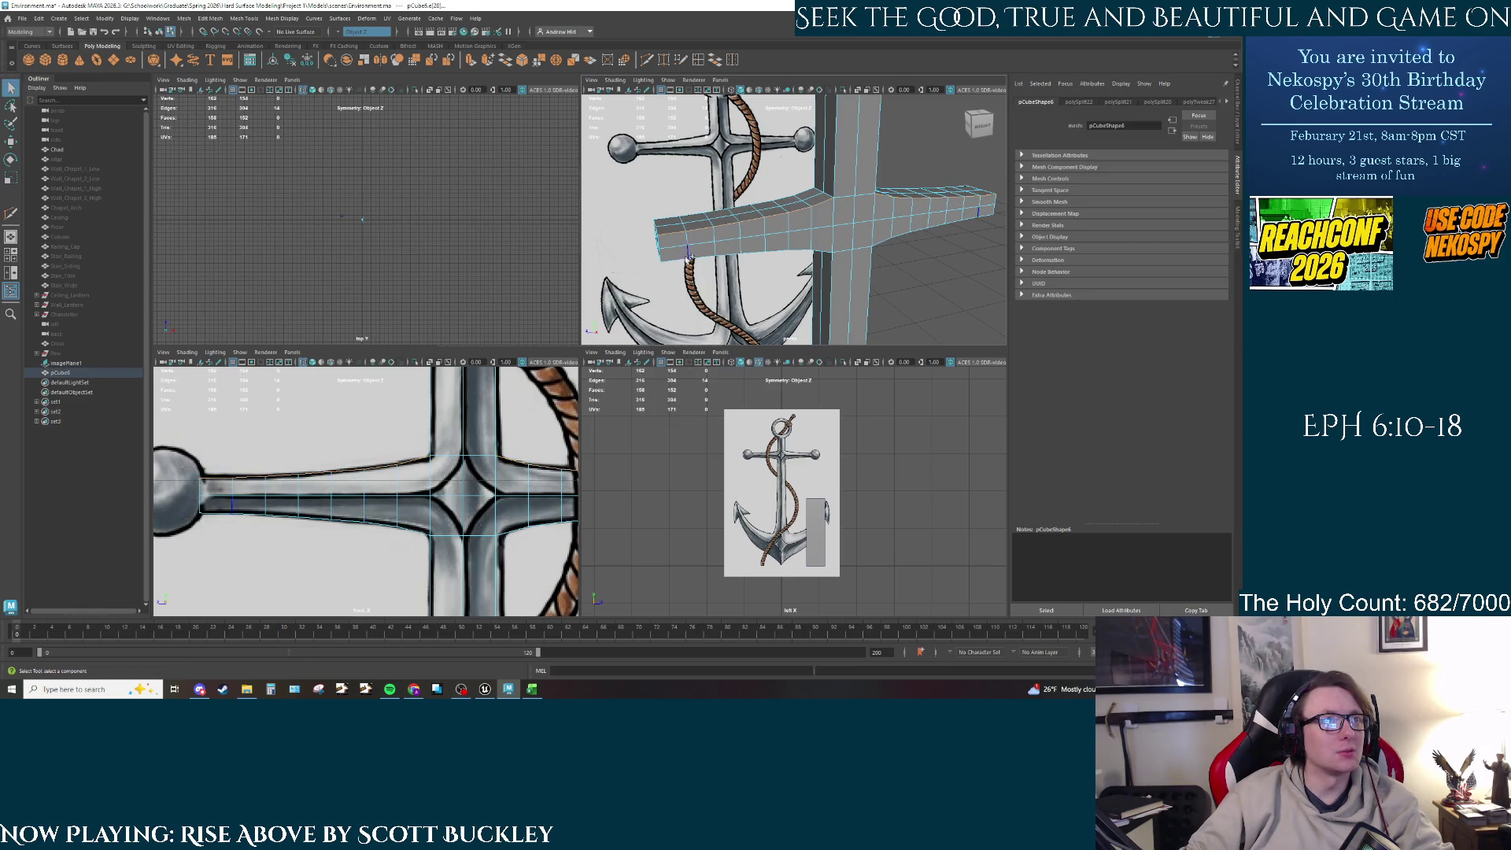
shift+double_click(818, 249)
alt+drag(818, 248, 838, 216)
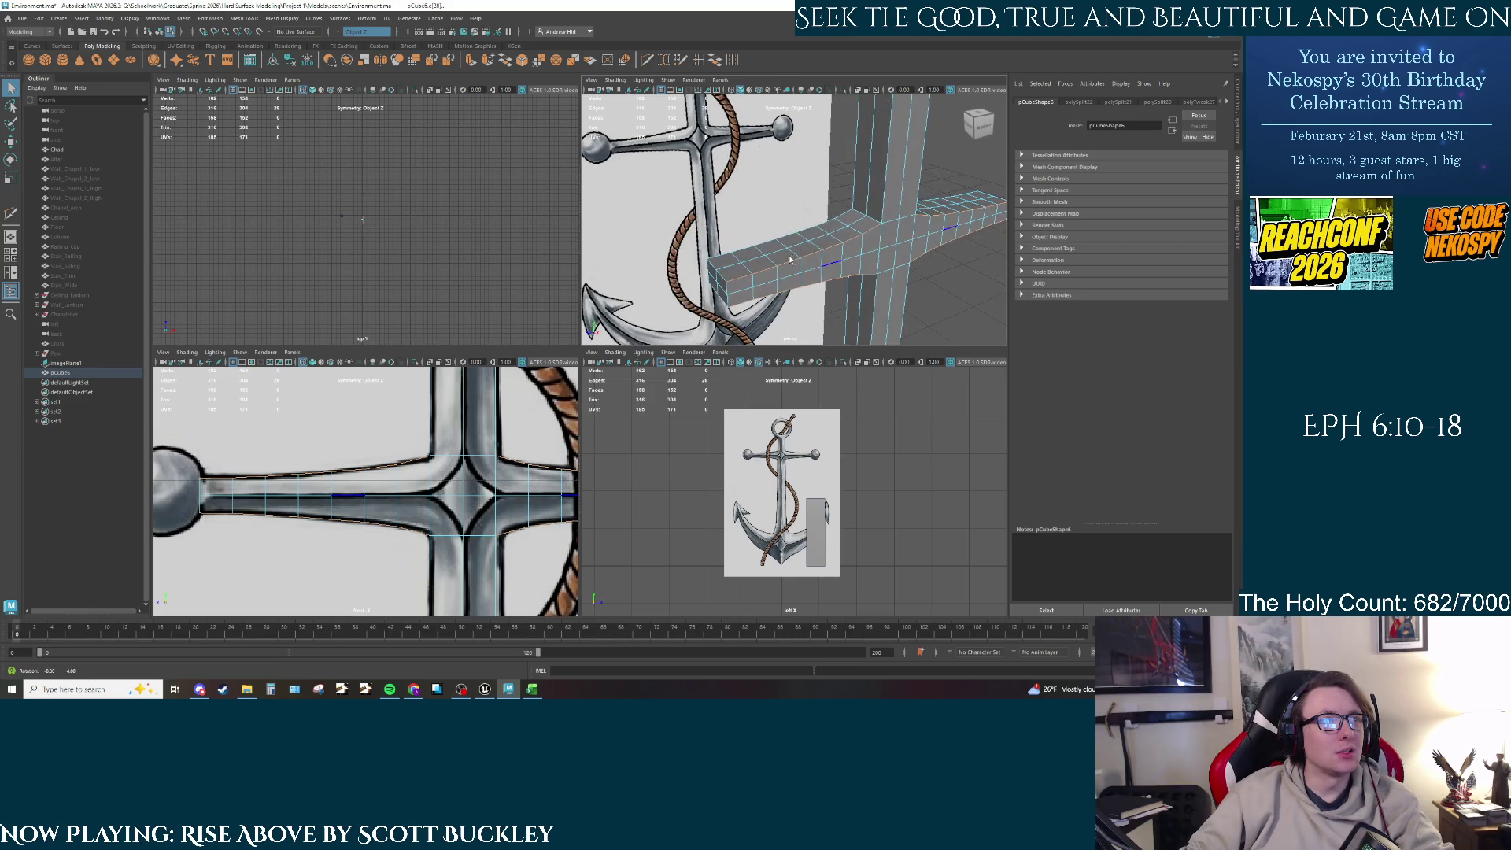
alt+drag(739, 260, 825, 227)
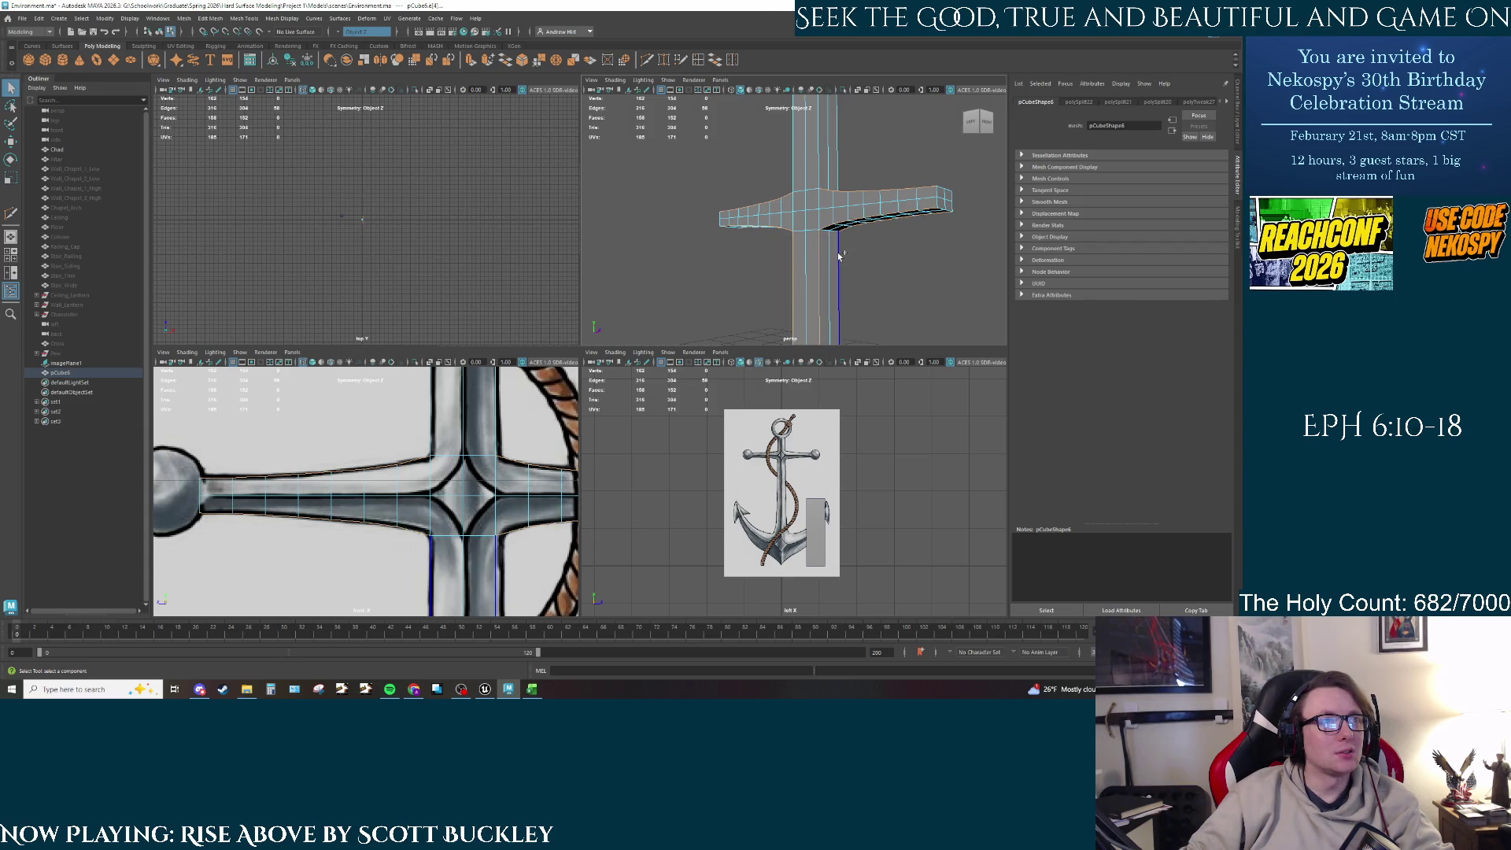
double_click(817, 172)
alt+drag(815, 172, 788, 344)
alt+middle_drag(788, 344, 795, 262)
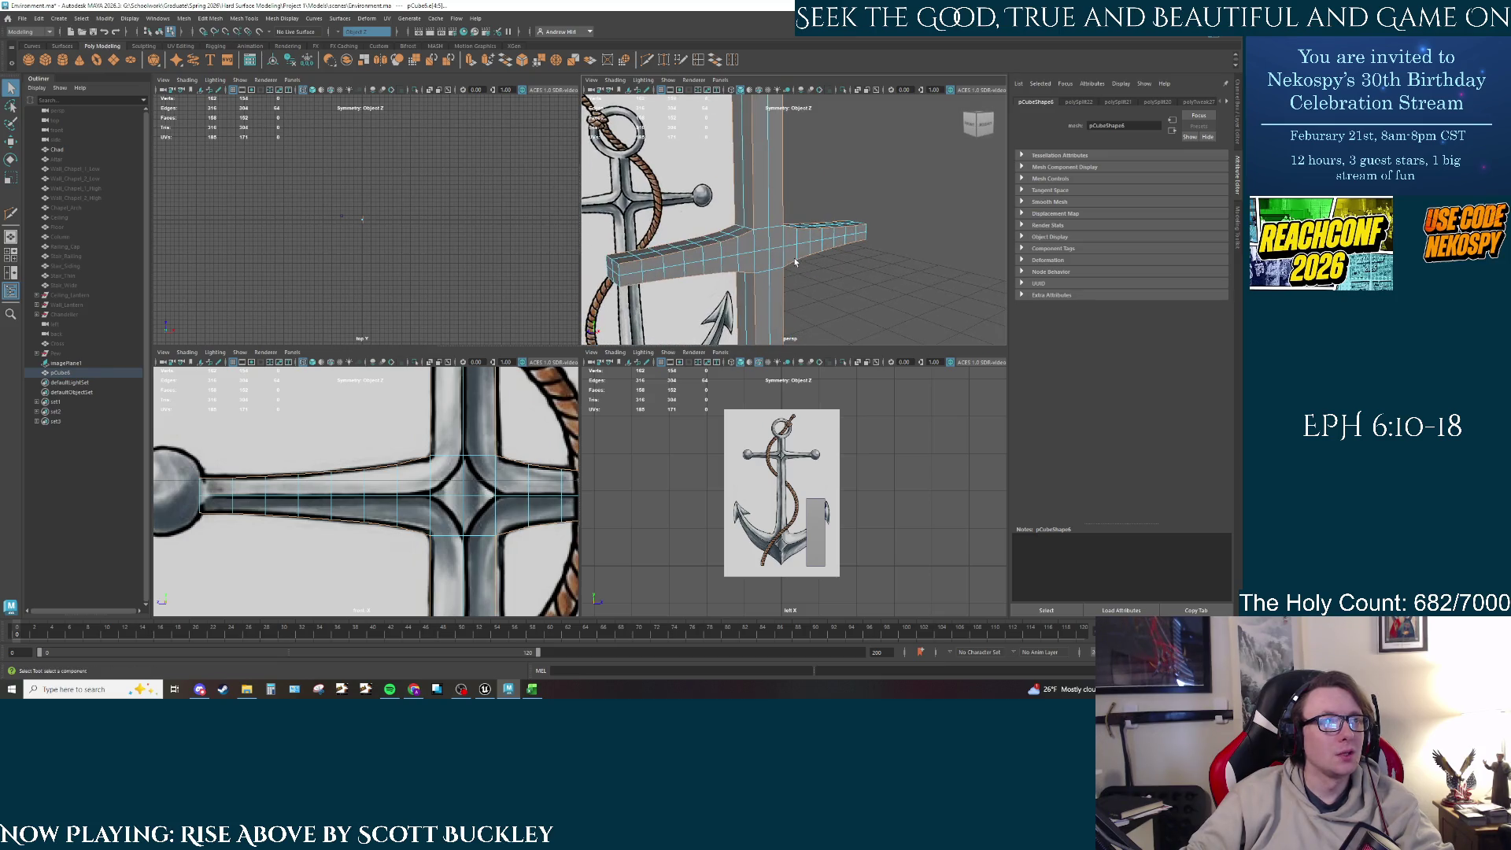
key(ctrl+b)
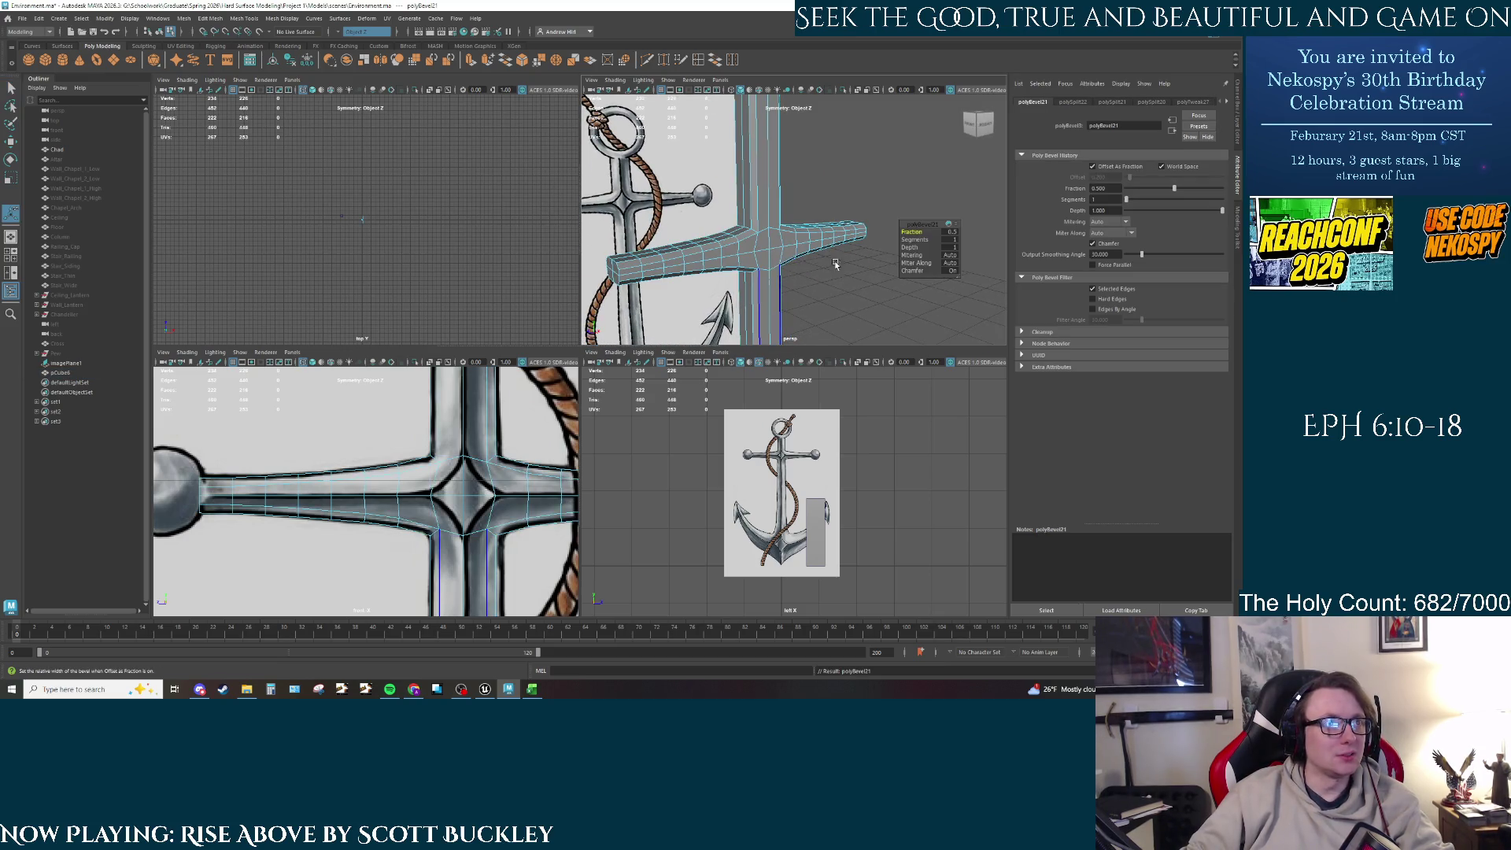
mouse_move(795, 262)
alt+mouse_down()
mouse_move(735, 226)
mouse_move(742, 212)
mouse_move(697, 197)
mouse_move(692, 228)
alt+mouse_up()
key(q)
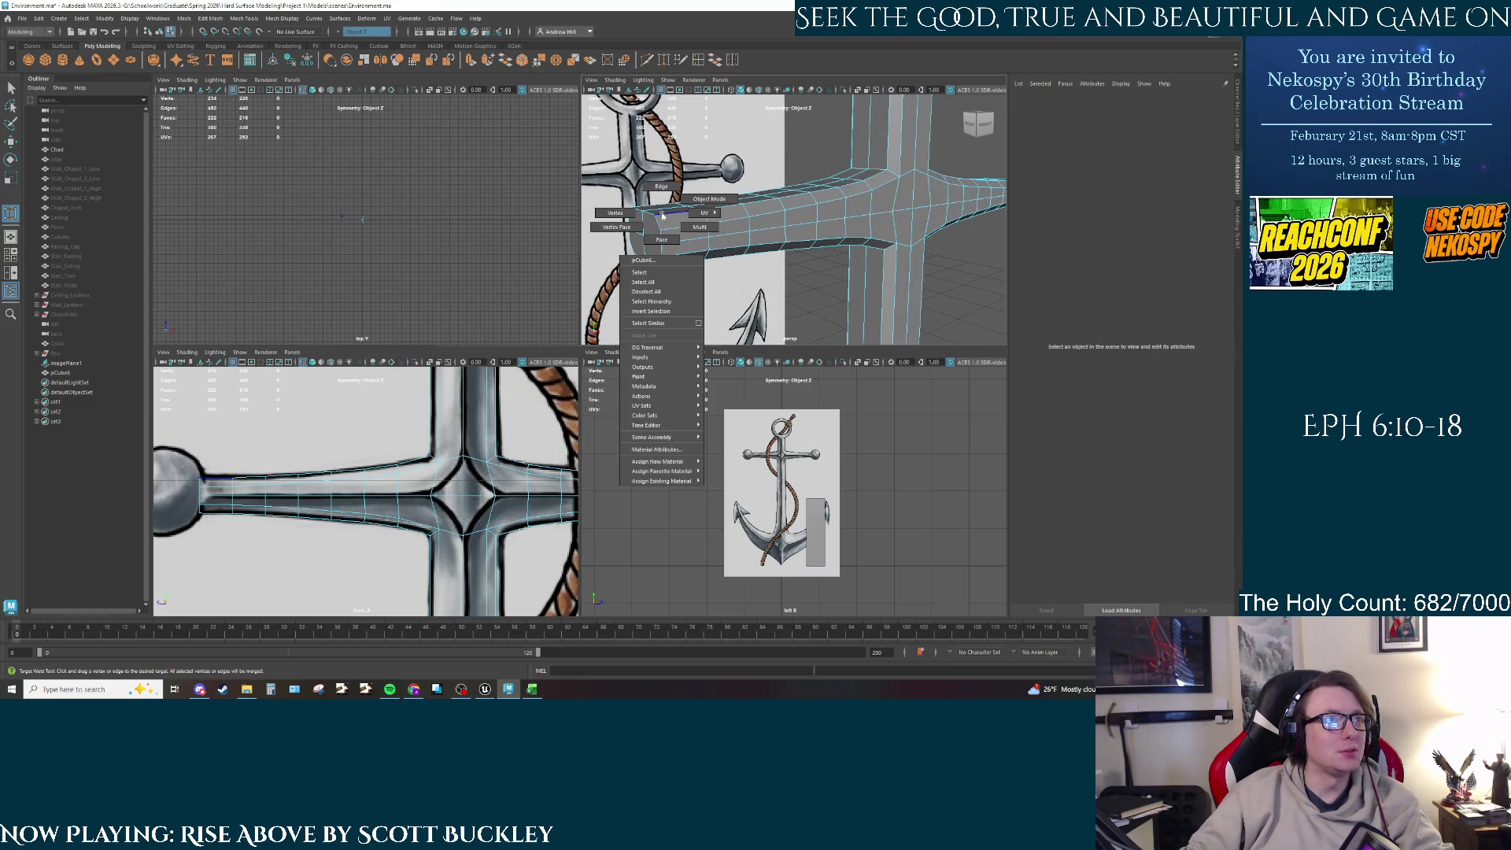
Step: Maximize the perspective view and target-weld the stray vertices along the crossbar's left arm
key(space)
mouse_move(625, 256)
alt+mouse_down()
mouse_move(431, 313)
mouse_move(607, 307)
mouse_move(611, 331)
alt+mouse_up()
mouse_move(675, 294)
mouse_down()
mouse_move(832, 262)
mouse_move(831, 309)
mouse_move(864, 271)
mouse_up()
mouse_move(843, 344)
mouse_down()
mouse_move(770, 293)
mouse_move(692, 303)
mouse_up()
drag(636, 344, 632, 312)
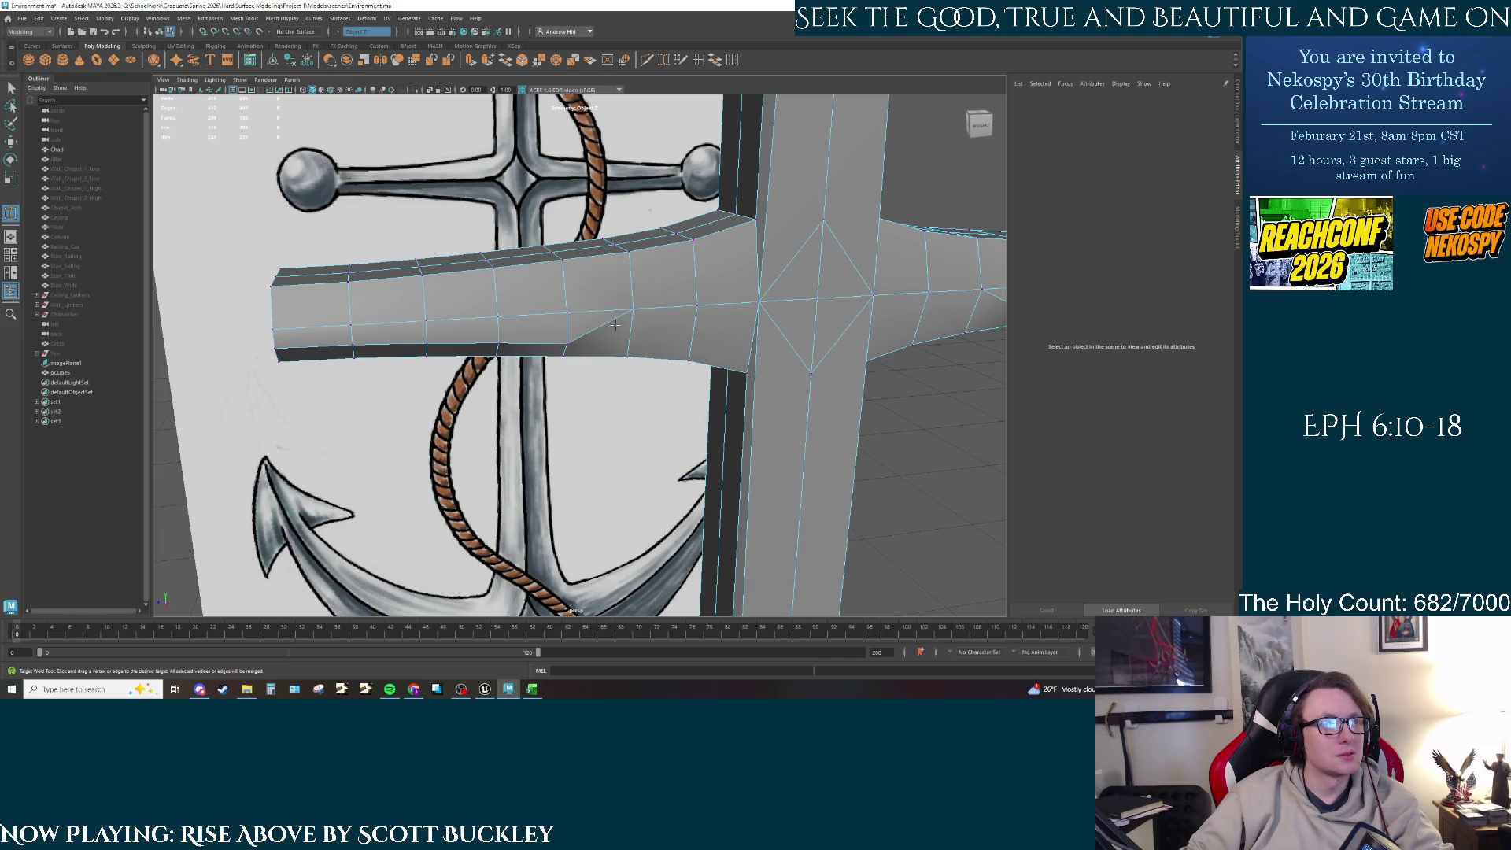
mouse_move(567, 348)
mouse_down()
mouse_move(567, 313)
mouse_move(275, 331)
mouse_up()
mouse_move(276, 331)
alt+mouse_down()
mouse_move(438, 306)
mouse_move(354, 297)
mouse_move(411, 310)
mouse_move(650, 260)
mouse_move(787, 309)
mouse_move(645, 305)
mouse_move(599, 344)
mouse_move(654, 356)
alt+mouse_up()
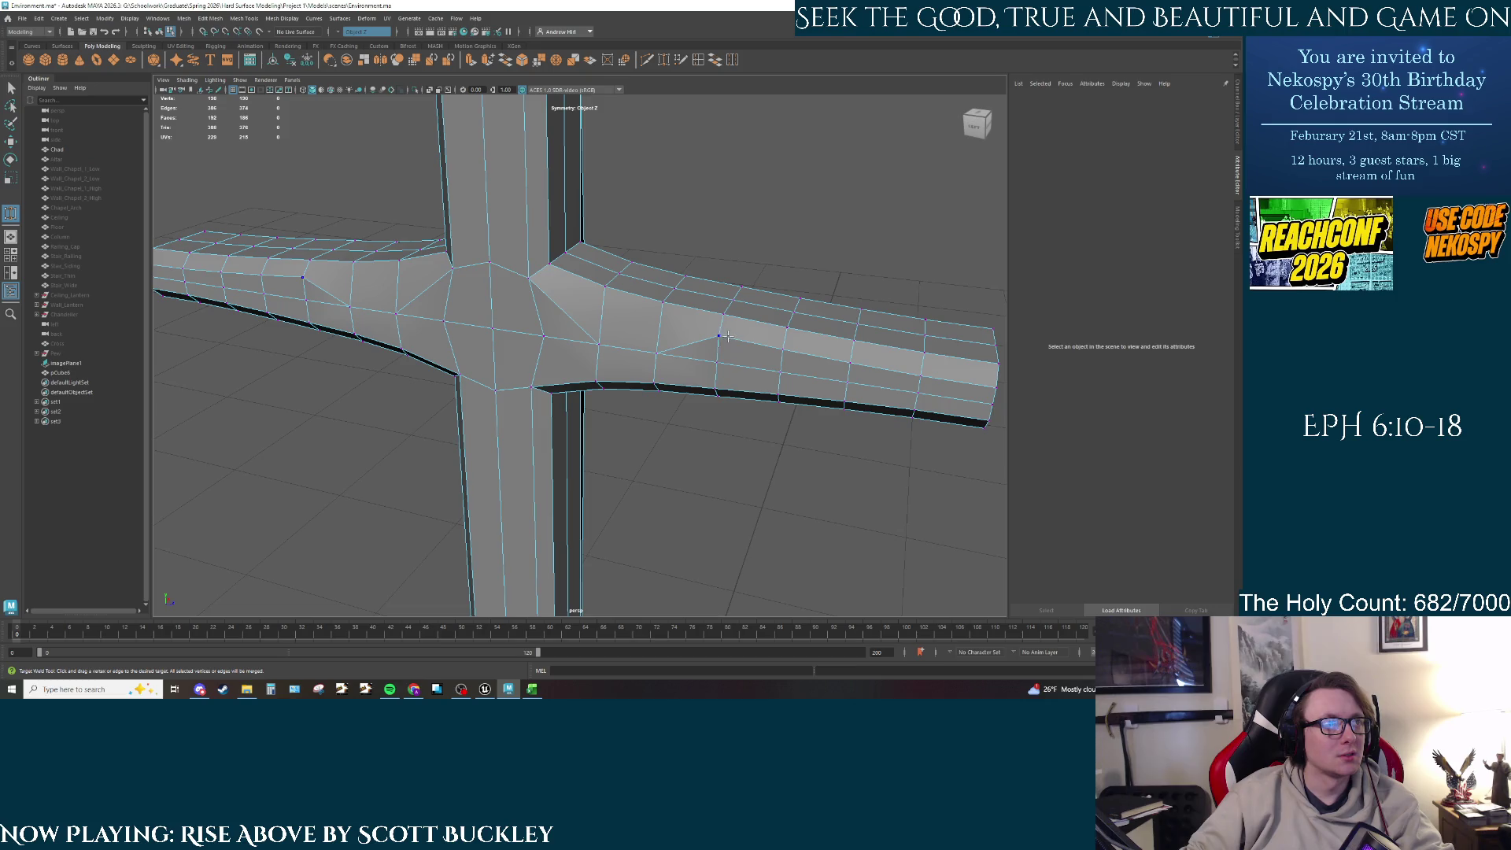
Step: Weld the right arm's middle-row and bottom-edge vertices onto their neighbours
mouse_move(780, 349)
mouse_down()
mouse_move(779, 372)
mouse_move(848, 384)
mouse_up()
drag(923, 354, 919, 391)
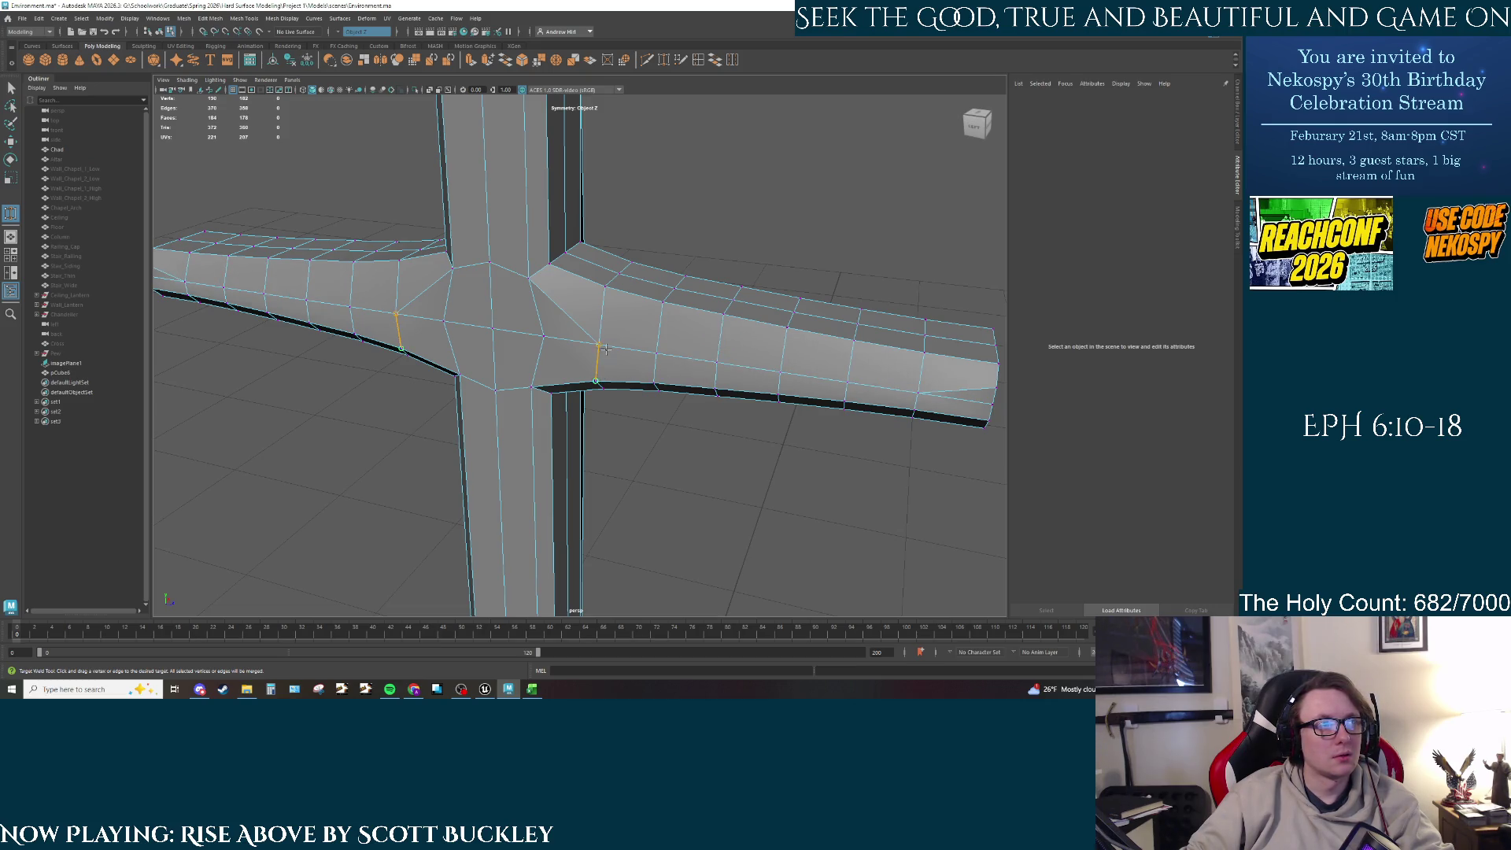
drag(605, 349, 656, 352)
mouse_move(715, 393)
mouse_down()
mouse_move(717, 364)
mouse_move(921, 389)
mouse_move(764, 353)
mouse_move(705, 373)
mouse_move(512, 299)
mouse_up()
Step: Switch to vertex selection and select five vertices on the crossbar
key(q)
mouse_move(501, 292)
right_down()
mouse_move(501, 256)
mouse_move(499, 297)
right_up()
click(528, 298)
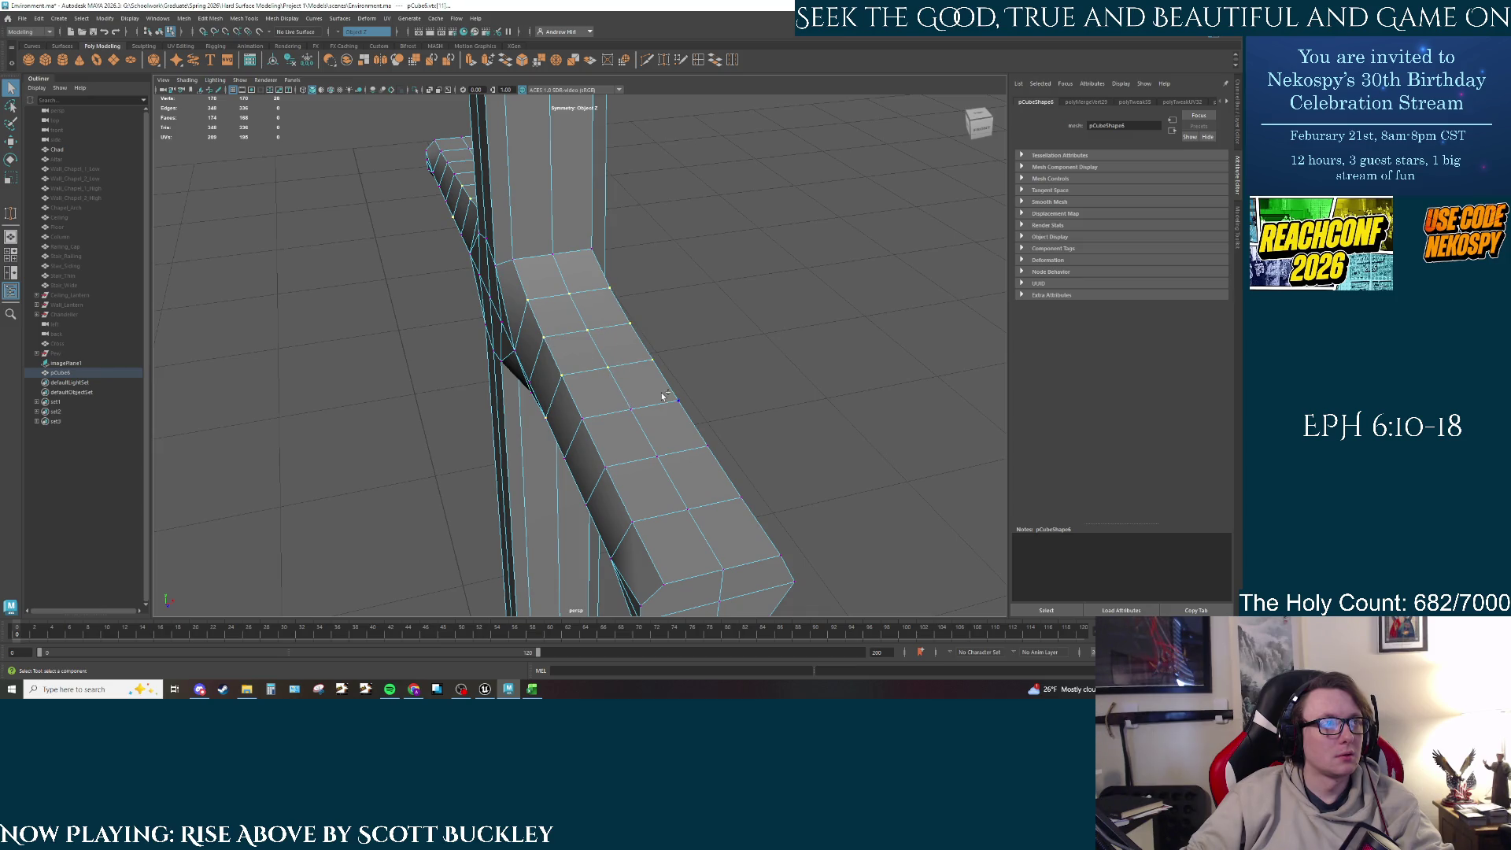
click(651, 360)
shift+click(677, 402)
shift+click(657, 457)
shift+click(707, 447)
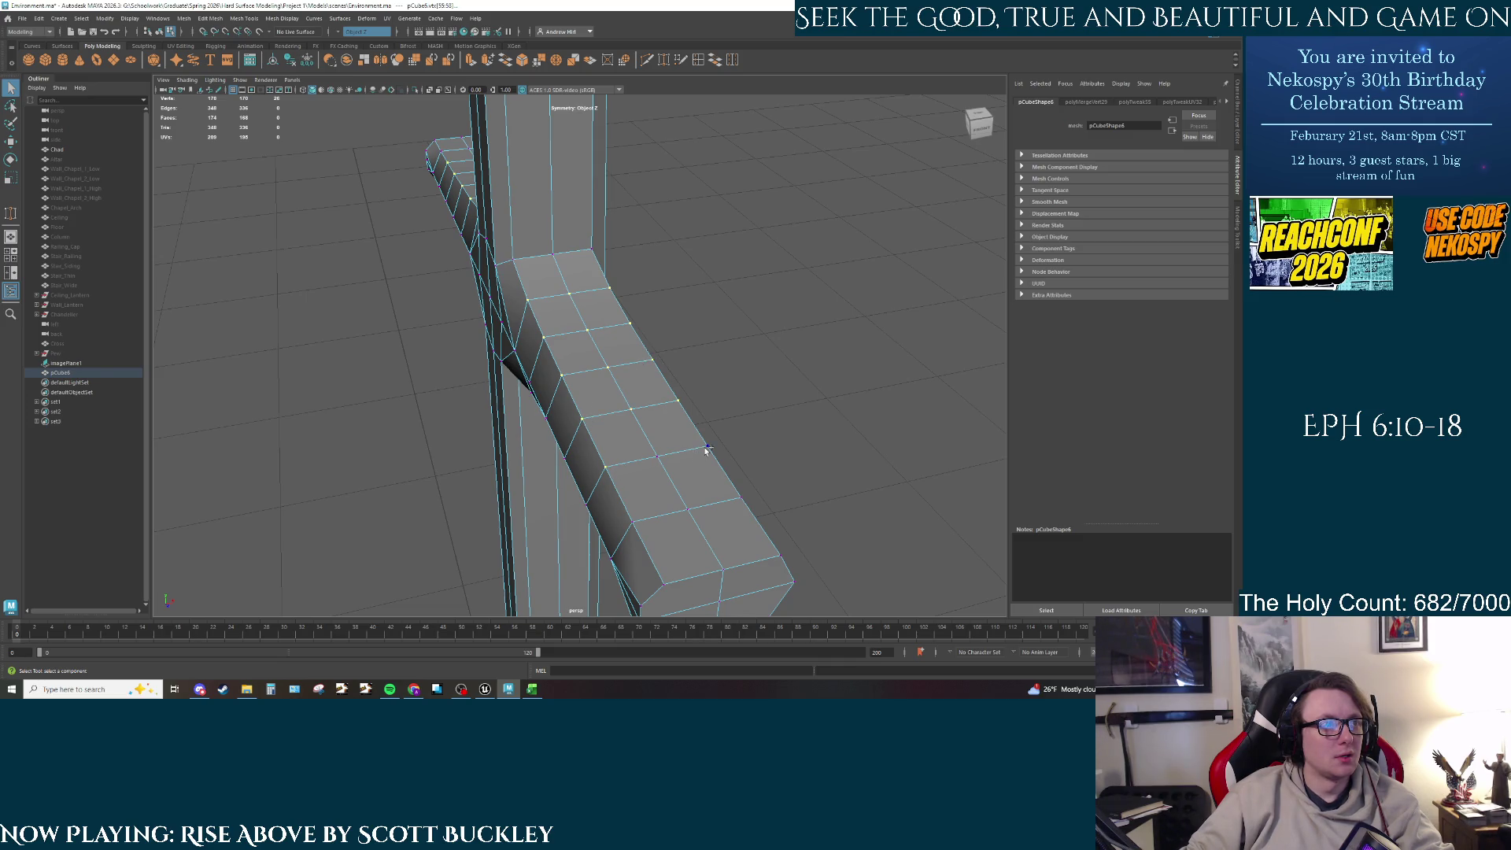
shift+click(640, 521)
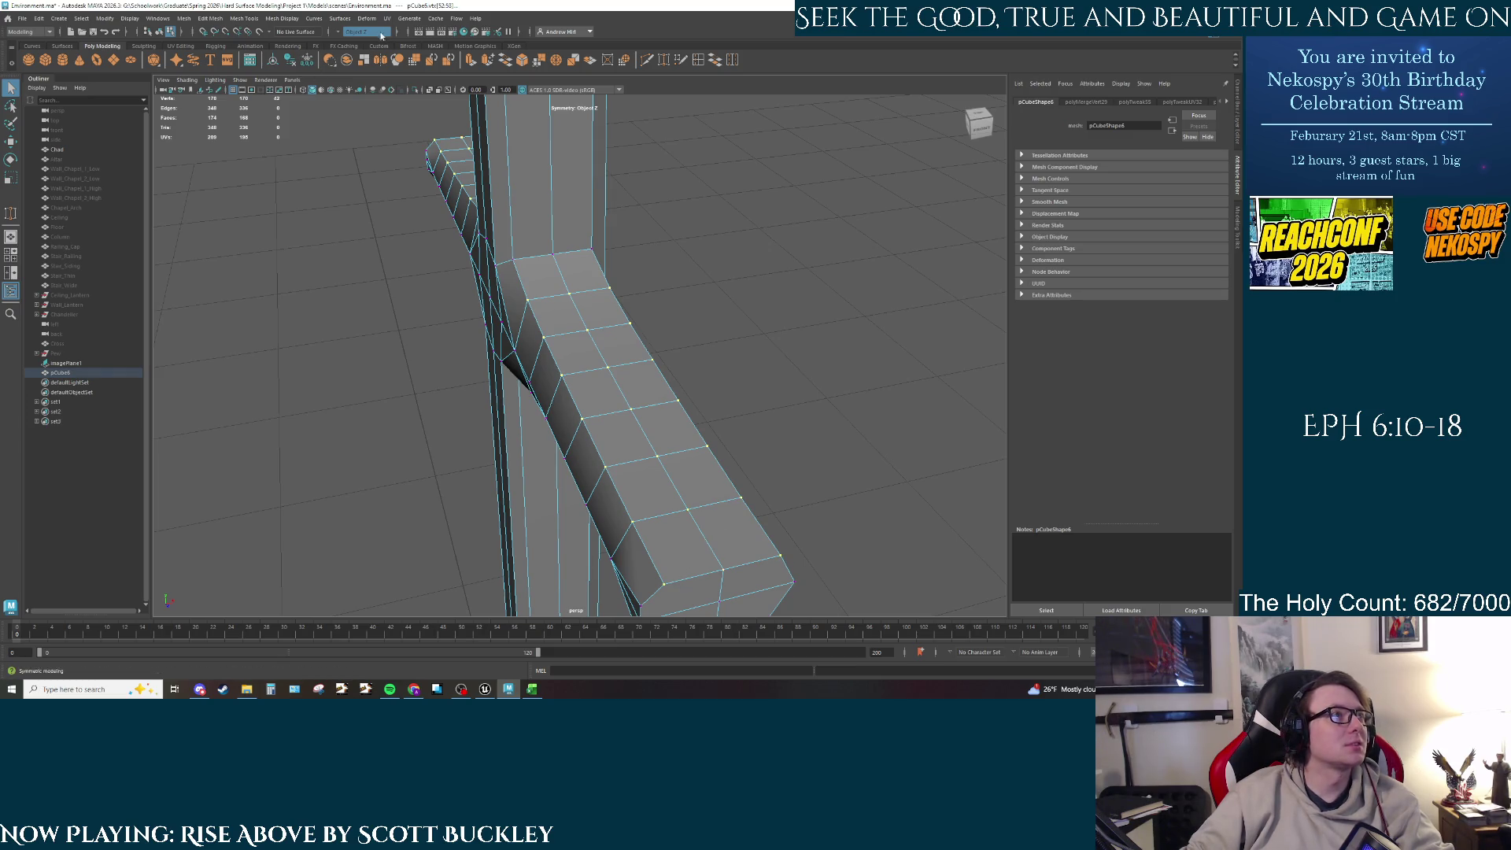
Step: Merge the selected crossbar junction vertices, after undoing a first Merge to Center attempt
click(210, 17)
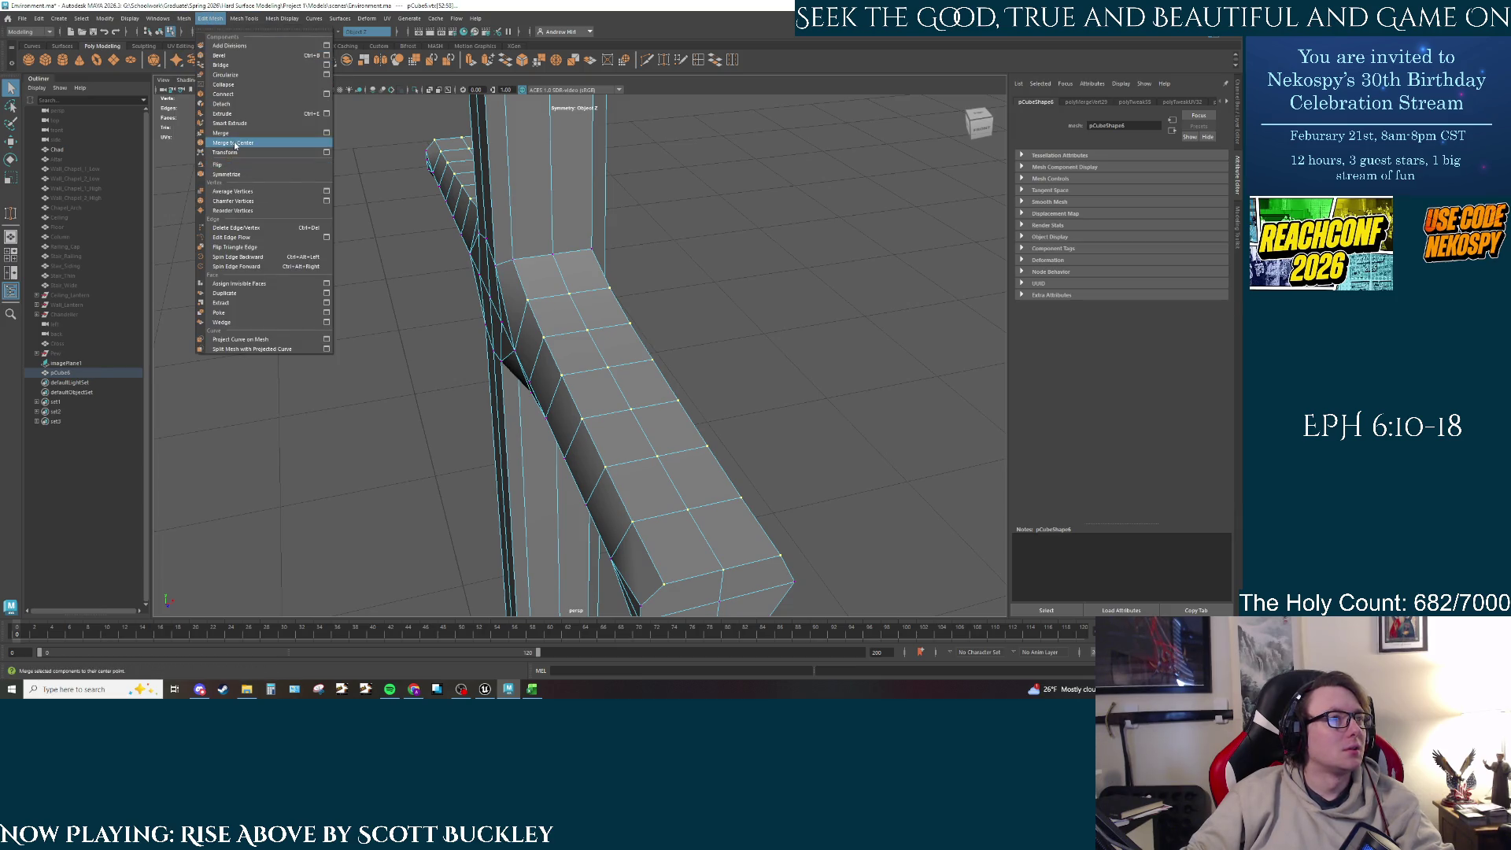
click(233, 142)
key(ctrl+z)
key(ctrl+z)
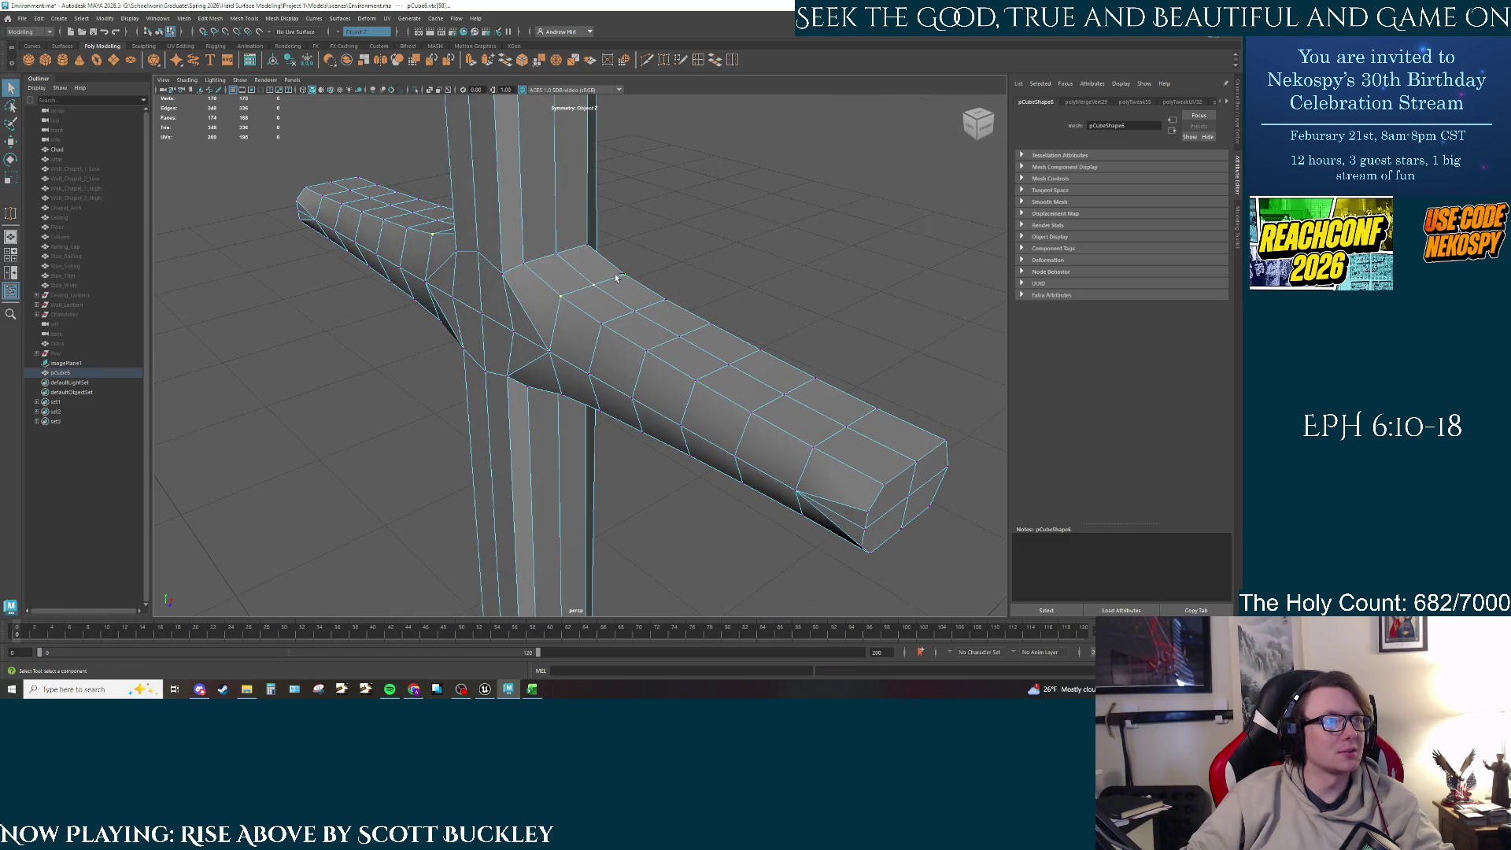
click(183, 18)
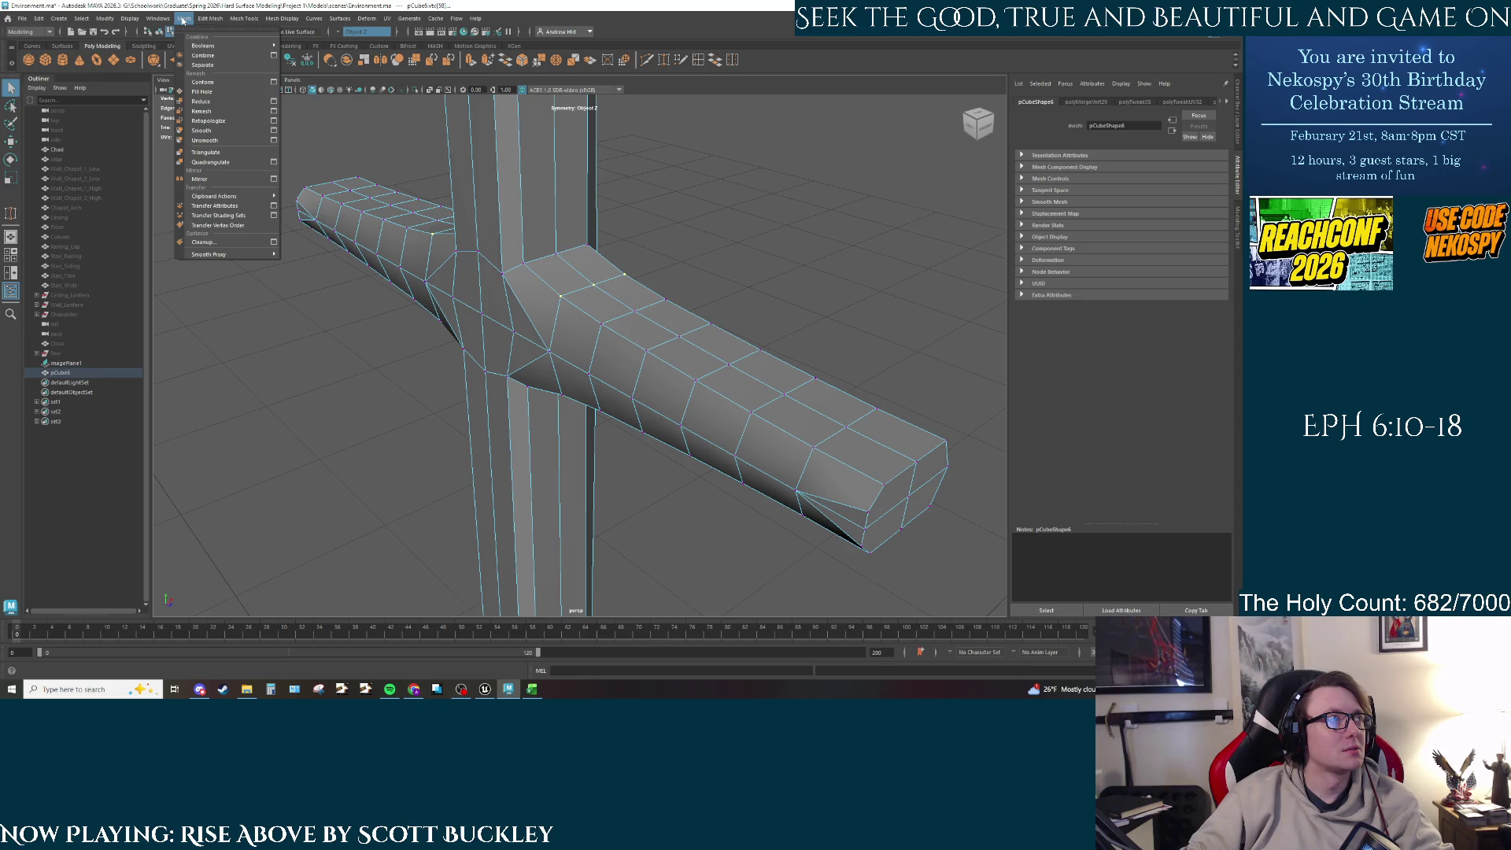
click(252, 140)
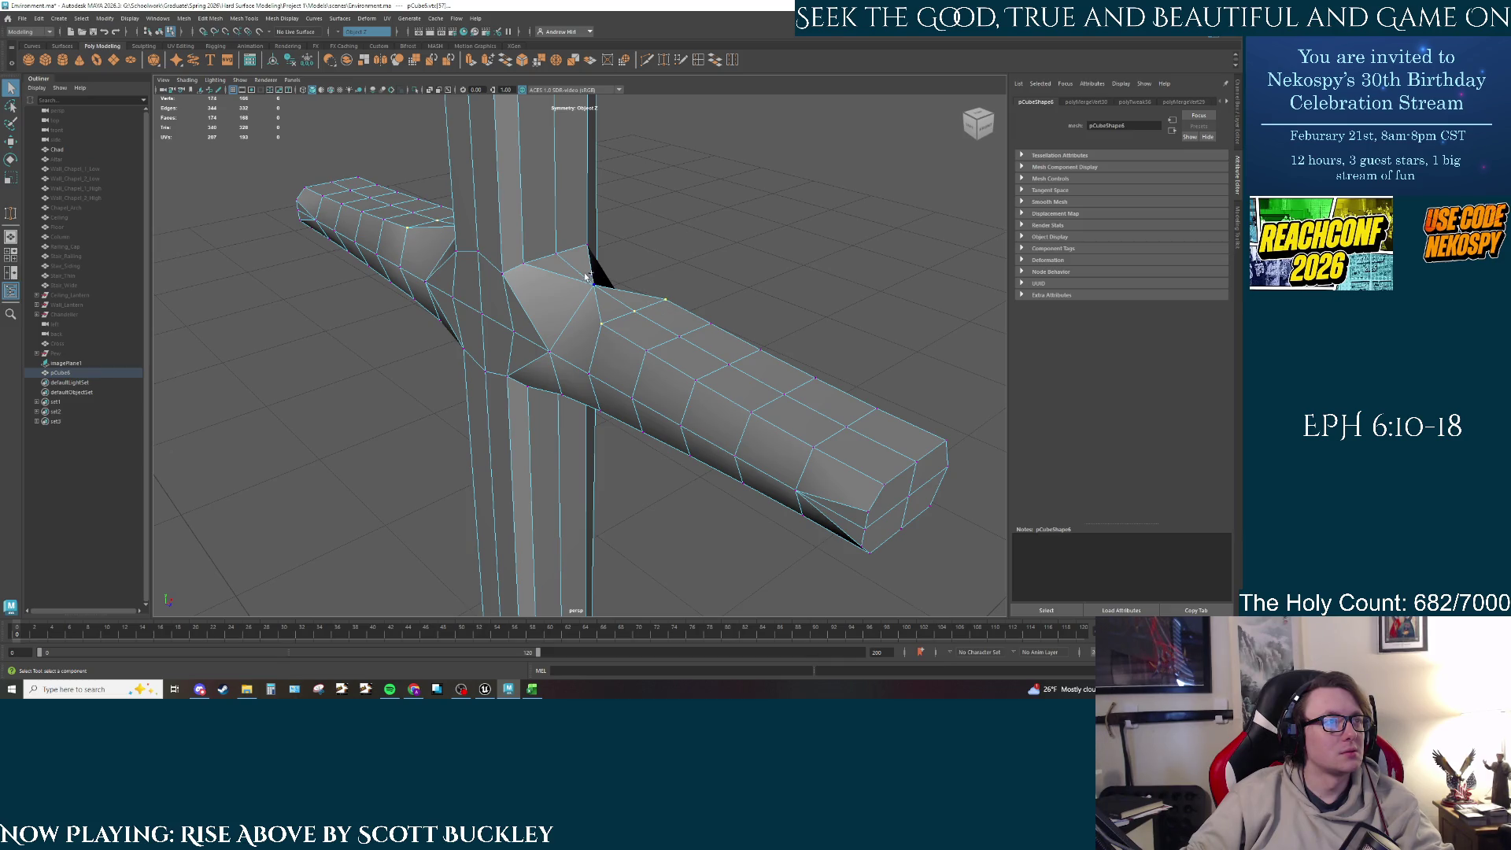
click(183, 18)
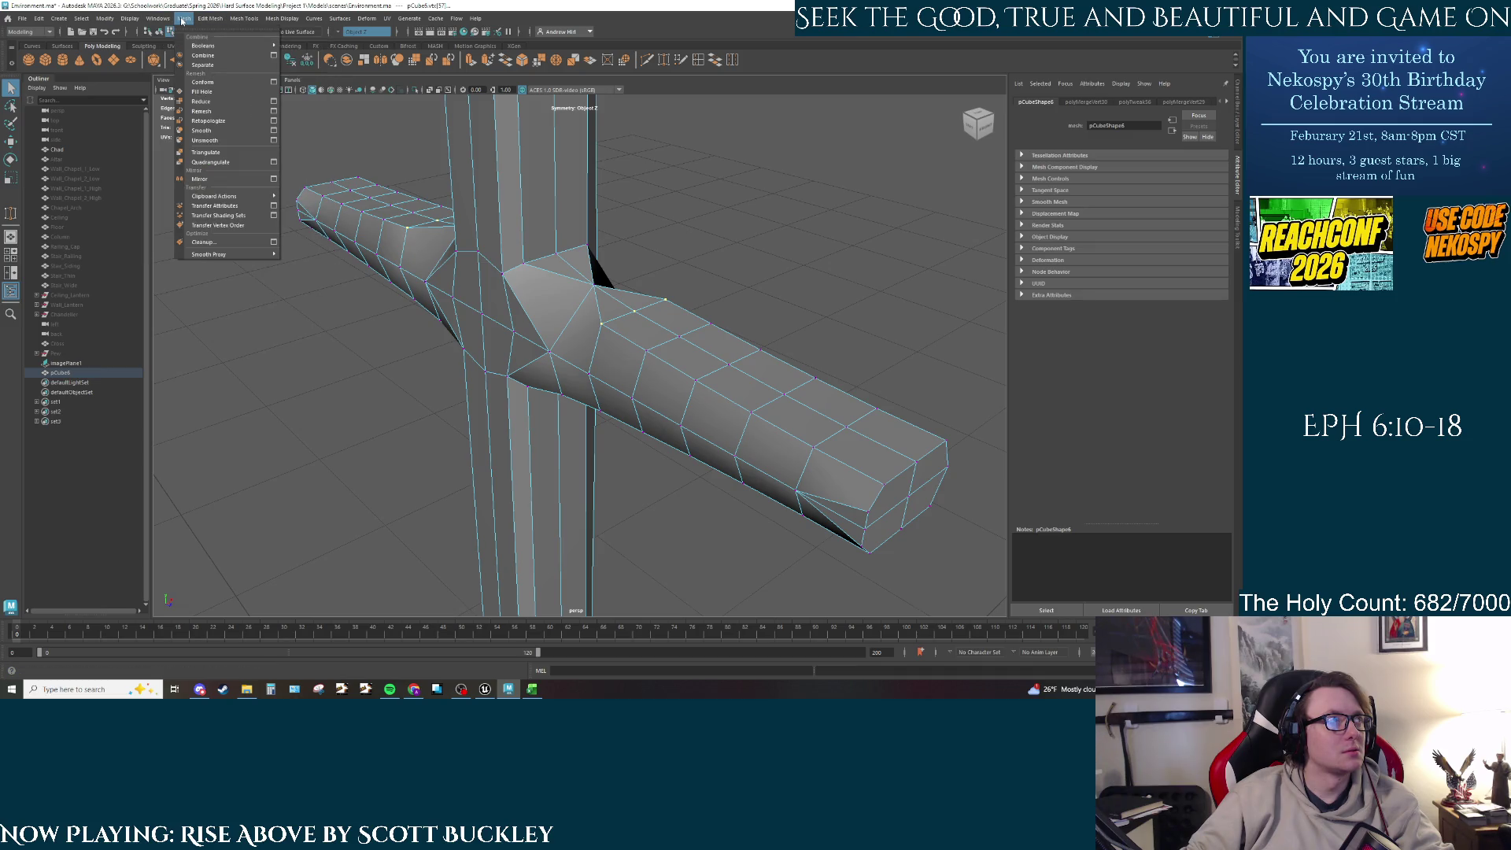
click(252, 140)
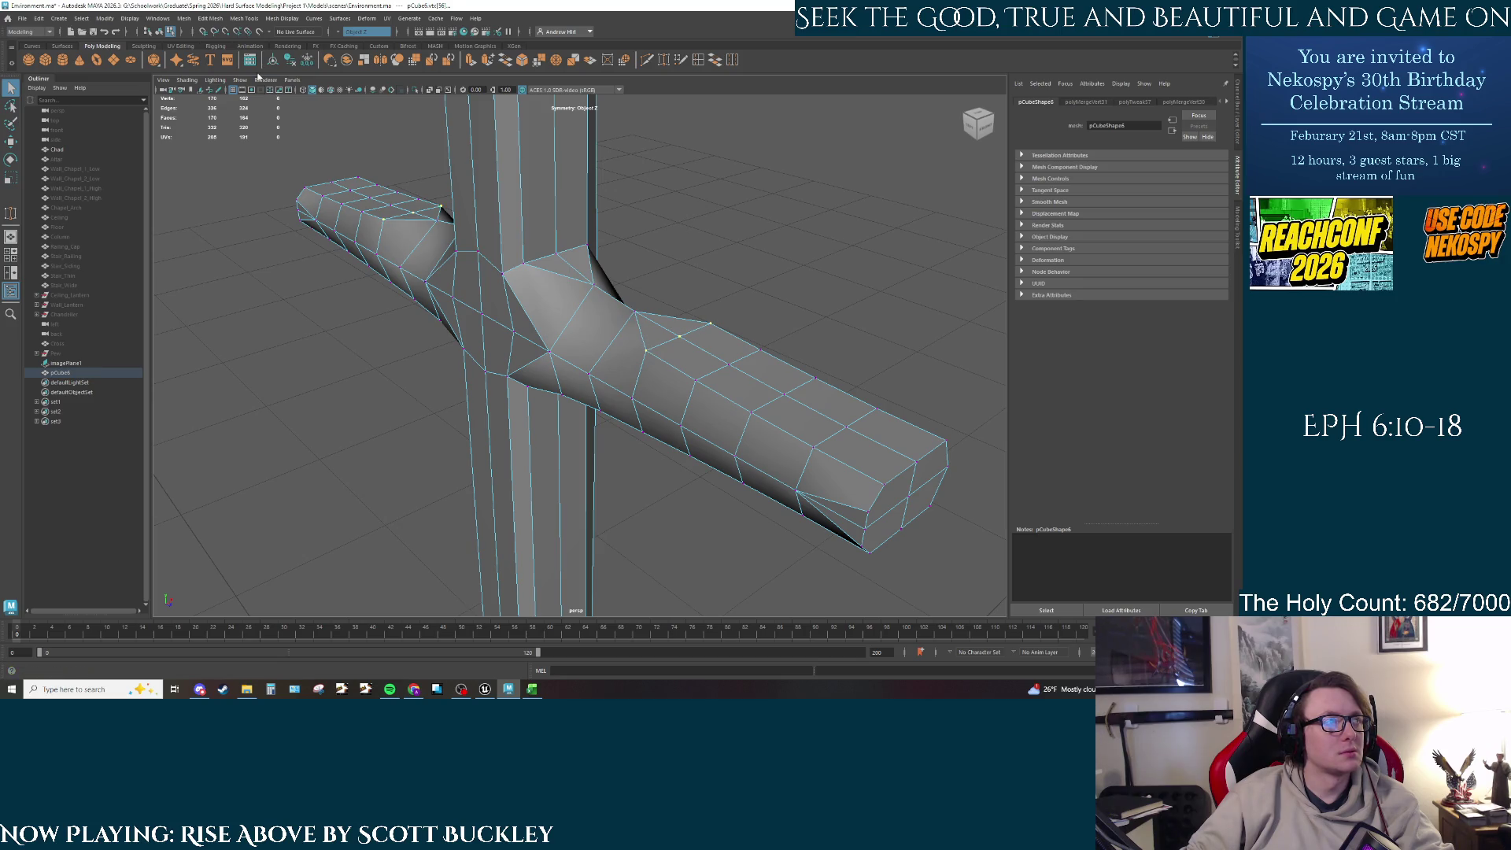
click(210, 18)
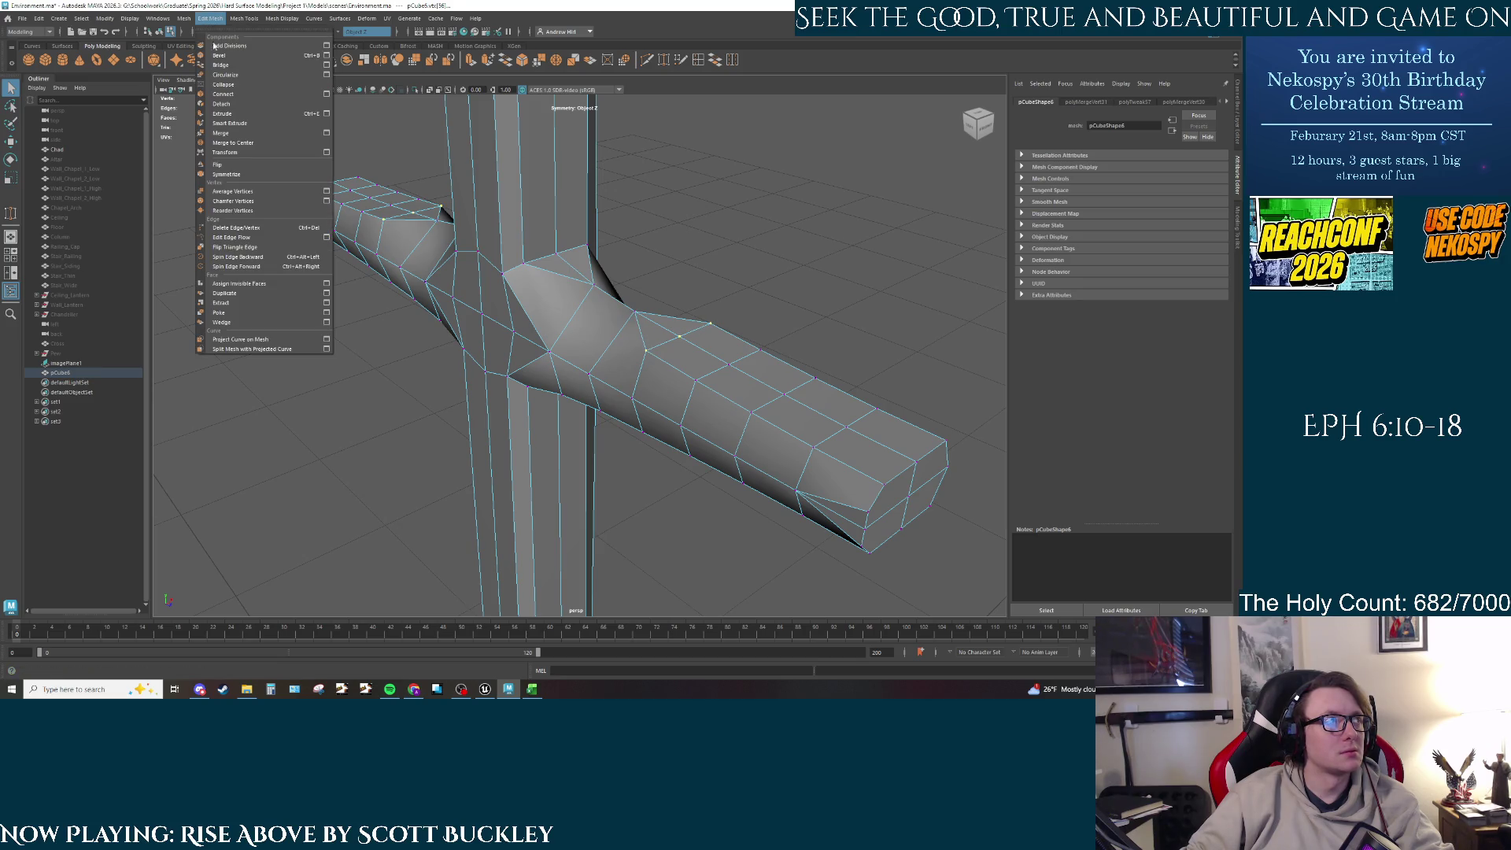
click(236, 135)
alt+drag(236, 135, 591, 379)
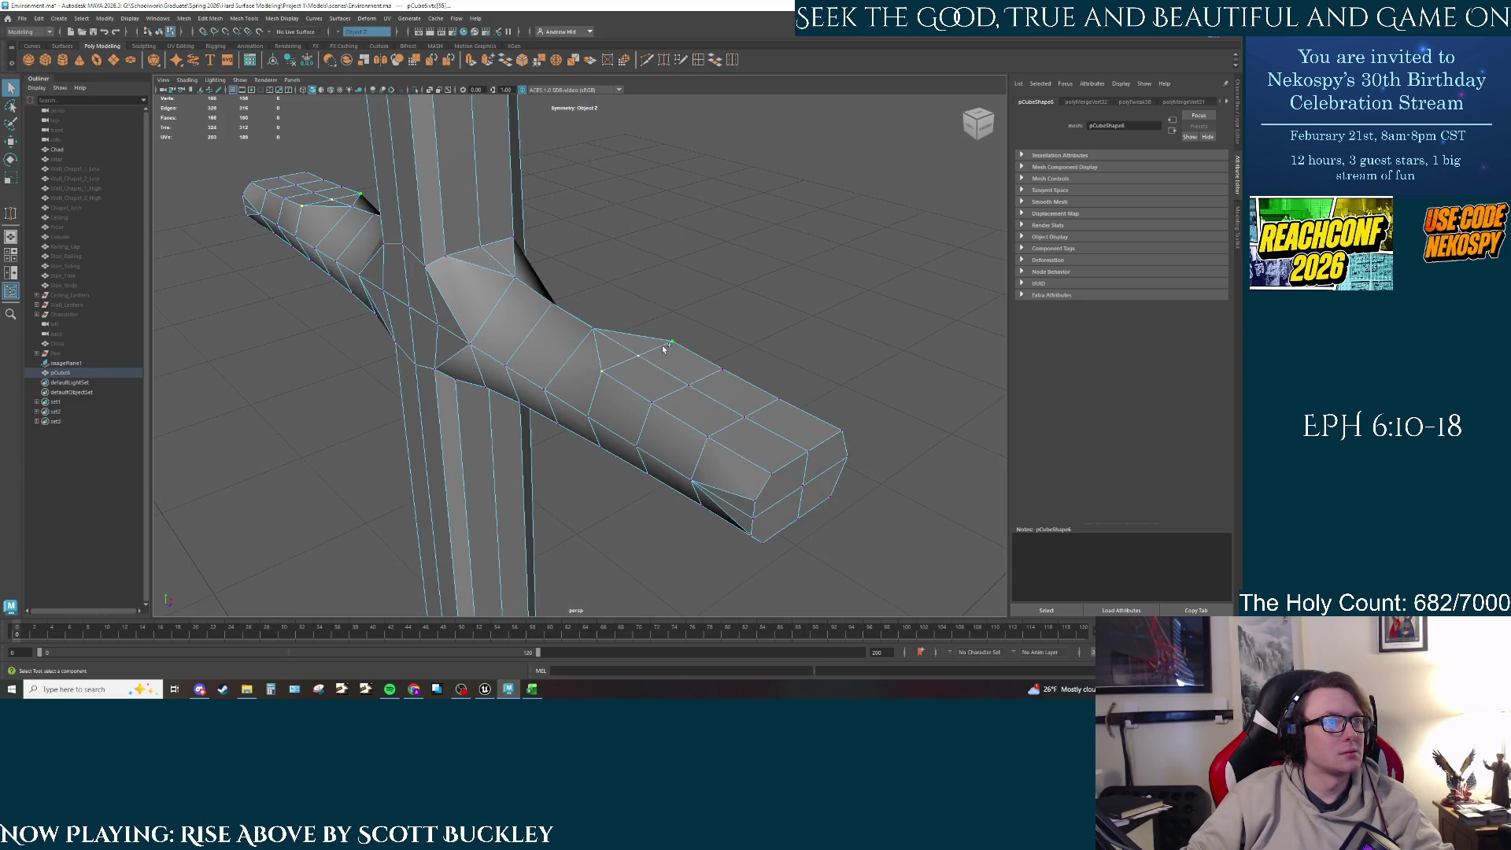
Step: Merge to Center successive vertex pairs toward the right arm's end, then select the end vertices
click(210, 18)
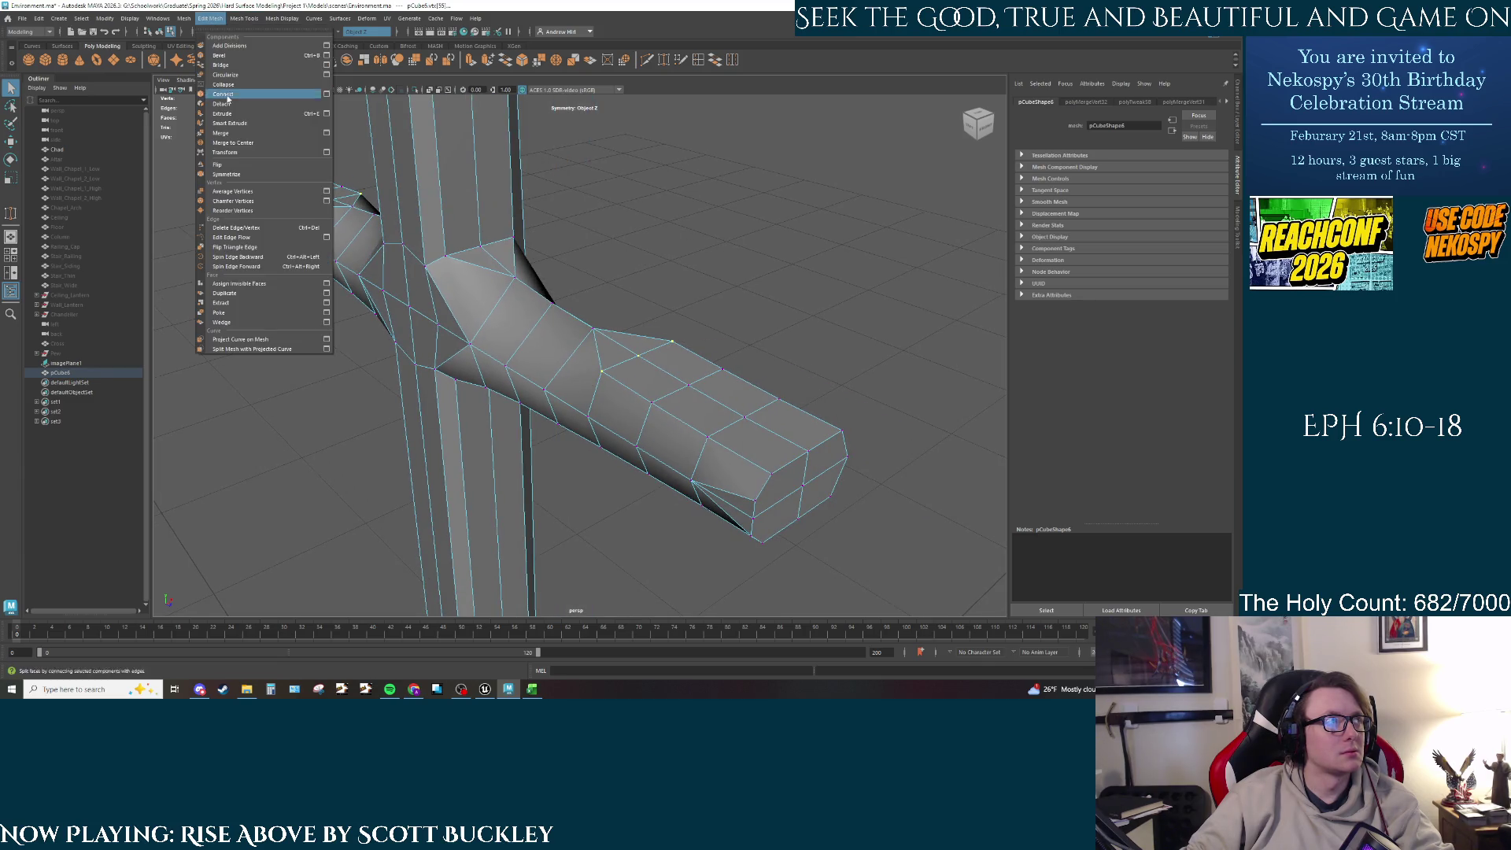
click(233, 142)
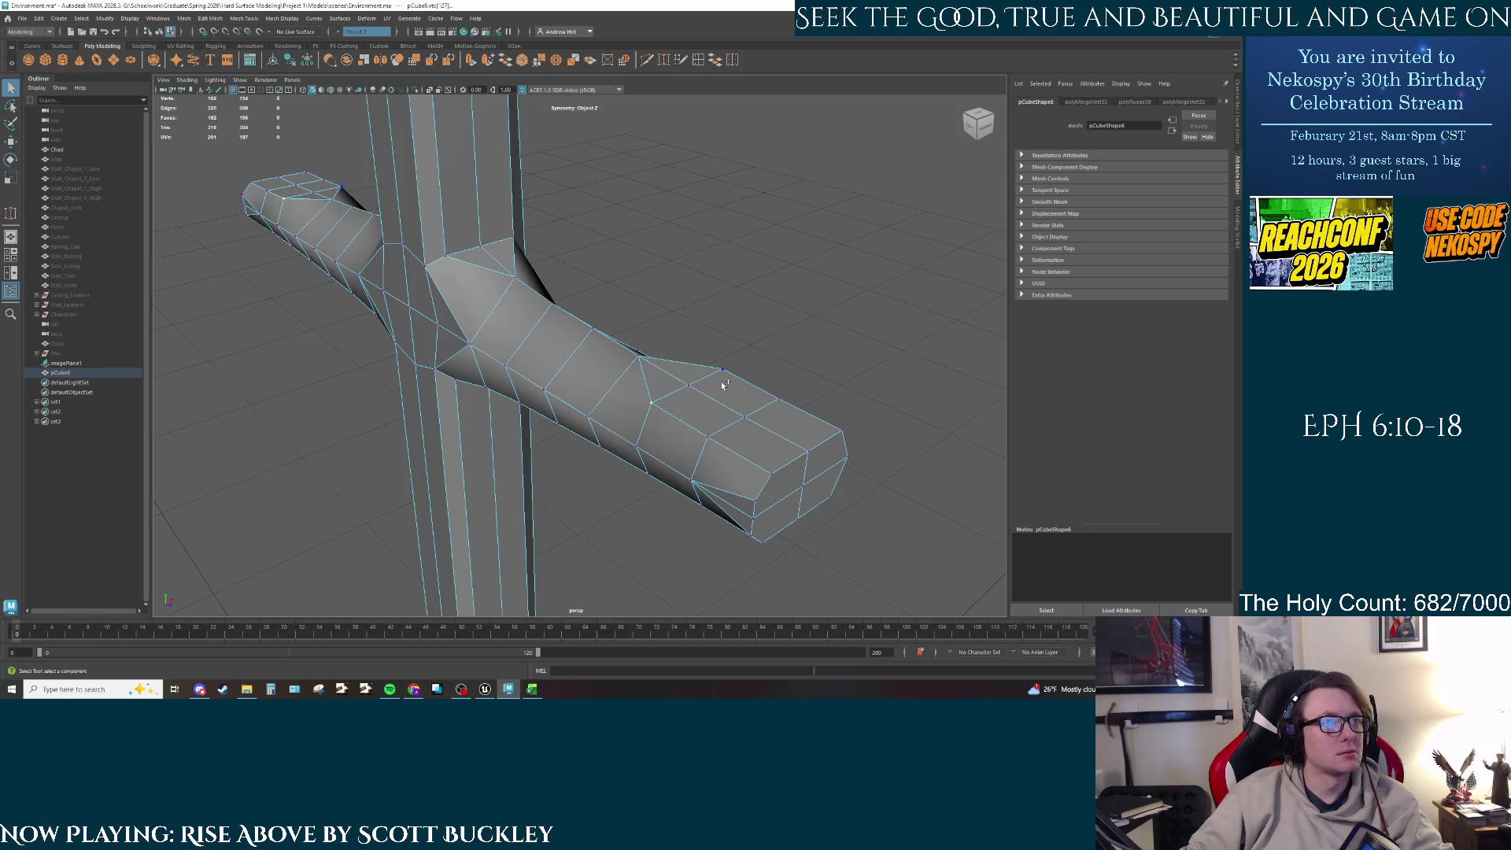
click(210, 18)
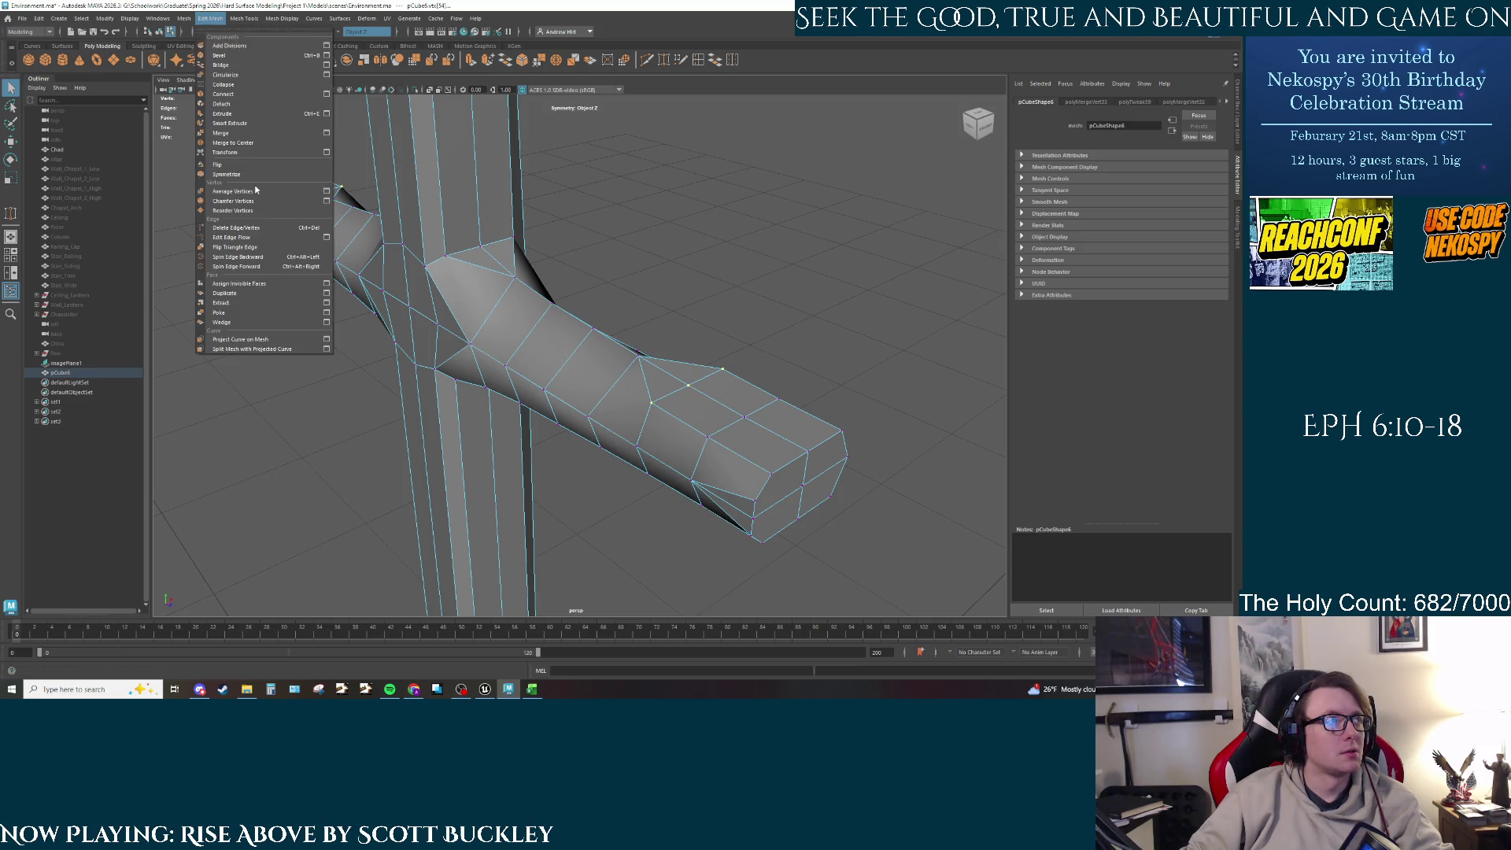
click(232, 143)
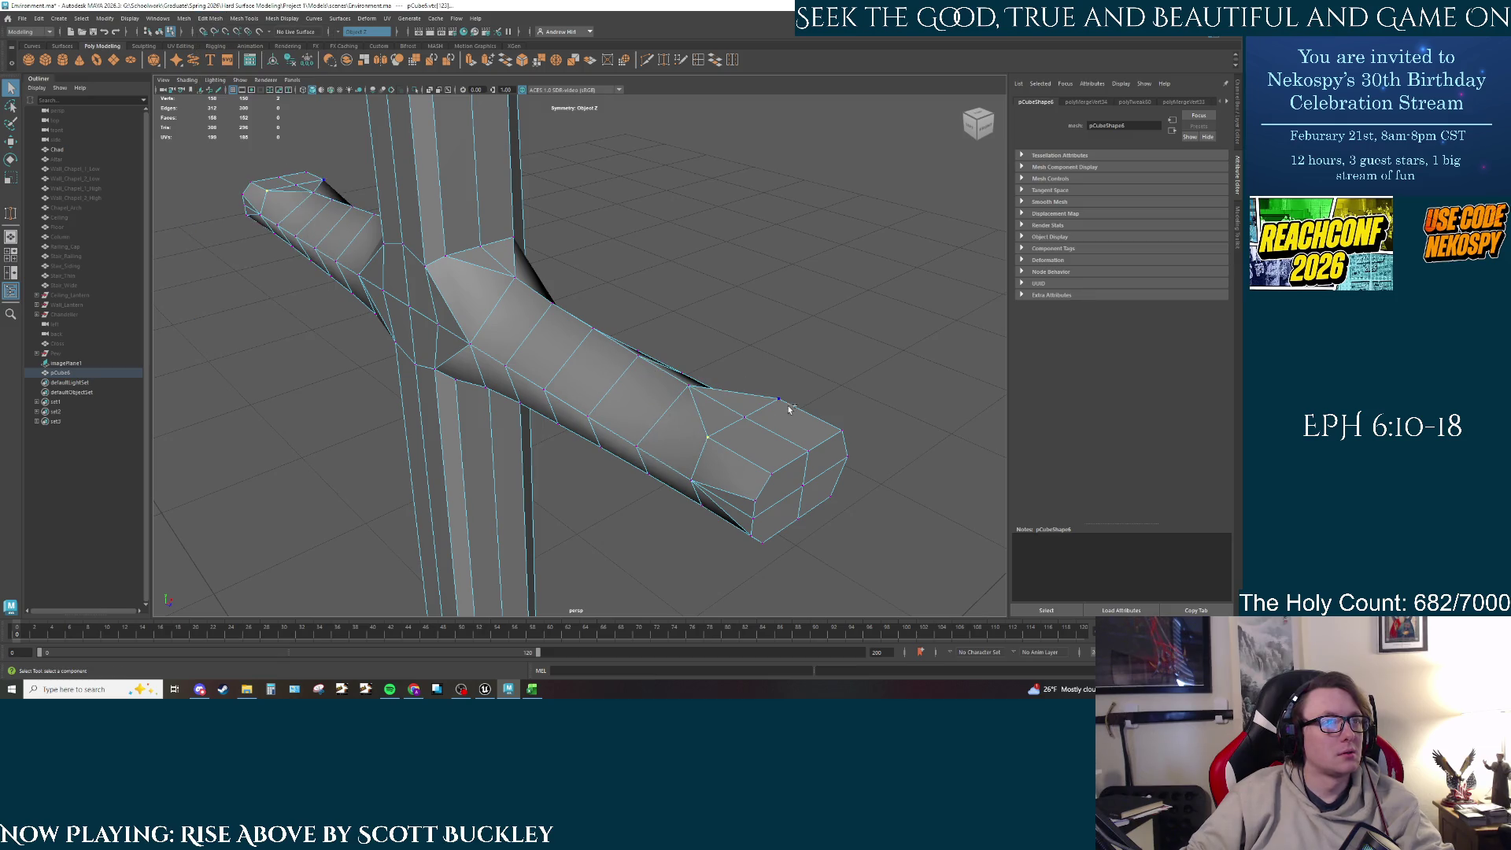
click(183, 18)
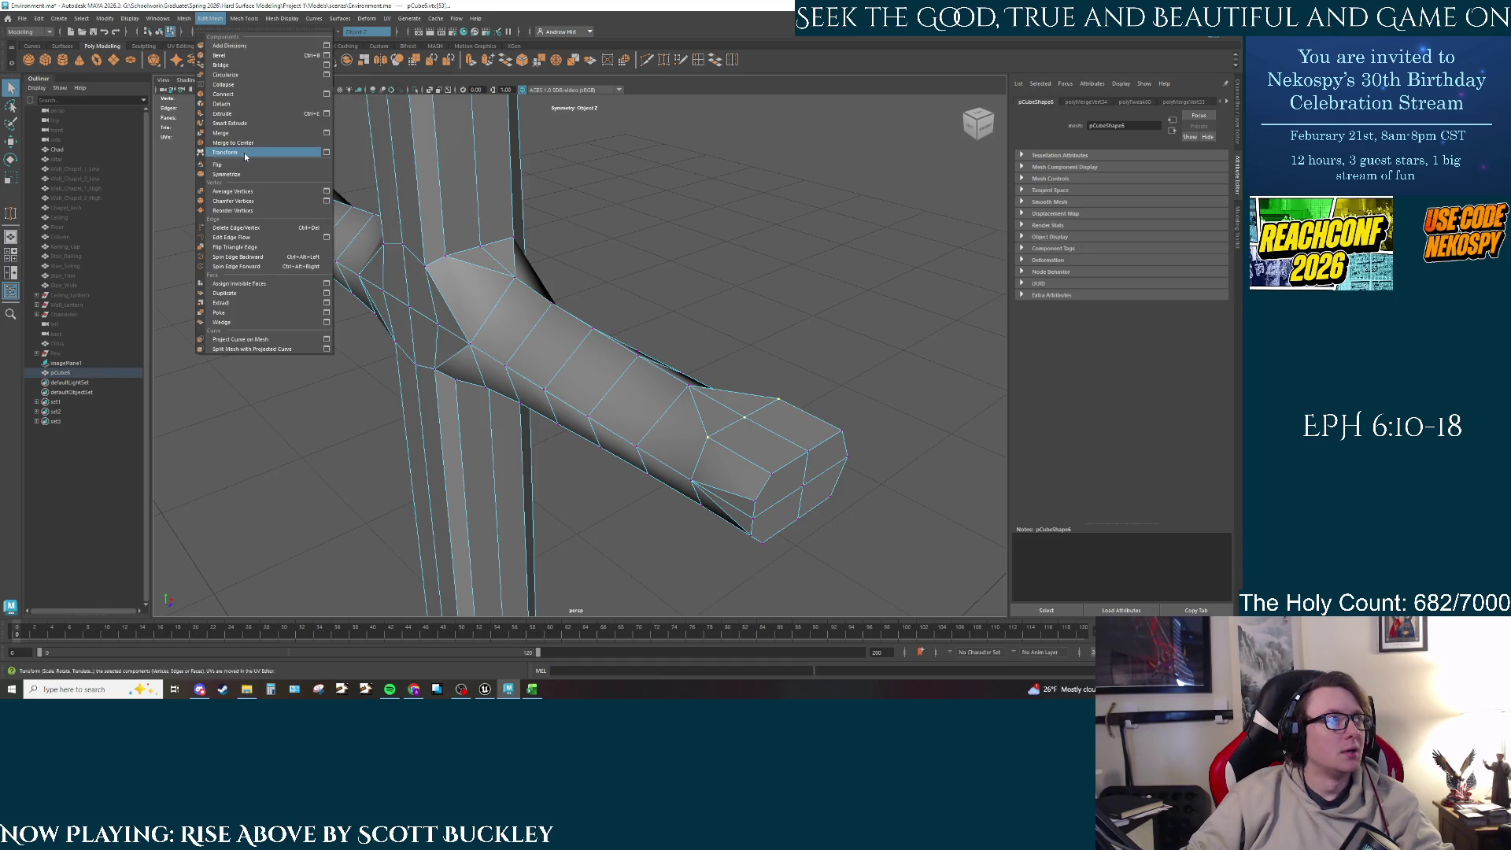
click(267, 143)
drag(287, 163, 237, 193)
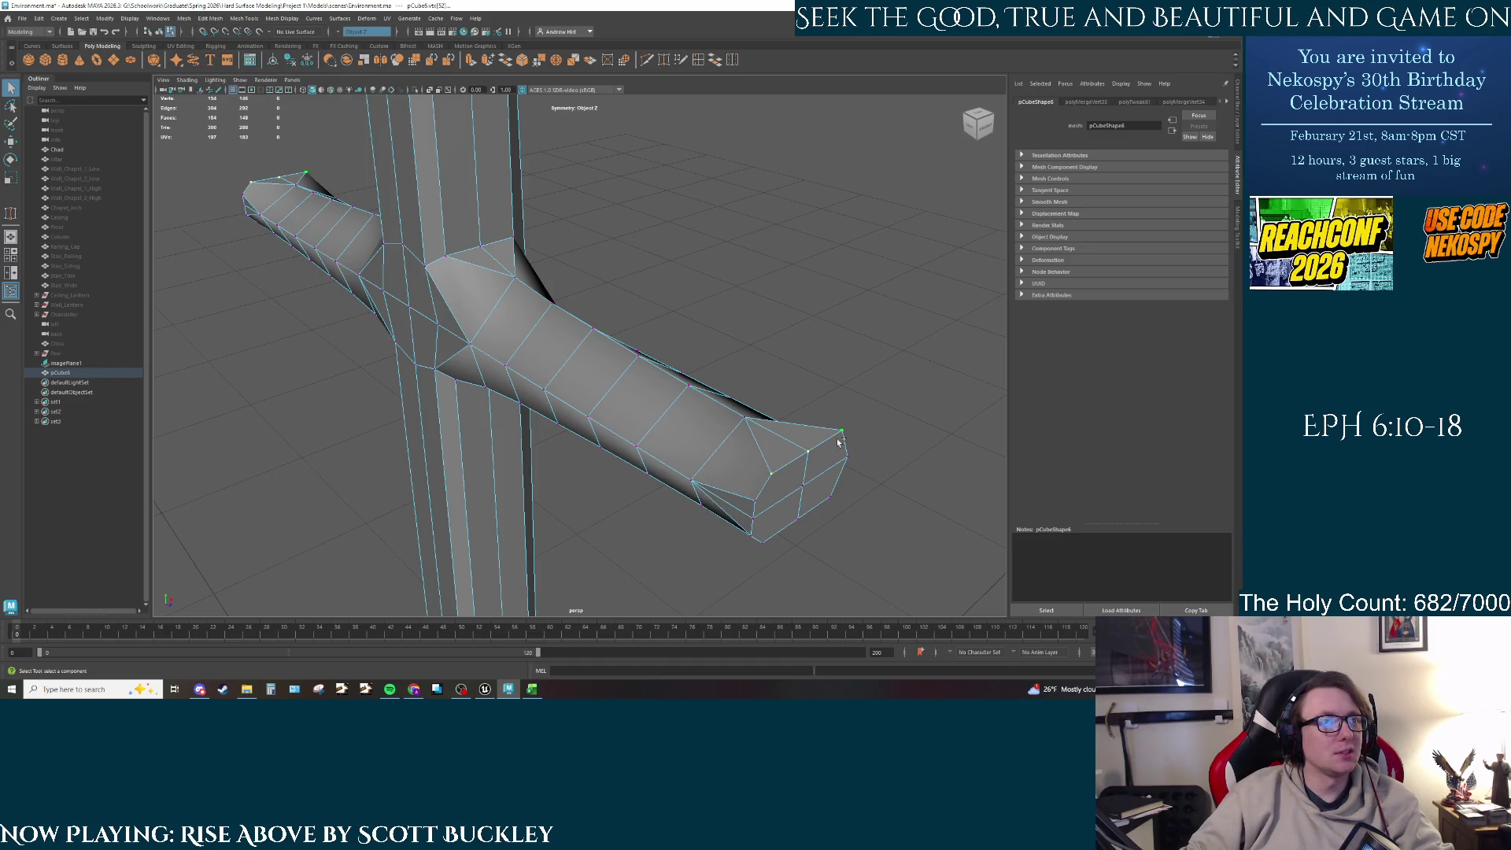
click(157, 18)
mouse_move(183, 18)
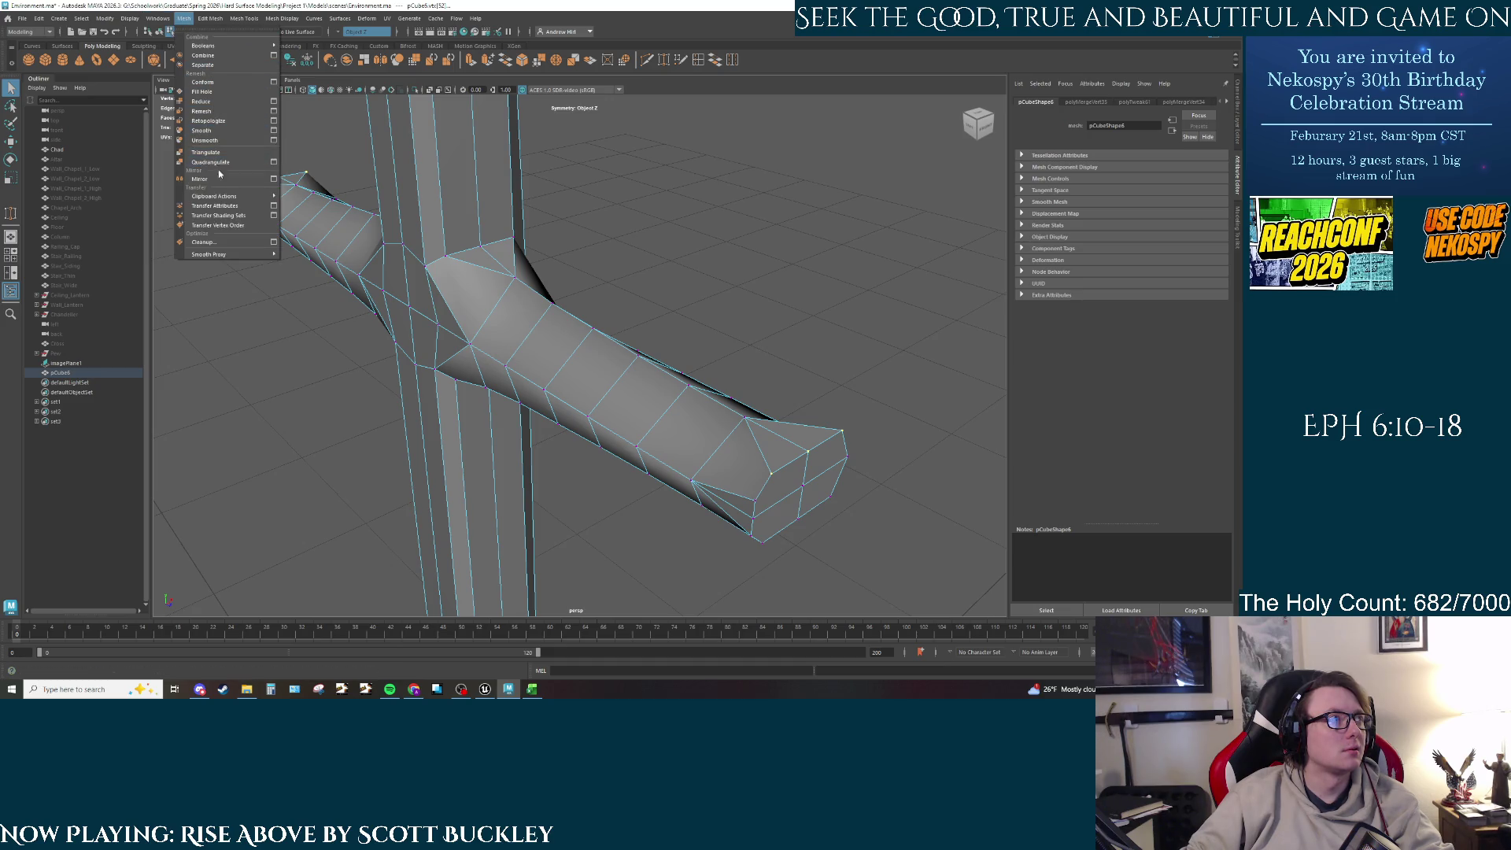
Step: Collapse the right crossbar arm's end vertices to one centre point, forming a pointed tip
click(244, 144)
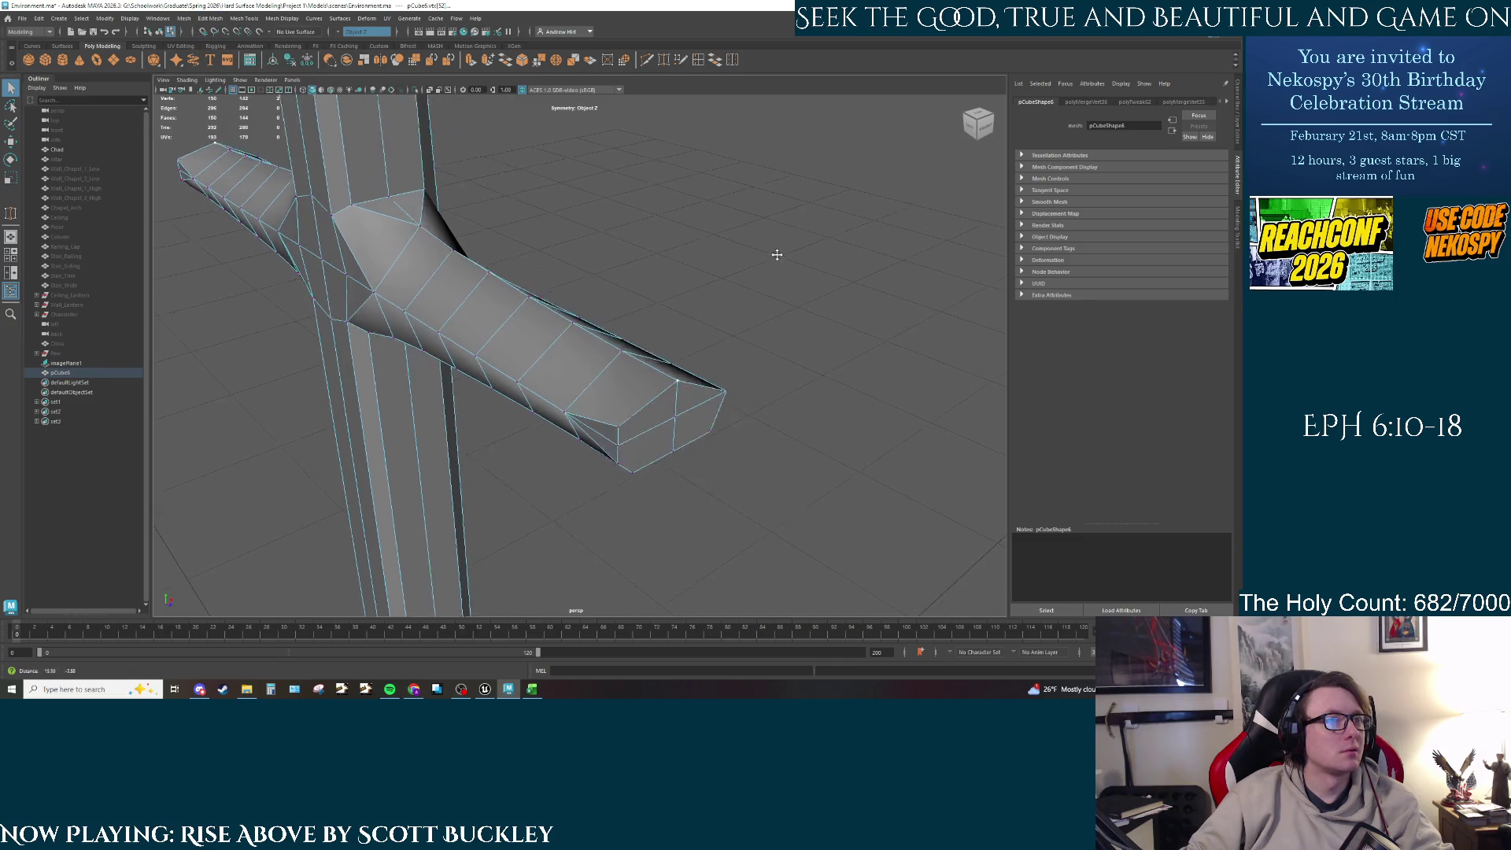
alt+middle_drag(630, 527, 617, 387)
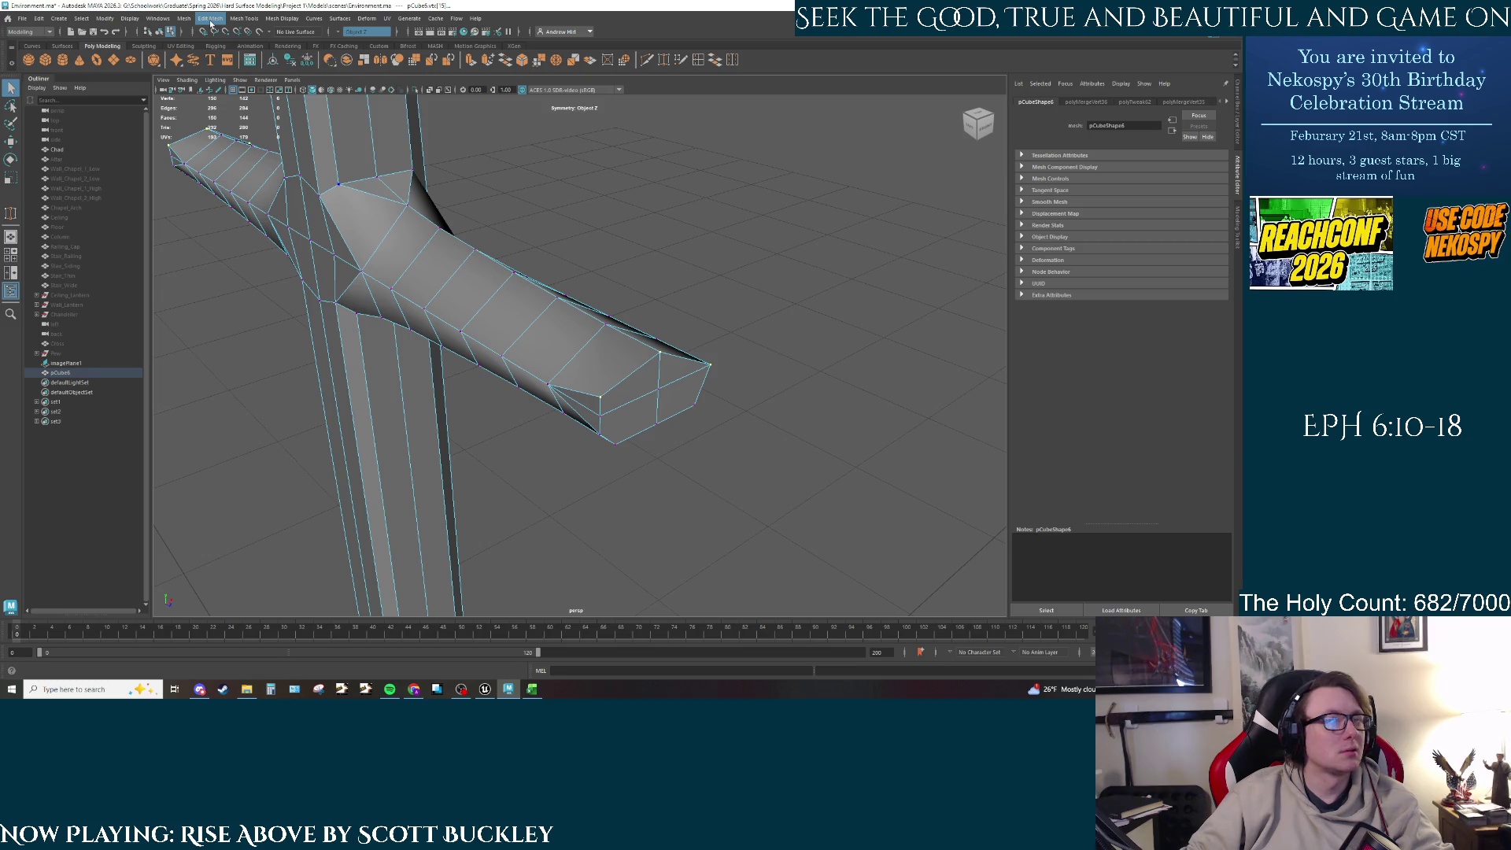
click(799, 204)
alt+drag(799, 205, 725, 272)
click(724, 304)
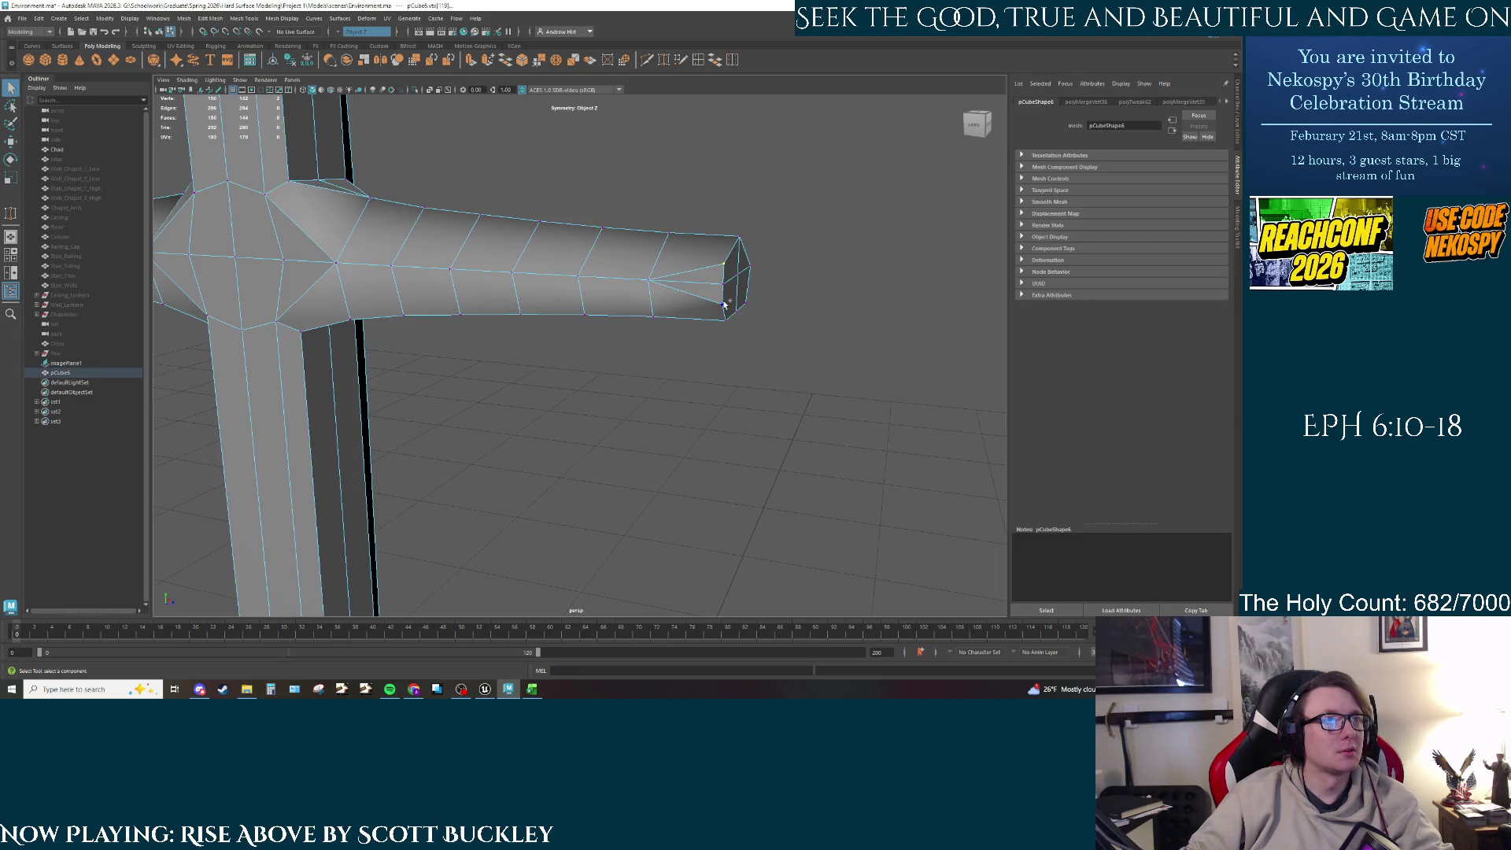
click(130, 19)
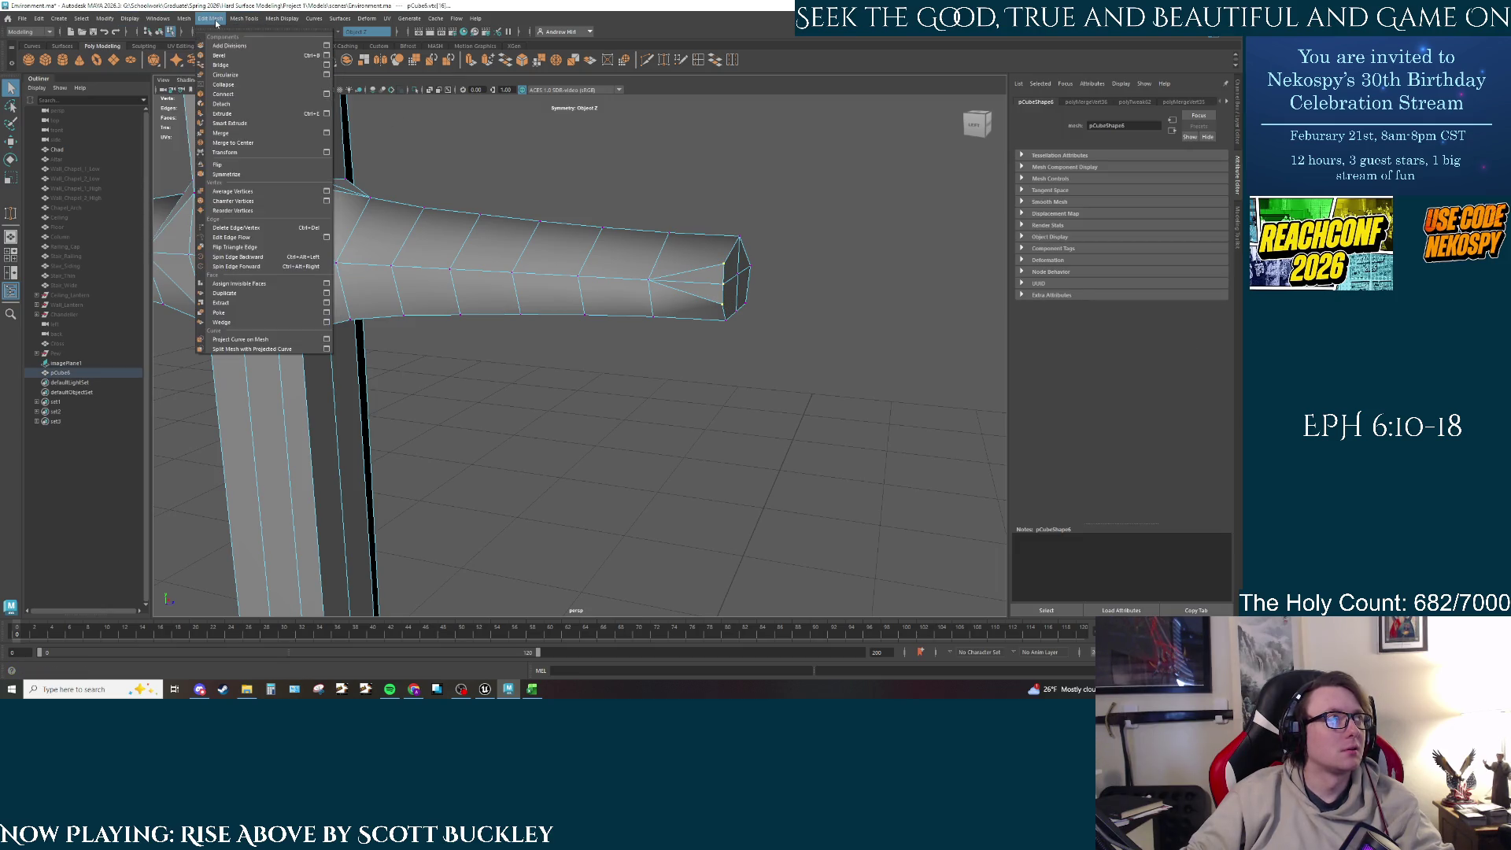
click(243, 144)
mouse_move(551, 267)
alt+mouse_down()
mouse_move(601, 293)
mouse_move(611, 267)
alt+mouse_up()
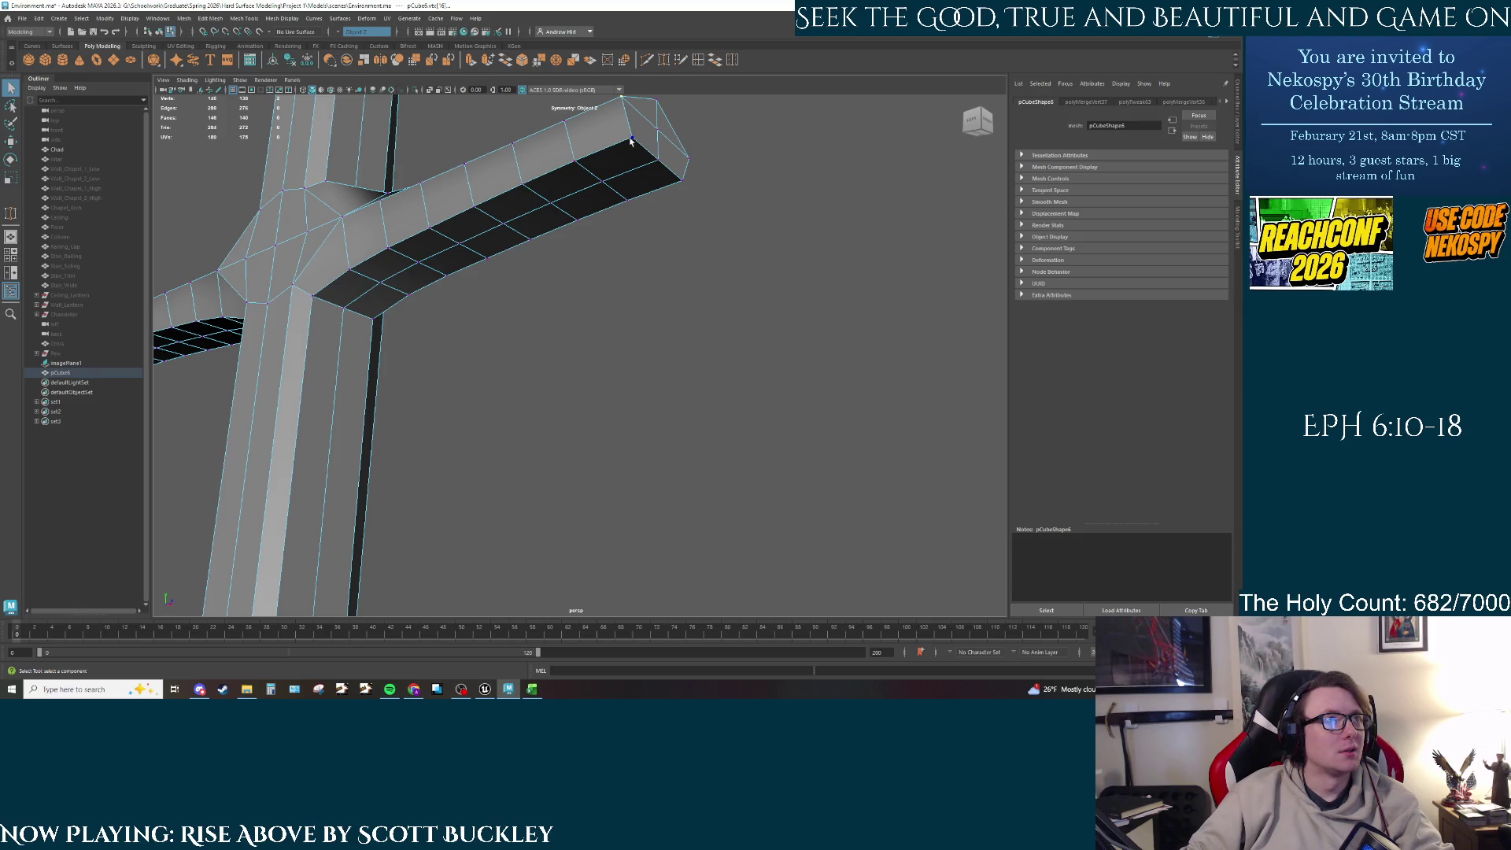
Step: Merge the selected arm-end vertices and collapse another group to their centre
click(210, 19)
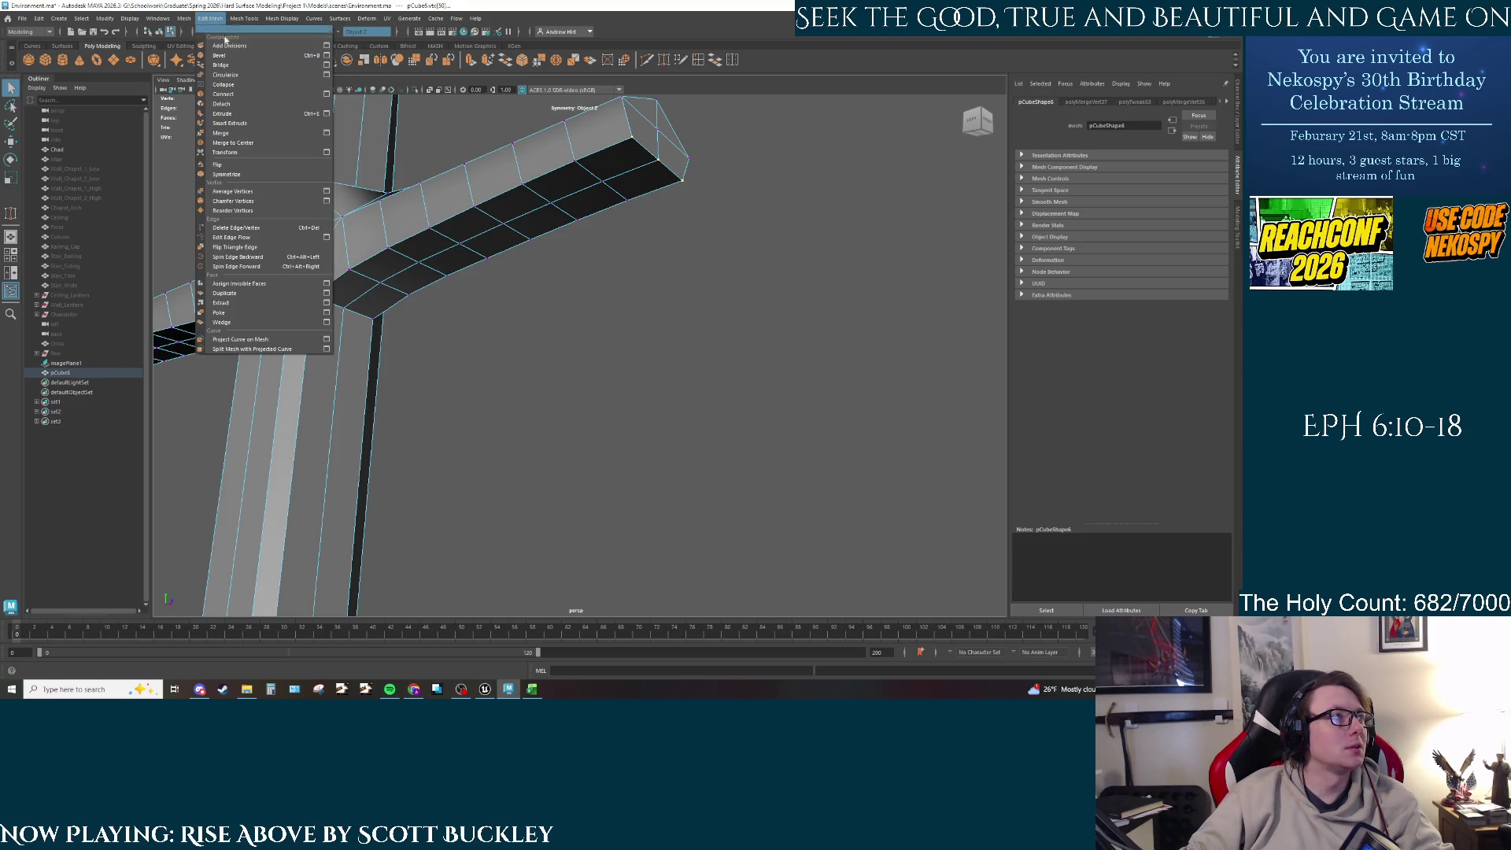
click(242, 135)
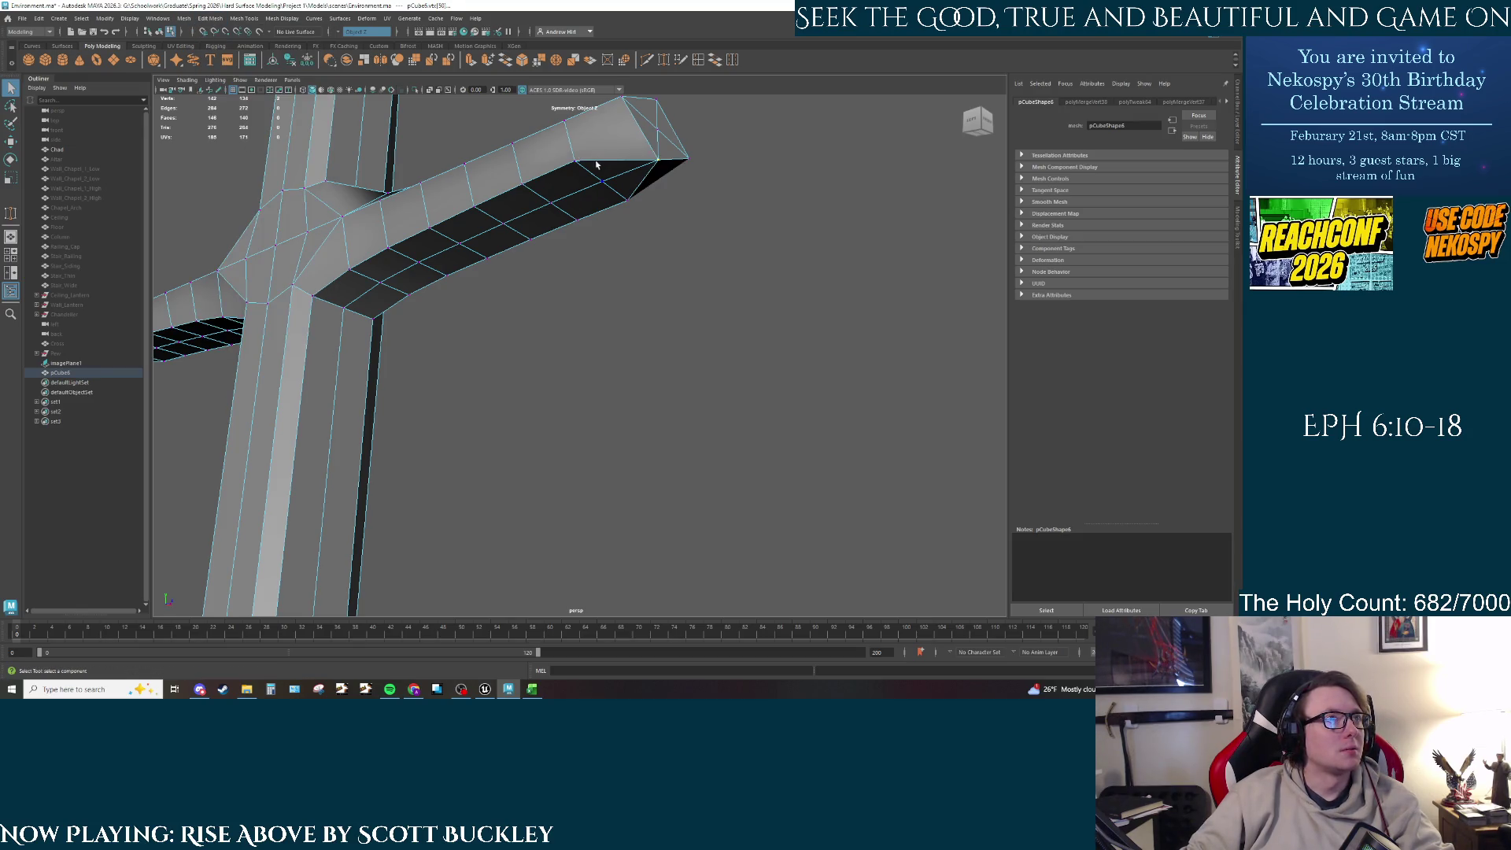
click(210, 18)
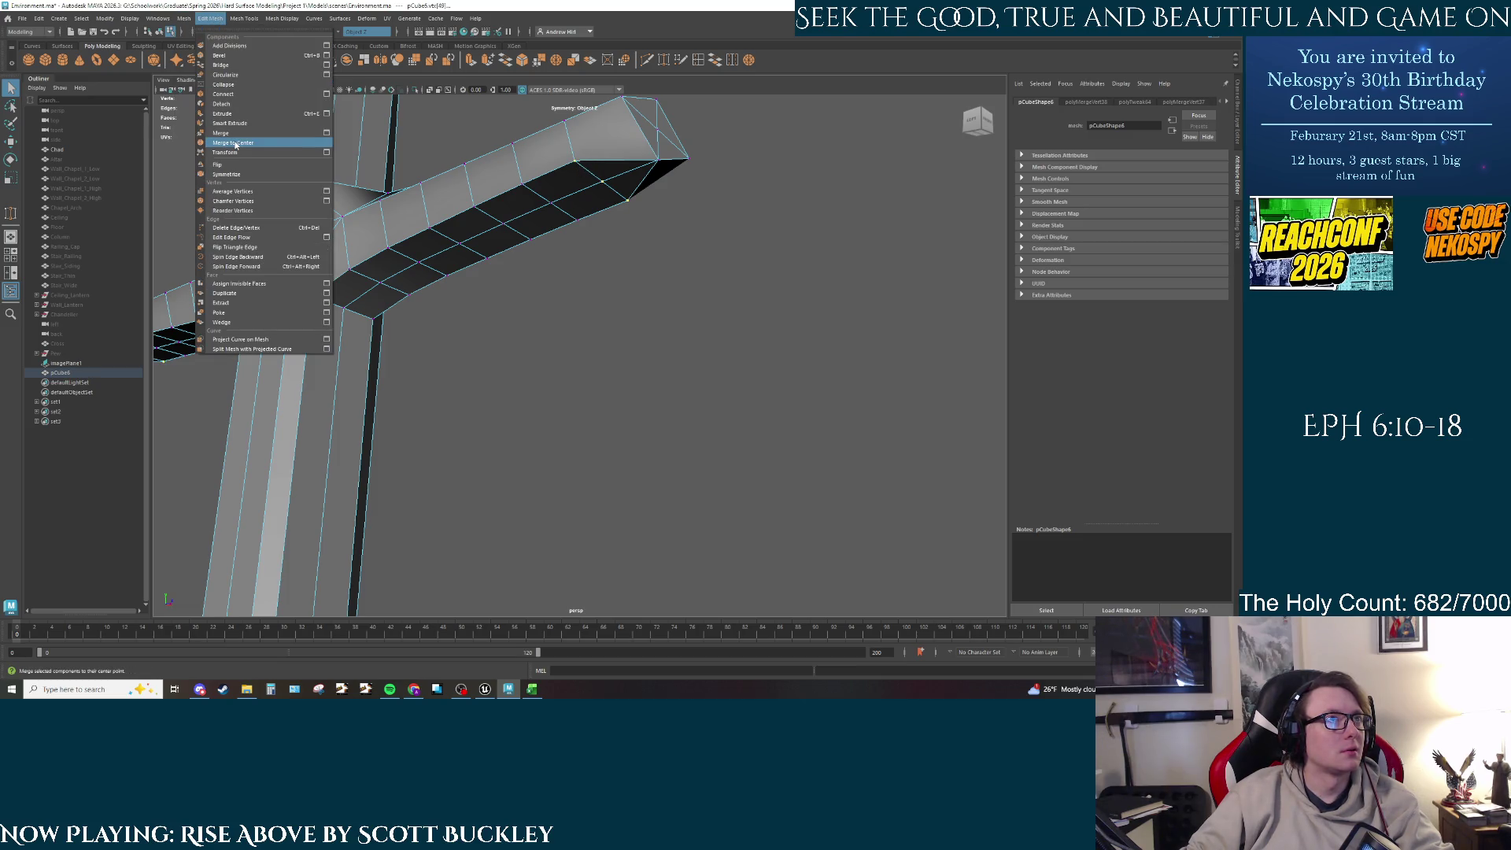
click(555, 177)
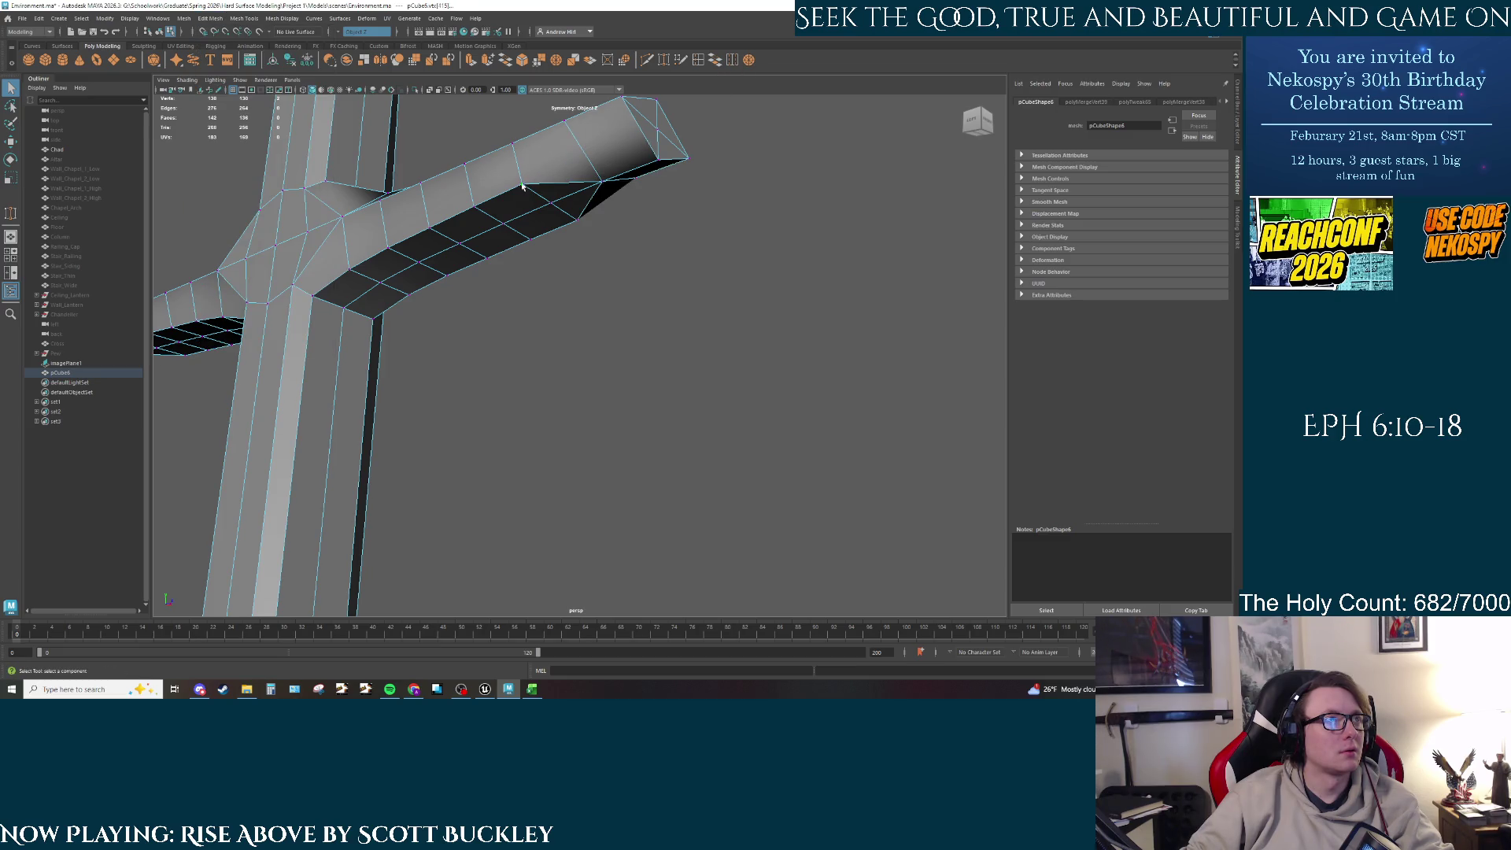
Step: Merge six successive vertex pairs along the right arm's underside
click(751, 63)
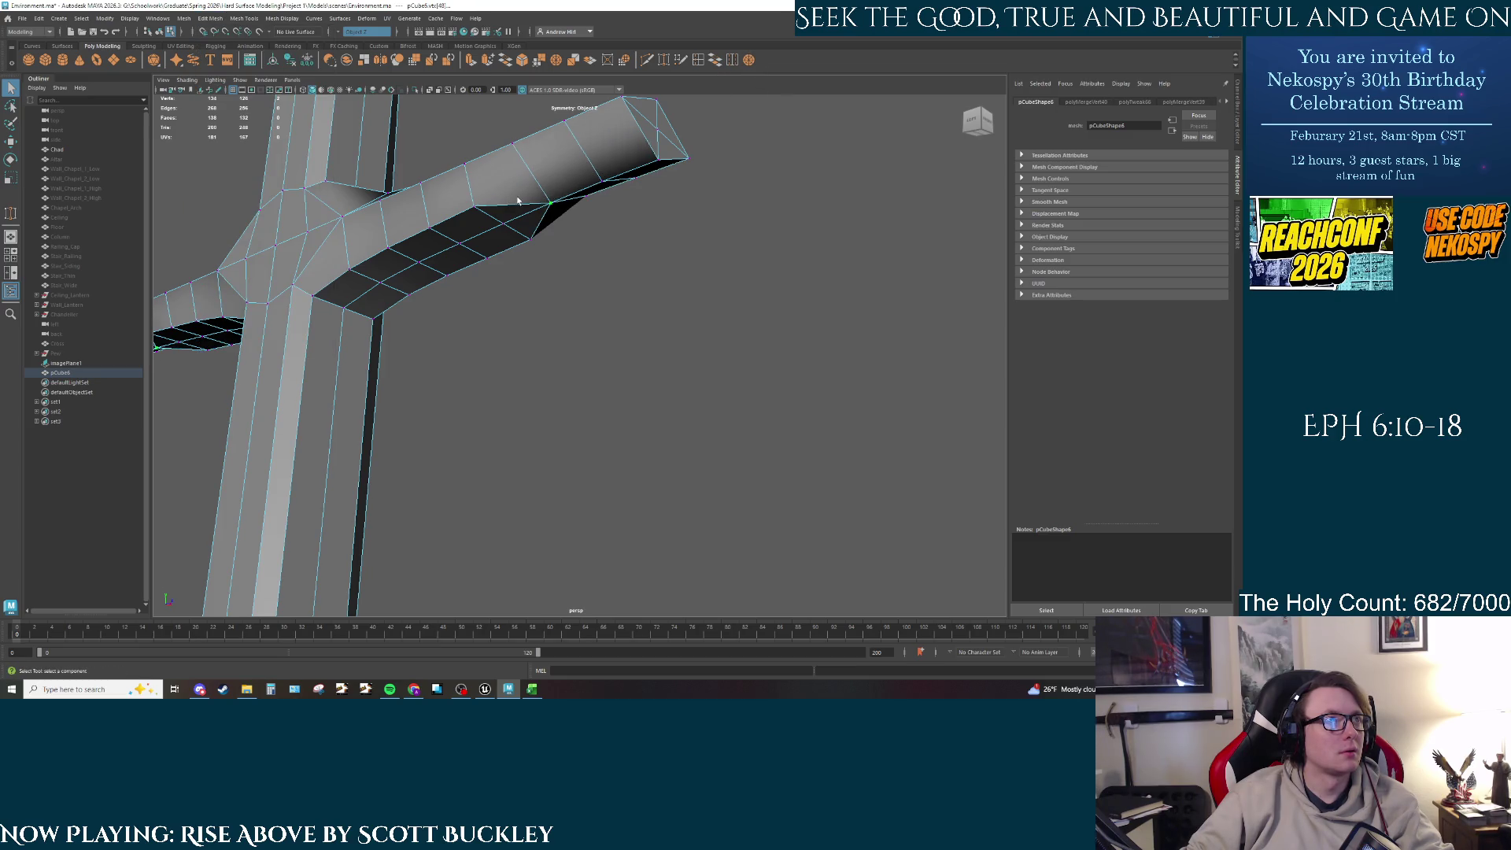
click(747, 62)
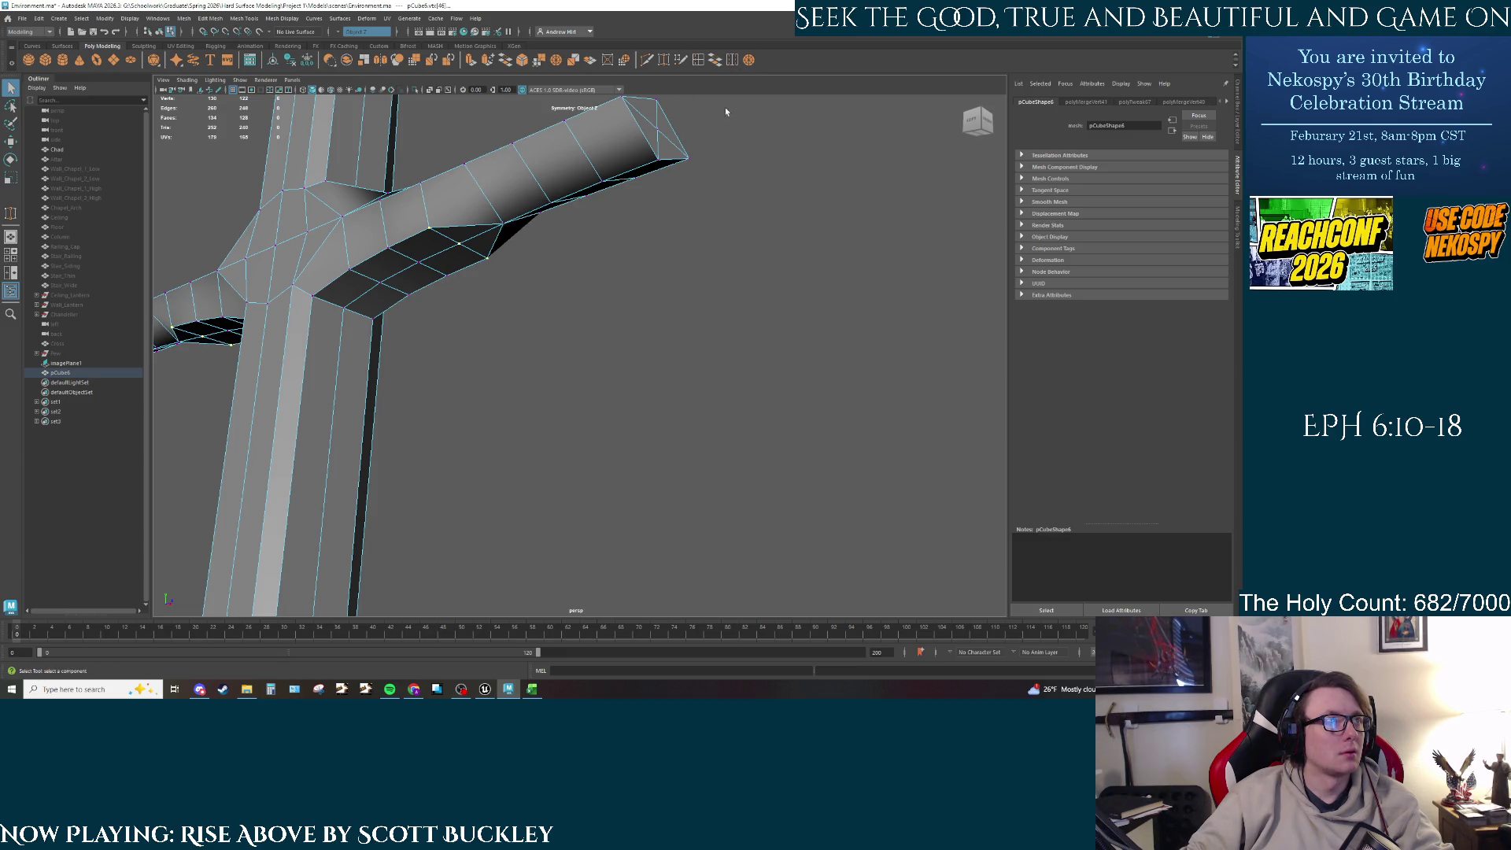
click(749, 61)
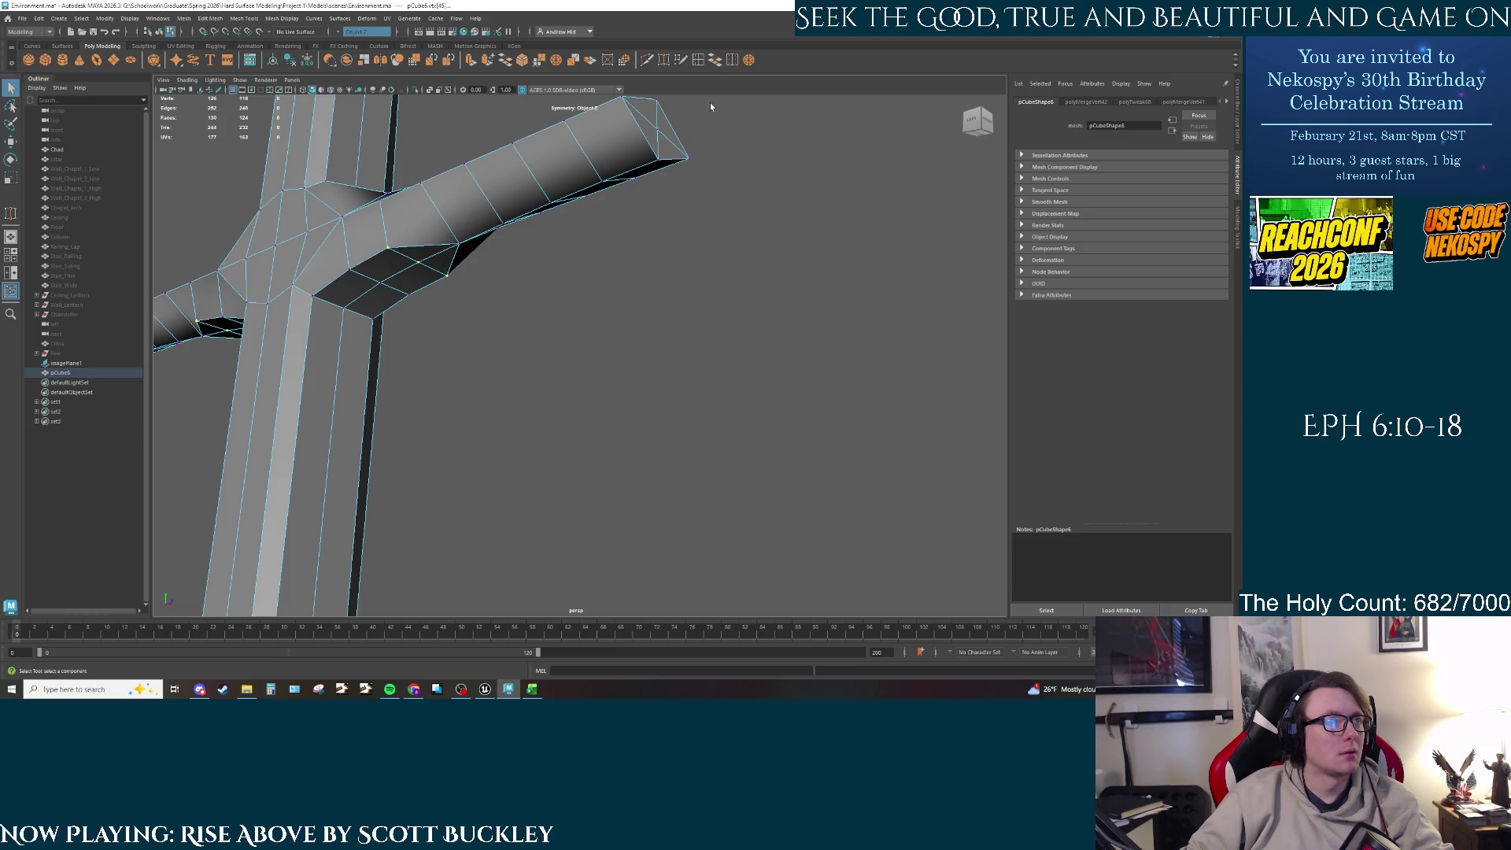
click(748, 60)
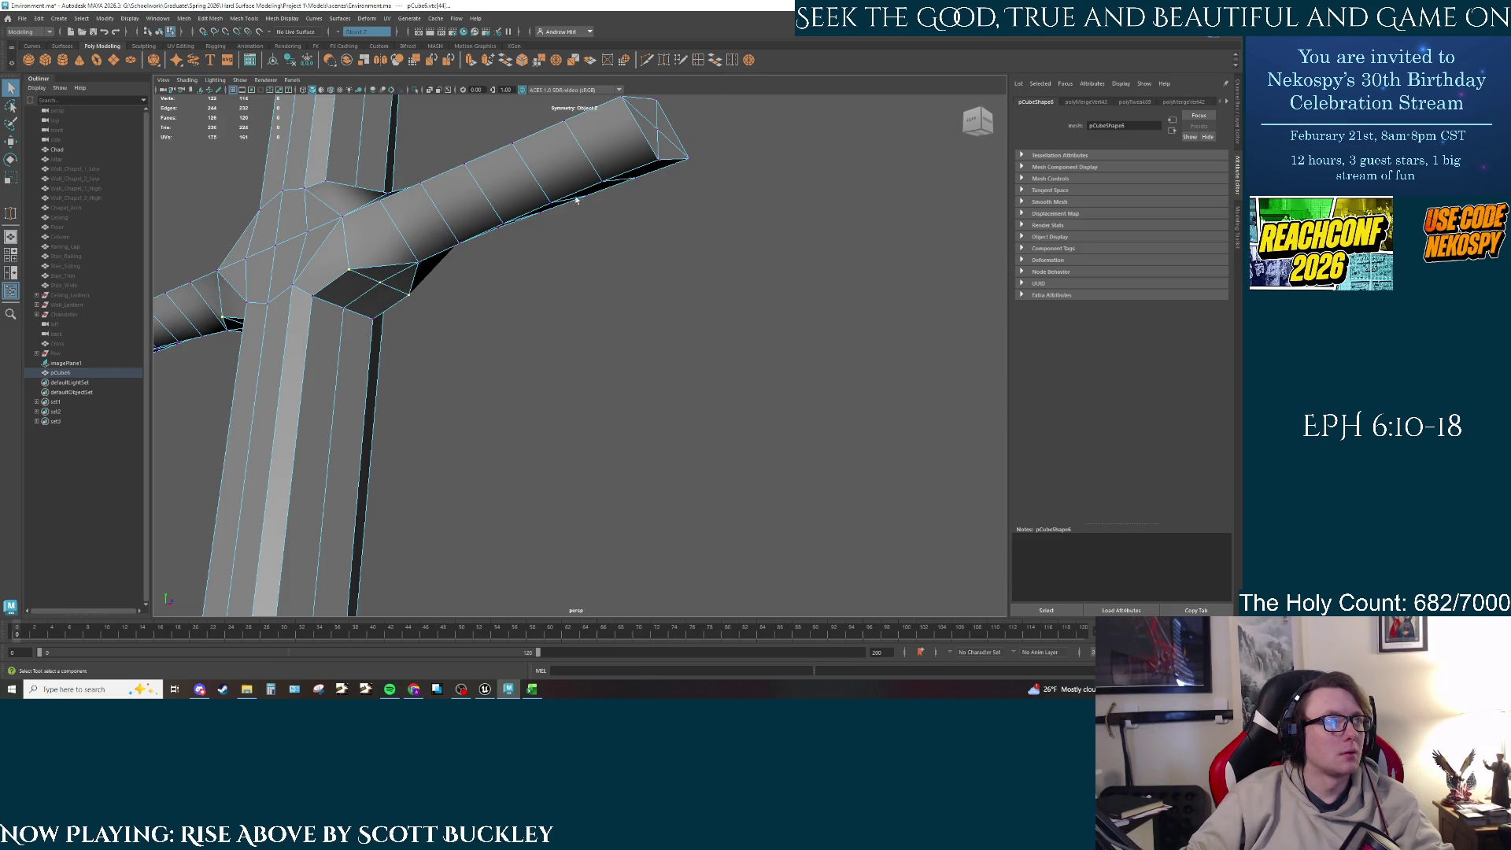
click(747, 63)
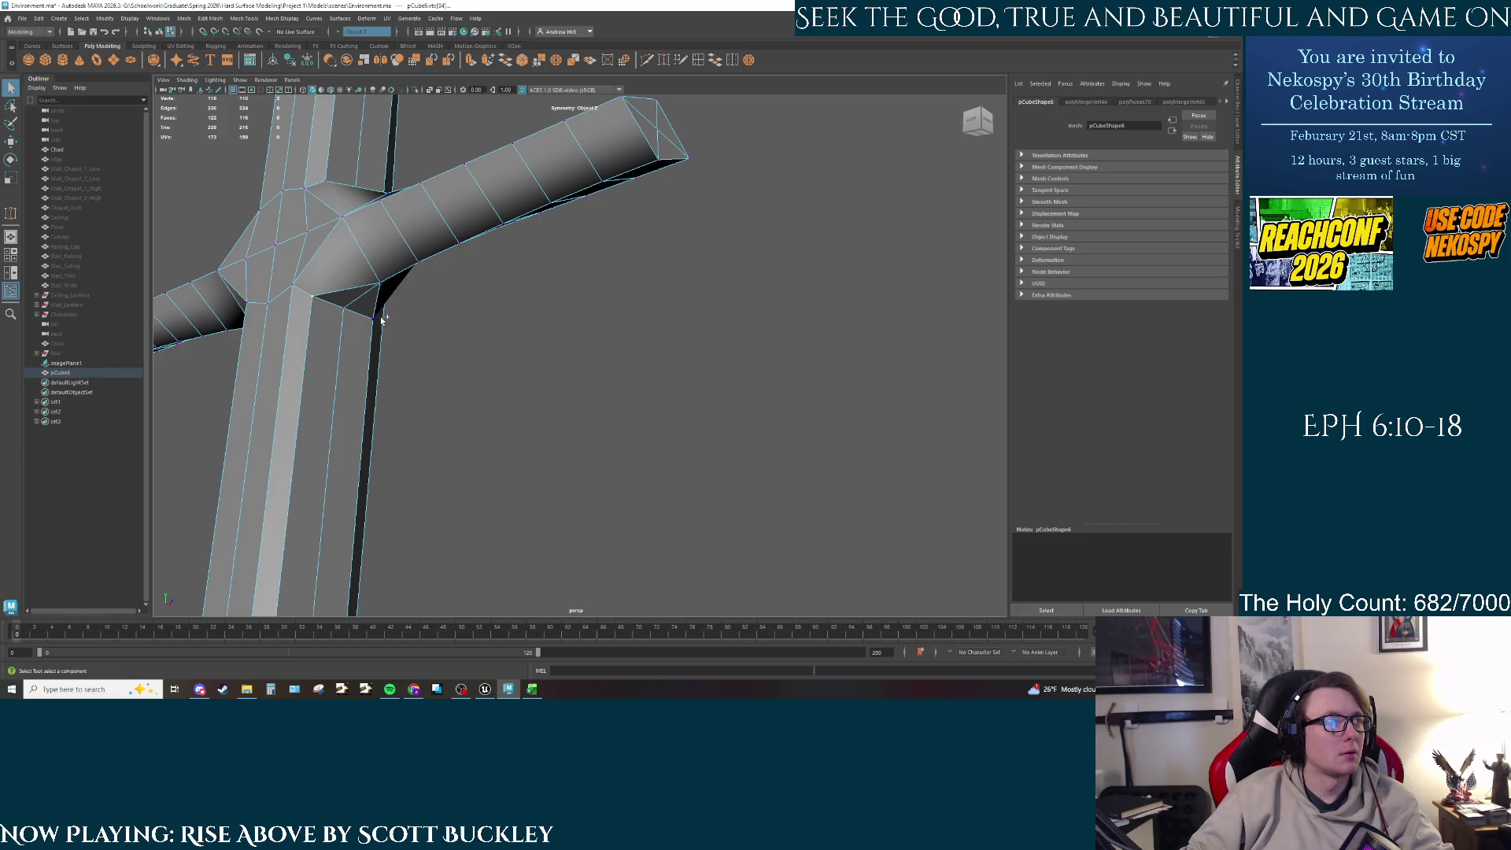
click(751, 64)
scroll(519, 336, up, 3)
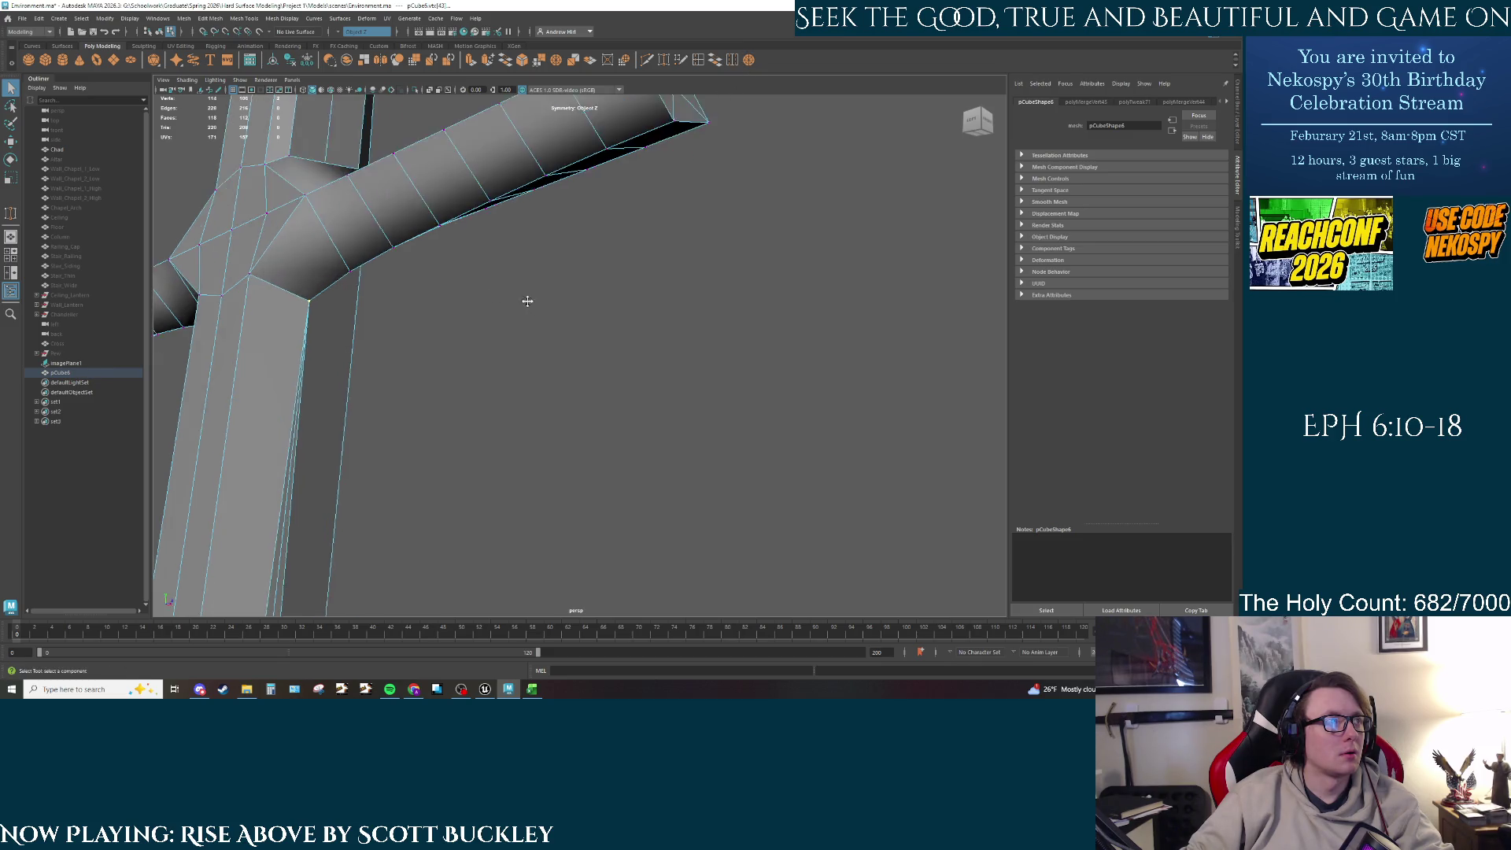
scroll(520, 336, down, 4)
scroll(519, 336, up, 6)
mouse_move(519, 336)
alt+mouse_down()
mouse_move(554, 497)
mouse_move(408, 228)
alt+mouse_up()
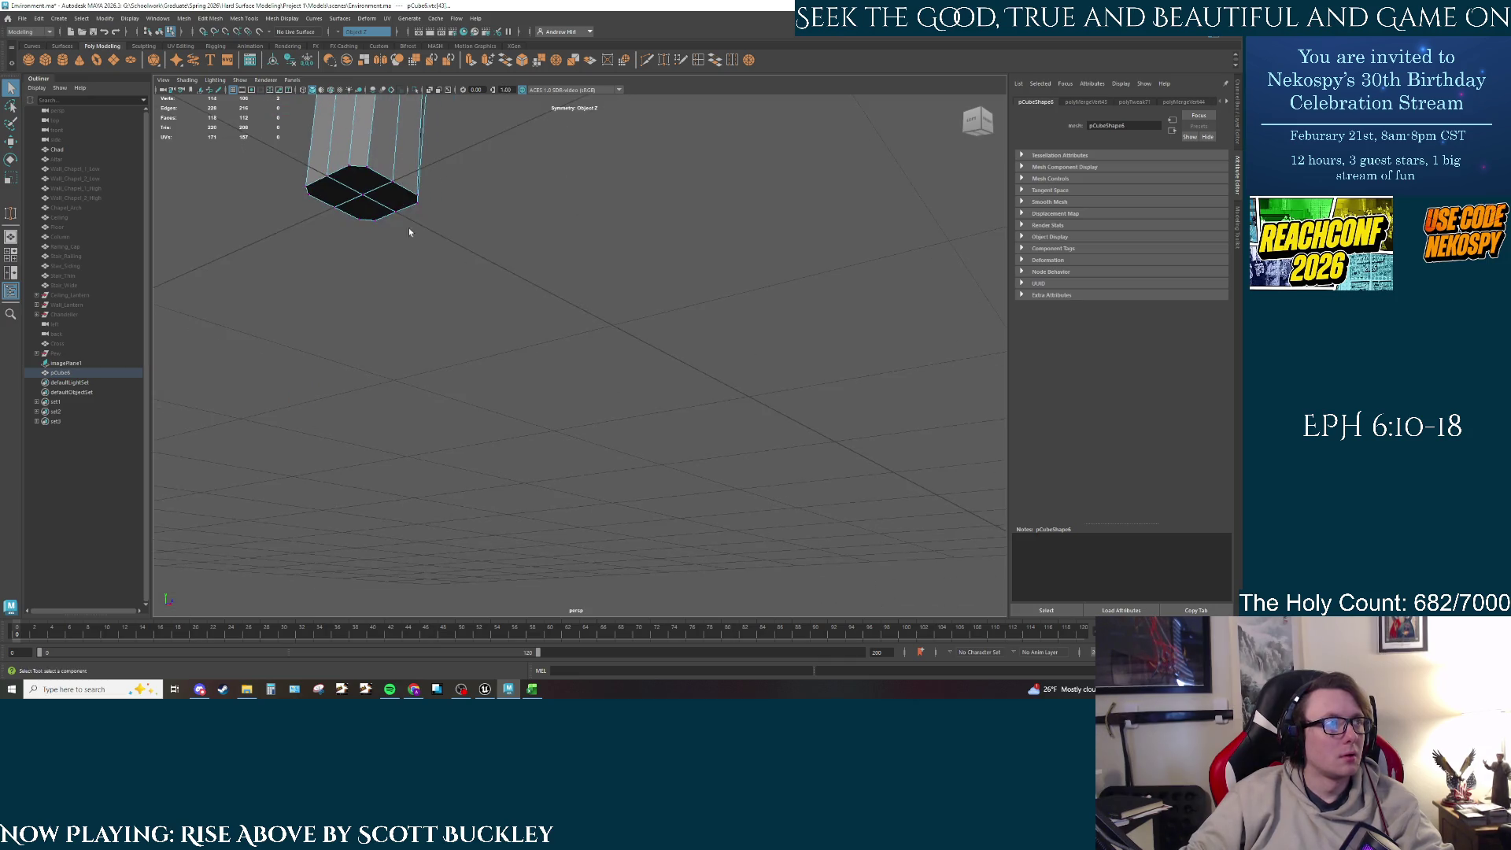
Step: Merge another beam vertex pair and weld the shaft's top corner vertex onto the junction
click(751, 63)
mouse_move(574, 236)
alt+mouse_down()
mouse_move(574, 395)
mouse_move(553, 261)
mouse_move(543, 307)
mouse_move(567, 314)
mouse_move(574, 368)
mouse_move(621, 354)
mouse_move(679, 384)
mouse_move(711, 355)
mouse_move(592, 377)
mouse_move(511, 292)
alt+mouse_up()
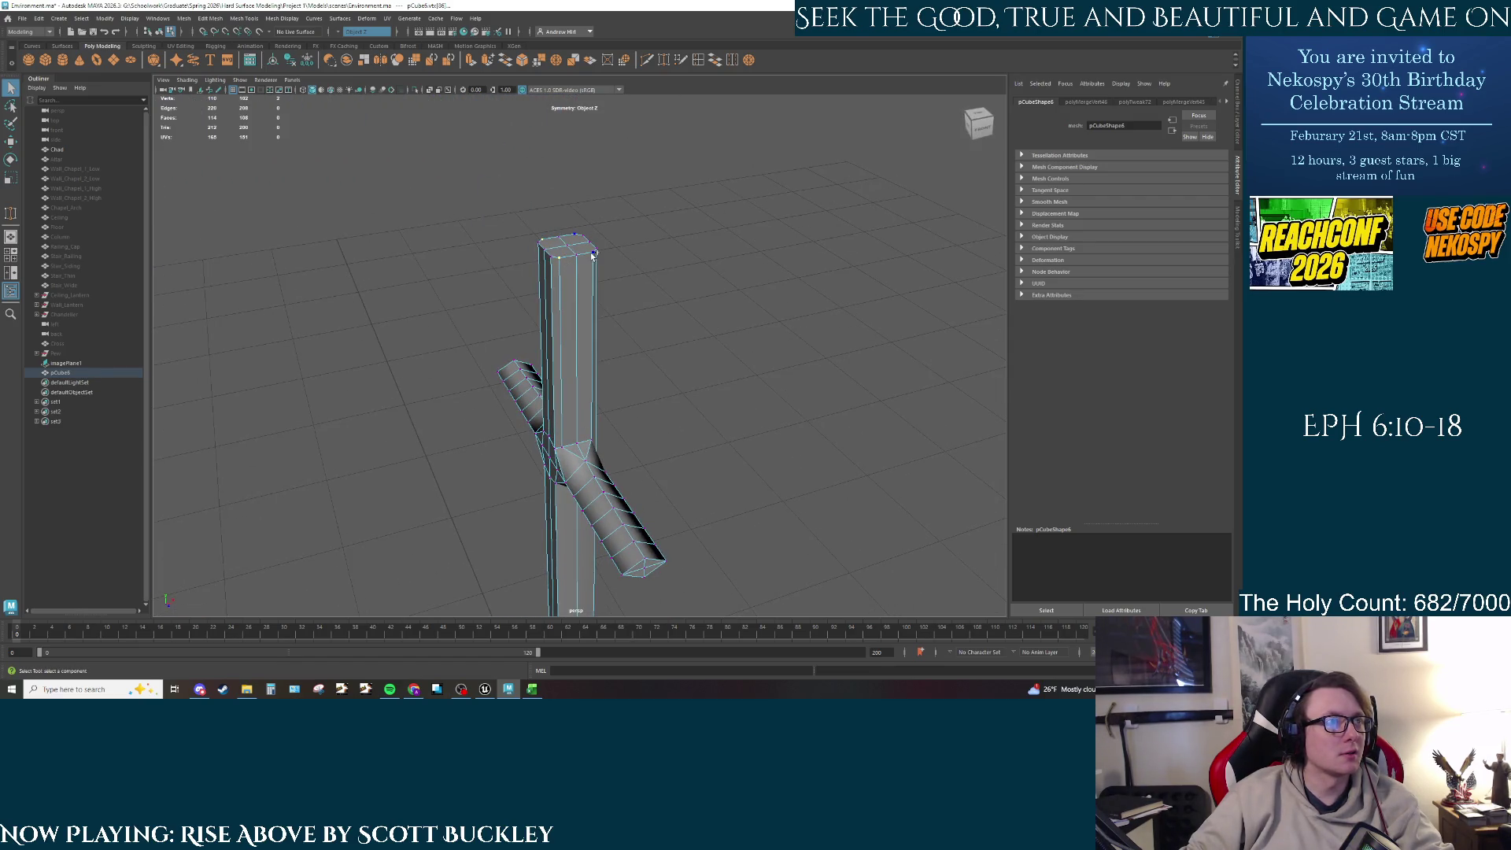
drag(593, 254, 590, 475)
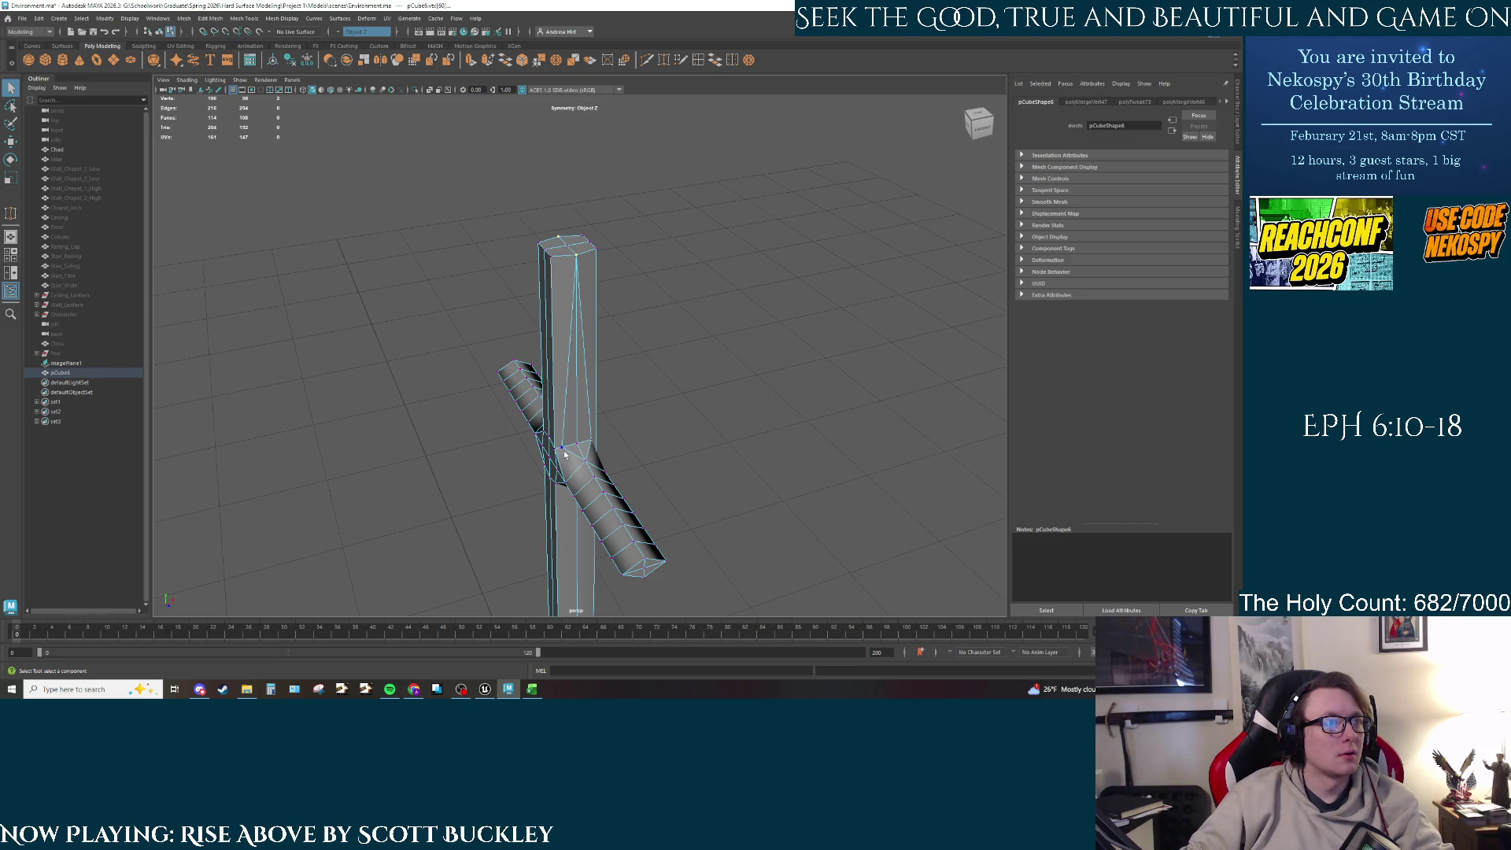
click(749, 60)
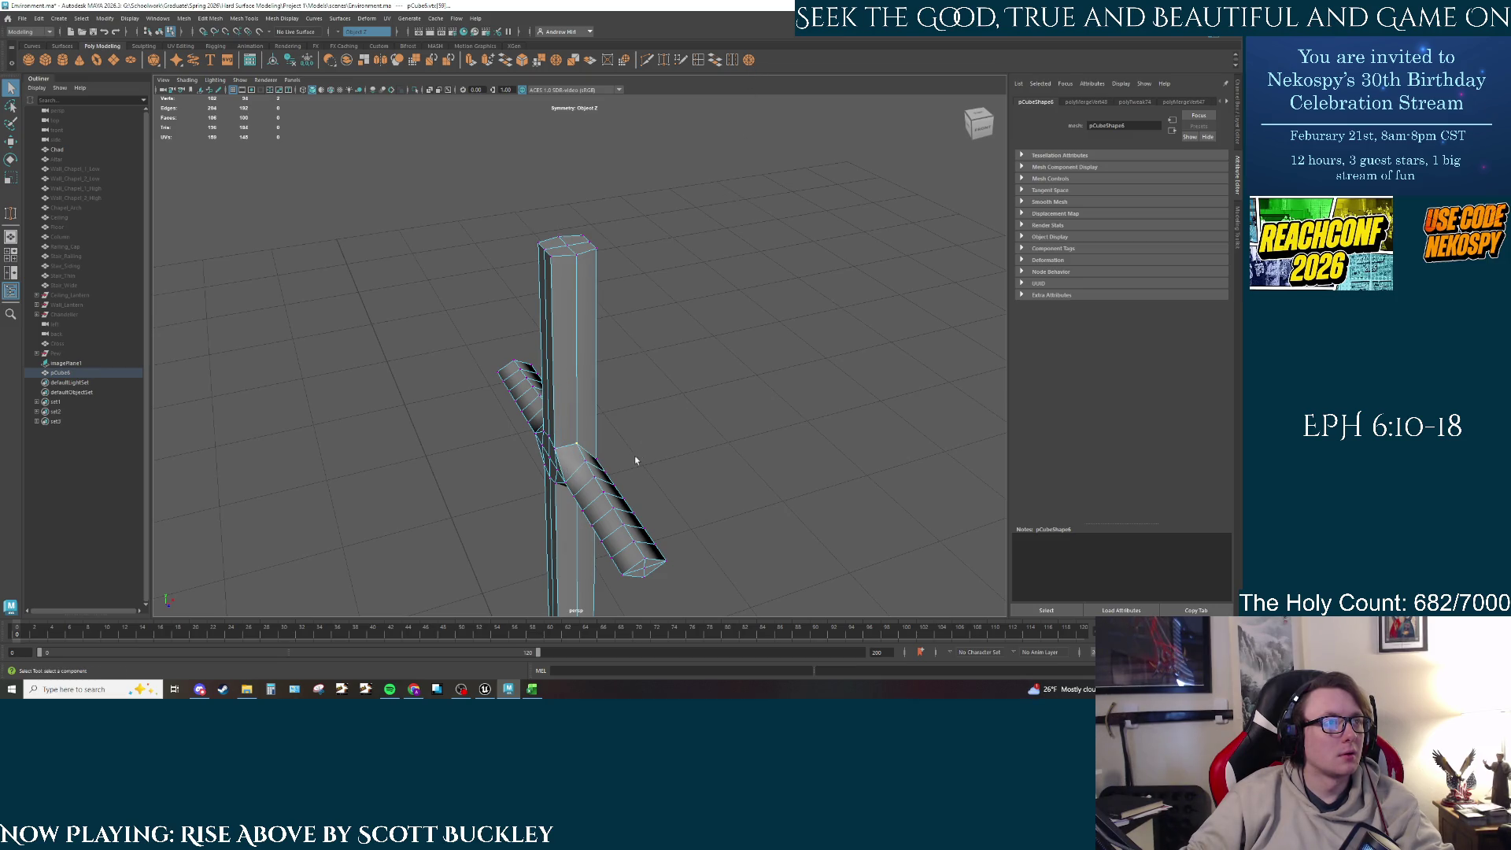
mouse_move(634, 462)
alt+mouse_down()
mouse_move(516, 483)
mouse_move(535, 409)
mouse_move(467, 403)
alt+mouse_up()
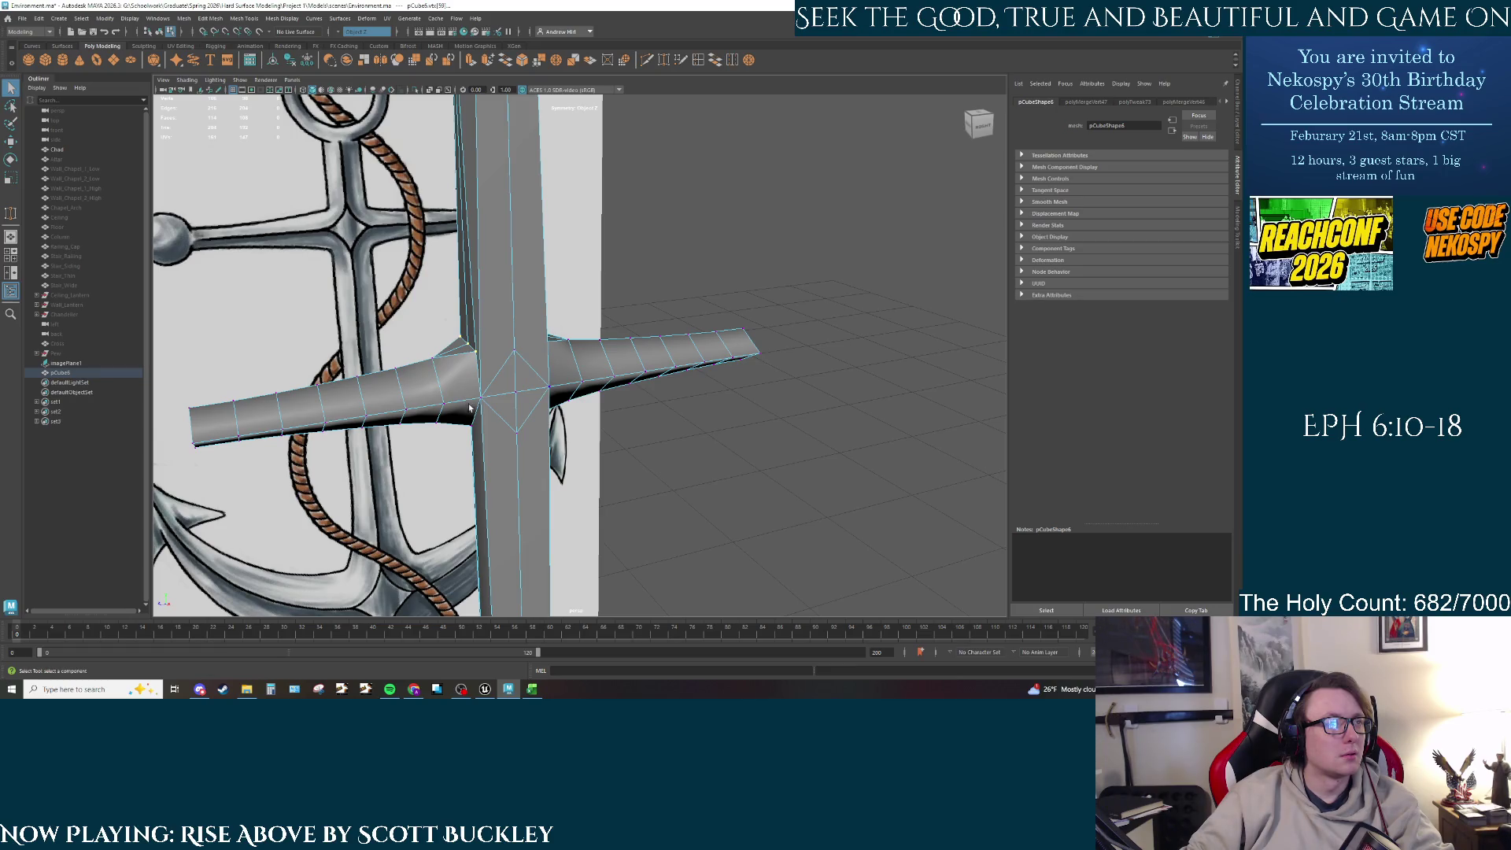
Step: Cut a new edge across the shaft-crossbar junction with Multi-Cut
mouse_move(470, 407)
alt+mouse_down()
mouse_move(419, 393)
mouse_move(488, 330)
alt+mouse_up()
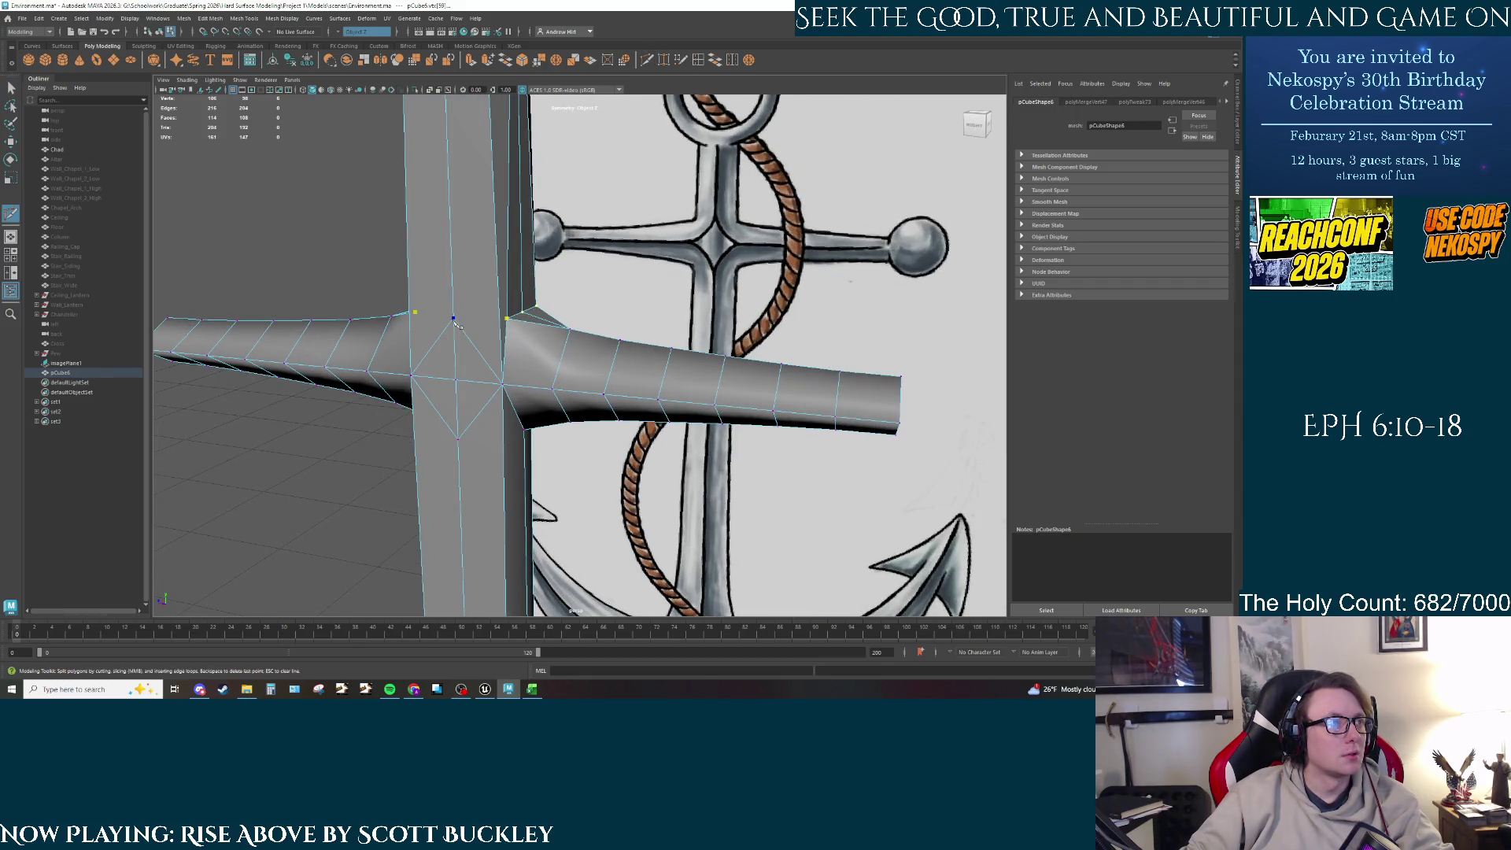
click(454, 319)
right_click(550, 346)
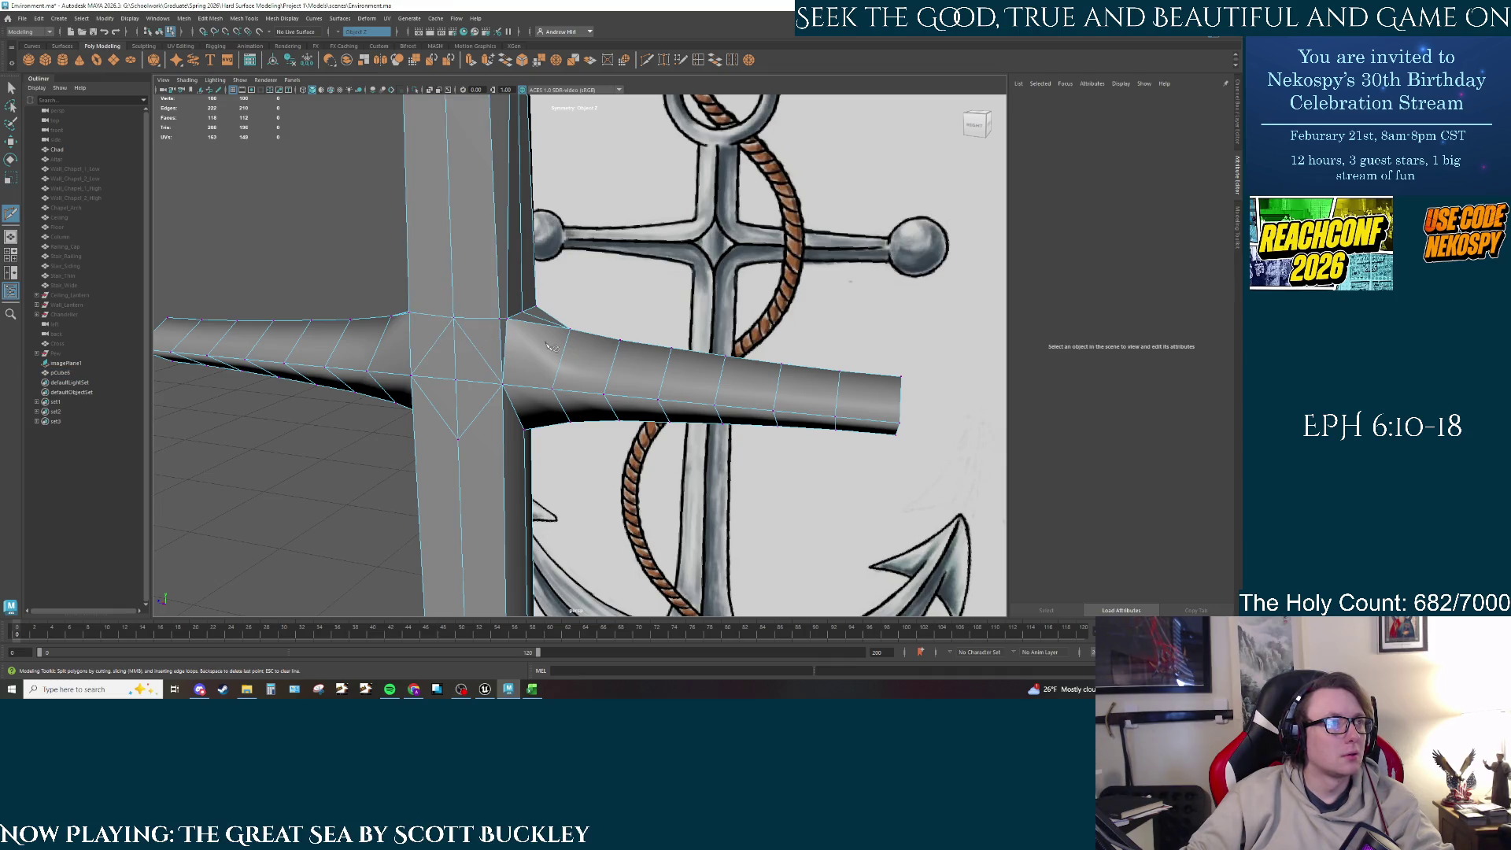
mouse_move(565, 380)
alt+mouse_down()
mouse_move(658, 365)
mouse_move(771, 373)
mouse_move(632, 392)
mouse_move(419, 366)
mouse_move(449, 353)
mouse_move(294, 371)
alt+mouse_up()
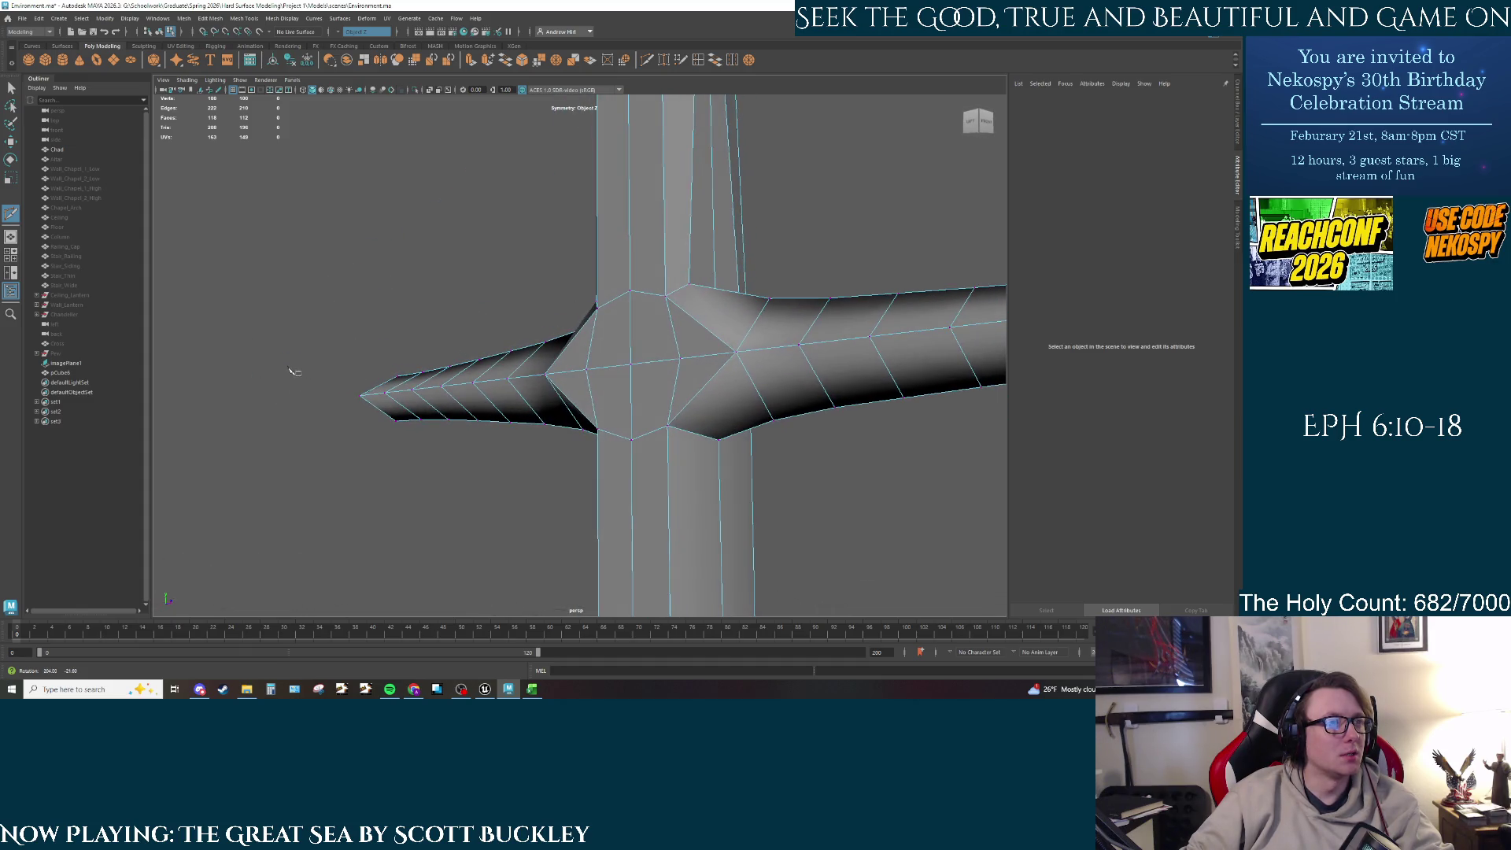
Step: Select a junction vertex in vertex mode and start another Multi-Cut there
key(F9)
shift+click(646, 362)
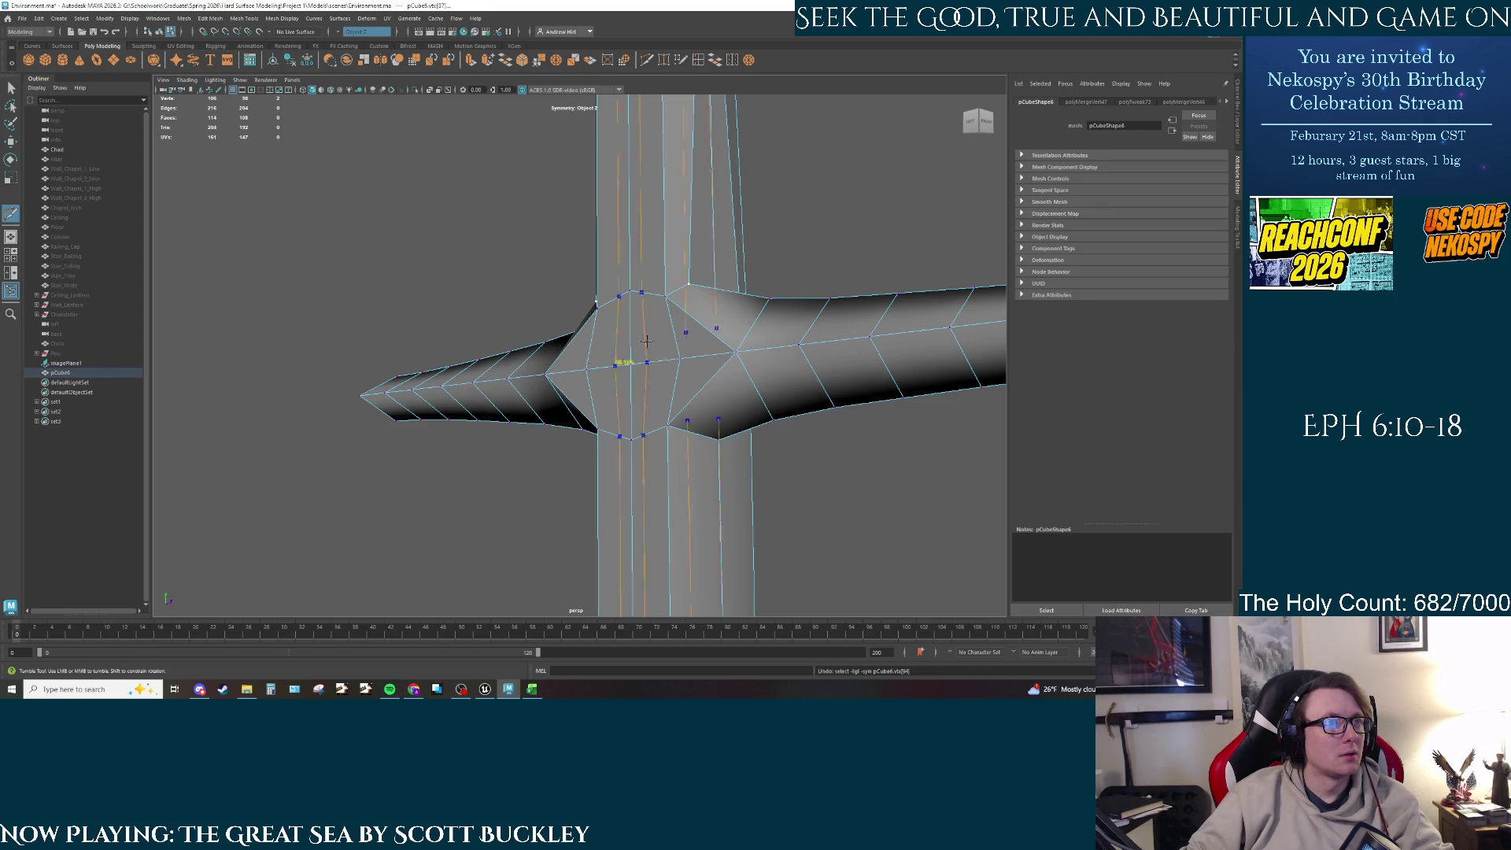
mouse_move(647, 340)
alt+mouse_down()
mouse_move(786, 294)
mouse_move(759, 296)
mouse_move(731, 305)
mouse_move(790, 307)
alt+mouse_up()
right_drag(477, 402, 477, 455)
mouse_move(617, 425)
alt+mouse_down()
mouse_move(674, 341)
mouse_move(490, 425)
alt+mouse_up()
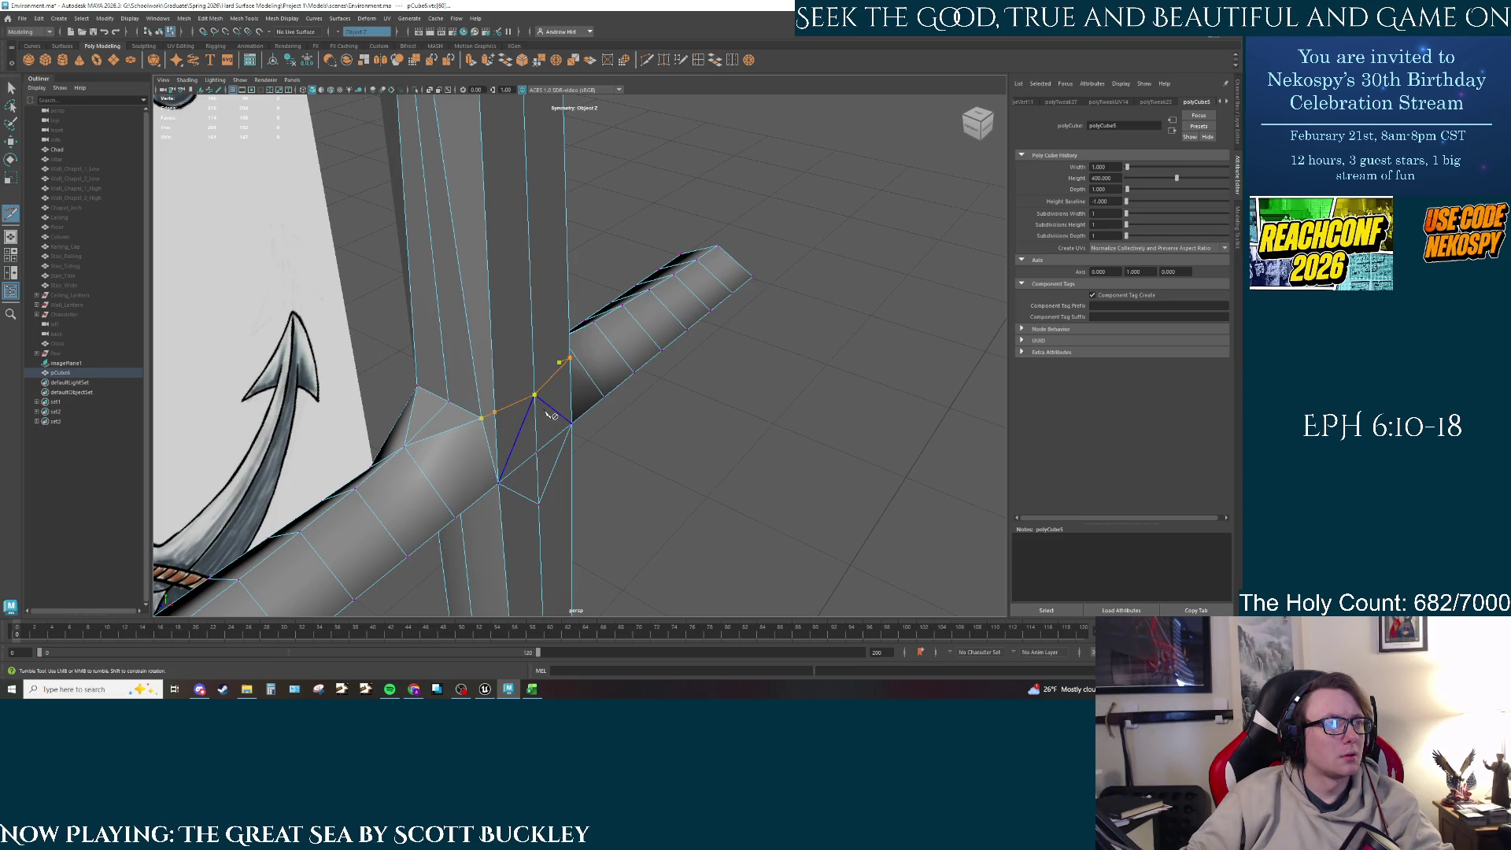
Step: Commit the cut, then undo seven edits so the right arm tip is squared again
key(Return)
alt+drag(551, 415, 510, 392)
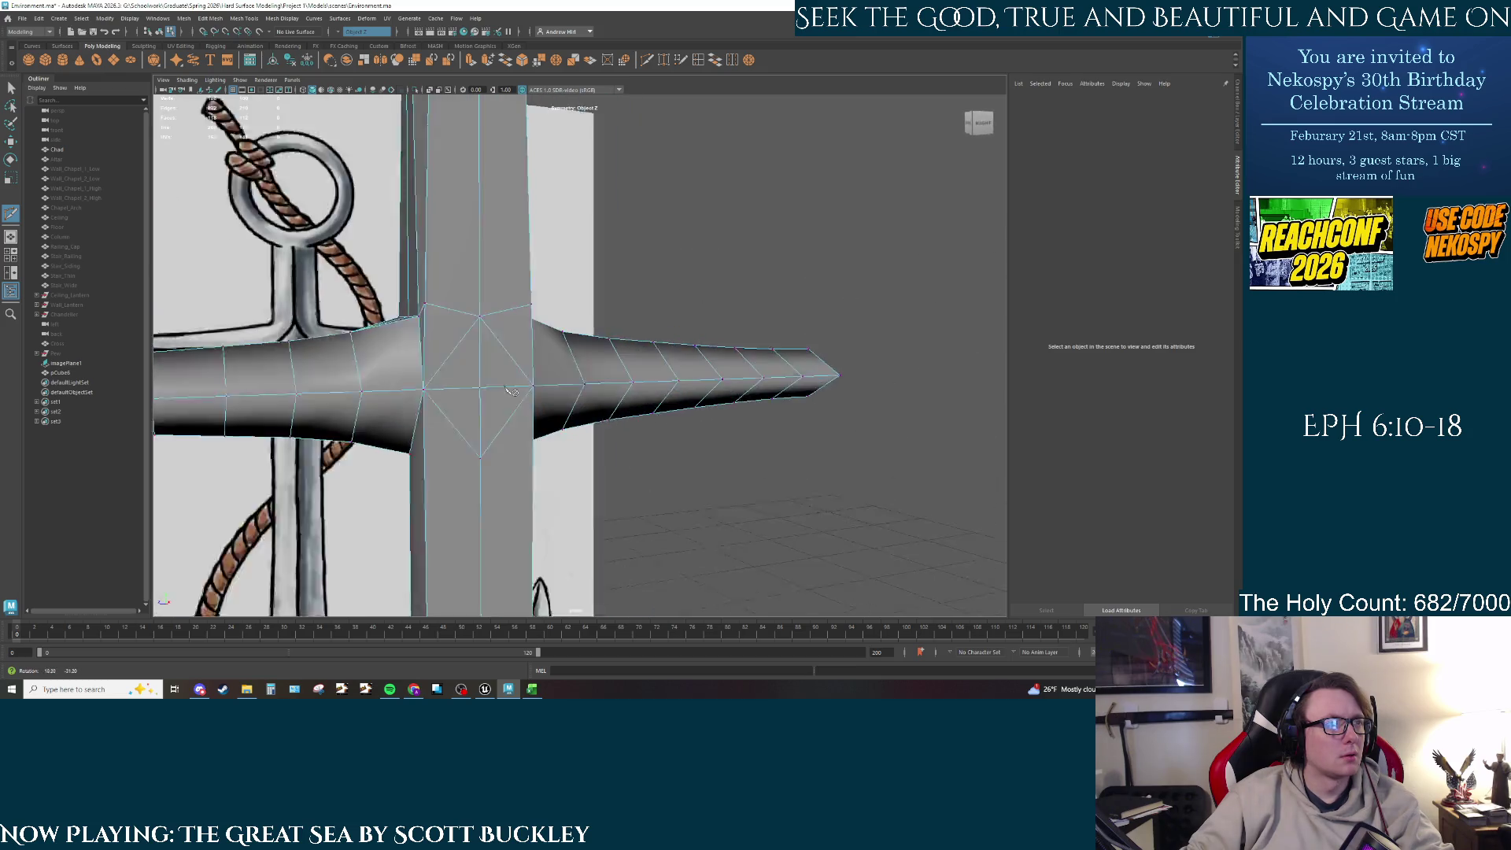
alt+right_drag(510, 391, 519, 383)
key(ctrl+z)
key(ctrl+z)
key(ctrl+z)
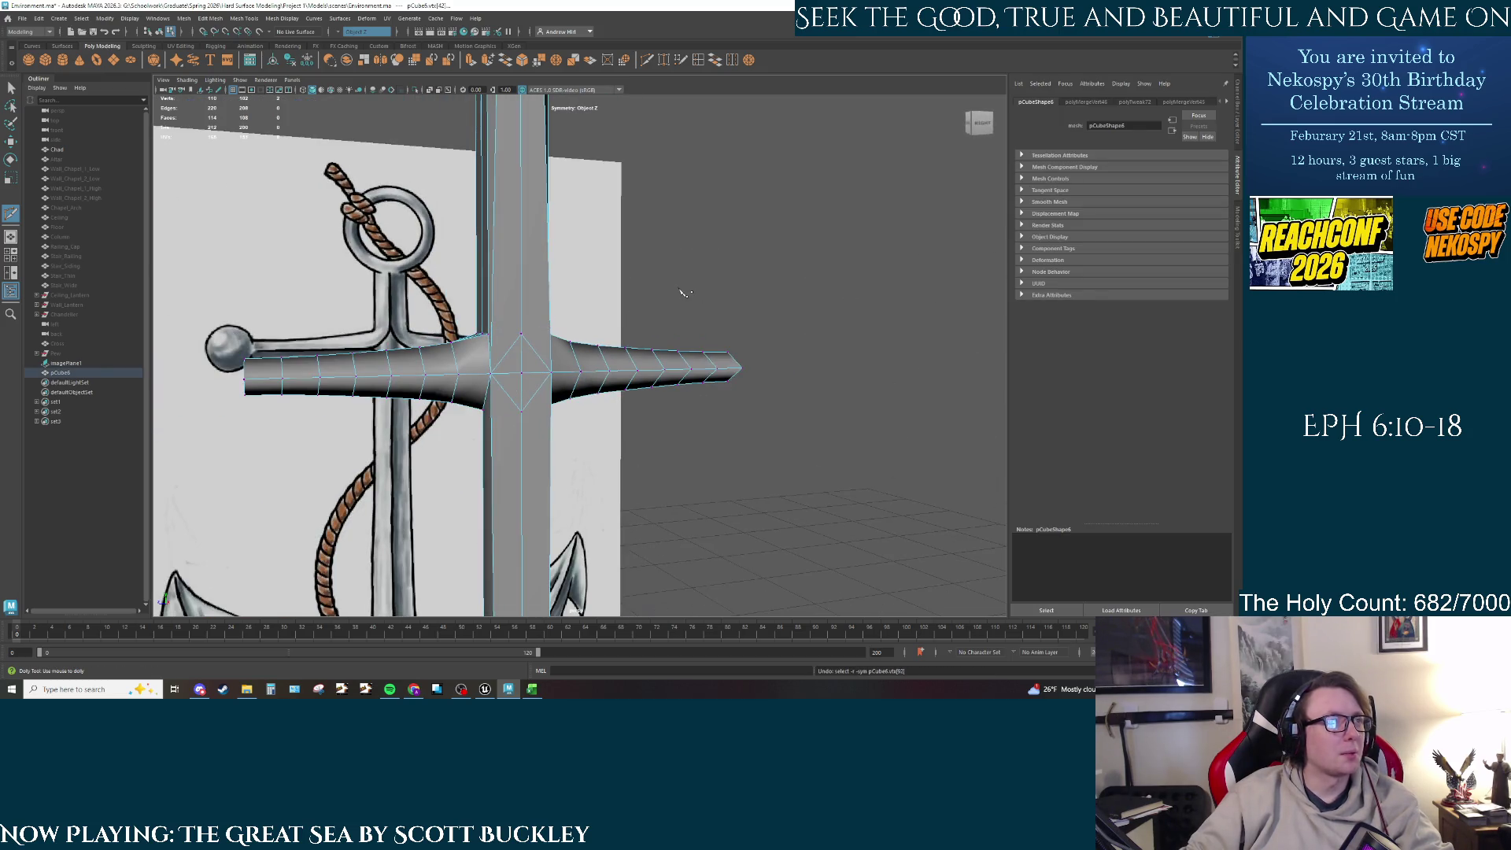
key(ctrl+z)
key(ctrl+z)
key(ctrl+z)
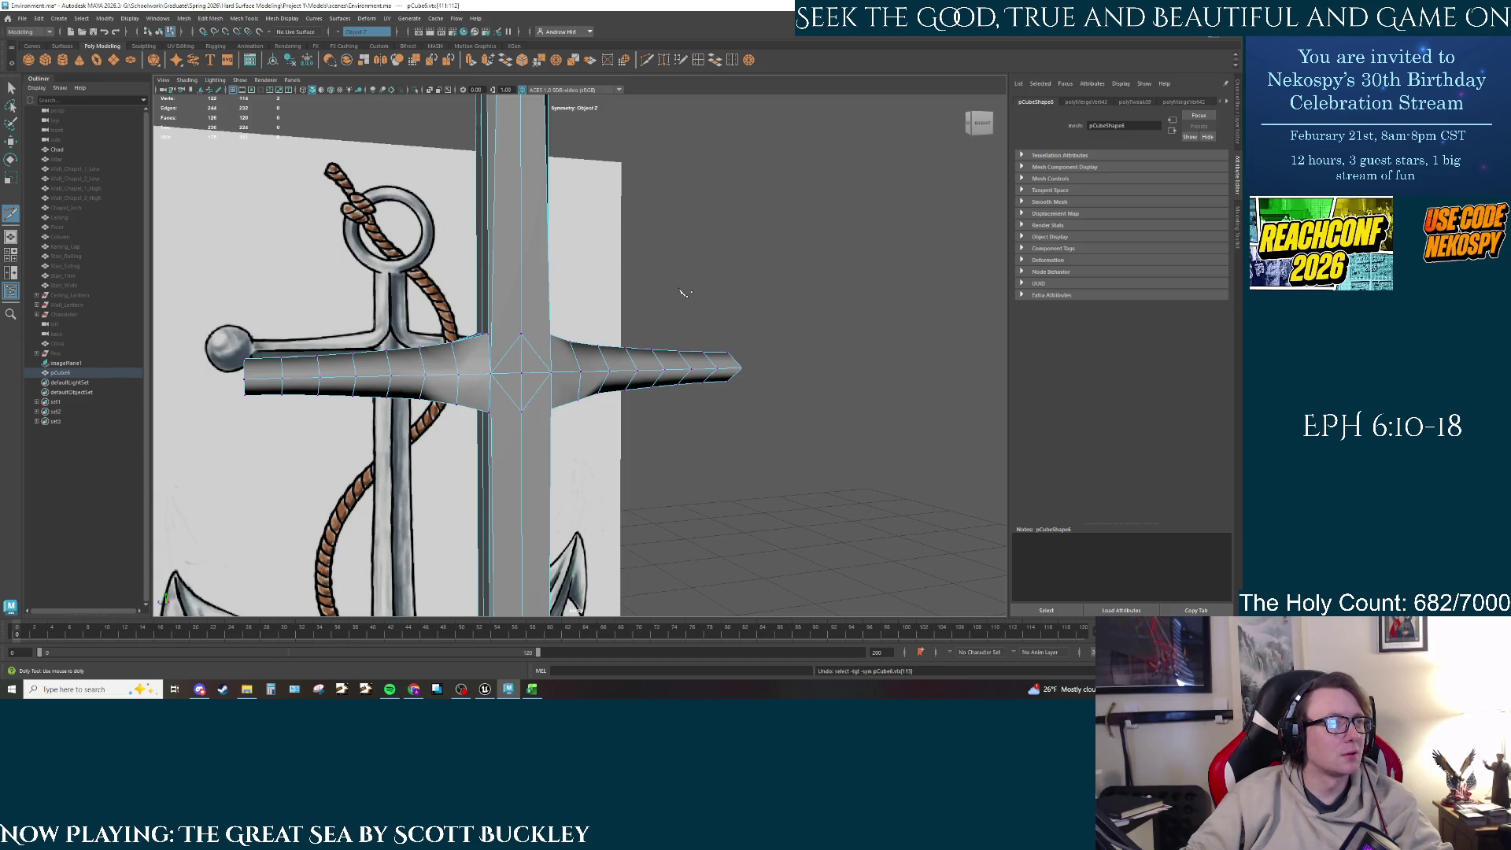
key(ctrl+z)
key(ctrl+z)
key(ctrl+z)
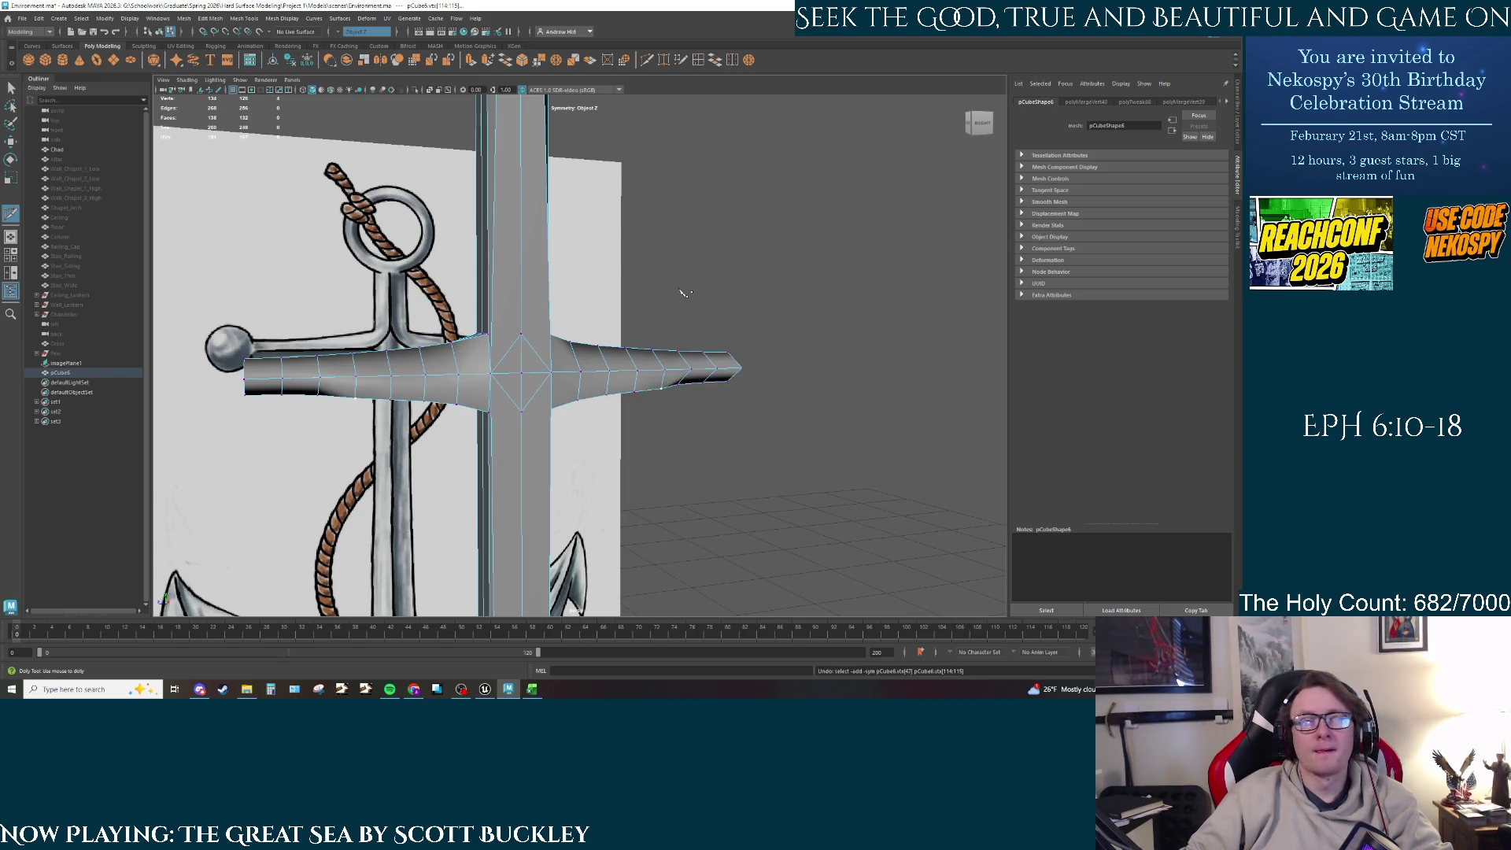
key(ctrl+z)
key(ctrl+z)
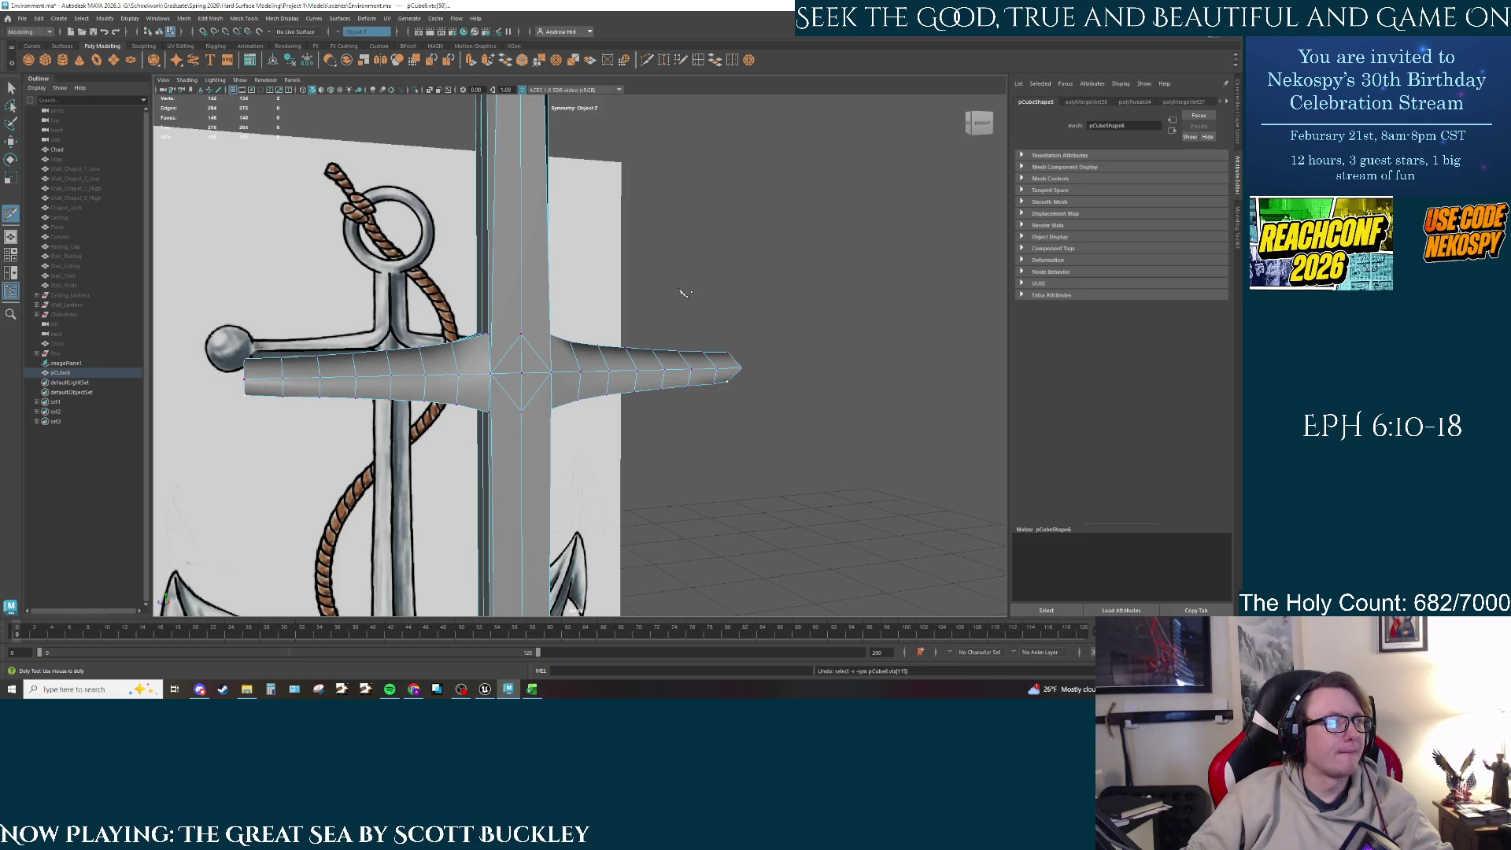
key(ctrl+z)
key(ctrl+z)
key(ctrl+z)
key(ctrl+z)
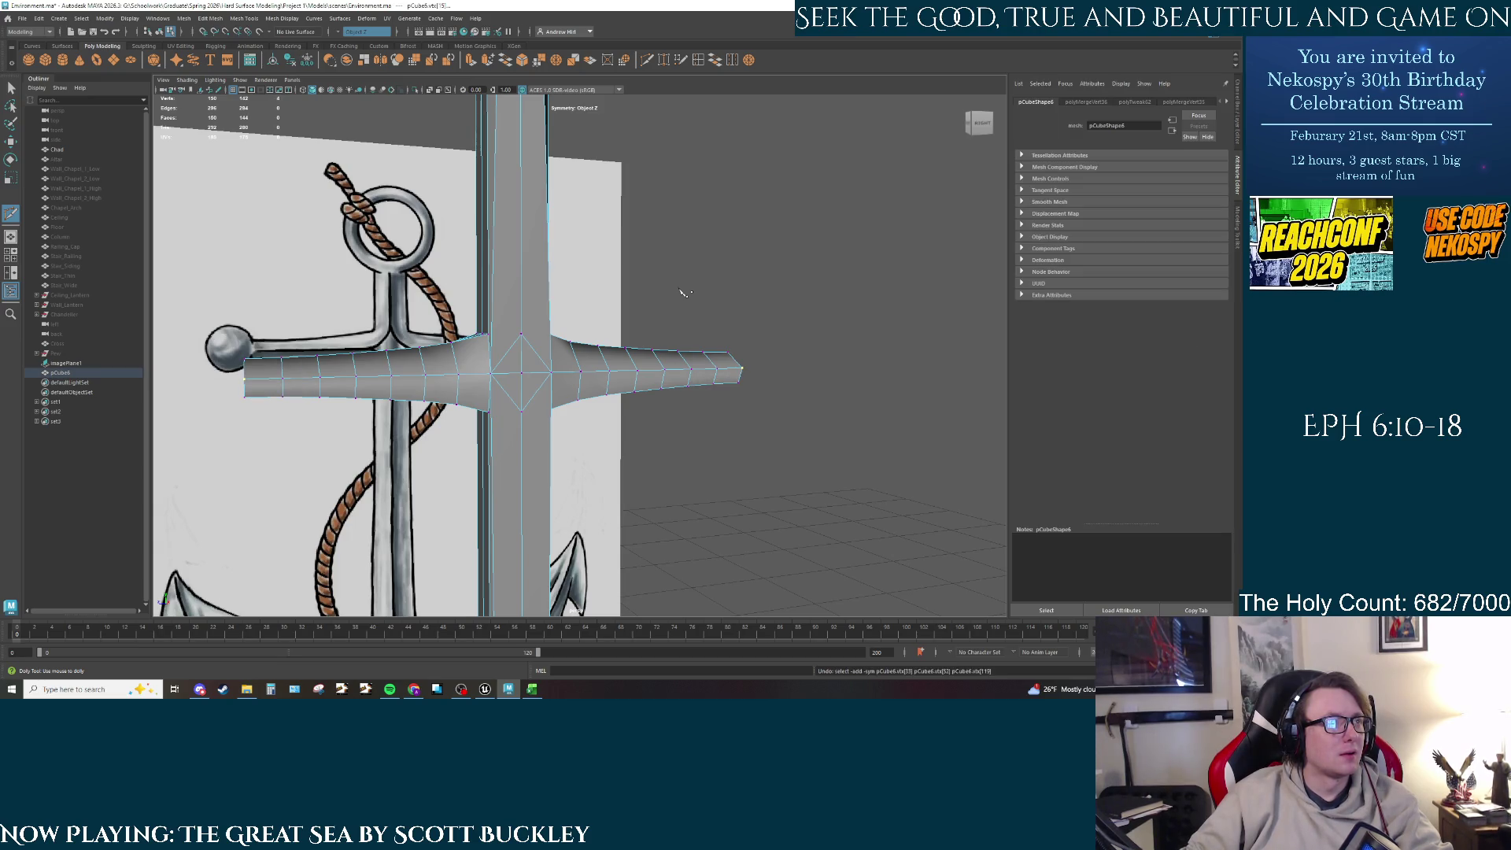
key(ctrl+z)
key(ctrl+z)
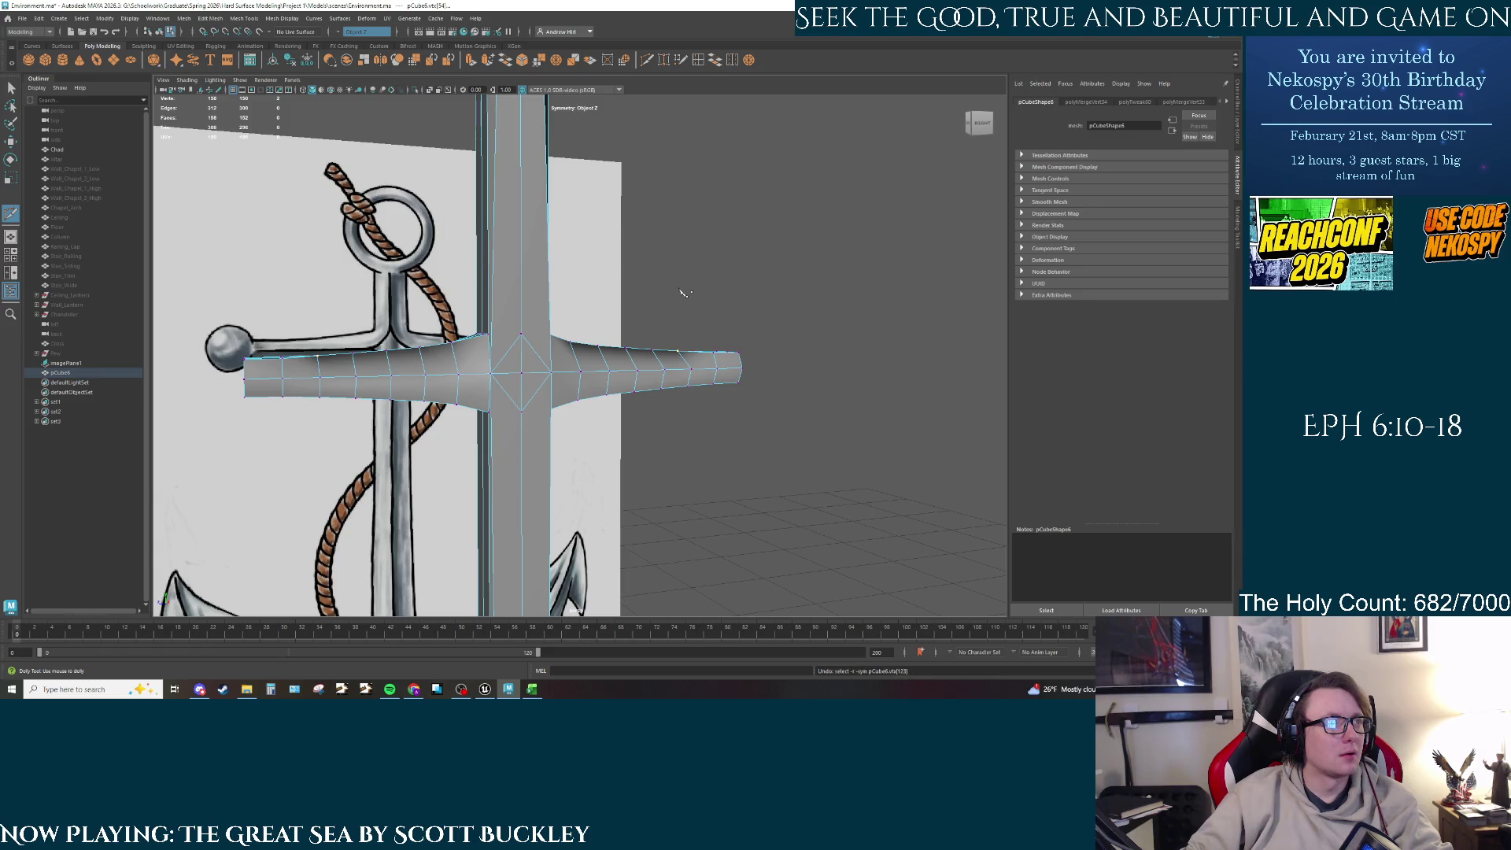
key(ctrl+z)
key(ctrl+z)
Step: Undo four more merges to restore the crossbar edge loops near the shaft junction
key(ctrl+z)
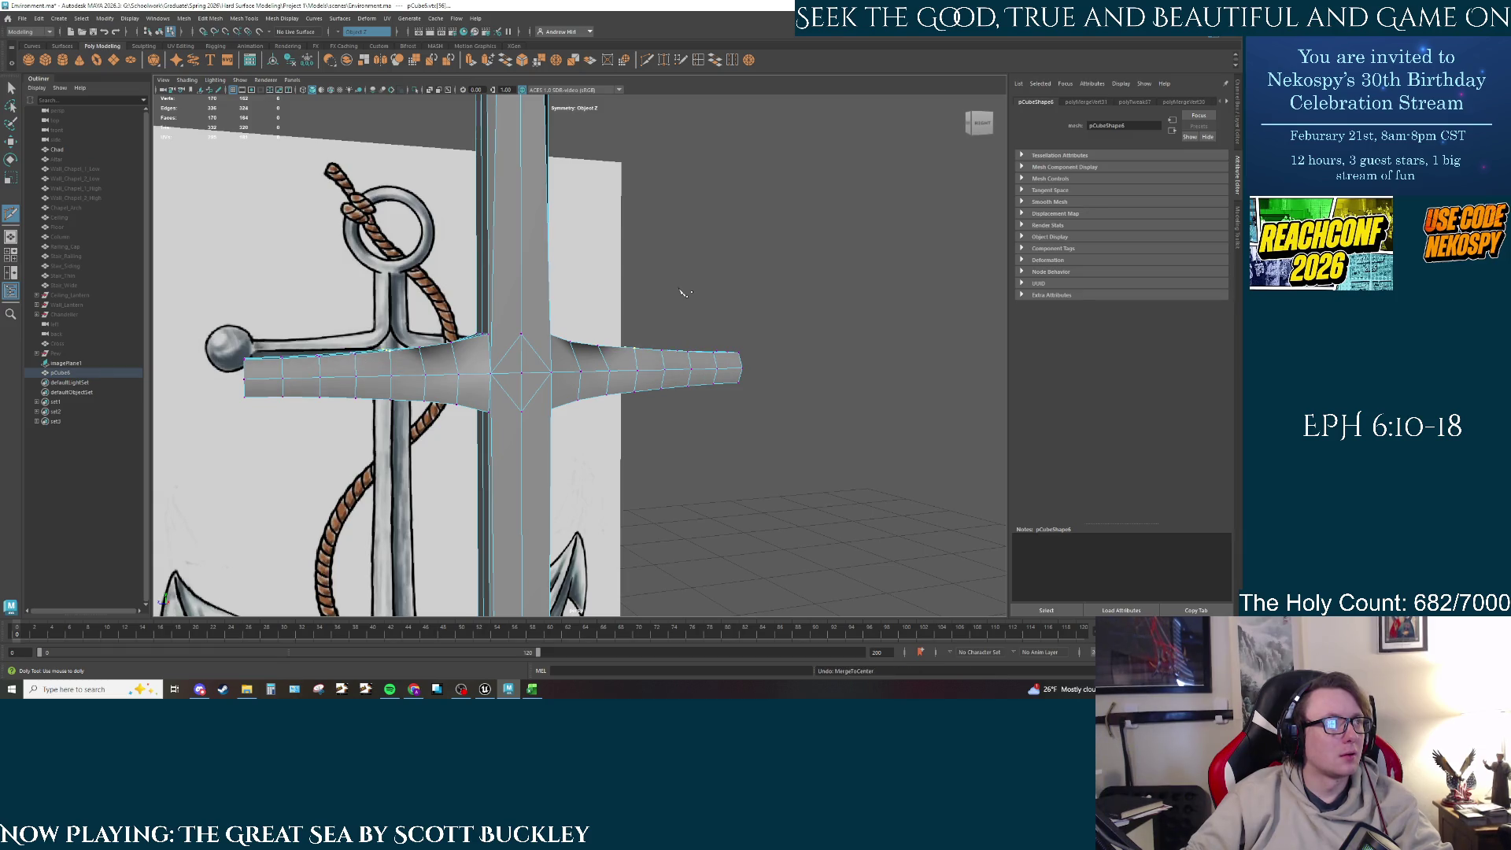
key(ctrl+z)
key(ctrl+z)
key(ctrl+z)
key(ctrl+z)
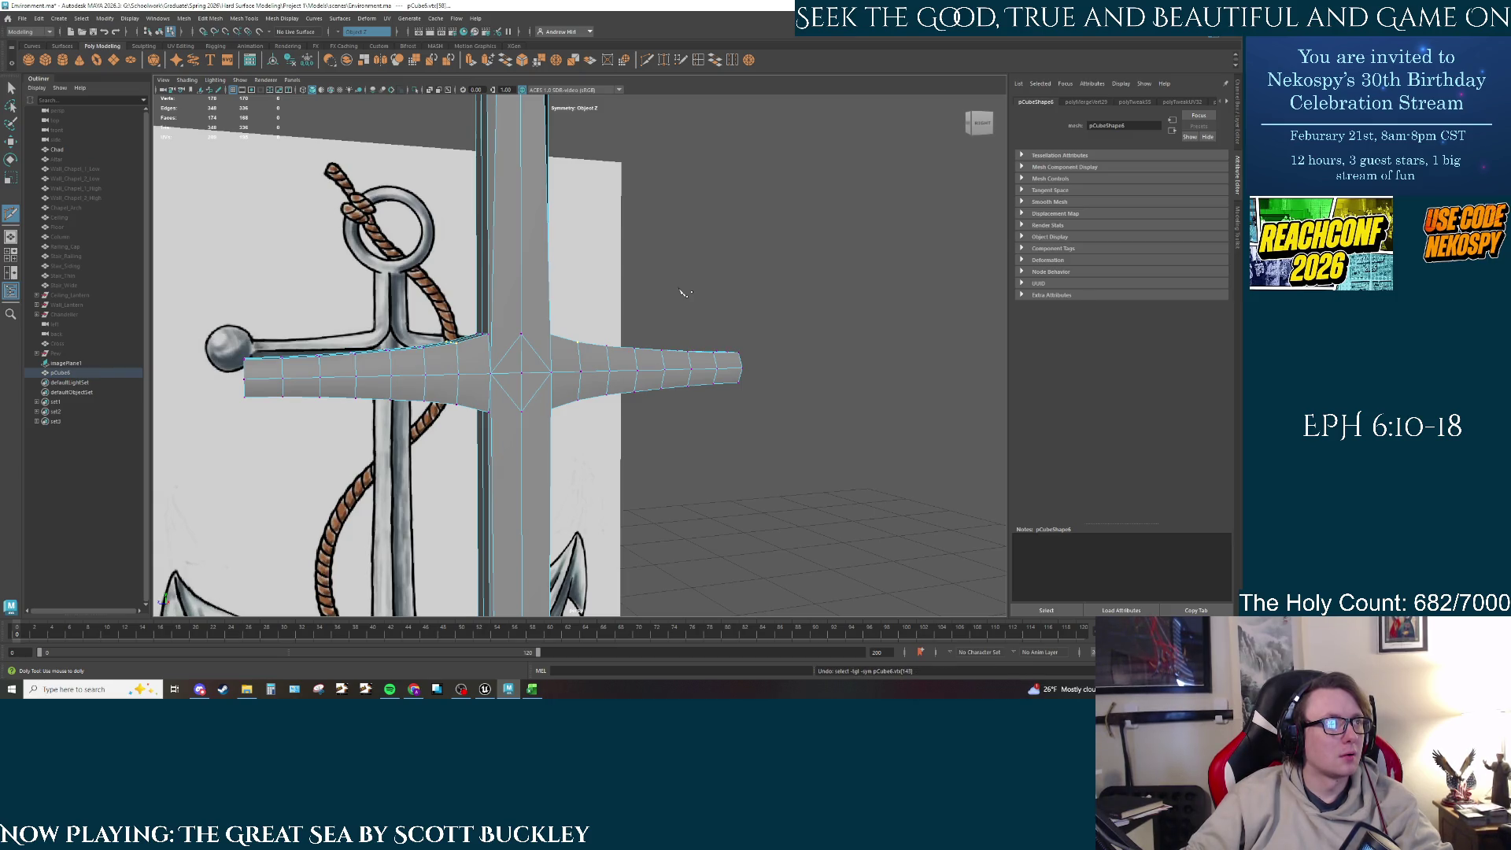
key(ctrl+z)
key(ctrl+z)
key(ctrl+z)
key(ctrl+z)
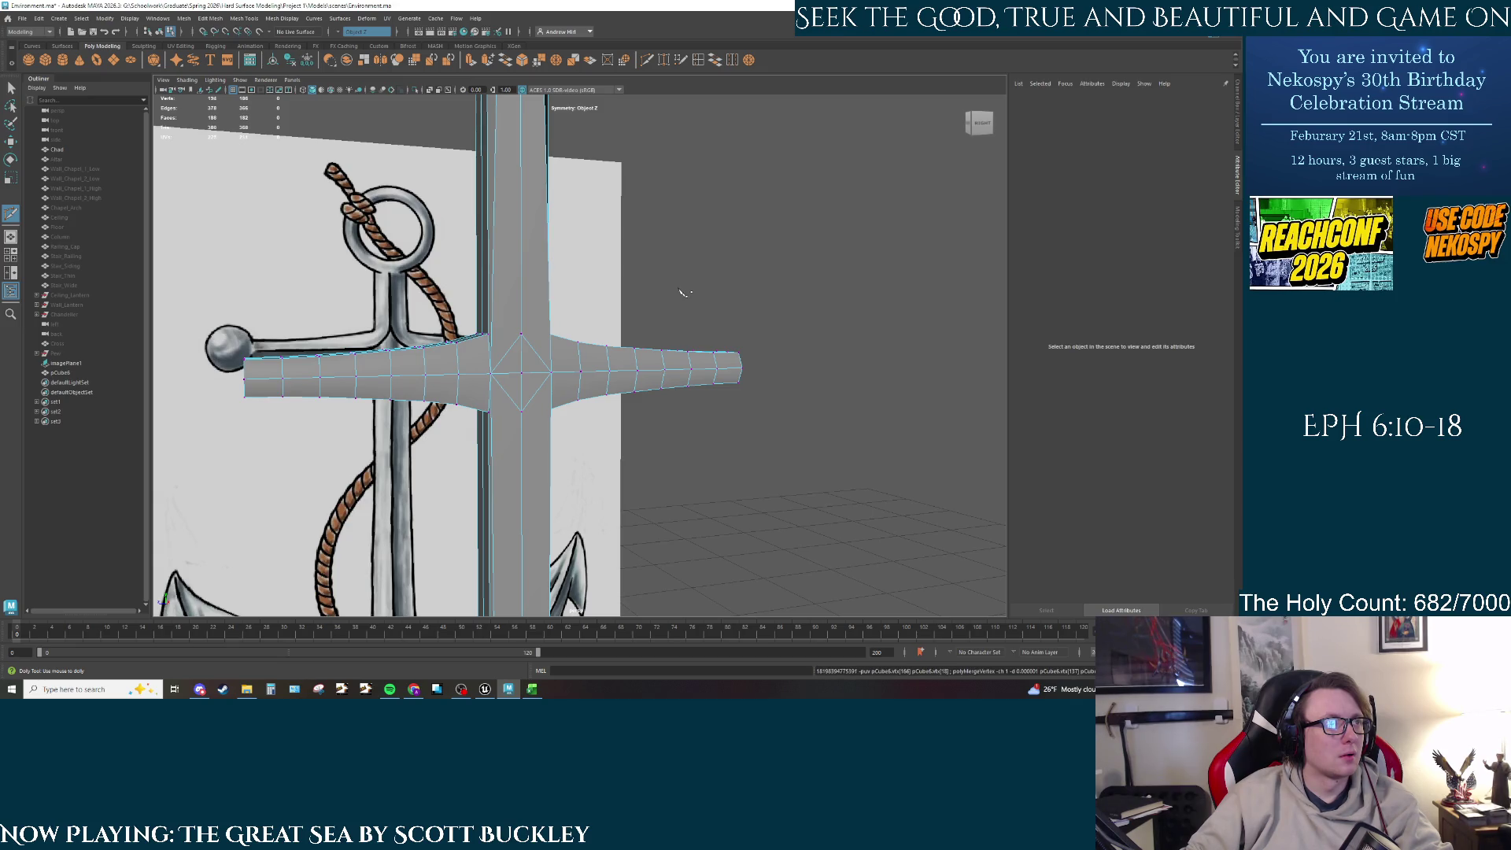
key(ctrl+z)
key(ctrl+z)
key(ctrl+z)
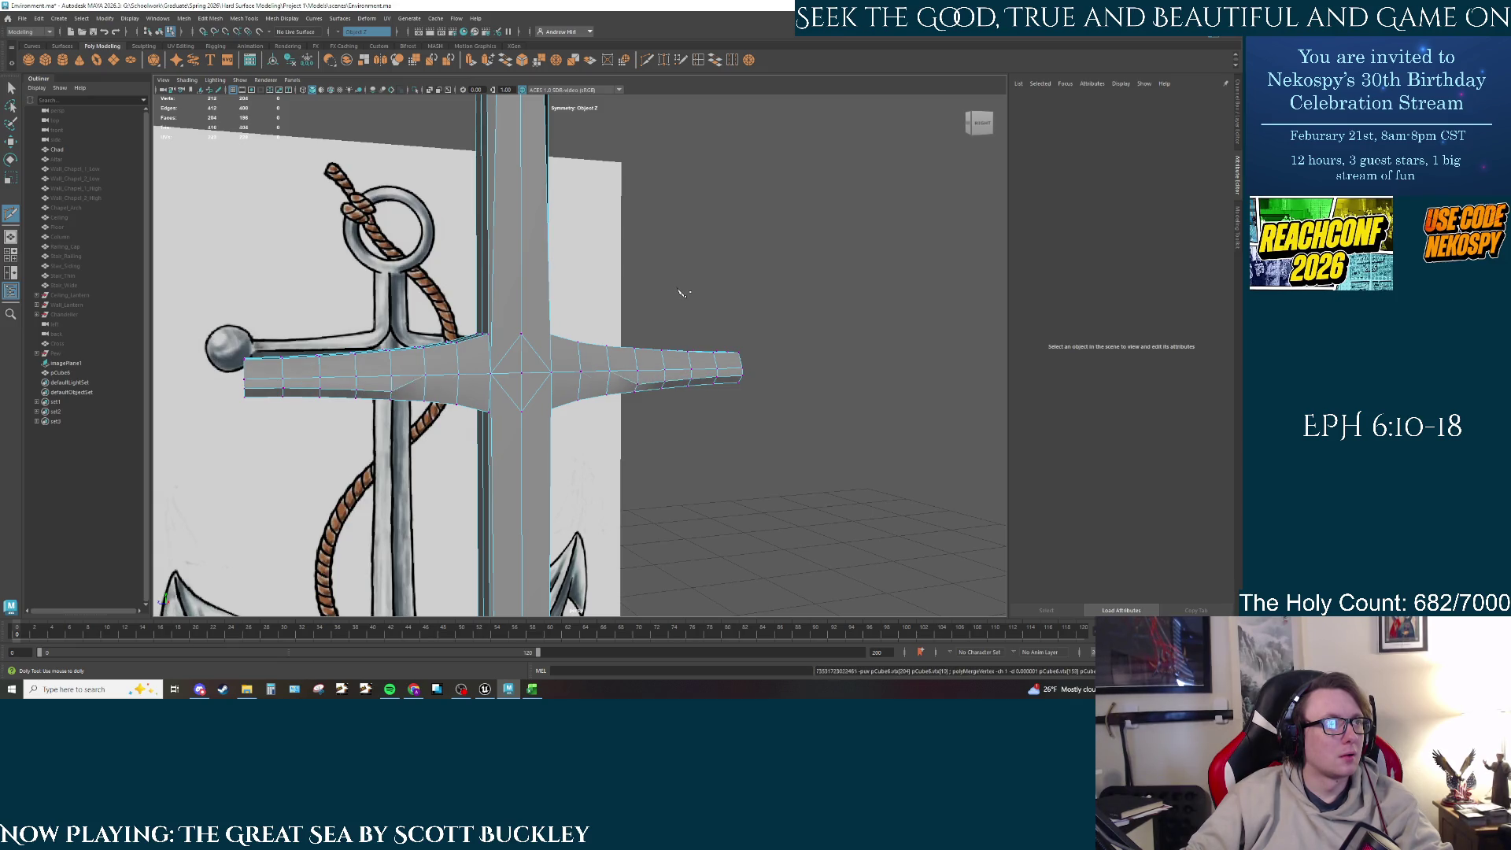
key(ctrl+z)
key(ctrl+z)
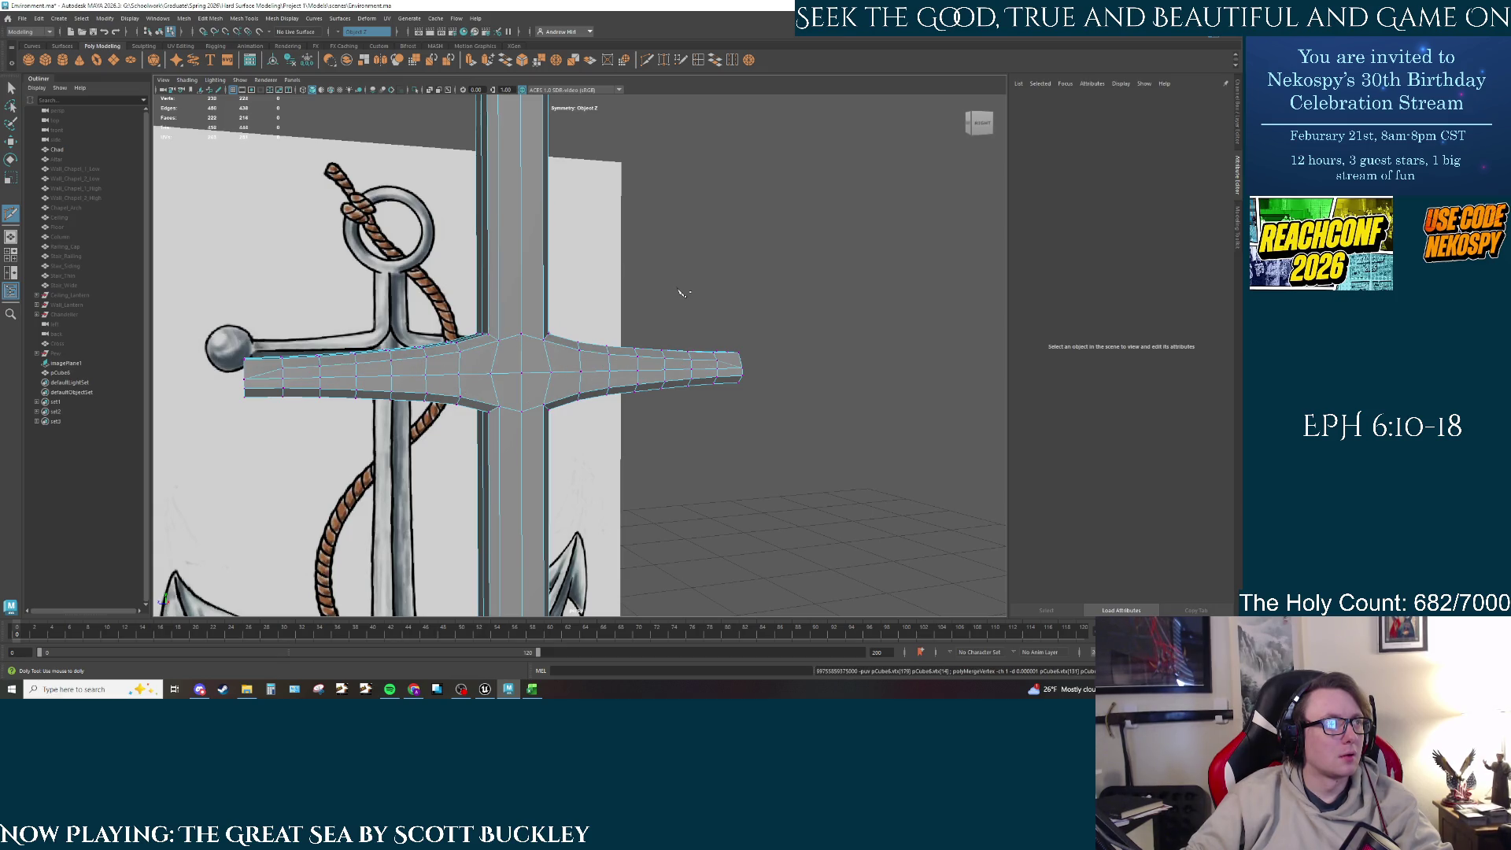
mouse_move(682, 293)
alt+mouse_down()
mouse_move(614, 442)
mouse_move(661, 432)
mouse_move(654, 412)
mouse_move(630, 409)
mouse_move(381, 412)
mouse_move(490, 399)
alt+mouse_up()
scroll(490, 399, up, 3)
Step: Pick a crossbar junction vertex and weld it onto its neighbour with the Target Weld Tool
alt+middle_drag(512, 409, 588, 390)
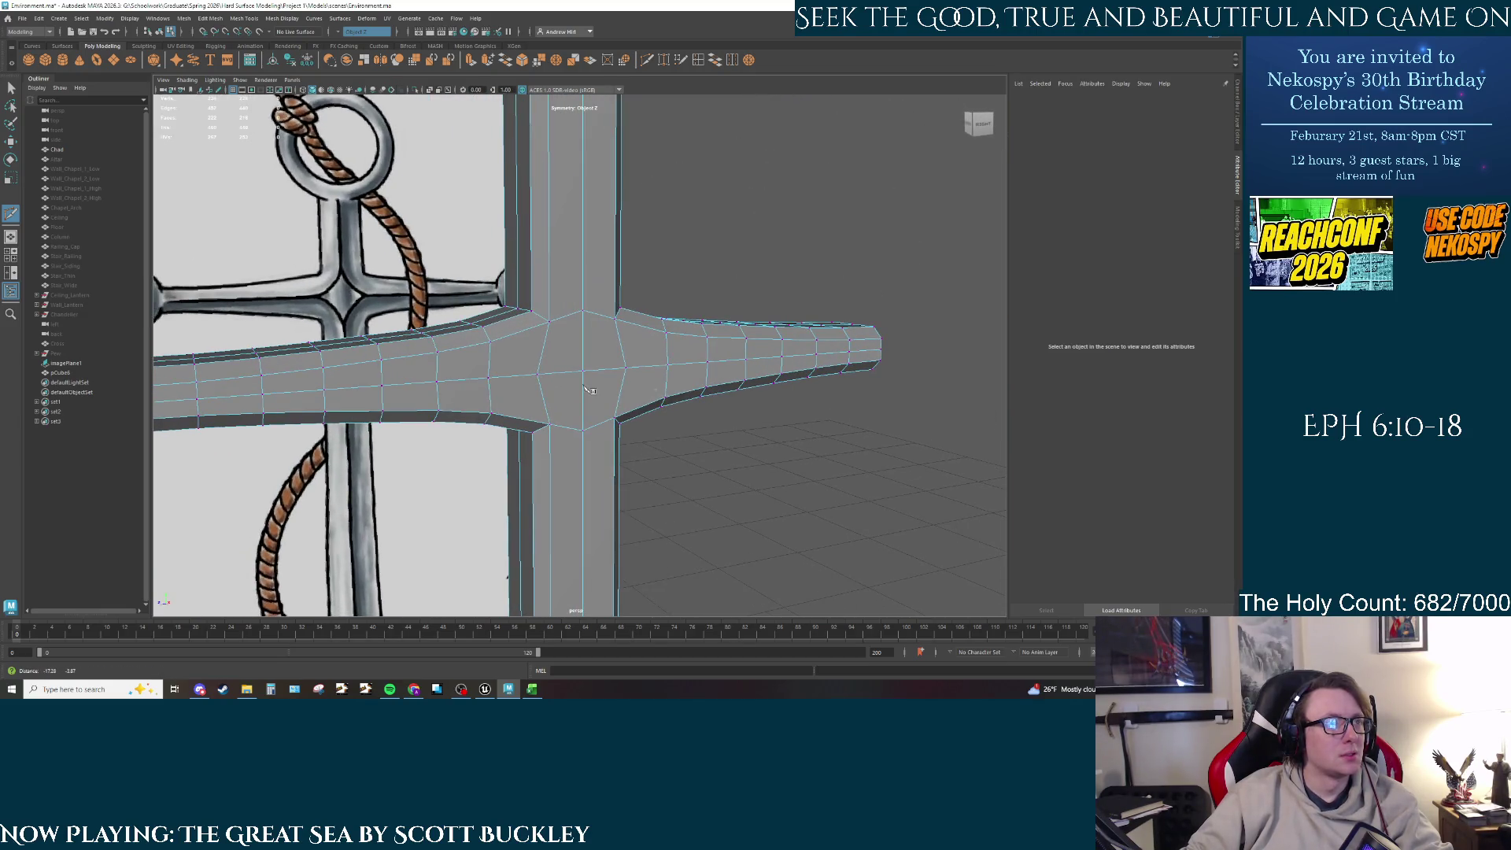
key(q)
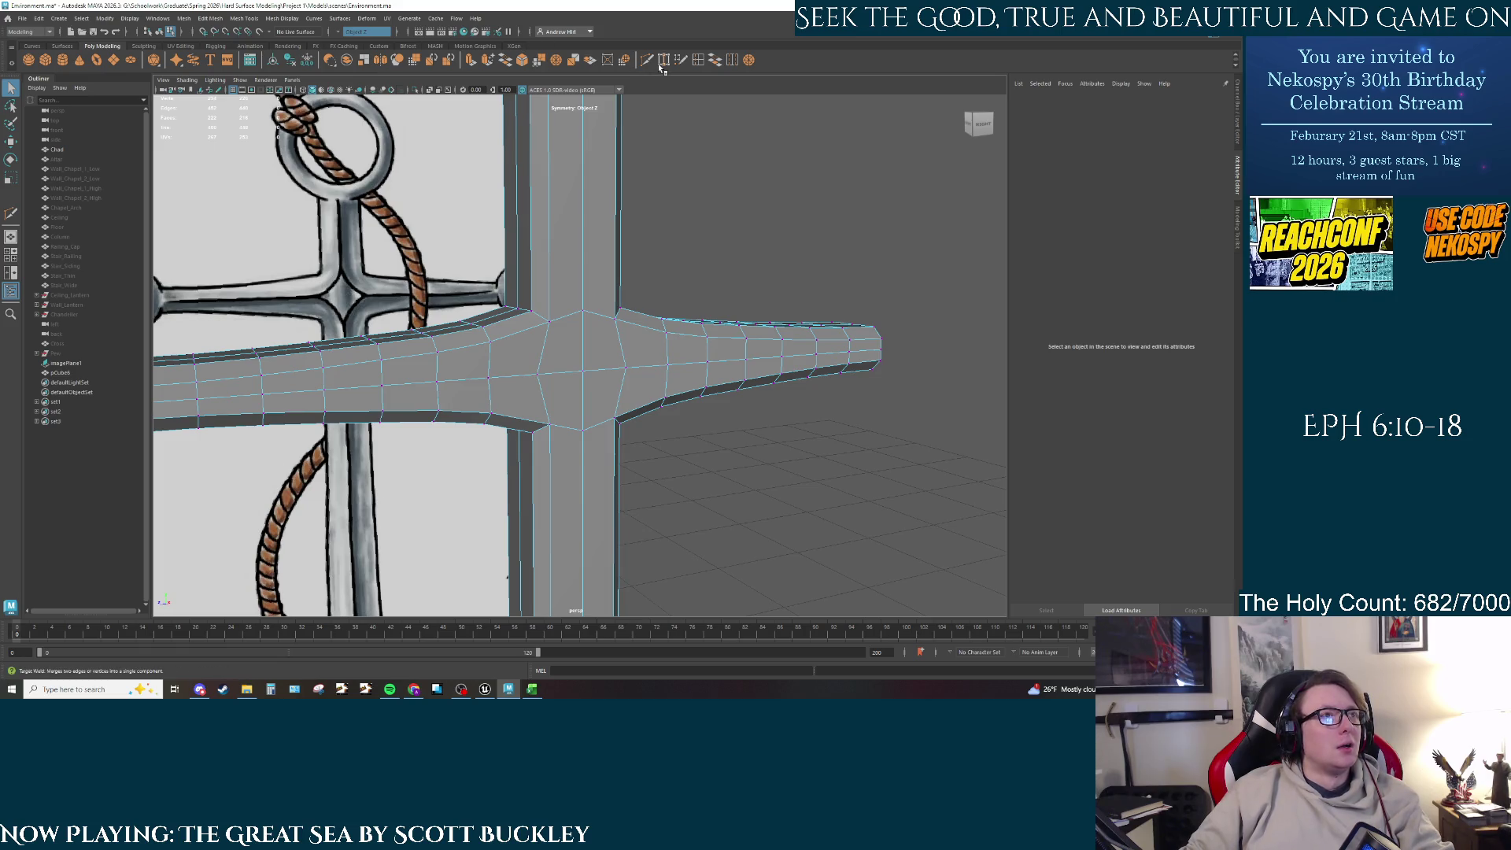
alt+drag(677, 298, 585, 343)
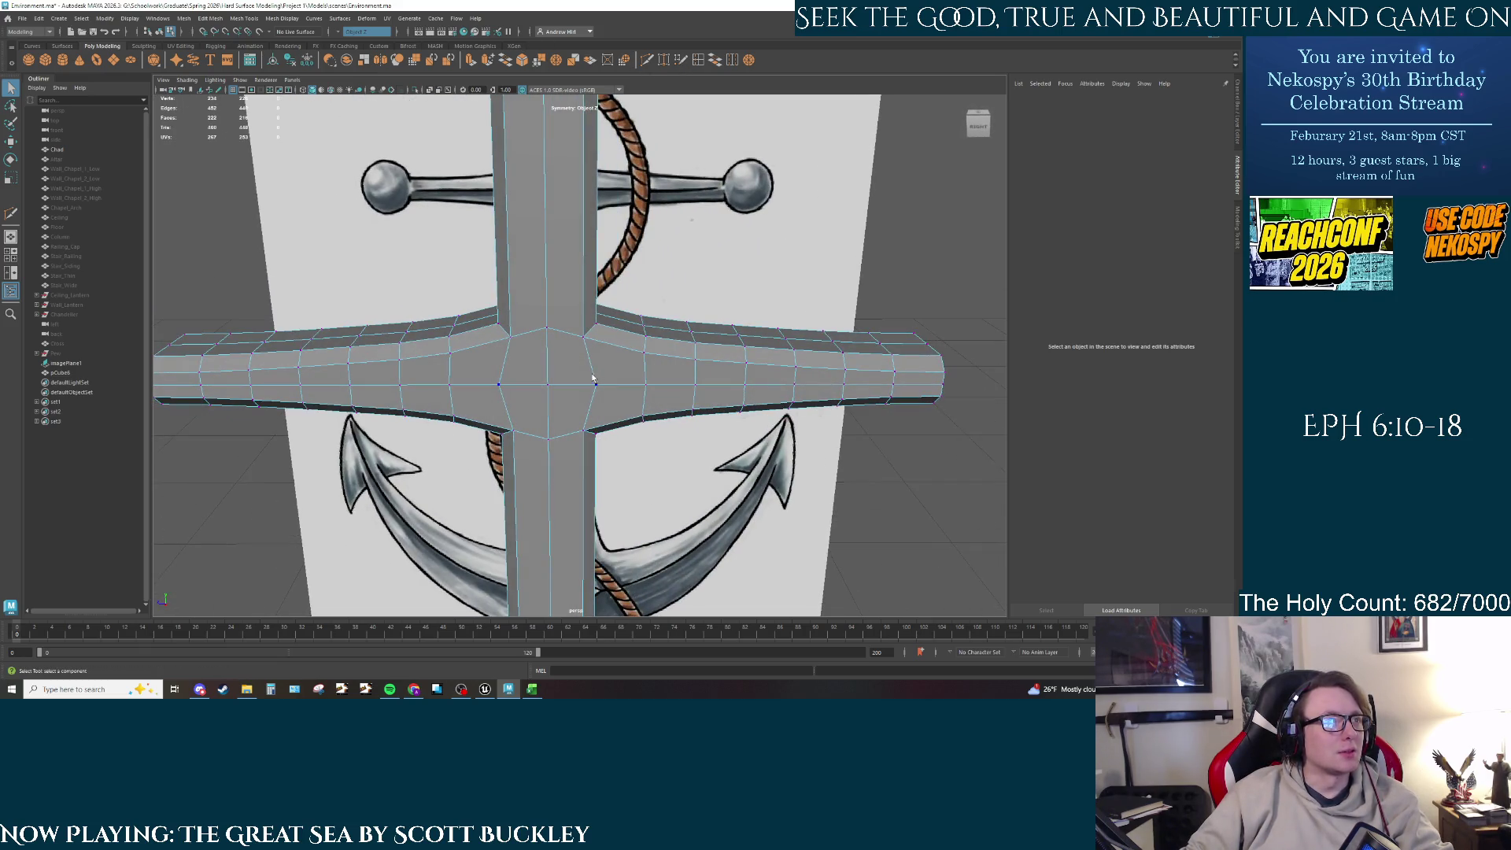
click(584, 338)
key(w)
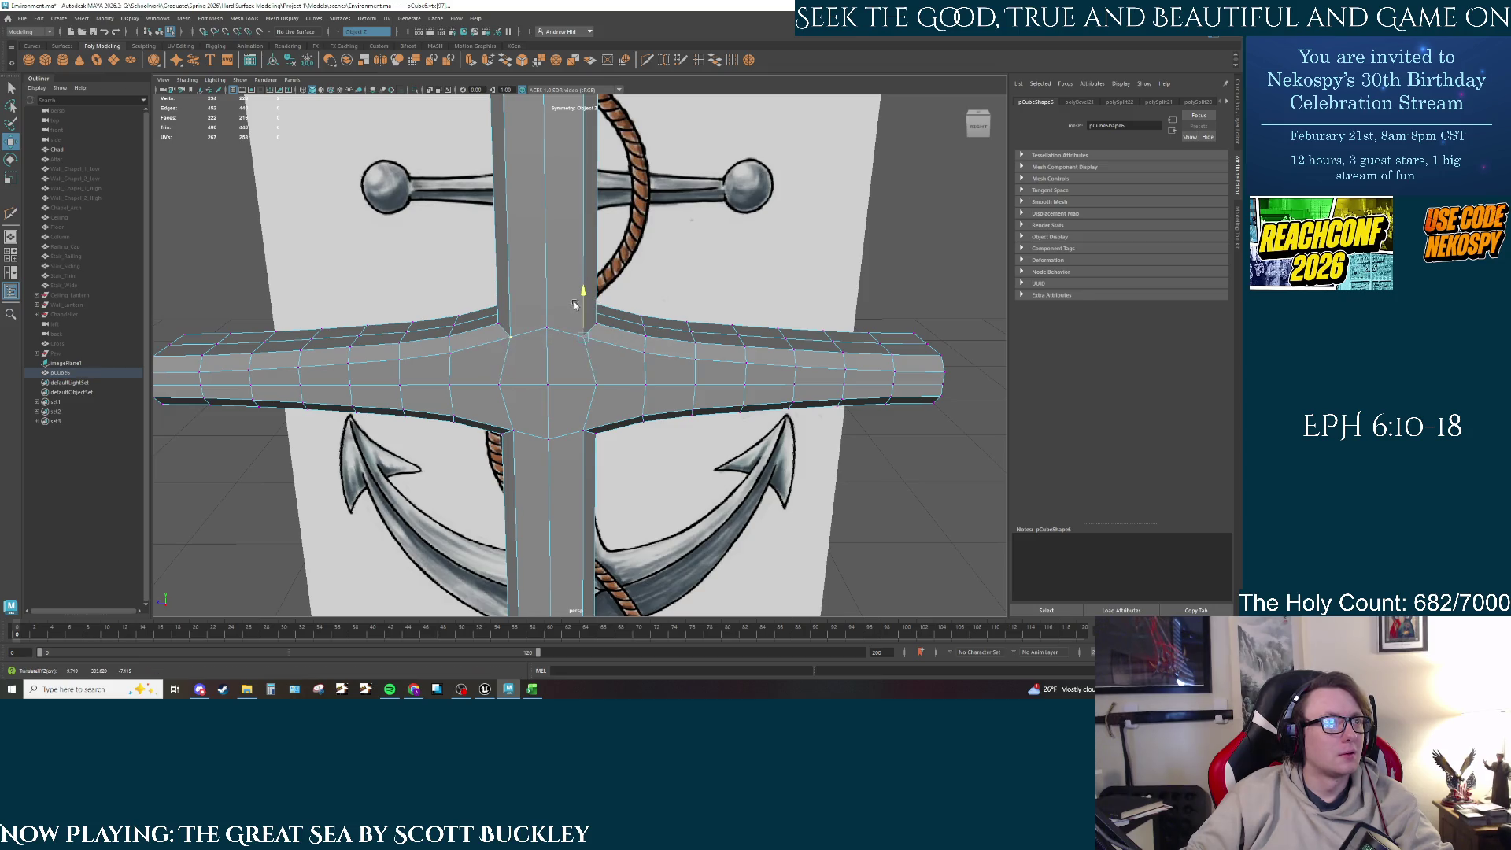
click(713, 61)
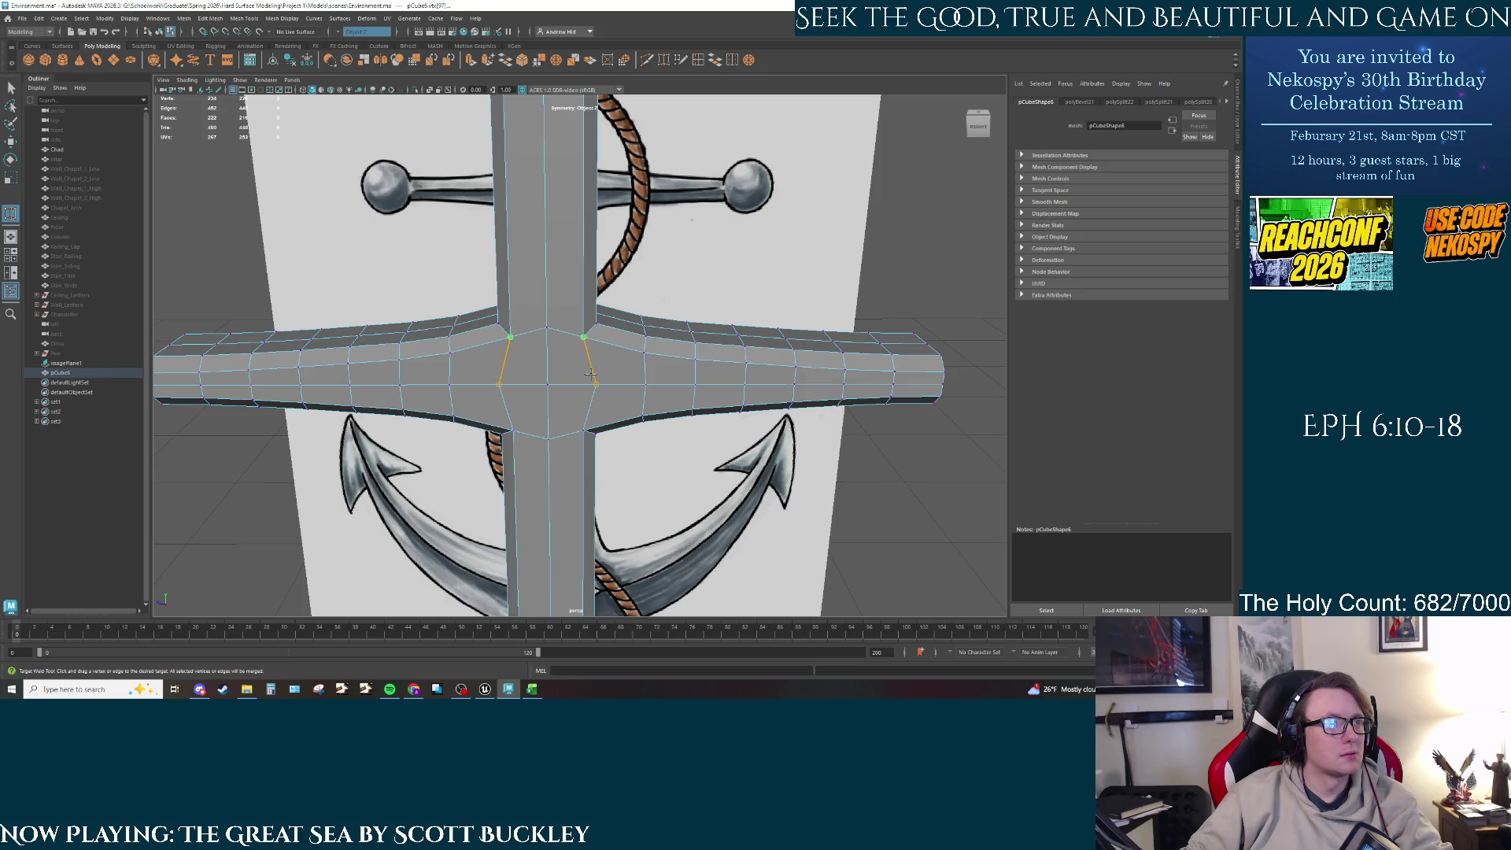
mouse_move(591, 374)
mouse_down()
mouse_move(619, 418)
mouse_move(638, 303)
mouse_move(652, 415)
mouse_move(660, 361)
mouse_move(466, 379)
mouse_move(490, 344)
mouse_up()
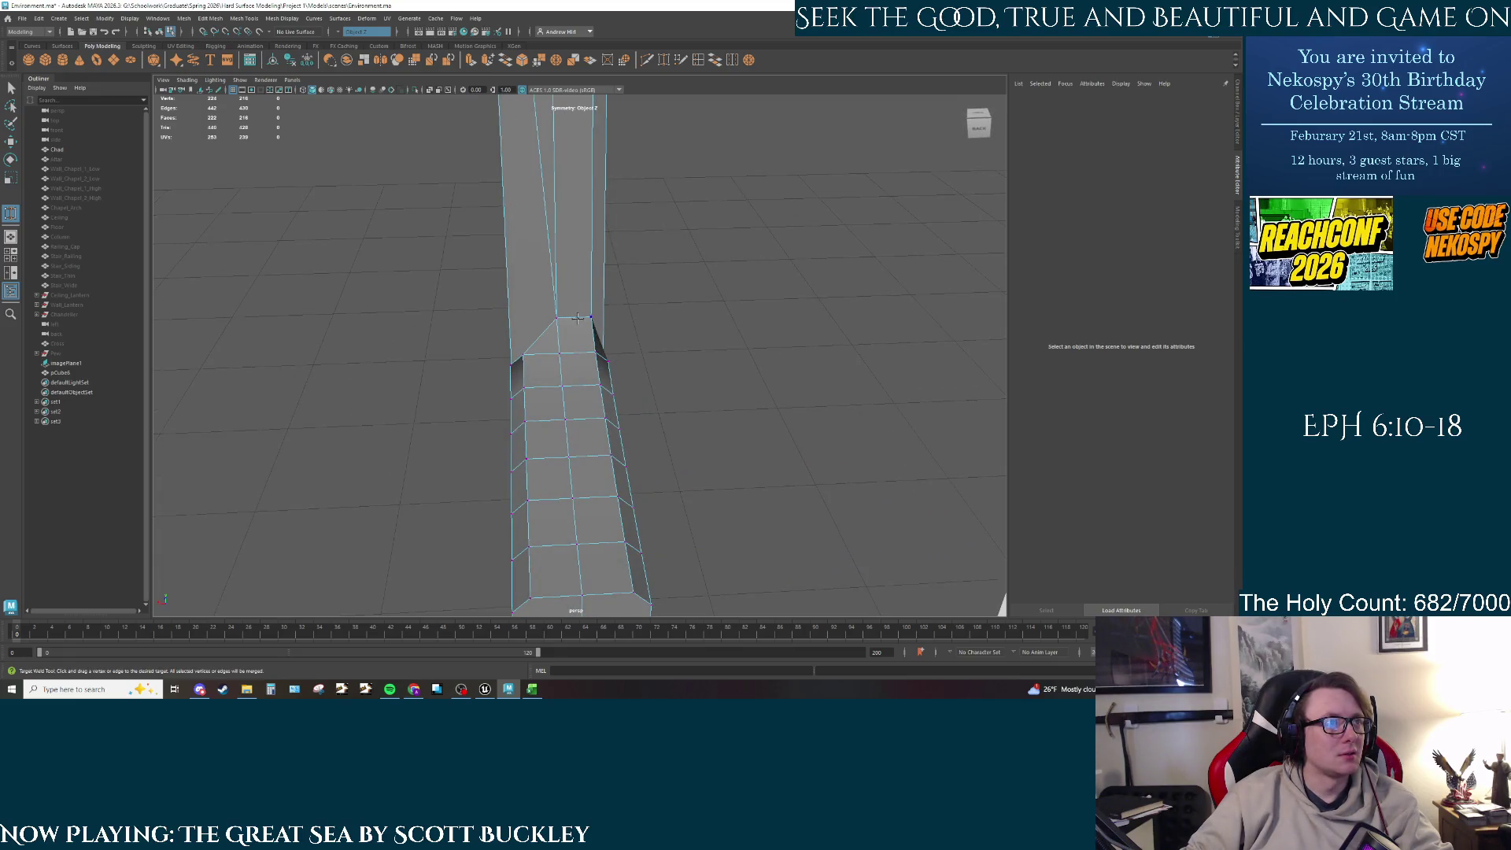
alt+drag(508, 340, 637, 331)
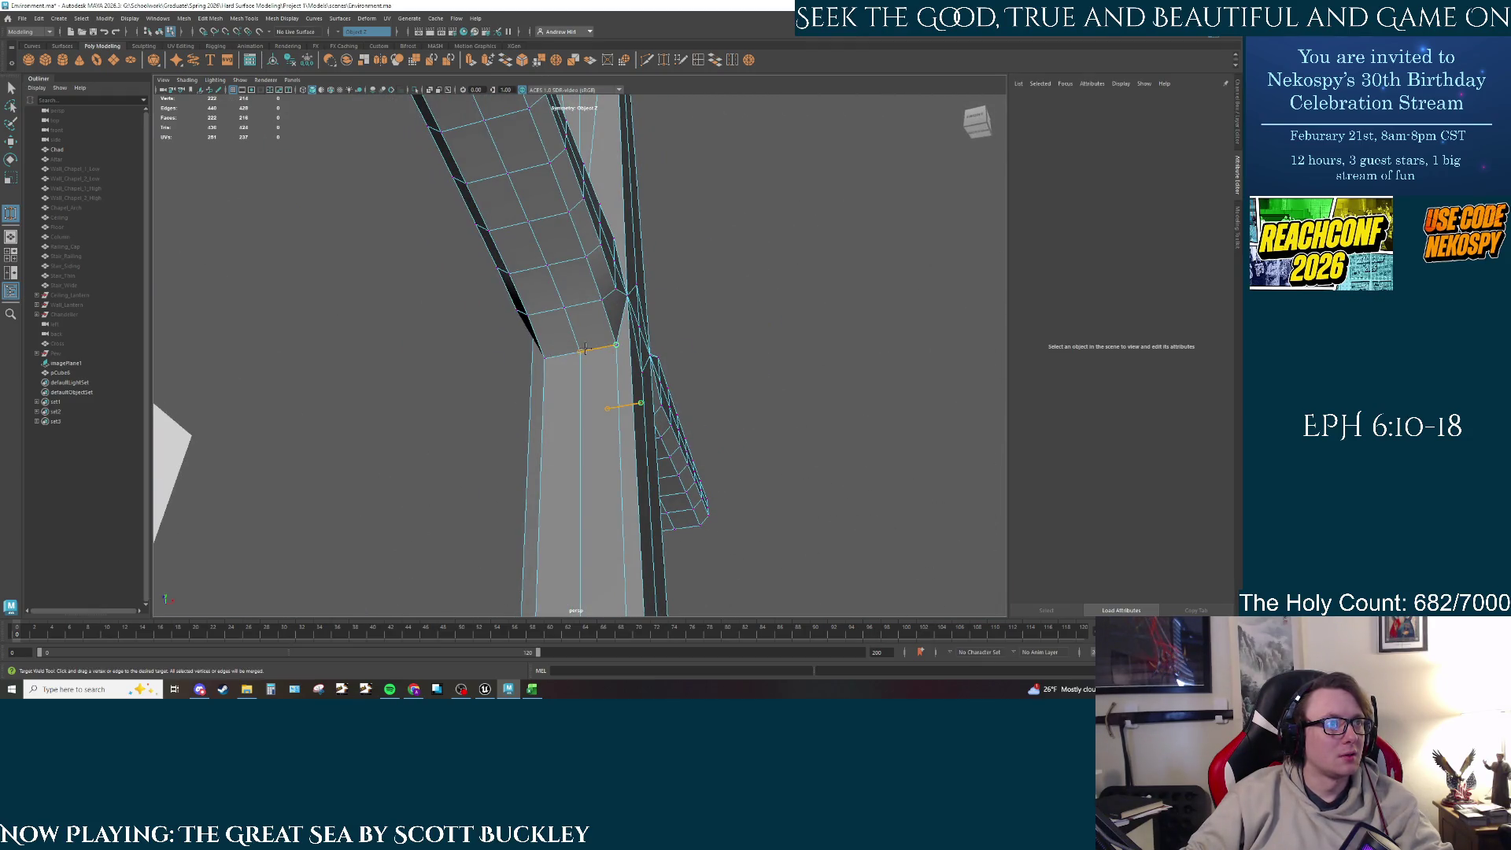
mouse_move(580, 358)
alt+mouse_down()
mouse_move(527, 438)
mouse_move(506, 437)
mouse_move(499, 362)
mouse_move(528, 410)
mouse_move(697, 381)
mouse_move(617, 324)
mouse_move(597, 143)
alt+mouse_up()
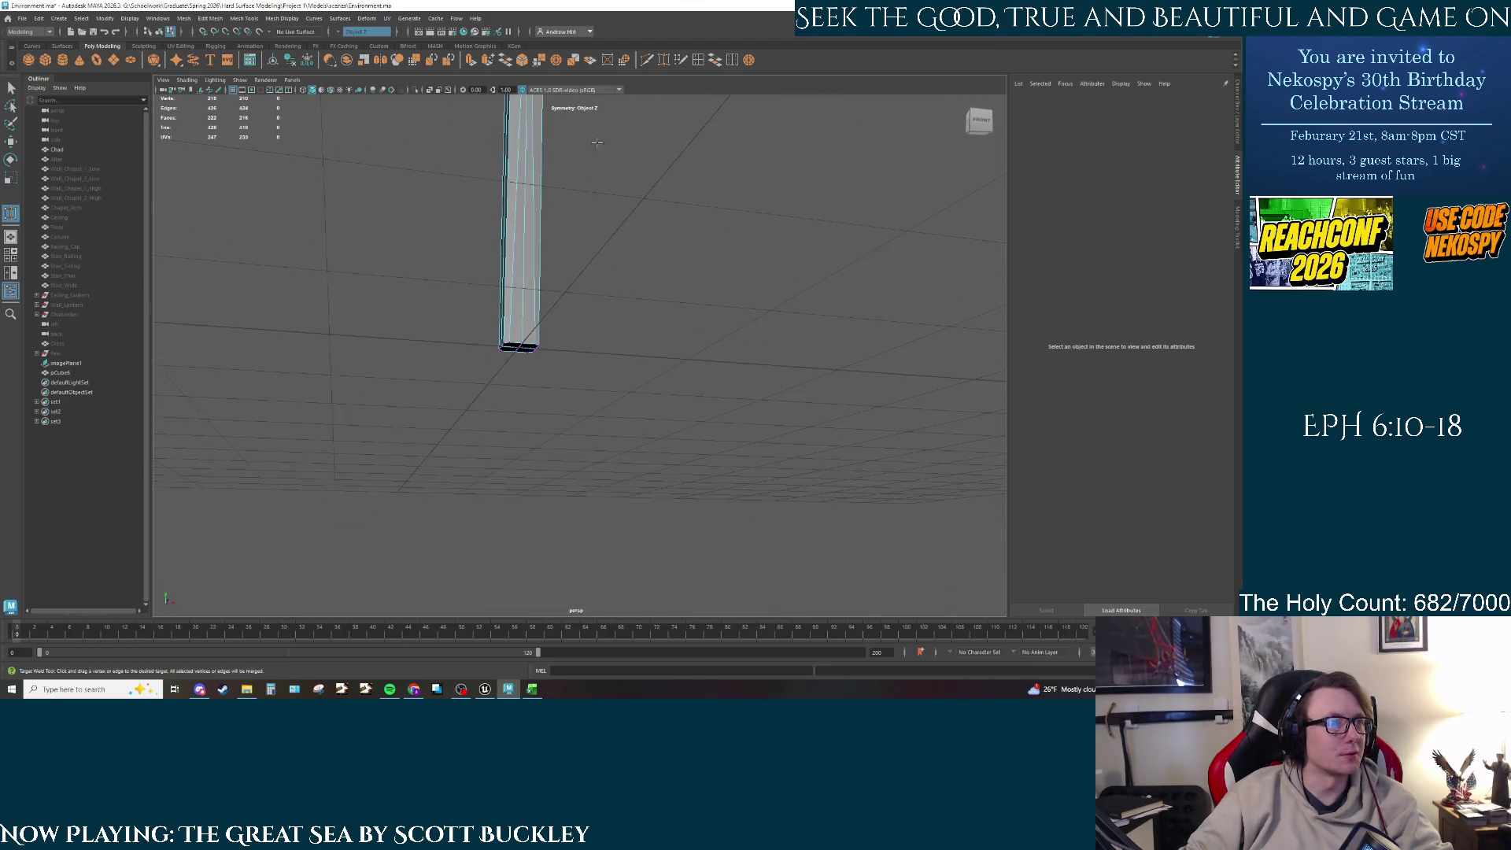
scroll(507, 348, up, 5)
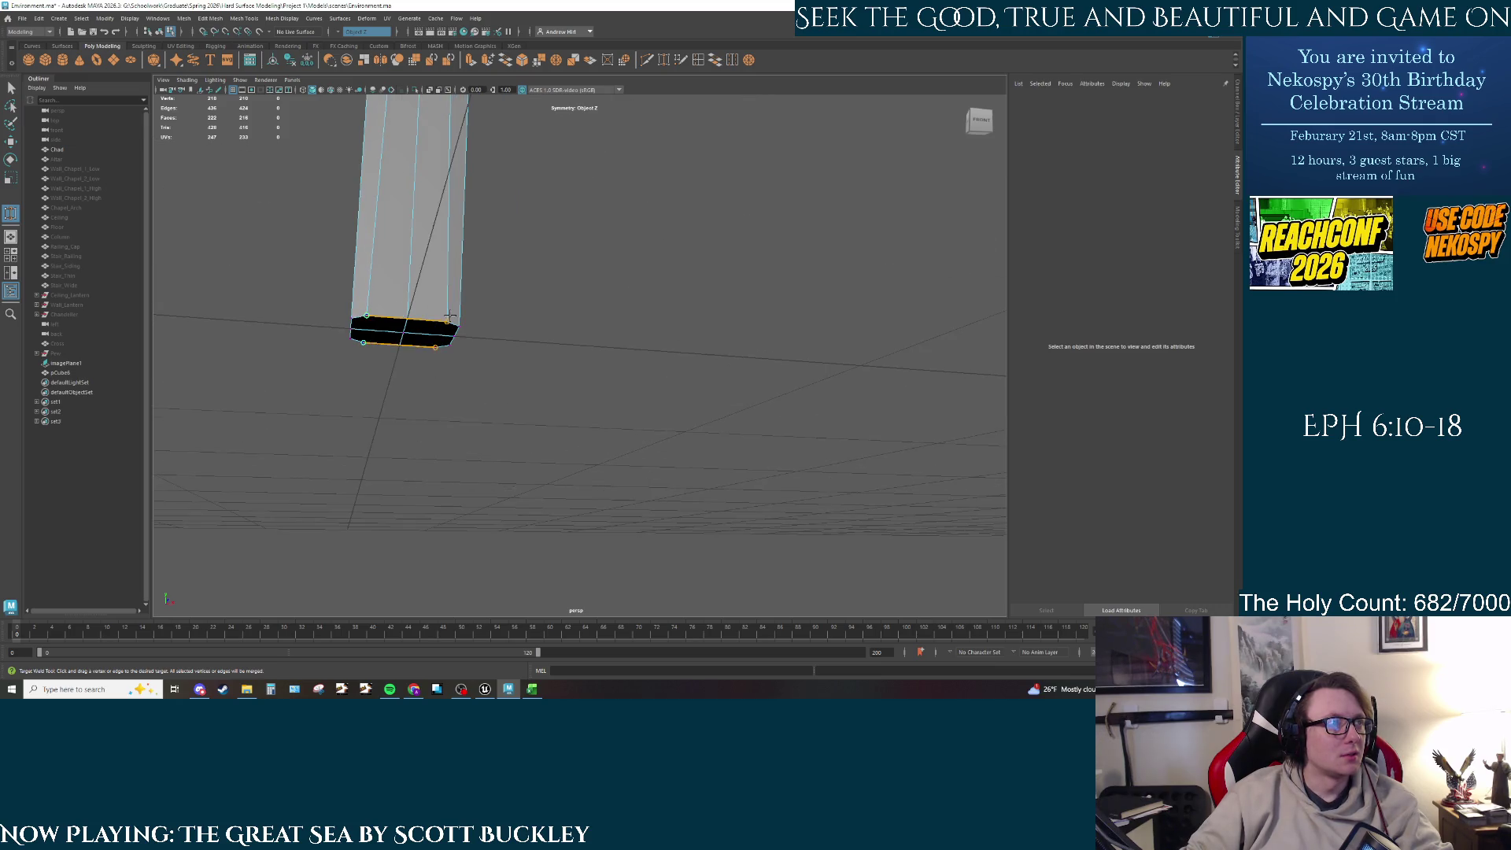
alt+drag(450, 317, 484, 329)
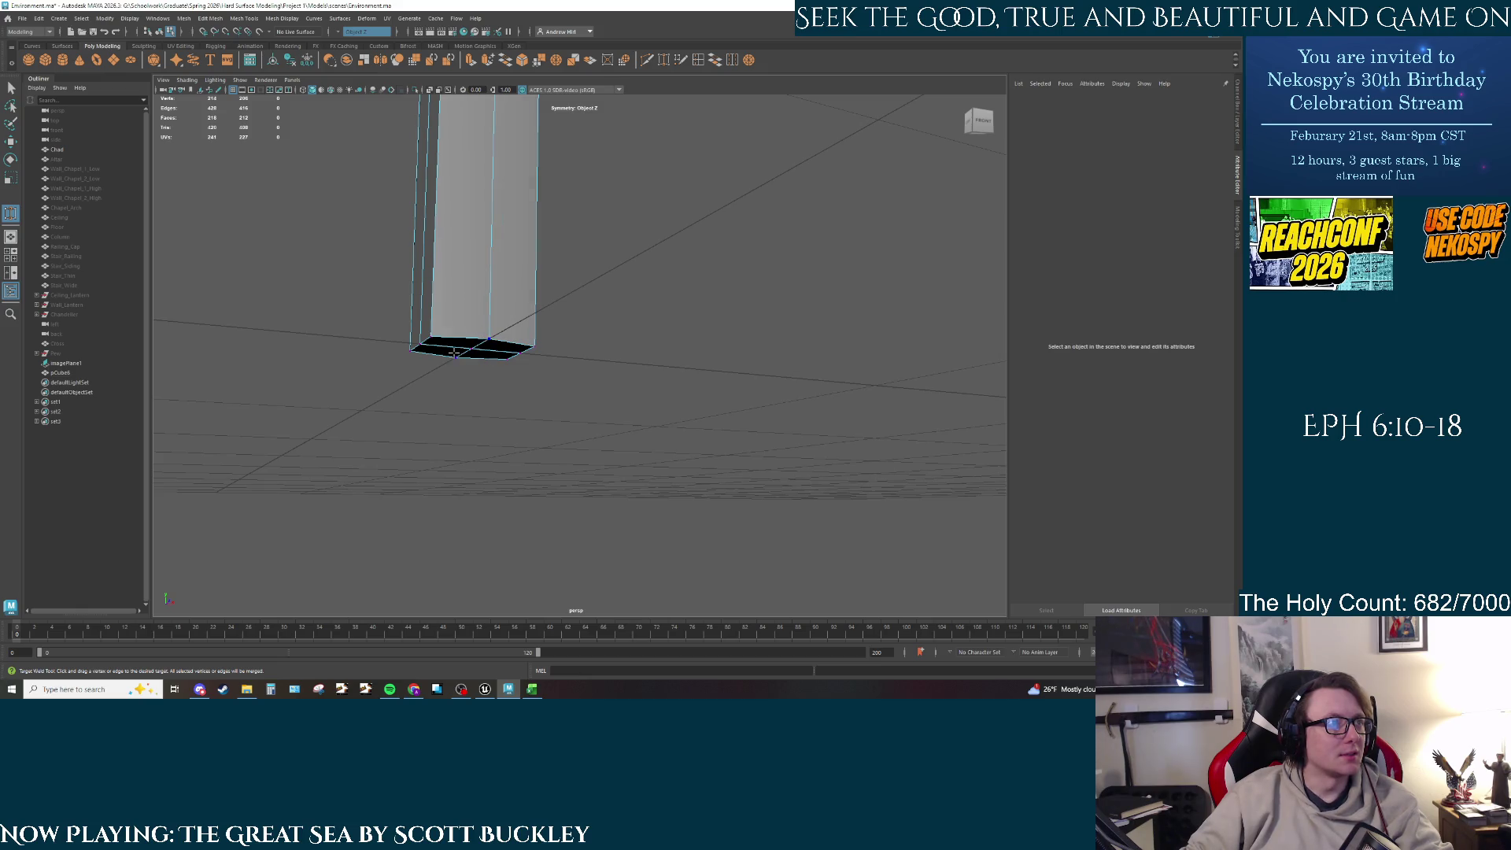
mouse_move(454, 354)
alt+mouse_down()
mouse_move(359, 419)
mouse_move(380, 410)
alt+mouse_up()
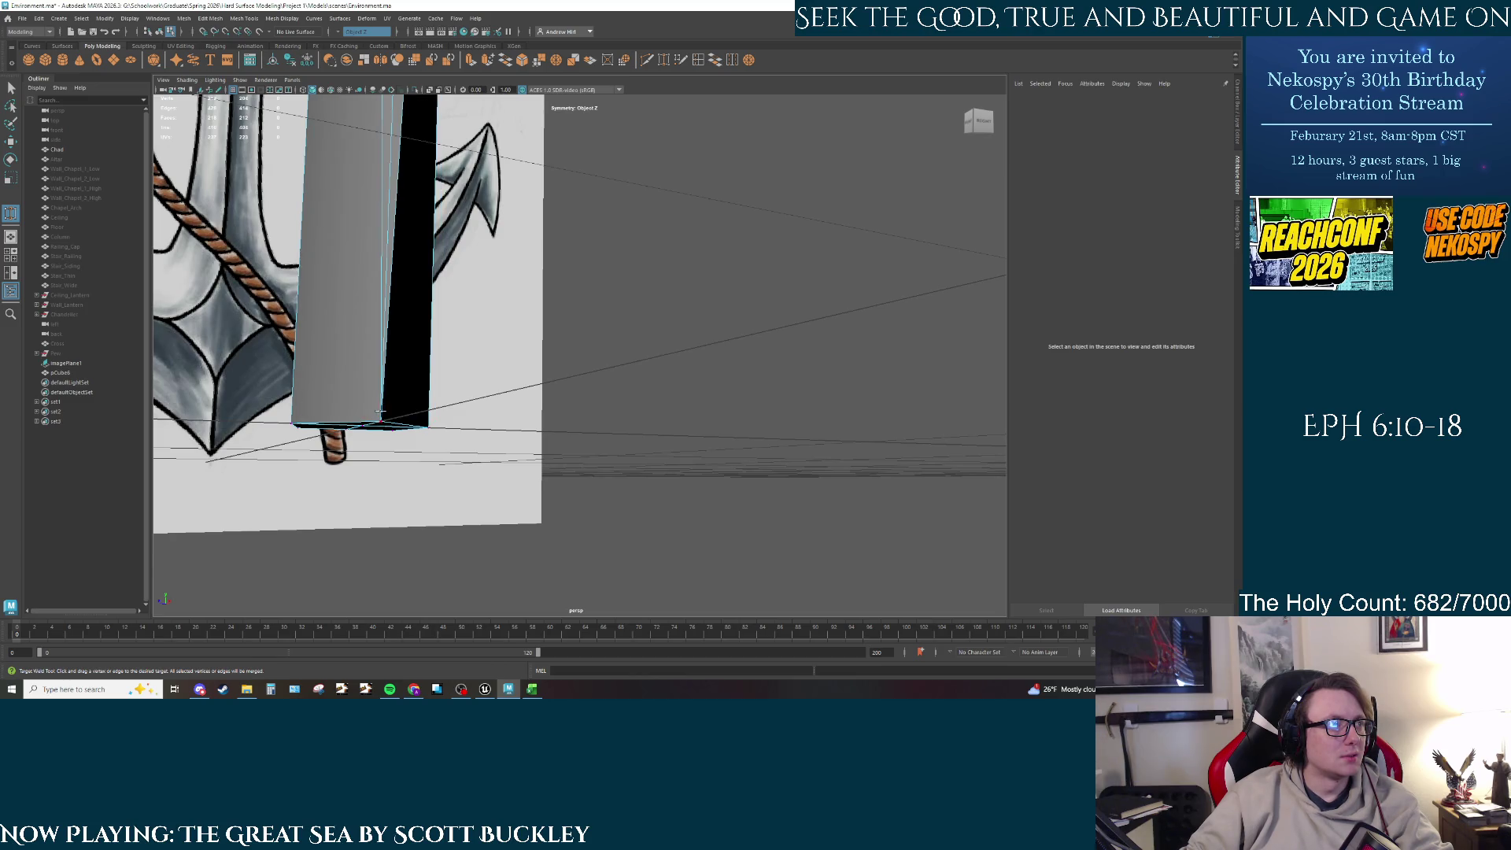
mouse_move(395, 289)
alt+mouse_down()
mouse_move(458, 381)
mouse_move(618, 442)
mouse_move(669, 443)
alt+mouse_up()
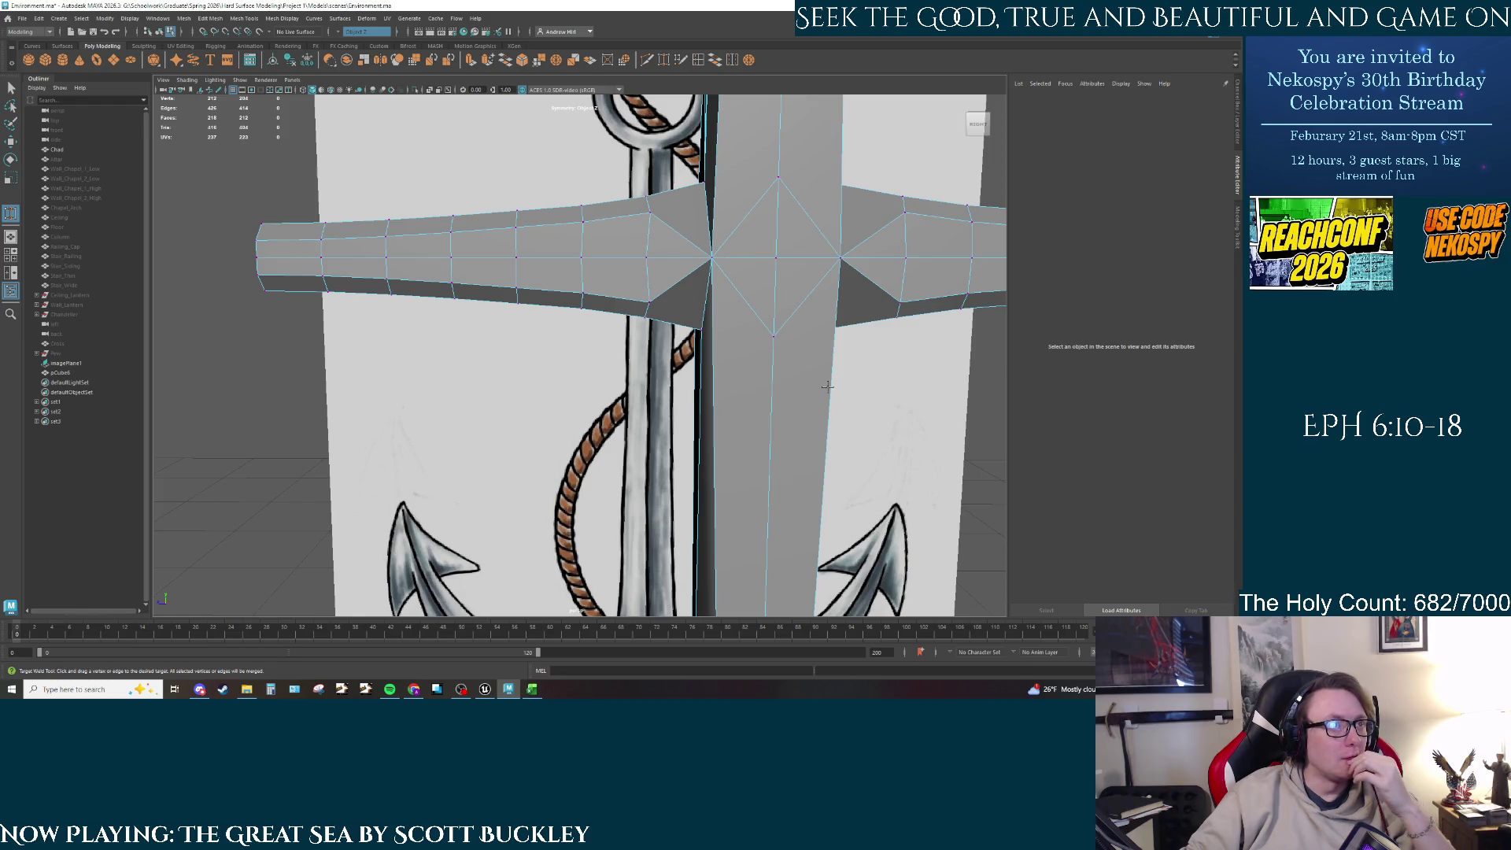
Step: Target Weld the diamond vertices at the crossbar junction onto their neighbours
mouse_move(827, 385)
mouse_down()
mouse_move(769, 390)
mouse_move(789, 403)
mouse_up()
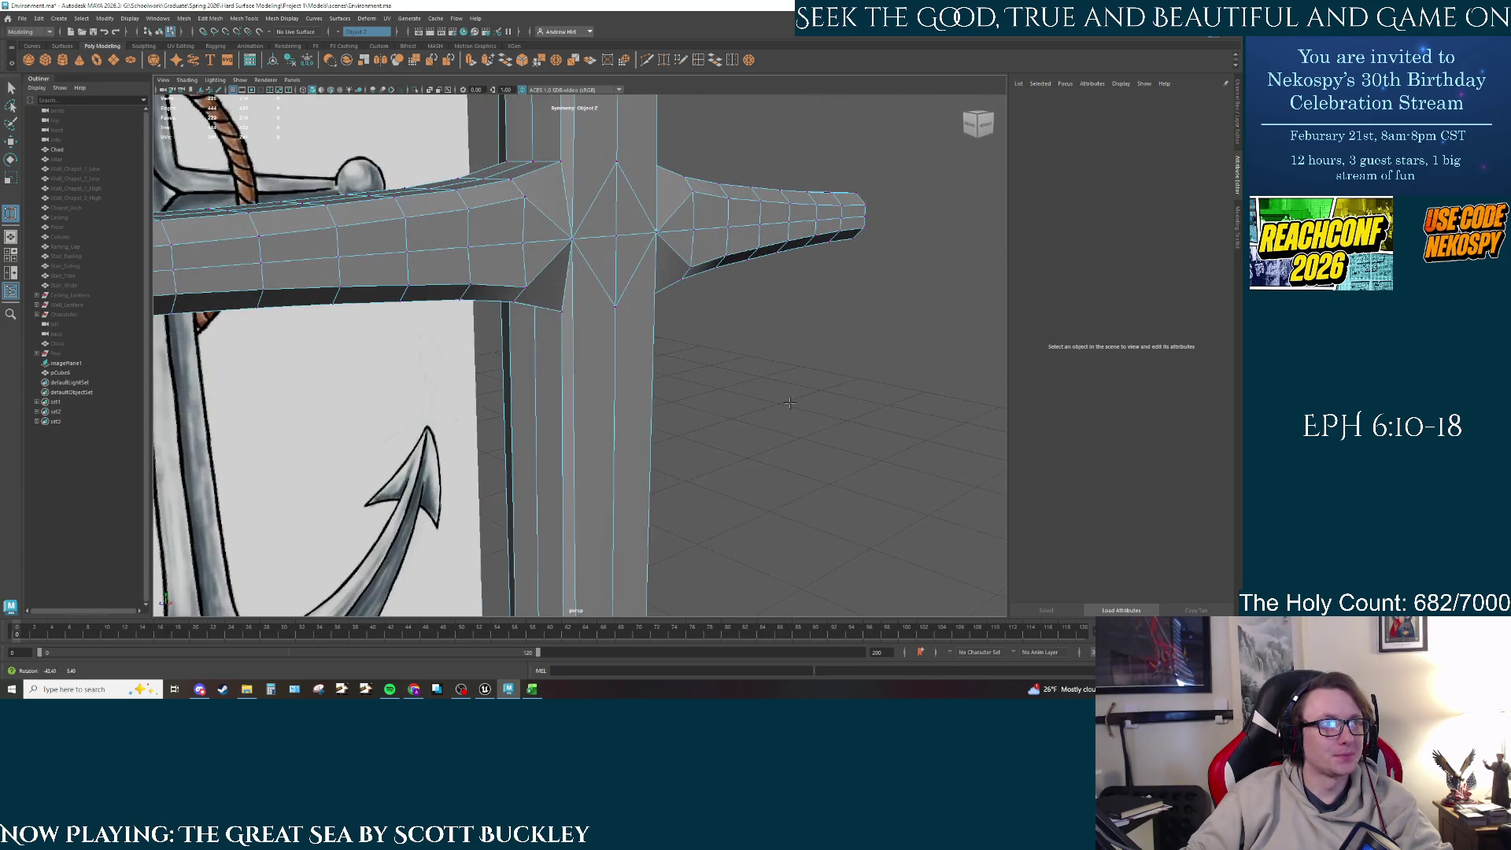
drag(655, 293, 645, 297)
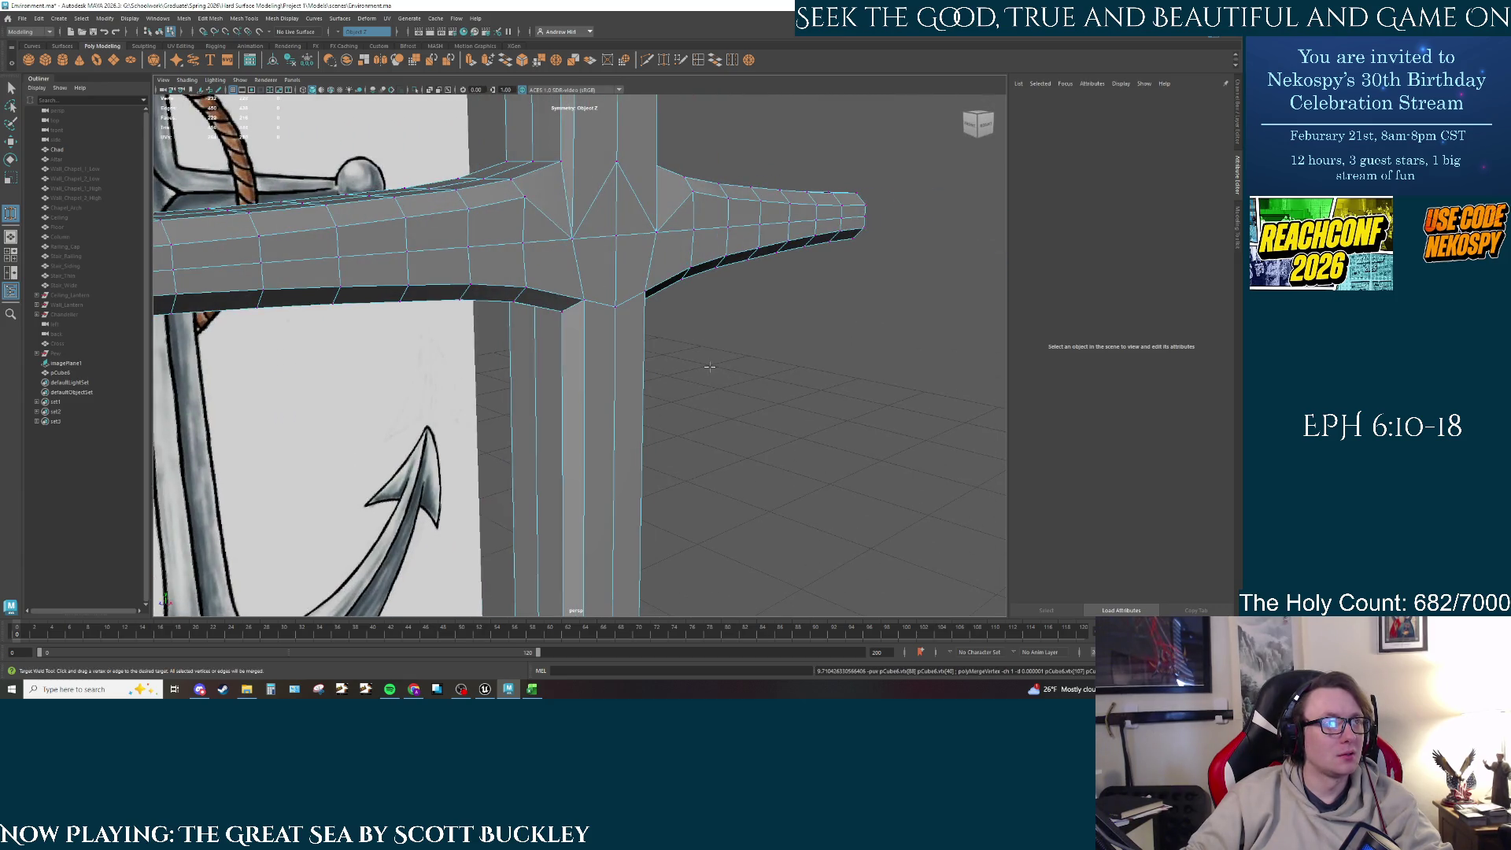
mouse_move(601, 354)
alt+mouse_down()
mouse_move(668, 331)
mouse_move(598, 344)
alt+mouse_up()
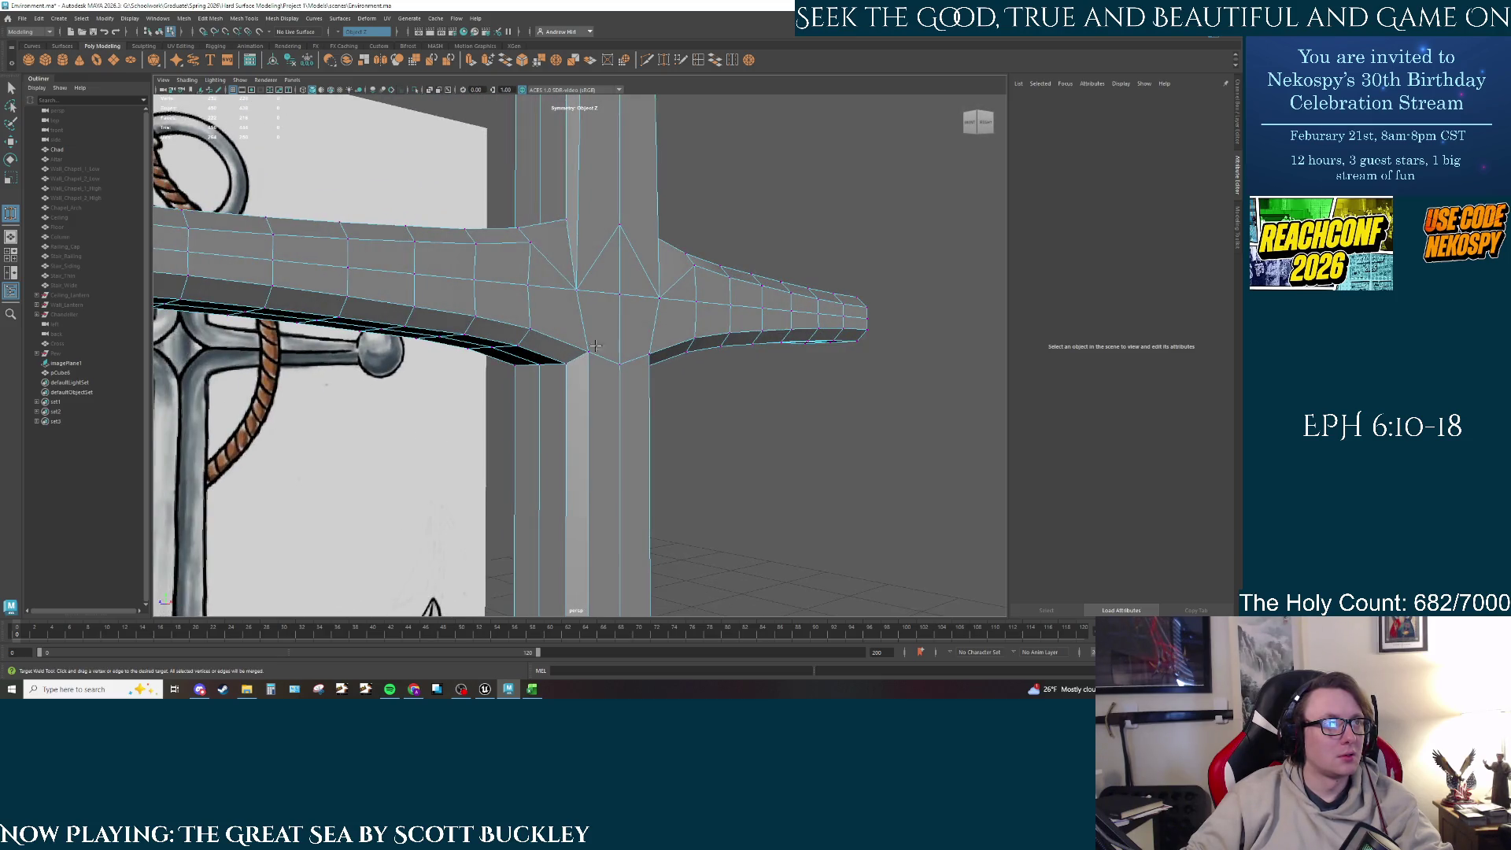
scroll(562, 361, up, 3)
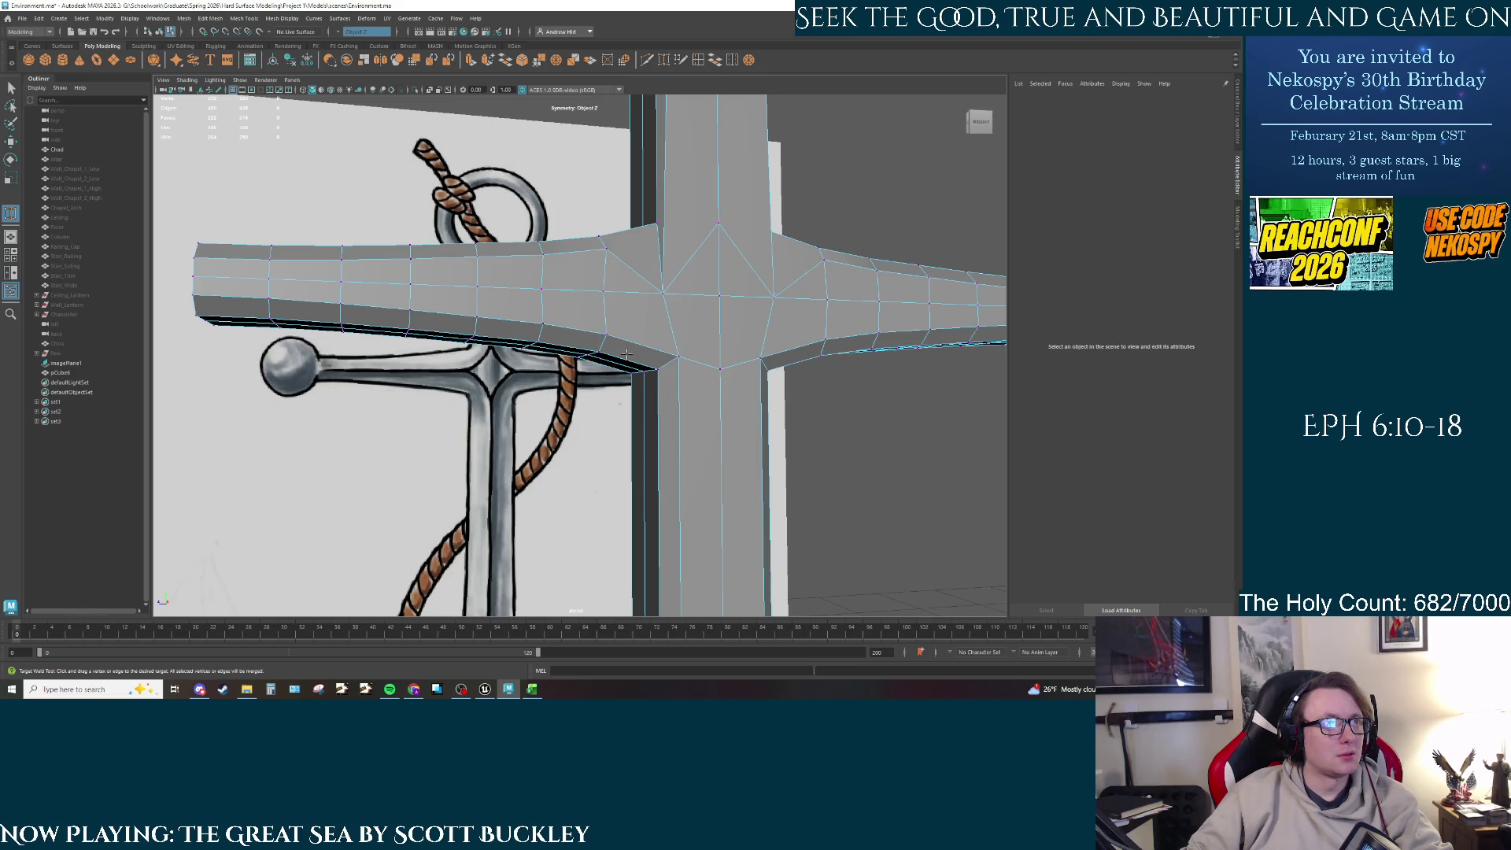
mouse_move(627, 353)
mouse_down()
mouse_move(681, 414)
mouse_move(692, 488)
mouse_up()
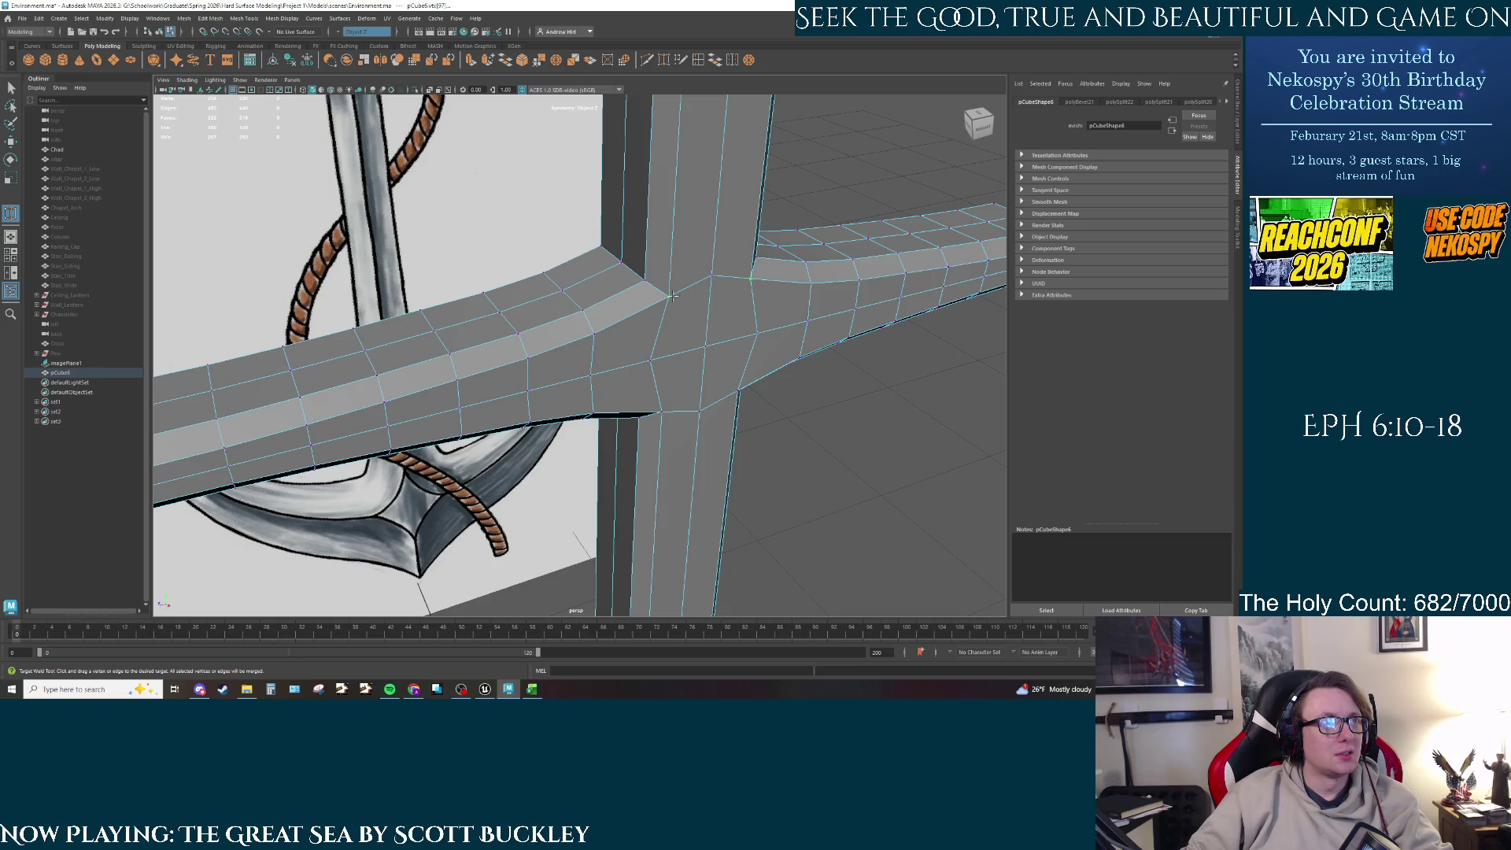
drag(711, 275, 574, 245)
mouse_move(628, 377)
mouse_down()
mouse_move(628, 392)
mouse_move(668, 403)
mouse_move(472, 384)
mouse_move(501, 387)
mouse_move(485, 314)
mouse_move(517, 418)
mouse_move(582, 393)
mouse_move(517, 213)
mouse_move(569, 266)
mouse_move(494, 217)
mouse_move(407, 196)
mouse_up()
mouse_move(418, 420)
mouse_down()
mouse_move(473, 377)
mouse_move(476, 394)
mouse_move(429, 419)
mouse_move(587, 396)
mouse_move(647, 414)
mouse_move(610, 219)
mouse_move(626, 178)
mouse_move(631, 227)
mouse_move(554, 217)
mouse_move(661, 264)
mouse_move(684, 236)
mouse_move(669, 215)
mouse_move(712, 372)
mouse_move(697, 386)
mouse_move(805, 427)
mouse_up()
scroll(708, 289, up, 5)
scroll(707, 289, down, 5)
scroll(664, 210, up, 4)
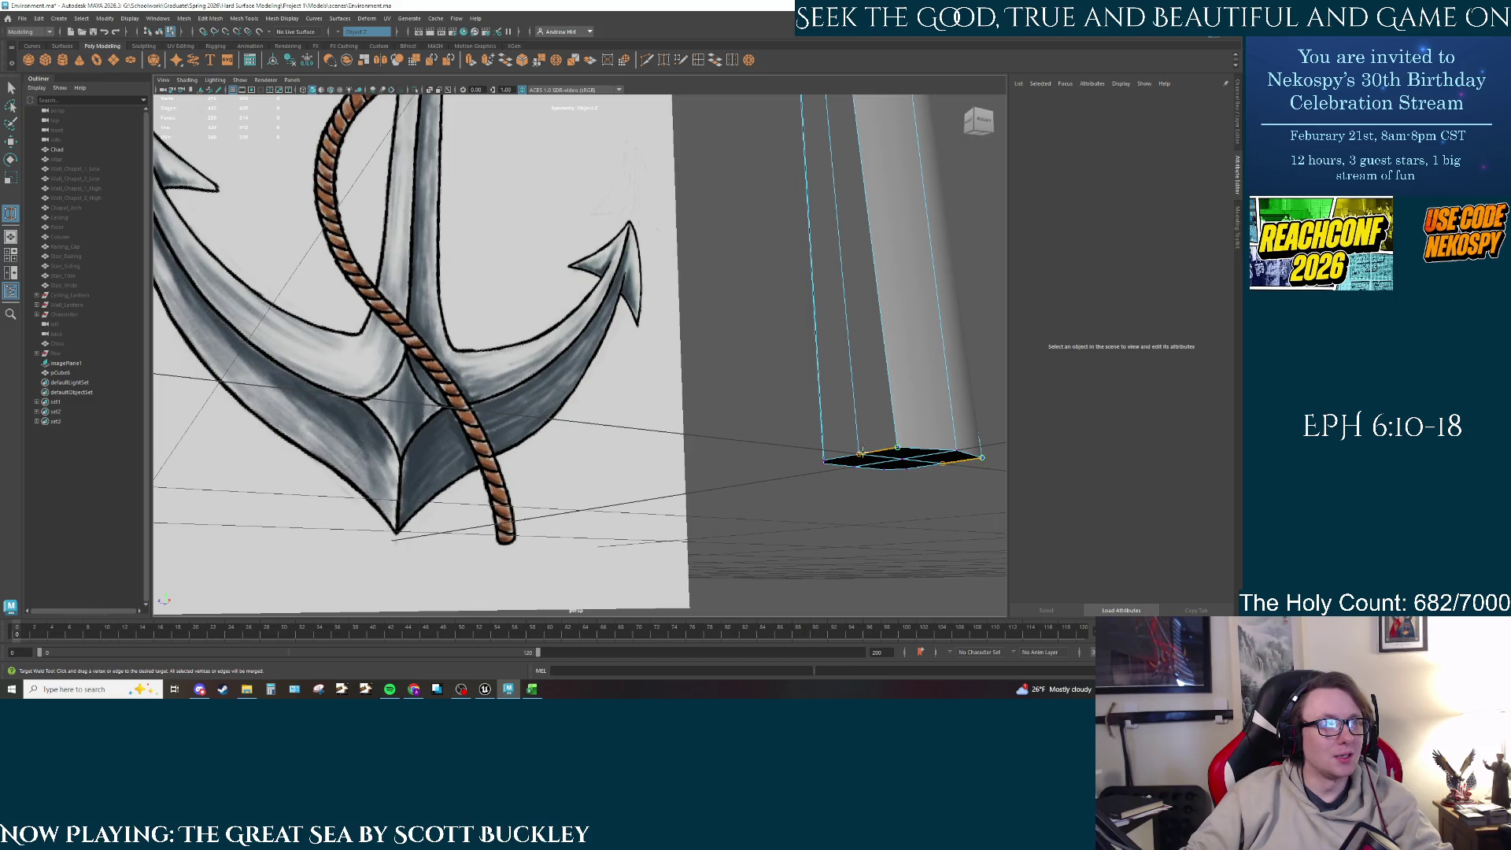
Step: Weld the shaft's bottom-right corner vertex onto the adjacent vertex
drag(981, 456, 955, 453)
mouse_move(825, 460)
alt+mouse_down()
mouse_move(744, 438)
mouse_move(636, 455)
alt+mouse_up()
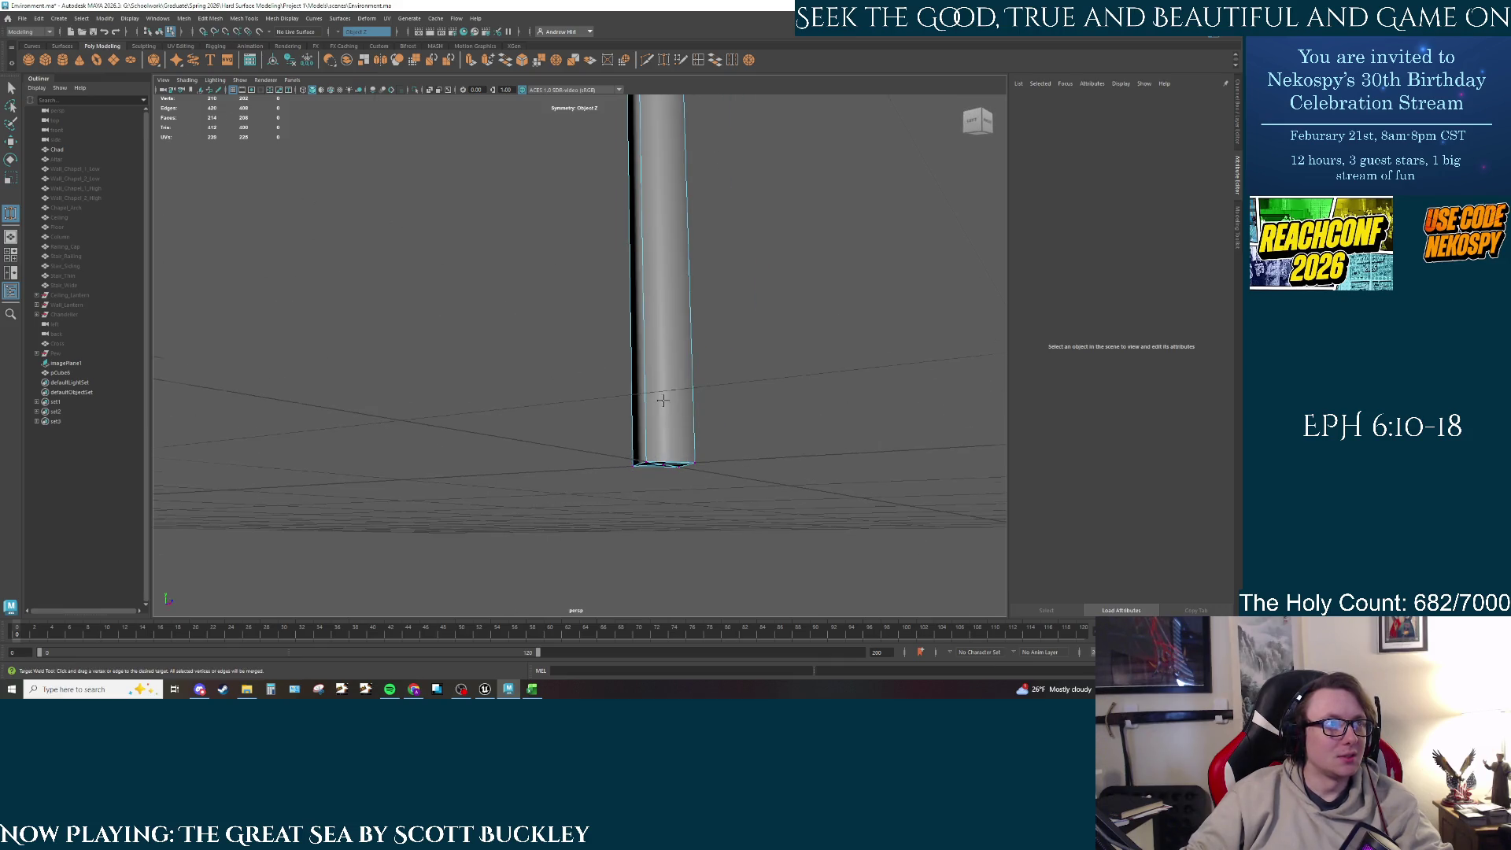
mouse_move(663, 400)
alt+mouse_down()
mouse_move(725, 381)
mouse_move(581, 571)
mouse_move(629, 425)
mouse_move(576, 385)
mouse_move(588, 381)
alt+mouse_up()
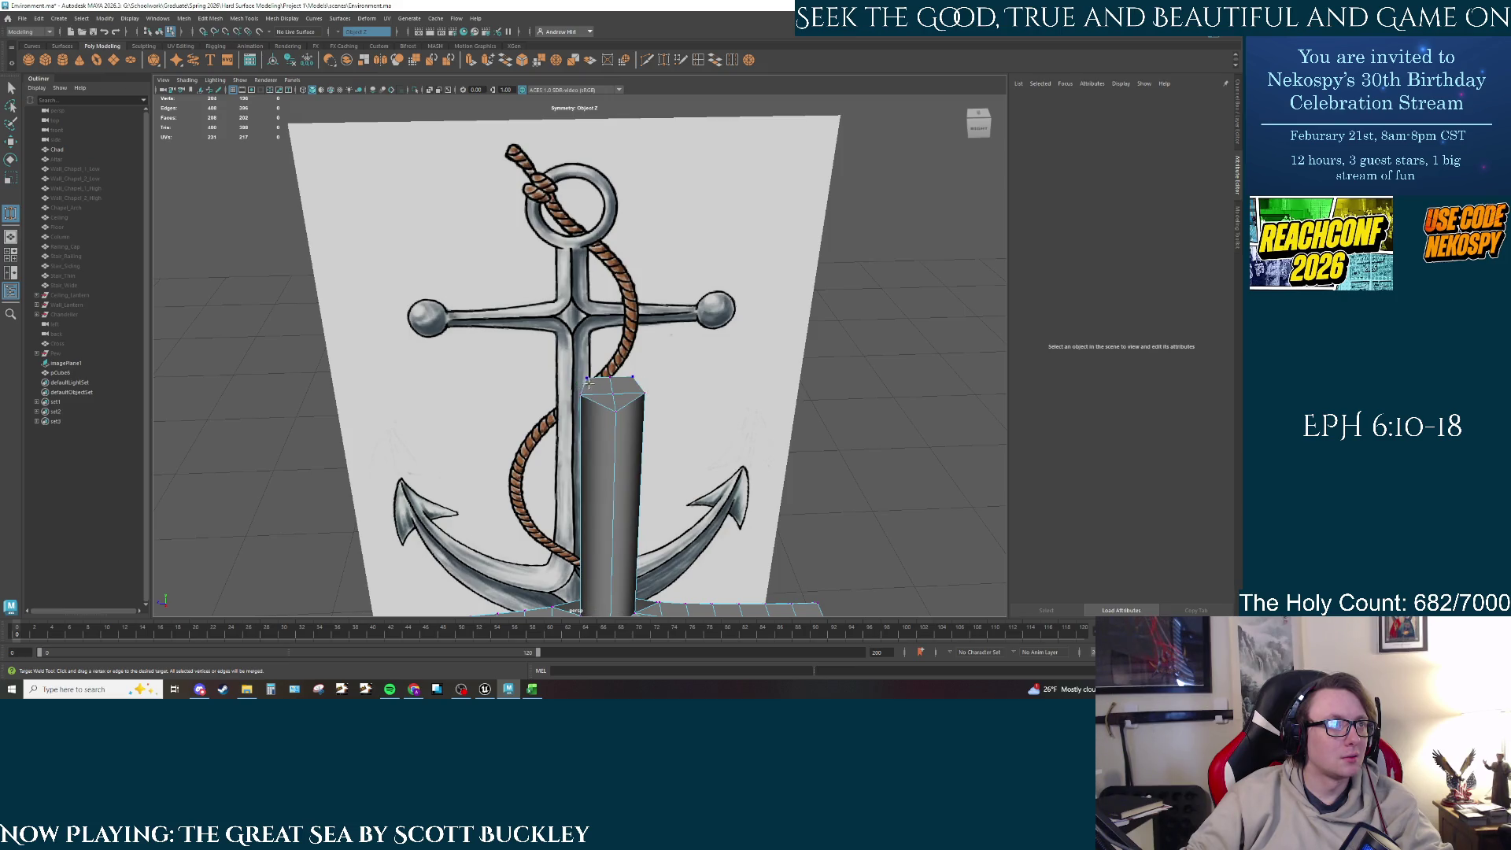
Step: Weld stray and top-edge crossbar vertices onto their neighbours
scroll(588, 340, up, 10)
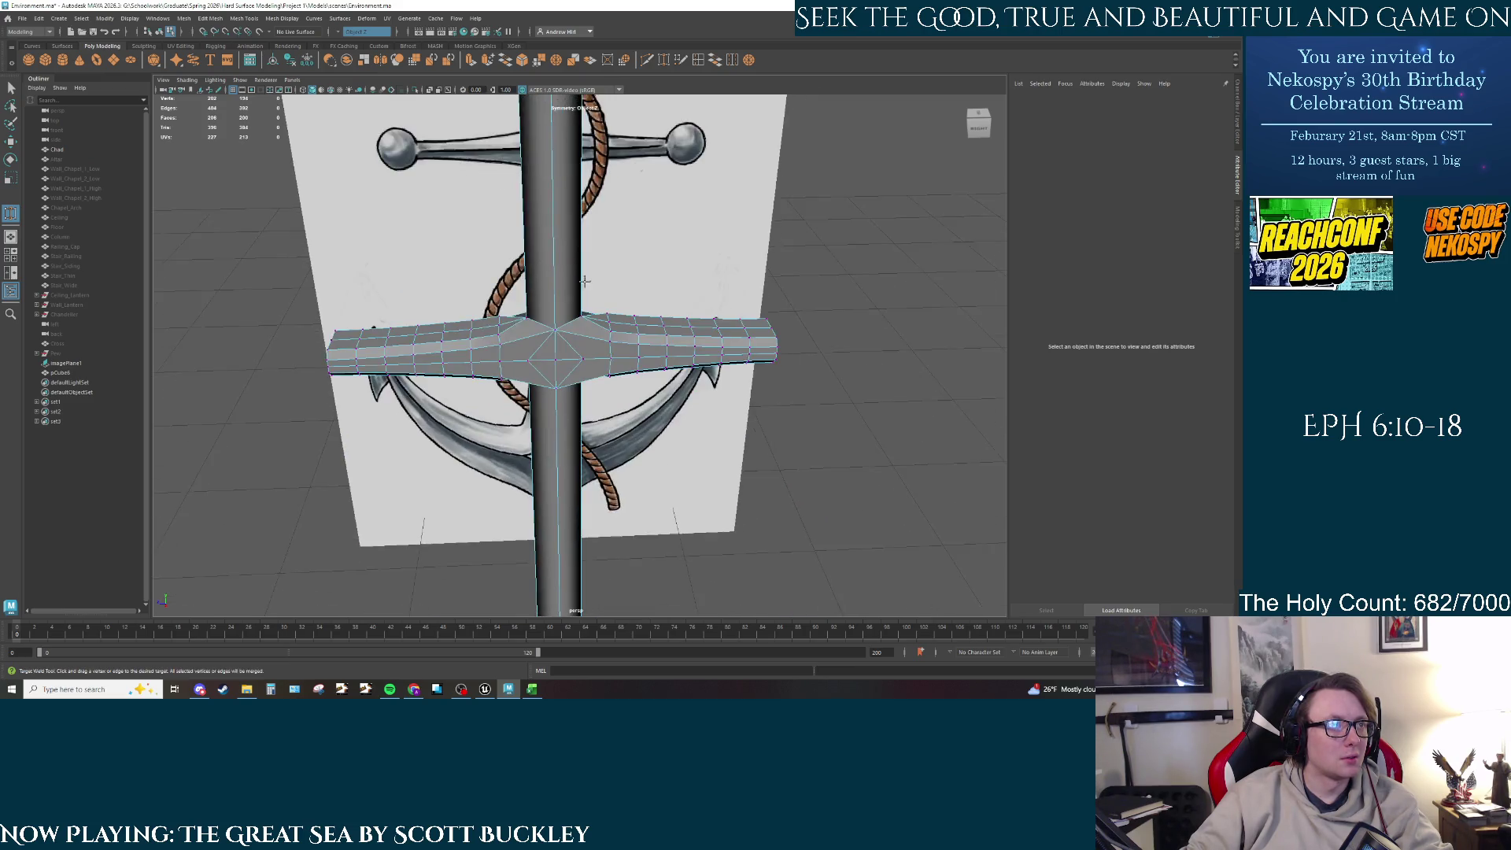
alt+drag(589, 340, 491, 327)
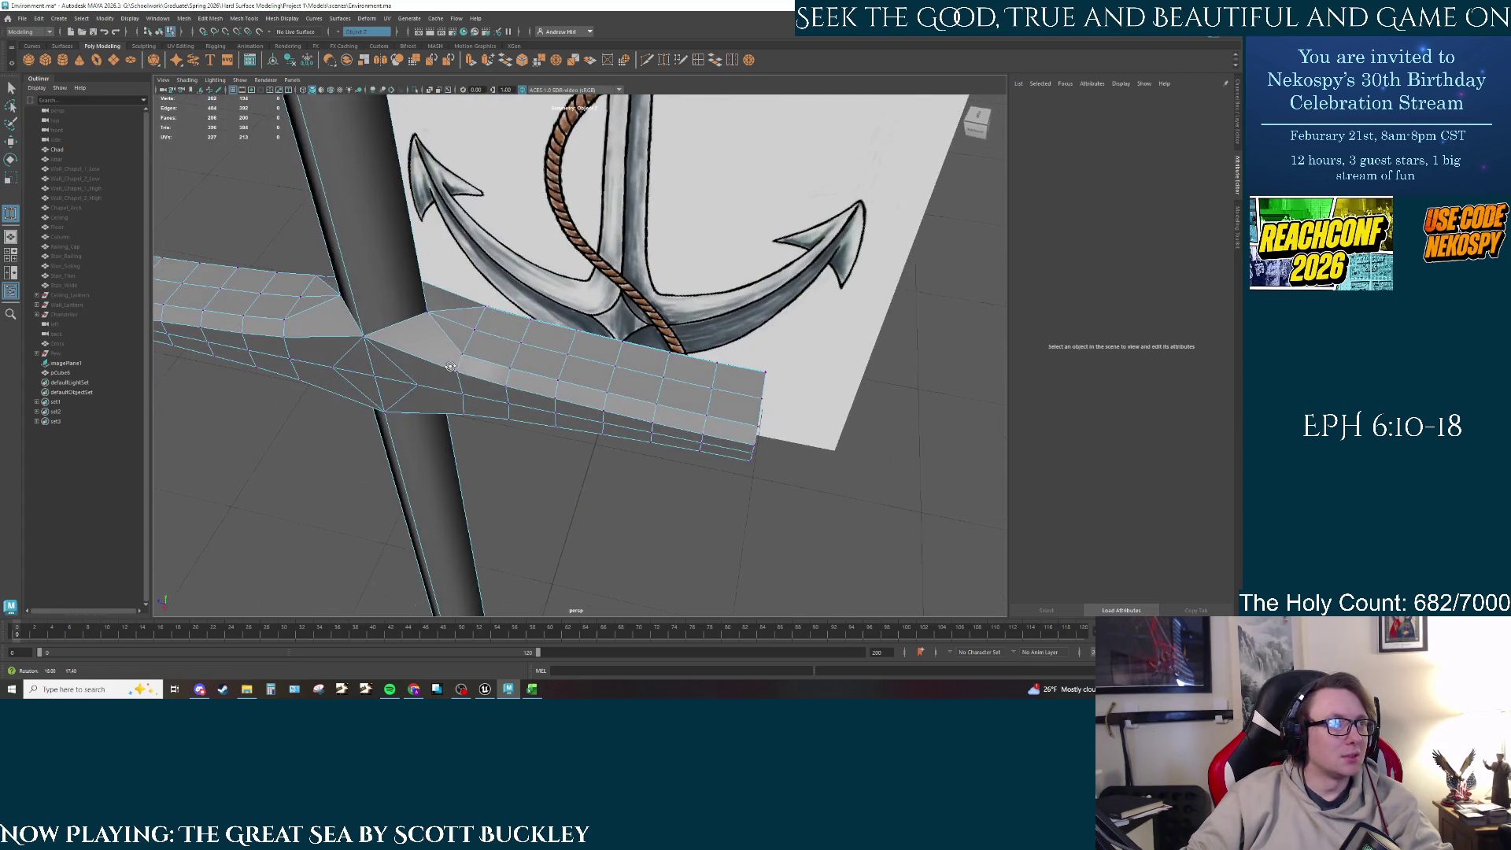
key(q)
right_drag(484, 315, 446, 314)
click(484, 315)
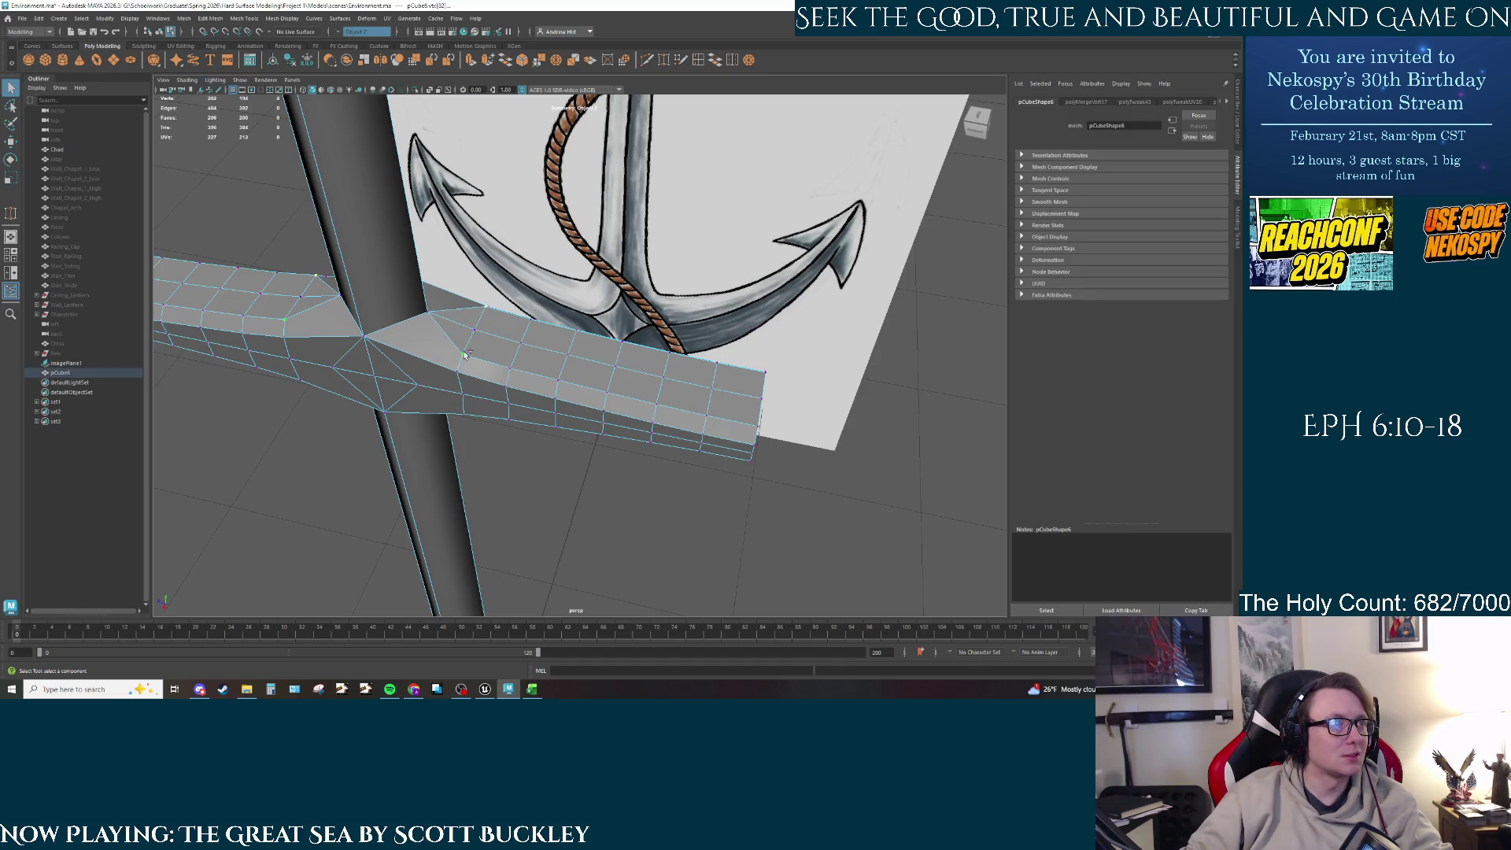
shift+click(511, 367)
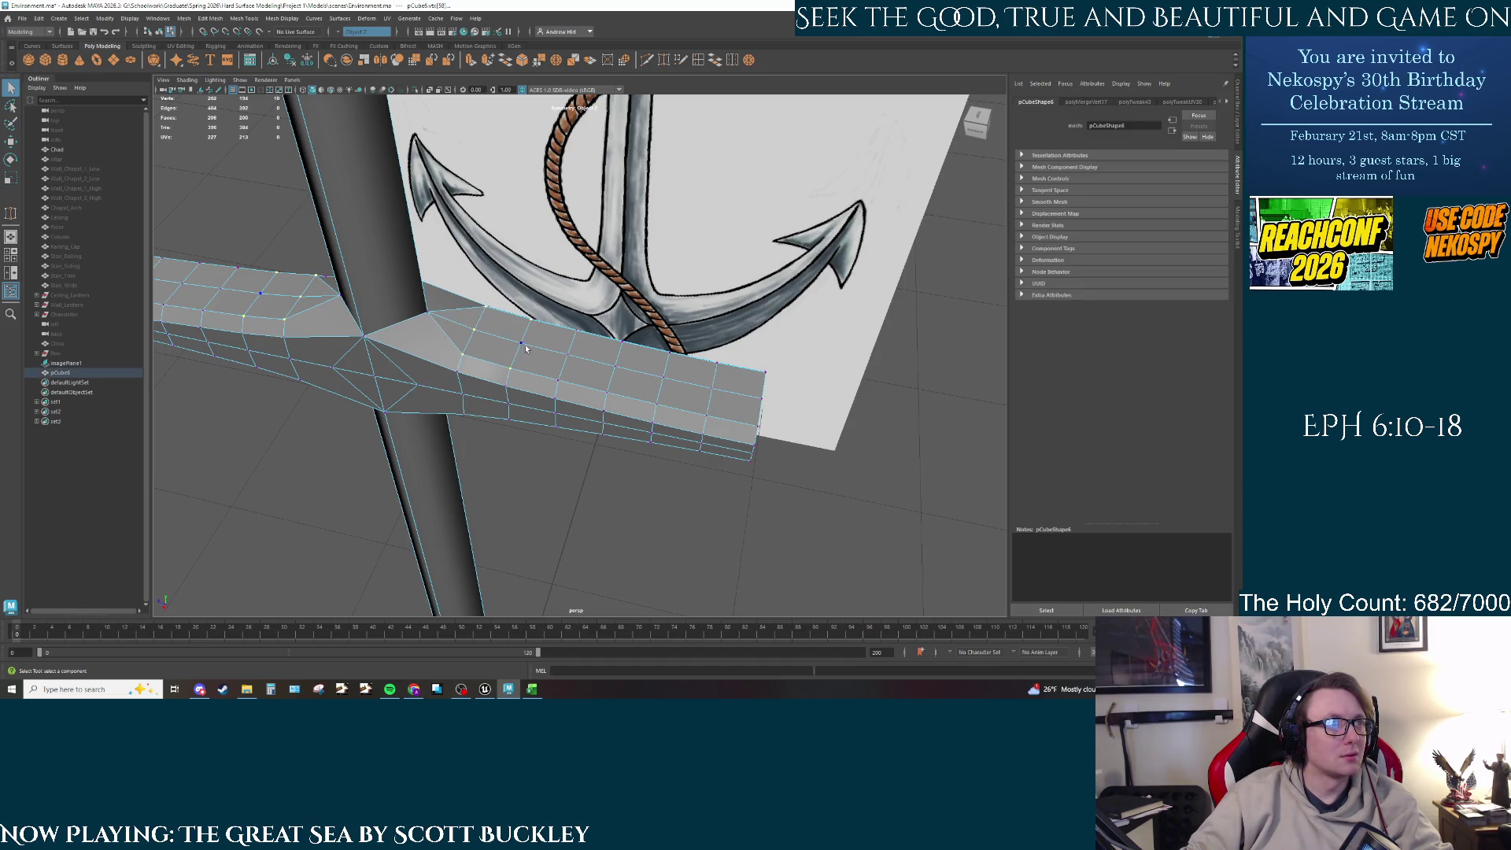
key(ctrl+z)
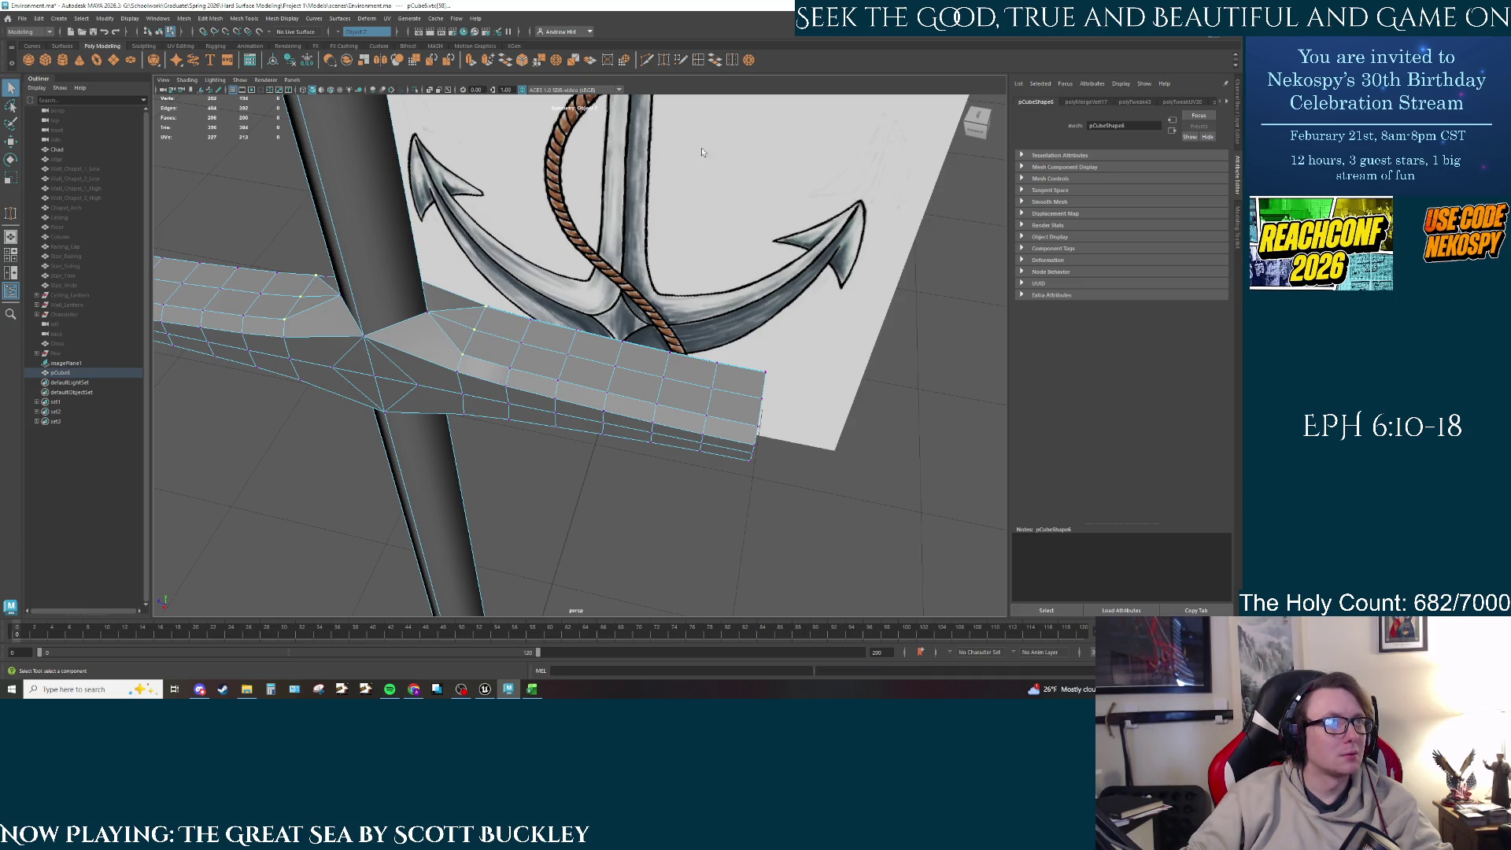
mouse_move(531, 320)
shift+right_down()
mouse_move(524, 348)
mouse_move(571, 305)
shift+right_up()
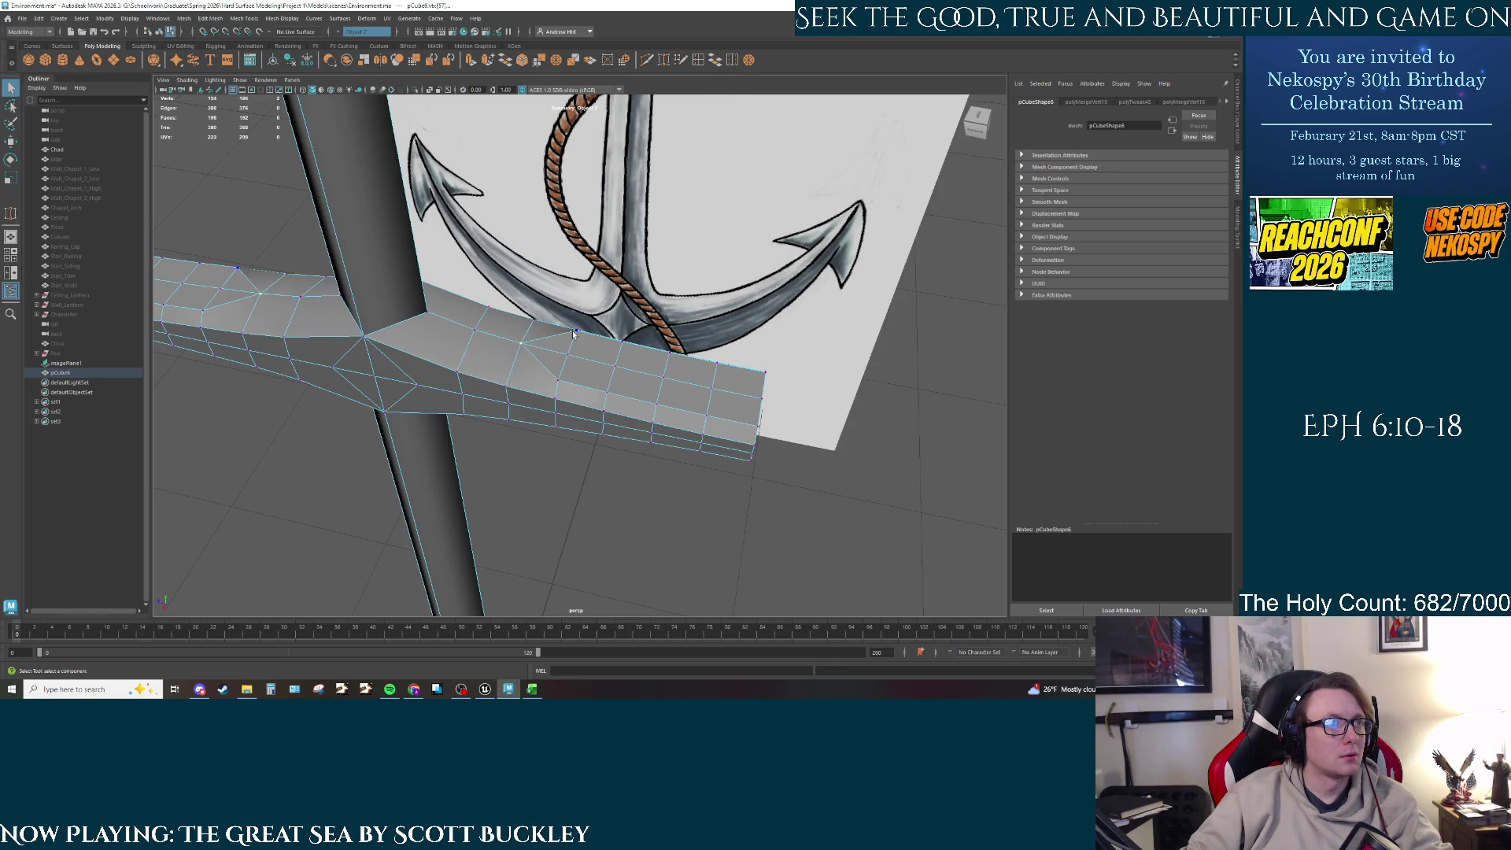
drag(577, 329, 622, 343)
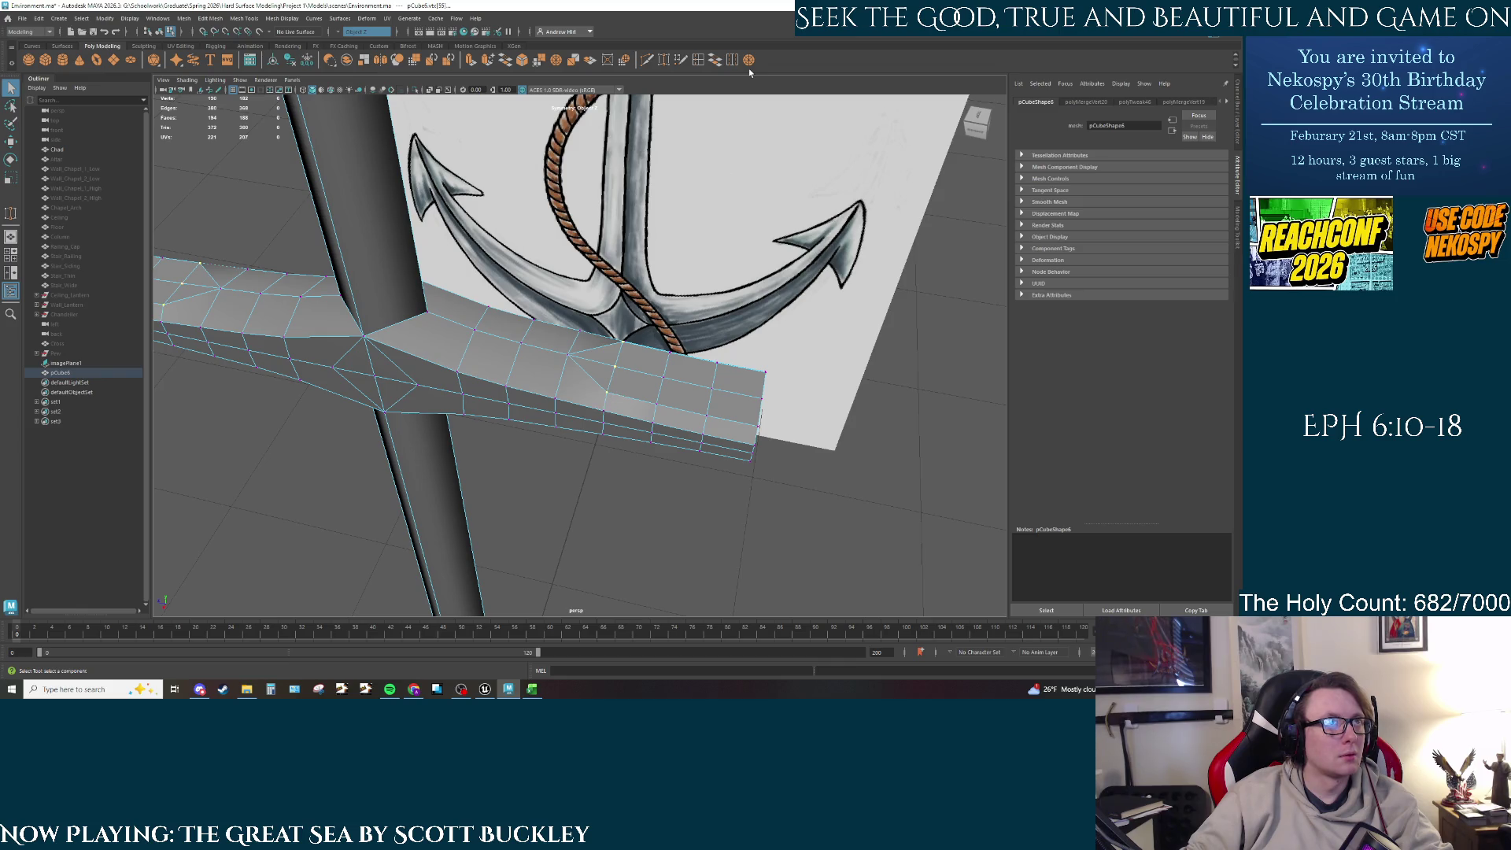
drag(606, 392, 615, 366)
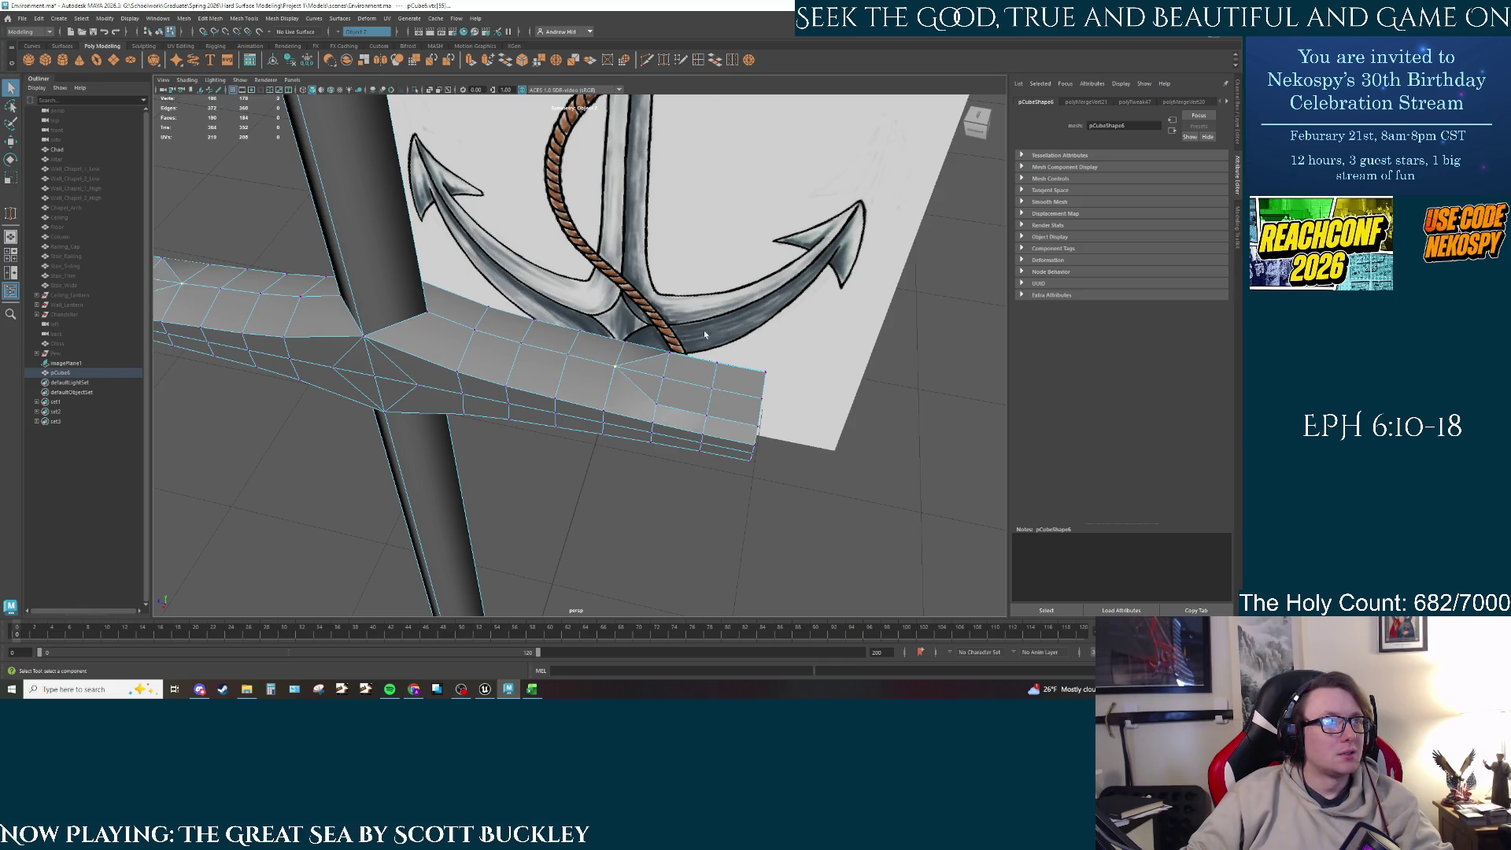
Step: Weld middle-row vertices onto the right arm's edge and end-corner vertices
click(656, 403)
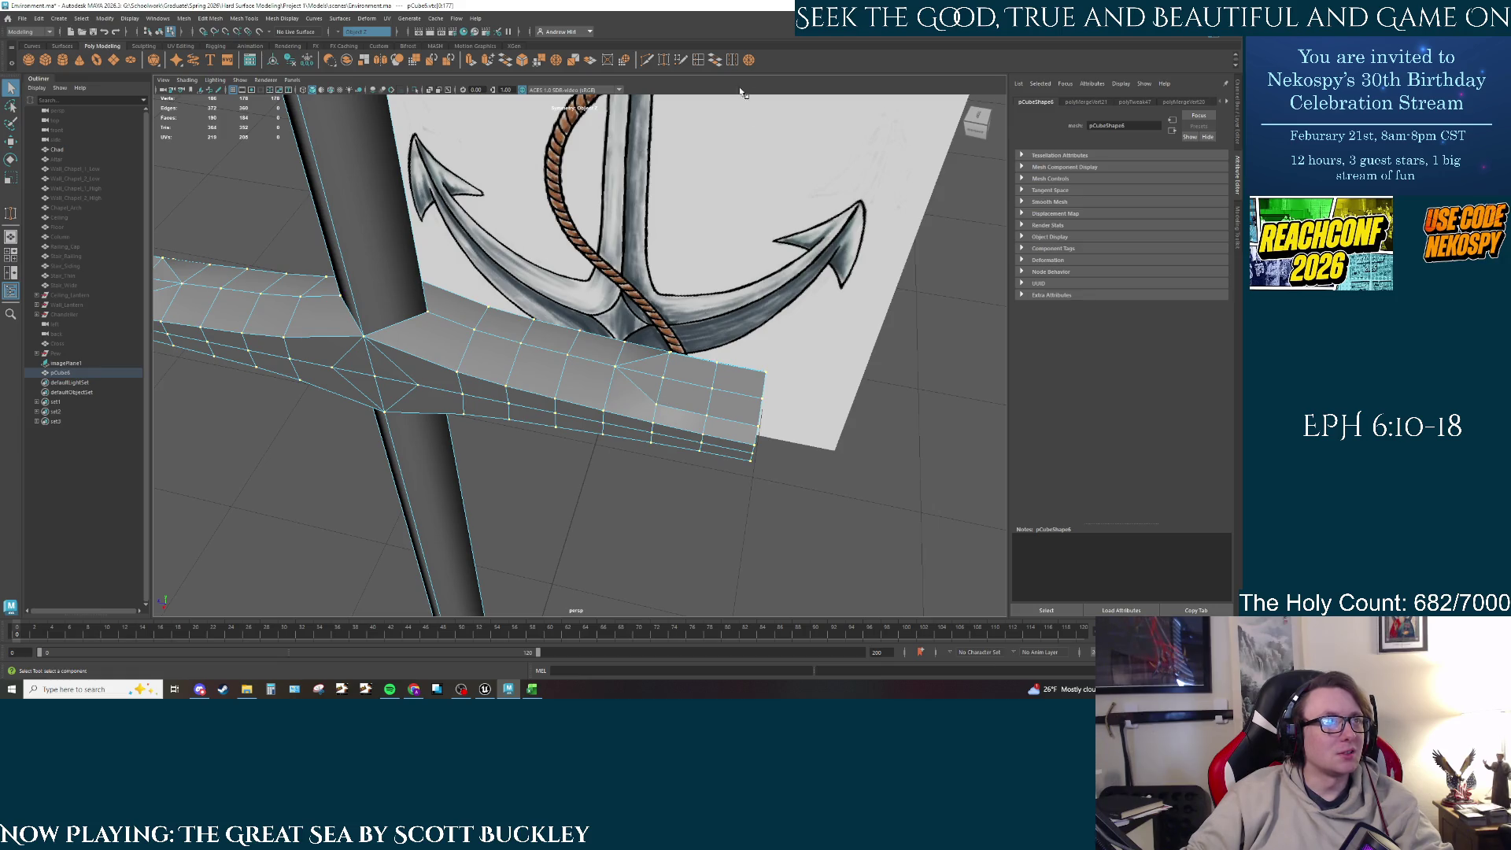
click(655, 407)
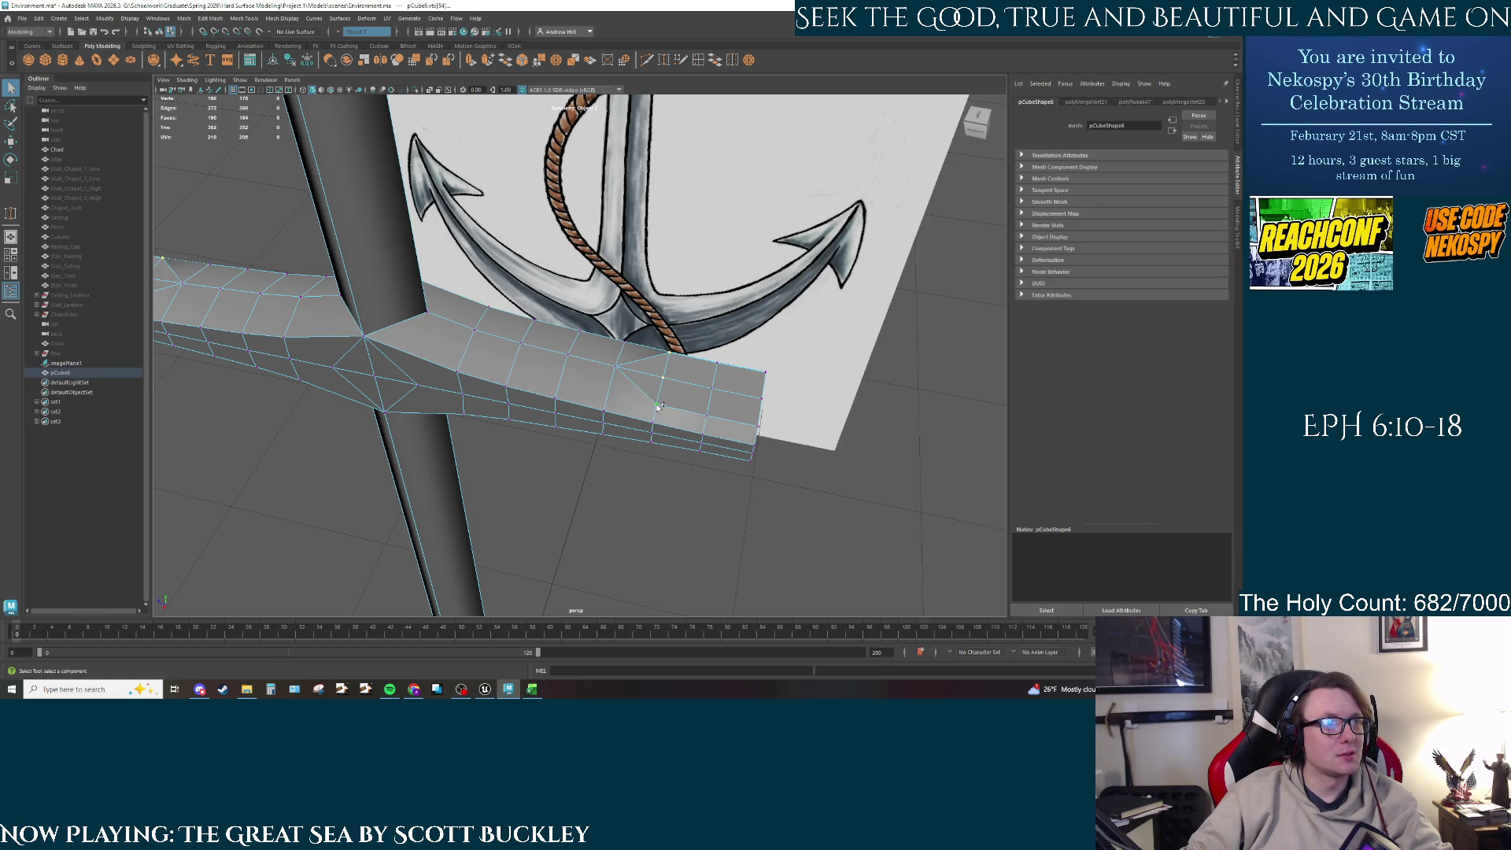
drag(658, 406, 711, 361)
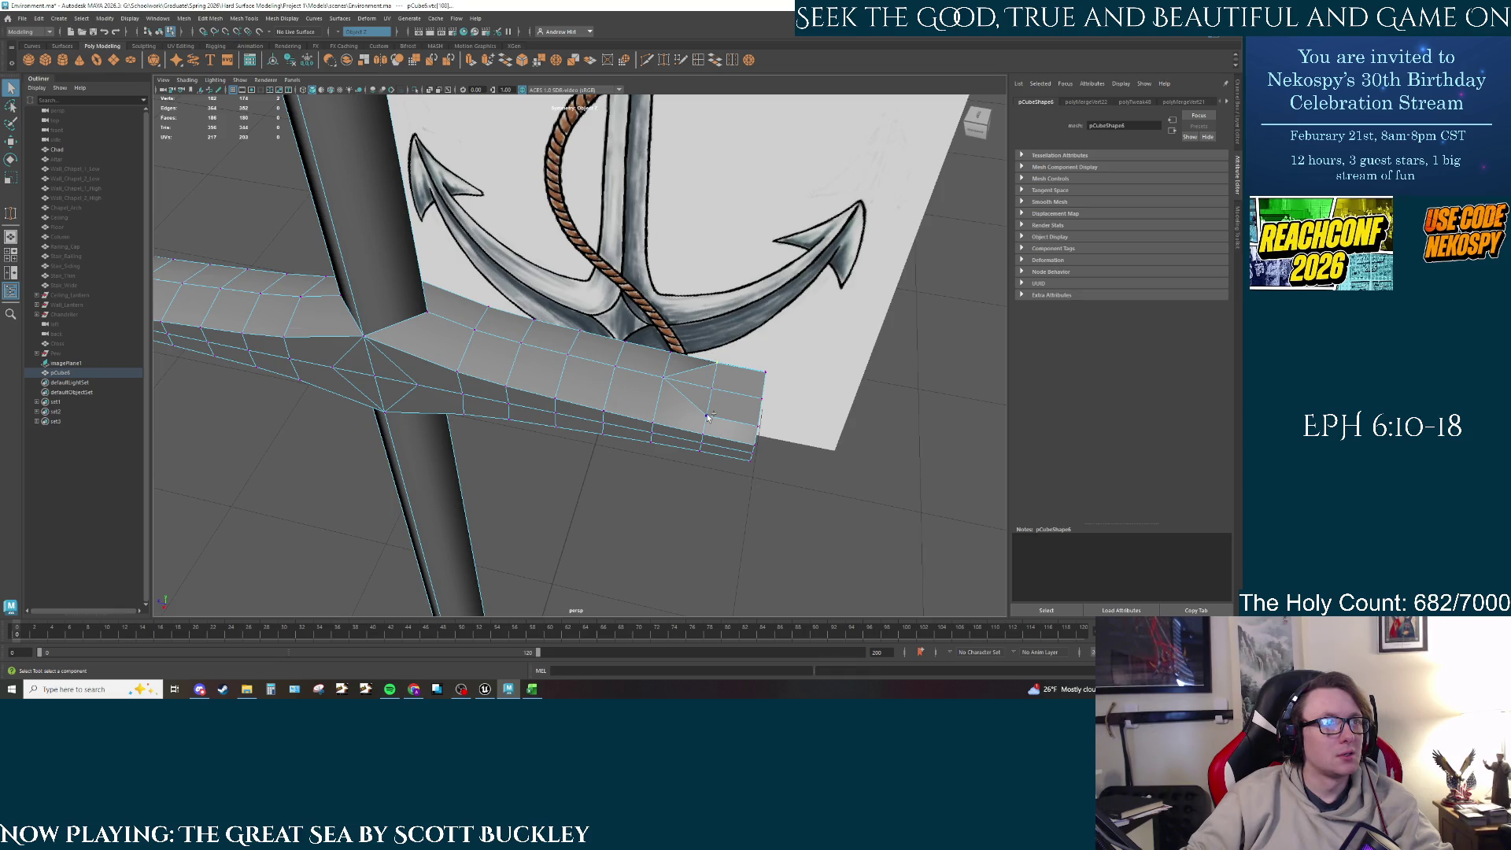
drag(705, 416, 761, 372)
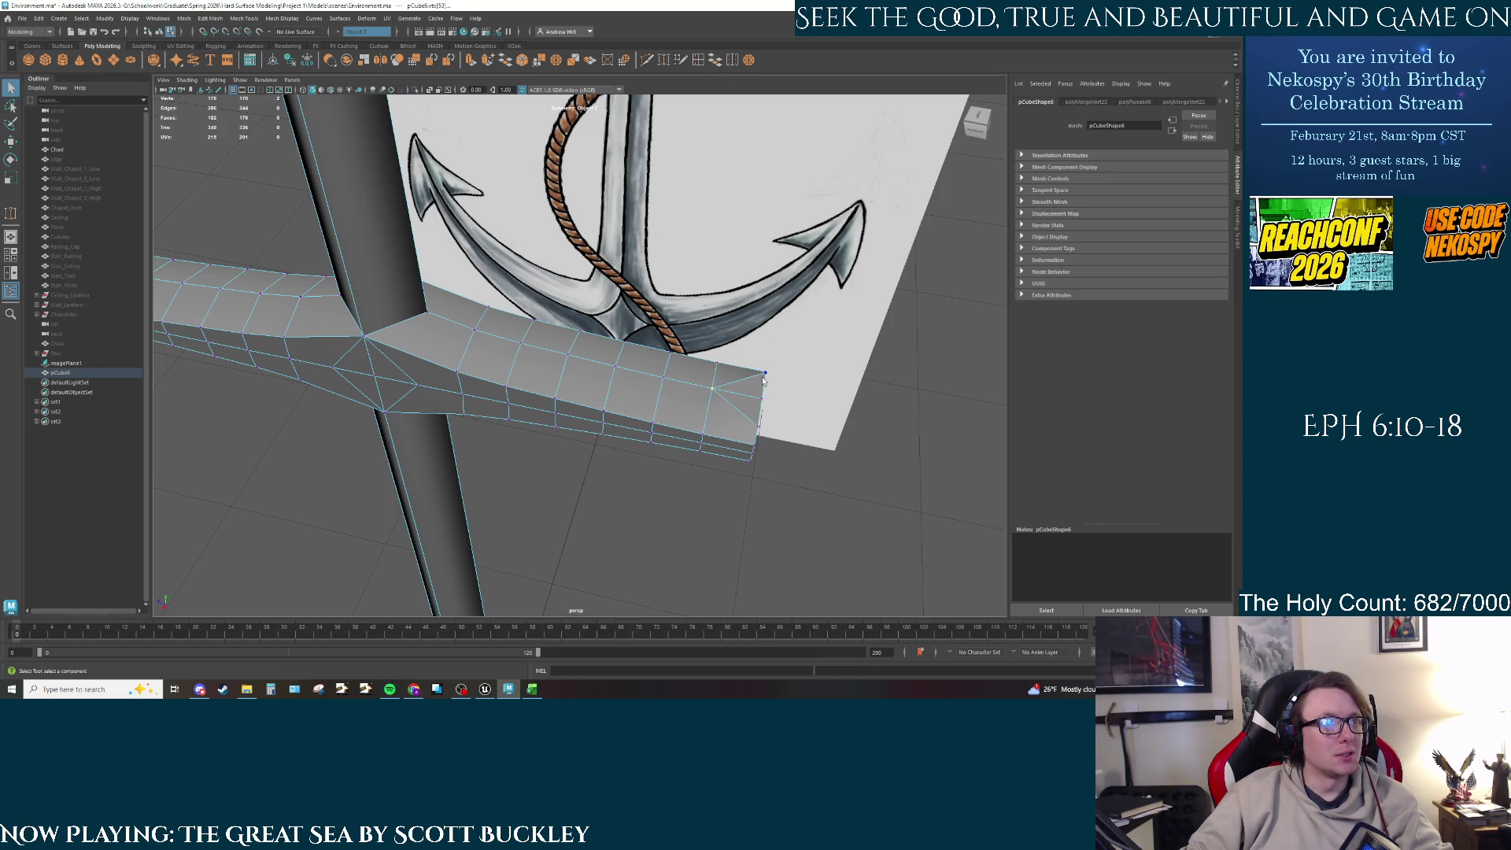
drag(756, 425, 741, 290)
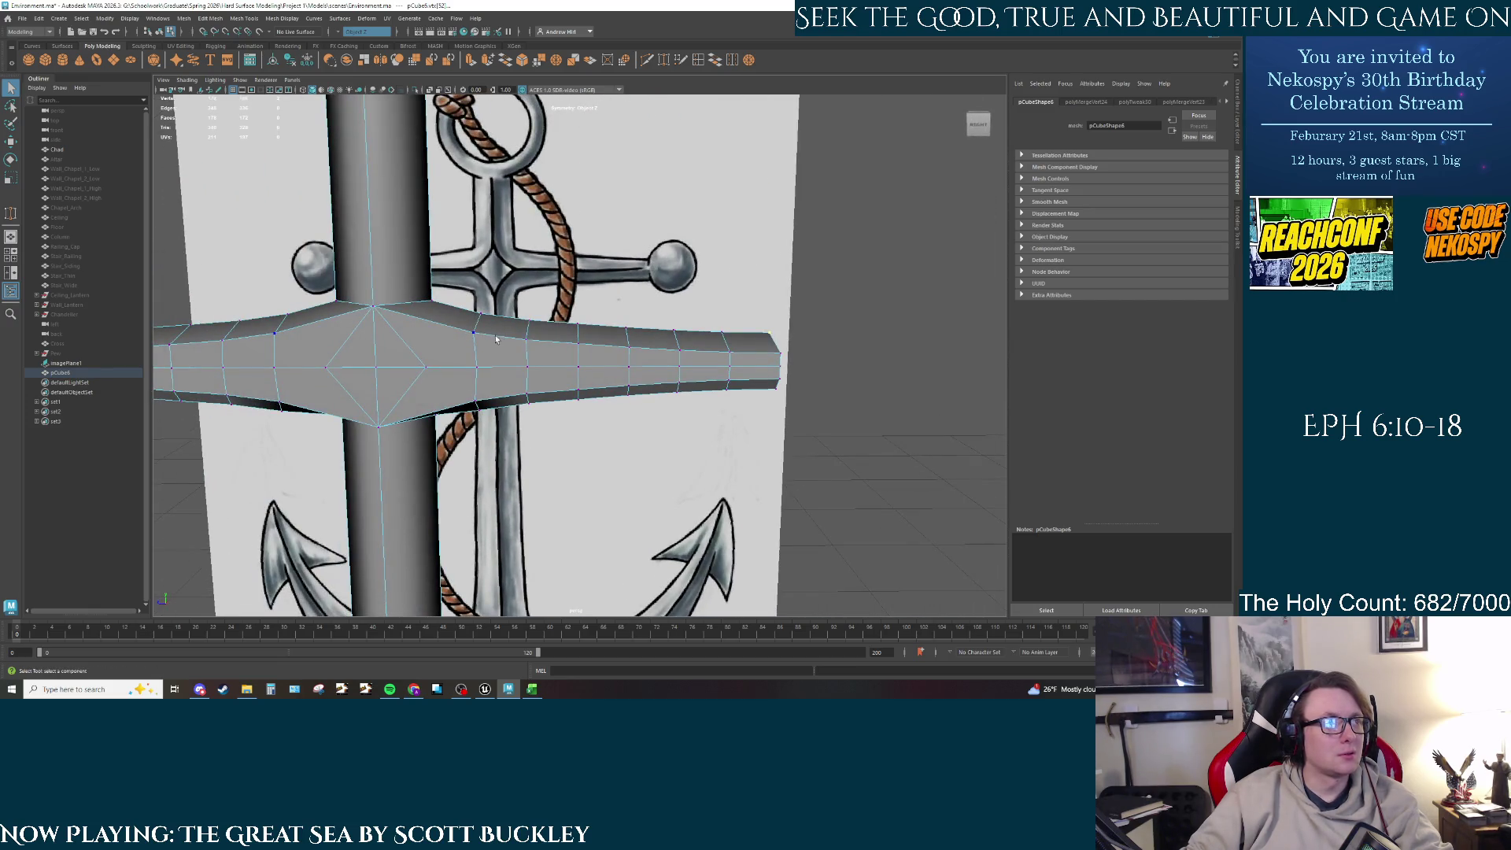
alt+drag(496, 338, 509, 289)
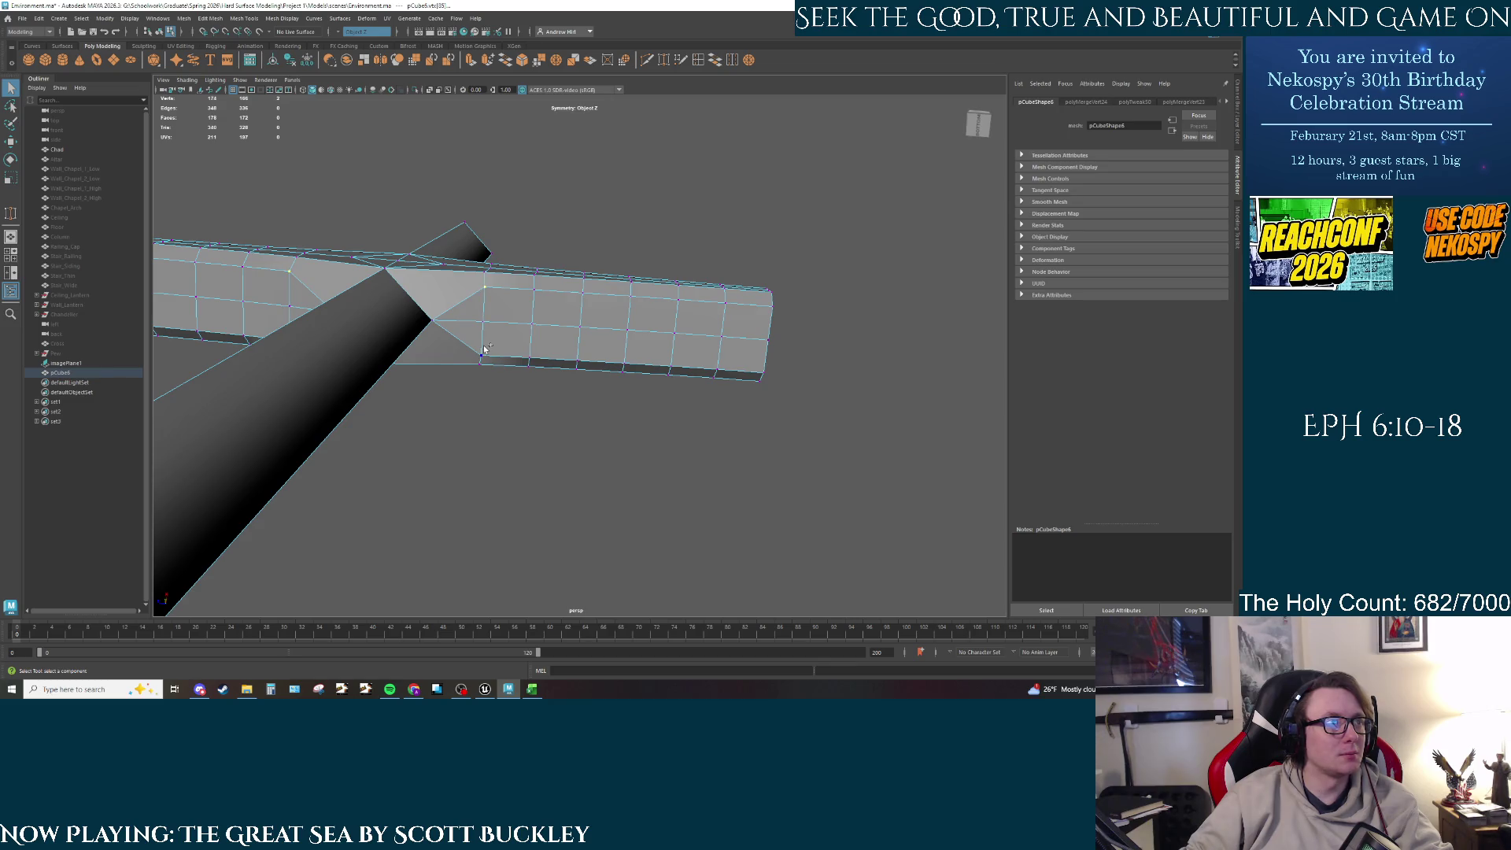
drag(485, 288, 582, 293)
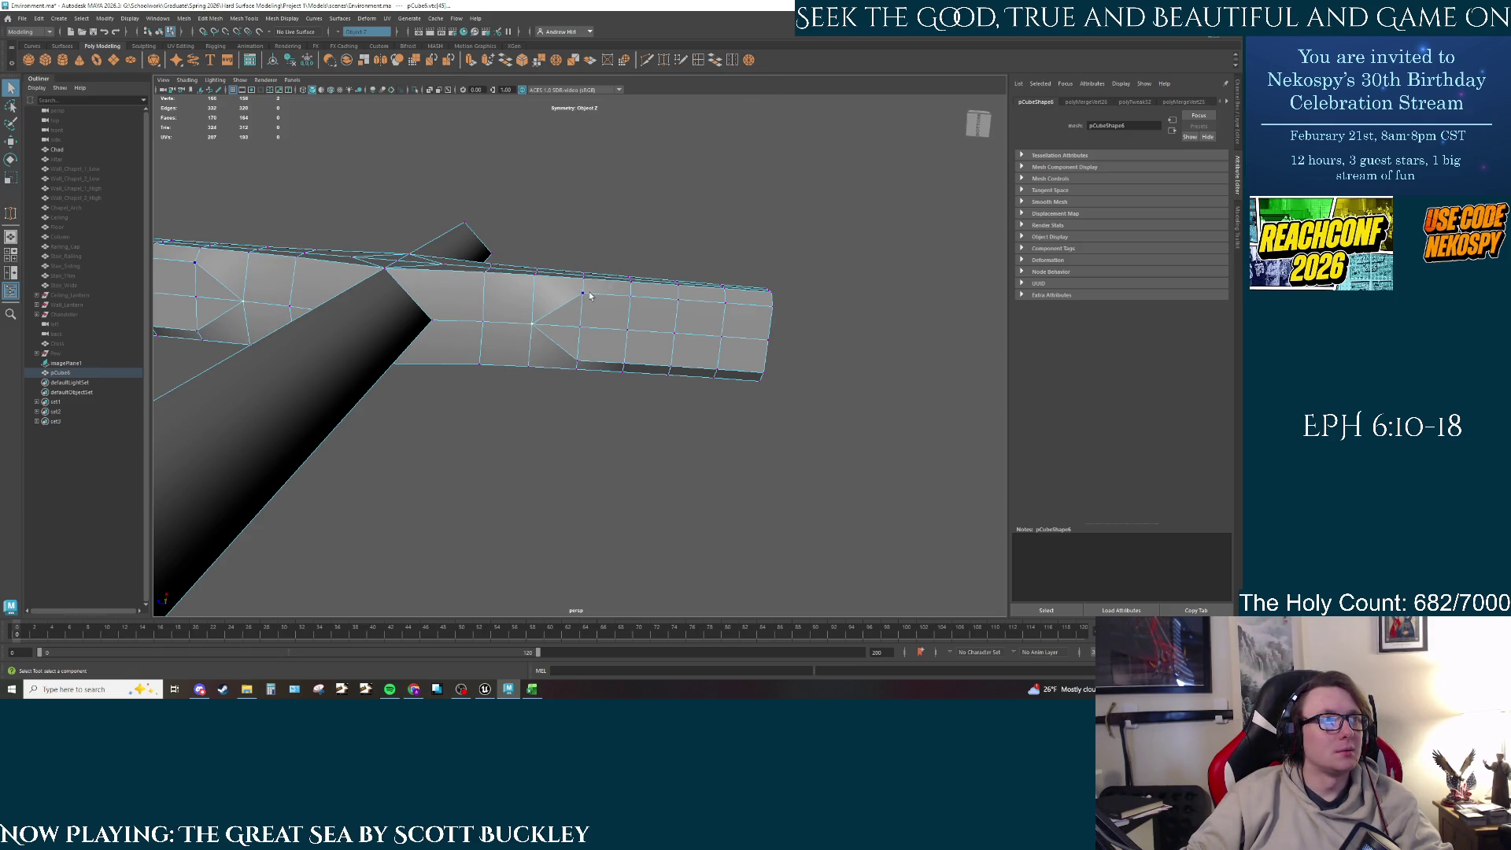
drag(533, 323, 725, 303)
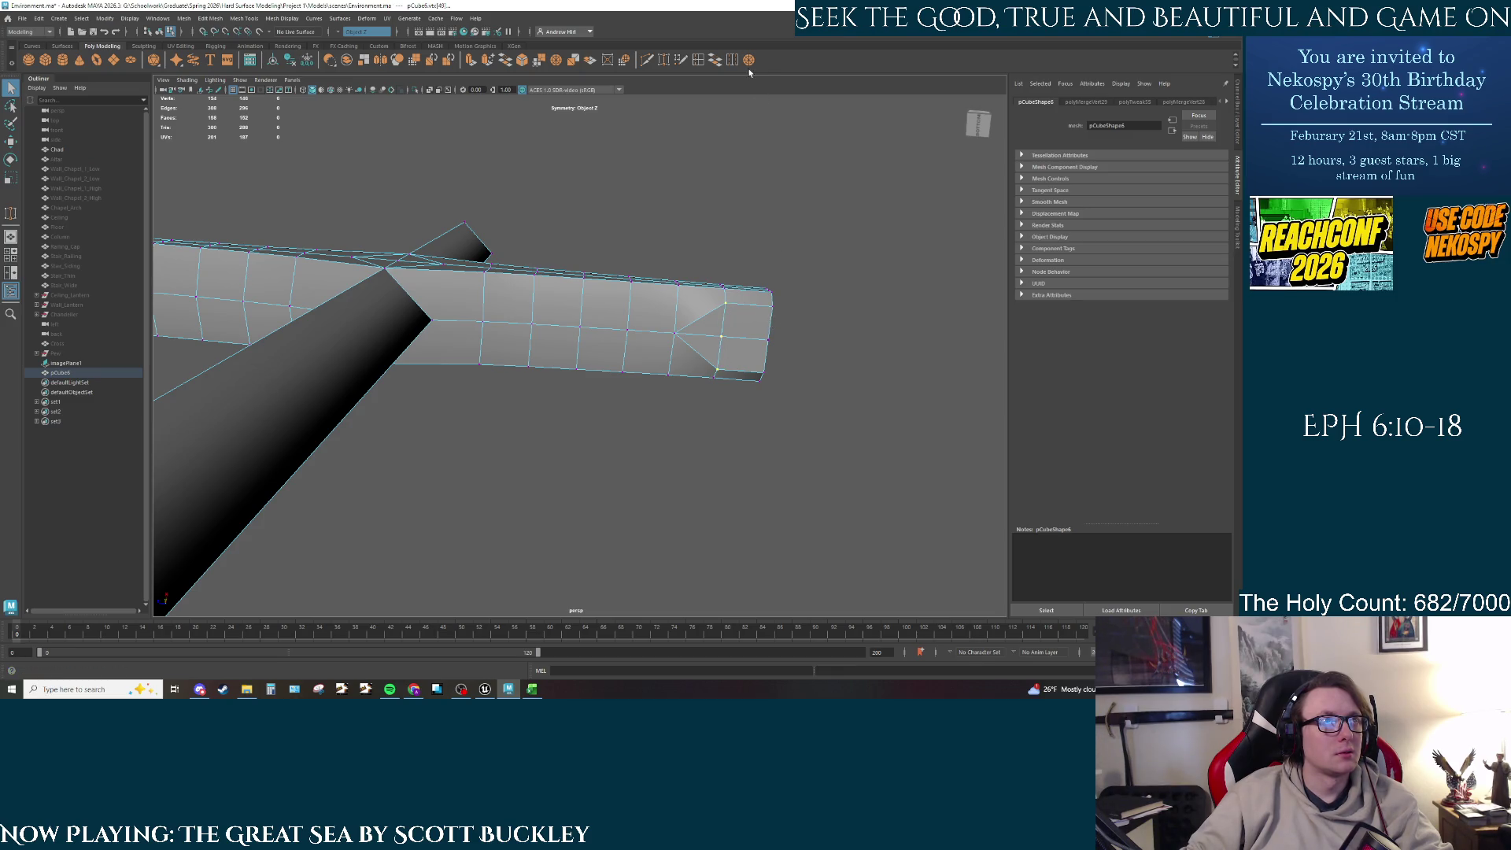
mouse_move(725, 303)
mouse_down()
mouse_move(770, 289)
mouse_move(763, 370)
mouse_up()
key(space)
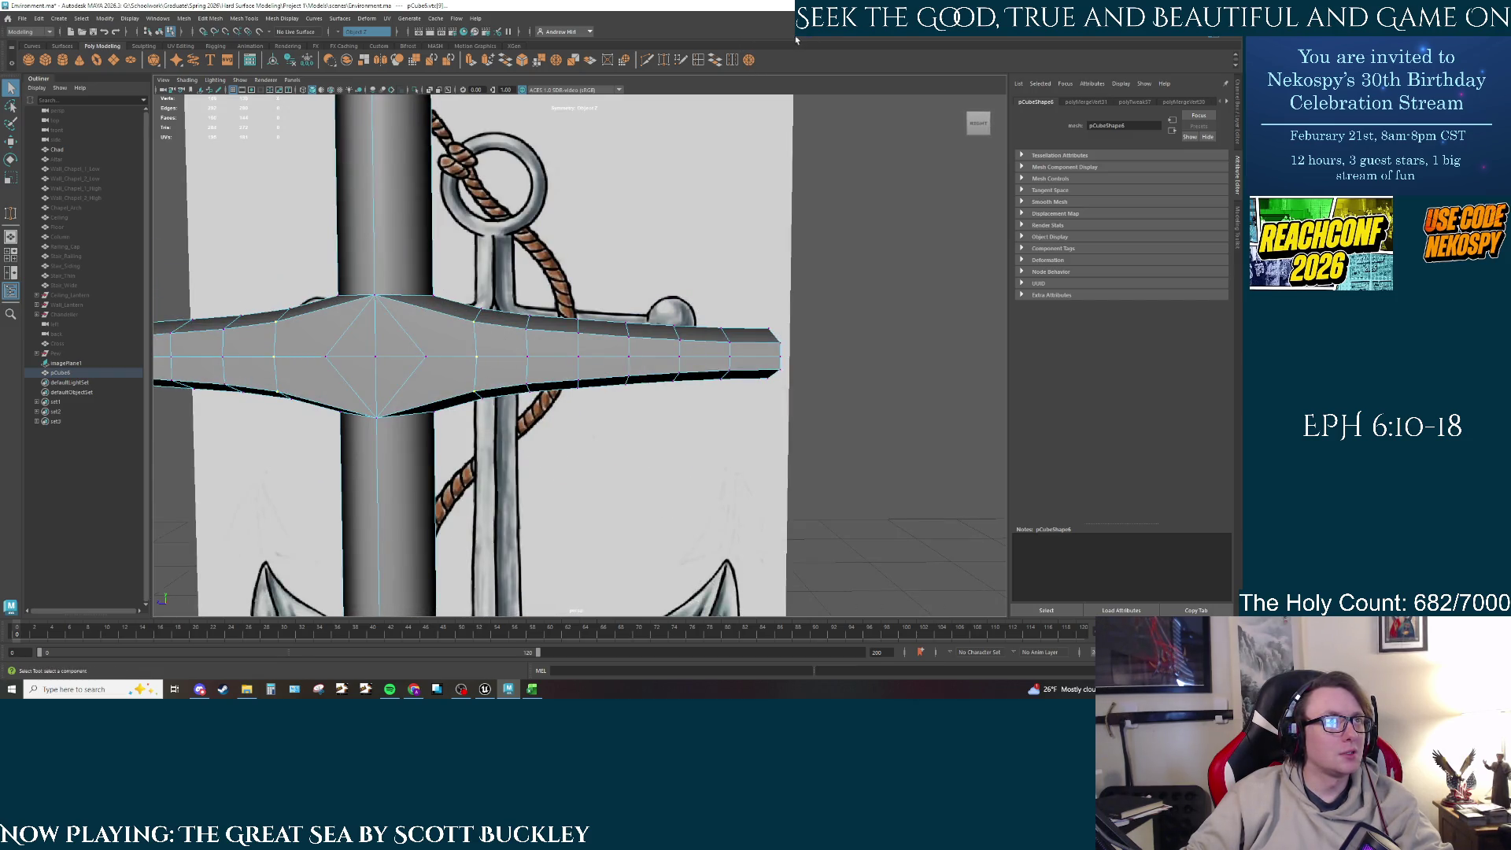
Step: Pinch a lower vertex up, then Merge to Center six vertex pairs toward the arm tip
drag(477, 390, 476, 358)
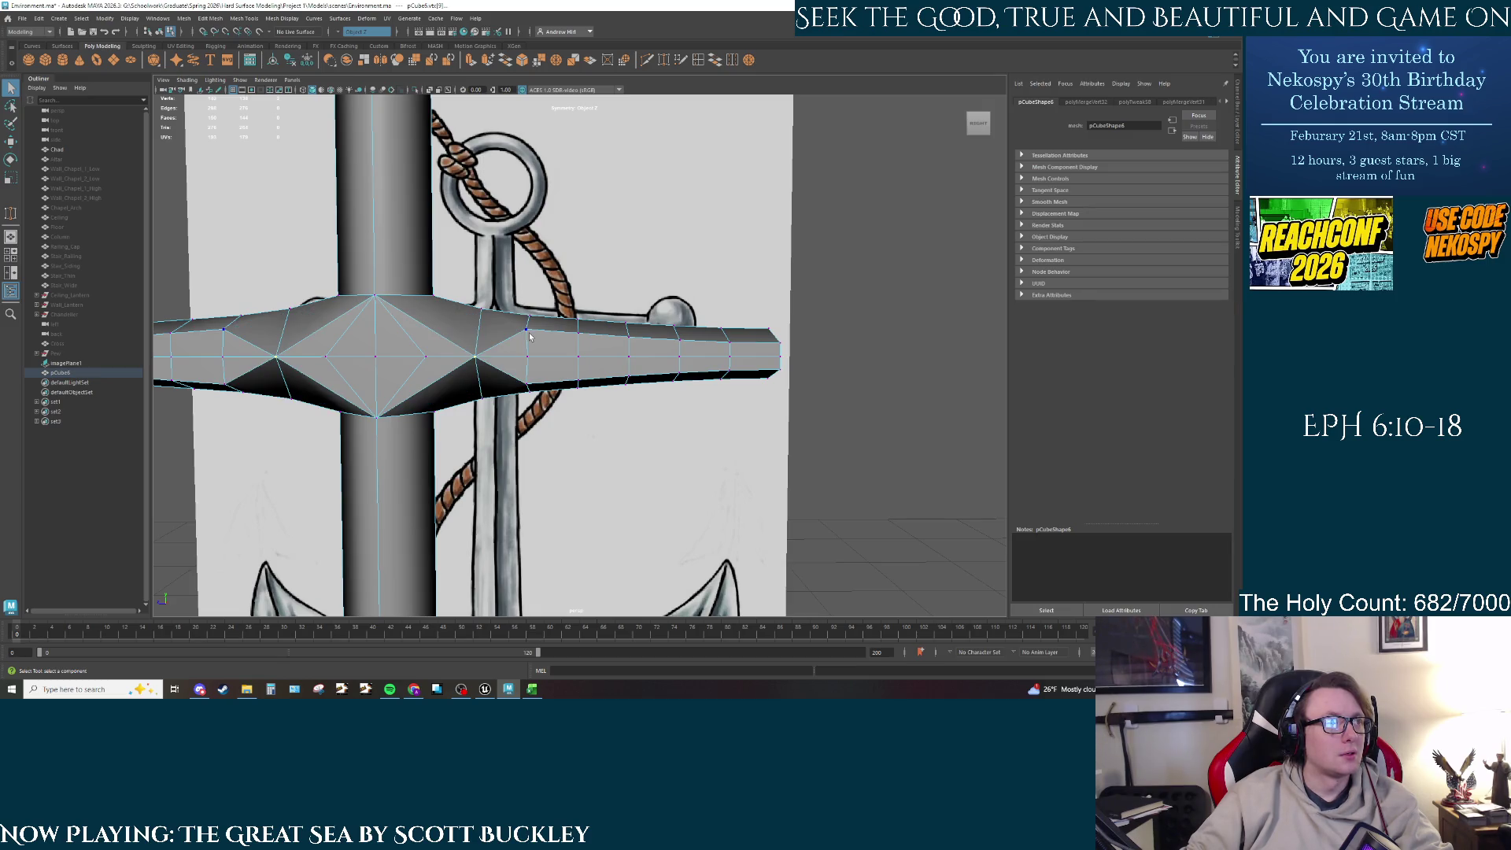
click(527, 384)
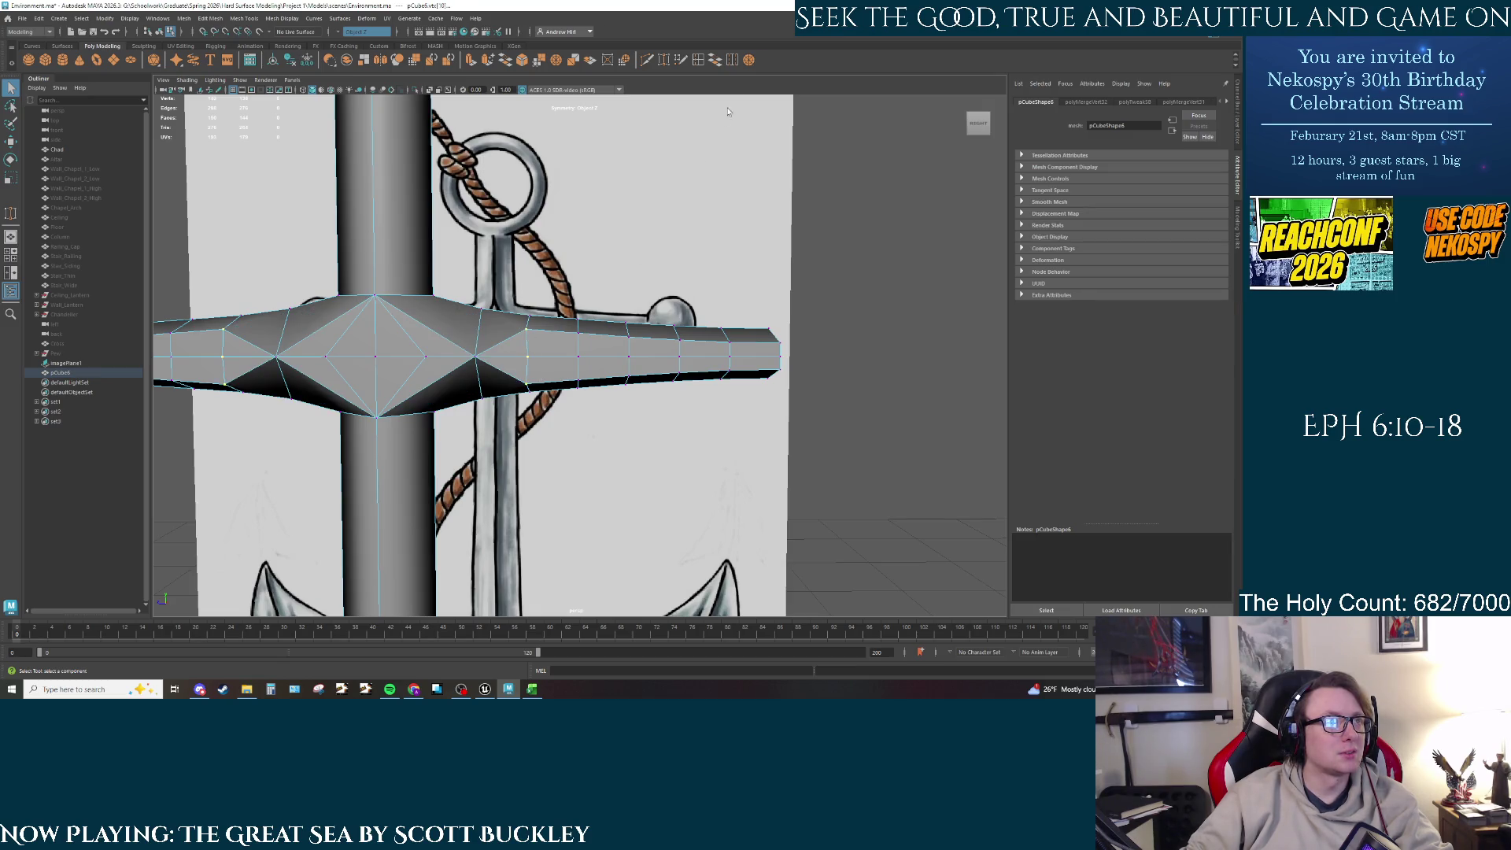
click(752, 60)
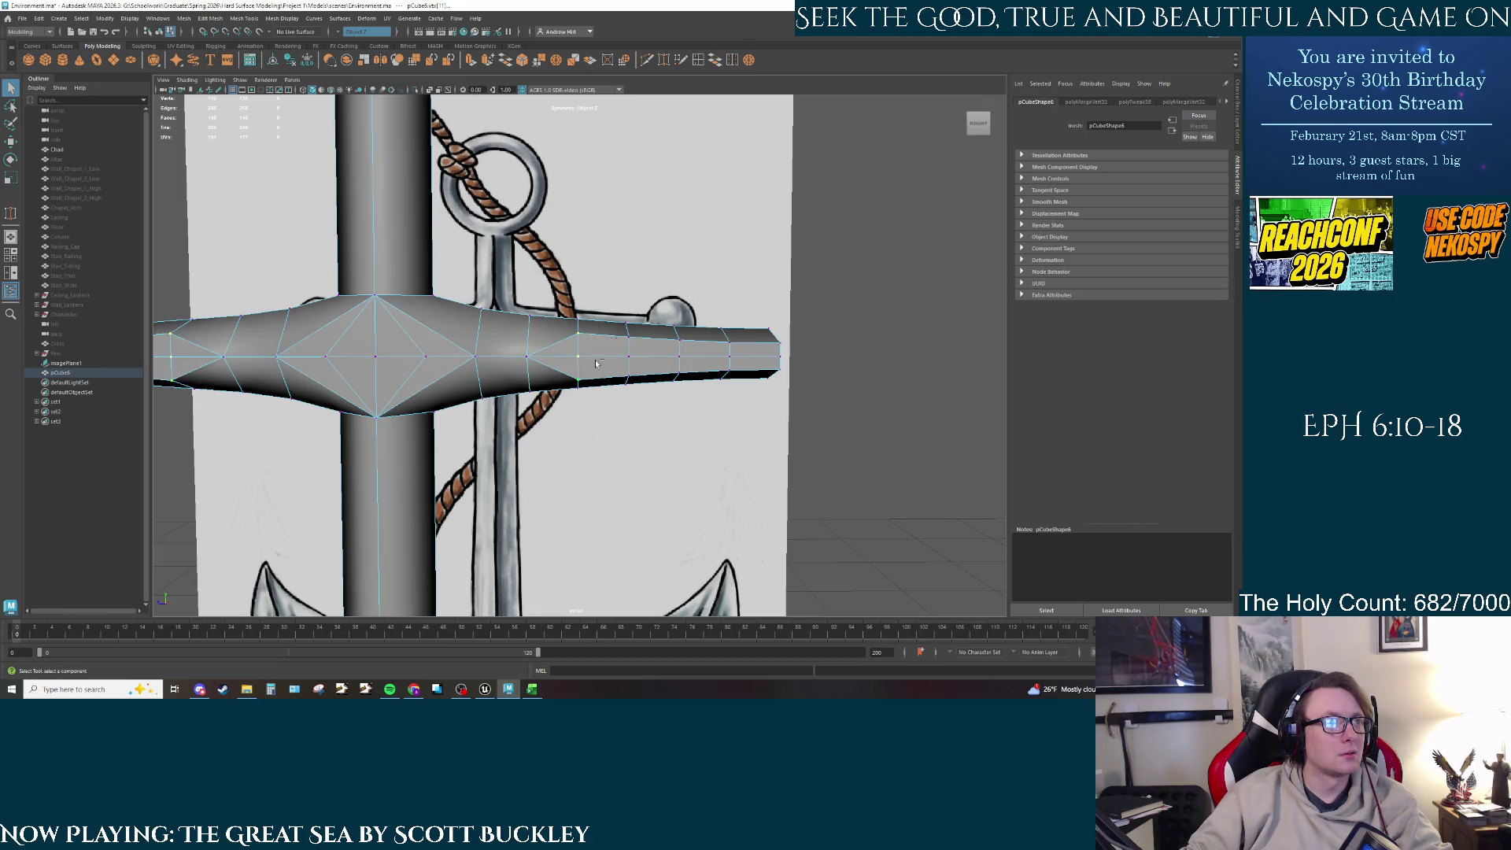
click(752, 59)
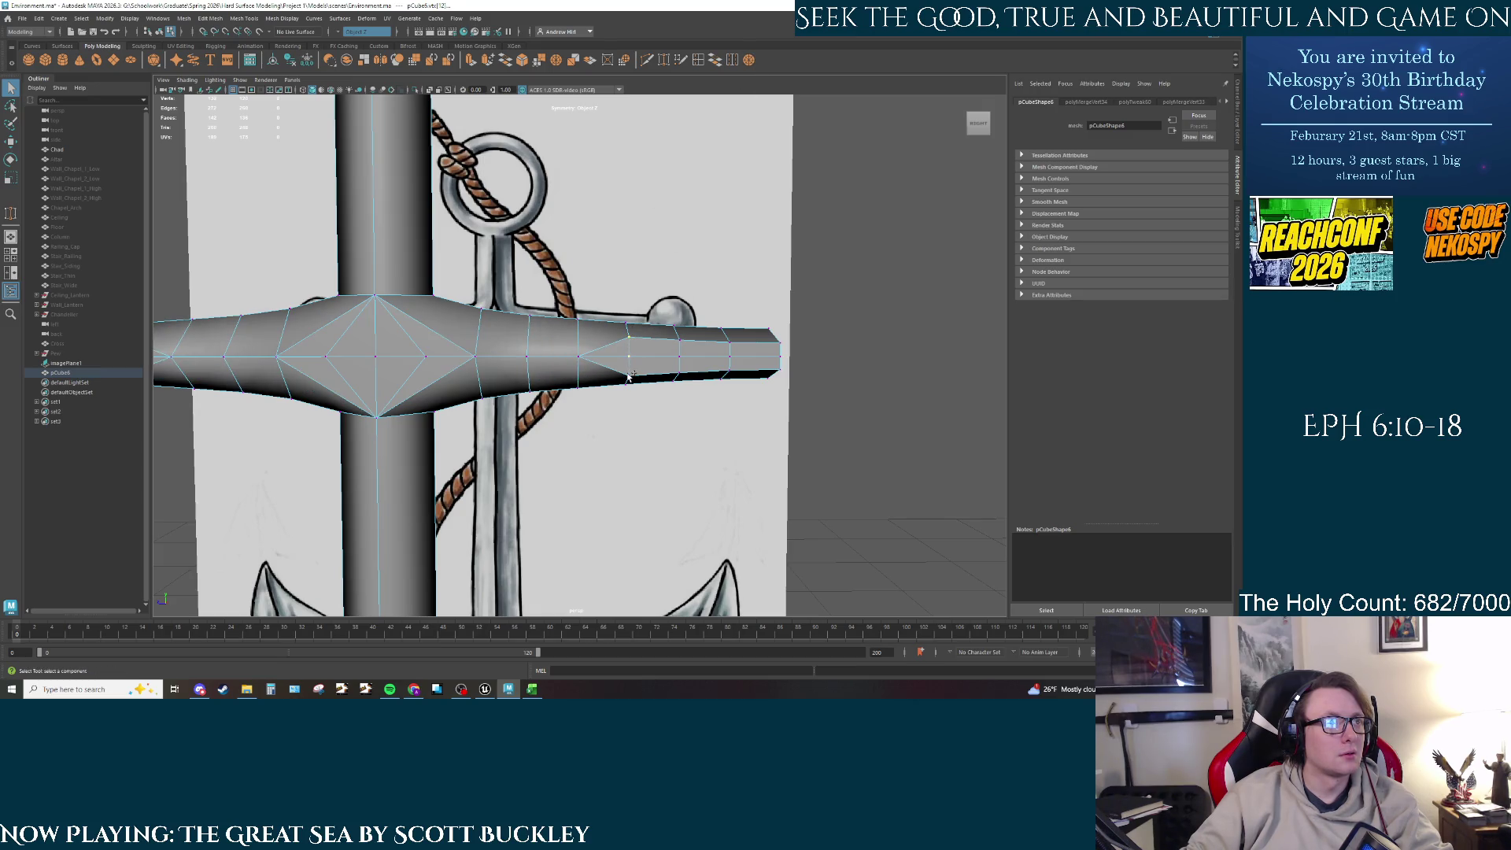
click(751, 60)
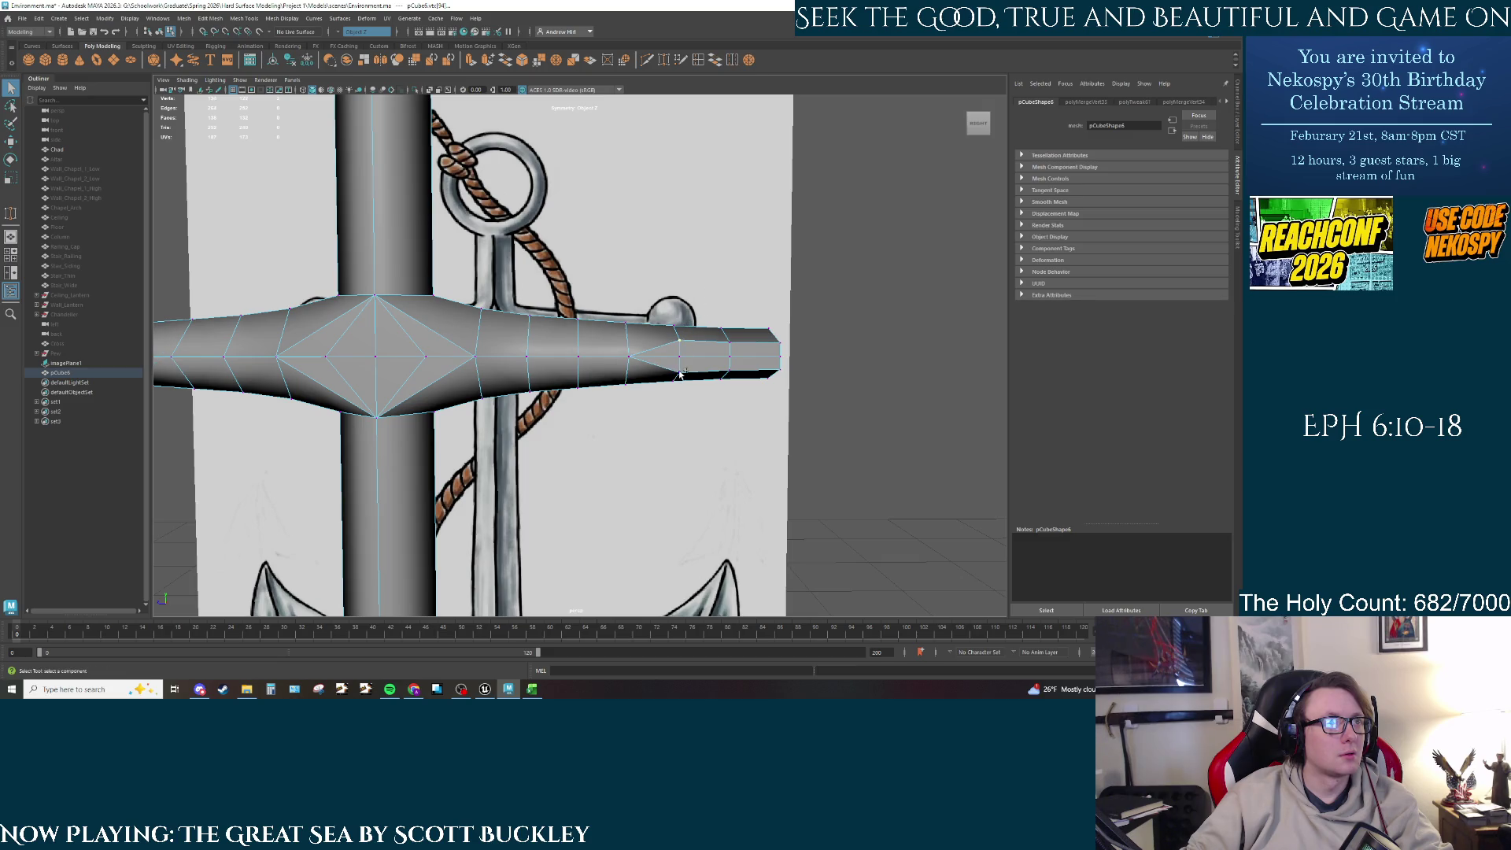
click(752, 60)
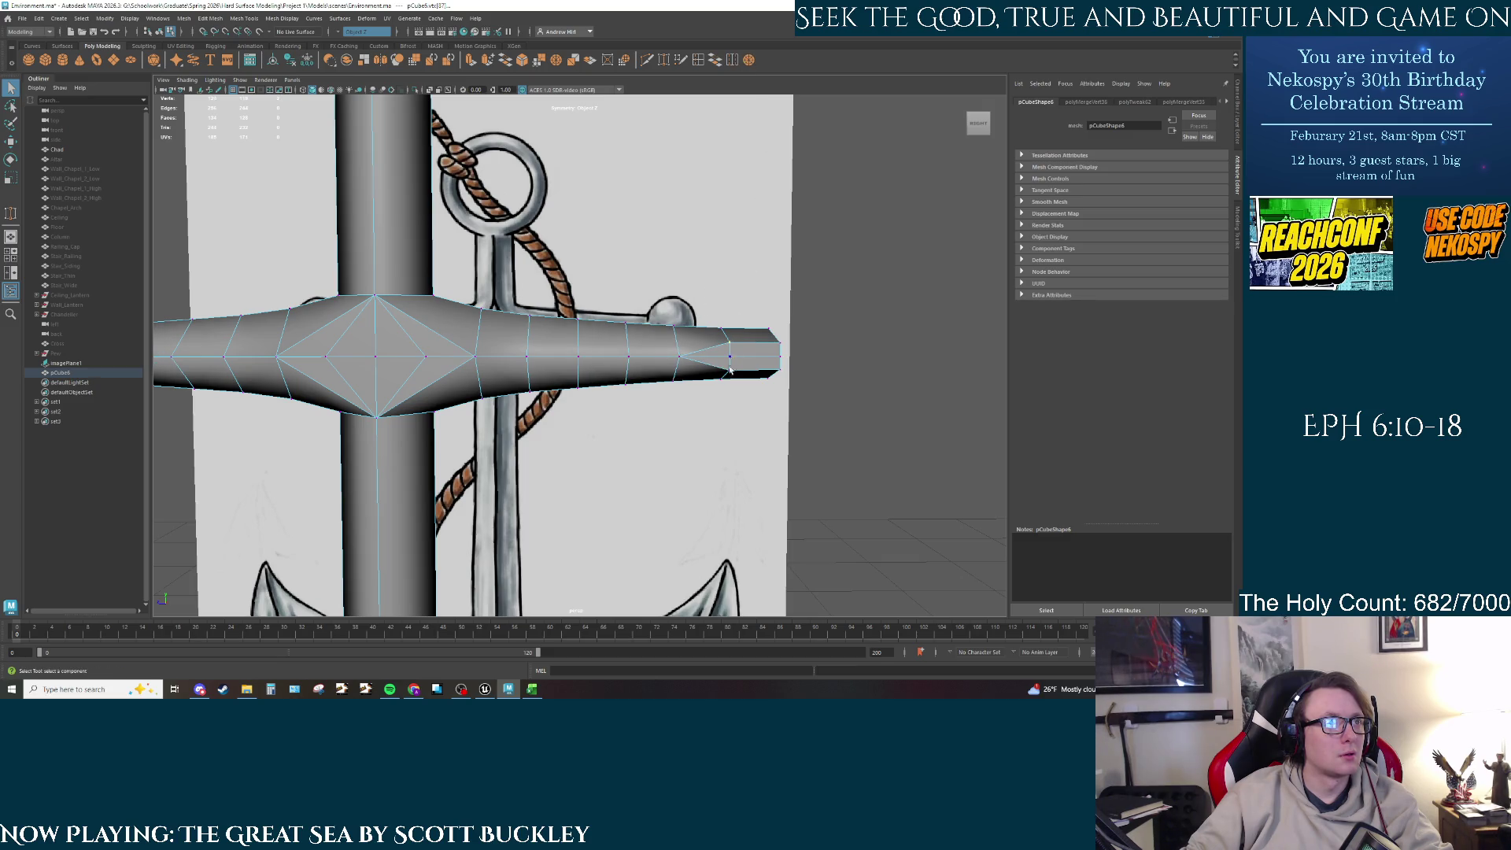
click(752, 60)
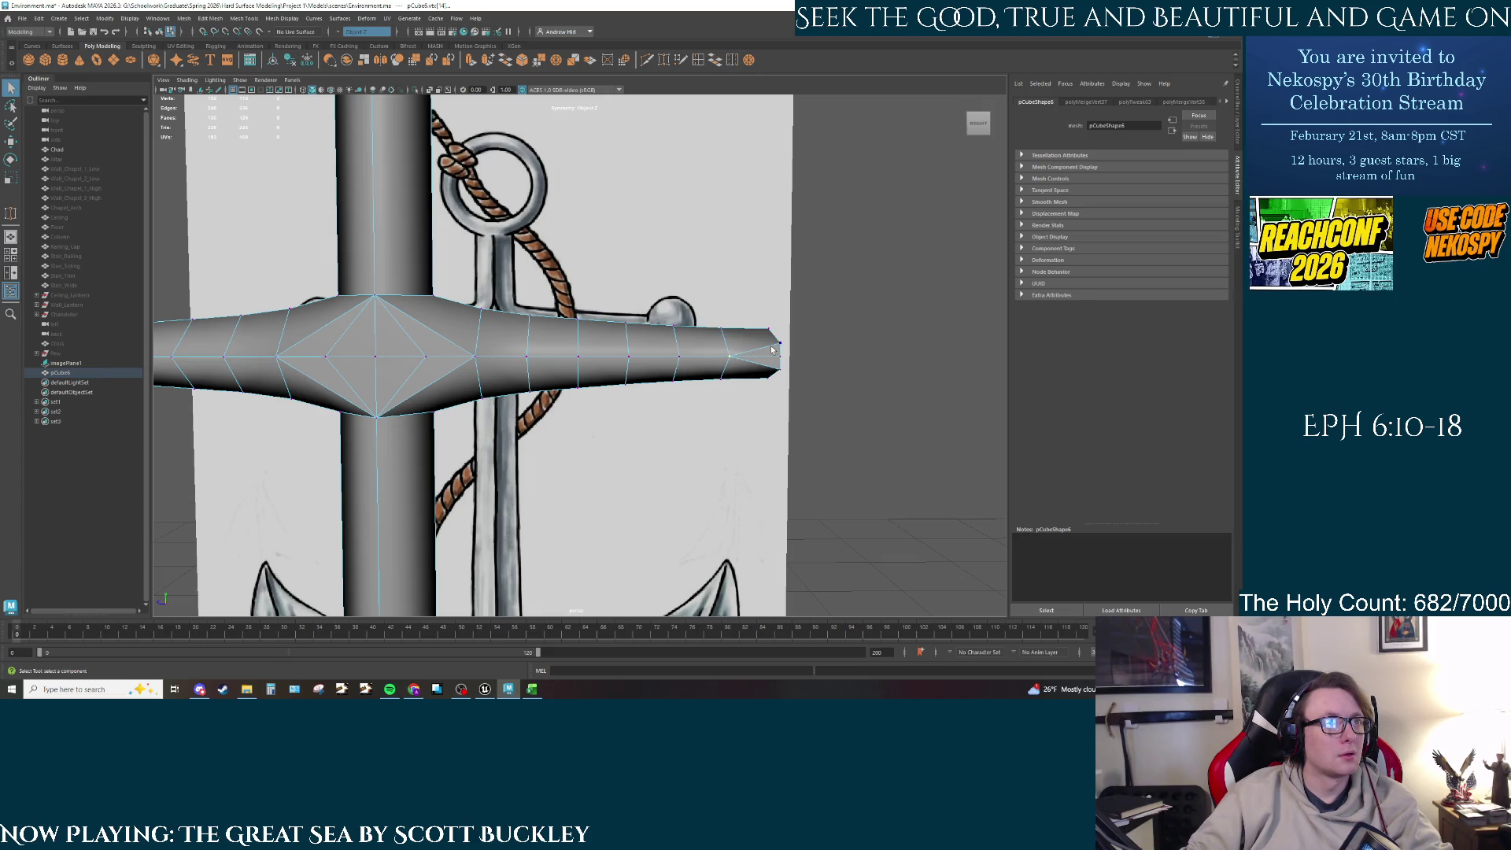
click(751, 60)
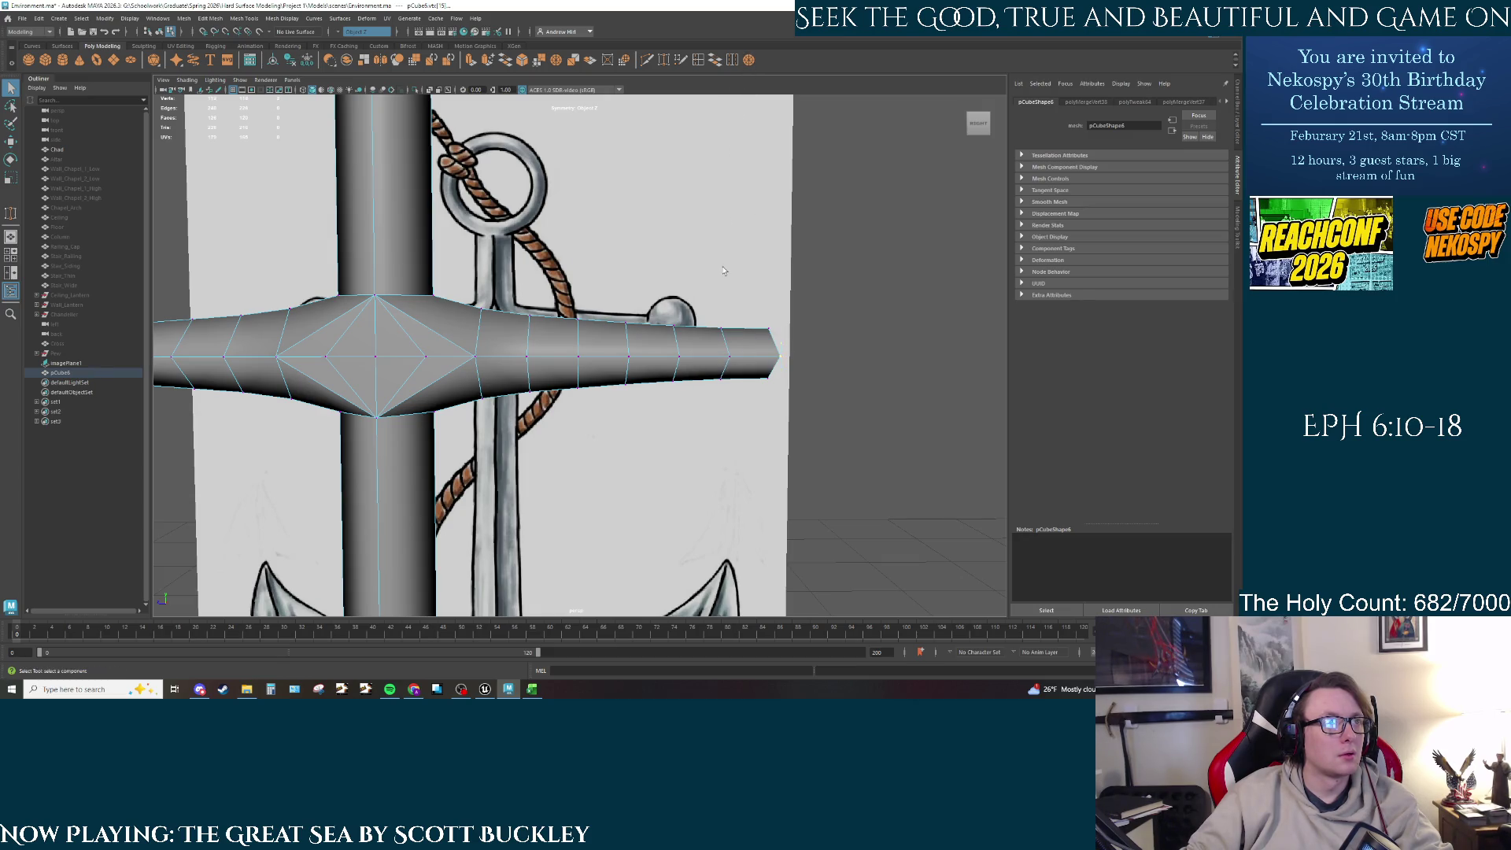
mouse_move(708, 330)
alt+mouse_down()
mouse_move(600, 303)
mouse_move(412, 377)
alt+mouse_up()
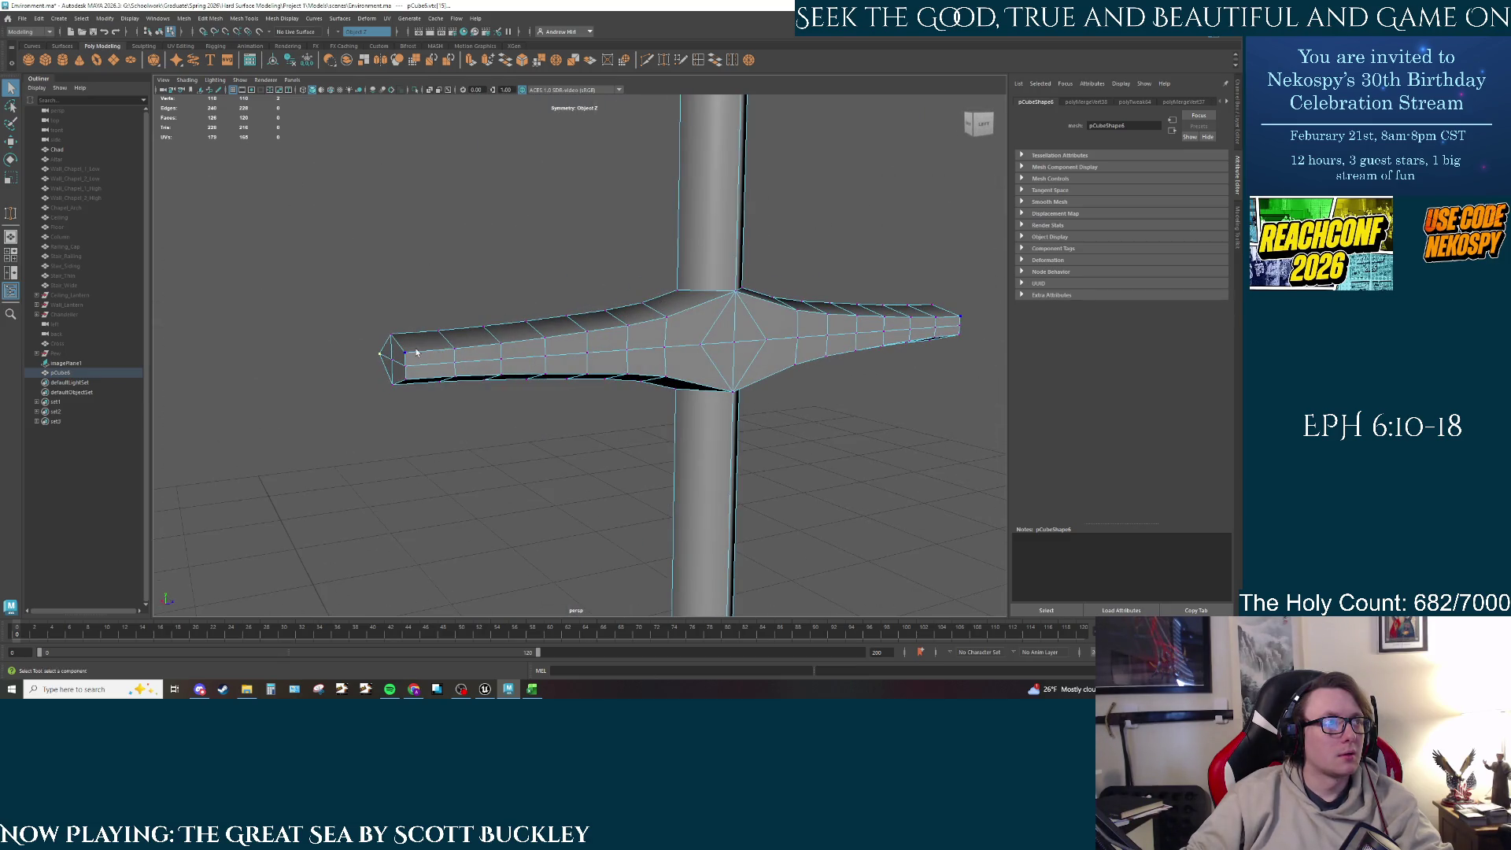
Step: Merge the crossbar tip vertices and weld nearby vertices onto their neighbours on both arms
click(752, 60)
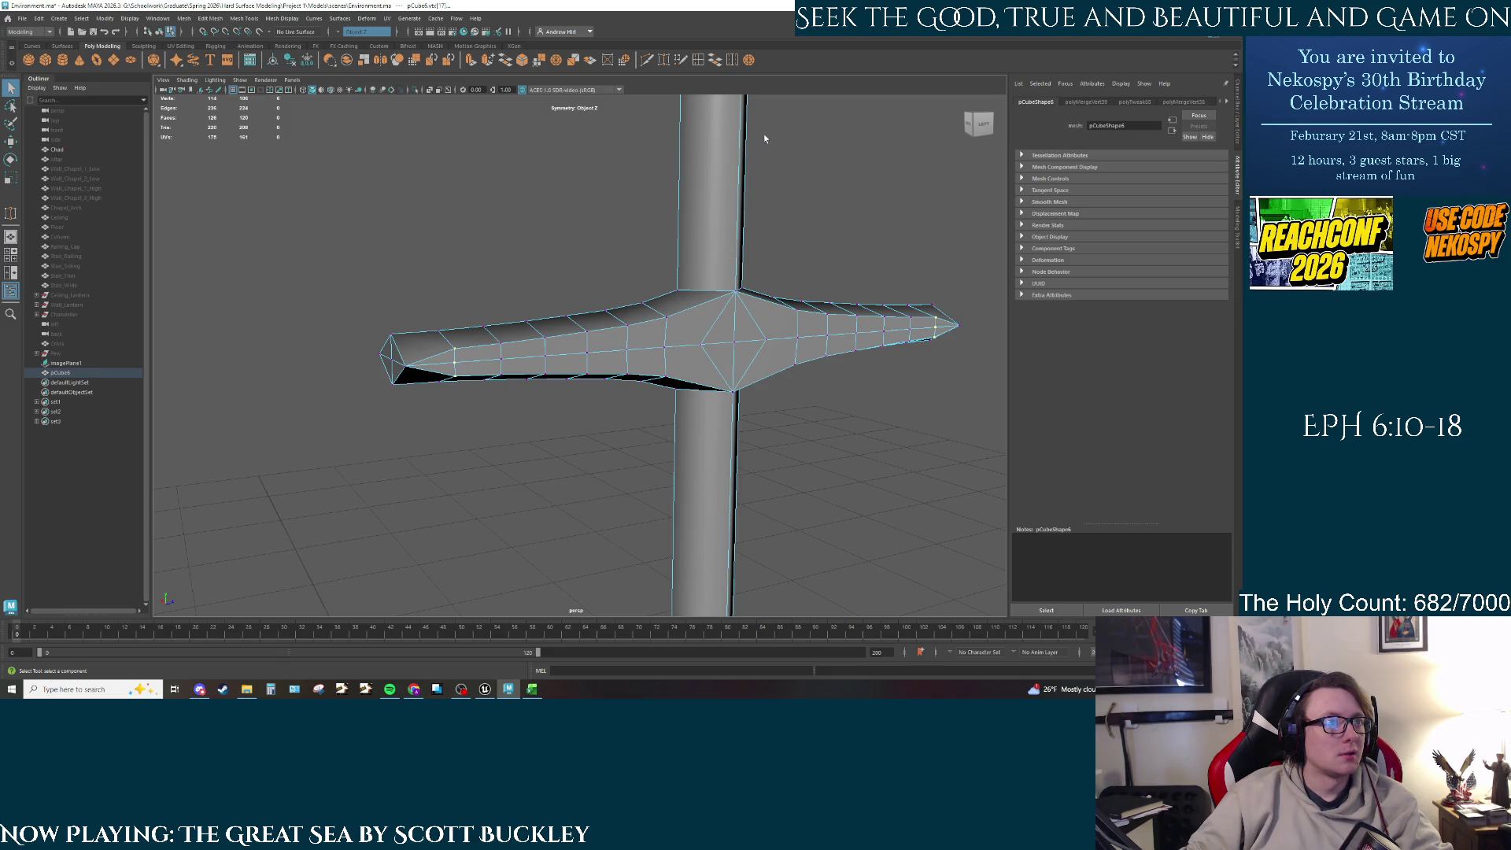
mouse_move(455, 350)
mouse_down()
mouse_move(500, 344)
mouse_move(501, 373)
mouse_move(550, 374)
mouse_up()
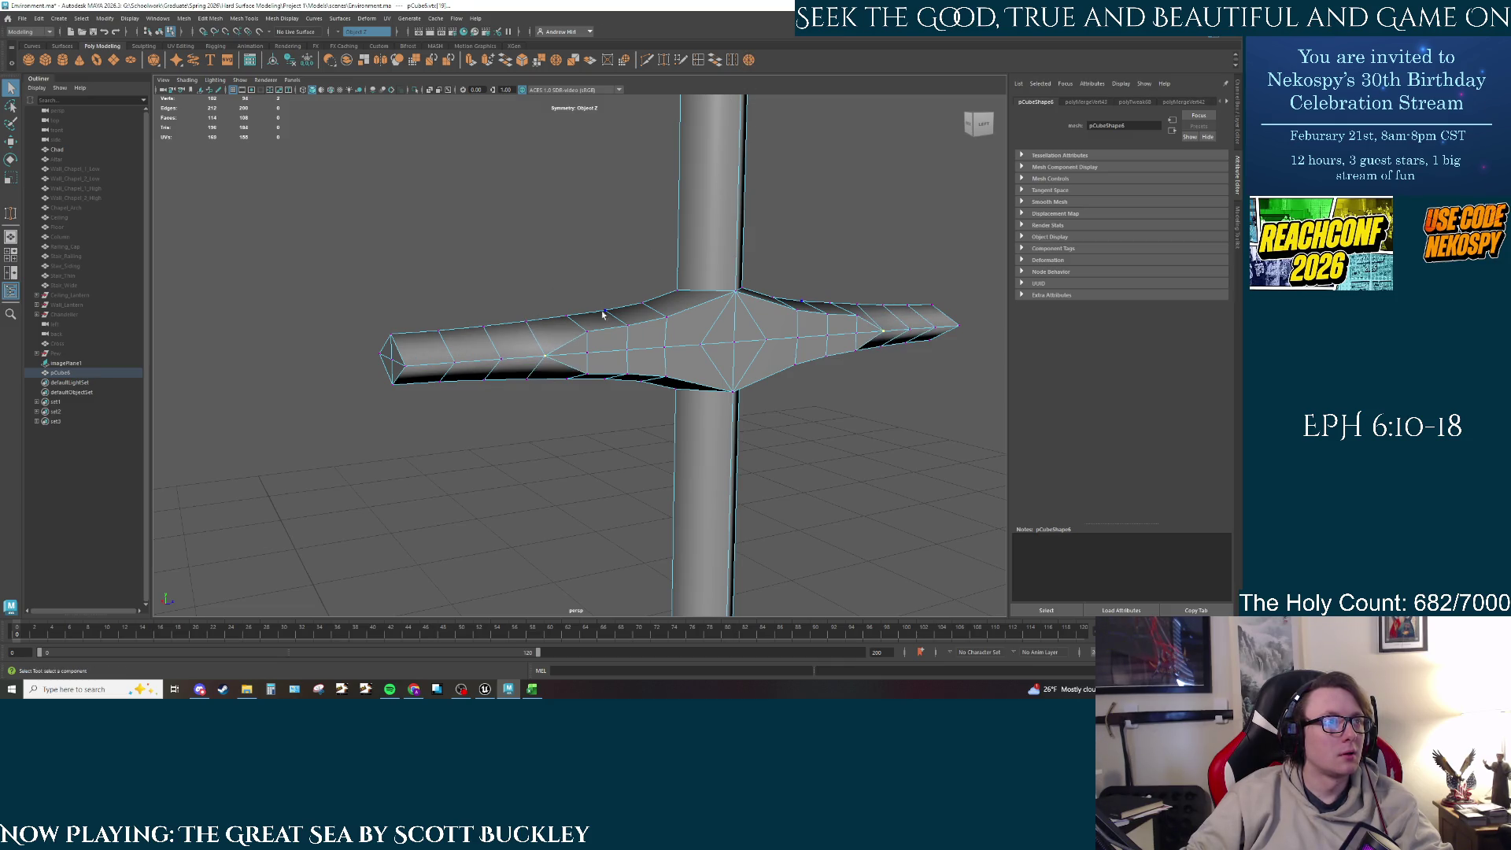
drag(586, 352, 628, 344)
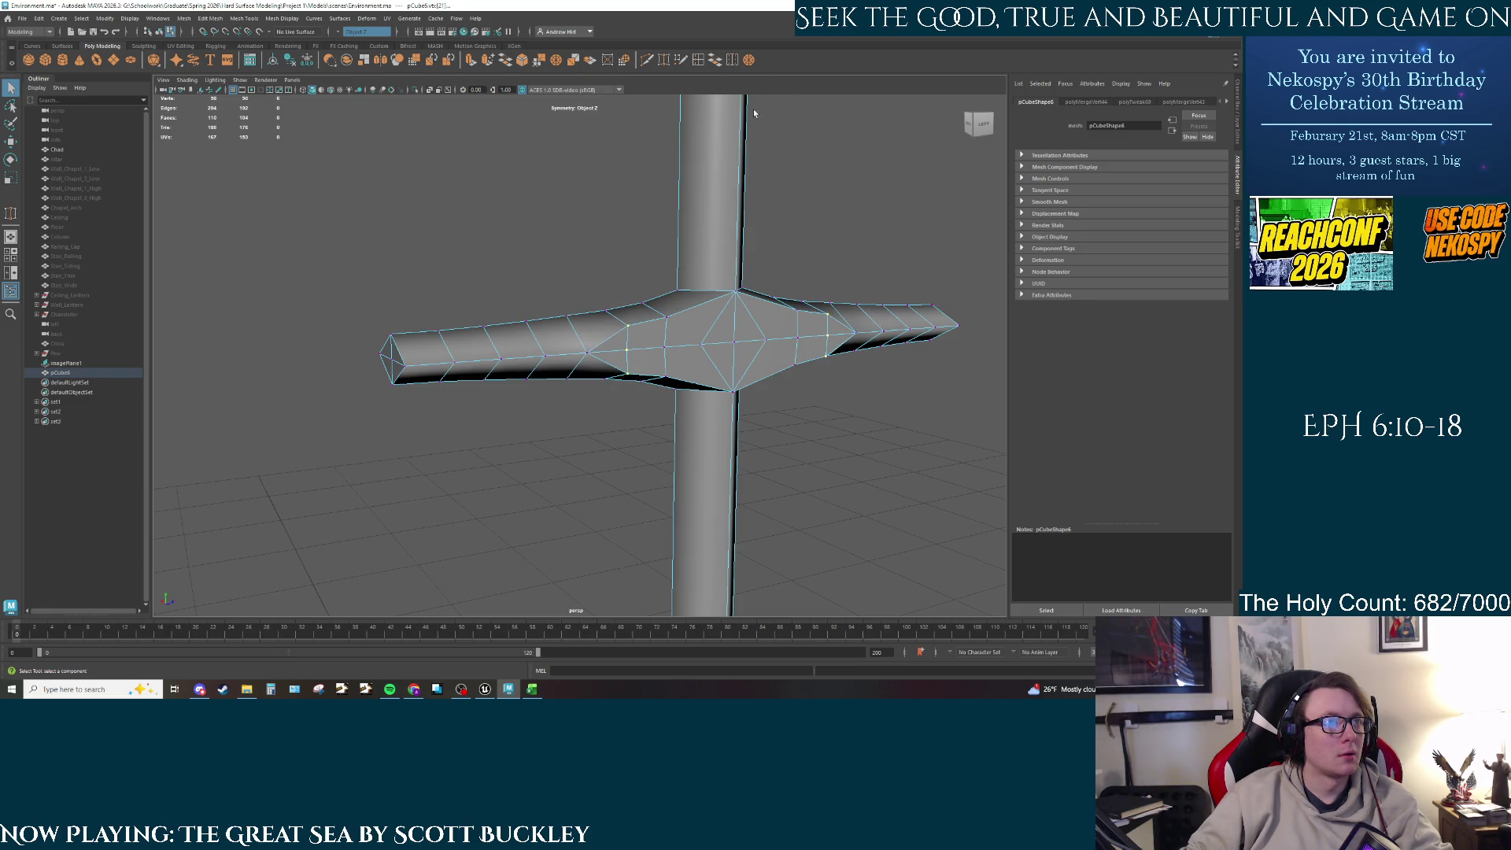
drag(627, 326, 667, 317)
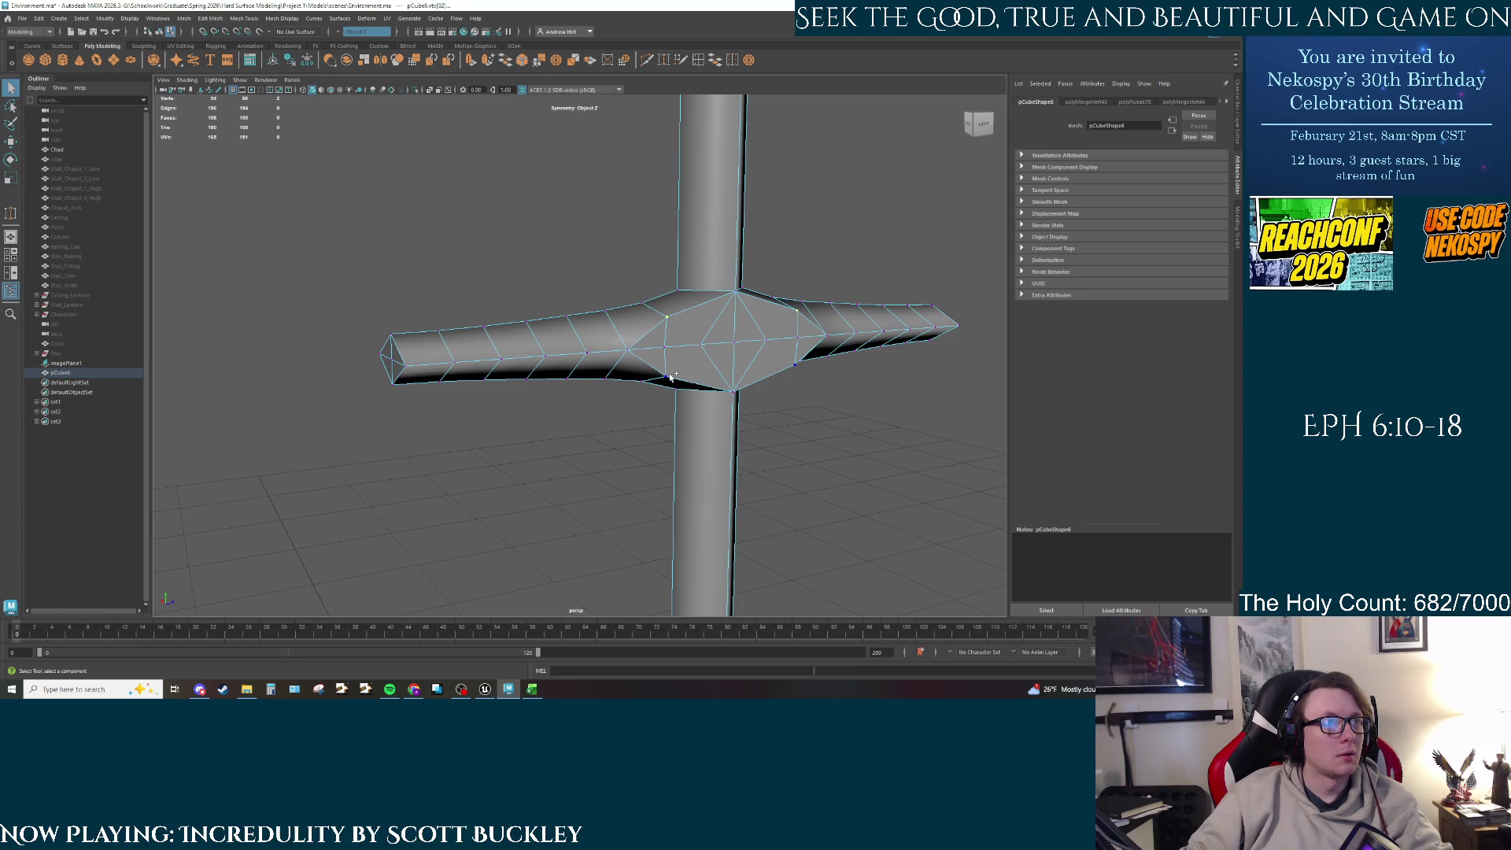
Step: Target Weld the outer junction diamond vertices inward, checking from the Right view
click(749, 59)
scroll(675, 318, up, 5)
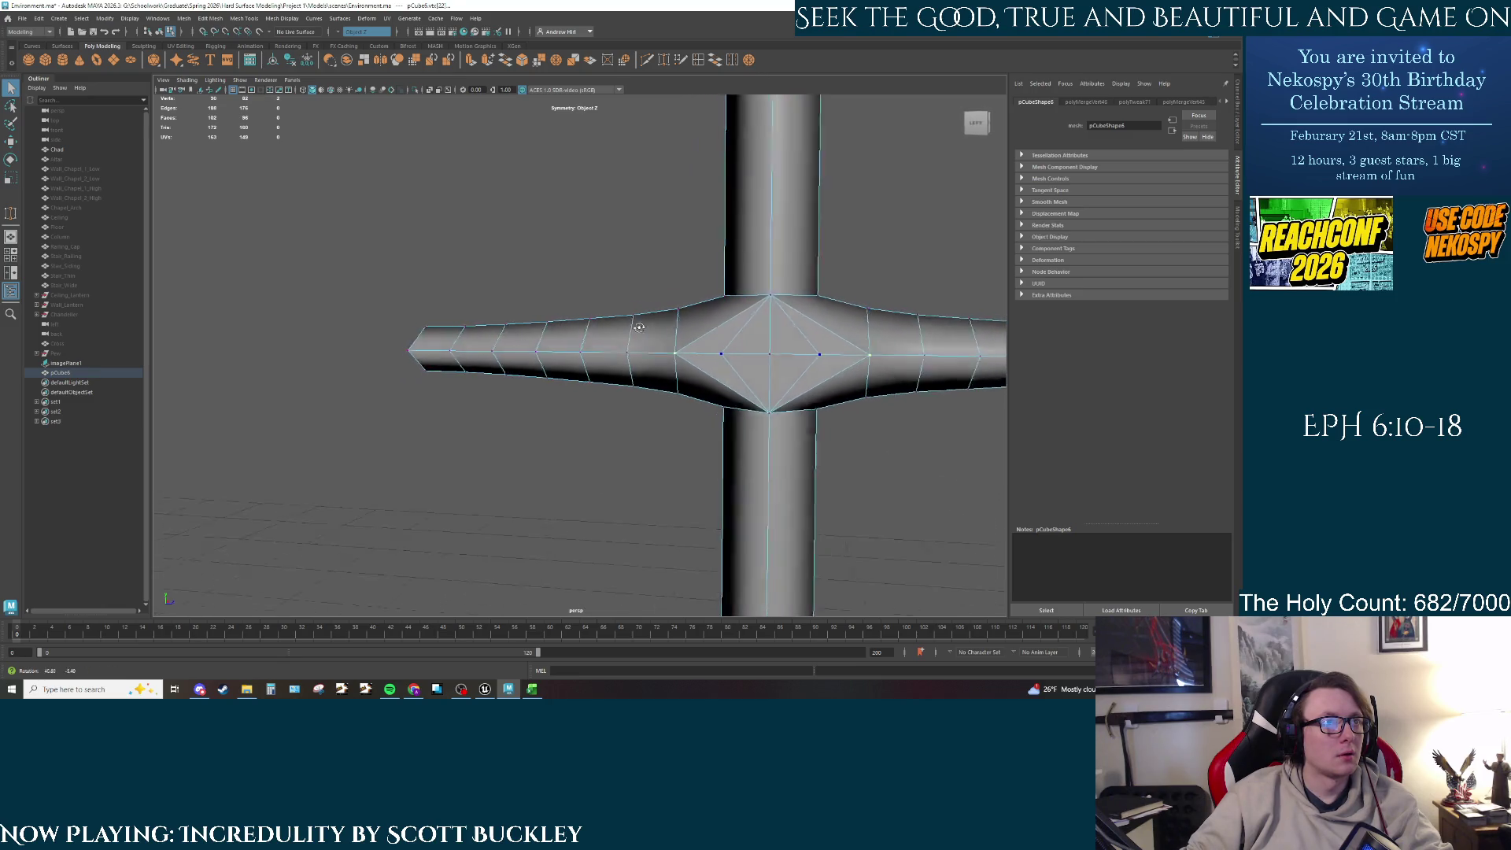
mouse_move(674, 317)
alt+middle_down()
mouse_move(604, 304)
mouse_move(646, 314)
alt+middle_up()
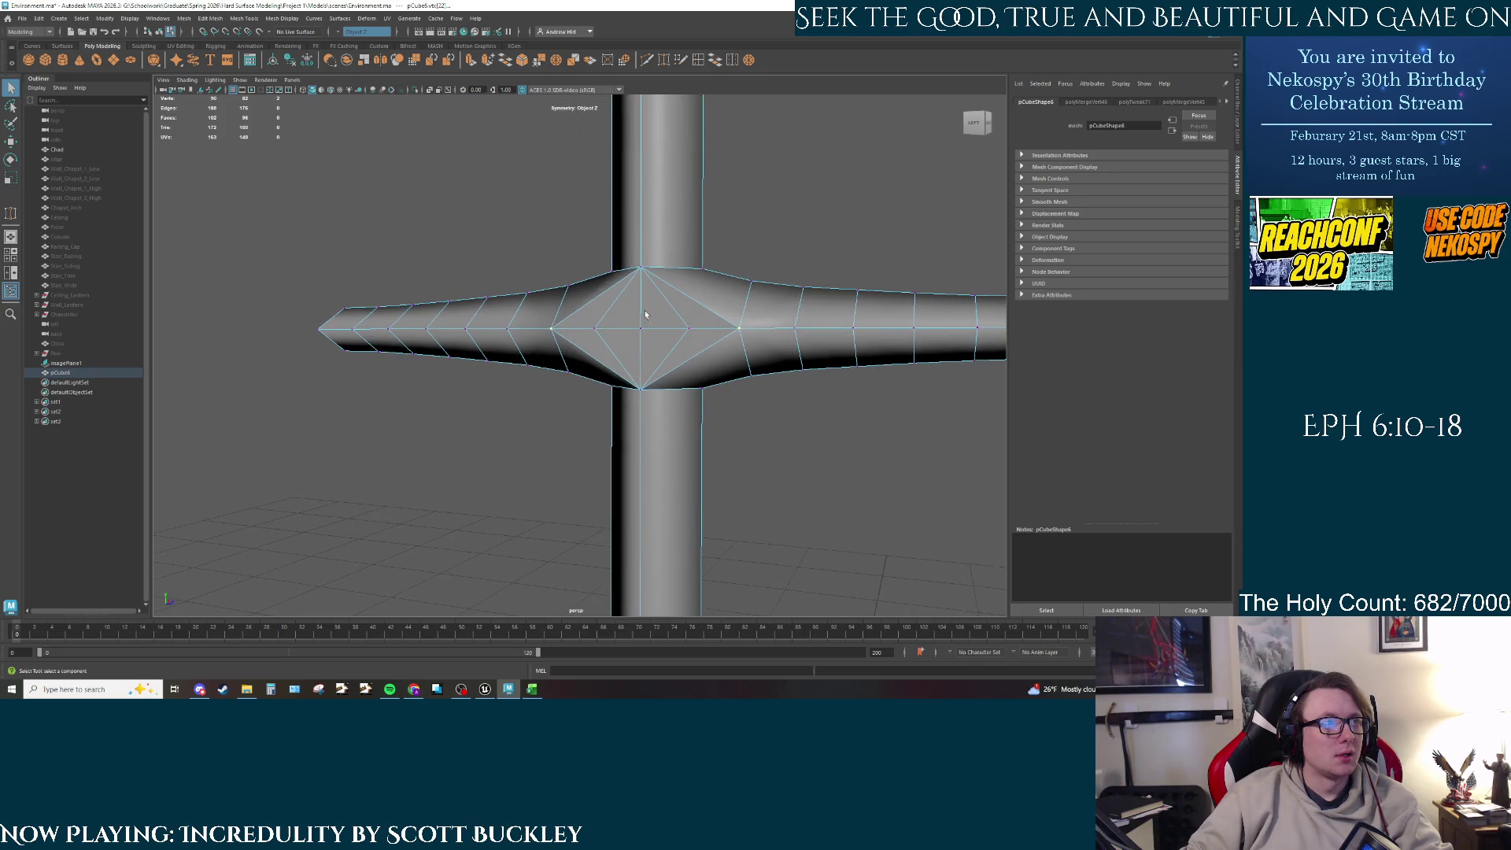
key(y)
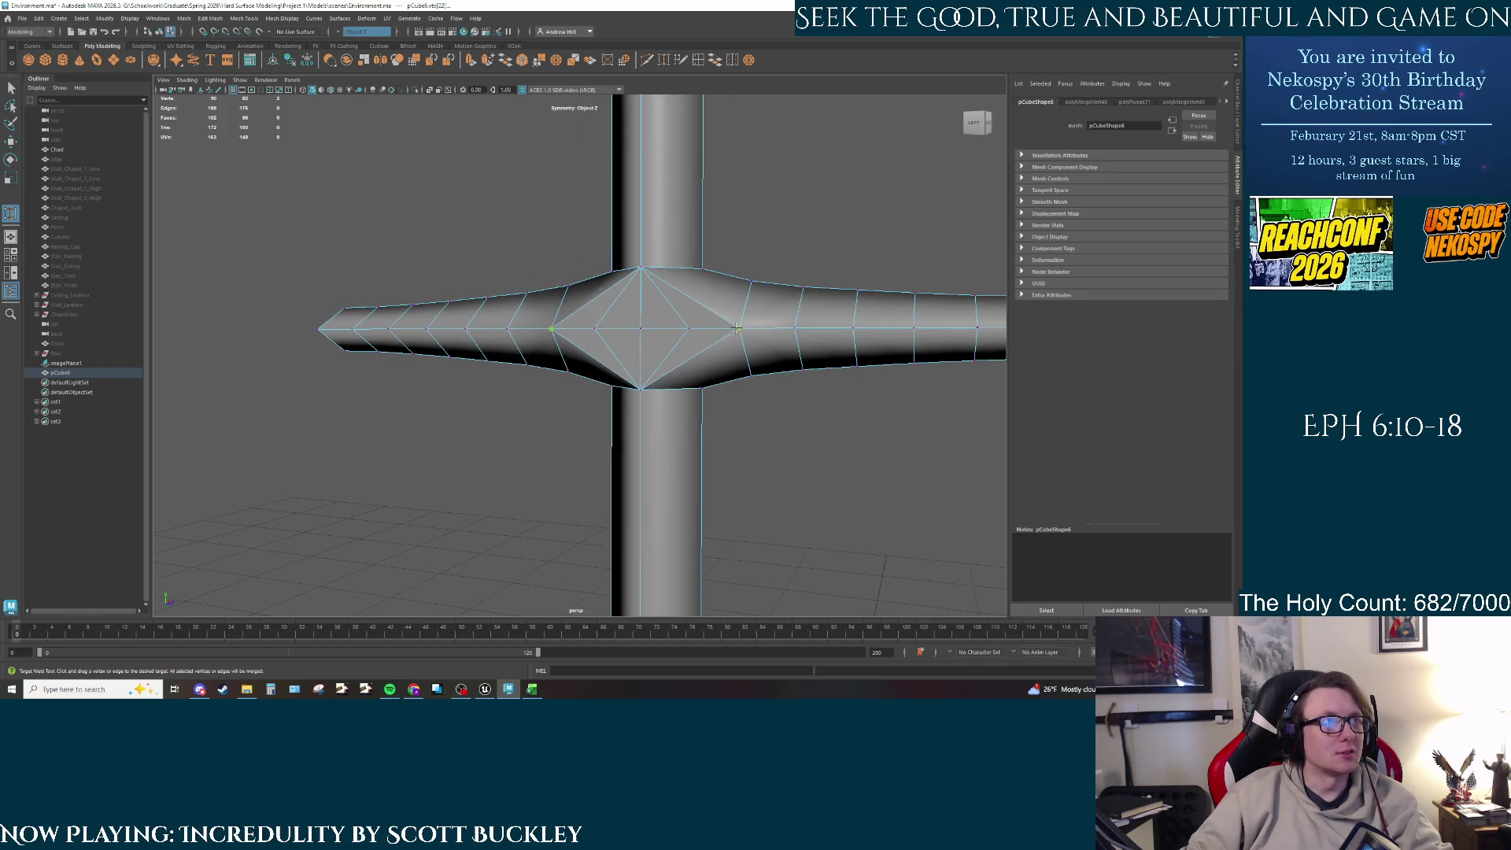
mouse_move(740, 327)
mouse_down()
mouse_move(689, 329)
mouse_move(869, 361)
mouse_up()
key([)
mouse_move(585, 337)
mouse_down()
mouse_move(540, 336)
mouse_move(640, 364)
mouse_up()
key([)
key([)
key([)
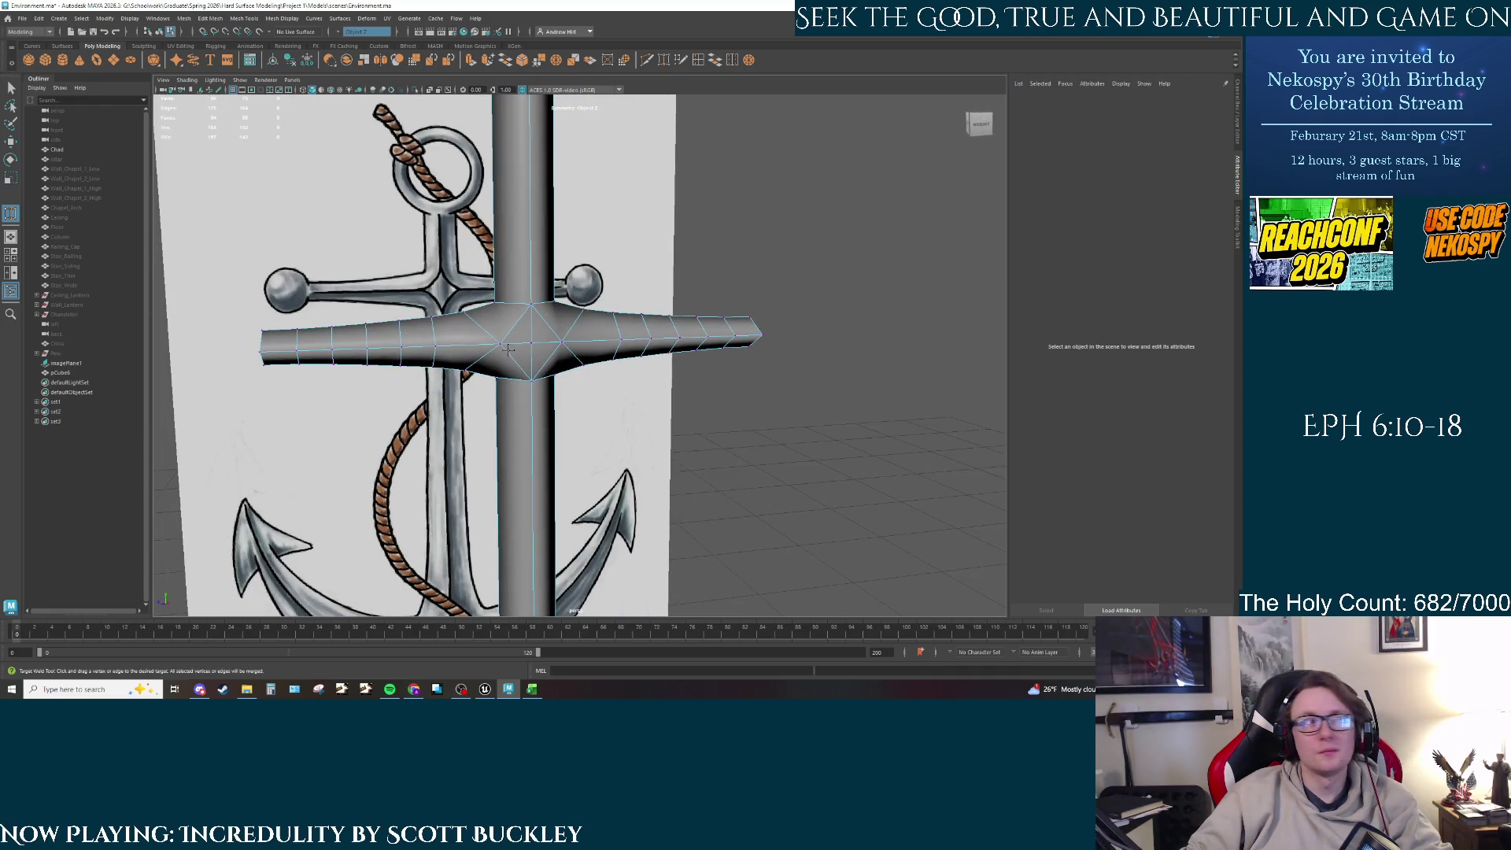
Step: View the cross straight-on and preview the crossbar mesh smoothed at level 3
alt+drag(510, 349, 554, 310)
key(bracketleft)
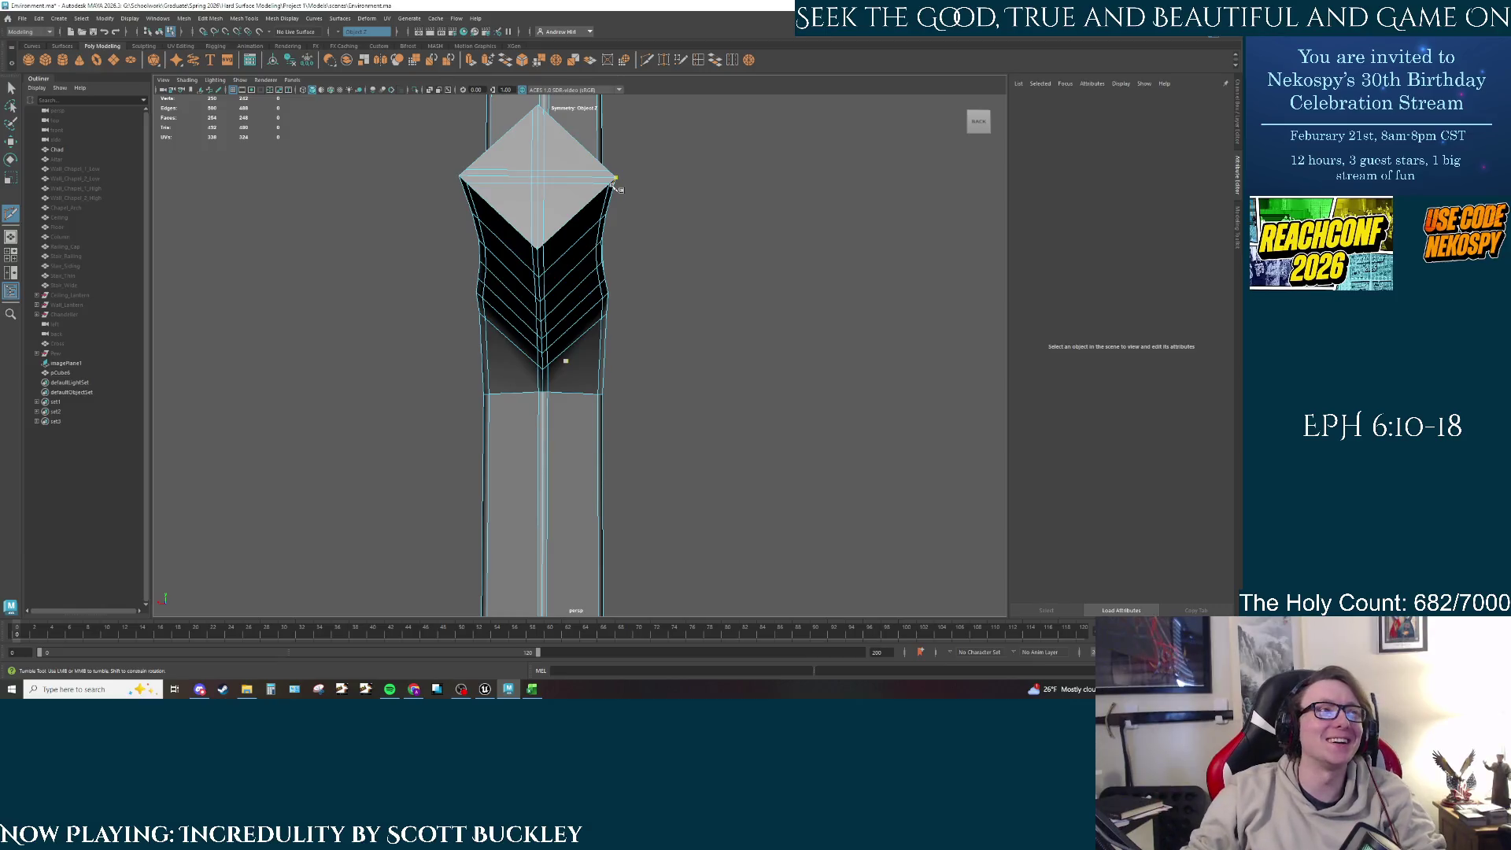
key(bracketleft)
mouse_move(554, 293)
alt+right_down()
mouse_move(610, 291)
mouse_move(620, 306)
alt+right_up()
key(bracketleft)
key(3)
scroll(620, 307, down, 3)
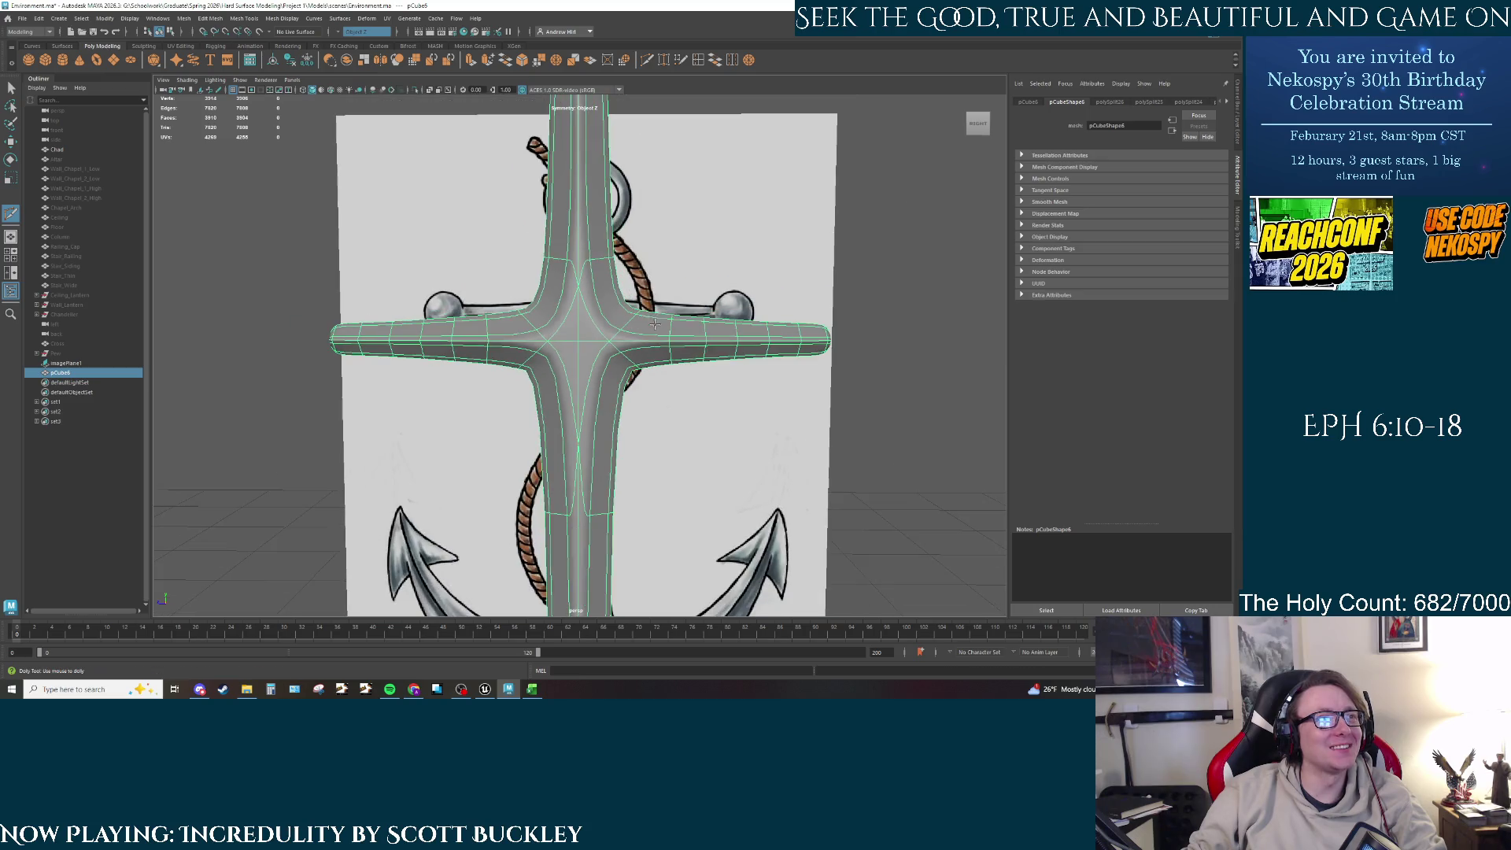
click(711, 408)
Step: Zoom in on the crossbar centre and select the upper diamond junction face
key(bracketleft)
alt+right_drag(509, 402, 593, 397)
key(bracketleft)
key(bracketleft)
key(bracketleft)
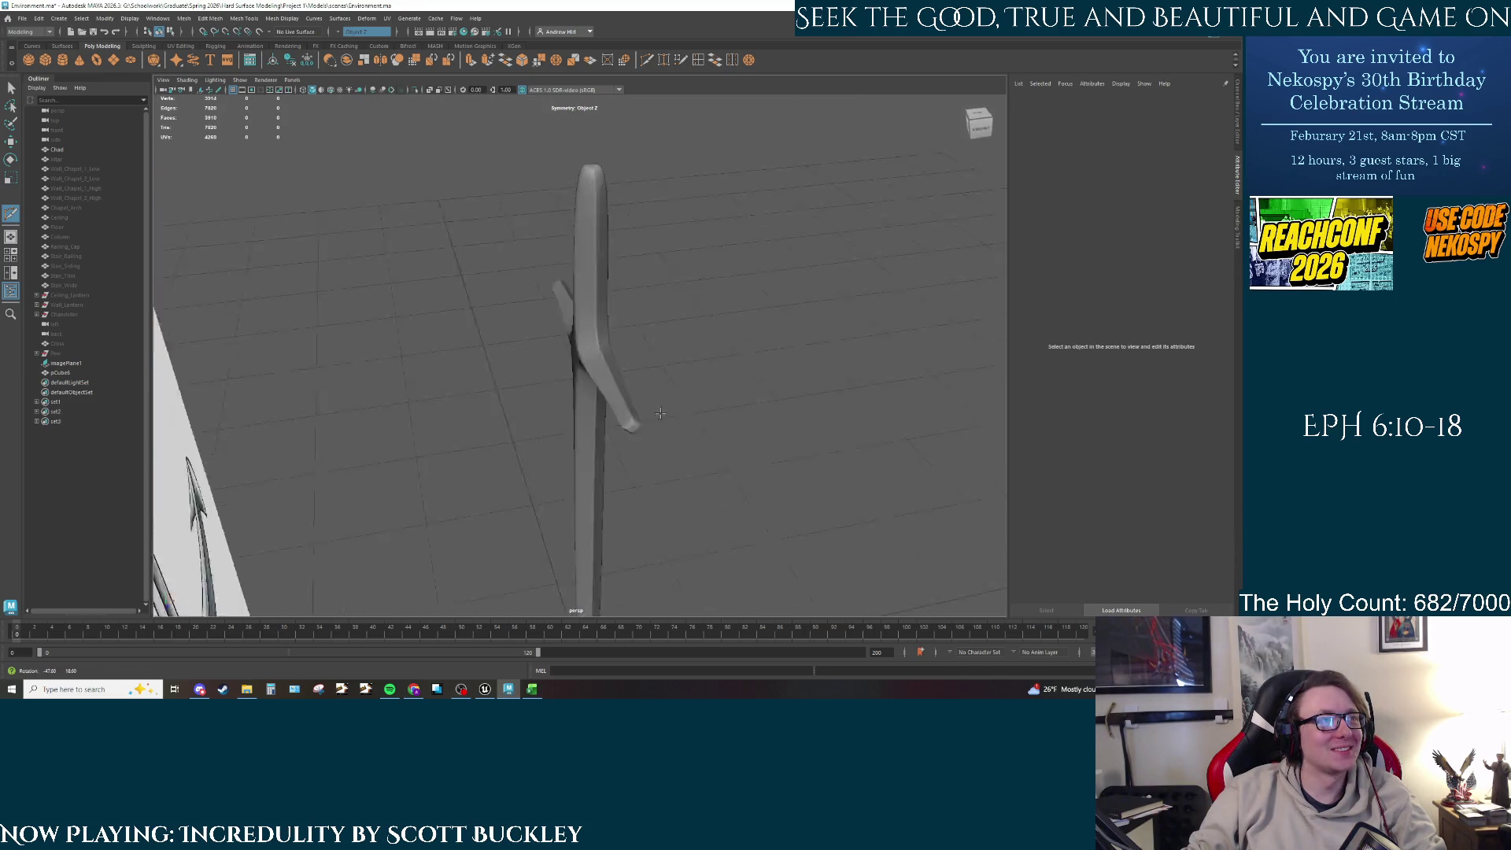
key(bracketleft)
key(bracketleft)
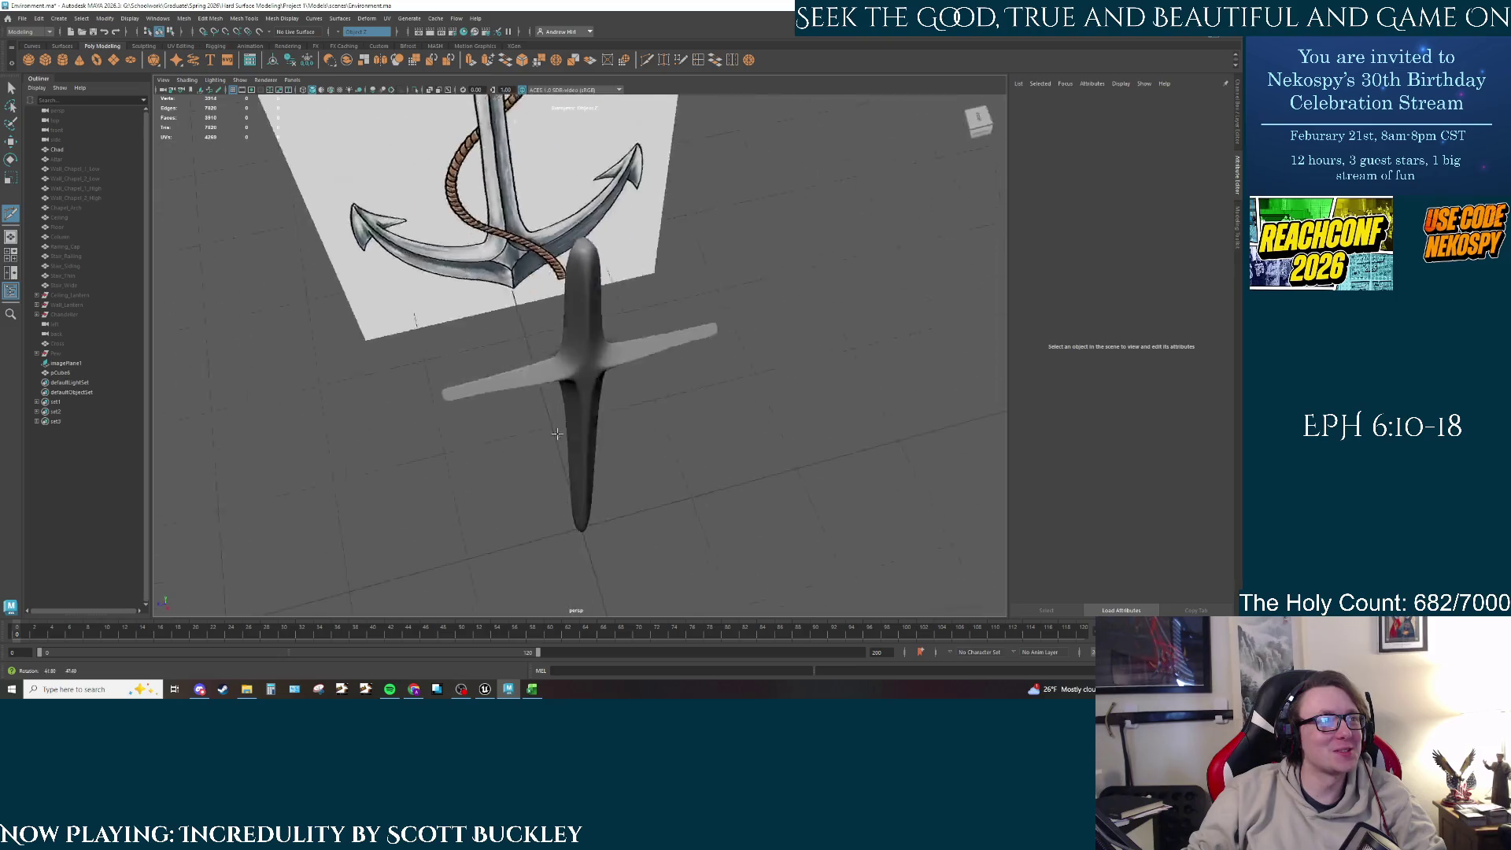
click(599, 394)
alt+right_drag(614, 389, 635, 388)
key(bracketright)
key(bracketright)
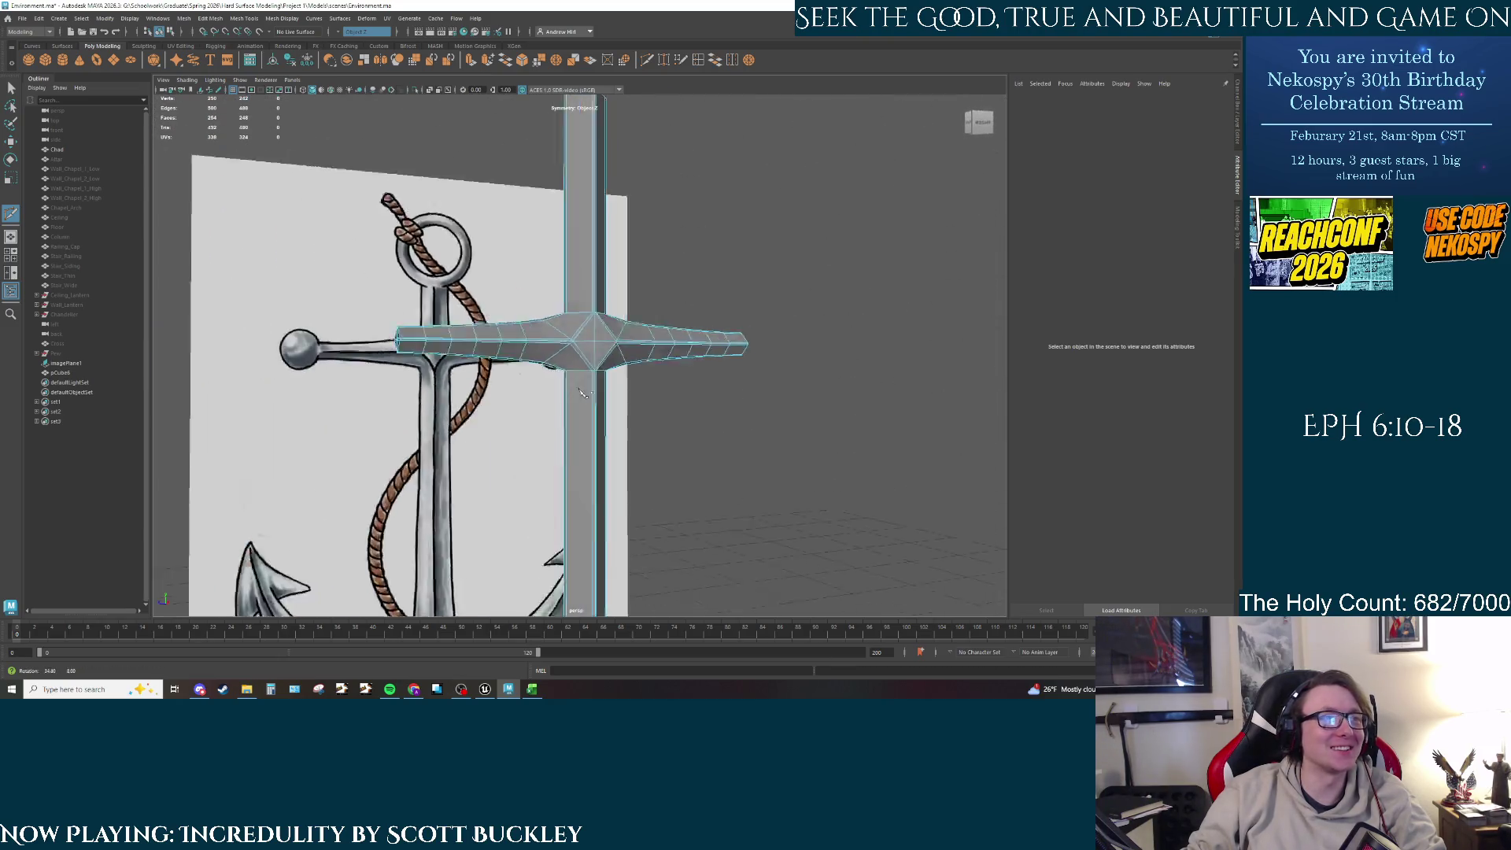
scroll(577, 367, up, 5)
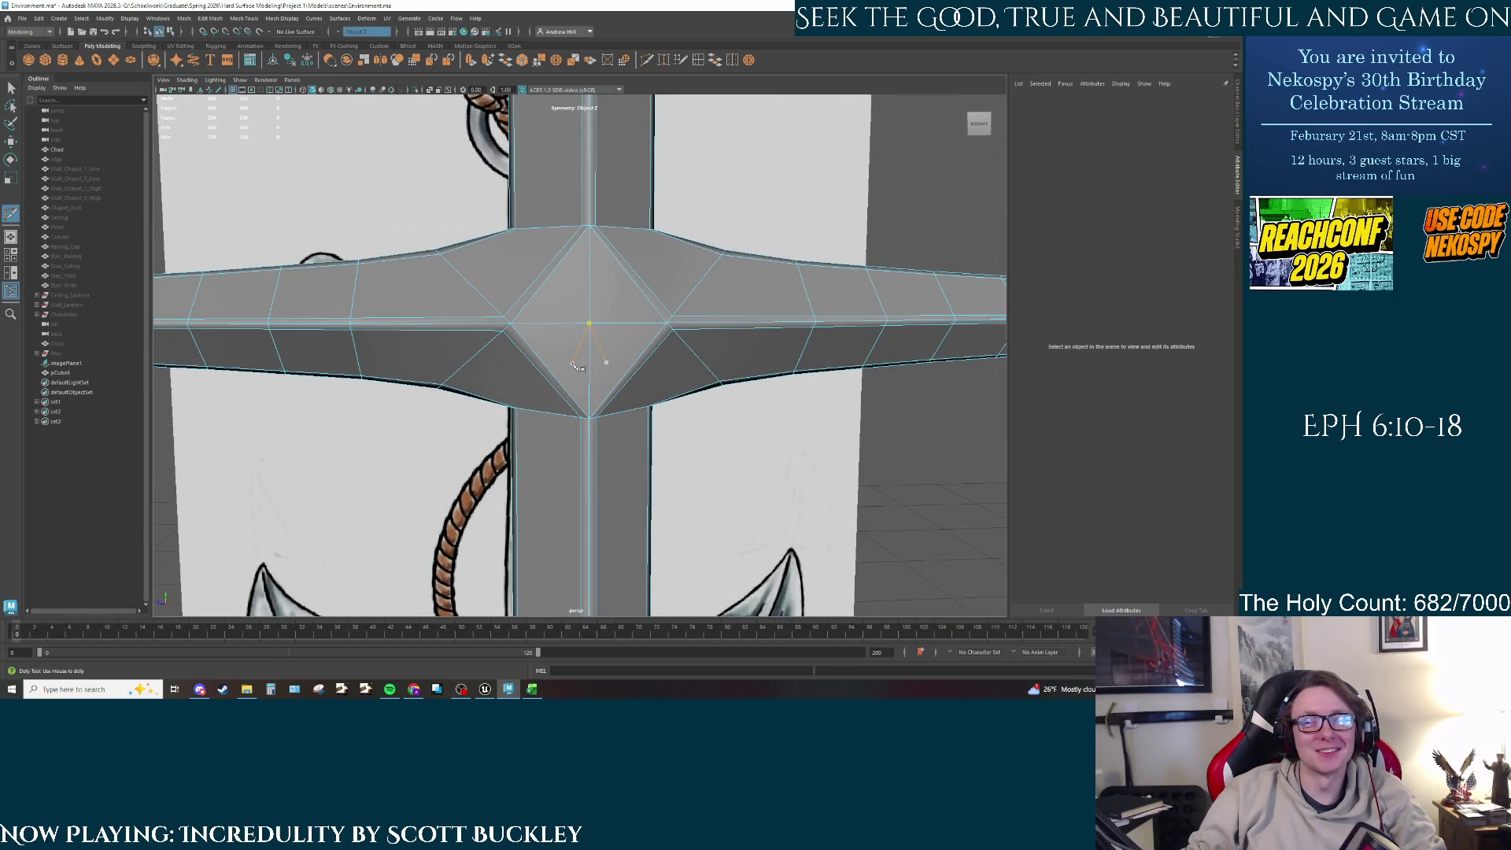
mouse_move(581, 298)
shift+right_down()
mouse_move(579, 311)
mouse_move(583, 297)
shift+right_up()
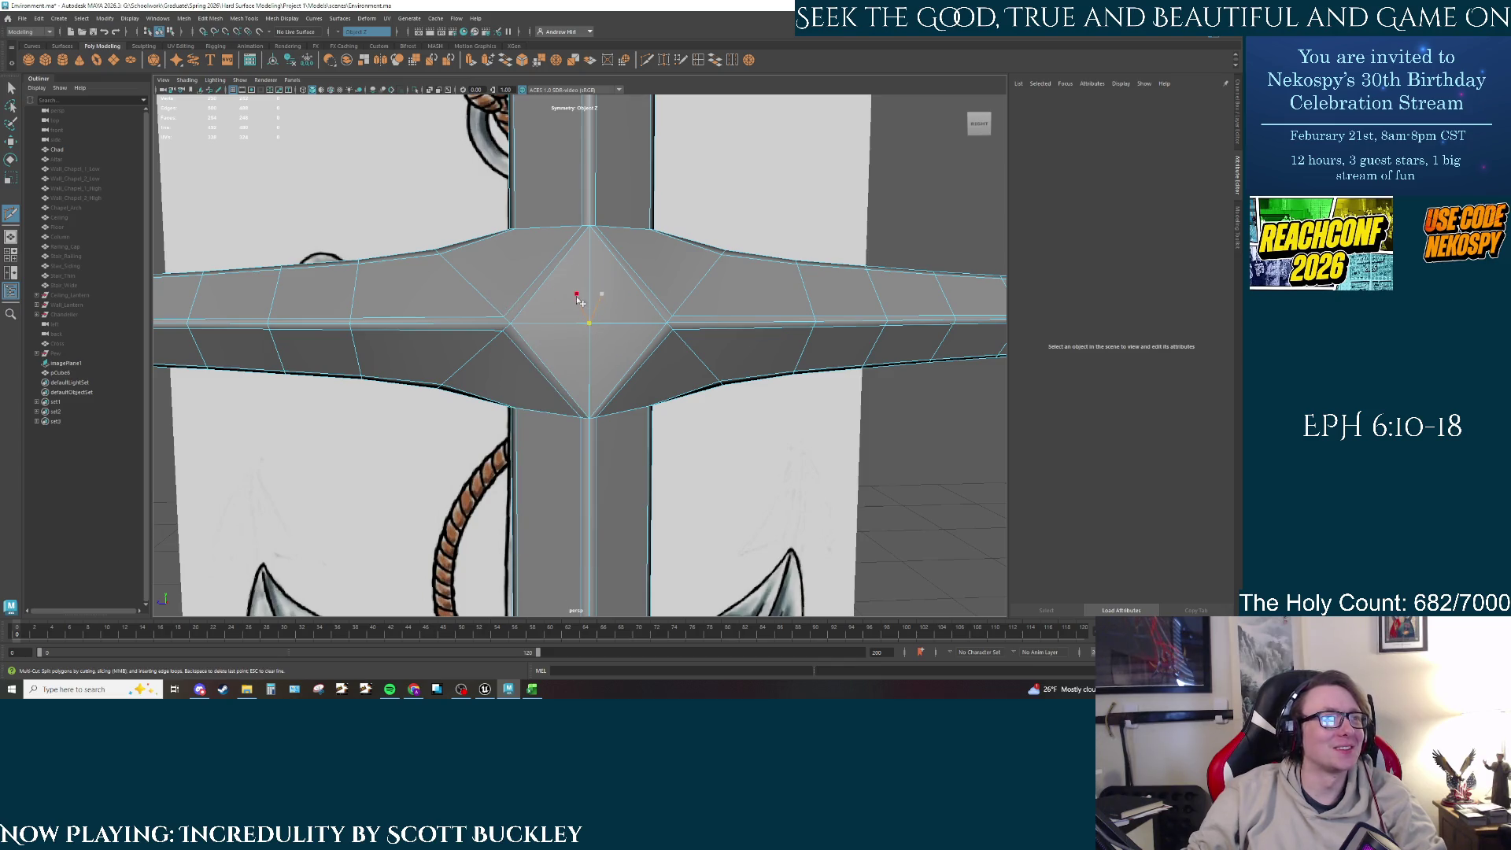
key(q)
click(574, 295)
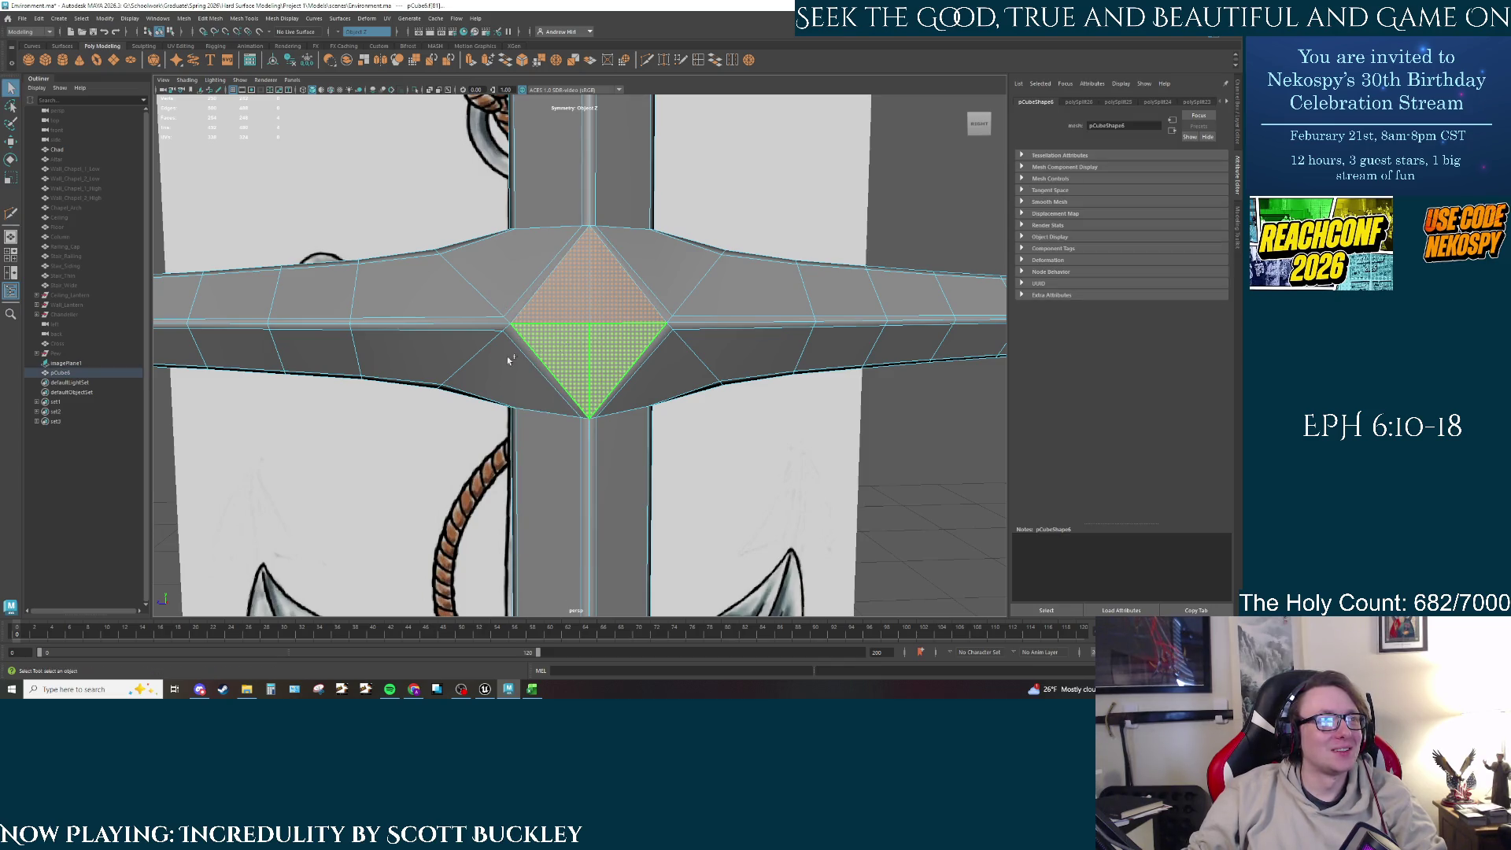
Step: Add the lower junction face, extrude both, and scale the extrusion into a smaller inset diamond
mouse_move(507, 356)
alt+mouse_down()
mouse_move(440, 346)
mouse_move(627, 351)
mouse_move(574, 280)
mouse_move(375, 302)
alt+mouse_up()
key(ctrl+e)
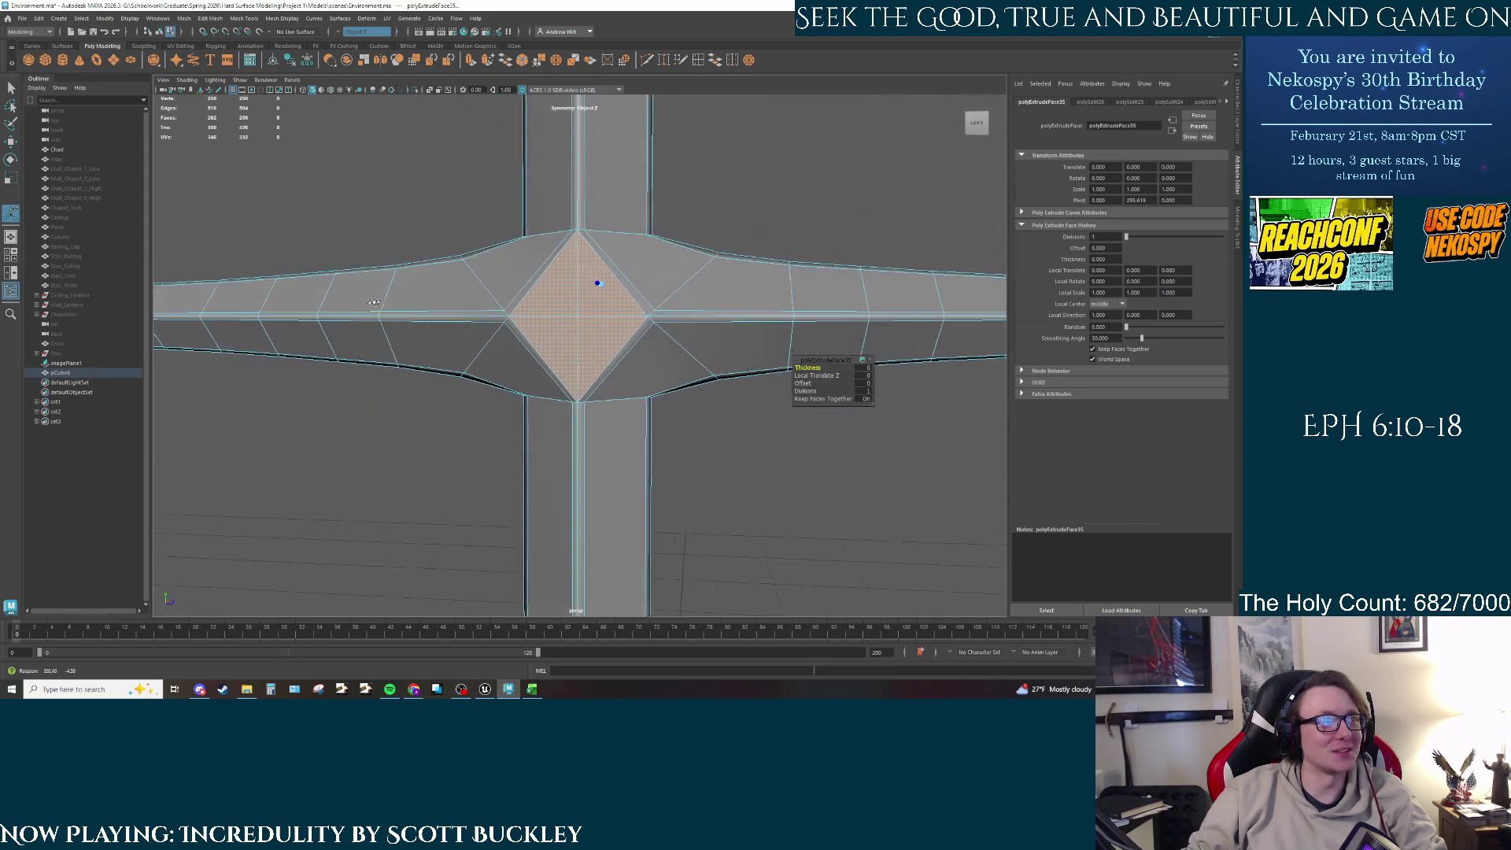
key(r)
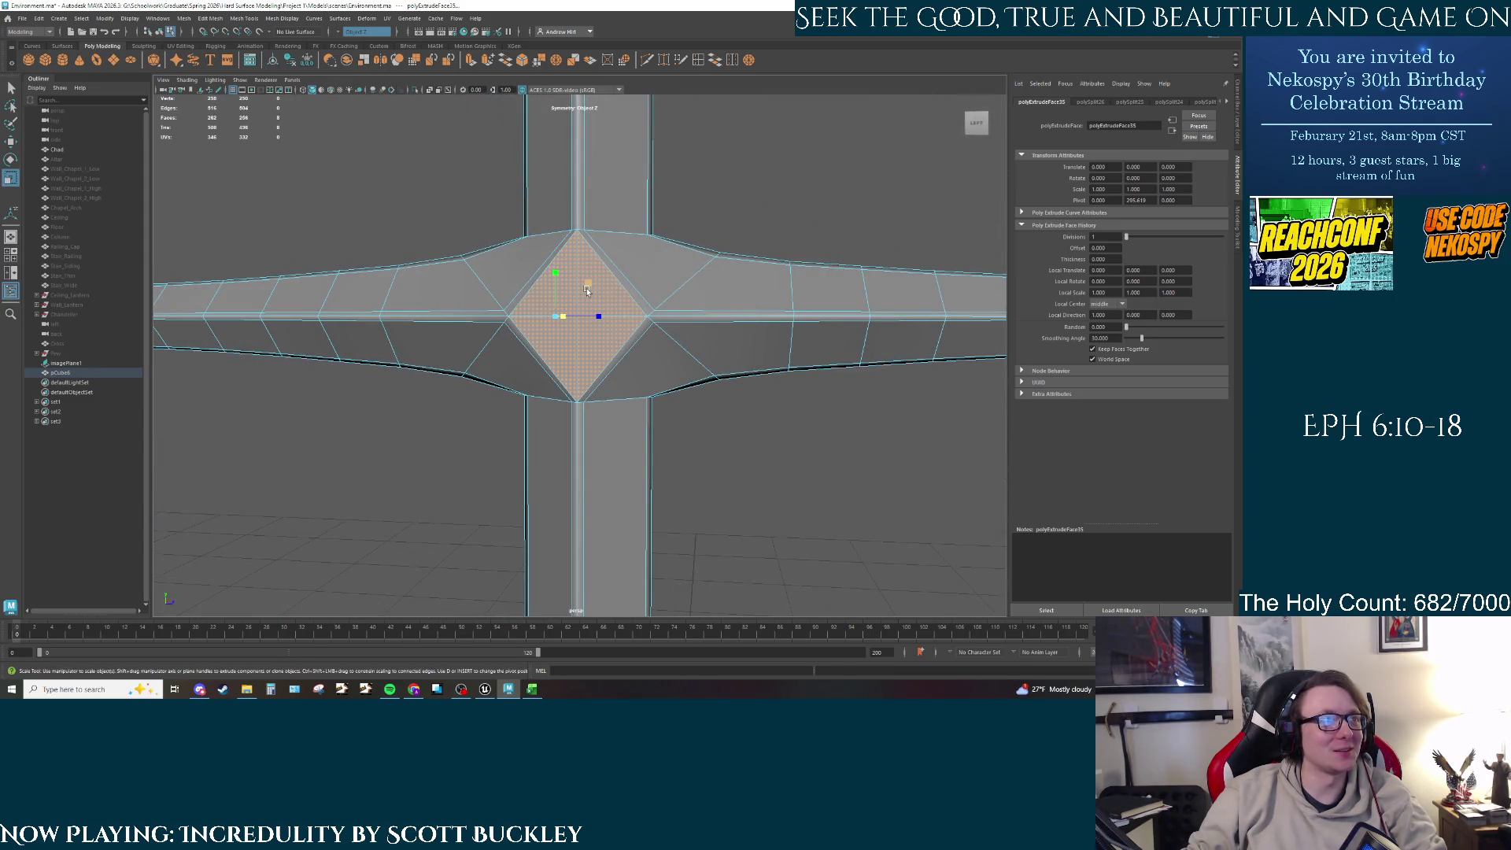
drag(586, 290, 580, 296)
mouse_move(581, 293)
mouse_down()
mouse_move(718, 320)
mouse_move(806, 314)
mouse_move(581, 318)
mouse_up()
click(583, 320)
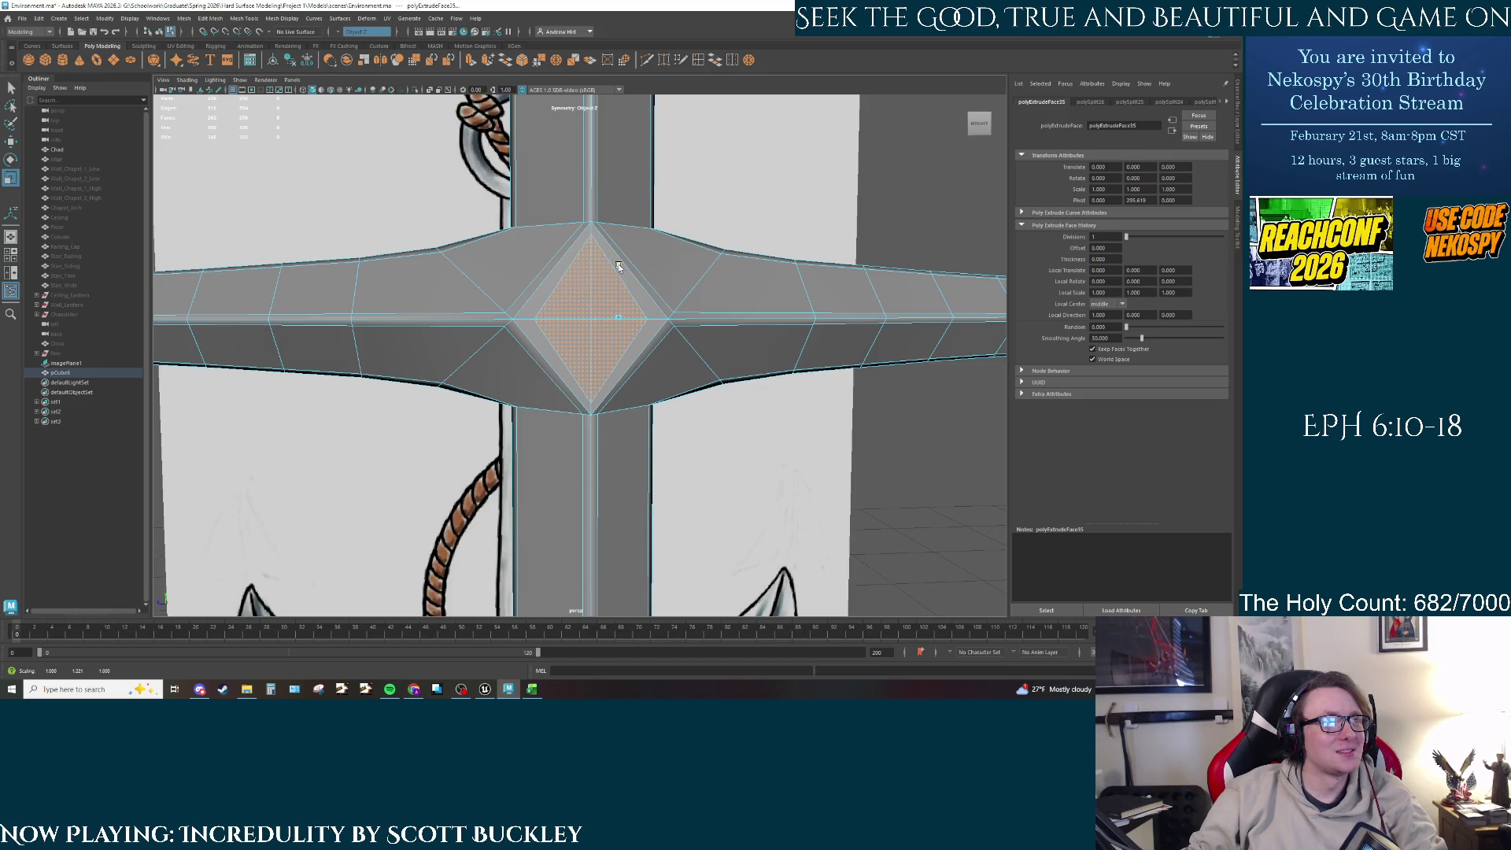
click(619, 266)
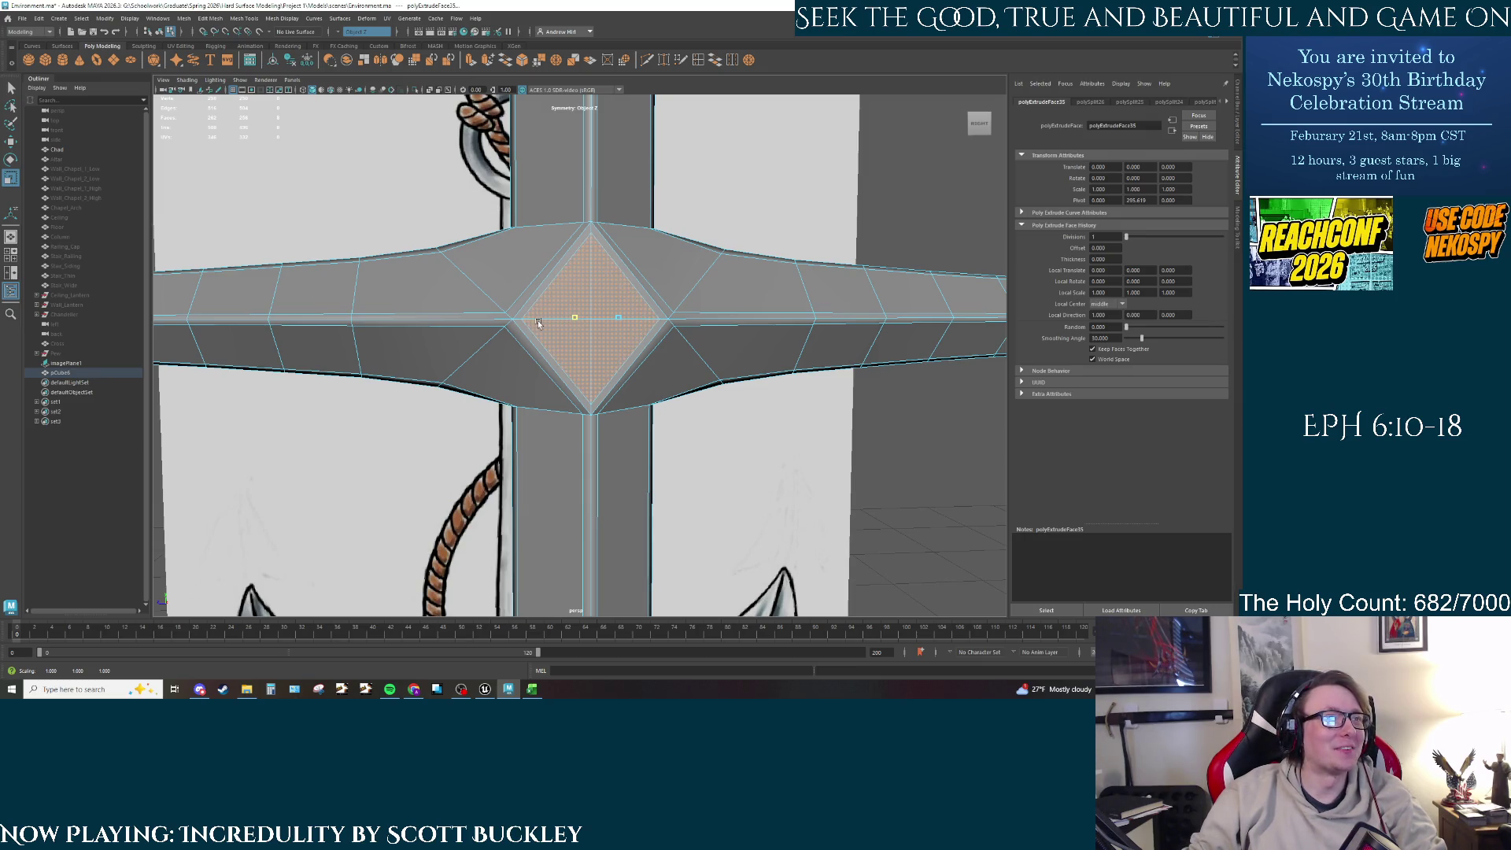
mouse_move(662, 323)
right_down()
mouse_move(676, 299)
mouse_move(619, 349)
right_up()
key(3)
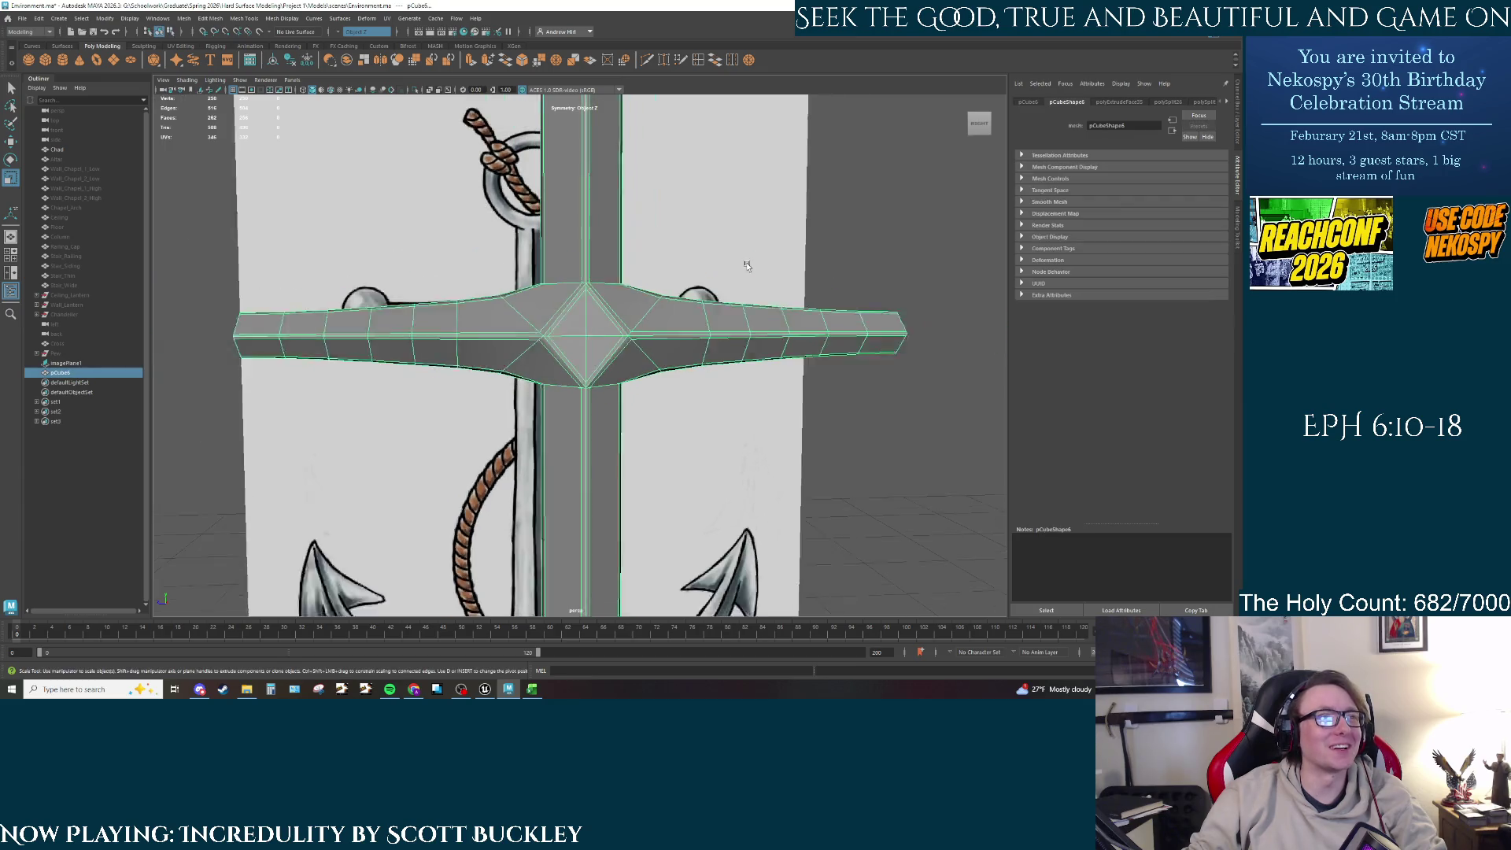
click(854, 433)
mouse_move(630, 409)
alt+mouse_down()
mouse_move(613, 392)
mouse_move(540, 460)
mouse_move(555, 359)
alt+mouse_up()
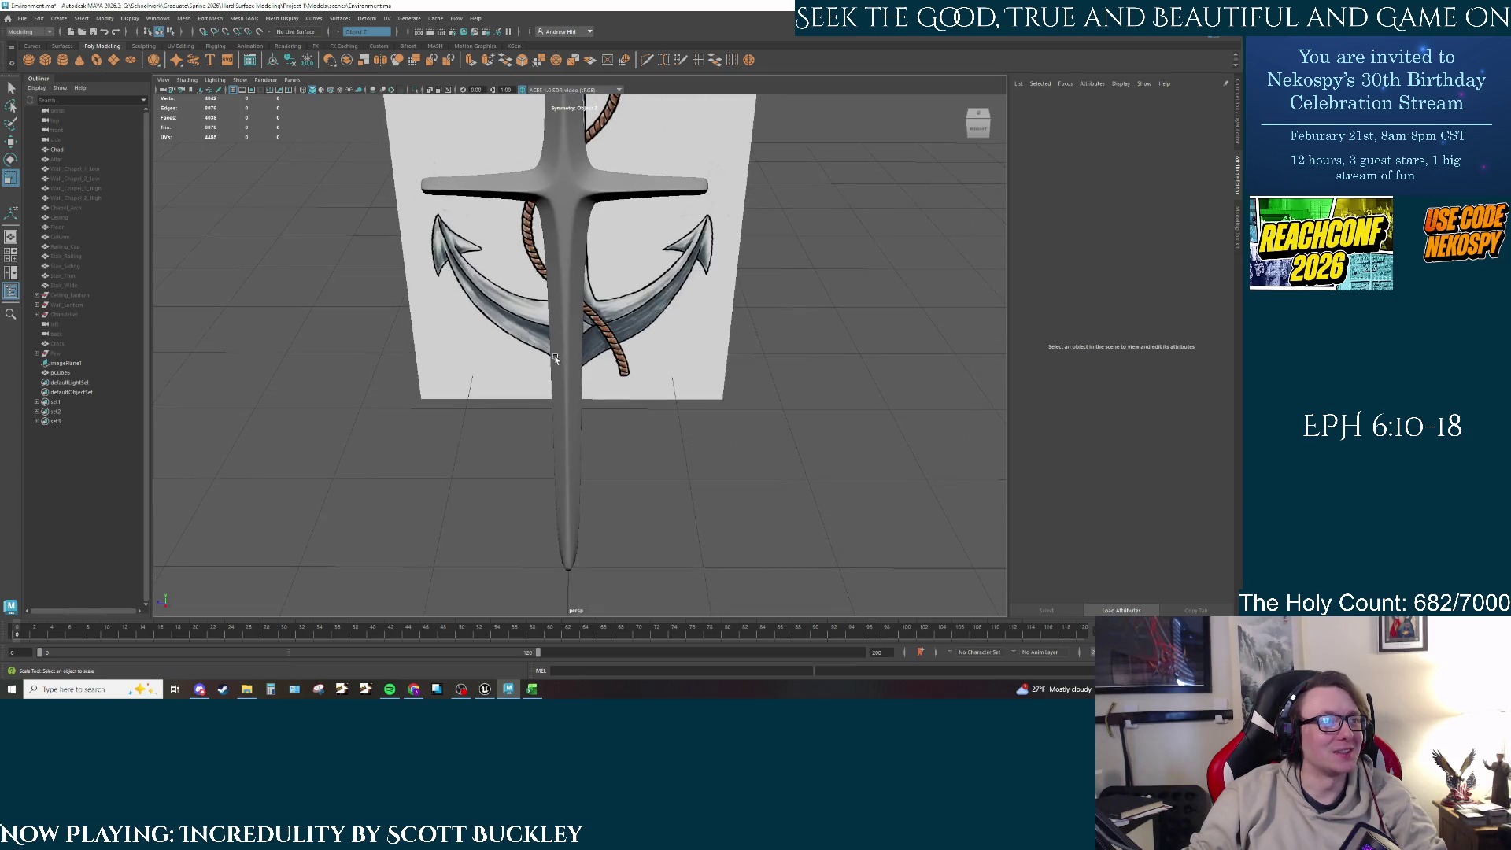
click(567, 390)
key(1)
scroll(562, 299, up, 6)
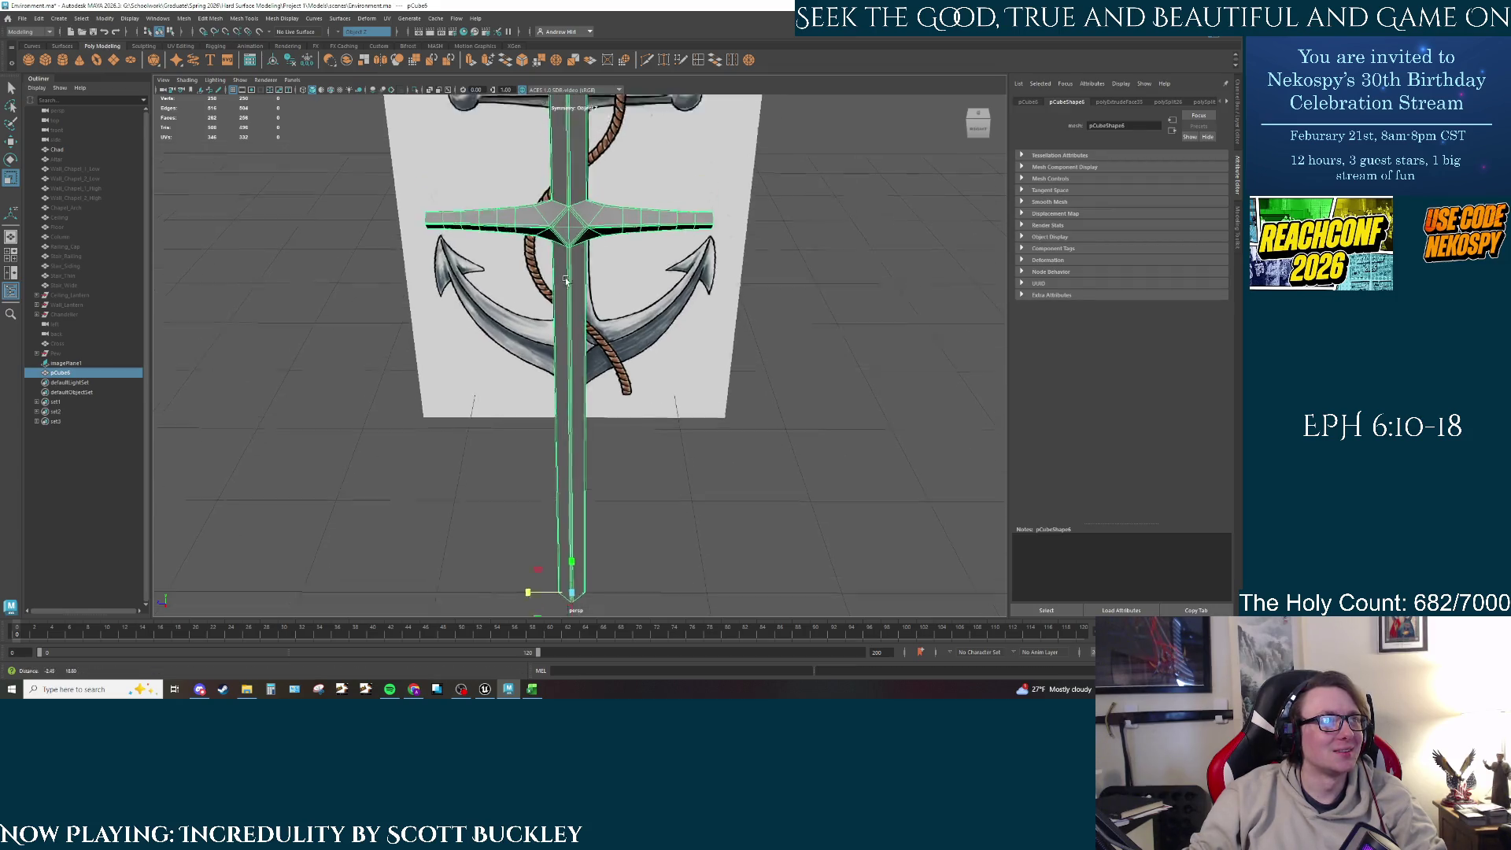
key(3)
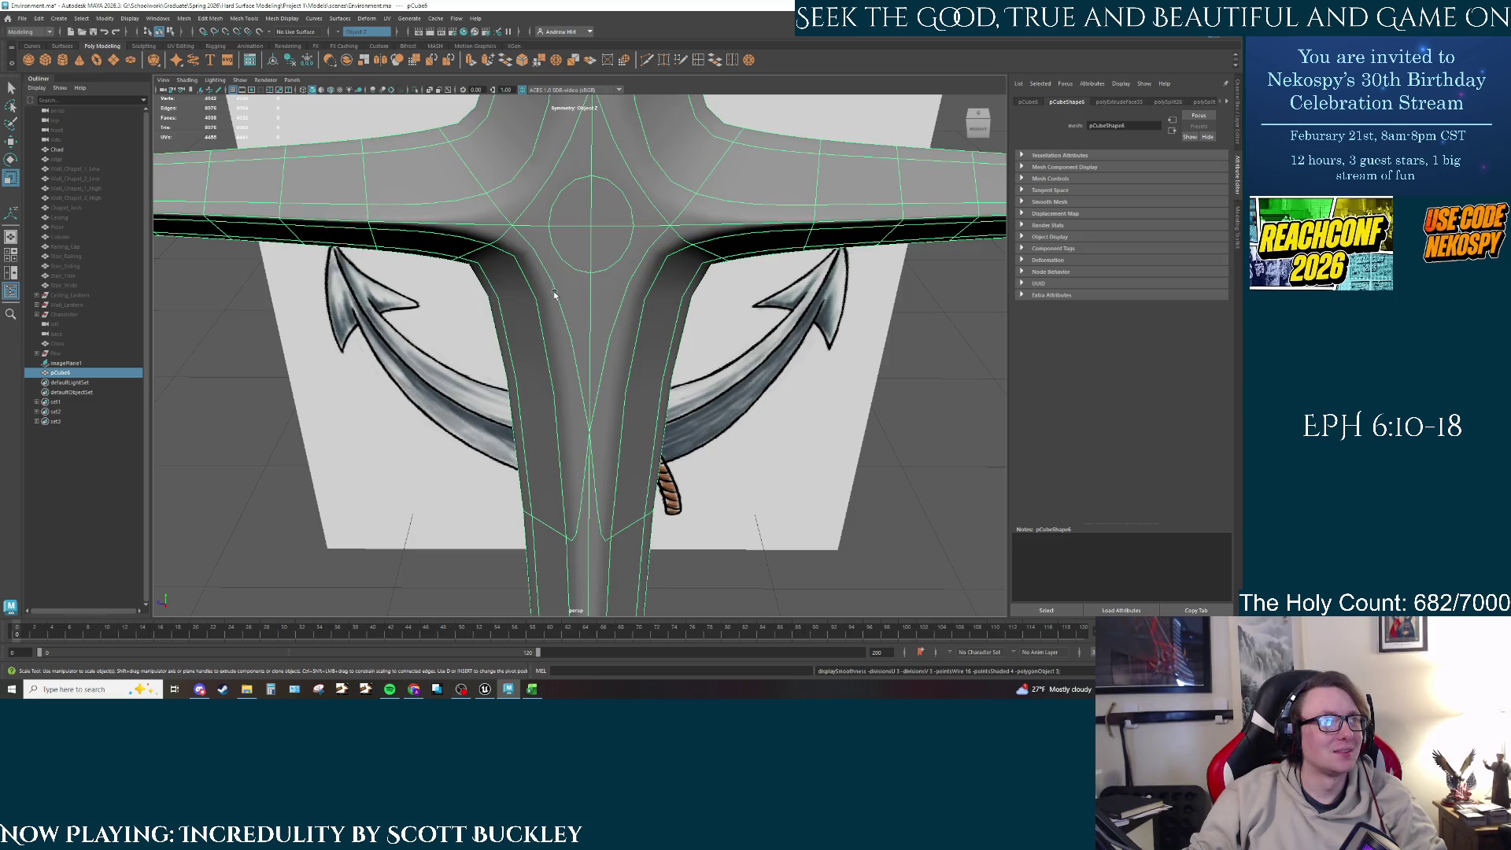
mouse_move(576, 345)
alt+mouse_down()
mouse_move(598, 338)
mouse_move(551, 382)
mouse_move(472, 414)
mouse_move(338, 408)
mouse_move(552, 398)
alt+mouse_up()
scroll(598, 338, down, 5)
click(611, 349)
click(552, 397)
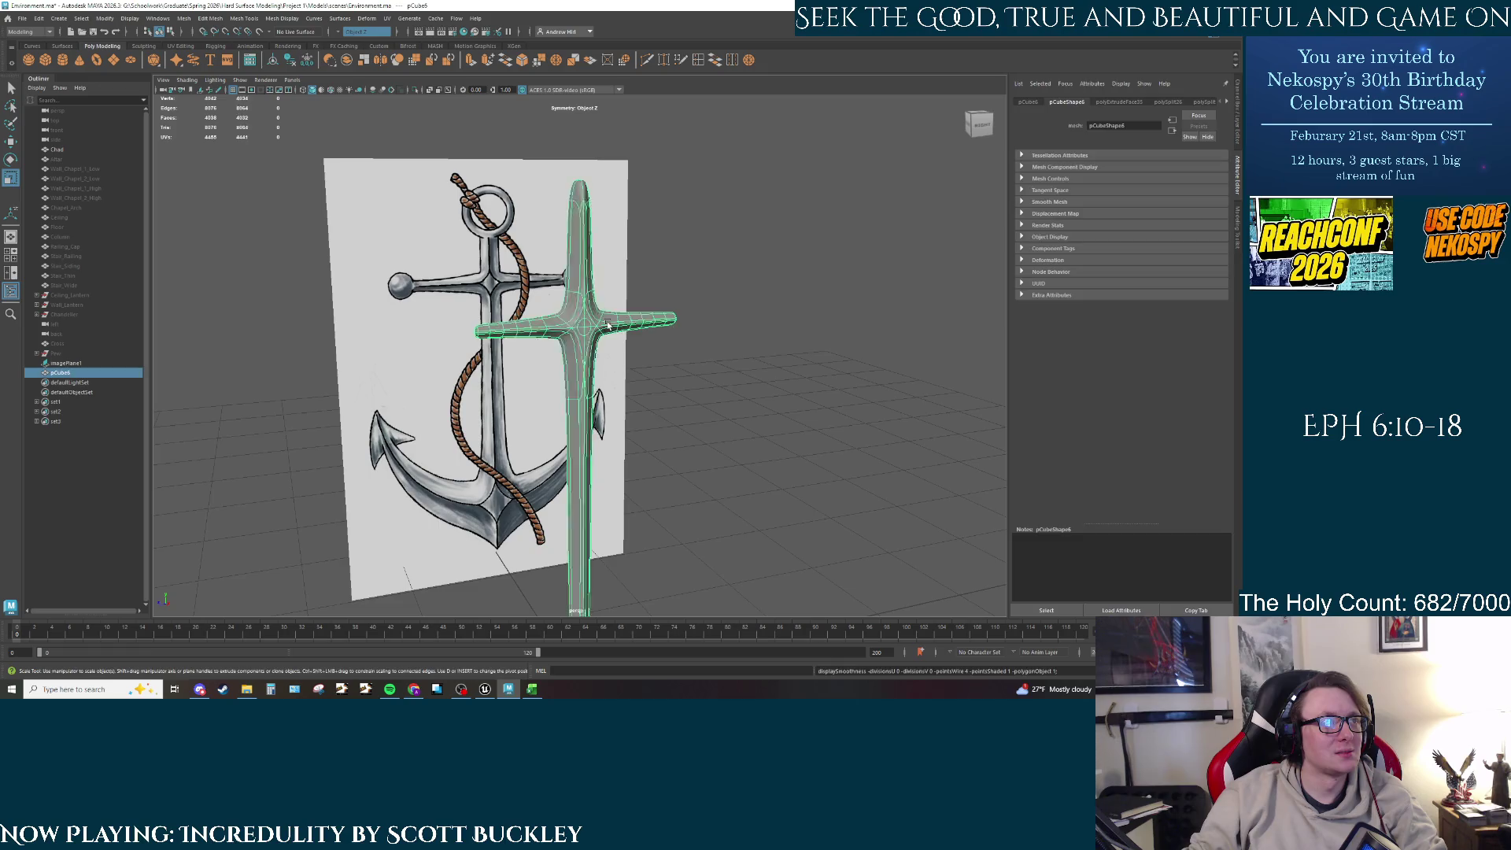
key(1)
scroll(575, 354, up, 4)
mouse_move(574, 347)
alt+mouse_down()
mouse_move(595, 318)
mouse_move(578, 339)
mouse_move(582, 307)
alt+mouse_up()
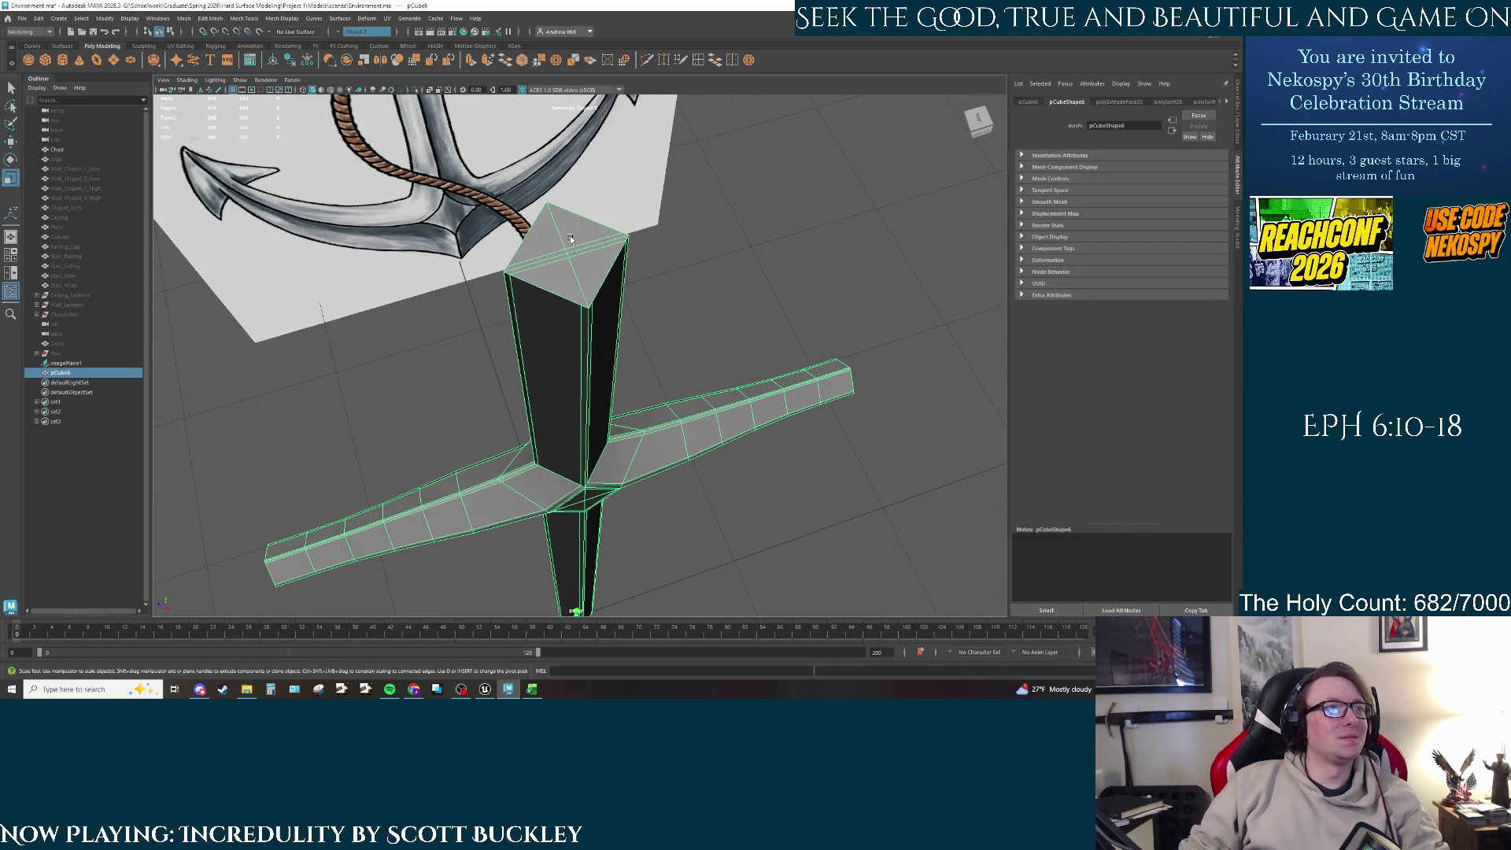
Step: Undo six times to remove the junction's added edge splits, scaling and inset extrusion
mouse_move(582, 315)
shift+right_down()
mouse_move(583, 299)
mouse_move(543, 297)
shift+right_up()
click(700, 63)
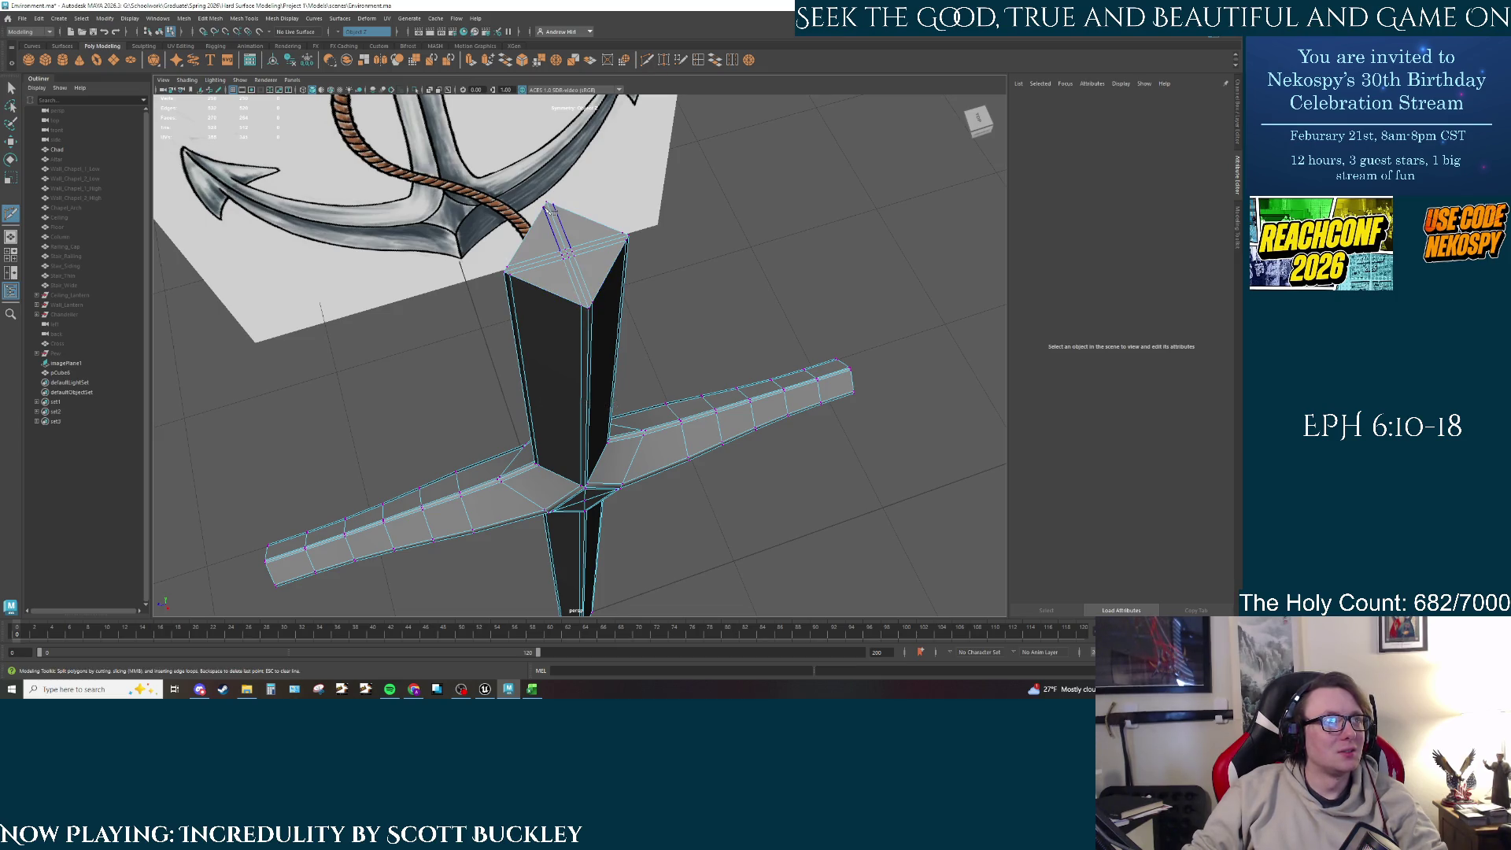
mouse_move(651, 325)
alt+mouse_down()
mouse_move(717, 402)
mouse_move(669, 393)
alt+mouse_up()
alt+right_drag(669, 393, 565, 402)
mouse_move(564, 401)
alt+mouse_down()
mouse_move(645, 370)
mouse_move(719, 370)
mouse_move(606, 401)
alt+mouse_up()
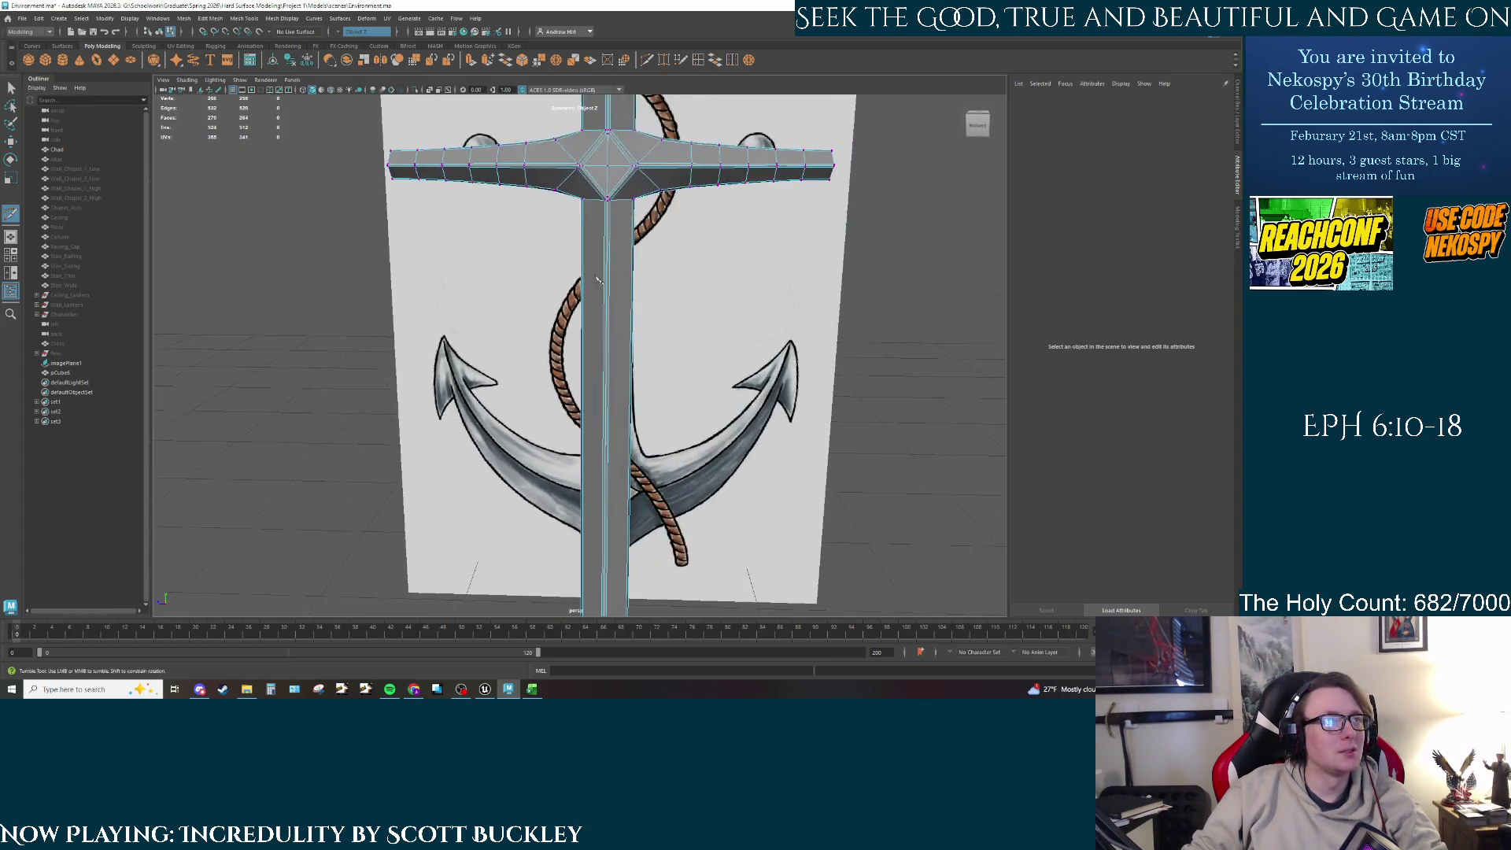
alt+right_drag(606, 402, 583, 413)
alt+middle_drag(583, 414, 558, 395)
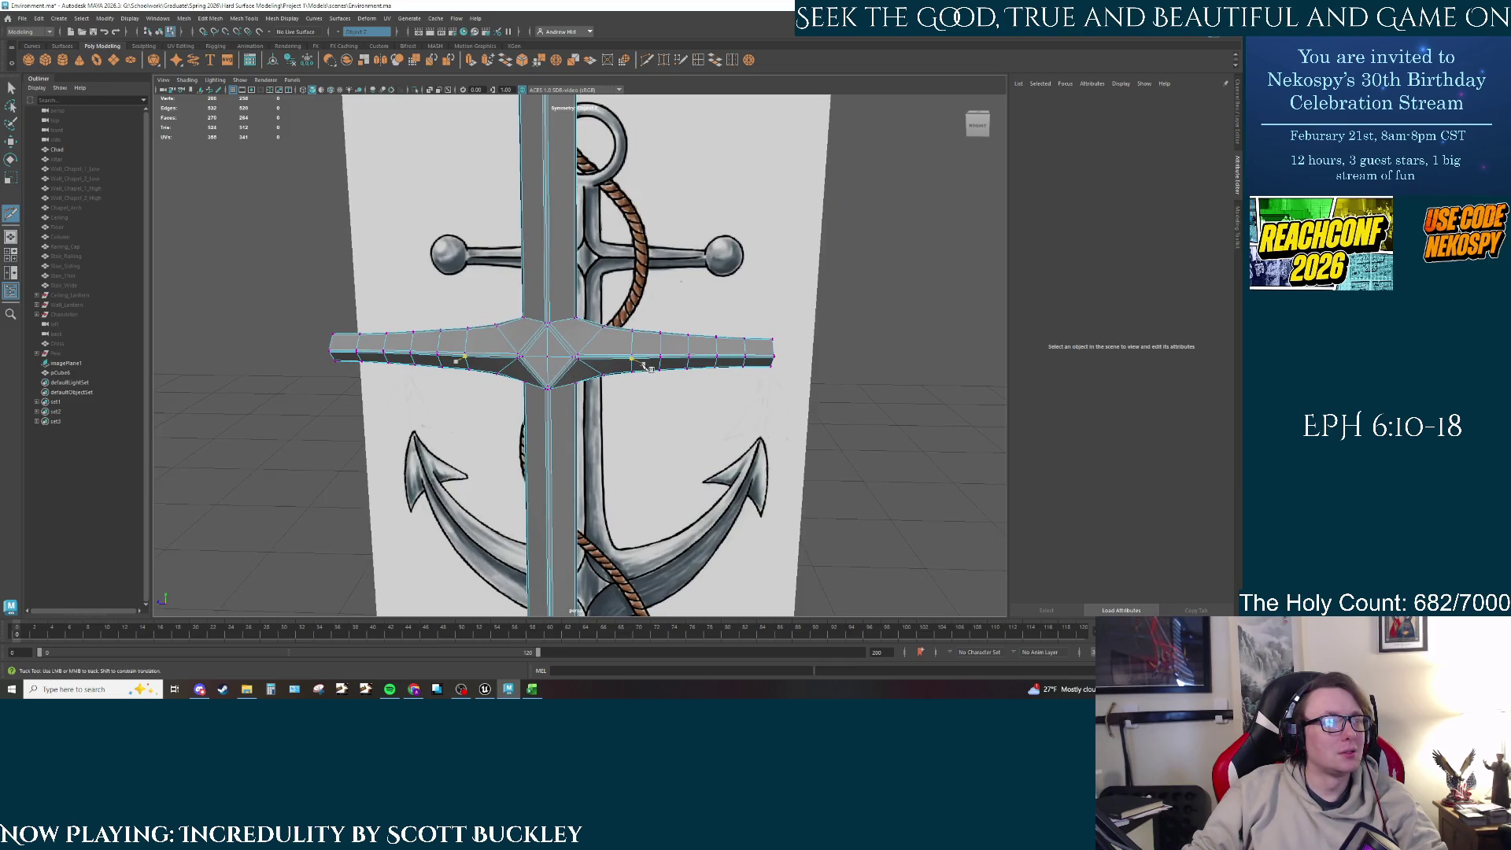
key(ctrl+z)
key(ctrl+z)
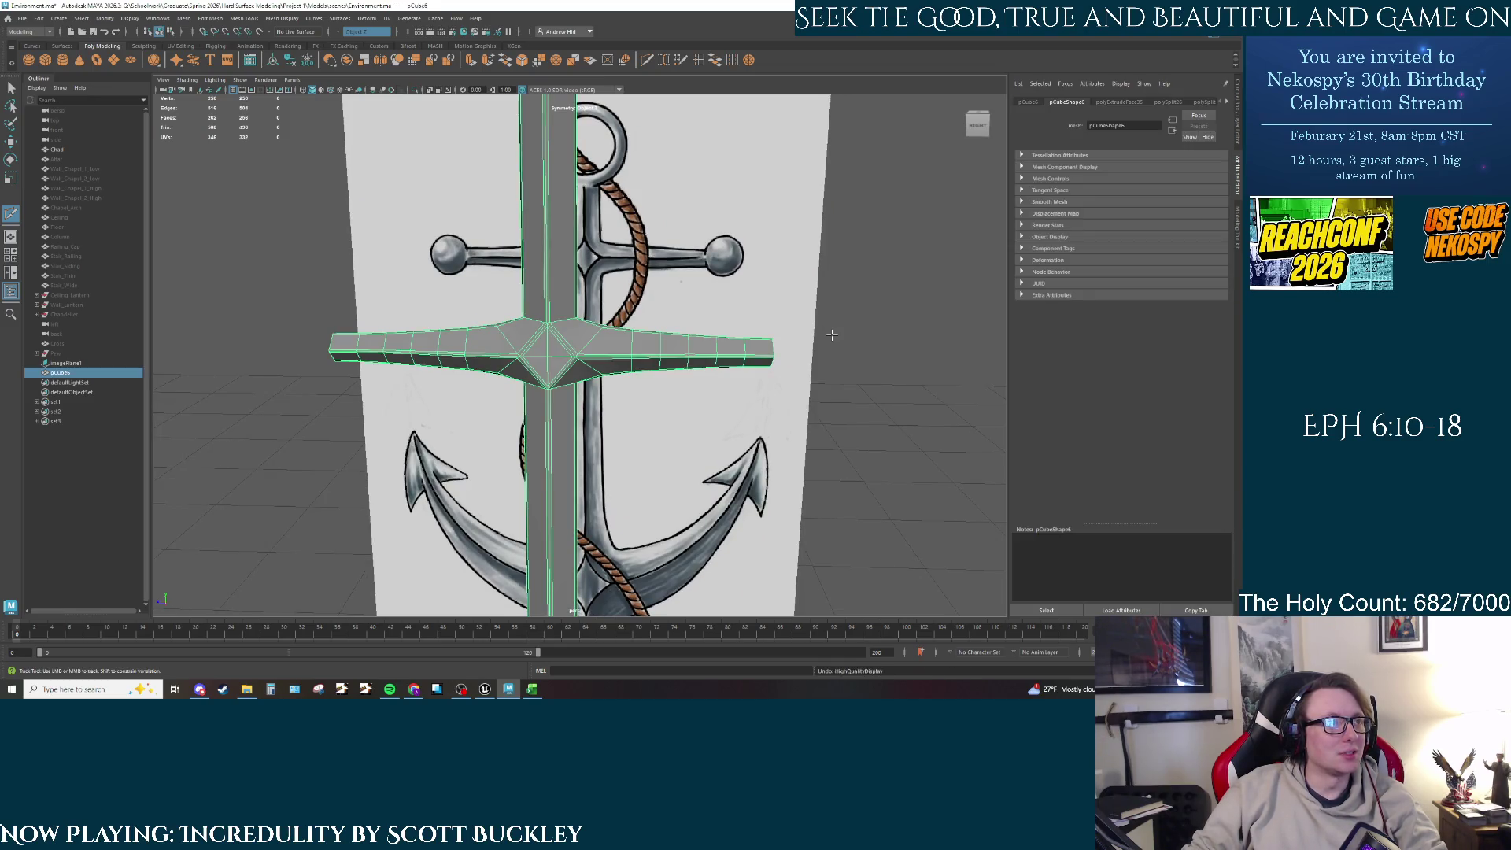
key(ctrl+z)
key(ctrl+z)
key(ctrl+z)
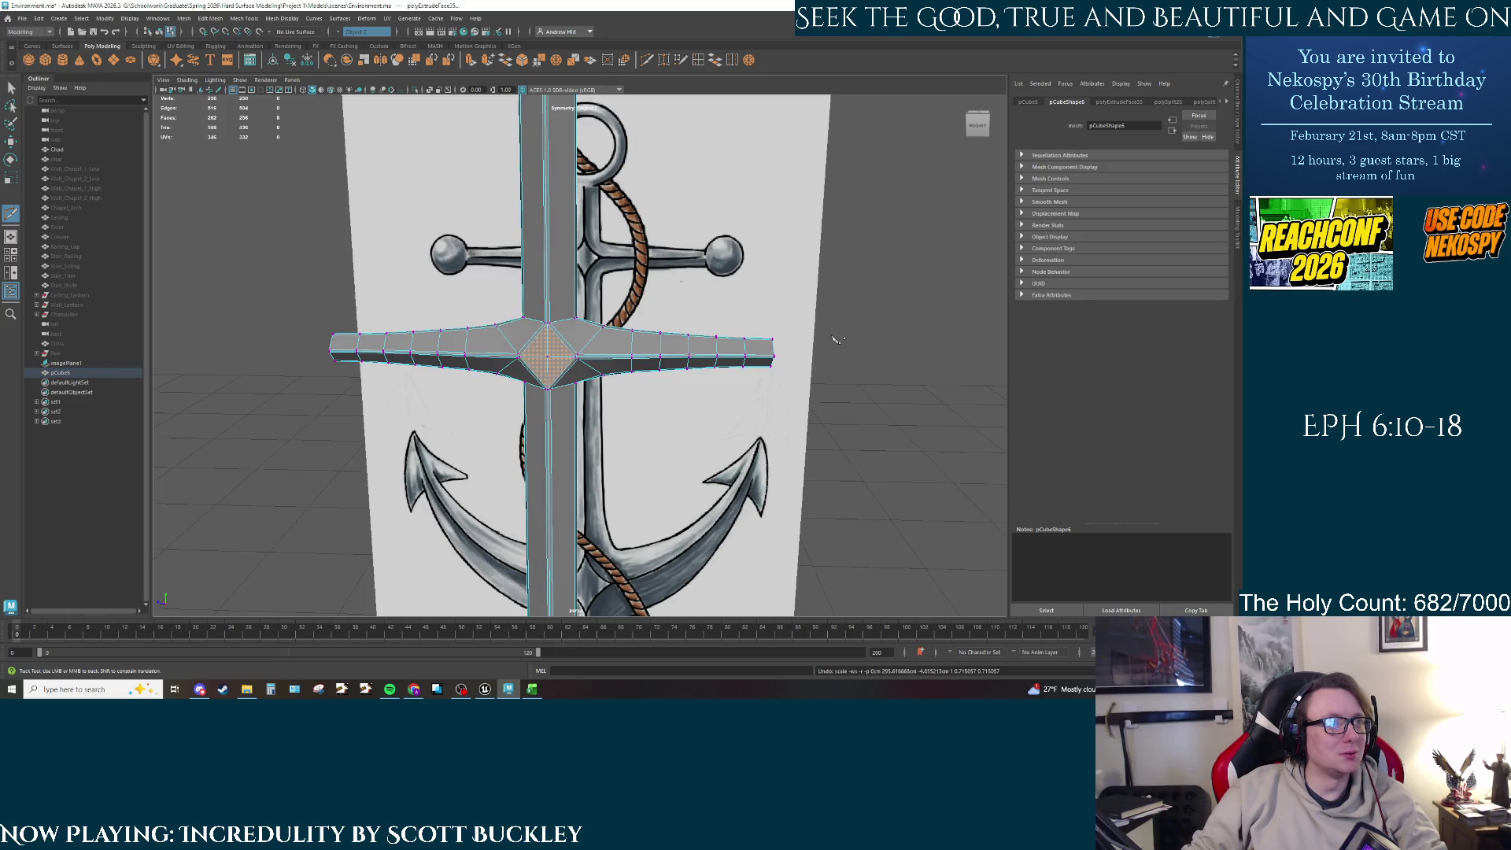
key(ctrl+z)
key(ctrl+z)
key(ctrl+z)
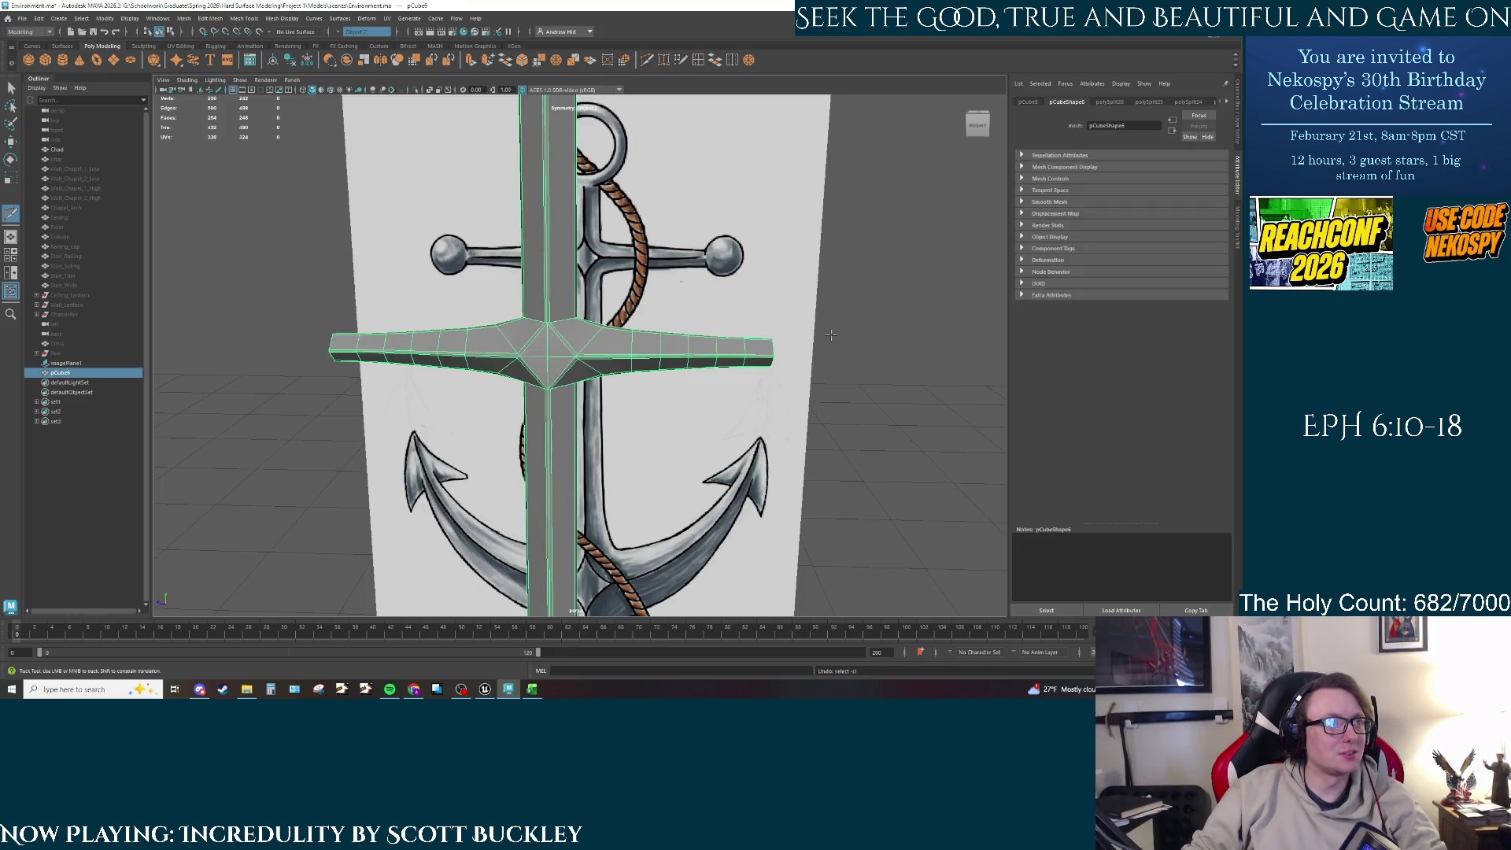
key(ctrl+z)
key(ctrl+z)
key(ctrl+z)
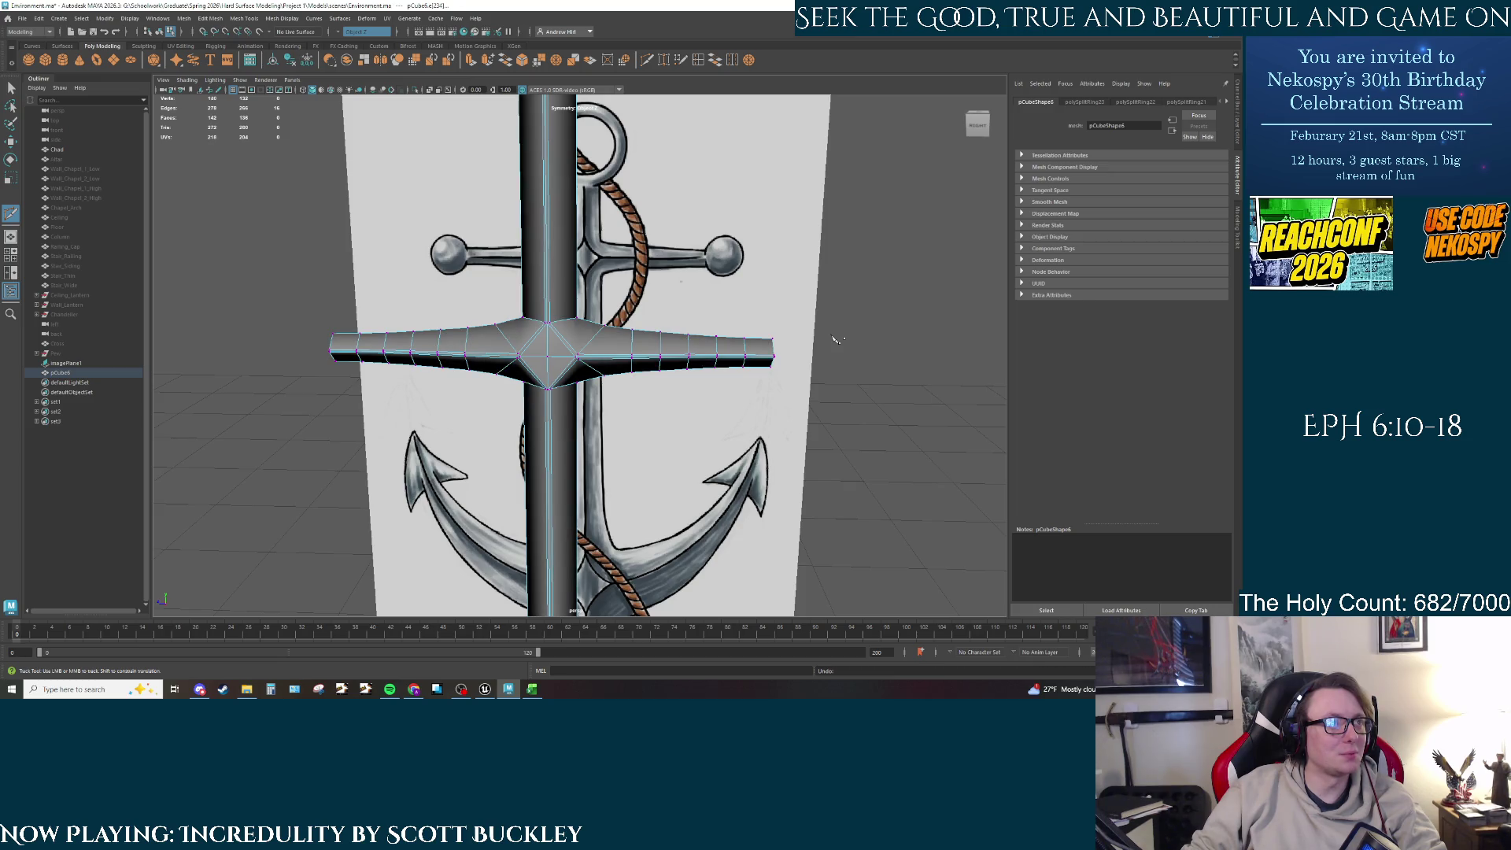
key(ctrl+z)
key(ctrl+z)
key(ctrl+z)
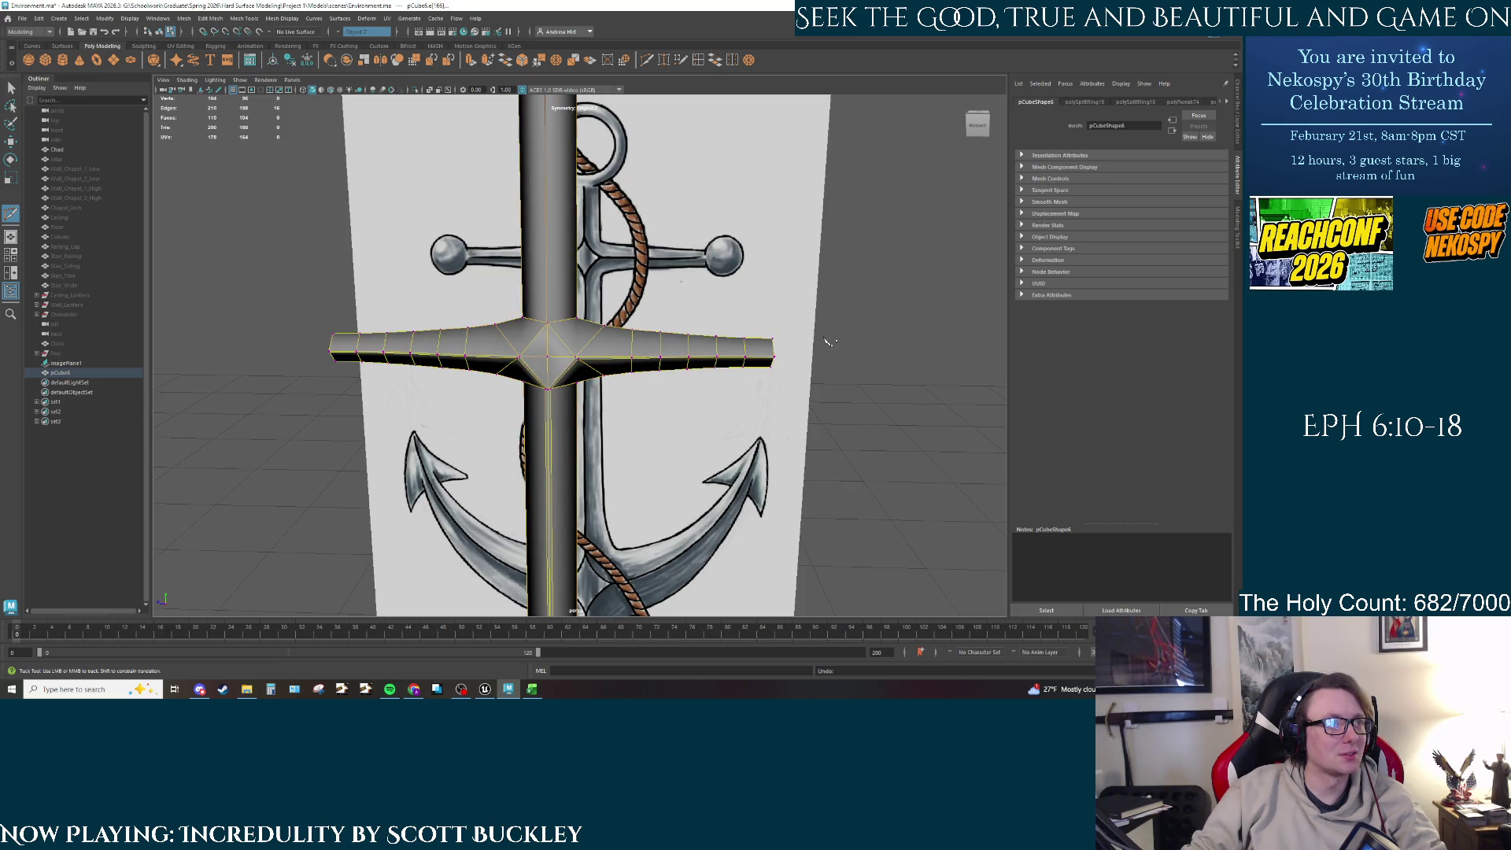
key(ctrl+z)
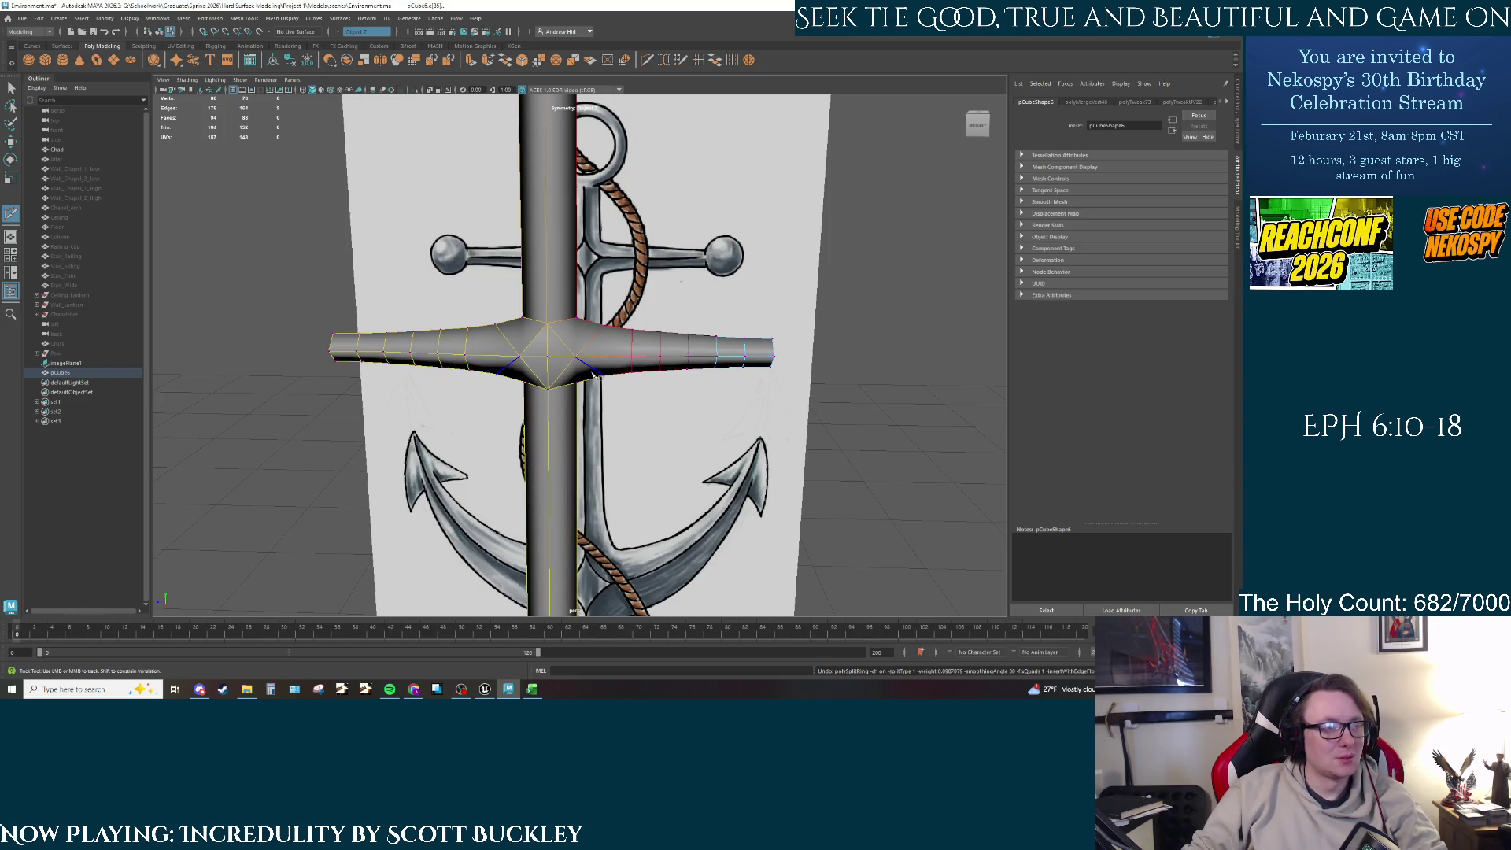
Step: Orbit and pan down to bring the shaft's base on the anchor image into view
mouse_move(595, 377)
alt+mouse_down()
mouse_move(551, 382)
mouse_move(581, 383)
alt+mouse_up()
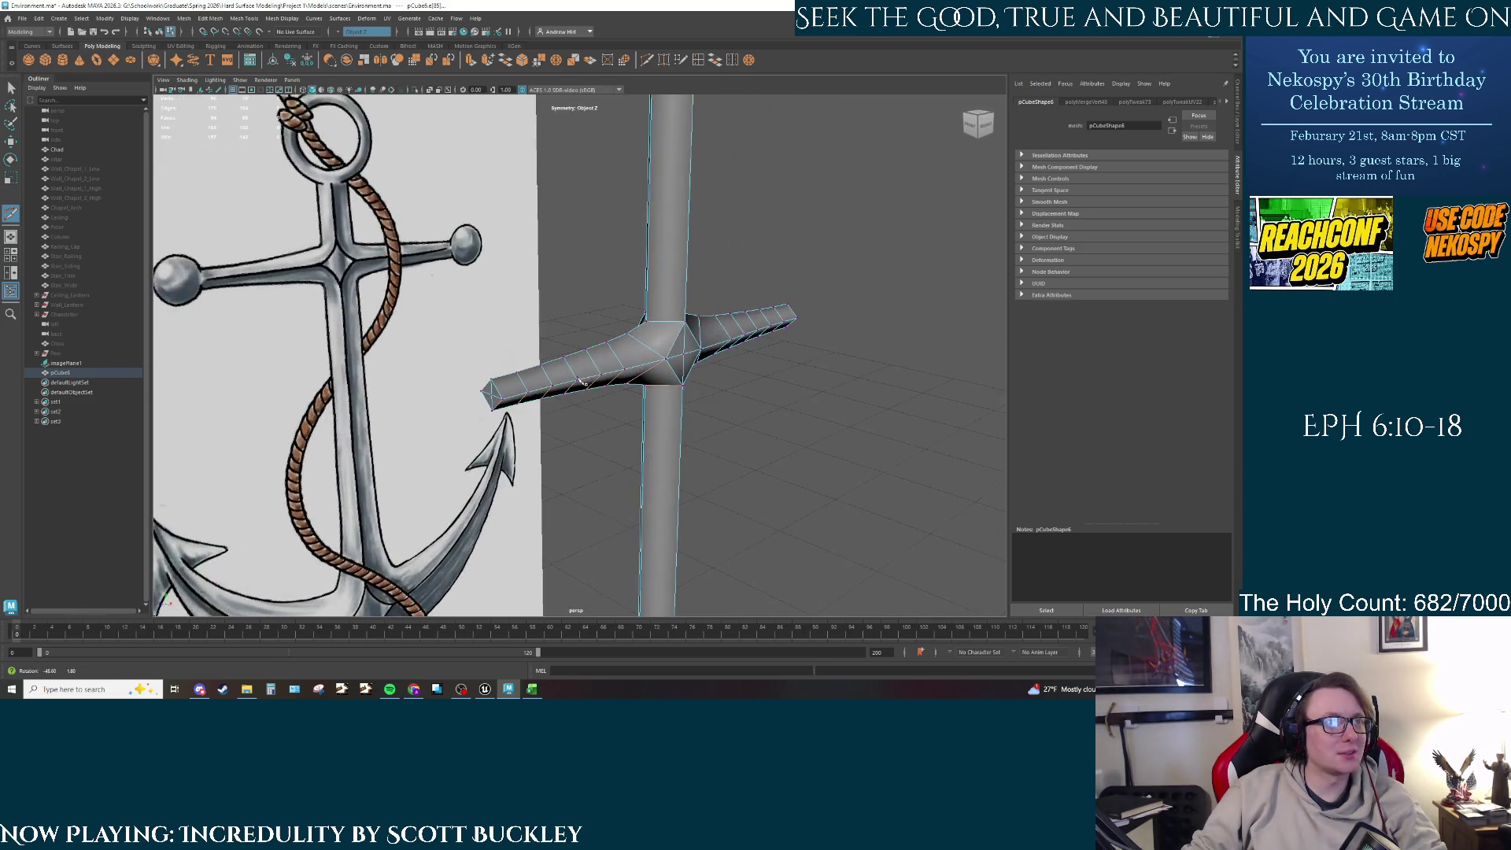
shift+right_drag(581, 382, 683, 329)
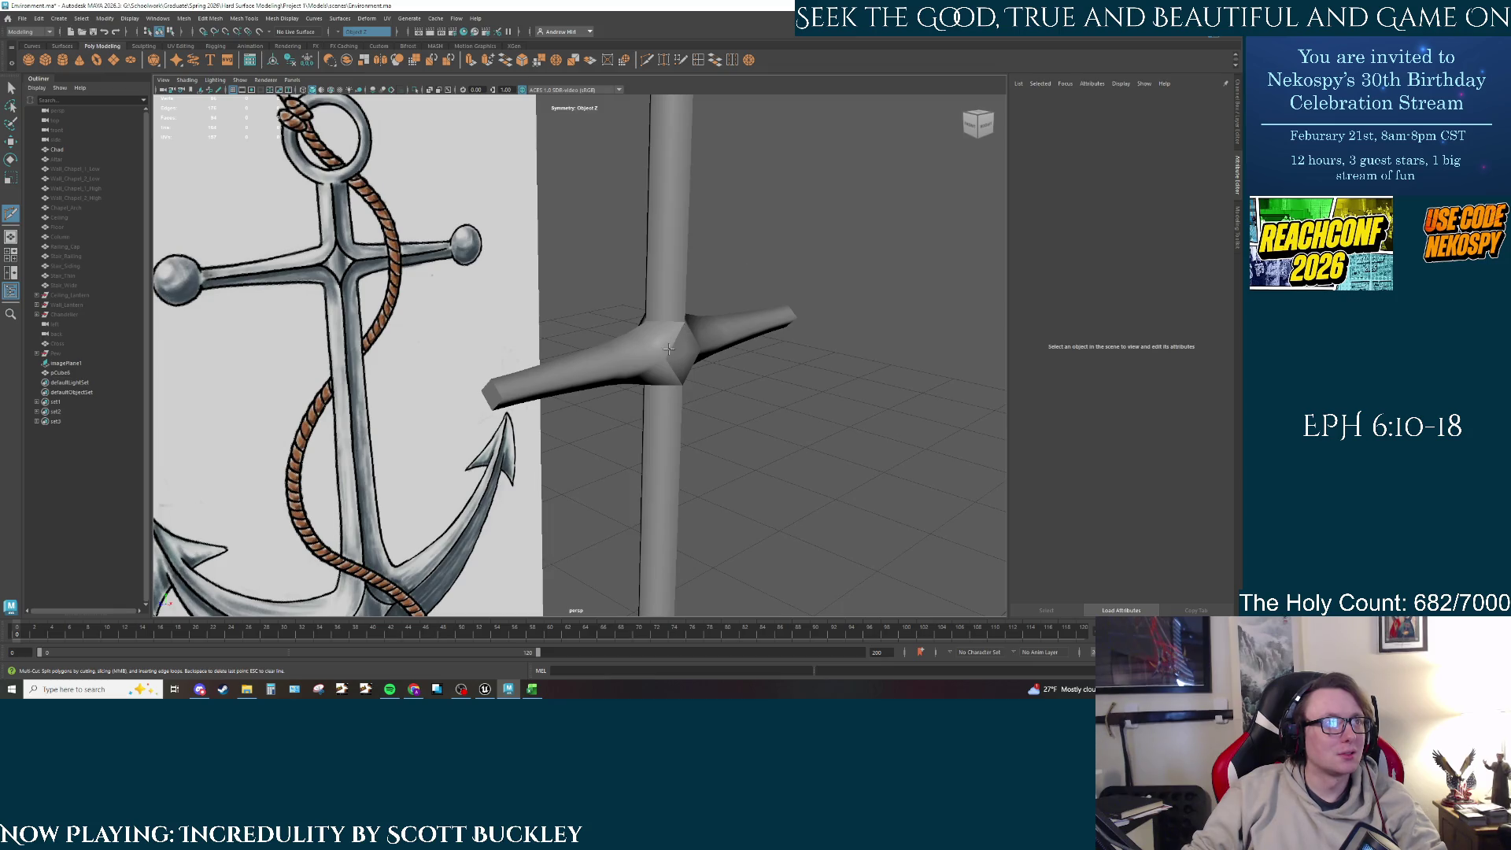
alt+drag(668, 349, 630, 331)
alt+right_drag(630, 331, 596, 307)
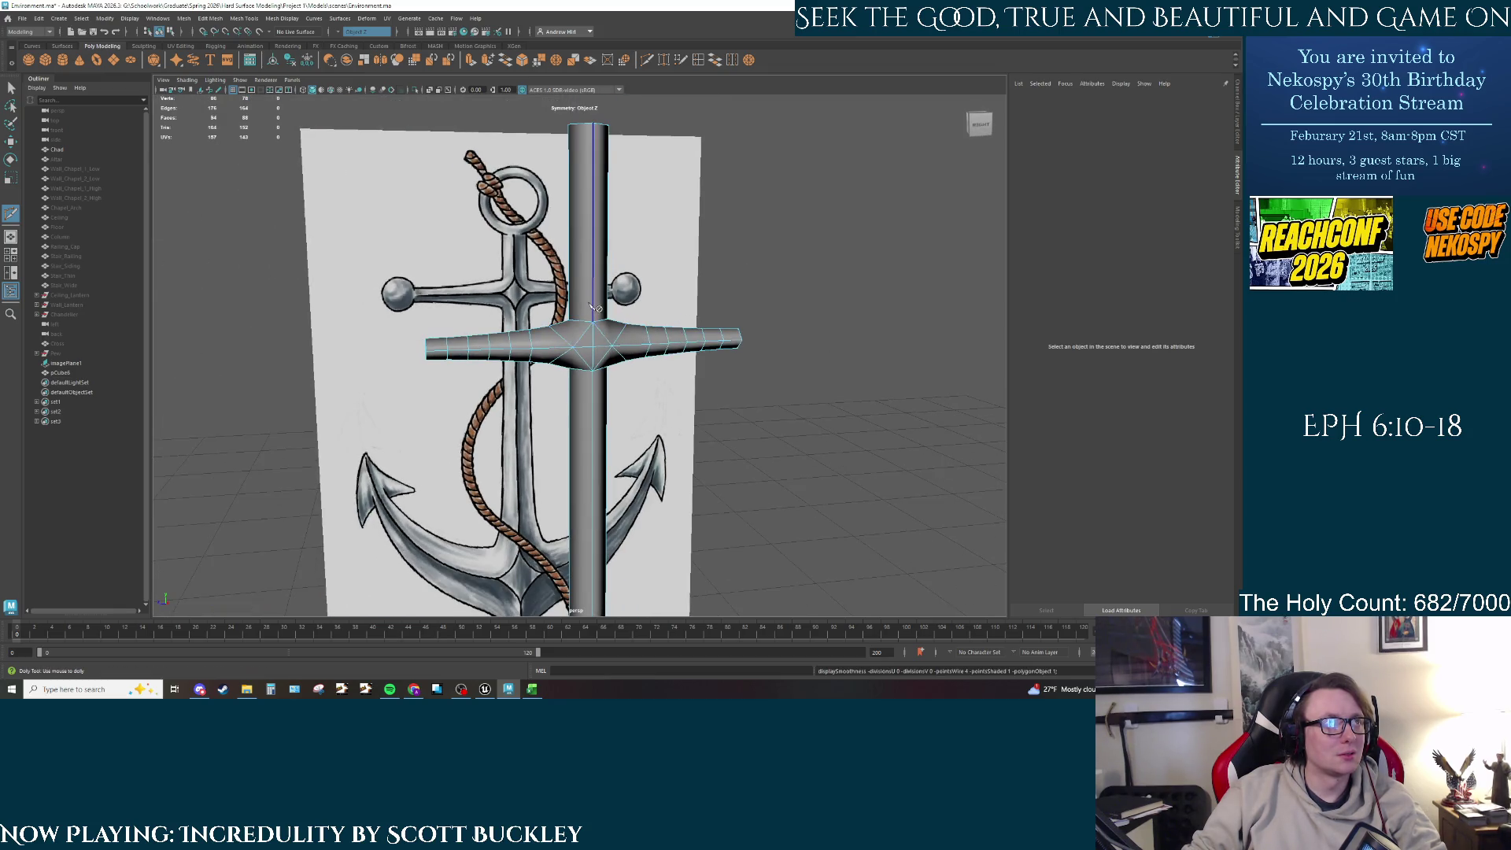
alt+middle_drag(595, 307, 592, 374)
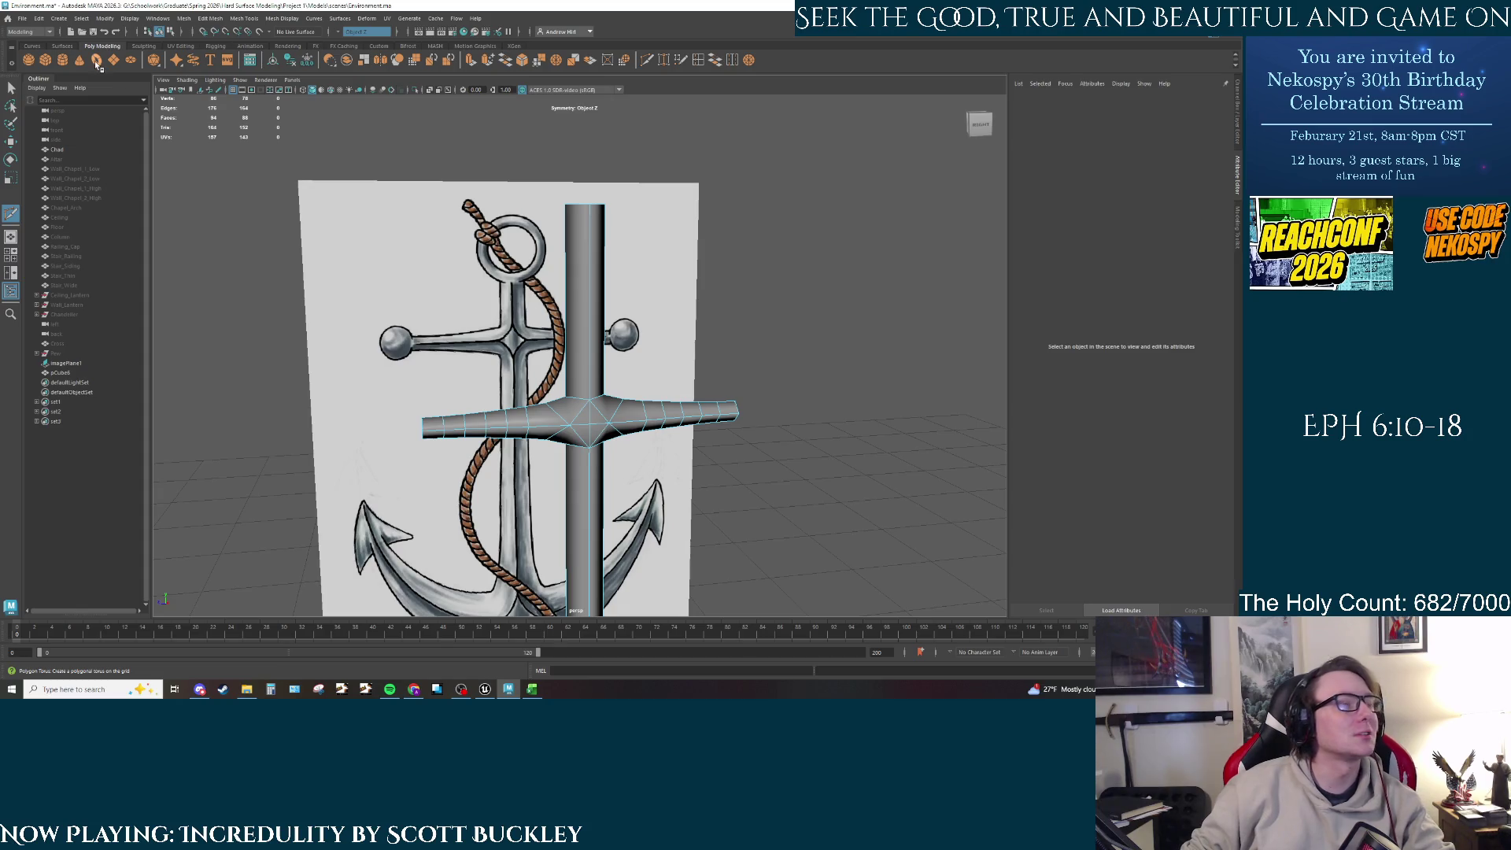
mouse_move(598, 346)
alt+right_down()
mouse_move(616, 439)
mouse_move(602, 425)
mouse_move(630, 398)
alt+right_up()
Step: Apply Mesh Display > Harden Edge to give the shaft block crisp squared edges
key(w)
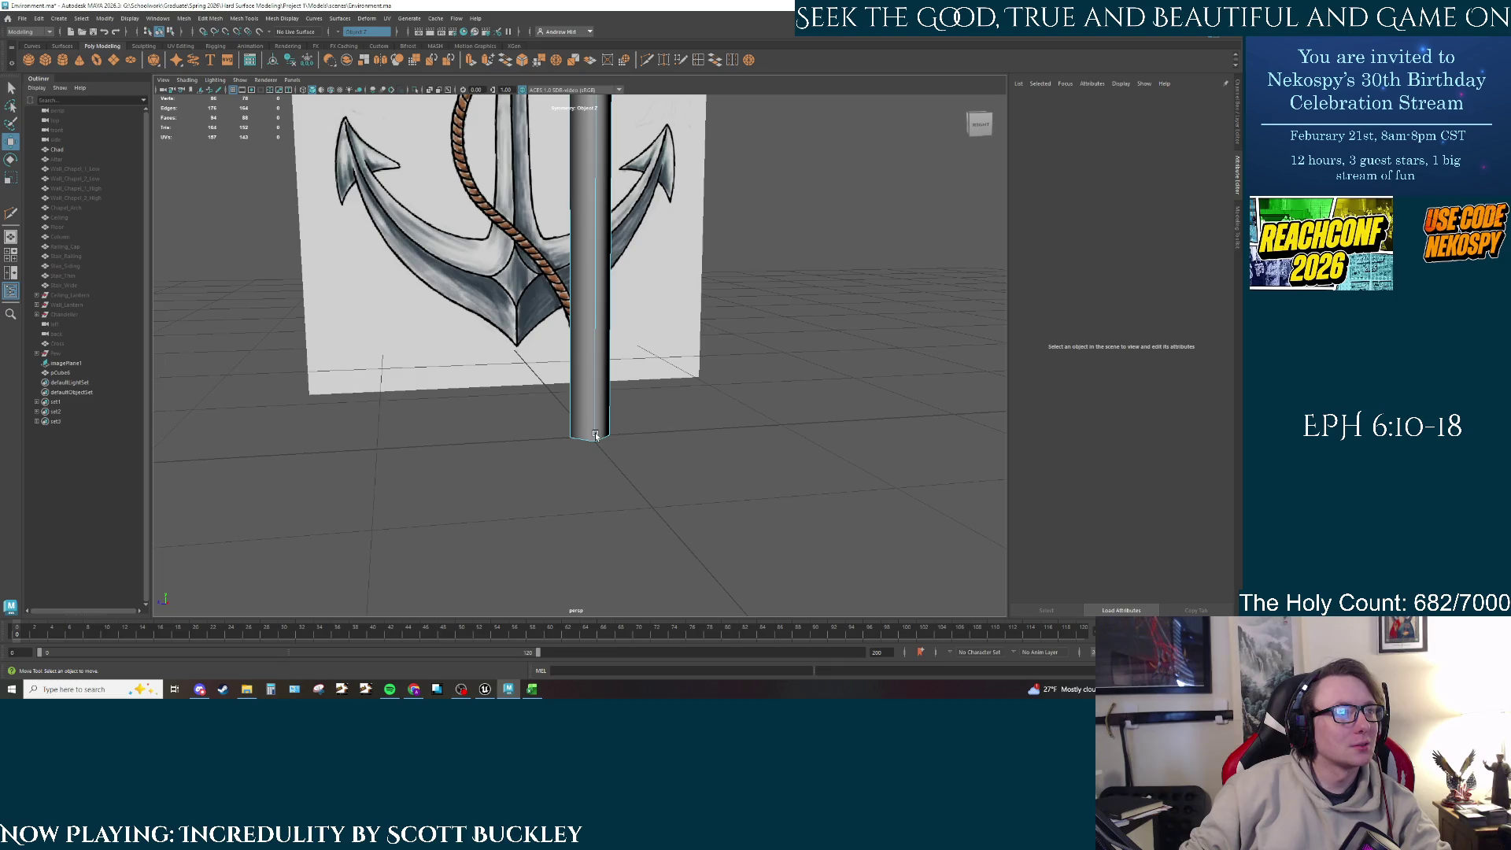
alt+drag(596, 436, 592, 397)
right_drag(592, 397, 626, 364)
key(q)
click(587, 393)
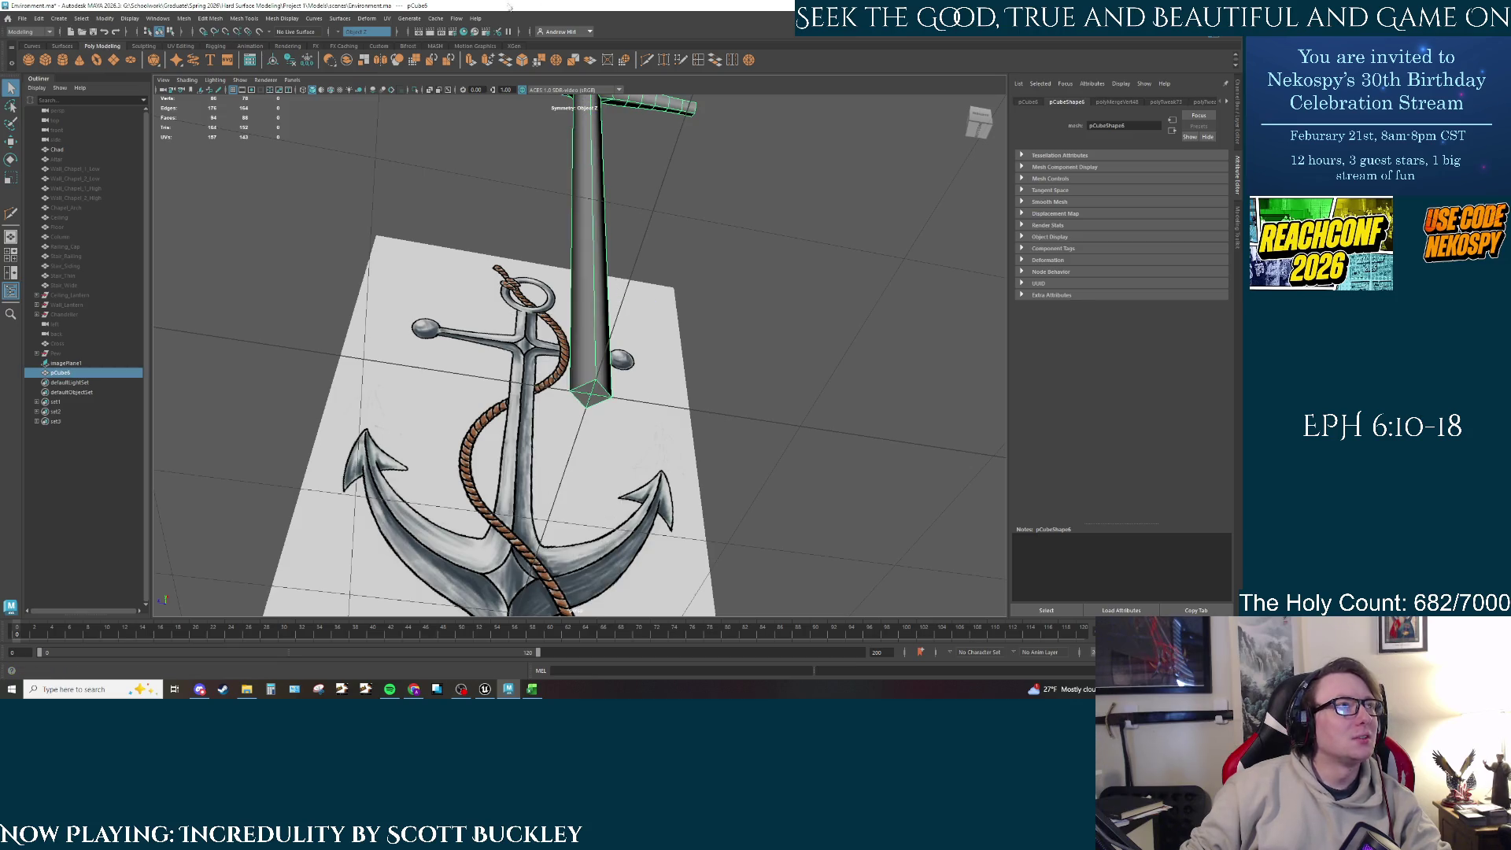
click(344, 36)
click(315, 18)
click(314, 18)
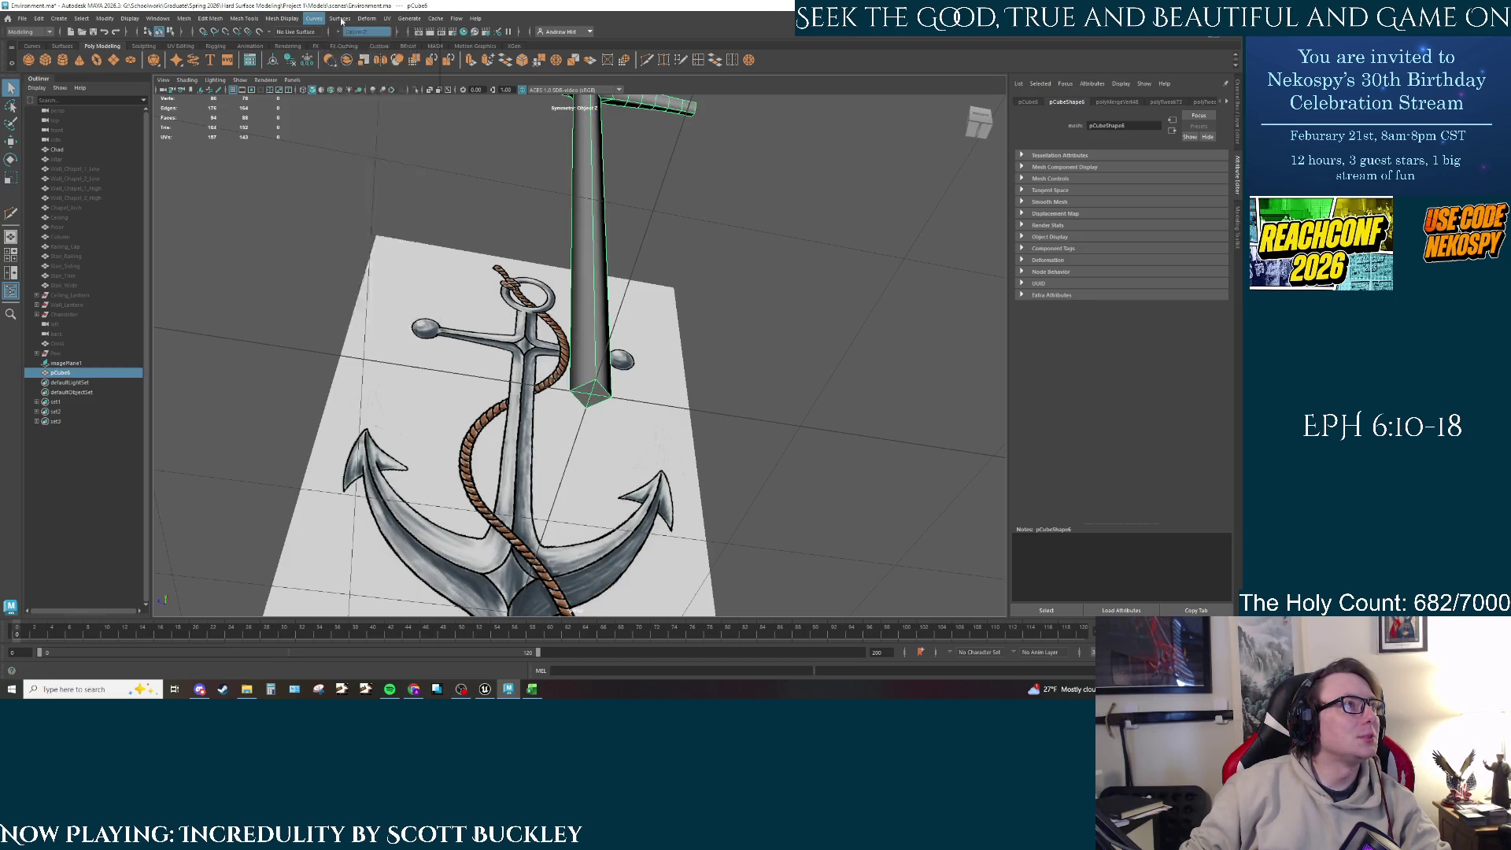
click(342, 18)
mouse_move(302, 19)
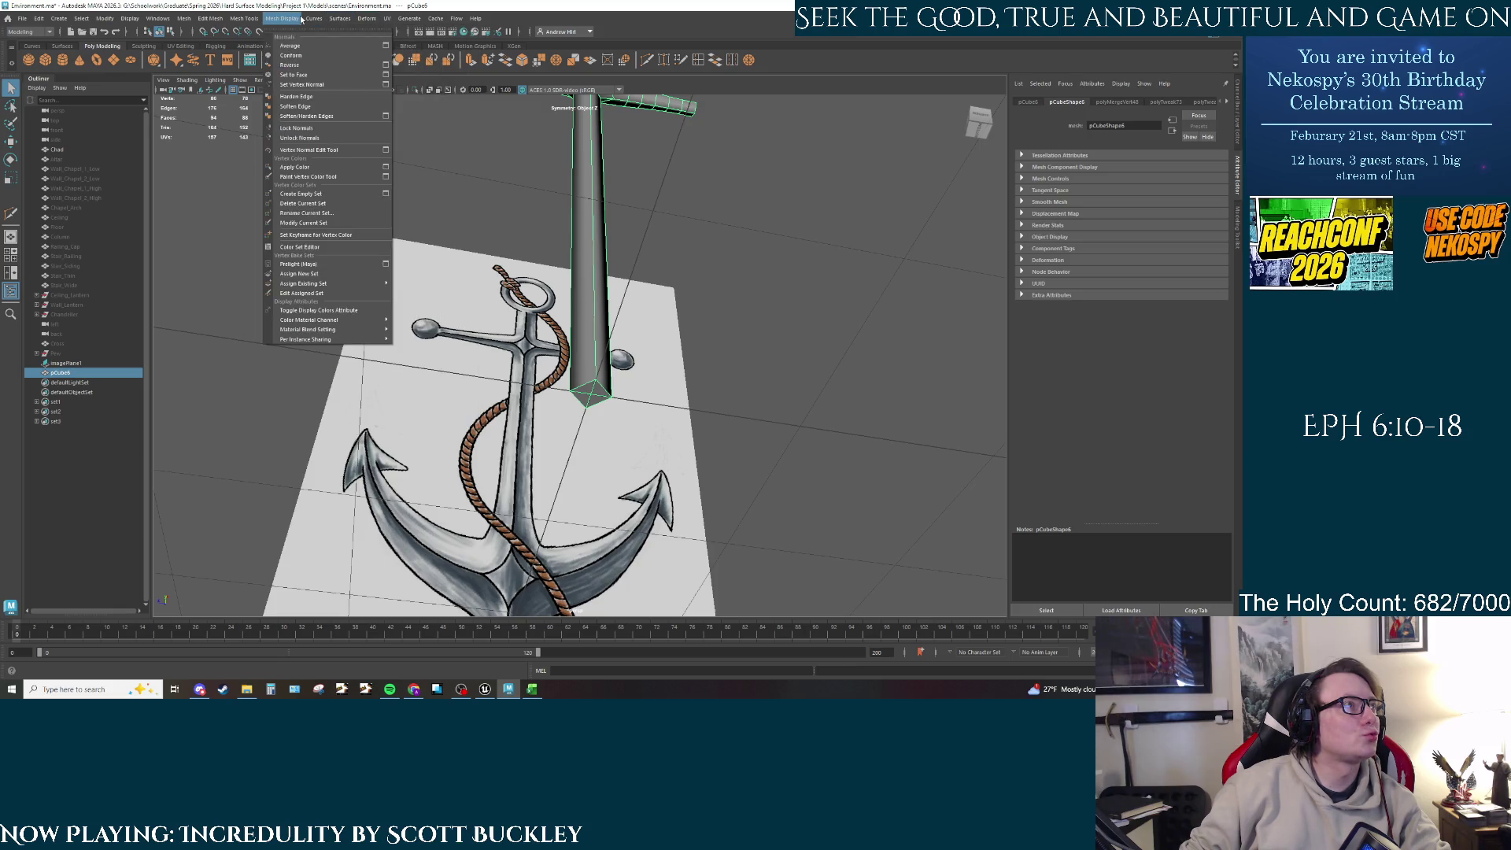
click(304, 98)
Step: Select the block's bottom face and switch to the four-view layout
mouse_move(734, 314)
alt+mouse_down()
mouse_move(598, 407)
mouse_move(599, 341)
alt+mouse_up()
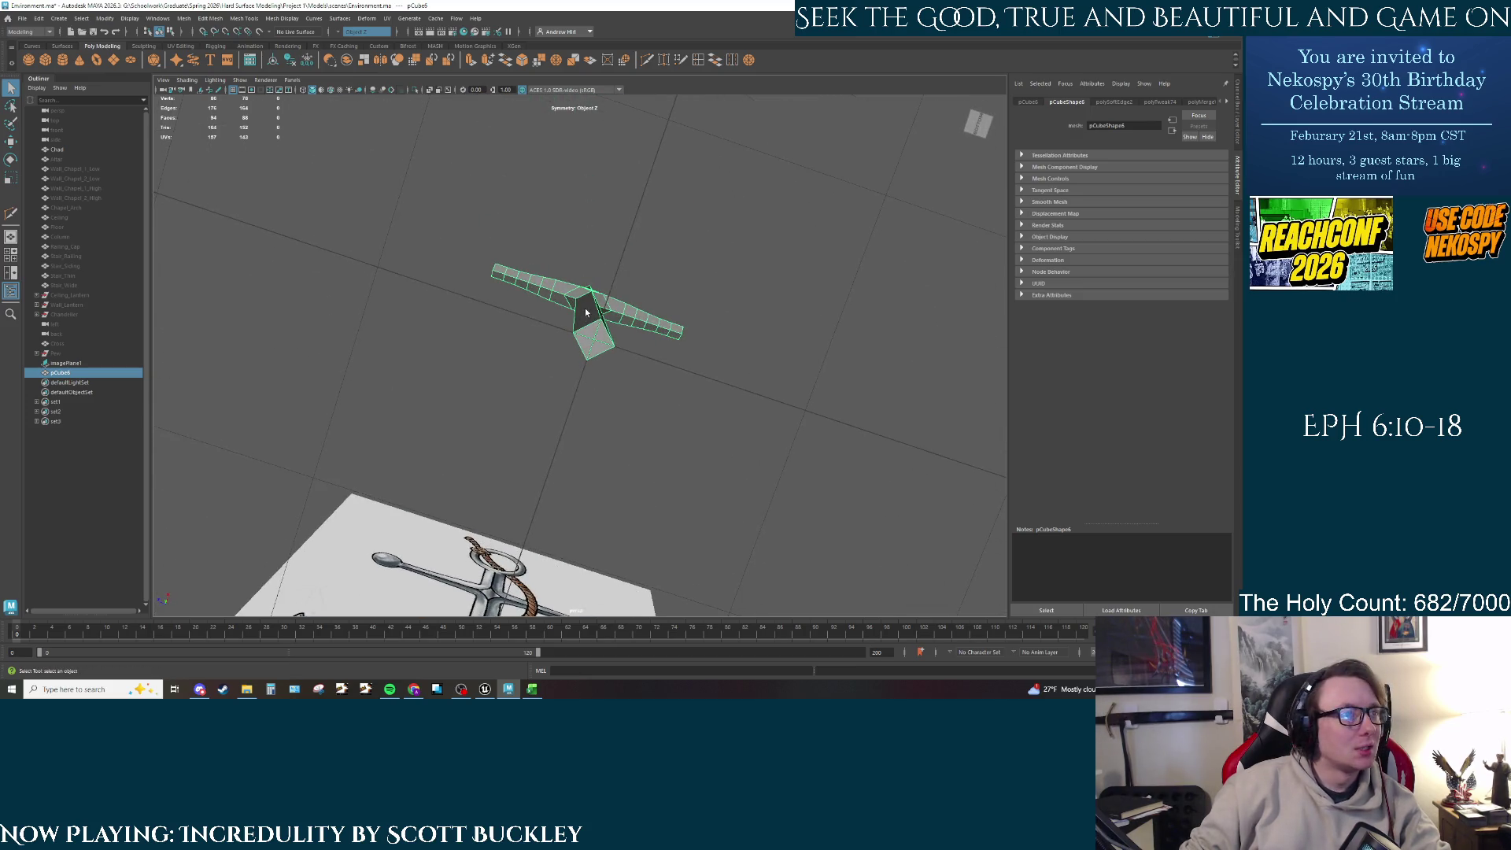
right_drag(585, 313, 588, 340)
click(592, 338)
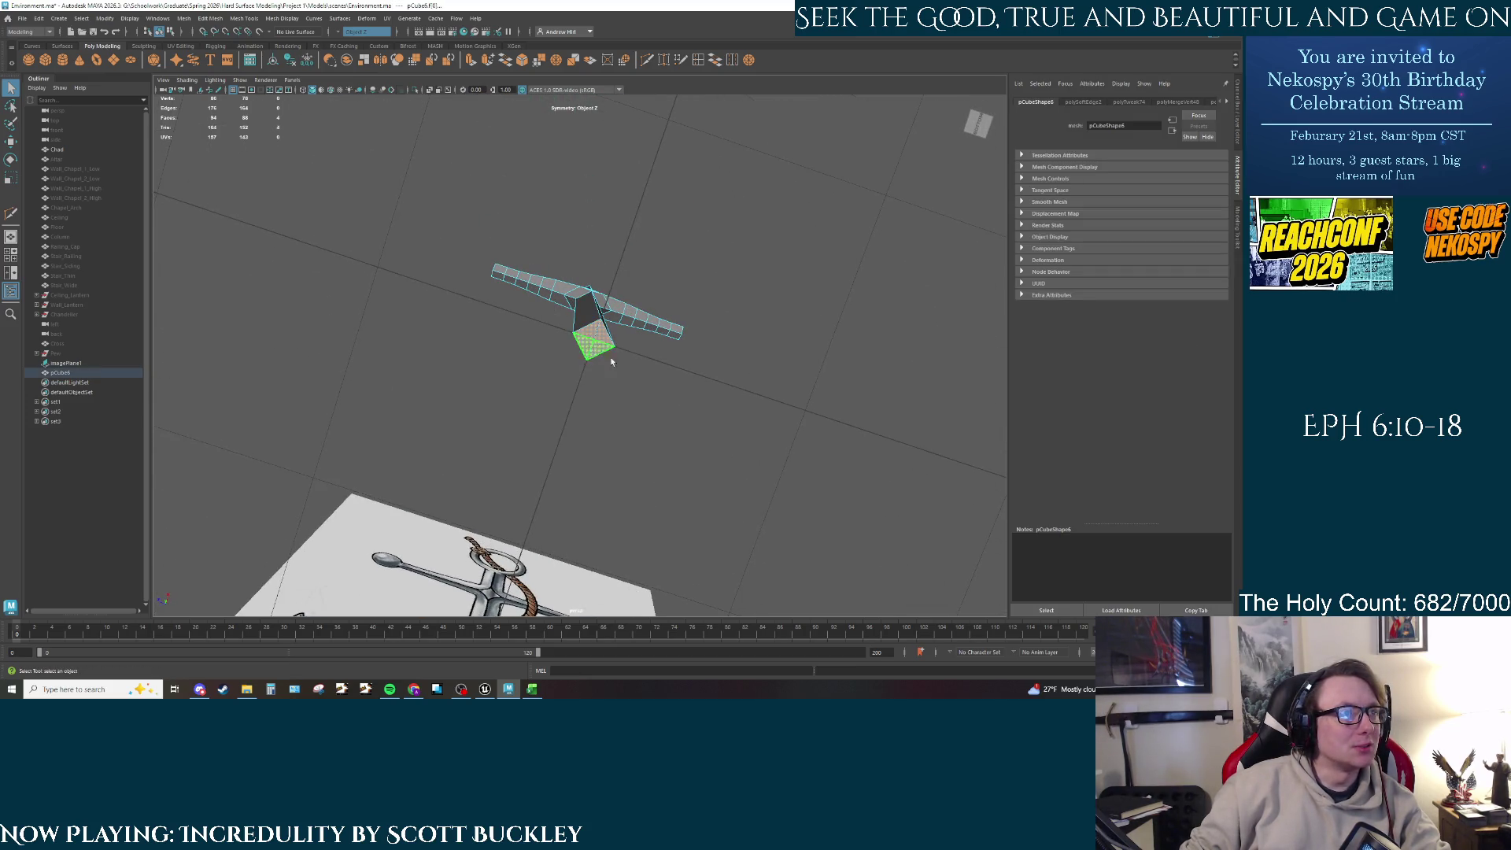
key(space)
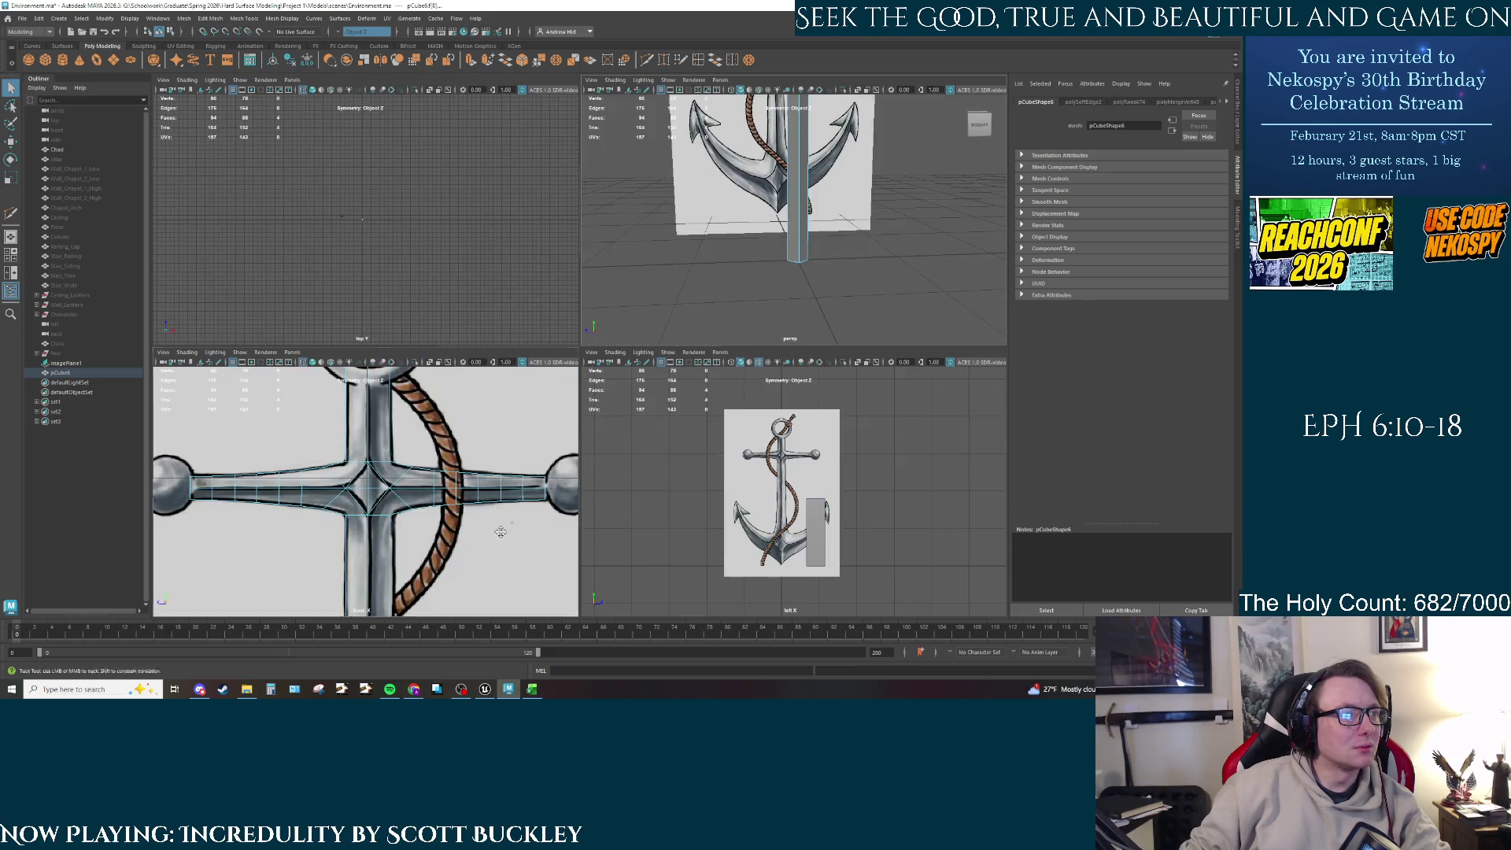
Step: Select the four bottom vertices of the shaft block pCube6
alt+middle_drag(501, 532, 445, 452)
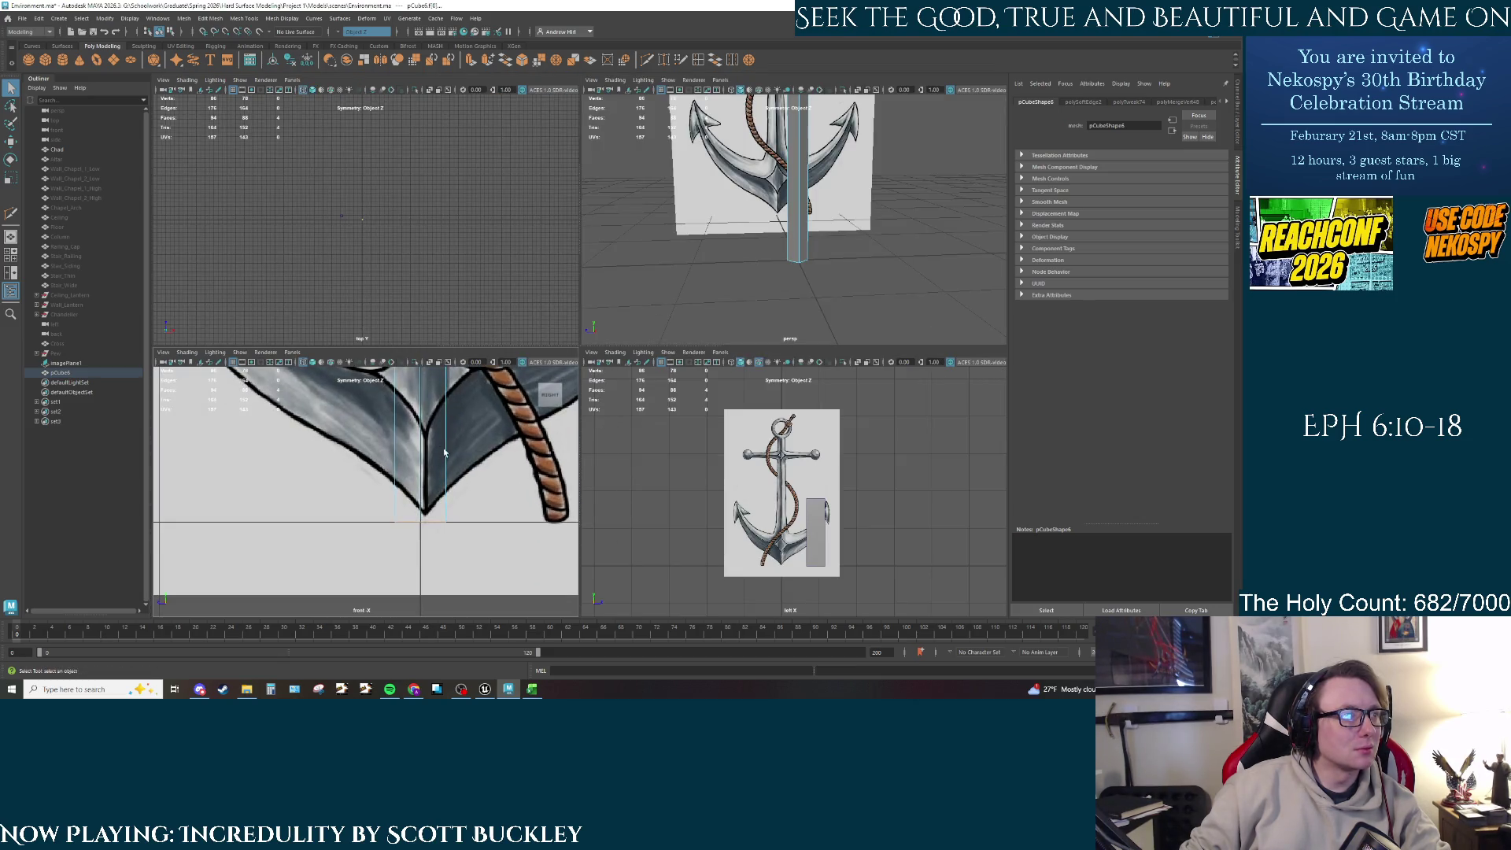
key(w)
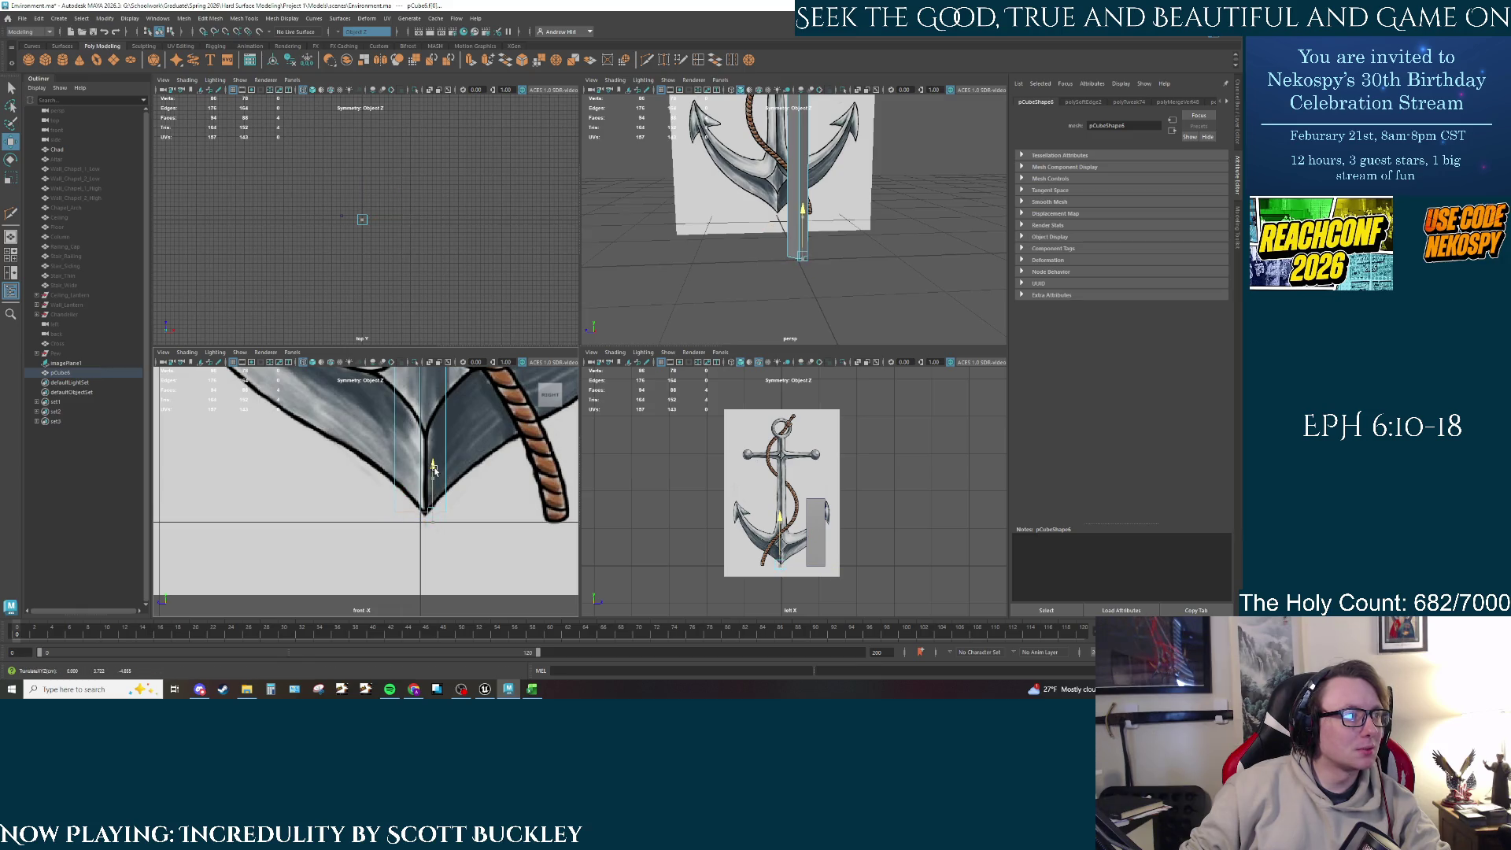
click(769, 184)
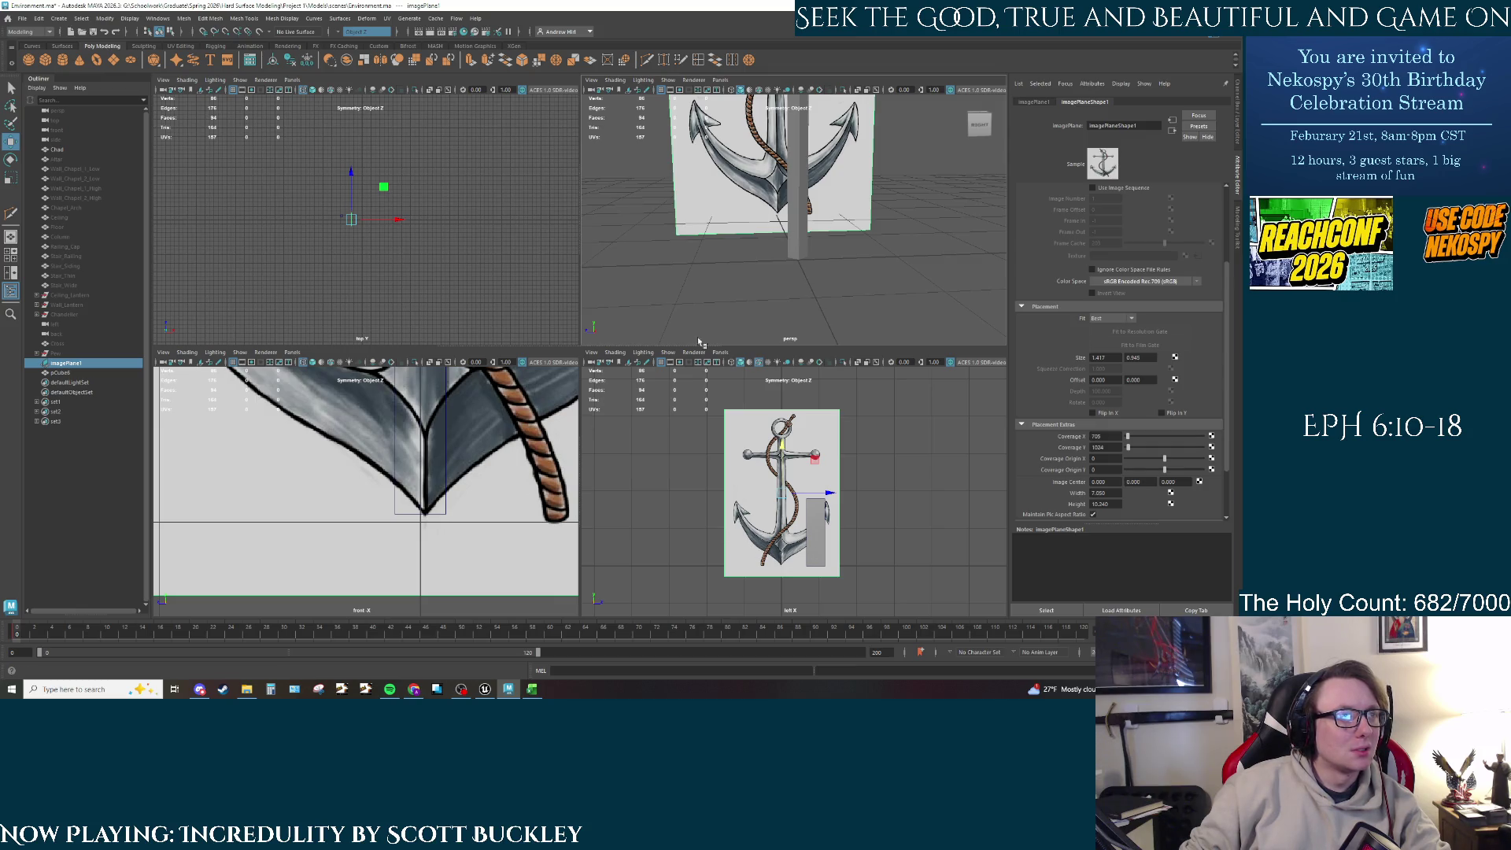
alt+drag(699, 343, 851, 233)
mouse_move(850, 232)
right_down()
mouse_move(852, 207)
mouse_move(844, 228)
right_up()
click(881, 277)
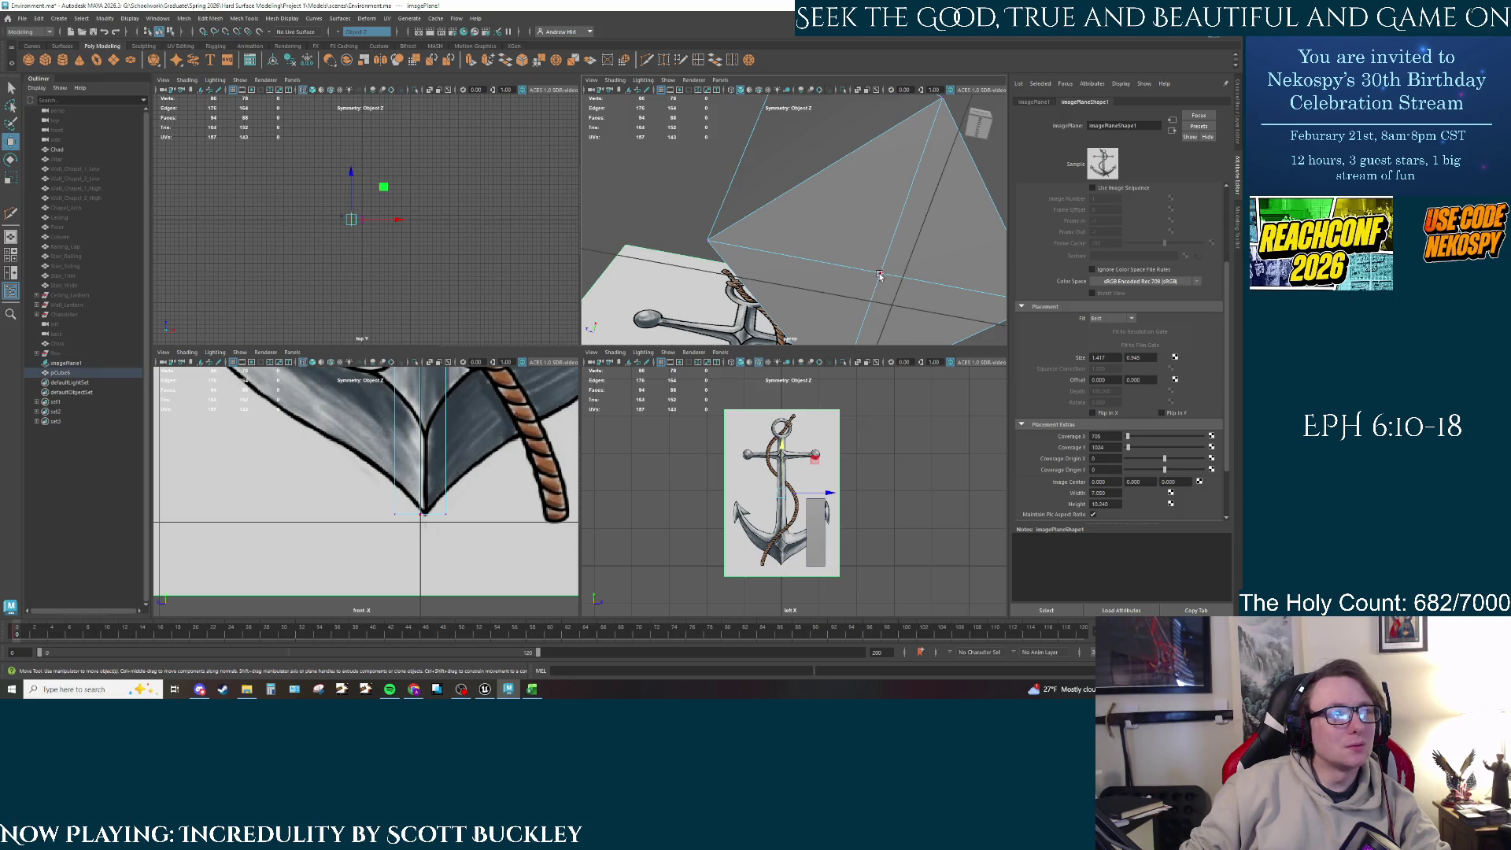
alt+drag(823, 299, 714, 273)
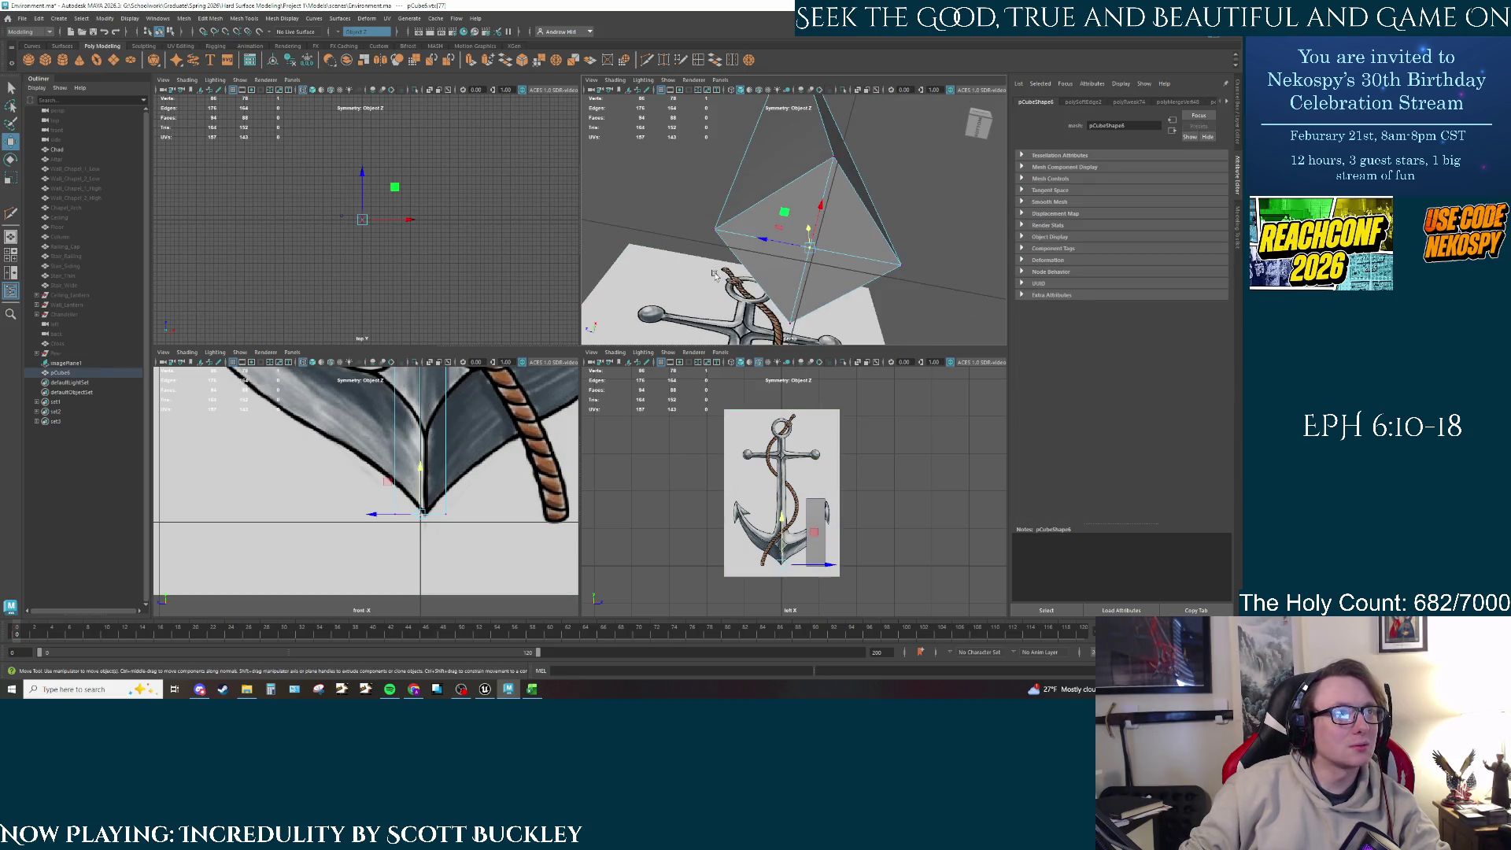
click(715, 229)
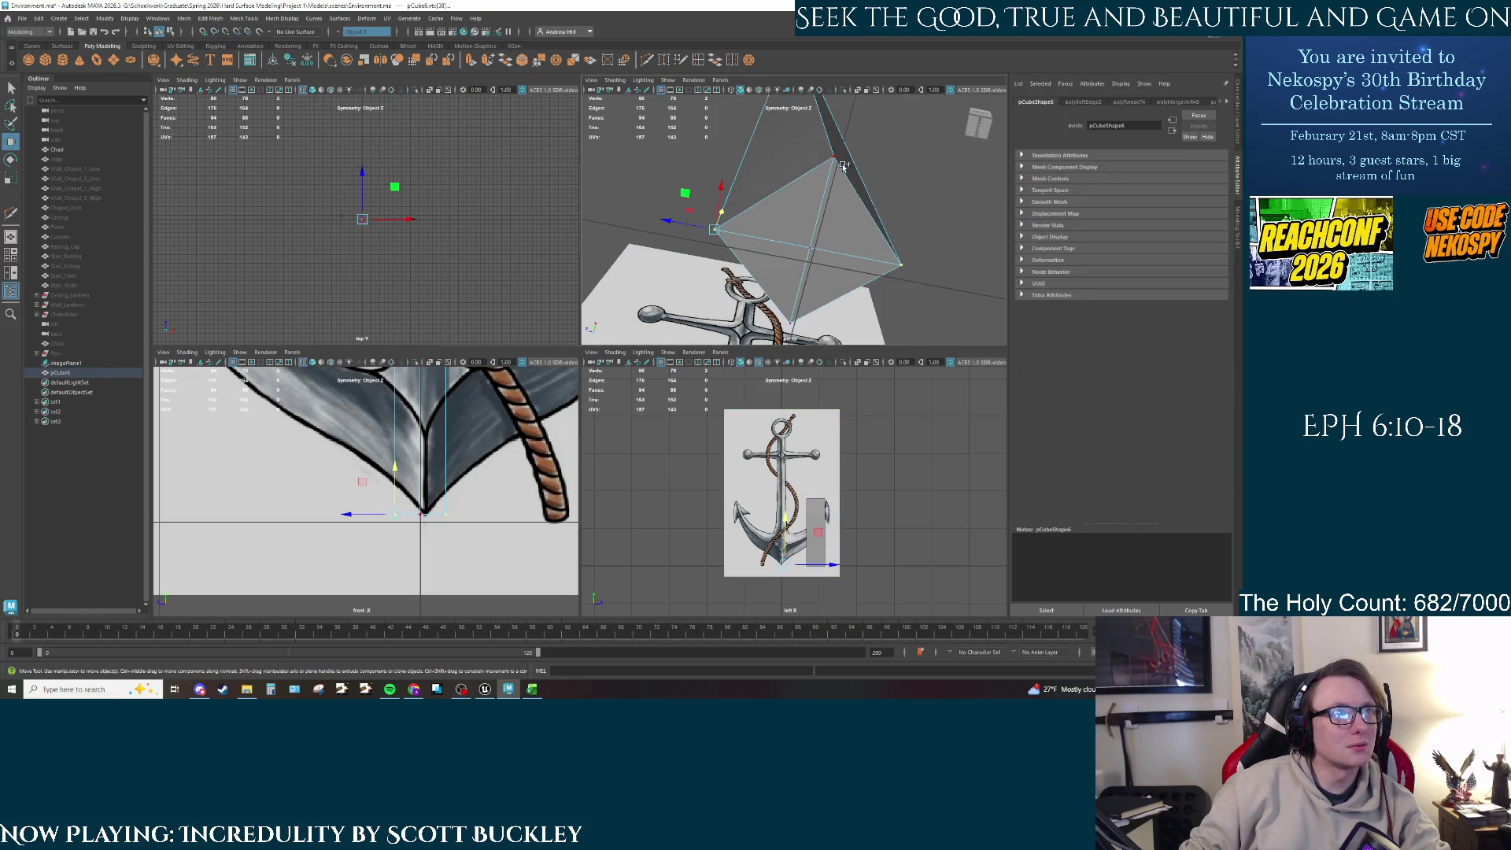
shift+click(792, 322)
Step: Move the bottom vertices up along Y to the crown tip and frame them
drag(409, 476, 407, 446)
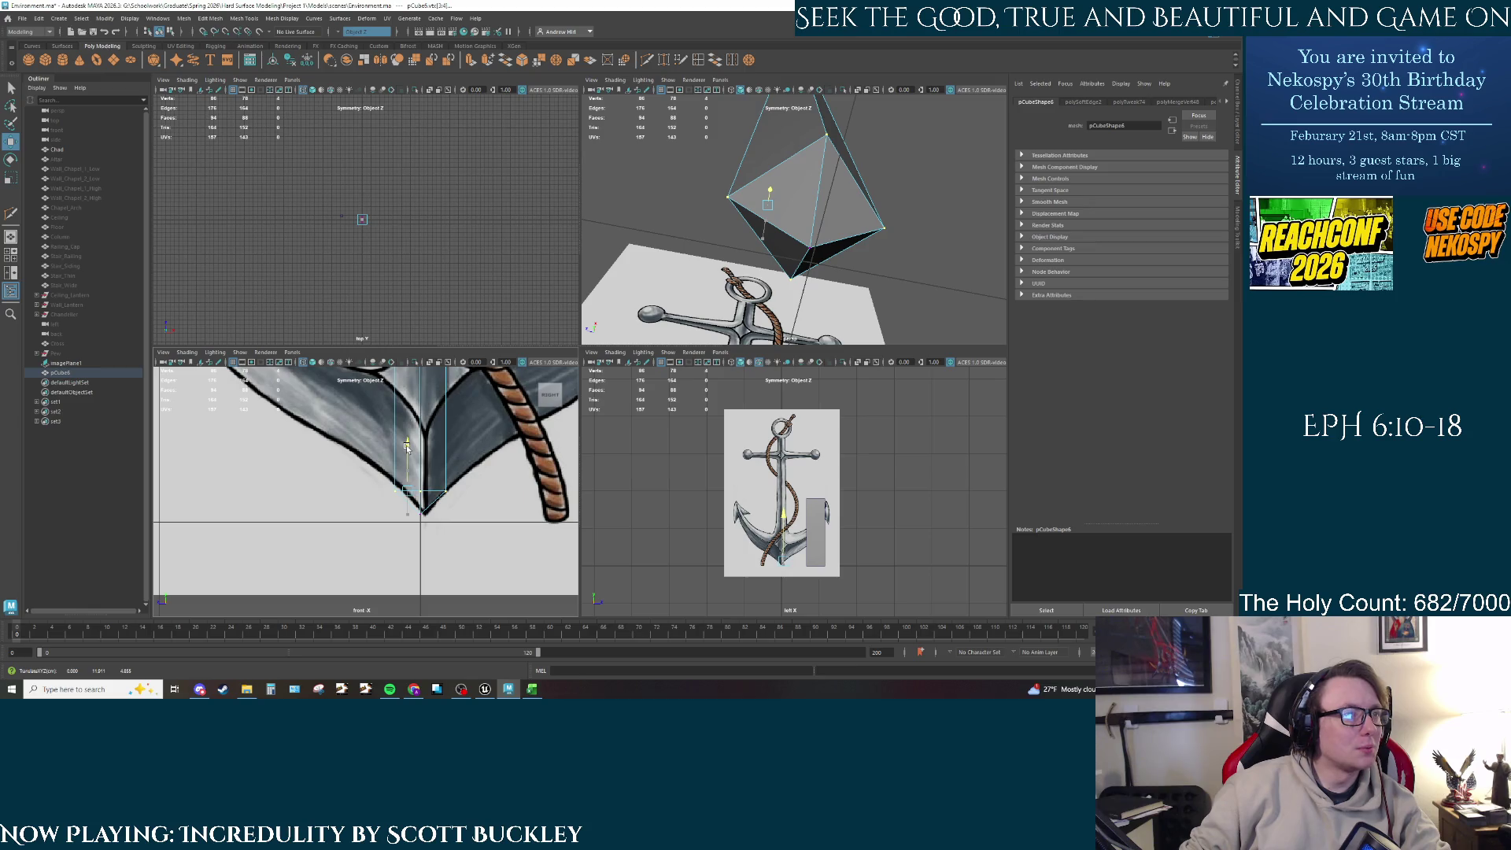
drag(407, 446, 407, 447)
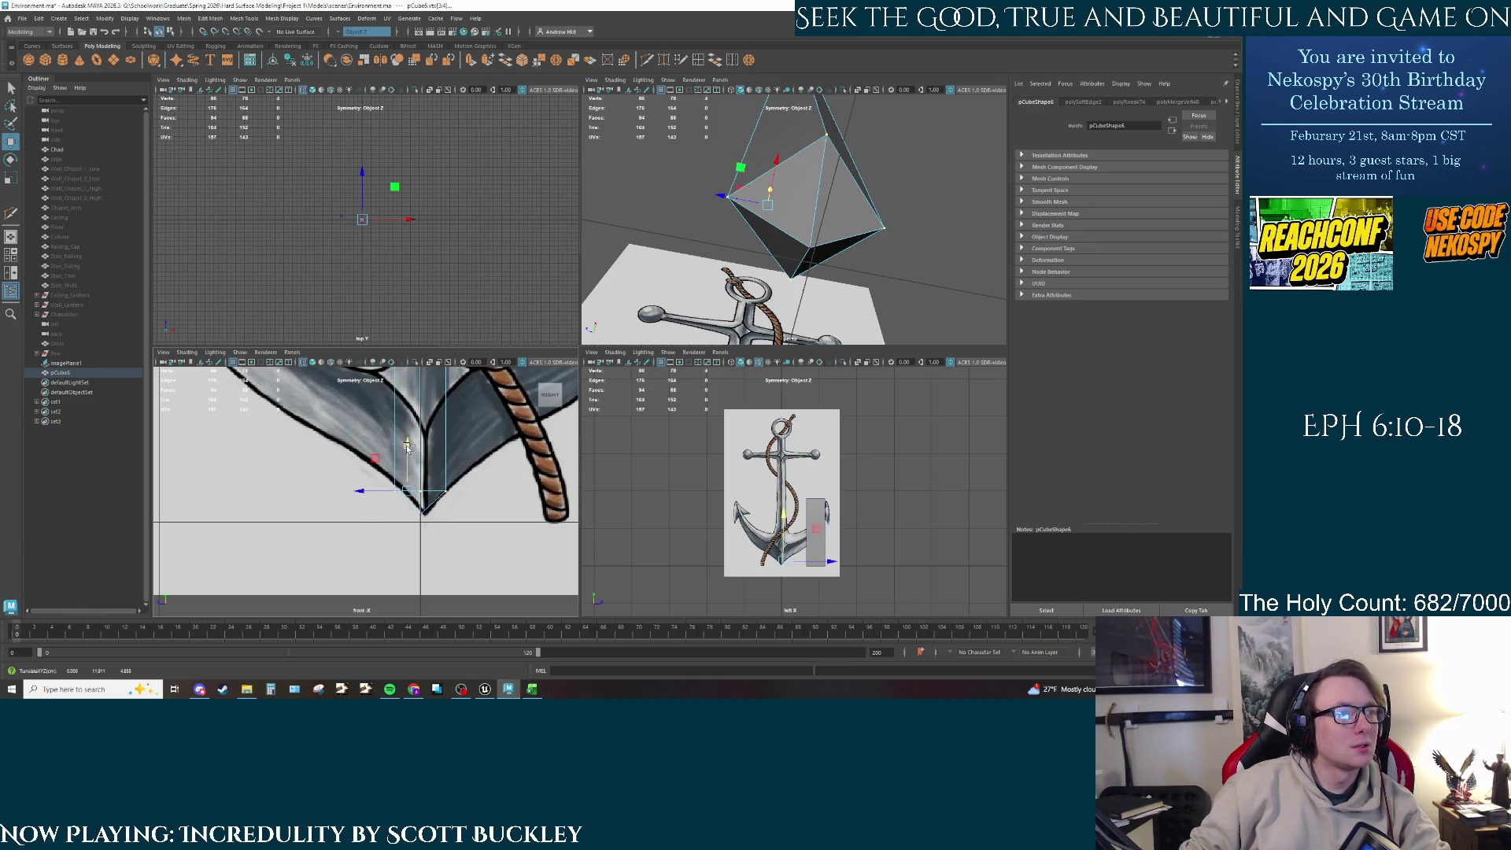
alt+drag(776, 291, 756, 341)
key(f)
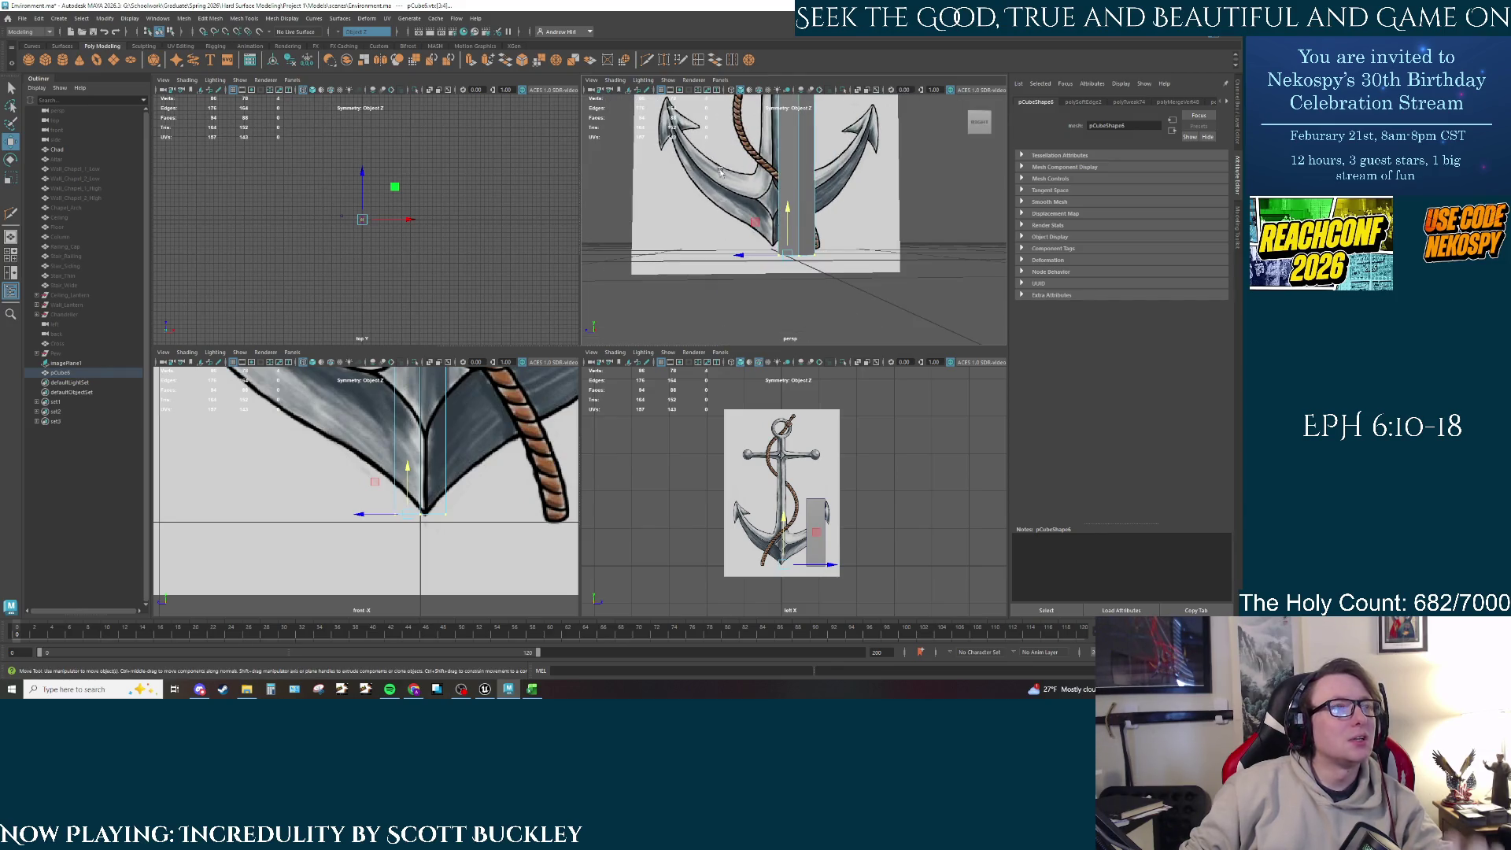
click(733, 62)
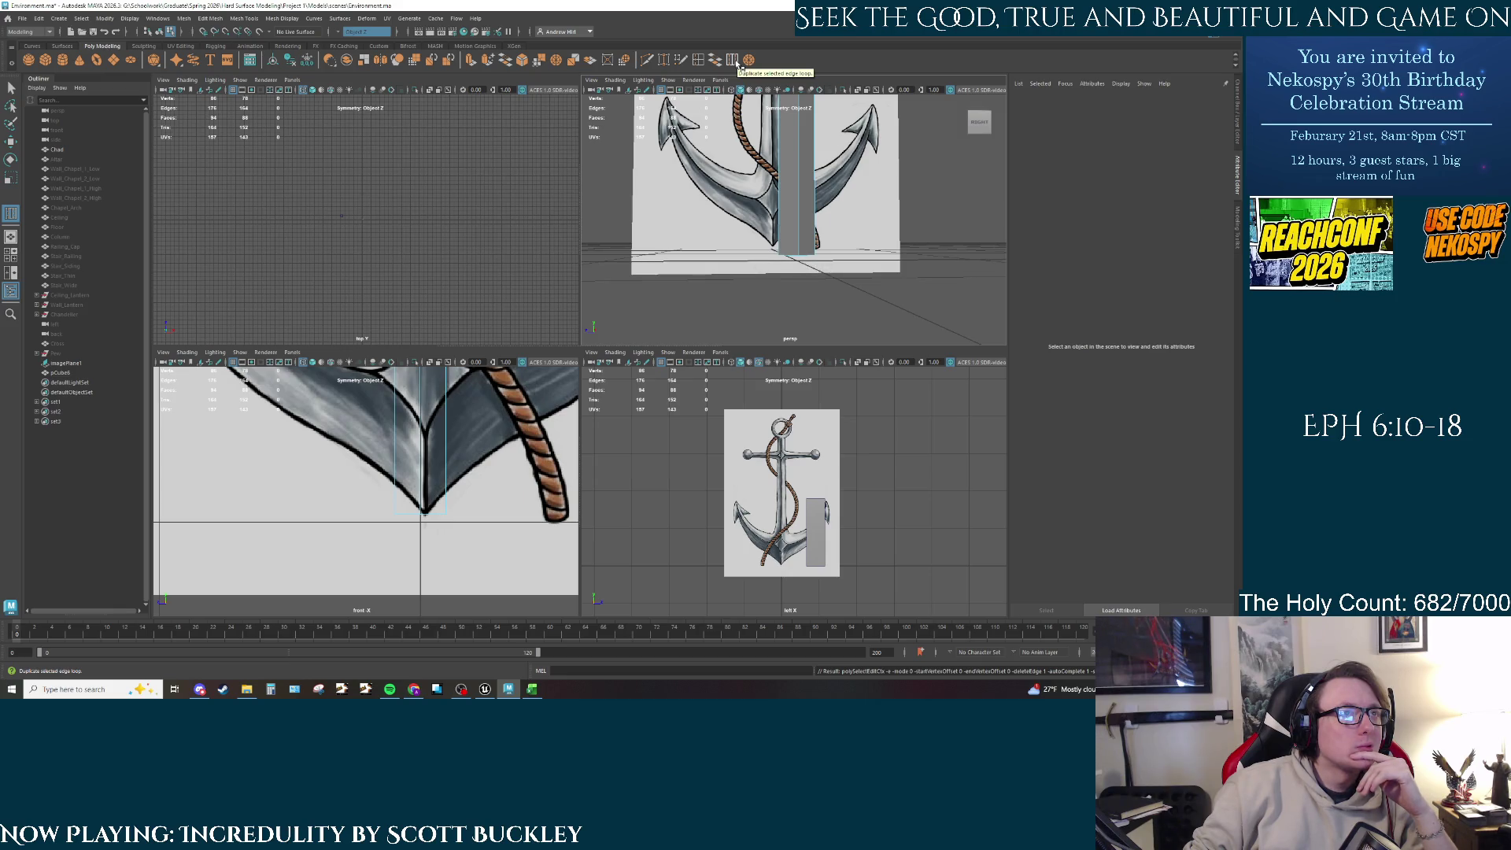
scroll(797, 228, down, 3)
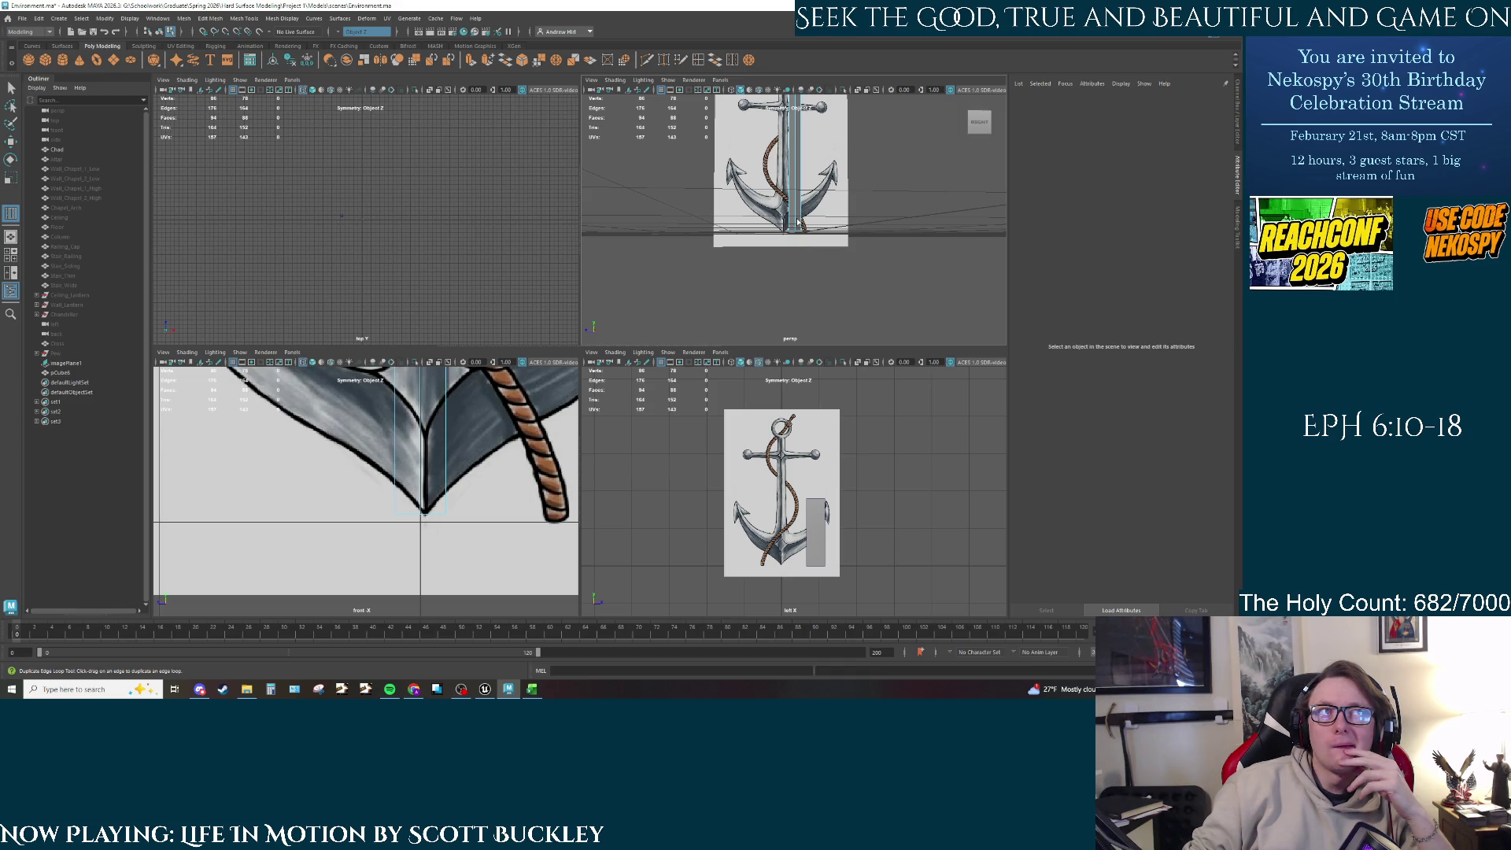
scroll(797, 224, up, 2)
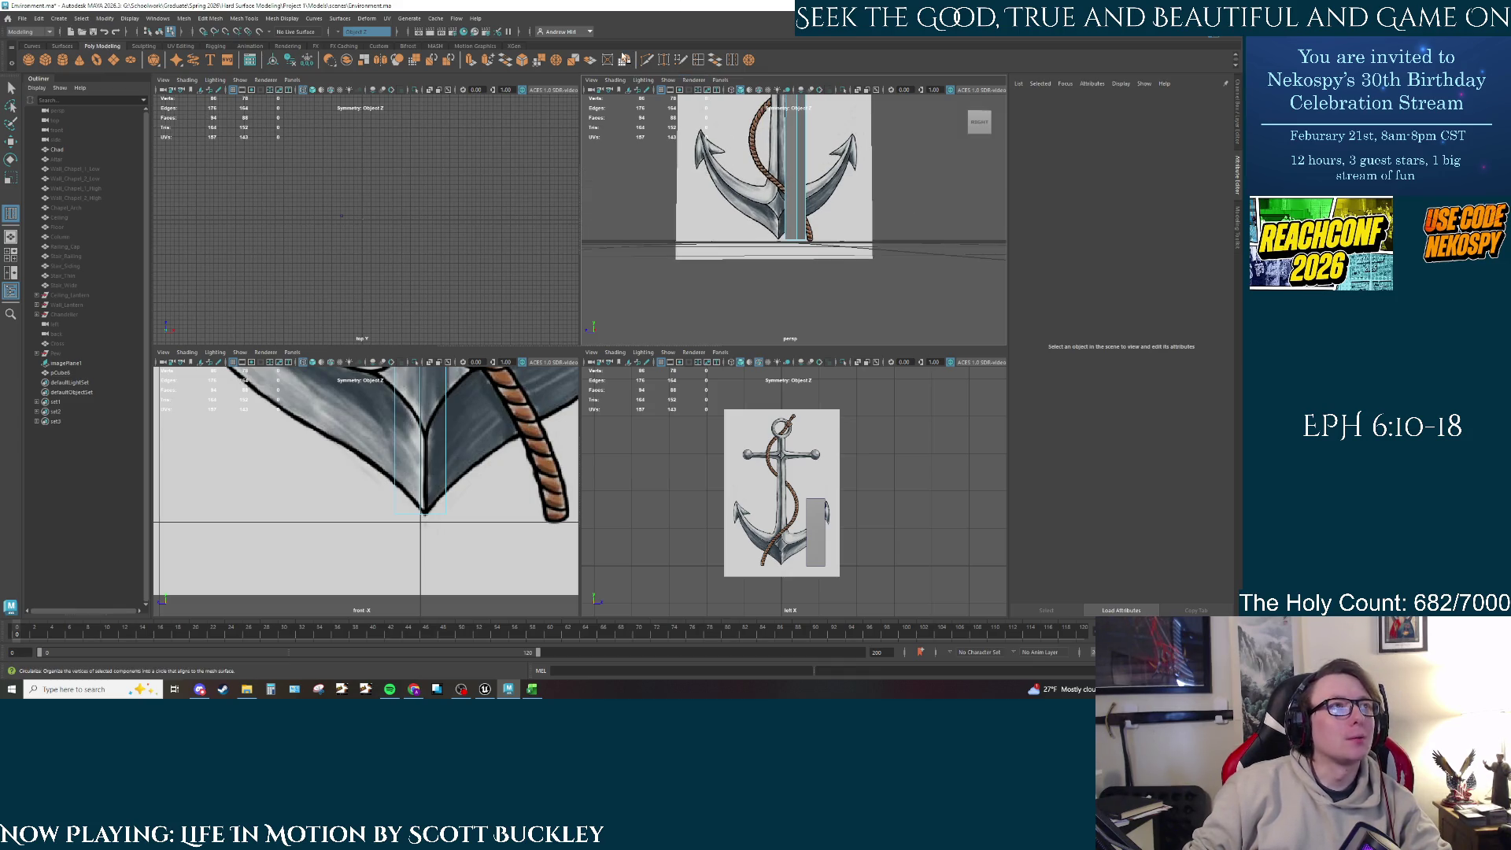
Step: Insert an edge loop near the lower end of the shaft block
click(698, 61)
alt+middle_drag(387, 460, 396, 532)
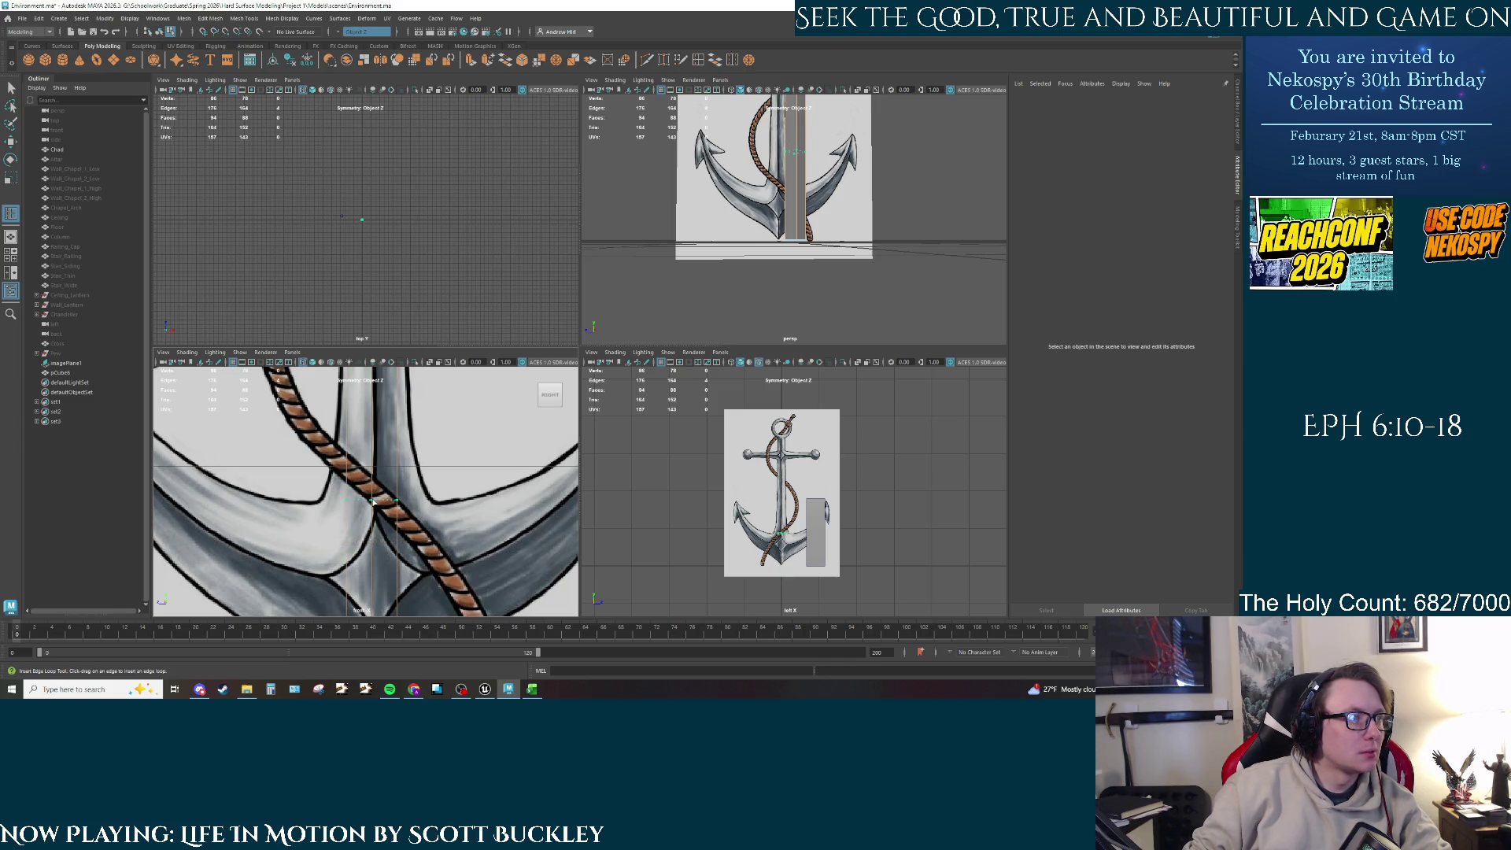
click(374, 504)
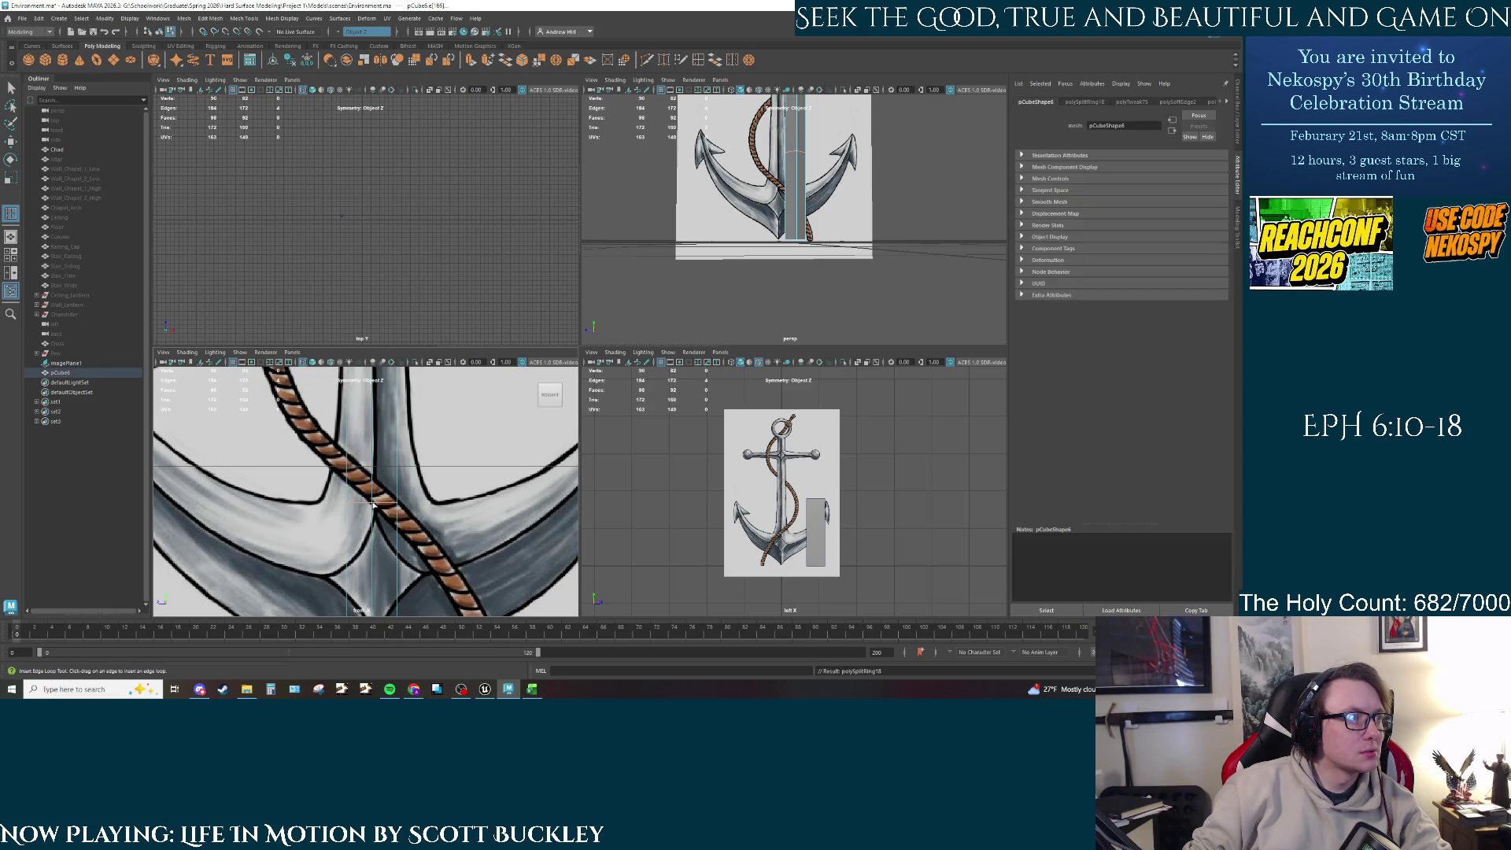
alt+middle_drag(374, 504, 378, 386)
alt+middle_drag(402, 472, 403, 500)
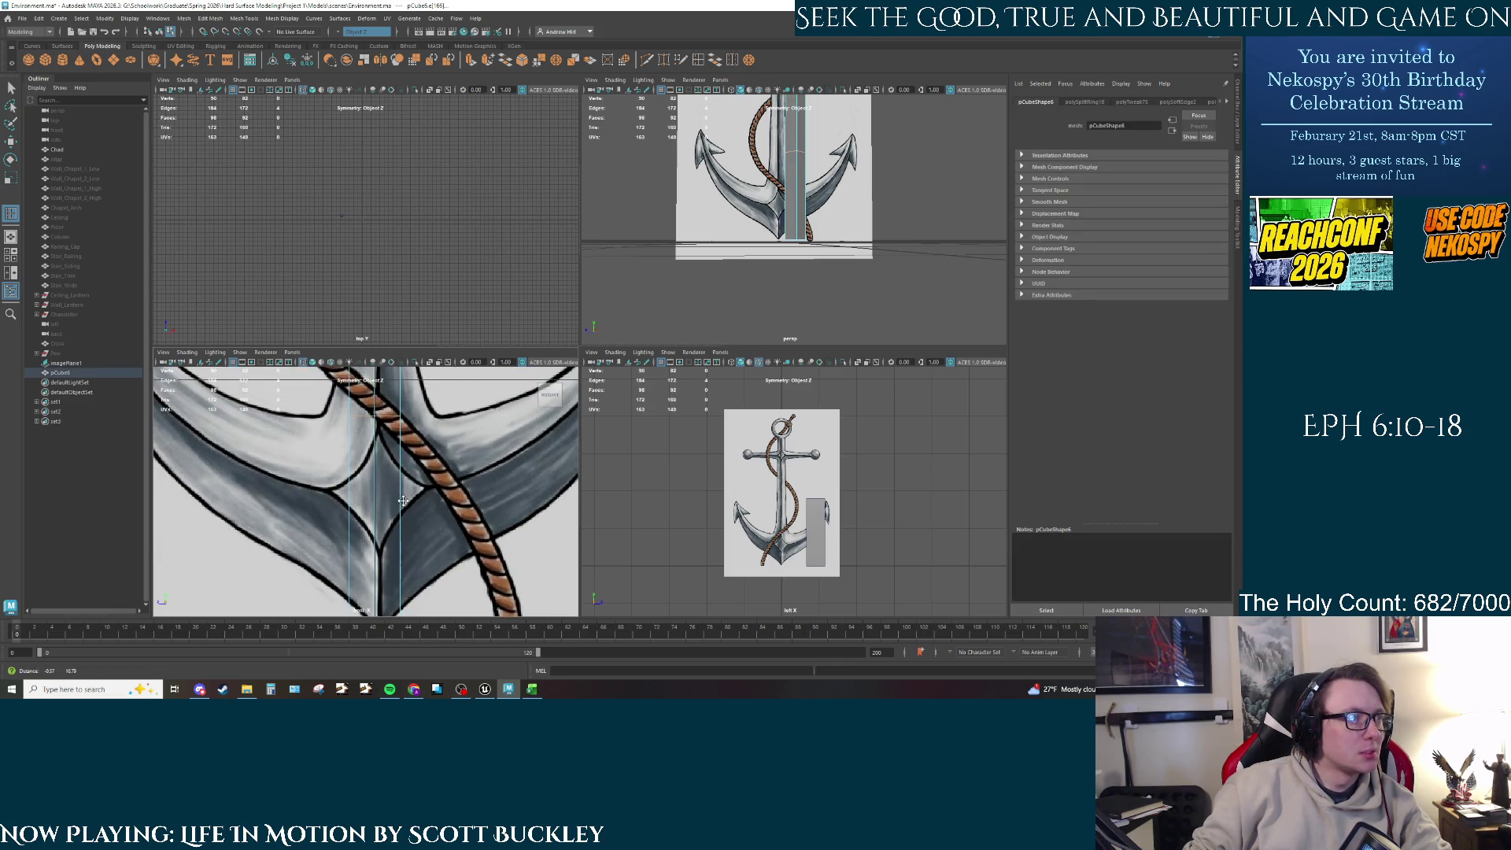
scroll(791, 204, up, 1)
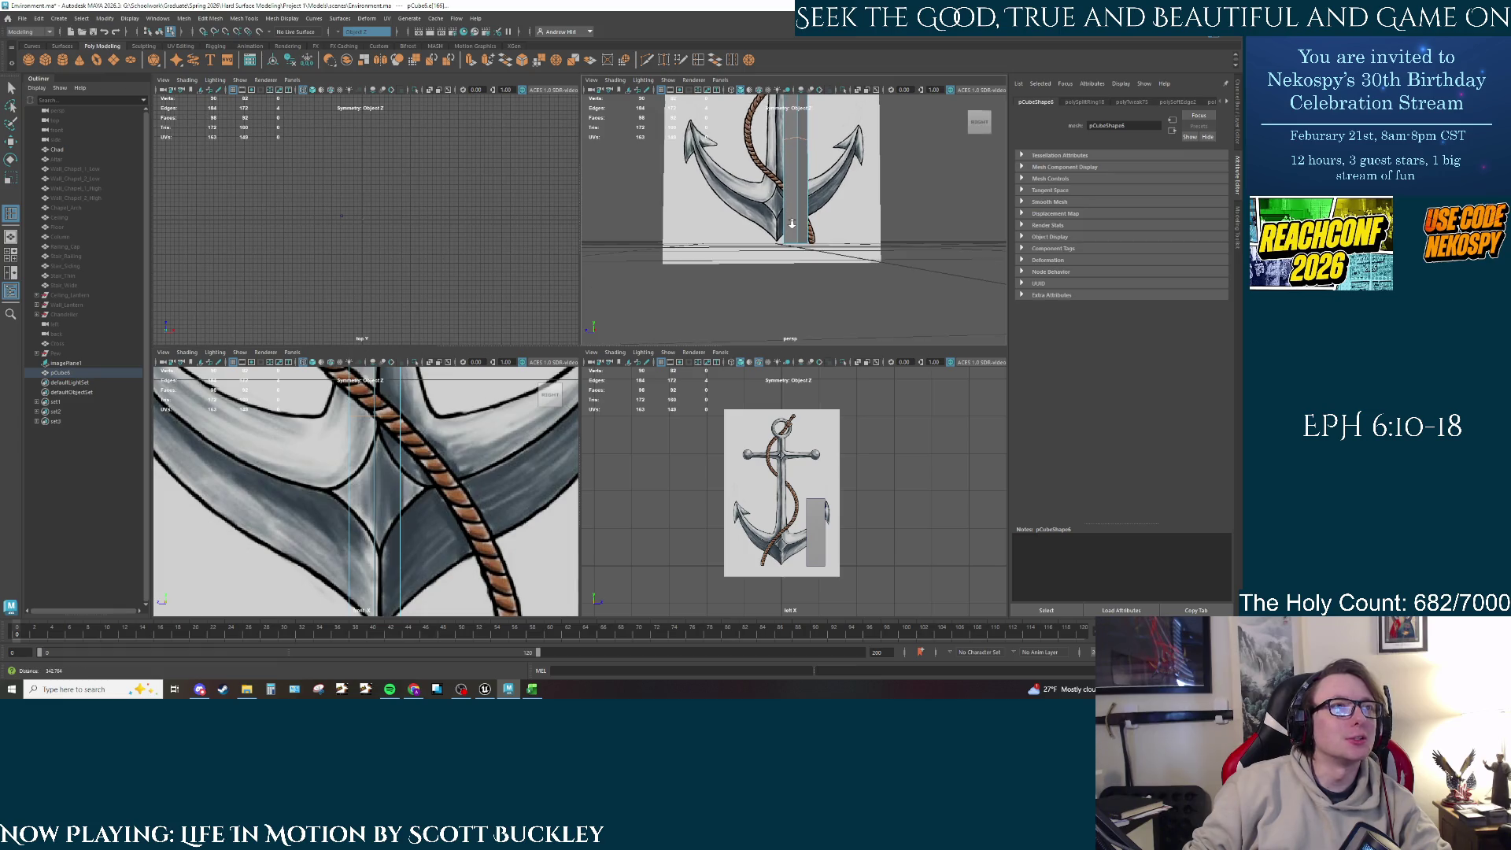
Step: Select the lower faces, extrude them, and move and scale the extrusion
right_drag(791, 207, 793, 219)
click(793, 219)
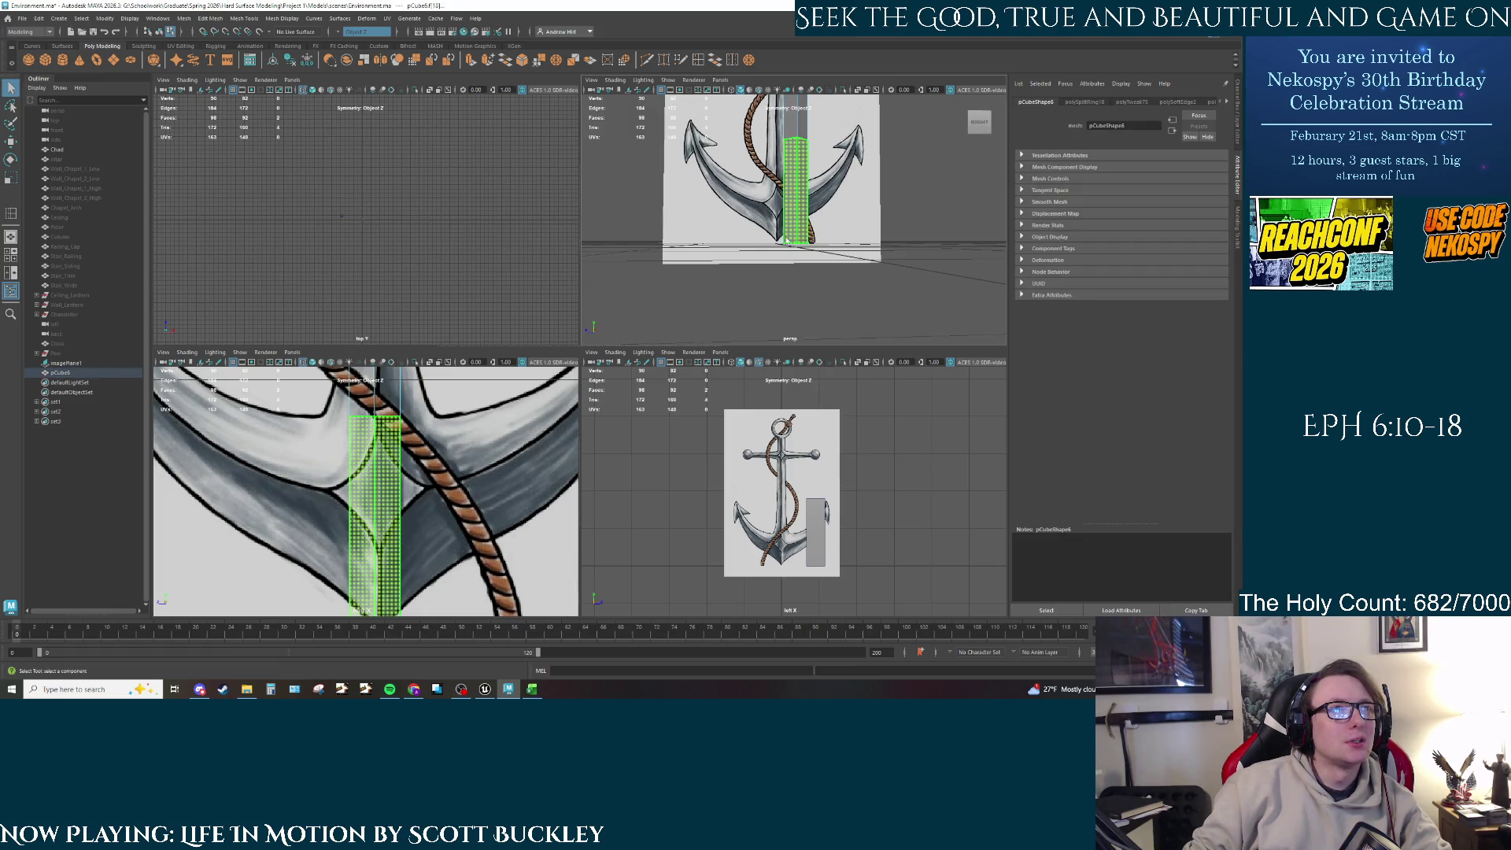
mouse_move(792, 219)
alt+mouse_down()
mouse_move(803, 195)
mouse_move(823, 238)
mouse_move(733, 219)
mouse_move(796, 217)
mouse_move(916, 285)
mouse_move(881, 260)
mouse_move(832, 260)
mouse_move(859, 296)
mouse_move(871, 278)
alt+mouse_up()
click(804, 193)
key(ctrl+e)
key(w)
key(r)
scroll(847, 234, down, 3)
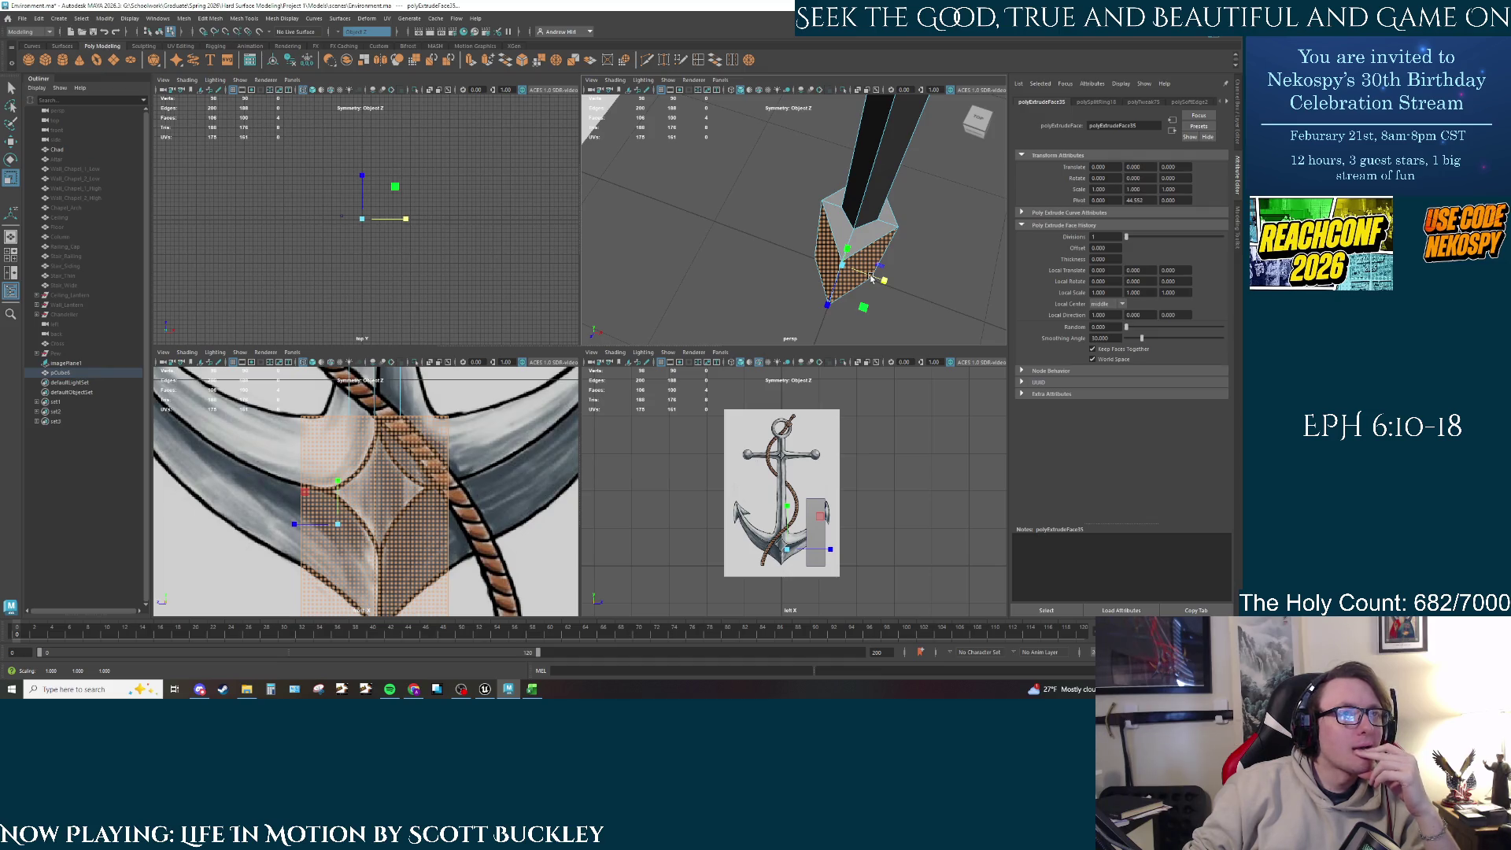
Step: Undo the scale and extrusion, reselect the shaft face and pick the Z scaling axis
click(871, 285)
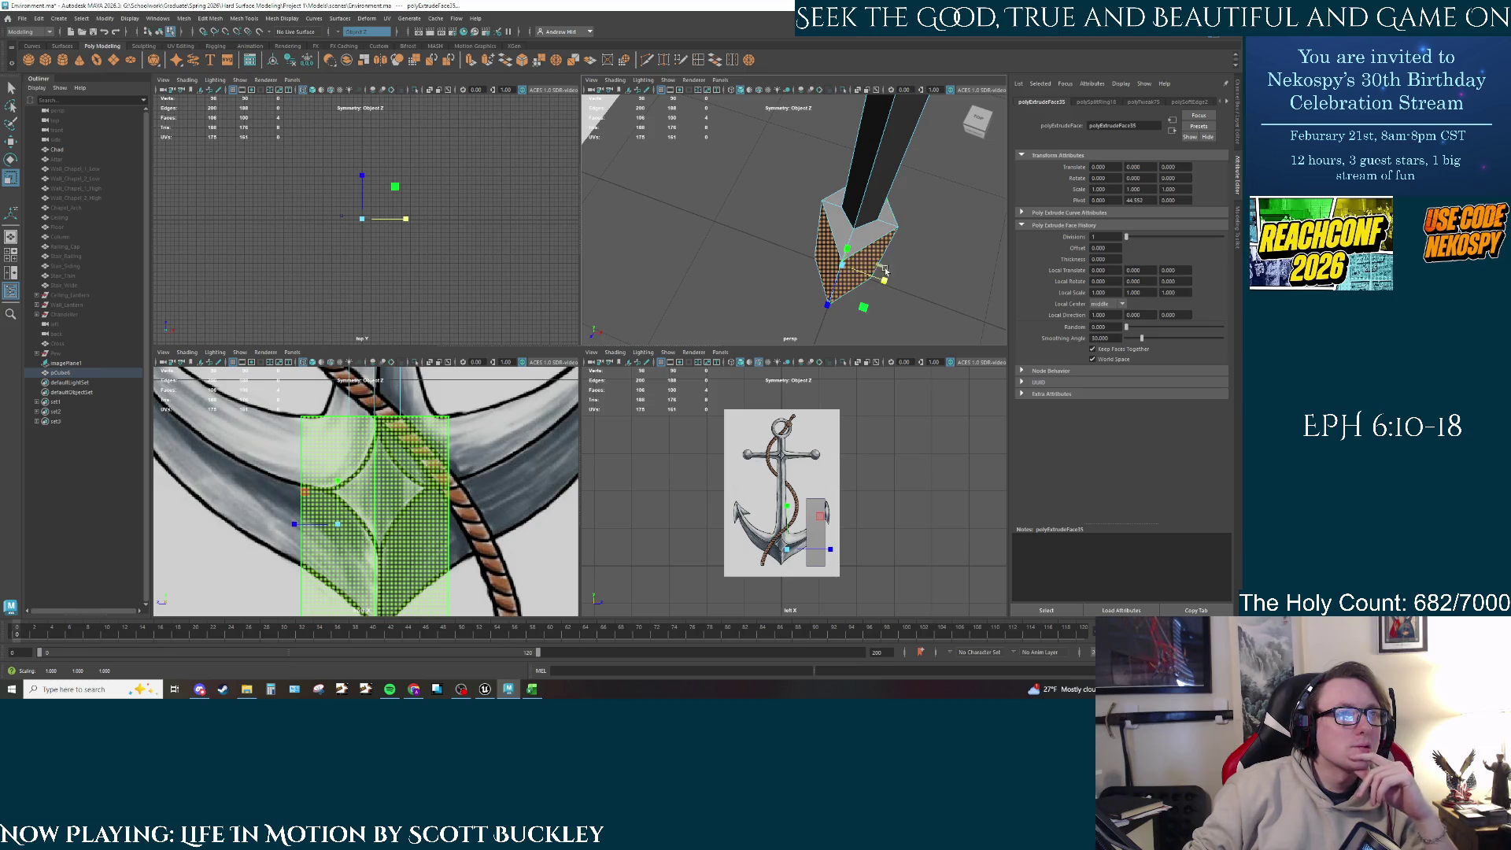
key(ctrl+z)
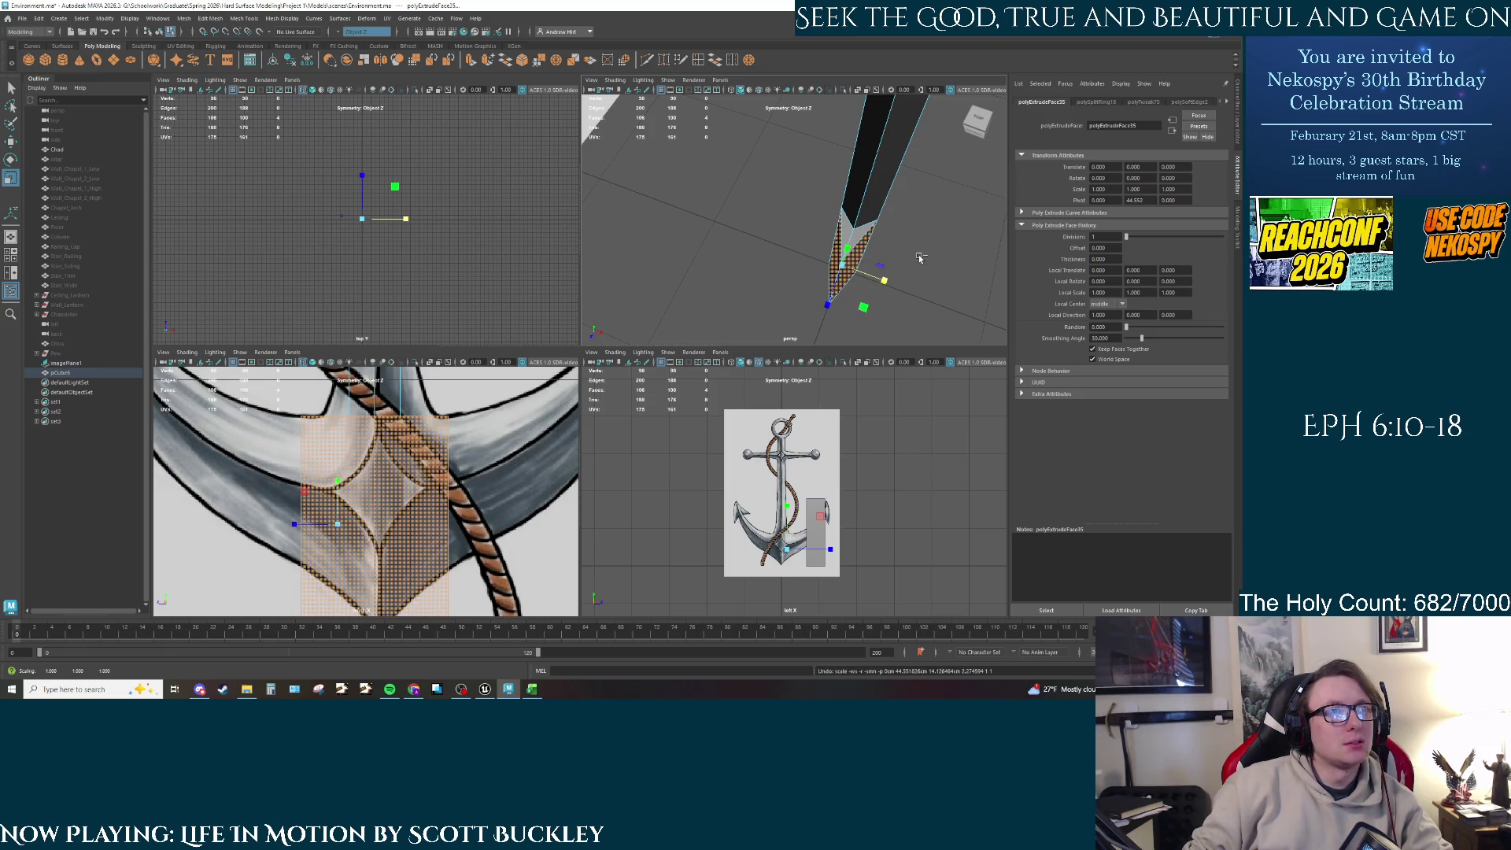
key(ctrl+z)
click(846, 234)
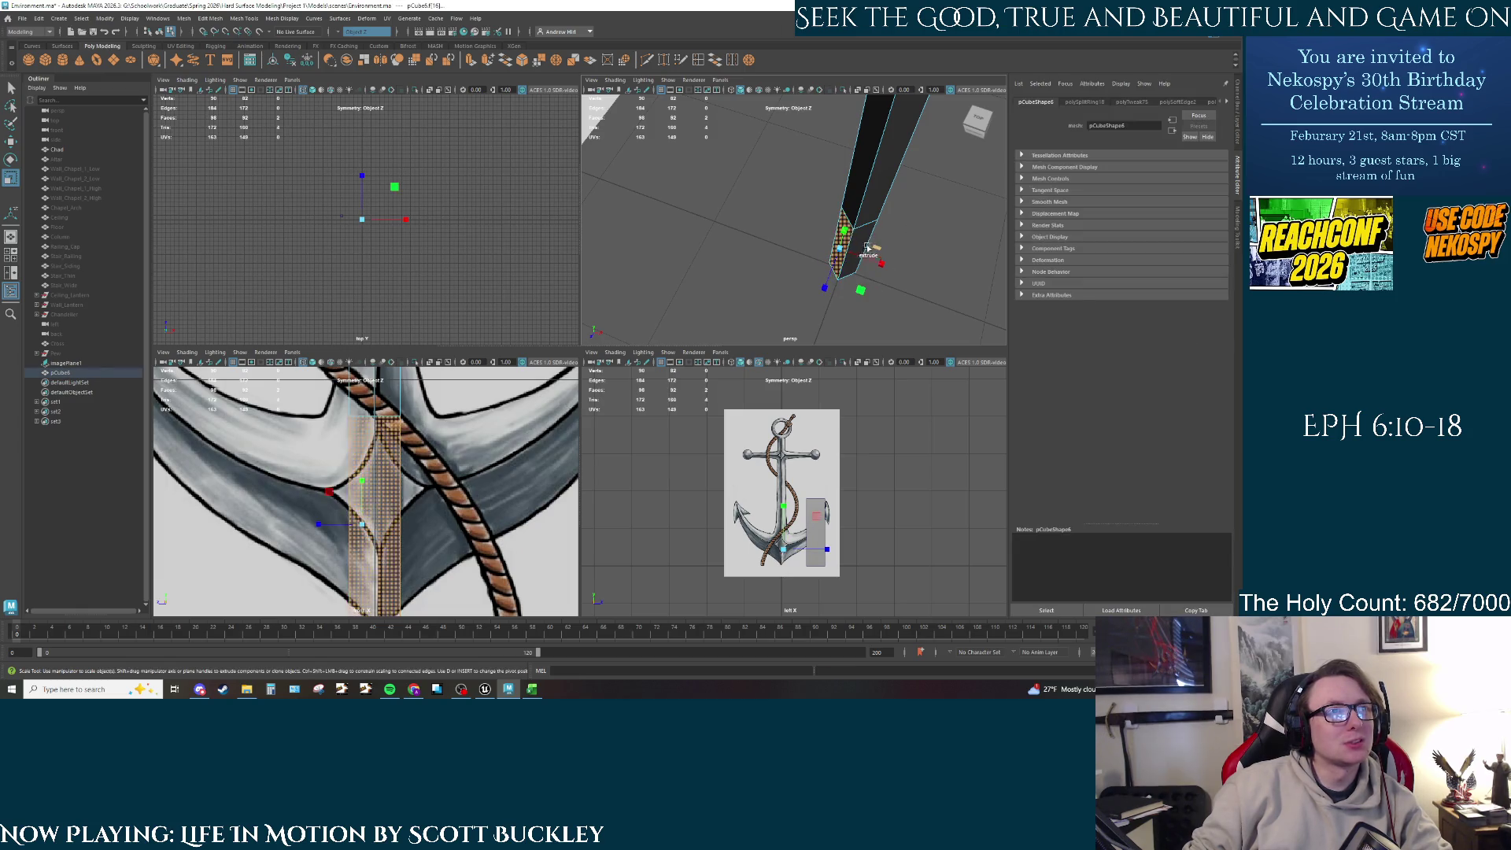
alt+drag(850, 243, 919, 282)
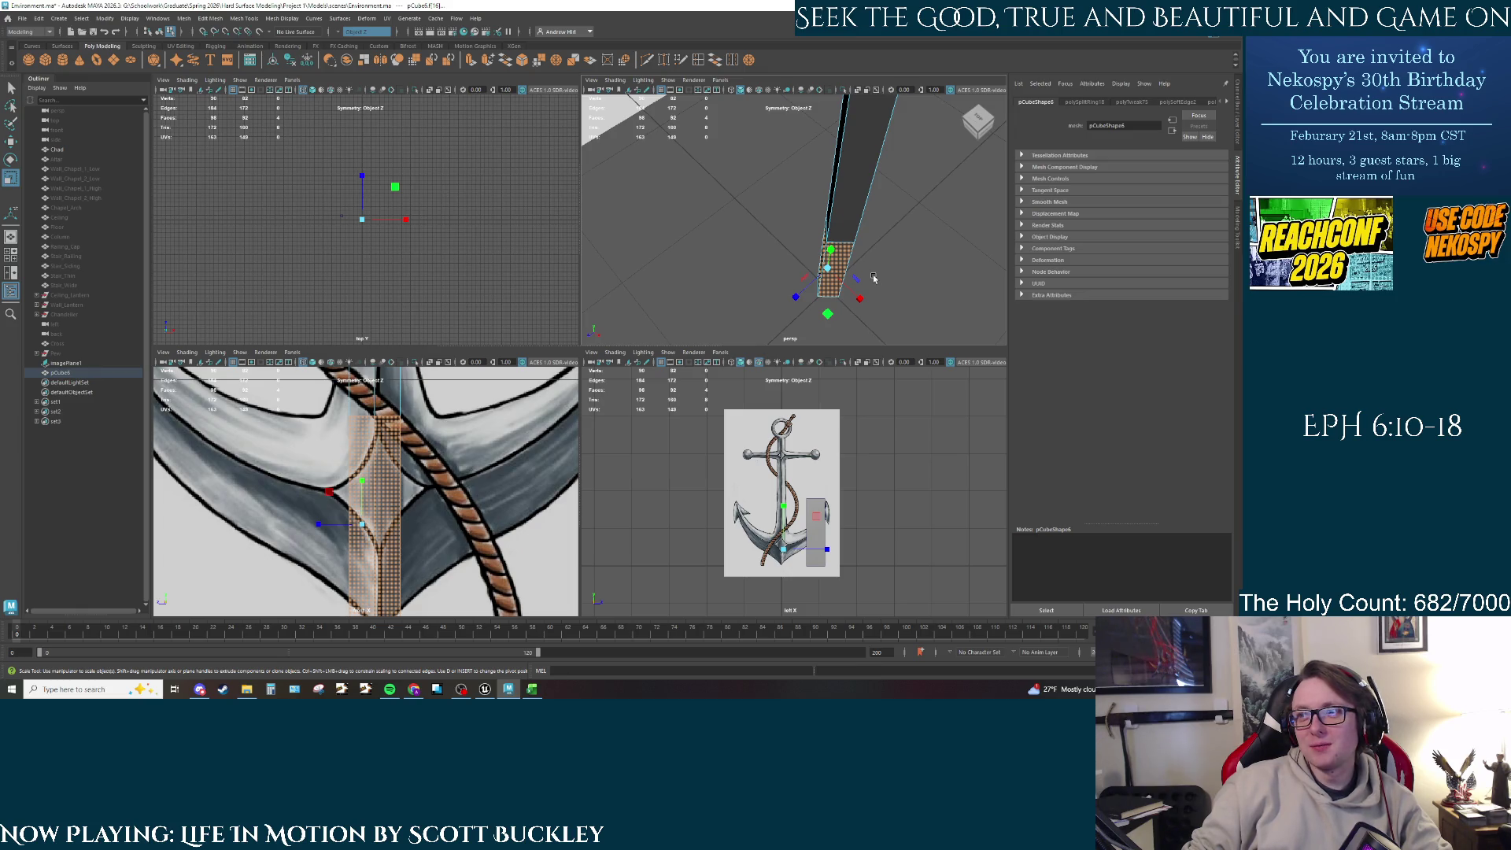
alt+drag(880, 271, 846, 253)
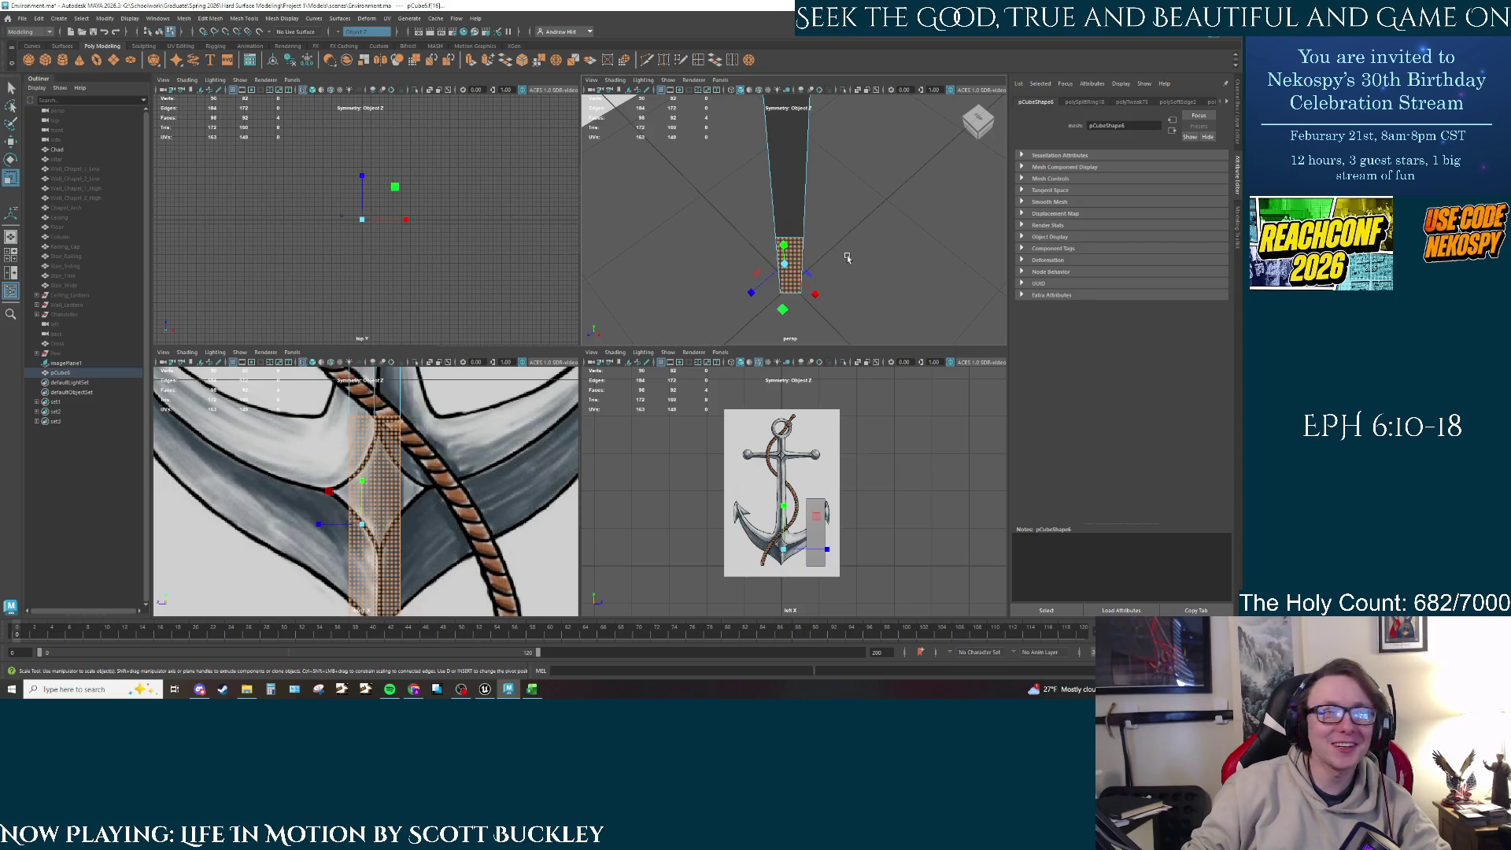
mouse_move(832, 293)
alt+mouse_down()
mouse_move(852, 263)
mouse_move(803, 277)
alt+mouse_up()
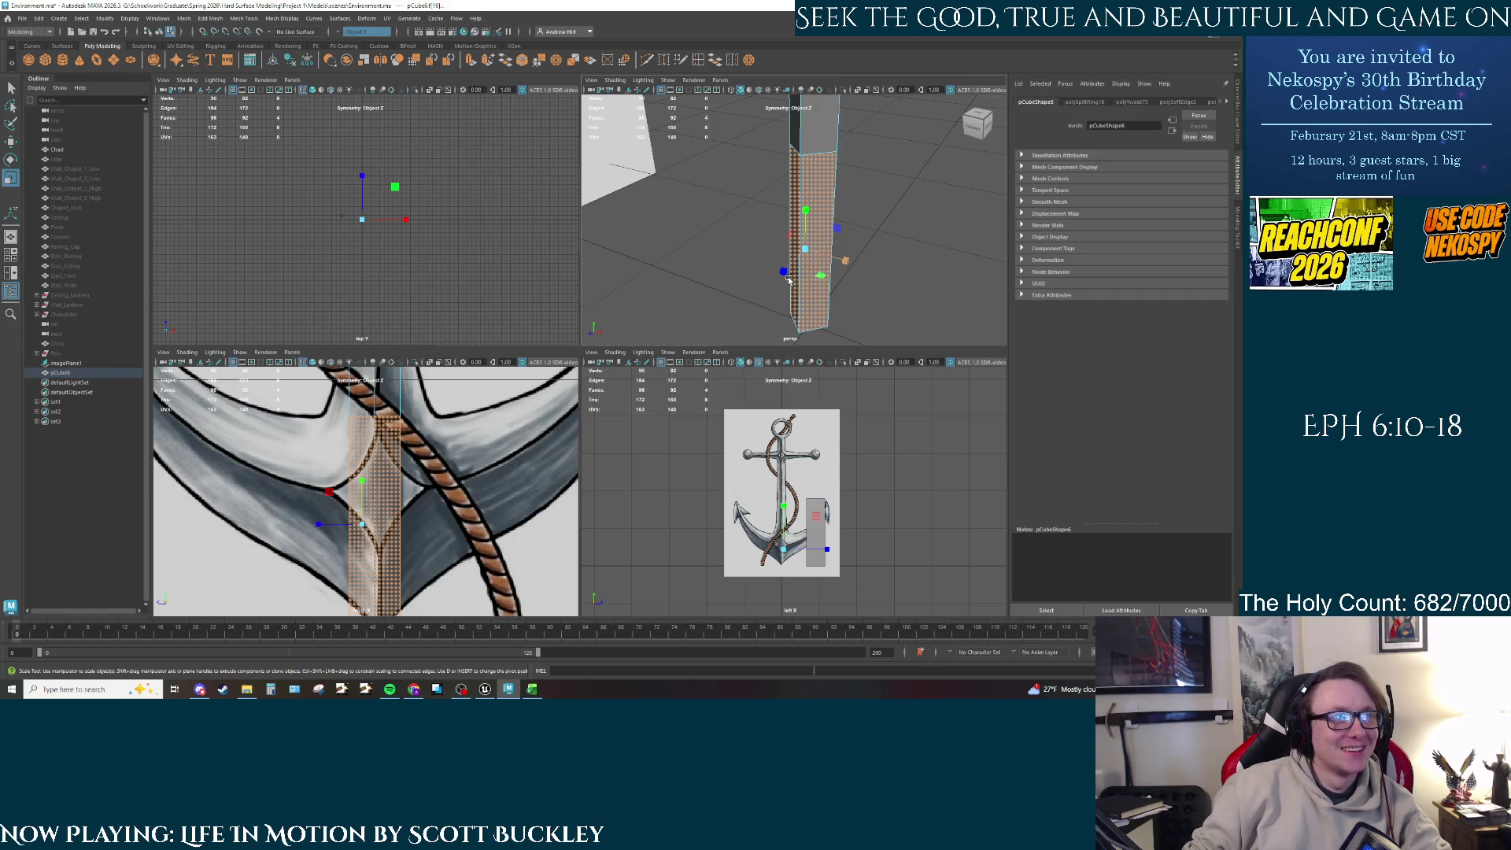
click(786, 277)
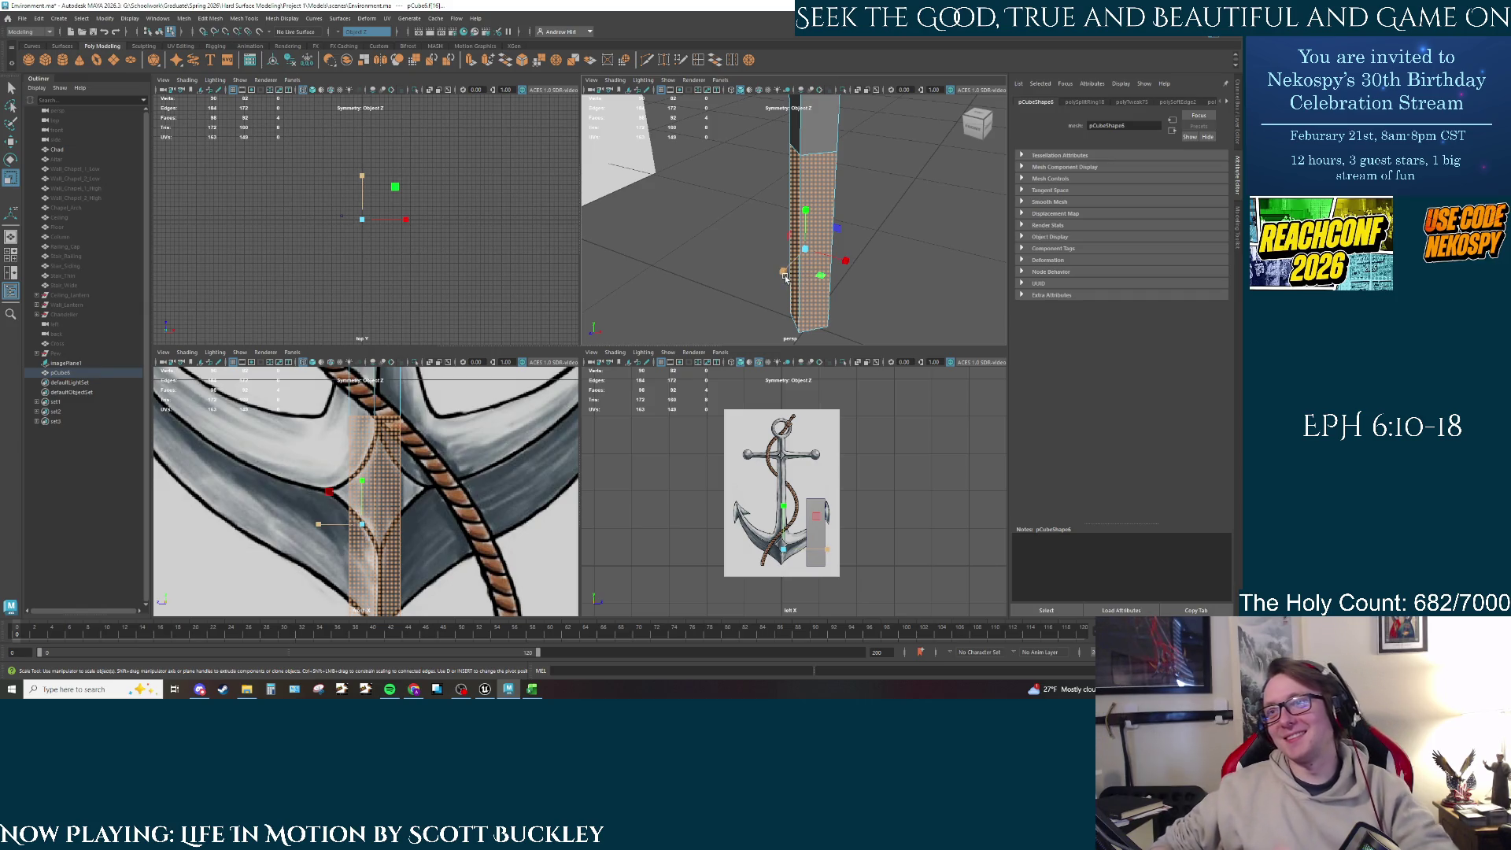
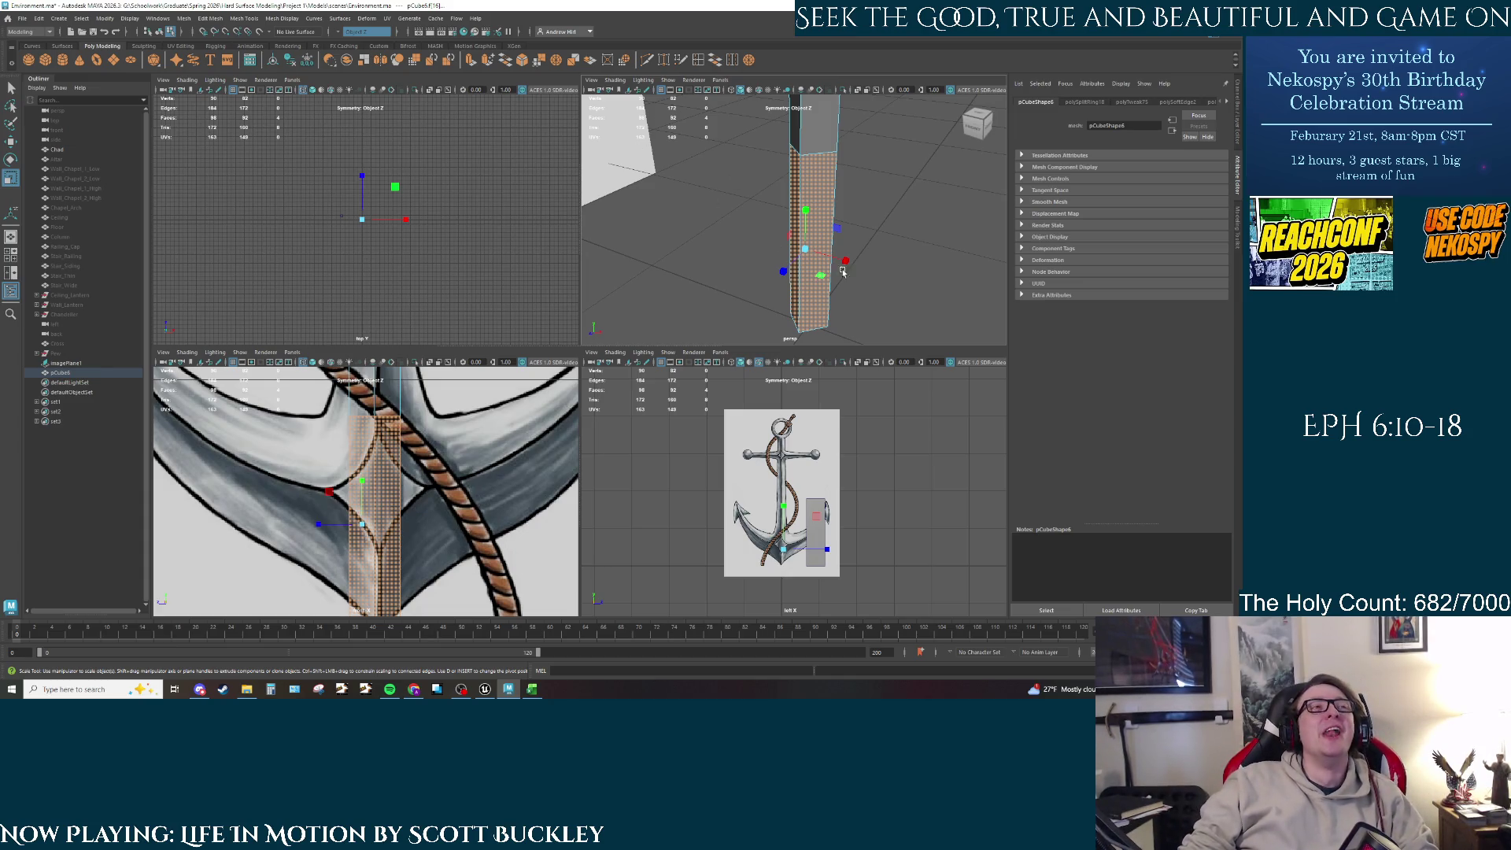
Step: Scale the lower pillar wider along X and maximize the perspective view around it
alt+drag(854, 275, 817, 246)
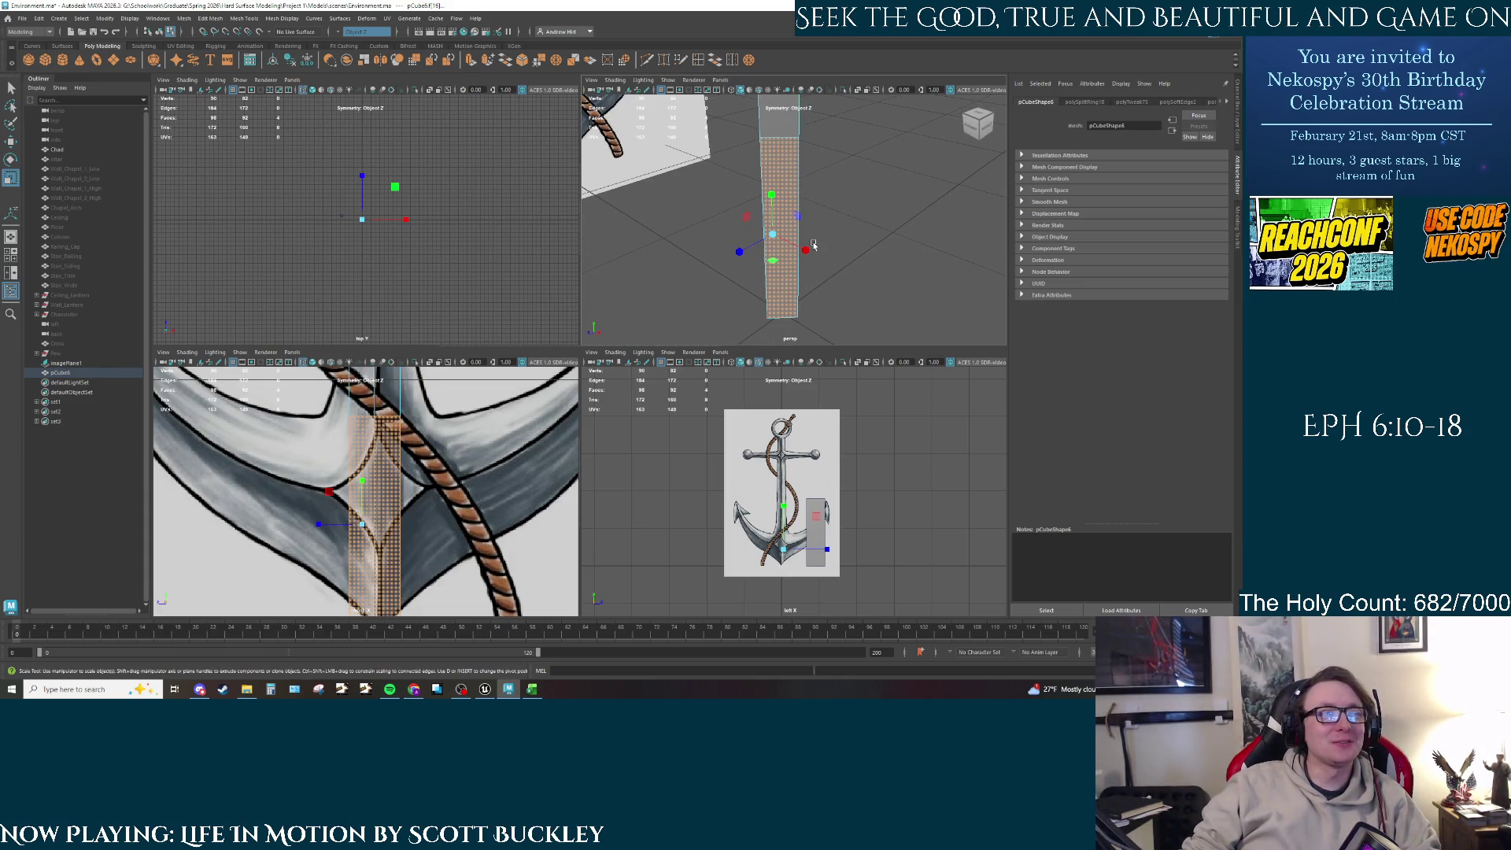
key(r)
drag(715, 253, 713, 262)
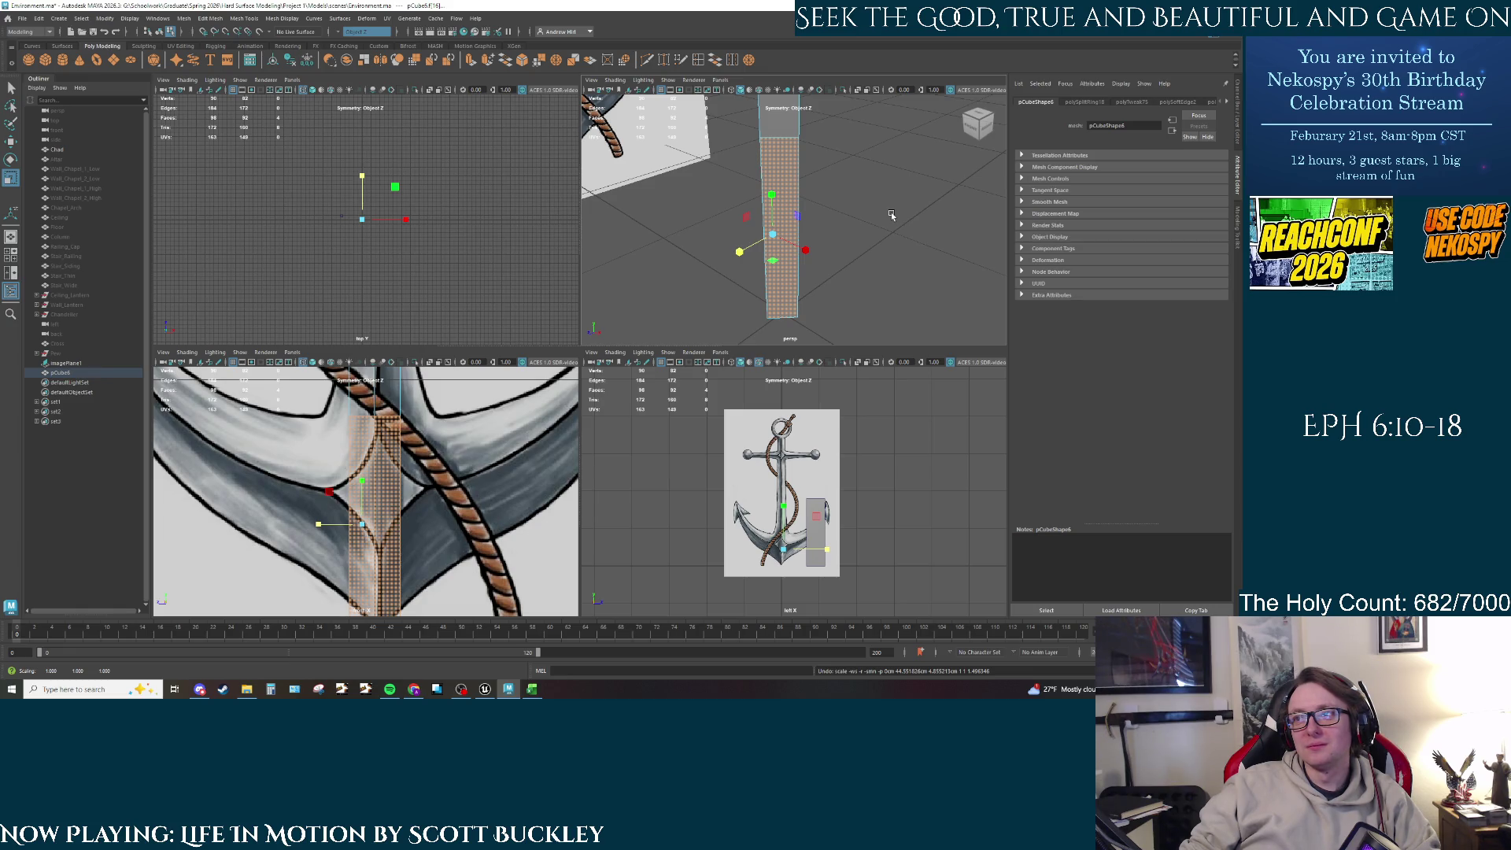
alt+middle_drag(854, 204, 819, 246)
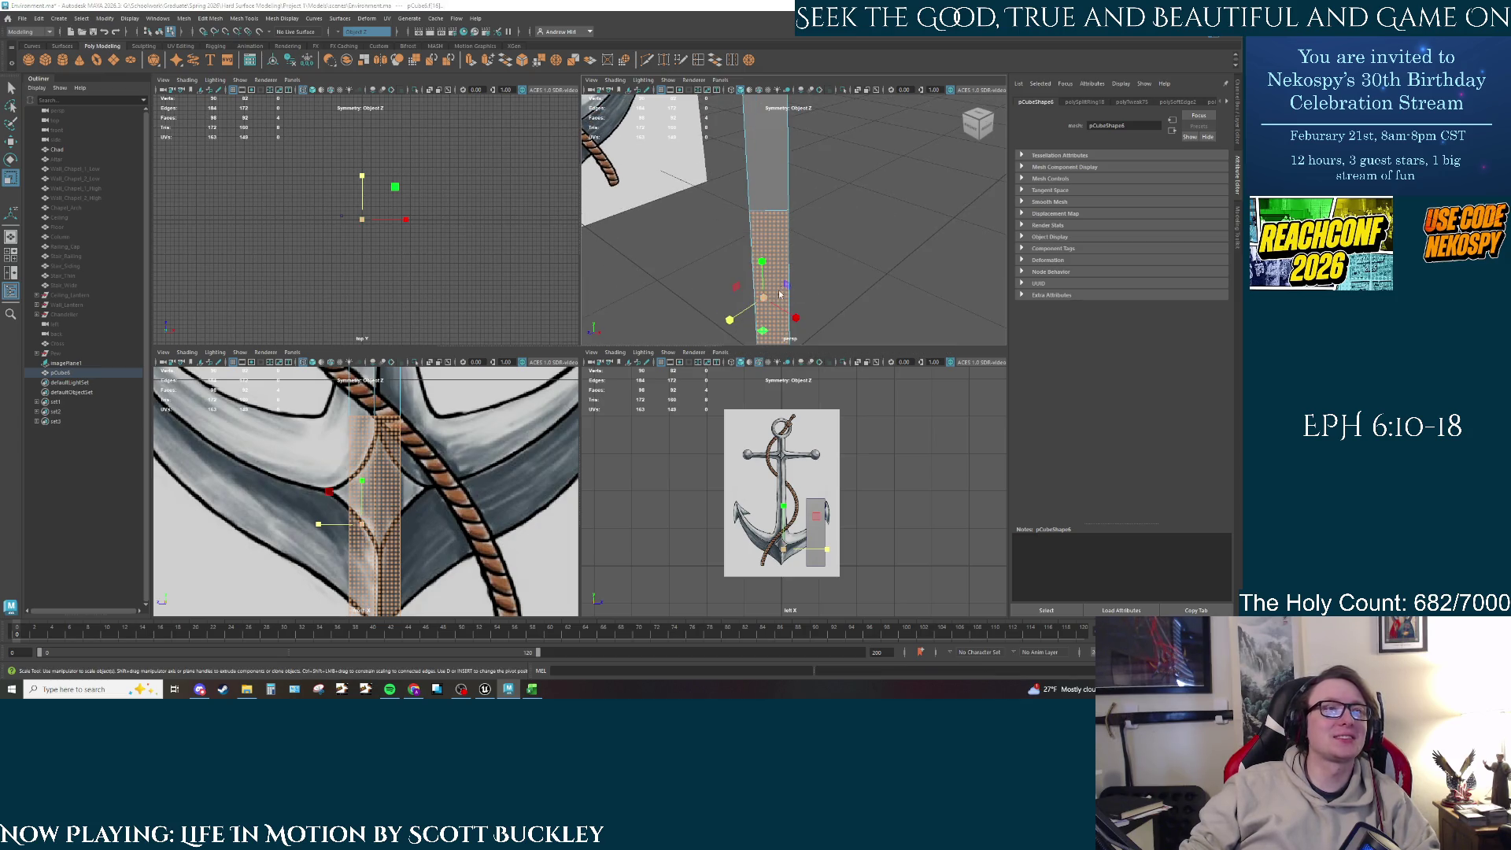
key(space)
alt+drag(754, 322, 716, 225)
Step: Frame the pillar and pick its front, then right, then left face
key(f)
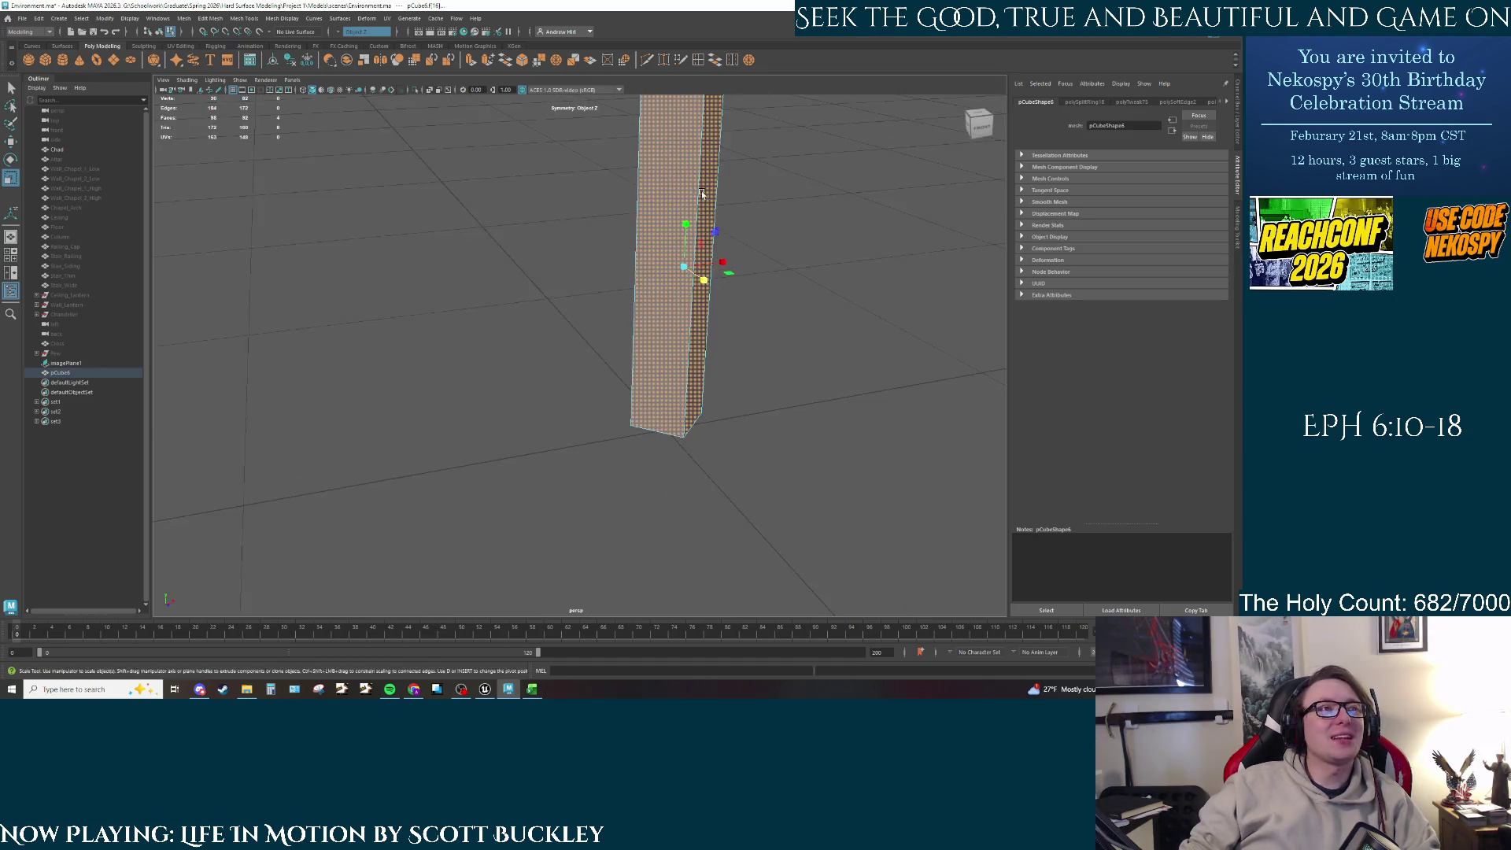
click(661, 250)
key(f)
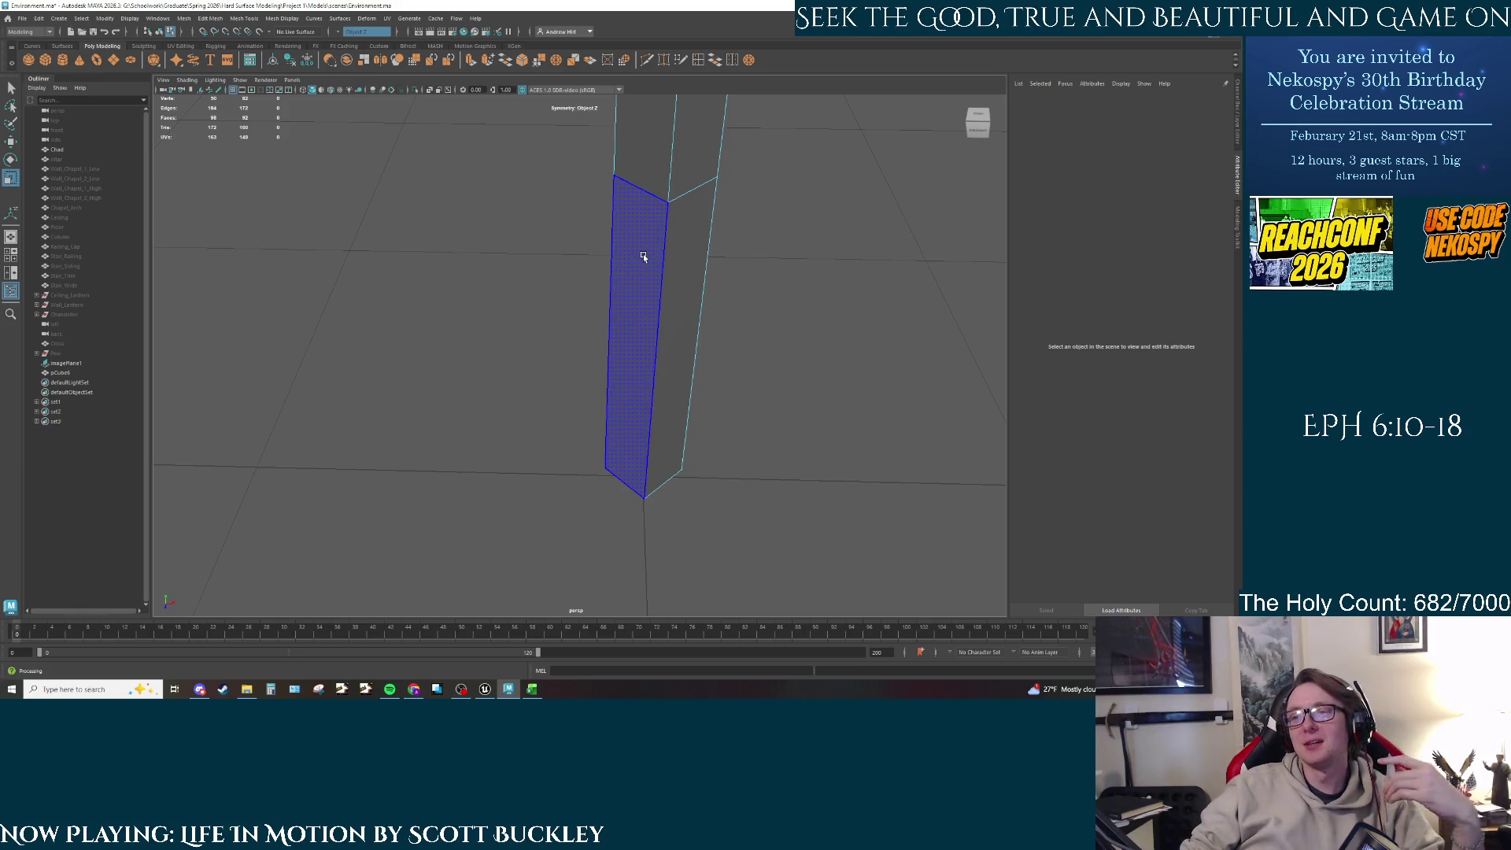
click(743, 305)
click(674, 304)
click(630, 299)
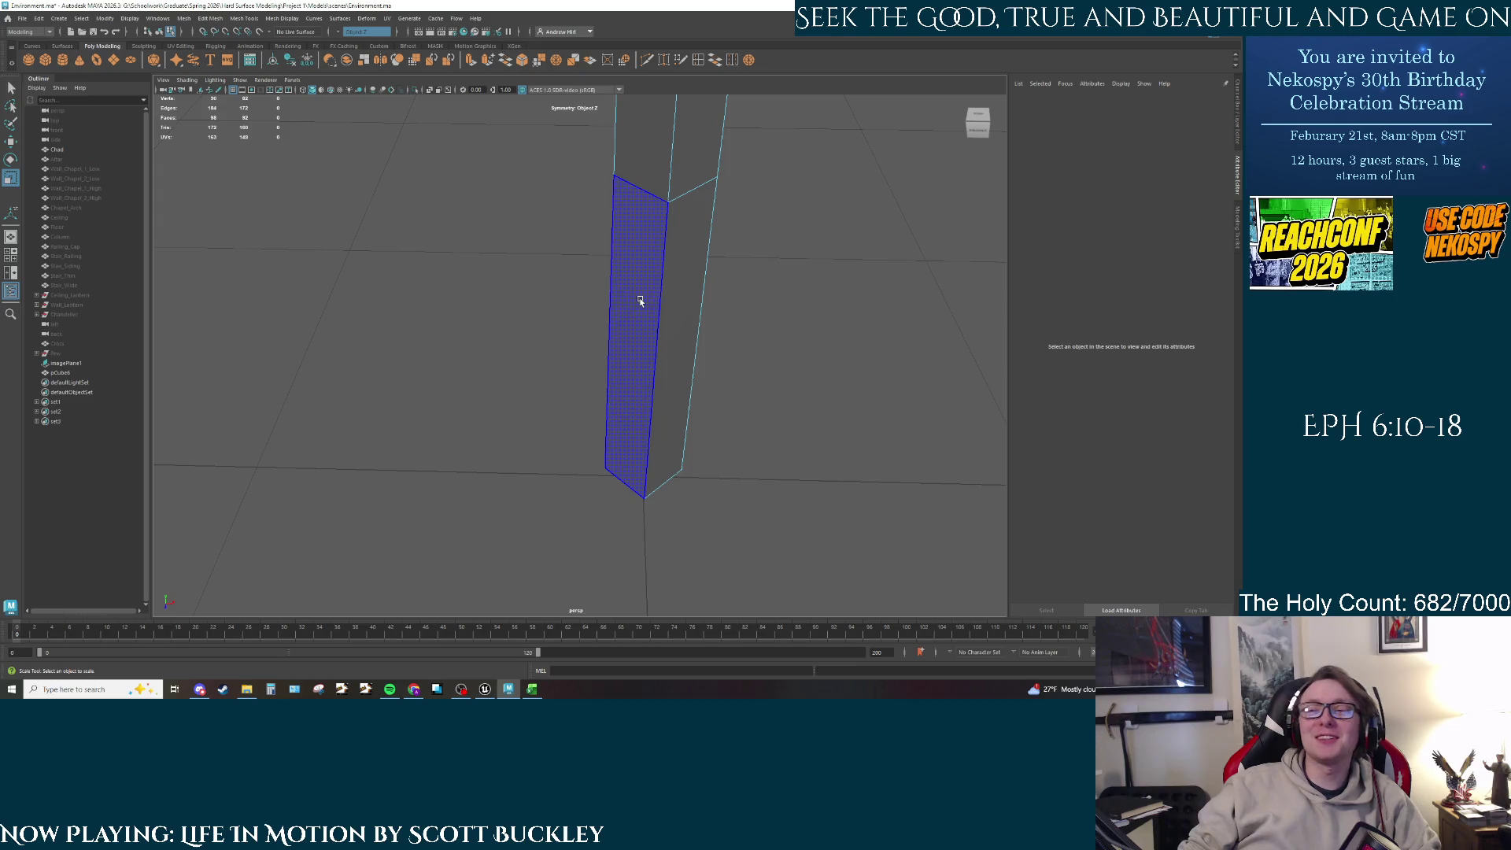
Step: Leave the pillar faces and switch to the IMDb page for Risen in Chrome
key(Delete)
key(alt+Tab)
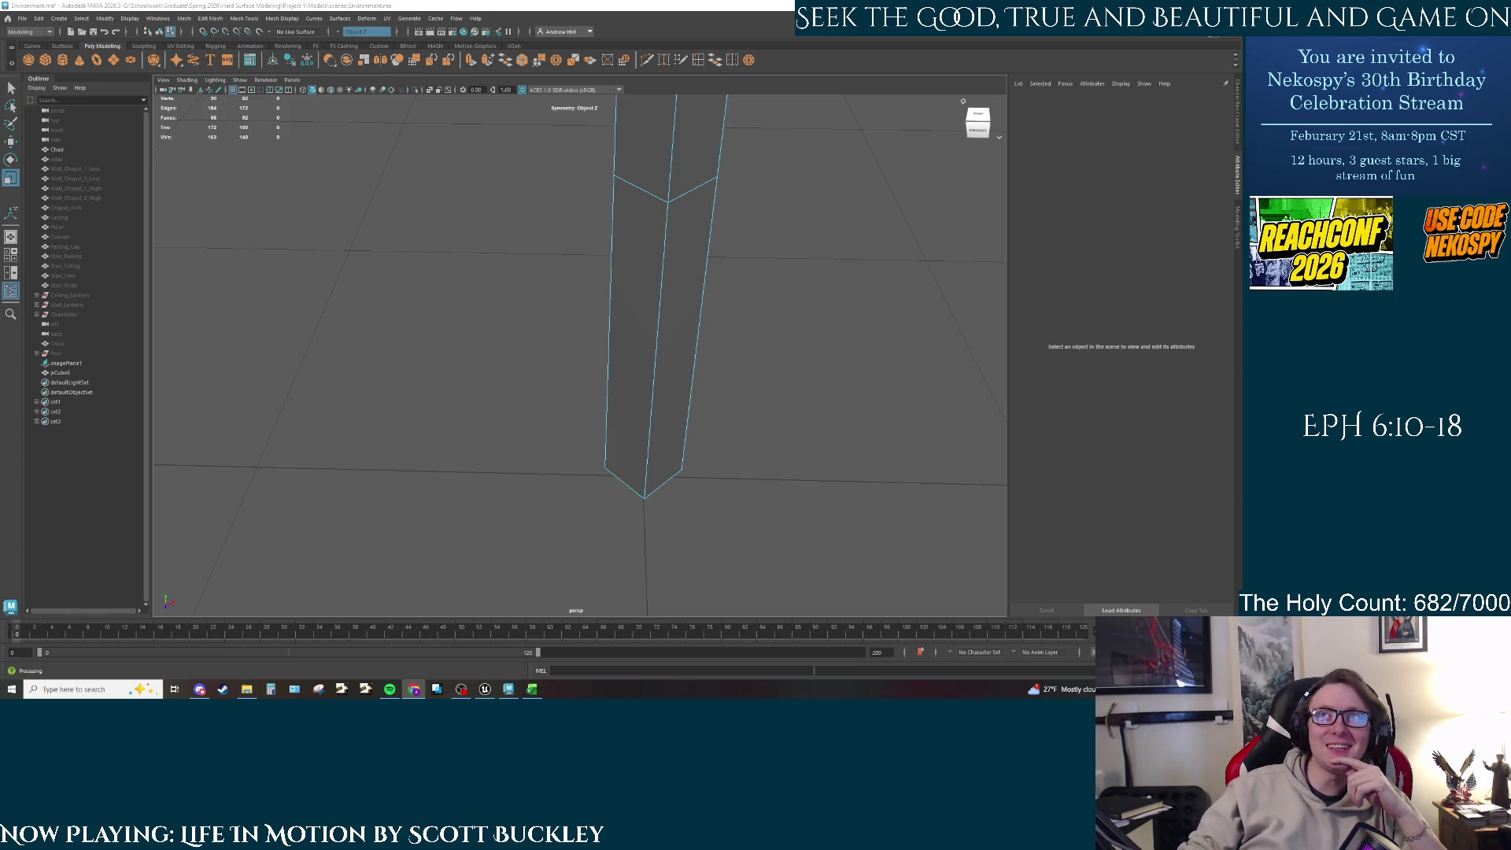
key(alt+Tab)
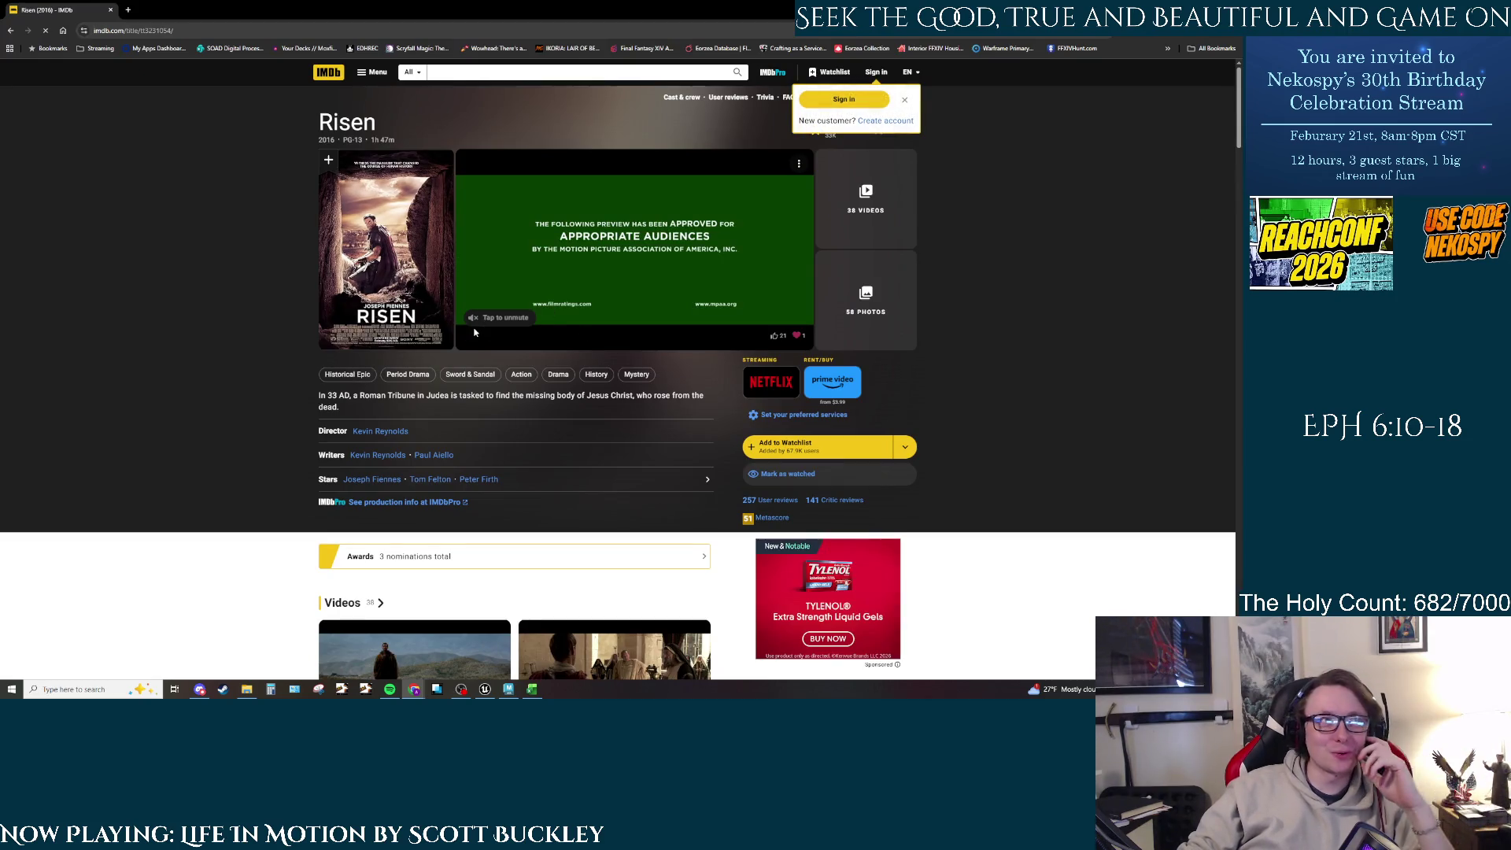
Step: Scroll through the IMDb Risen page, then return to the Maya pillar scene
scroll(475, 333, down, 3)
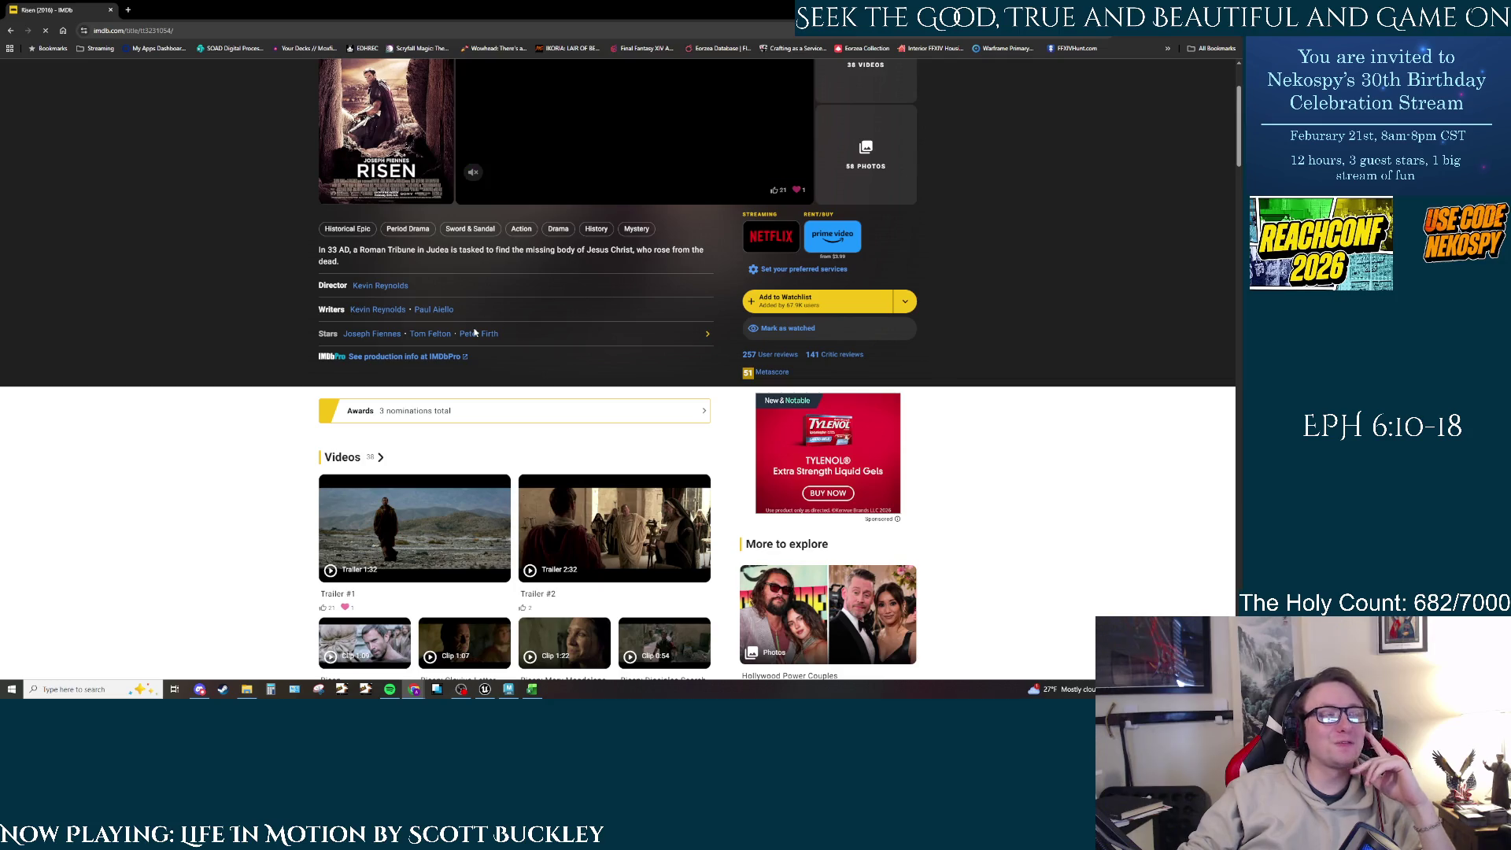
scroll(474, 333, up, 2)
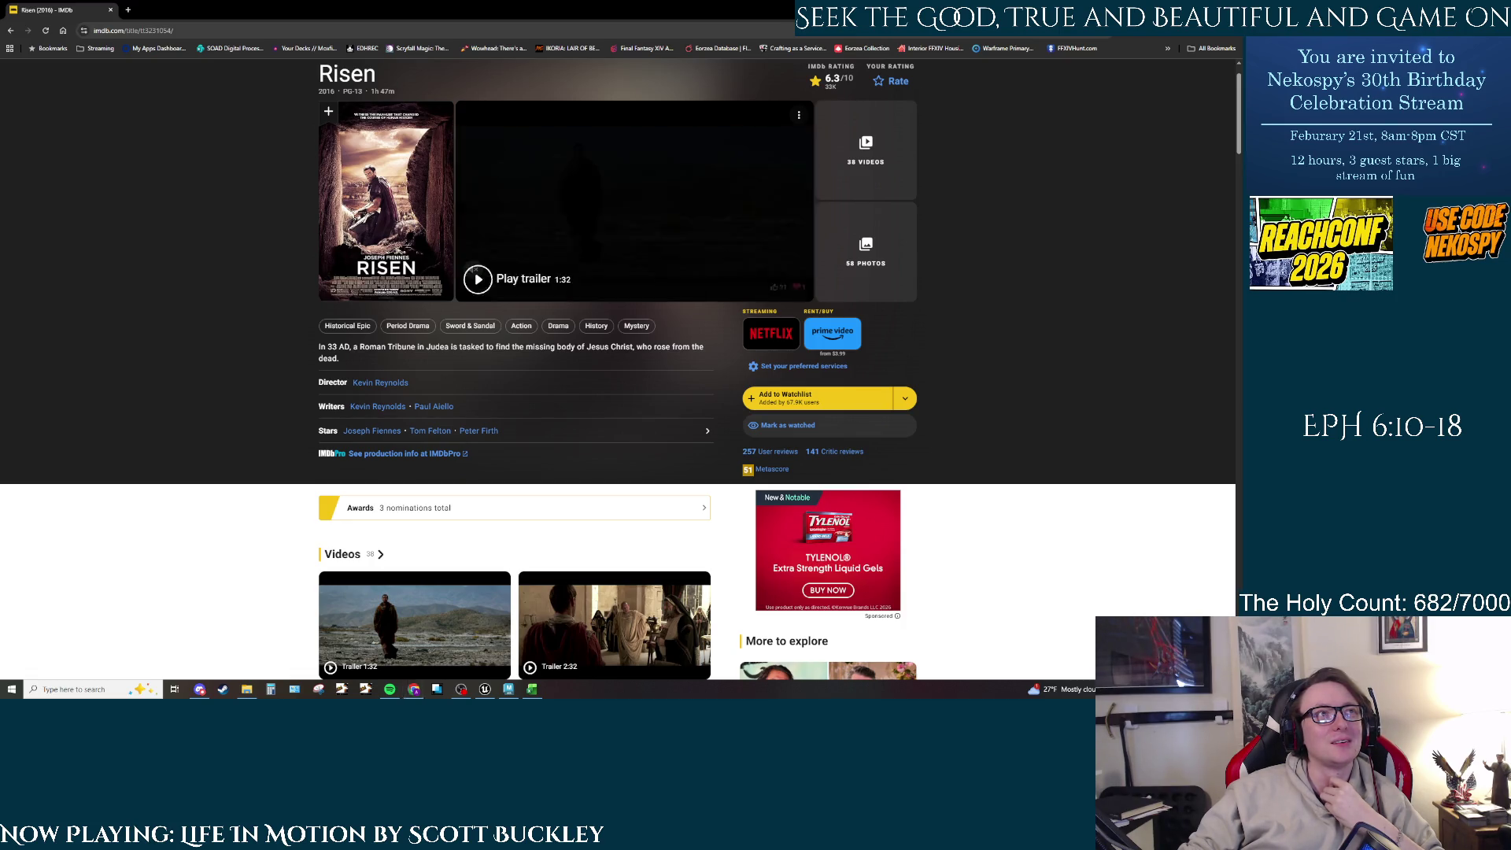
key(alt+Tab)
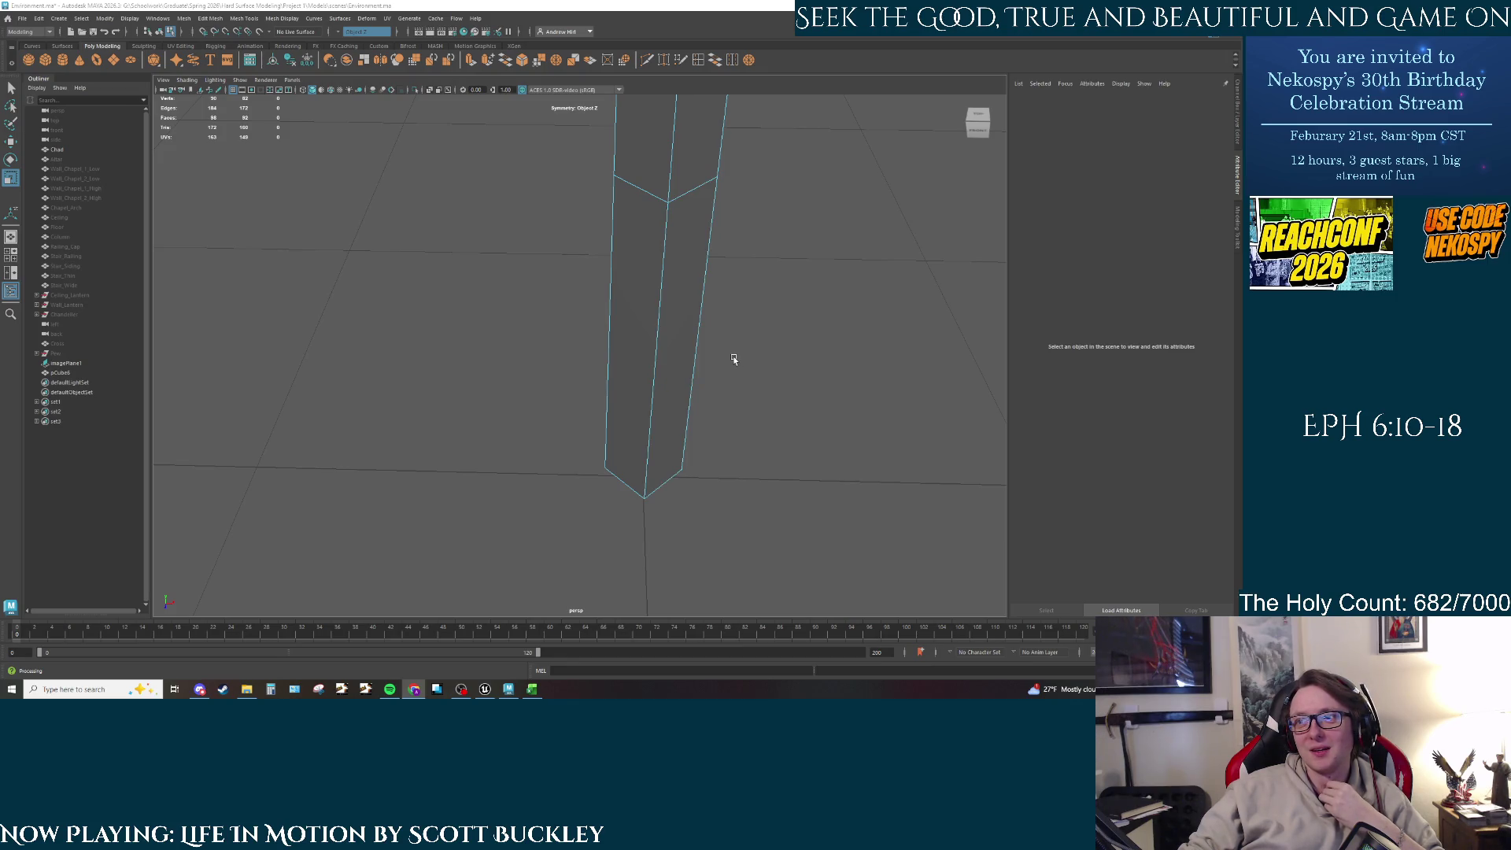
click(644, 307)
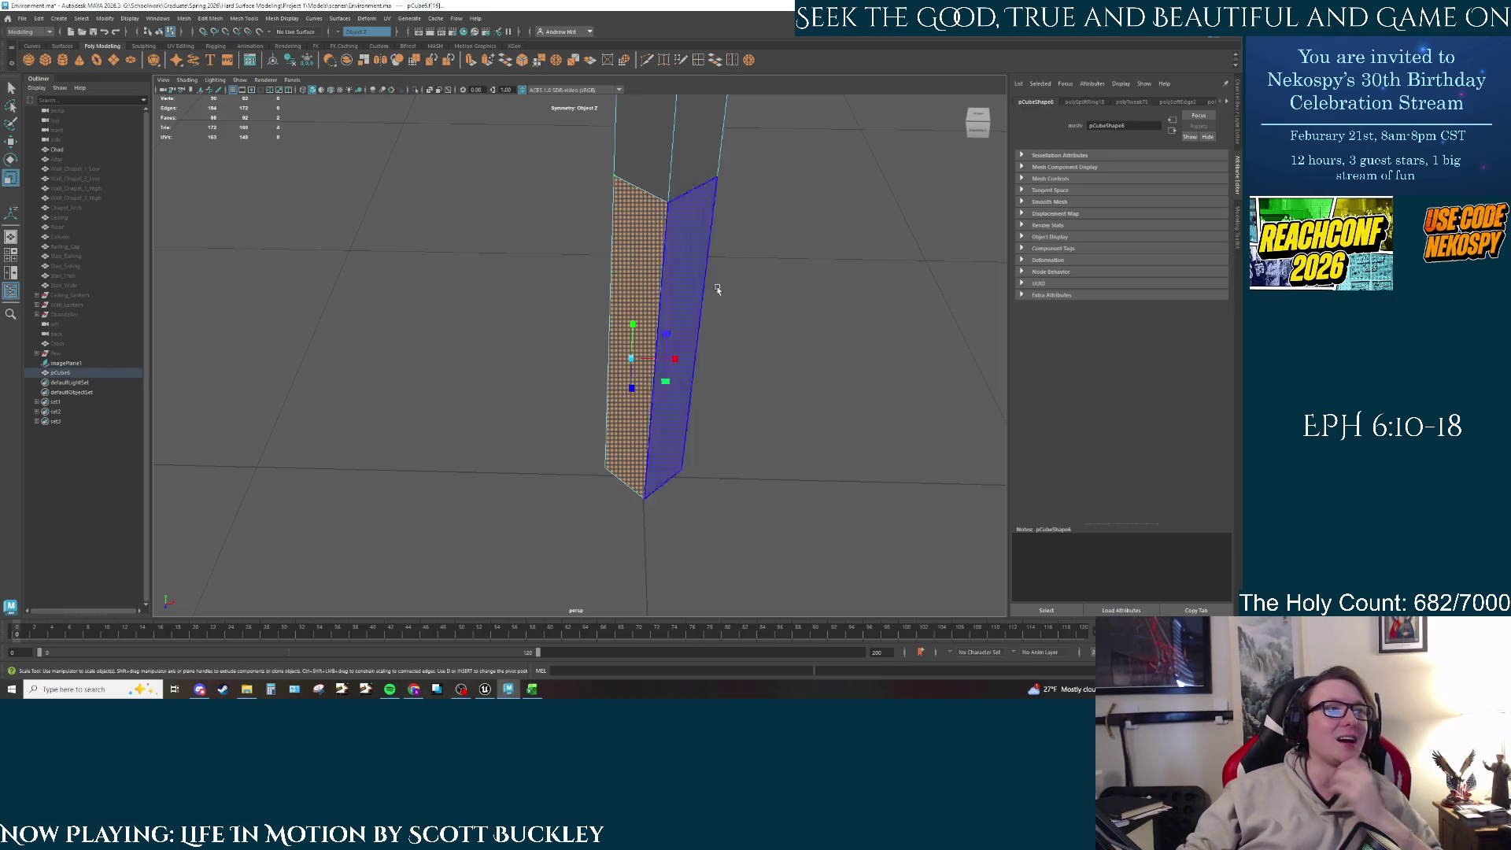
mouse_move(695, 313)
alt+mouse_down()
mouse_move(705, 510)
mouse_move(776, 466)
mouse_move(672, 457)
alt+mouse_up()
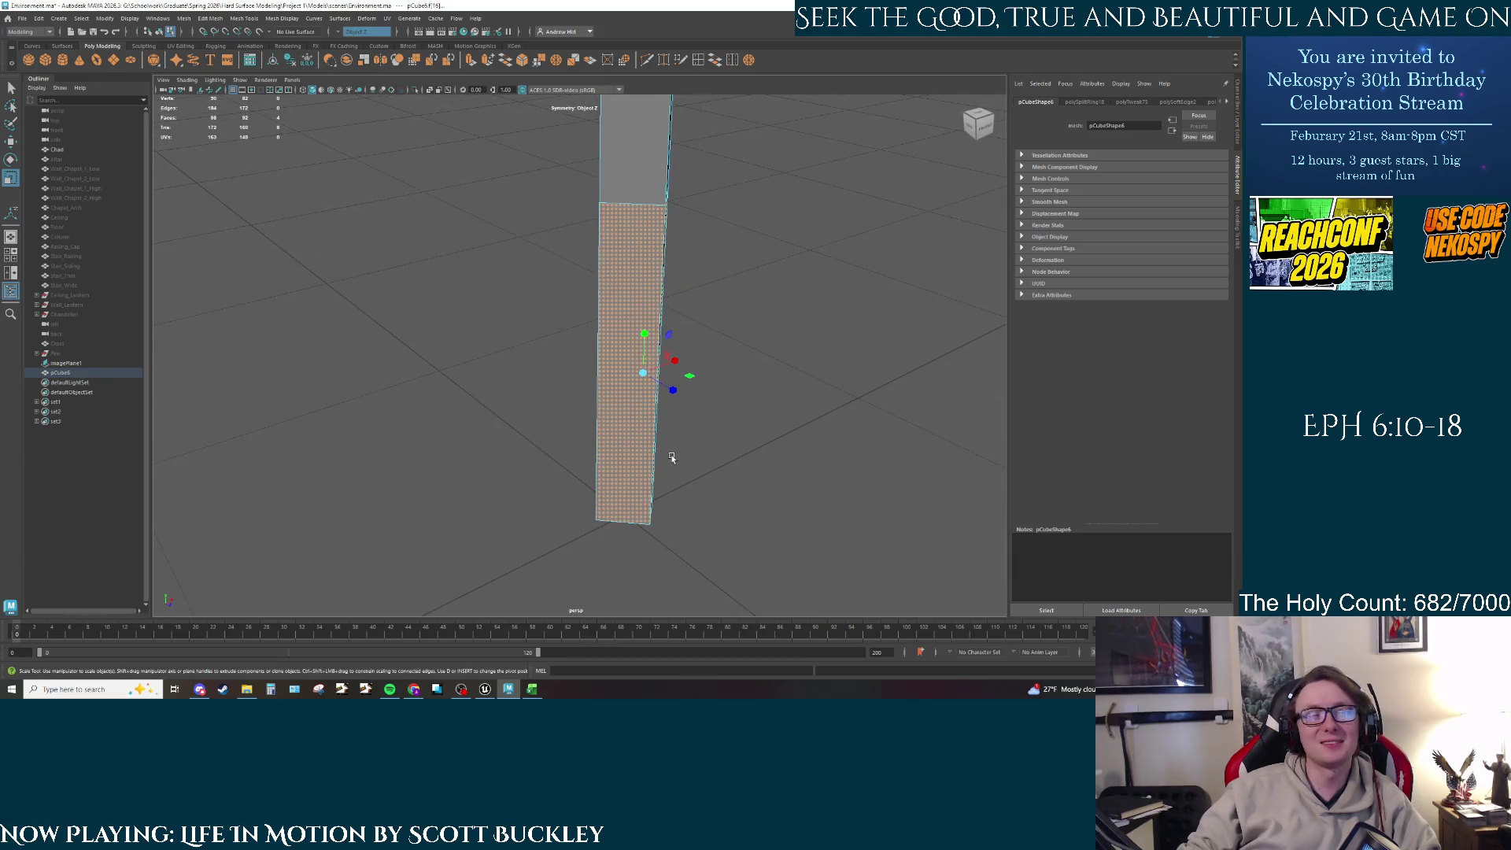
key(ctrl+e)
mouse_move(753, 390)
alt+mouse_down()
mouse_move(564, 415)
mouse_move(546, 439)
mouse_move(550, 418)
mouse_move(592, 421)
mouse_move(539, 412)
alt+mouse_up()
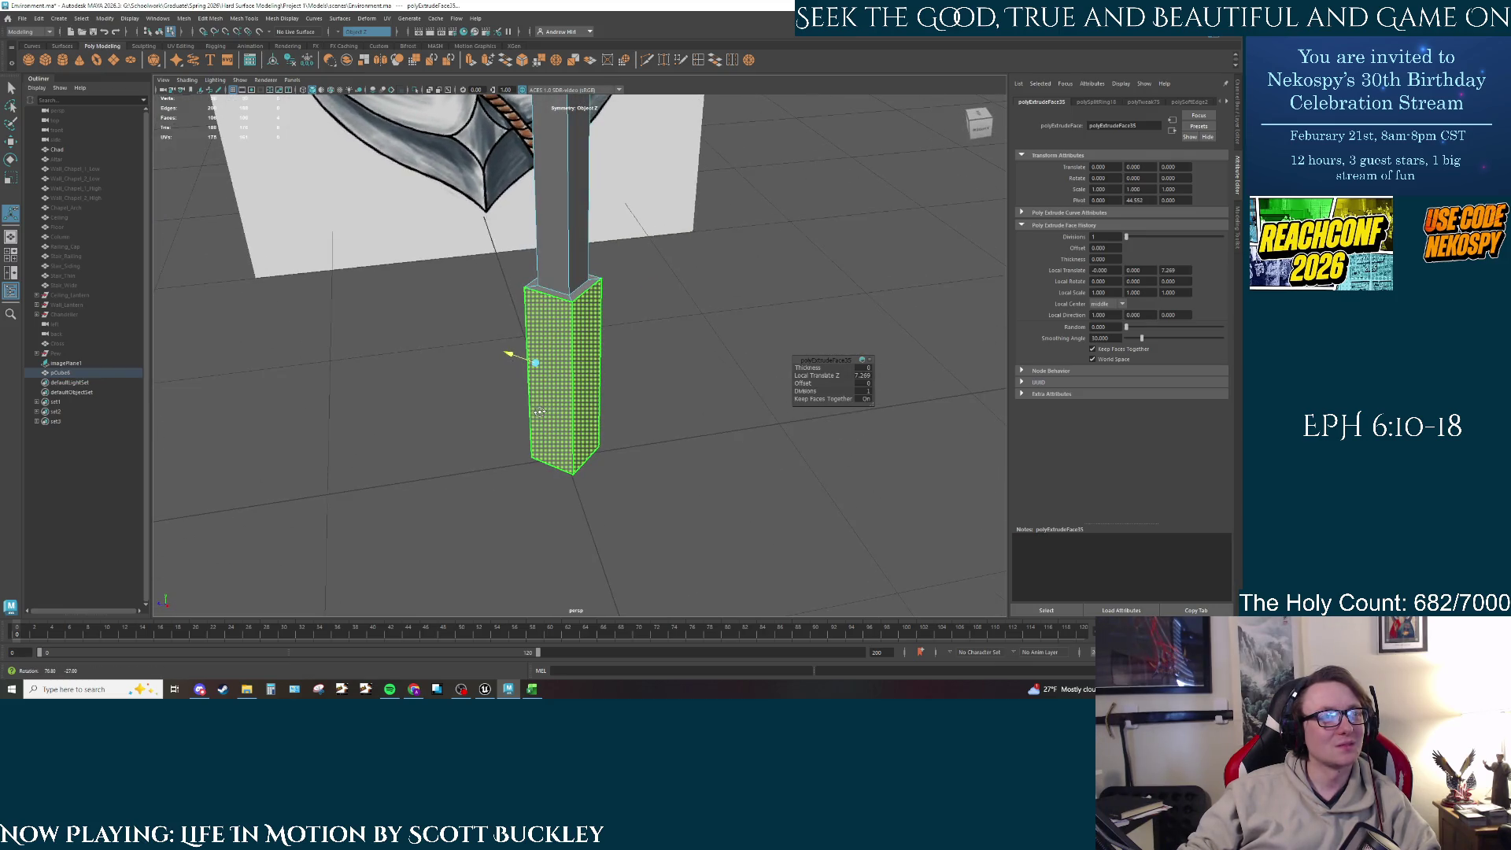
key(ctrl+z)
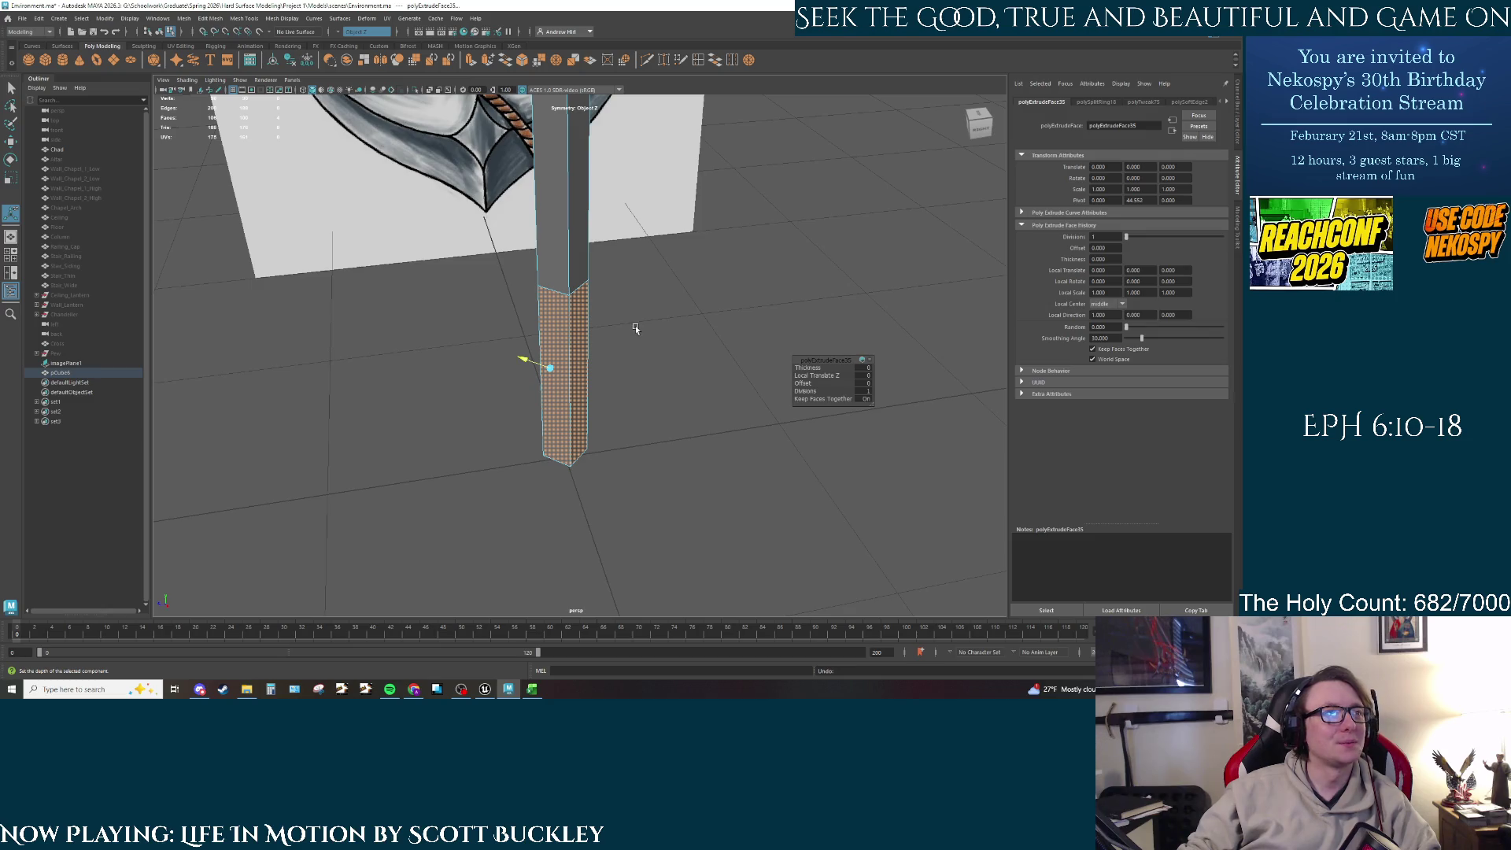
click(635, 324)
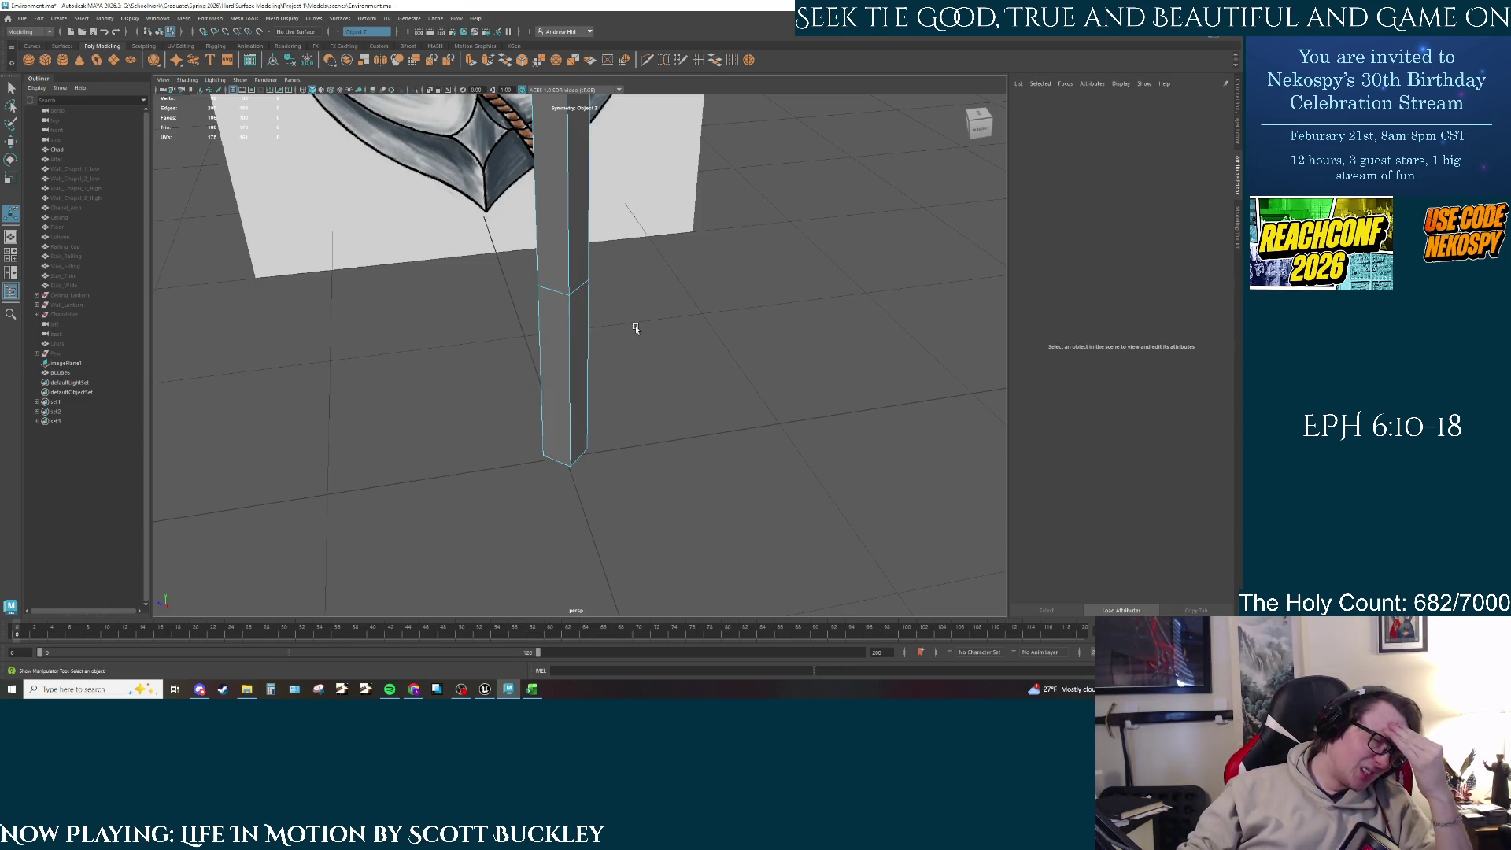
scroll(635, 327, down, 5)
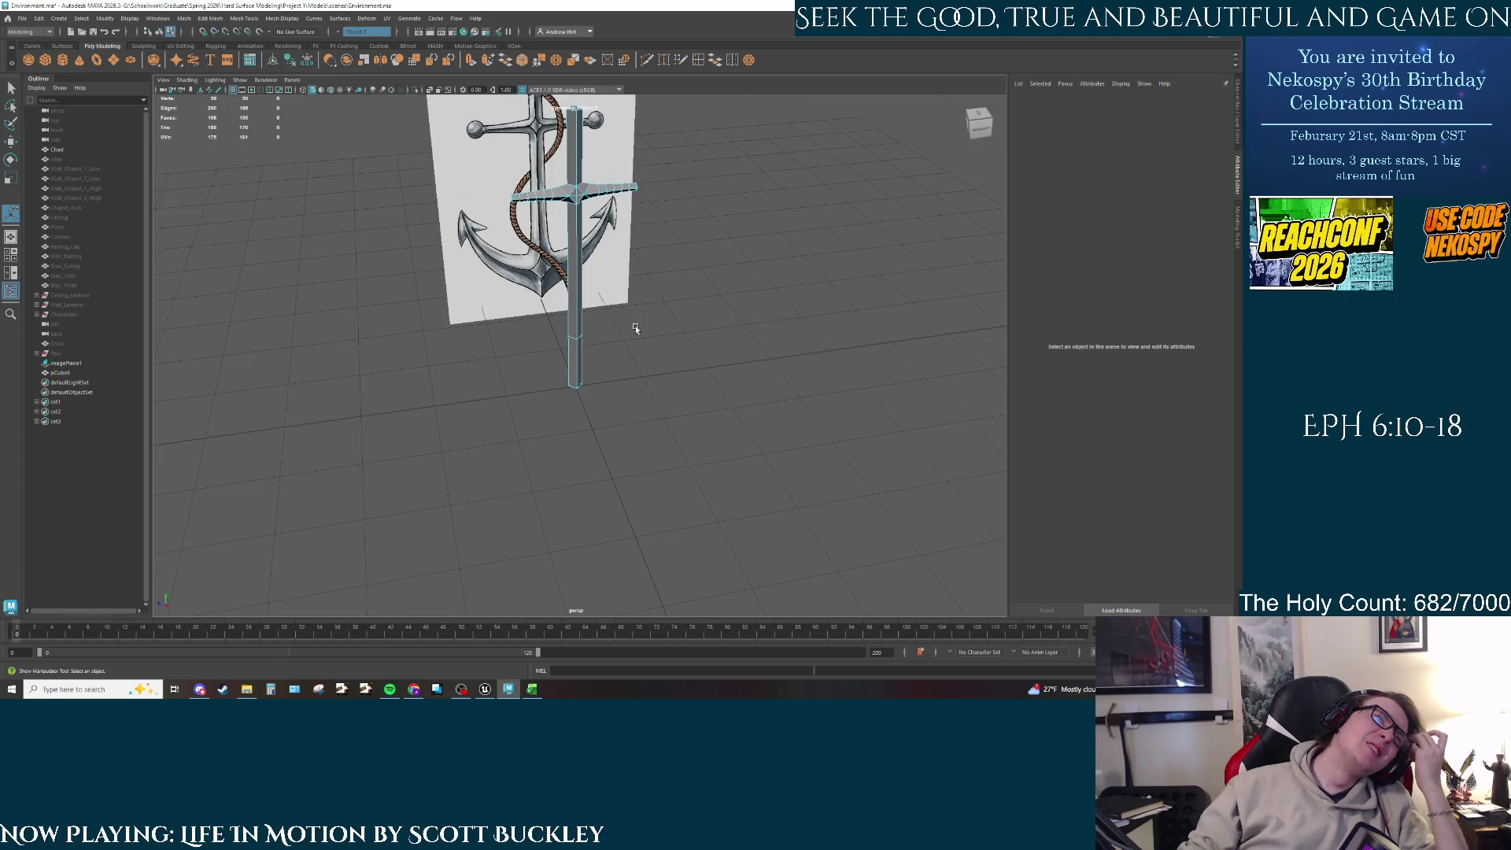
scroll(635, 327, up, 2)
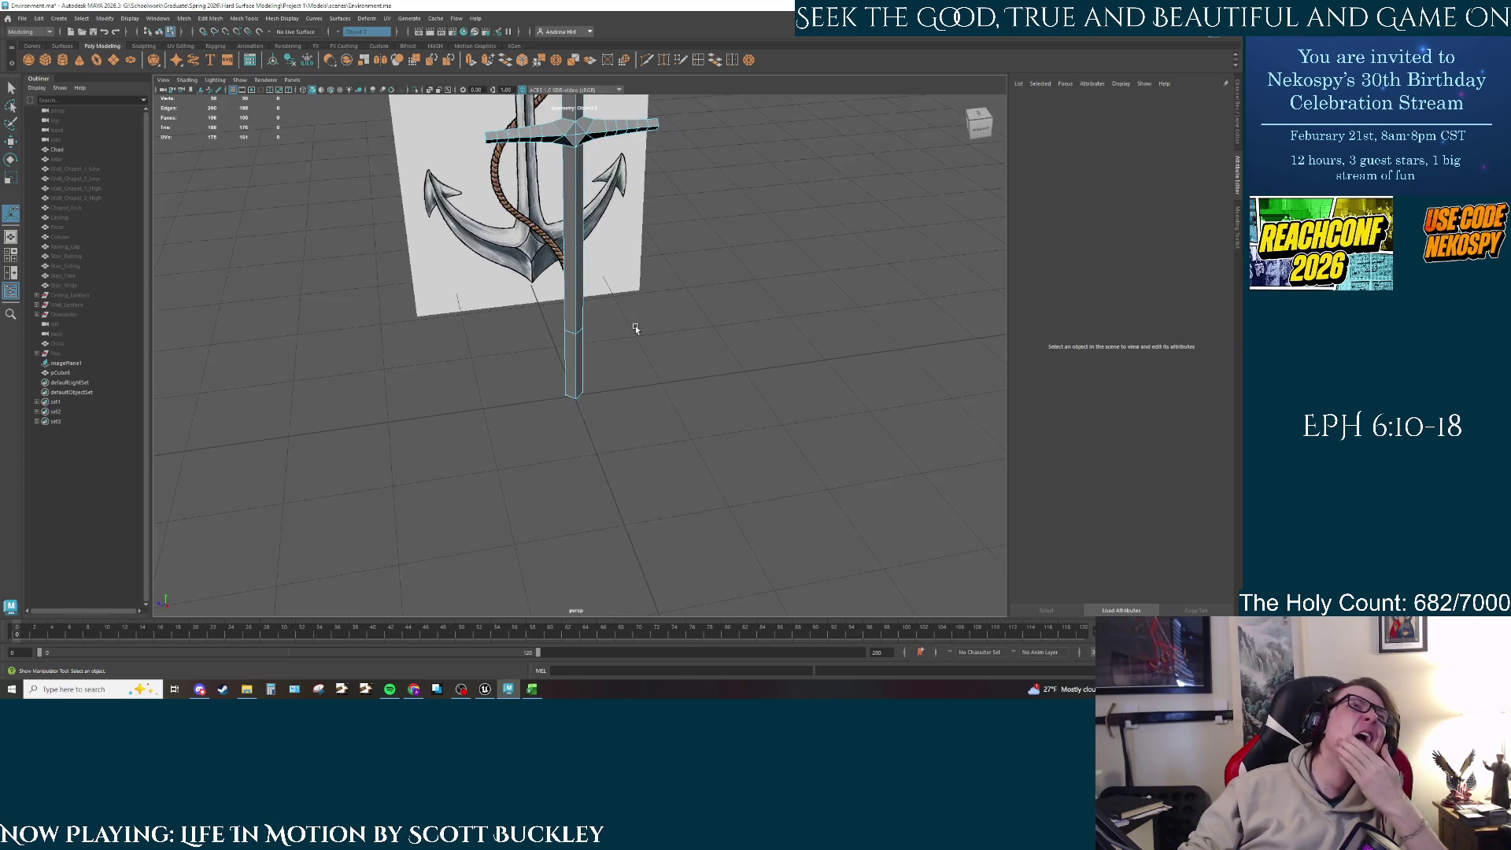
alt+middle_drag(623, 331, 625, 405)
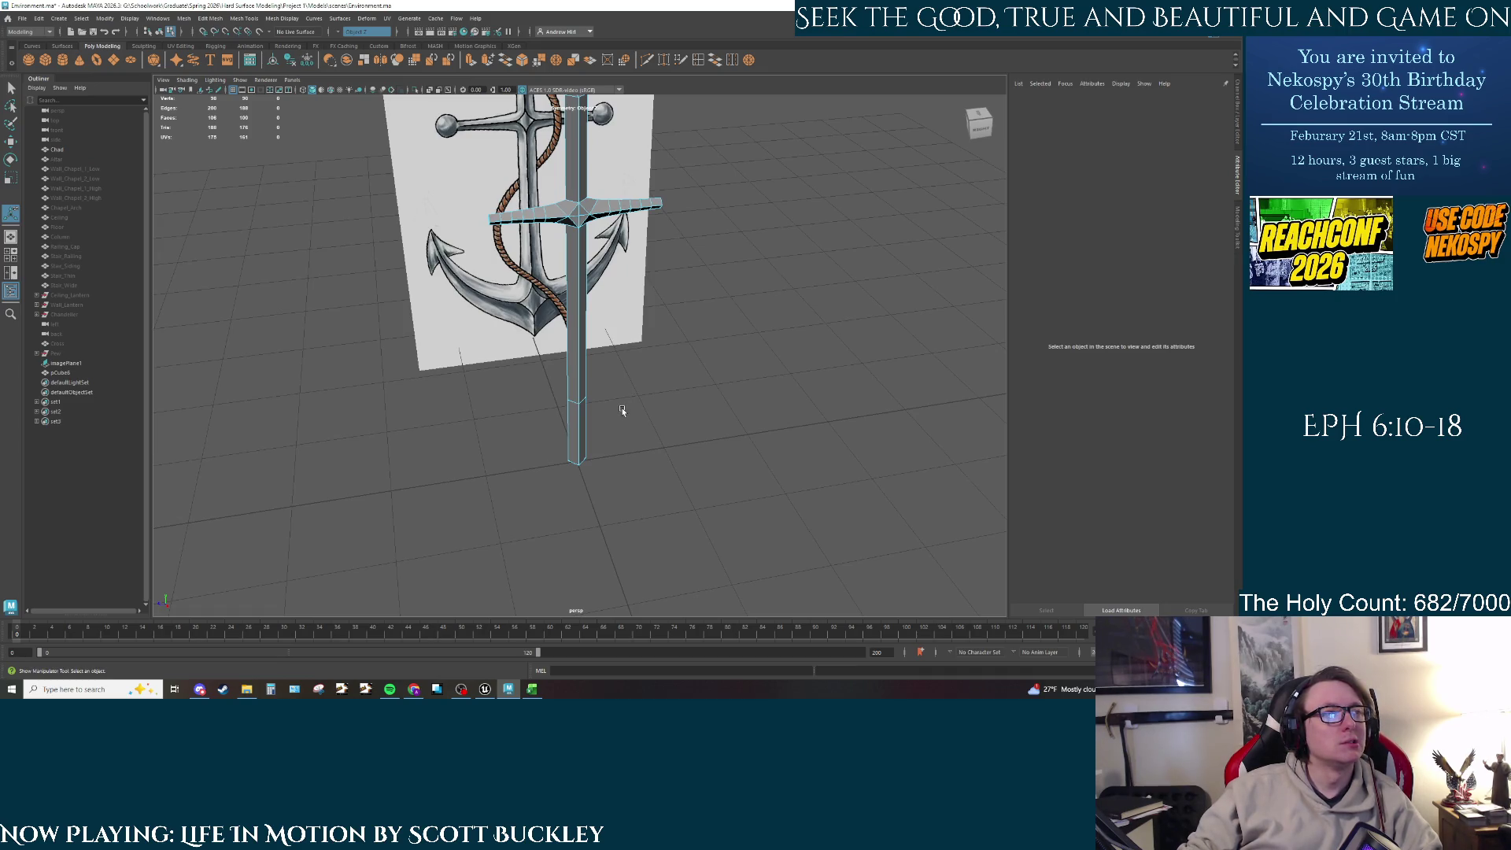
scroll(622, 411, up, 2)
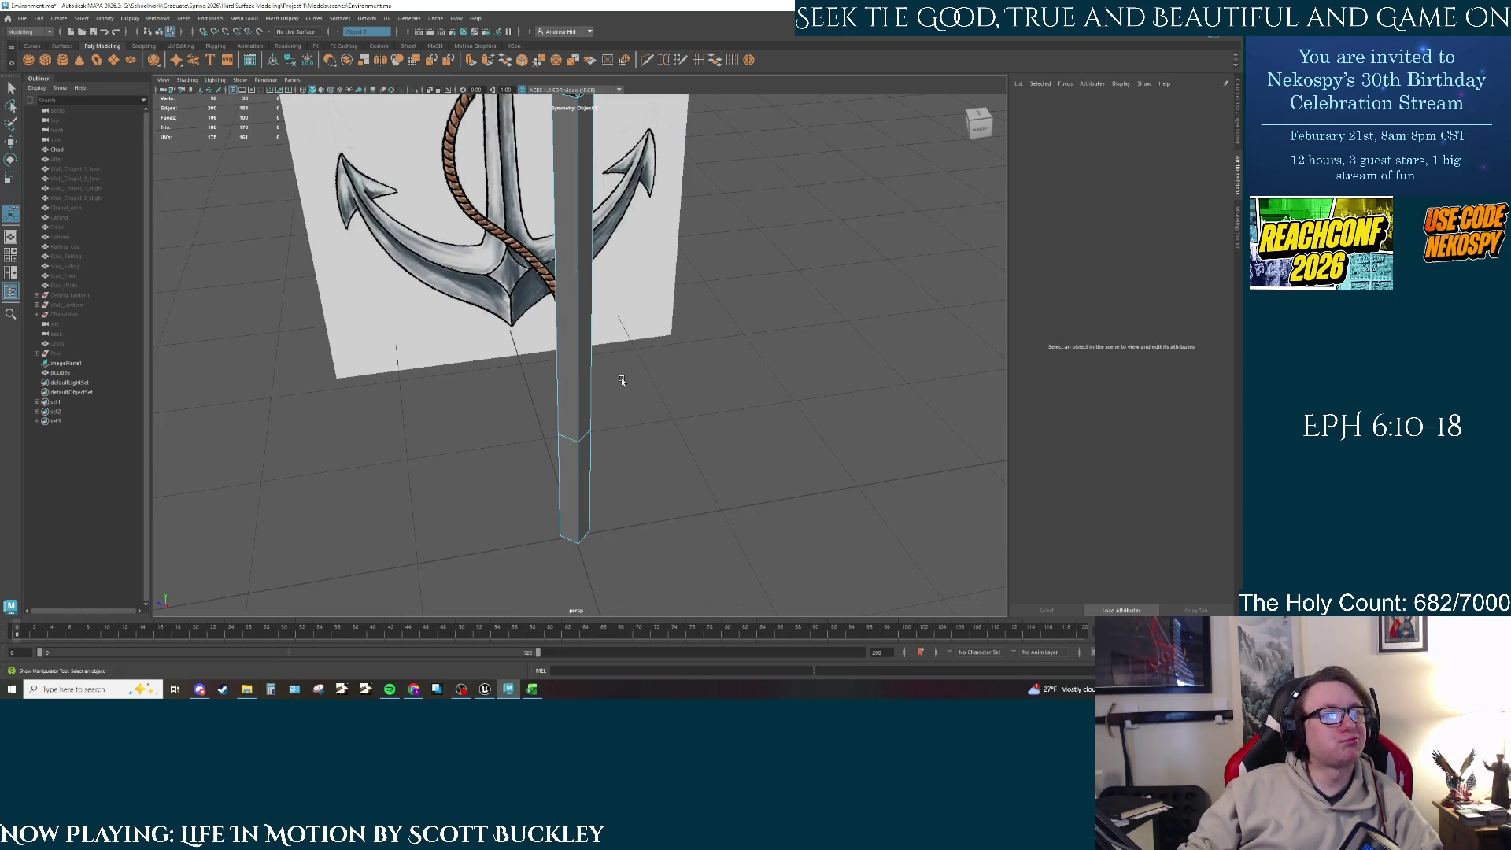
click(592, 457)
Step: Extrude the column's lower faces with Ctrl+E, redoing it, and push them outward about 10 along Z
alt+middle_drag(597, 469, 594, 338)
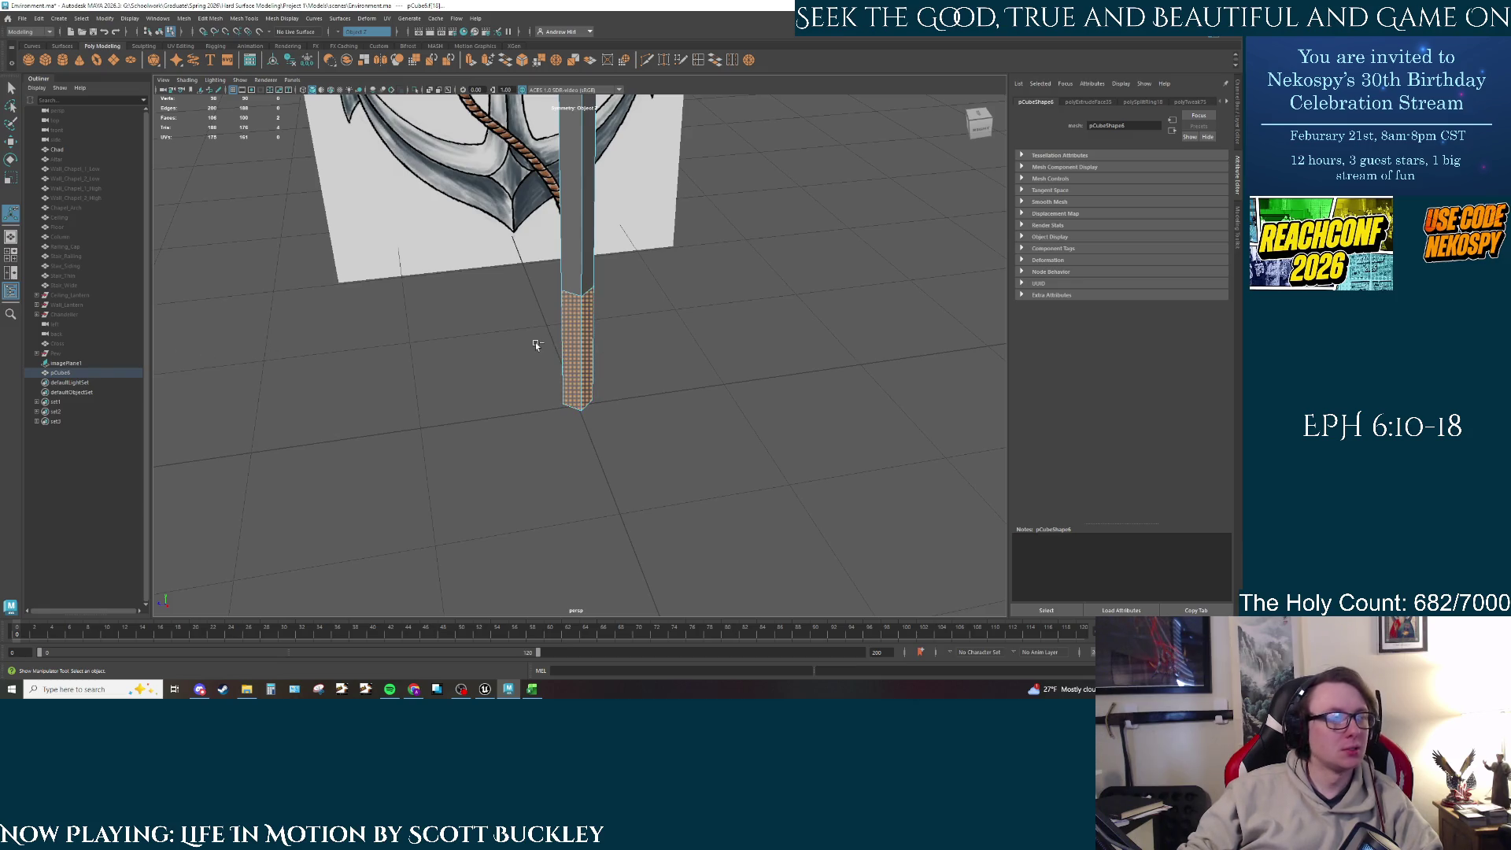
key(ctrl+e)
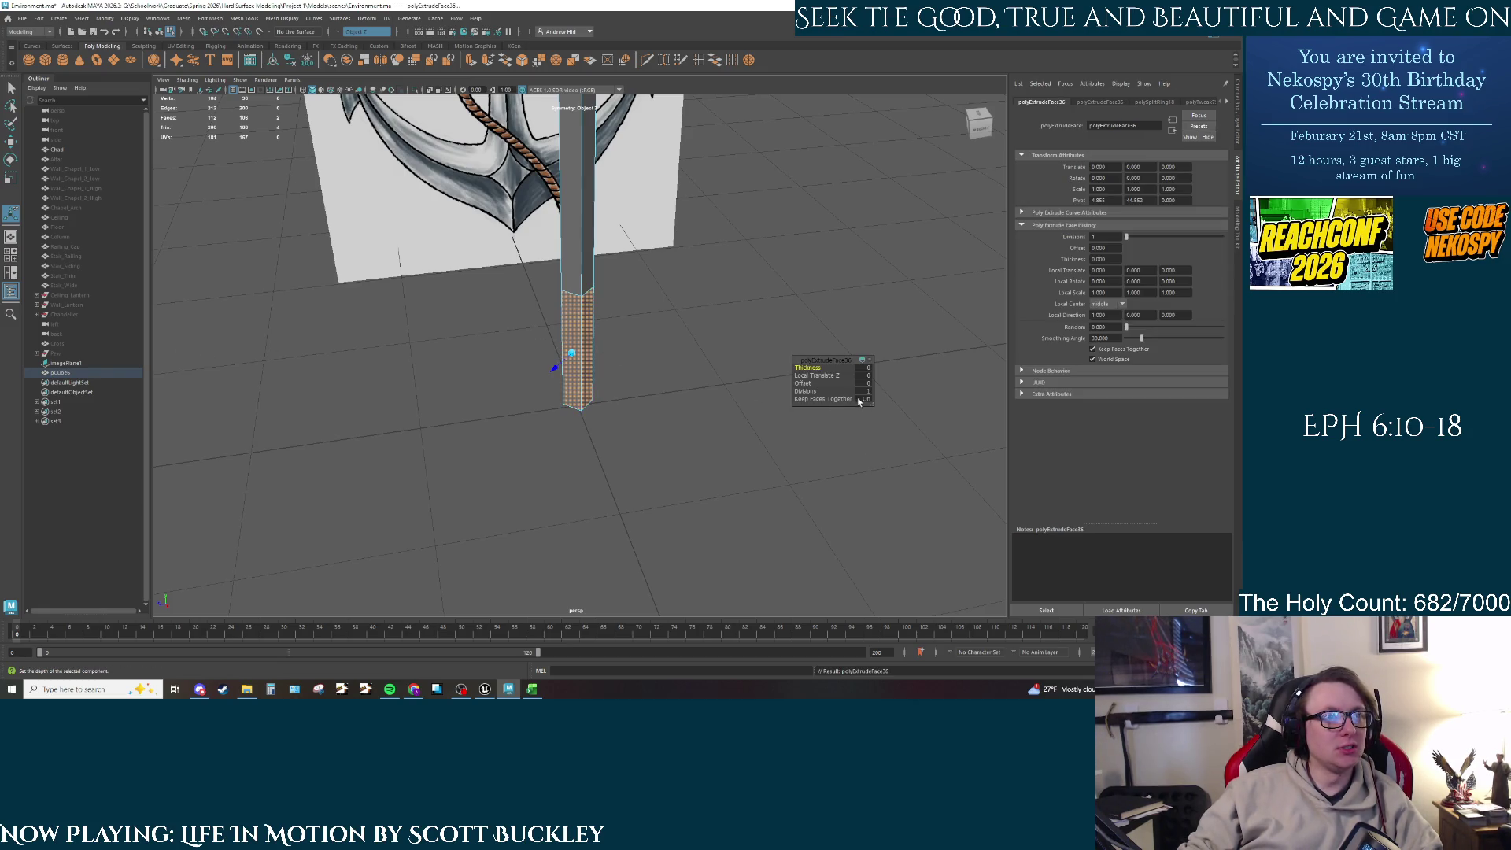
click(865, 399)
mouse_move(564, 367)
mouse_down()
mouse_move(549, 382)
mouse_move(615, 391)
mouse_up()
key(ctrl+z)
key(ctrl+z)
key(ctrl+z)
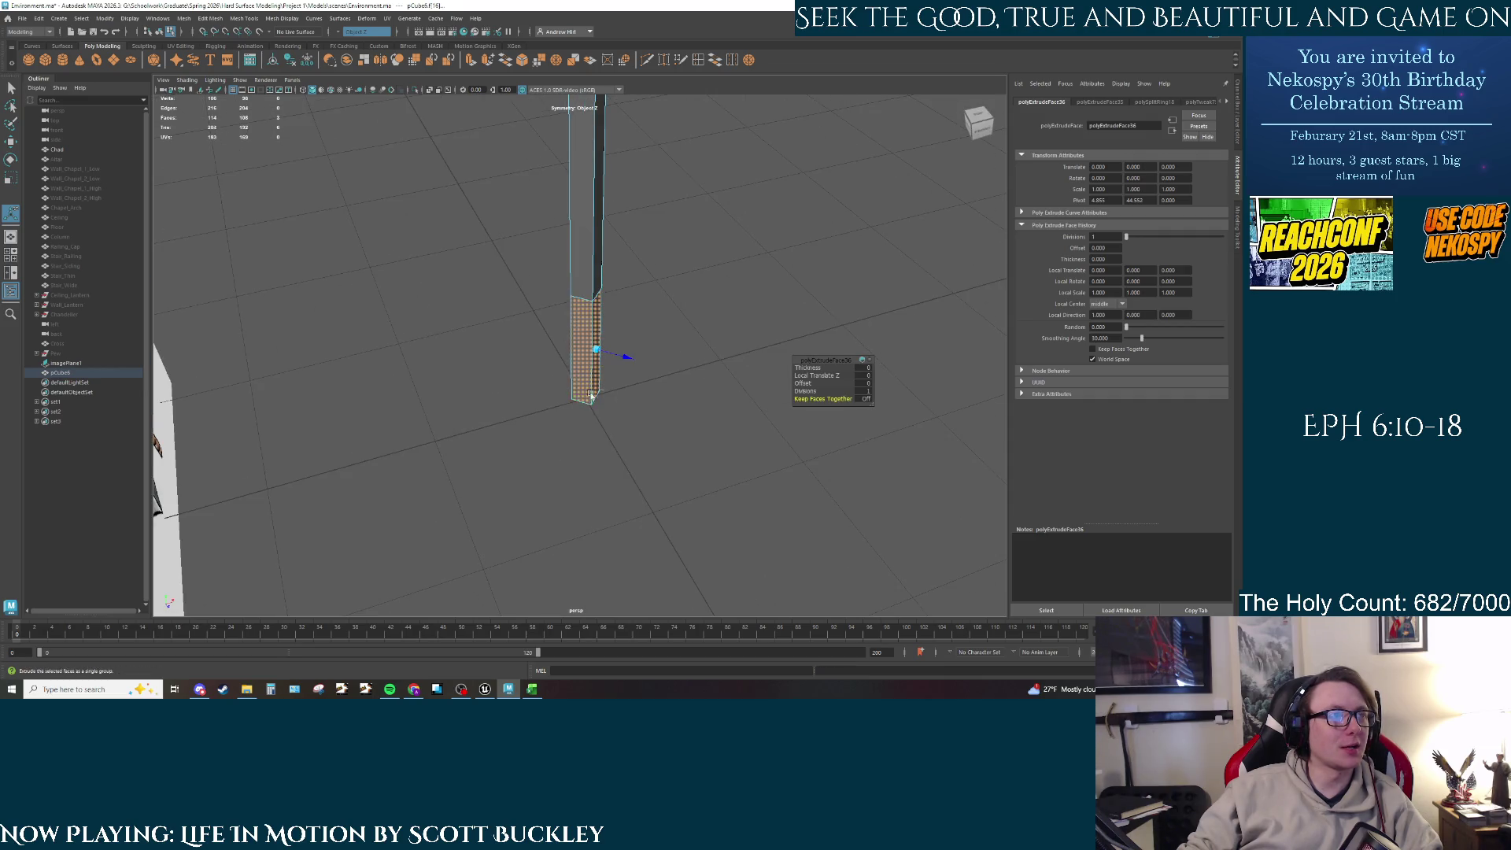
key(ctrl+z)
key(ctrl+z)
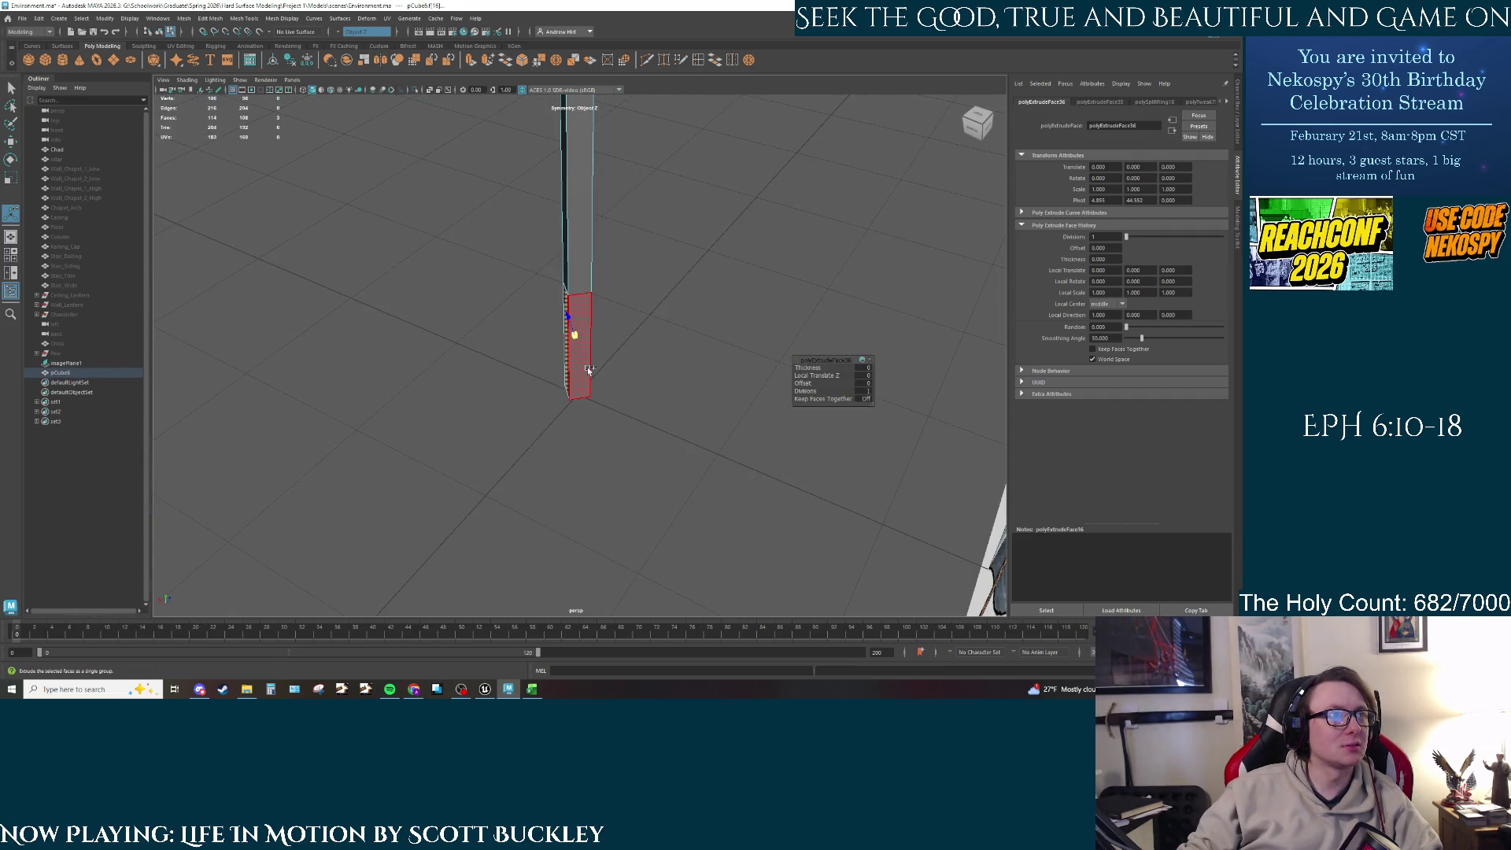
key(ctrl+z)
key(ctrl+z)
key(ctrl+z)
key(ctrl+z)
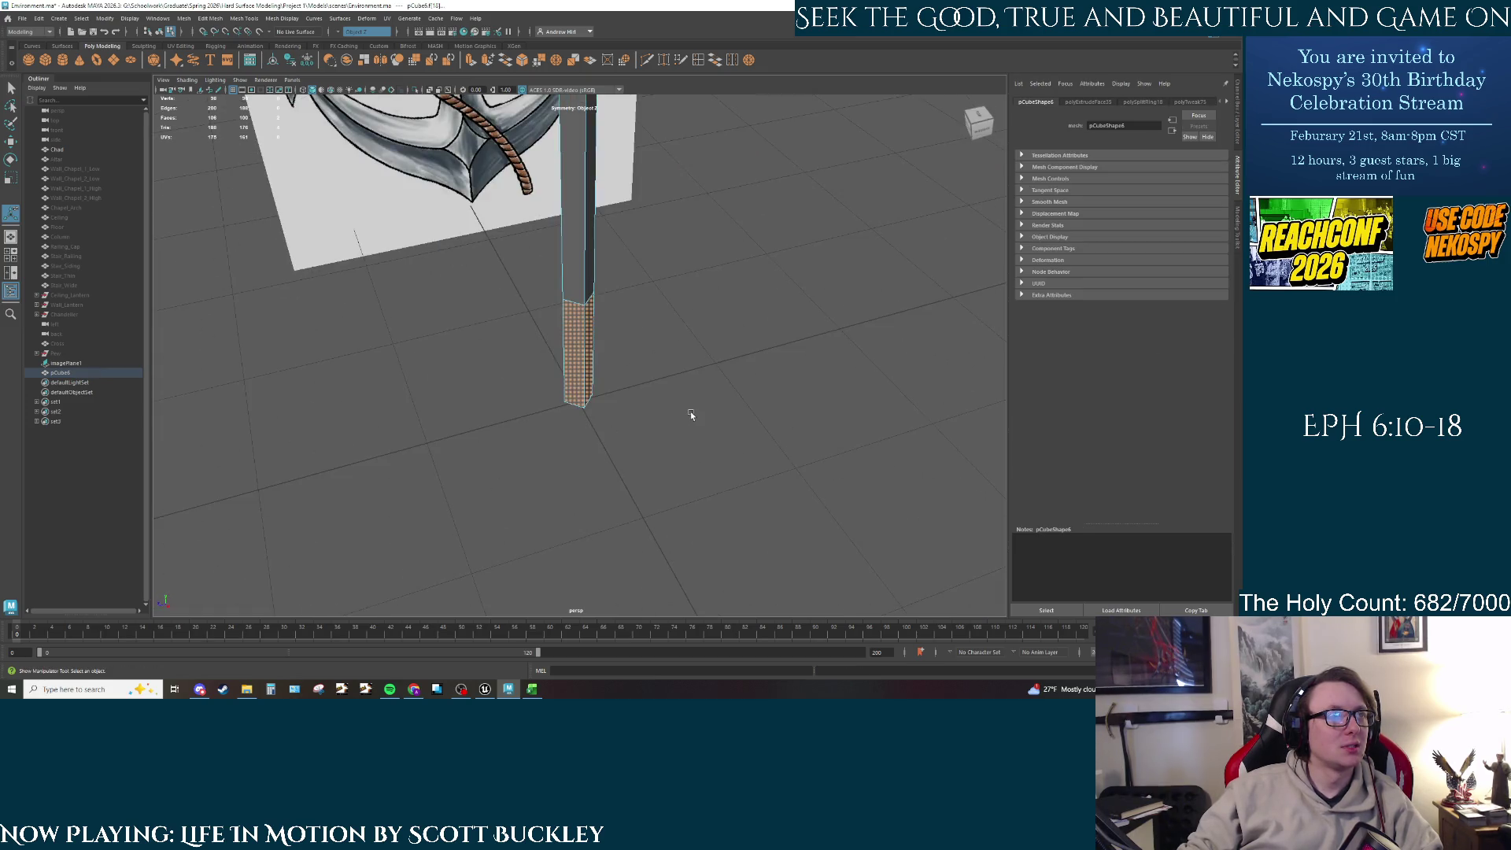
key(ctrl+z)
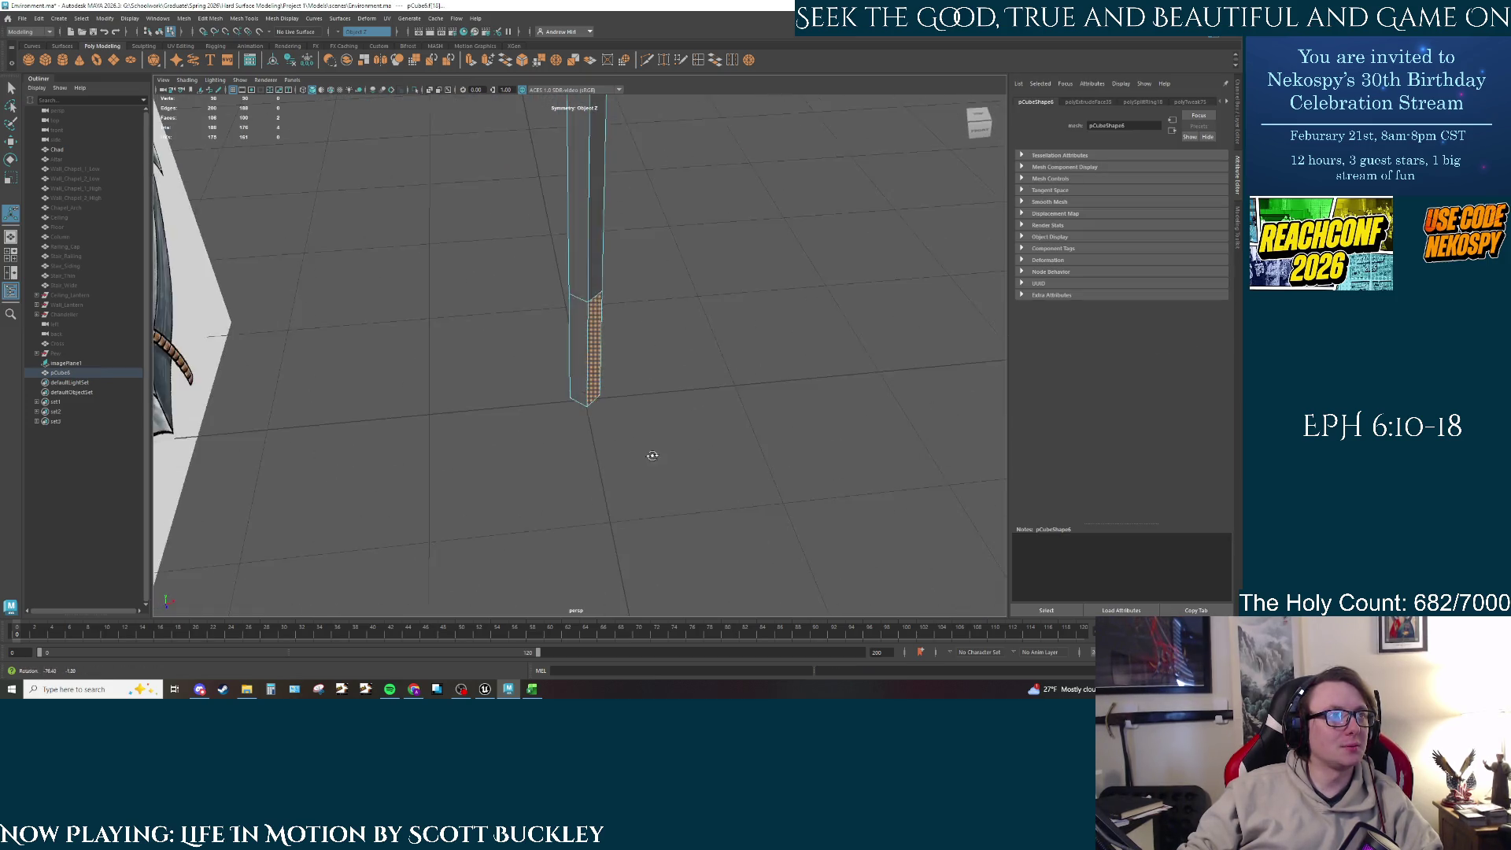
key(ctrl+e)
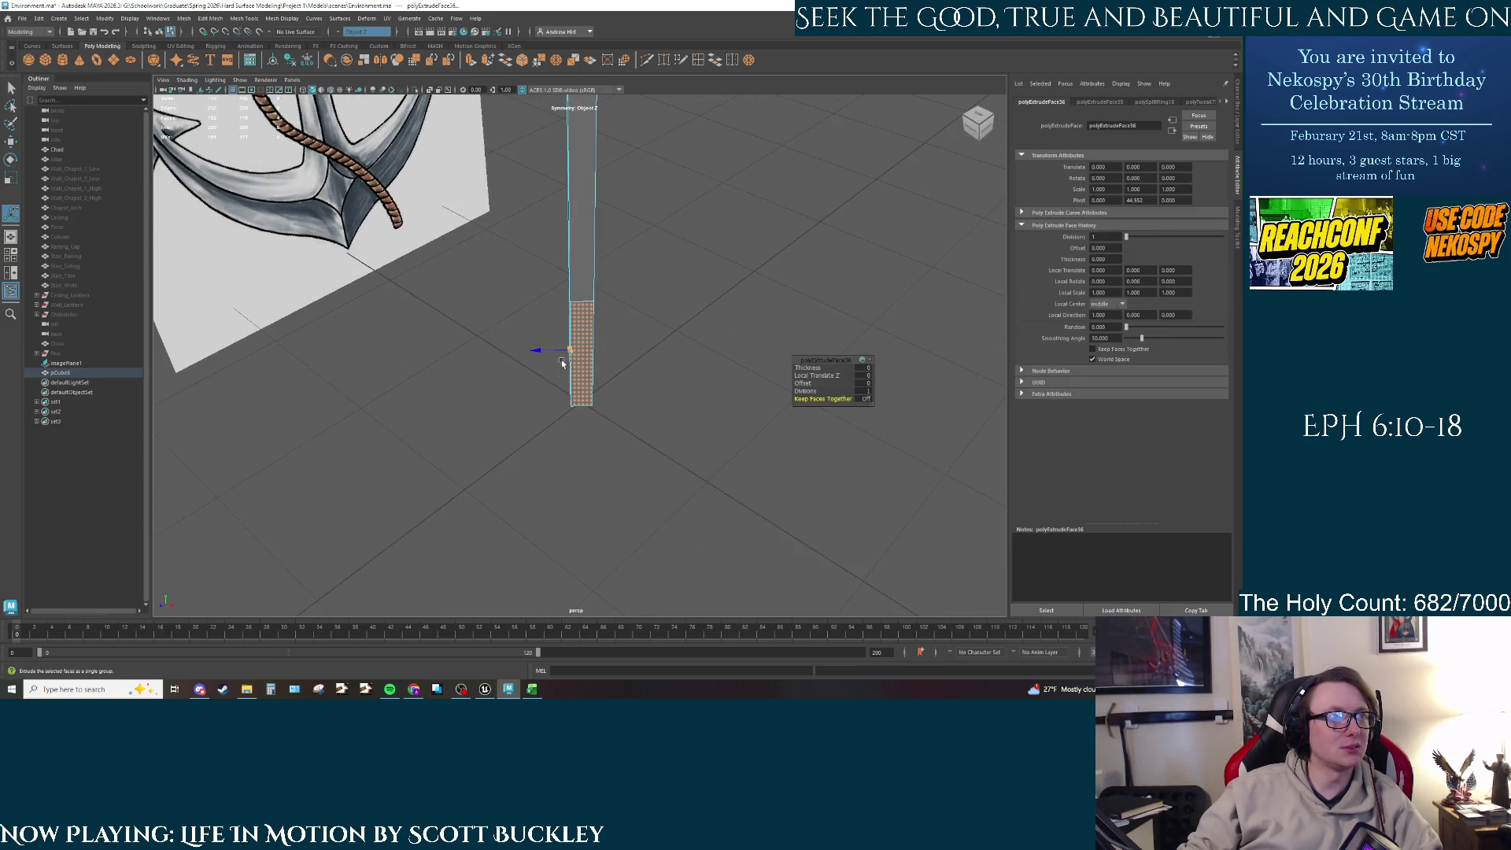
mouse_move(540, 356)
mouse_down()
mouse_move(520, 351)
mouse_move(606, 321)
mouse_up()
Step: Delete a side face of the column's lower block
click(490, 347)
right_click(606, 321)
click(605, 345)
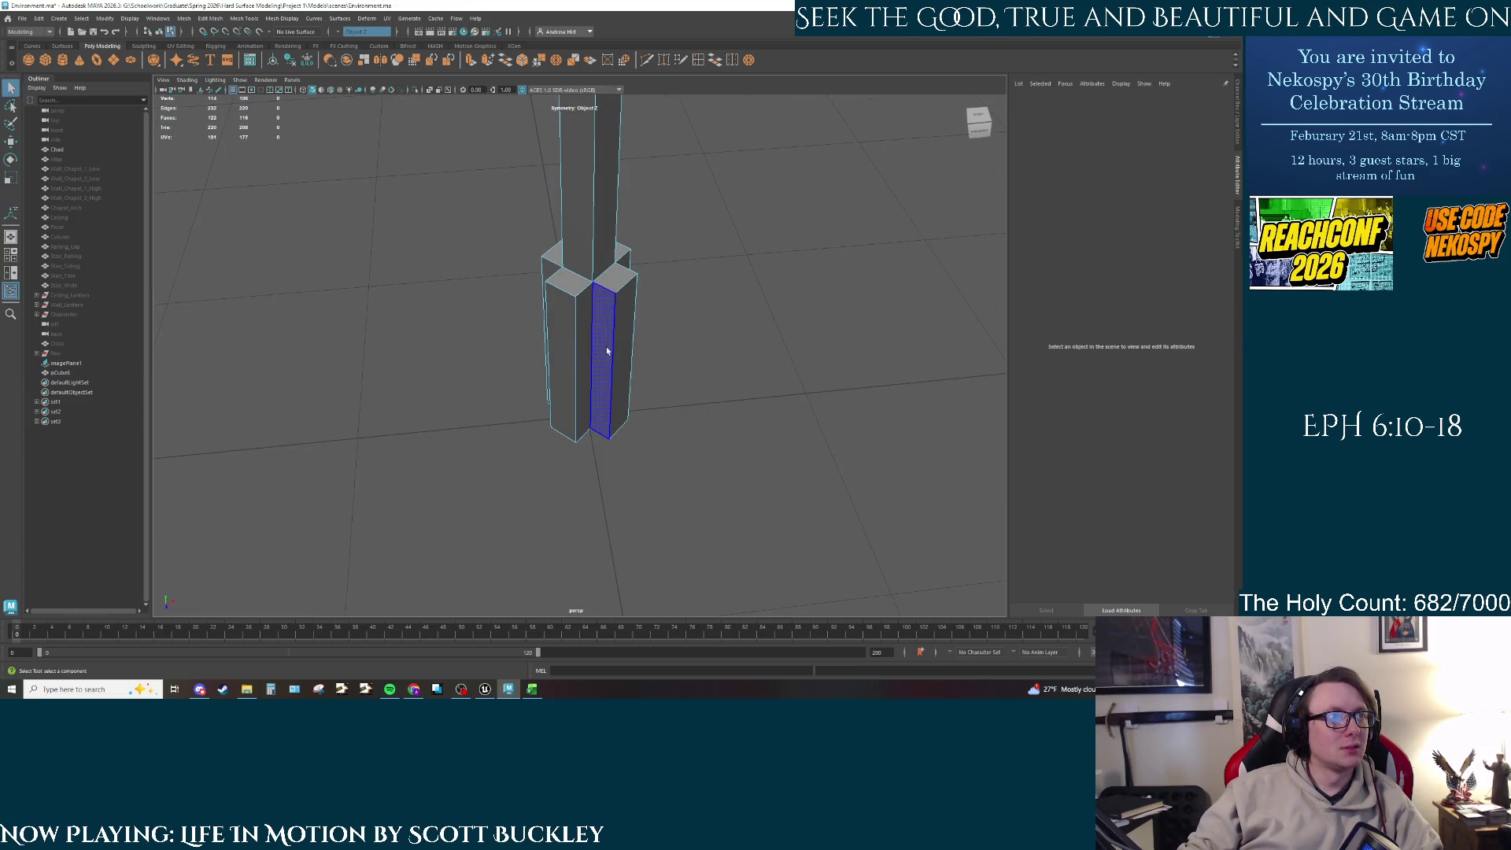
click(602, 362)
mouse_move(746, 370)
alt+mouse_down()
mouse_move(604, 368)
mouse_move(591, 338)
alt+mouse_up()
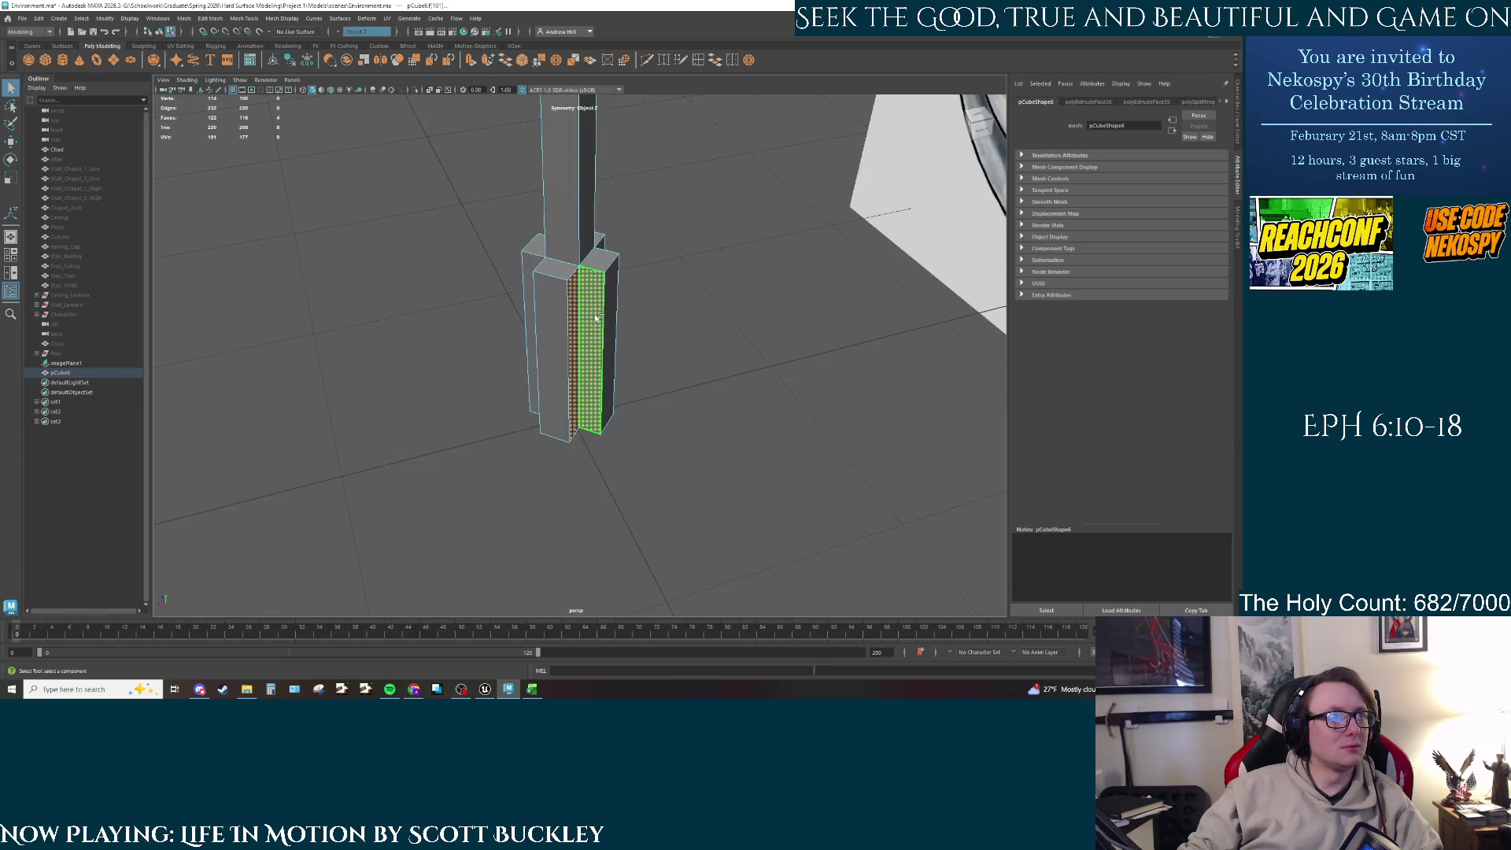
click(590, 339)
key(Delete)
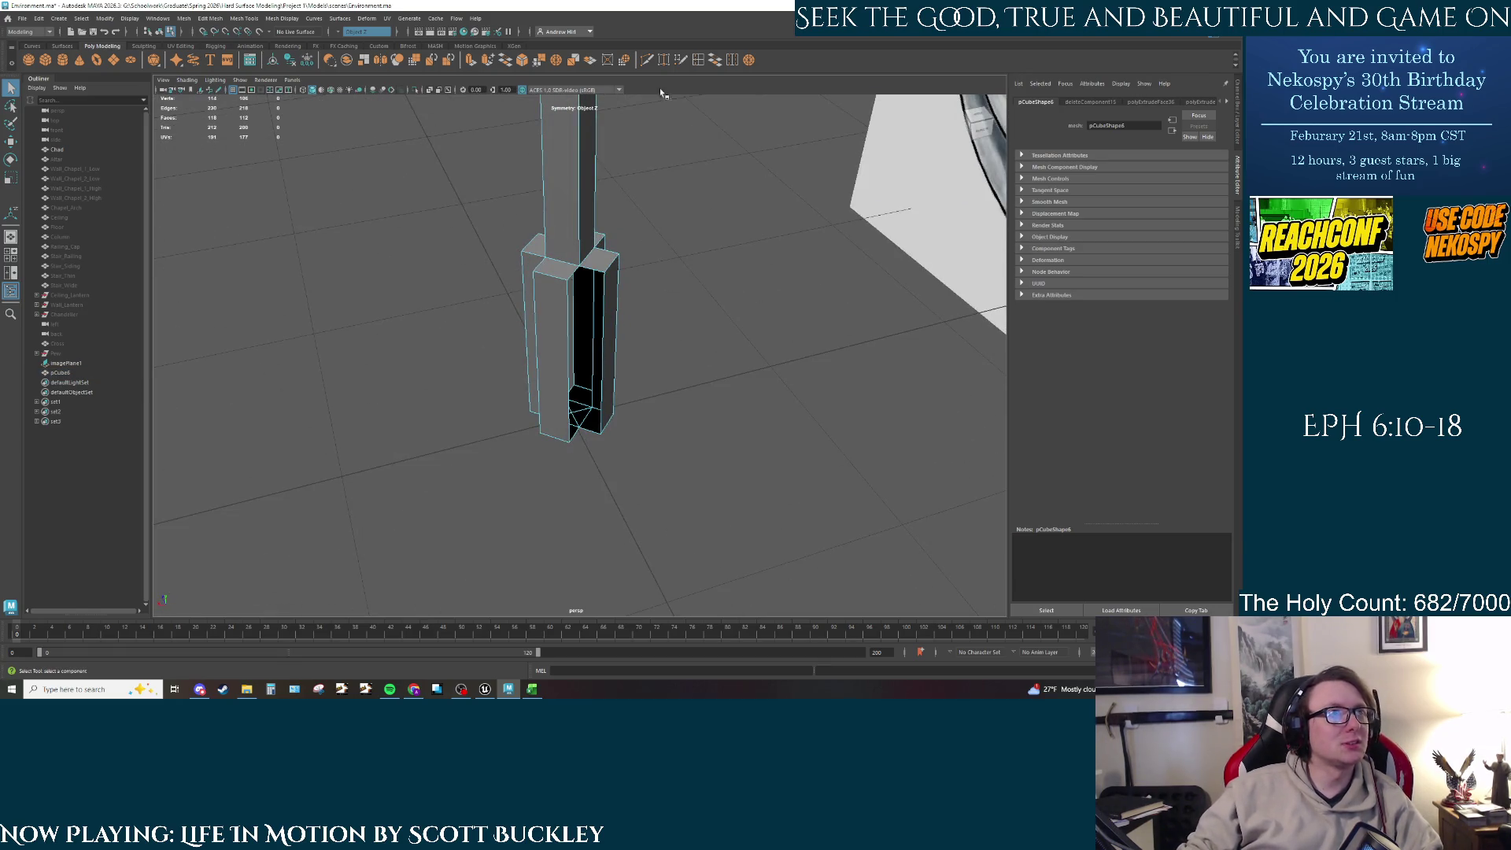
Step: Try target-welding the front vertex into the bottom corner, then undo it
click(663, 60)
scroll(643, 320, up, 2)
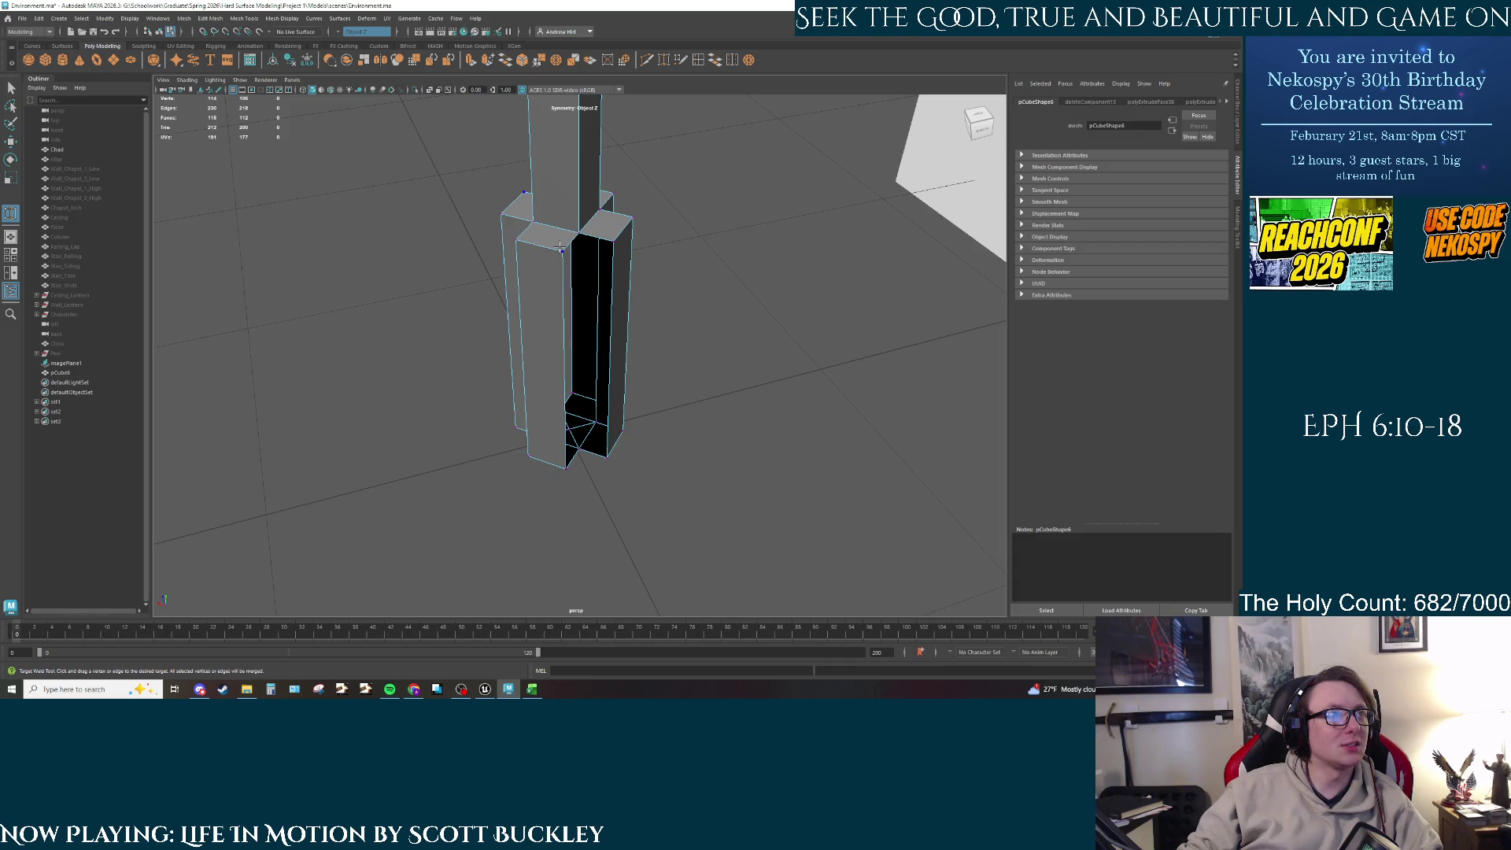
drag(619, 240, 617, 242)
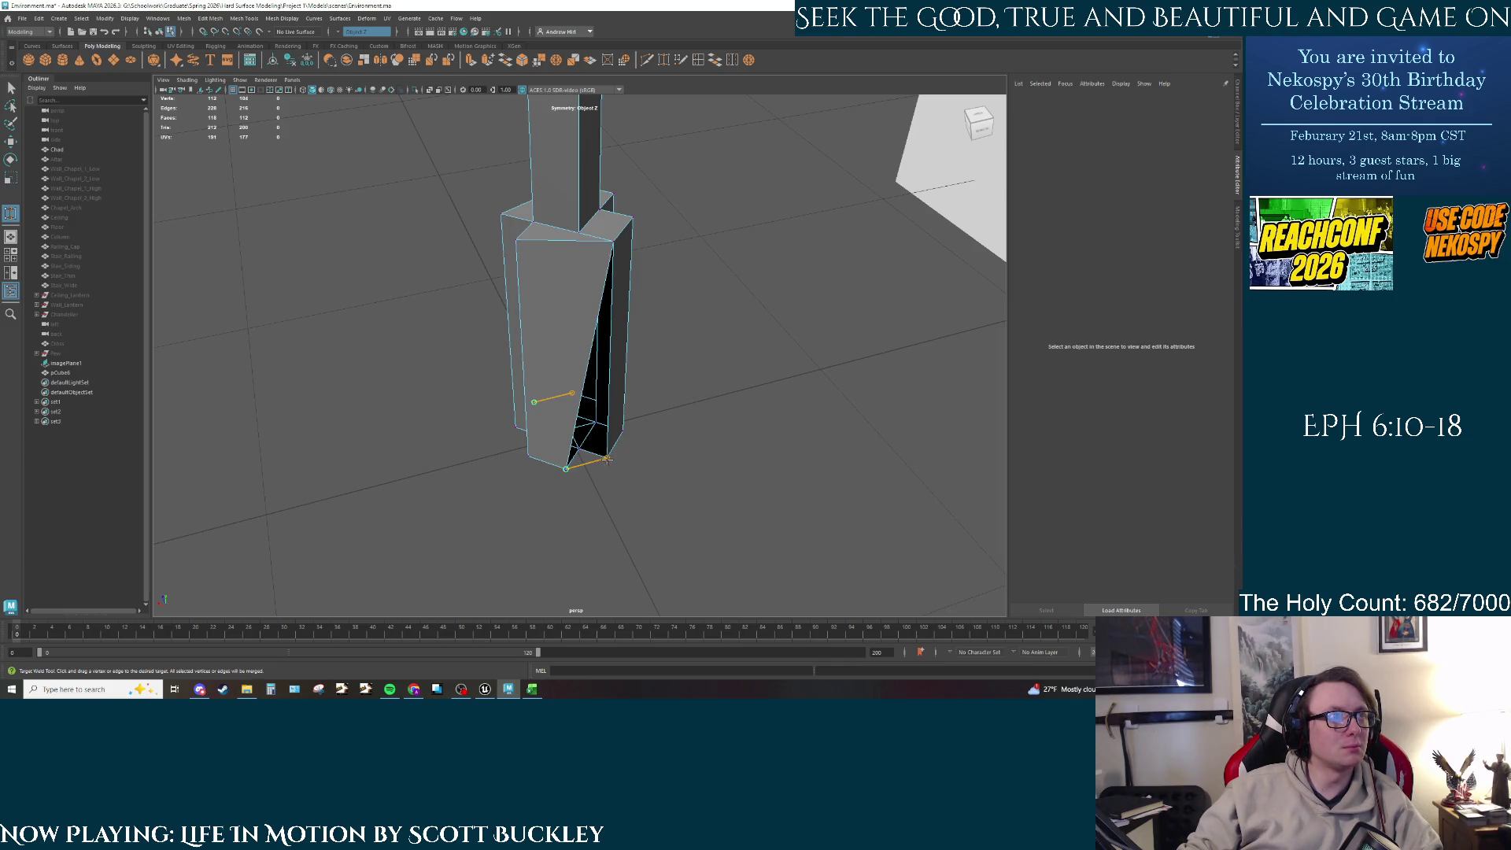
drag(606, 459, 606, 459)
key(ctrl+z)
Step: Merge the column's selected vertex pairs in vertex mode
right_click(522, 247)
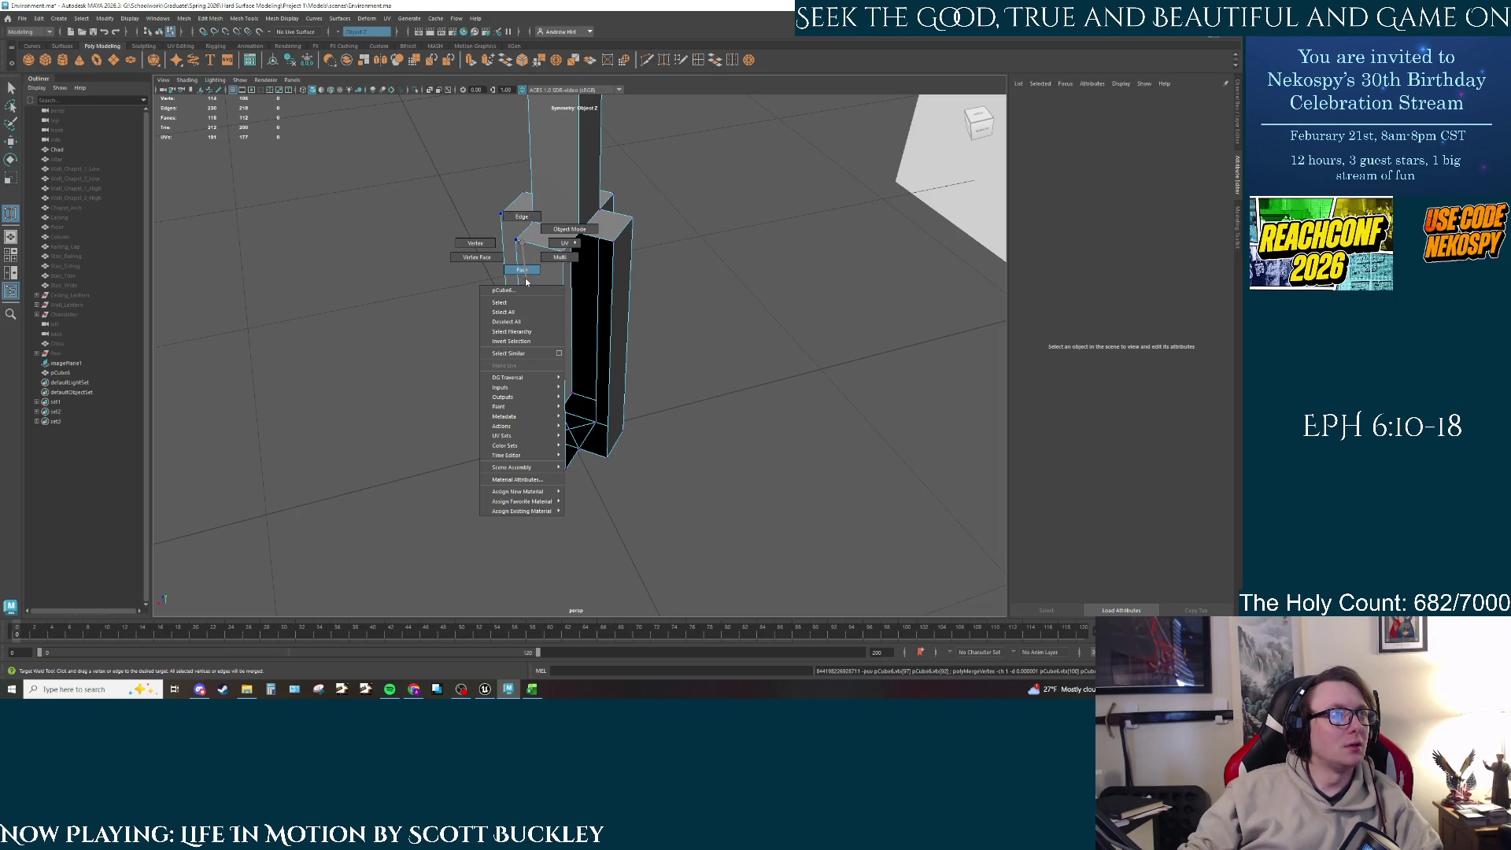
click(476, 243)
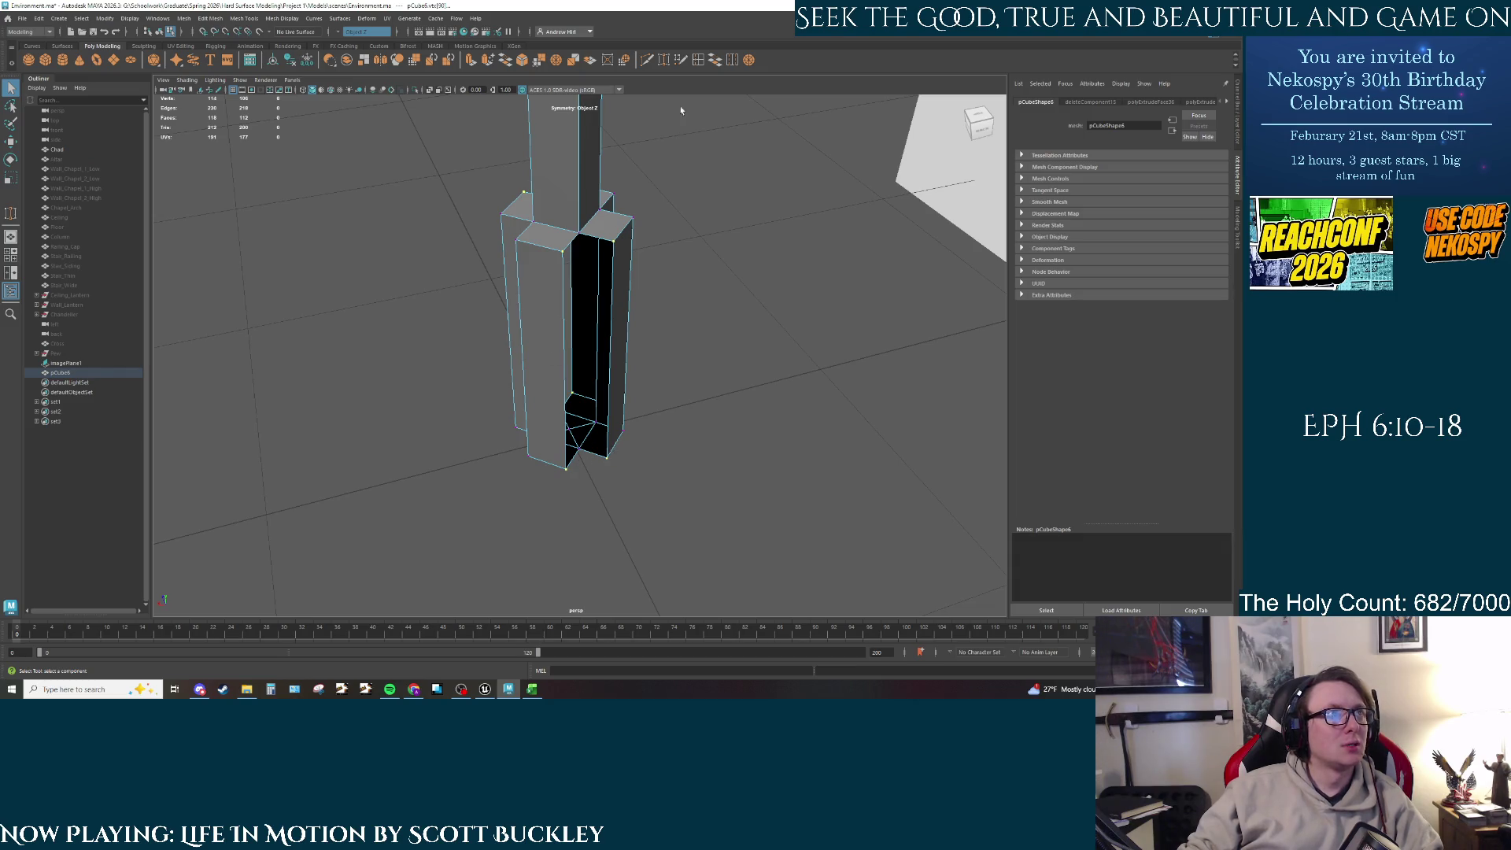
click(750, 62)
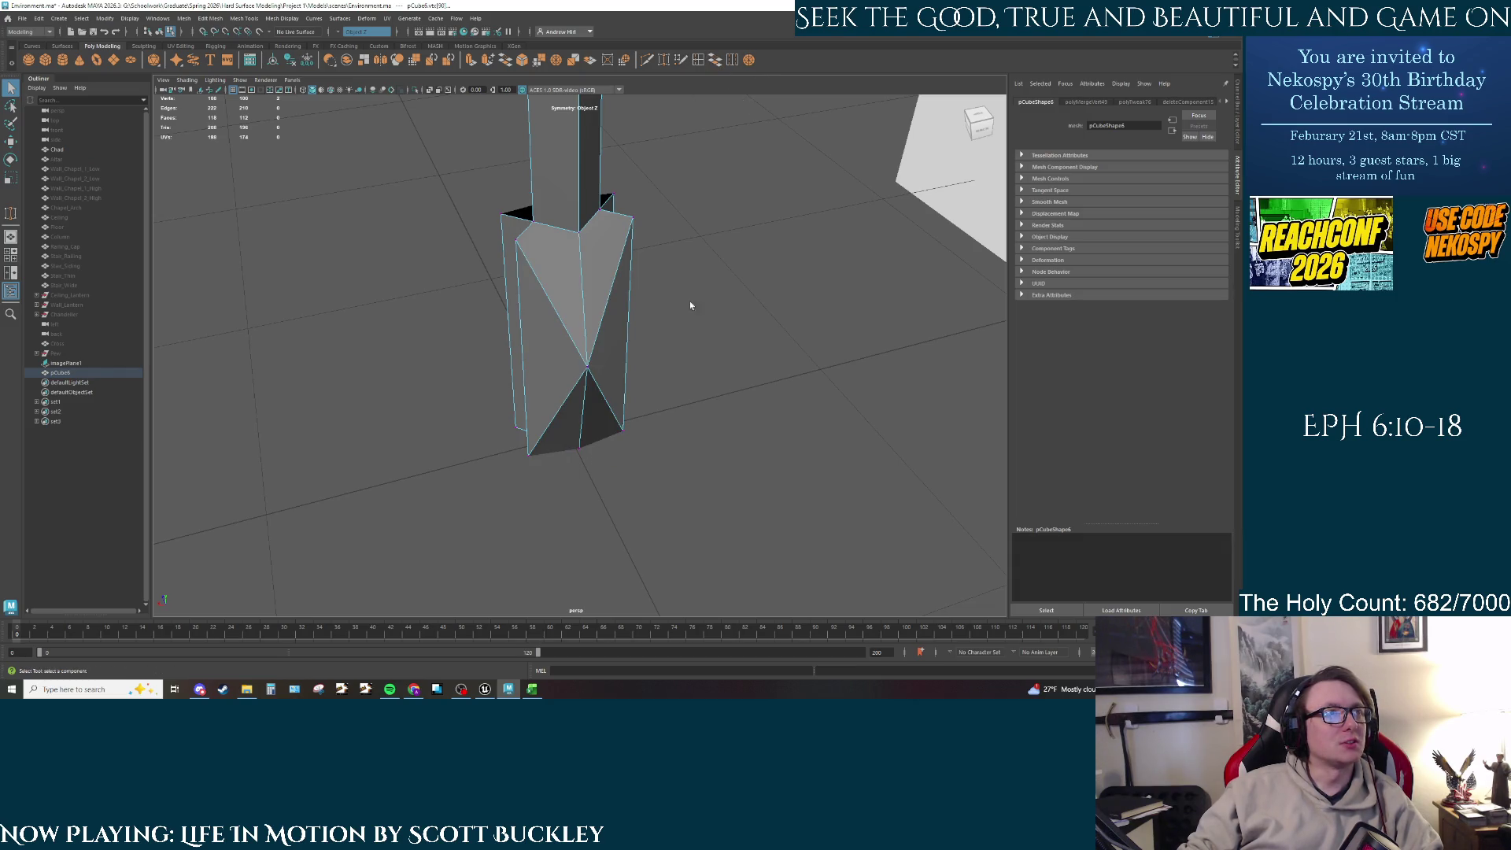
mouse_move(690, 301)
alt+mouse_down()
mouse_move(657, 331)
mouse_move(708, 297)
mouse_move(663, 305)
alt+mouse_up()
key(ctrl+z)
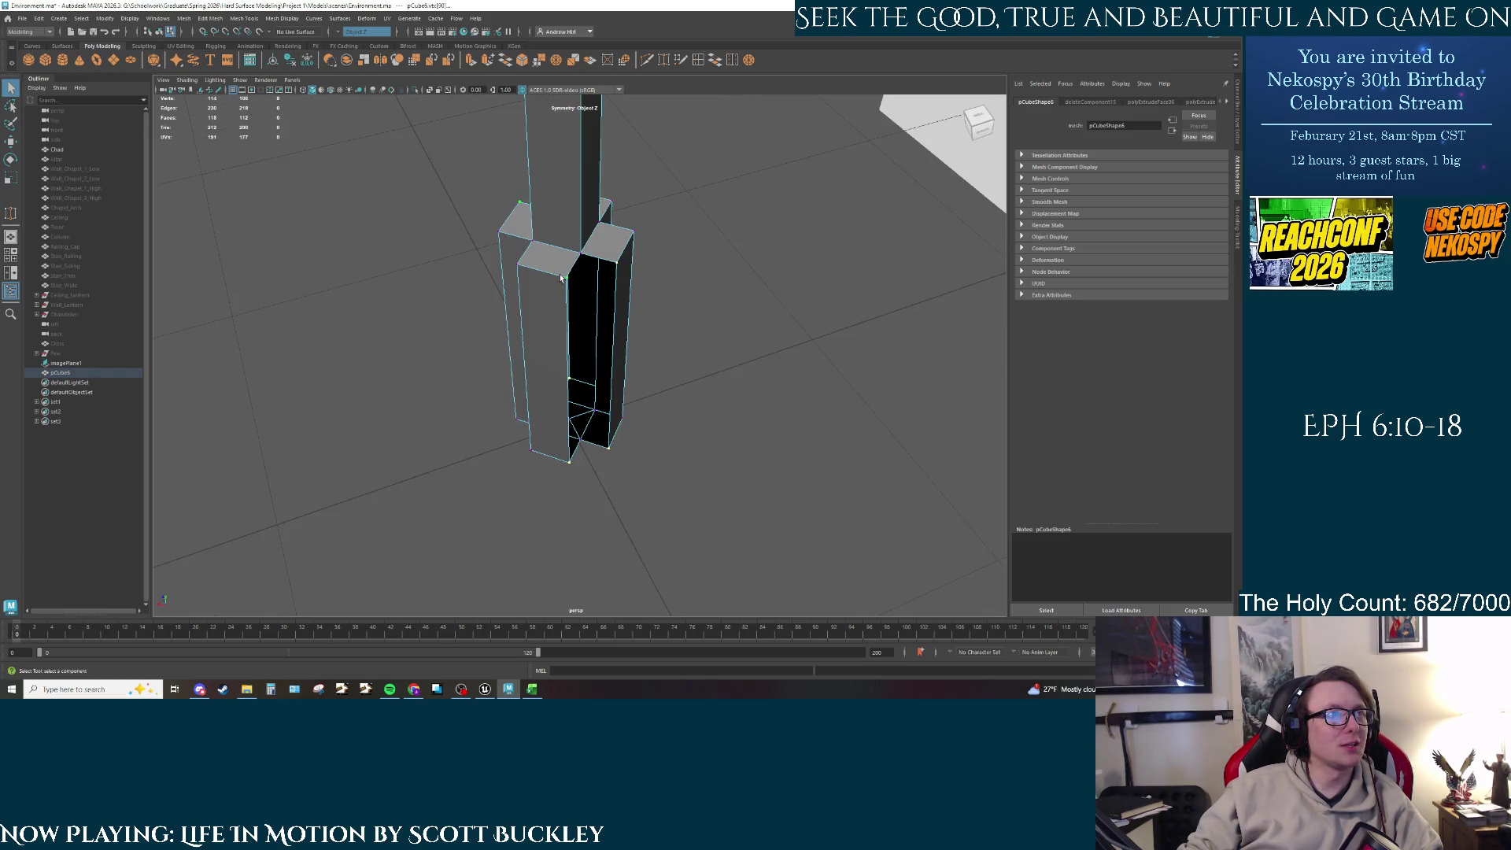
click(753, 60)
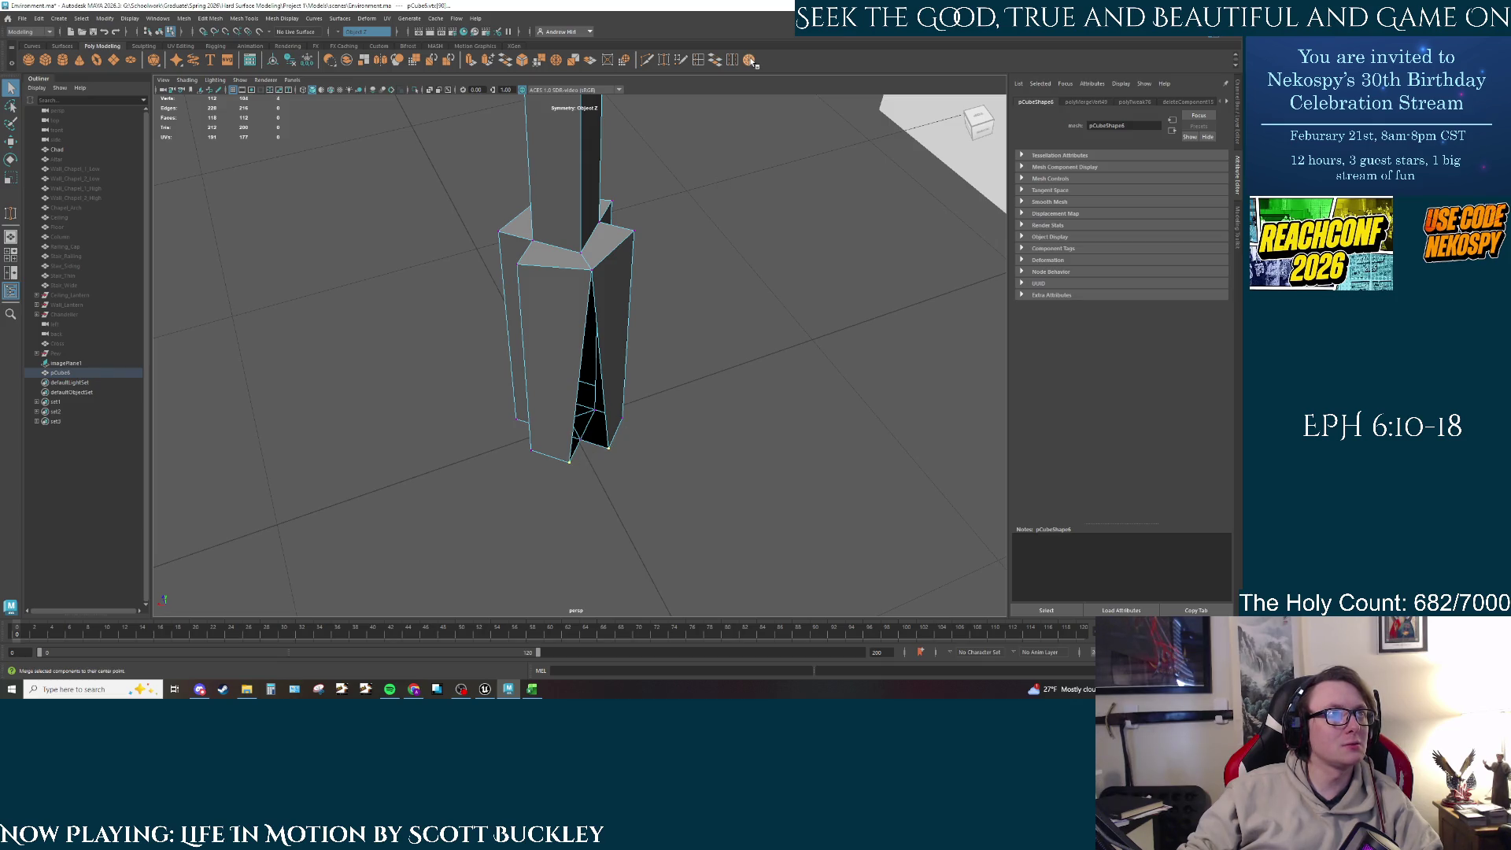
click(753, 61)
alt+drag(685, 391, 729, 398)
Step: Move the base's right vertical edge outward to widen the block
right_click(646, 329)
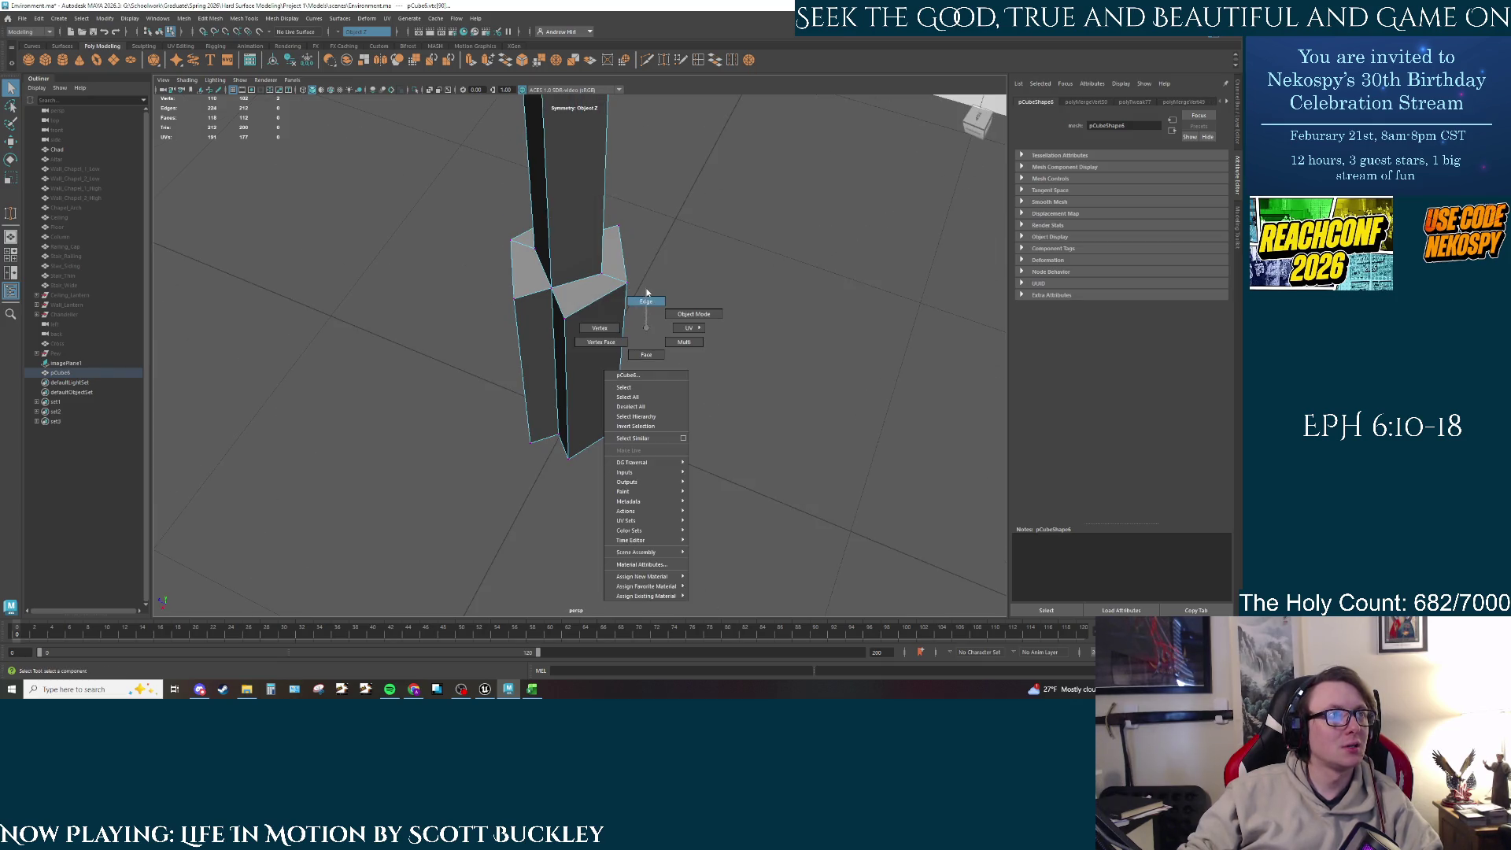
click(647, 302)
click(621, 340)
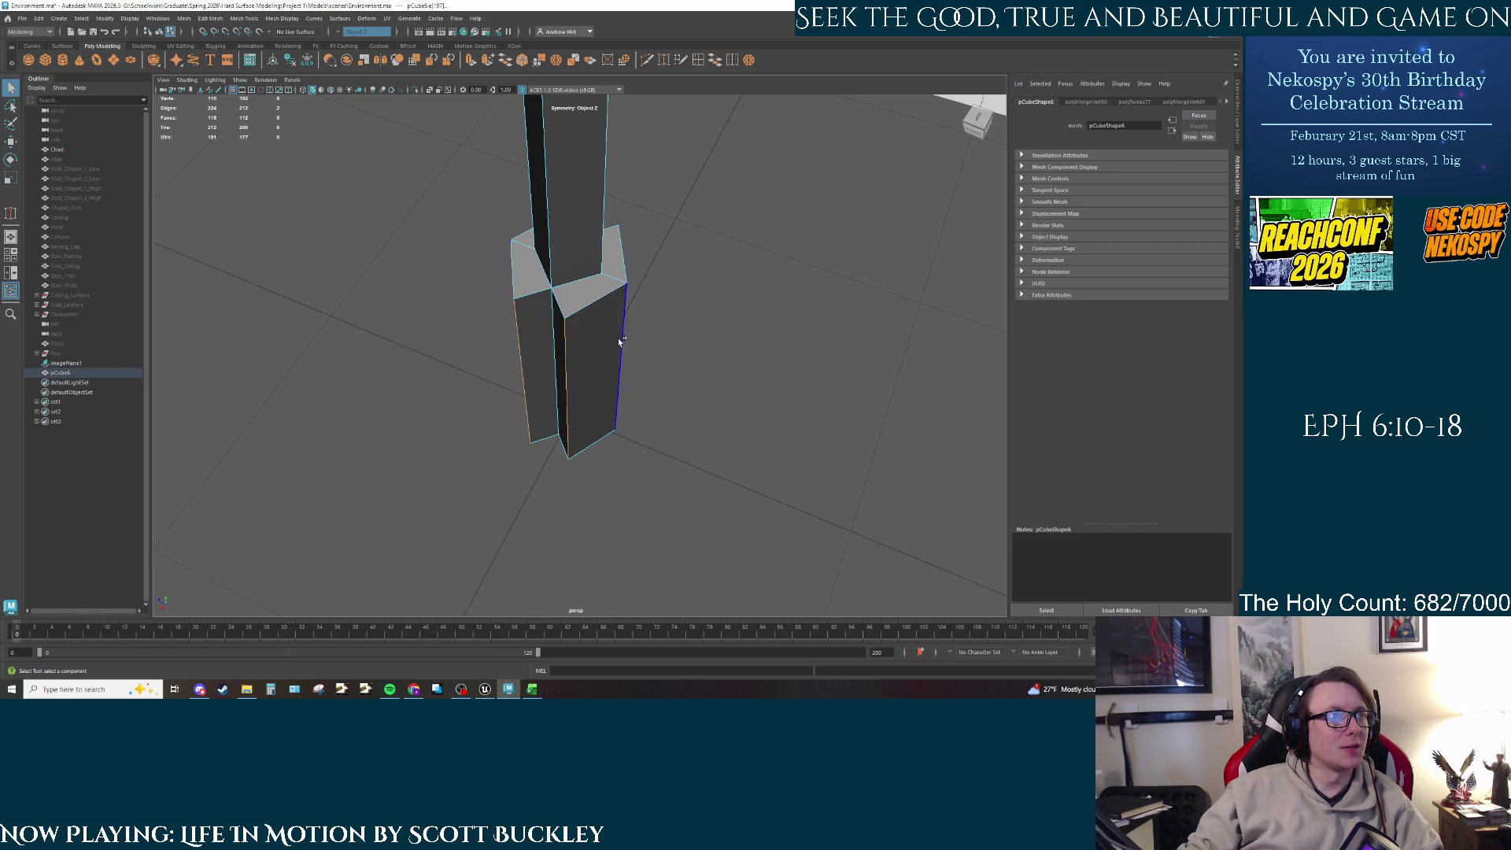
mouse_move(621, 340)
alt+mouse_down()
mouse_move(722, 344)
mouse_move(621, 330)
mouse_move(693, 394)
mouse_move(787, 418)
alt+mouse_up()
key(r)
alt+drag(677, 376, 713, 370)
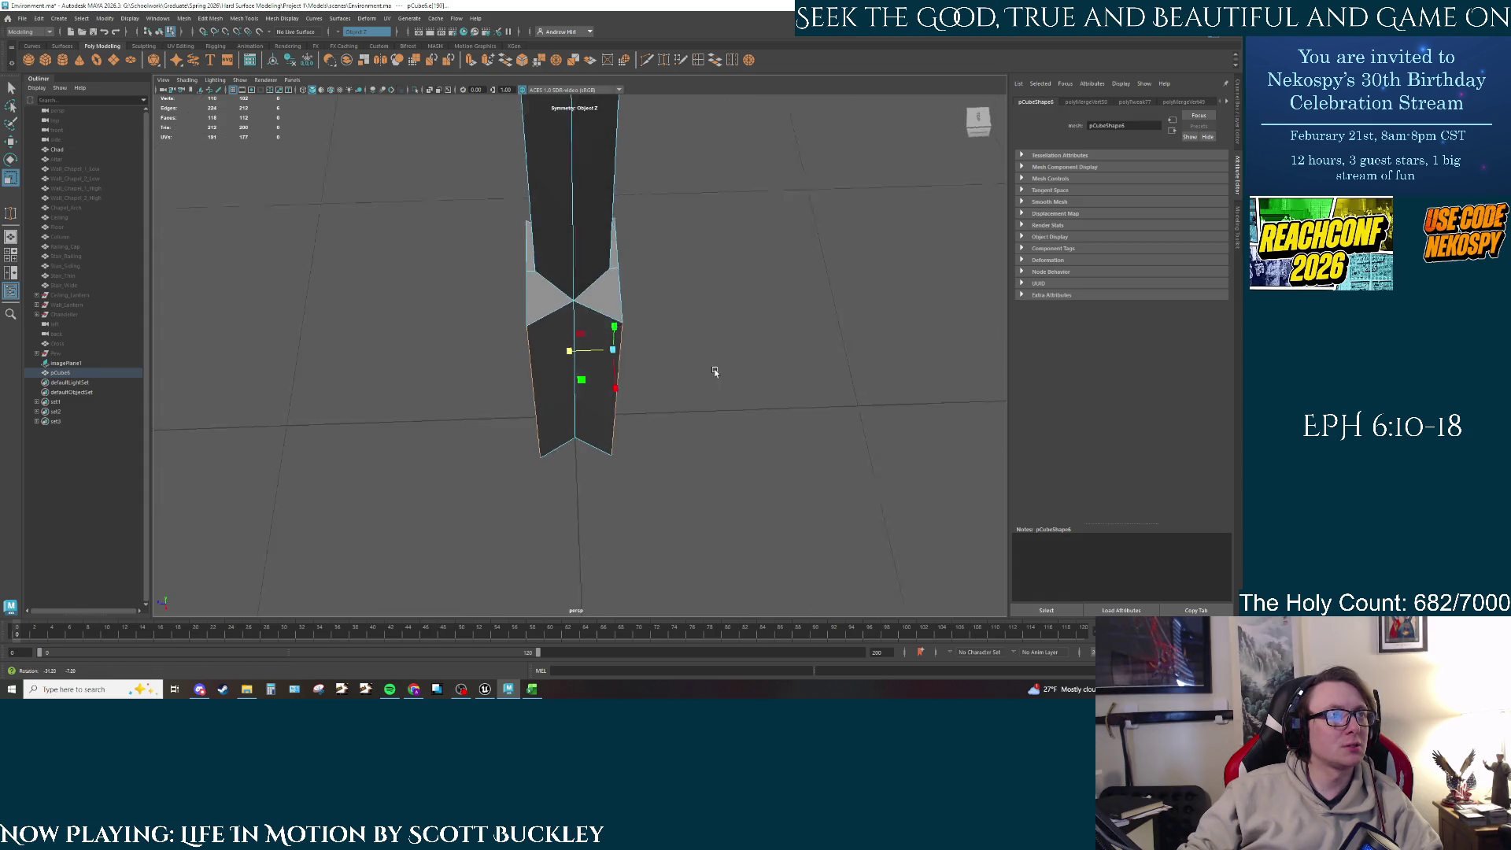
key(w)
drag(574, 354, 626, 357)
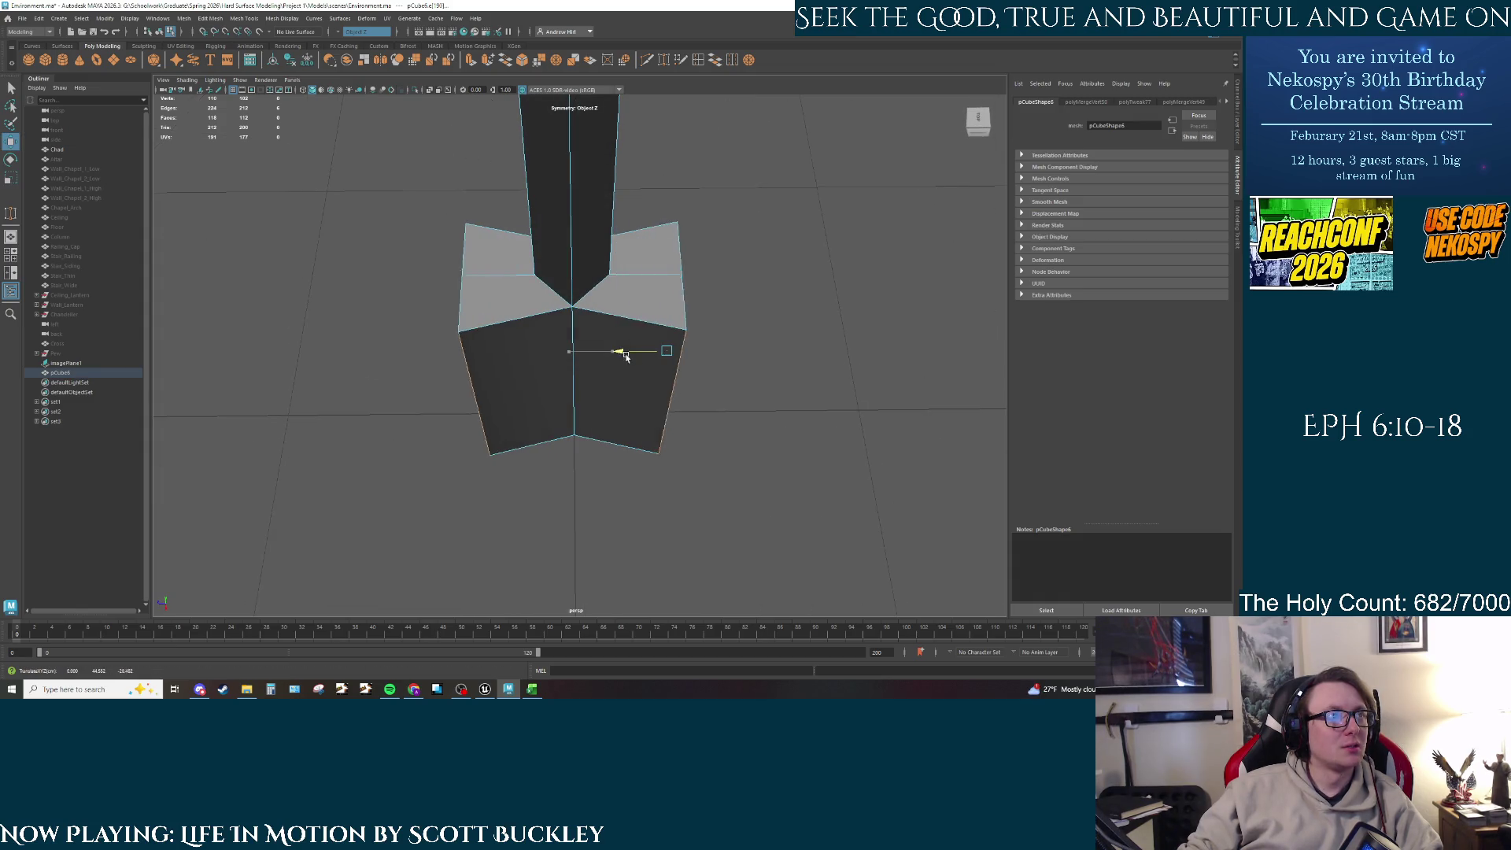
Step: Scale the front vertical edge and its mirror inward along X to flatten the base
click(798, 319)
mouse_move(798, 320)
alt+mouse_down()
mouse_move(736, 371)
mouse_move(594, 356)
mouse_move(654, 391)
mouse_move(602, 344)
alt+mouse_up()
double_click(602, 344)
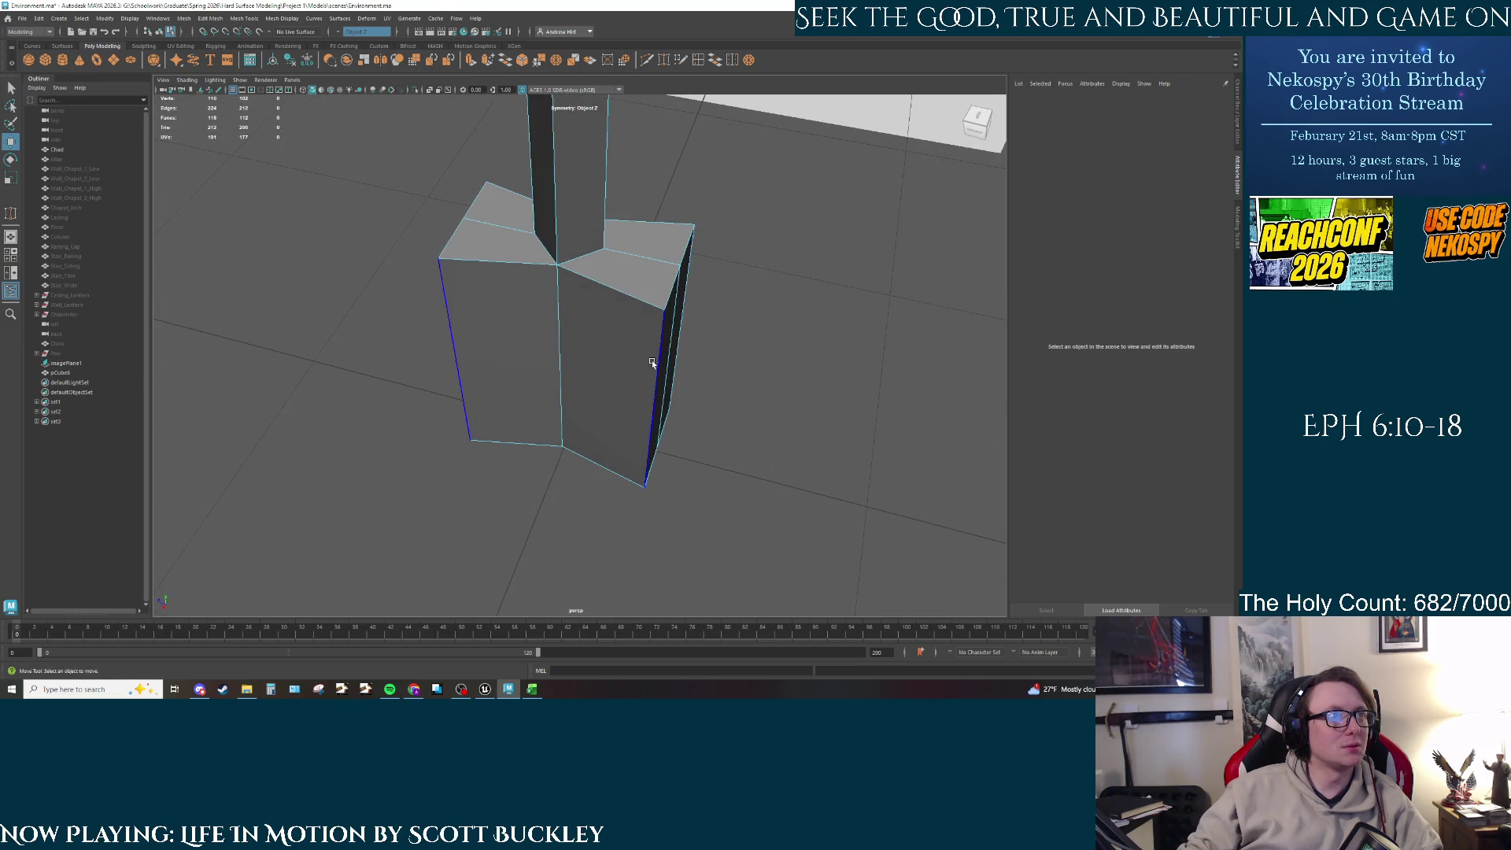
mouse_move(811, 386)
alt+mouse_down()
mouse_move(677, 370)
mouse_move(742, 408)
mouse_move(613, 340)
alt+mouse_up()
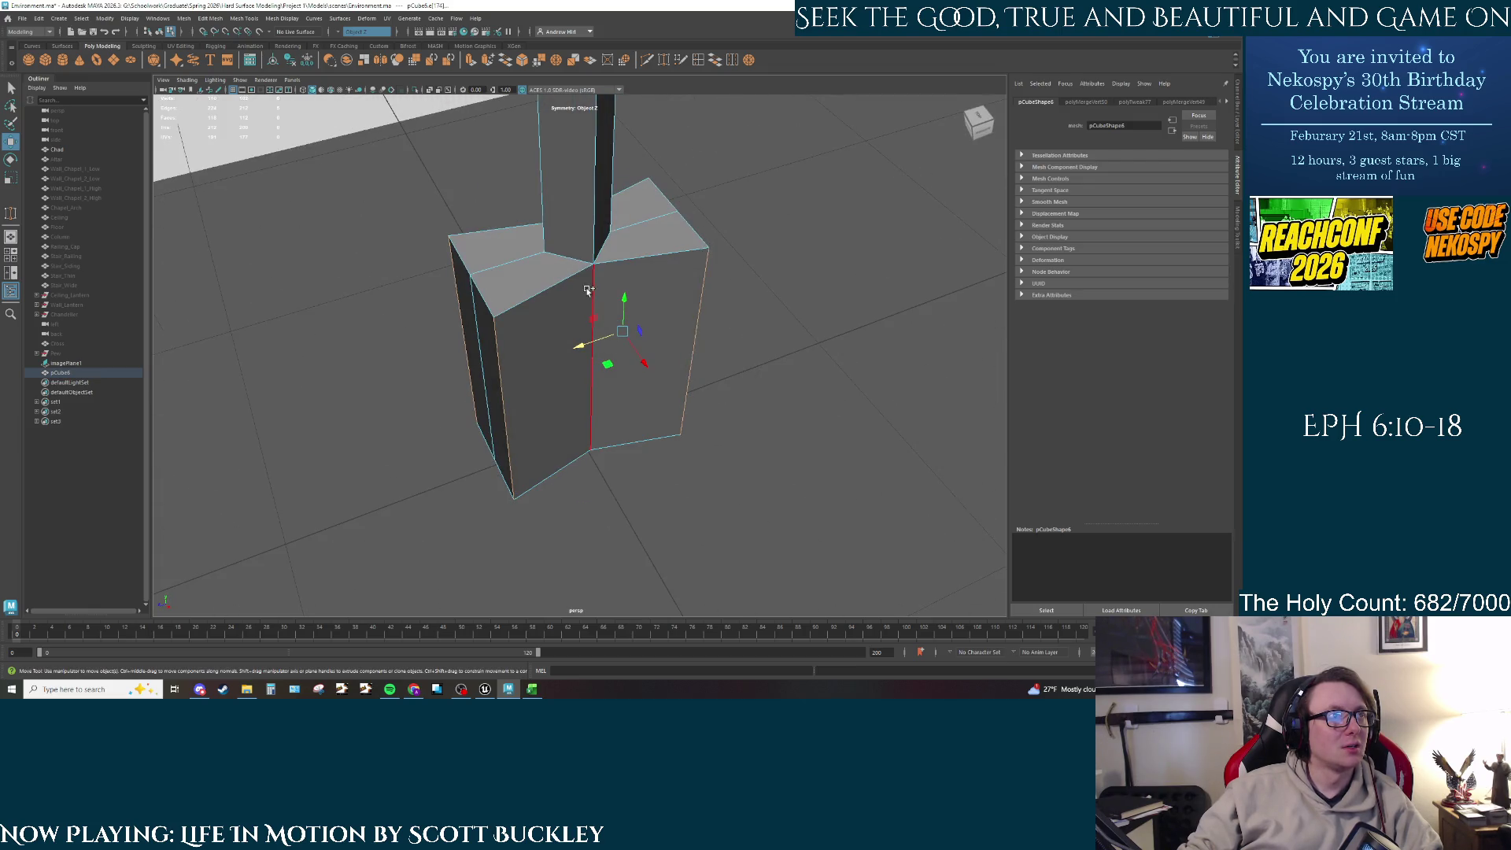
click(503, 413)
key(r)
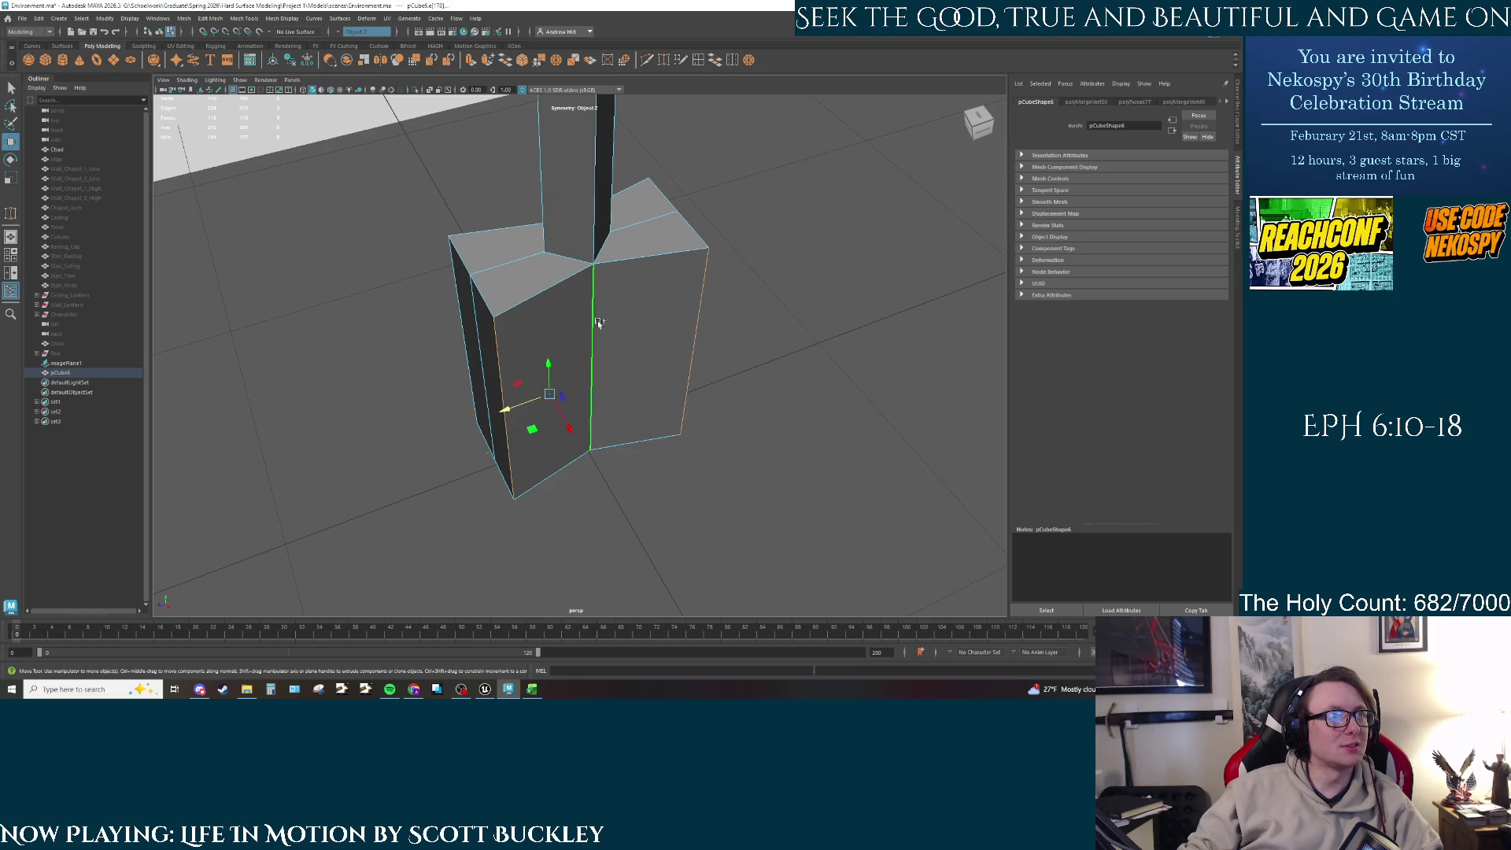
mouse_move(715, 395)
alt+mouse_down()
mouse_move(678, 422)
mouse_move(447, 357)
alt+mouse_up()
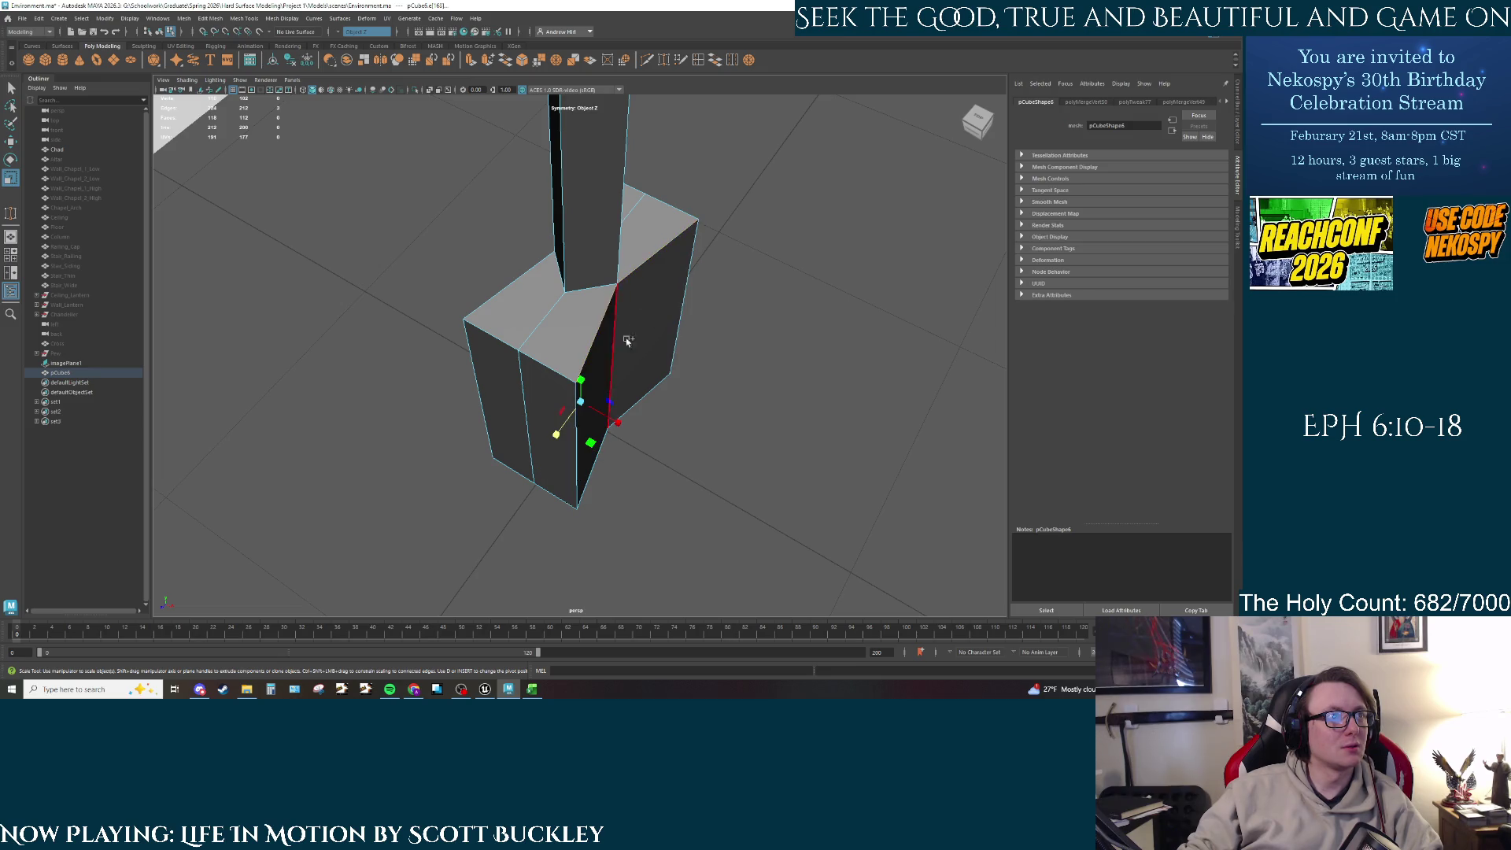
click(601, 391)
click(749, 458)
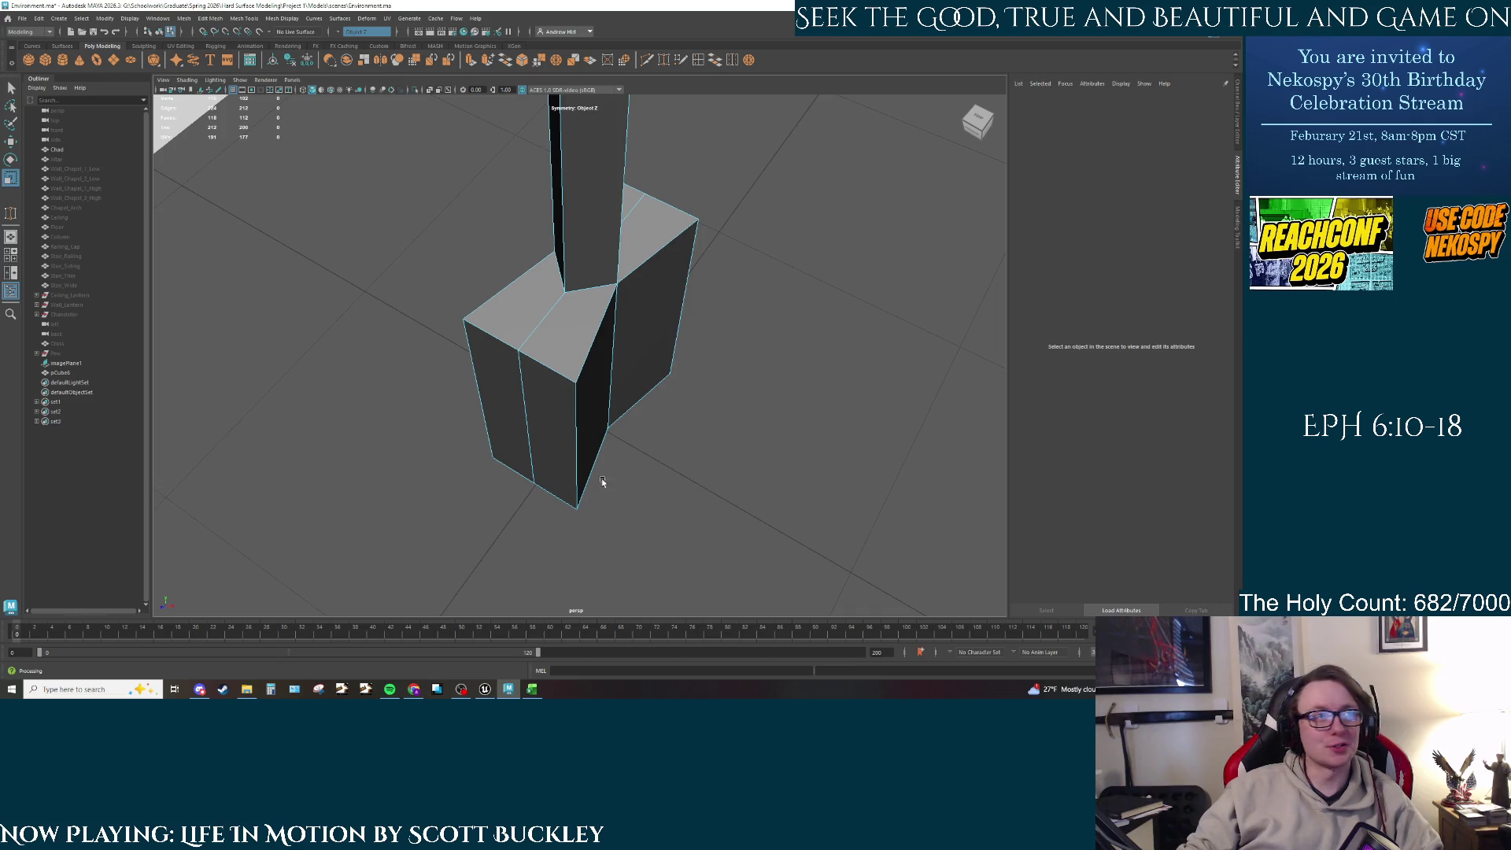
click(577, 444)
mouse_move(633, 430)
mouse_down()
mouse_move(518, 404)
mouse_move(469, 421)
mouse_move(543, 410)
mouse_move(511, 375)
mouse_up()
Step: Select the base's left, centre, bottom and vertical edges for moving
click(494, 375)
click(595, 375)
click(693, 382)
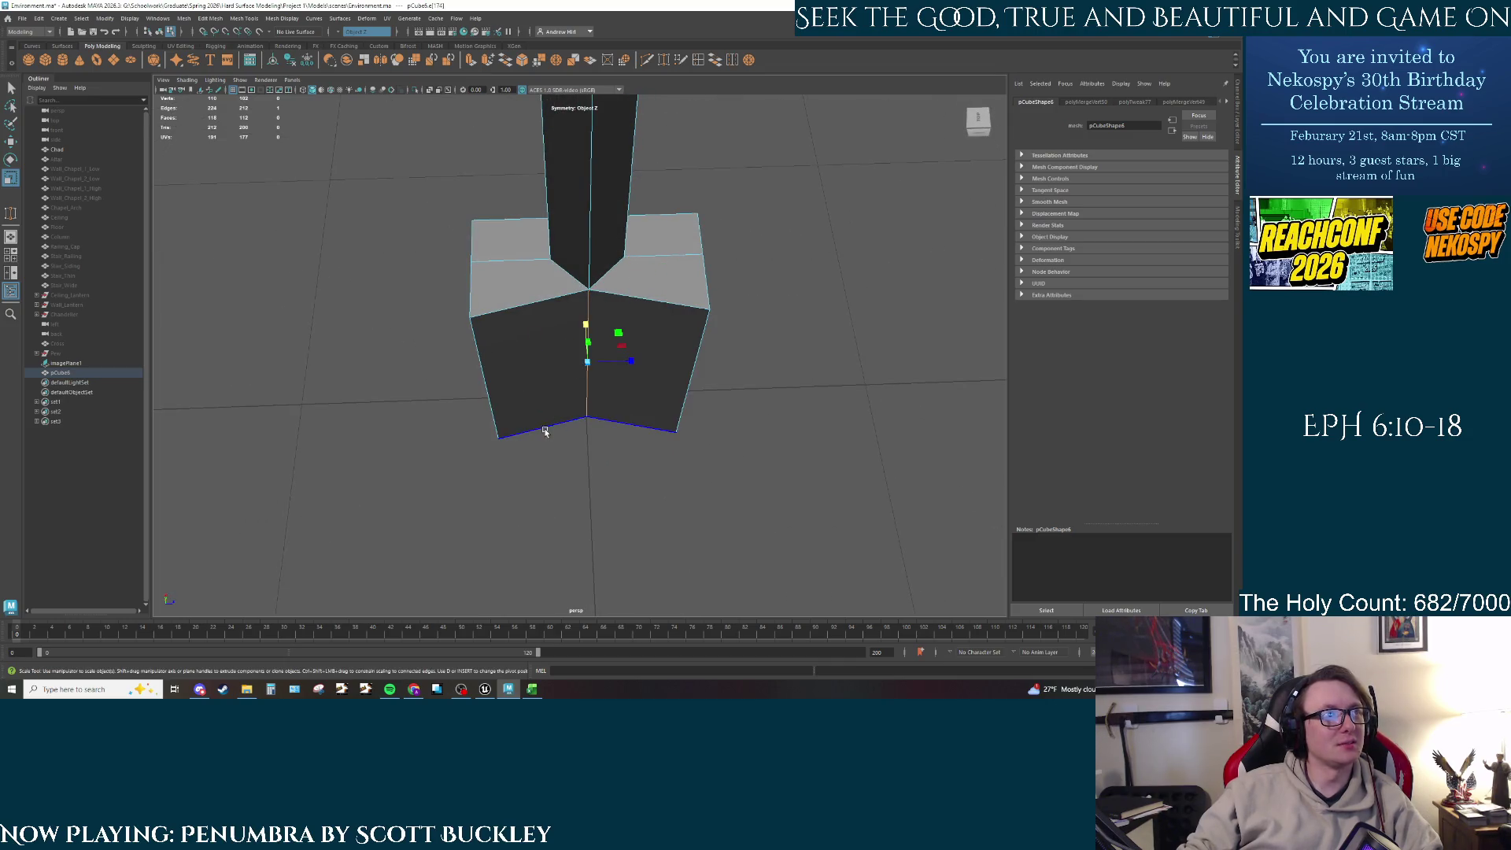
mouse_move(693, 382)
alt+mouse_down()
mouse_move(560, 404)
mouse_move(554, 372)
alt+mouse_up()
click(551, 403)
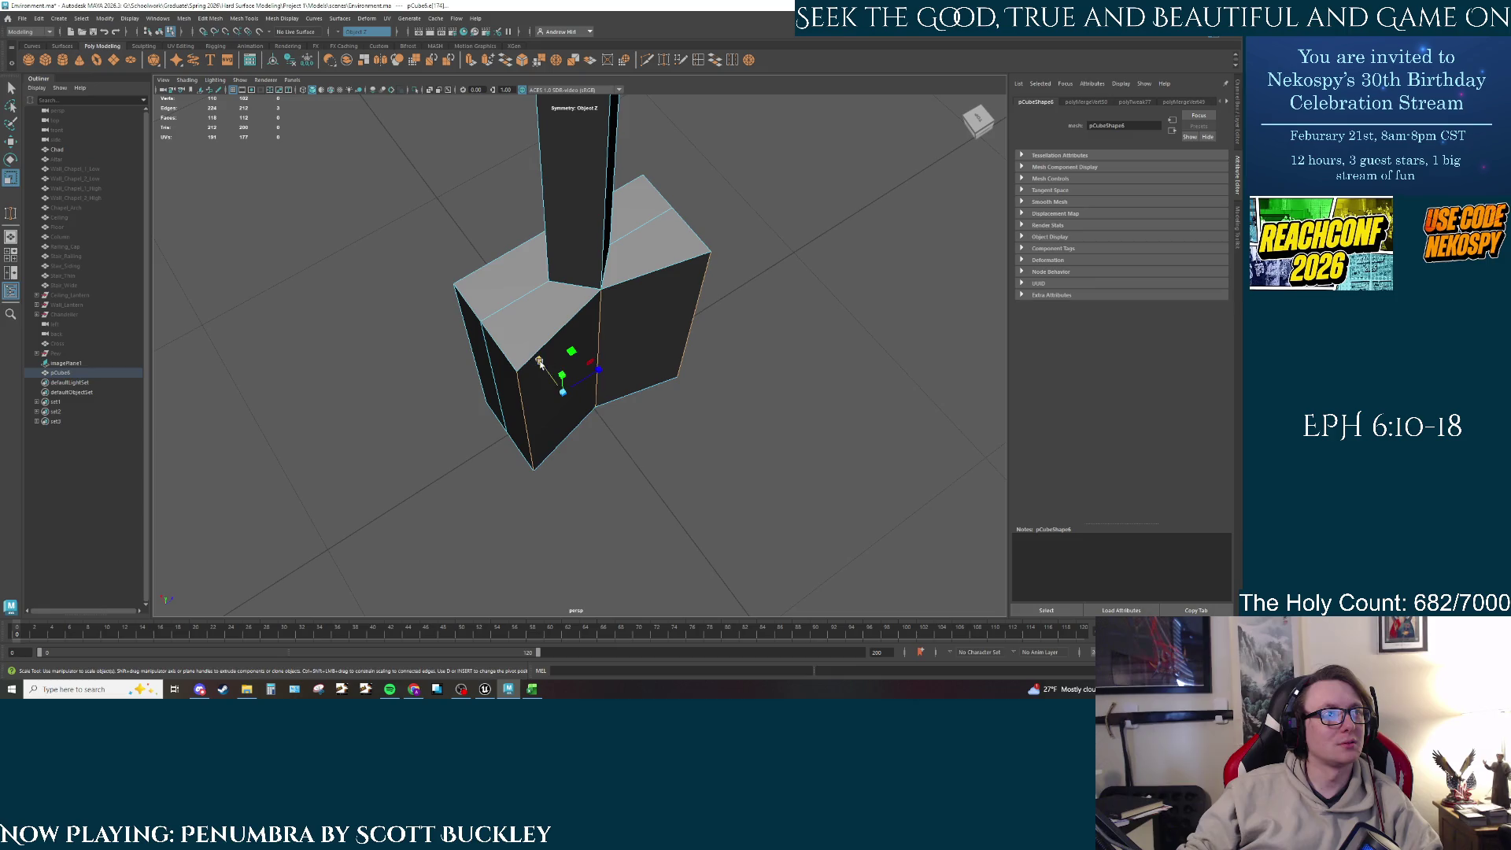
key(w)
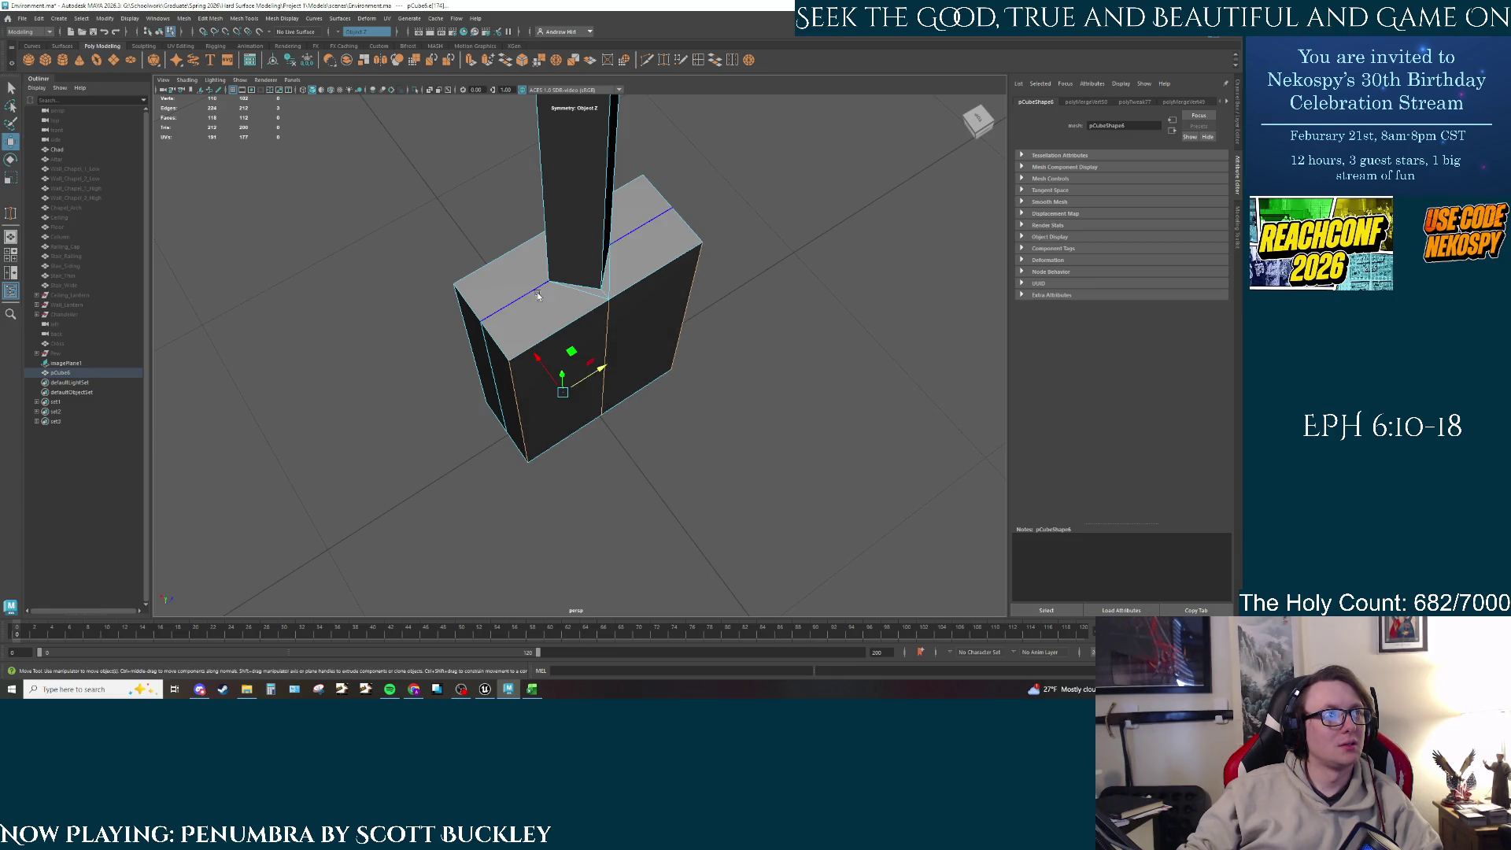
Step: Select the box's two top vertices and inner corner vertex, undoing an accidental move
mouse_move(544, 315)
right_down()
mouse_move(544, 331)
mouse_move(504, 323)
right_up()
mouse_move(567, 264)
mouse_down()
mouse_move(517, 296)
mouse_move(555, 279)
mouse_move(583, 285)
mouse_move(551, 287)
mouse_move(571, 292)
mouse_move(499, 285)
mouse_up()
scroll(571, 292, up, 3)
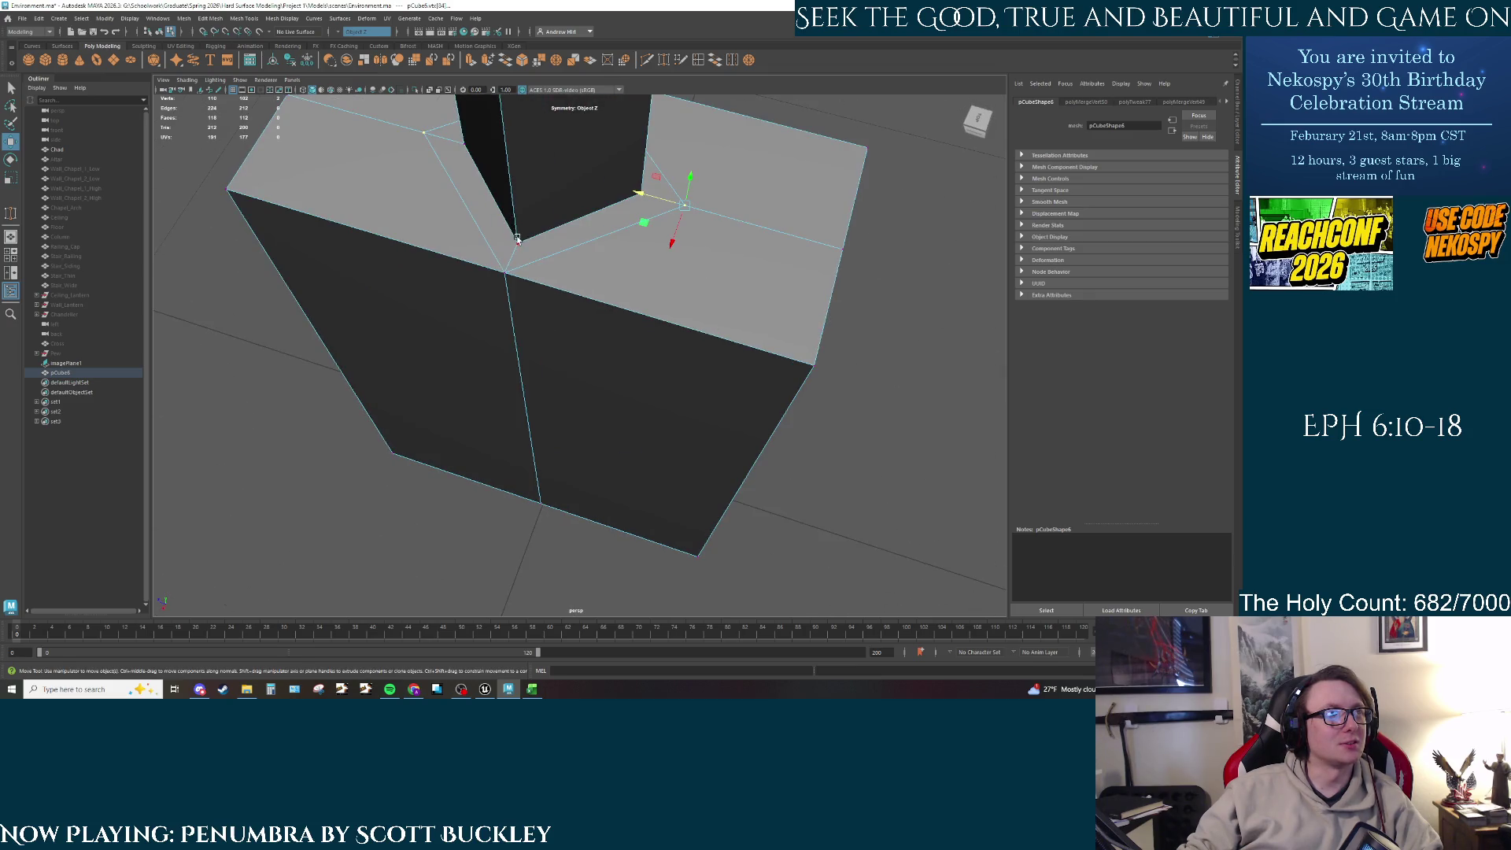
click(517, 238)
key(ctrl+z)
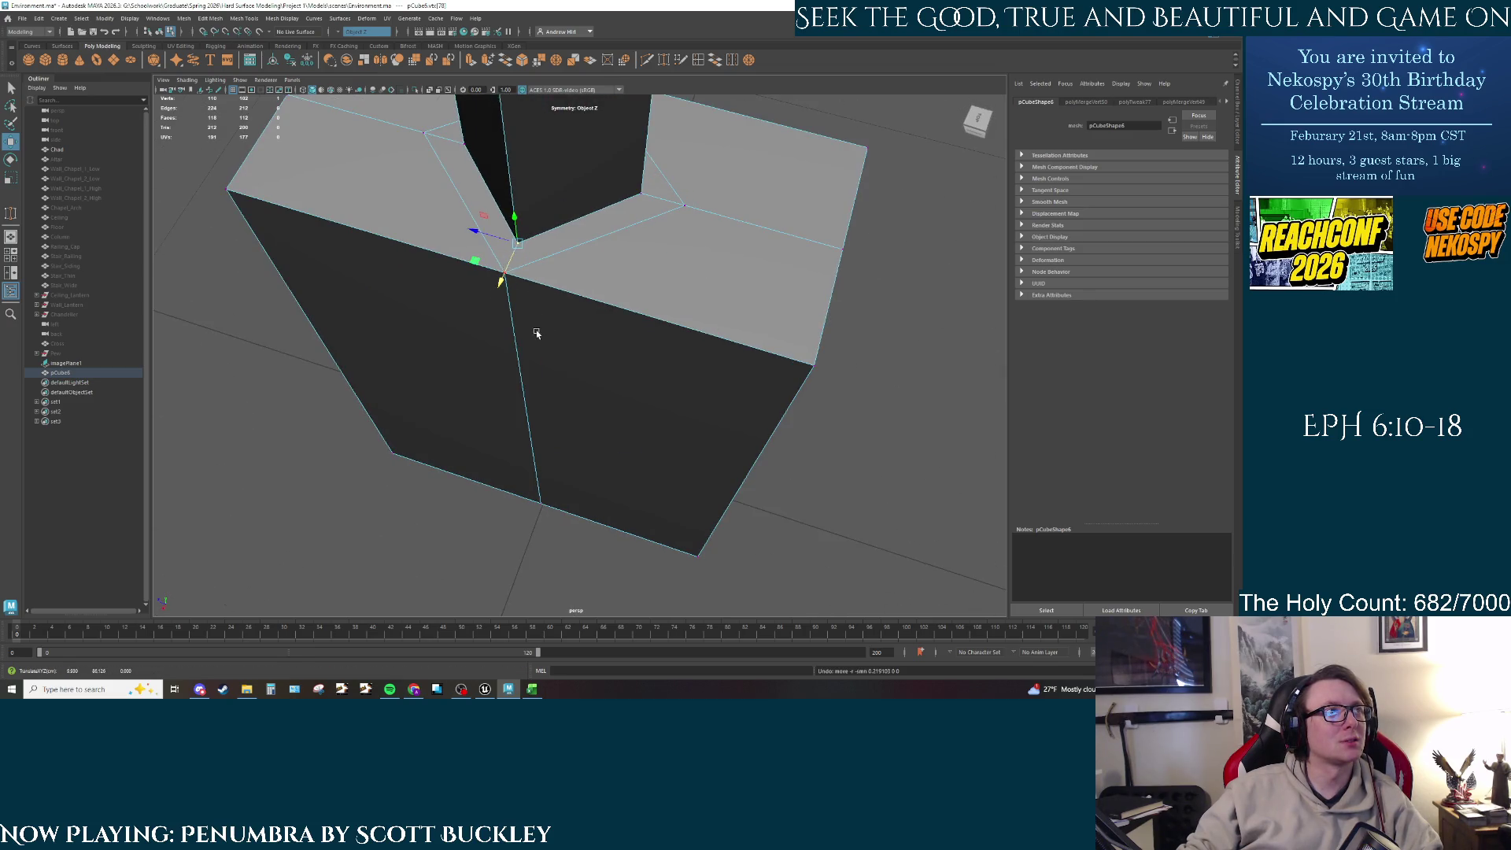
scroll(536, 334, down, 3)
mouse_move(588, 314)
alt+mouse_down()
mouse_move(607, 317)
mouse_move(557, 333)
mouse_move(681, 323)
mouse_move(632, 316)
mouse_move(631, 409)
mouse_move(735, 388)
mouse_move(627, 354)
mouse_move(641, 339)
mouse_move(612, 331)
alt+mouse_up()
scroll(625, 328, up, 3)
scroll(635, 398, down, 3)
scroll(613, 330, up, 10)
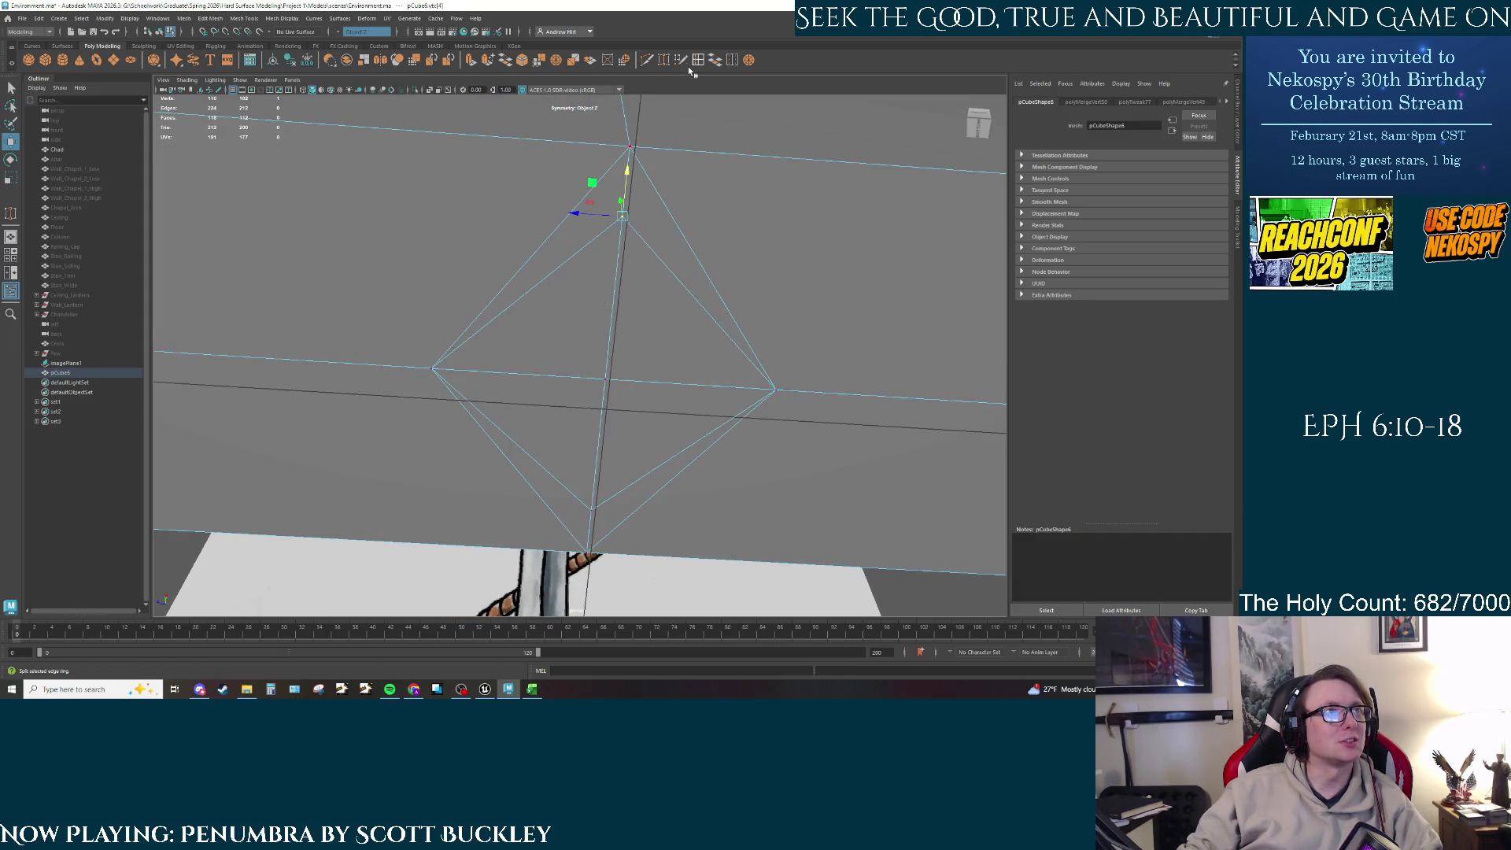
Step: Target-weld the stray vertices into the top vertex and its lower neighbour
click(664, 60)
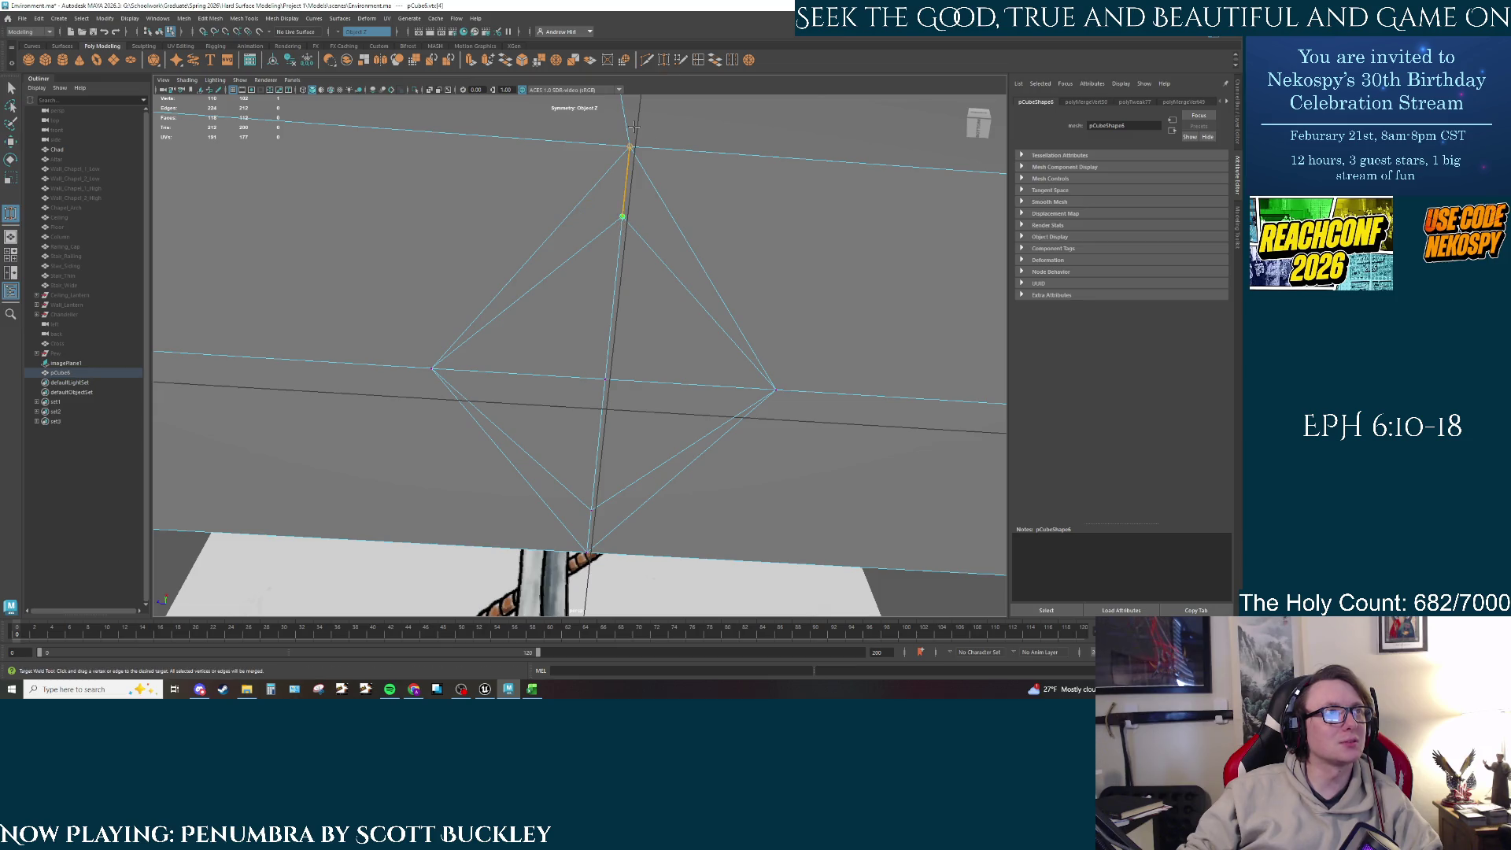
drag(634, 126, 632, 138)
mouse_move(592, 507)
mouse_down()
mouse_move(589, 549)
mouse_move(600, 383)
mouse_move(679, 337)
mouse_move(552, 404)
mouse_up()
scroll(599, 383, down, 3)
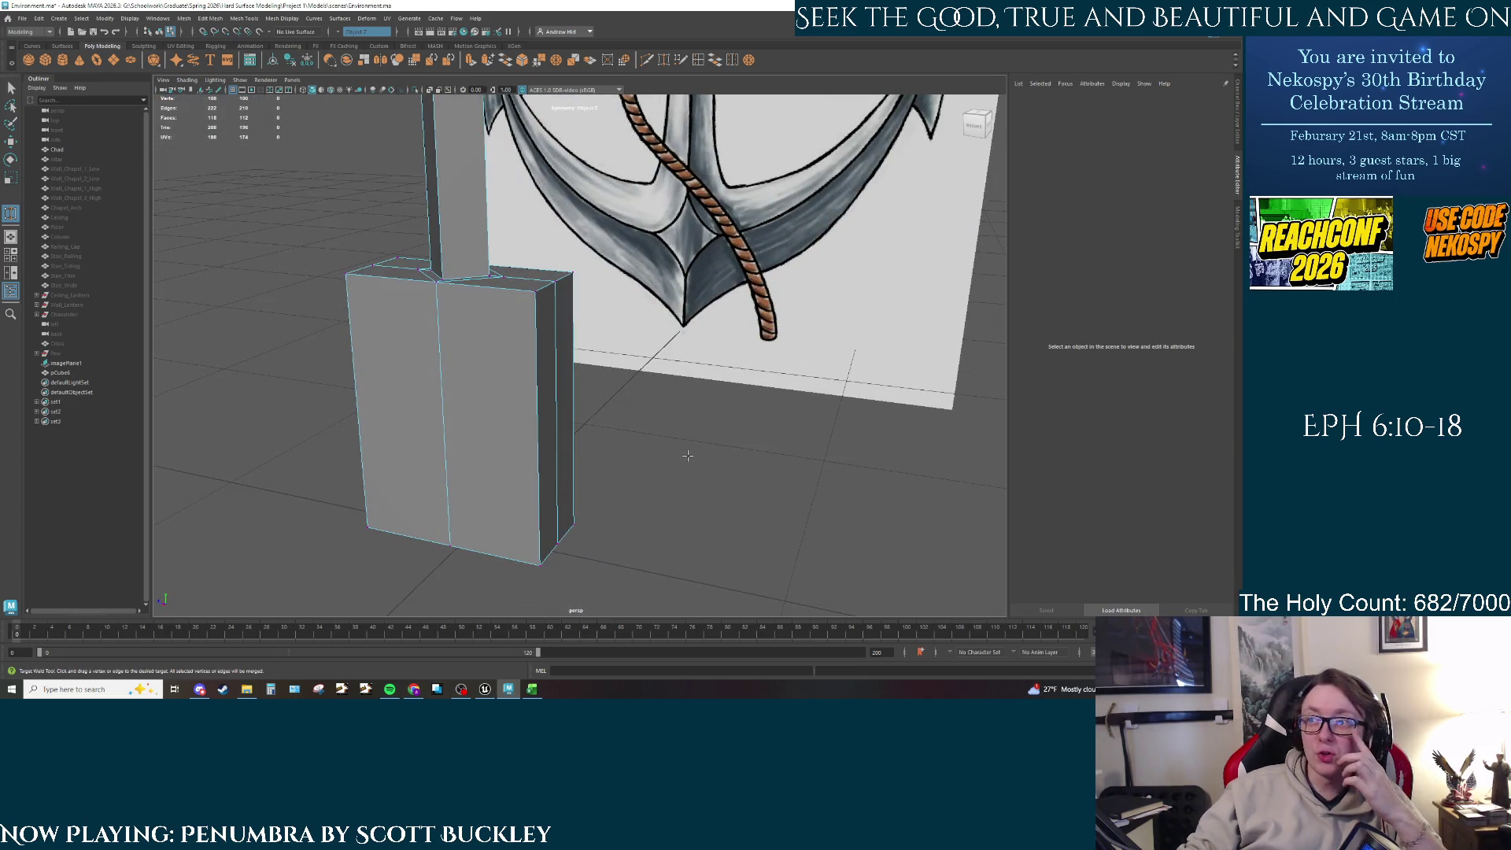
Step: Try inserting an edge loop around the bottom box, then undo it
key(space)
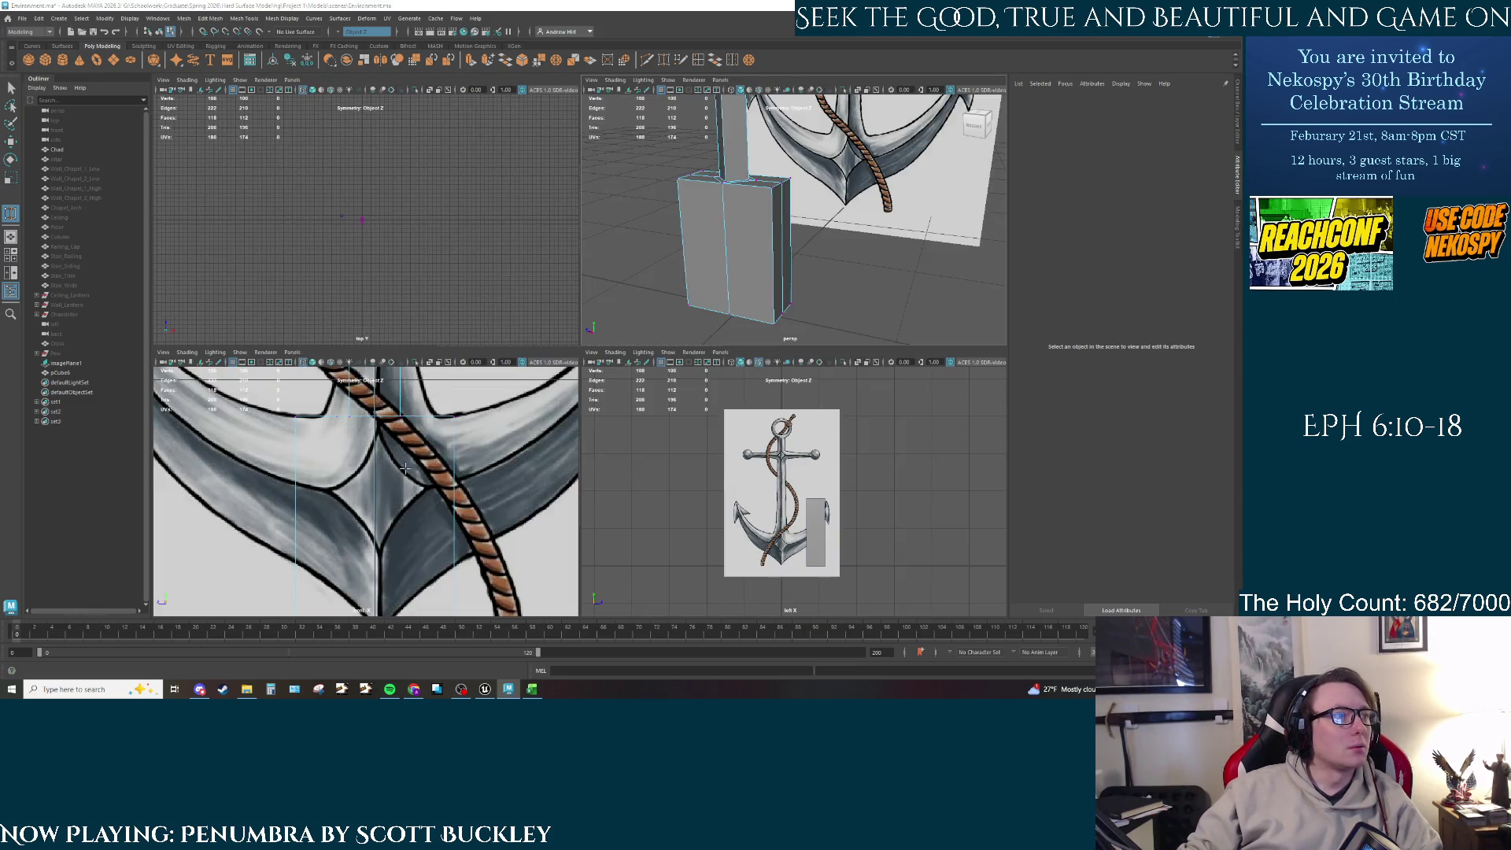
key(space)
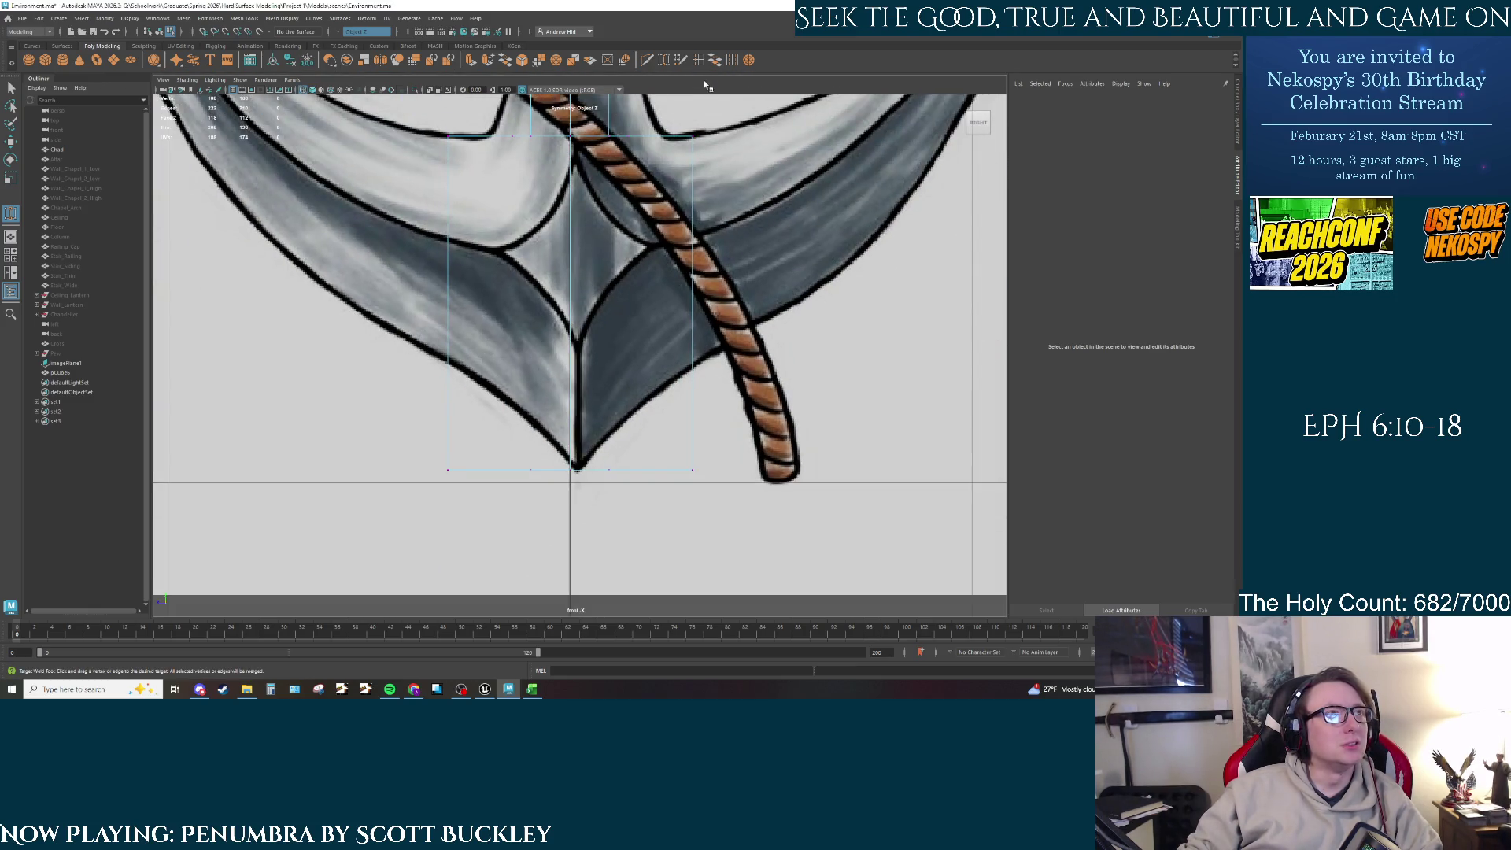
alt+middle_drag(696, 458, 672, 490)
key(q)
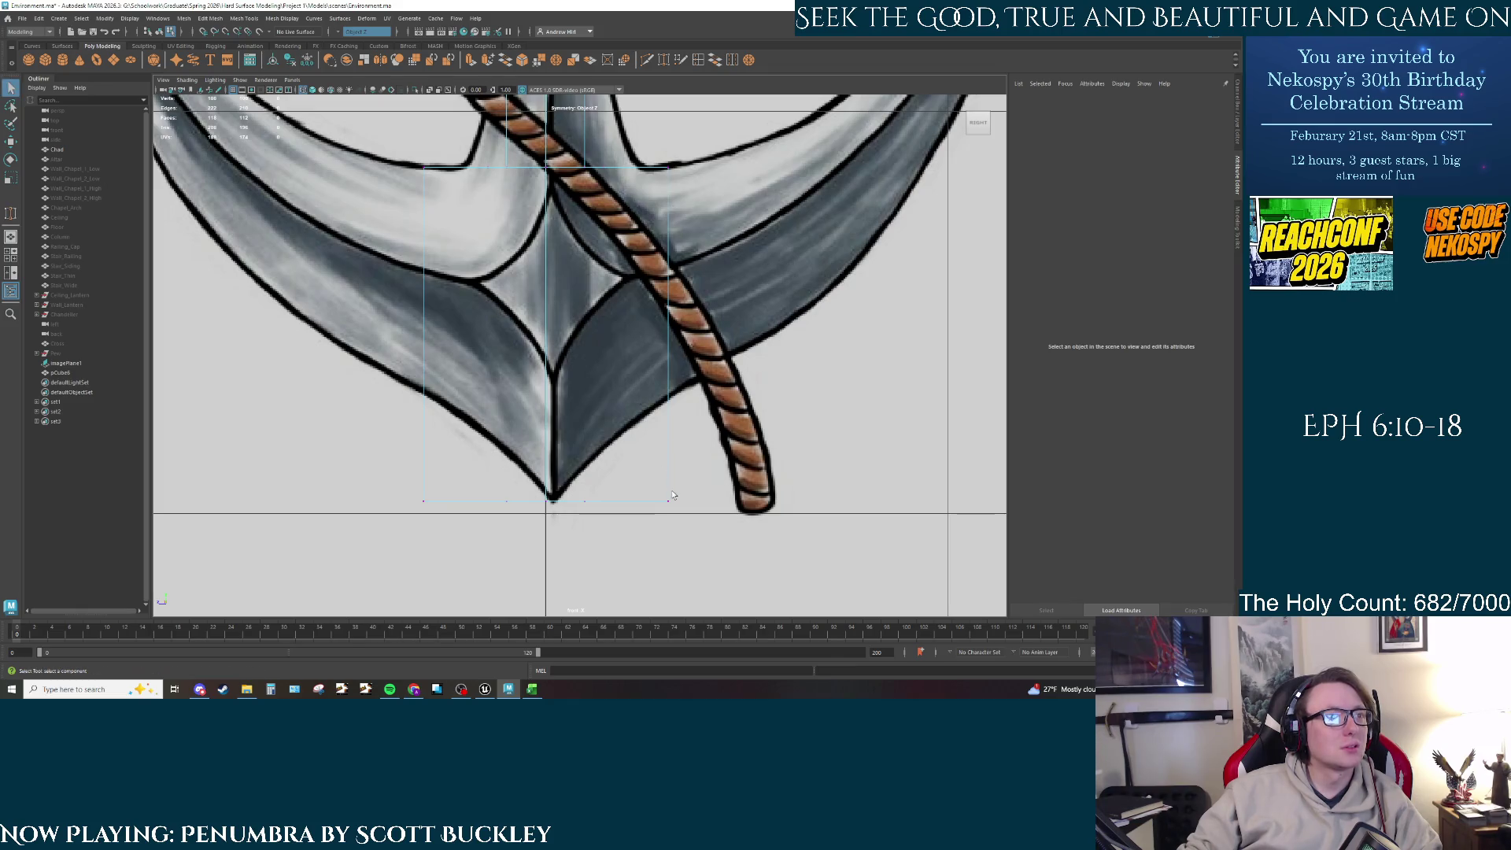
click(690, 63)
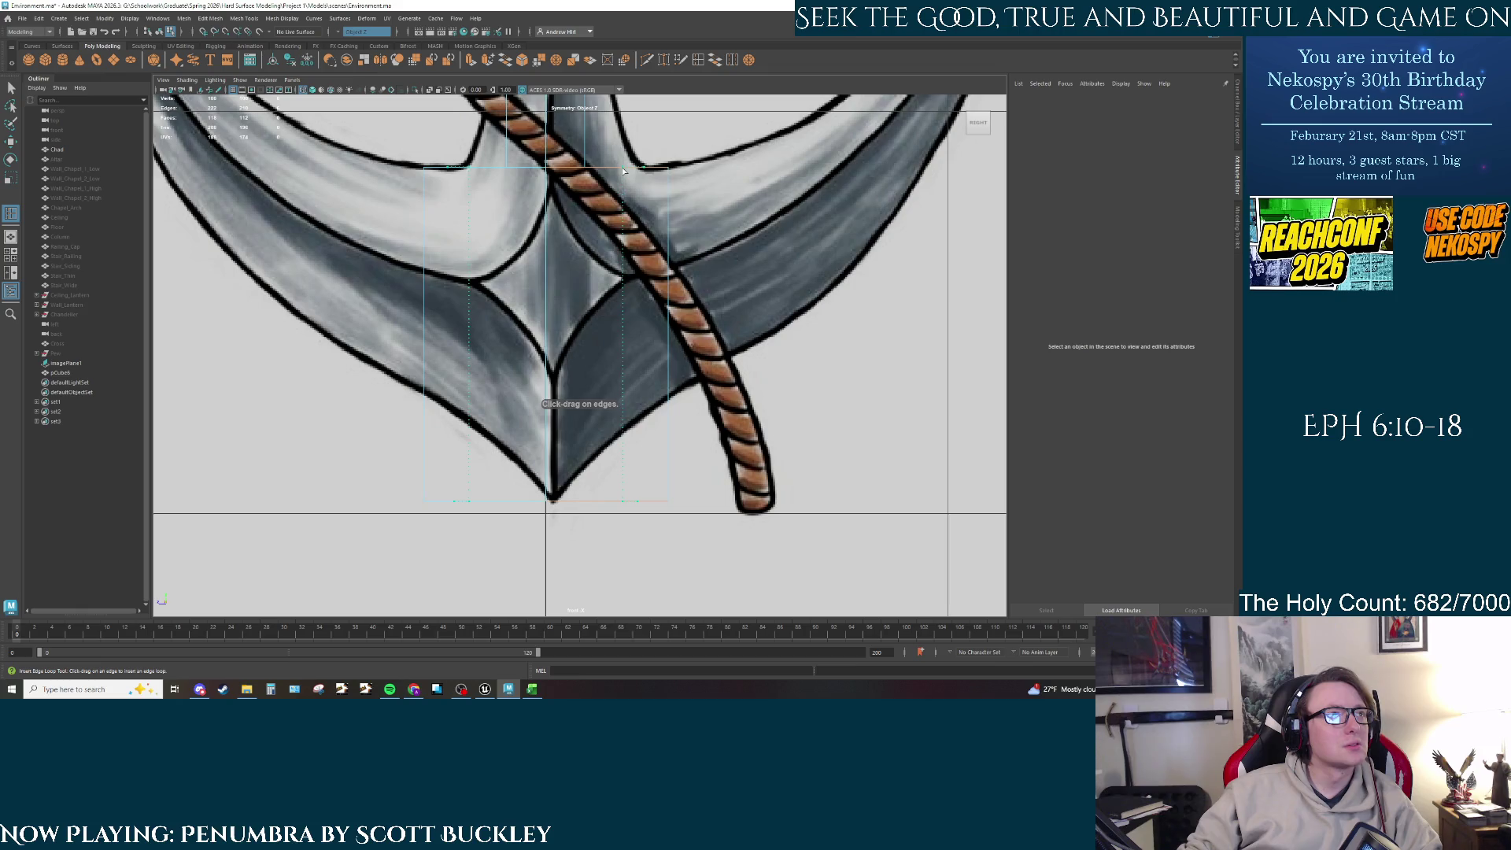
key(space)
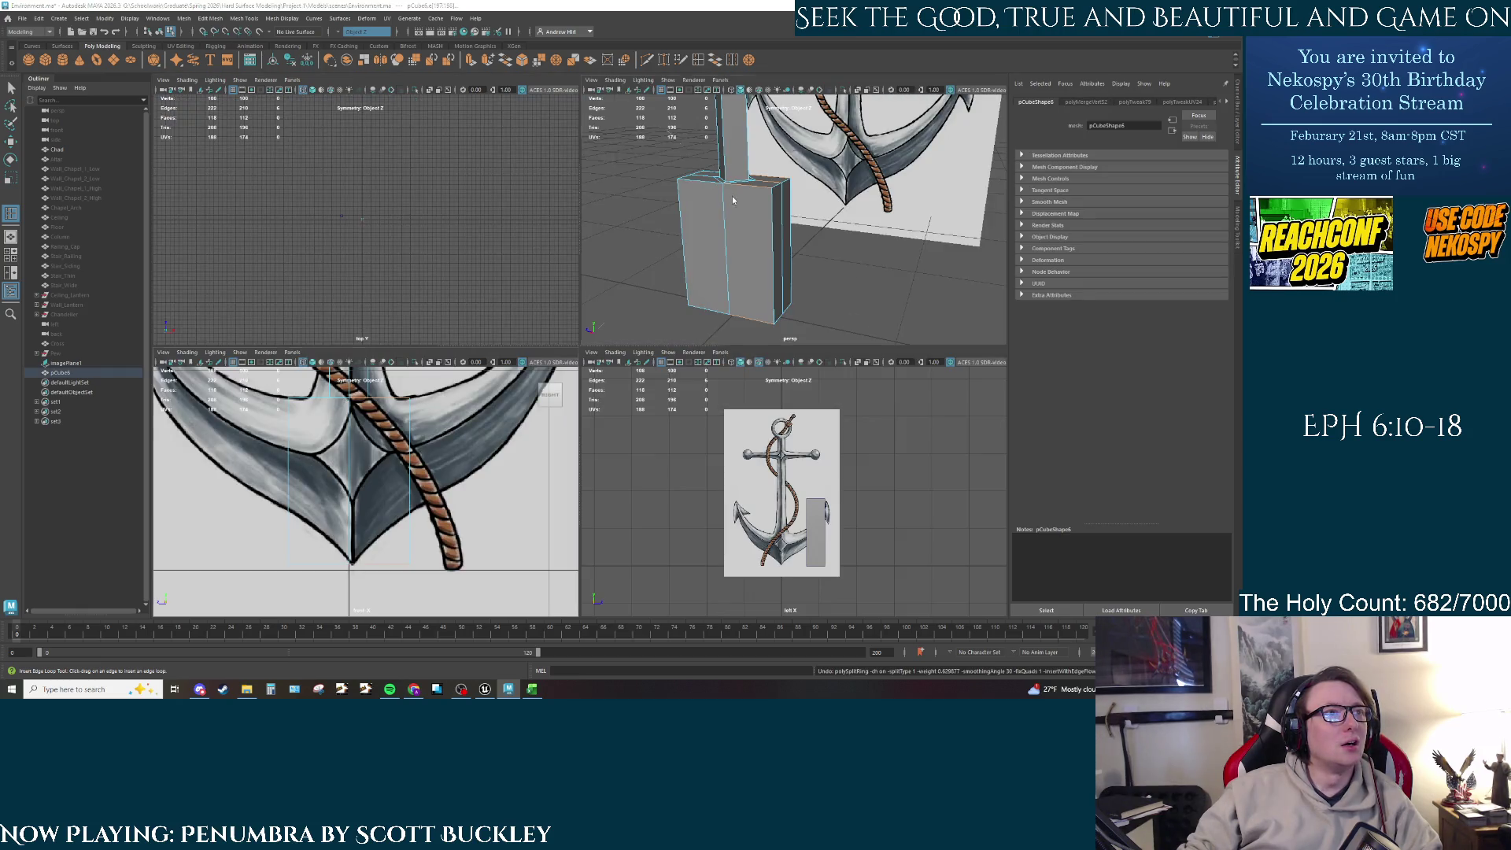
key(space)
alt+drag(698, 287, 608, 272)
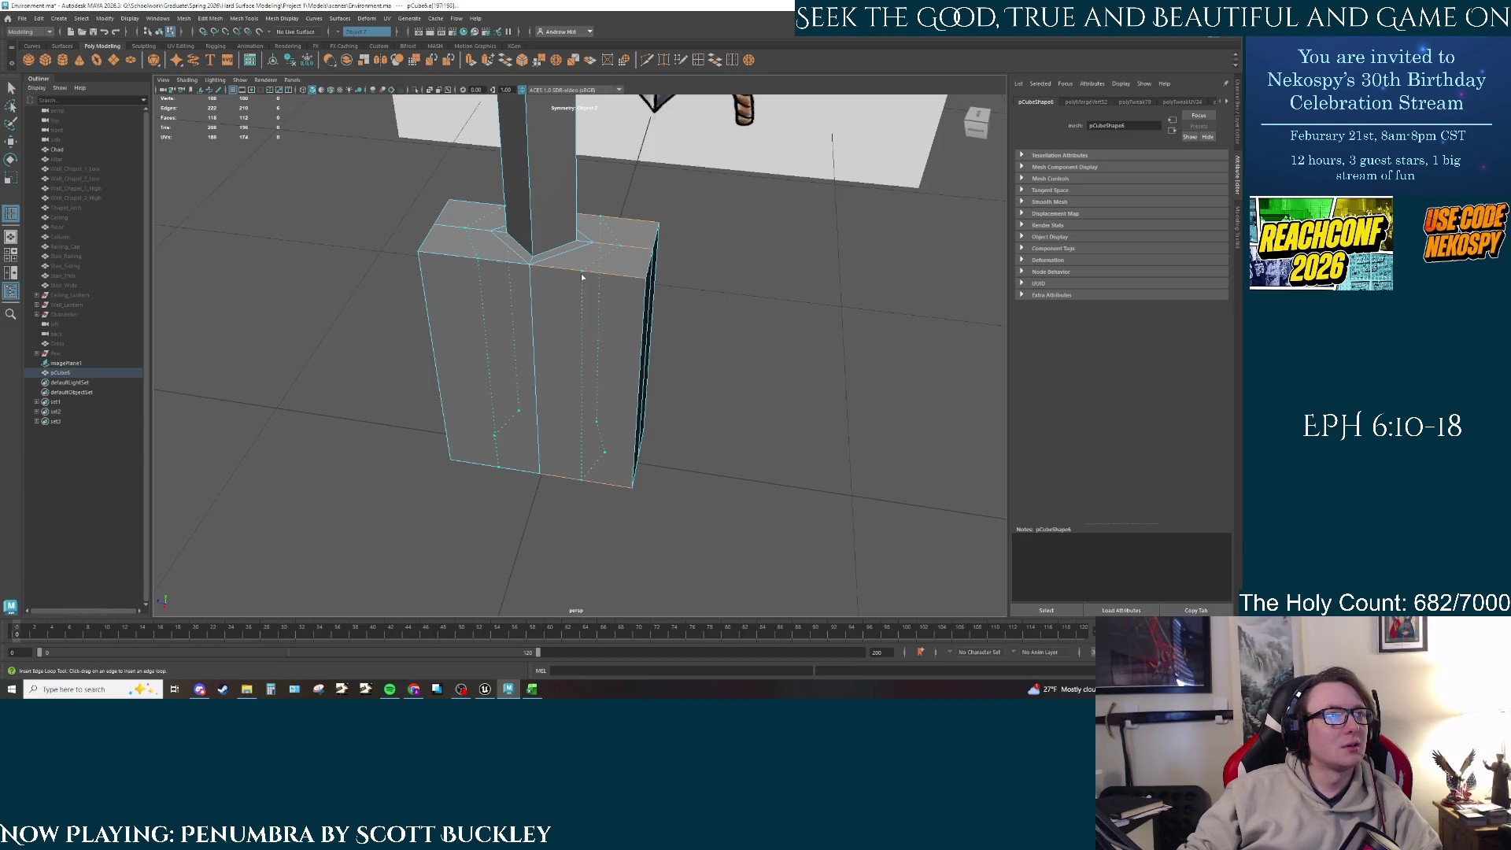
click(582, 277)
key(ctrl+z)
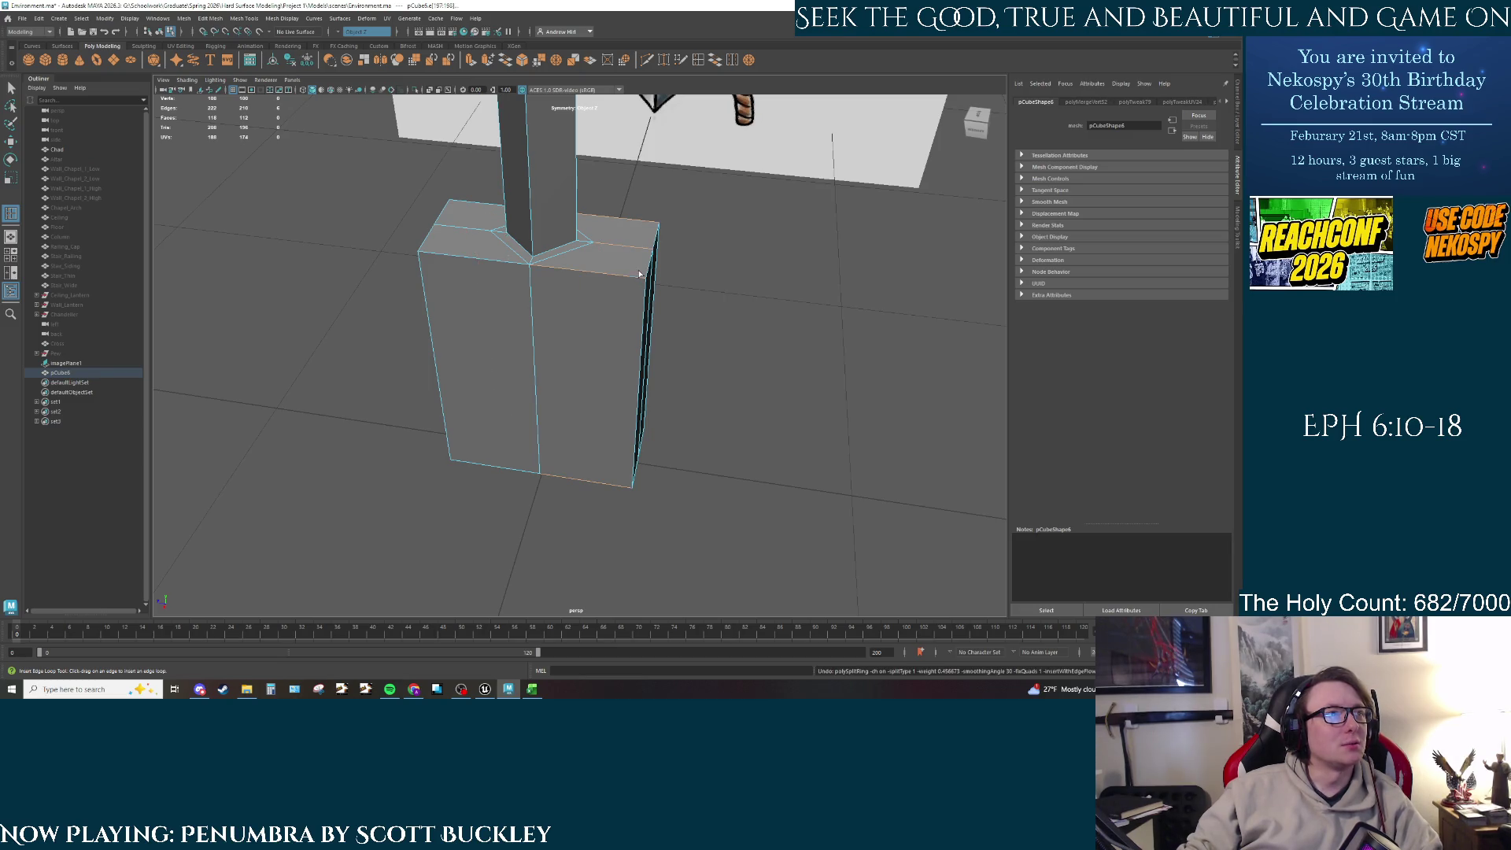
Step: Multi-Cut a vertical edge from the block's top edge to its bottom edge and commit it
click(647, 63)
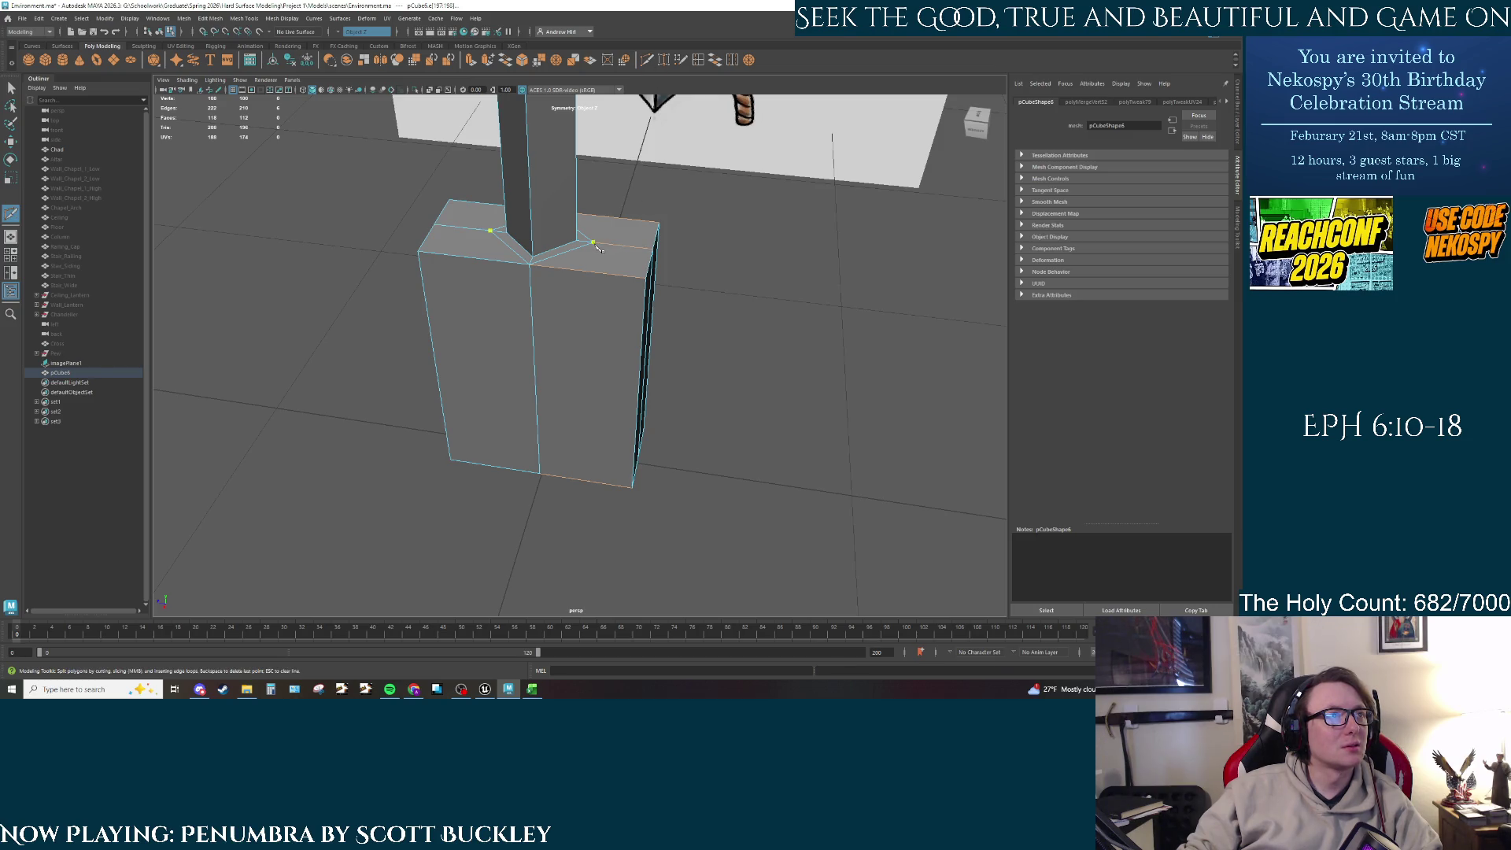
click(596, 277)
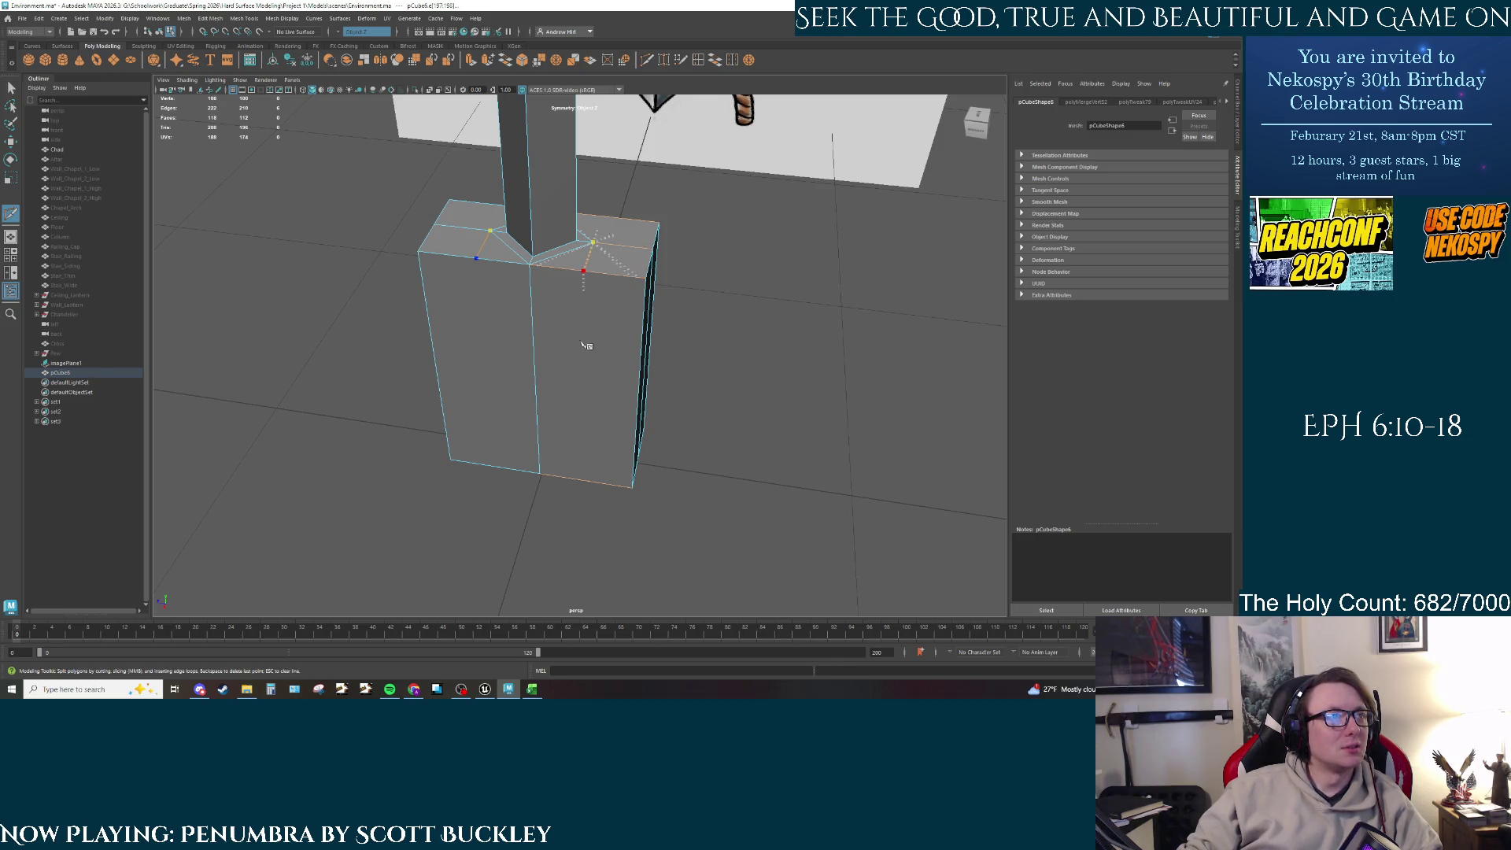
click(584, 482)
alt+drag(583, 482, 610, 371)
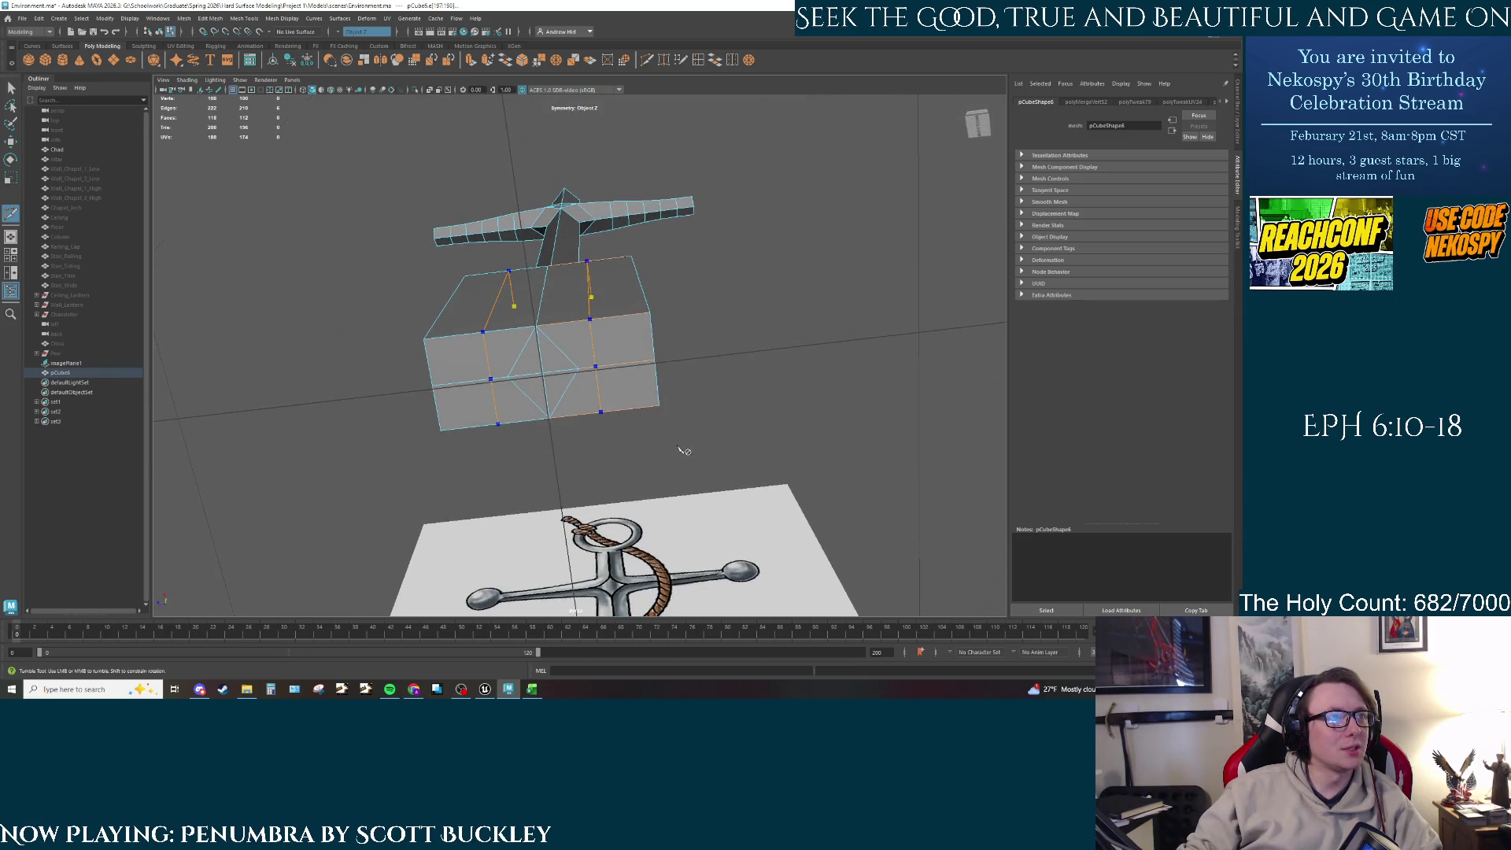
mouse_move(681, 451)
alt+mouse_down()
mouse_move(755, 441)
mouse_move(646, 425)
mouse_move(638, 410)
alt+mouse_up()
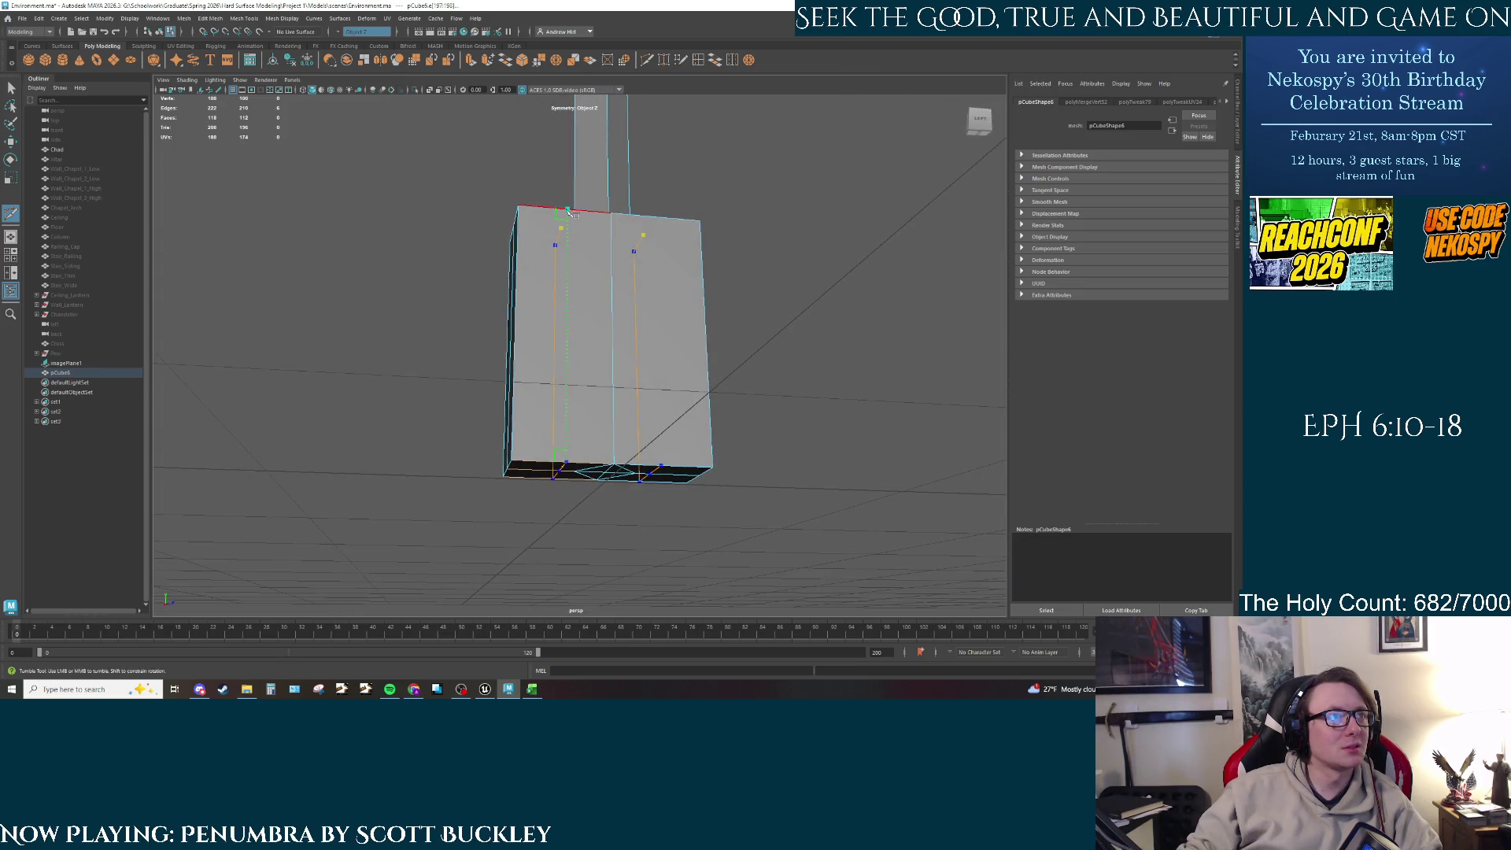
alt+drag(587, 233, 557, 257)
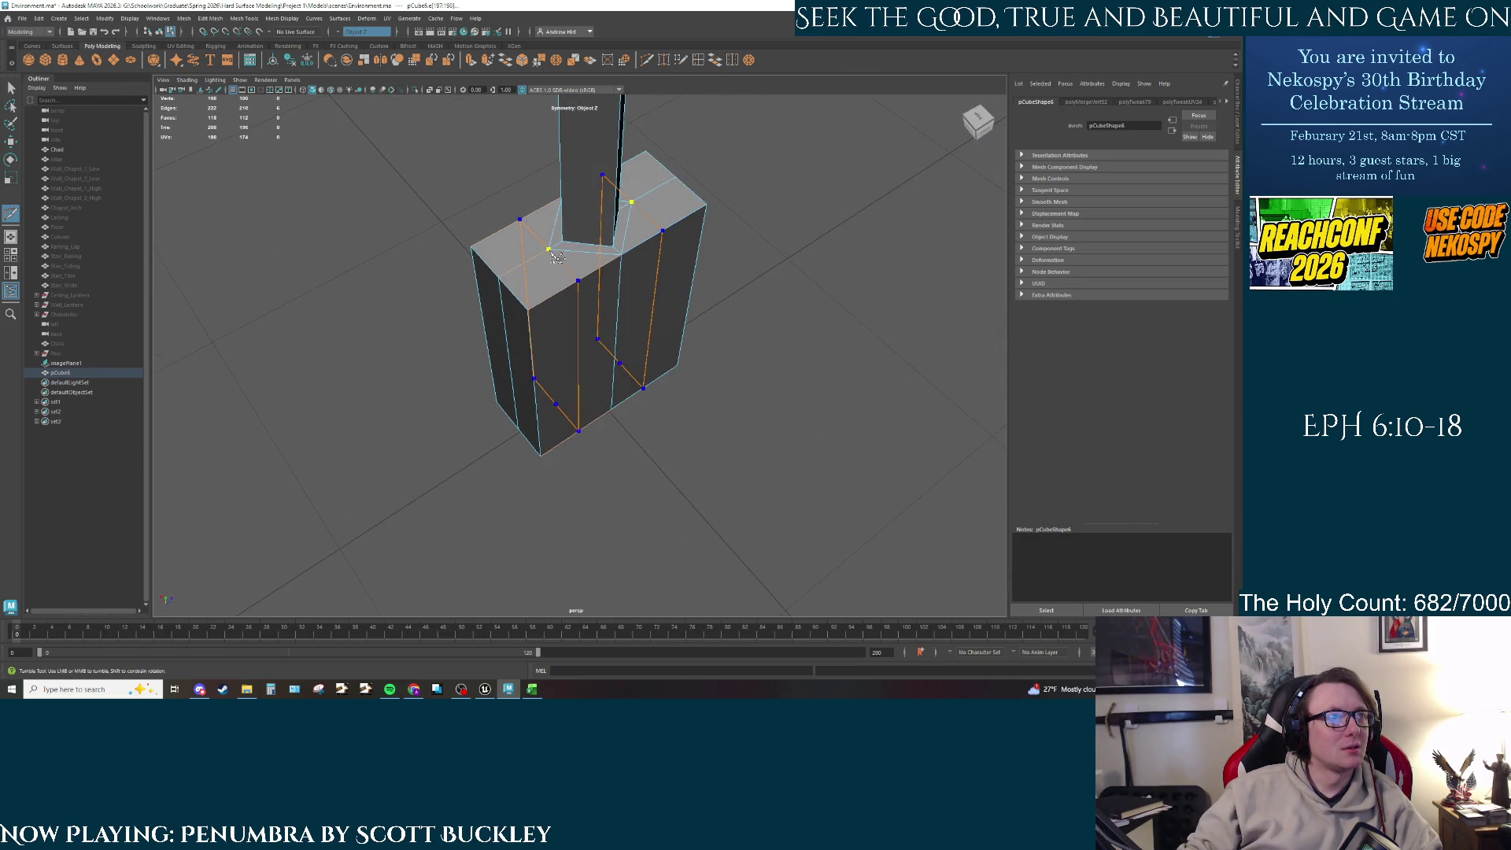
key(Return)
Step: Select the bottom block's two top edges for editing
alt+drag(619, 345, 662, 237)
shift+right_drag(592, 227, 600, 220)
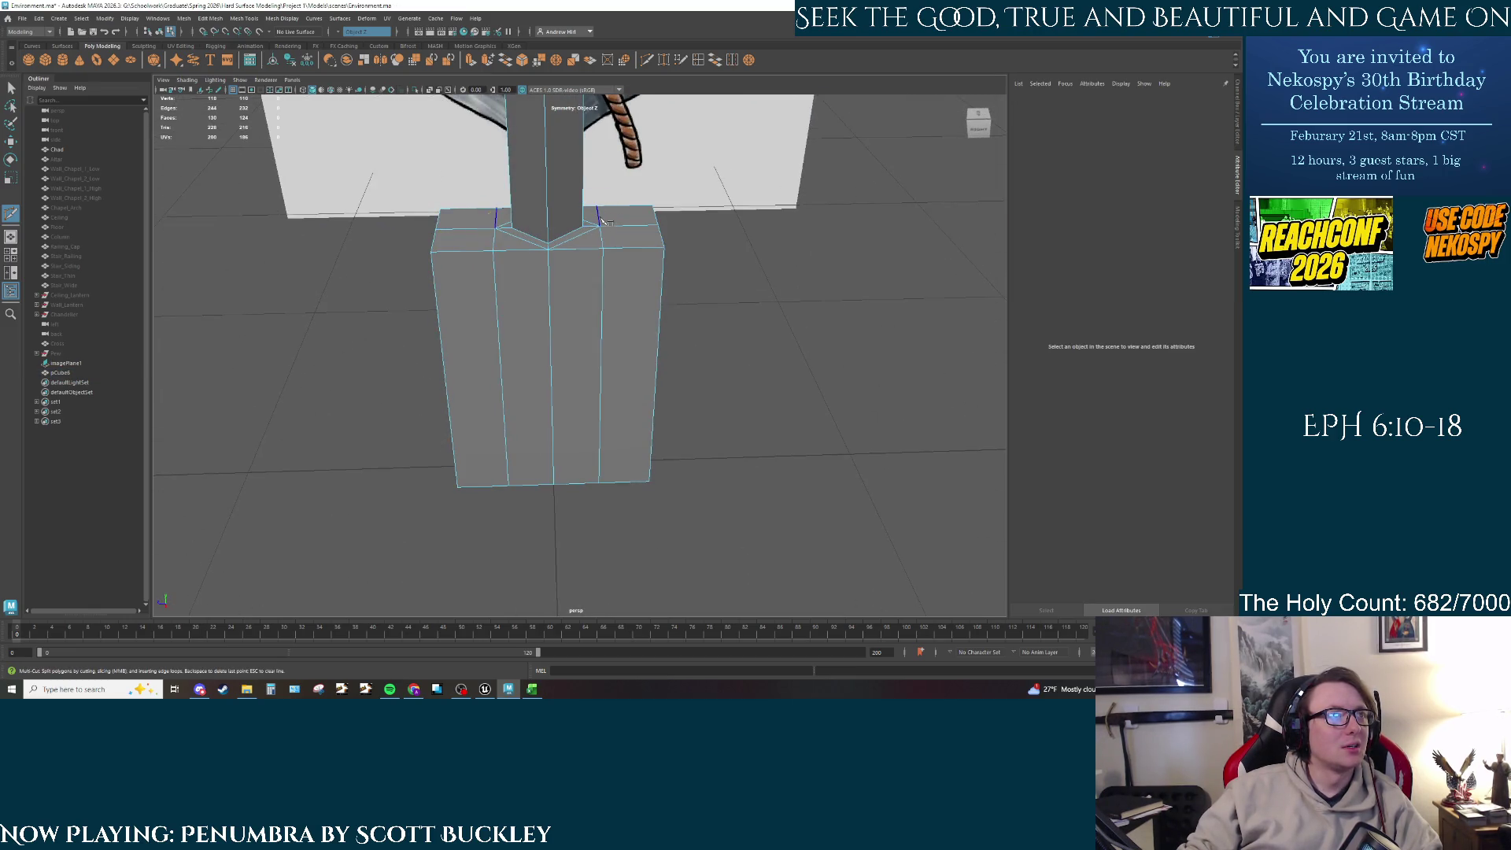
key(w)
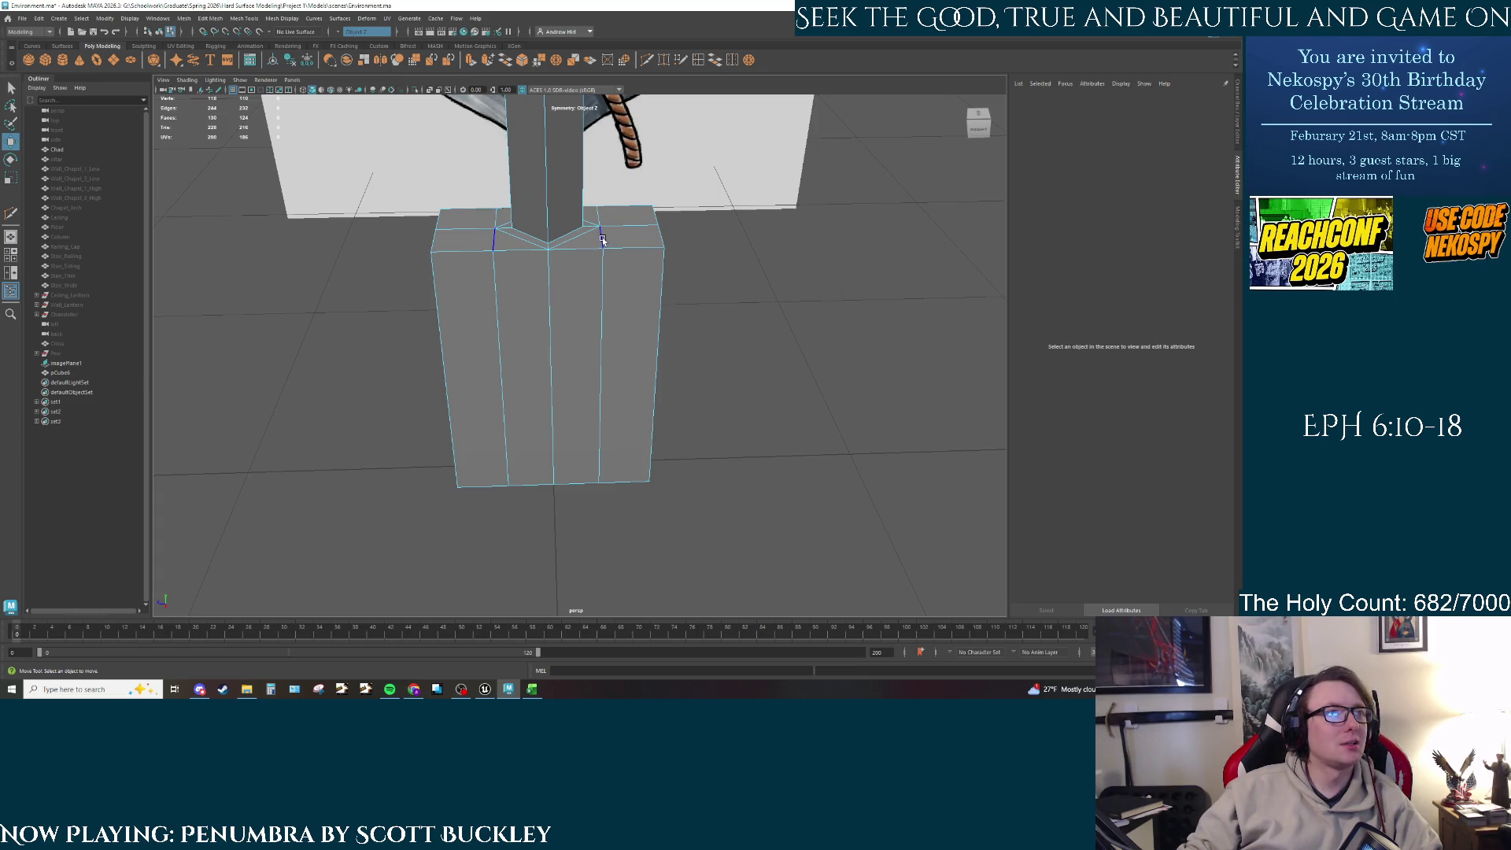
click(602, 240)
key(q)
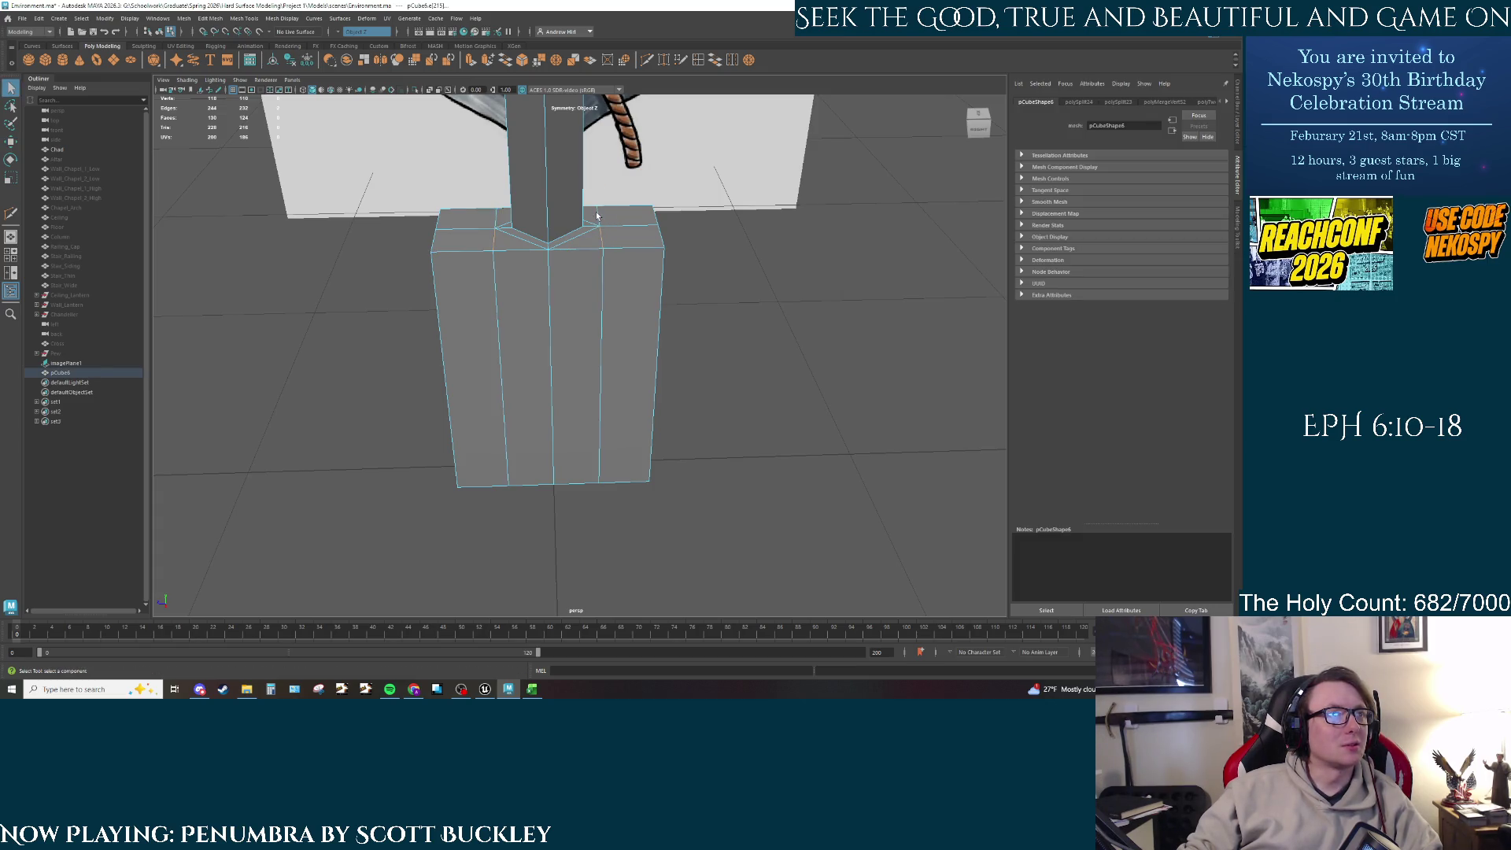
Step: In front view, raise a top vertex along Y to match the reference anchor
key(space)
key(space)
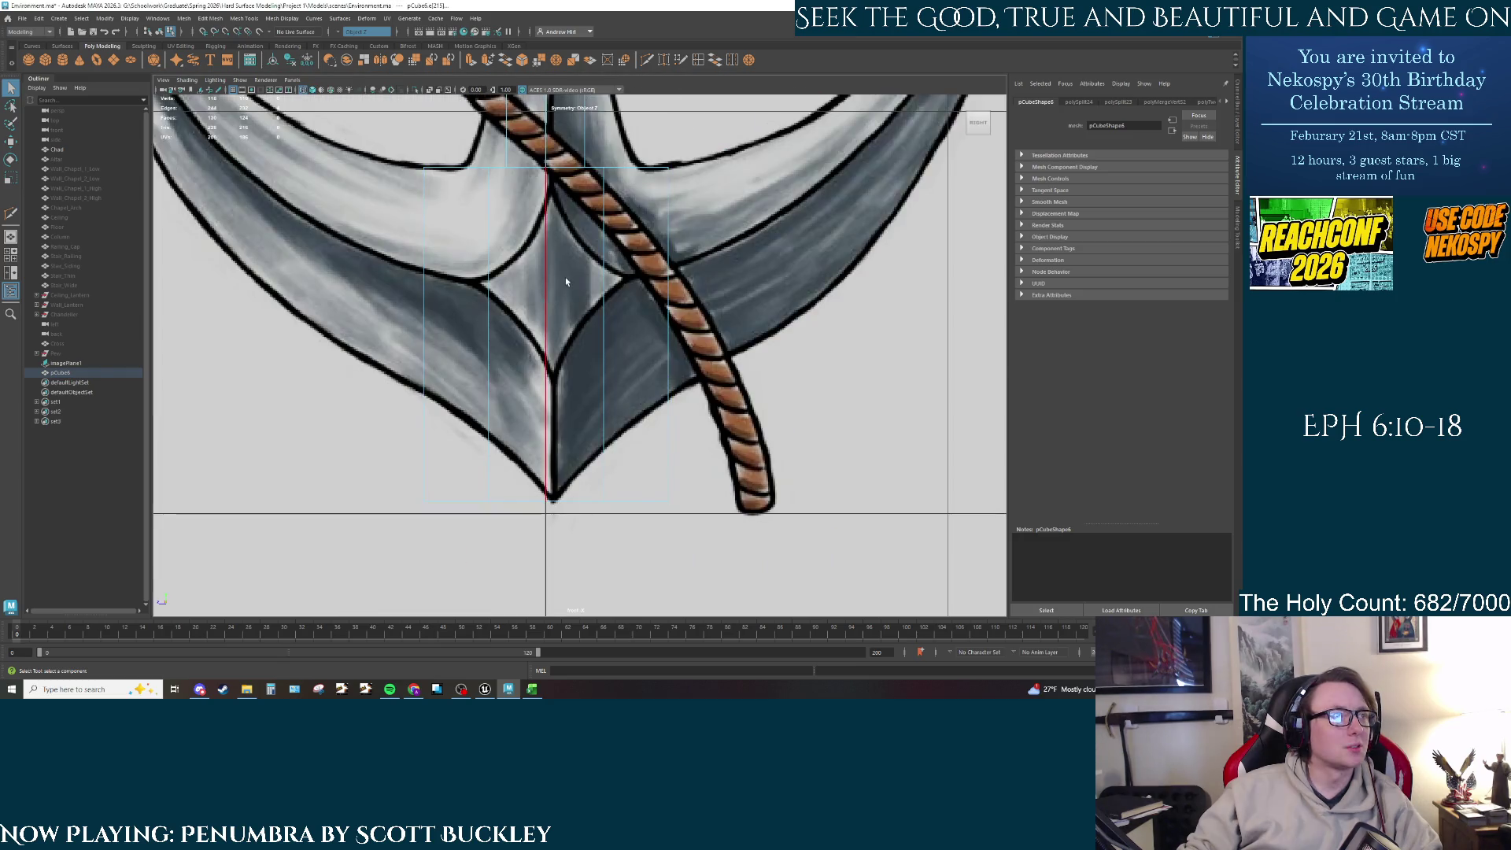
scroll(606, 253, up, 3)
key(w)
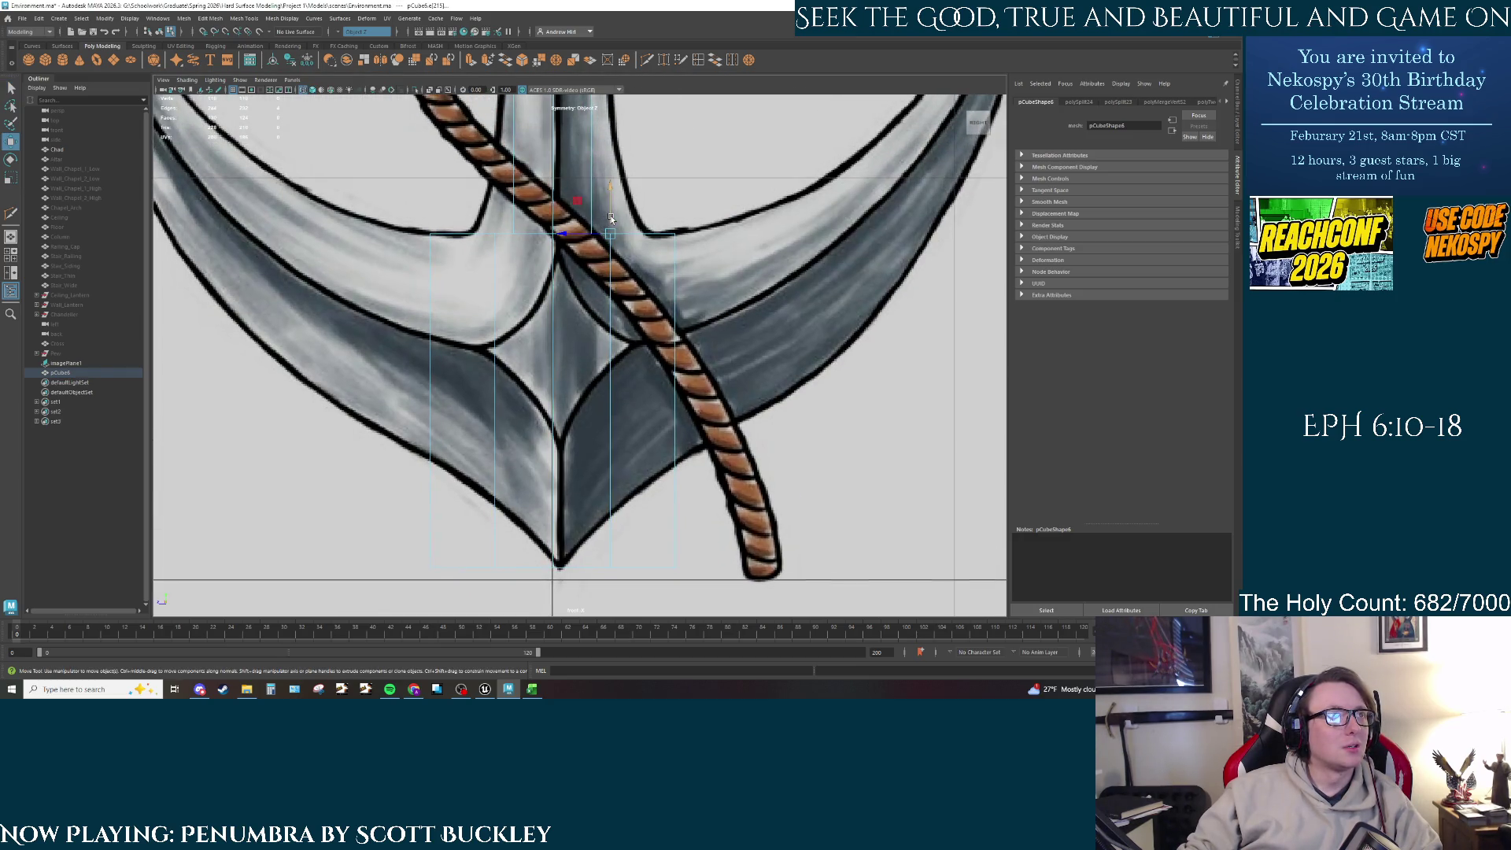
drag(611, 218, 611, 218)
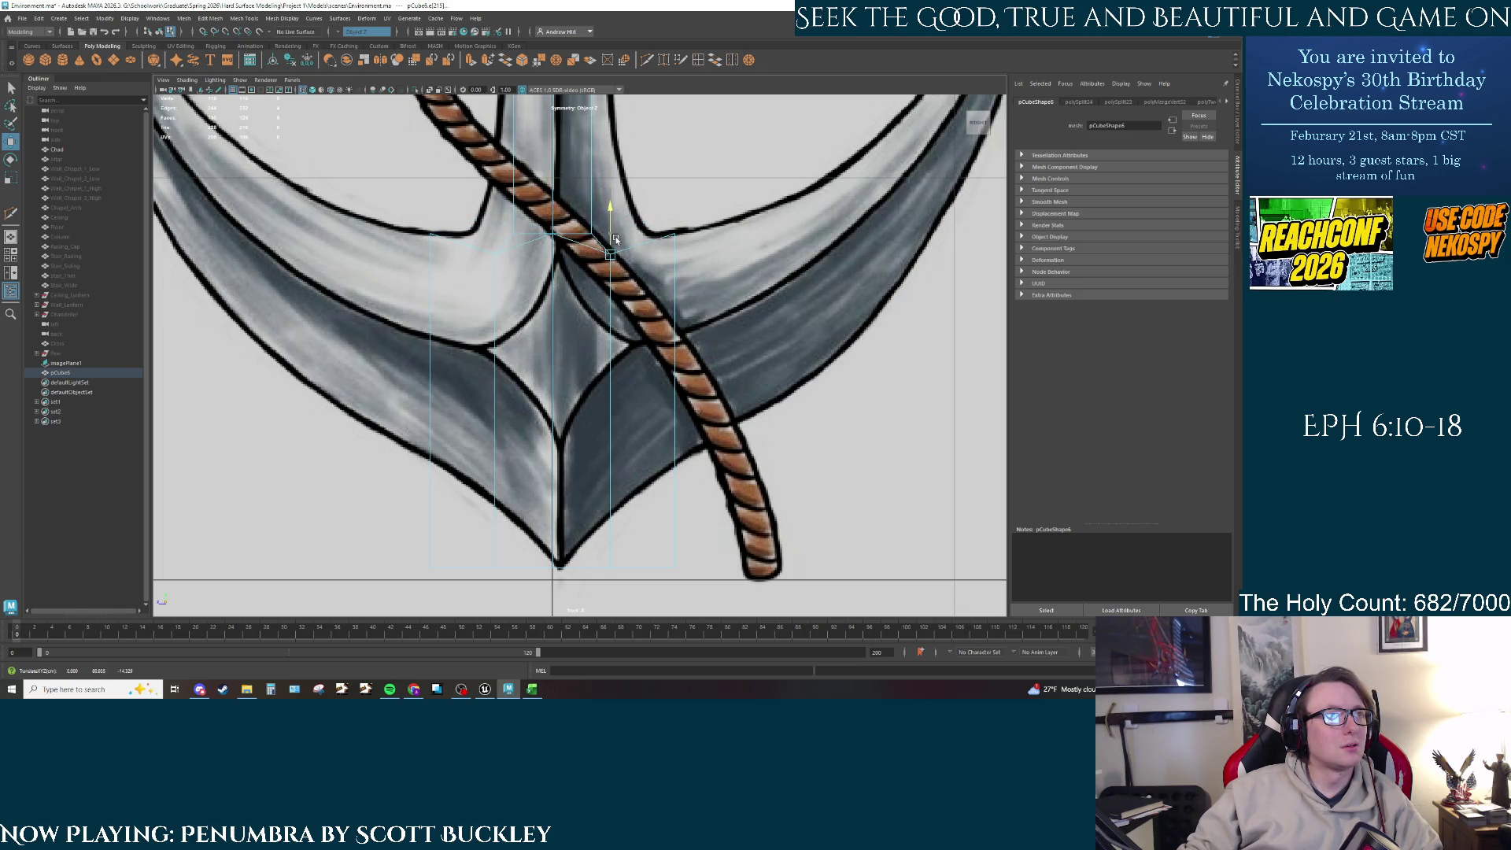
mouse_move(616, 238)
mouse_down()
mouse_move(622, 323)
mouse_move(608, 298)
mouse_move(616, 339)
mouse_move(598, 346)
mouse_up()
key(space)
key(space)
scroll(591, 351, up, 3)
Step: Select the face loop around the shaft, then clear the selection in the front view
key(q)
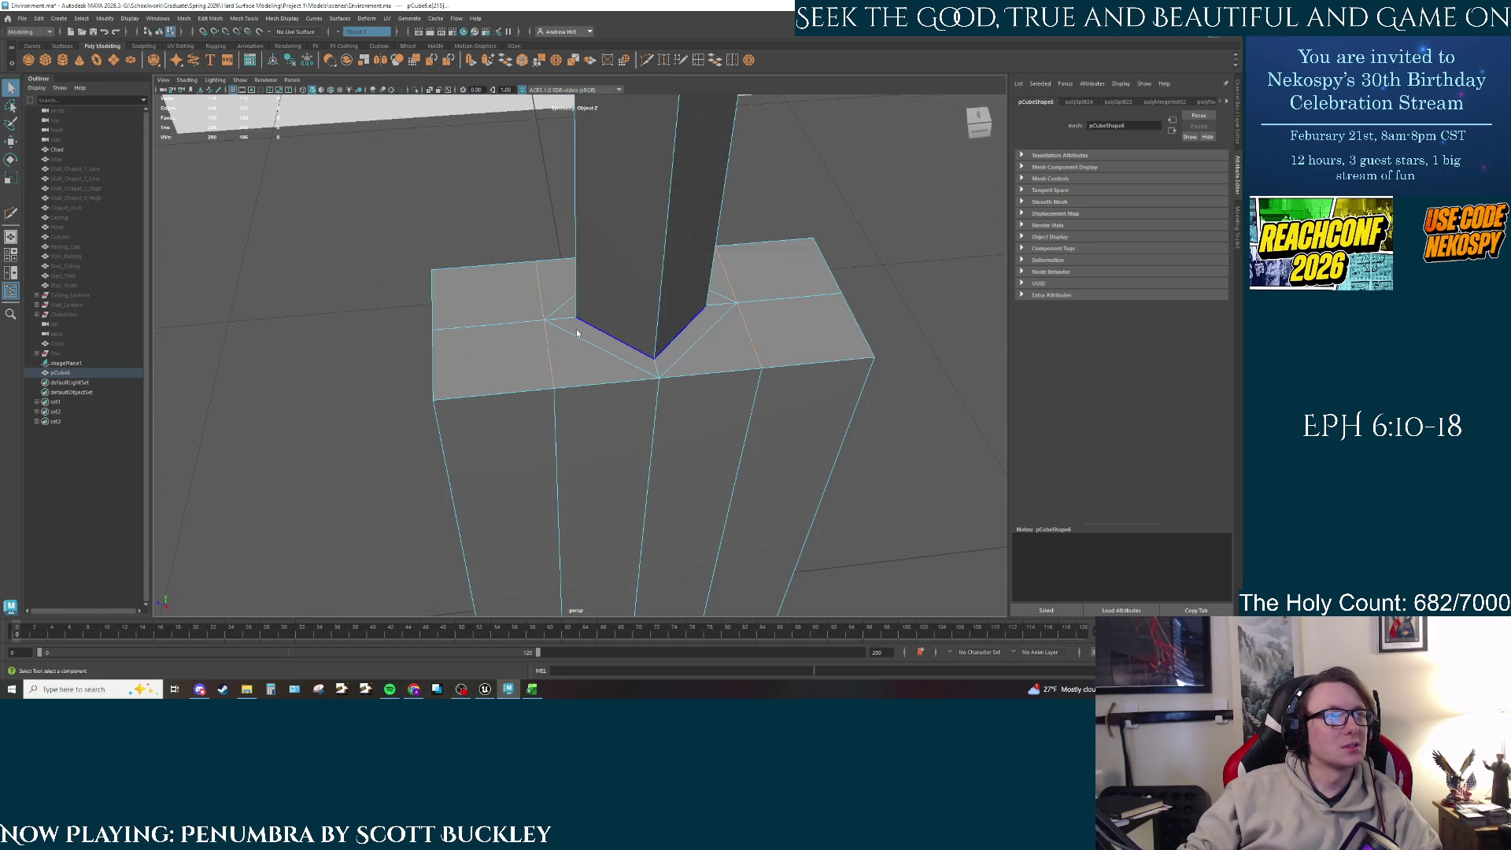
right_drag(581, 326, 579, 346)
double_click(573, 311)
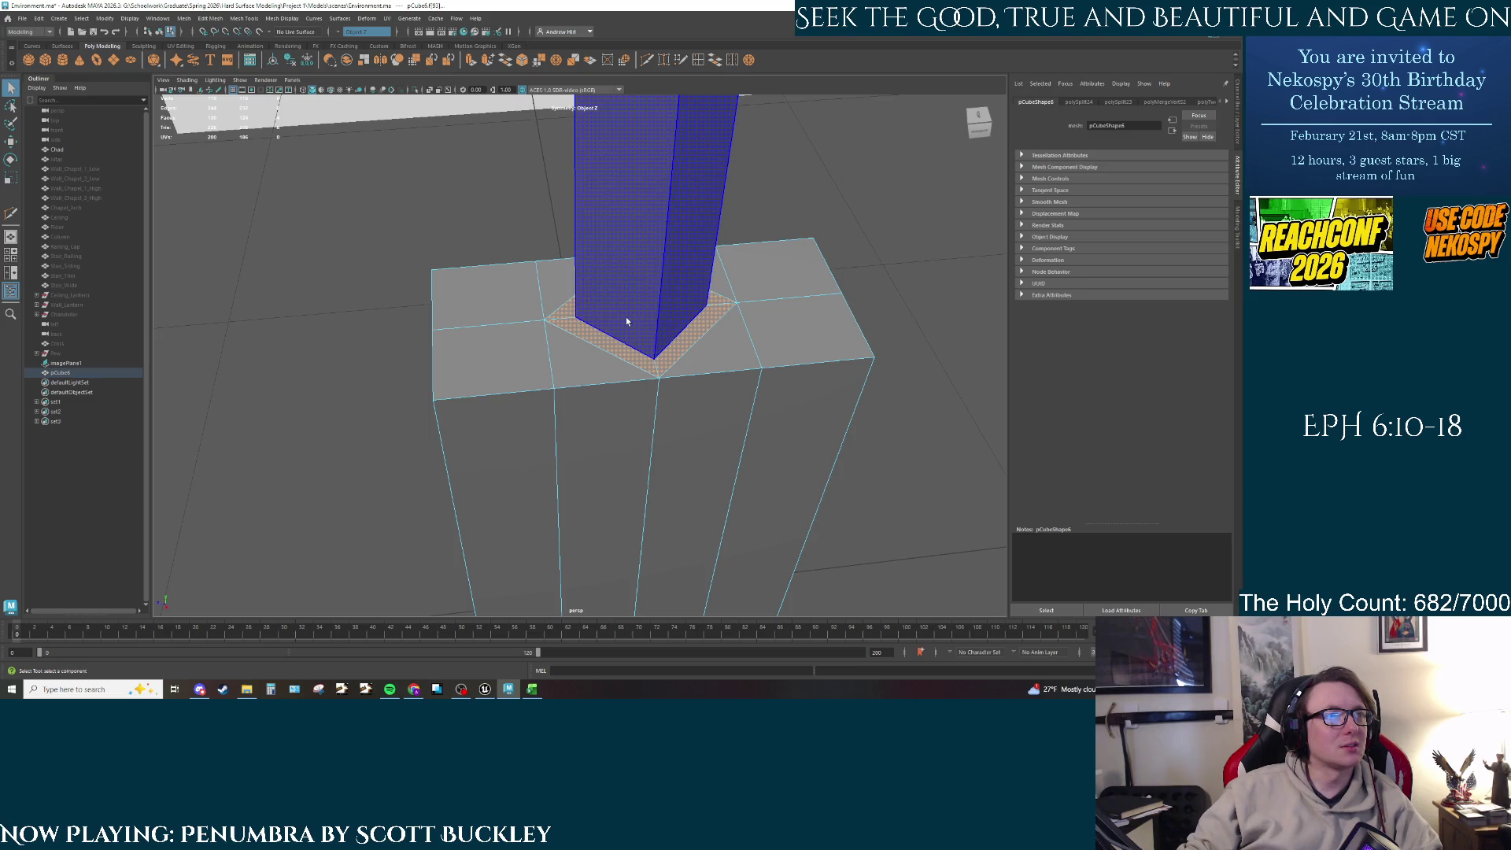
key(space)
key(space)
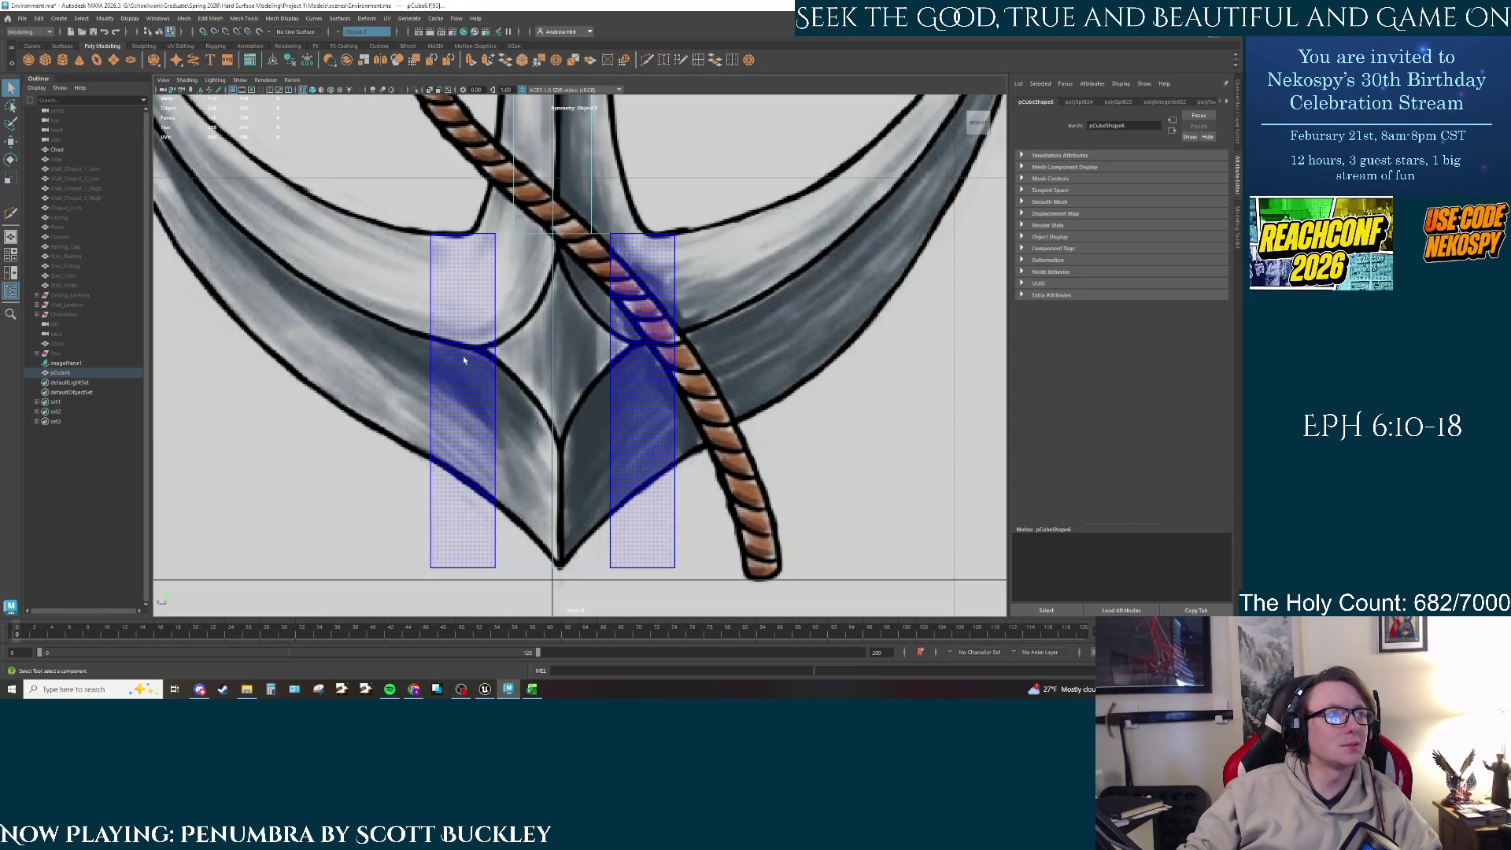
click(717, 197)
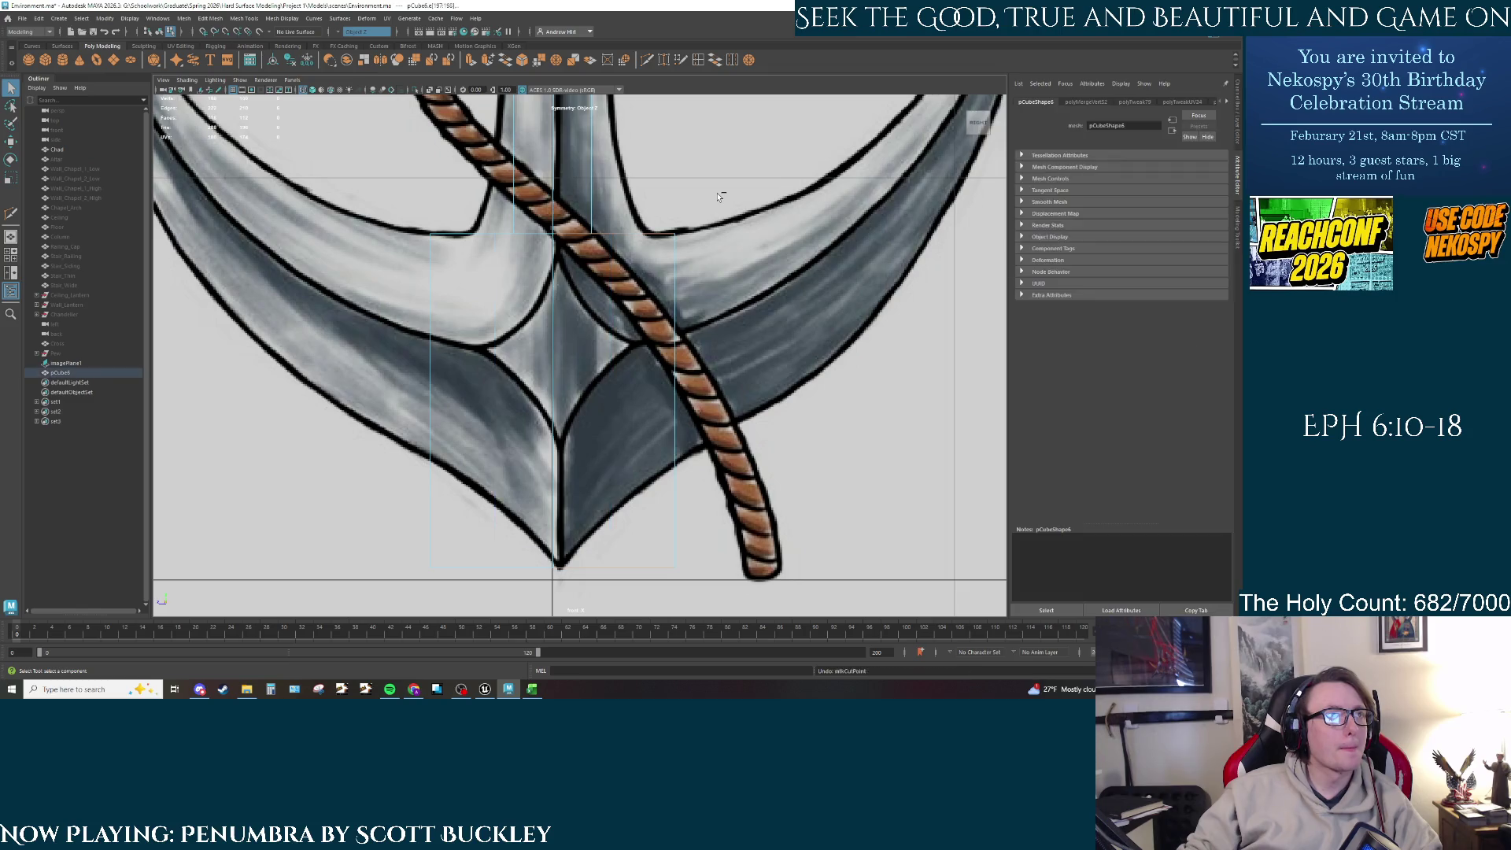
Step: Undo recent edits, stepping between the wider and narrower versions of the block
key(ctrl+z)
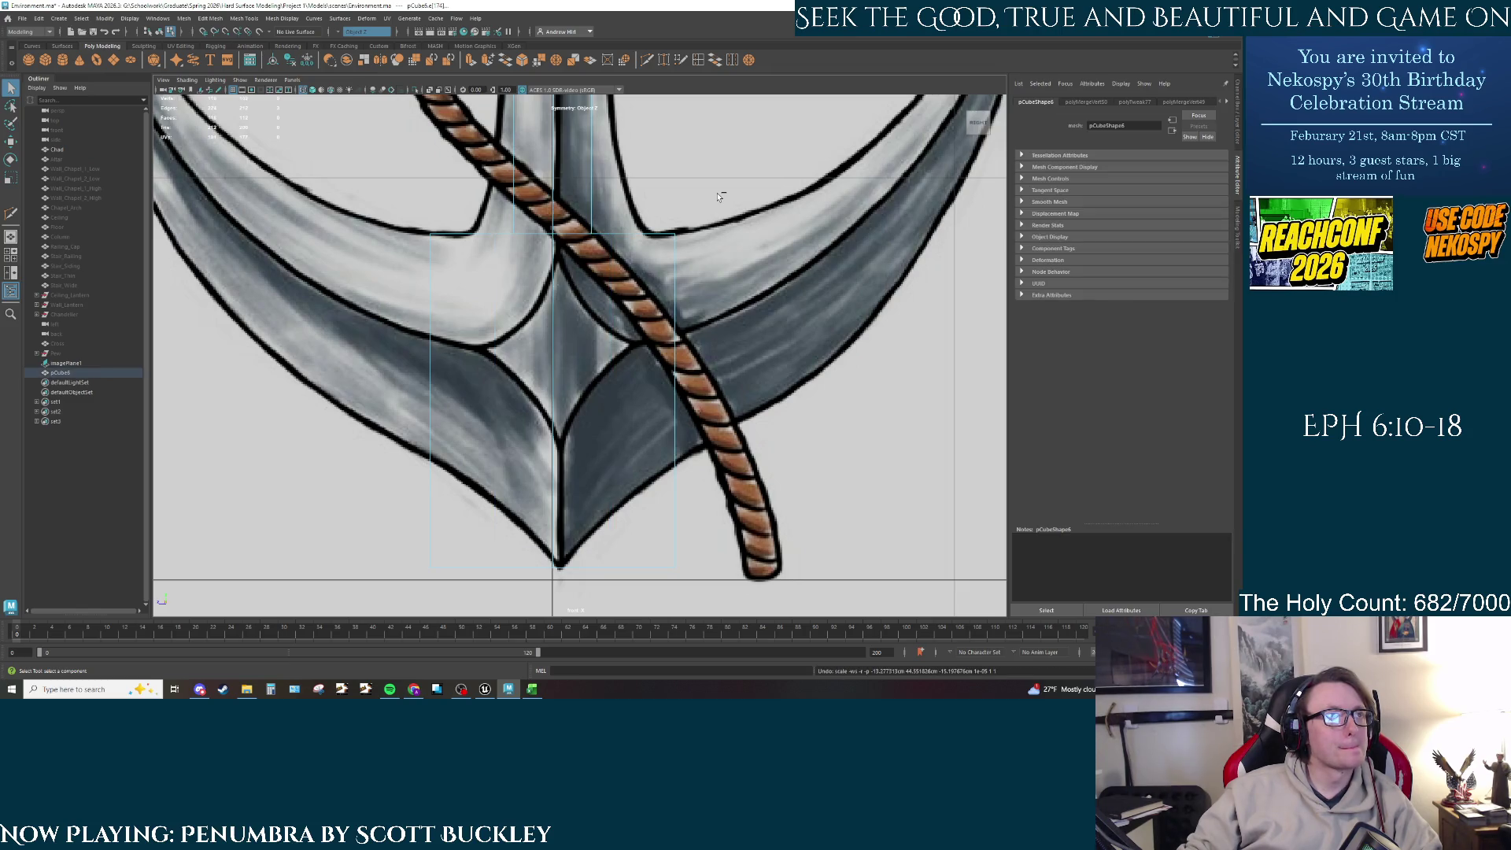
key(ctrl+z)
key(ctrl+z)
key(ctrl+z)
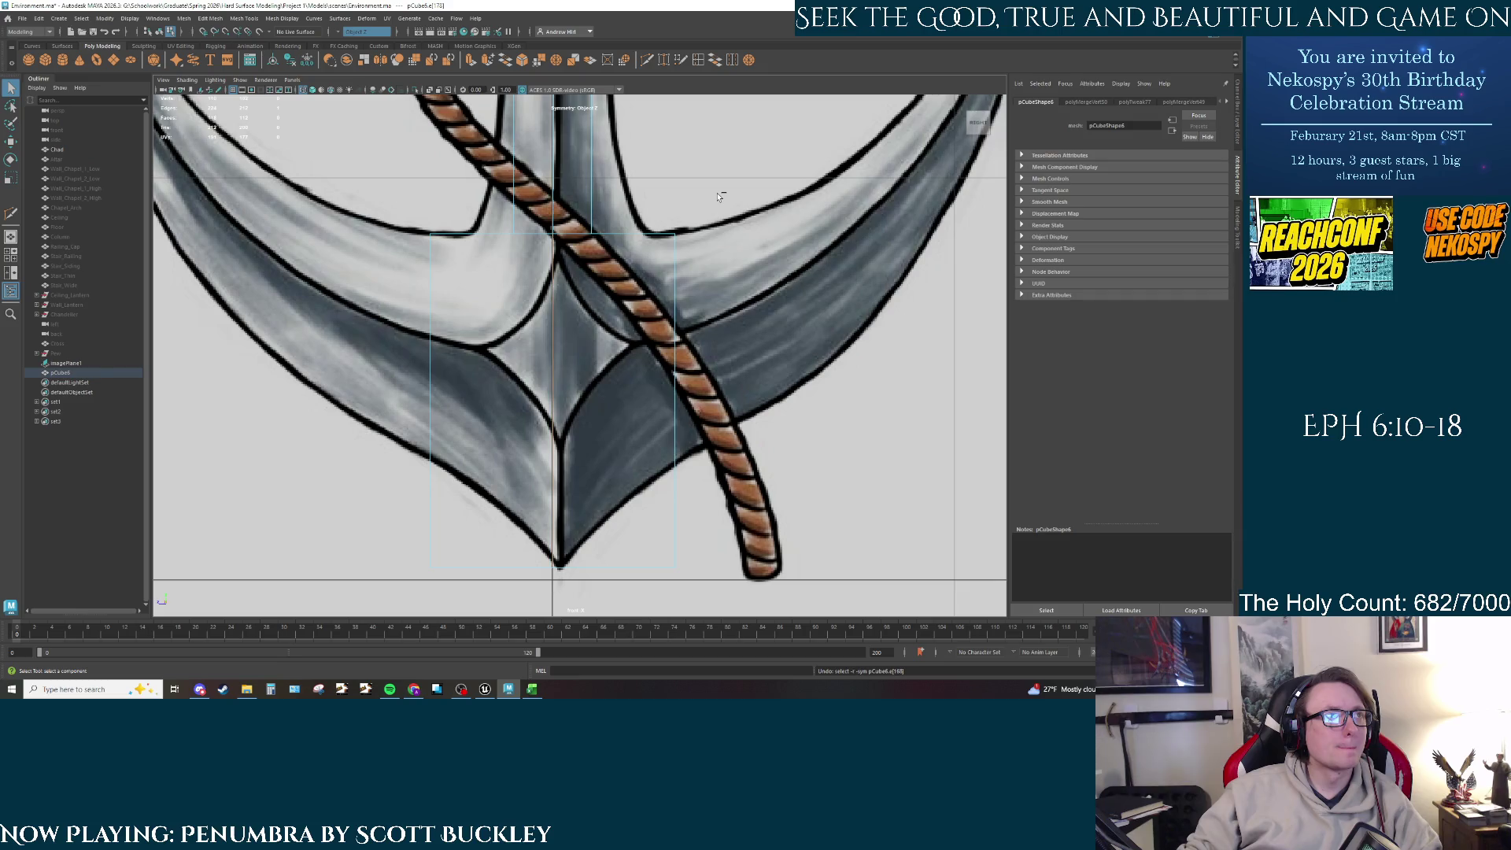
key(ctrl+z)
key(ctrl+z)
key(ctrl+z)
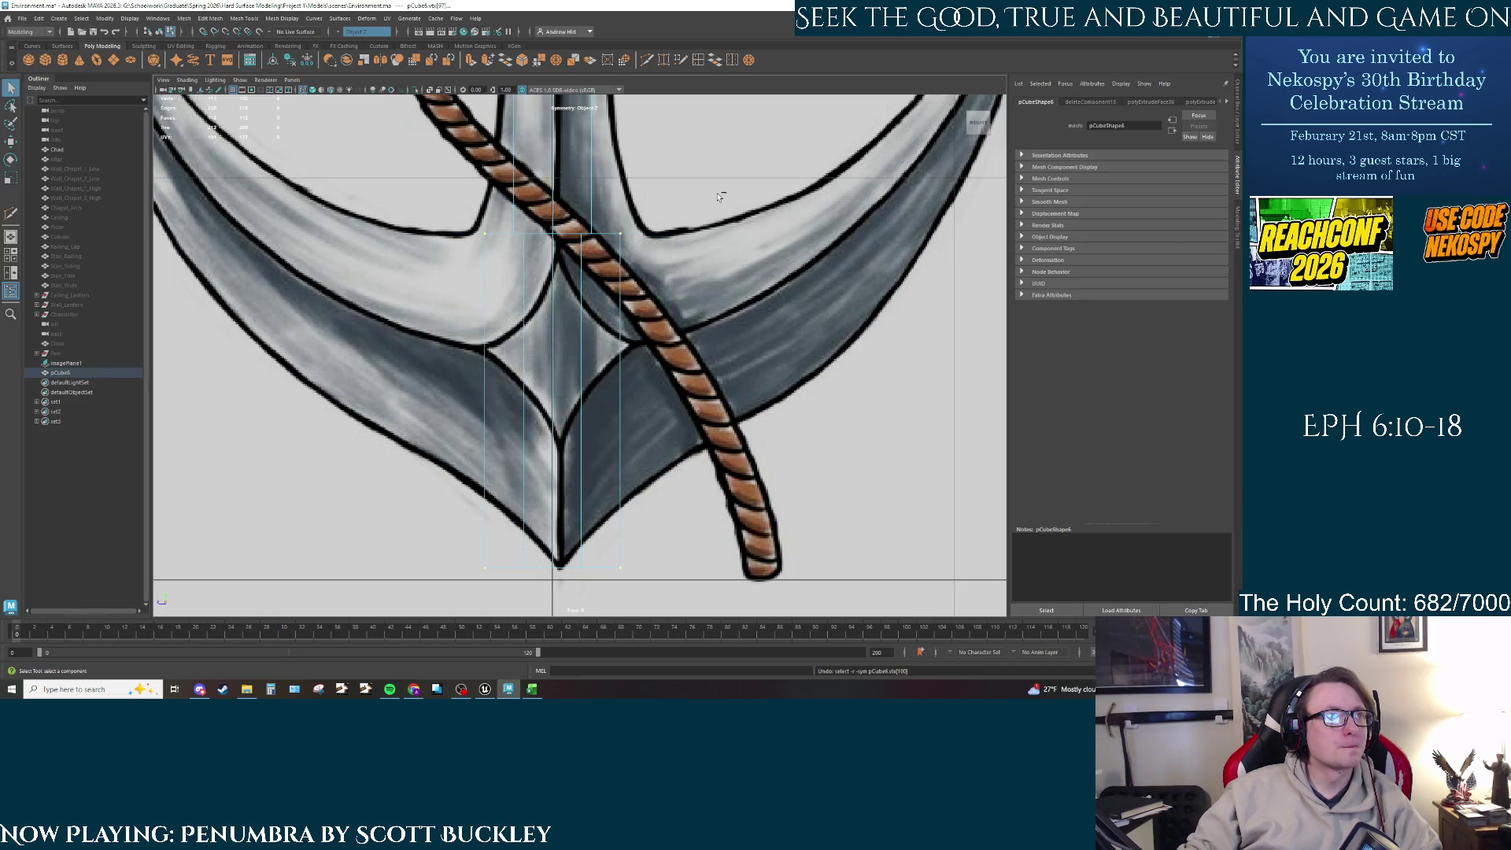
key(ctrl+z)
key(ctrl+z)
key(ctrl+z)
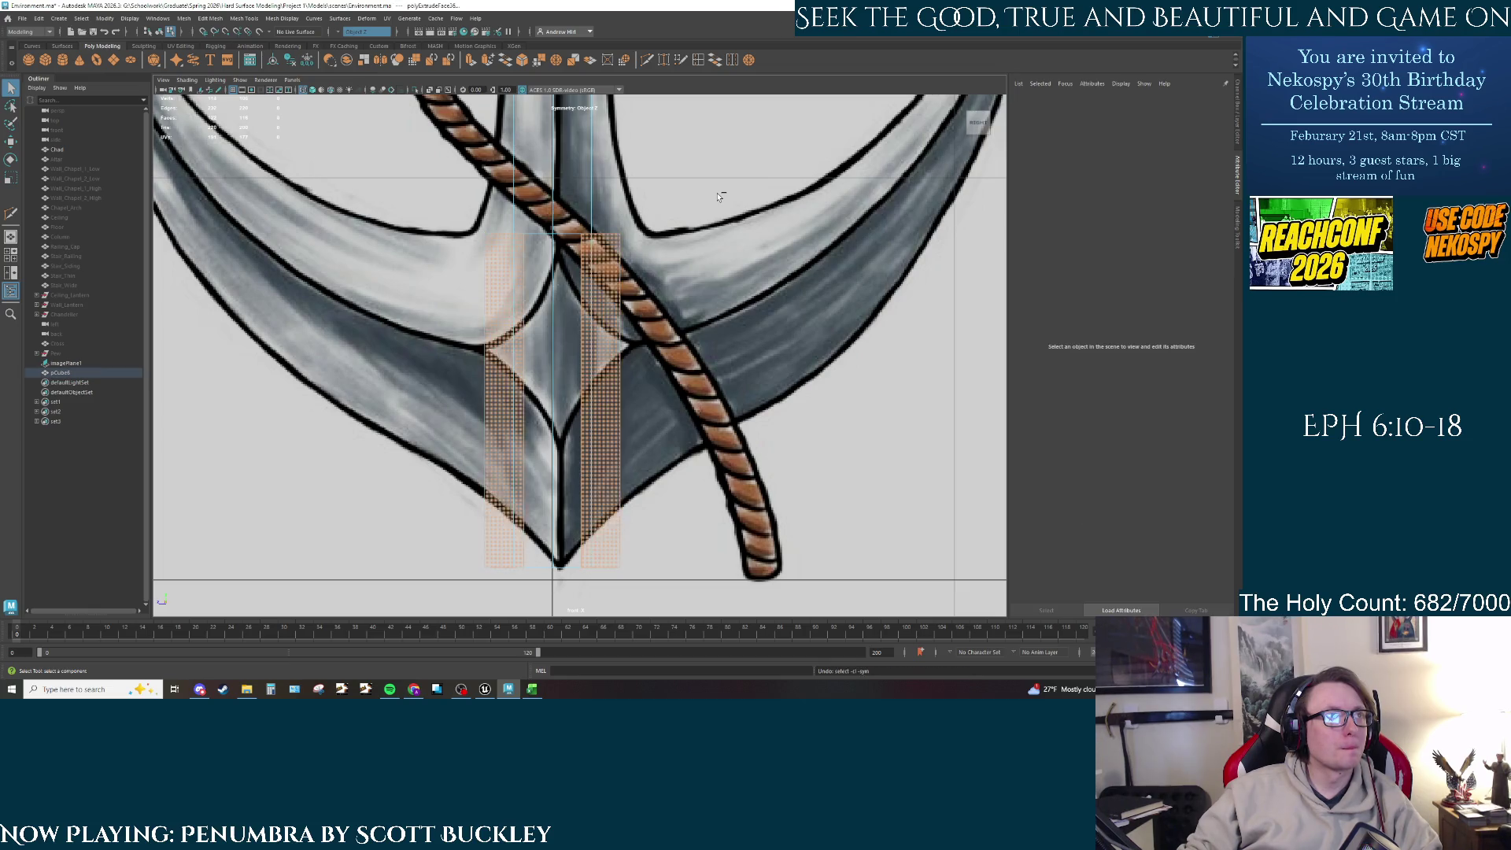
key(ctrl+z)
key(ctrl+z)
key(ctrl+z)
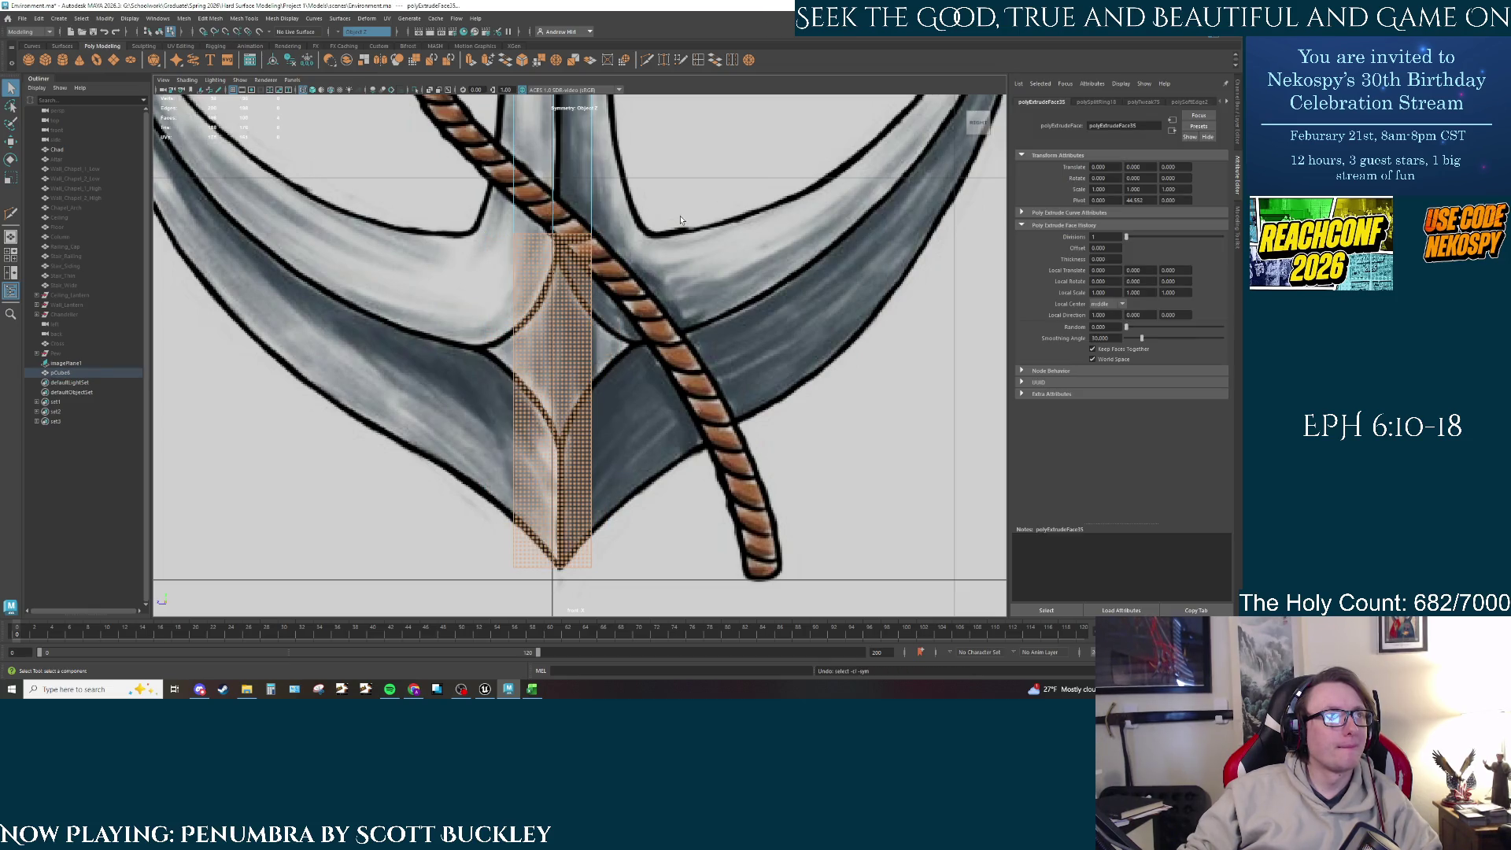
key(ctrl+z)
key(ctrl+z)
key(space)
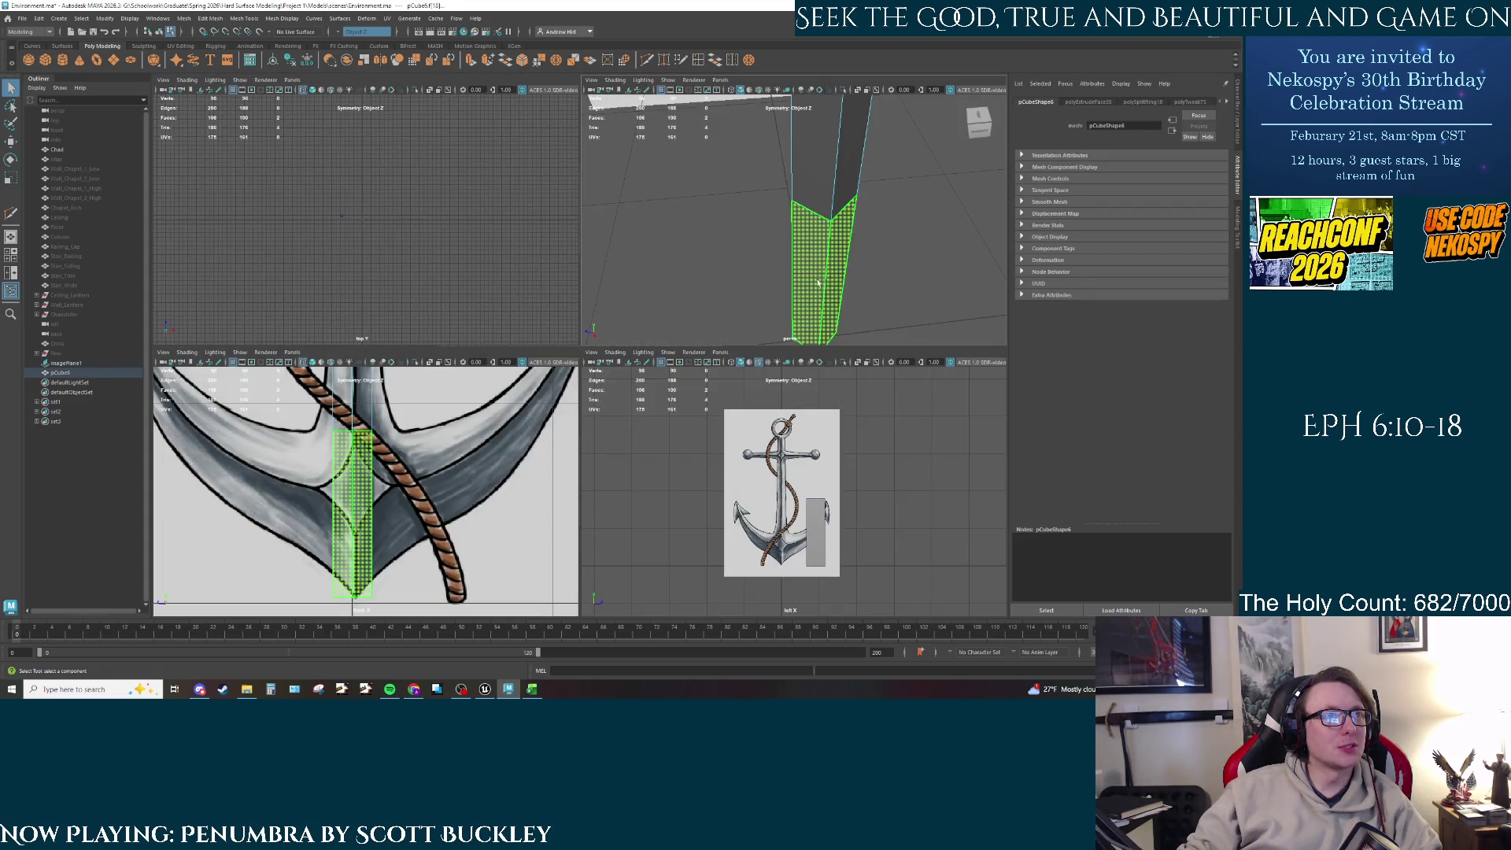
key(ctrl+z)
key(w)
key(ctrl+z)
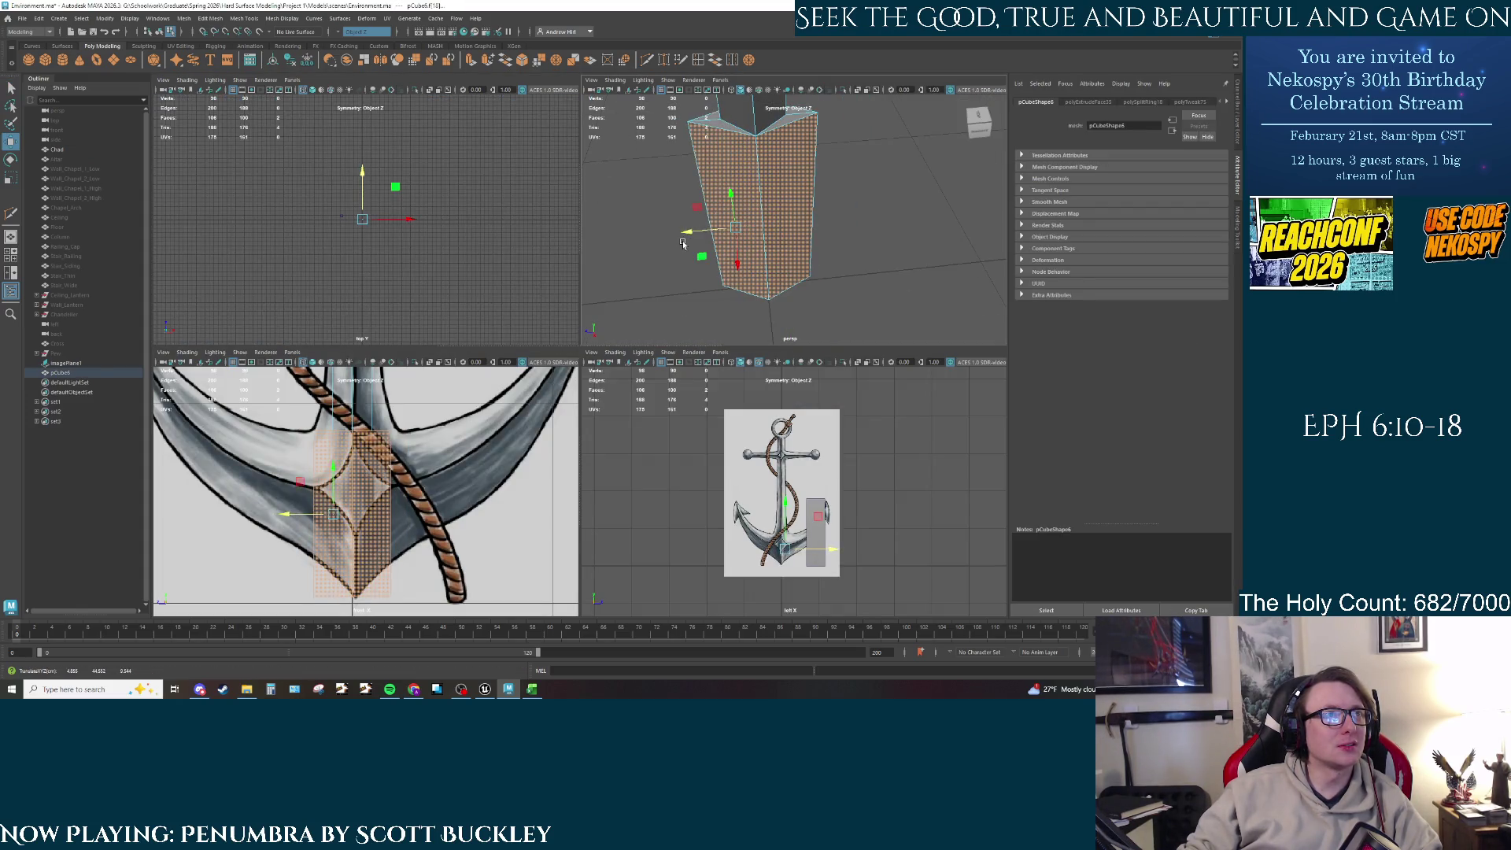
key(ctrl+z)
key(ctrl+z)
key(ctrl+z)
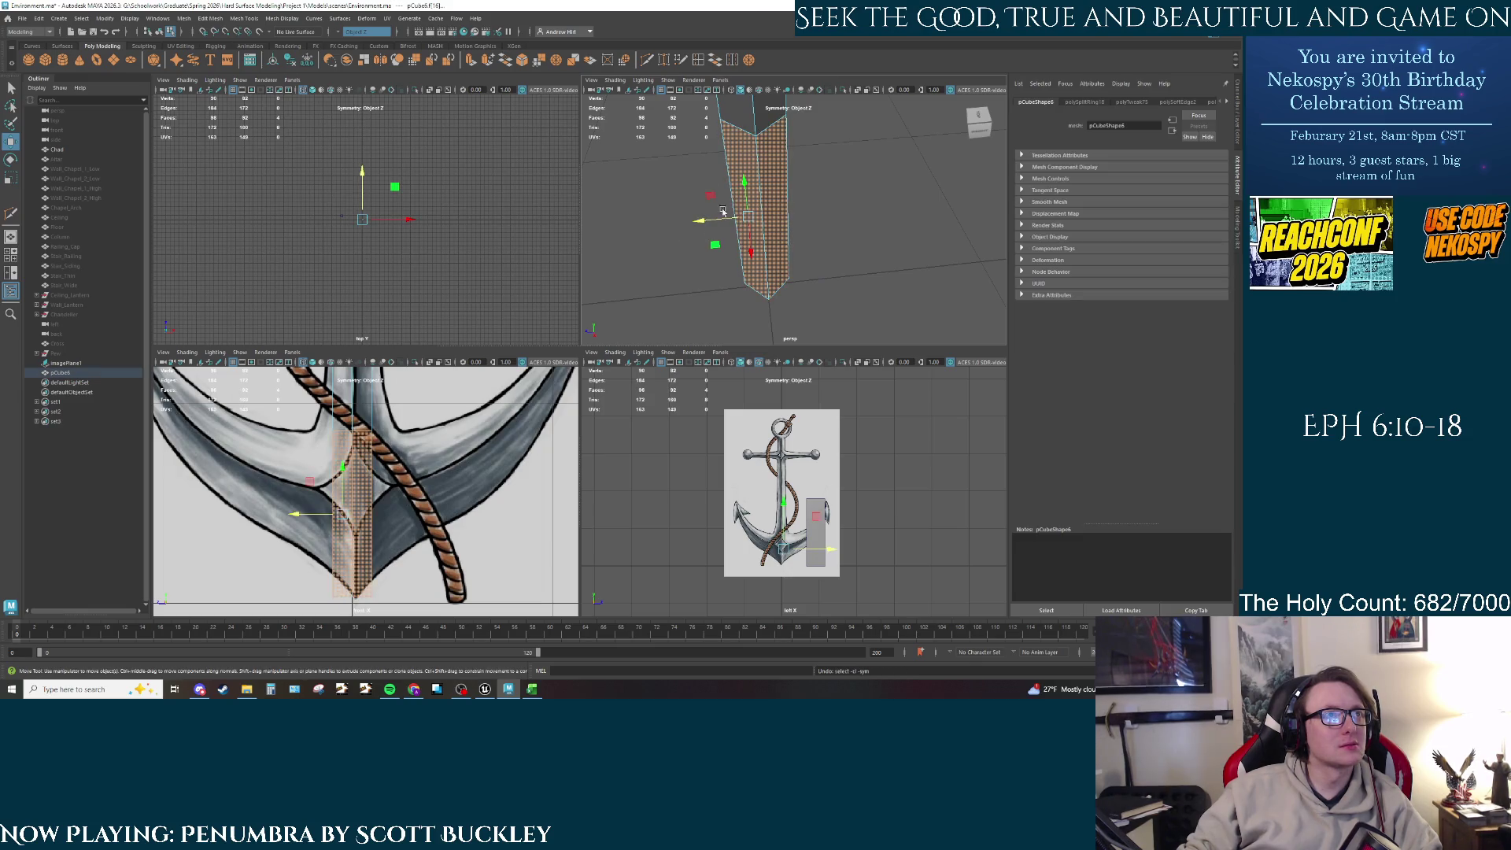
key(shift+z)
key(ctrl+z)
key(ctrl+z)
Step: Reframe the front view onto the block's lower point and select the bottom block mesh
alt+middle_drag(723, 211, 769, 252)
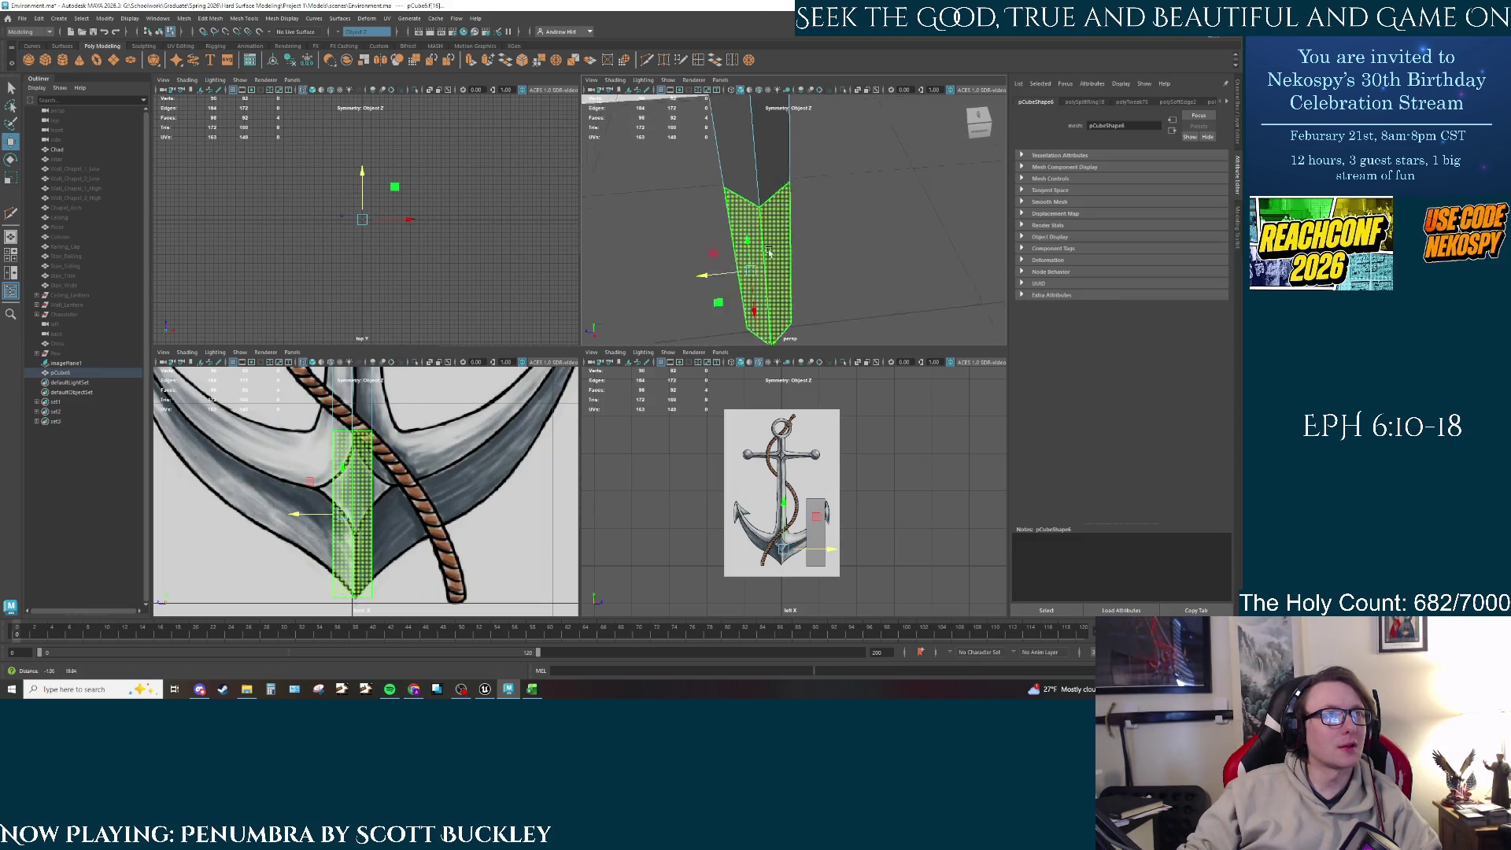
click(669, 293)
scroll(372, 441, up, 2)
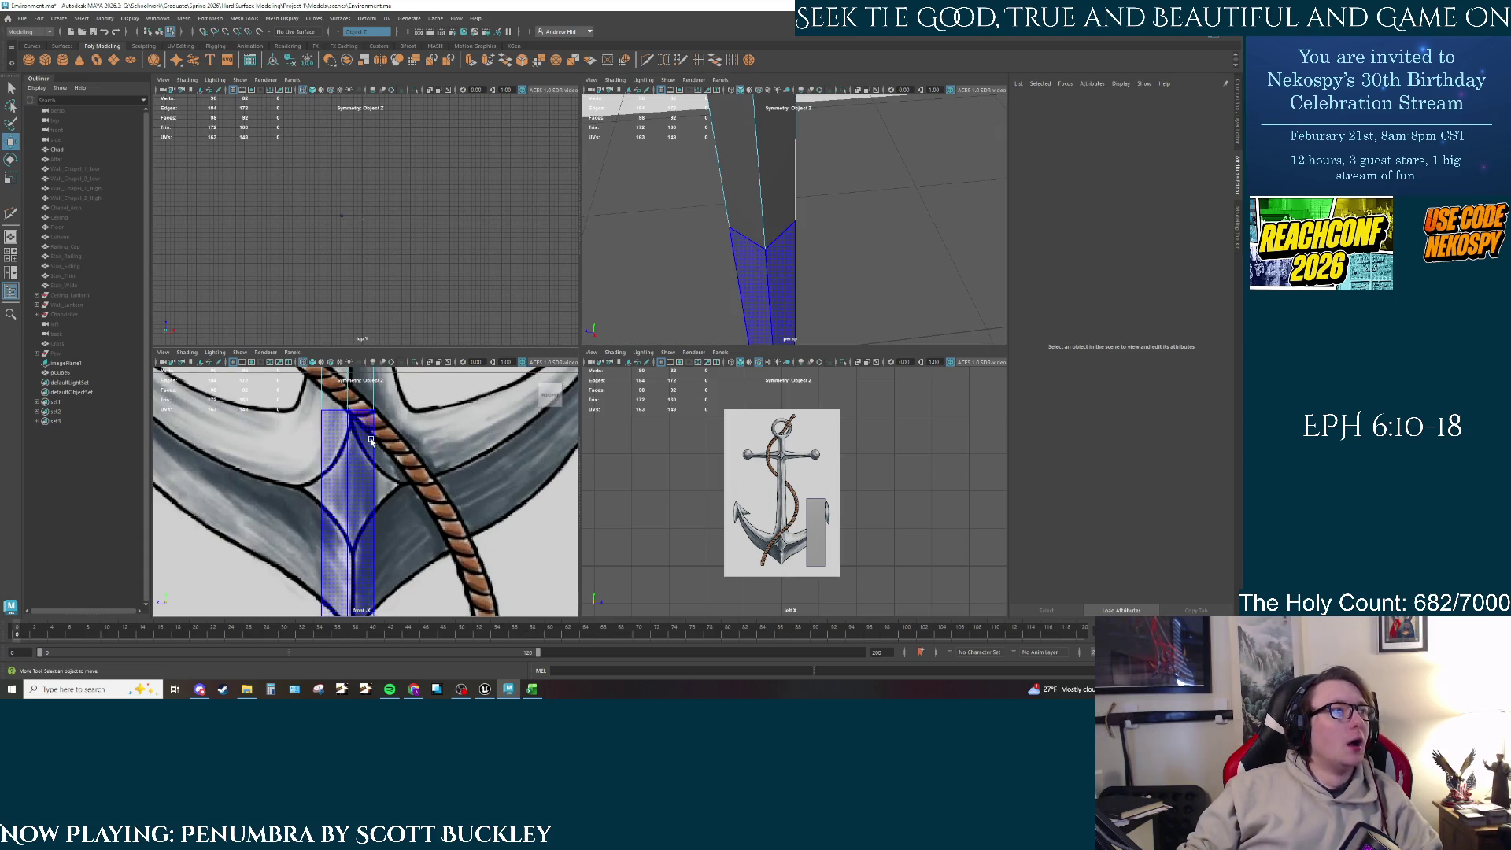
key(space)
alt+middle_drag(584, 243, 575, 370)
drag(575, 370, 576, 110)
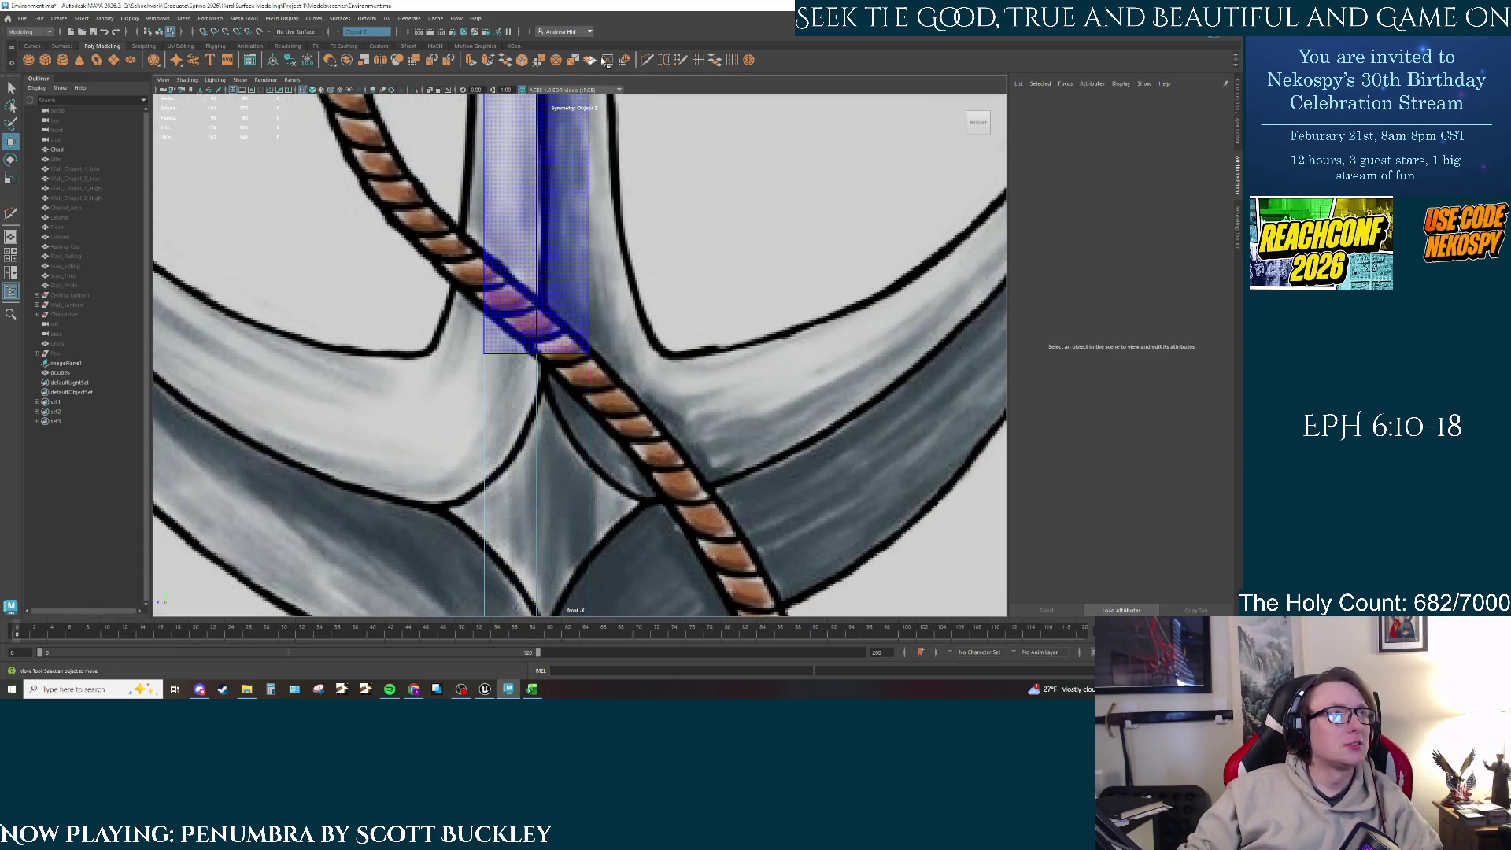
scroll(545, 370, down, 2)
mouse_move(545, 393)
alt+middle_down()
mouse_move(546, 280)
mouse_move(563, 475)
alt+middle_up()
right_click(564, 474)
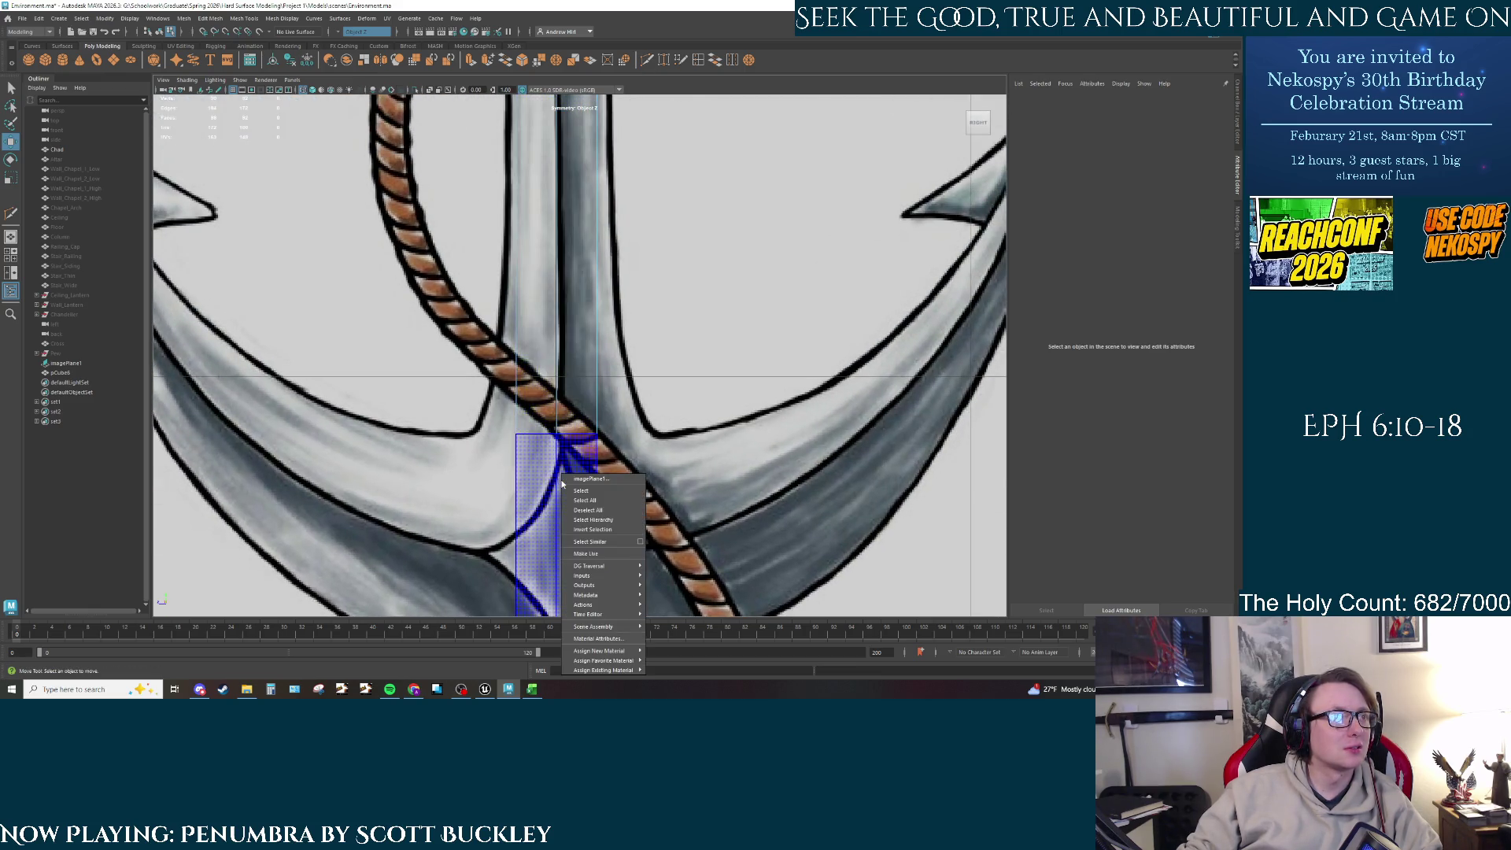
scroll(555, 394, down, 3)
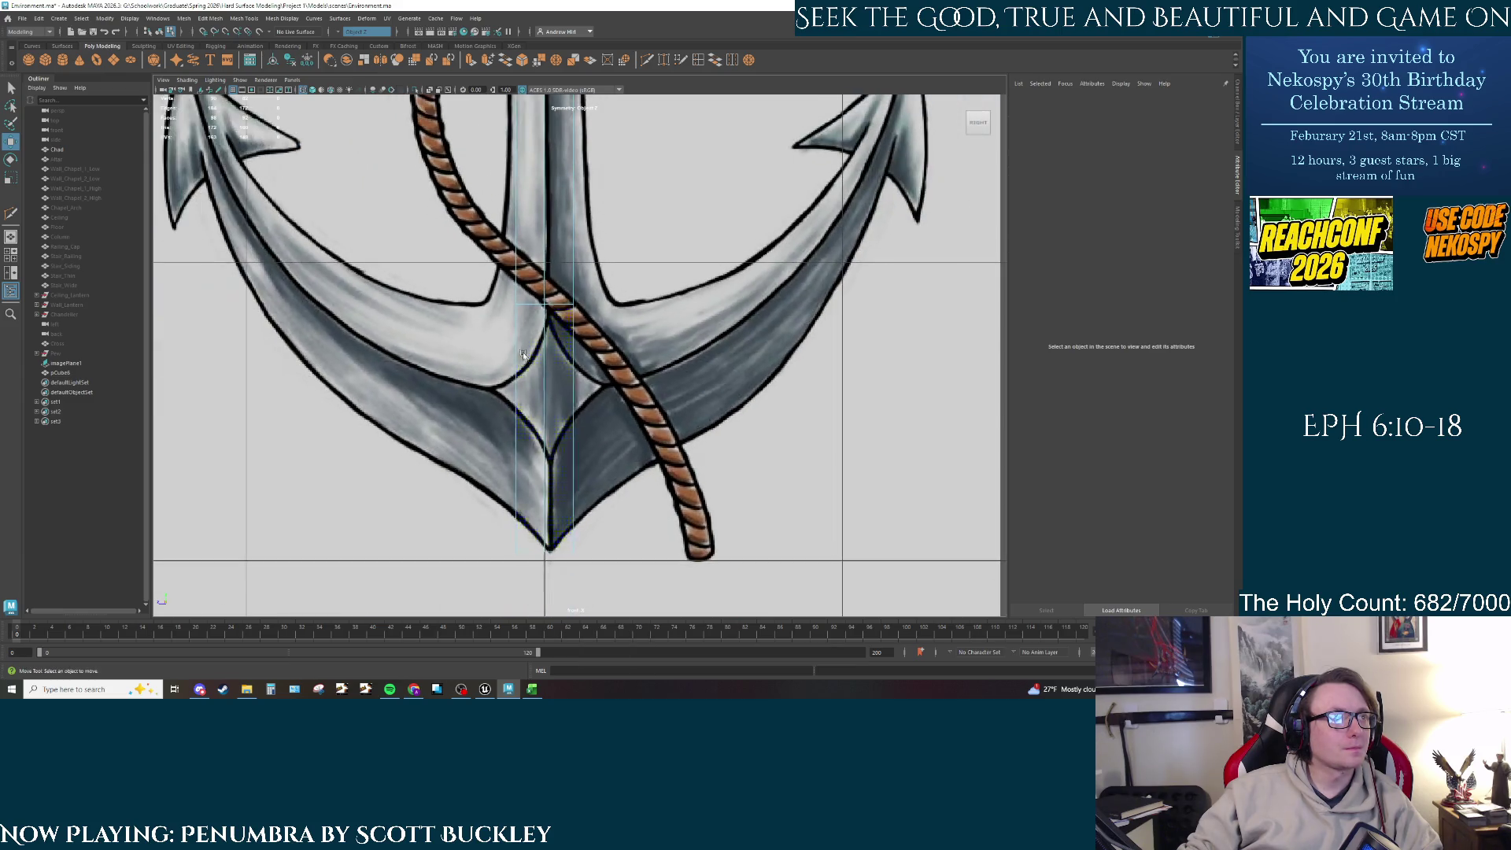
click(555, 394)
key(space)
key(f)
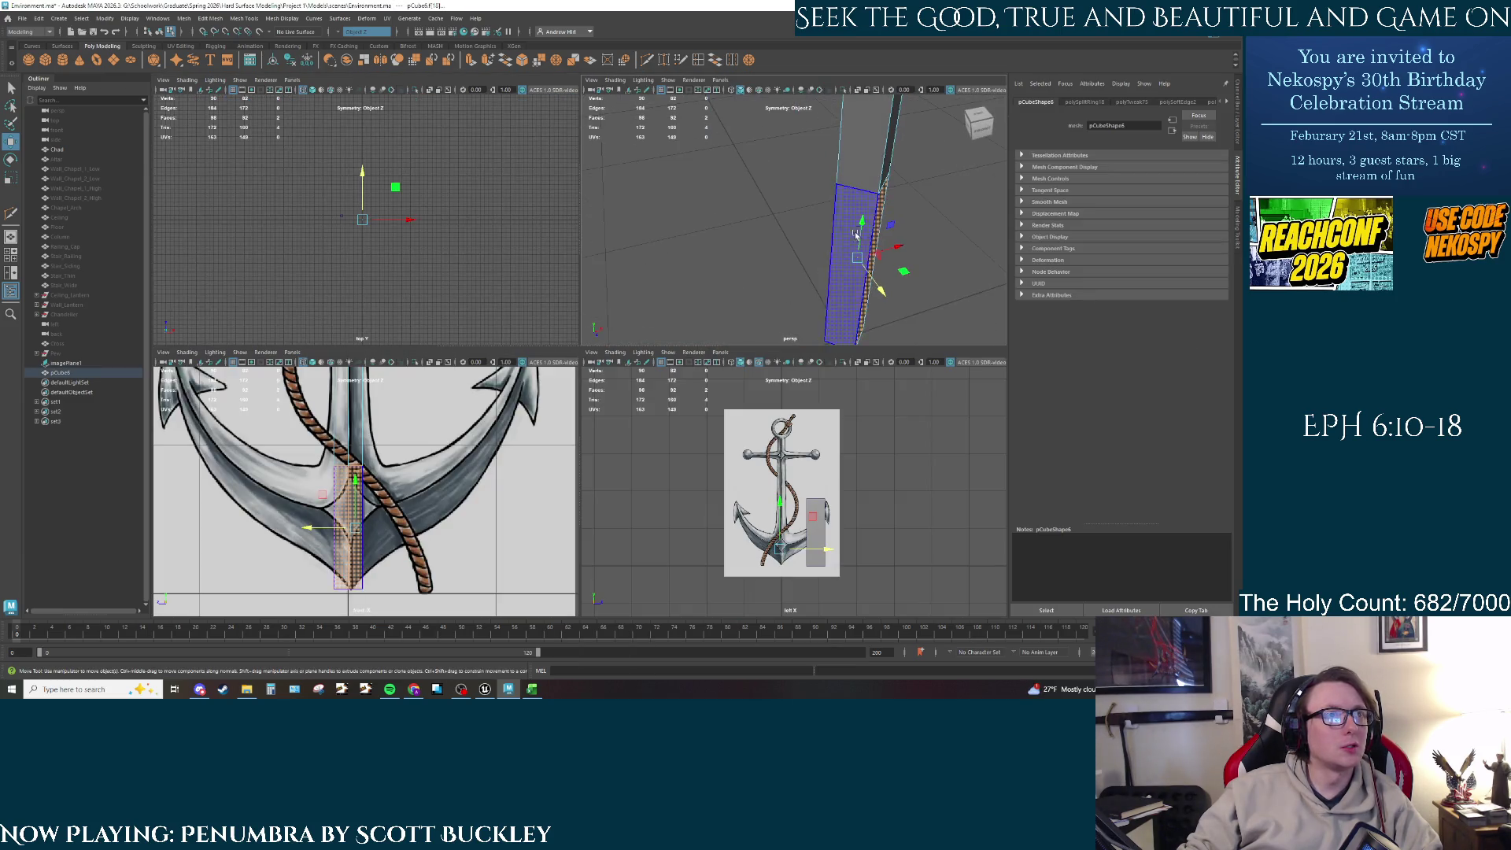
key(r)
Step: Test widening the block's side faces toward the reference, undoing the unwanted scales
alt+drag(843, 229, 396, 455)
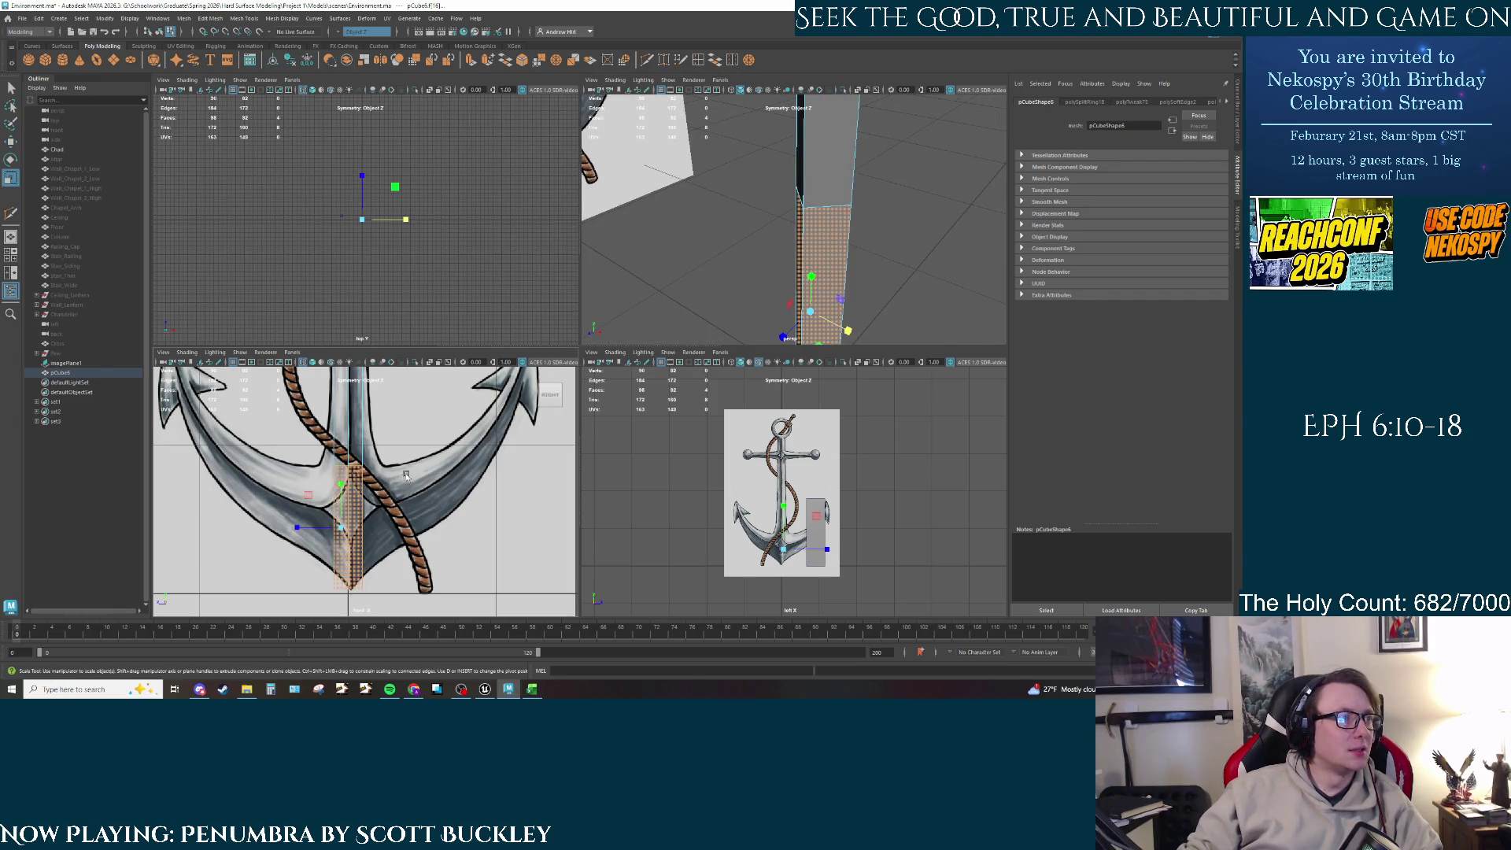
alt+middle_drag(406, 476, 448, 370)
scroll(760, 178, down, 3)
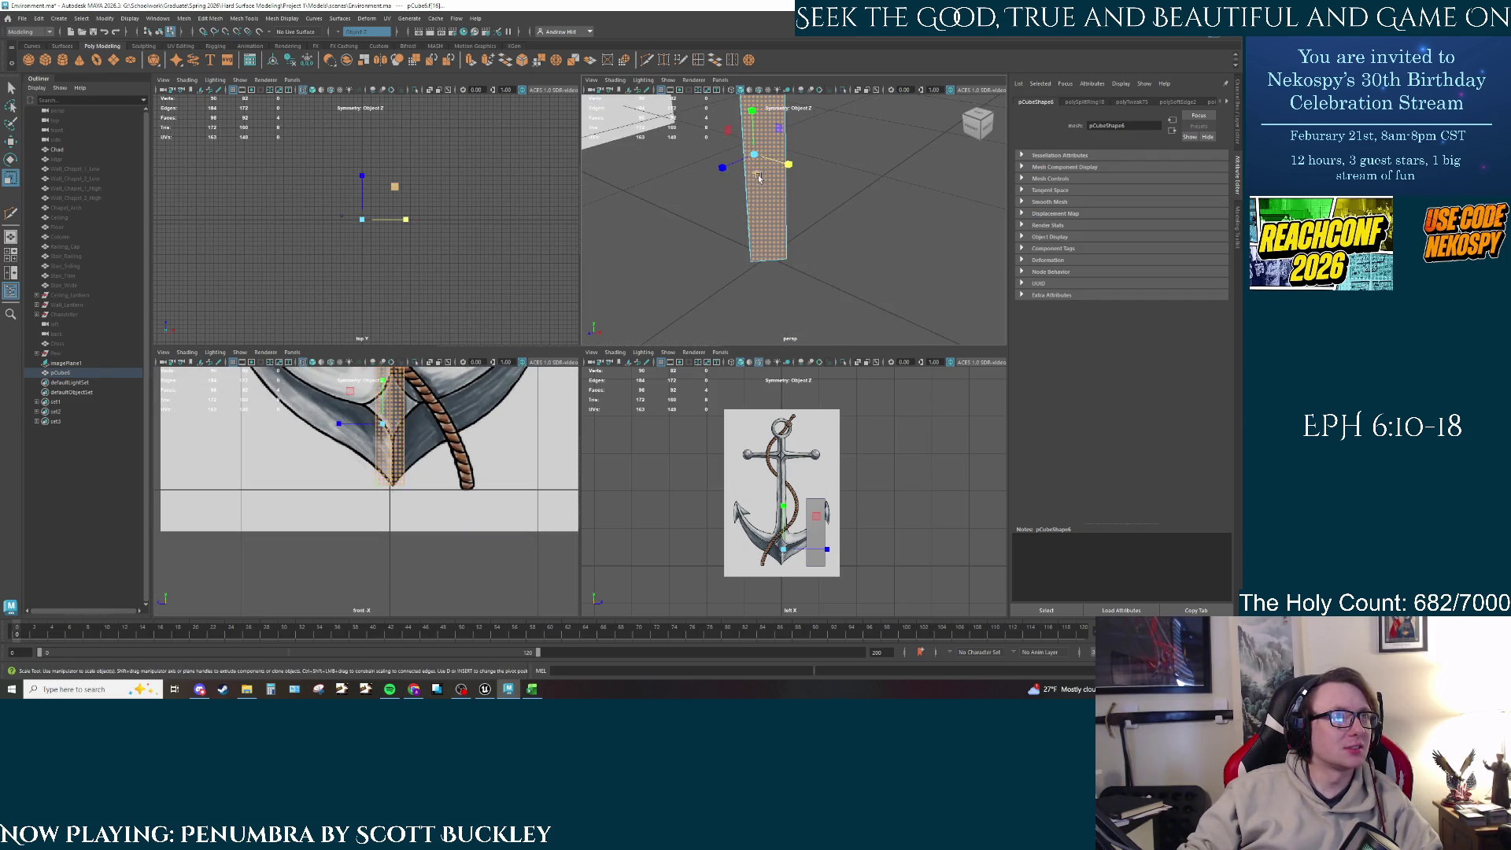
scroll(317, 495, up, 3)
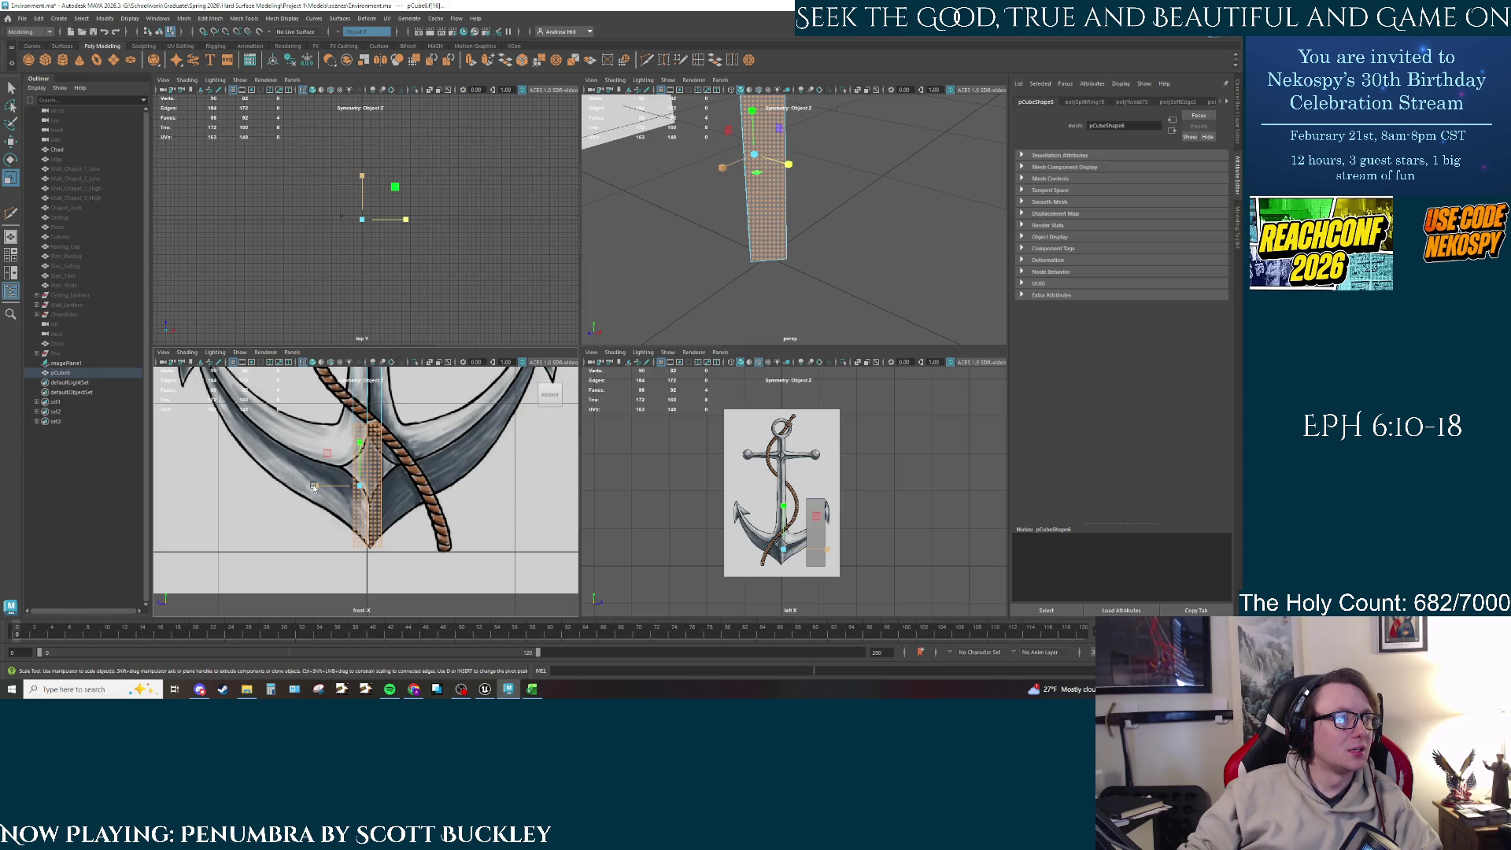
drag(313, 487, 207, 492)
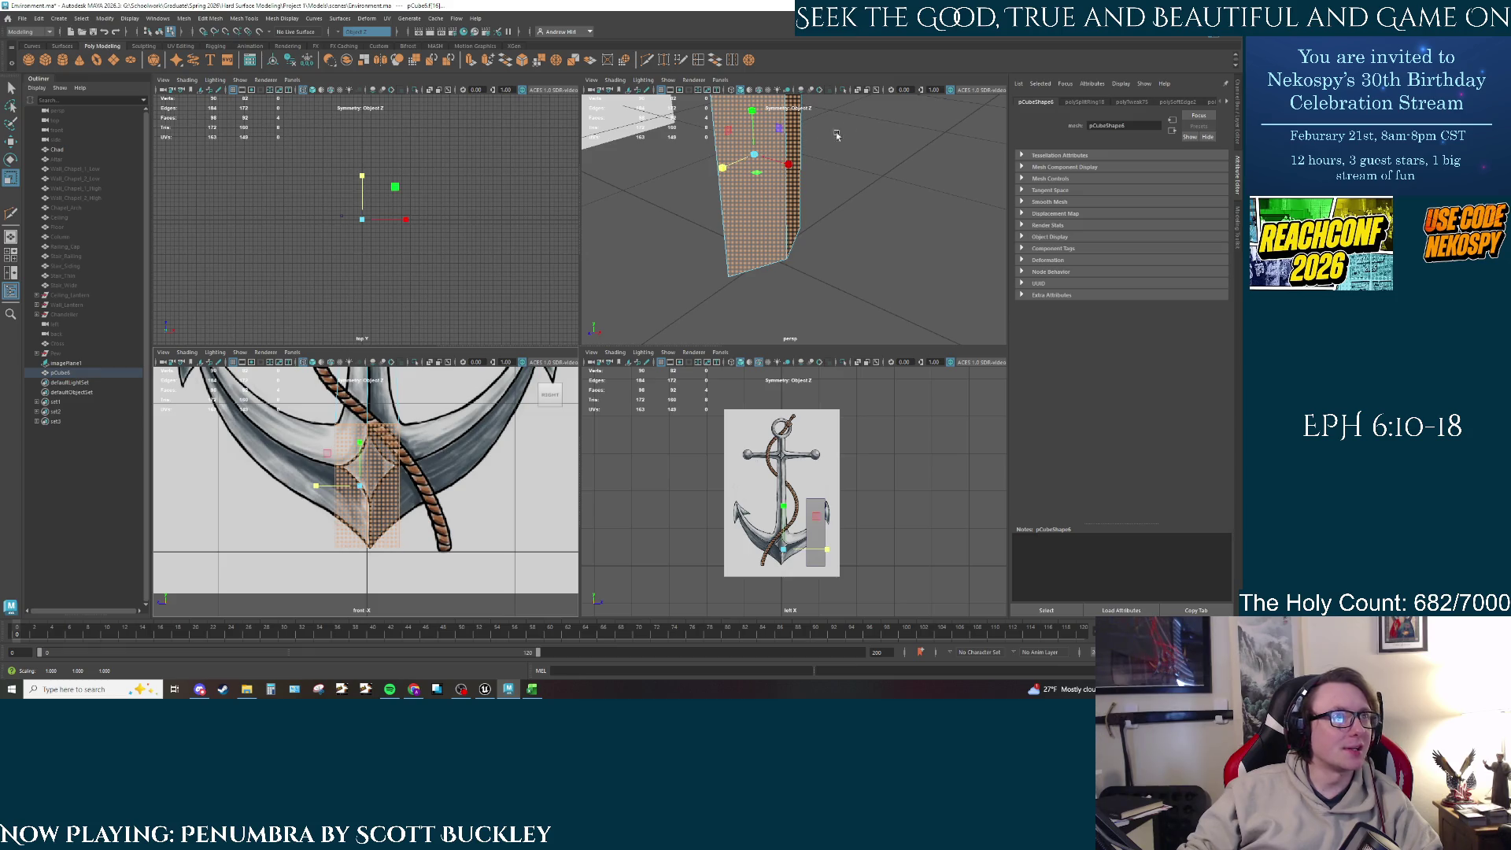
mouse_move(836, 135)
alt+mouse_down()
mouse_move(776, 214)
mouse_move(816, 182)
mouse_move(819, 281)
mouse_move(801, 294)
alt+mouse_up()
click(795, 175)
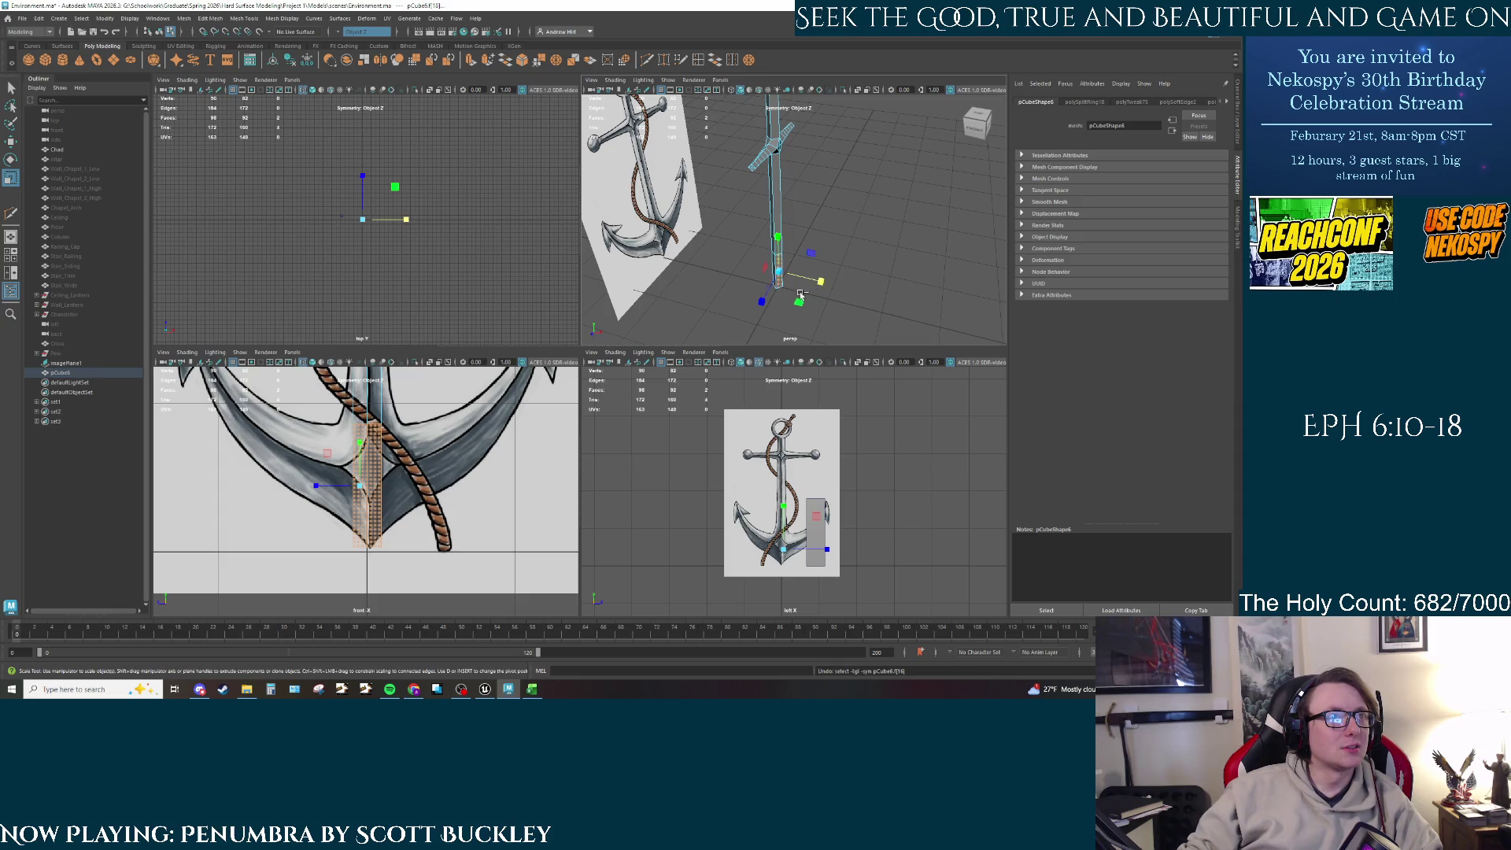
scroll(769, 268, up, 5)
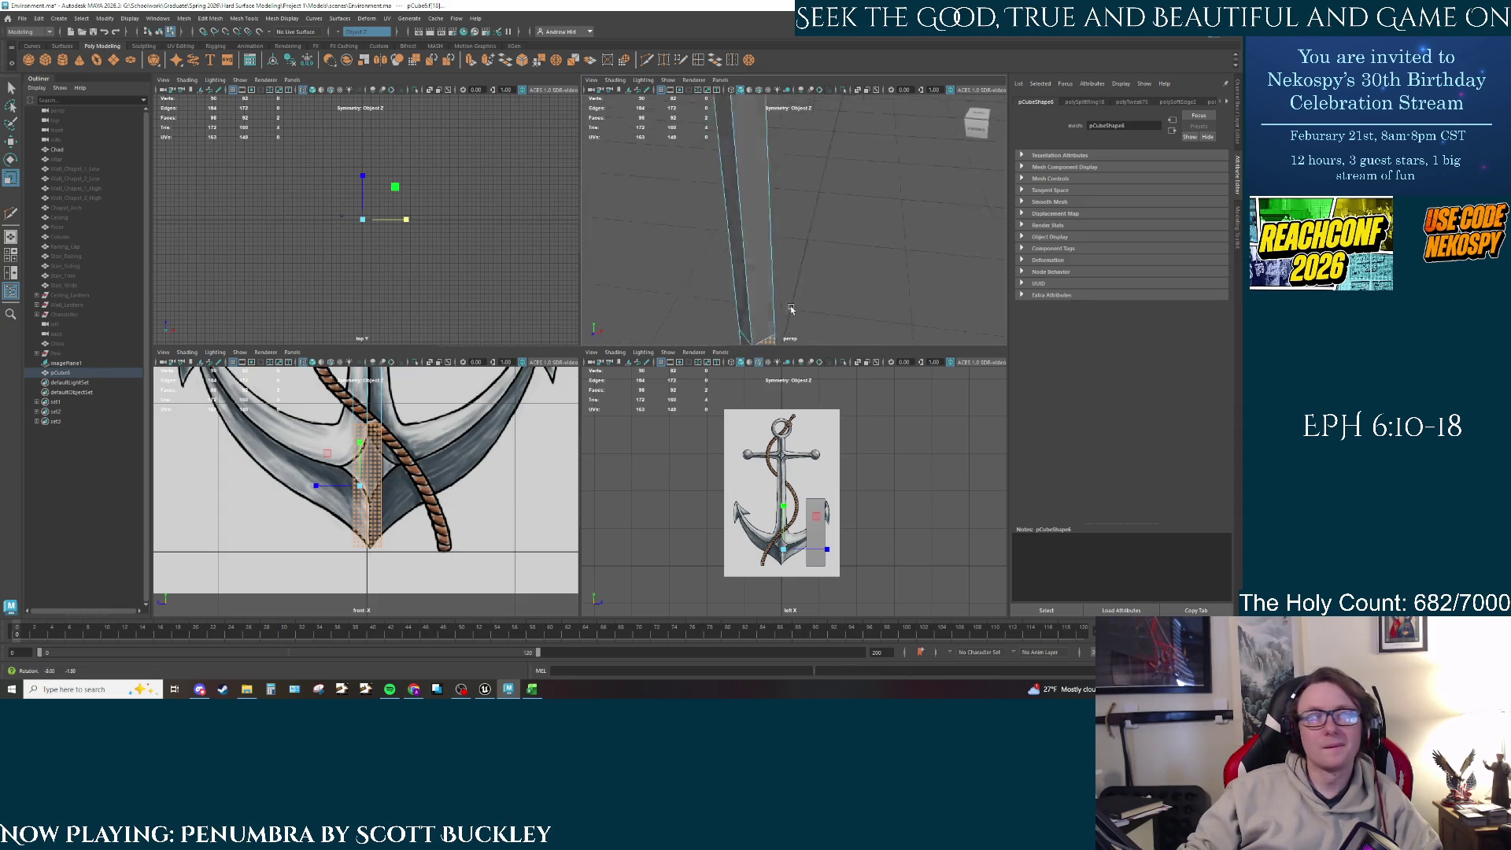
mouse_move(790, 236)
alt+mouse_down()
mouse_move(665, 241)
mouse_move(737, 233)
mouse_move(700, 241)
alt+mouse_up()
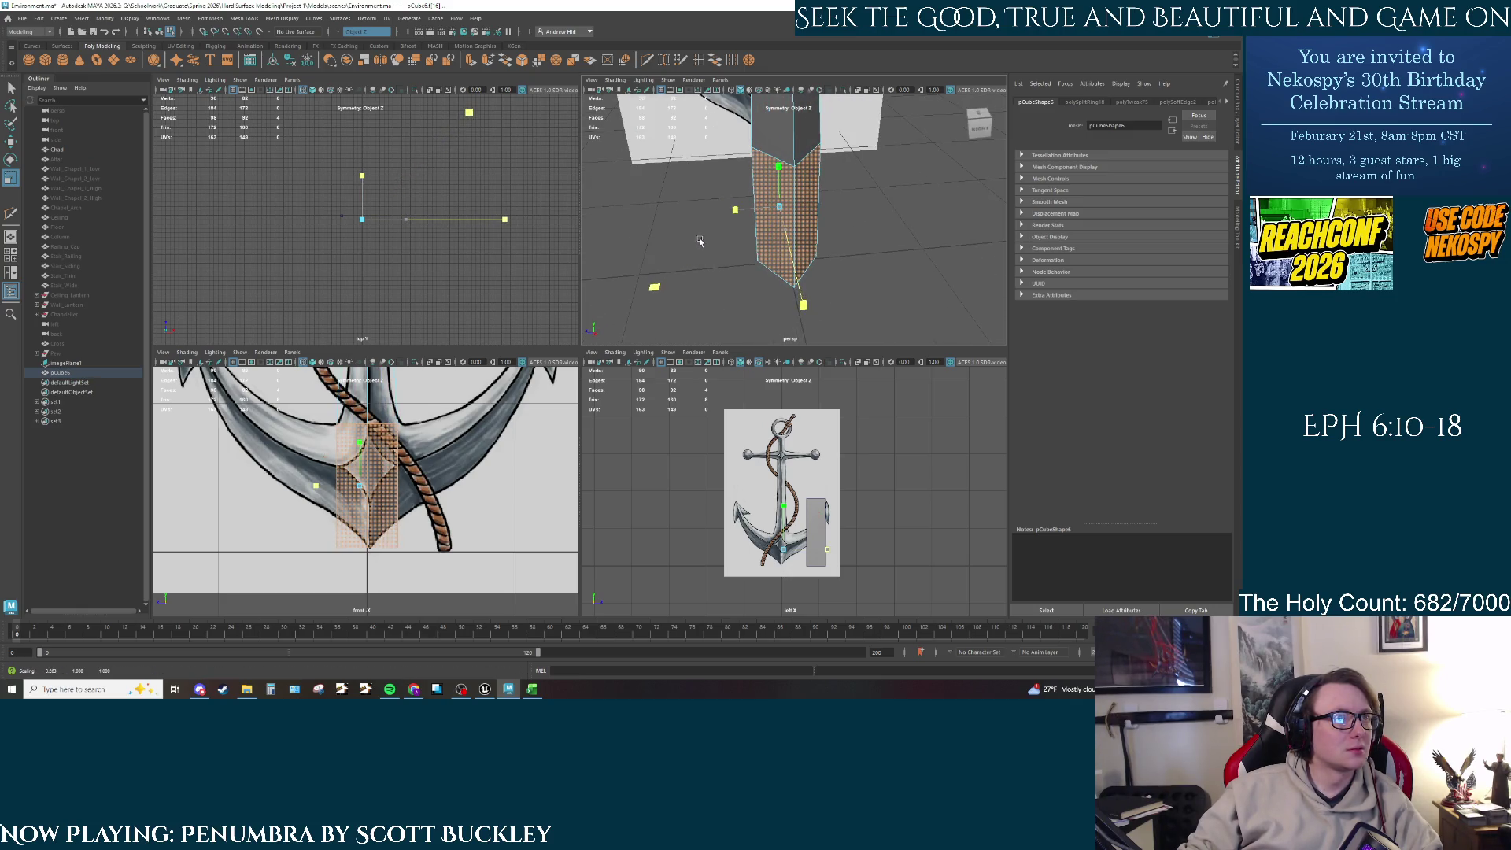
key(ctrl+z)
key(ctrl+z)
key(ctrl+z)
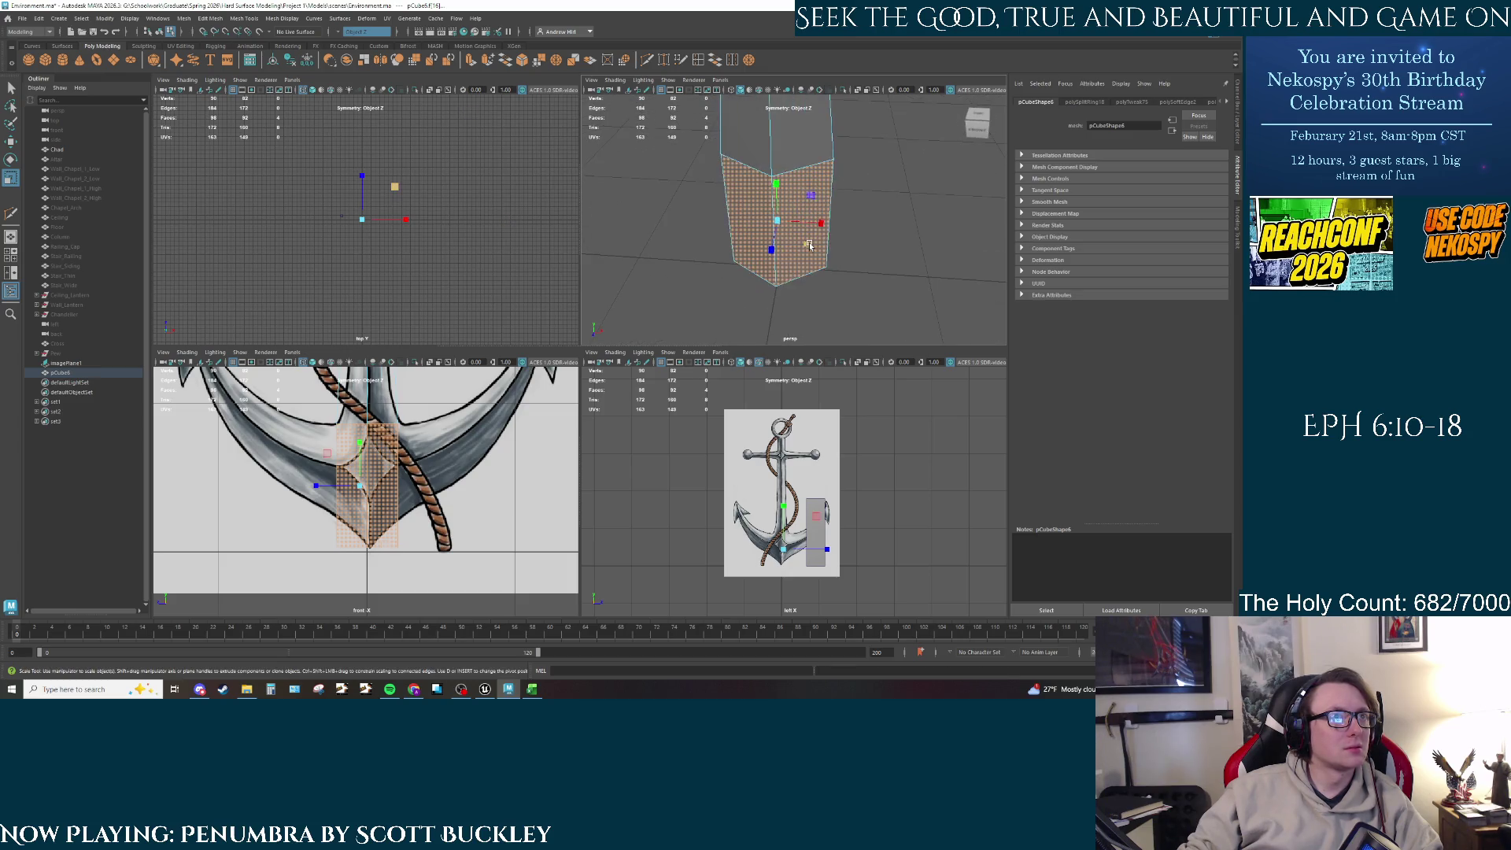
drag(801, 243, 841, 272)
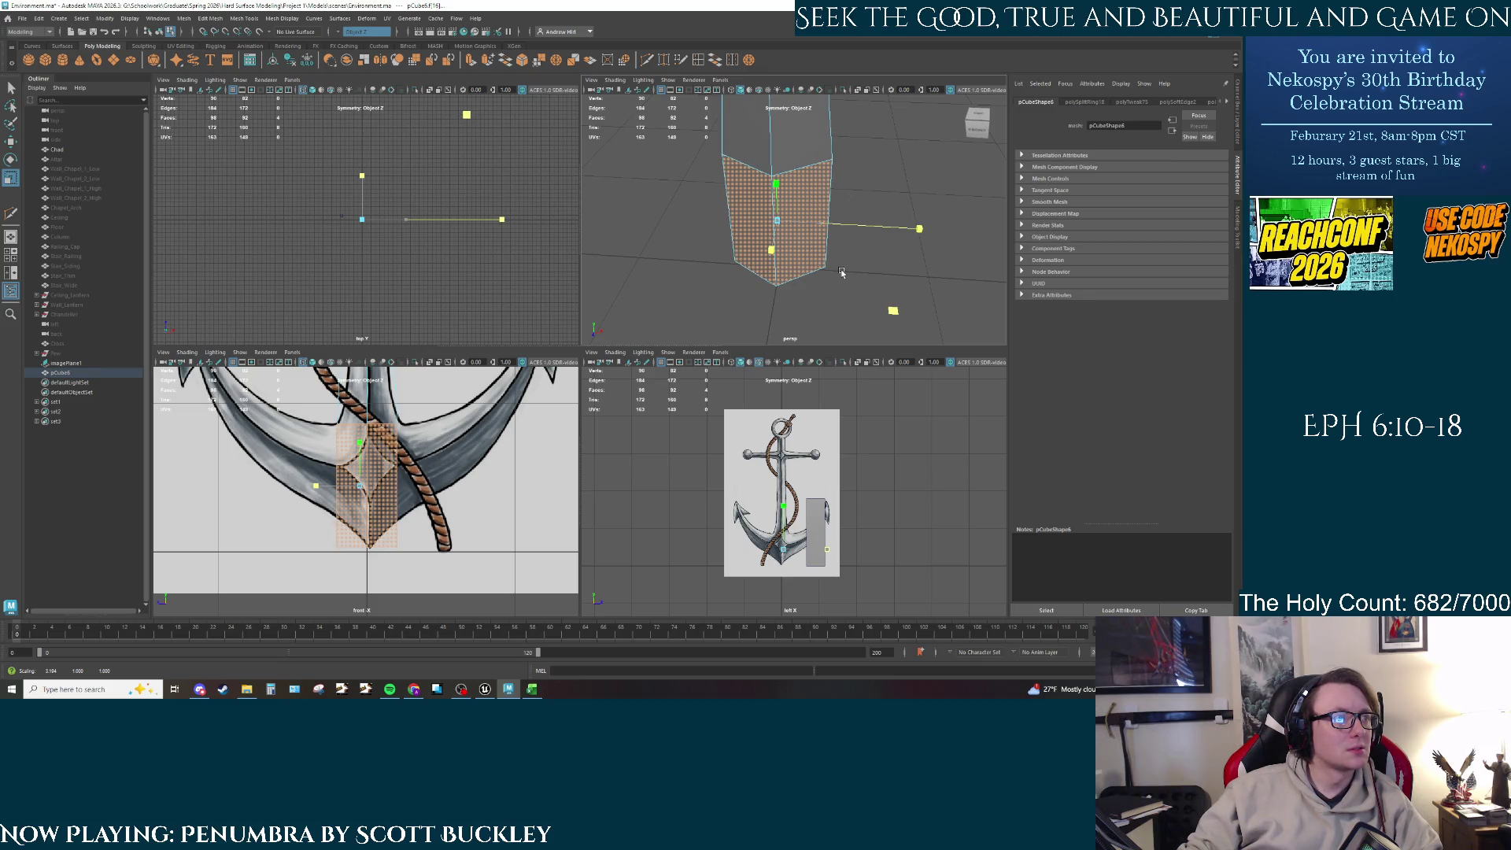
click(823, 233)
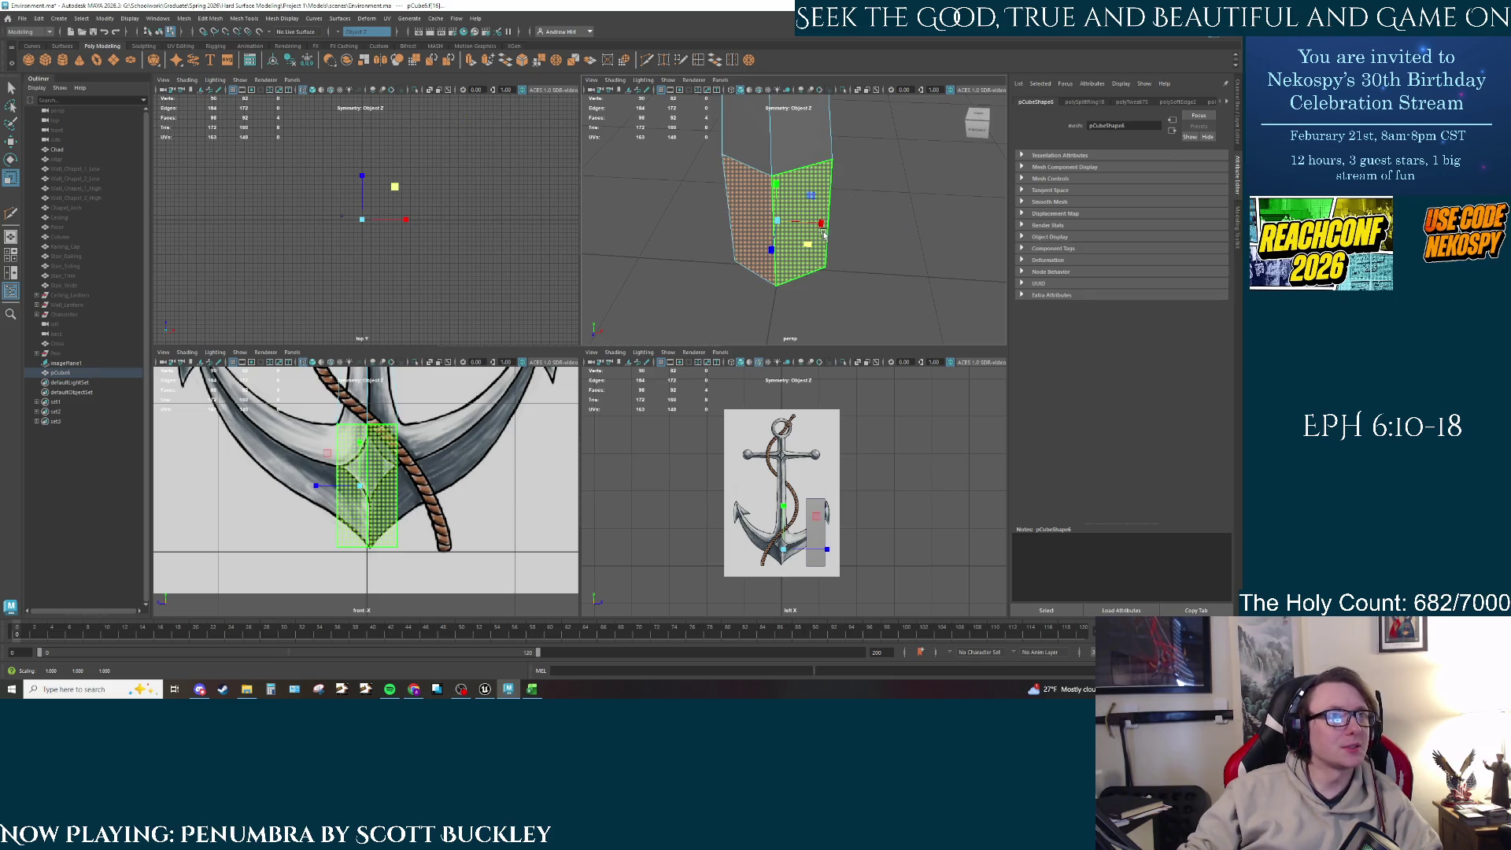
key(ctrl+z)
key(ctrl+z)
key(ctrl+z)
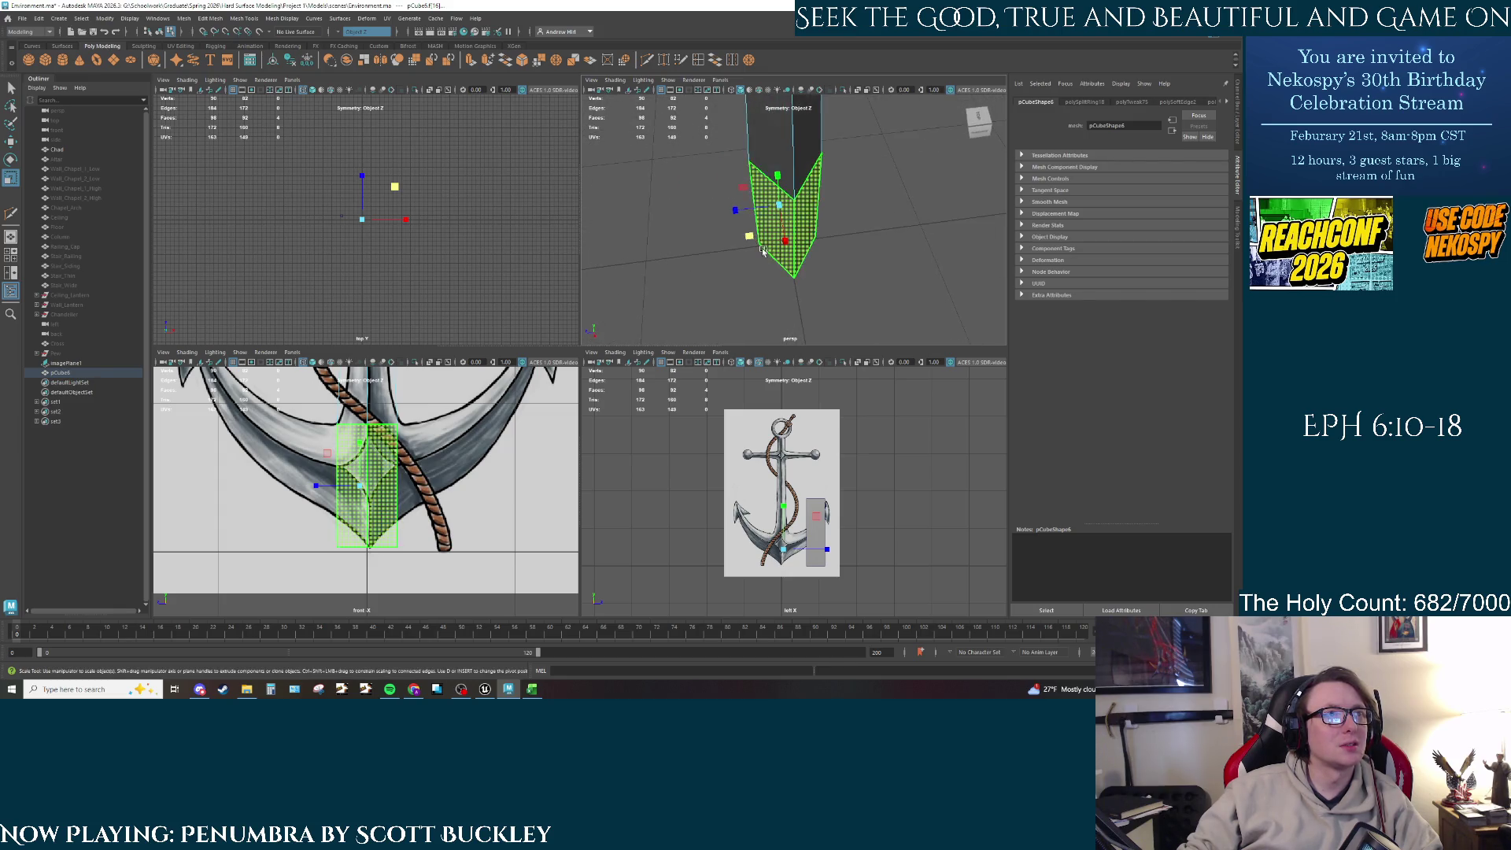
mouse_move(785, 240)
mouse_down()
mouse_move(810, 236)
mouse_move(778, 229)
mouse_up()
Step: Turn Symmetry off and scale both lower side faces of pCube6 about 1.76 along X
click(783, 221)
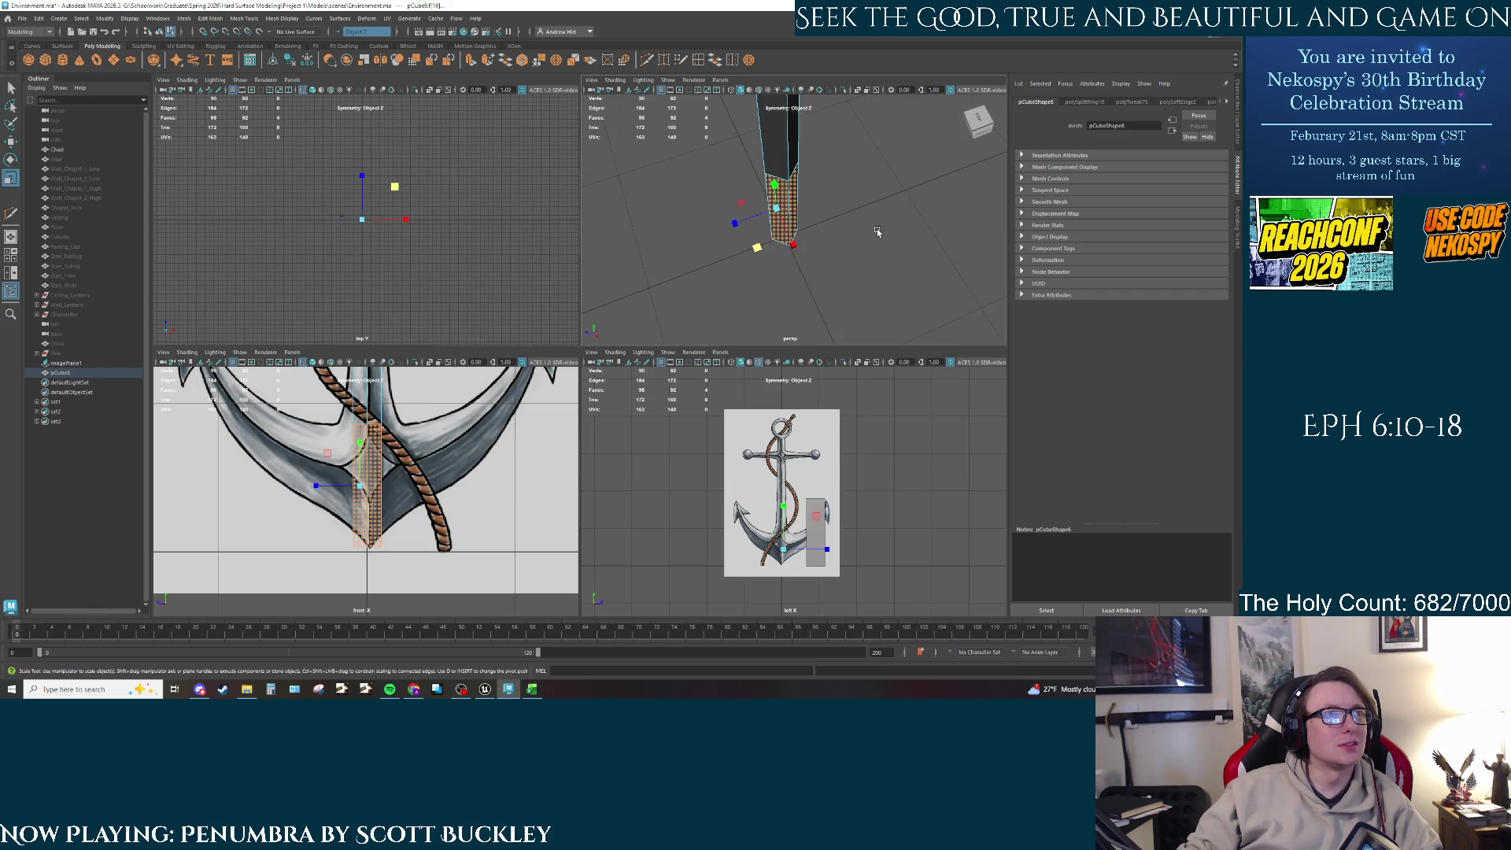
click(783, 215)
click(654, 262)
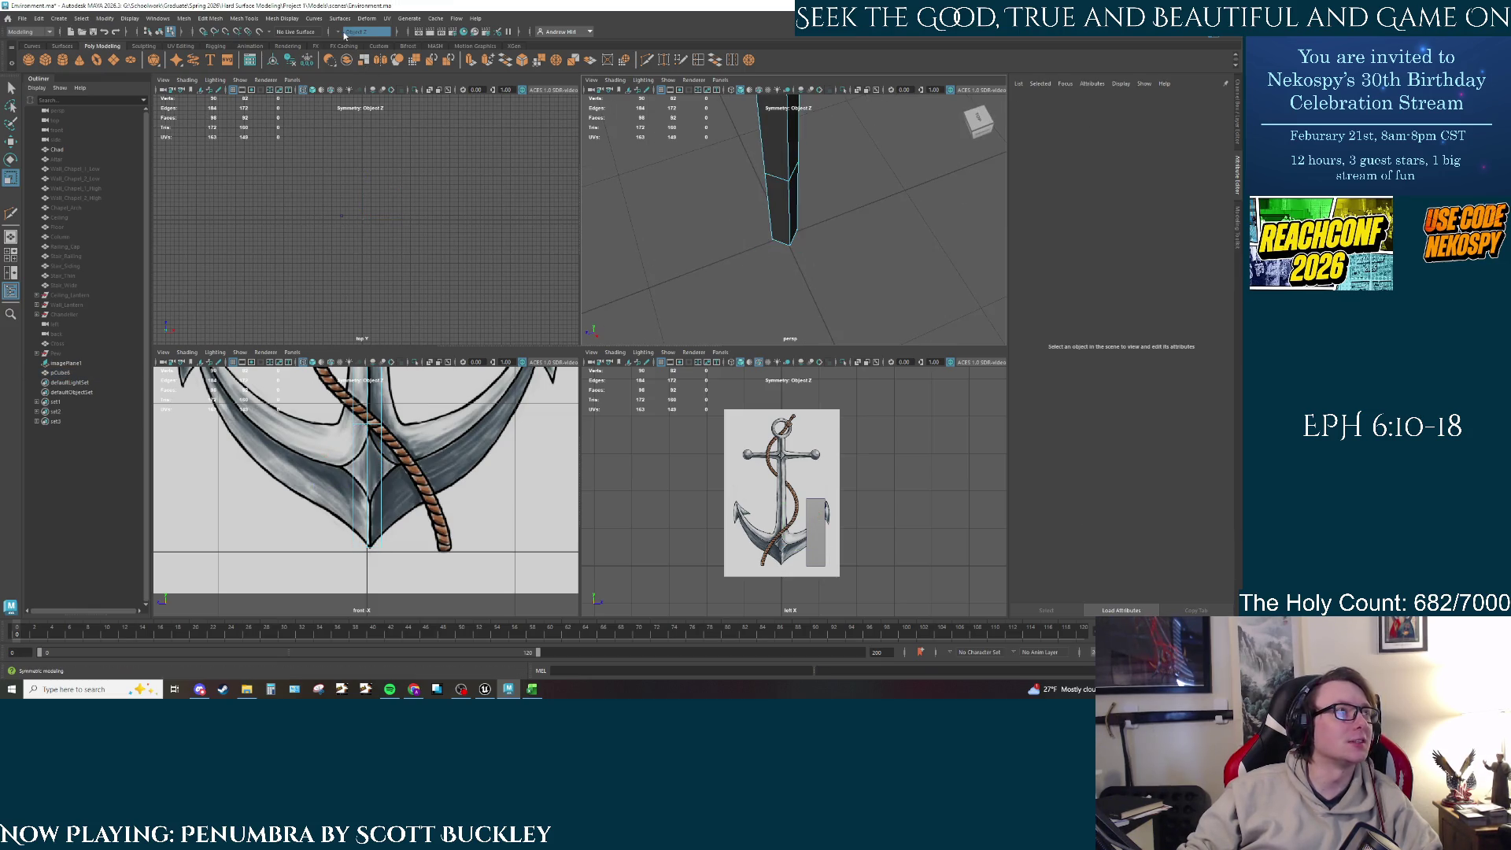
click(340, 35)
click(356, 39)
click(787, 201)
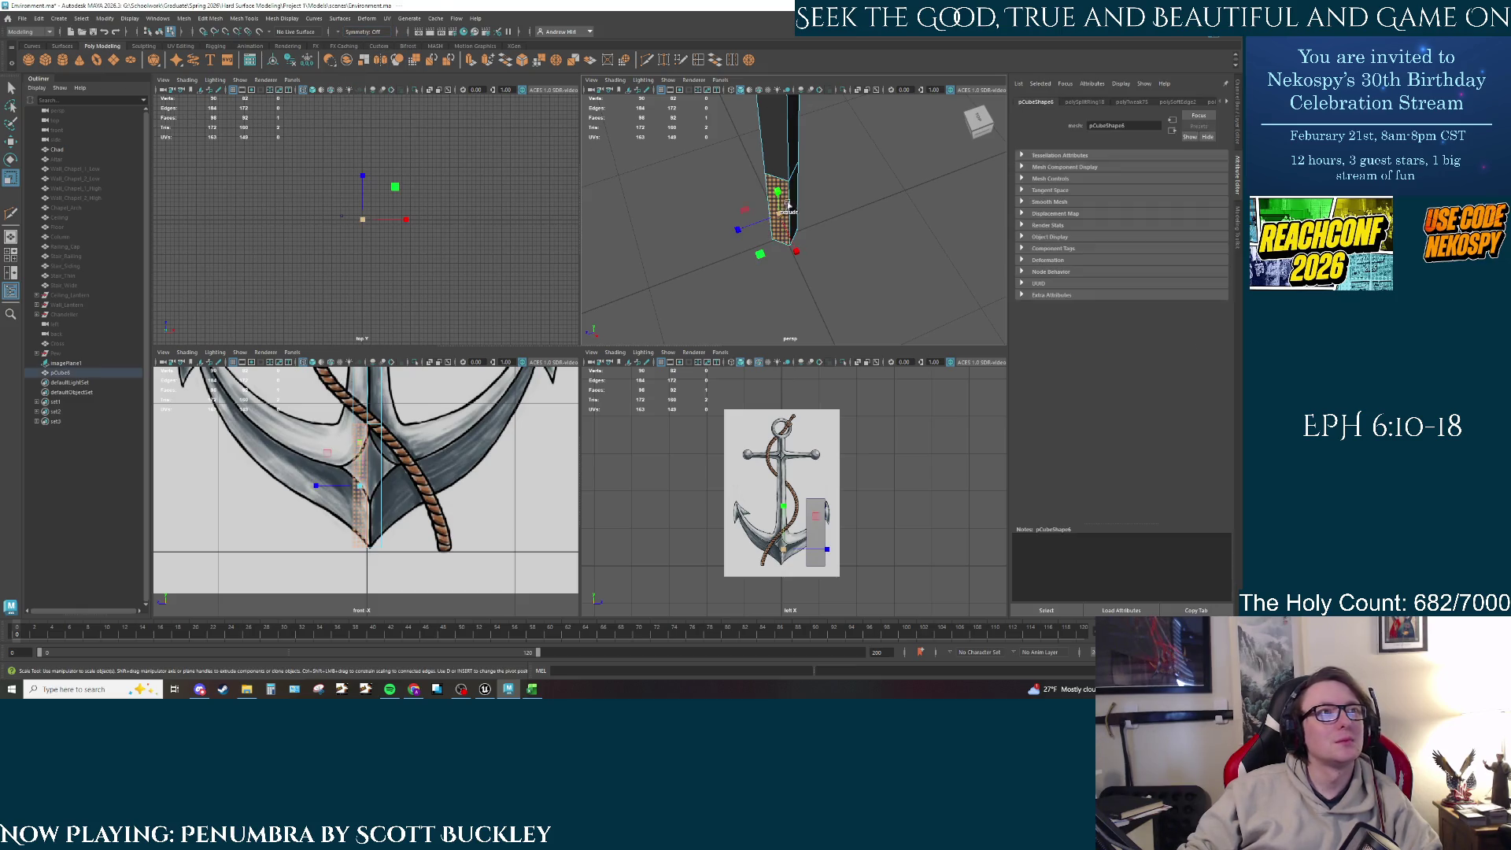
shift+click(798, 197)
drag(760, 254, 741, 262)
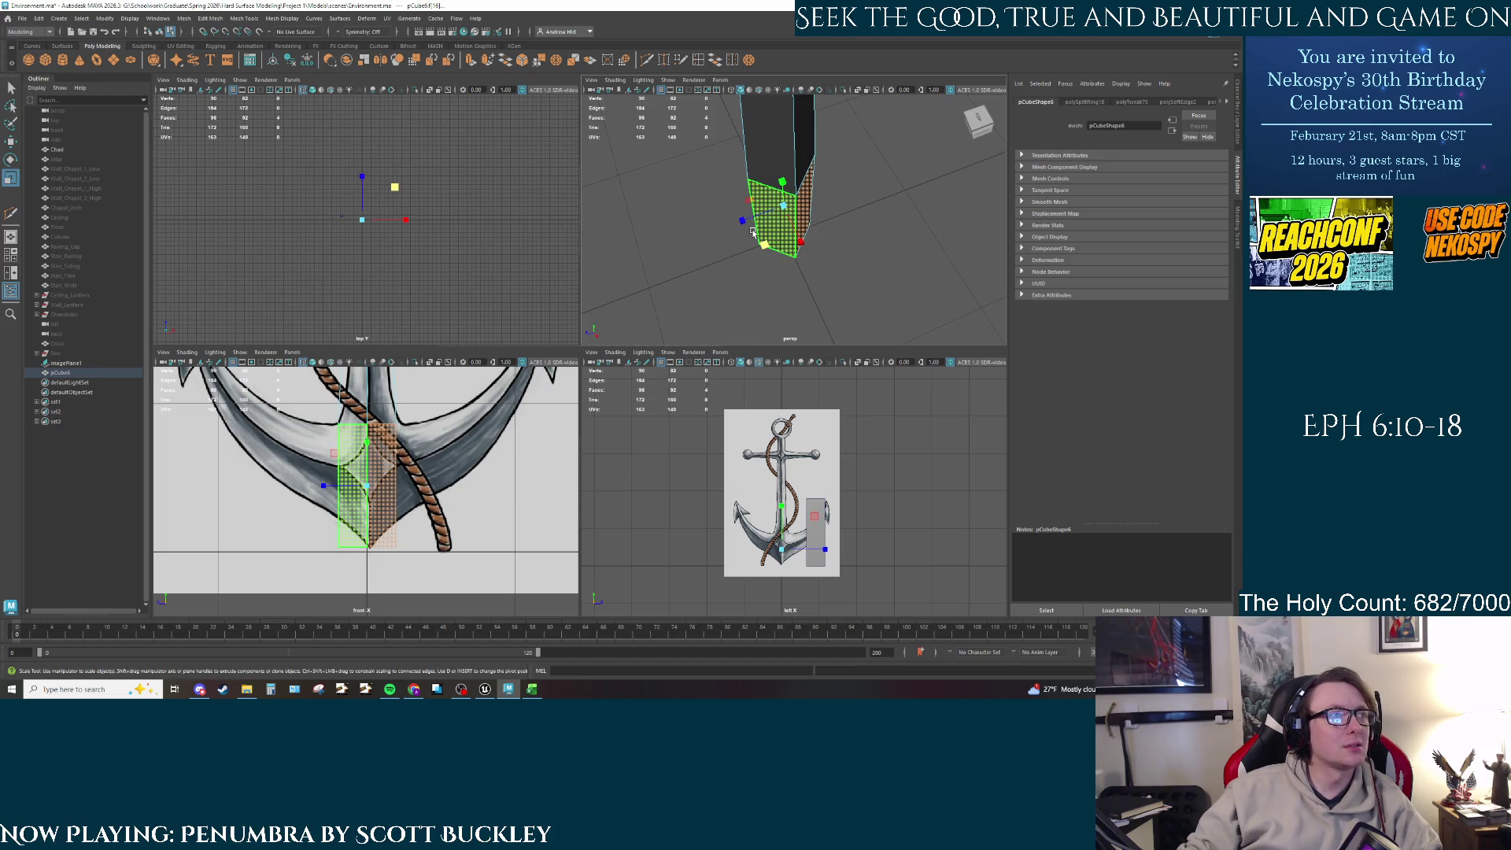
right_click(786, 152)
Step: Select imagePlane1 with the Move tool, zoom the front view onto the crown, then pick pCube6
click(836, 143)
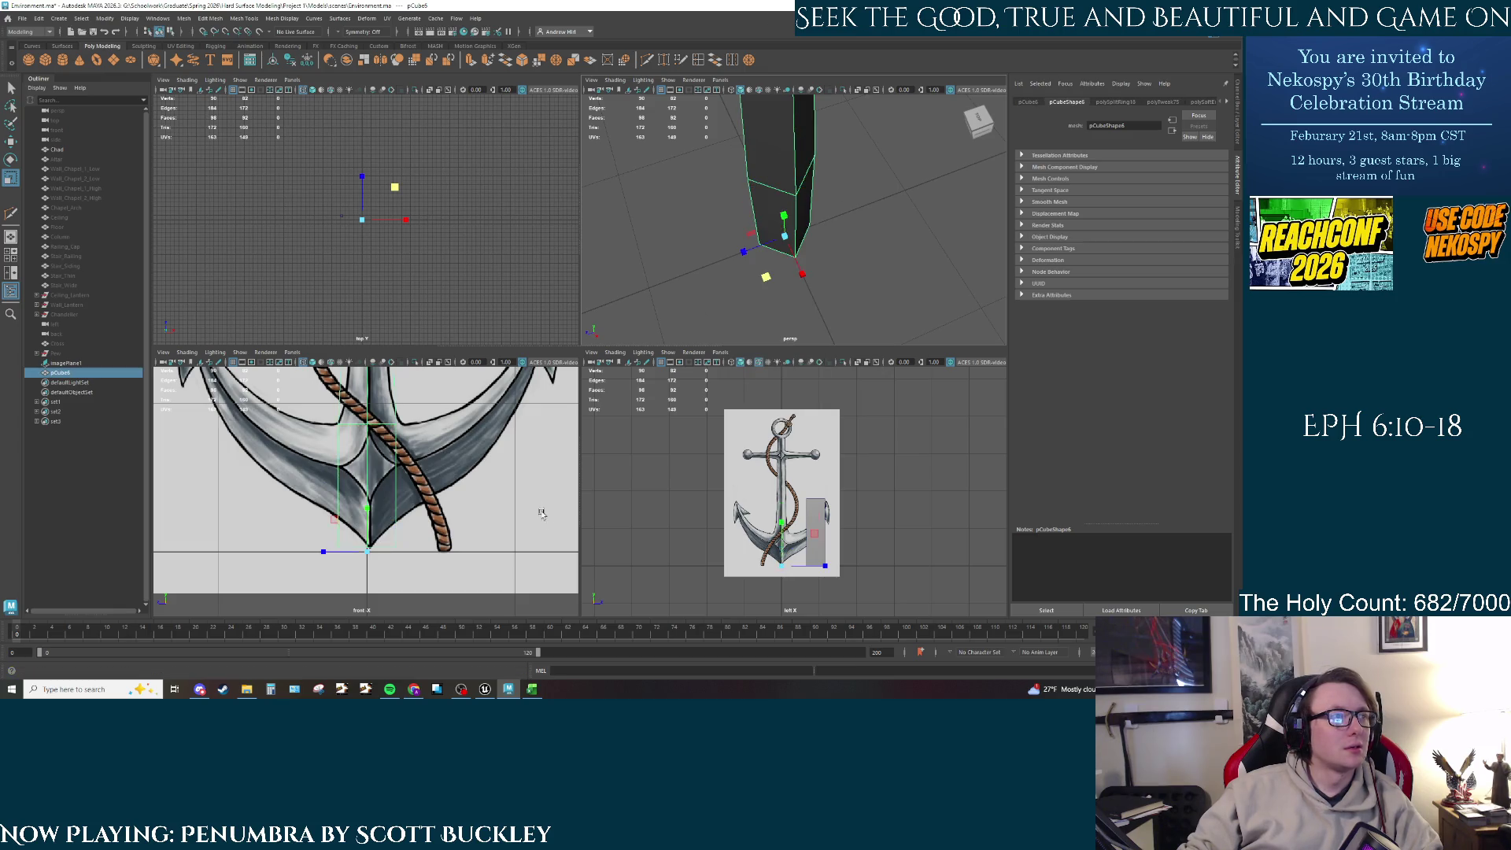
click(445, 459)
scroll(445, 459, down, 3)
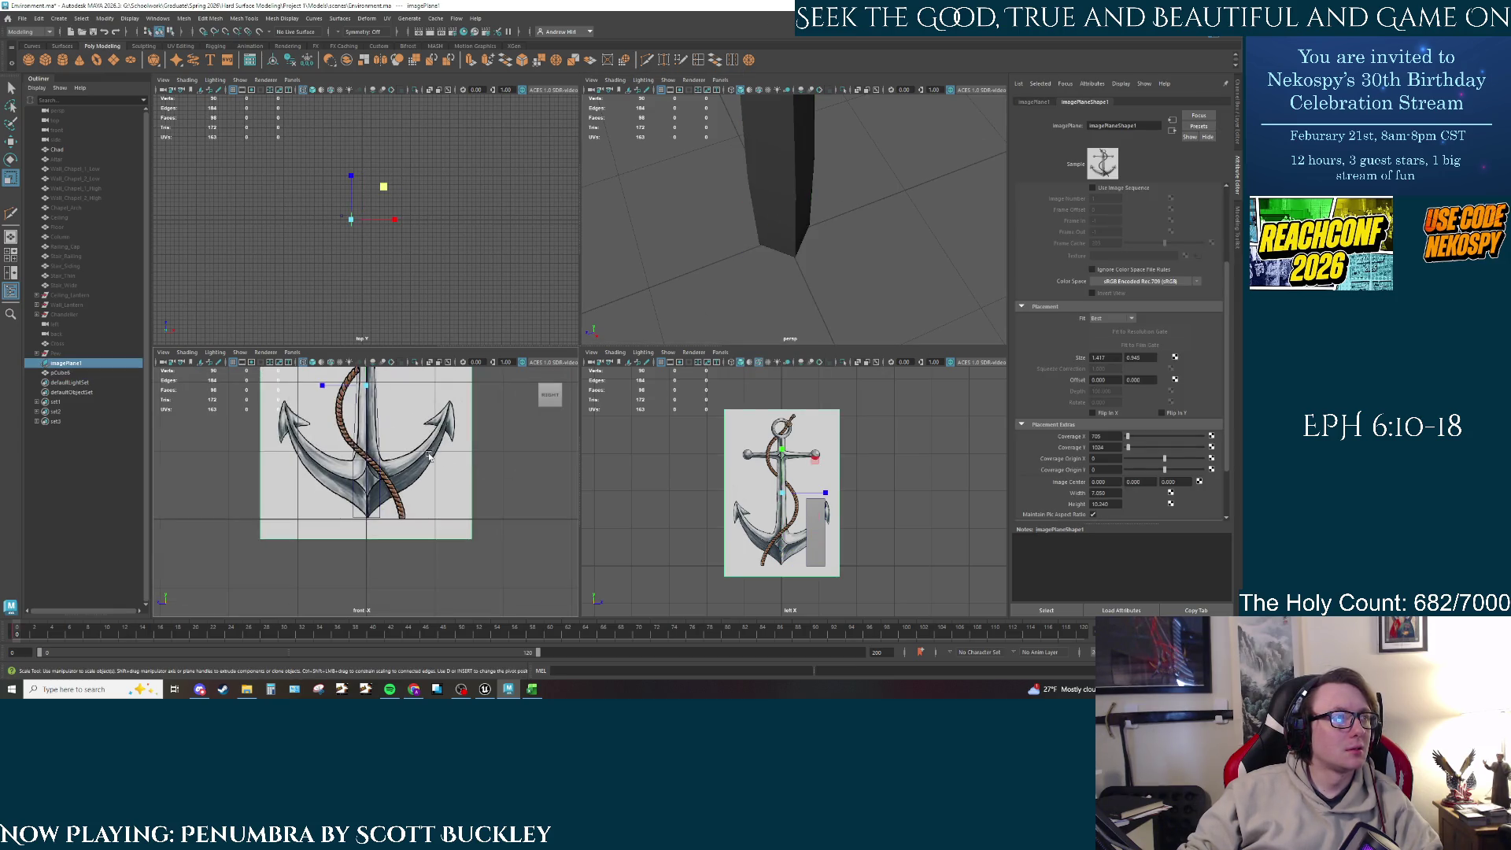
key(w)
scroll(344, 457, up, 5)
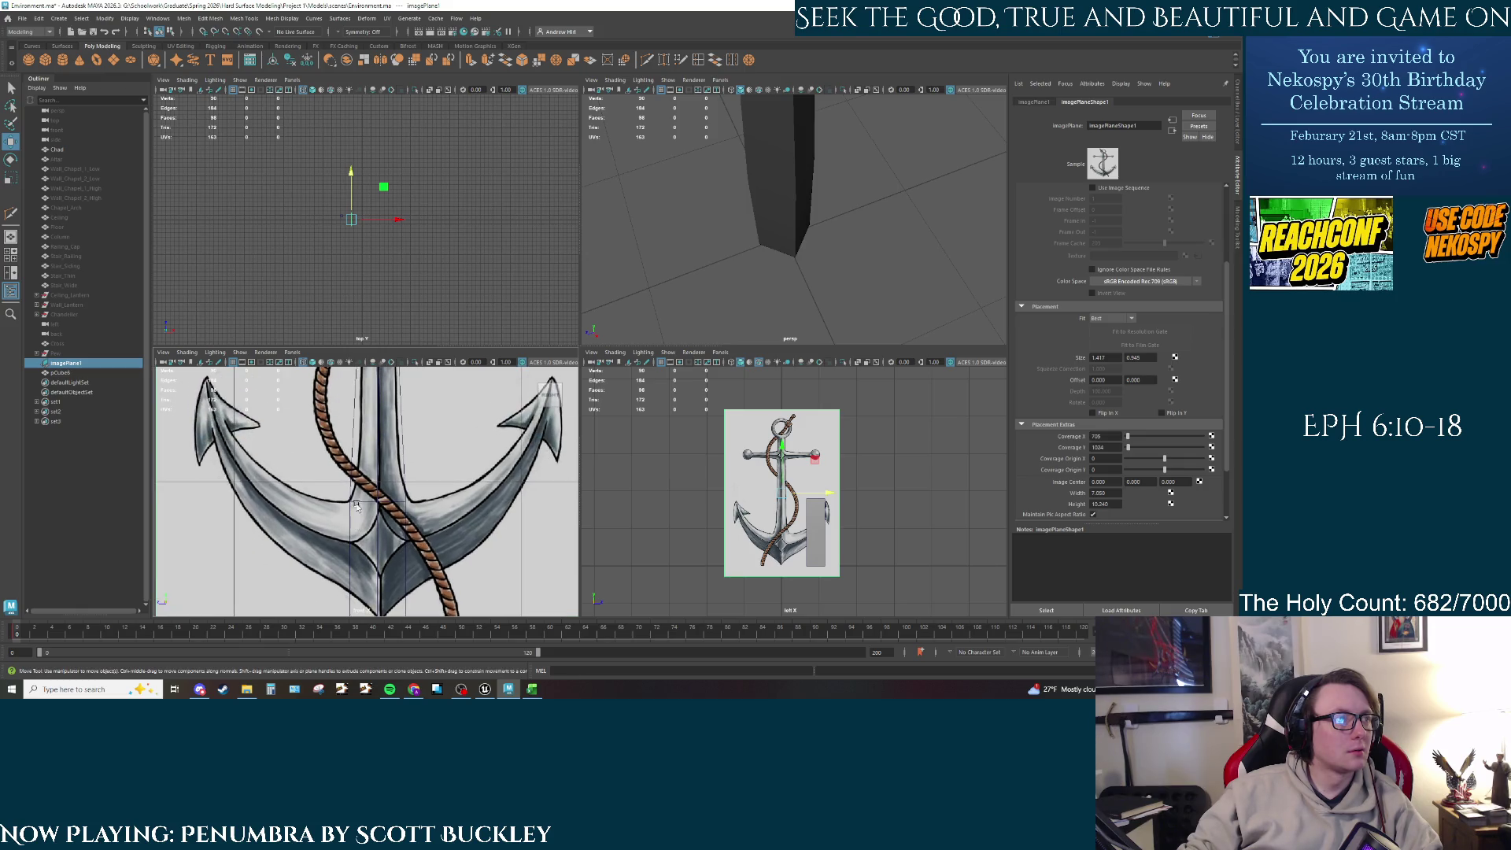
alt+middle_drag(400, 433, 411, 562)
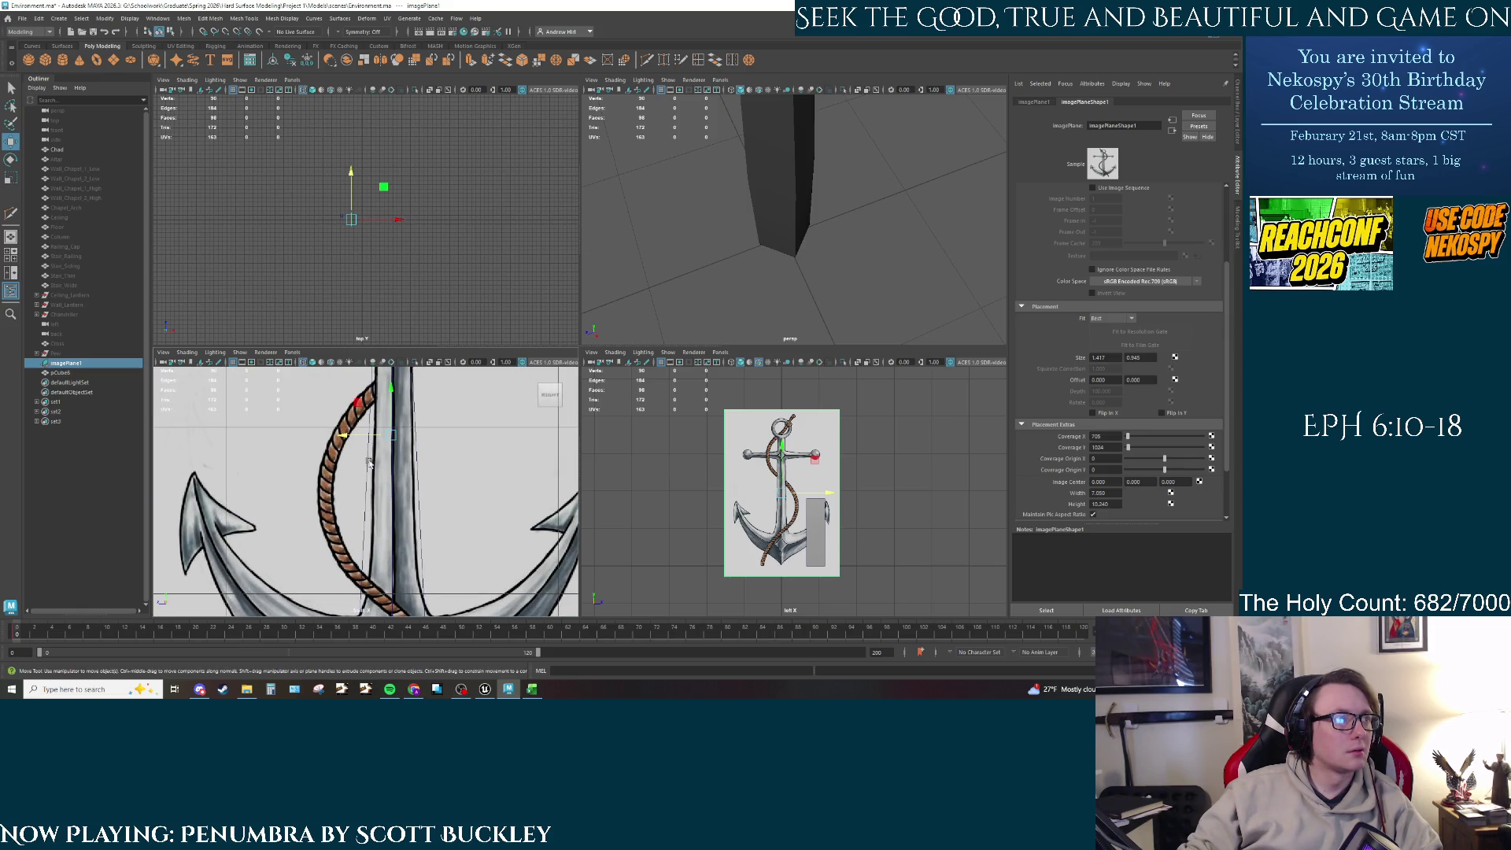
alt+middle_drag(368, 463, 354, 583)
scroll(429, 472, up, 1)
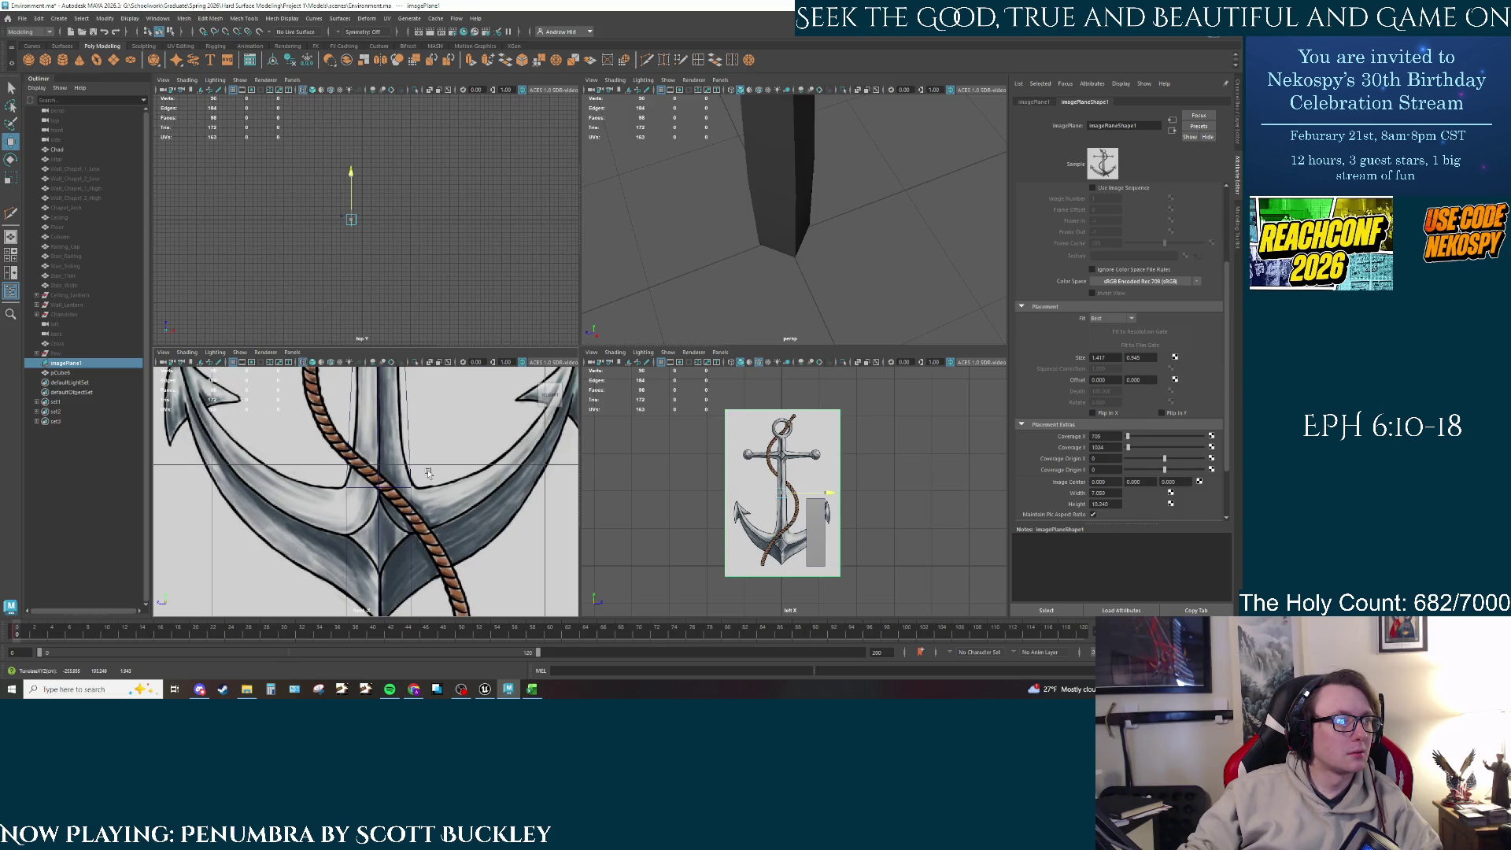
scroll(427, 473, up, 1)
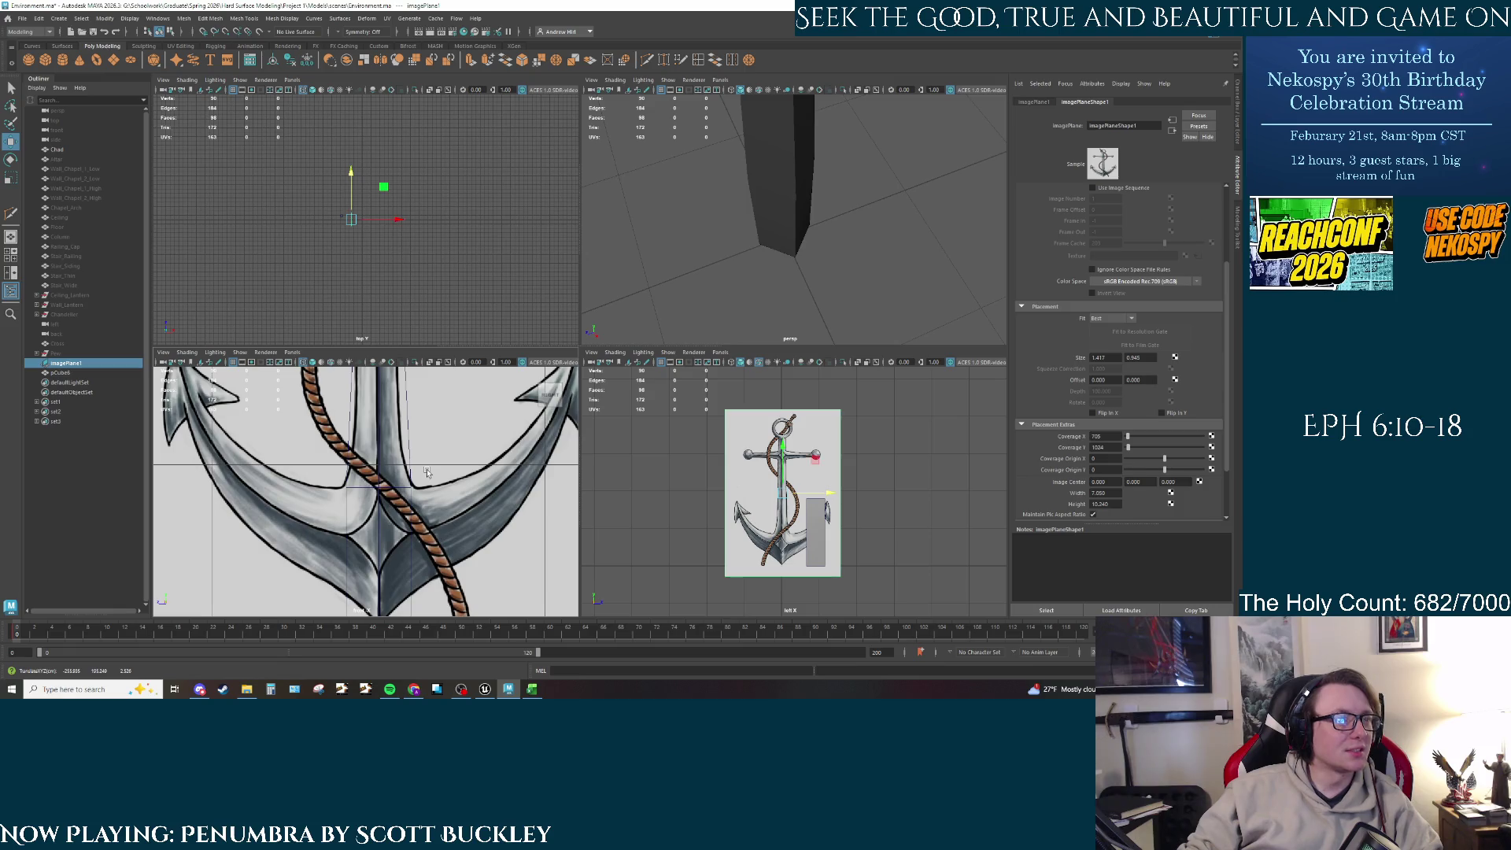
click(793, 244)
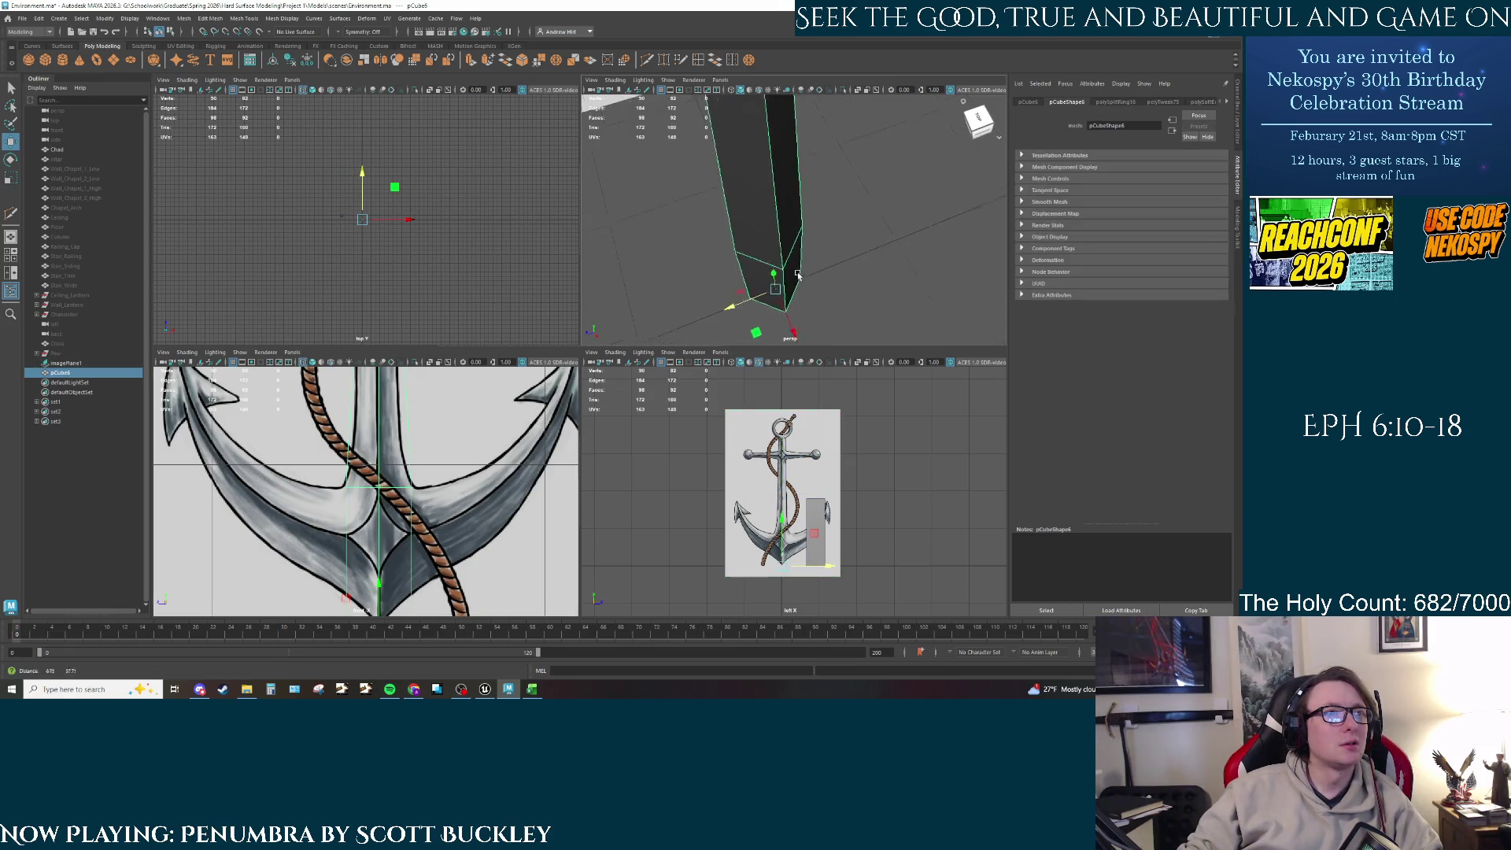
Step: Frame the cube and insert an edge loop across the shaft block
key(f)
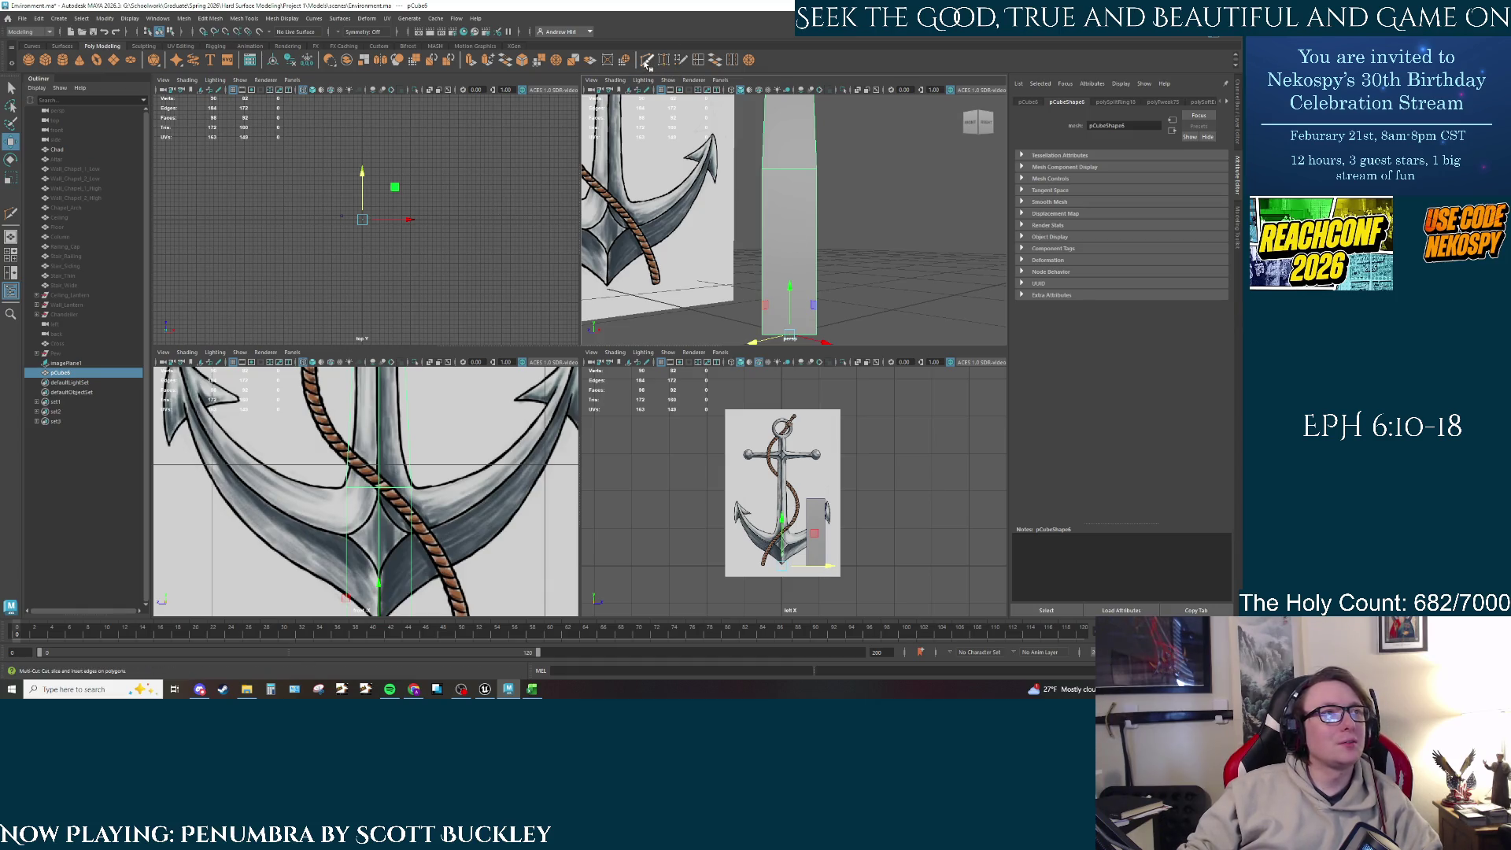
click(698, 61)
scroll(383, 457, up, 2)
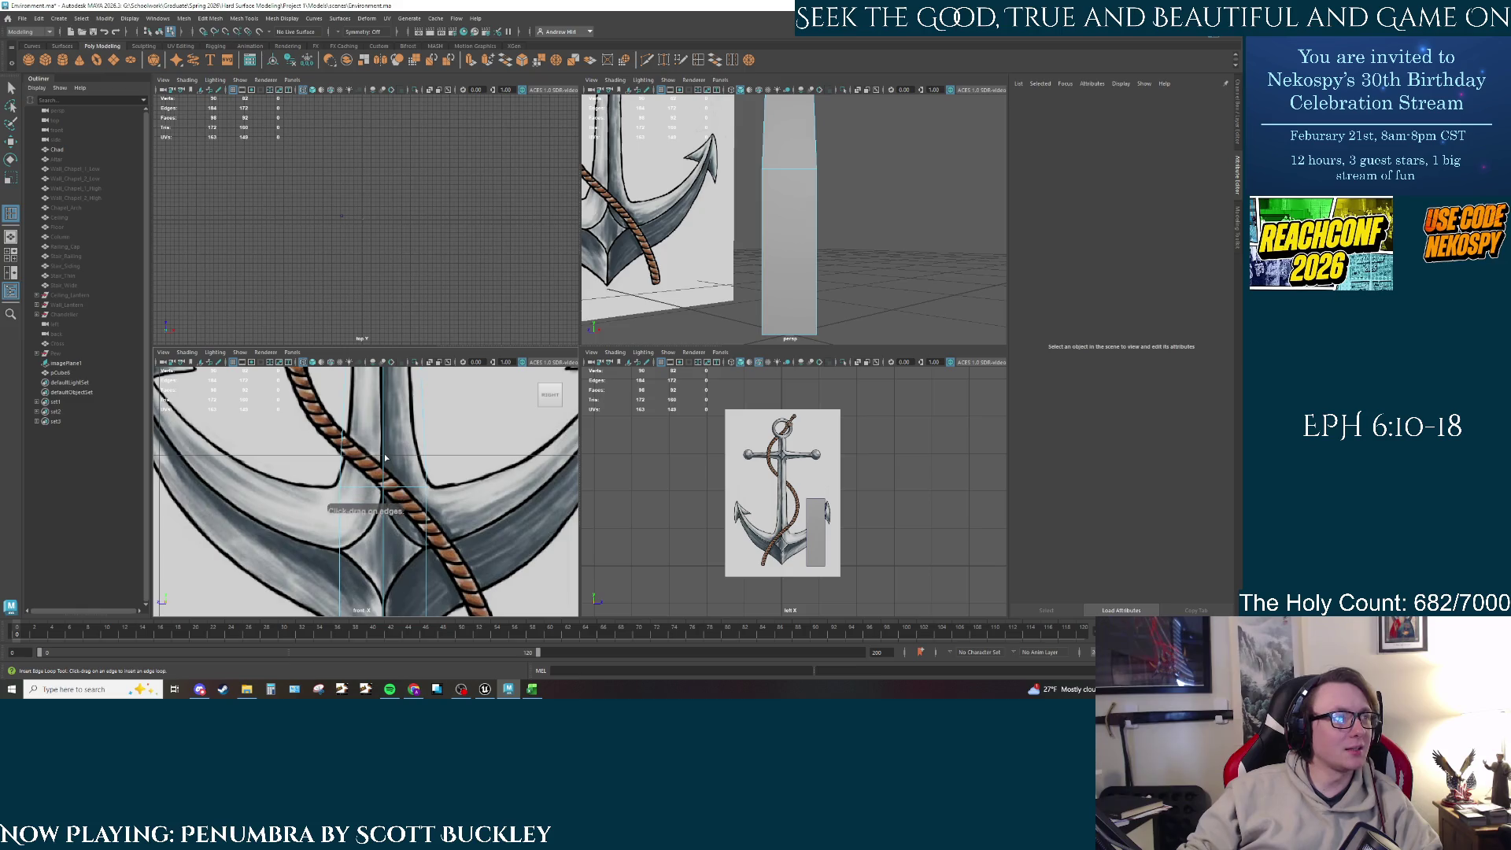
click(383, 455)
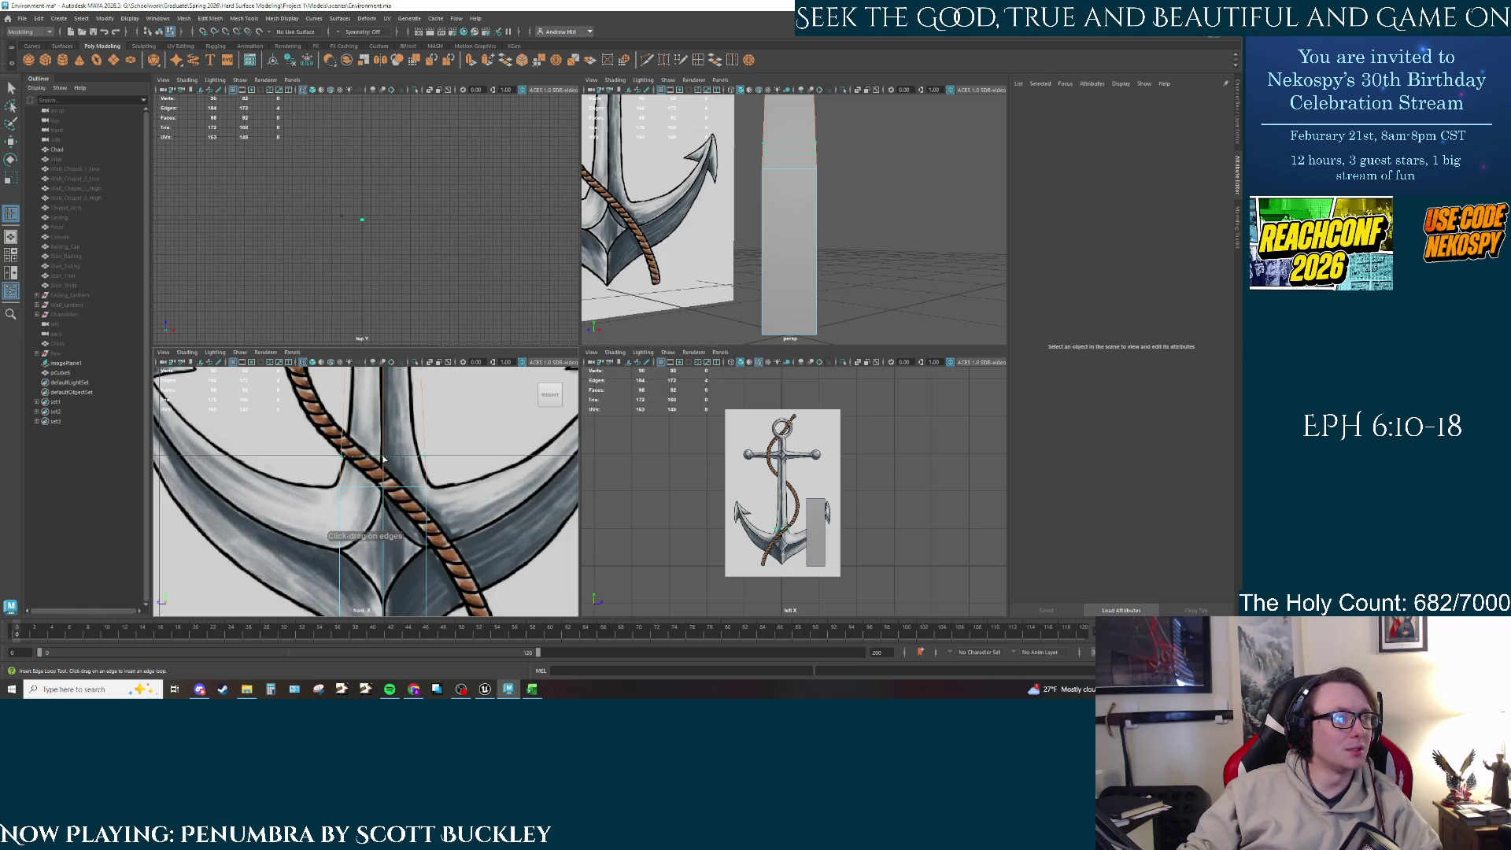
alt+drag(777, 193, 773, 241)
key(r)
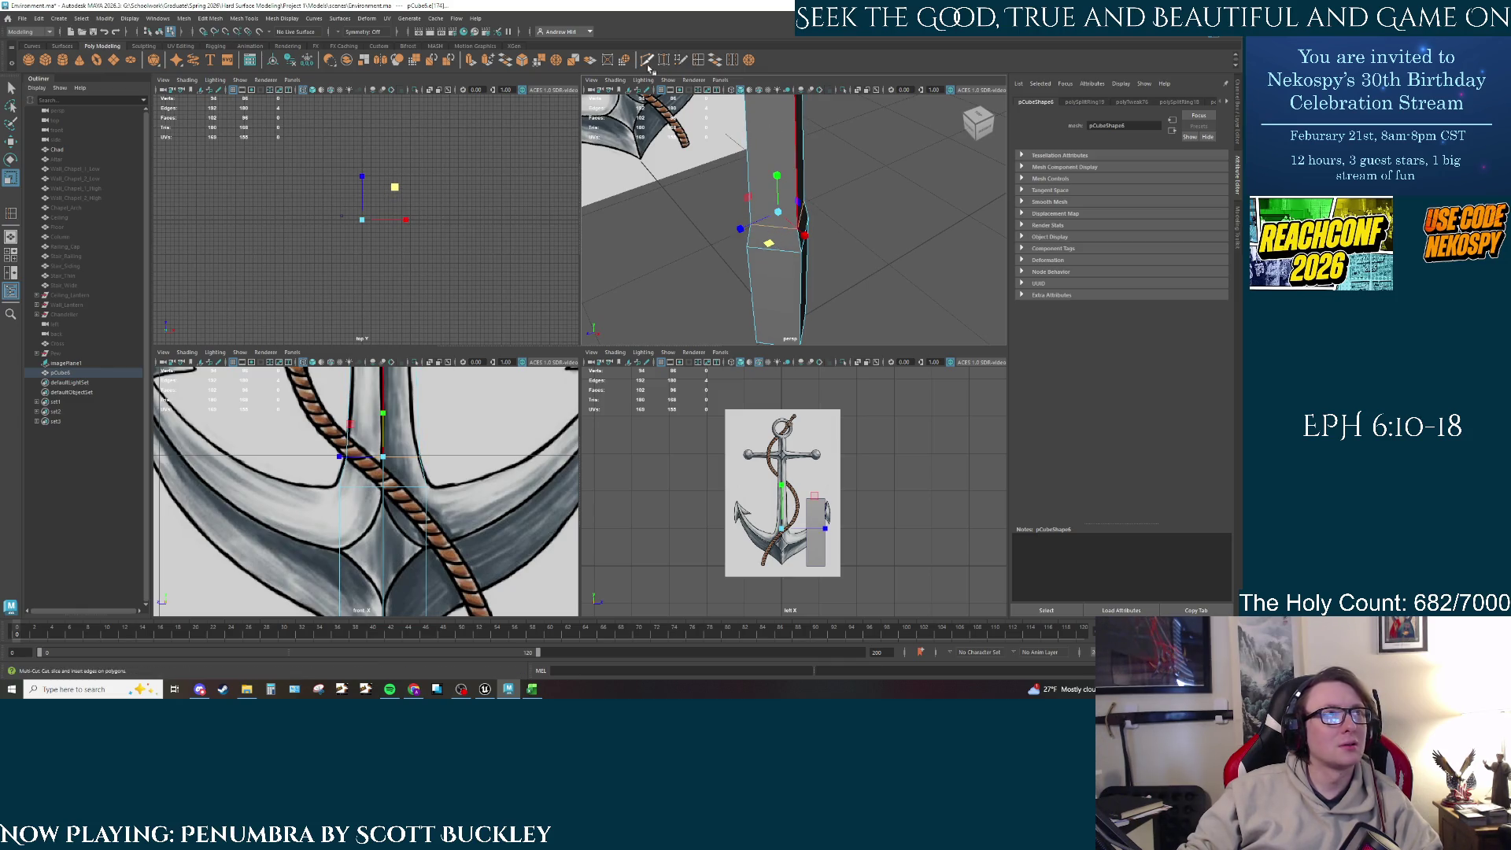
Step: Insert another edge loop across the shank by the rope and scale it inward to 0.887
click(699, 61)
scroll(364, 460, up, 3)
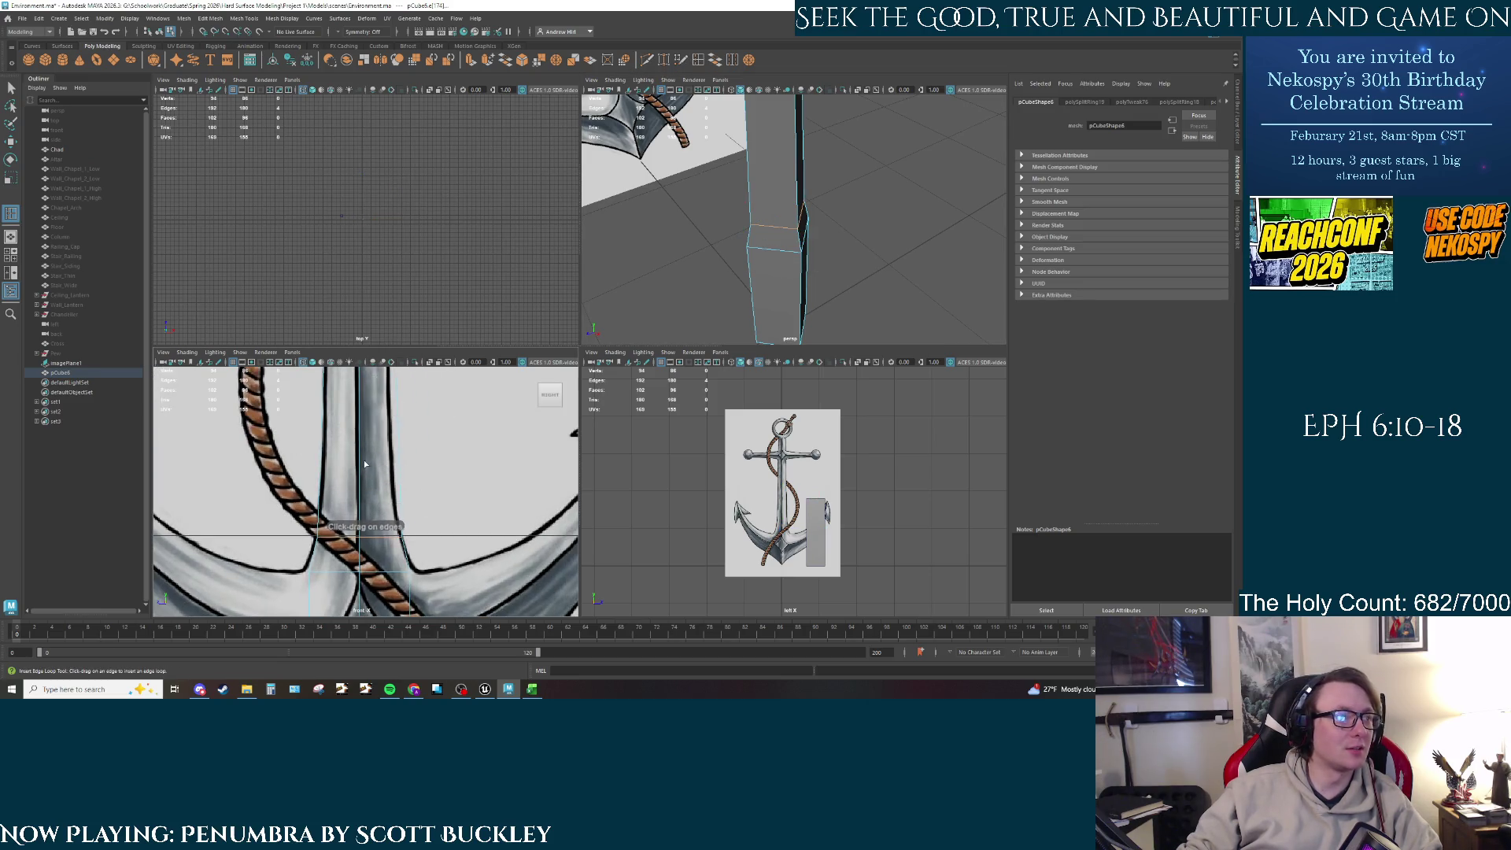
drag(364, 460, 362, 468)
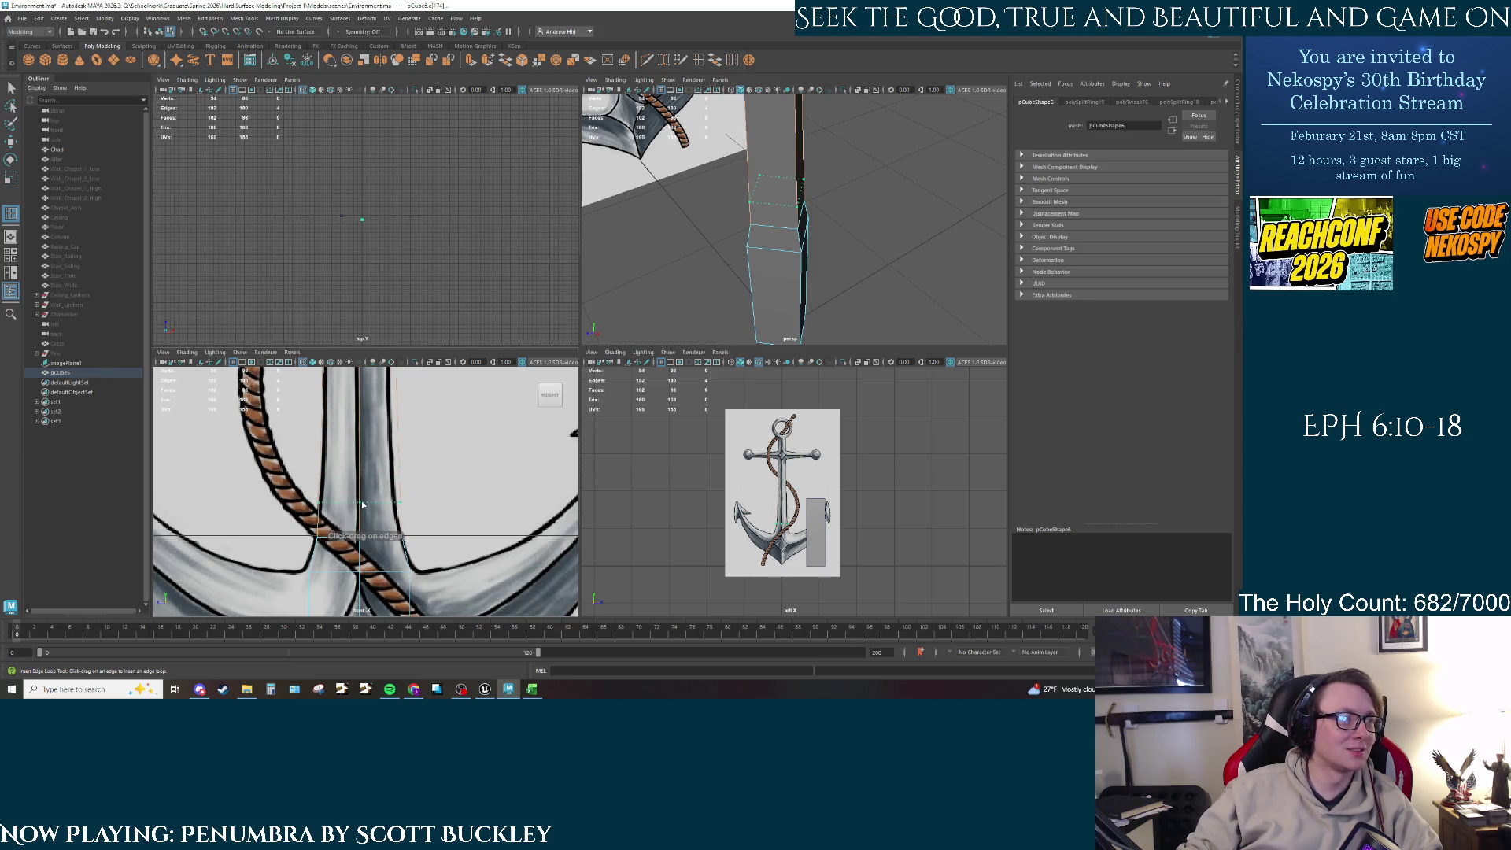
key(r)
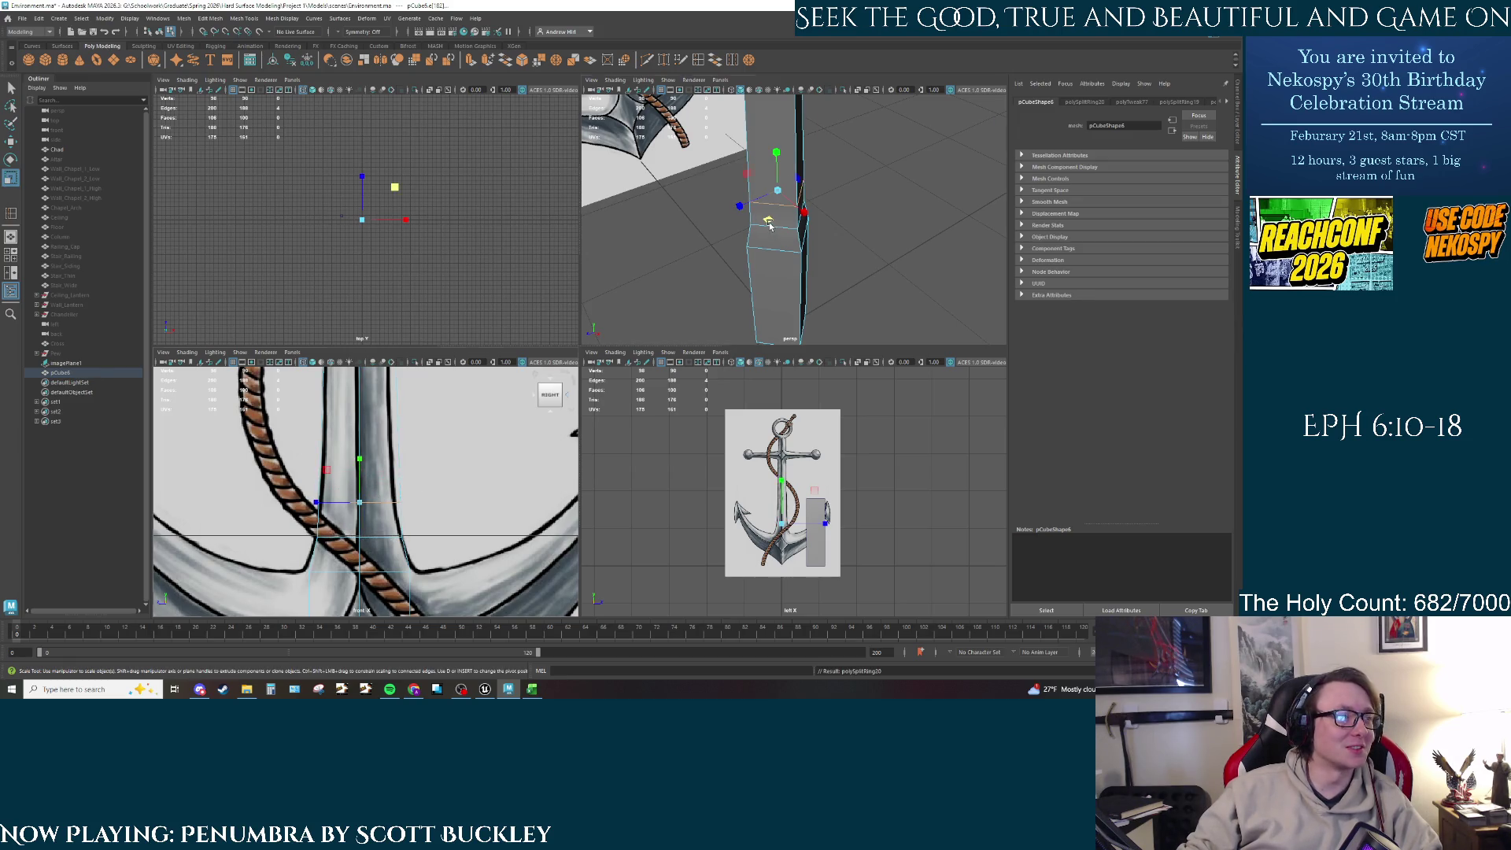
drag(770, 226, 770, 223)
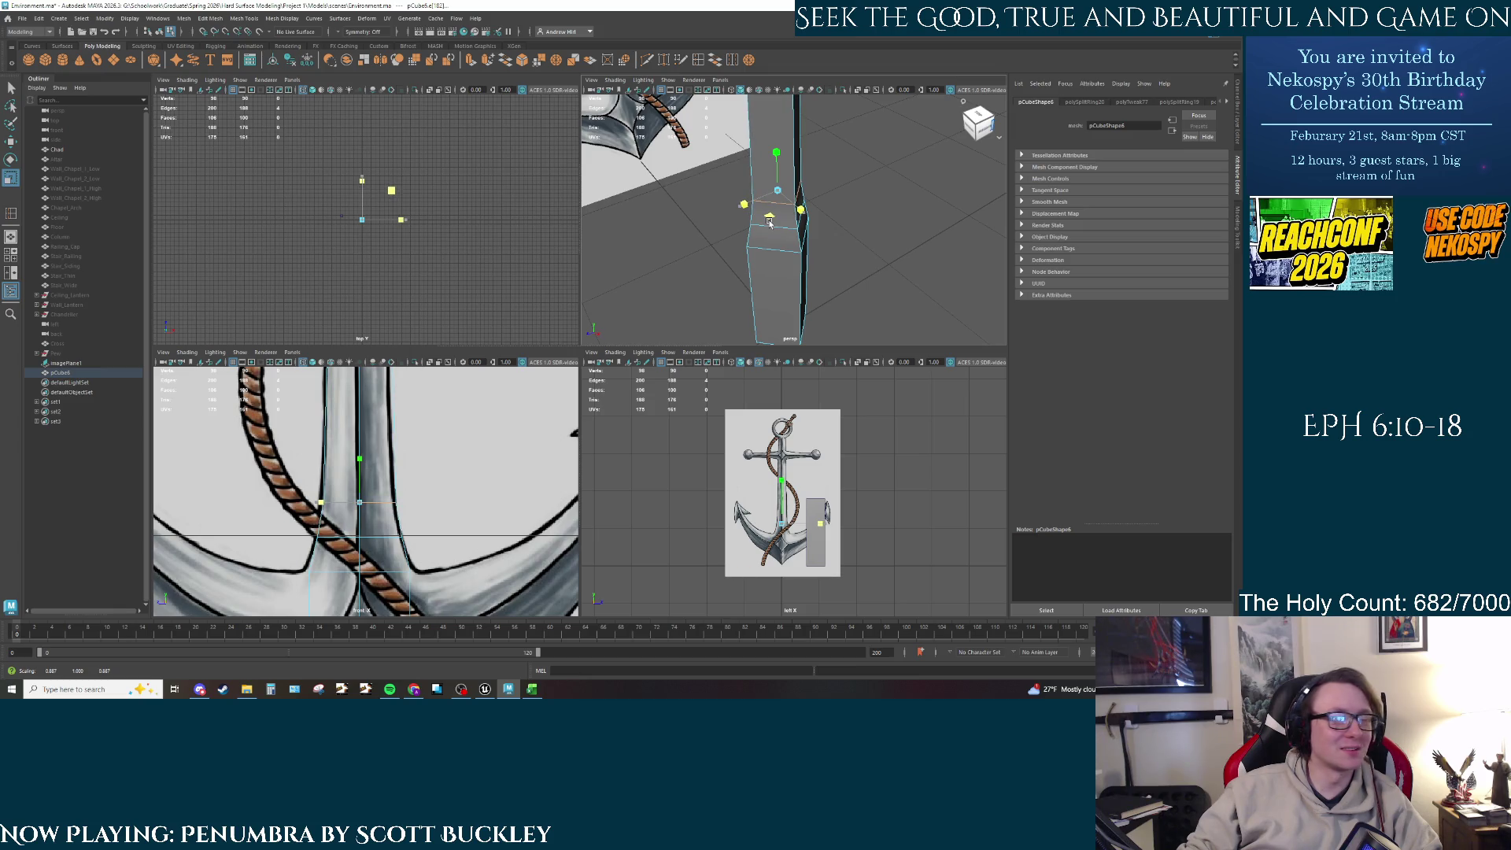
Step: In edge mode, select a shaft edge loop and scale it wider
key(w)
mouse_move(392, 459)
alt+middle_down()
mouse_move(436, 473)
mouse_move(422, 404)
mouse_move(441, 479)
alt+middle_up()
scroll(435, 473, up, 2)
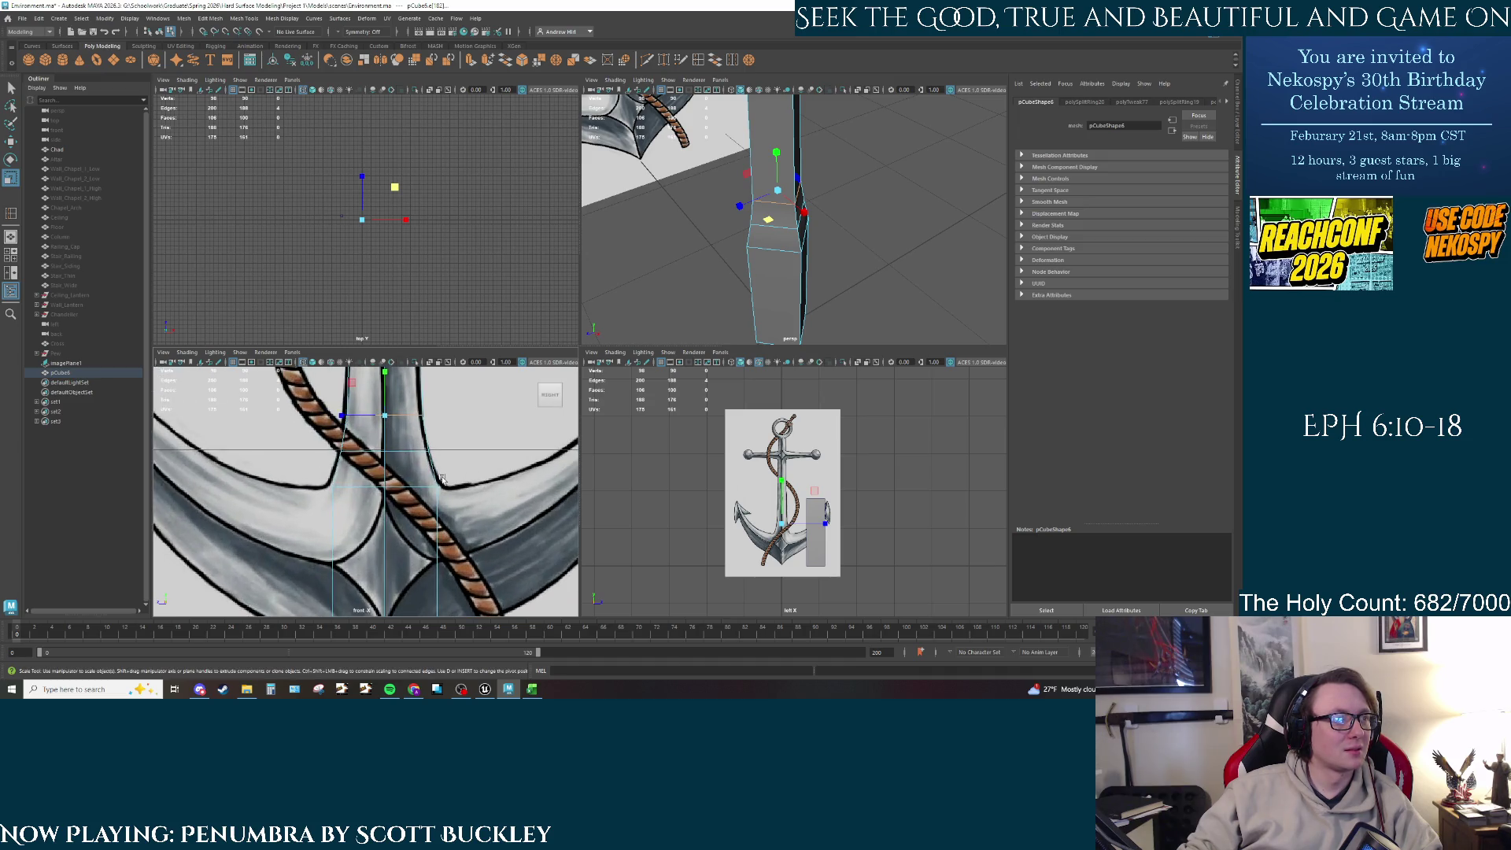
right_click(774, 243)
click(773, 214)
click(800, 237)
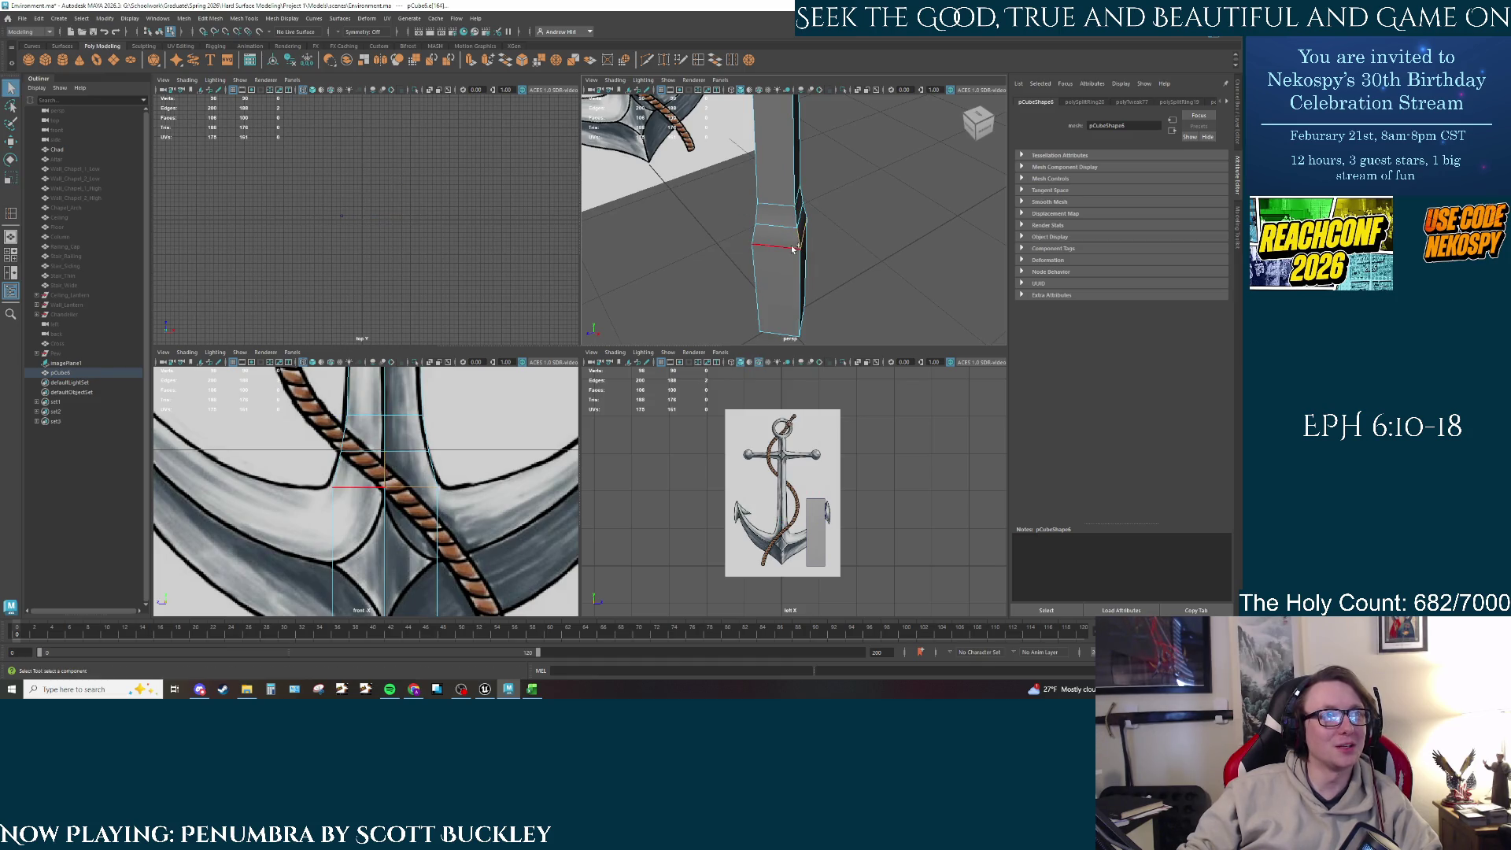
click(862, 257)
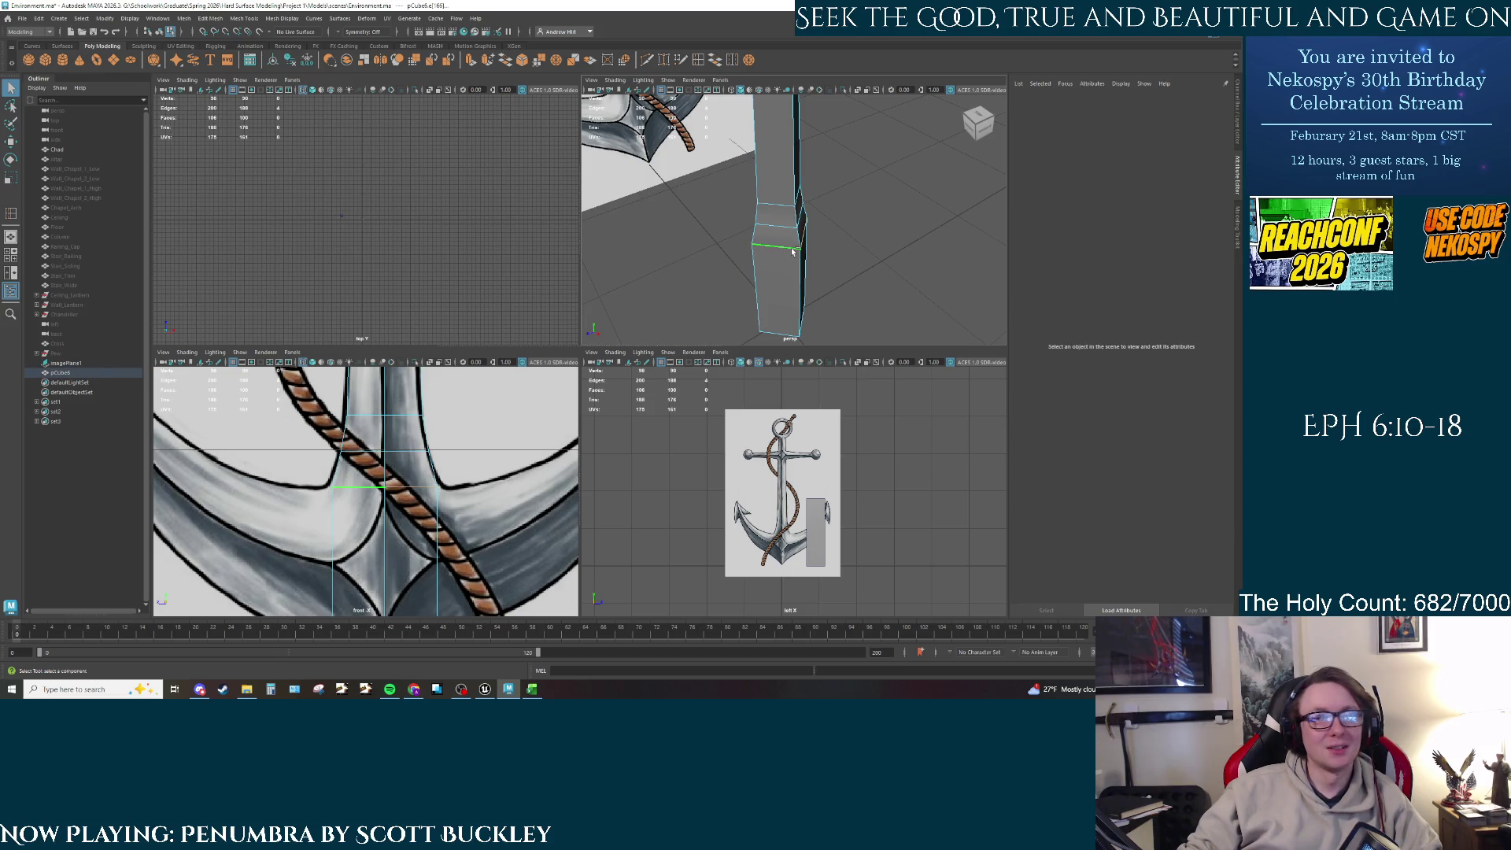
key(r)
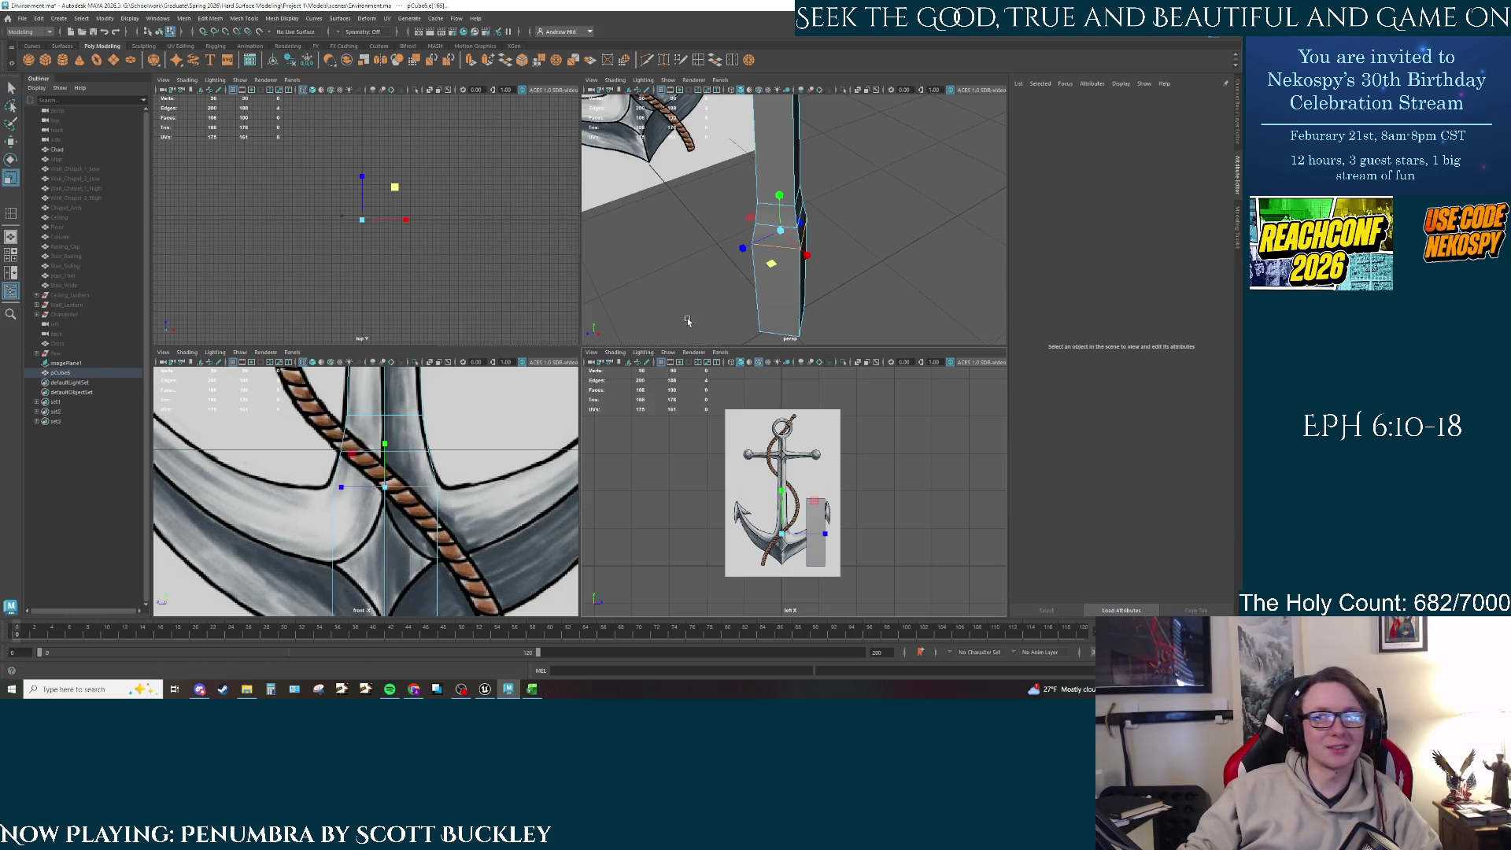
middle_drag(771, 266, 772, 266)
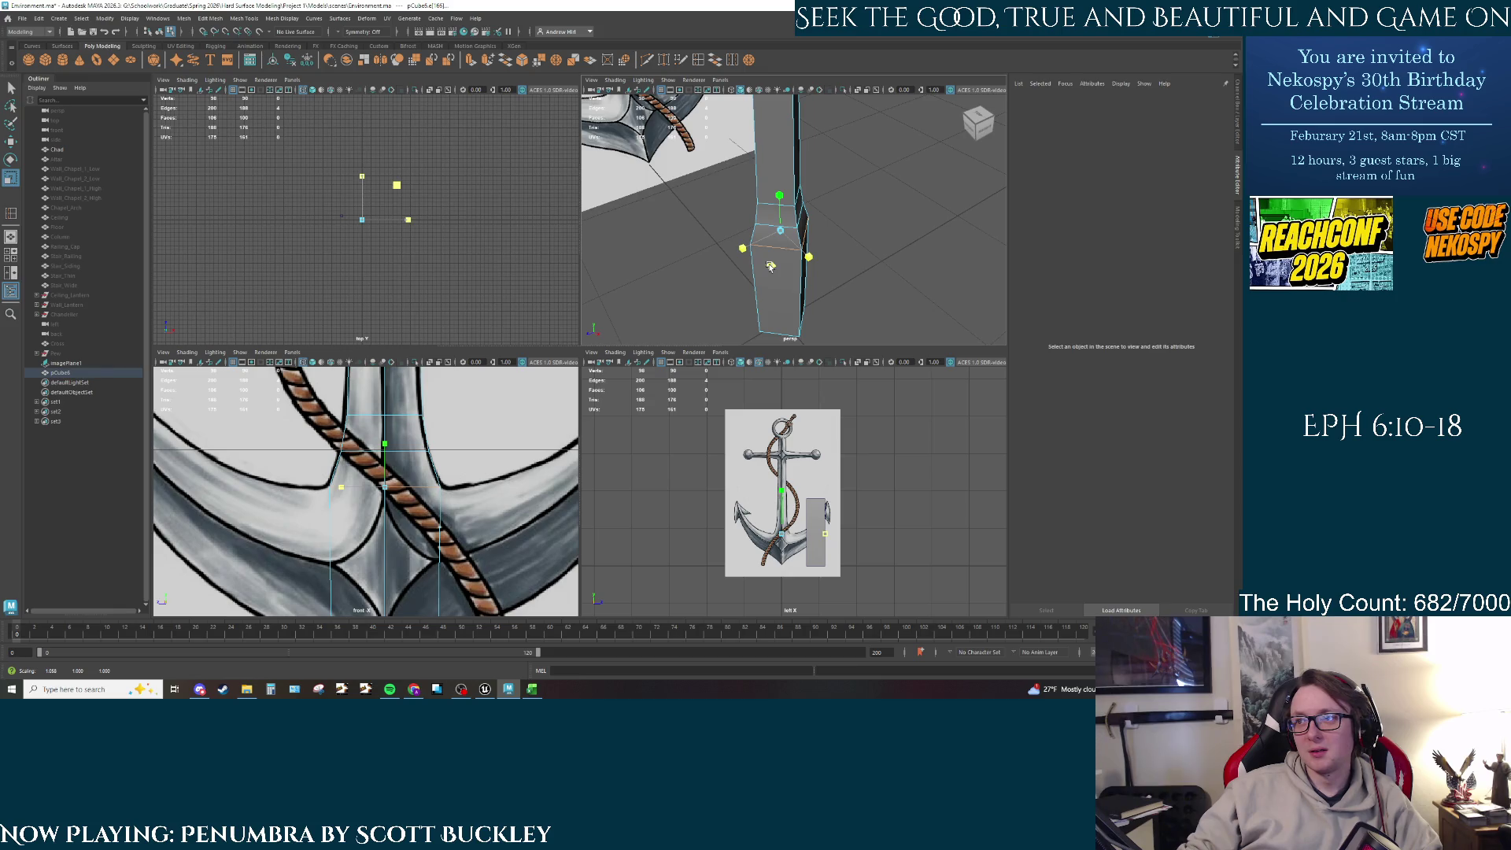
middle_drag(771, 266, 775, 270)
Step: Insert a new edge loop near the shaft's base and narrow it slightly
click(700, 62)
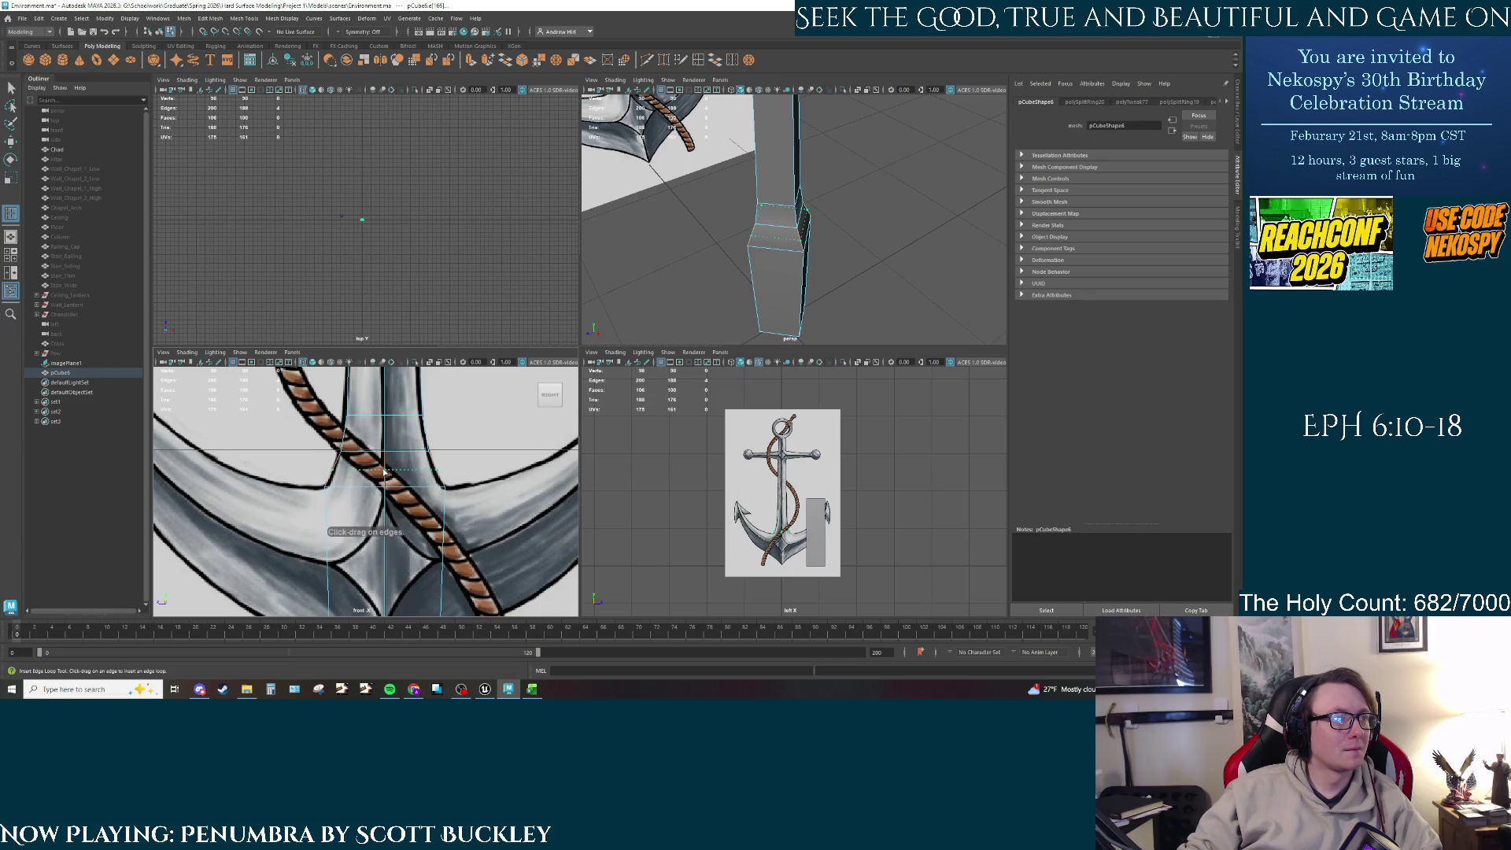
click(386, 473)
key(r)
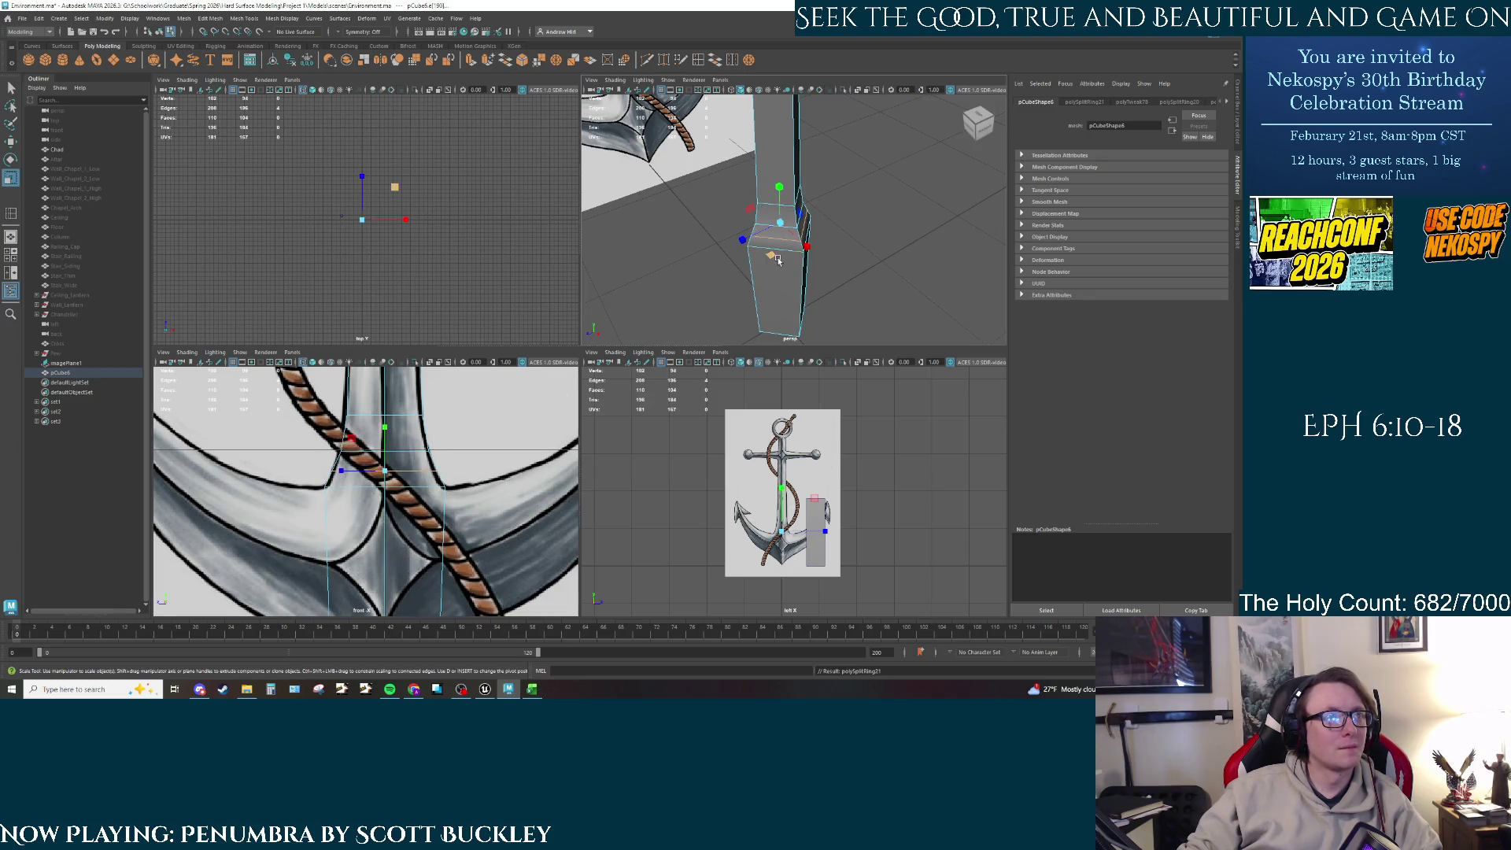
drag(777, 261, 776, 259)
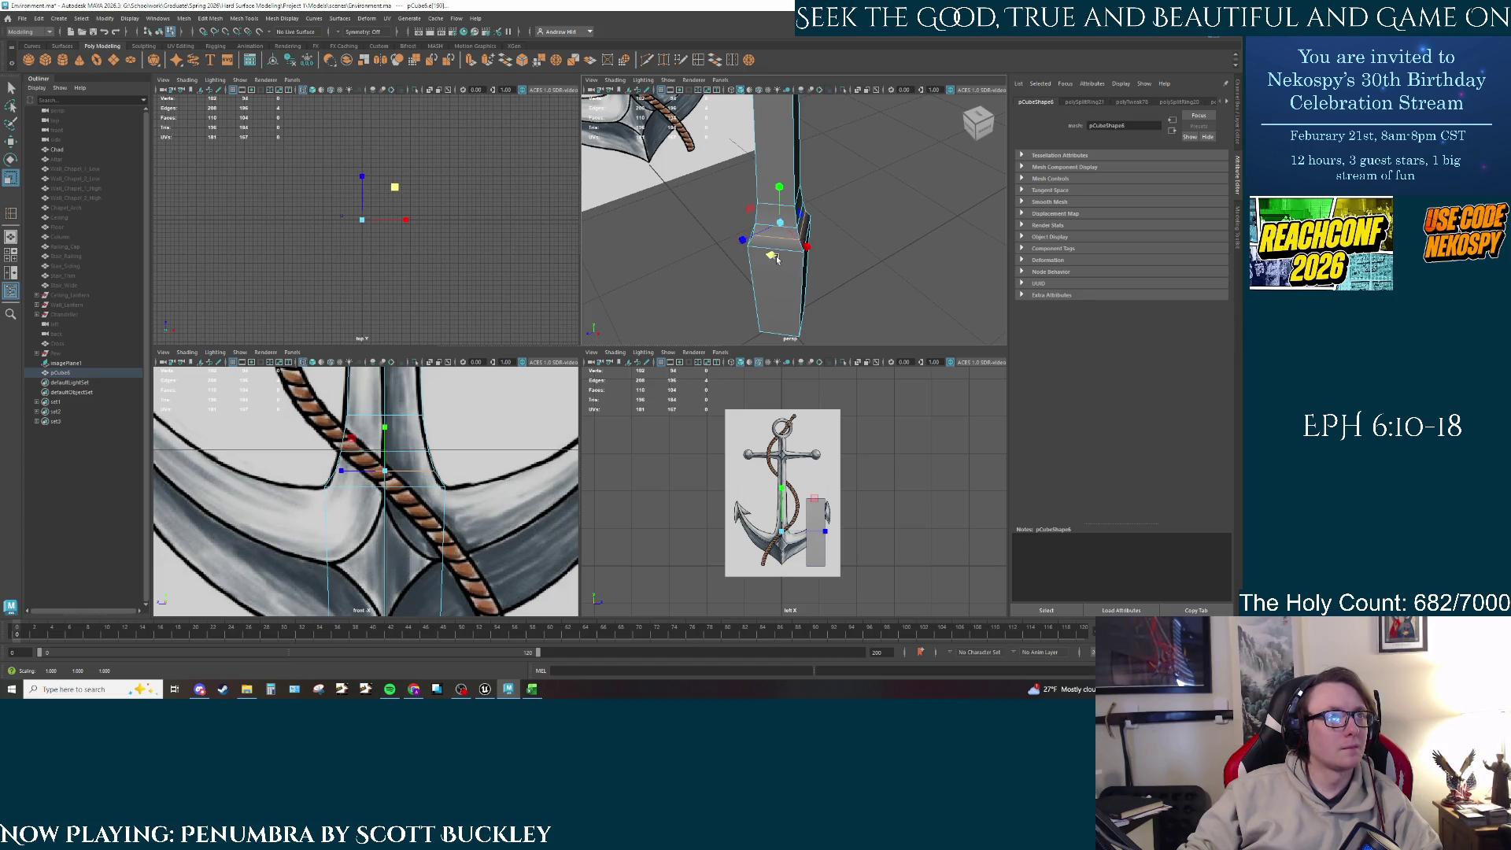
alt+drag(776, 260, 692, 260)
scroll(438, 474, down, 3)
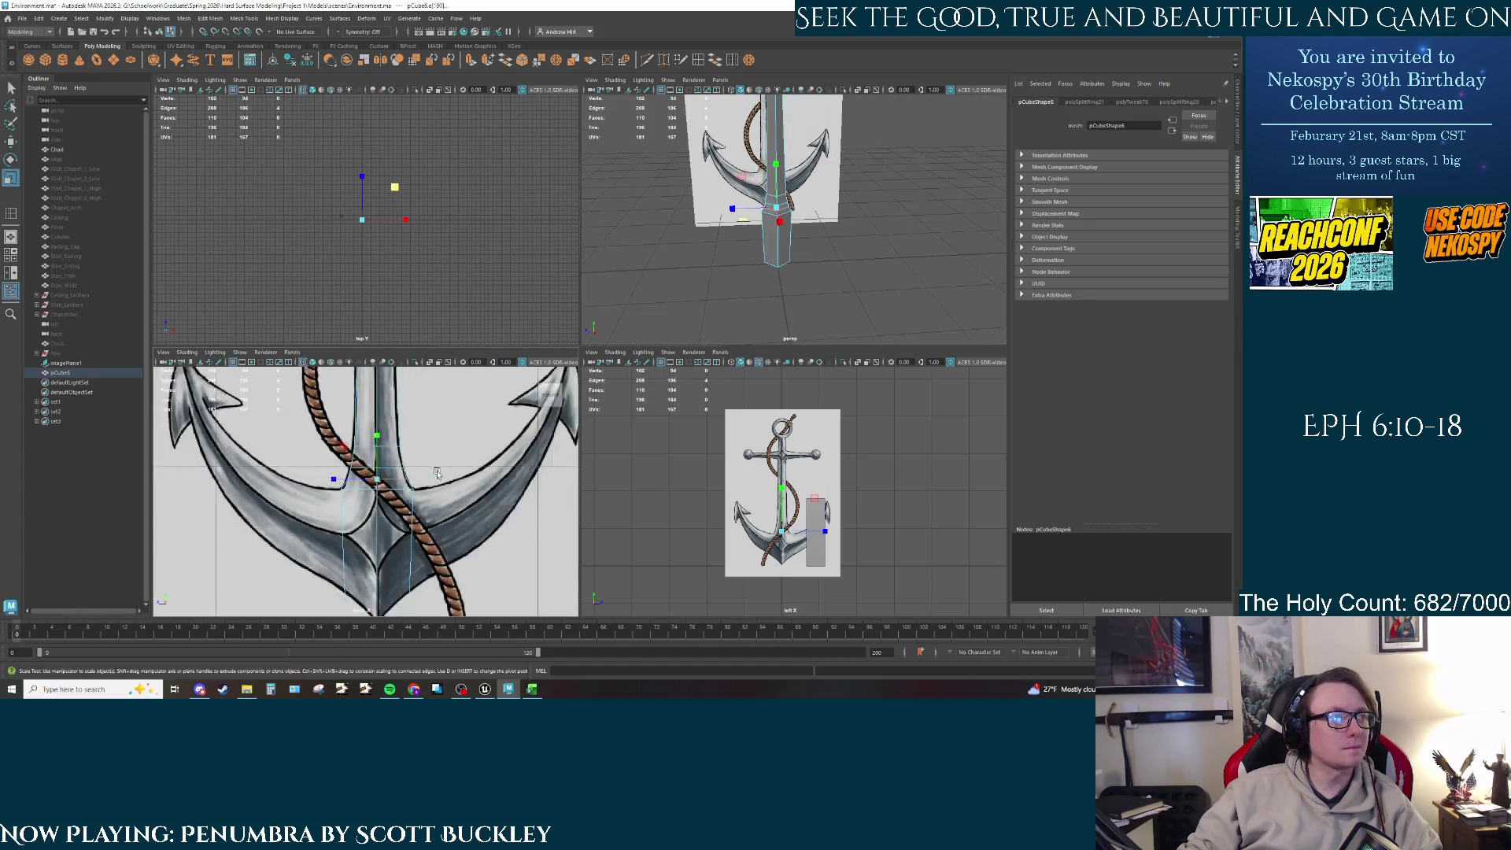
mouse_move(438, 473)
alt+middle_down()
mouse_move(417, 472)
mouse_move(431, 570)
mouse_move(434, 458)
alt+middle_up()
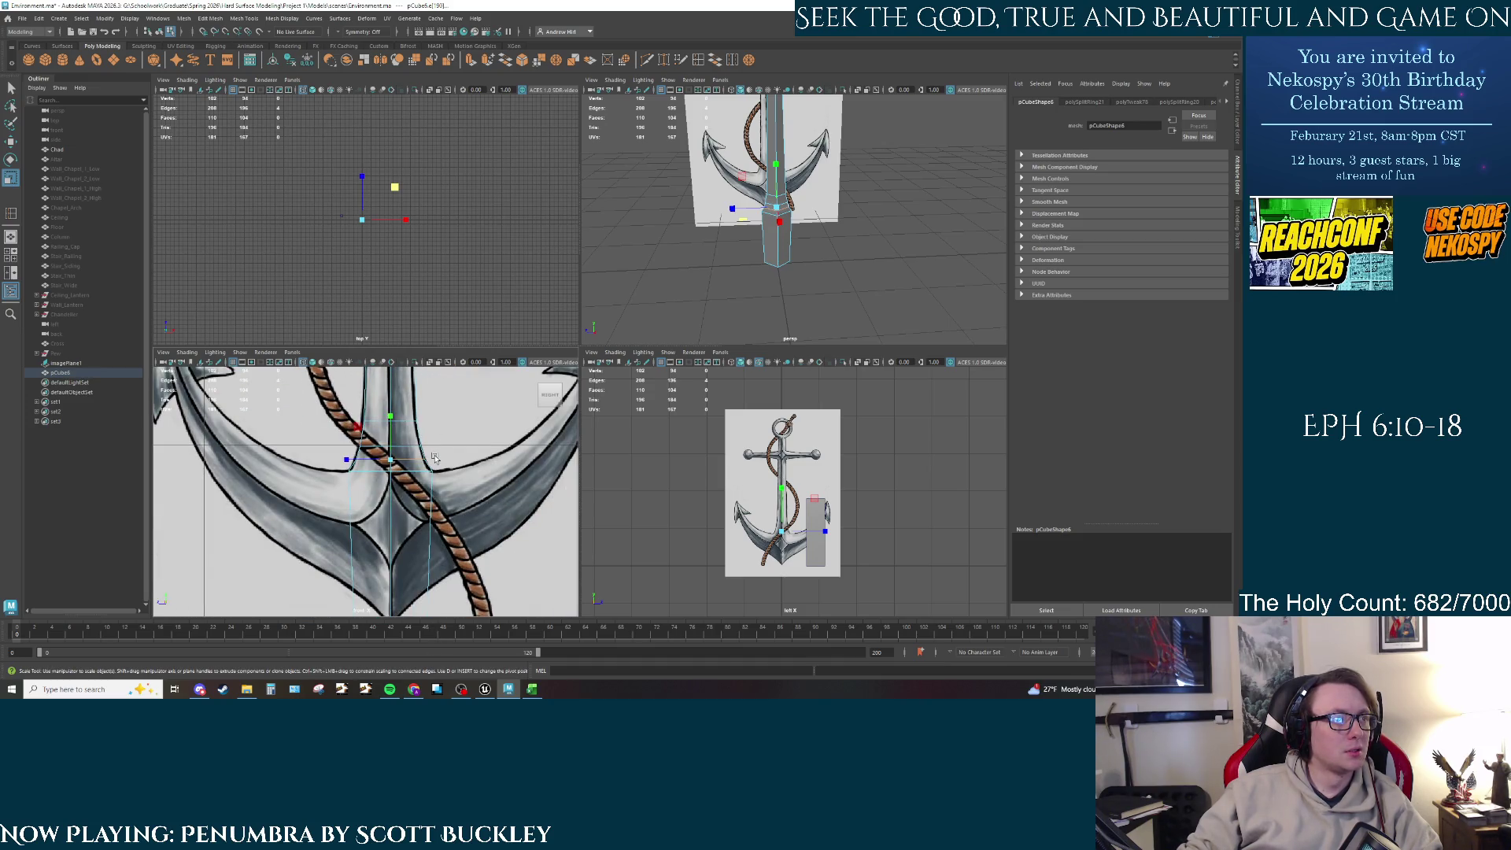
scroll(759, 278, up, 3)
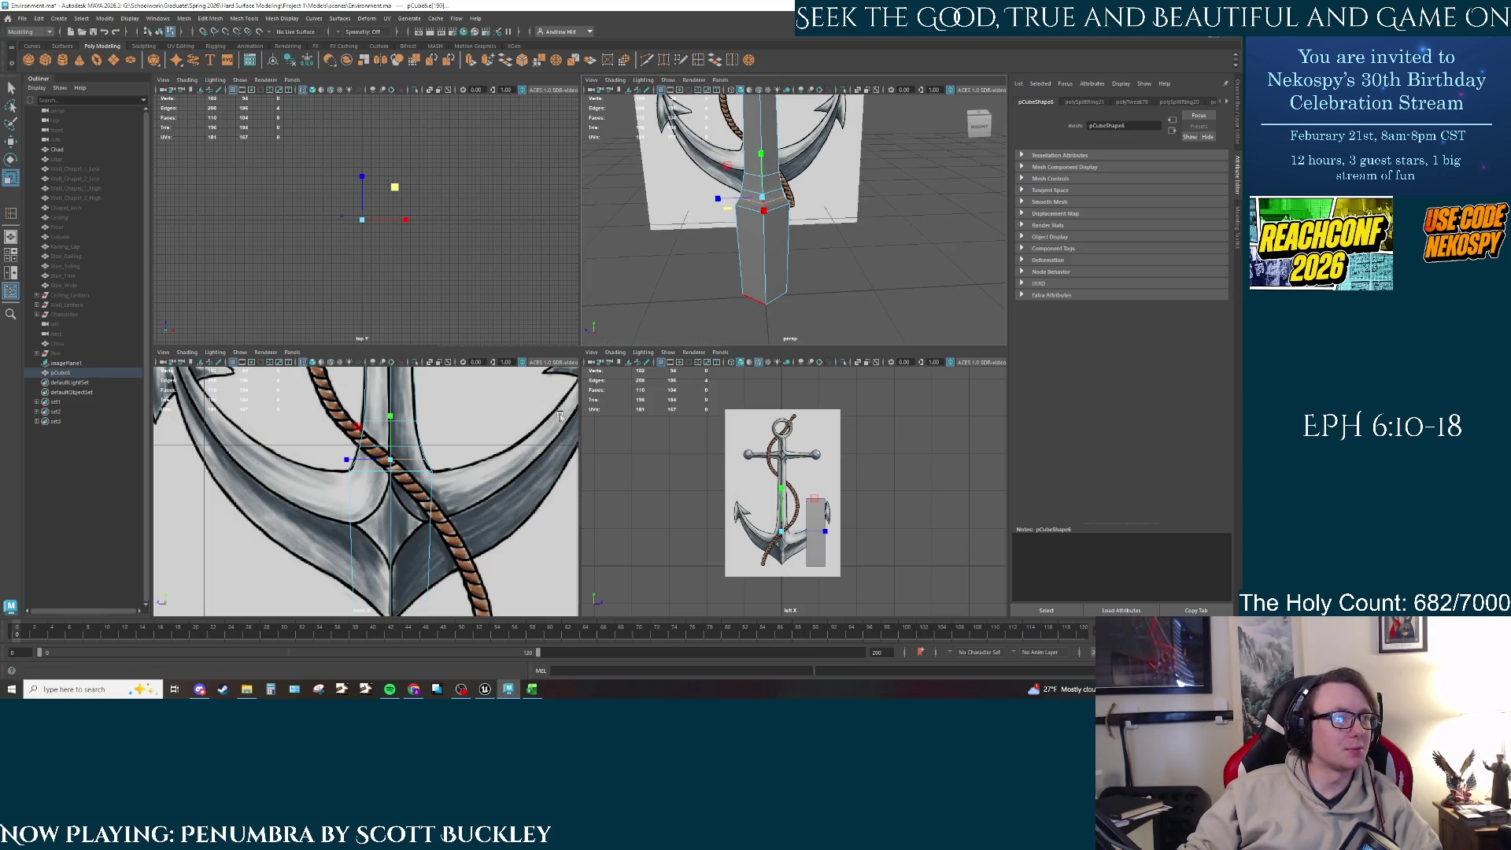
alt+middle_drag(557, 512, 565, 421)
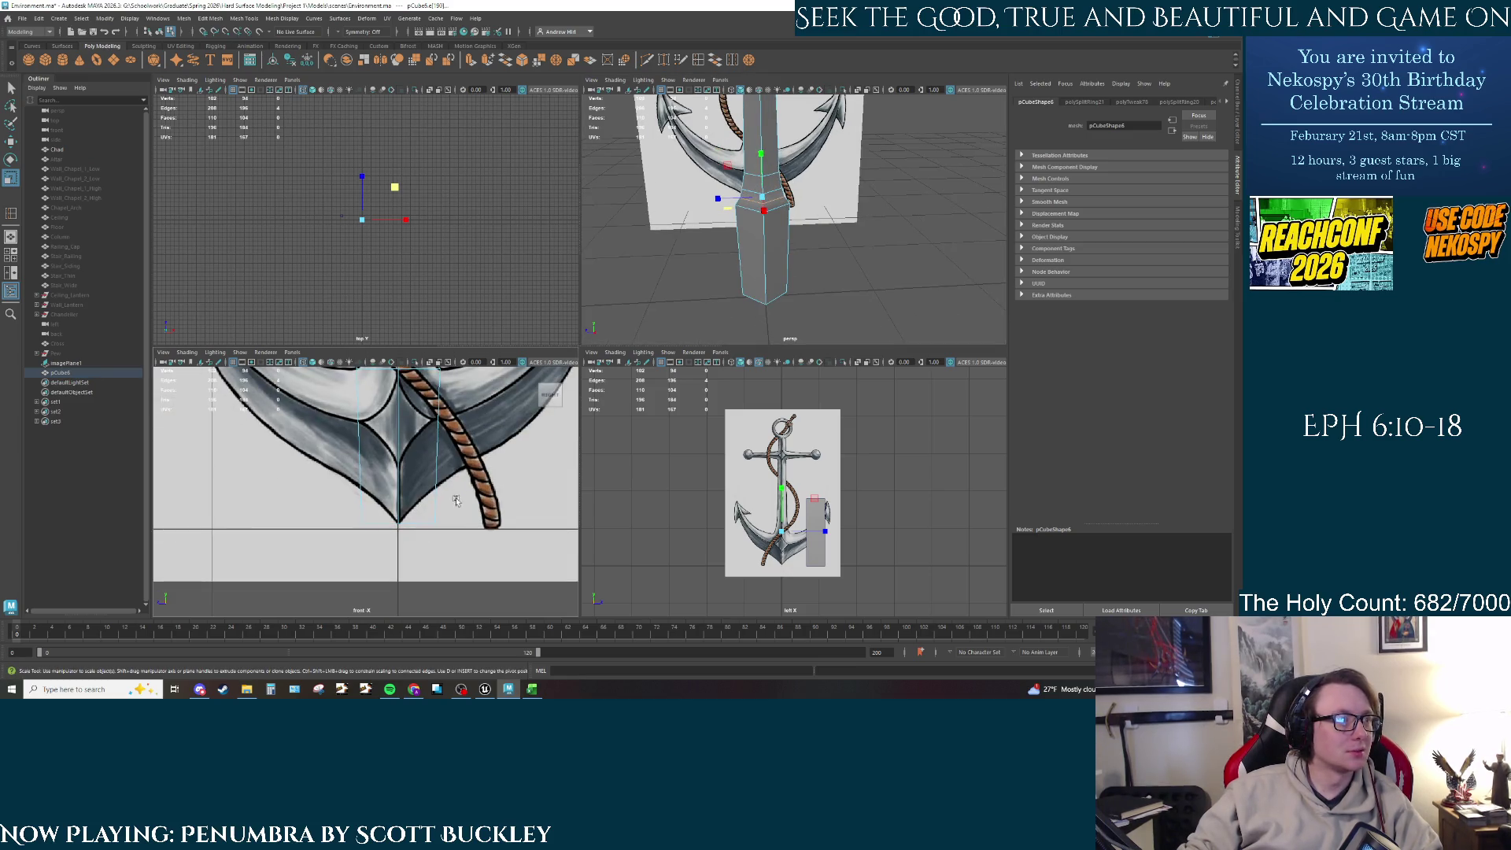
mouse_move(779, 283)
alt+mouse_down()
mouse_move(803, 285)
mouse_move(787, 298)
alt+mouse_up()
Step: Extrude the shaft's bottom faces out into a new block
right_click(787, 298)
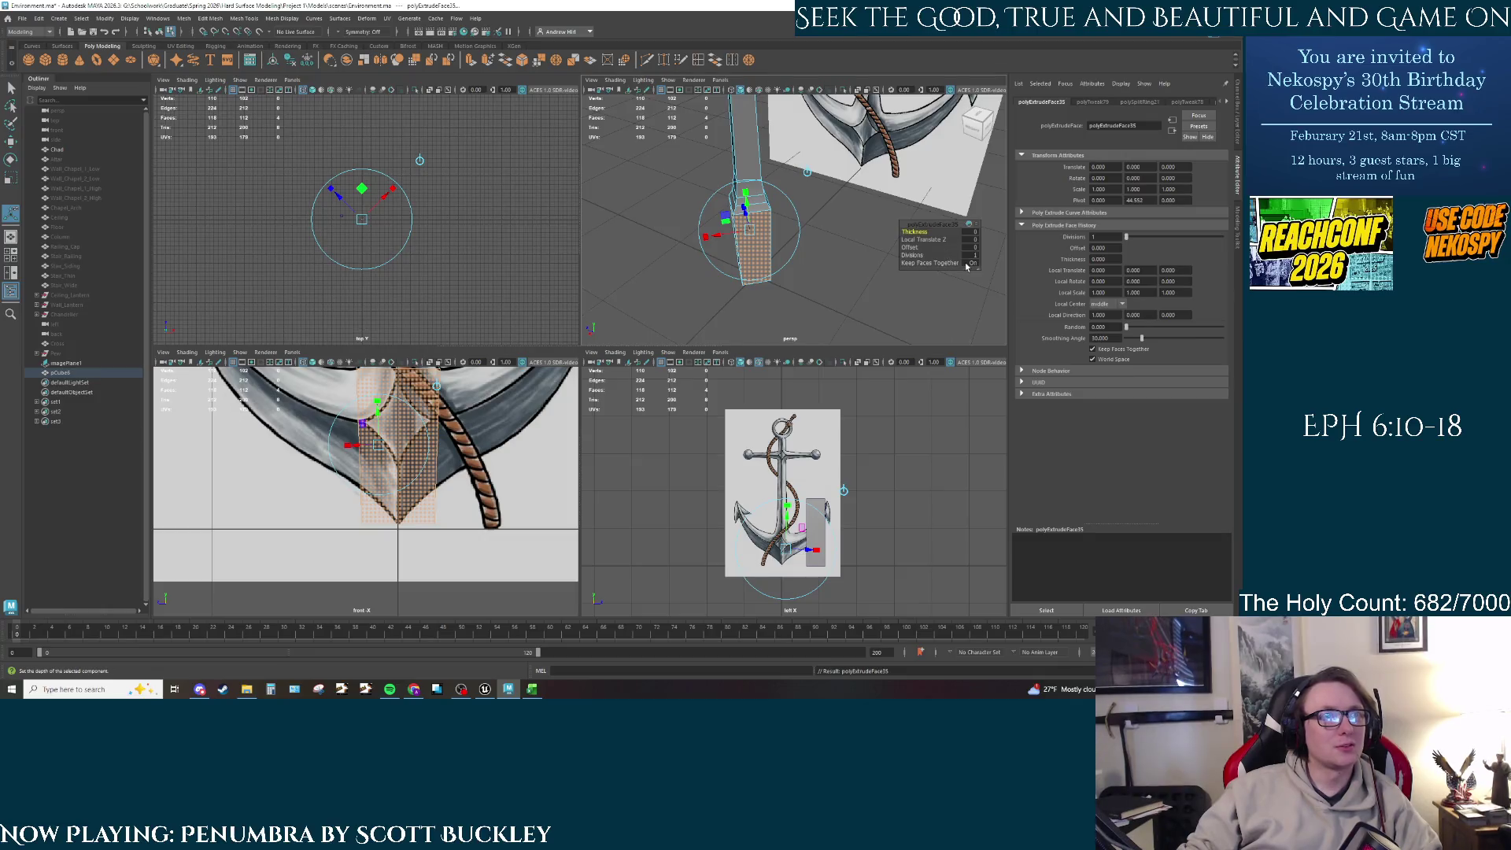
alt+drag(719, 239, 736, 253)
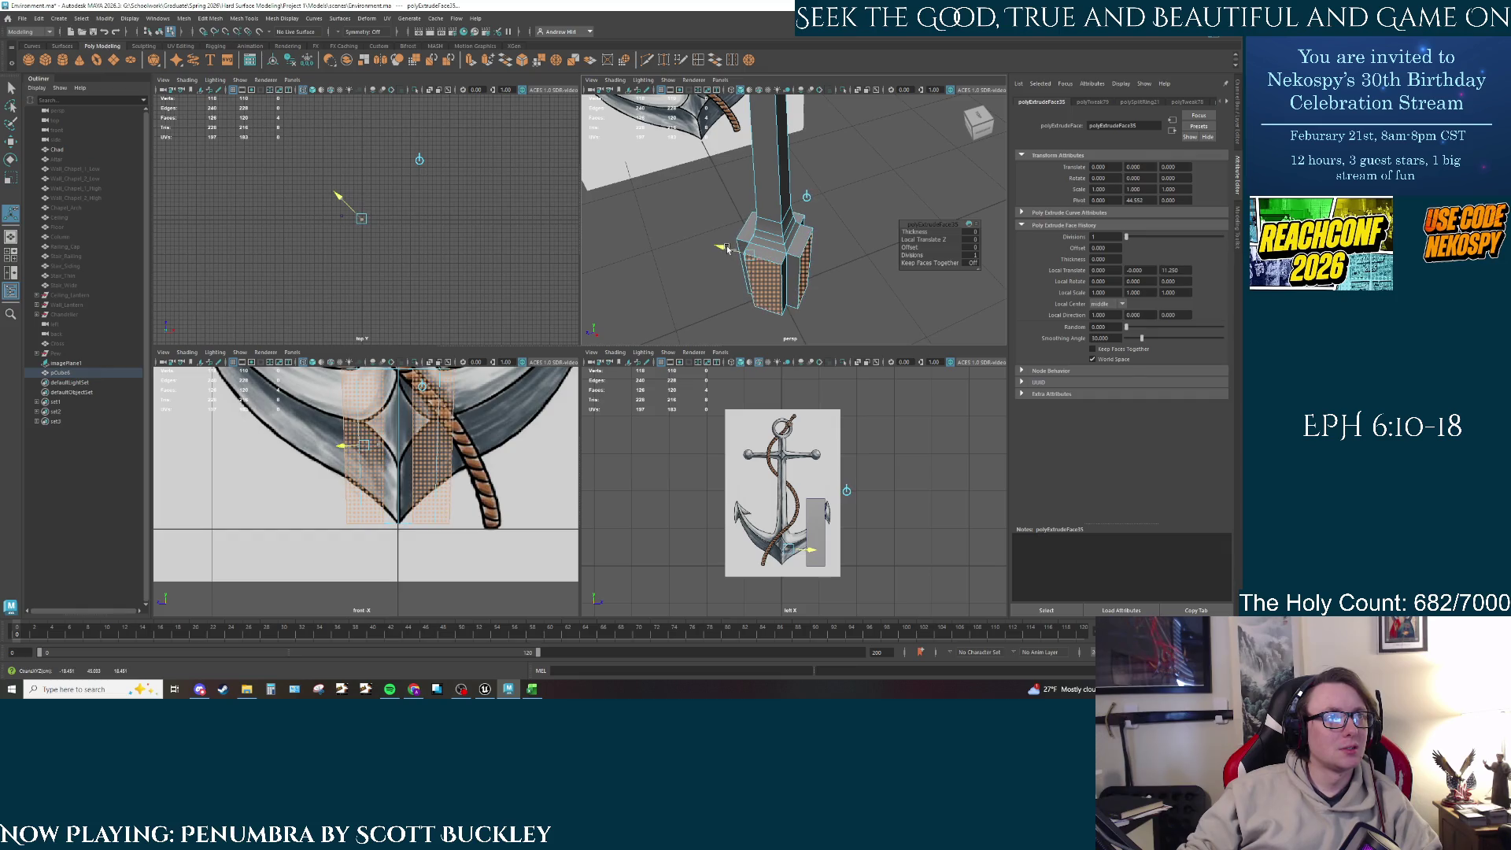
key(e)
click(866, 307)
mouse_move(835, 291)
alt+mouse_down()
mouse_move(786, 281)
mouse_move(746, 218)
alt+mouse_up()
right_drag(745, 218, 749, 254)
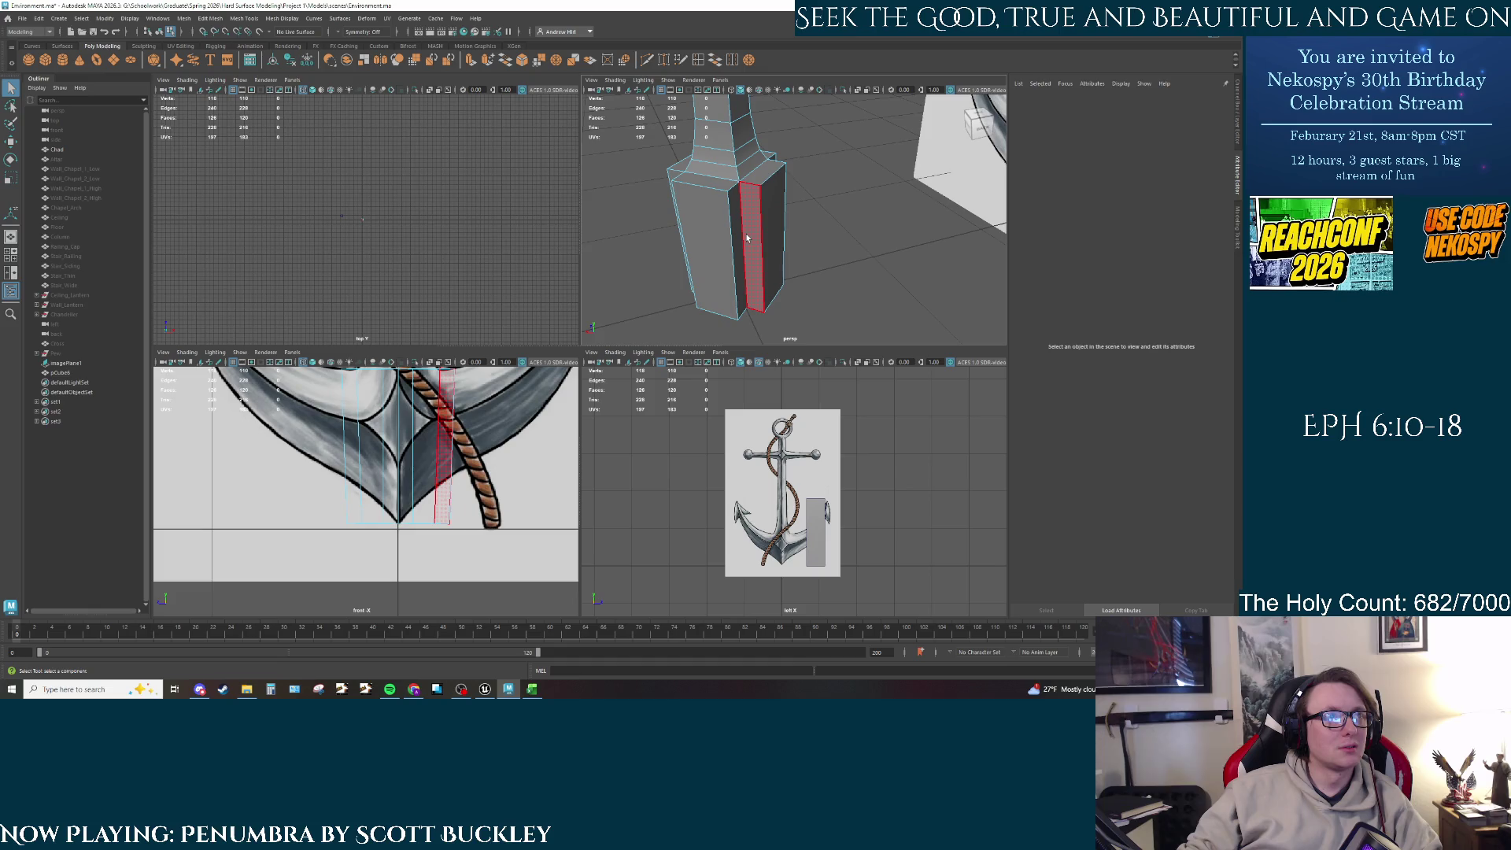
Step: Set Symmetry to Object Z and delete the block's mirrored side faces
click(341, 32)
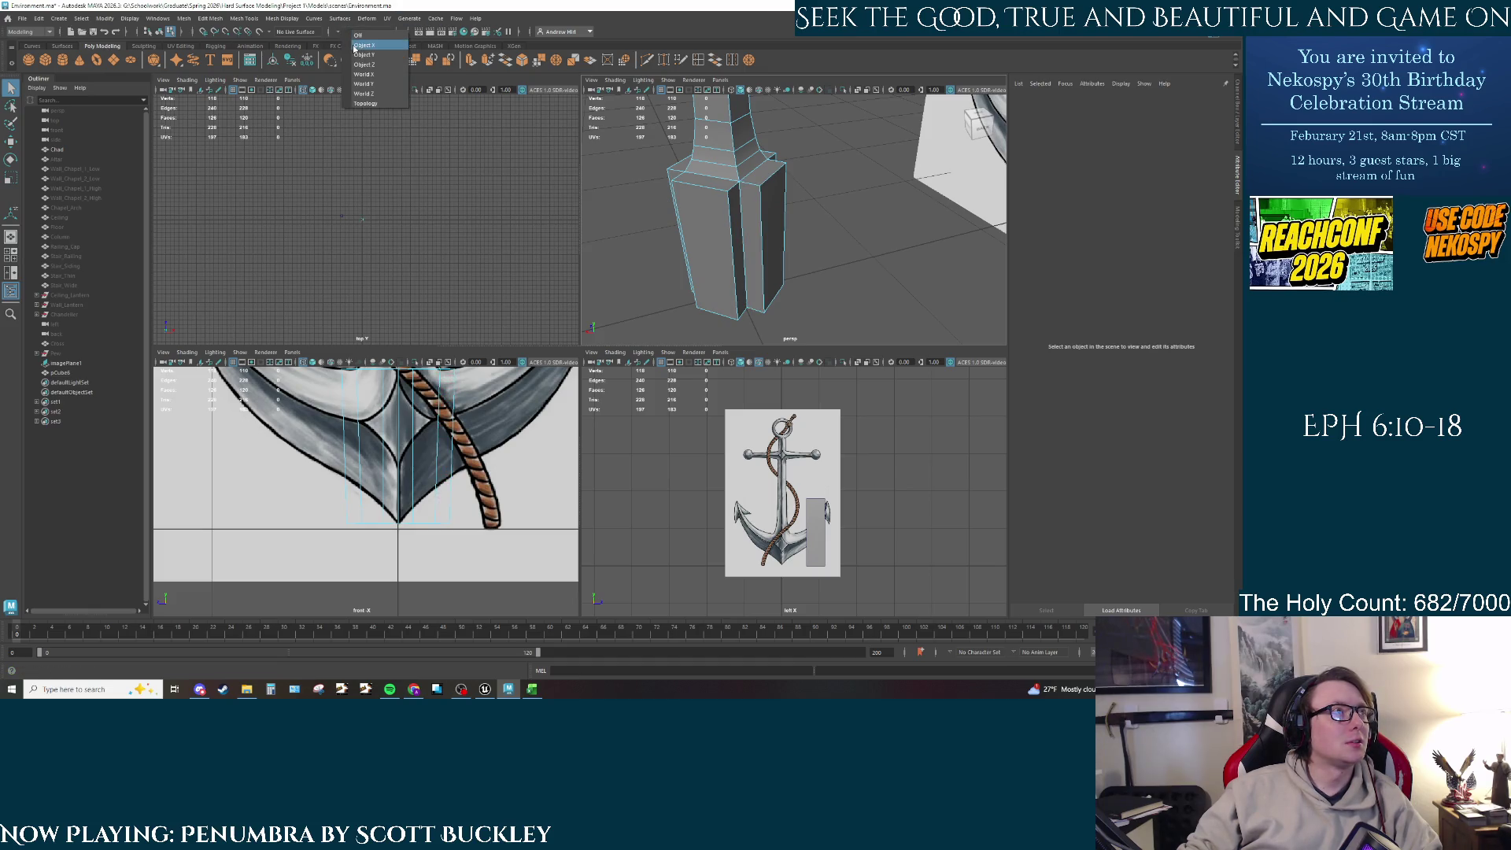
click(364, 64)
click(742, 262)
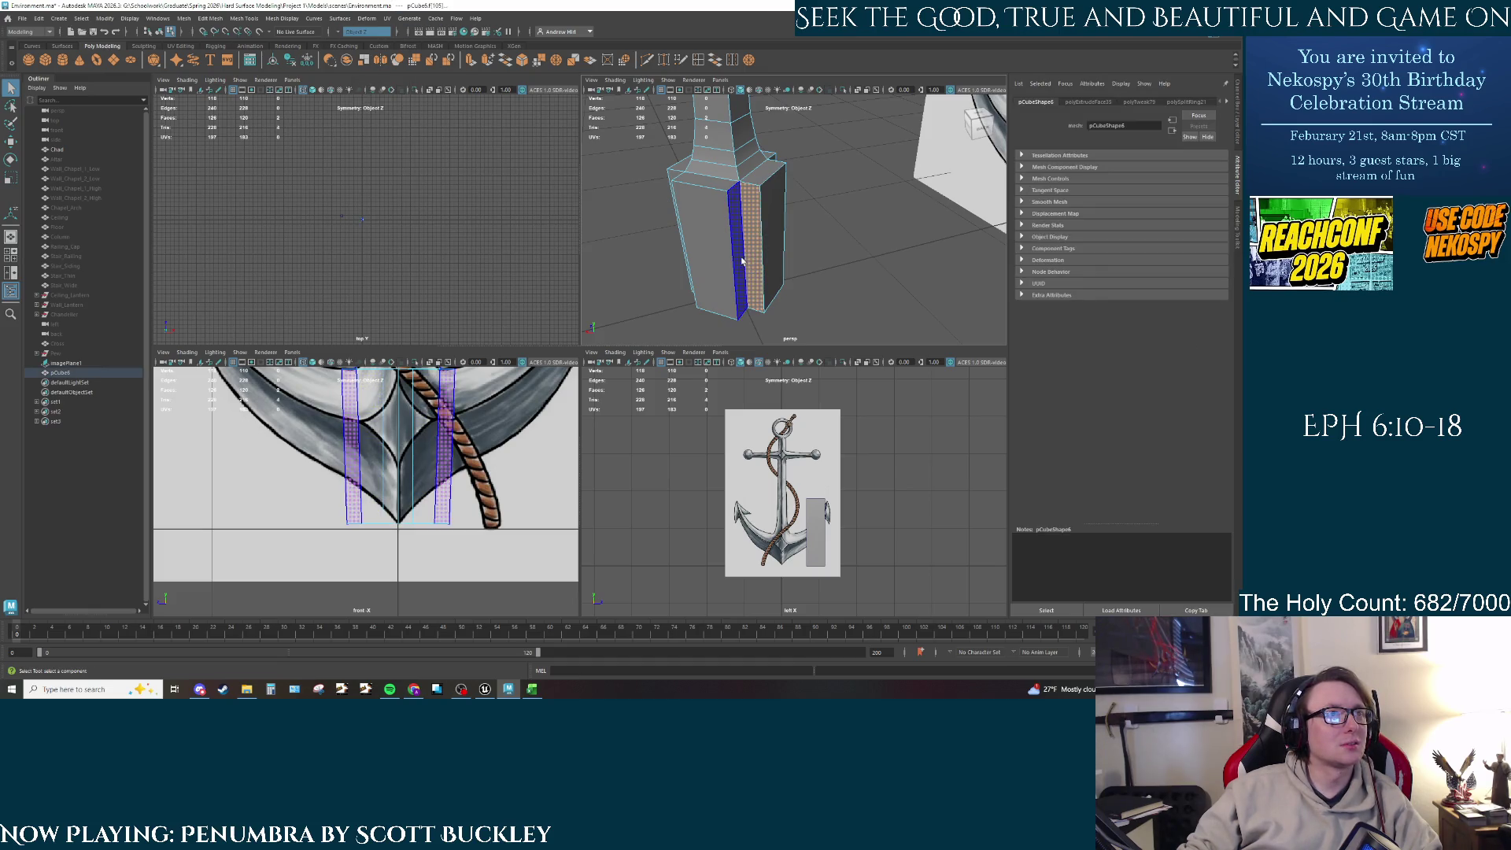
mouse_move(742, 262)
alt+mouse_down()
mouse_move(759, 252)
mouse_move(732, 240)
mouse_move(764, 236)
mouse_move(744, 228)
mouse_move(803, 299)
alt+mouse_up()
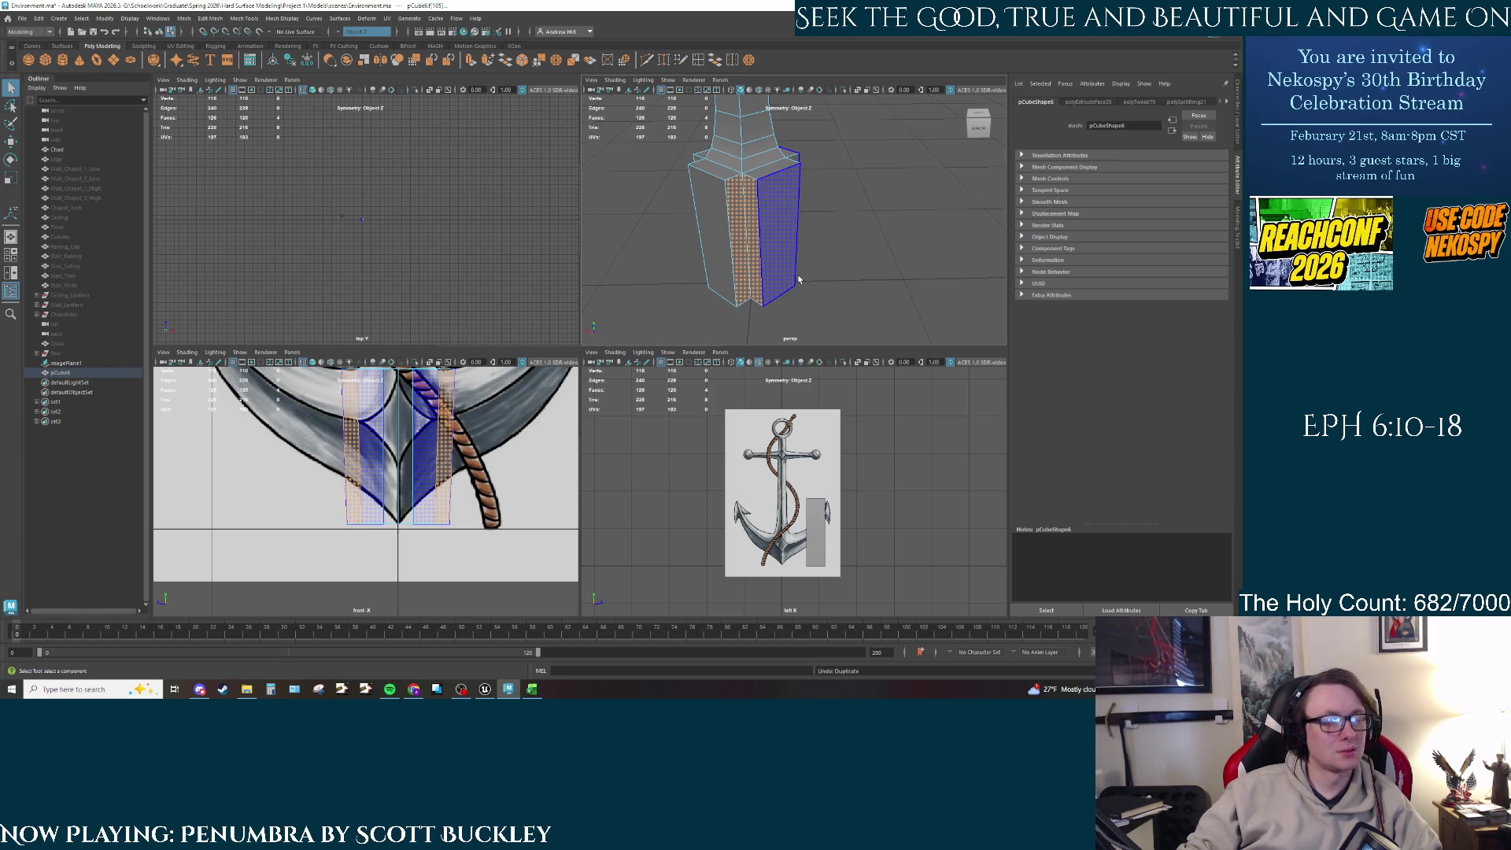
key(Delete)
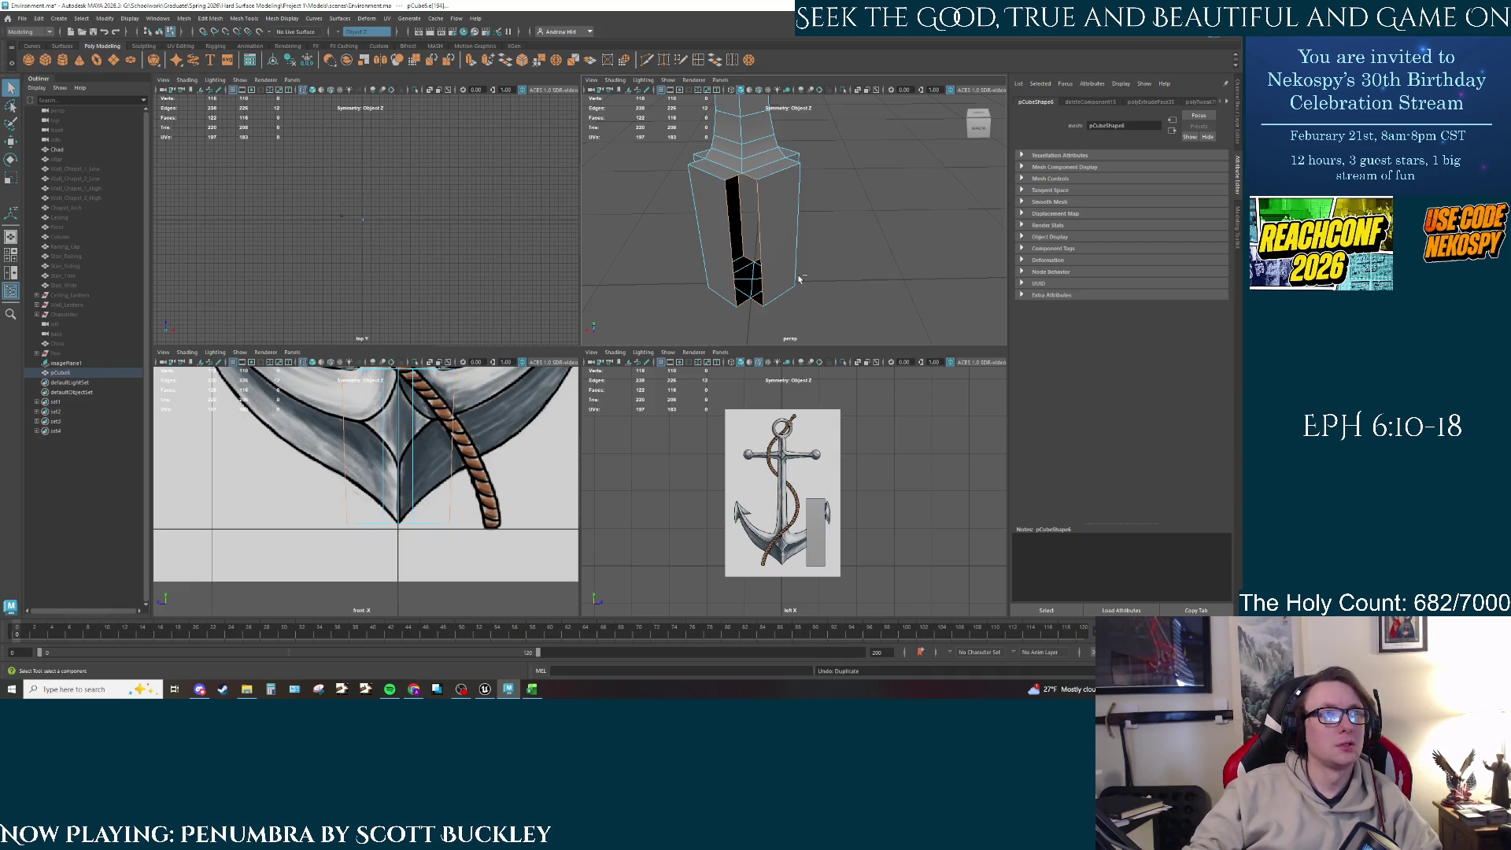
Step: Merge the vertices around the block's opening to their centre with Merge to Center
alt+drag(771, 290, 851, 125)
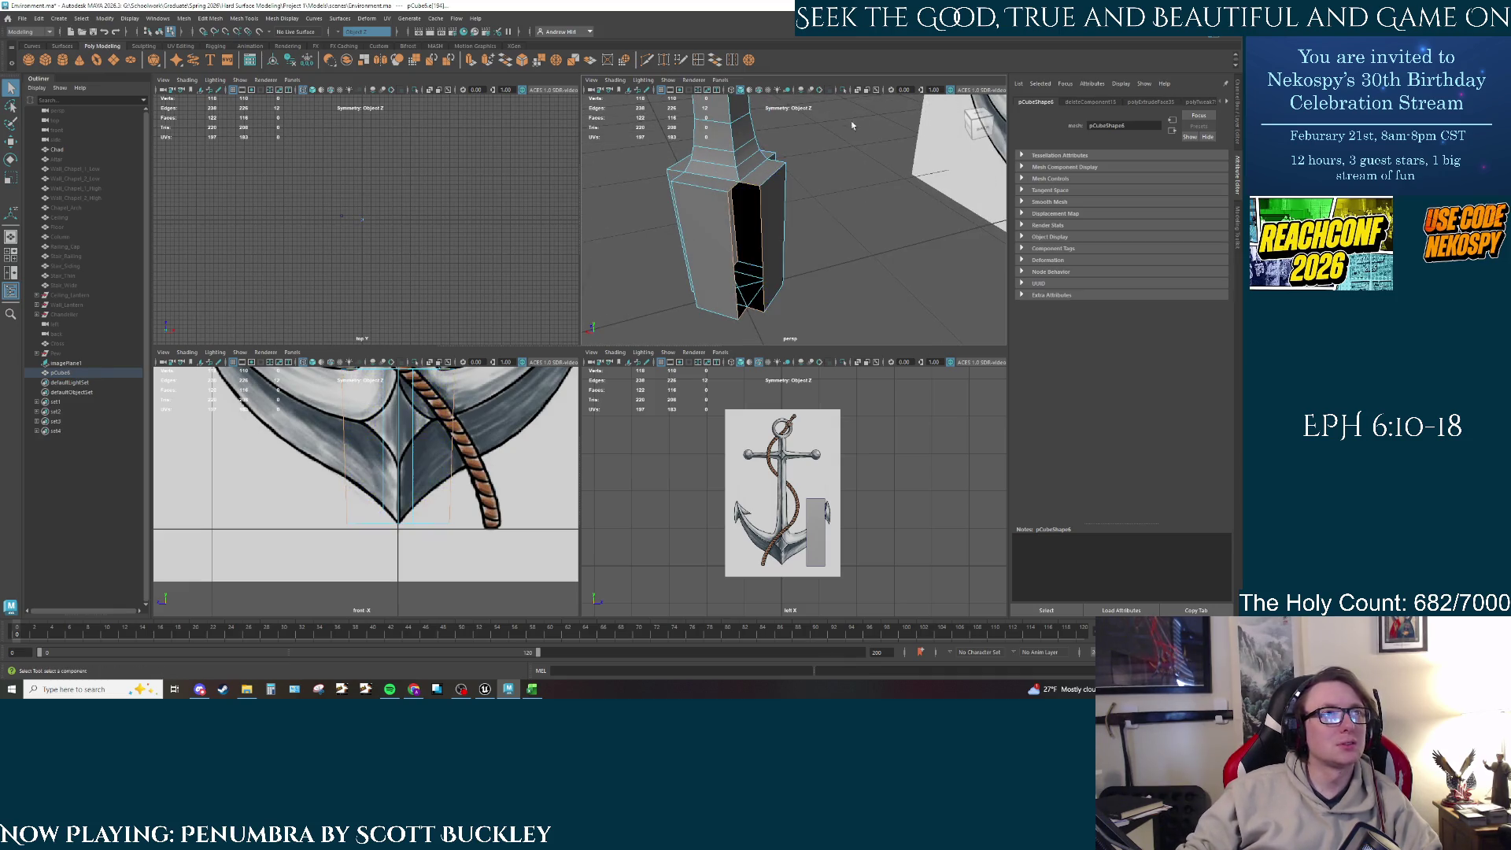
click(858, 204)
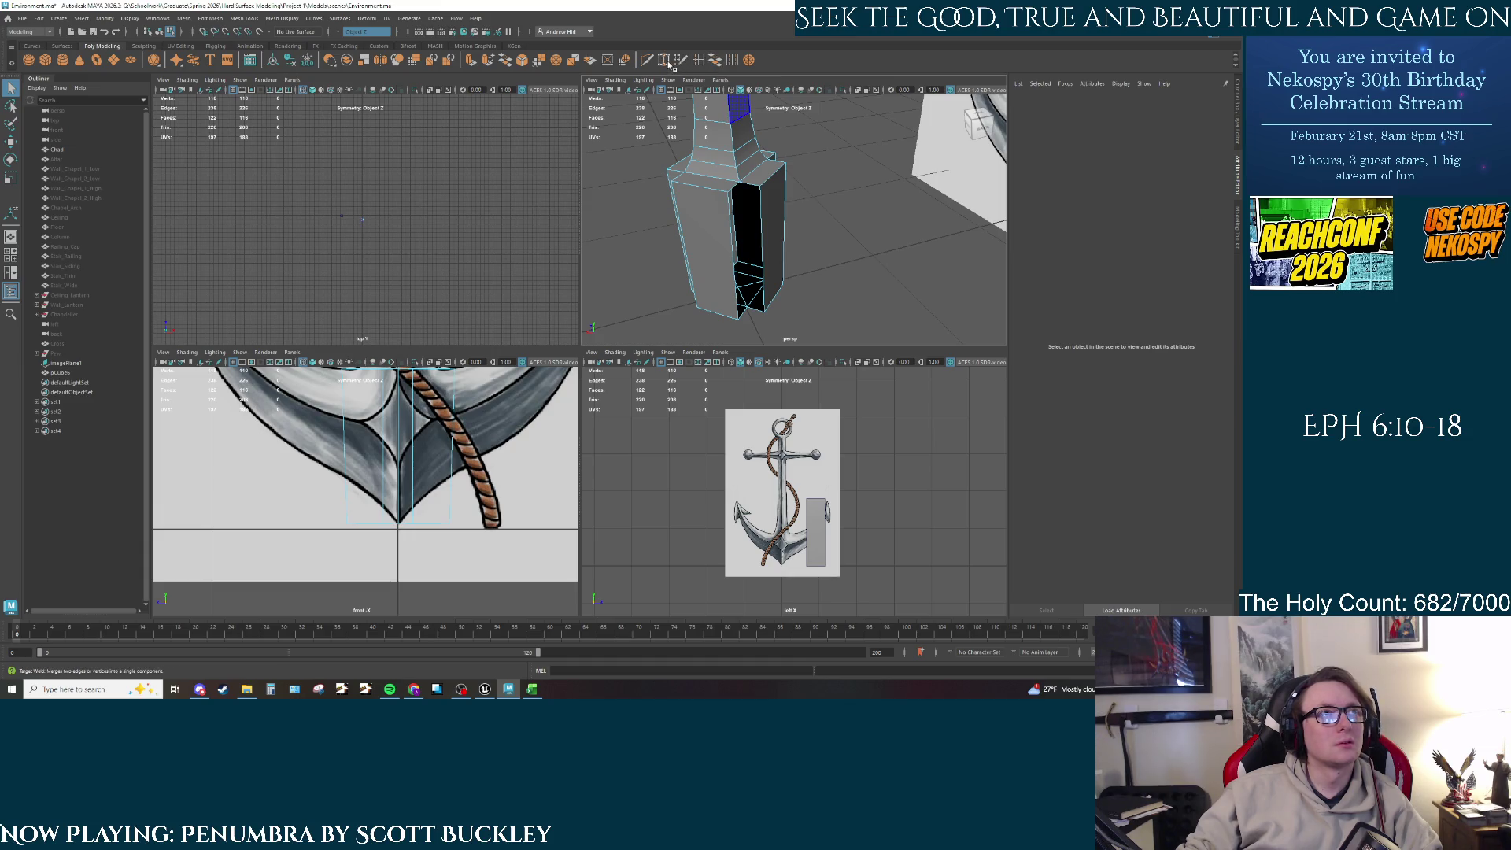
mouse_move(732, 212)
right_down()
mouse_move(675, 194)
mouse_move(701, 226)
right_up()
click(726, 195)
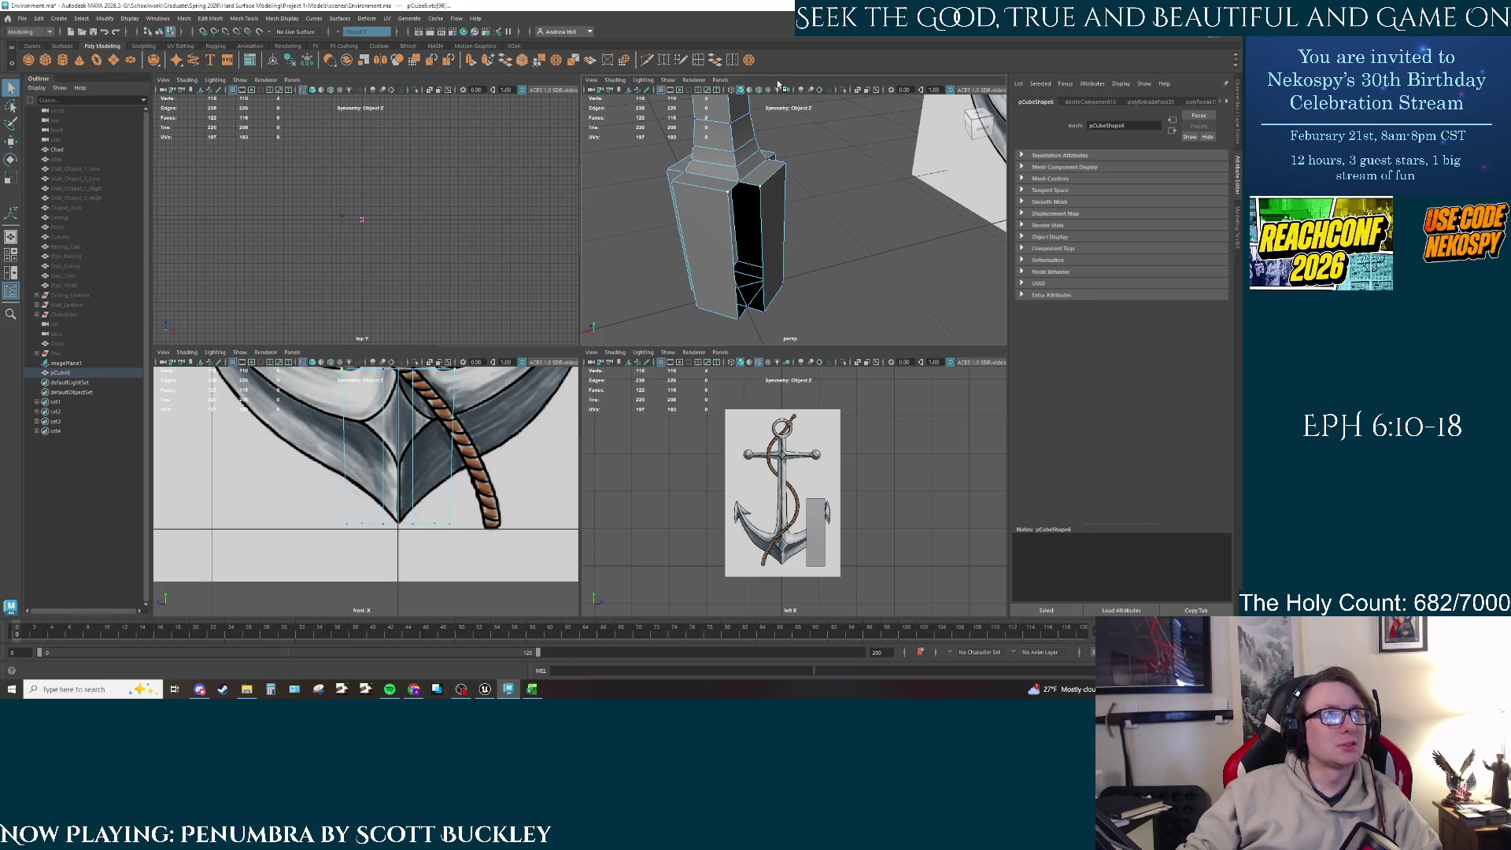
click(752, 60)
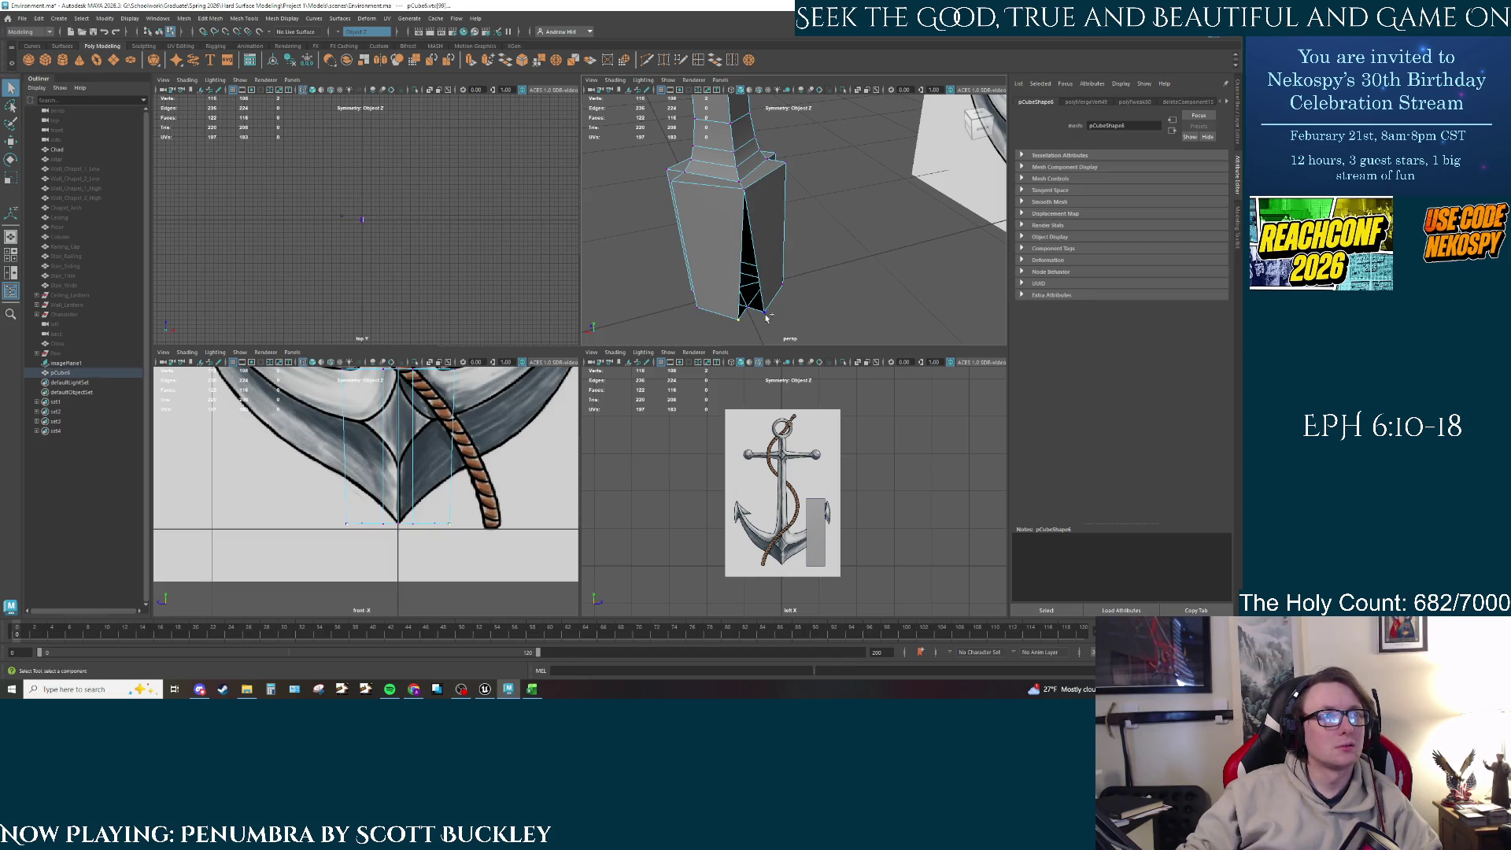
click(748, 63)
alt+drag(732, 236, 754, 249)
Step: Select the block's outer right edge loop, ready for scaling and moving
right_click(754, 249)
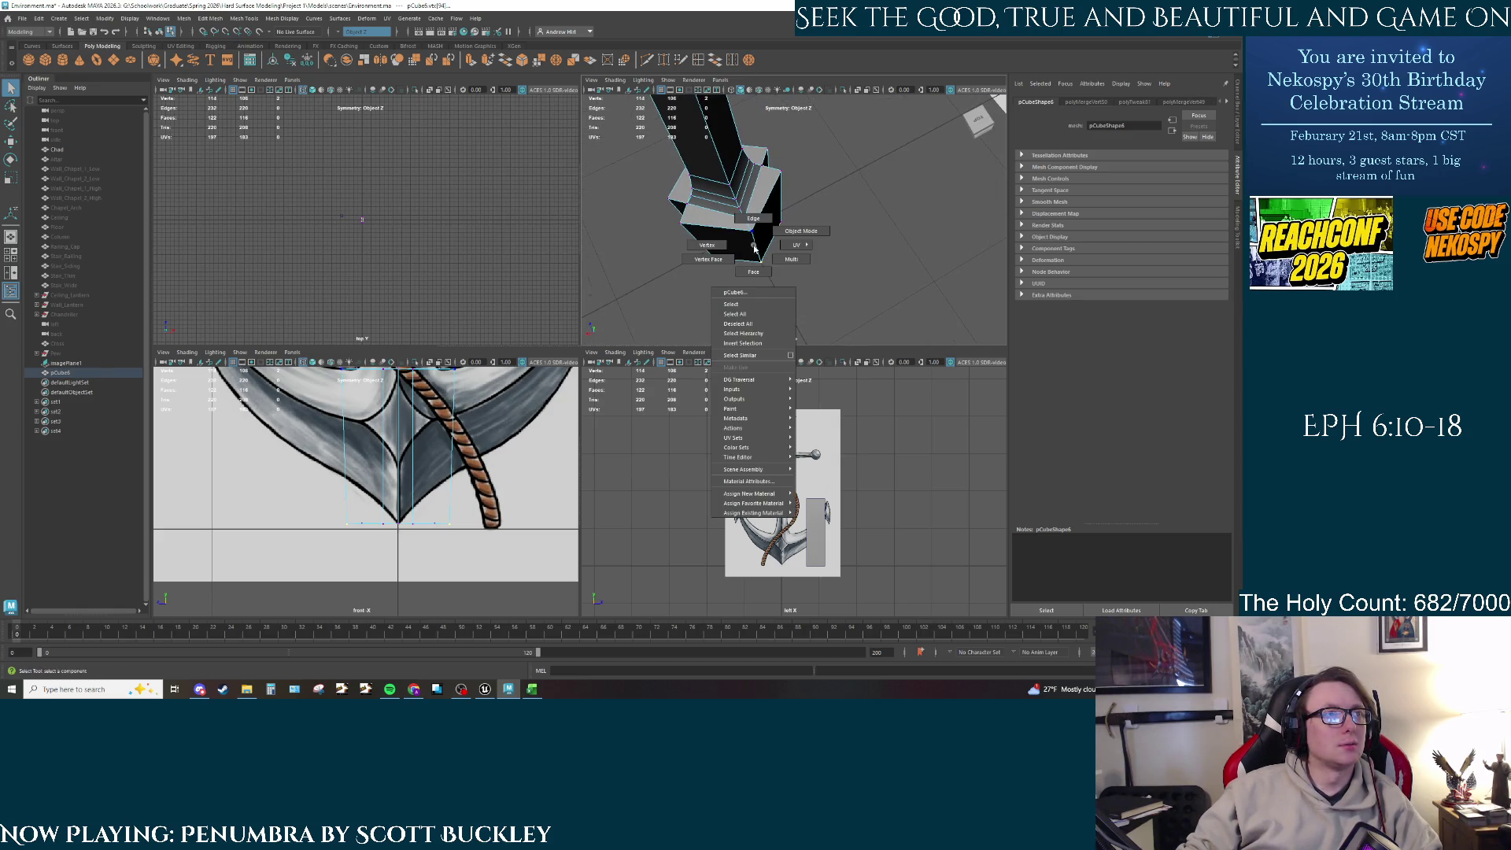
click(756, 276)
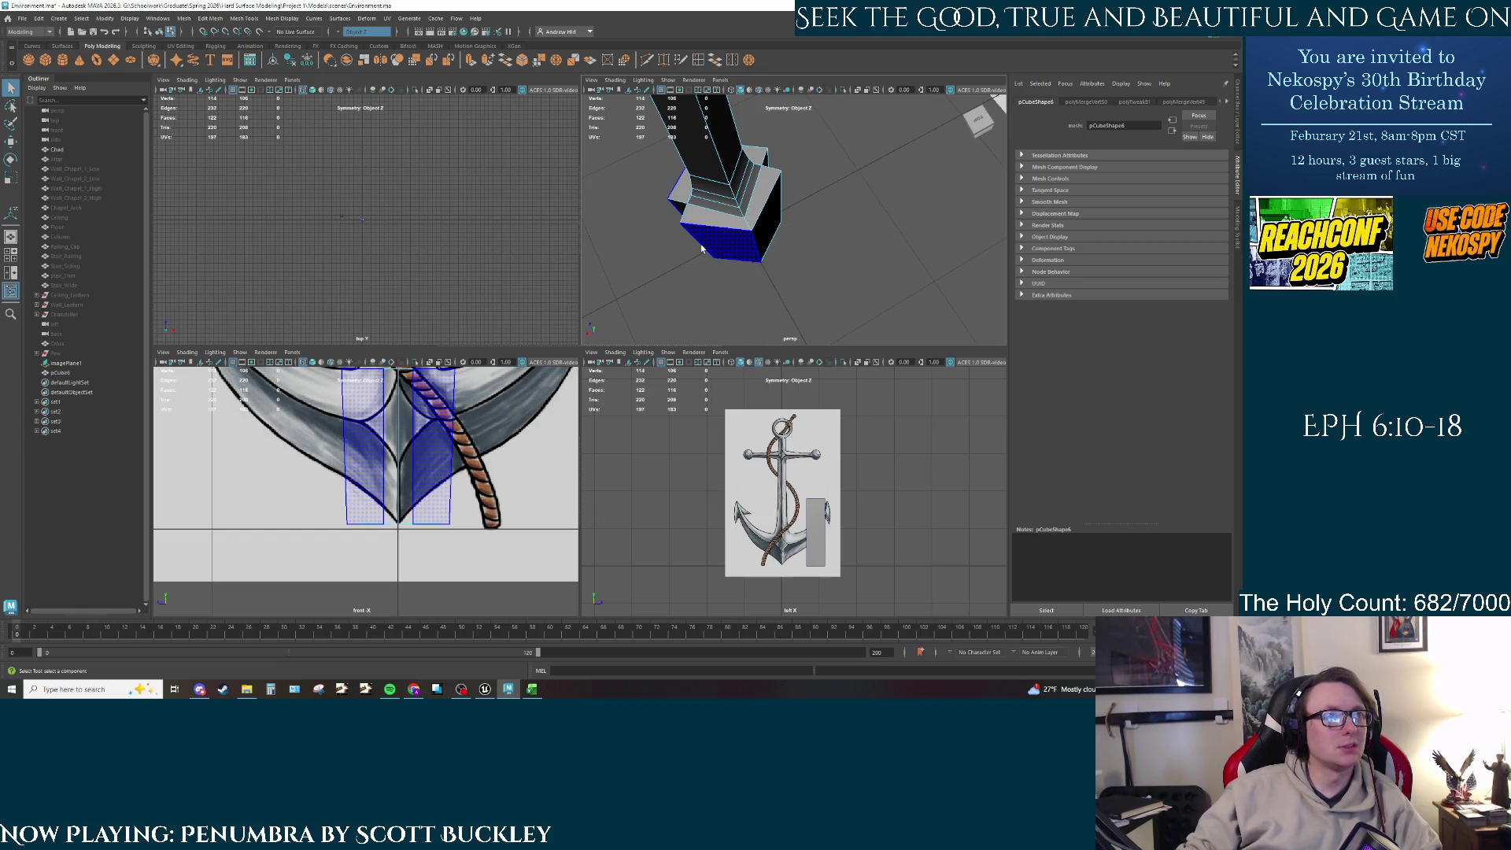
right_click(702, 252)
click(699, 191)
double_click(713, 250)
double_click(753, 242)
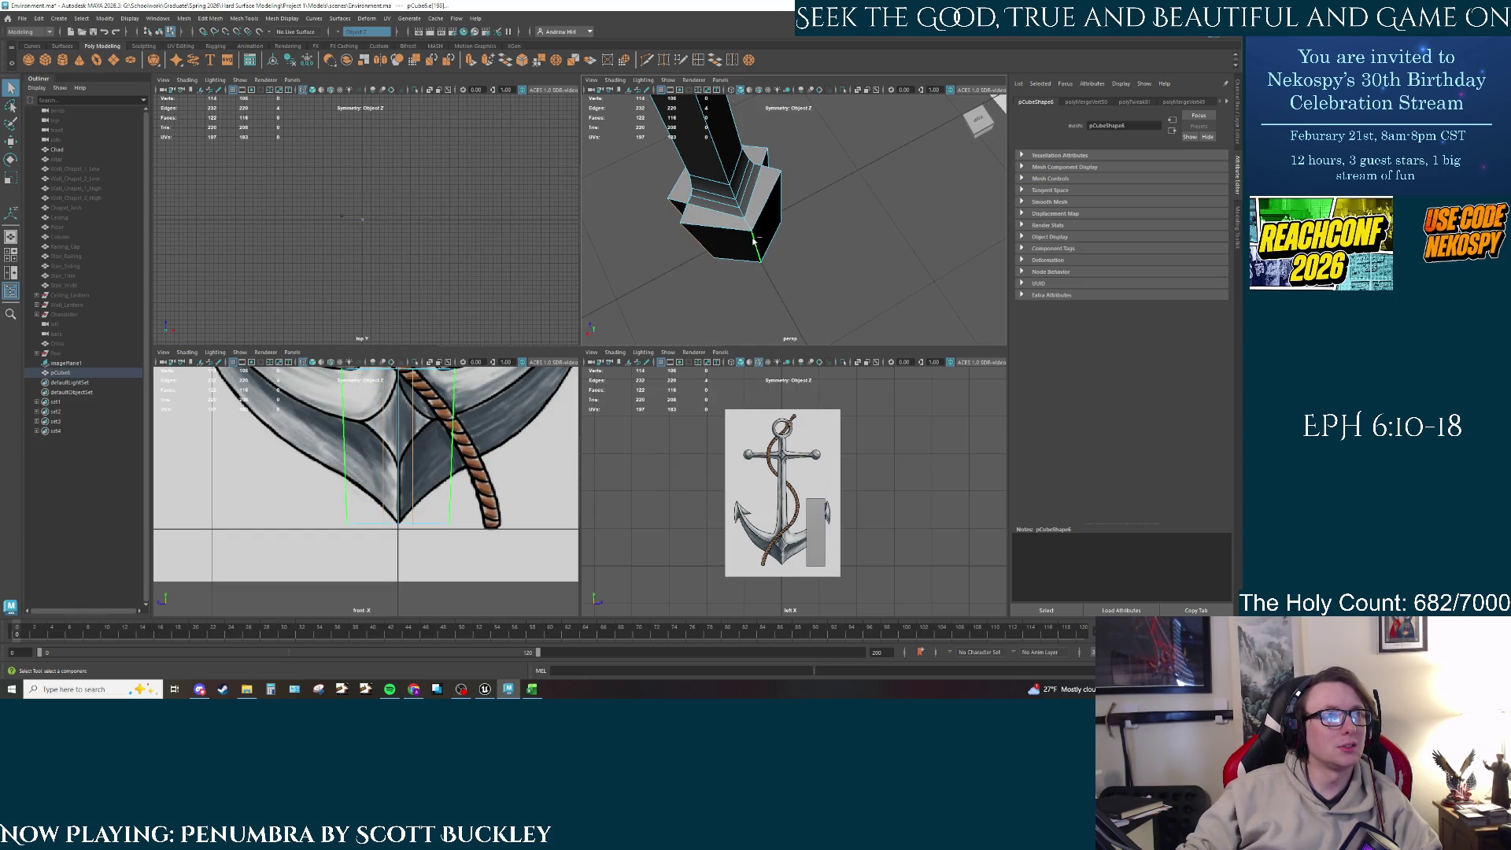
key(r)
mouse_move(727, 196)
alt+mouse_down()
mouse_move(740, 266)
mouse_move(730, 255)
mouse_move(787, 271)
mouse_move(806, 214)
mouse_move(757, 226)
mouse_move(723, 292)
alt+mouse_up()
key(w)
Step: Scale the bottom block's vertical edges
click(790, 264)
key(r)
click(722, 292)
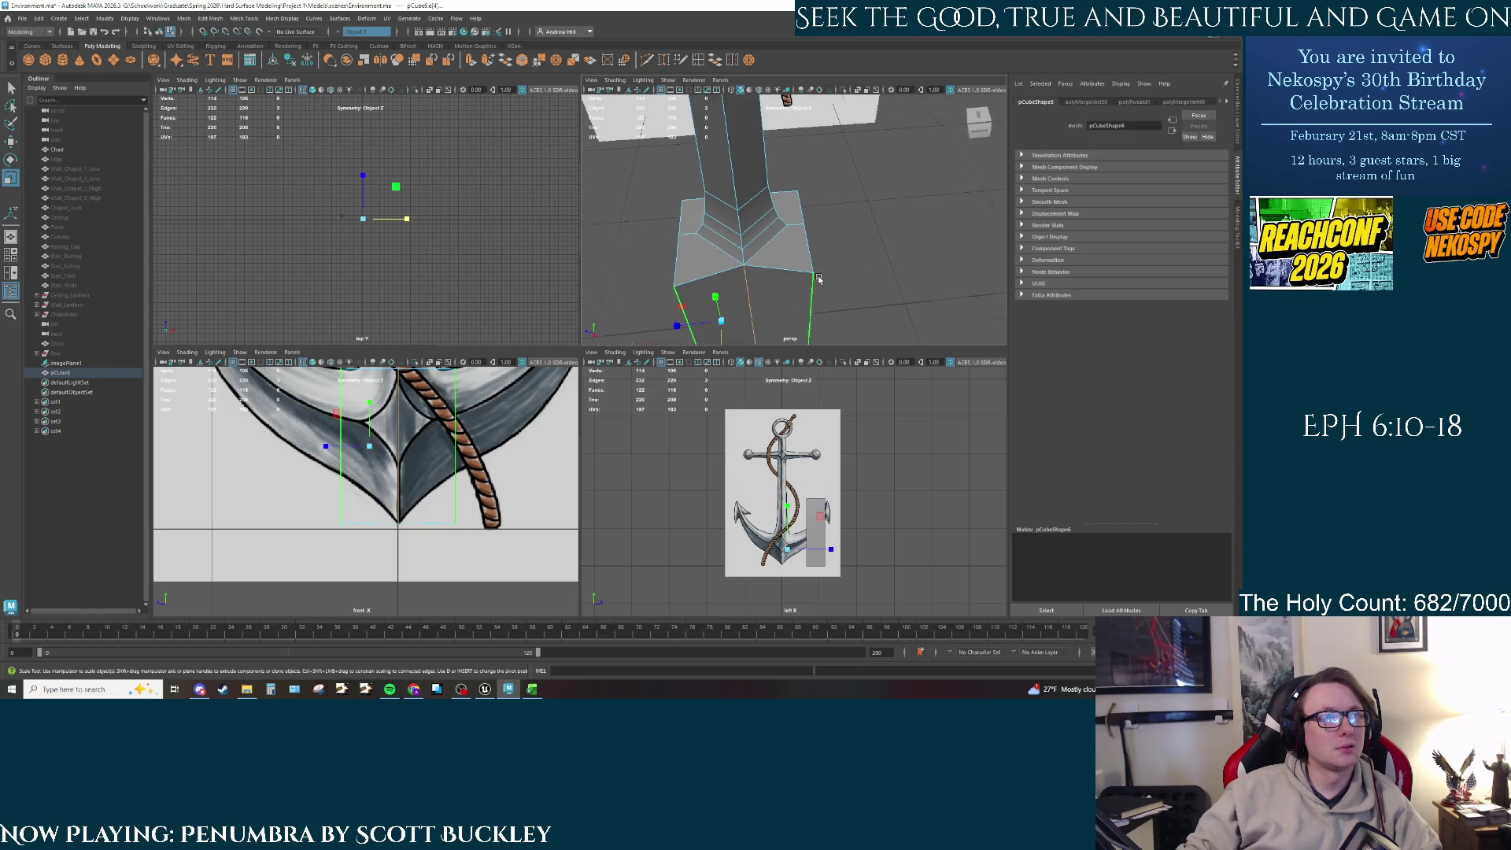
mouse_move(819, 278)
alt+mouse_down()
mouse_move(848, 203)
mouse_move(746, 277)
mouse_move(717, 276)
mouse_move(814, 256)
mouse_move(883, 214)
mouse_move(849, 277)
mouse_move(826, 252)
alt+mouse_up()
click(905, 299)
Step: Cut a new edge loop across the front of the bottom block with Multi-Cut
scroll(467, 422, up, 5)
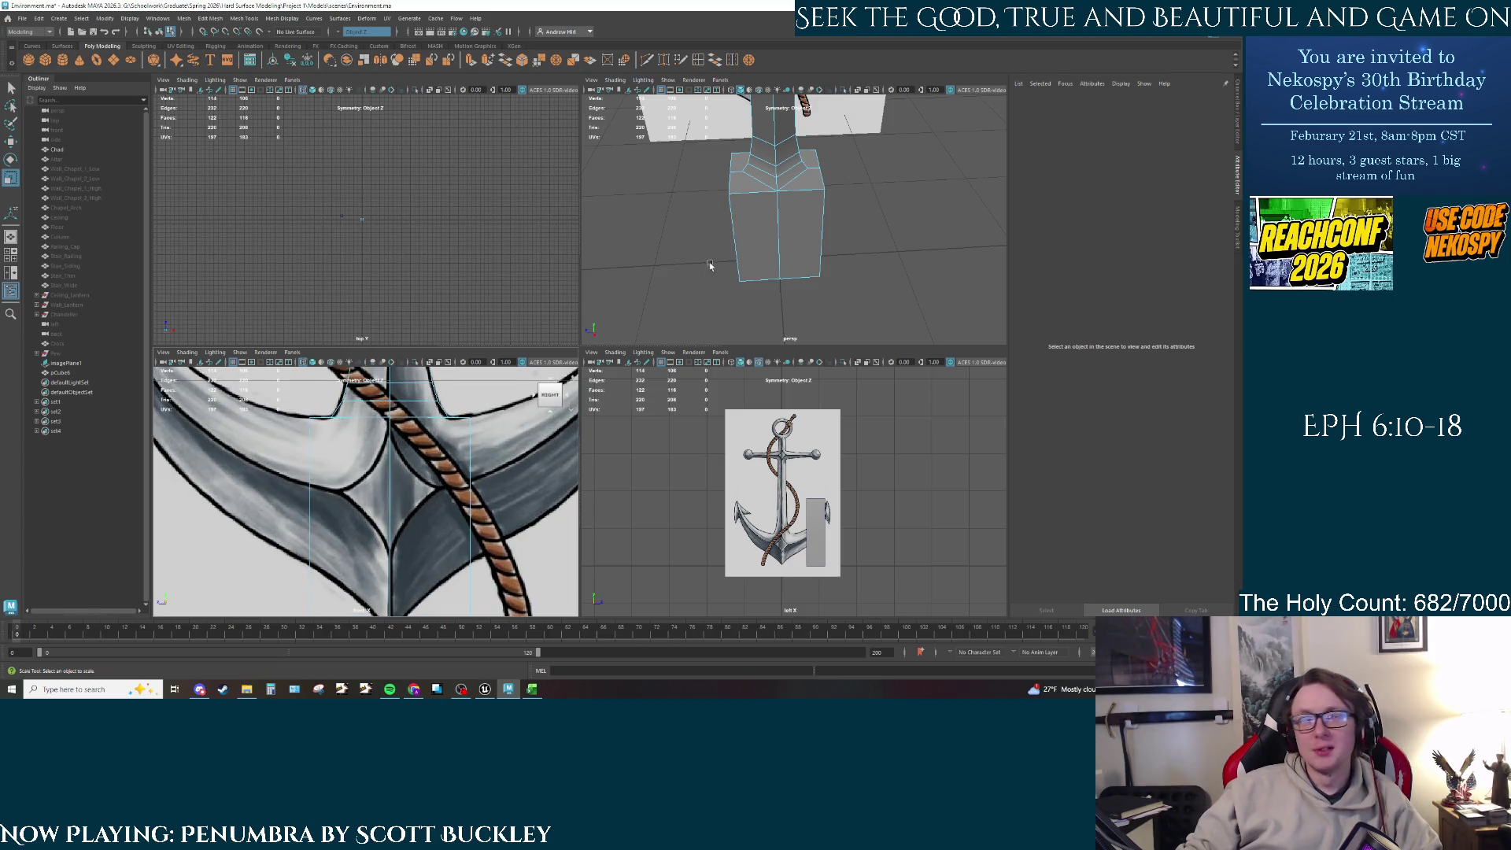
mouse_move(787, 259)
alt+mouse_down()
mouse_move(724, 181)
mouse_move(850, 208)
alt+mouse_up()
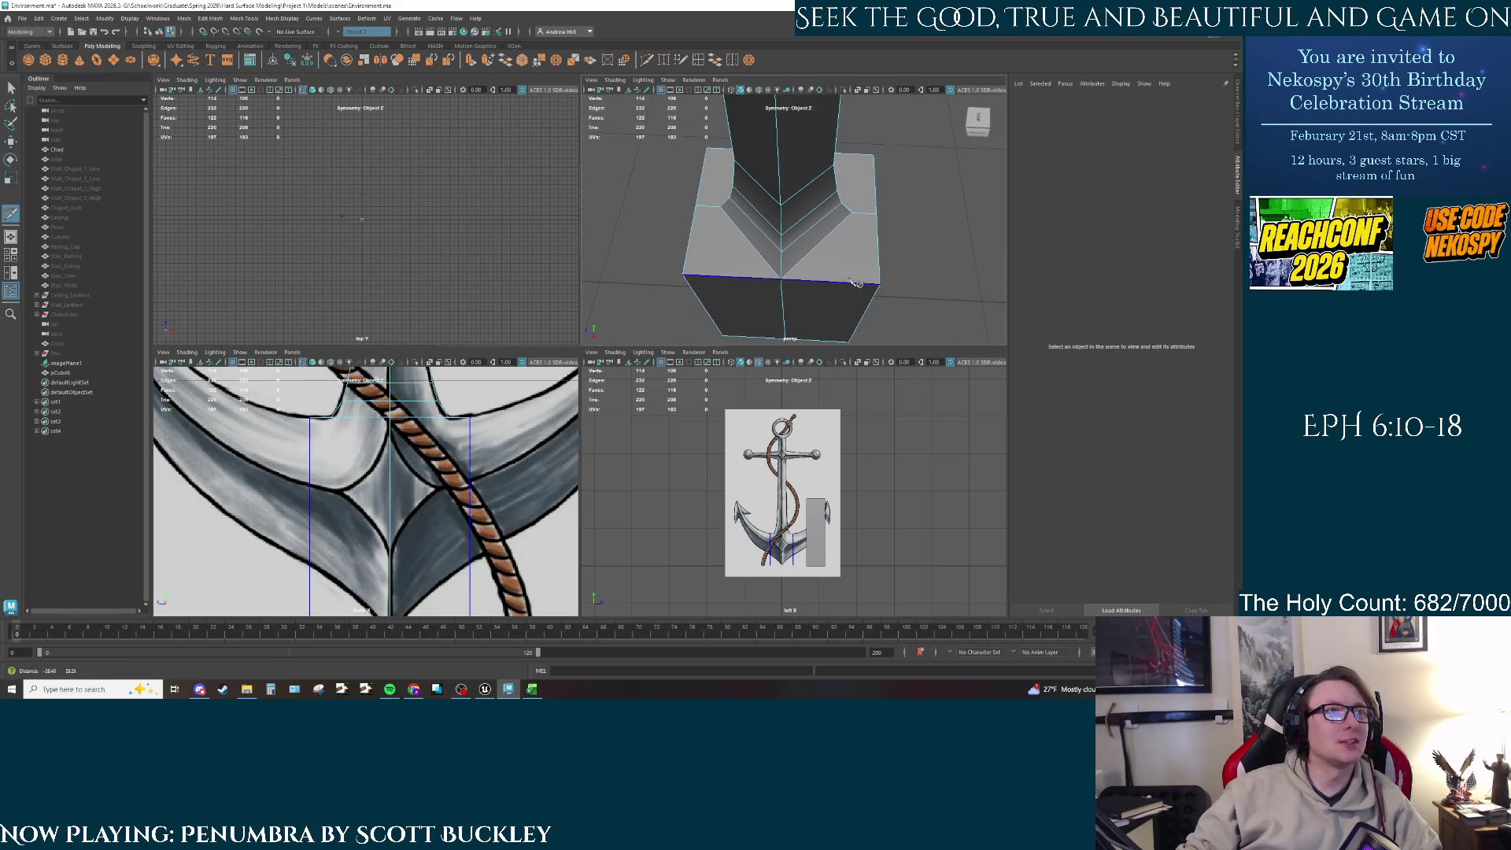
alt+drag(854, 274, 835, 191)
alt+middle_drag(830, 191, 807, 240)
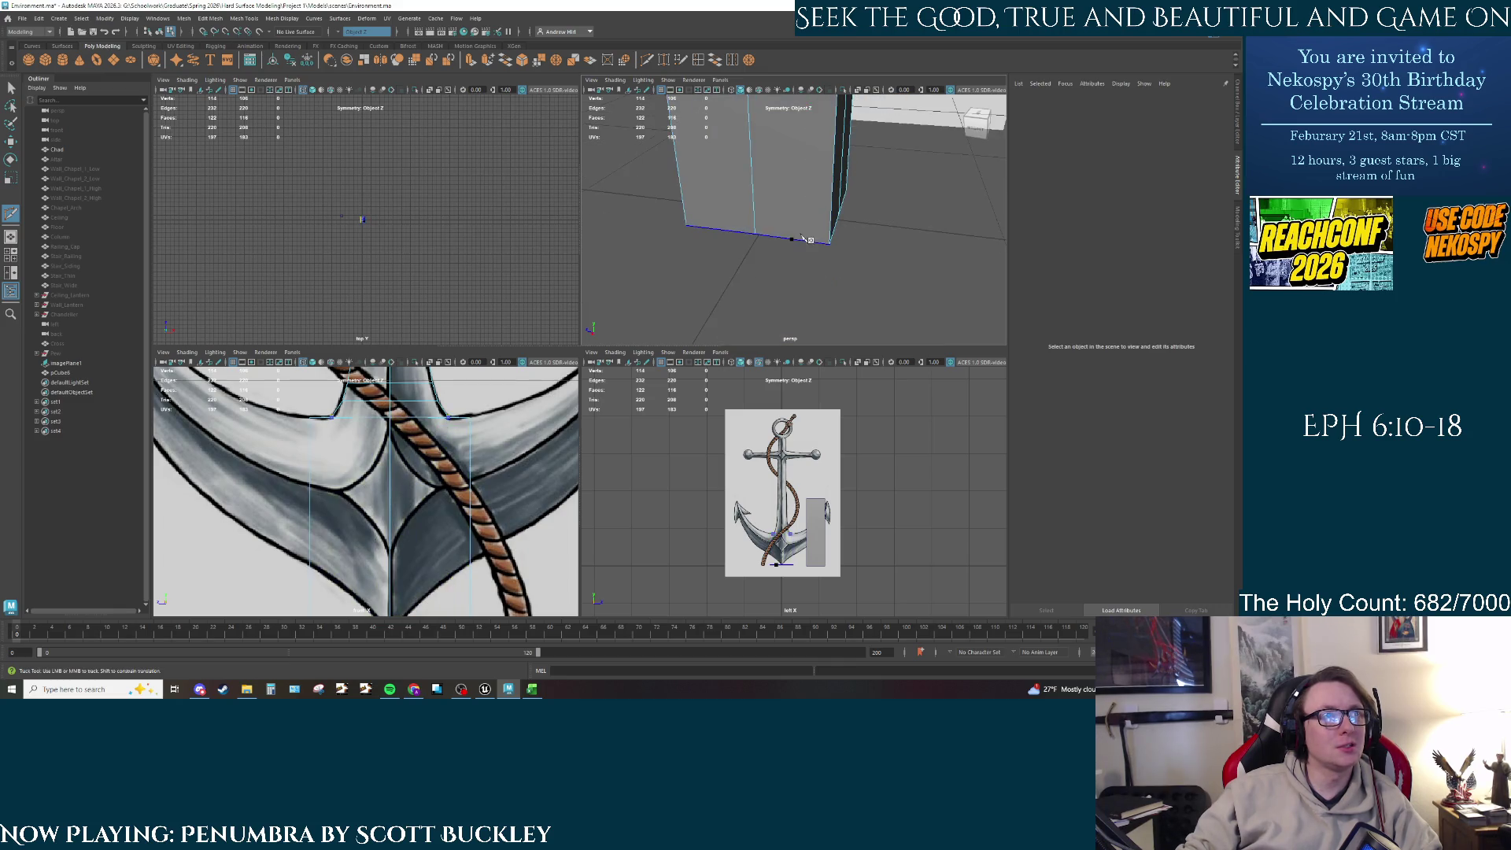
alt+drag(931, 282, 821, 213)
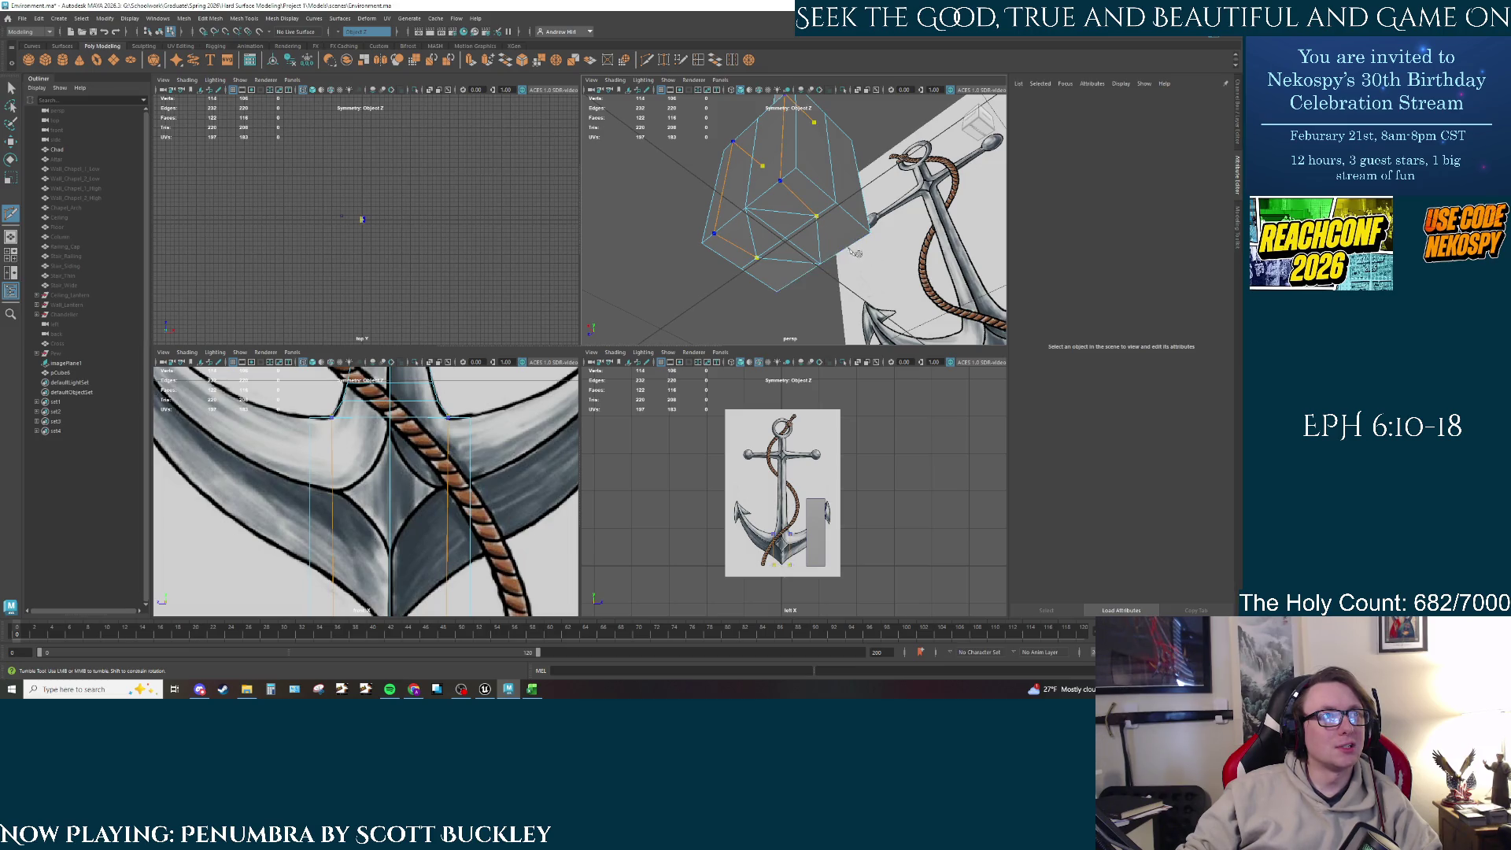
alt+drag(855, 256, 822, 189)
shift+right_drag(822, 188, 819, 165)
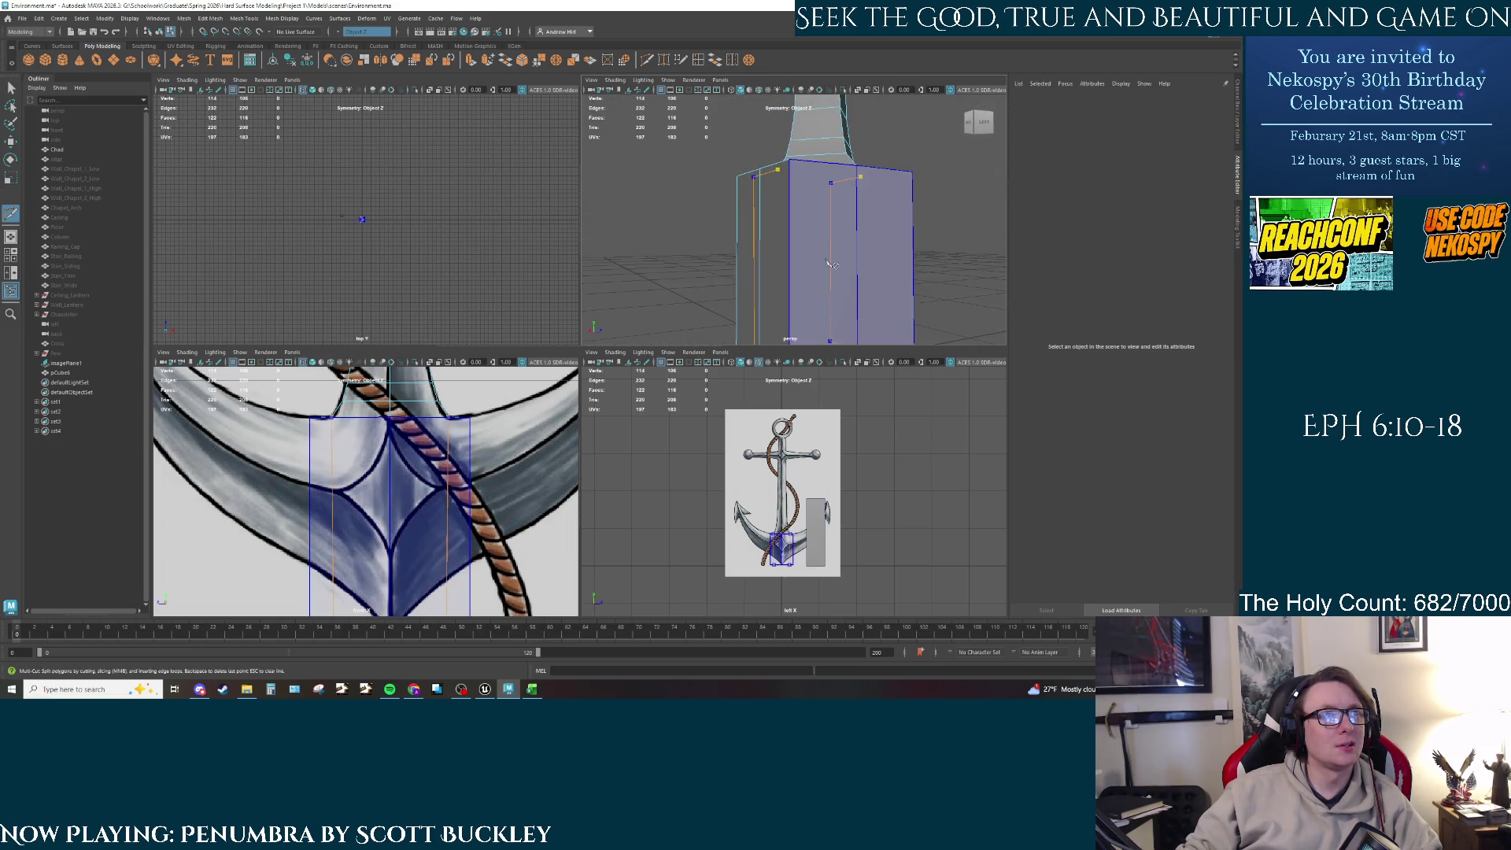
mouse_move(816, 165)
alt+mouse_down()
mouse_move(803, 242)
mouse_move(821, 206)
alt+mouse_up()
ctrl+click(801, 254)
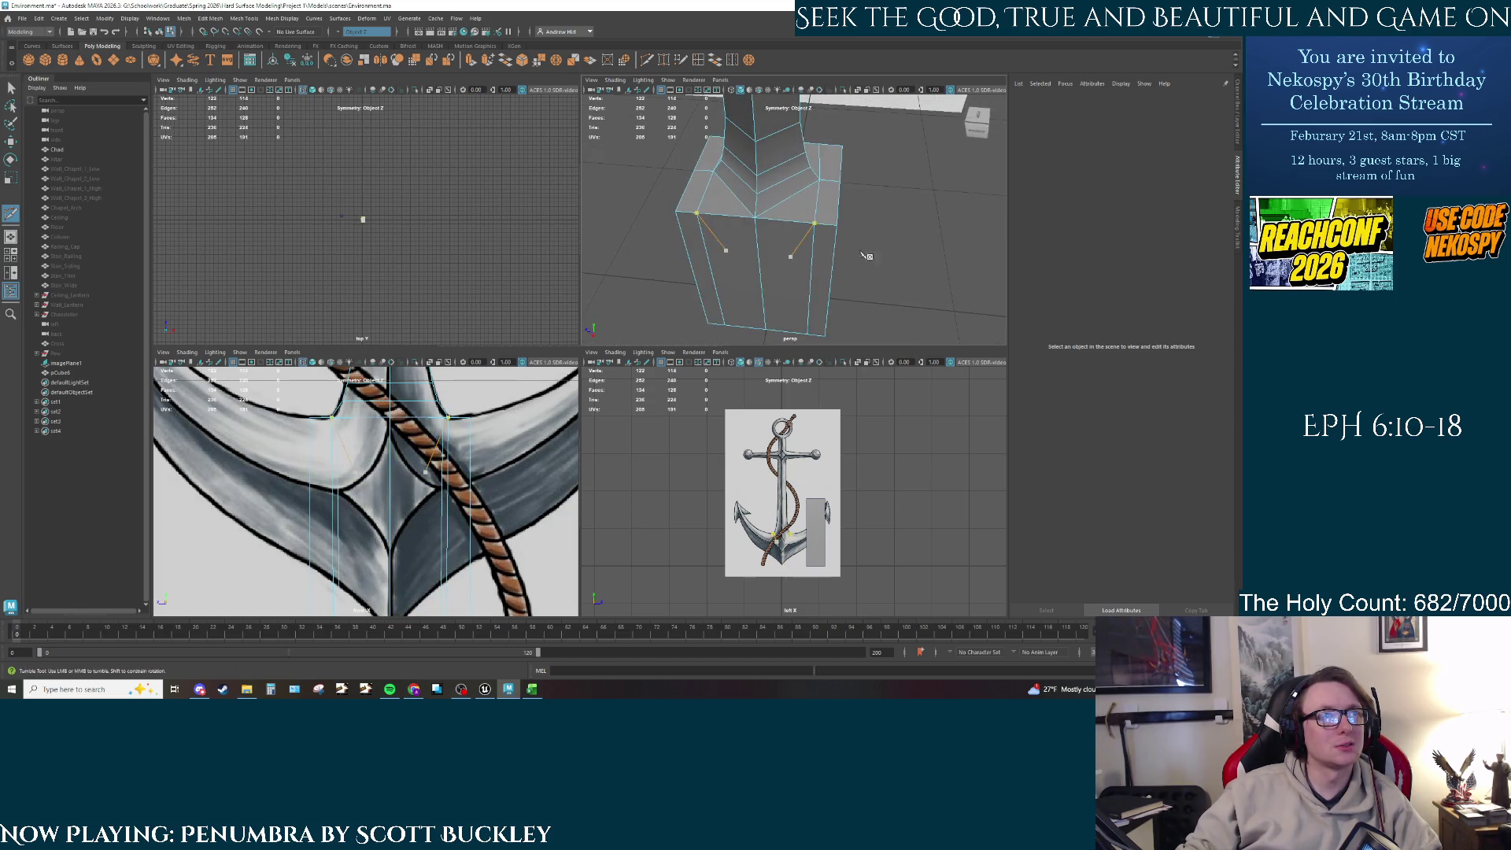
alt+middle_drag(820, 206, 827, 192)
mouse_move(826, 193)
alt+mouse_down()
mouse_move(878, 187)
mouse_move(709, 236)
alt+mouse_up()
shift+right_drag(708, 236, 712, 216)
Step: Move the new loop's vertices to fit the reference's lower point
key(q)
click(713, 216)
mouse_move(712, 217)
alt+mouse_down()
mouse_move(754, 280)
mouse_move(837, 314)
mouse_move(798, 288)
mouse_move(827, 307)
mouse_move(776, 240)
alt+mouse_up()
key(r)
key(w)
click(827, 307)
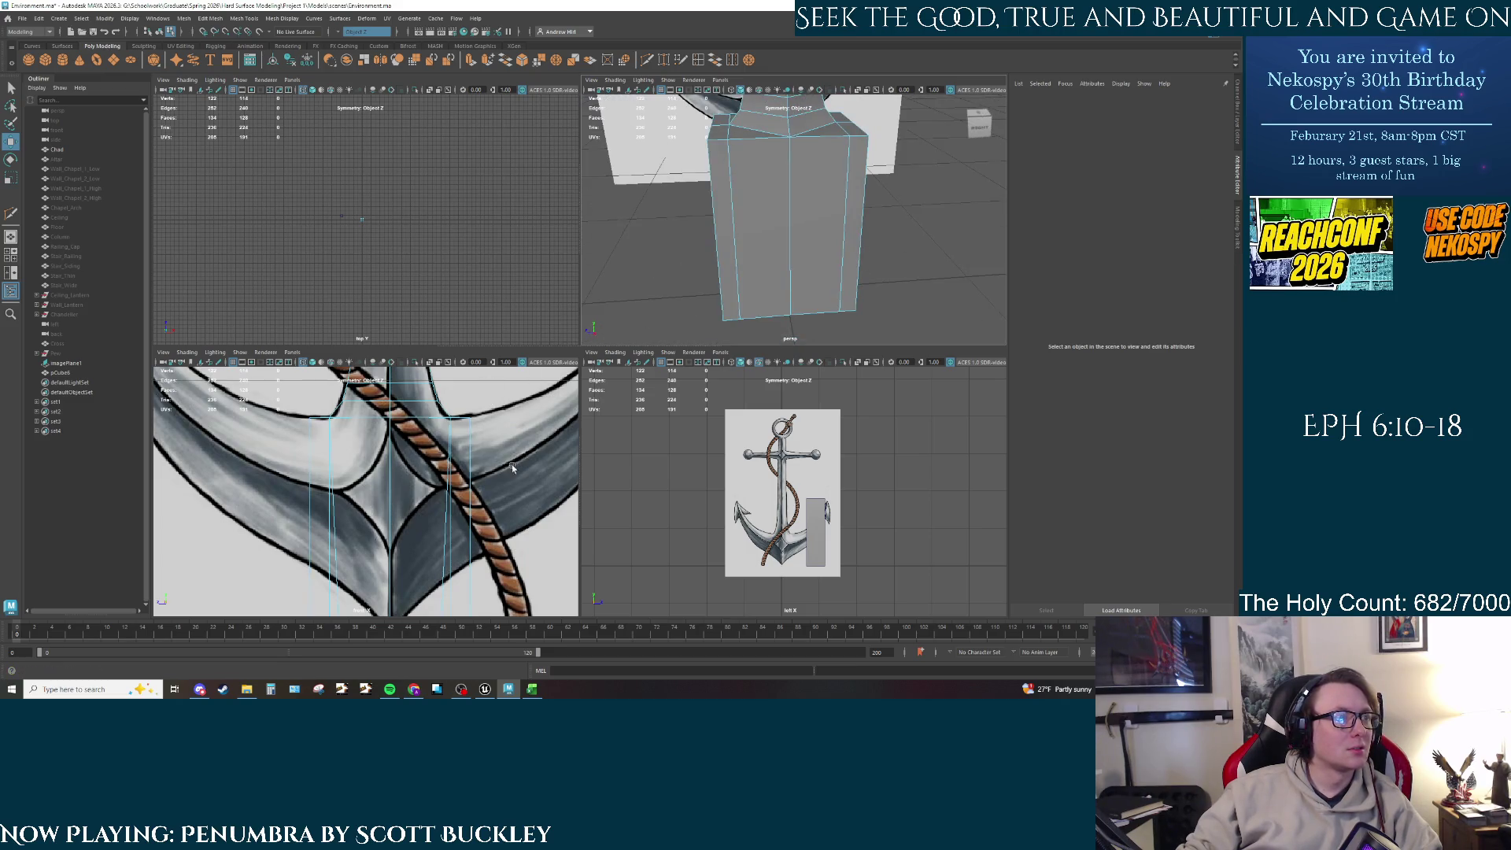
Step: Scale a vertical edge loop of the block inward and slide it slightly sideways
alt+drag(710, 307, 677, 275)
mouse_move(362, 504)
alt+middle_down()
mouse_move(358, 393)
mouse_move(355, 471)
alt+middle_up()
click(341, 489)
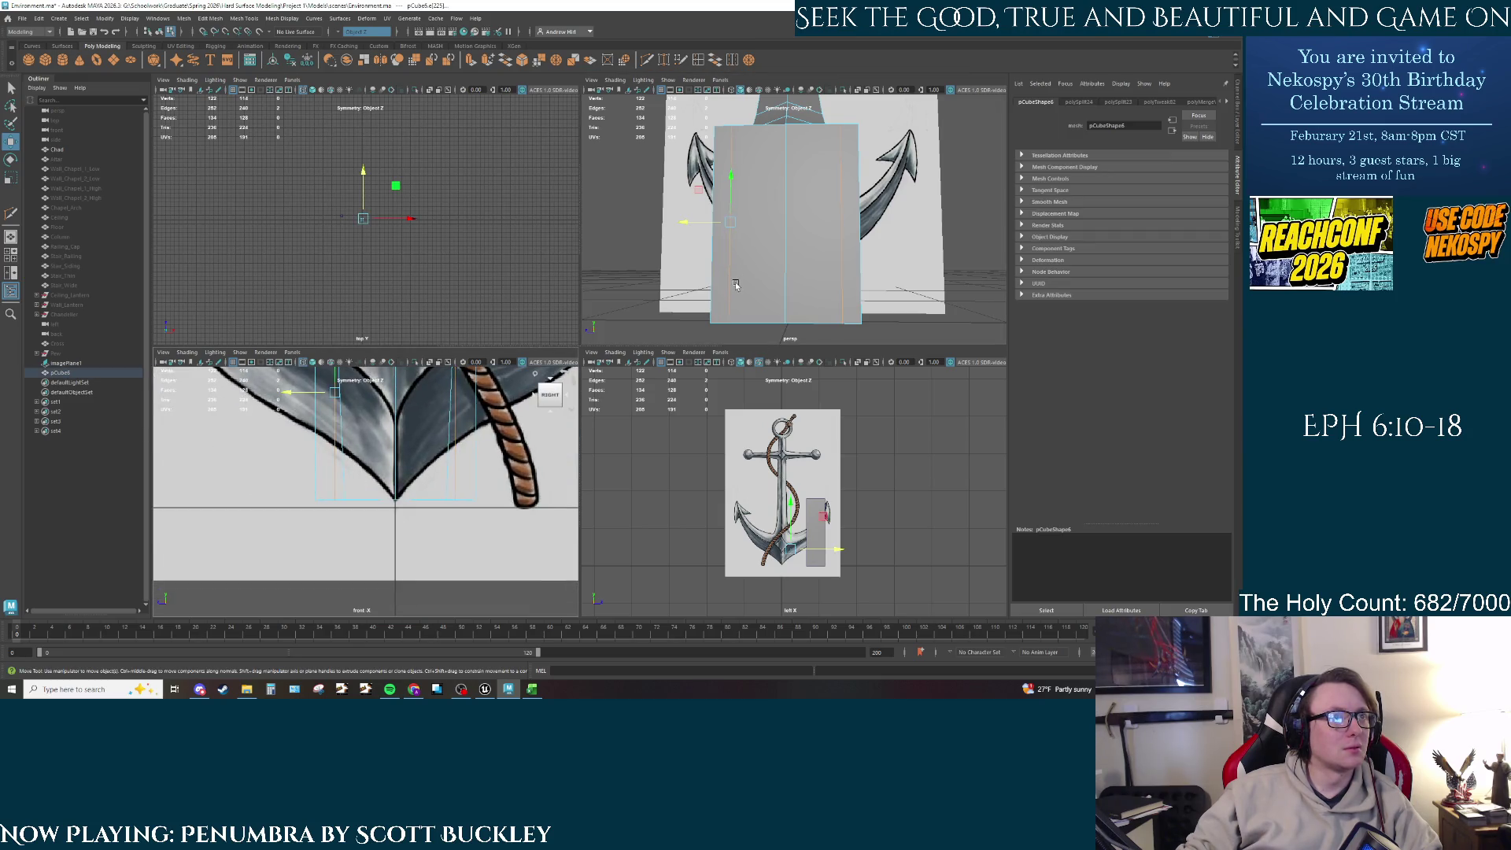
mouse_move(735, 282)
alt+mouse_down()
mouse_move(851, 294)
mouse_move(732, 284)
alt+mouse_up()
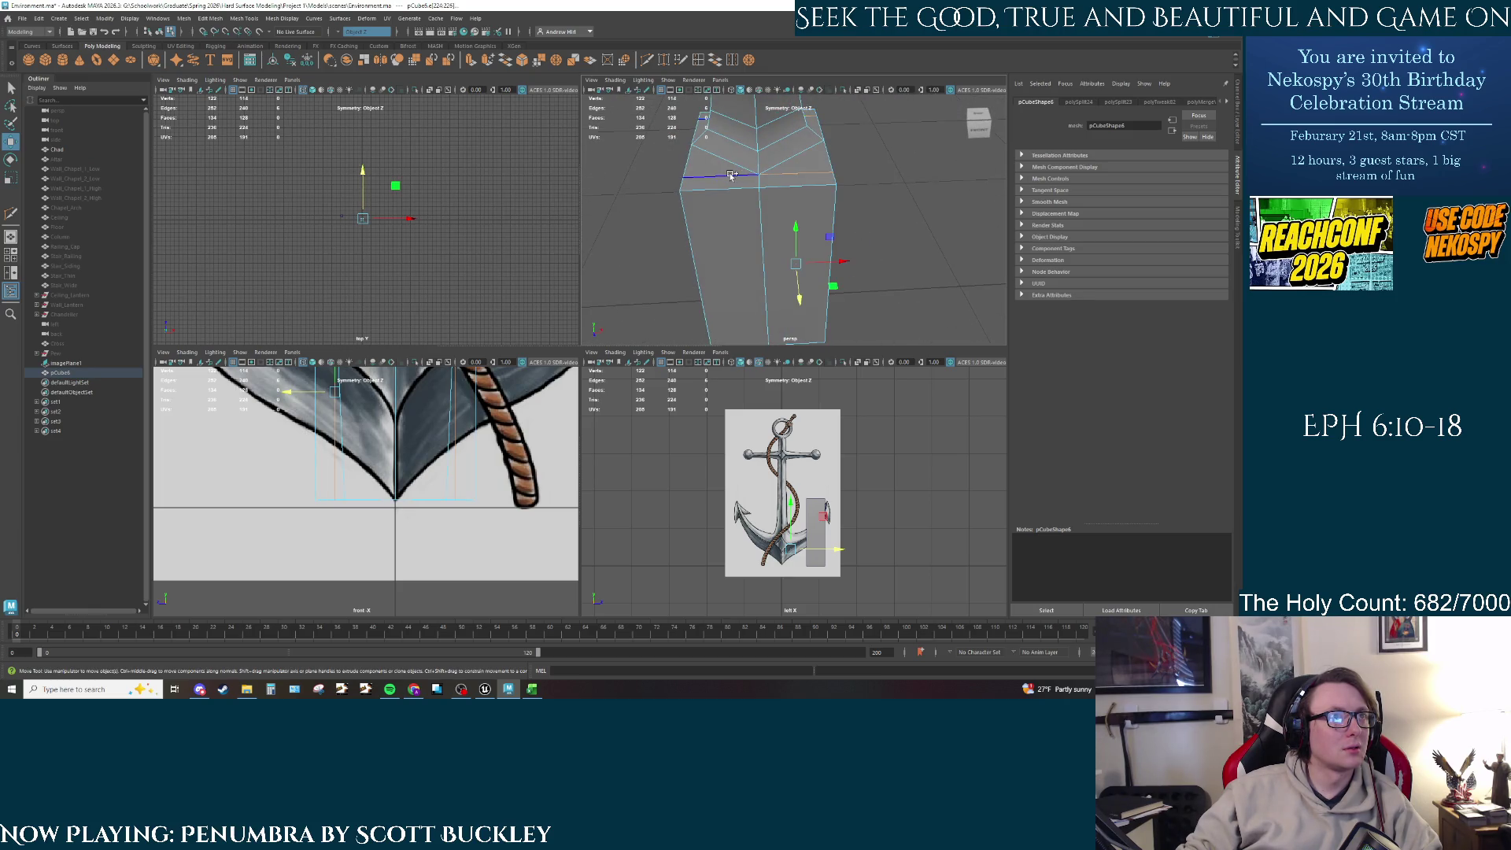
double_click(694, 274)
key(r)
mouse_move(694, 274)
alt+mouse_down()
mouse_move(758, 245)
mouse_move(666, 238)
mouse_move(726, 256)
alt+mouse_up()
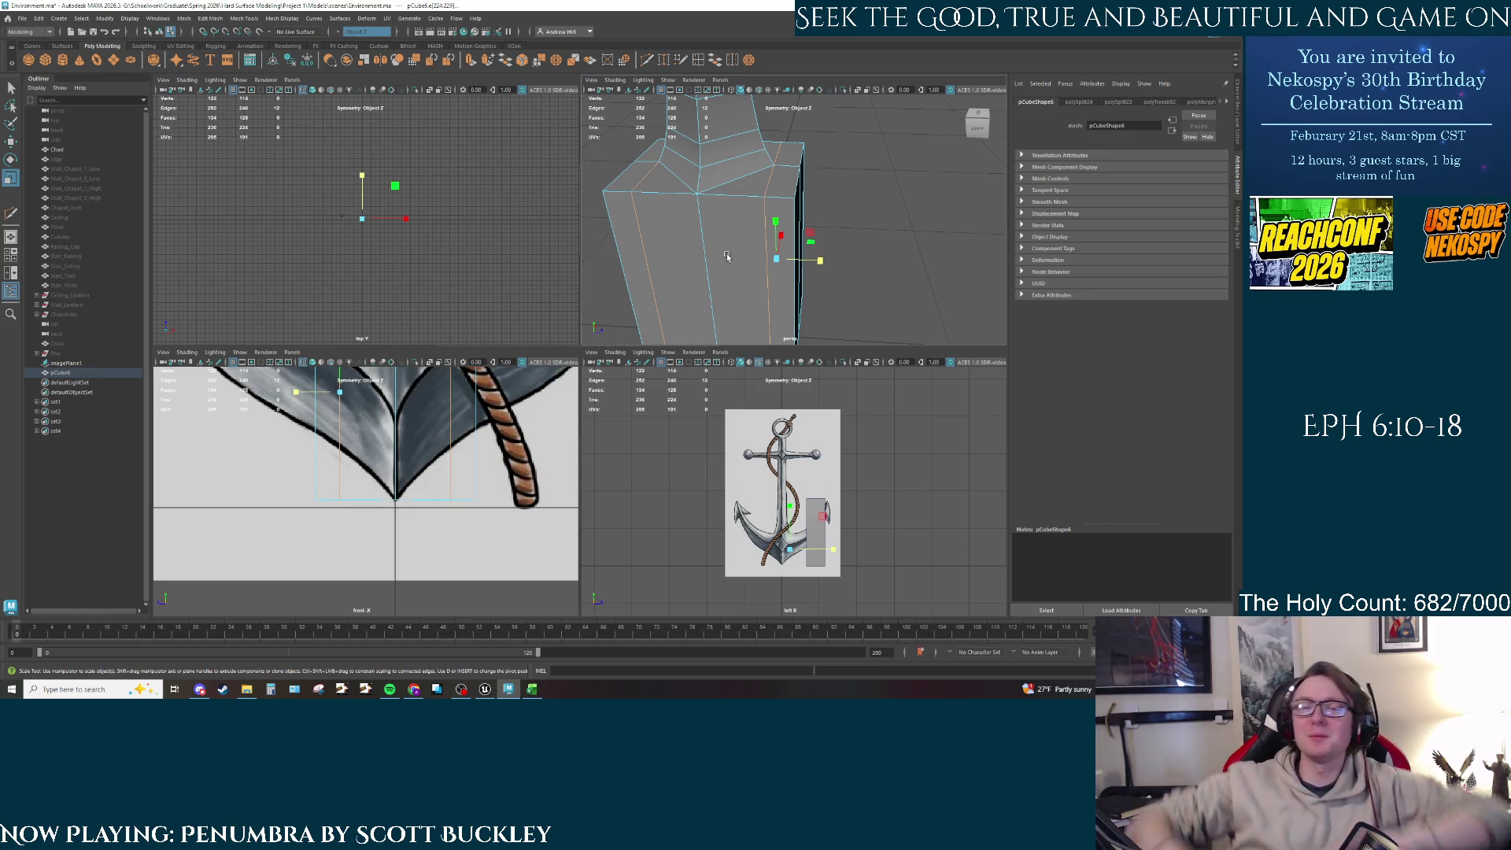
key(w)
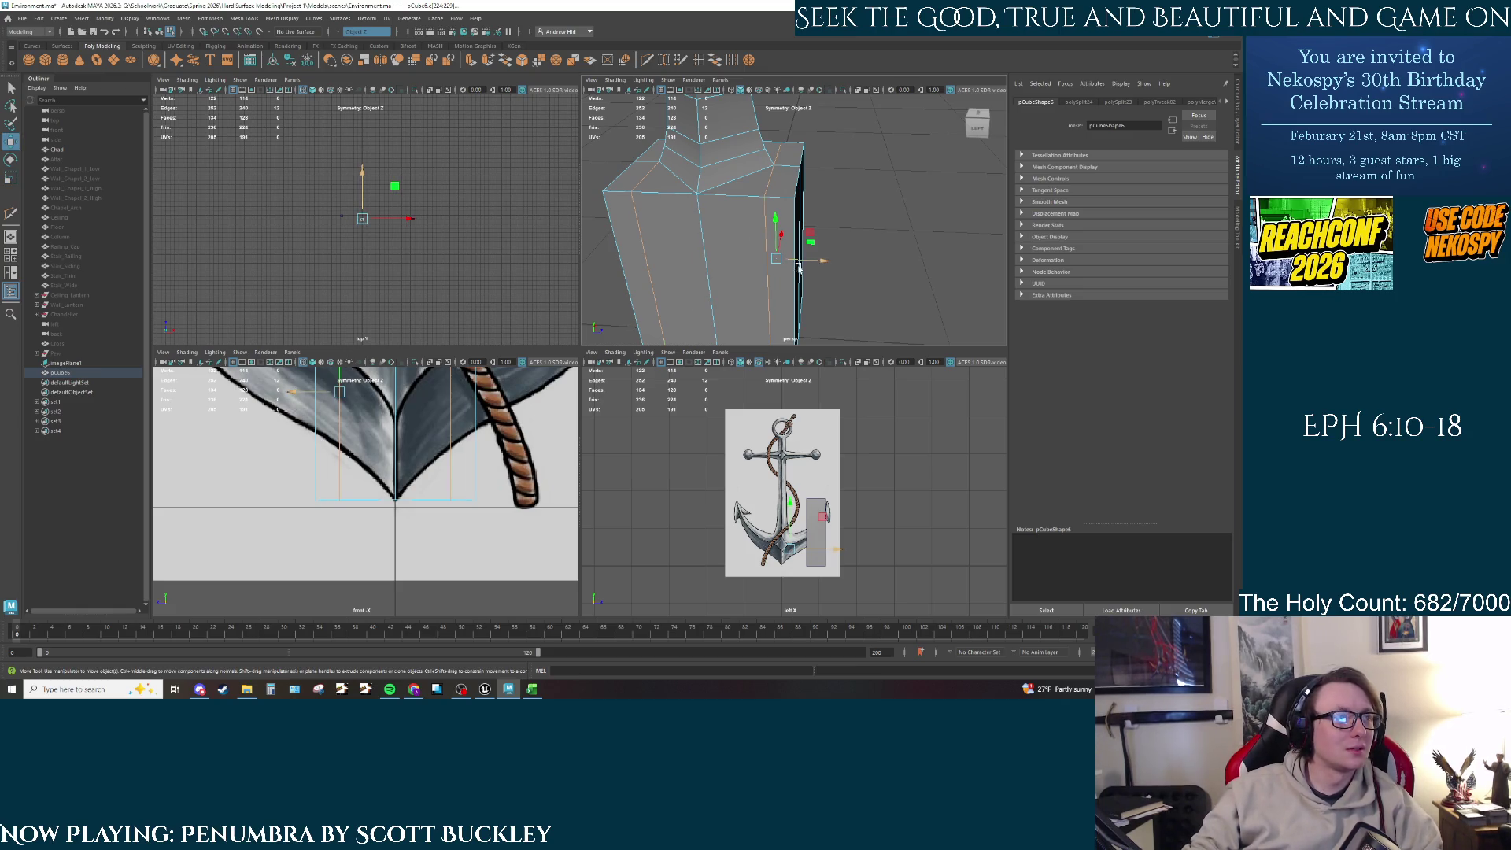
key(f)
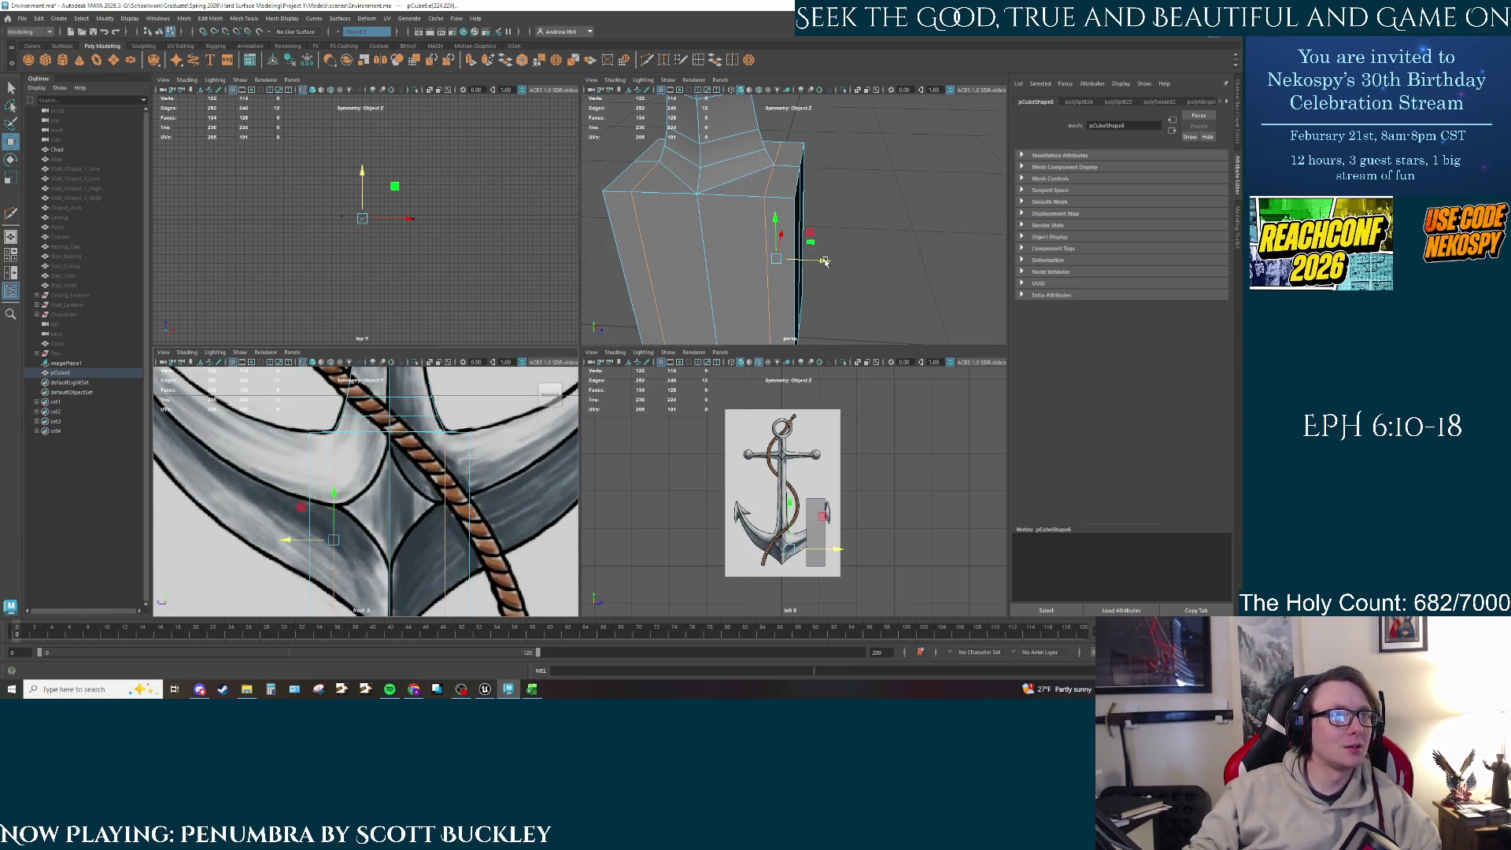
drag(825, 262, 828, 265)
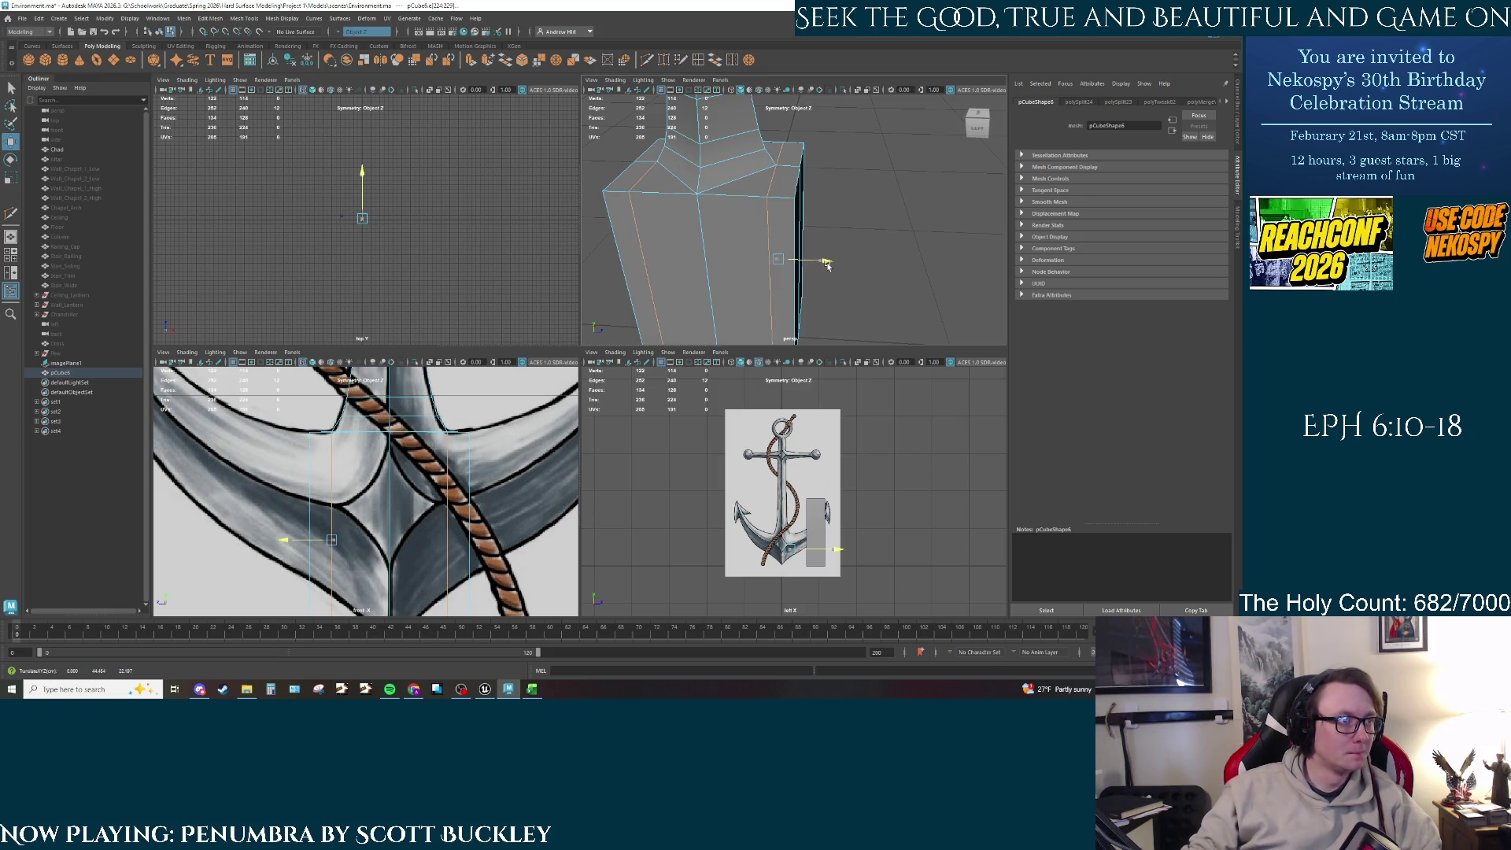
click(834, 210)
Step: Select the block's top edge loop and nudge it in the front view
key(q)
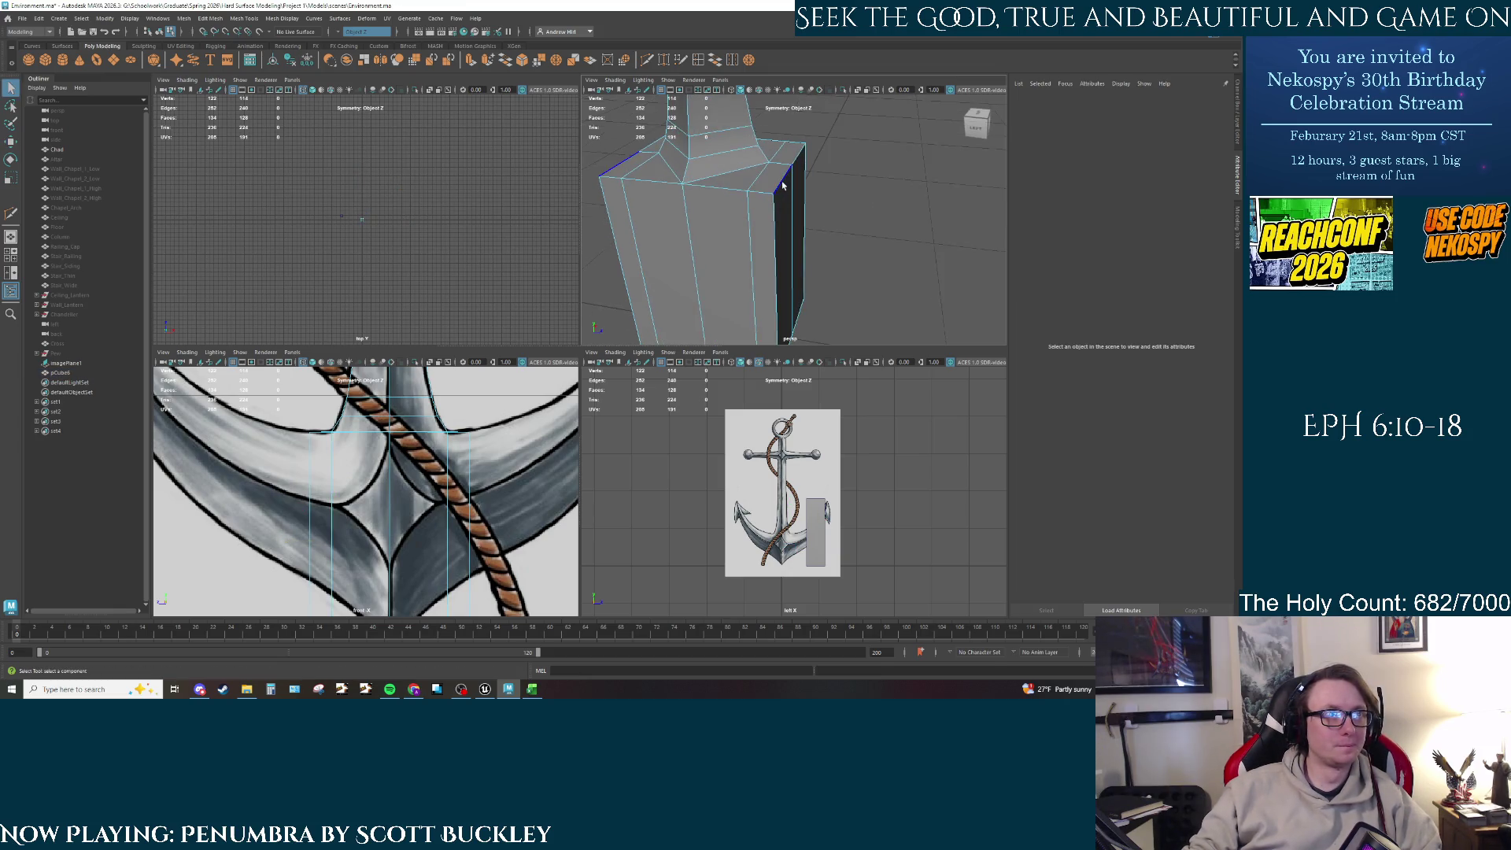
click(803, 178)
click(790, 161)
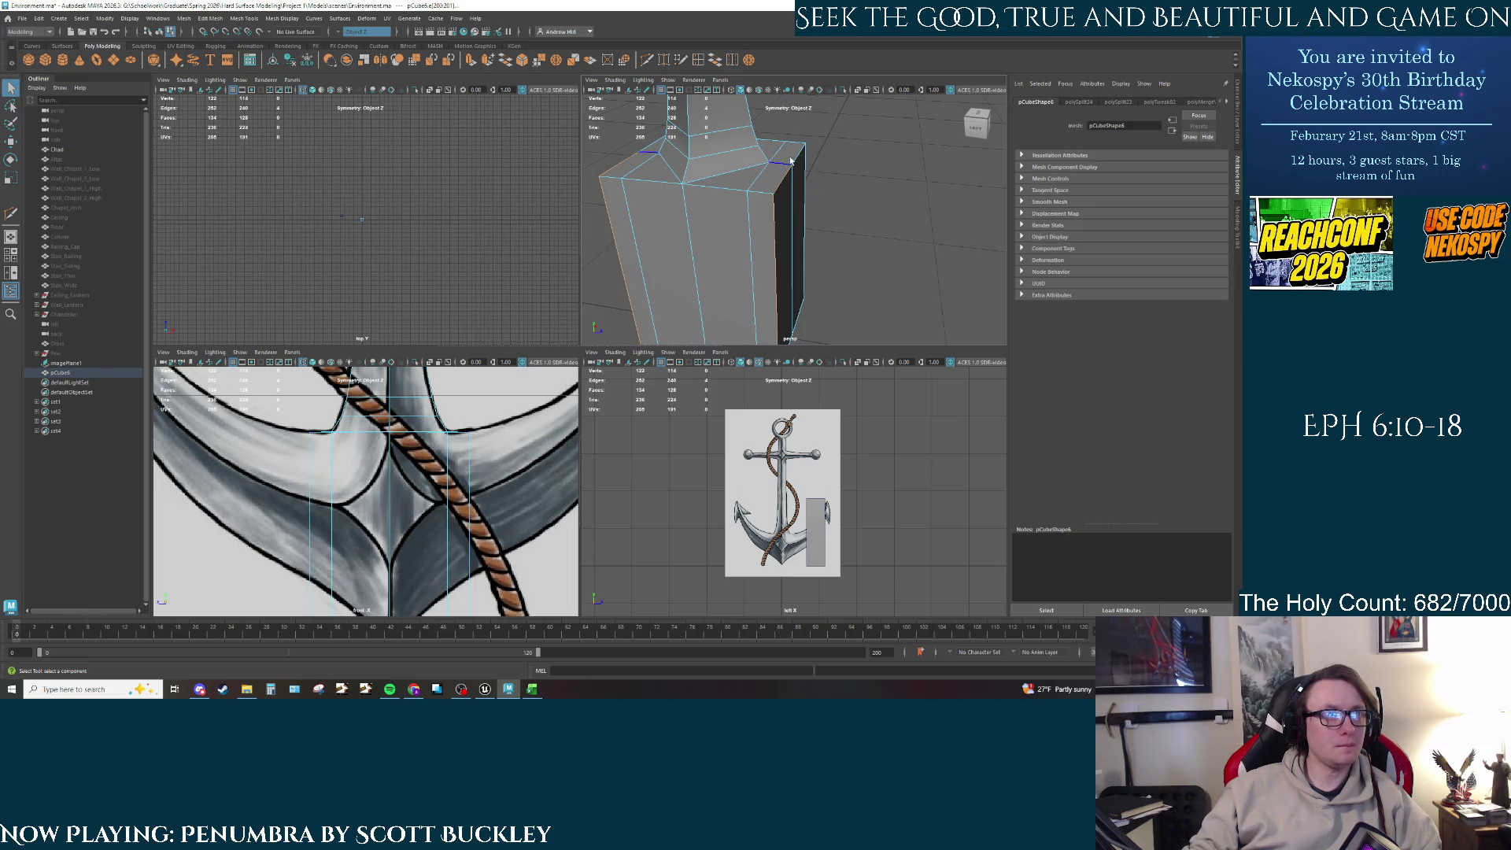
double_click(780, 189)
alt+drag(779, 189, 761, 186)
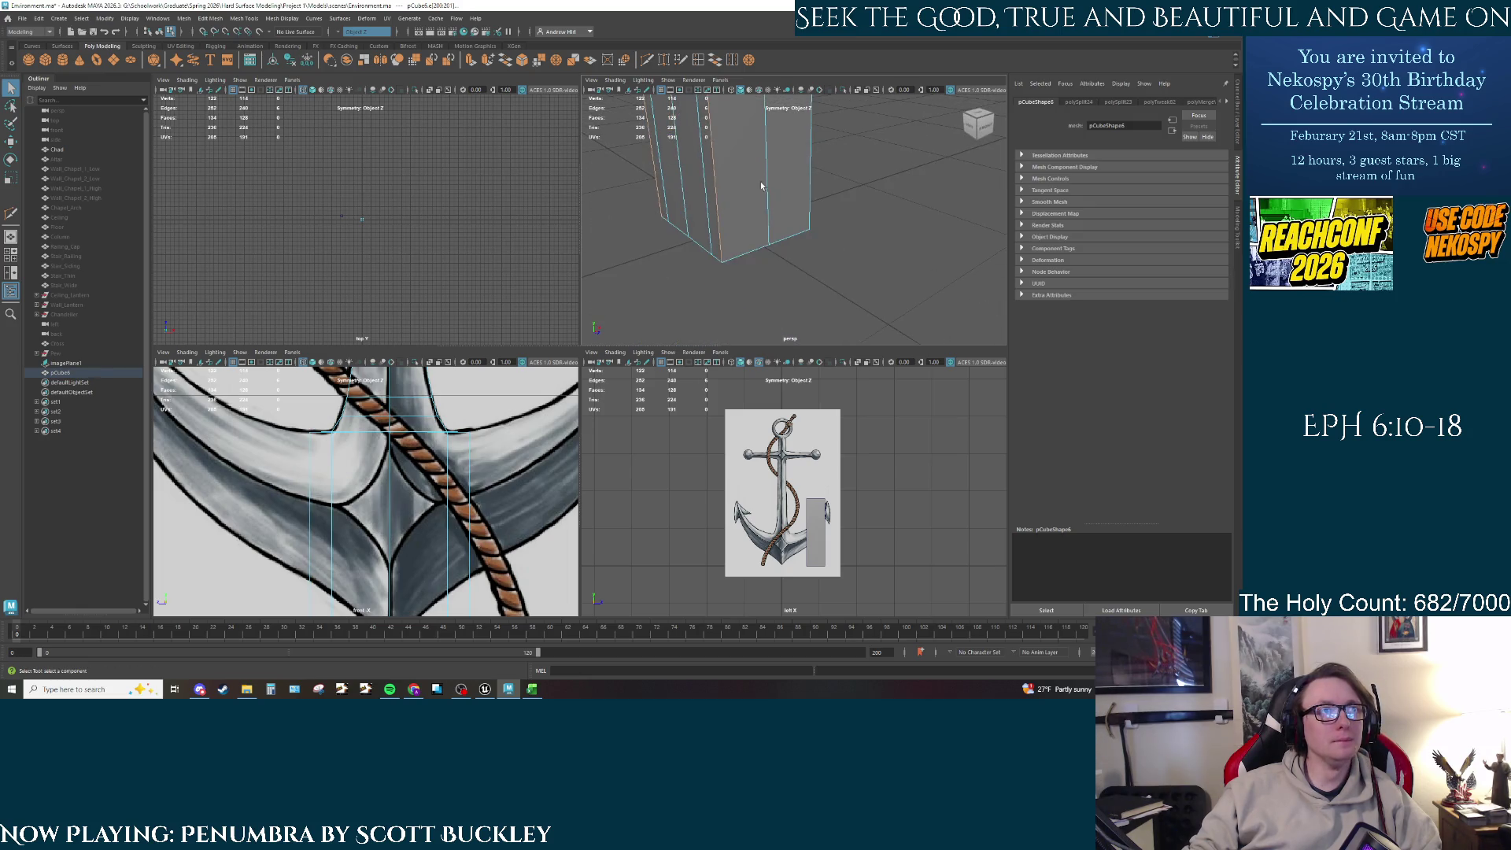
alt+drag(793, 236, 808, 164)
key(r)
click(795, 130)
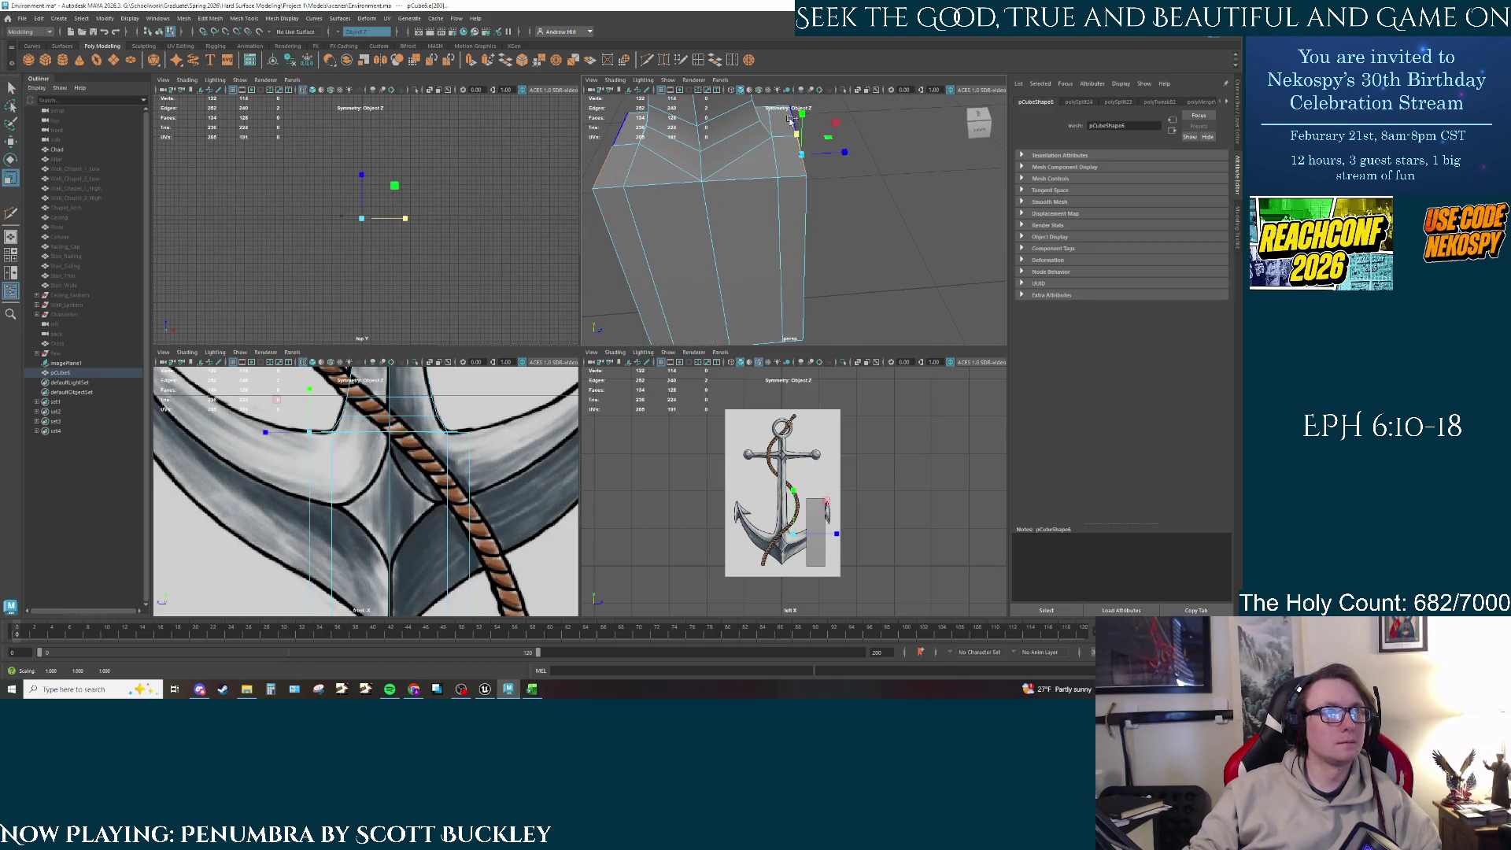
key(w)
middle_click(453, 414)
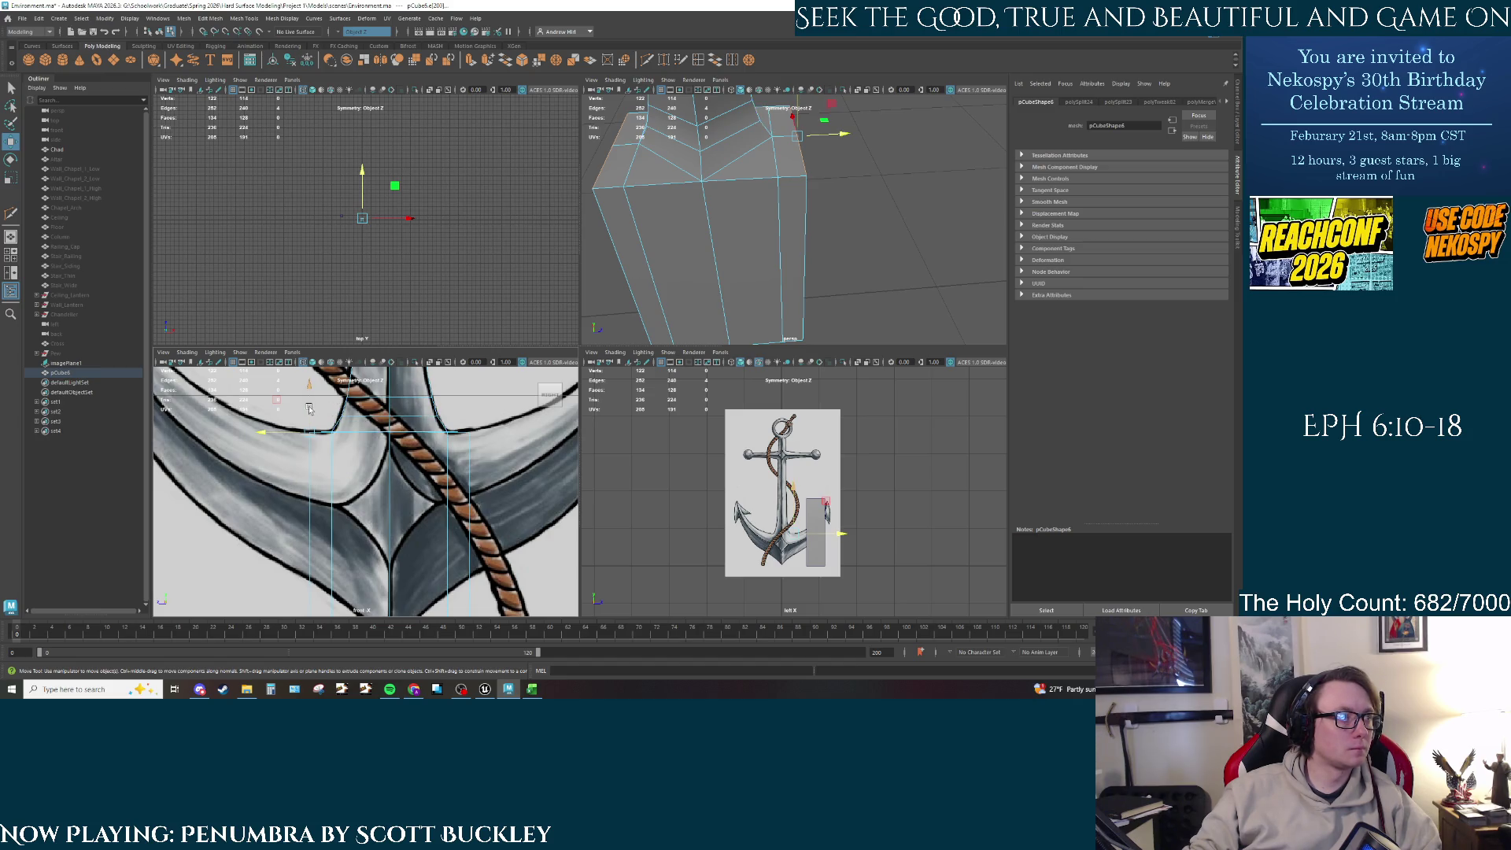
drag(309, 408, 308, 405)
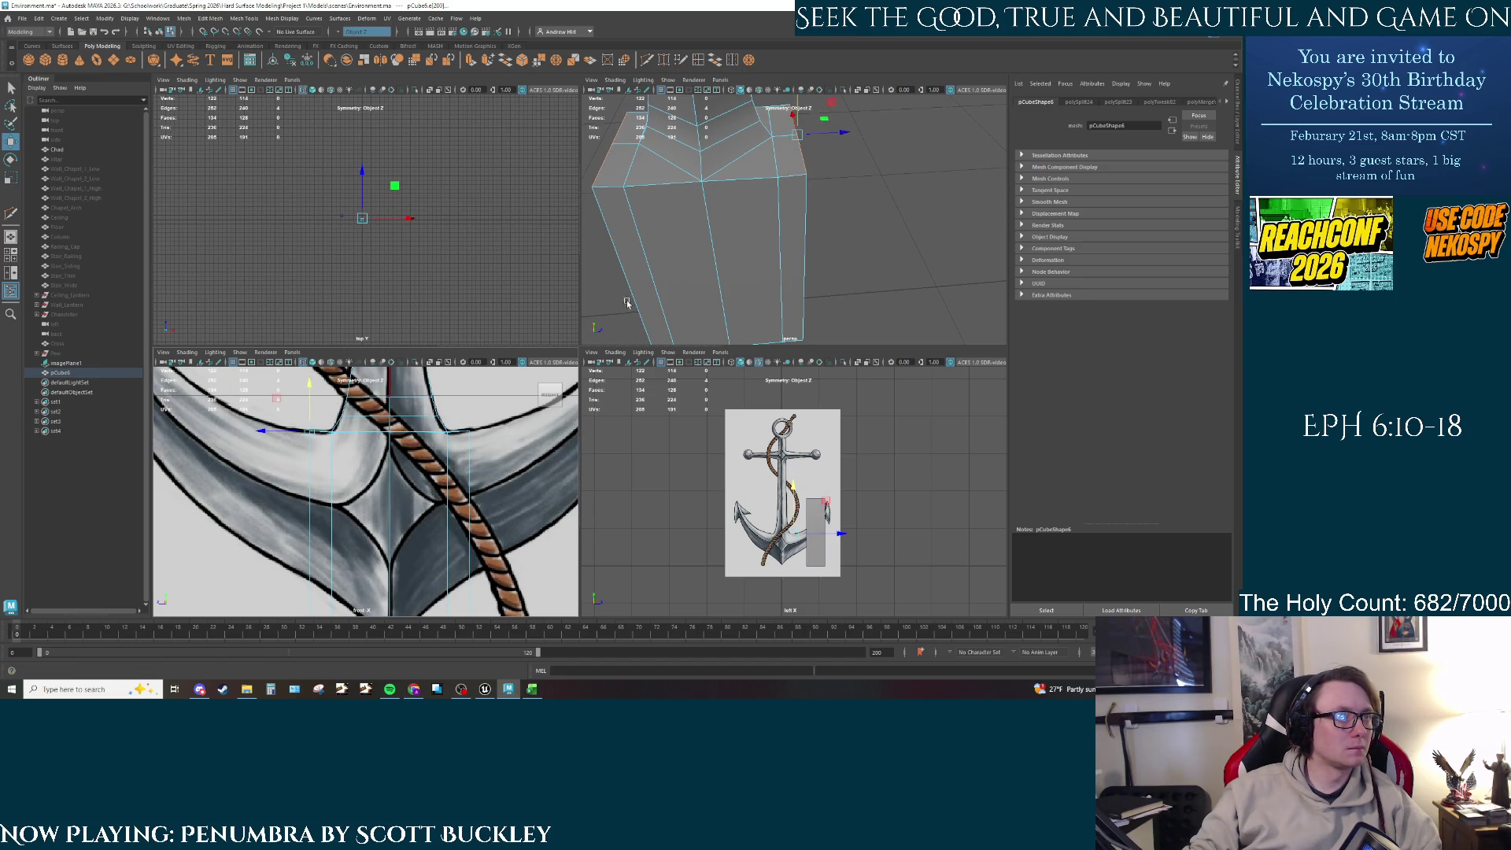
Step: Raise the block's bottom edges to follow the crown's slope in the front view
alt+drag(630, 268, 685, 212)
alt+middle_drag(461, 510, 458, 402)
alt+drag(700, 283, 732, 236)
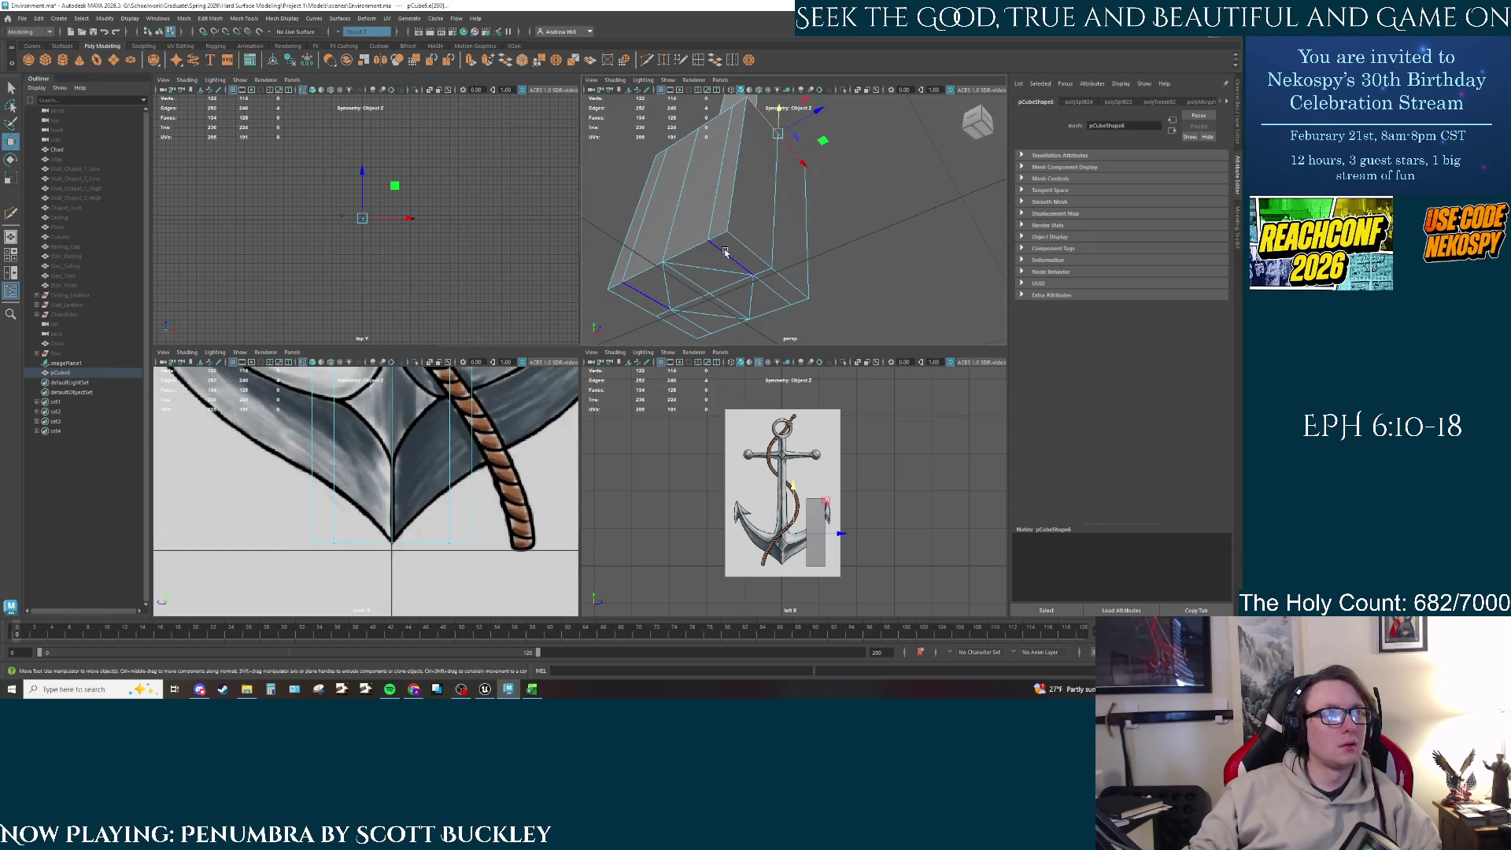
click(726, 254)
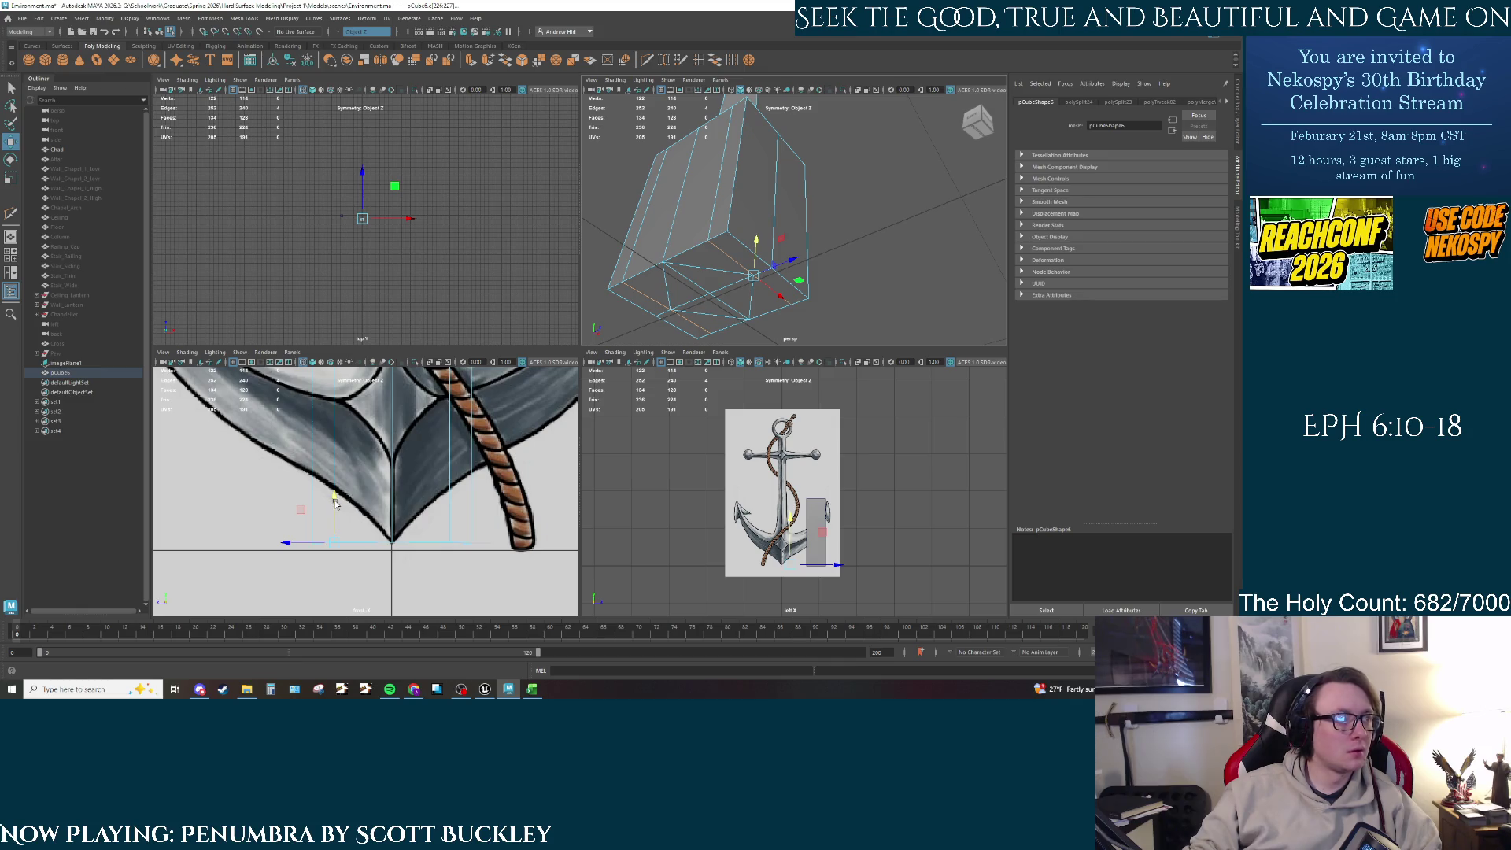
drag(335, 504, 331, 447)
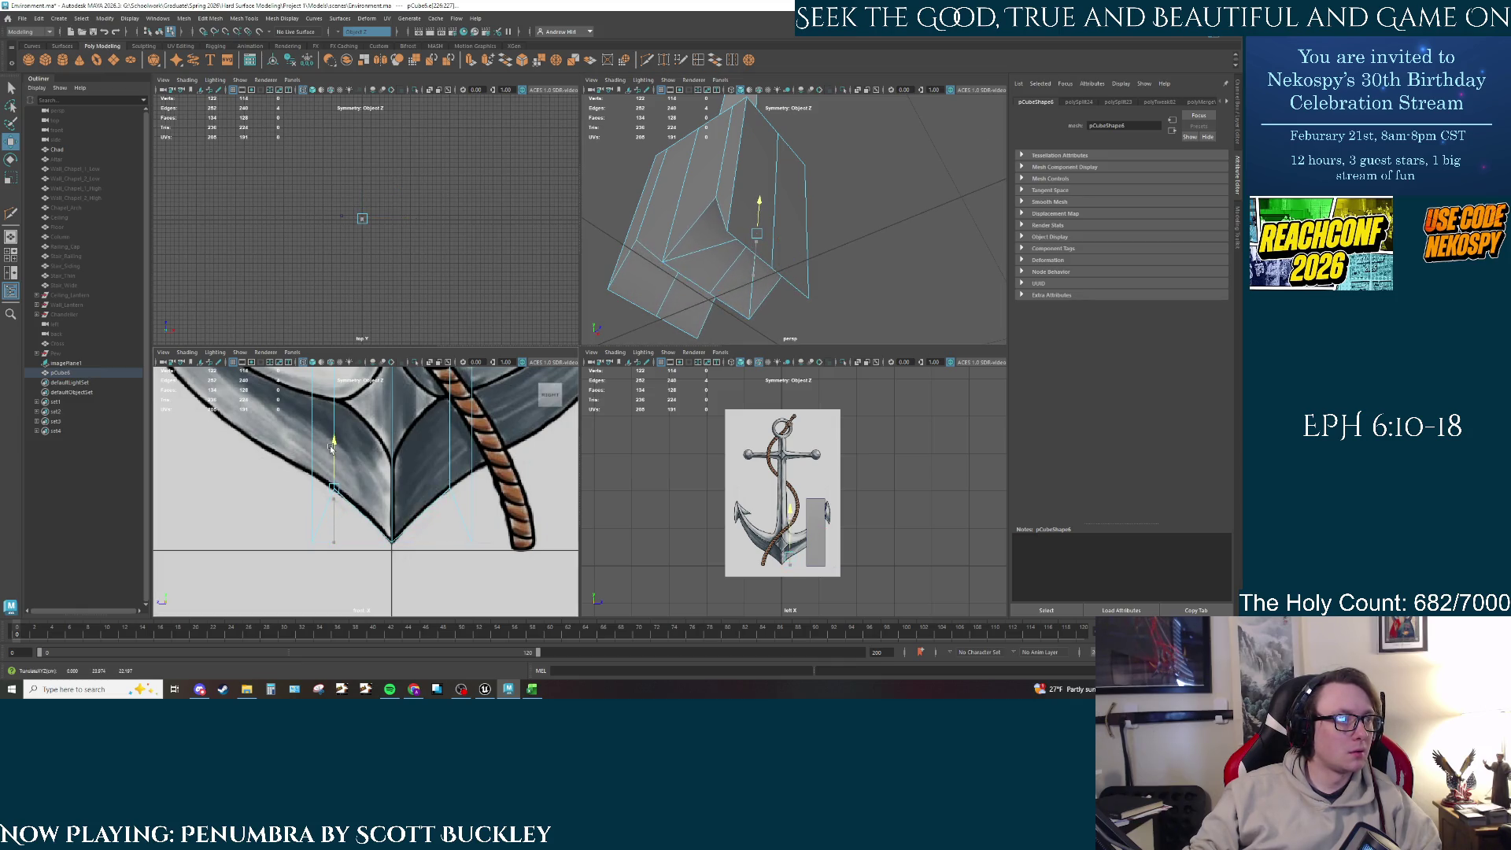
key(q)
click(804, 352)
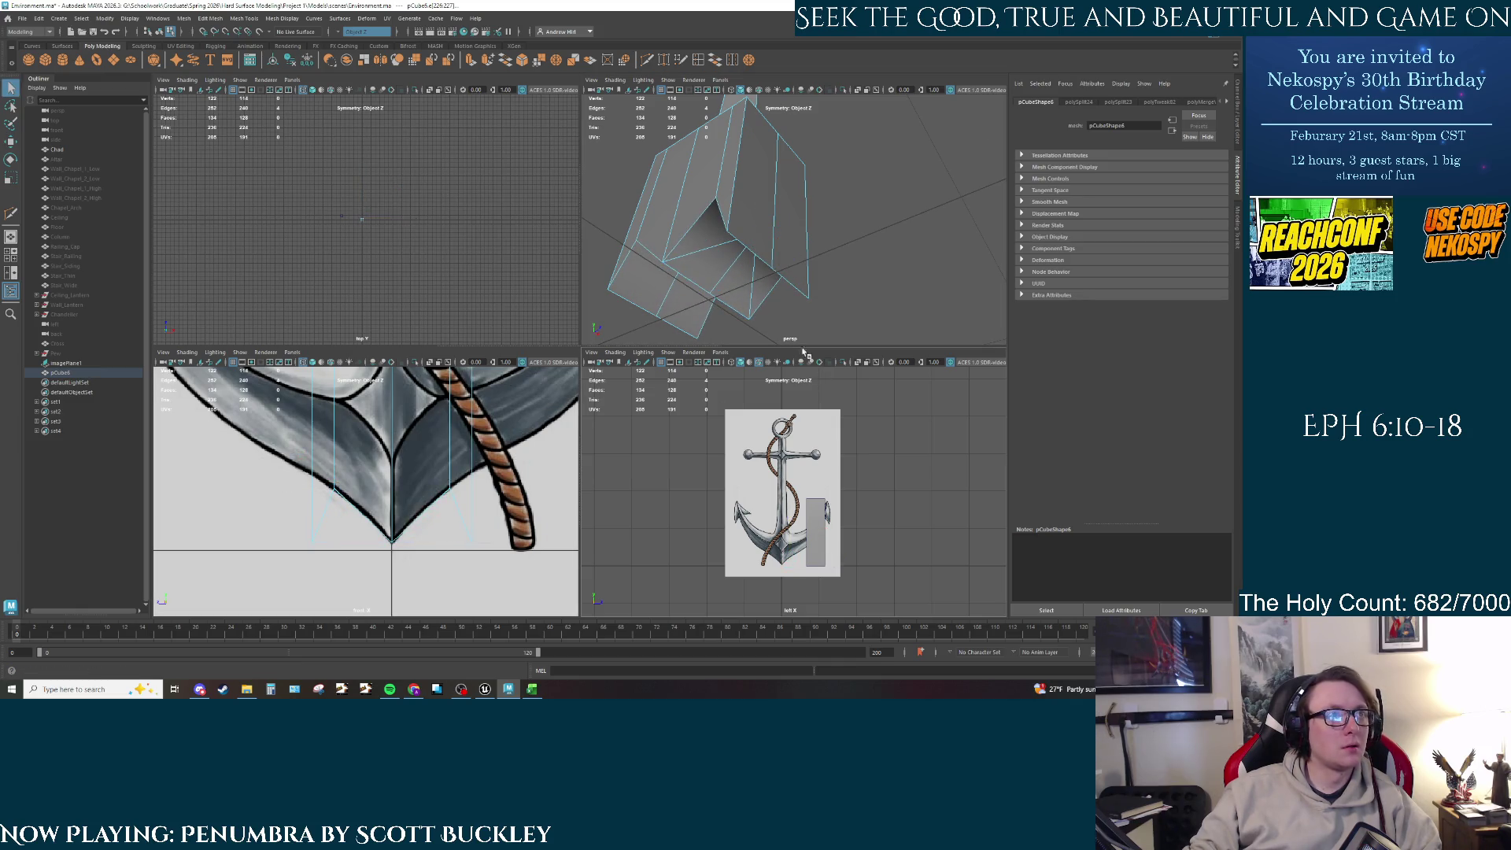
click(756, 251)
click(755, 245)
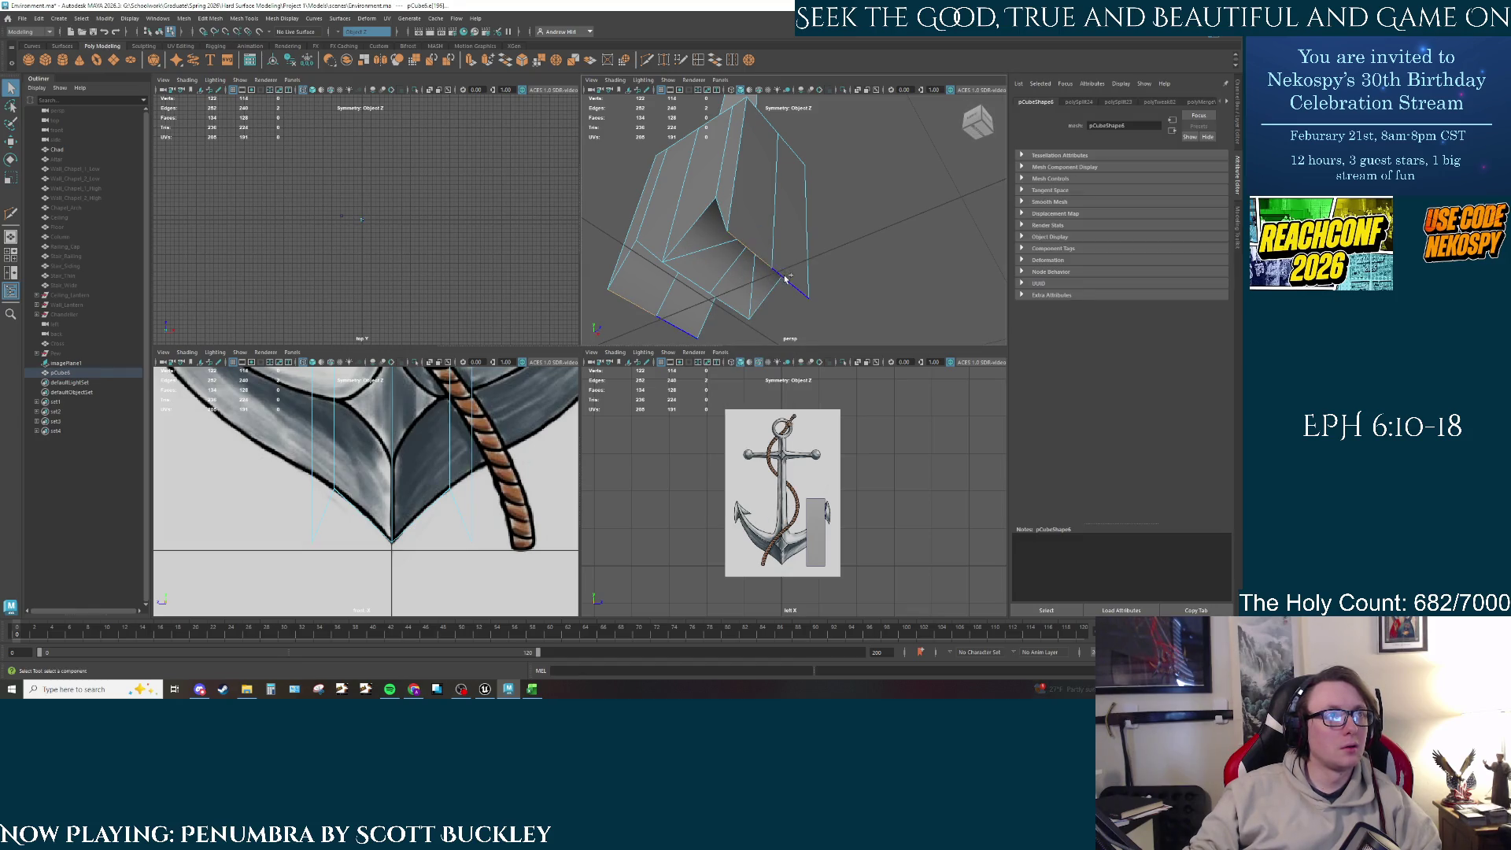
key(w)
drag(310, 491, 301, 428)
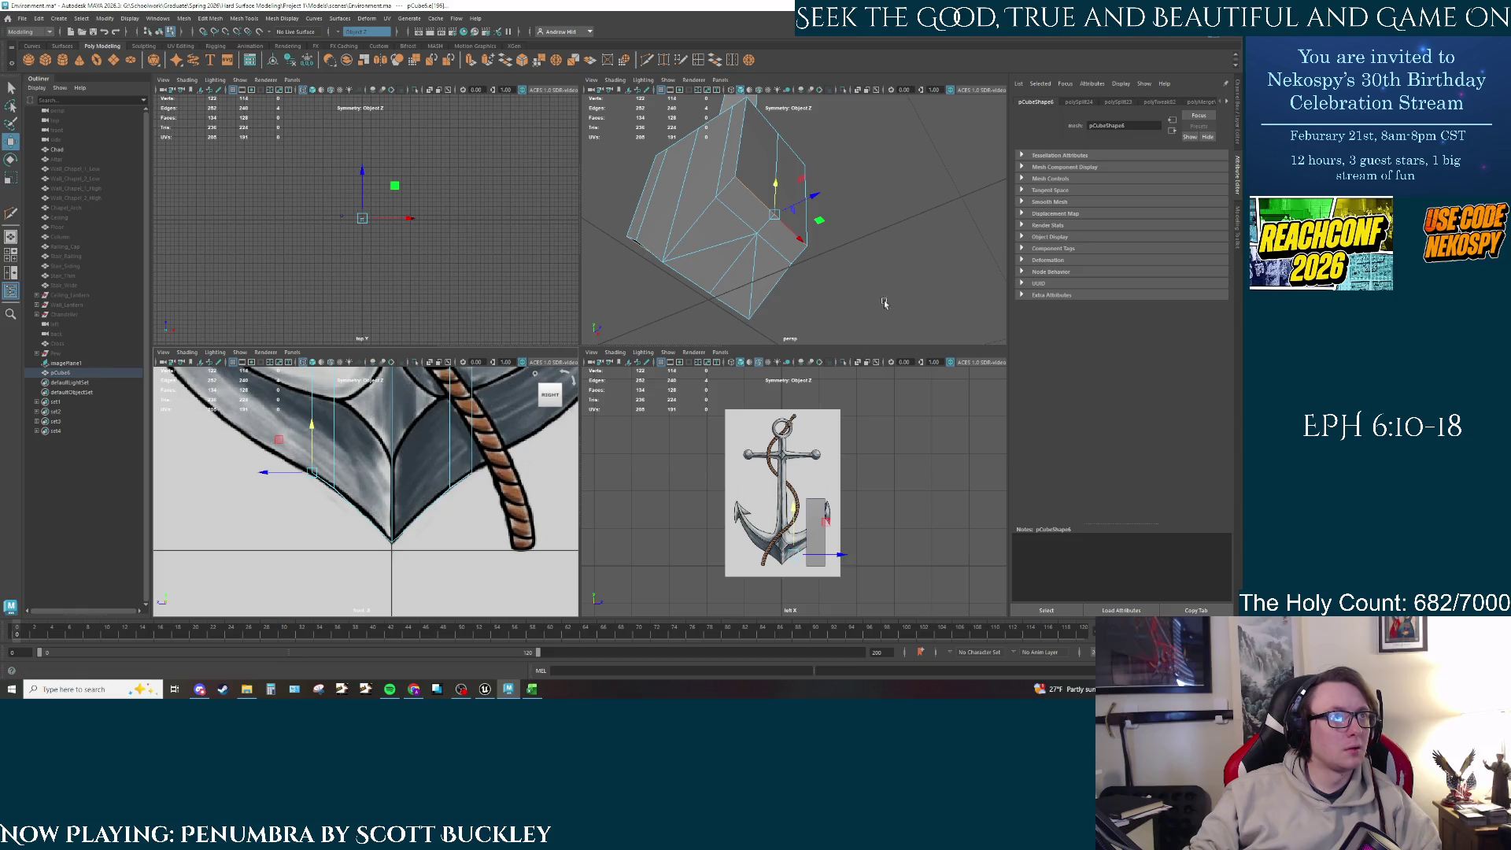
click(787, 268)
Step: Inspect the block's underside, undoing and redoing the last edge move
mouse_move(787, 267)
alt+mouse_down()
mouse_move(818, 252)
mouse_move(772, 259)
mouse_move(825, 242)
mouse_move(775, 285)
mouse_move(973, 222)
alt+mouse_up()
scroll(798, 249, down, 5)
scroll(825, 241, up, 5)
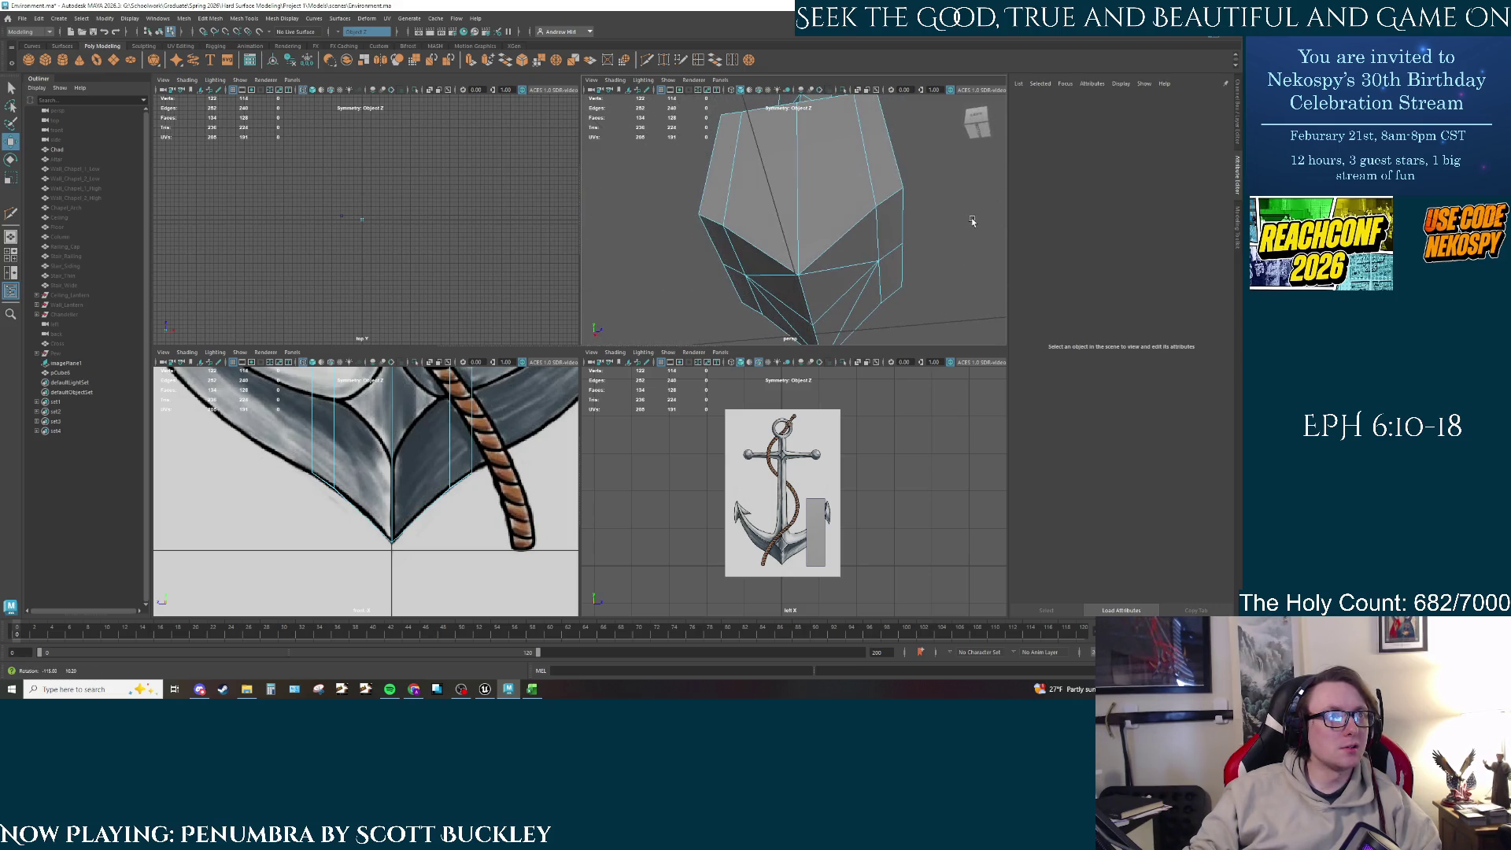
alt+drag(828, 288, 838, 230)
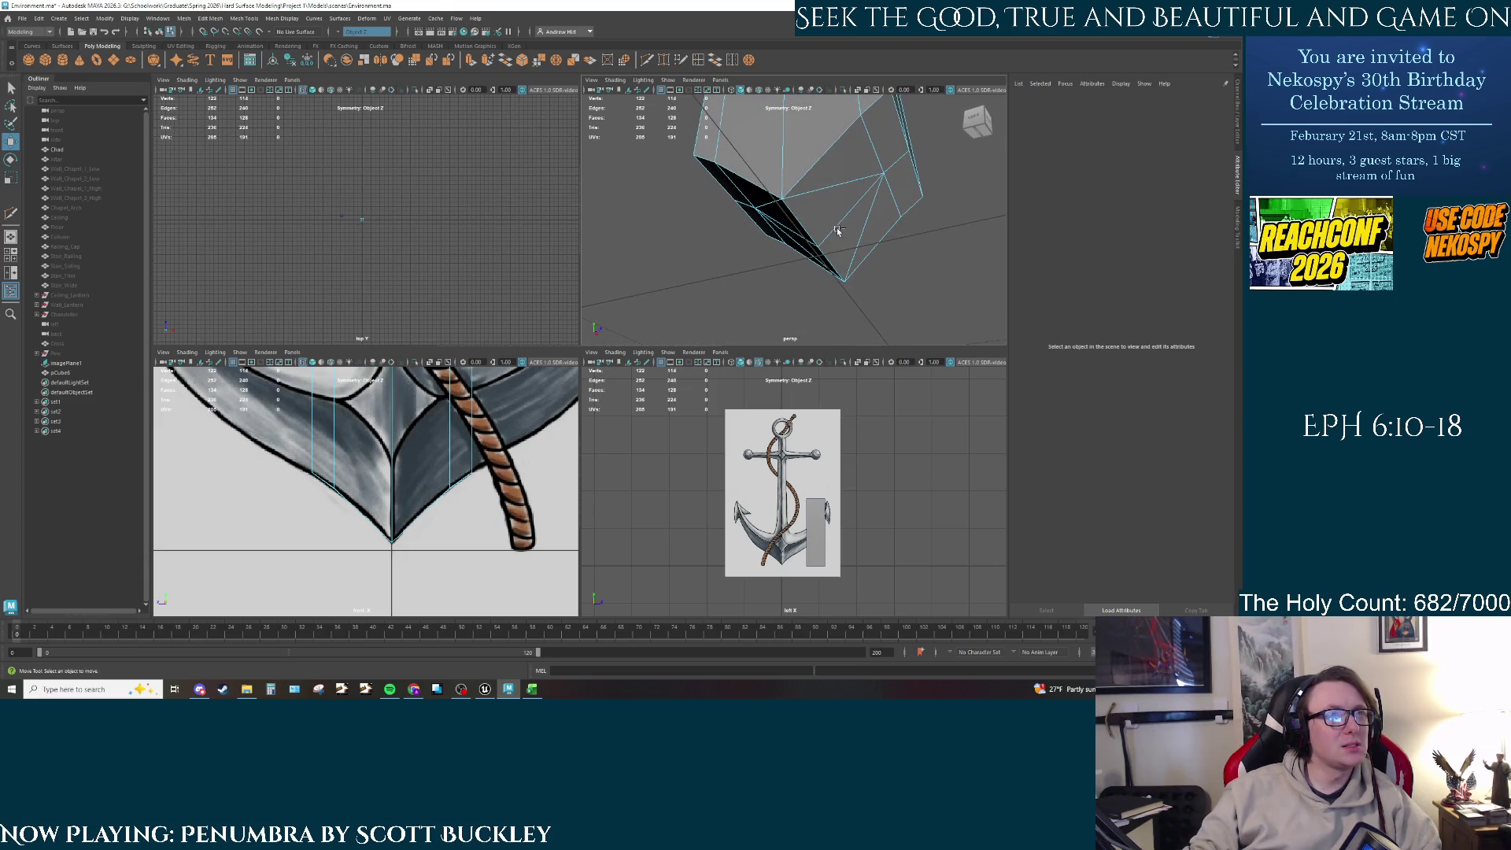
key(ctrl+z)
key(ctrl+z)
key(ctrl+z)
key(ctrl+z)
key(ctrl+z)
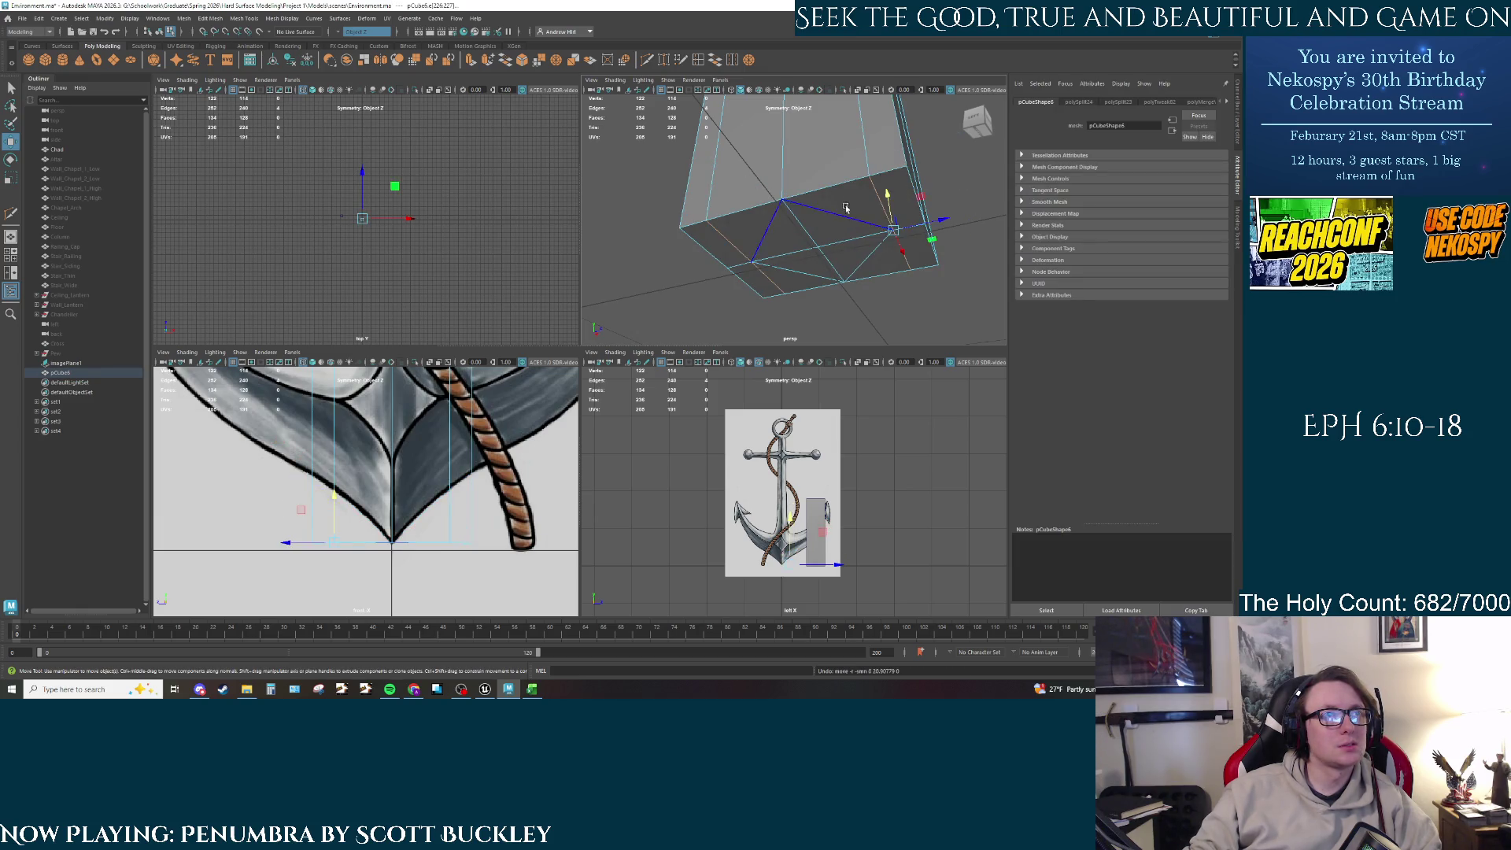
mouse_move(846, 207)
alt+mouse_down()
mouse_move(880, 260)
mouse_move(866, 214)
alt+mouse_up()
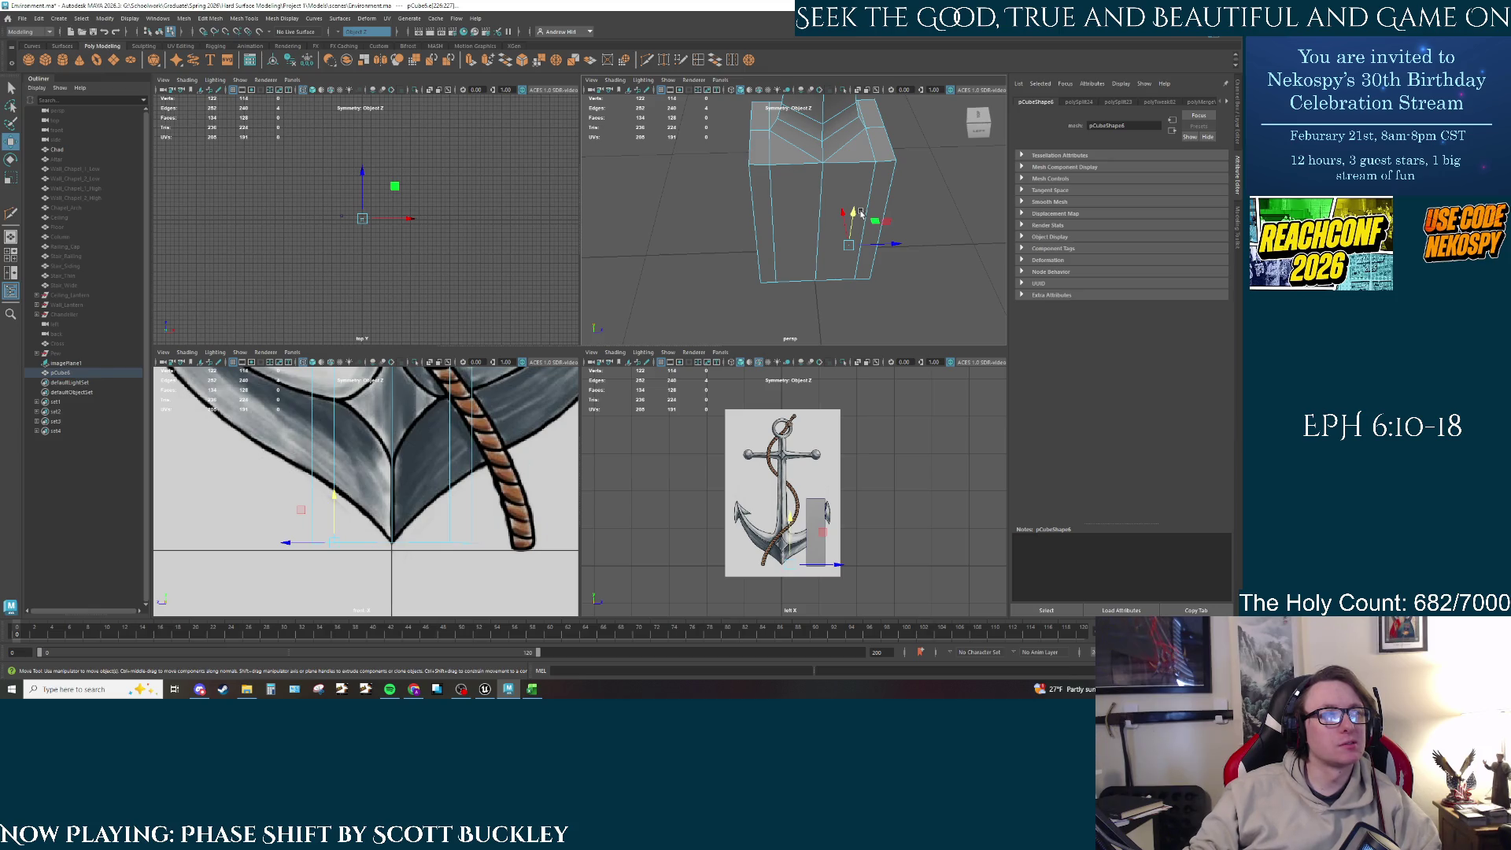
alt+drag(860, 212, 814, 154)
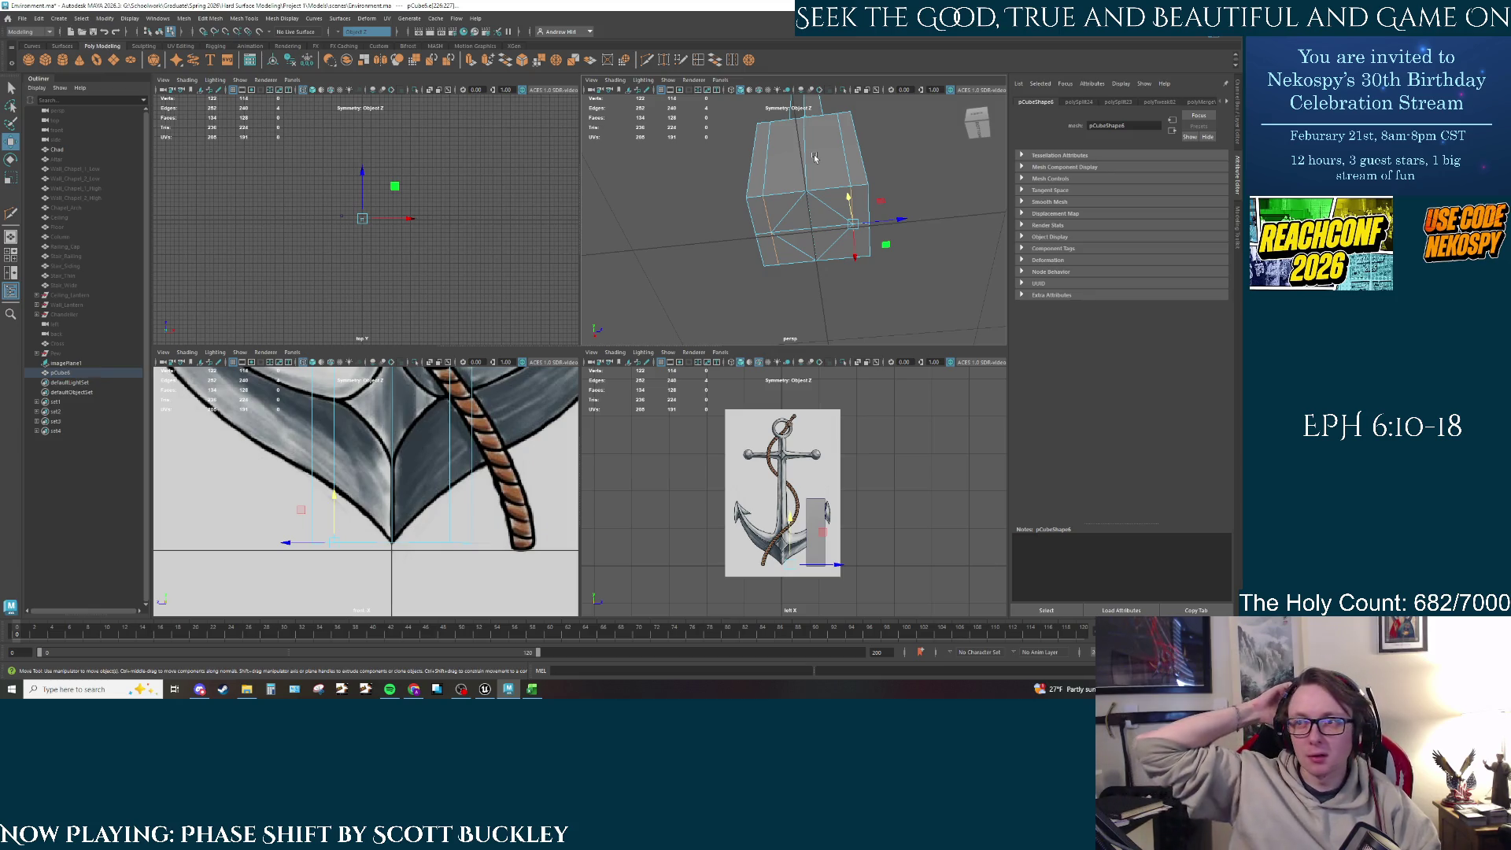
key(shift+z)
key(shift+z)
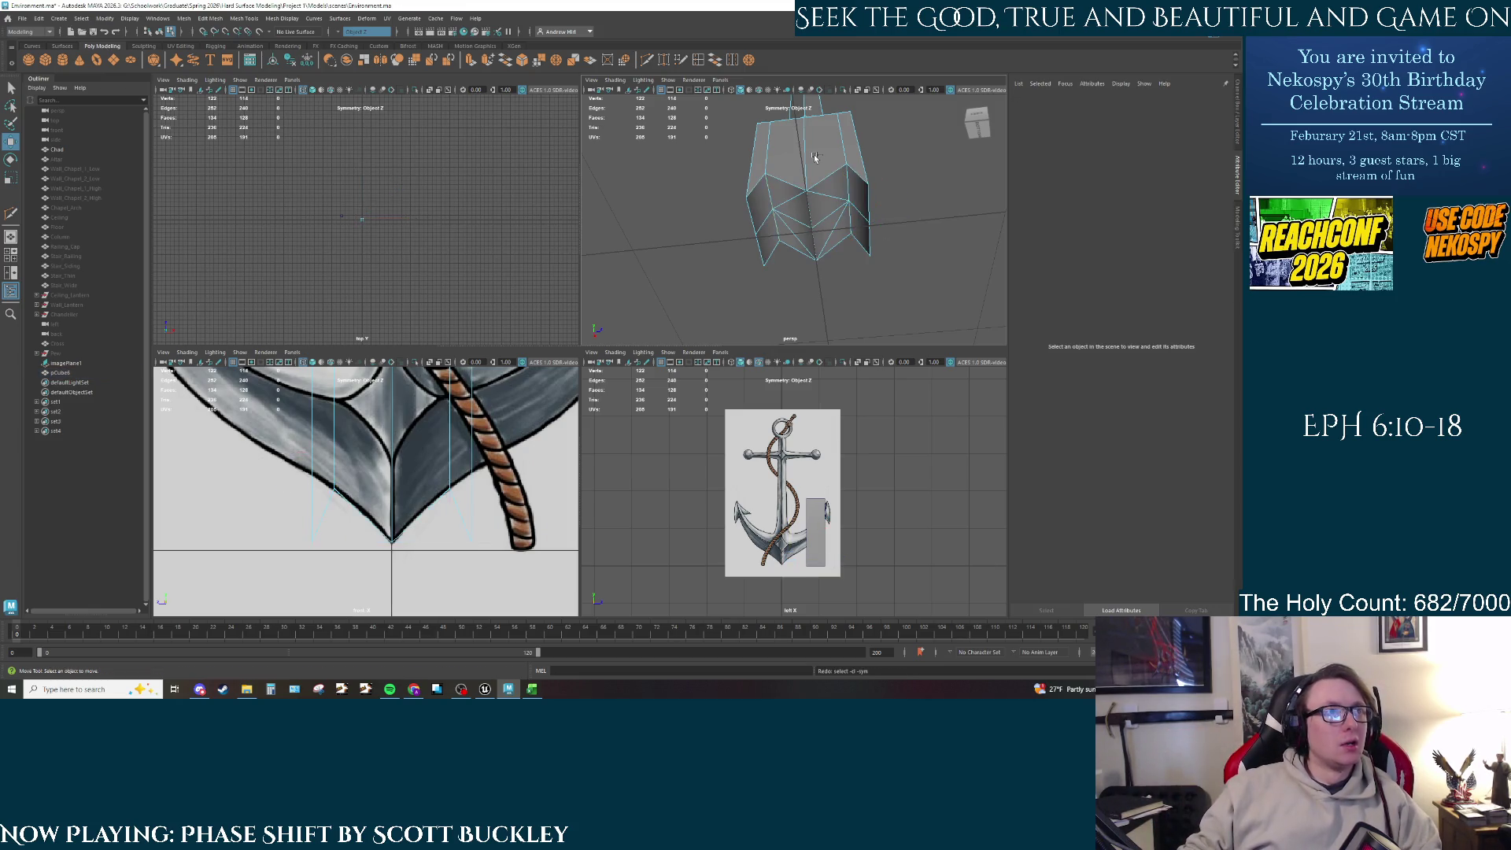
key(shift+z)
key(shift+z)
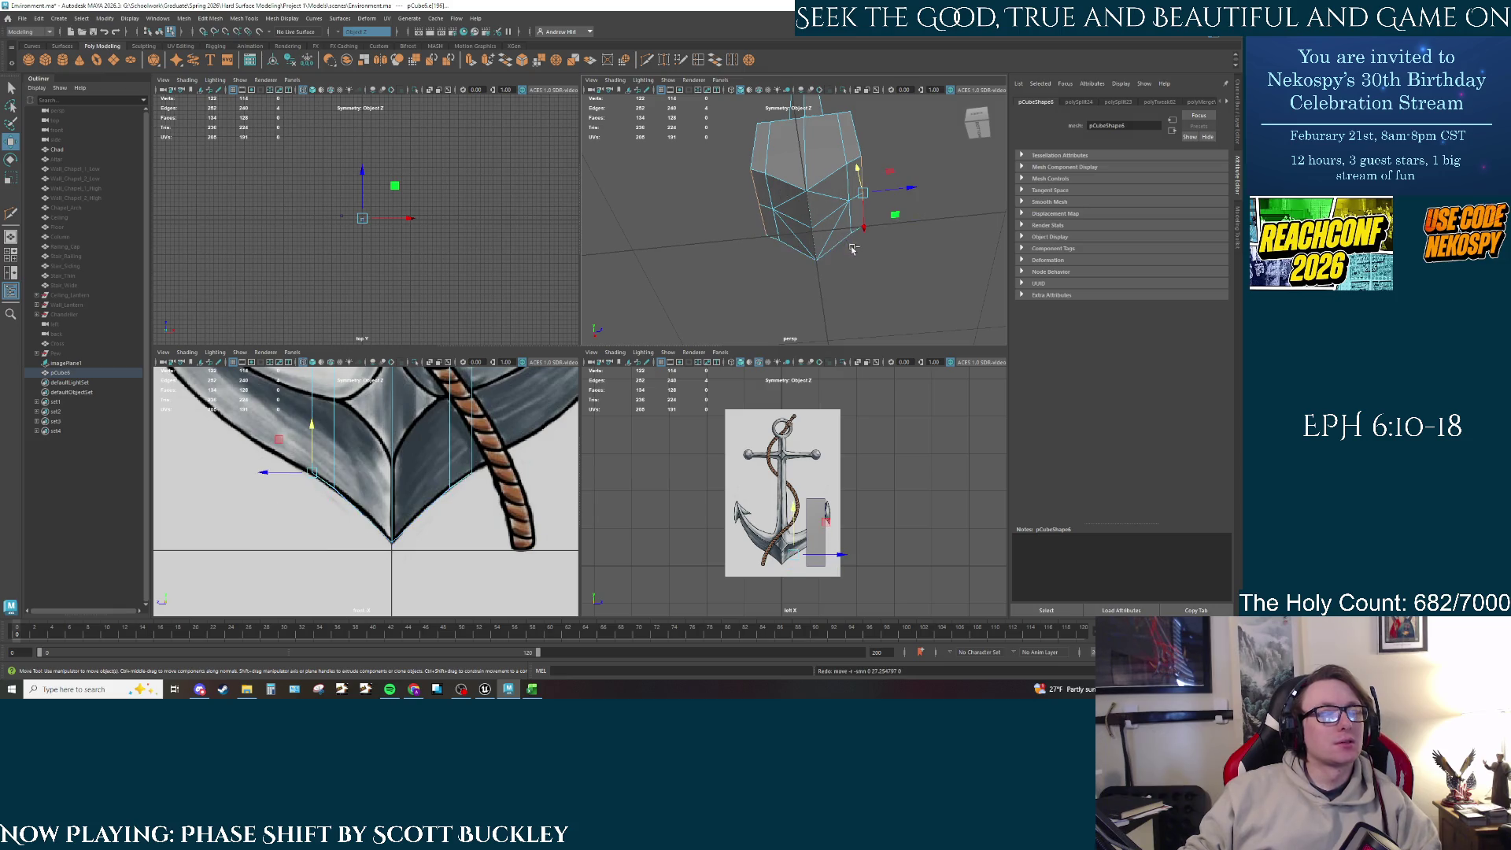
key(z)
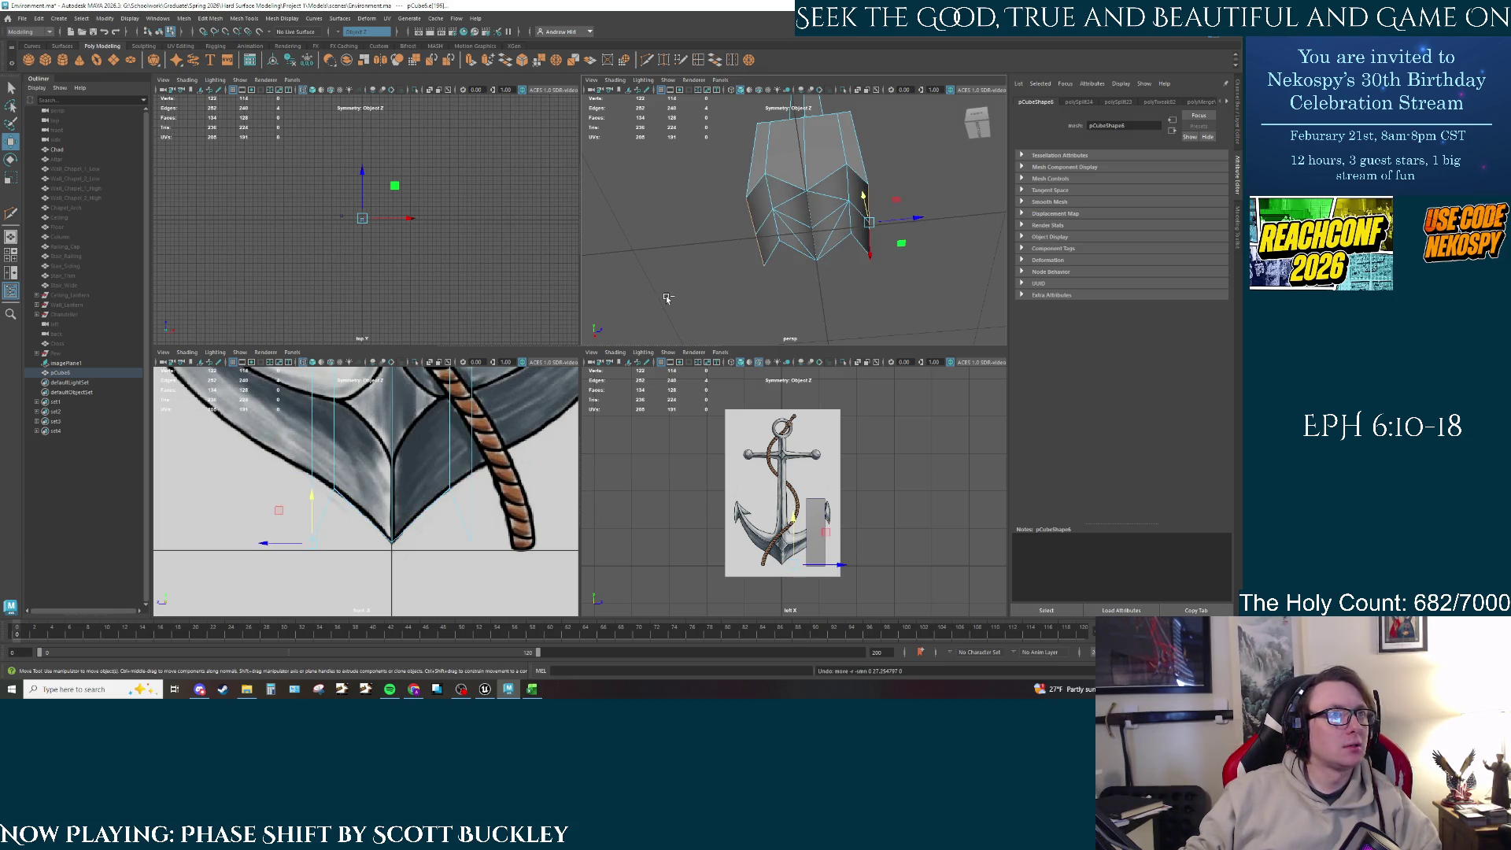
key(z)
key(z)
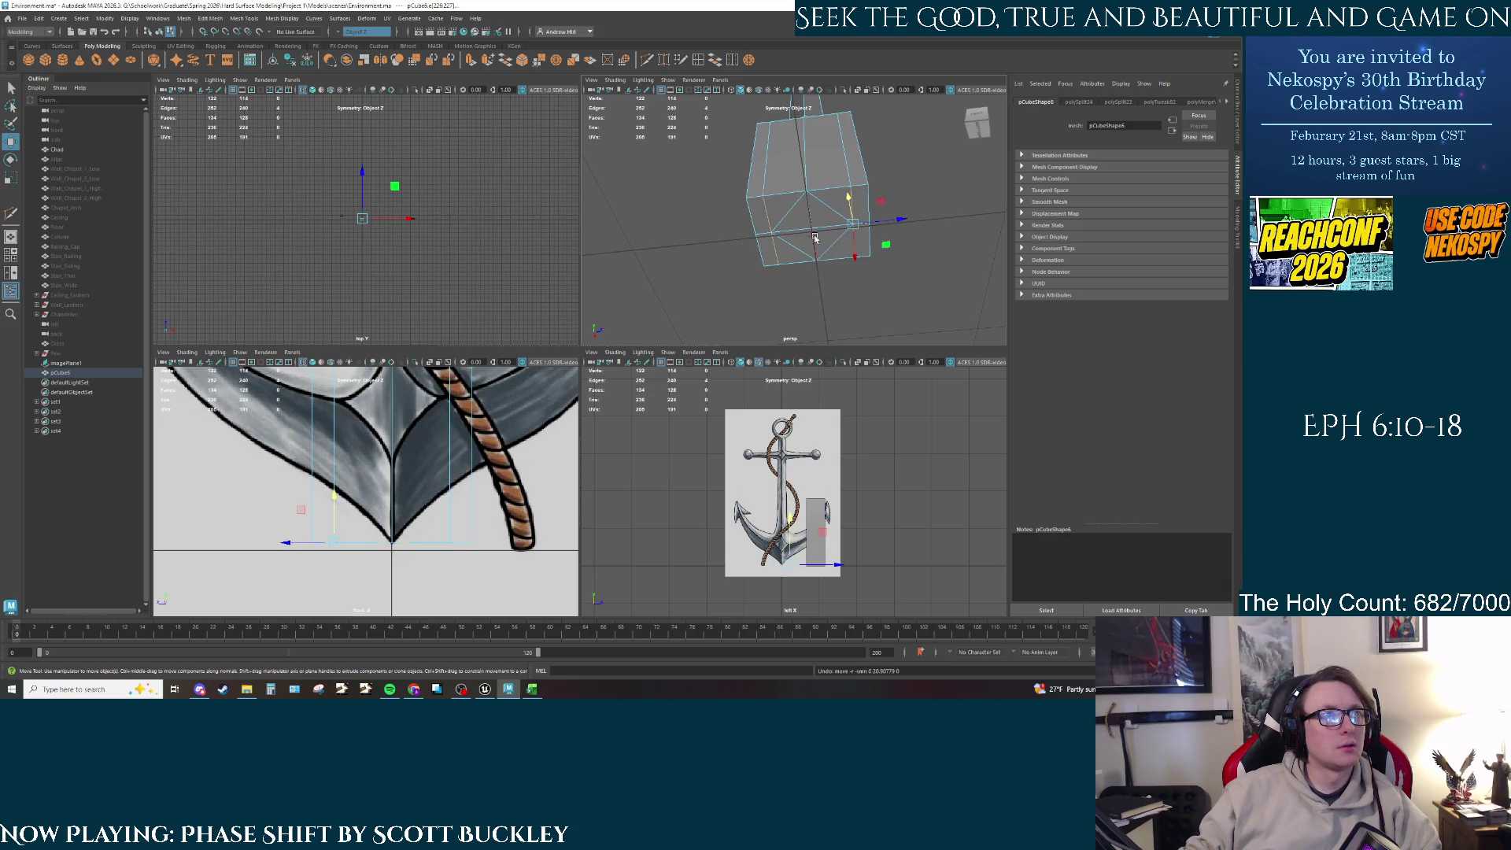
key(q)
alt+drag(815, 238, 755, 224)
scroll(711, 209, up, 5)
Step: Slide a block vertex sideways, then undo the move
right_drag(711, 209, 670, 198)
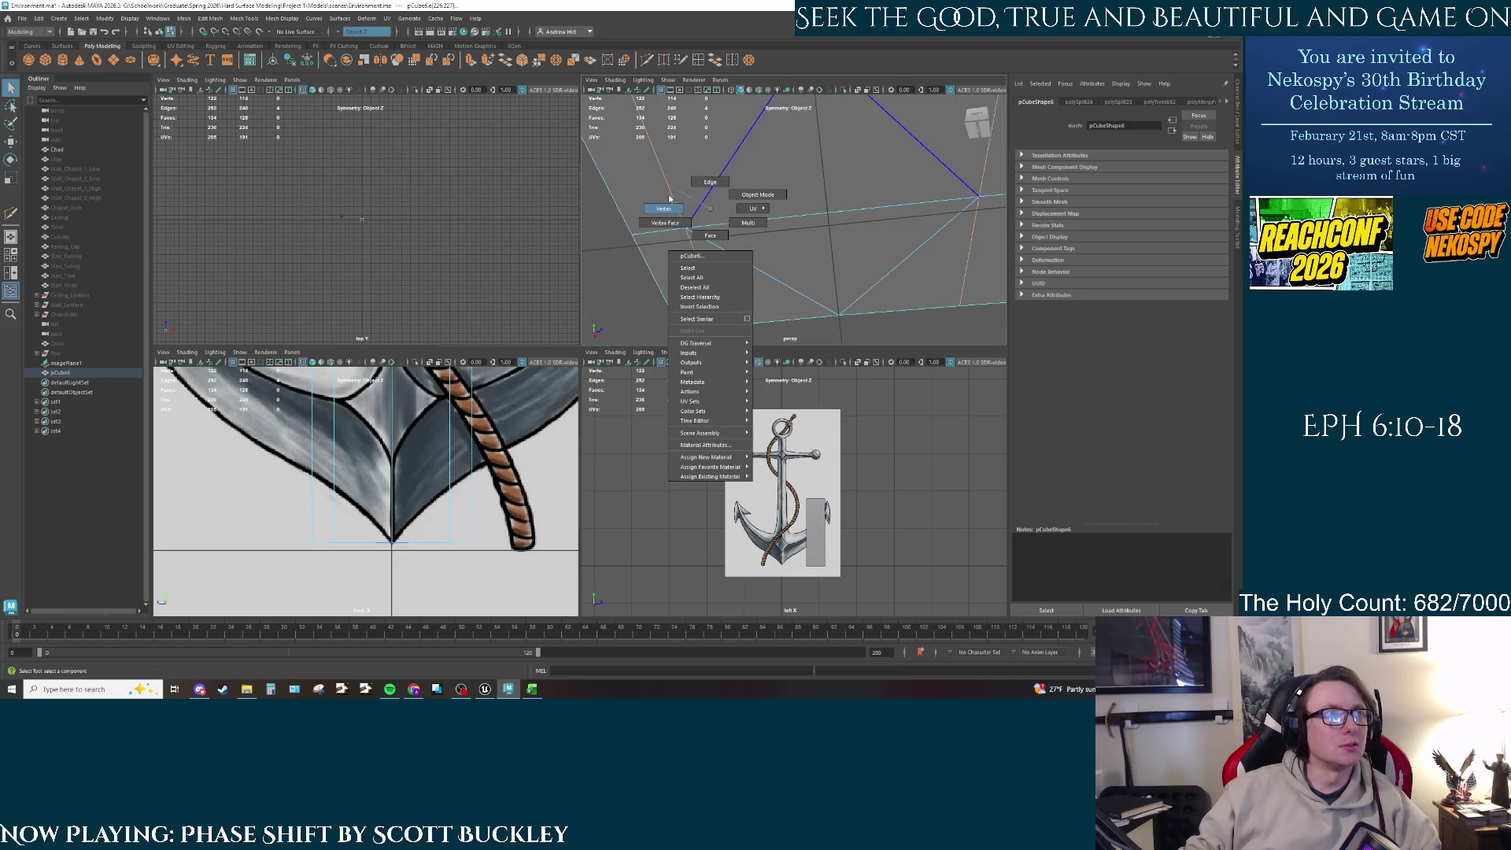
scroll(756, 228, down, 5)
click(754, 226)
key(r)
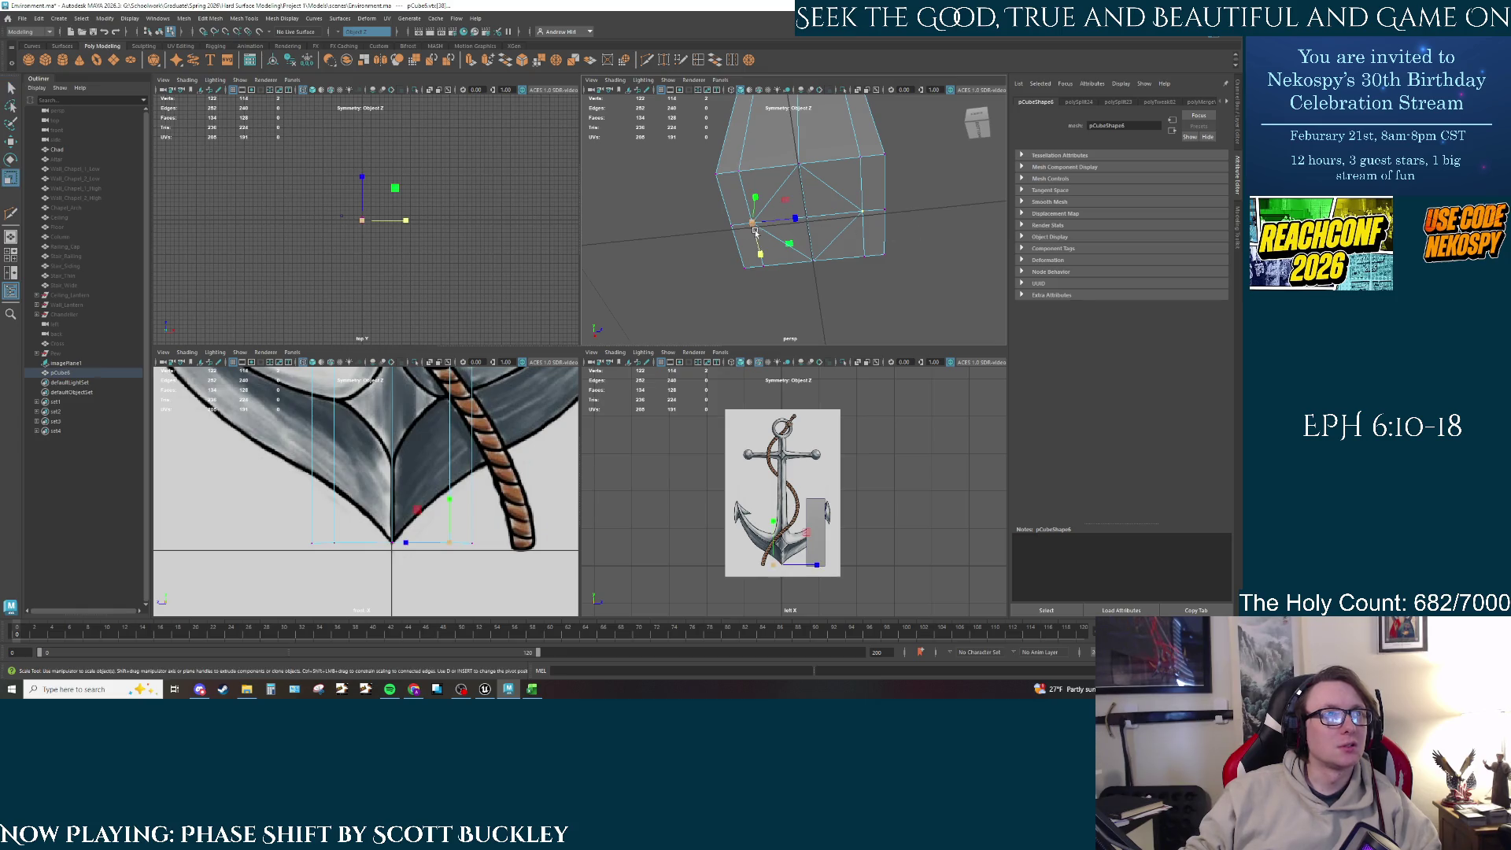
key(w)
drag(777, 225, 800, 226)
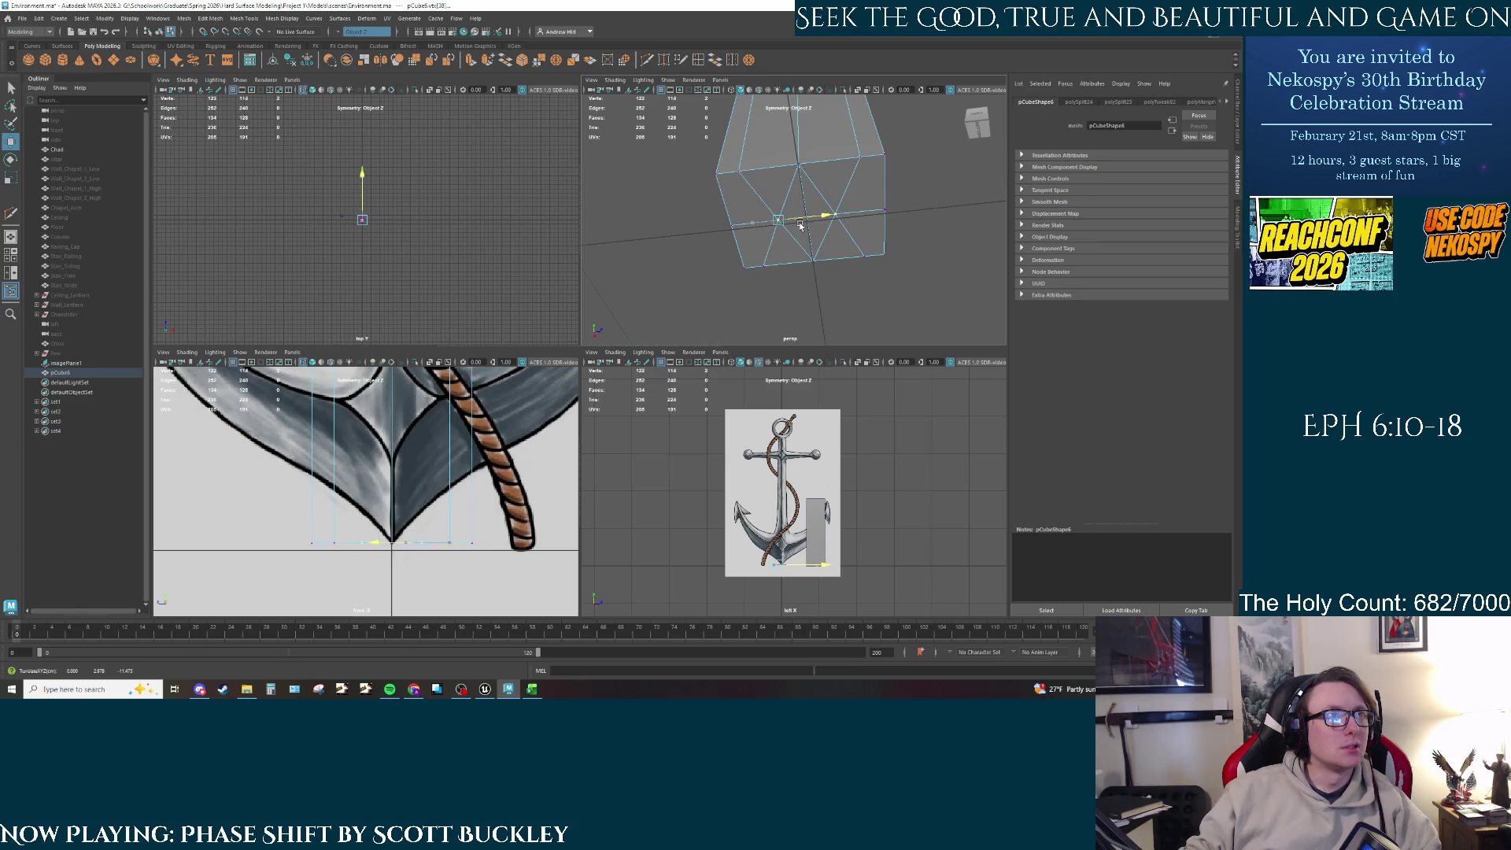
key(ctrl+z)
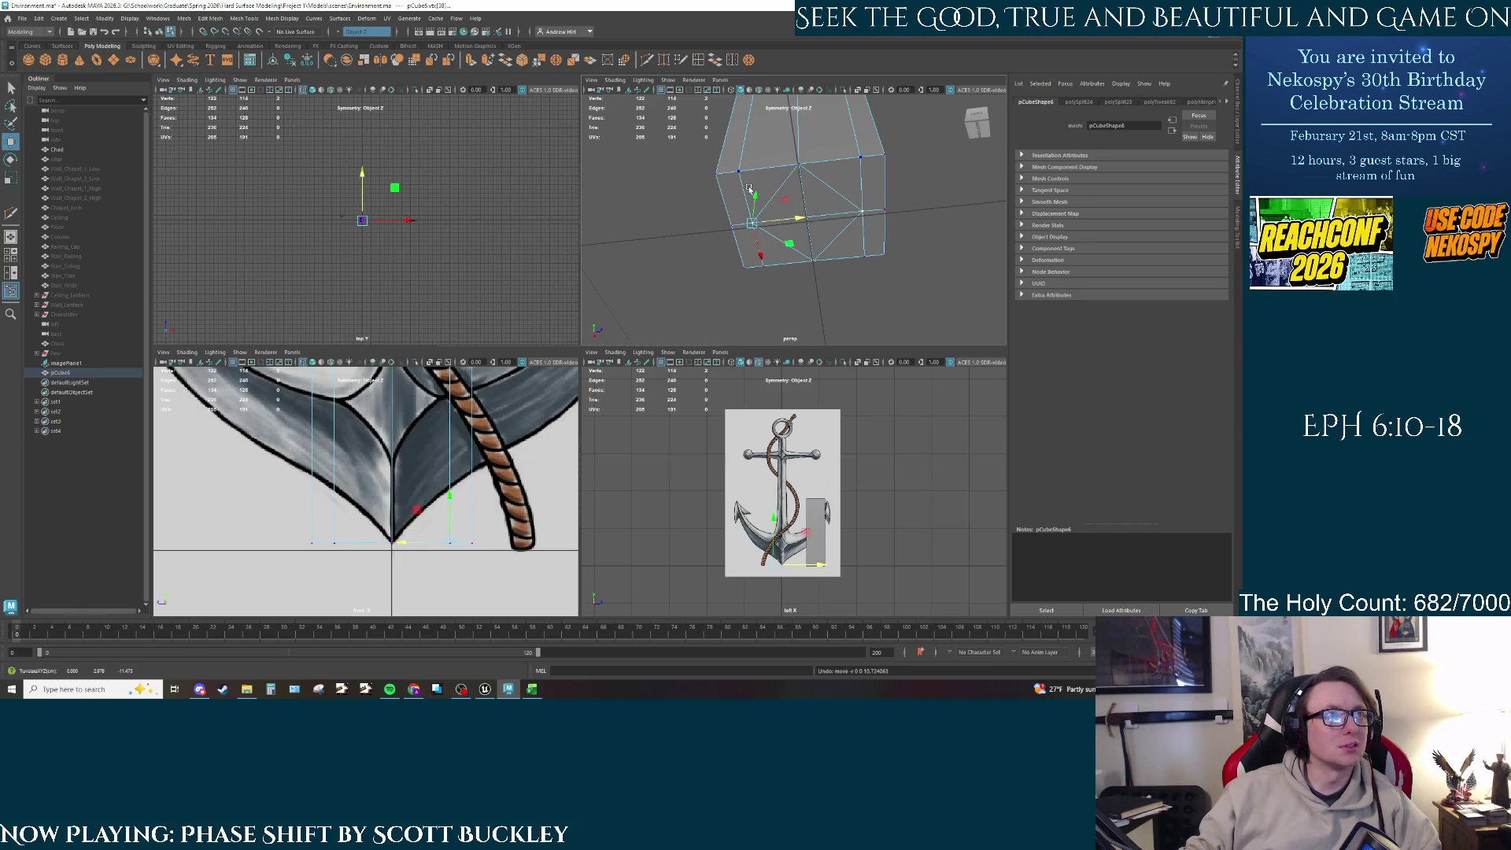
Step: Select a vertical edge loop and a bottom edge, then slide and nudge them
right_drag(750, 189, 750, 160)
double_click(746, 195)
click(818, 224)
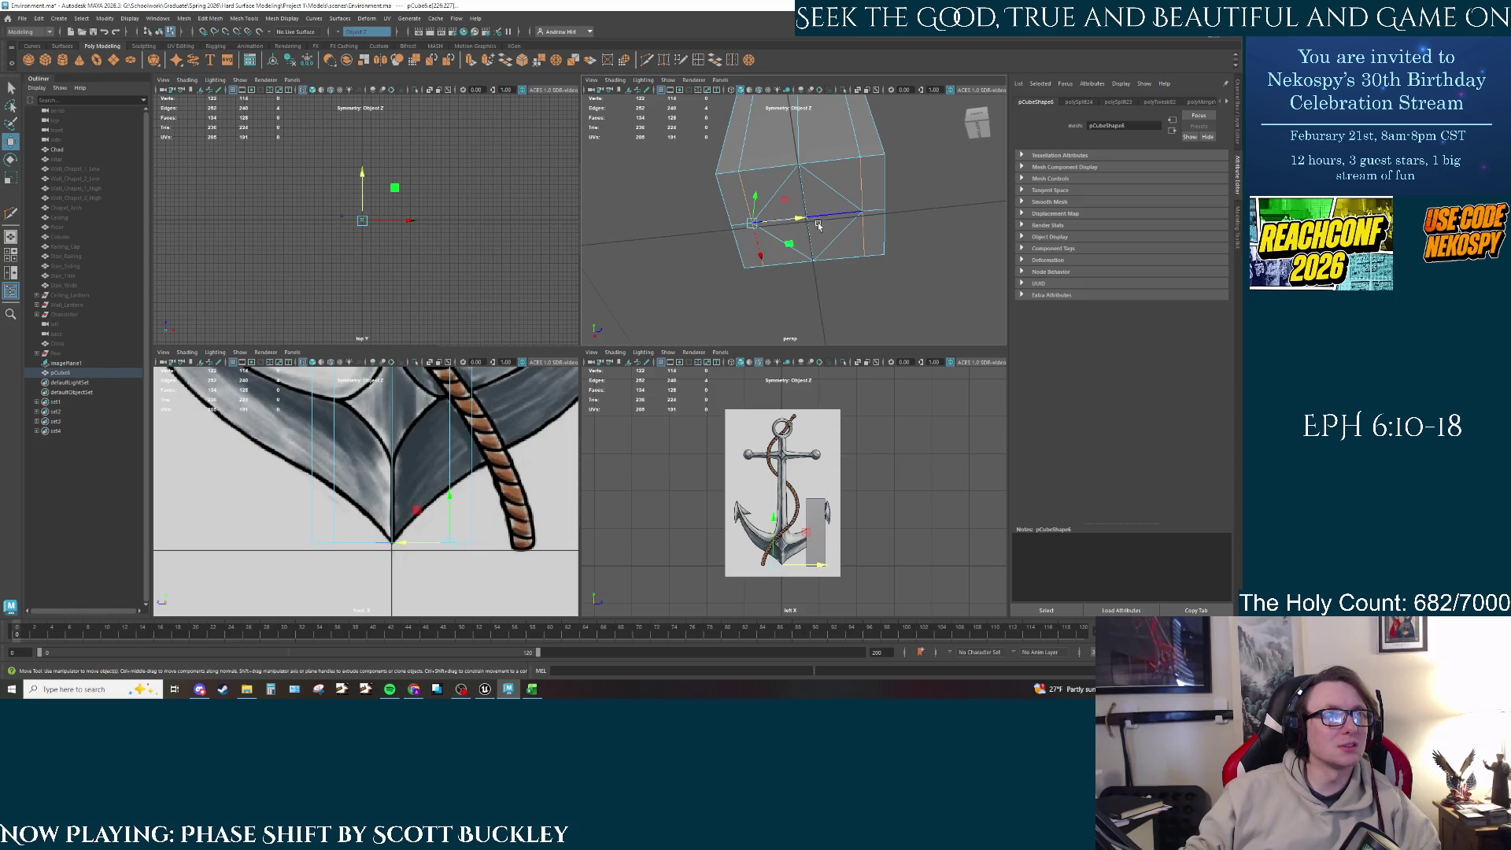
mouse_move(795, 222)
mouse_down()
mouse_move(814, 226)
mouse_move(774, 178)
mouse_up()
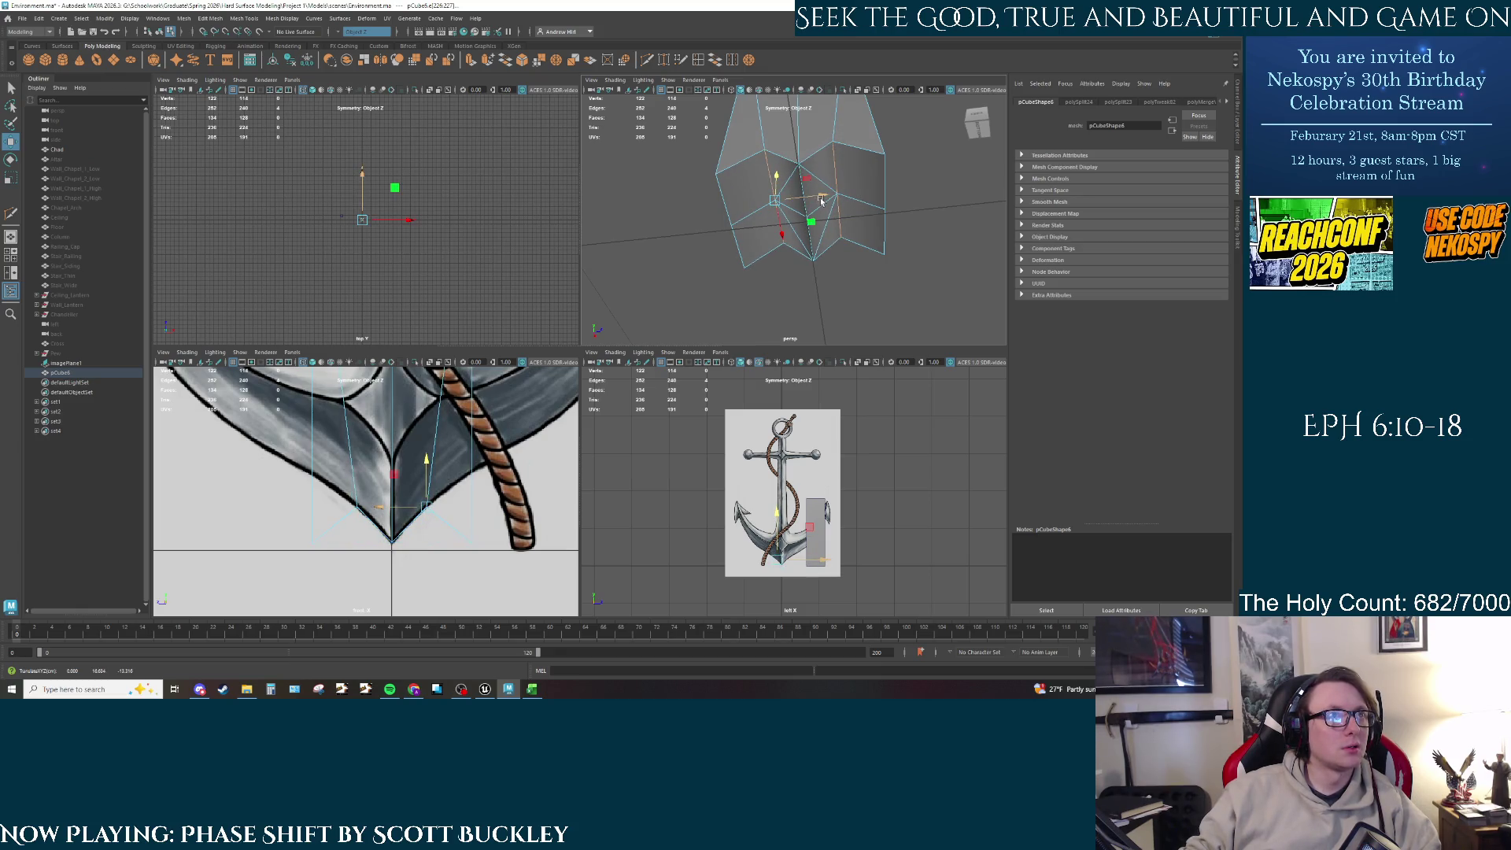
key(r)
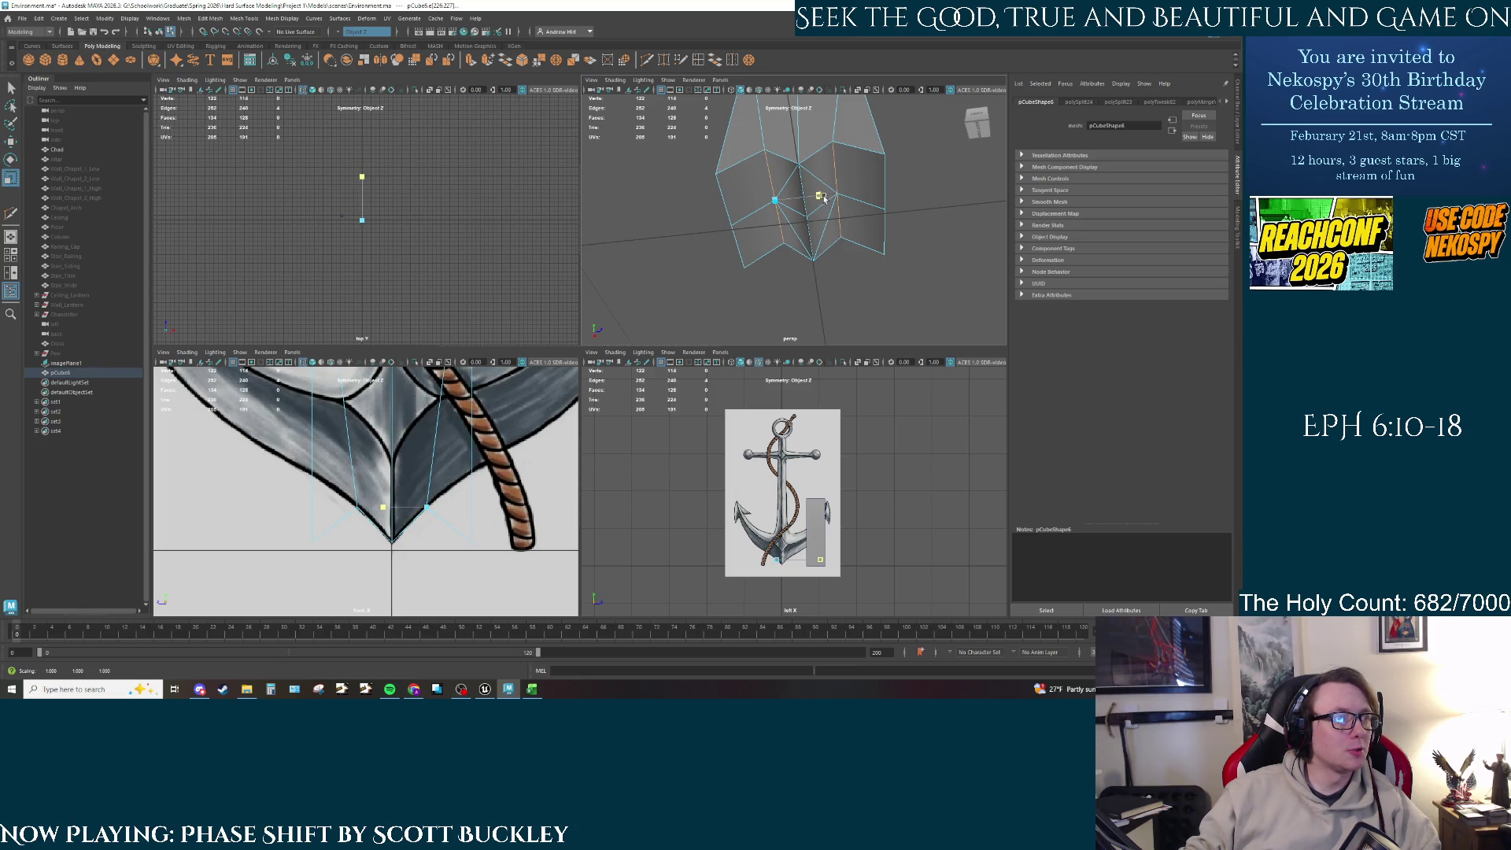
key(w)
drag(826, 197, 781, 183)
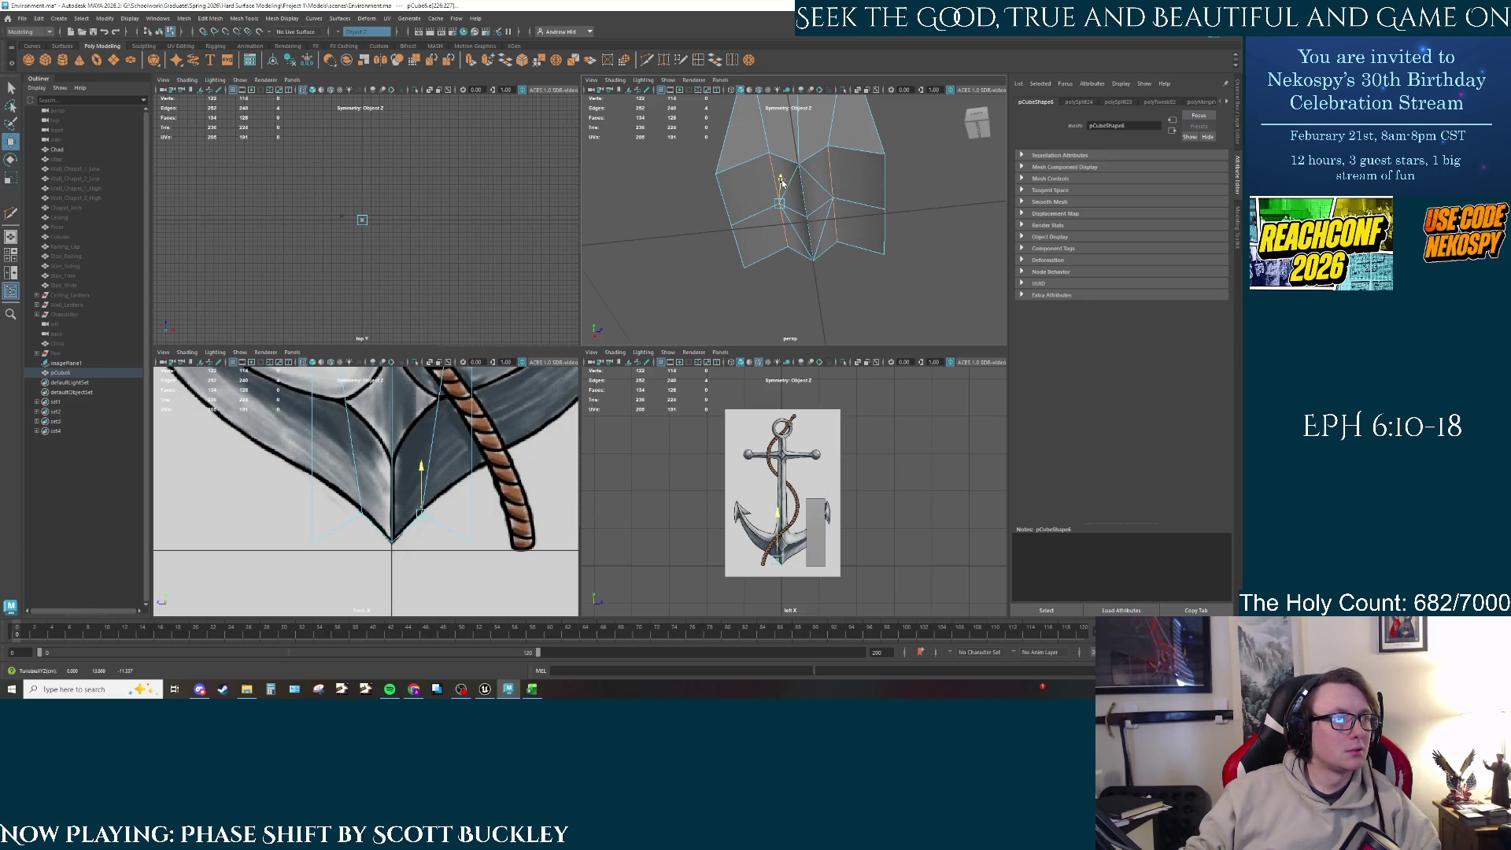
Step: Raise the block's right-side edges and slide them inward along Z to match the reference
click(839, 215)
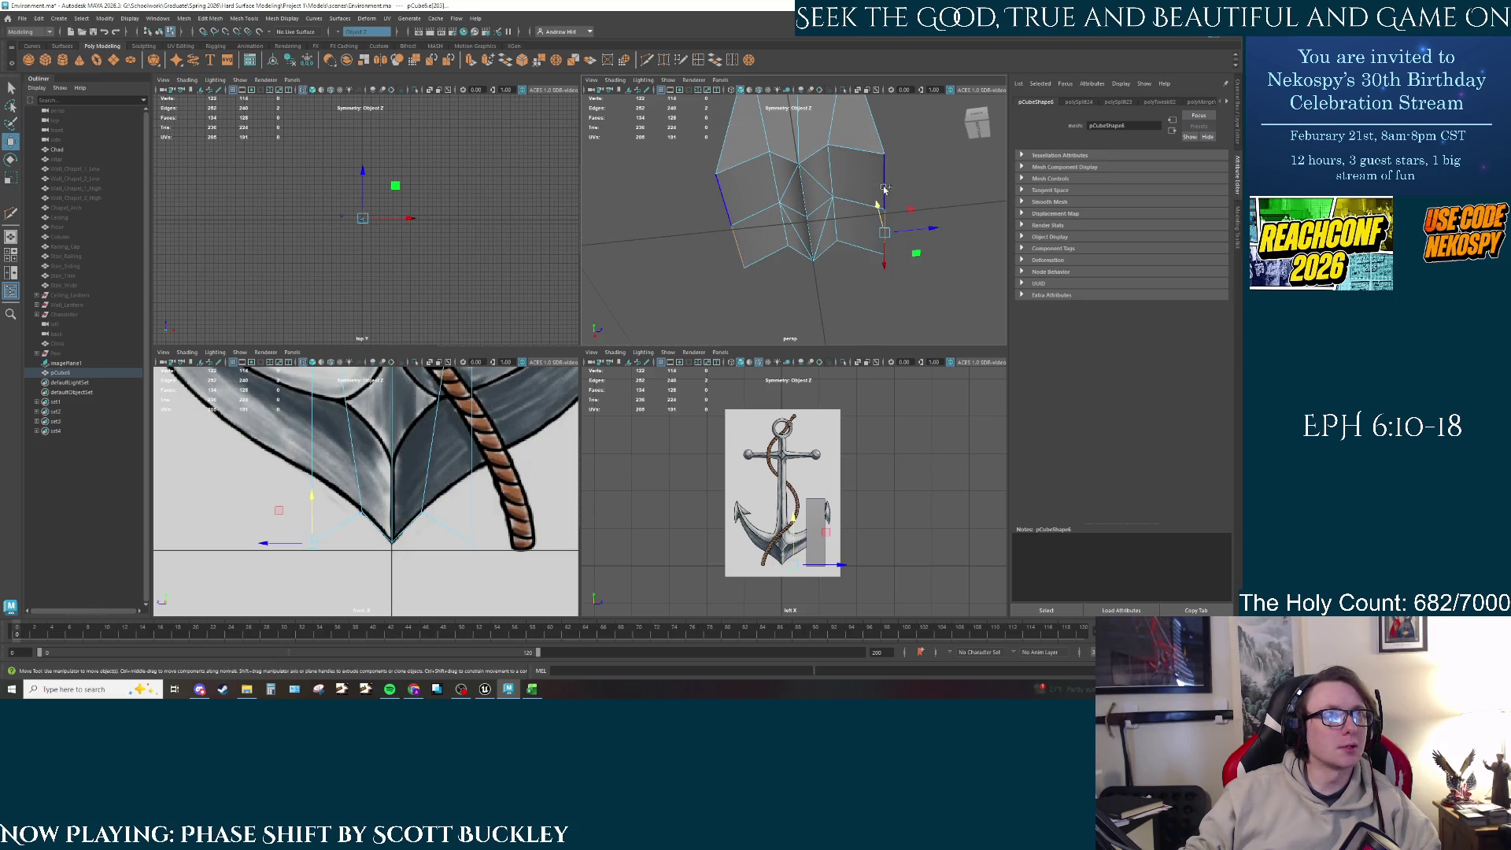
drag(878, 187, 872, 155)
click(904, 166)
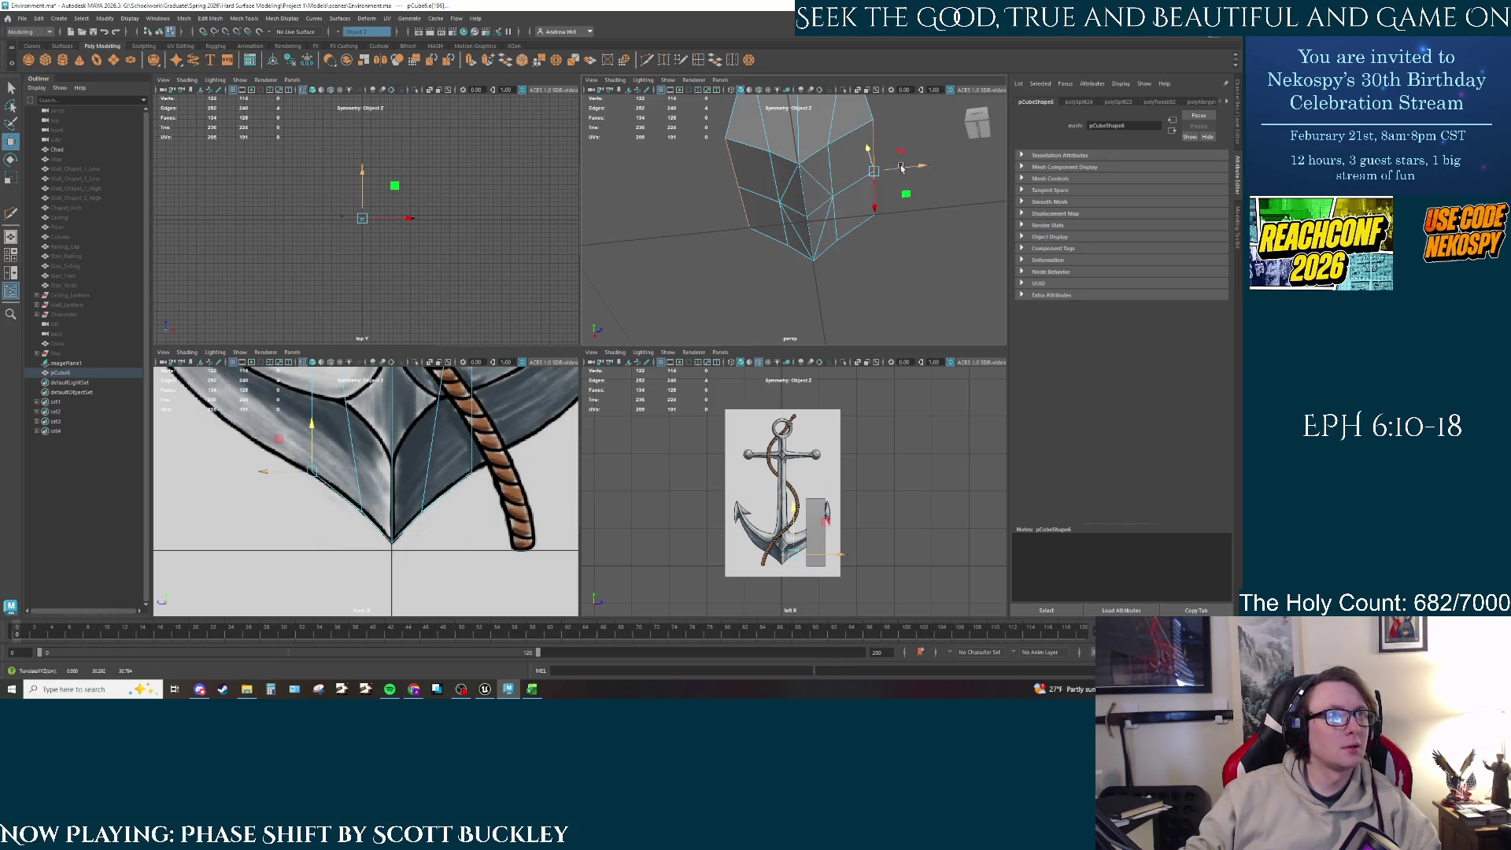
mouse_move(889, 162)
middle_down()
mouse_move(855, 159)
mouse_move(901, 177)
mouse_move(851, 159)
middle_up()
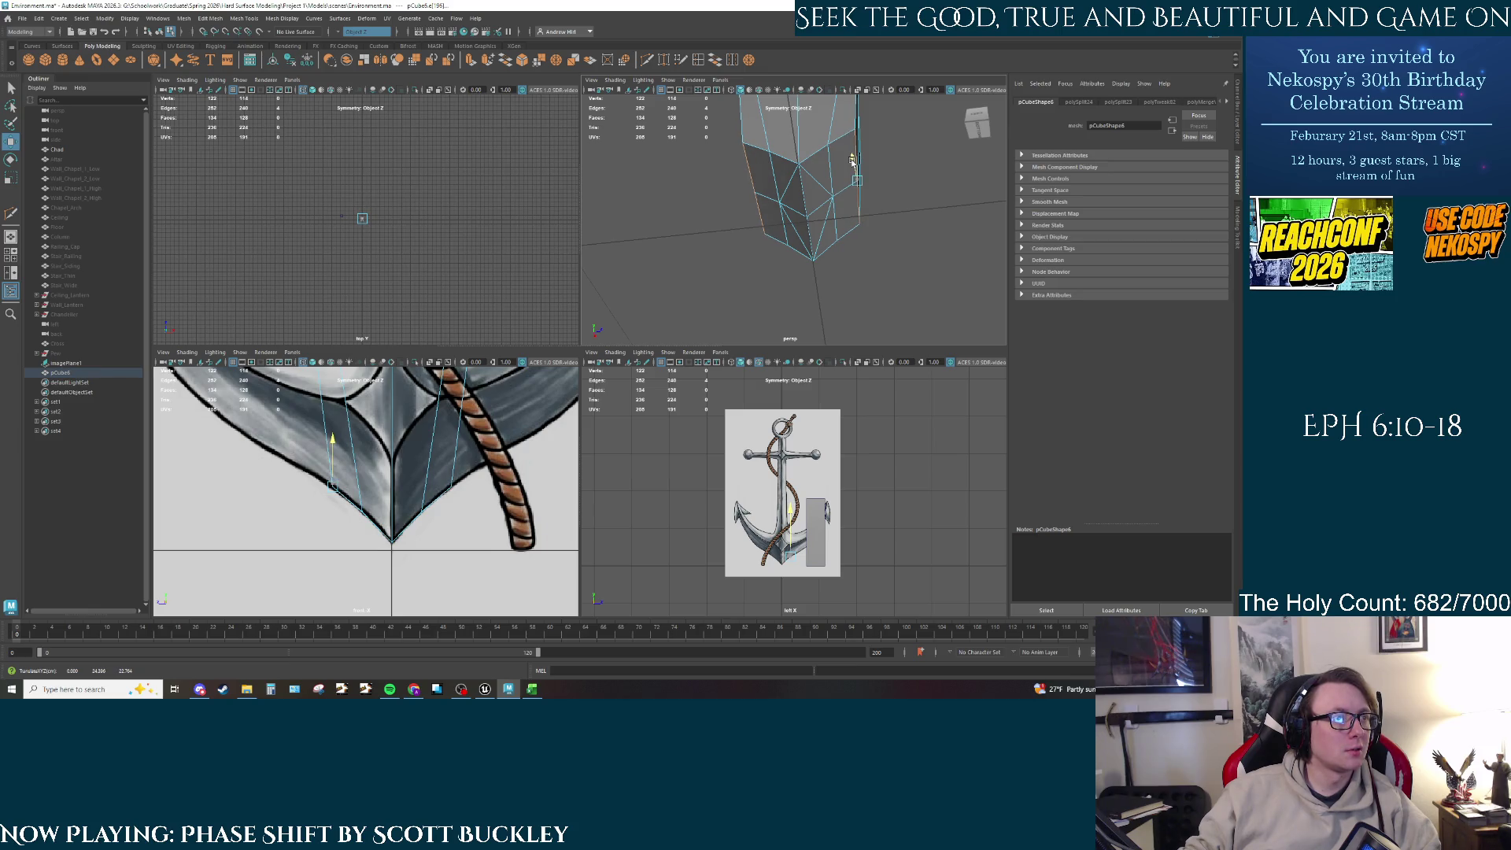
Step: Orbit closer to the block and select one of its side faces
alt+drag(780, 237, 814, 237)
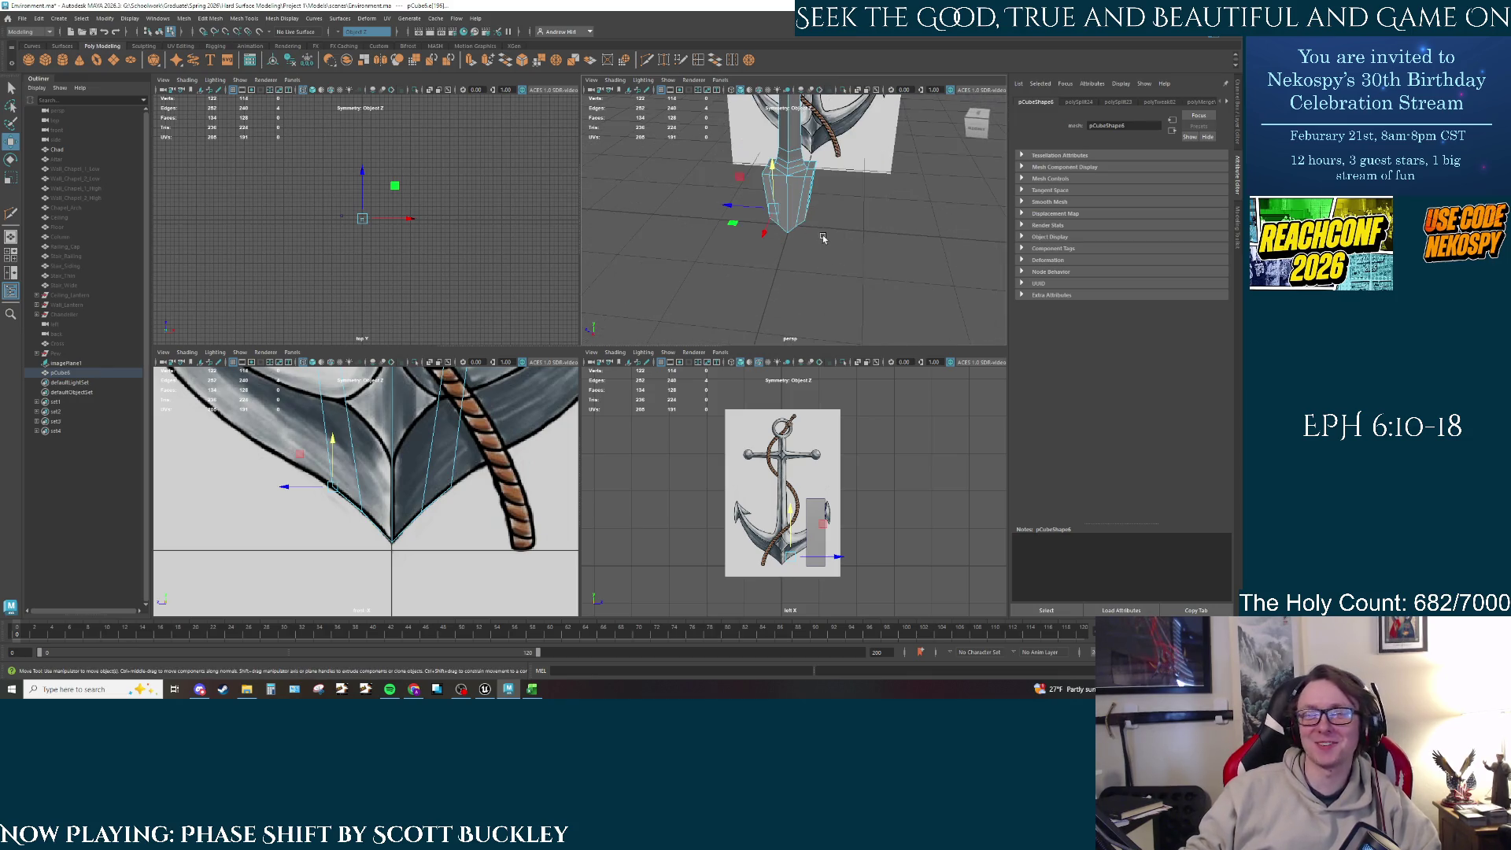
mouse_move(785, 197)
alt+mouse_down()
mouse_move(795, 246)
mouse_move(764, 240)
alt+mouse_up()
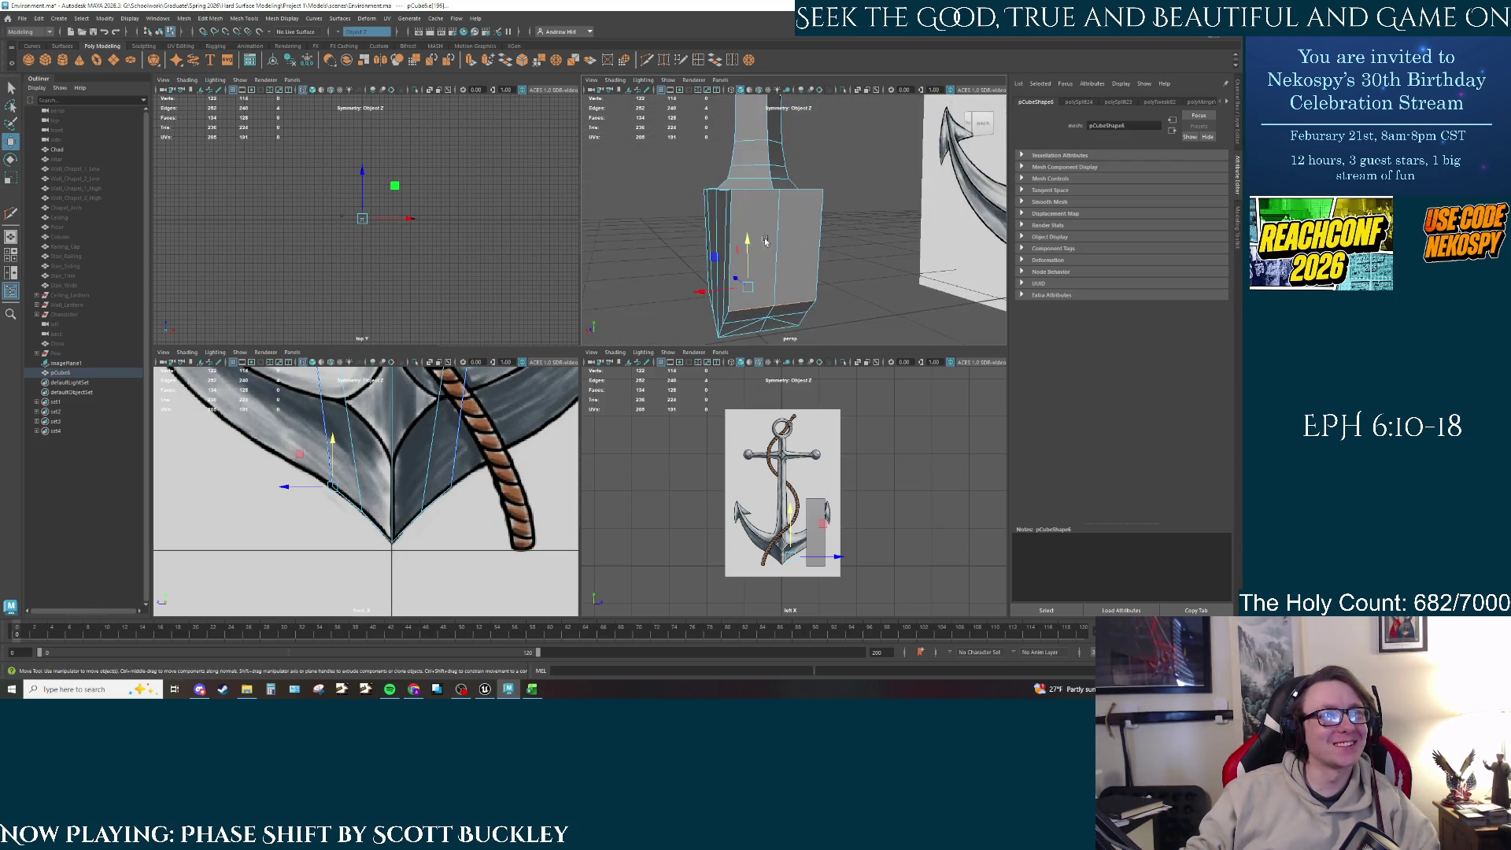
right_drag(762, 239, 756, 264)
click(757, 265)
Step: Extrude the two side faces outward to Local Translate Z 13.208 and raise them
shift+click(821, 255)
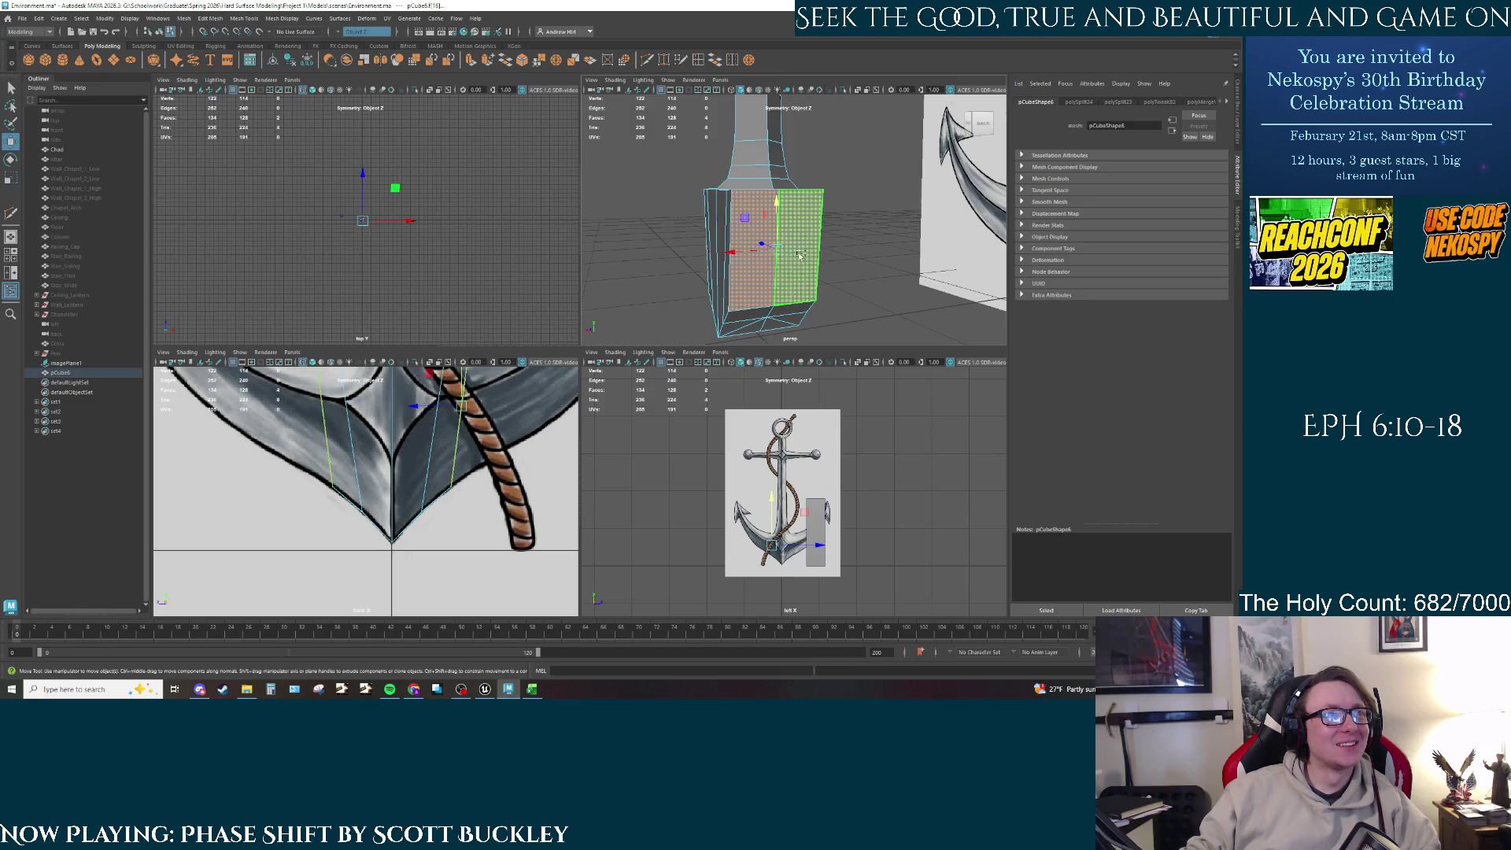
mouse_move(820, 255)
alt+mouse_down()
mouse_move(830, 309)
mouse_move(755, 299)
alt+mouse_up()
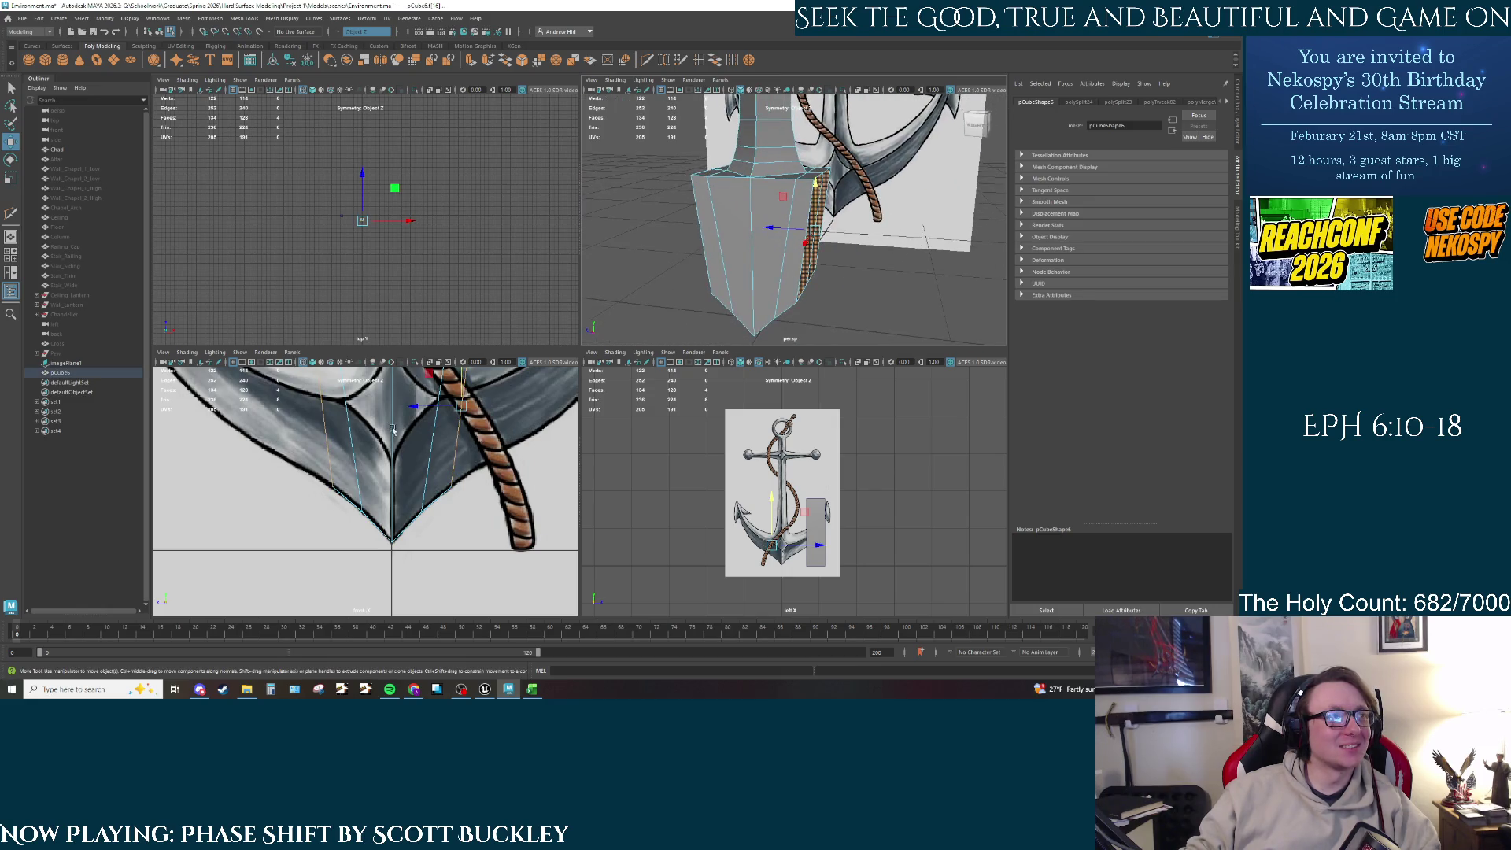
scroll(467, 382, down, 2)
alt+middle_drag(467, 382, 455, 434)
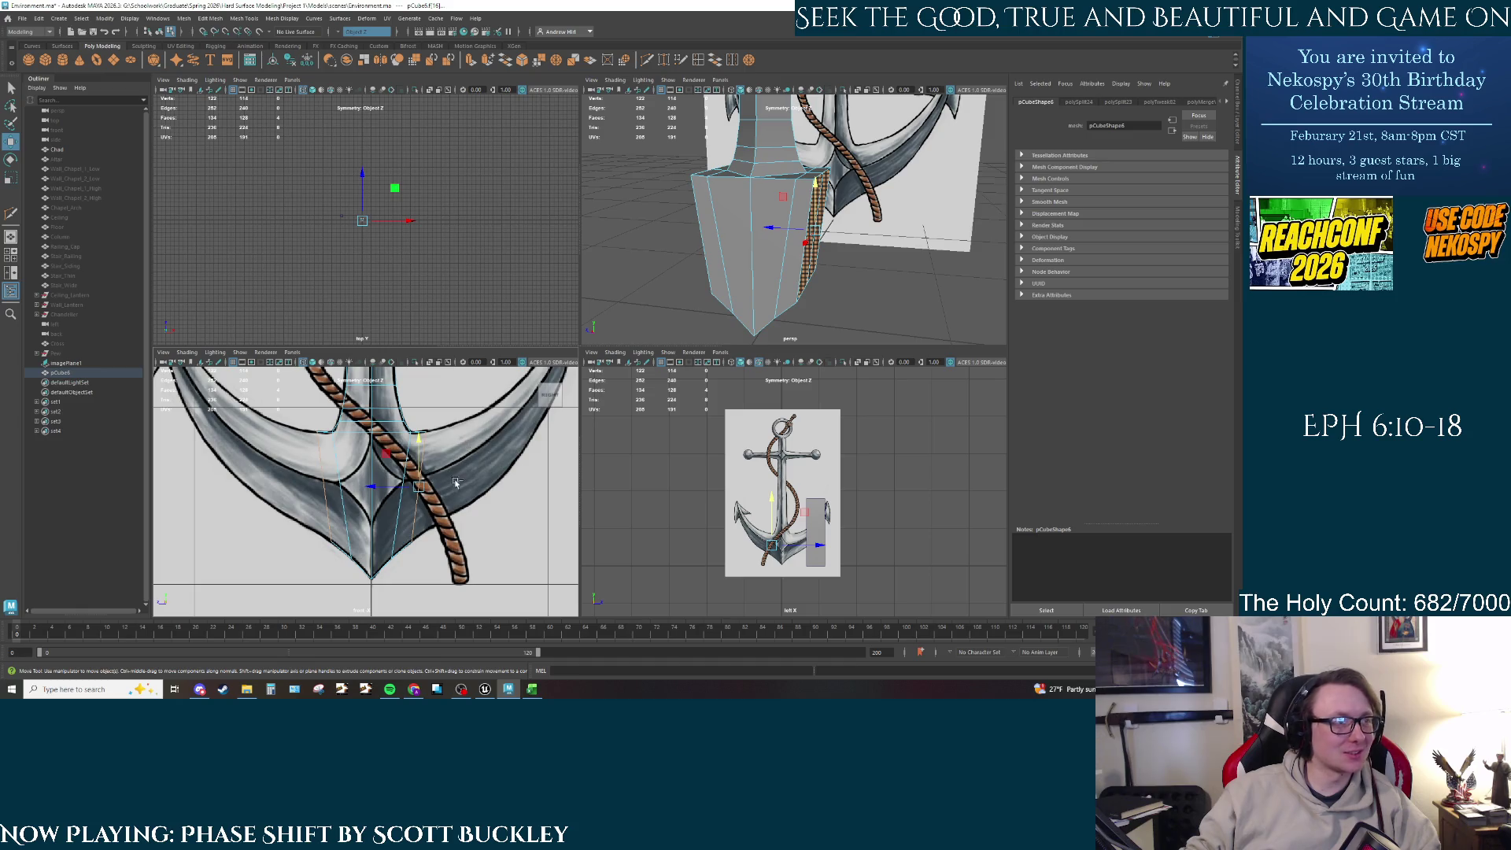
key(ctrl+e)
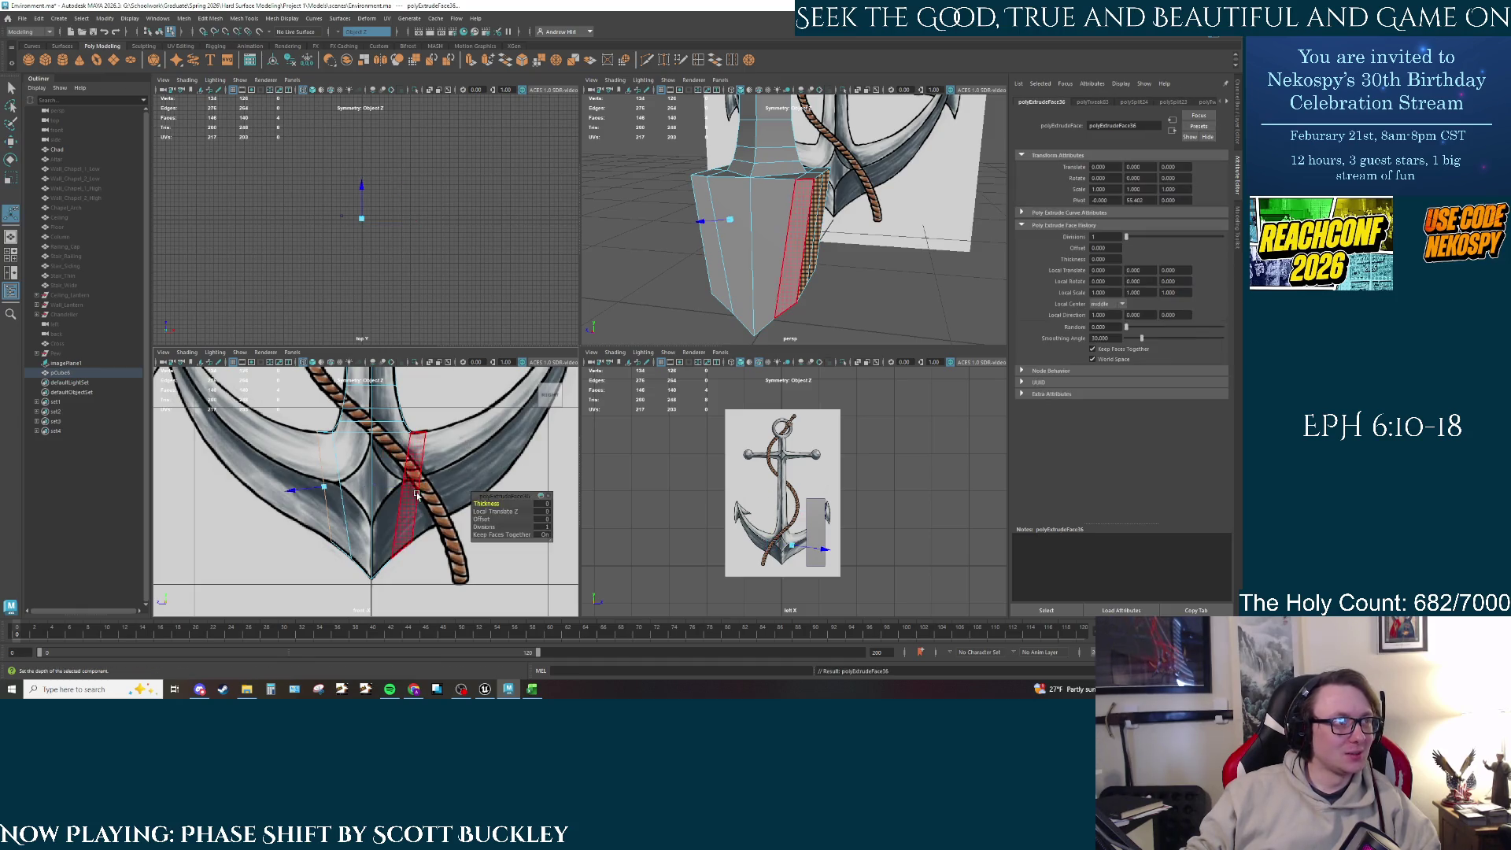
drag(318, 496, 260, 494)
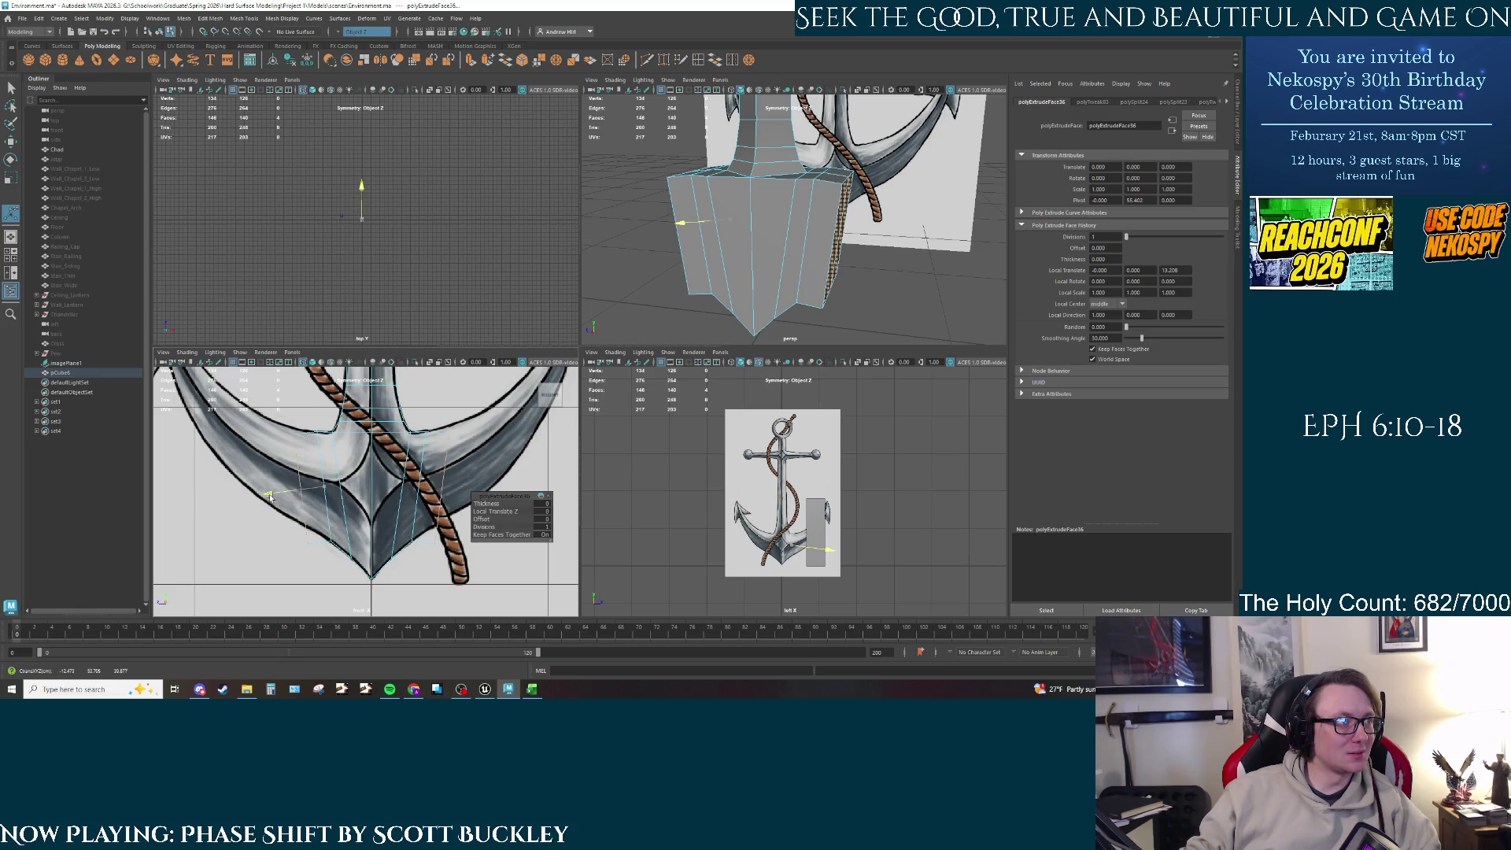
key(w)
drag(438, 454, 442, 443)
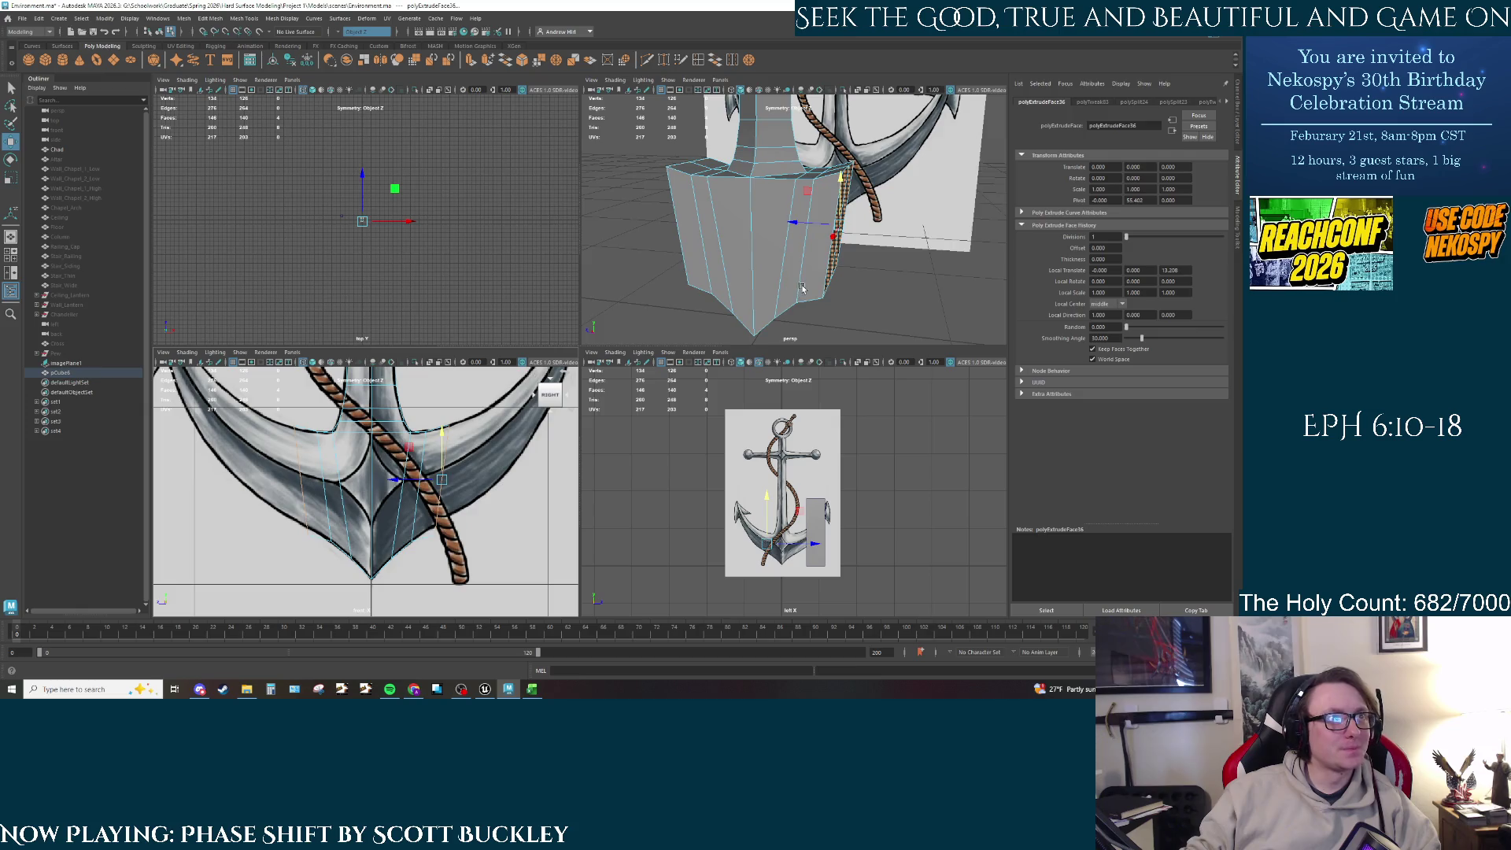
Step: Lift an edge of the block upward, then select the extruded side face for rotating
alt+drag(756, 236, 795, 257)
key(q)
right_drag(795, 258, 795, 257)
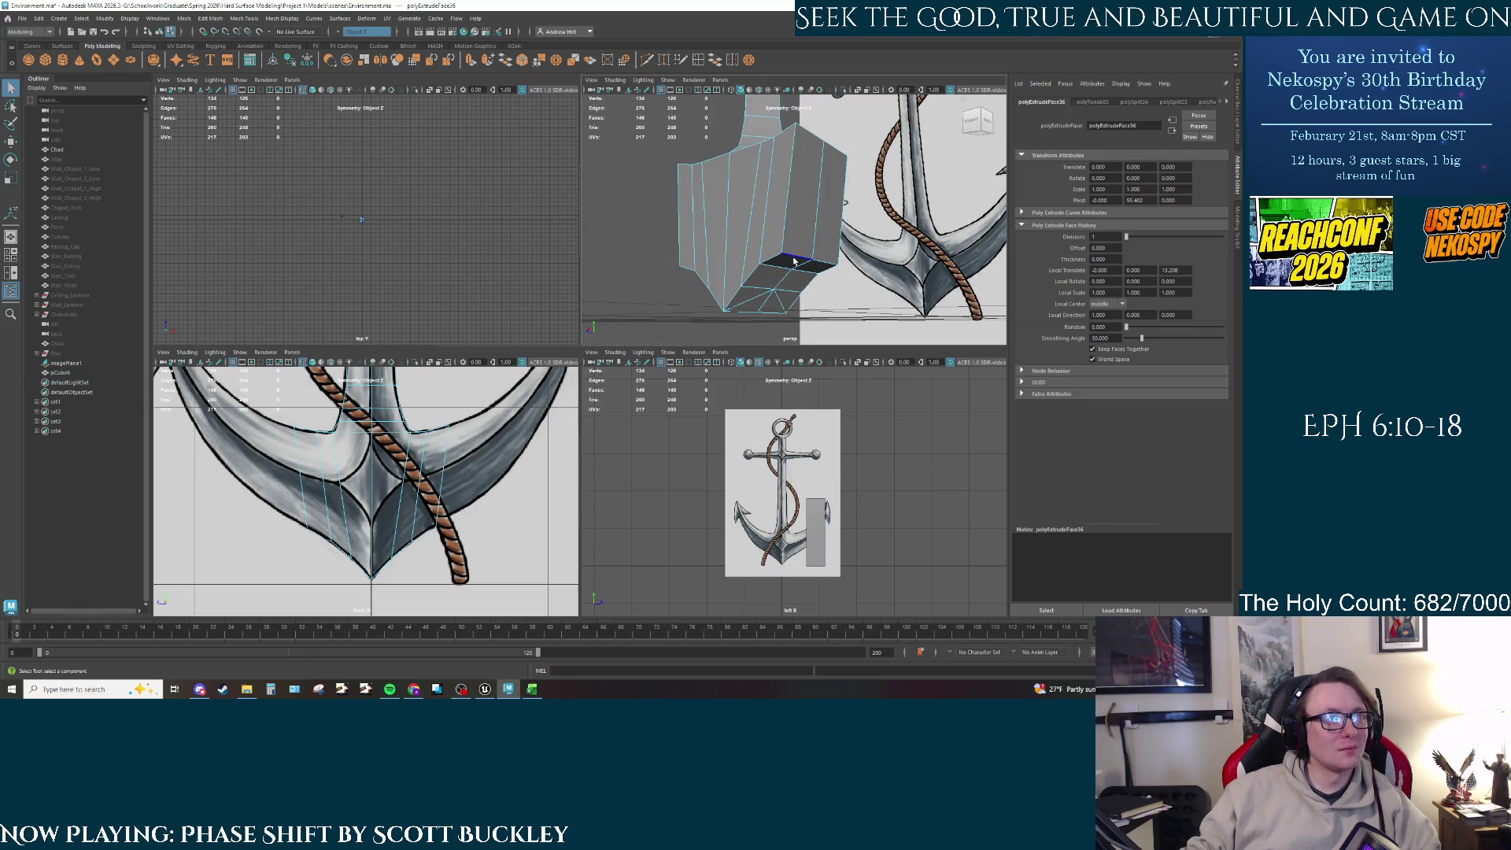
click(795, 262)
key(w)
drag(814, 232, 811, 223)
right_drag(811, 223, 815, 219)
click(815, 219)
key(e)
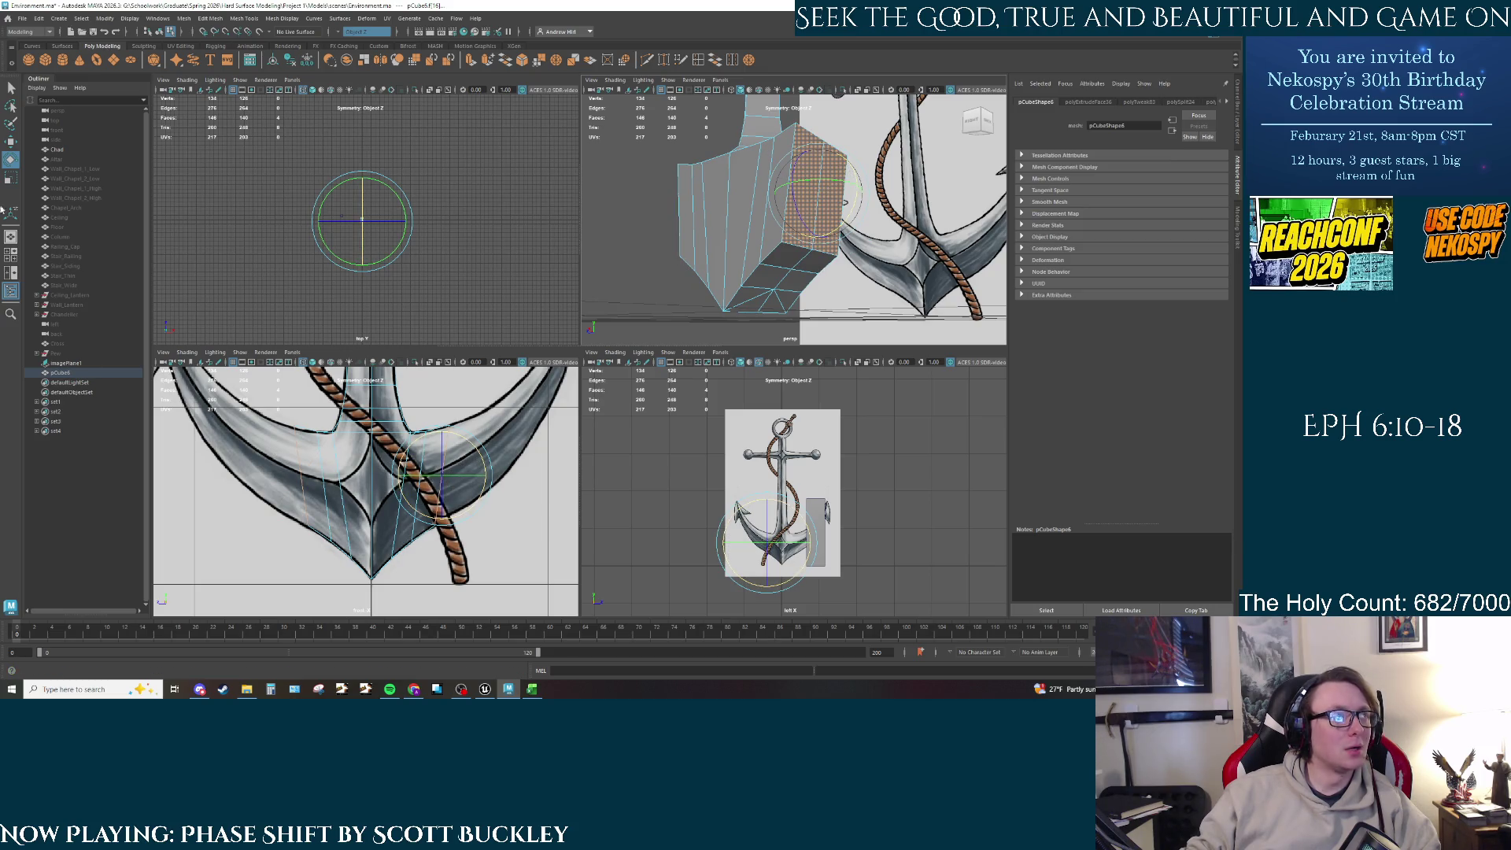
Step: Turn the Rotate tool's Step Snap off and tilt the extruded faces freely
double_click(10, 159)
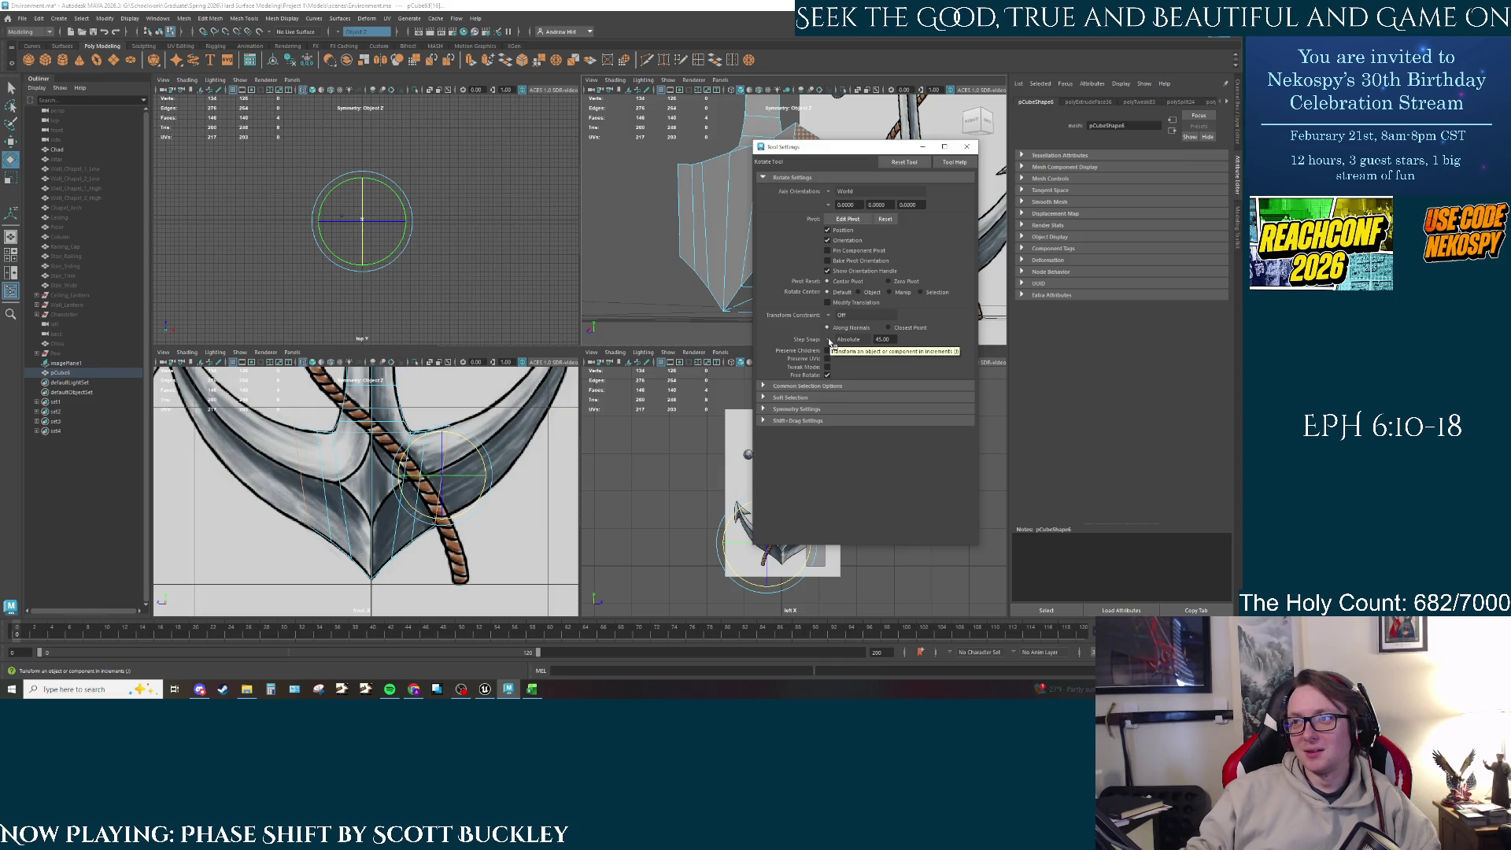
click(829, 341)
click(843, 345)
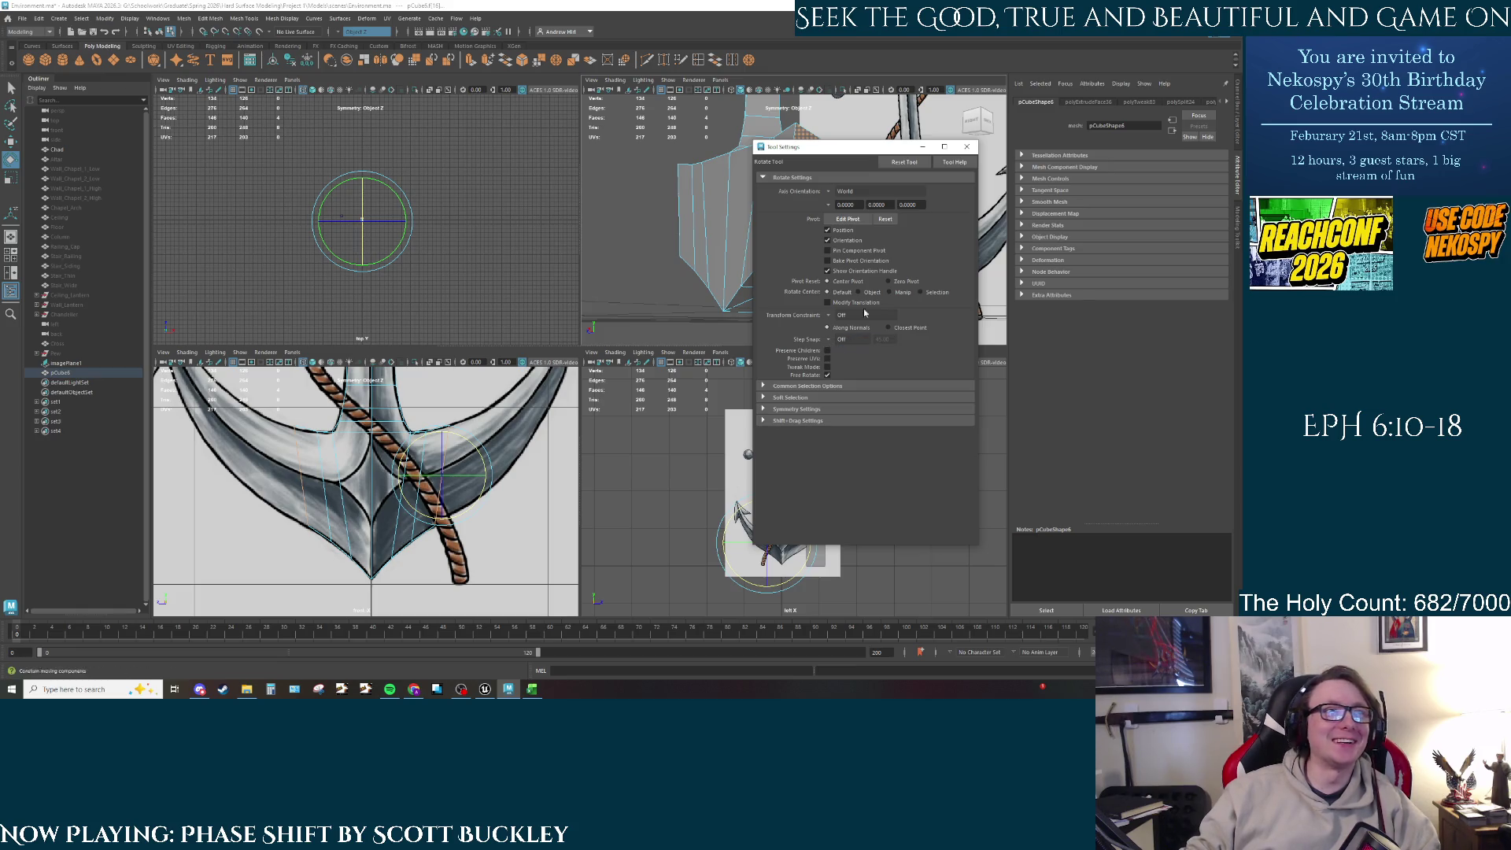
click(967, 147)
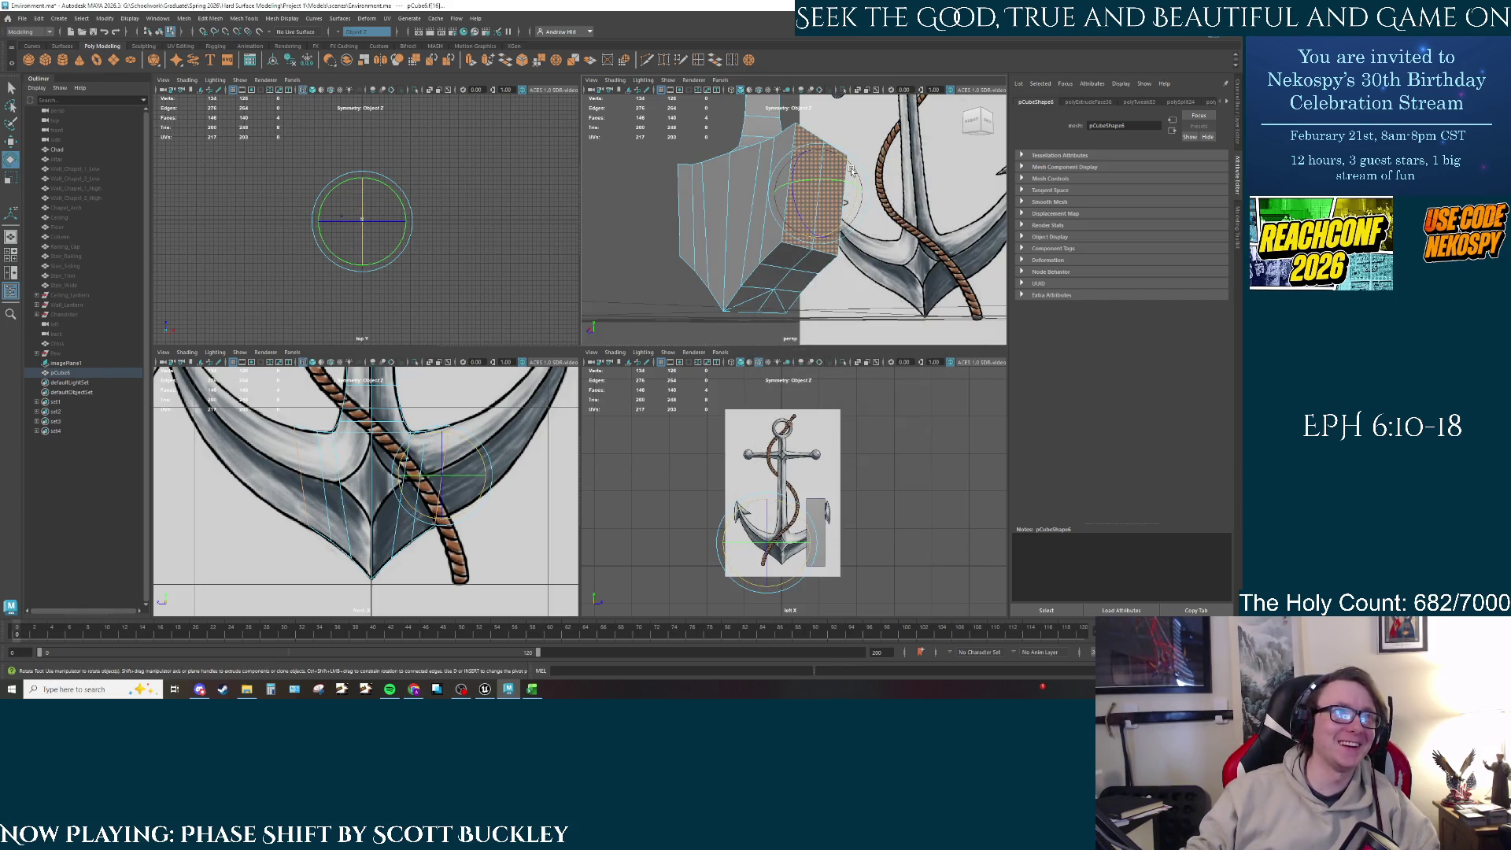
drag(850, 166, 821, 169)
key(w)
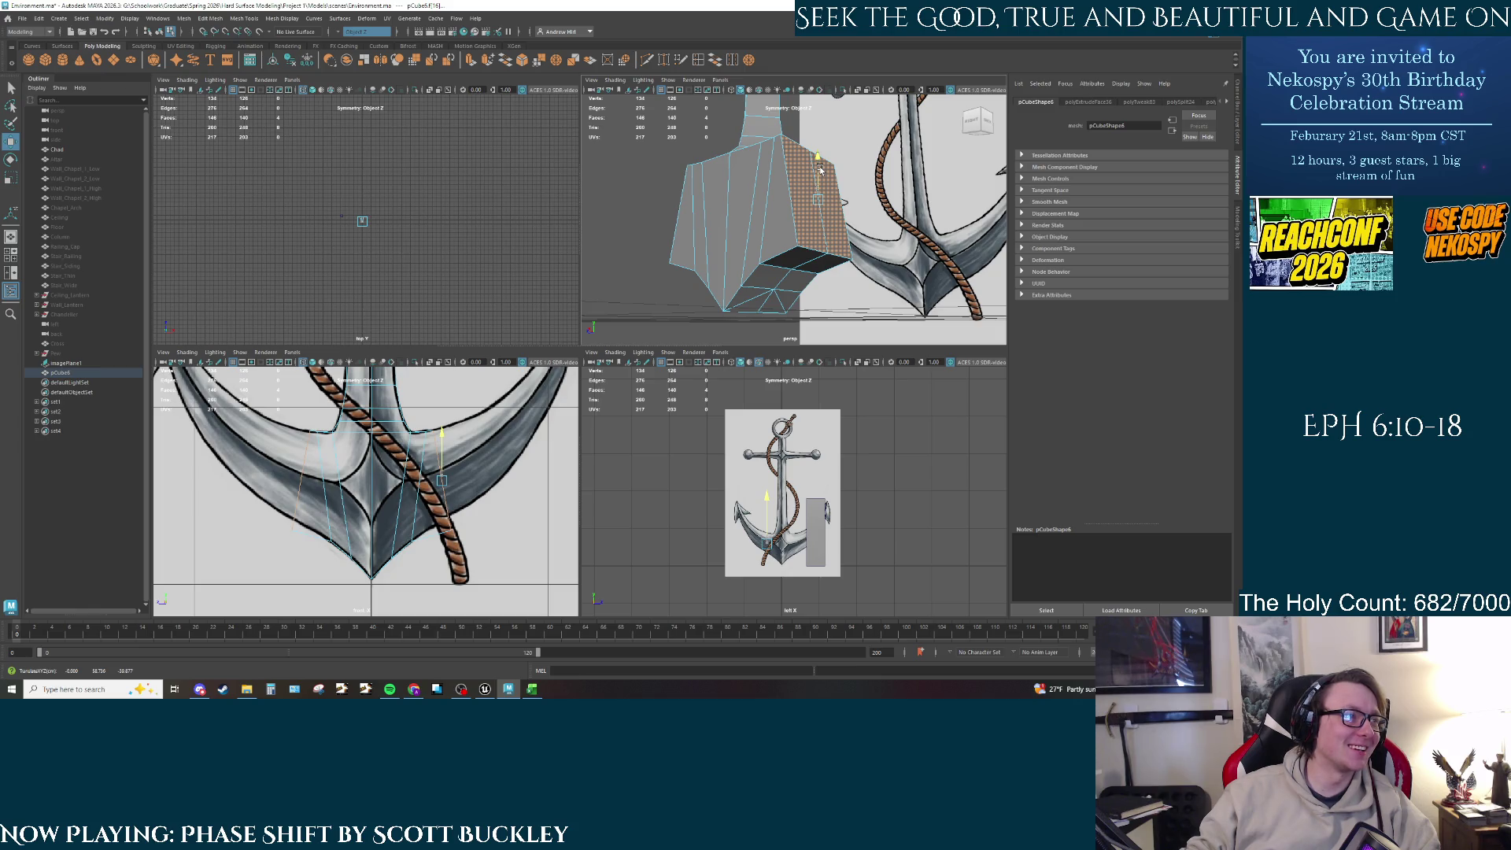
Step: Pull a block edge down-left in the front view onto the reference fluke outline
key(q)
right_drag(805, 263, 808, 238)
click(816, 255)
alt+drag(790, 280, 836, 275)
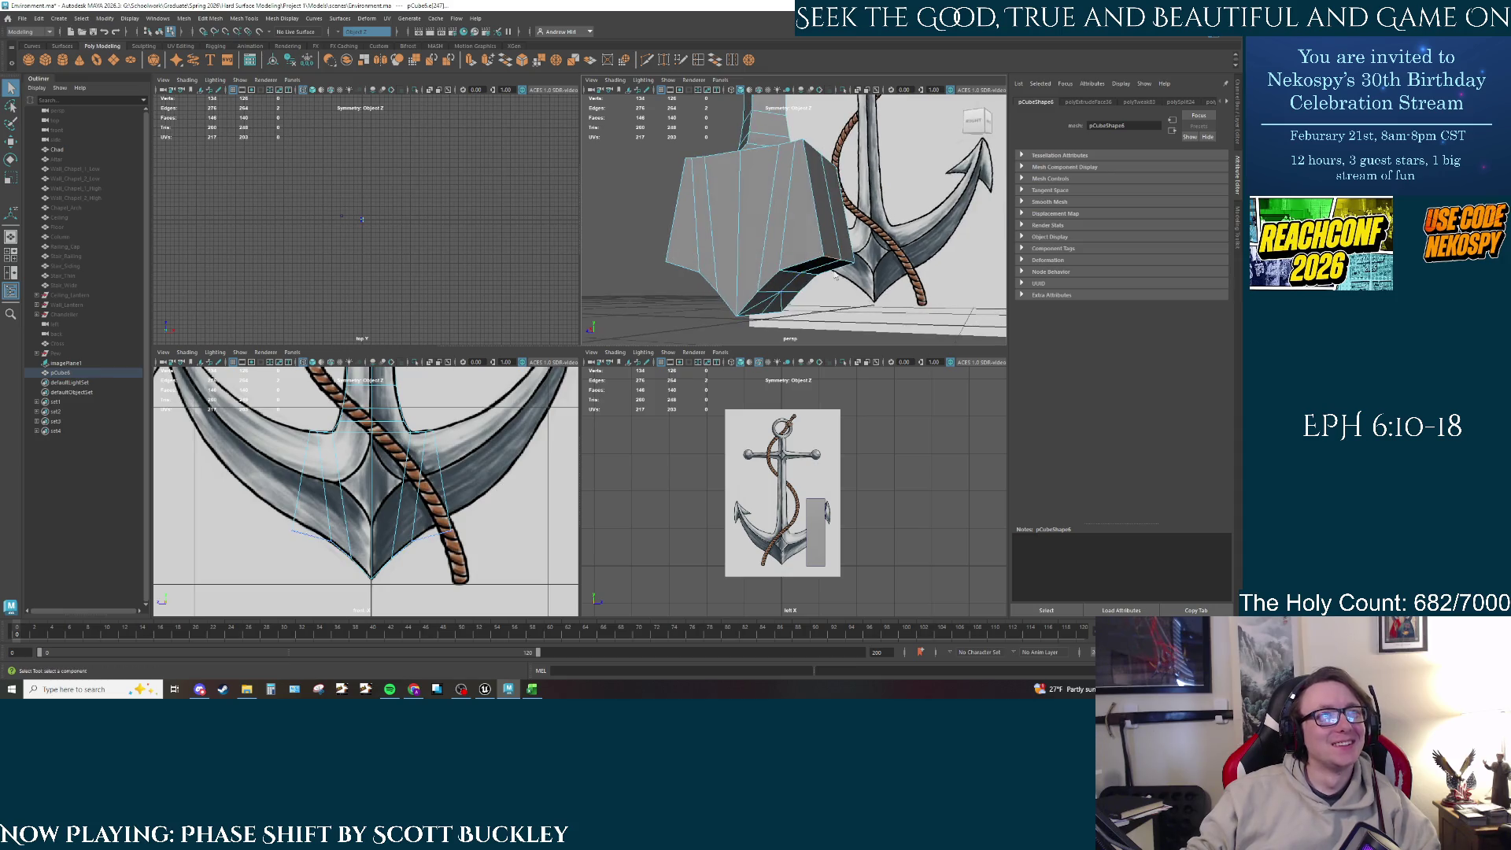
click(976, 122)
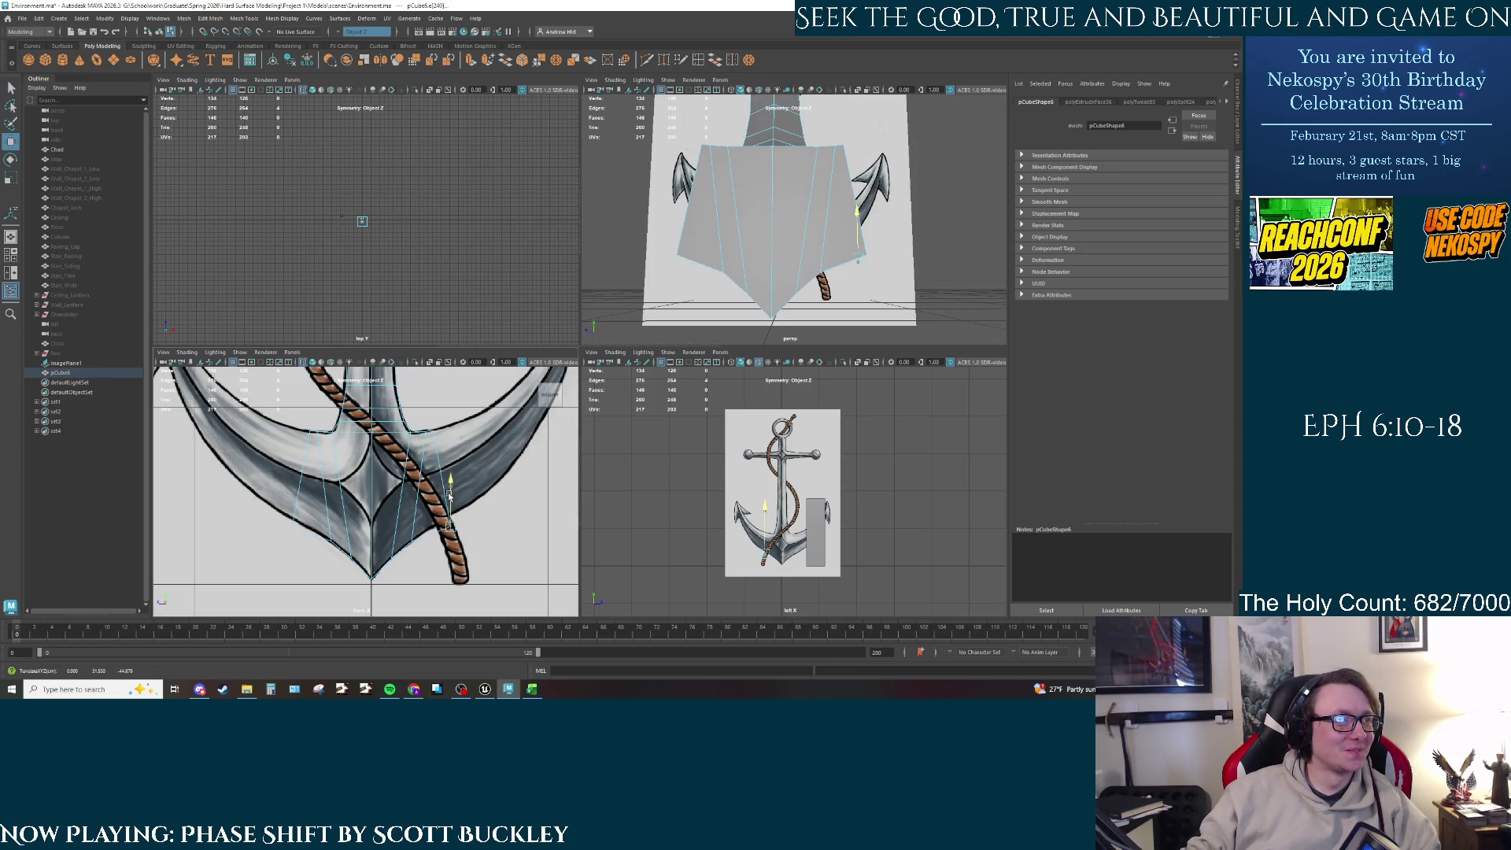
key(w)
scroll(443, 519, up, 2)
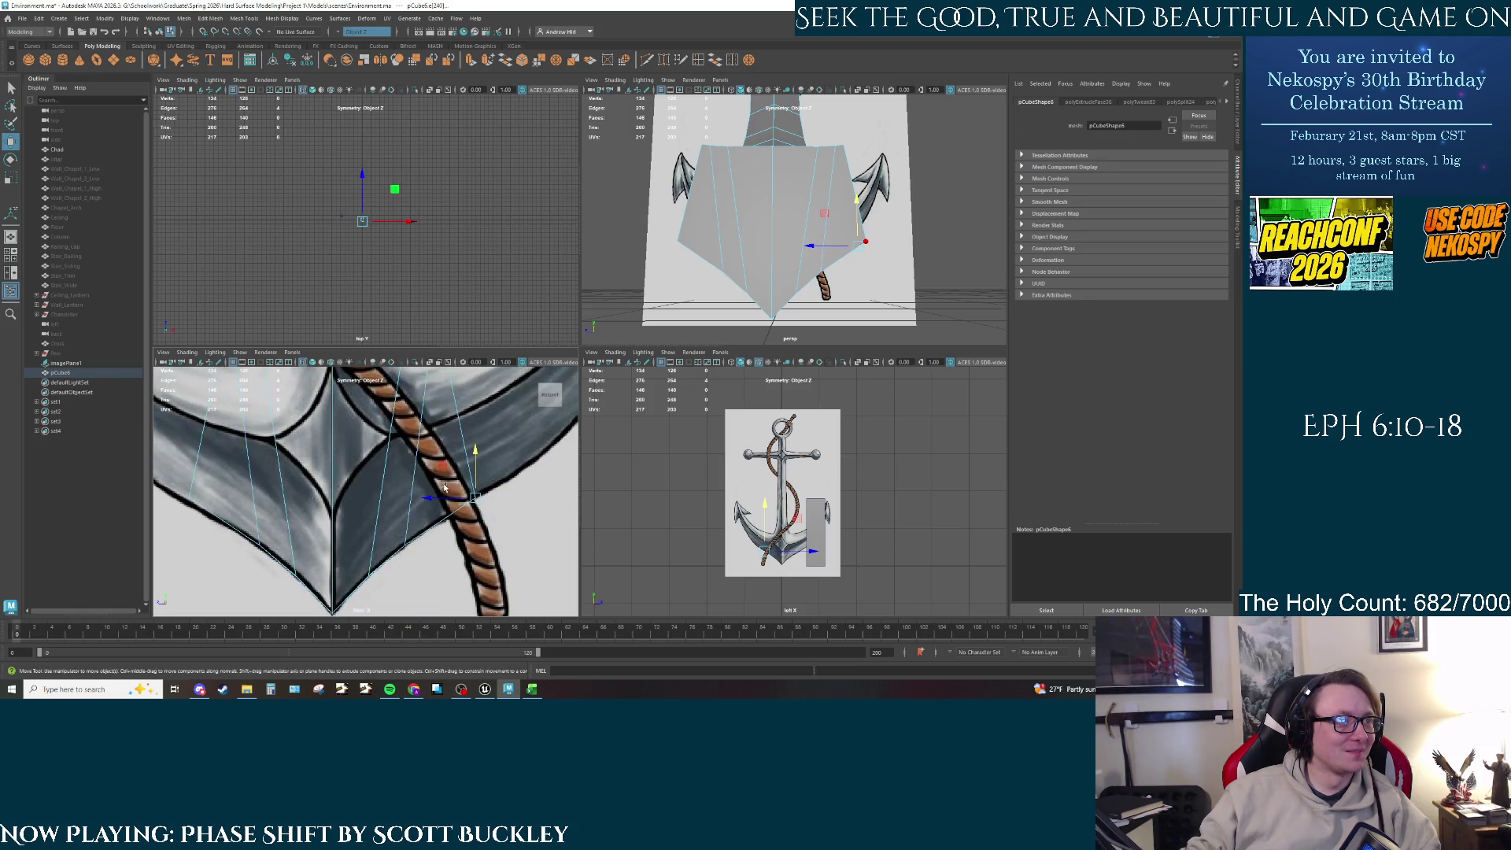
mouse_move(443, 502)
mouse_down()
mouse_move(398, 506)
mouse_move(445, 492)
mouse_move(427, 519)
mouse_up()
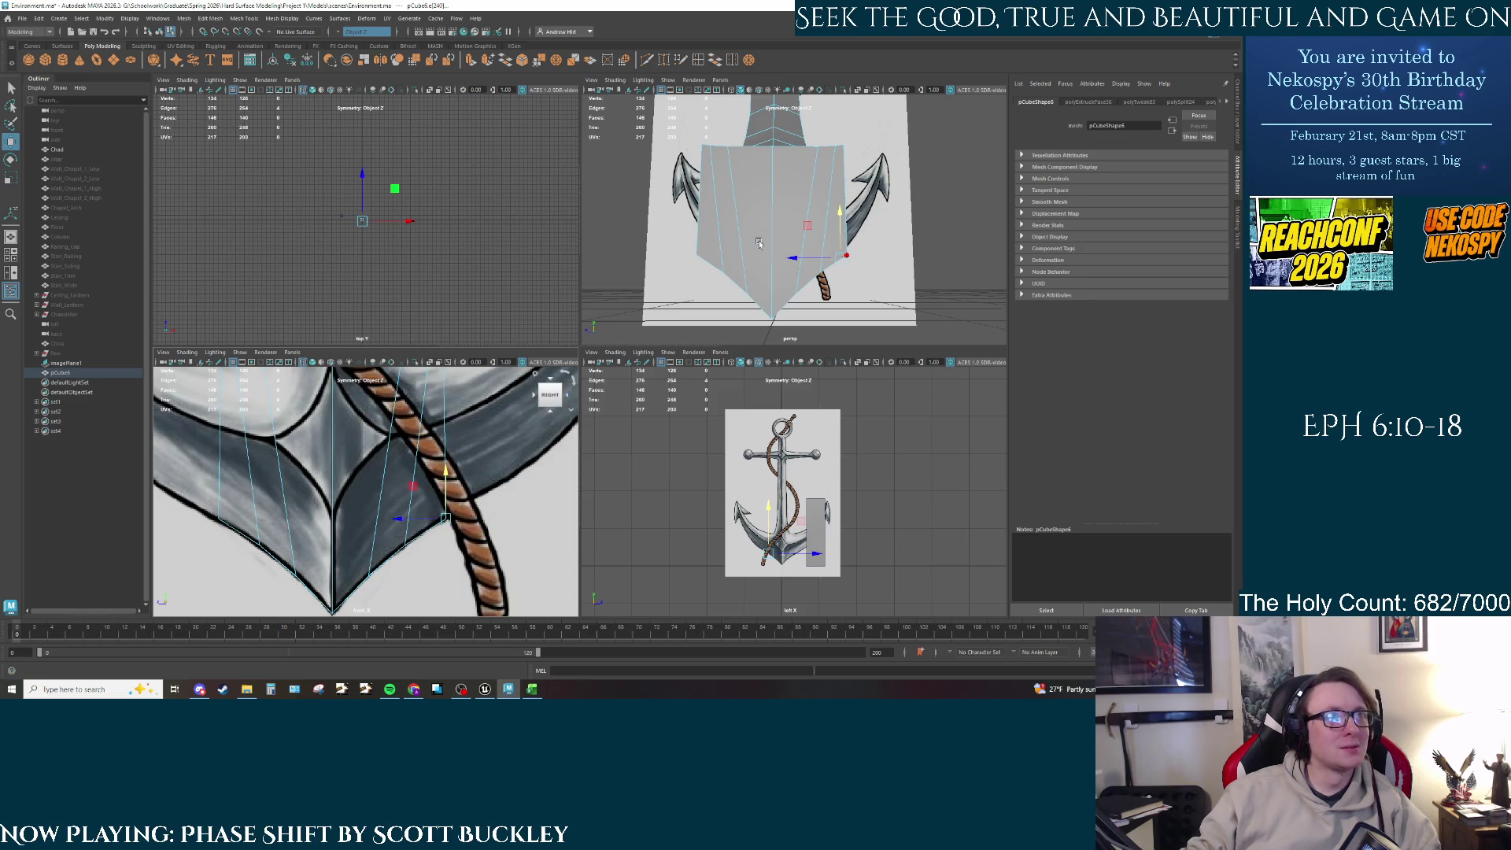
alt+drag(822, 273, 791, 252)
Step: Extrude the block's opposite side faces to Local Translate Z 10.228 and lift them slightly
alt+middle_drag(462, 415, 444, 476)
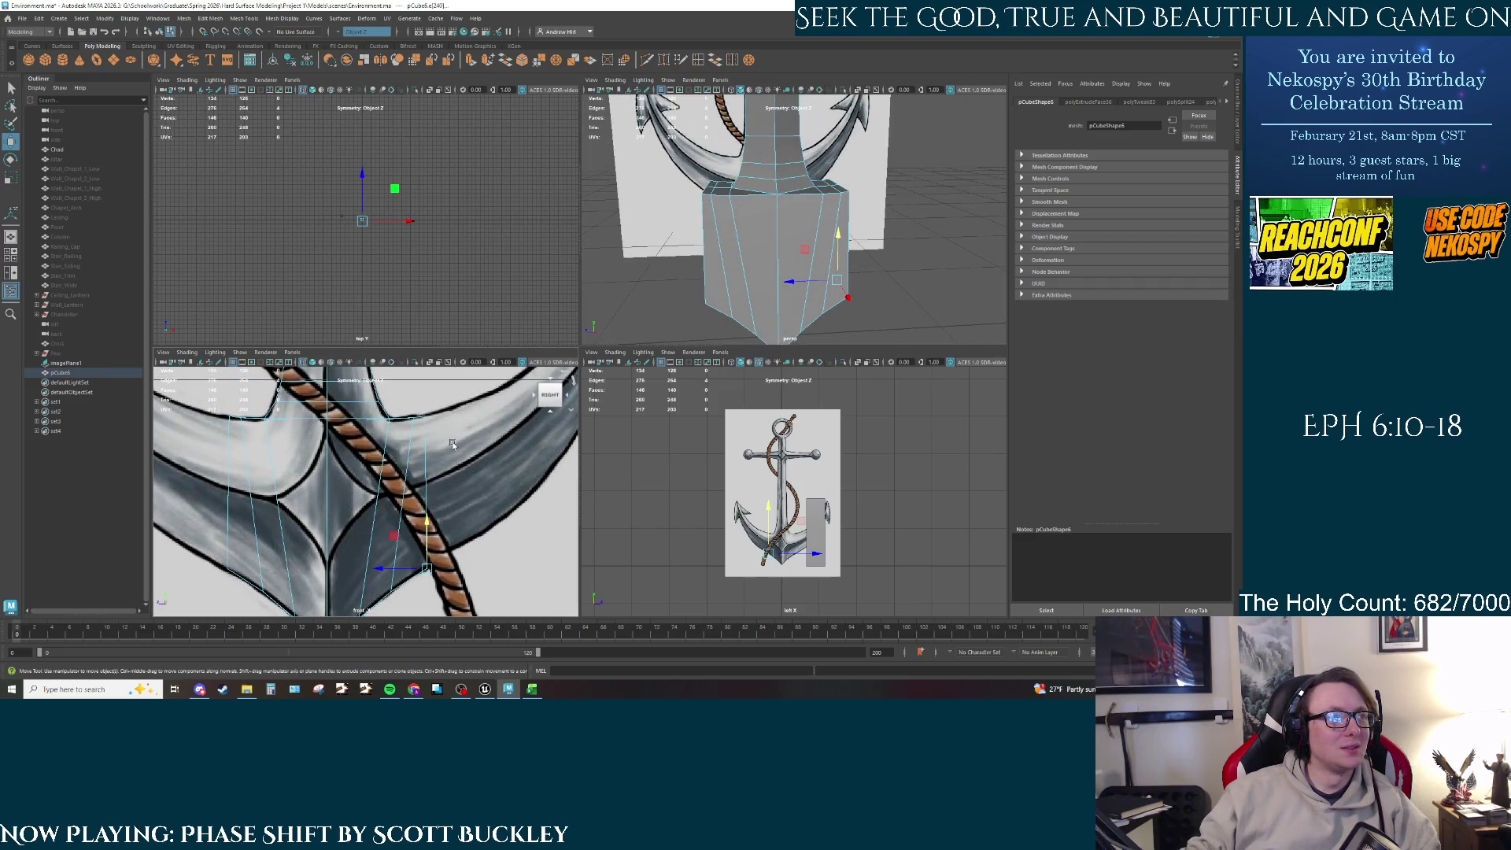
alt+drag(813, 281, 826, 224)
click(822, 228)
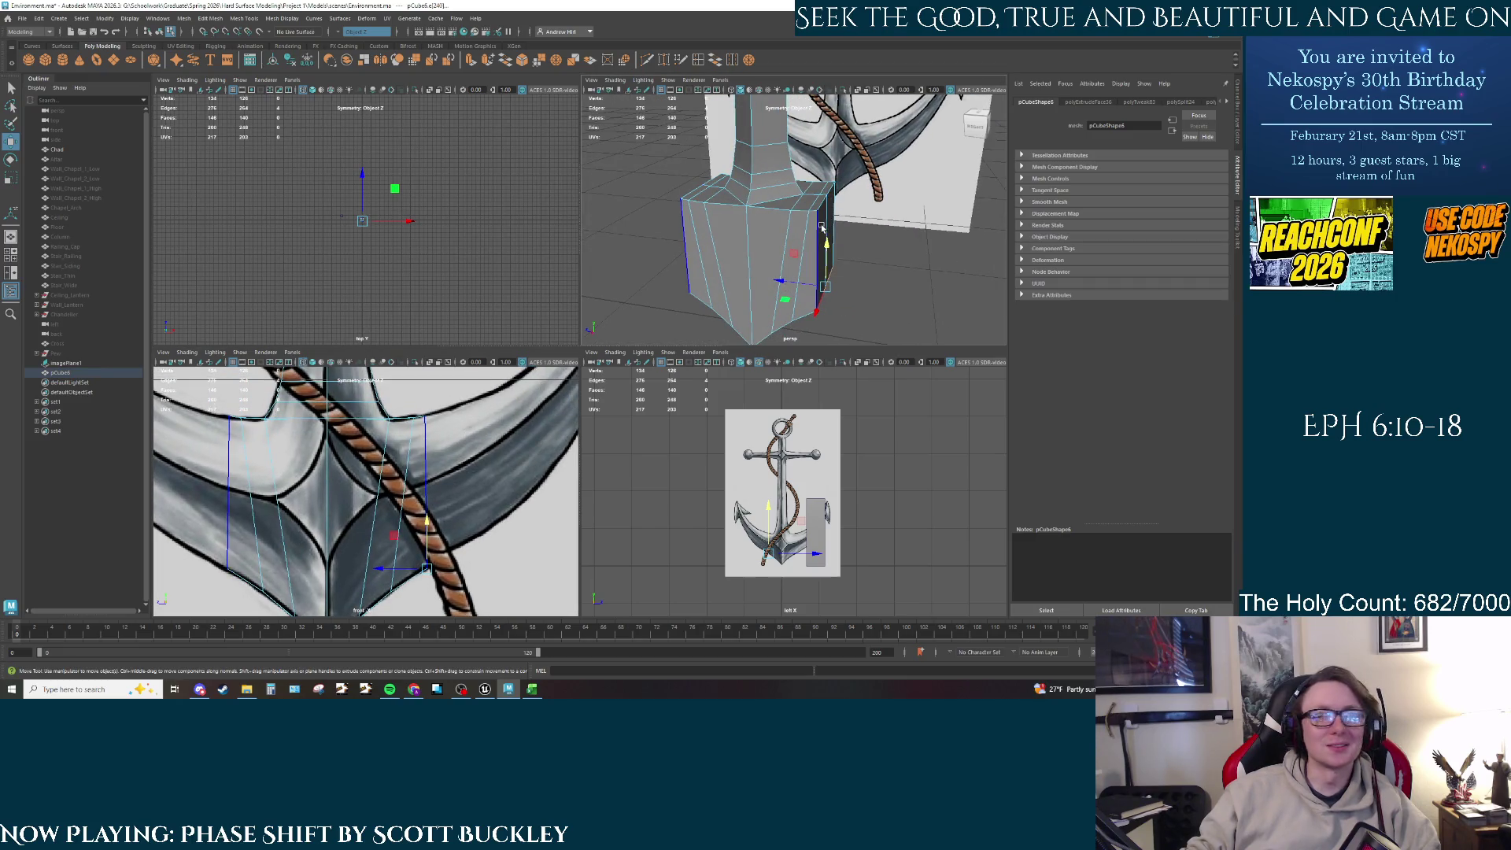
mouse_move(813, 227)
right_down()
mouse_move(791, 236)
mouse_move(795, 259)
right_up()
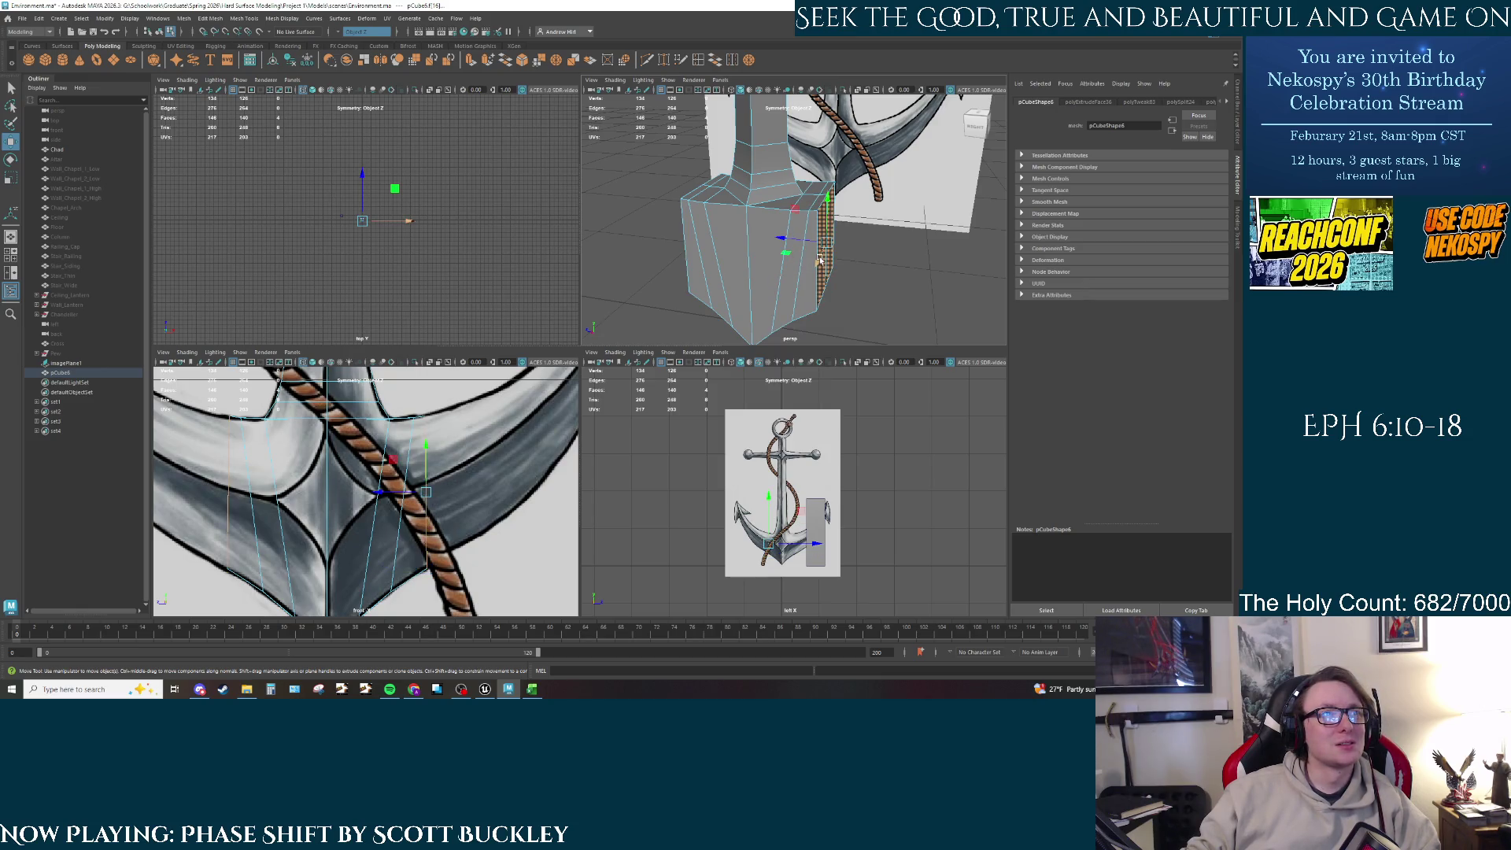
key(ctrl+e)
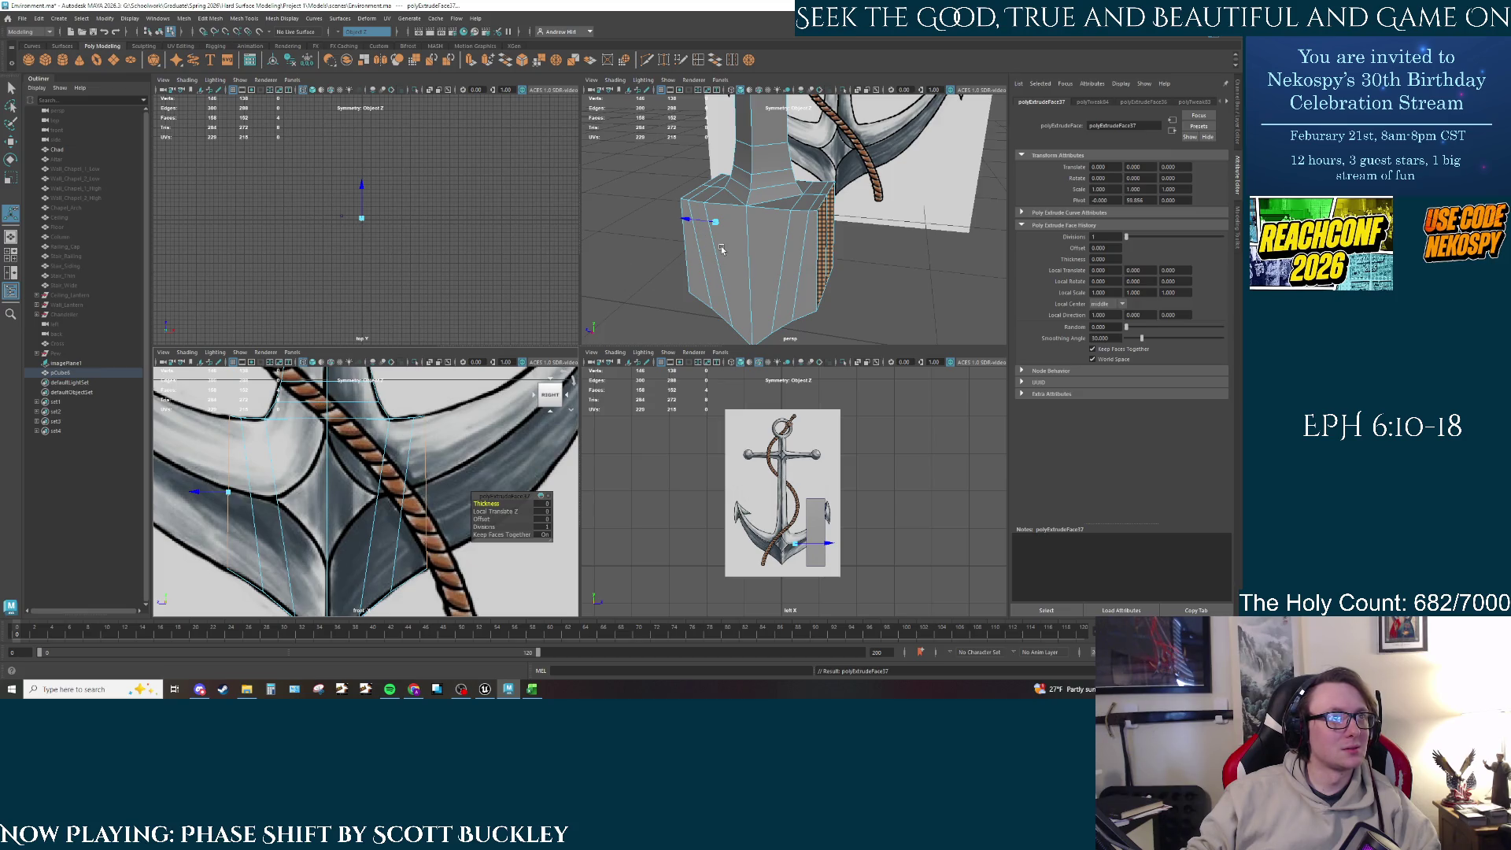
alt+drag(722, 249, 732, 225)
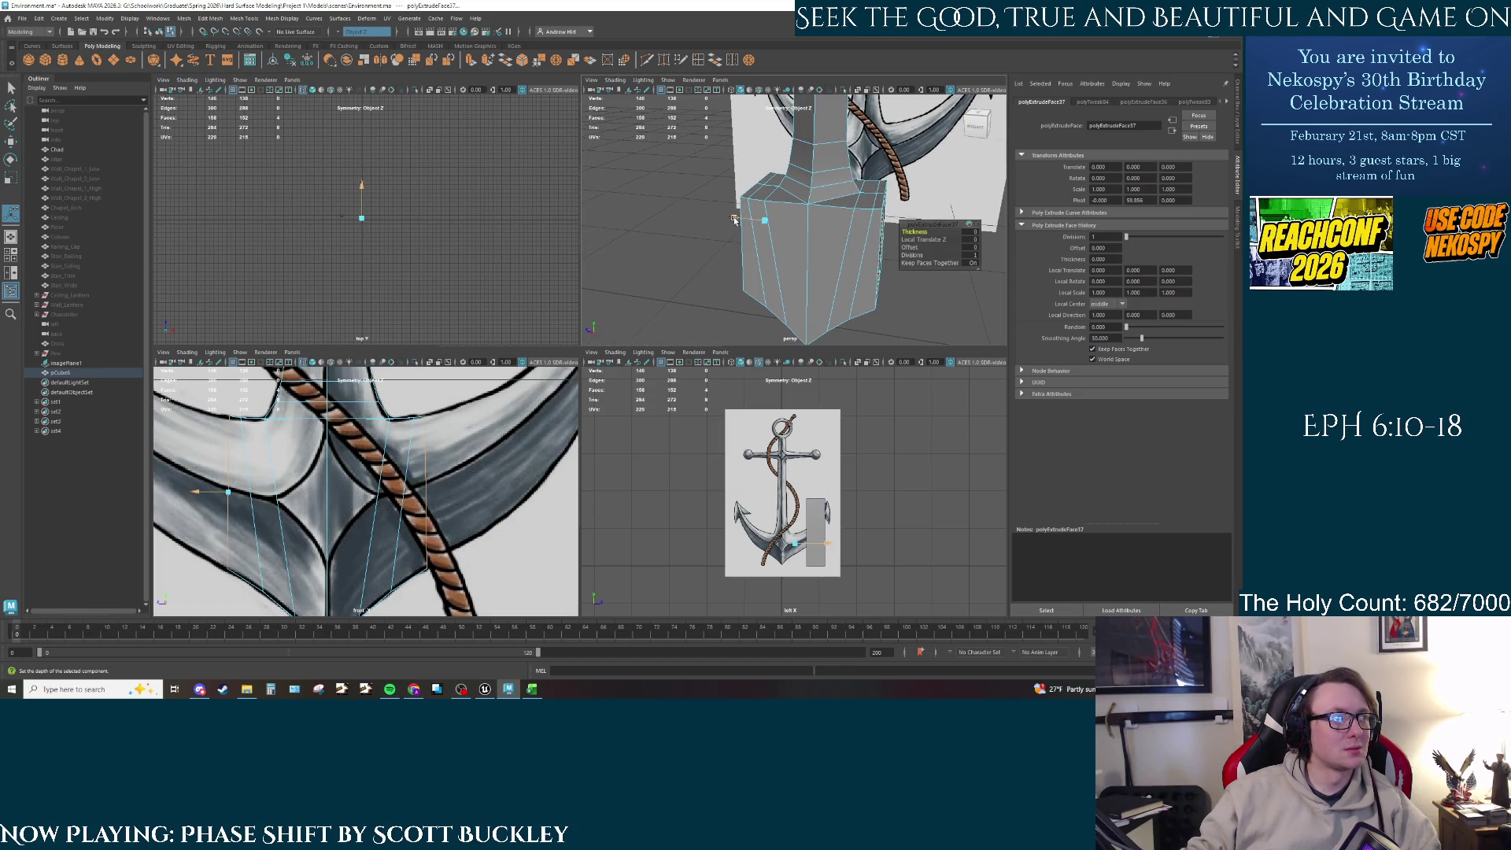
mouse_move(420, 488)
alt+middle_down()
mouse_move(503, 512)
mouse_move(437, 507)
alt+middle_up()
drag(288, 505, 259, 505)
key(w)
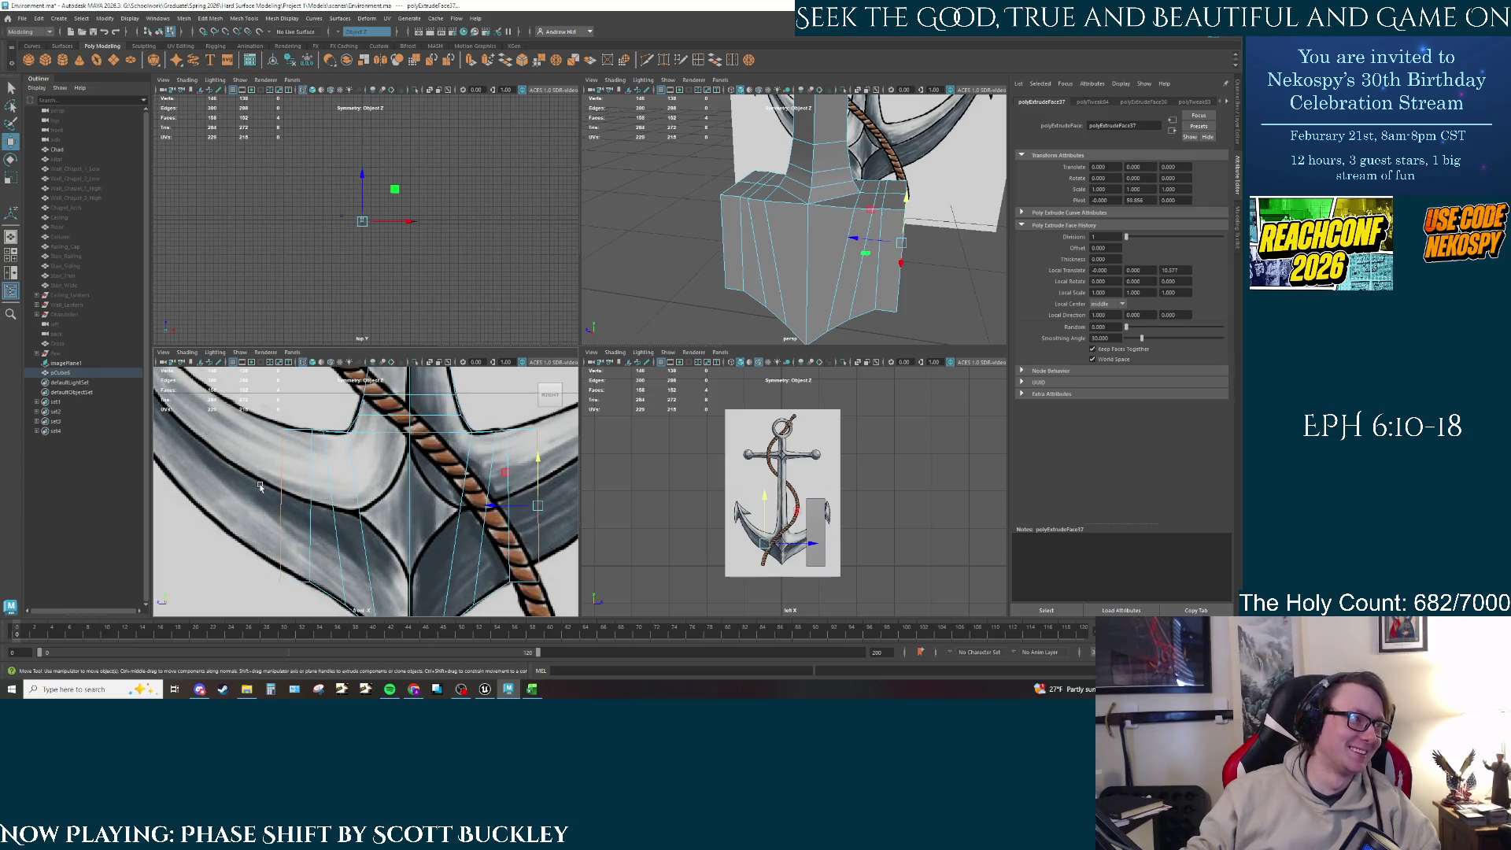
drag(536, 462, 536, 458)
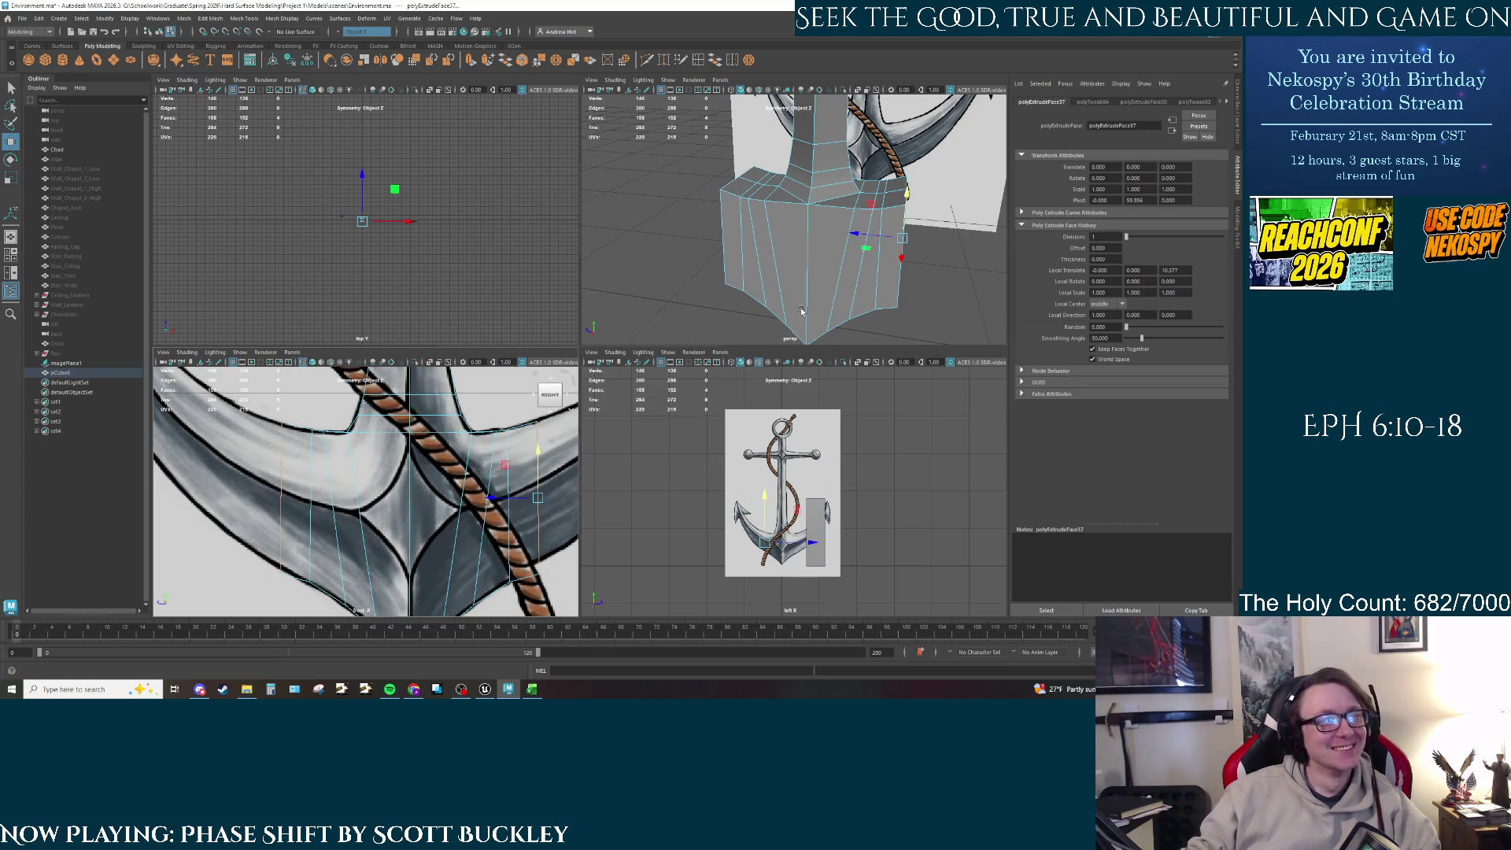
alt+drag(787, 236, 873, 264)
Step: Select a bottom edge of pCube6 and move it onto the crown's outline in the reference
key(q)
click(880, 266)
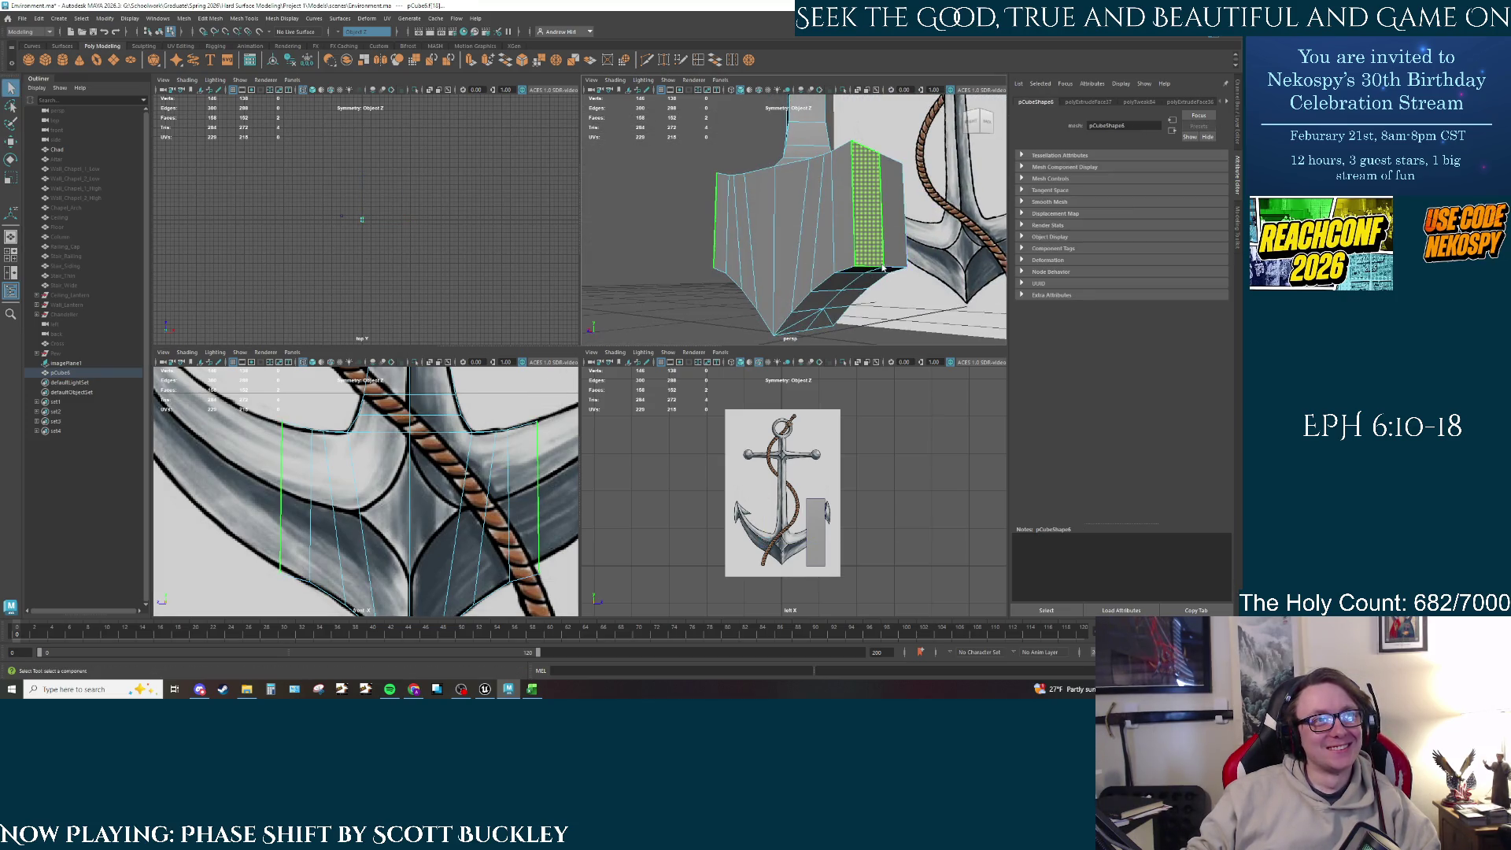
right_drag(882, 267, 881, 244)
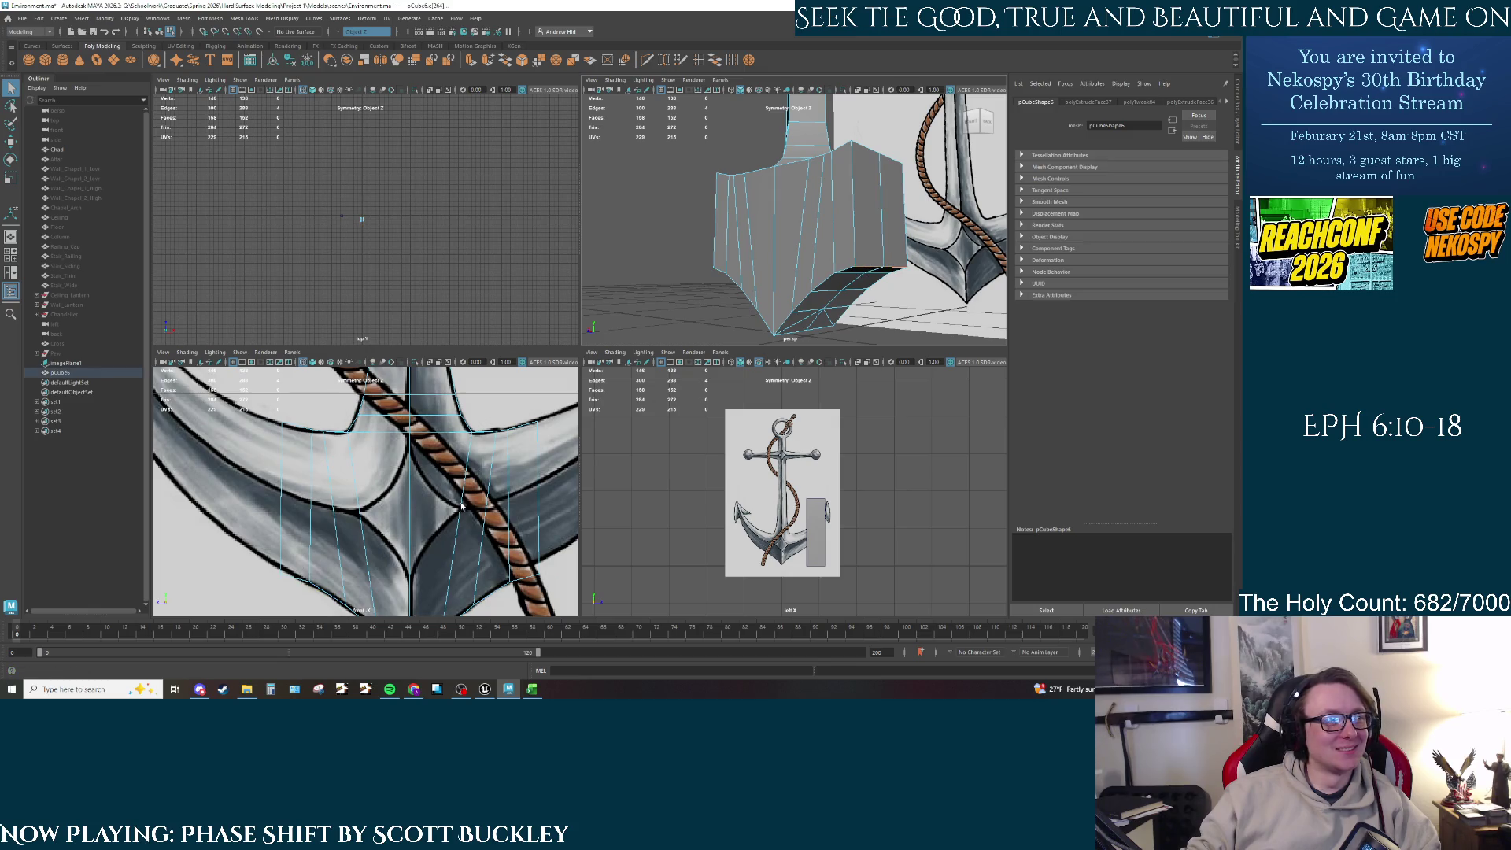
mouse_move(461, 508)
alt+middle_down()
mouse_move(446, 465)
mouse_move(554, 470)
alt+middle_up()
key(w)
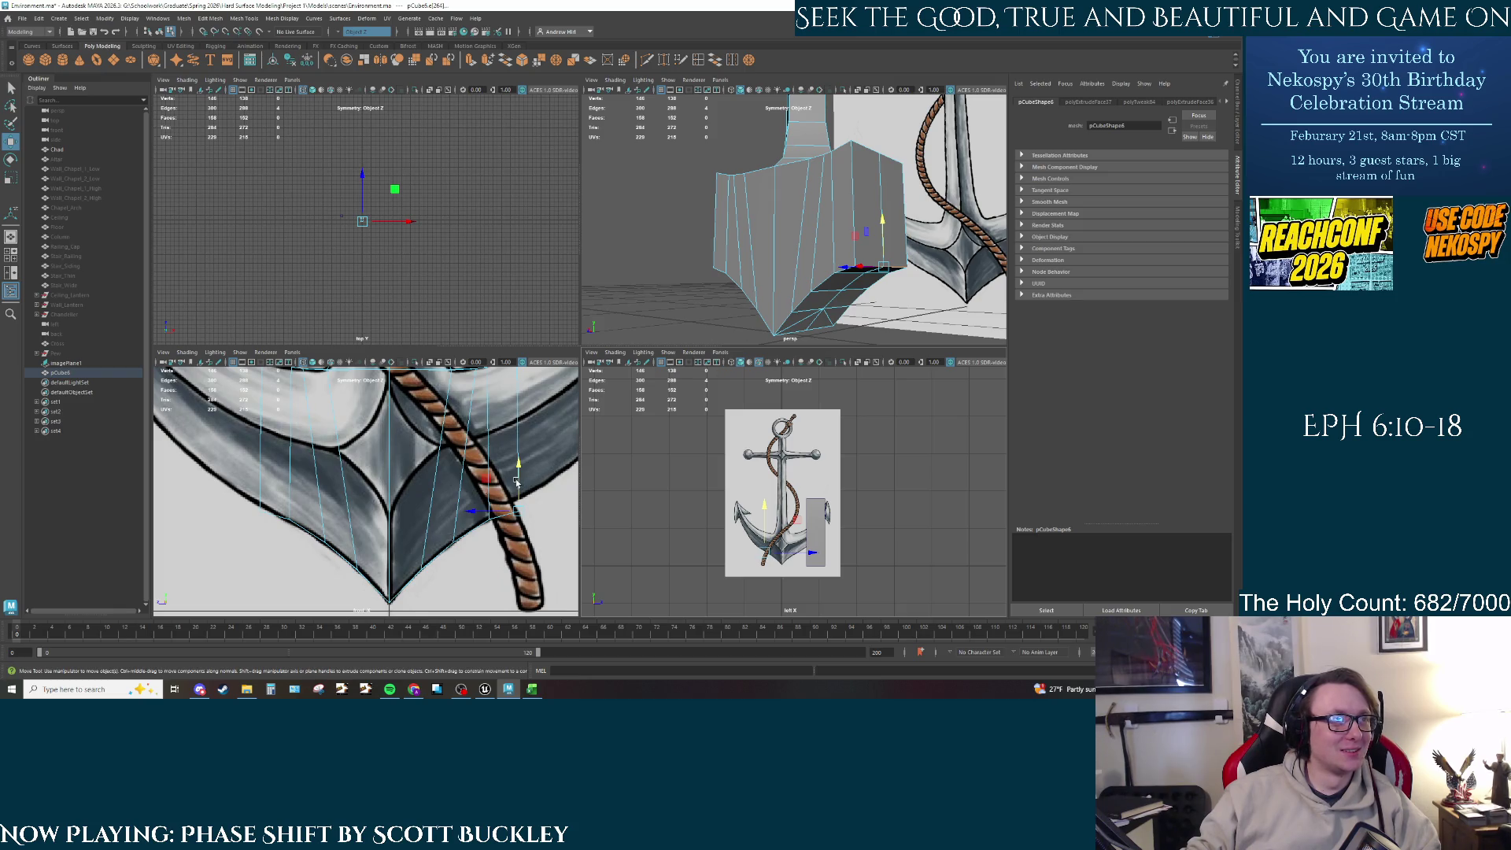
drag(516, 482, 517, 469)
mouse_move(527, 488)
alt+middle_down()
mouse_move(403, 513)
mouse_move(415, 504)
alt+middle_up()
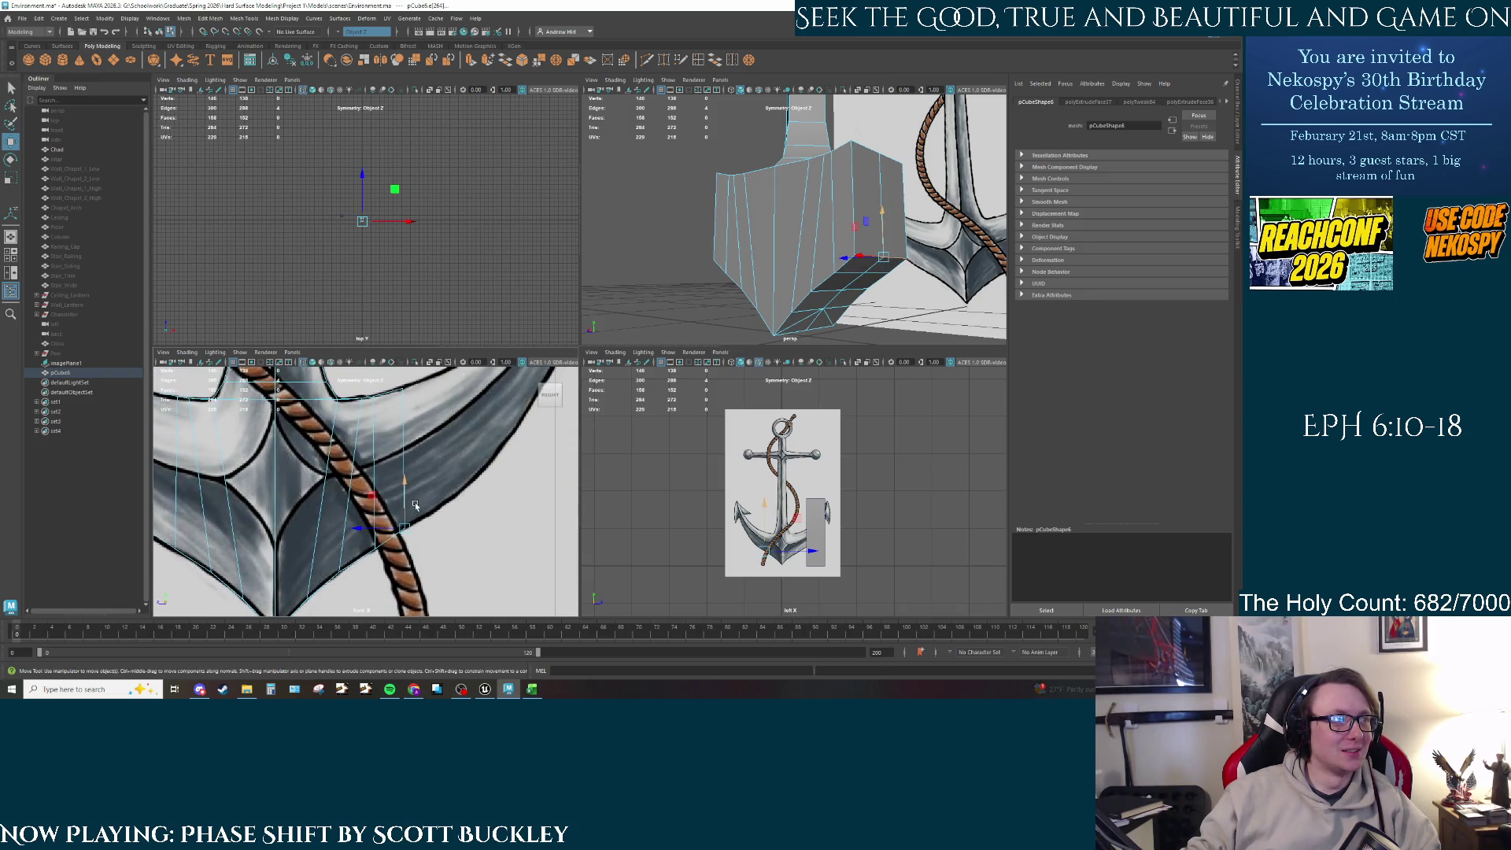
Step: Move the neighbouring bottom edge vertically onto the reference line
click(840, 271)
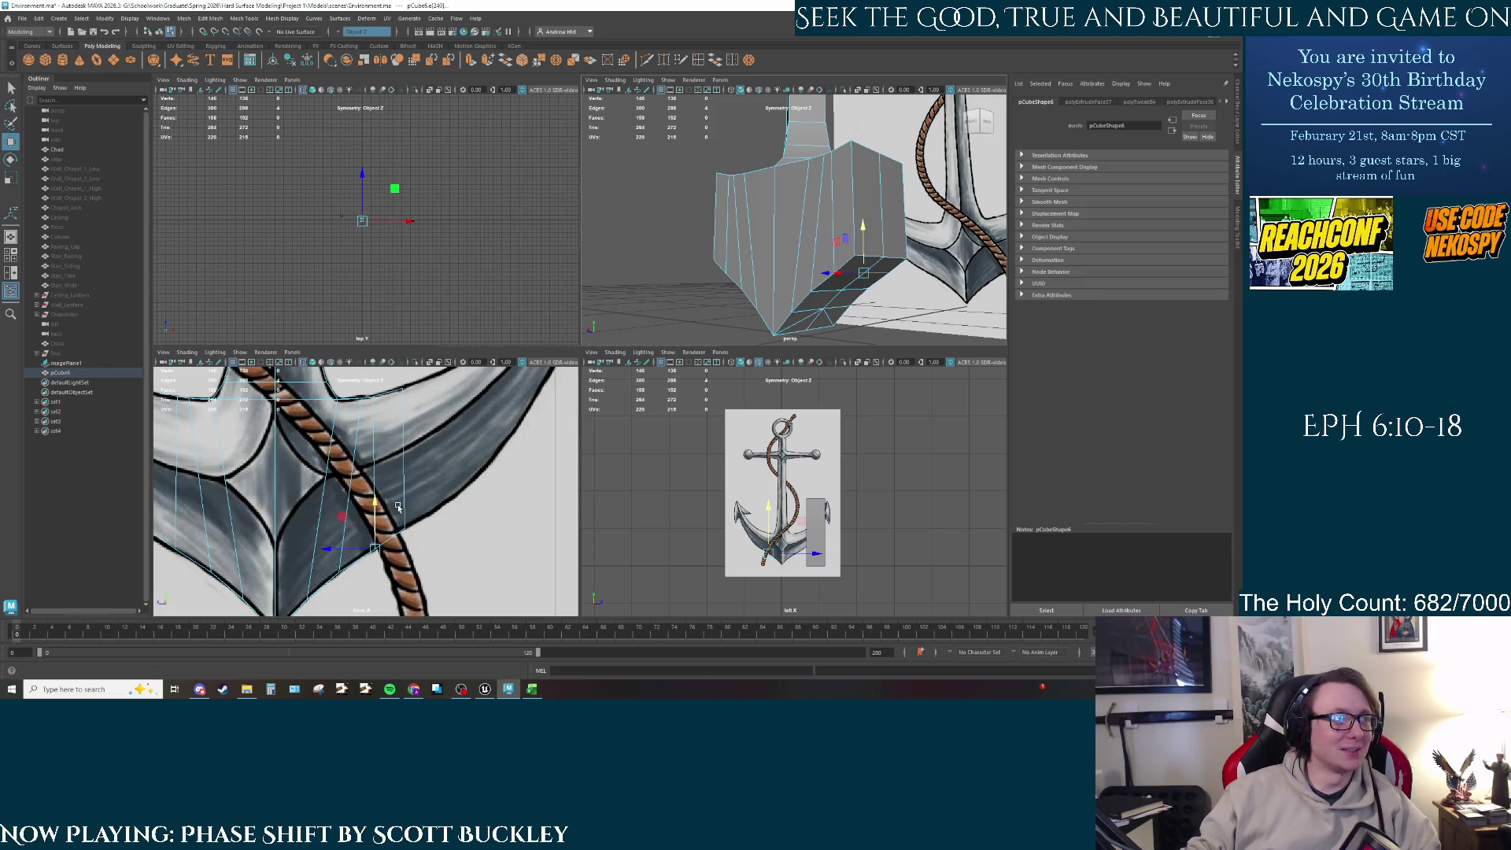
drag(374, 517, 374, 515)
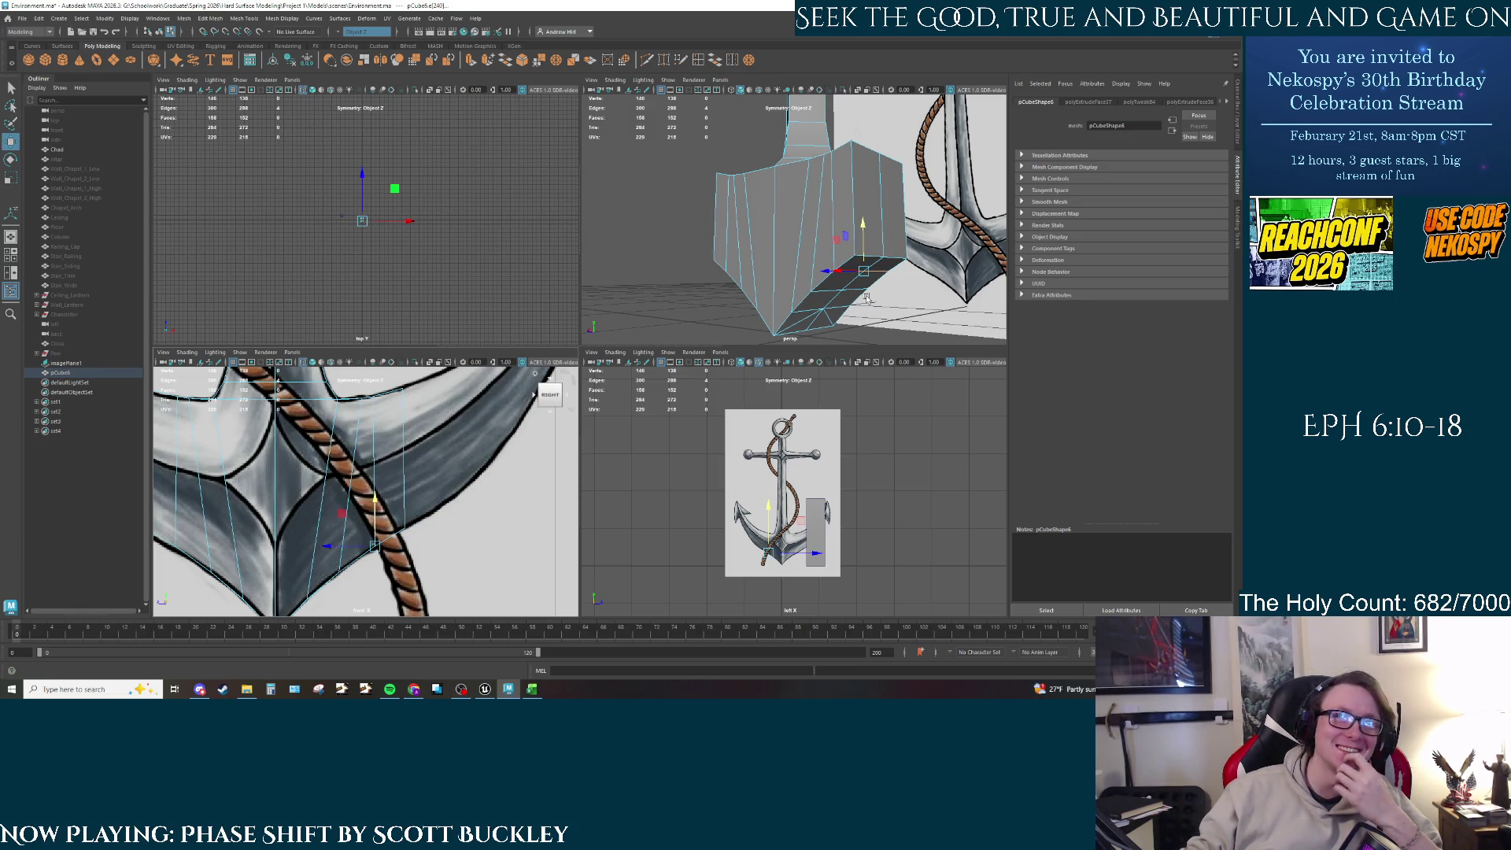
alt+drag(876, 297, 796, 253)
right_drag(796, 253, 796, 315)
Step: Extrude two side faces of the block and push them outward to widen it
key(q)
click(798, 248)
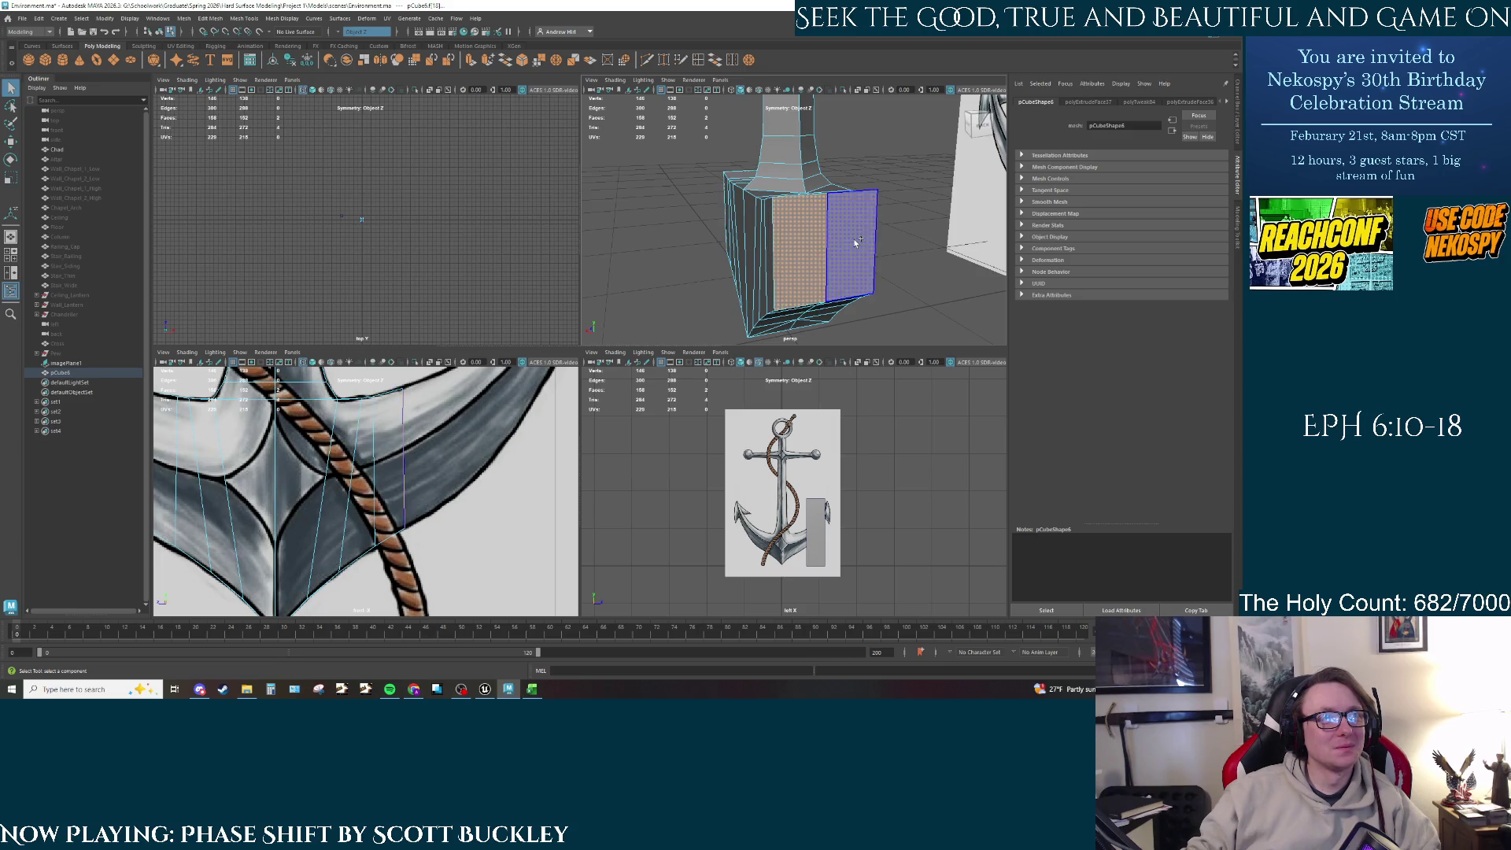
shift+click(857, 242)
mouse_move(857, 243)
alt+mouse_down()
mouse_move(851, 301)
mouse_move(772, 276)
mouse_move(821, 266)
alt+mouse_up()
key(Delete)
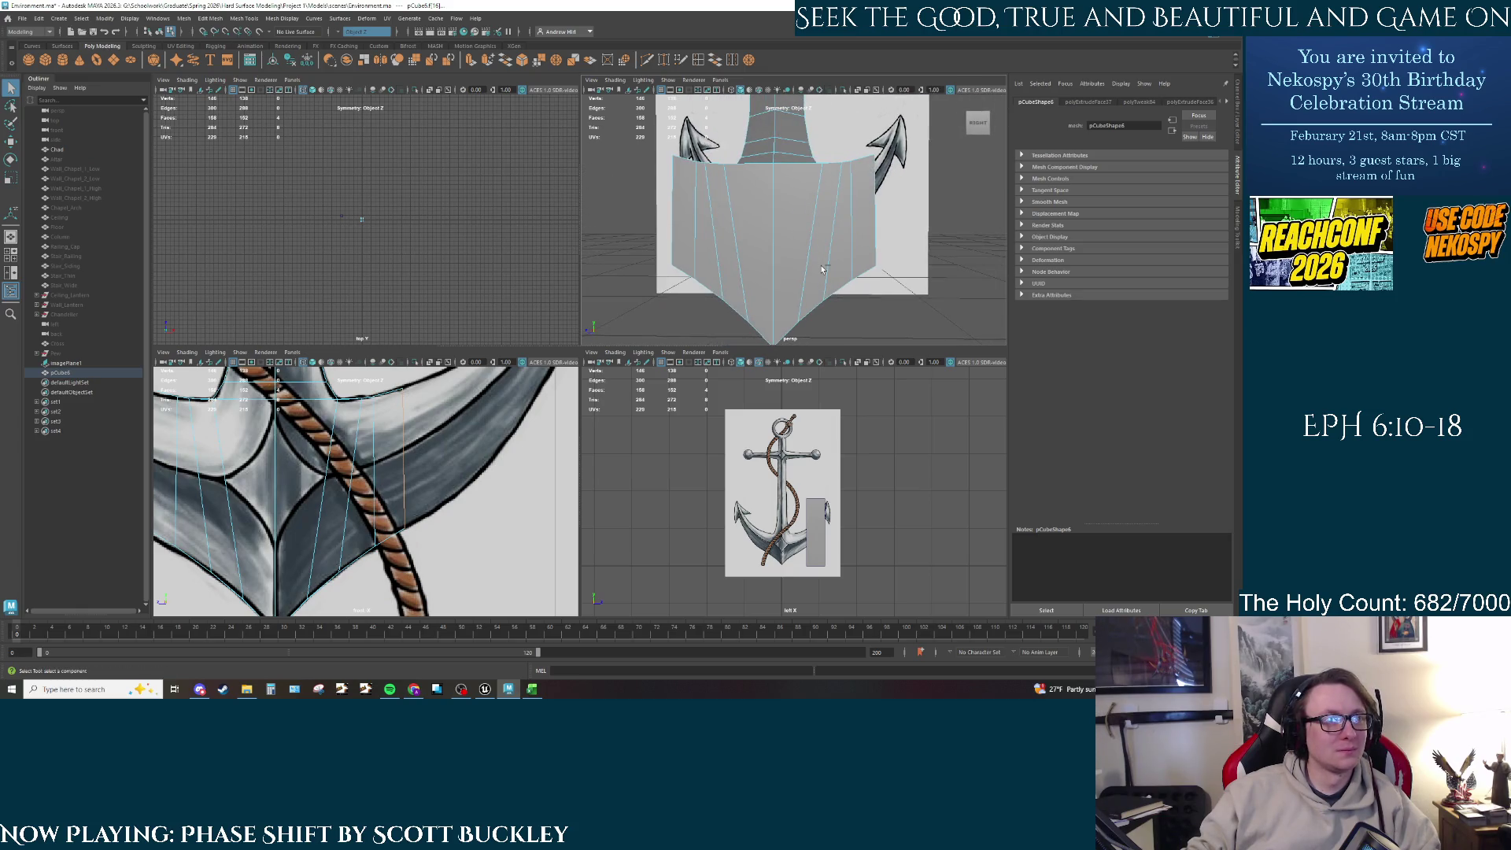
key(ctrl+e)
scroll(353, 477, down, 2)
key(w)
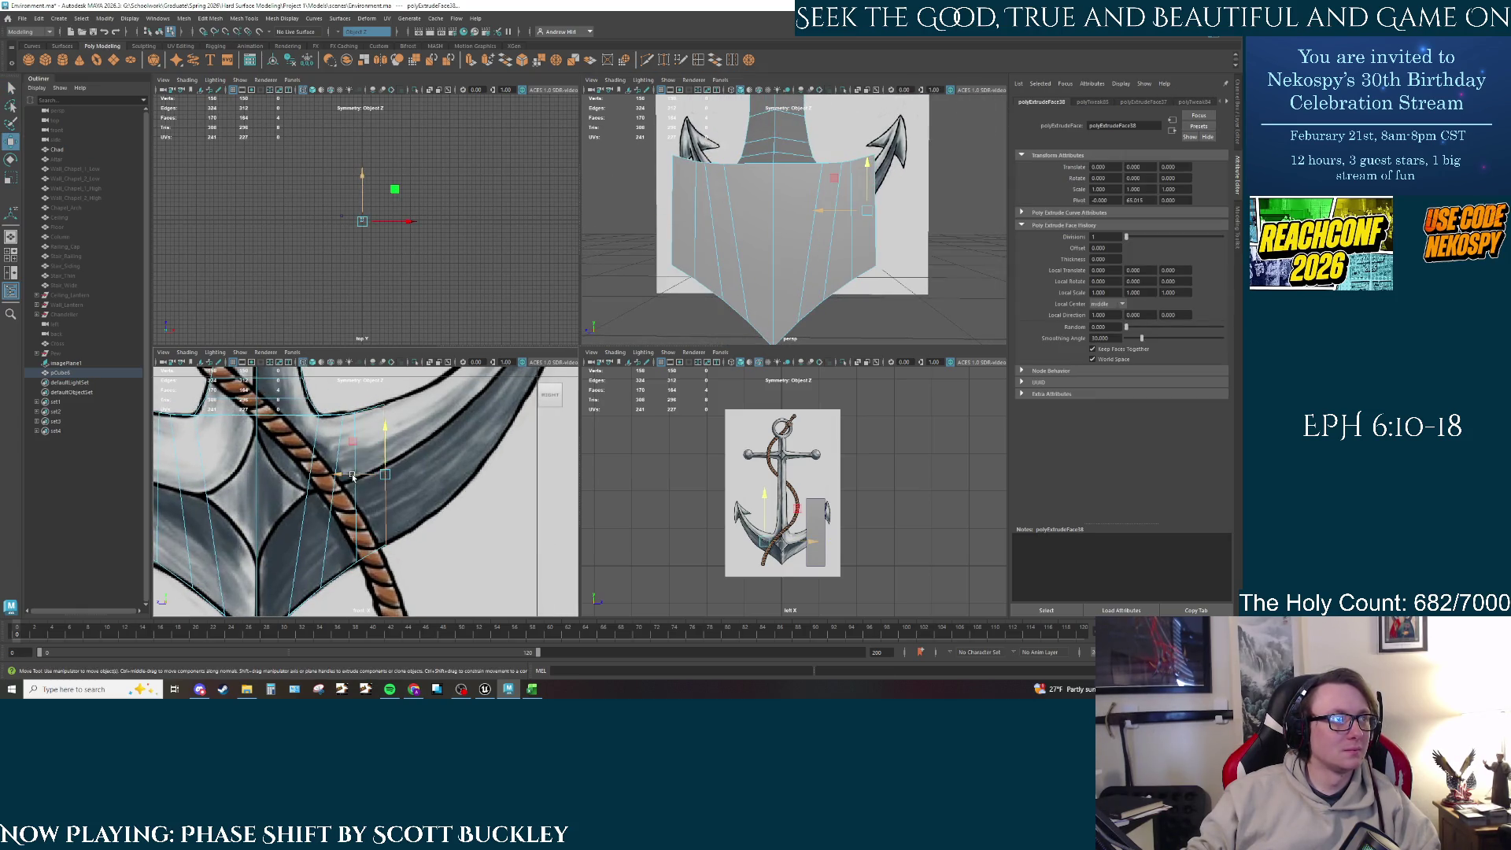
mouse_move(353, 477)
mouse_down()
mouse_move(421, 463)
mouse_move(416, 435)
mouse_up()
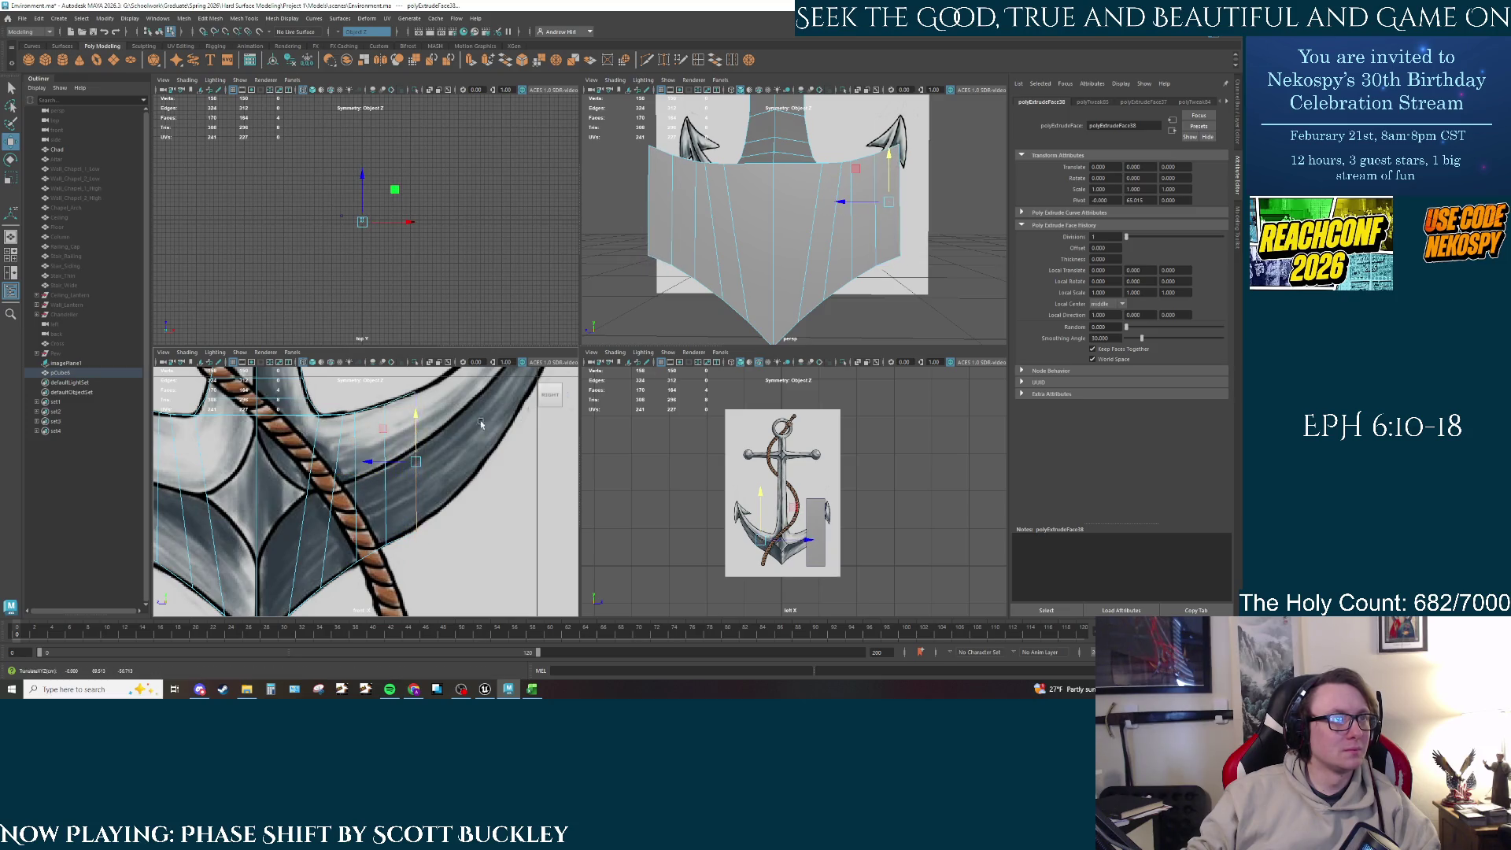
Step: Select a vertical edge of the widened block for adjustment, then orbit around it
key(q)
alt+drag(828, 258, 783, 258)
right_drag(783, 258, 808, 251)
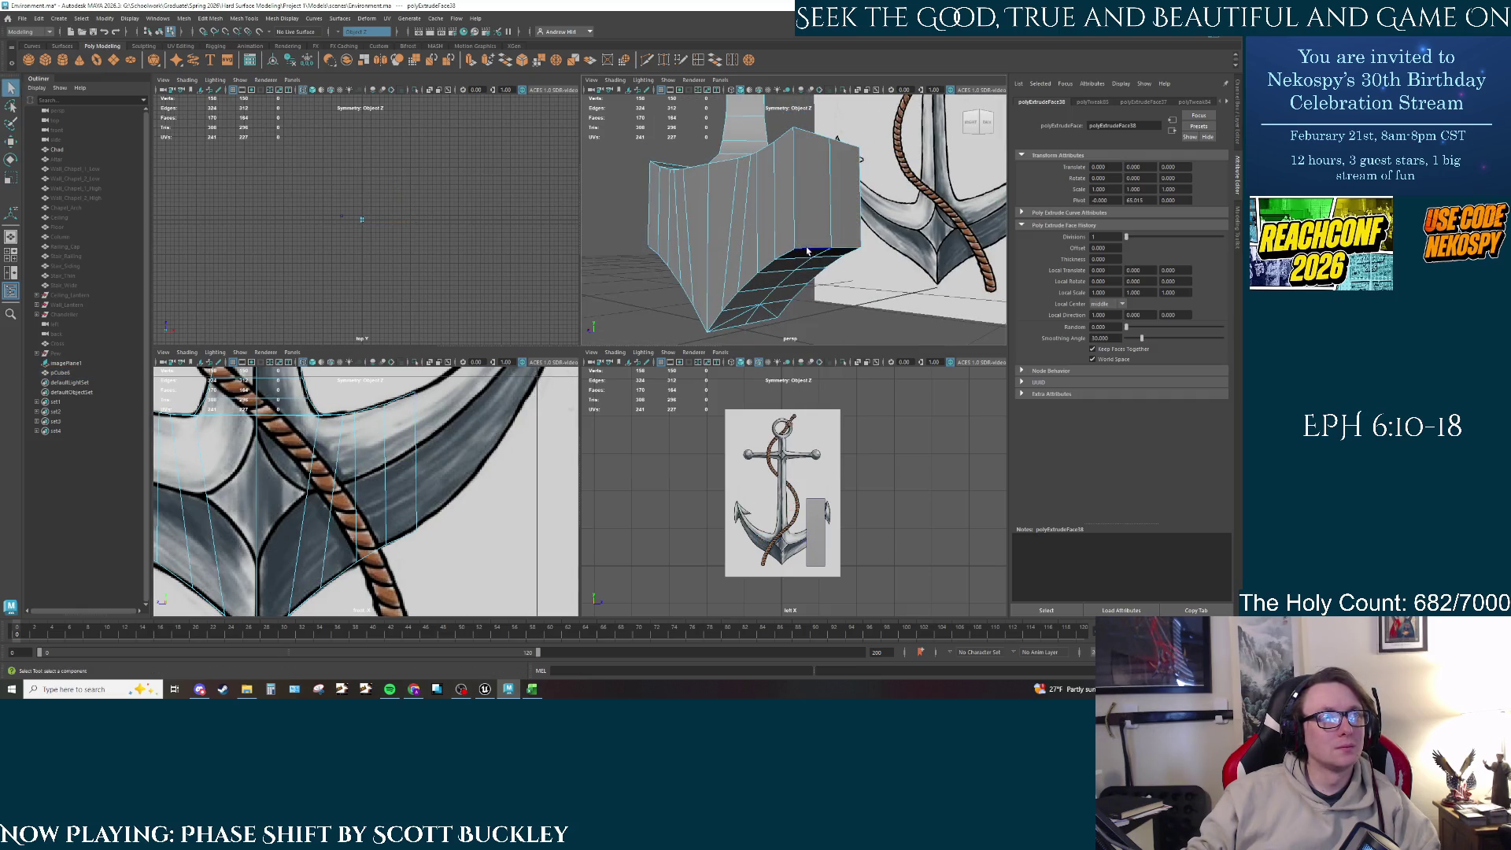
click(807, 250)
key(w)
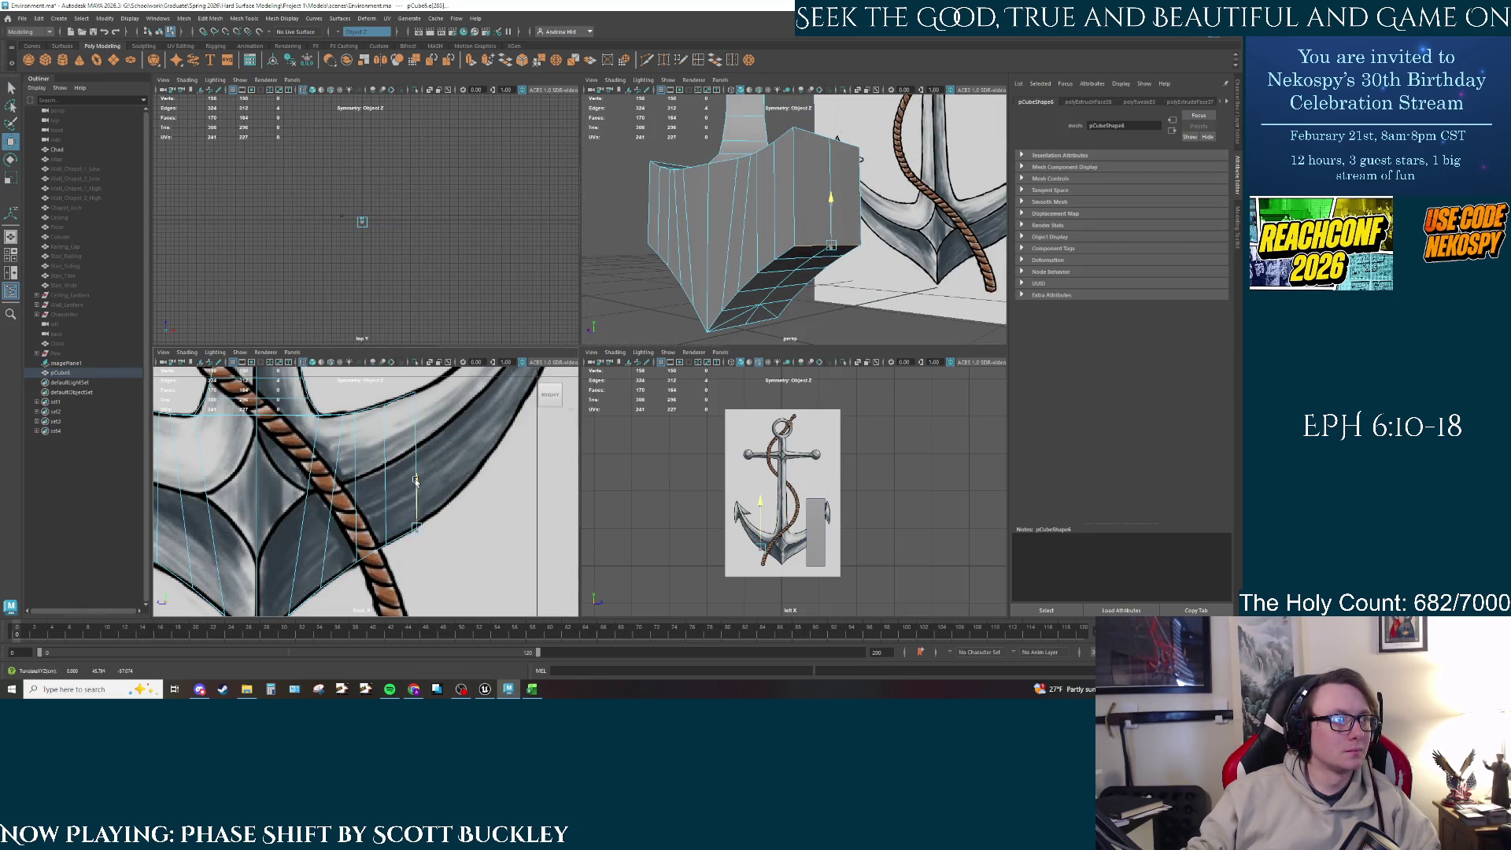
key(q)
alt+drag(775, 219, 858, 224)
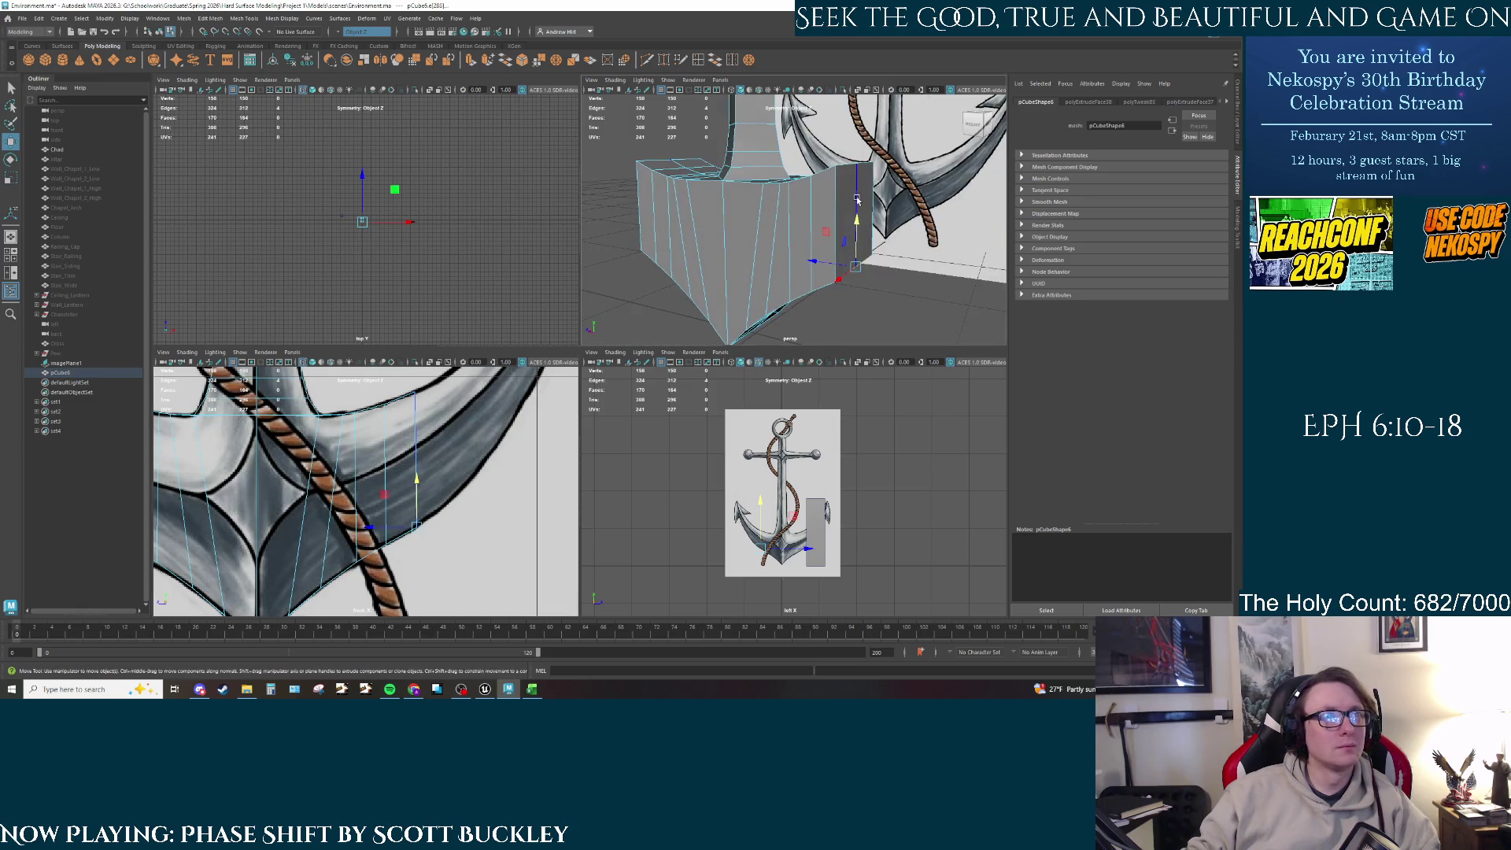
right_drag(857, 224, 862, 259)
Step: Extrude the block's end face and pull it outward
click(866, 211)
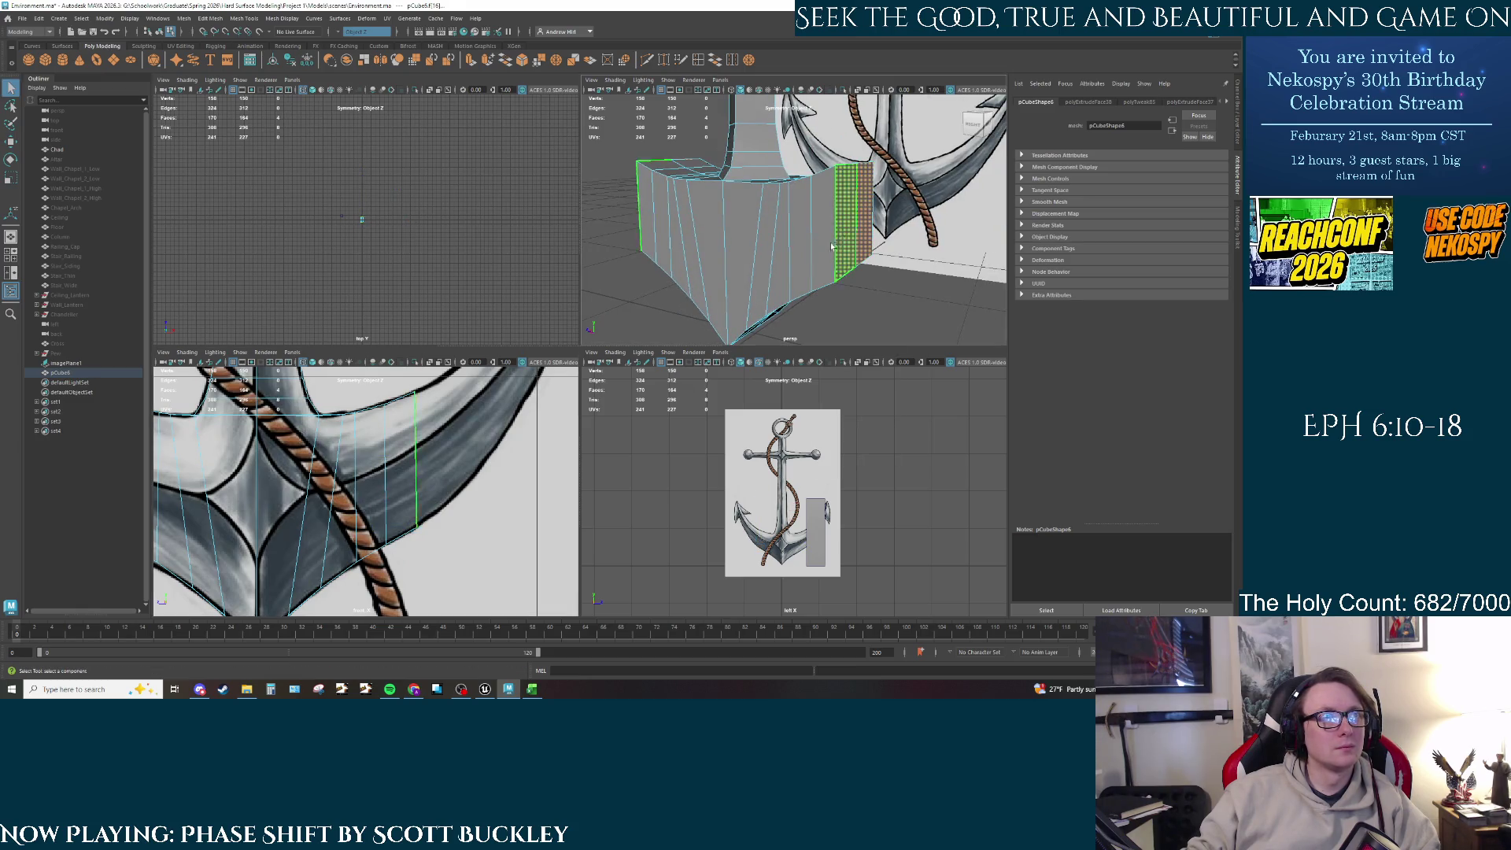
key(ctrl+e)
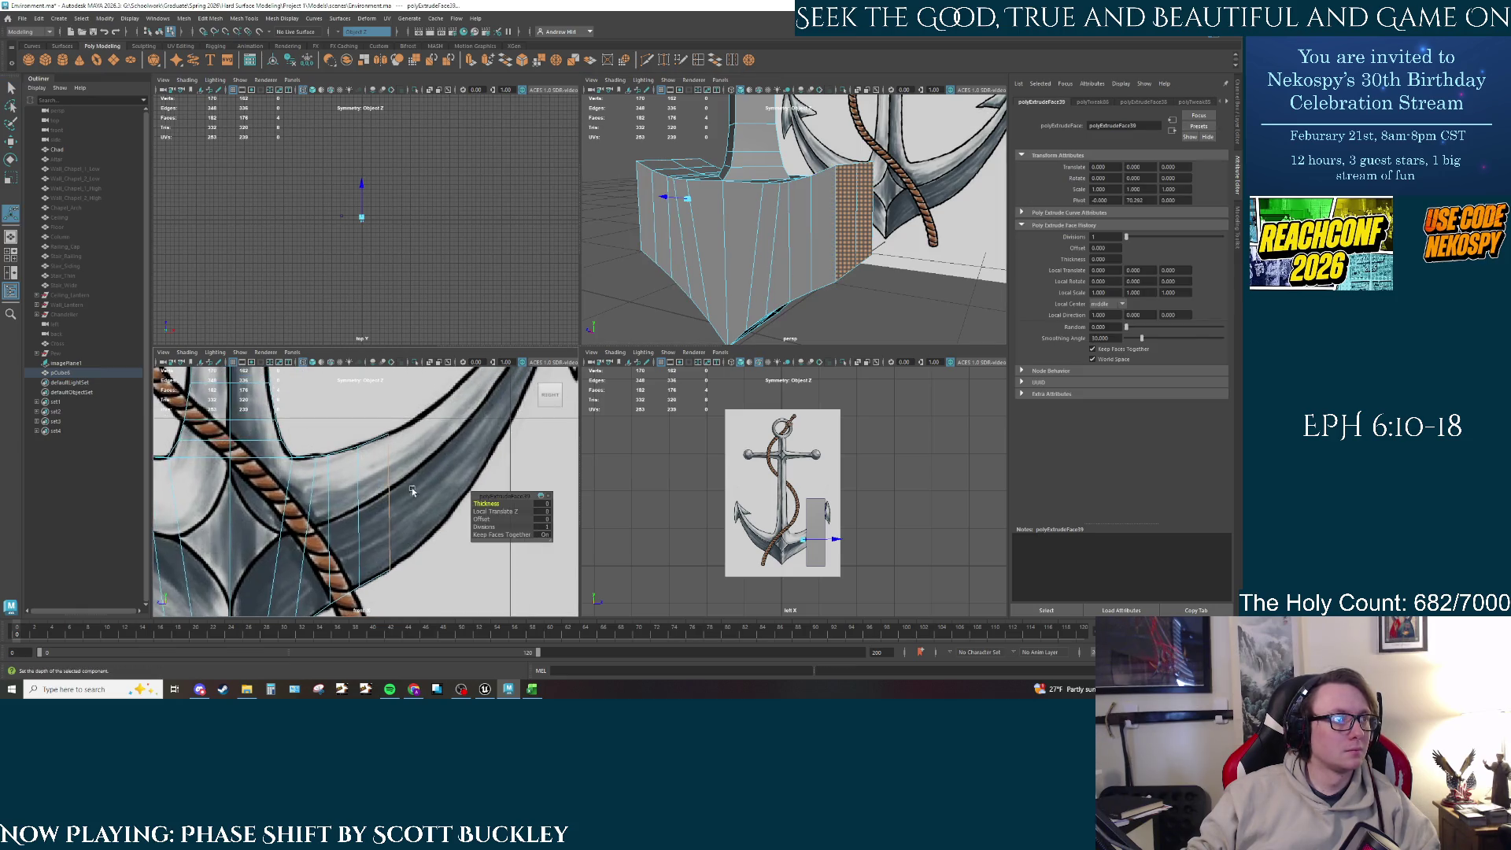
key(w)
drag(368, 500, 423, 456)
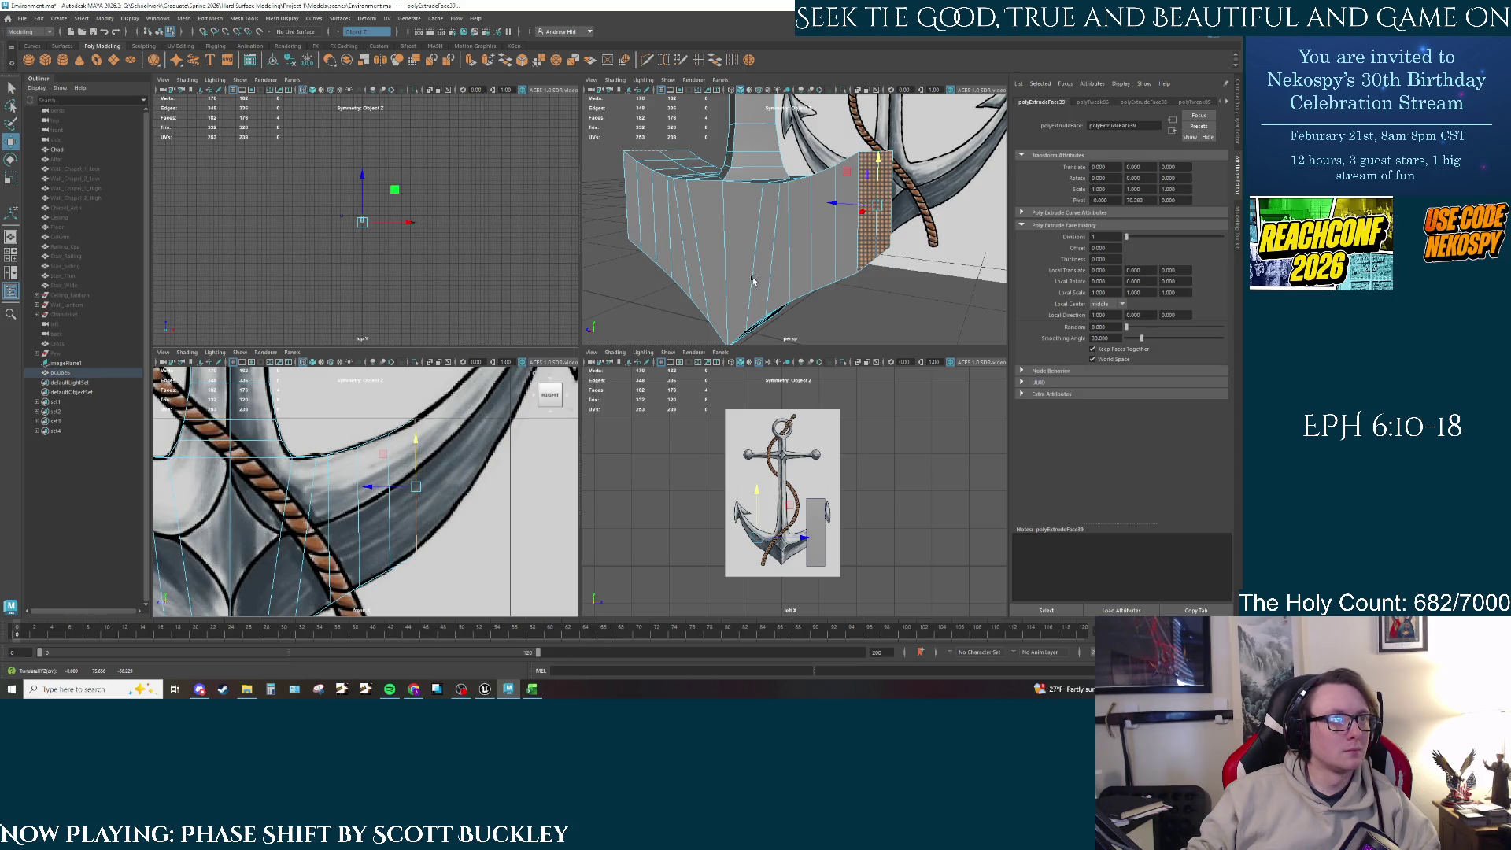
Step: Select the vertical edge at the block's new end for moving
alt+drag(771, 236, 834, 252)
right_drag(839, 254, 840, 254)
click(843, 250)
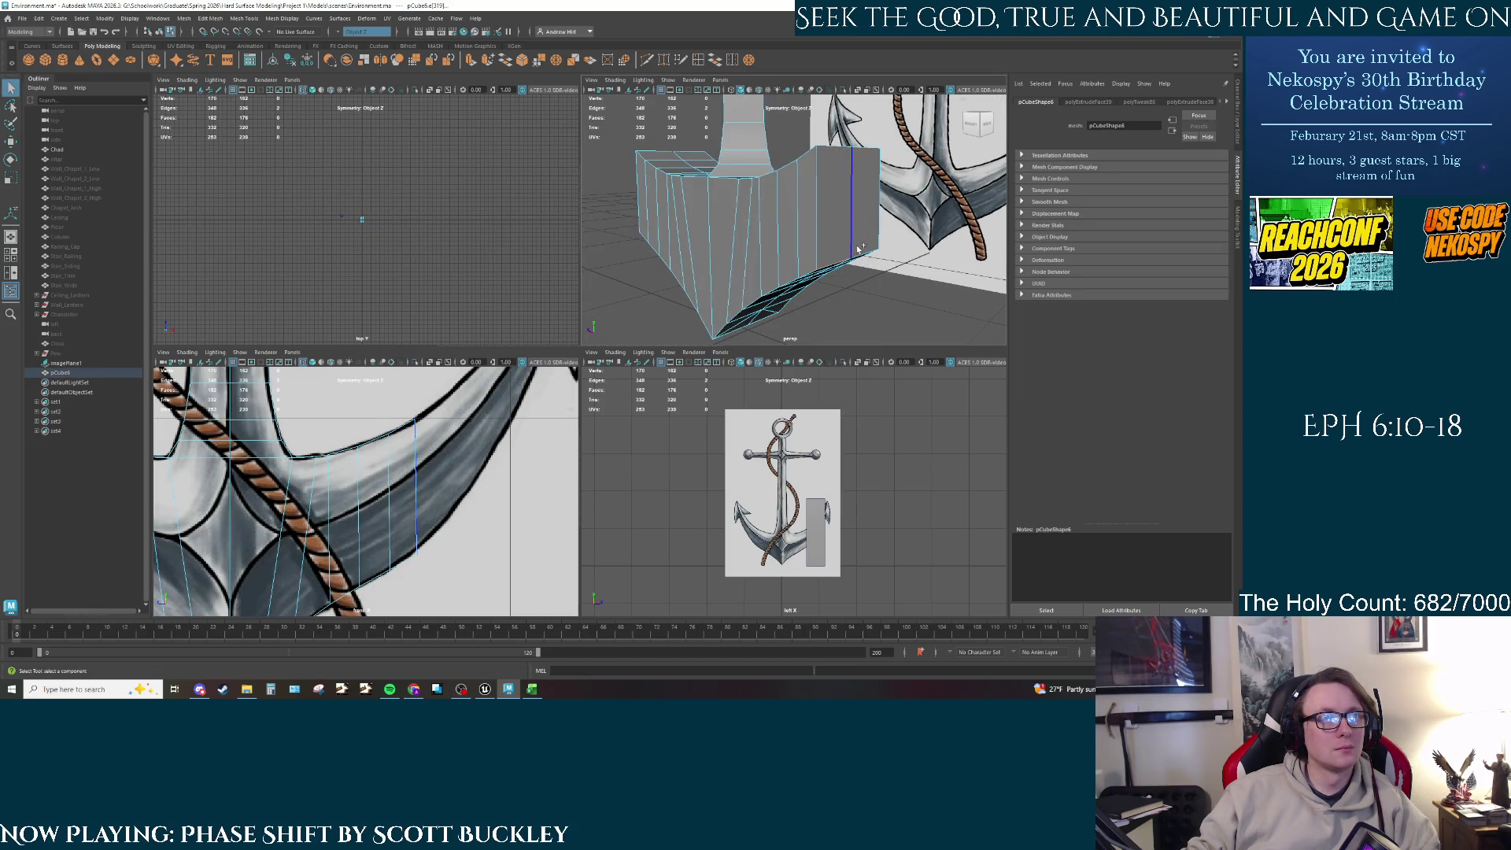
key(w)
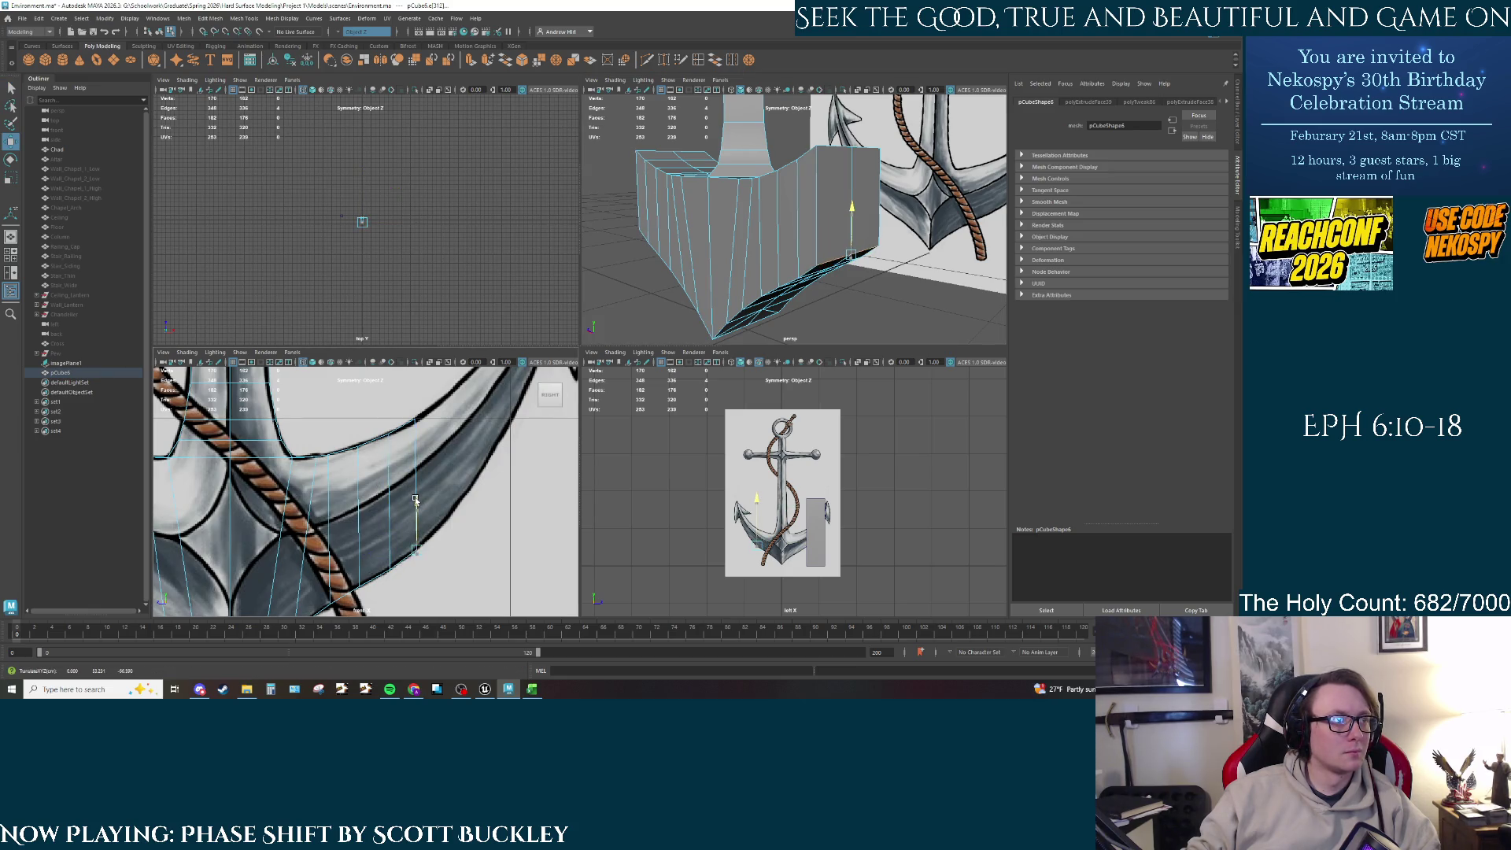
Step: Switch the upper-right panel to an orthographic side view from the ViewCube menu
right_click(833, 230)
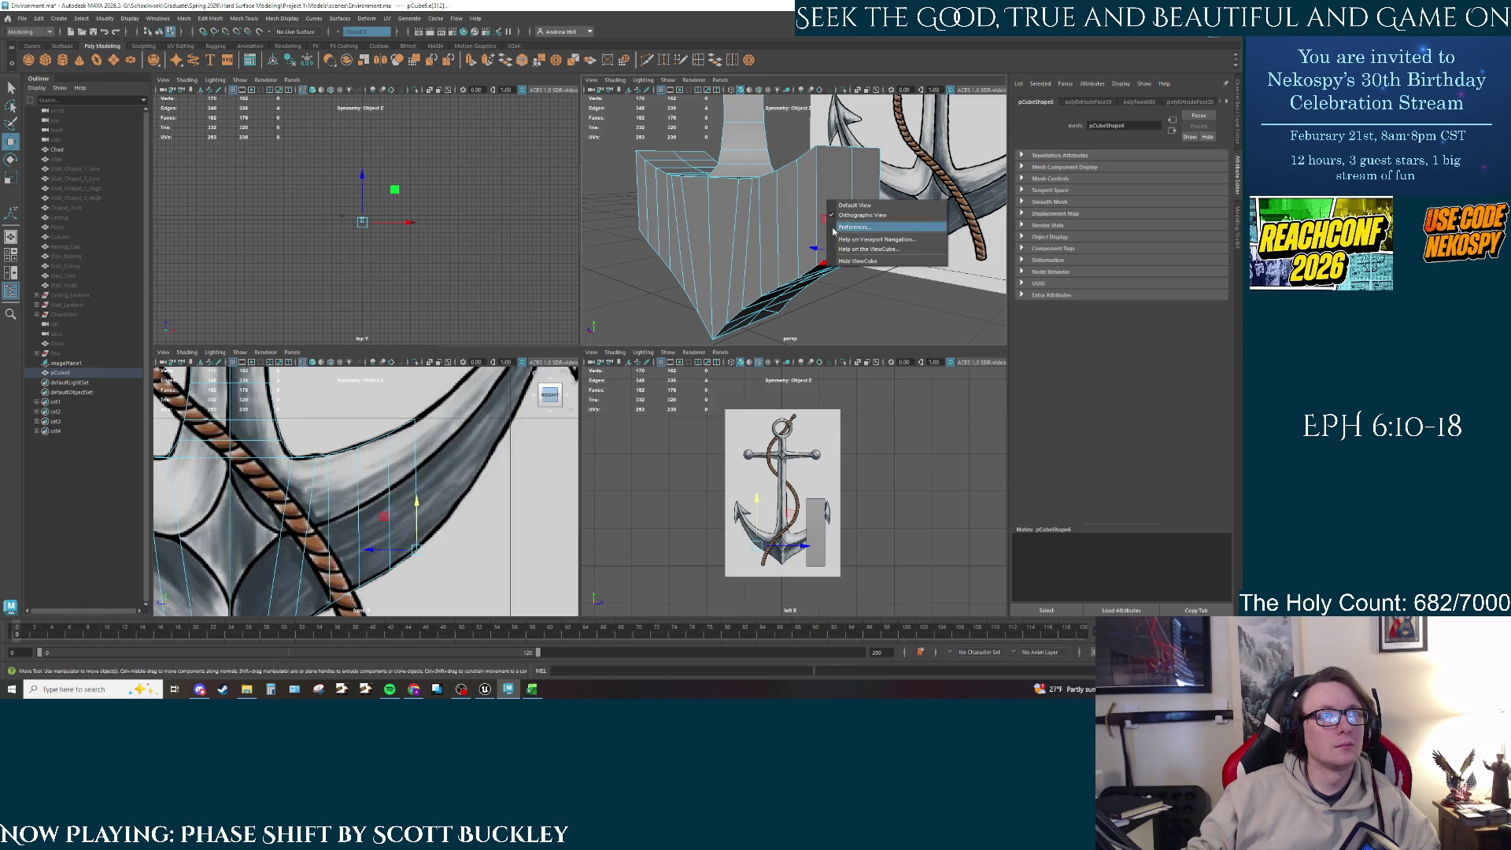
click(854, 204)
right_click(804, 163)
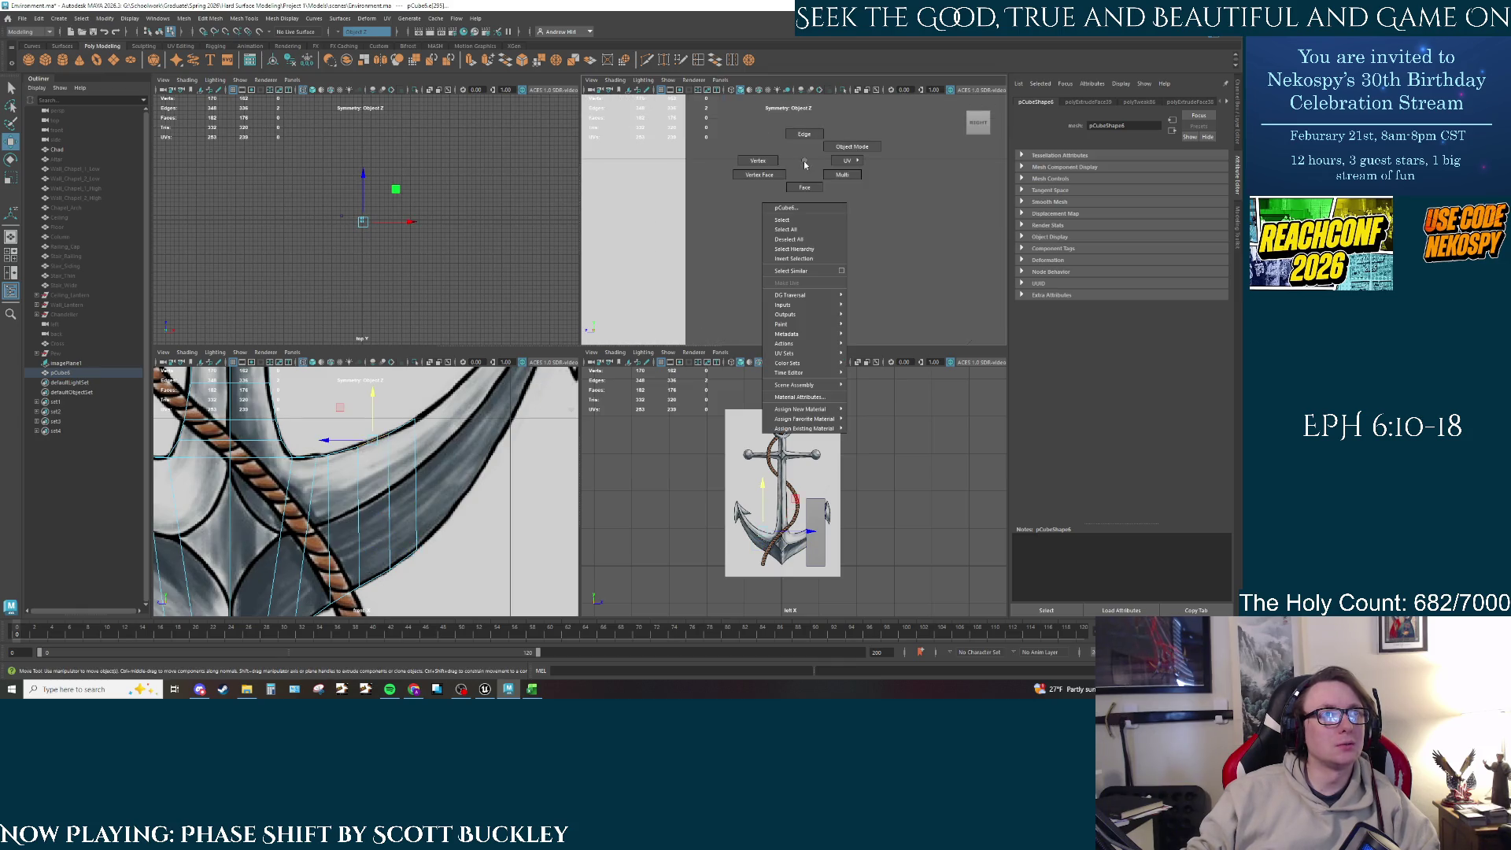
key(space)
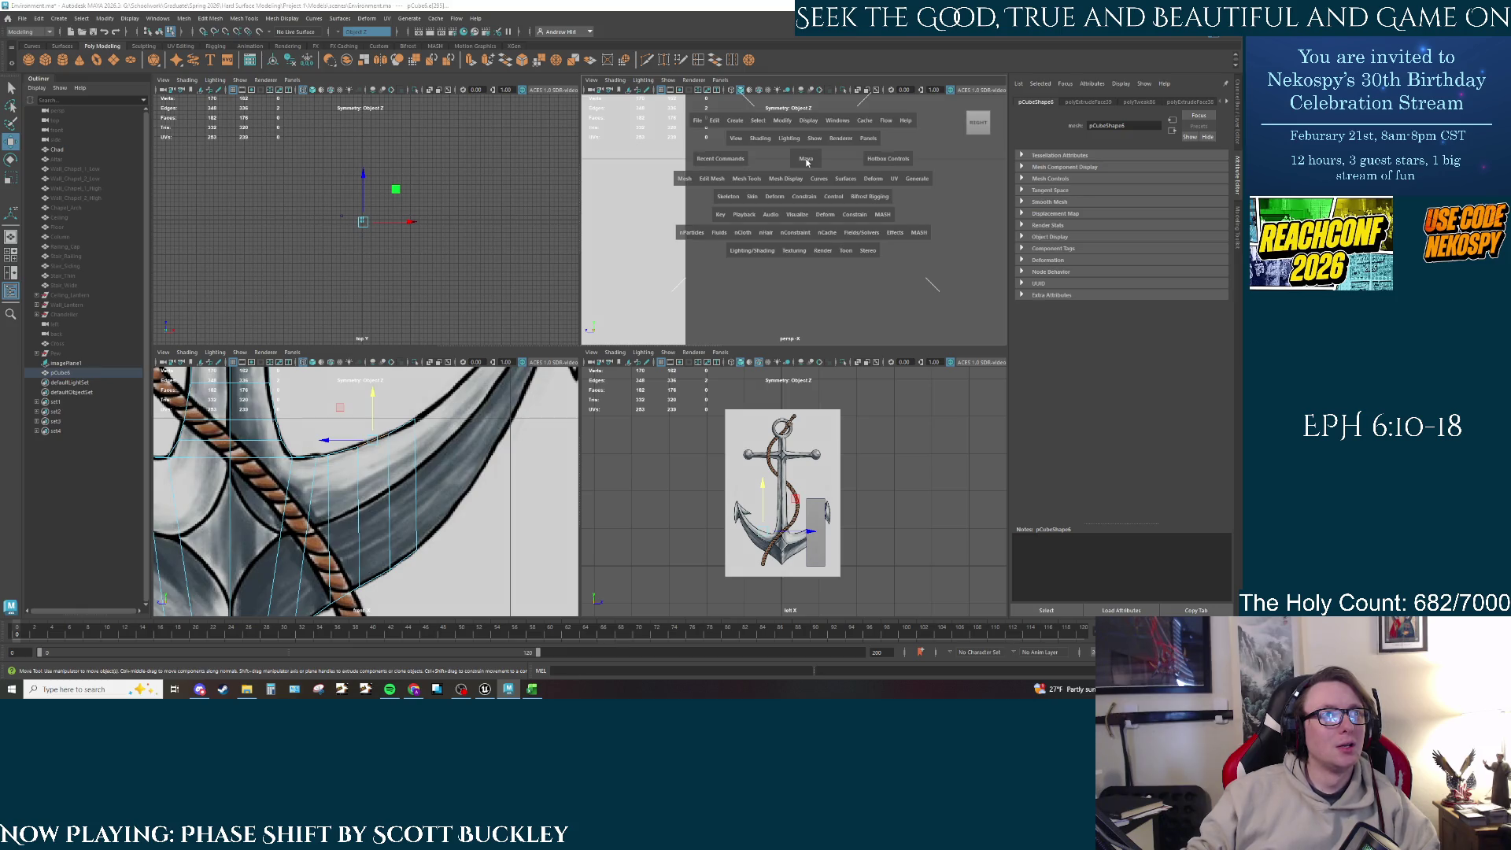
drag(806, 161, 791, 190)
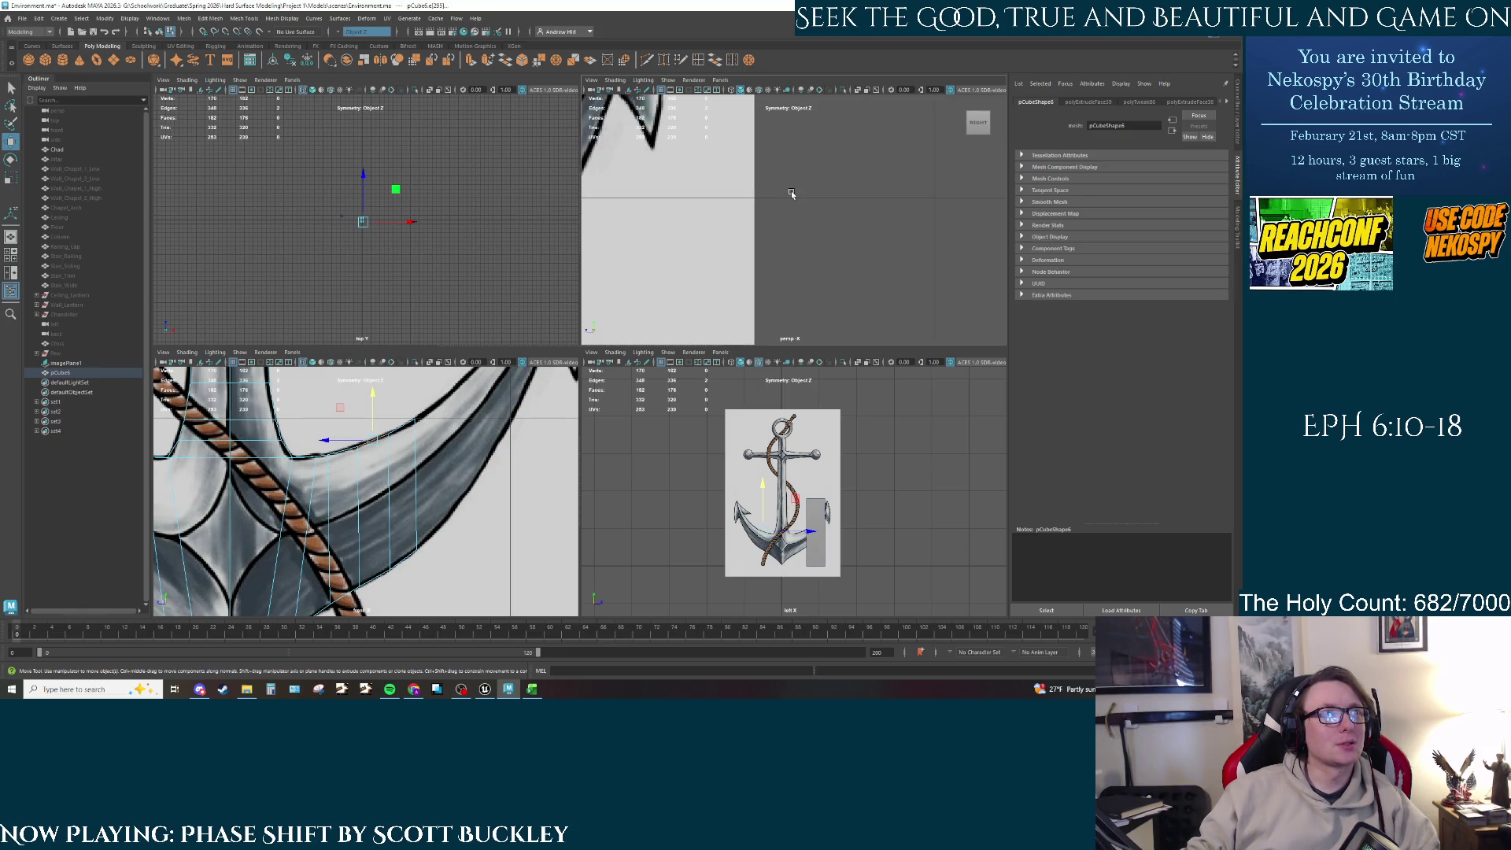
scroll(773, 251, up, 5)
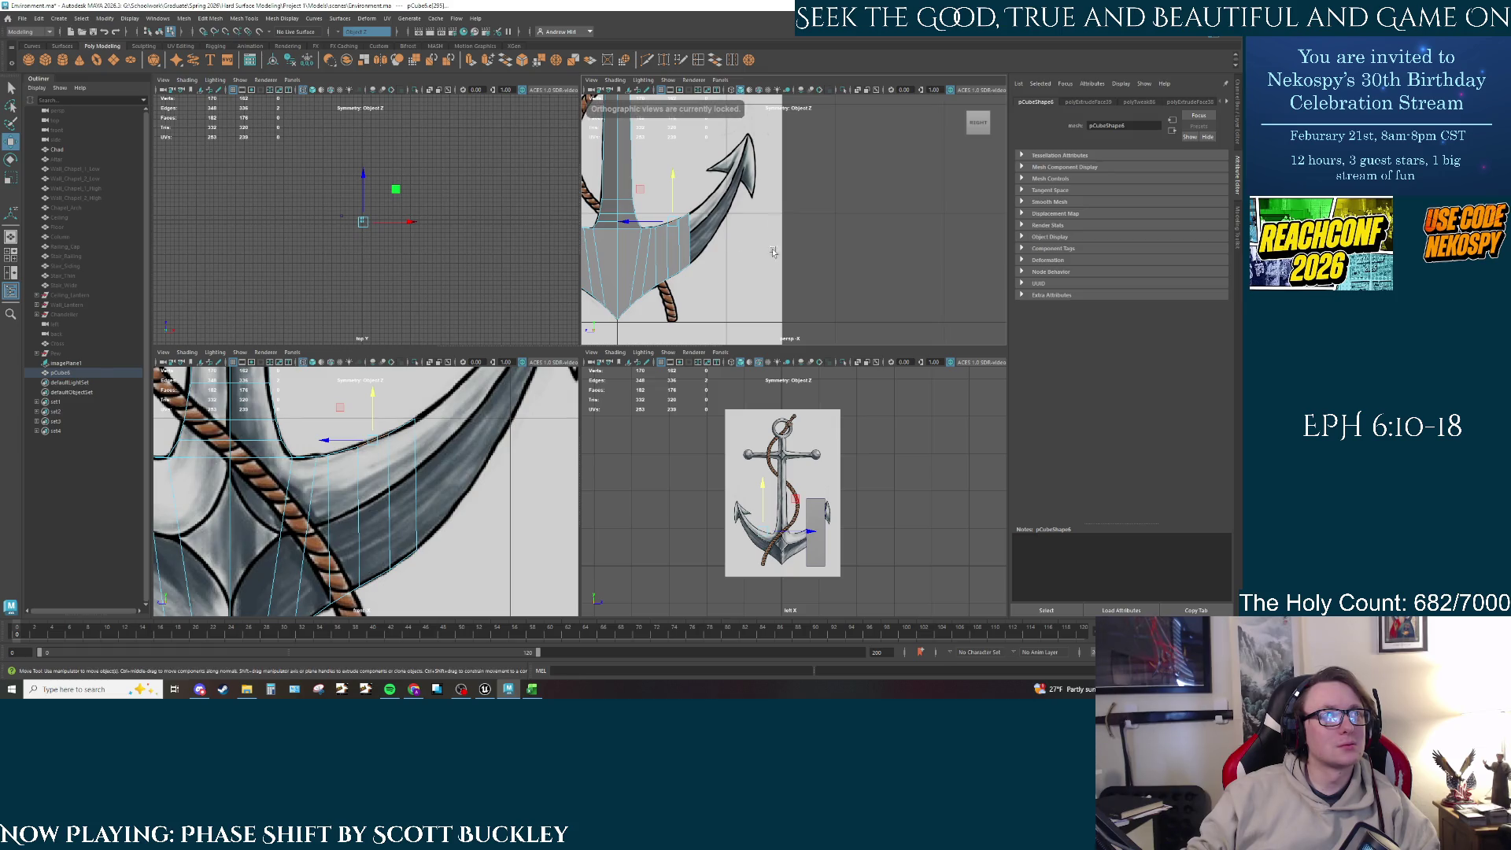
Step: Open the panel's View menu to reach the Default View command
key(space)
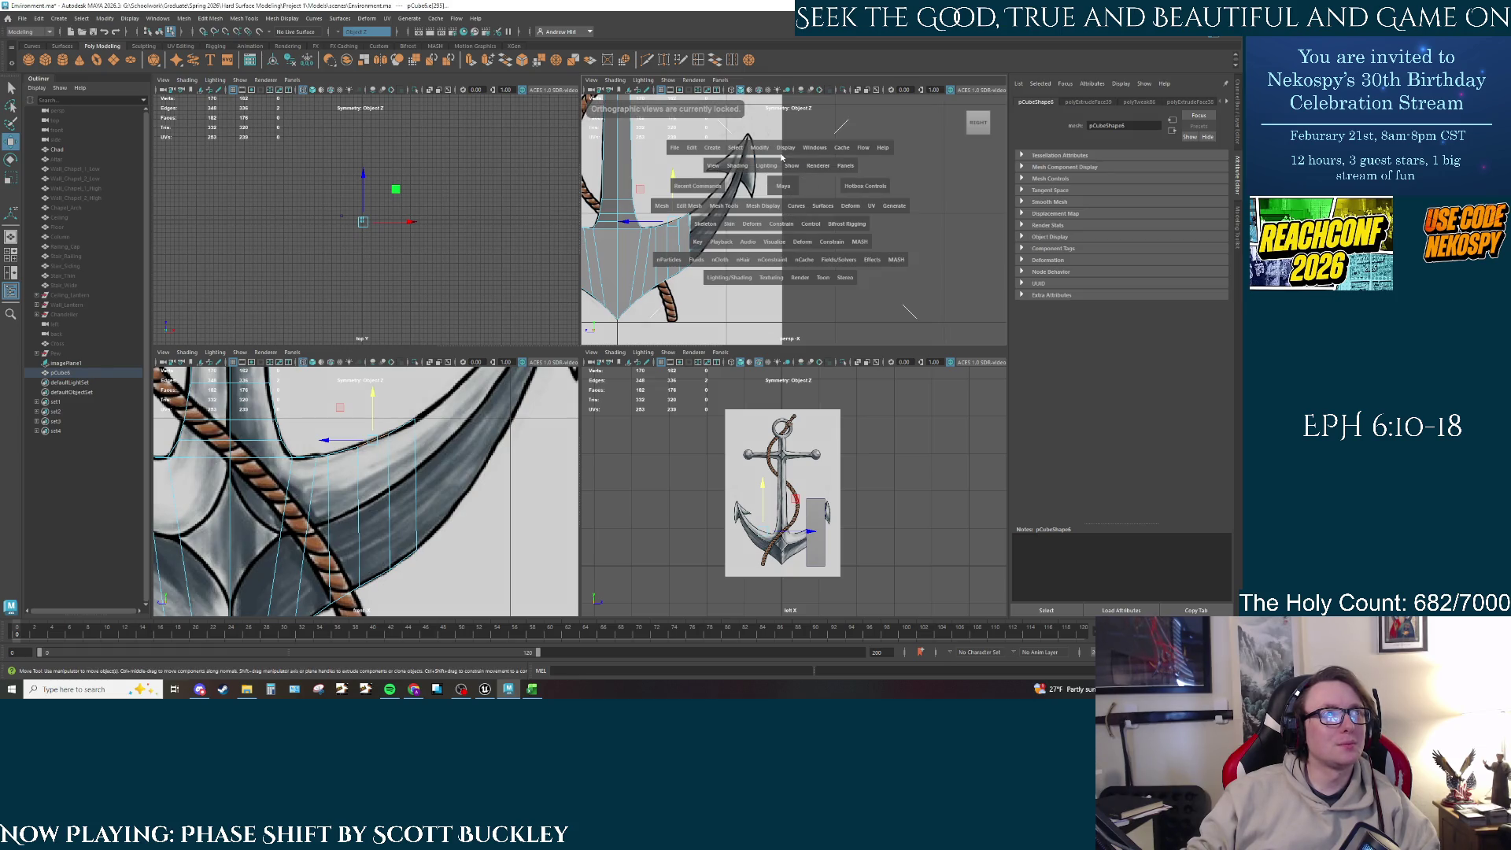
drag(583, 83, 592, 83)
click(597, 81)
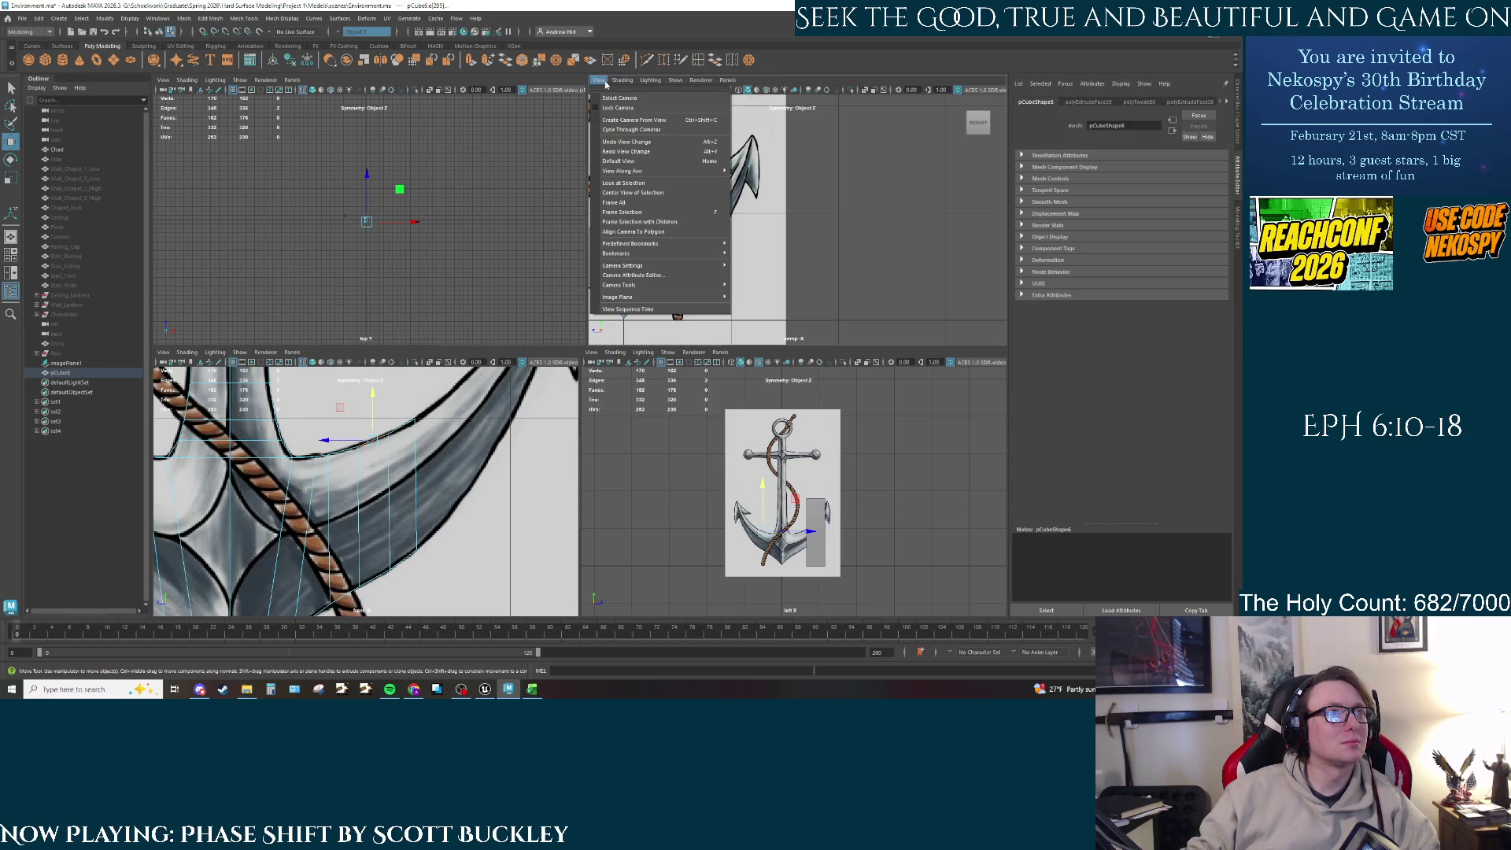
mouse_move(622, 170)
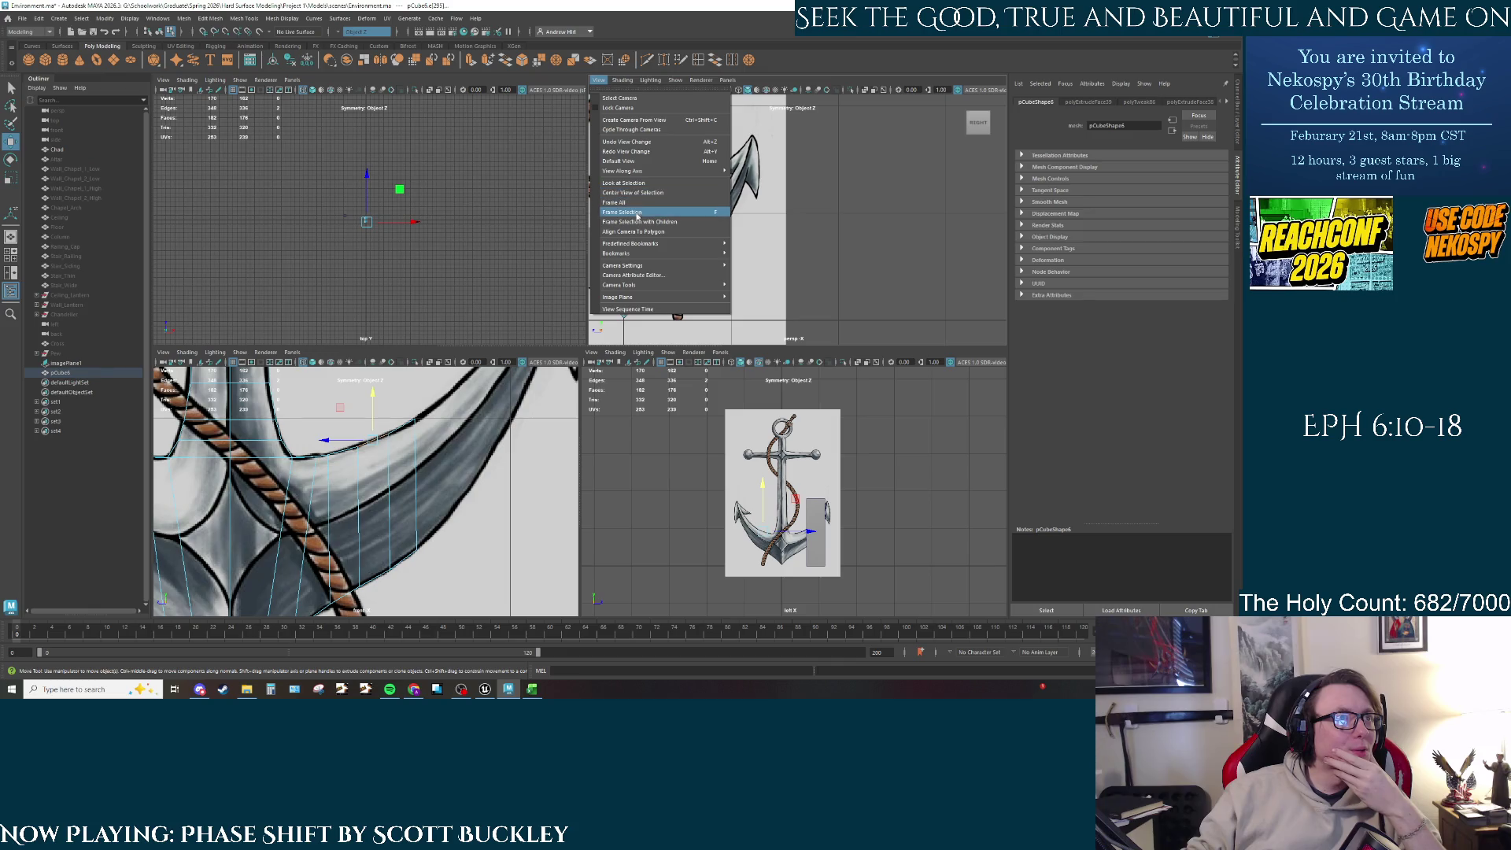
mouse_move(647, 171)
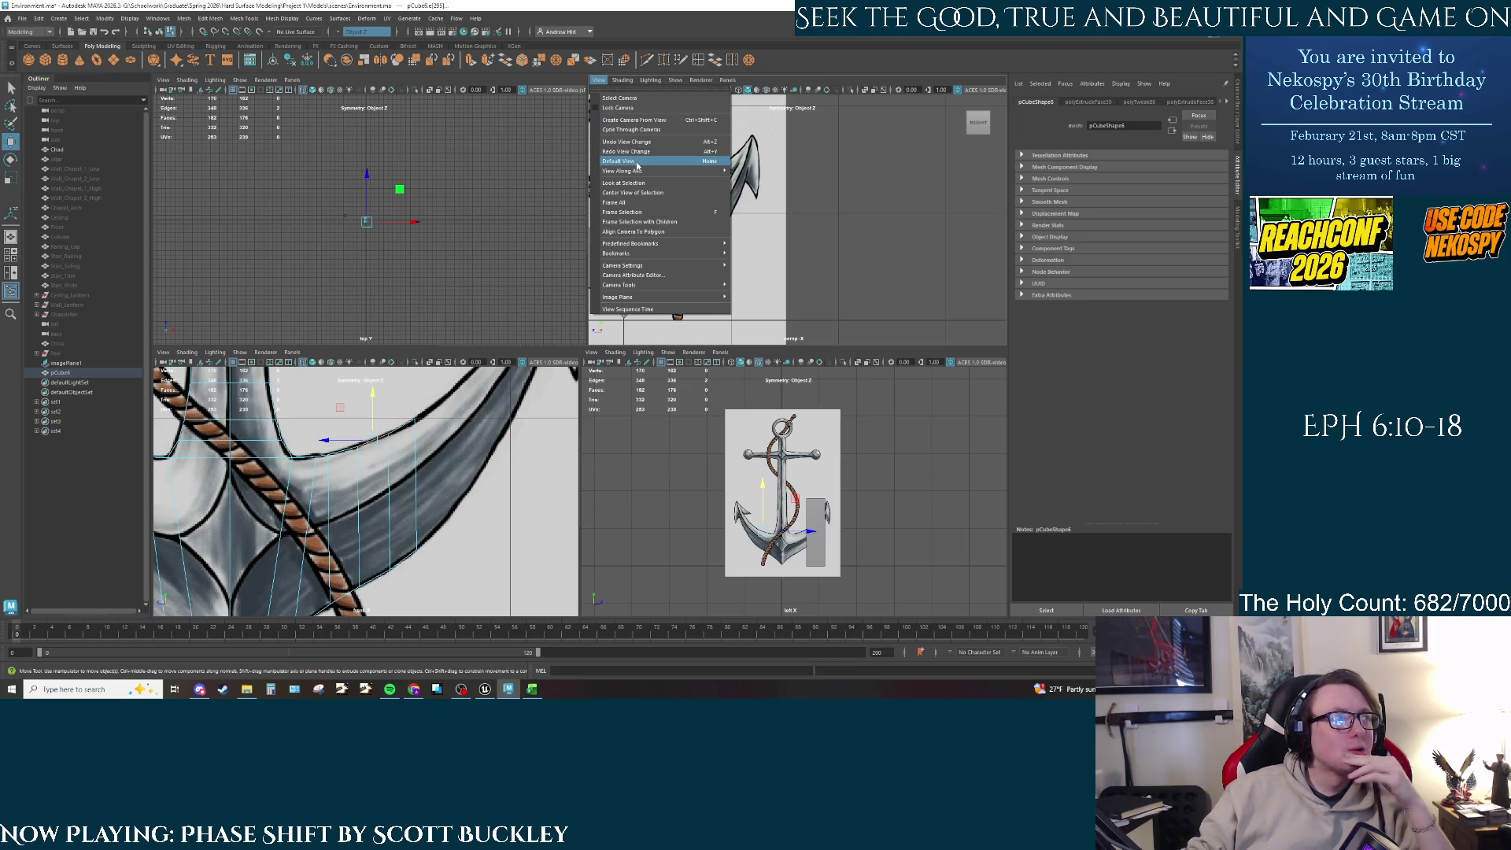
mouse_move(645, 269)
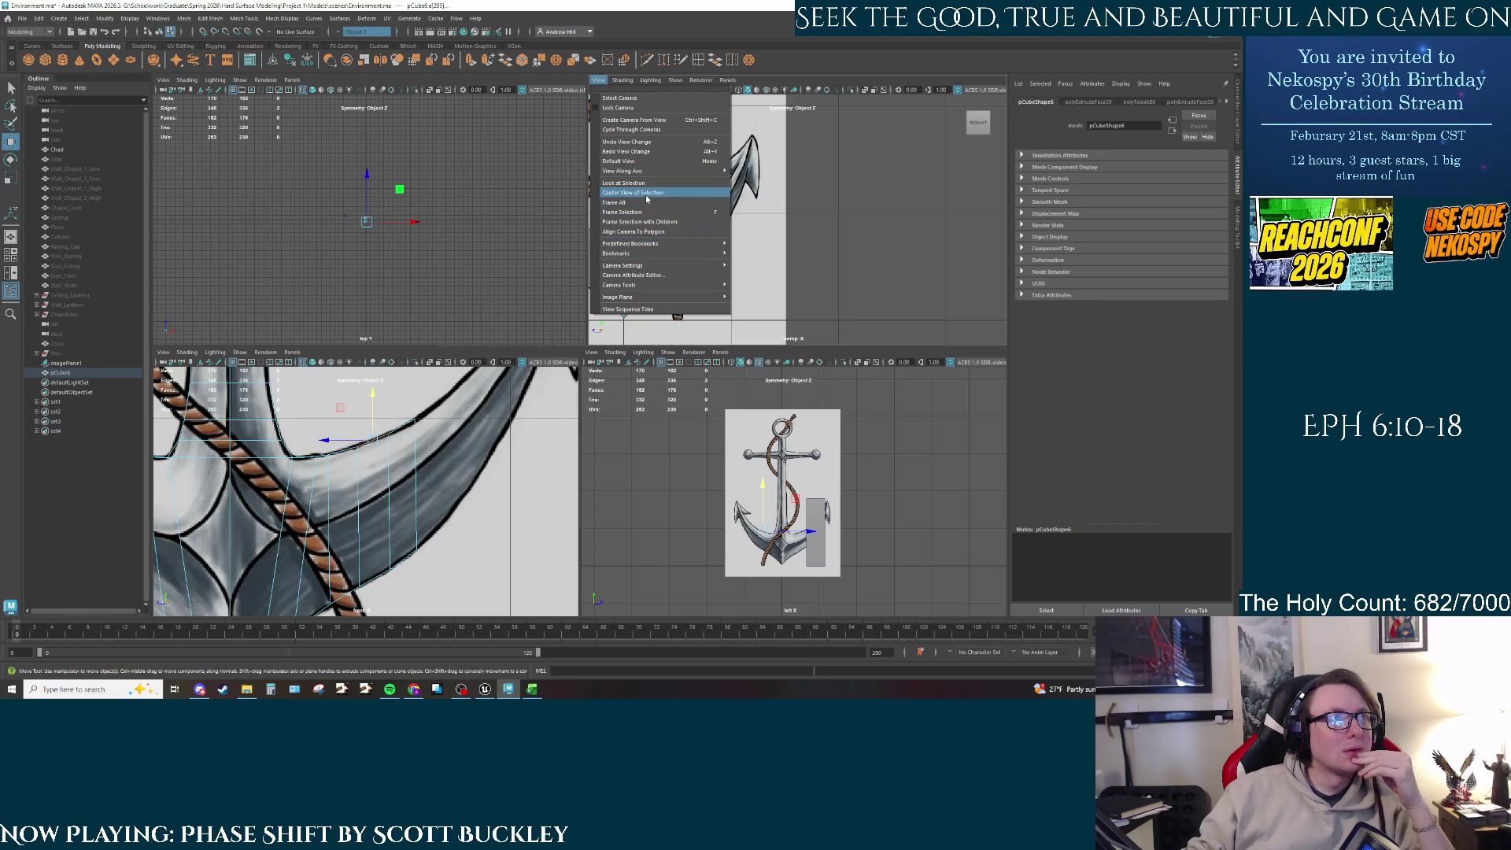
Step: Choose Default View, frame the selected anchor mesh, and orbit around the bottom block
click(637, 160)
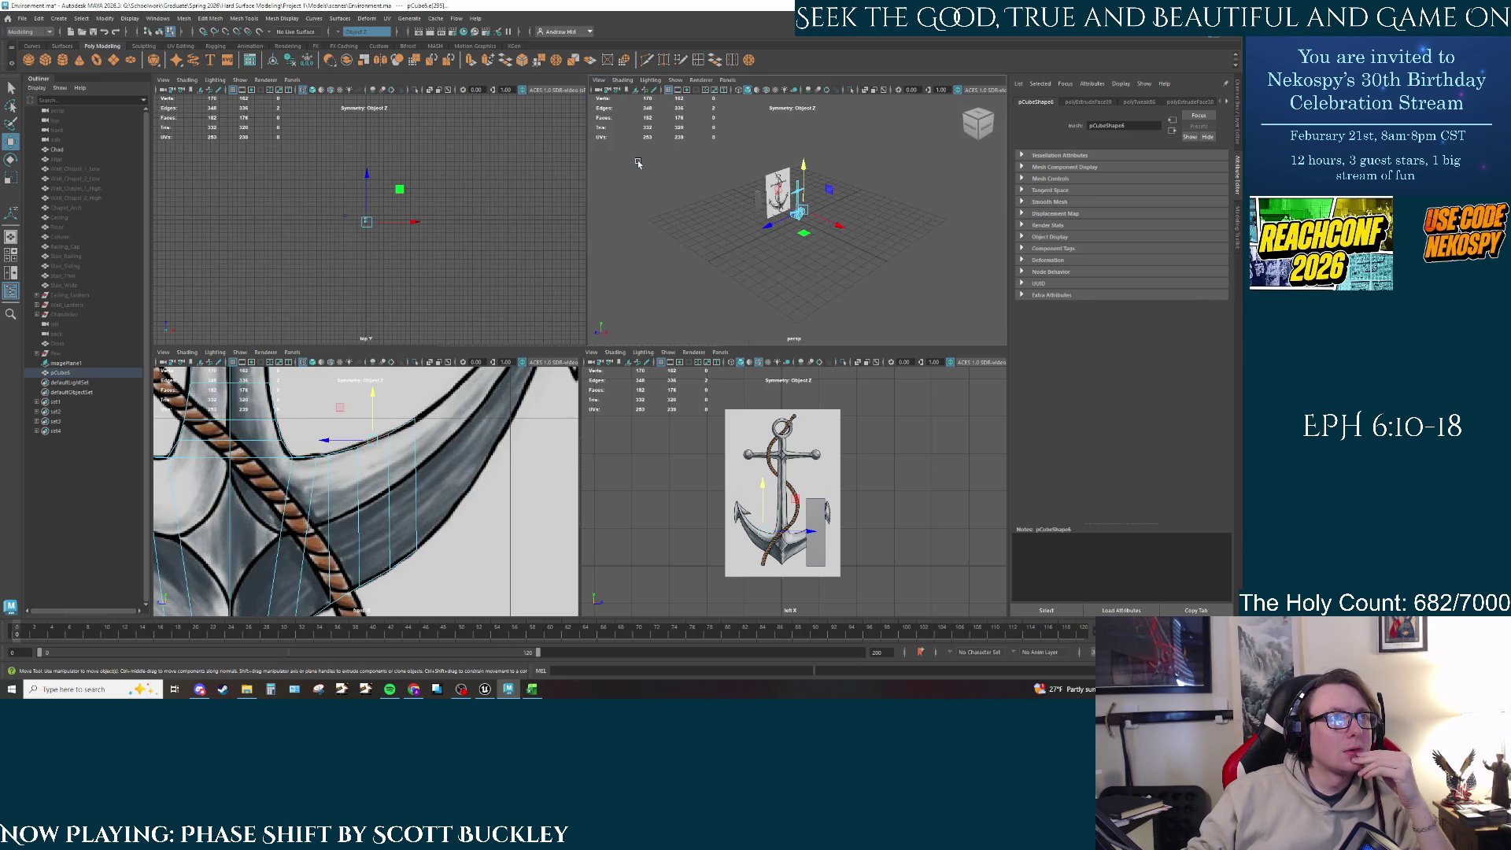
key(f)
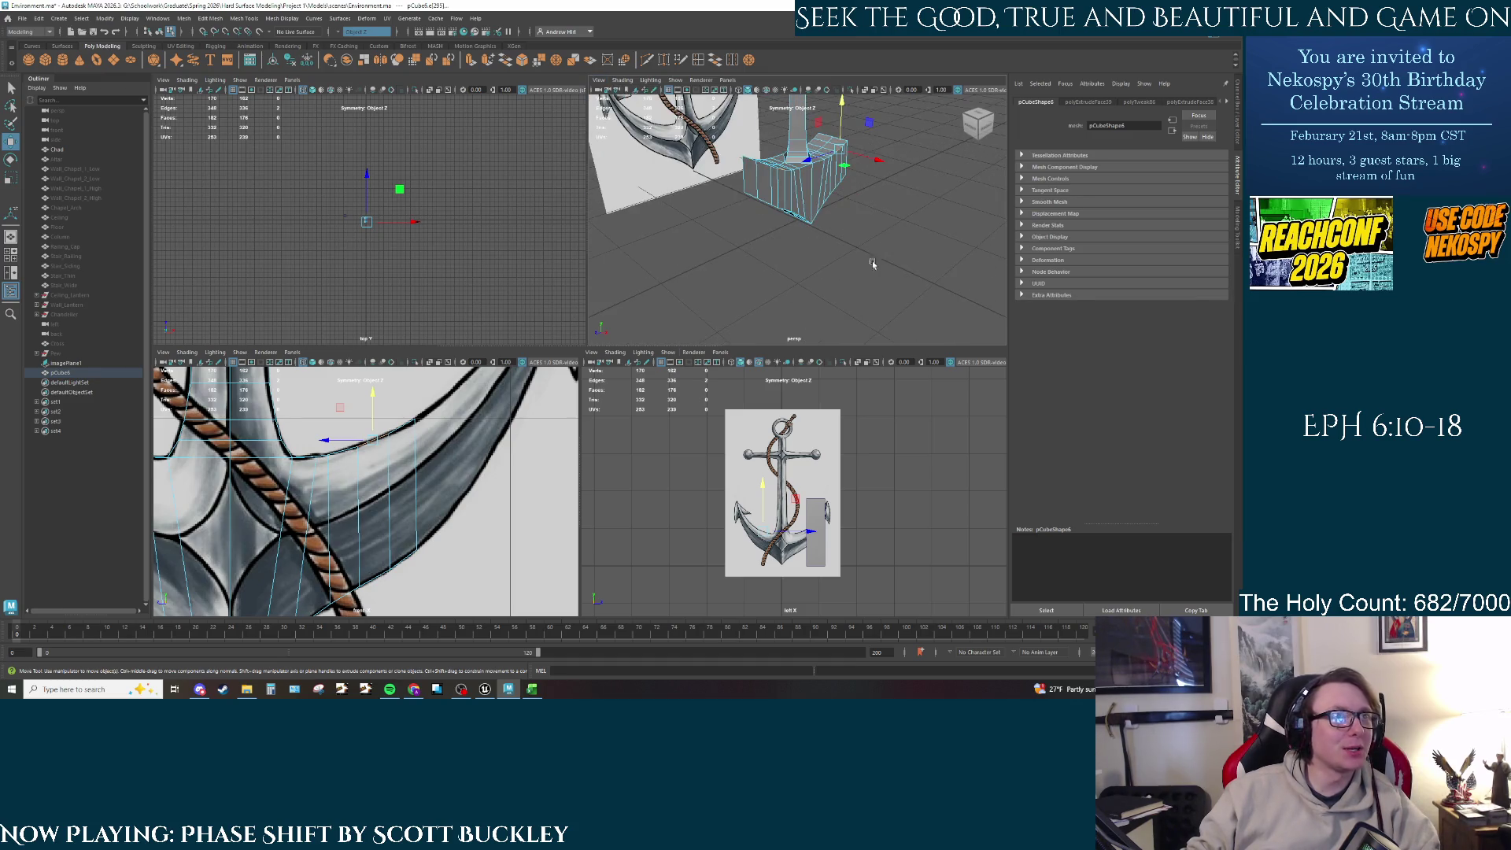
mouse_move(873, 261)
alt+mouse_down()
mouse_move(876, 194)
mouse_move(852, 260)
alt+mouse_up()
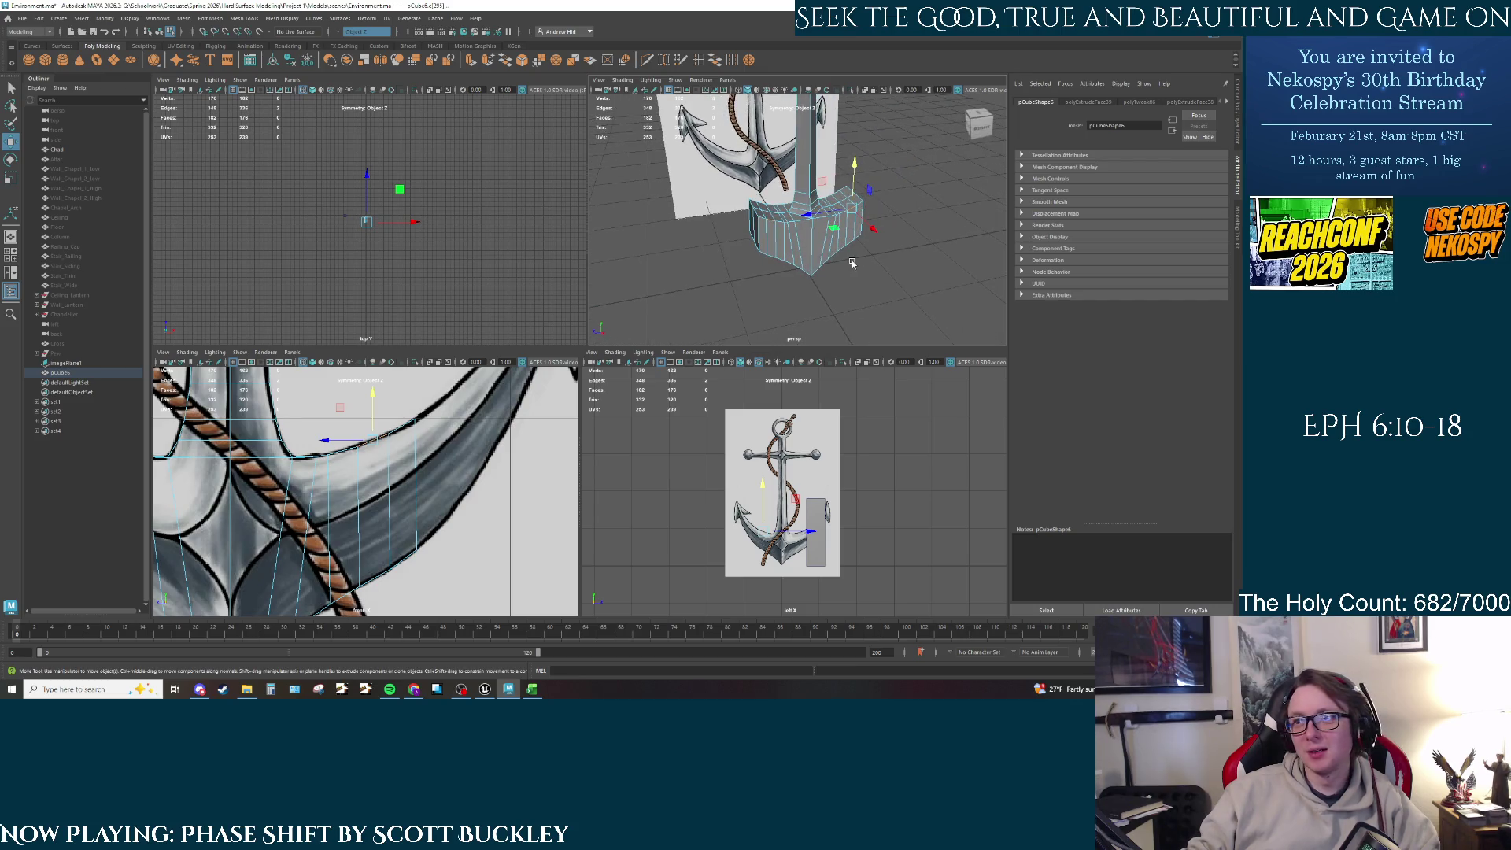
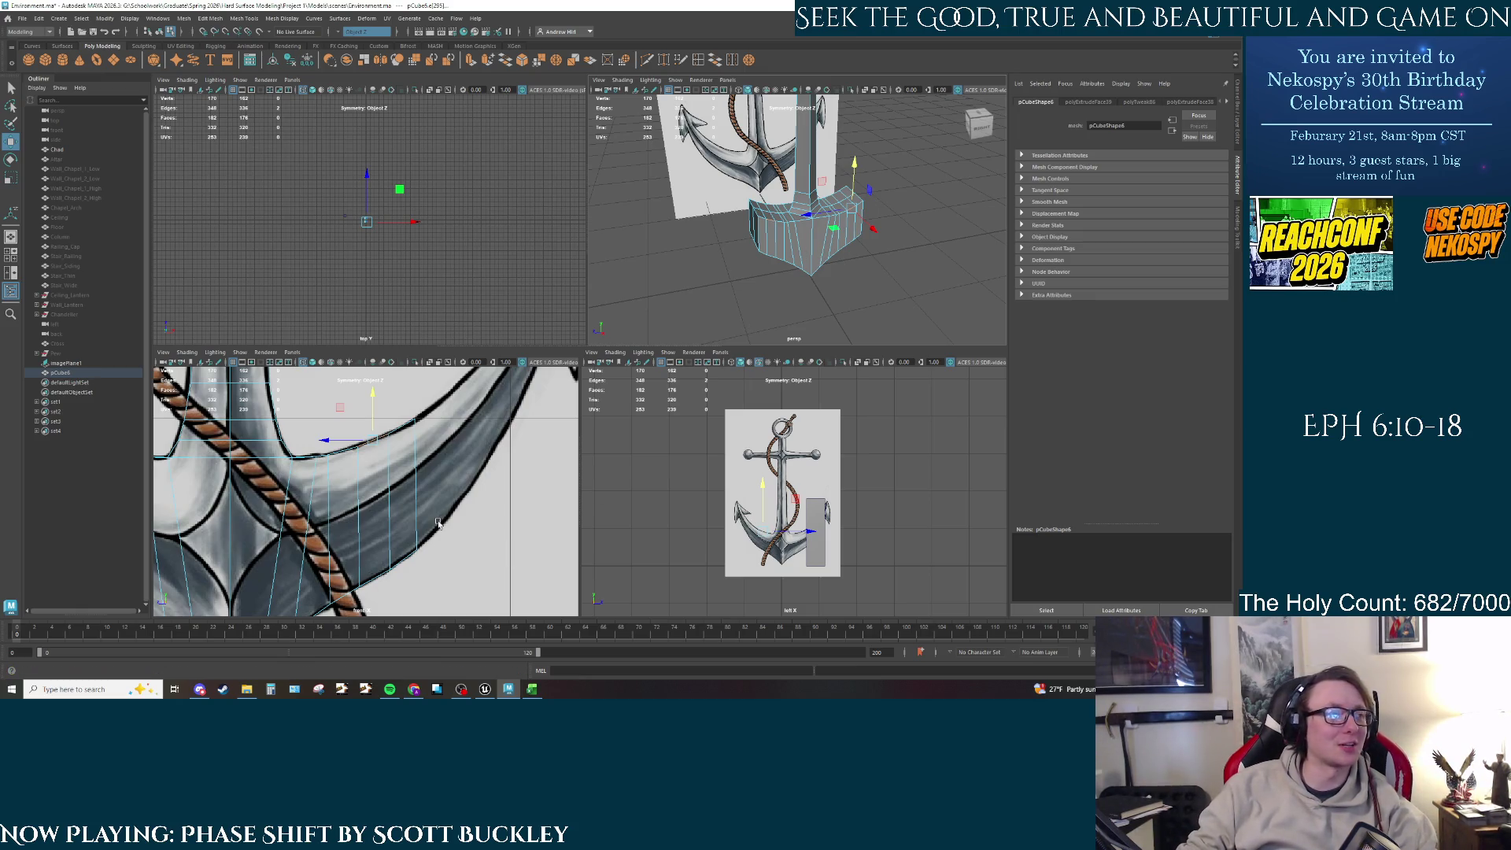
Step: Orbit closer to the crown and select the outer face at the arm's end in Face mode
mouse_move(808, 236)
alt+mouse_down()
mouse_move(795, 234)
mouse_move(810, 229)
alt+mouse_up()
right_drag(810, 229, 818, 260)
click(825, 247)
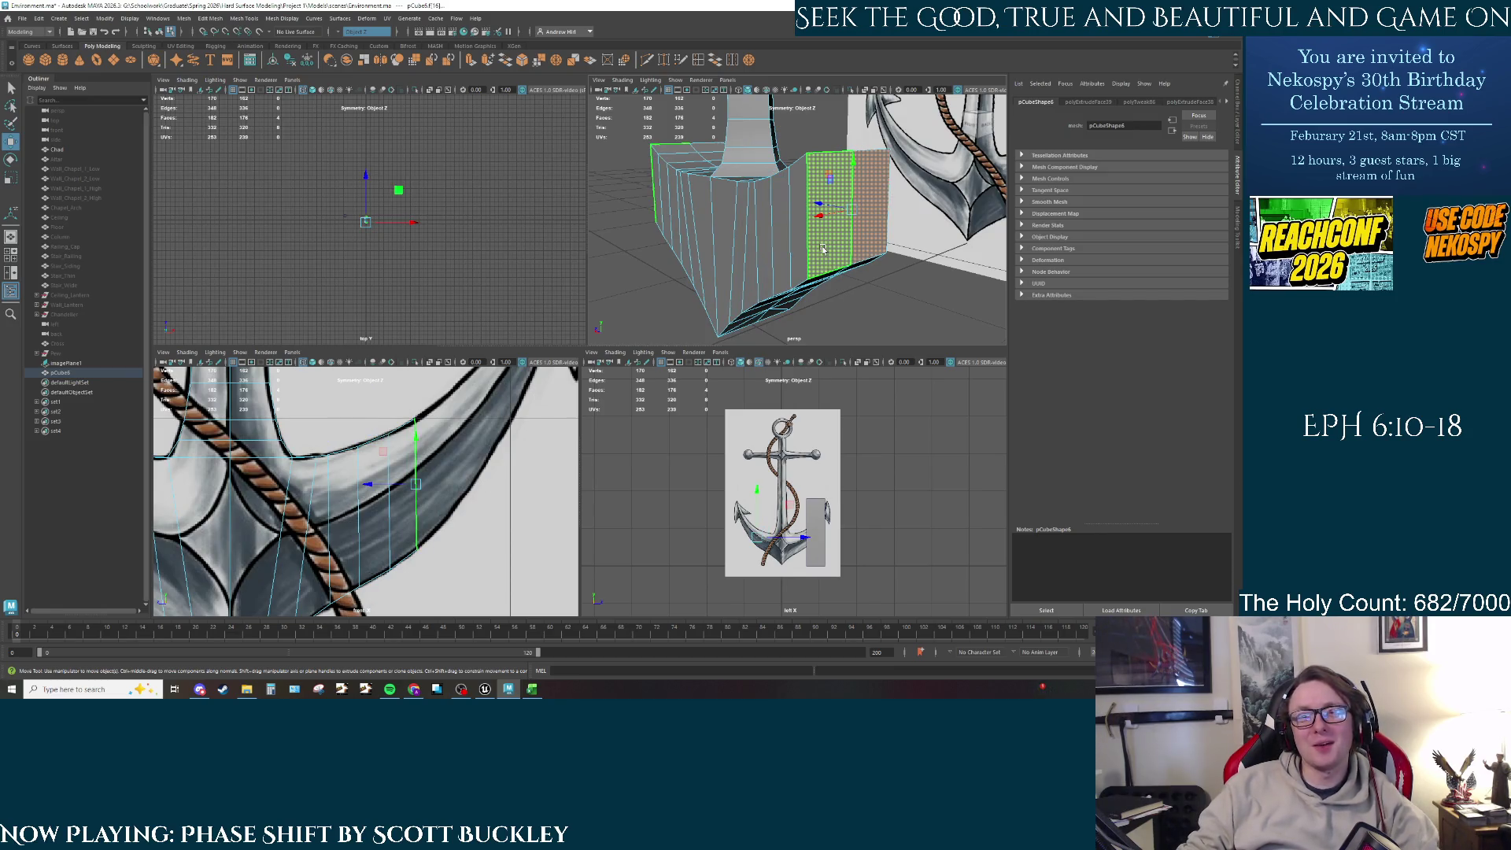
key(alt+Tab)
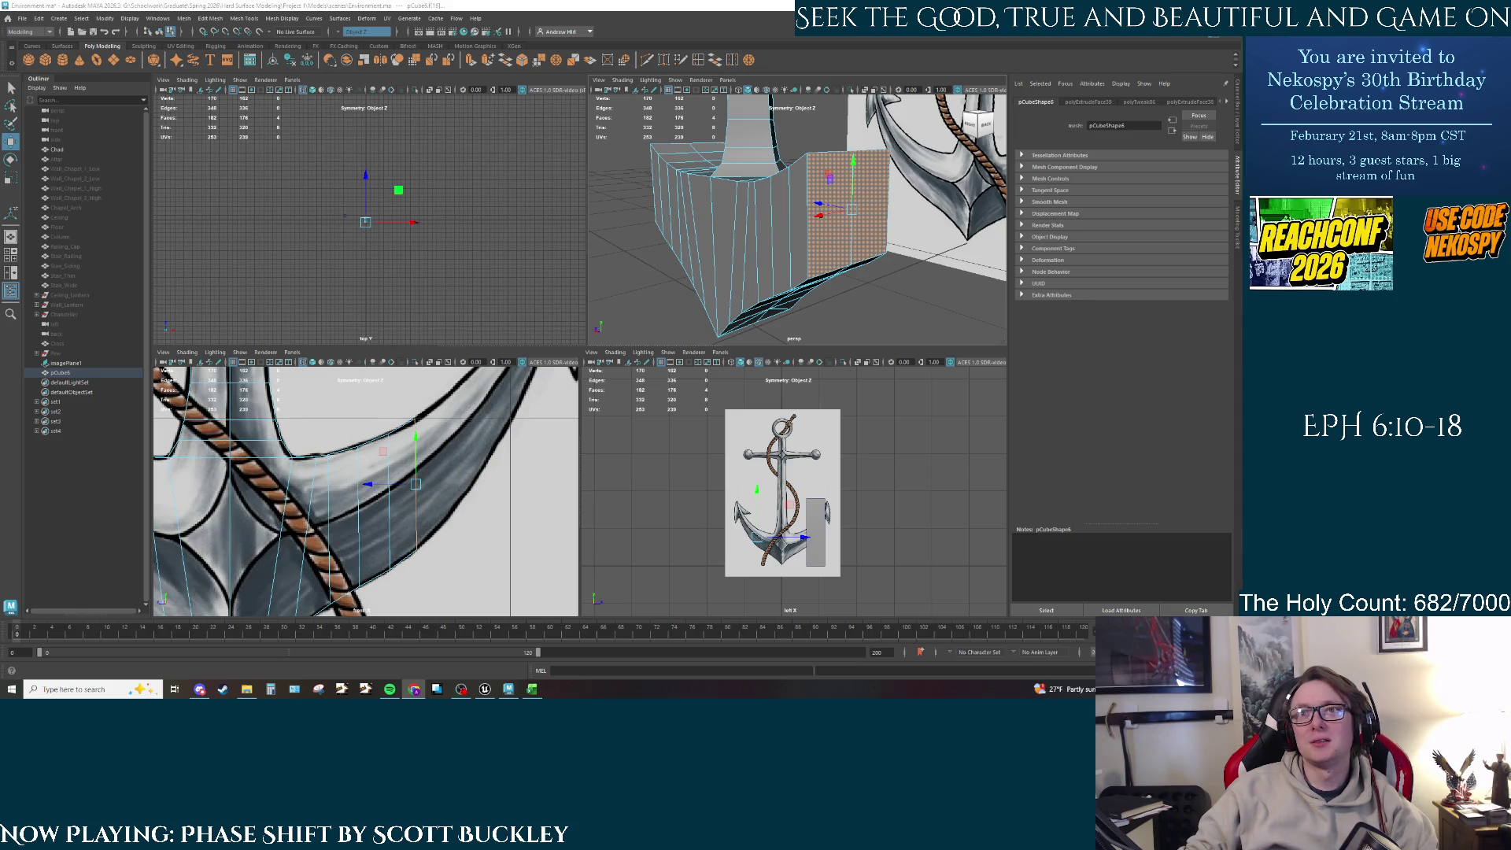
Step: Preview Boralus images from Wowpedia, Reddit, Warcraft Wiki and the Boralus Tourism Guide
key(alt+Tab)
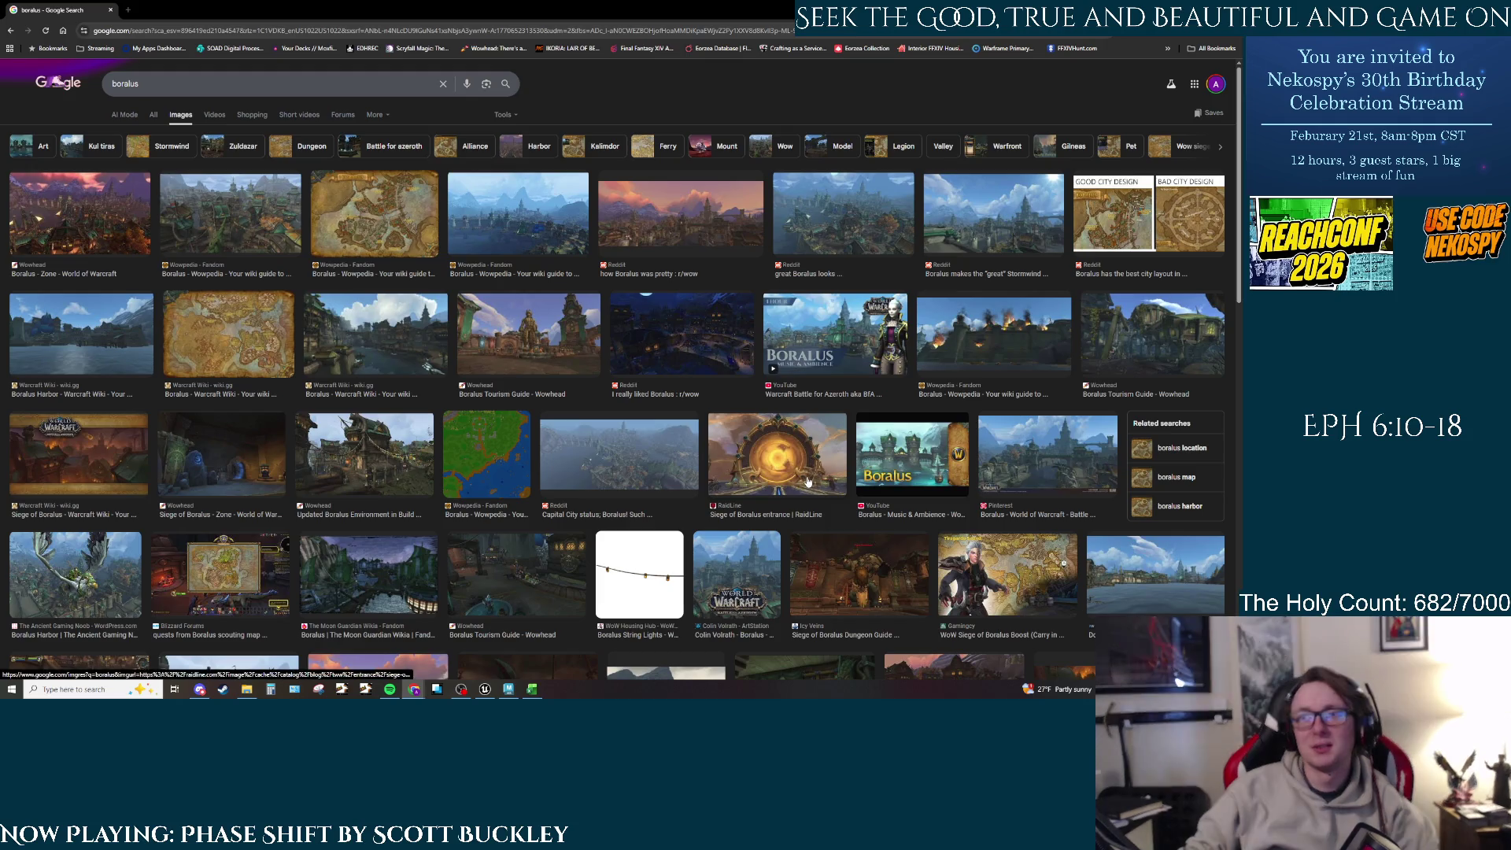
click(230, 233)
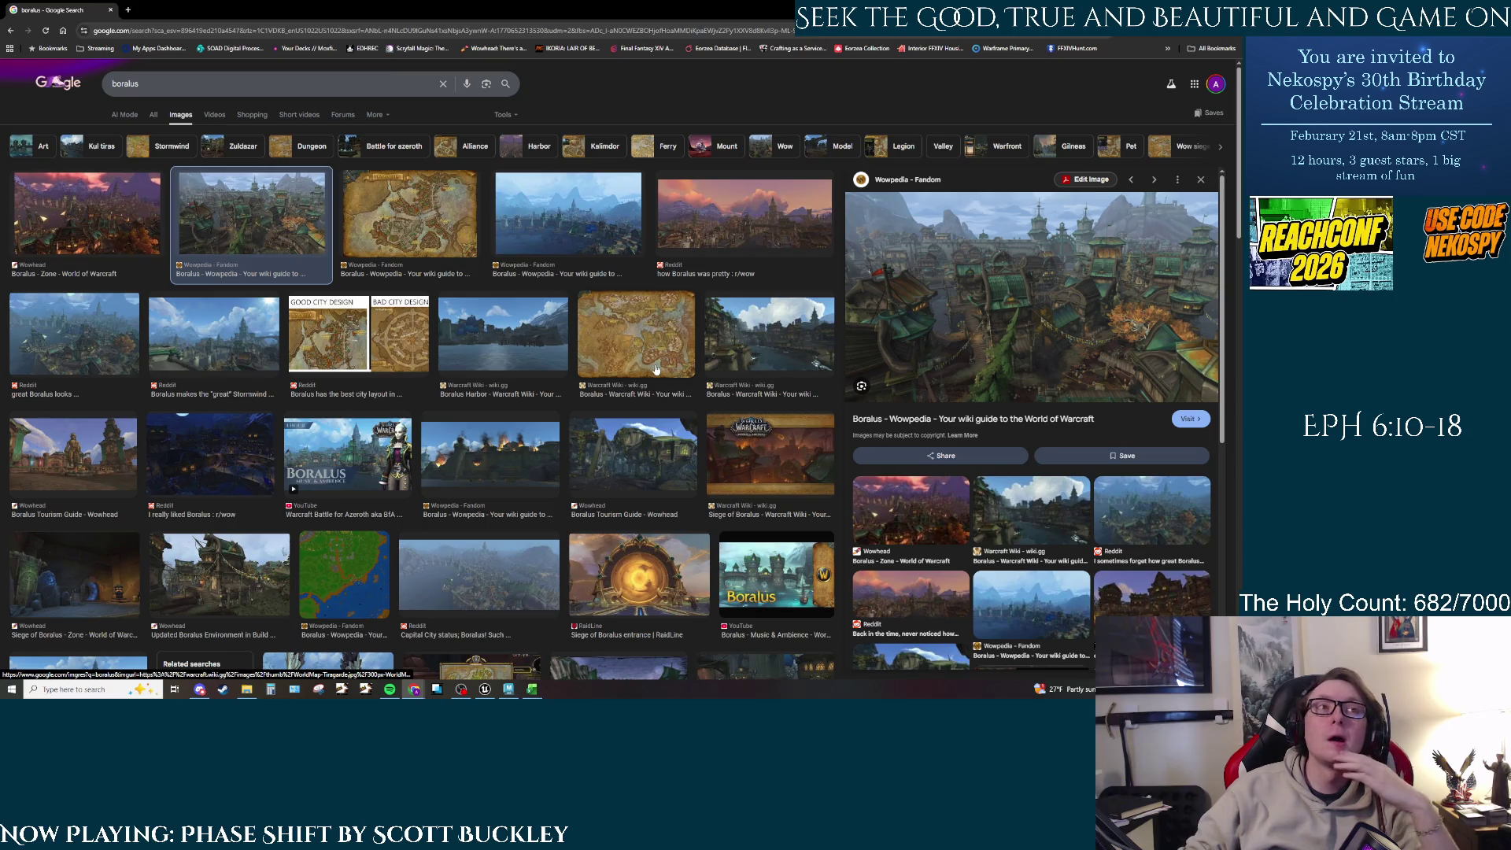
click(243, 358)
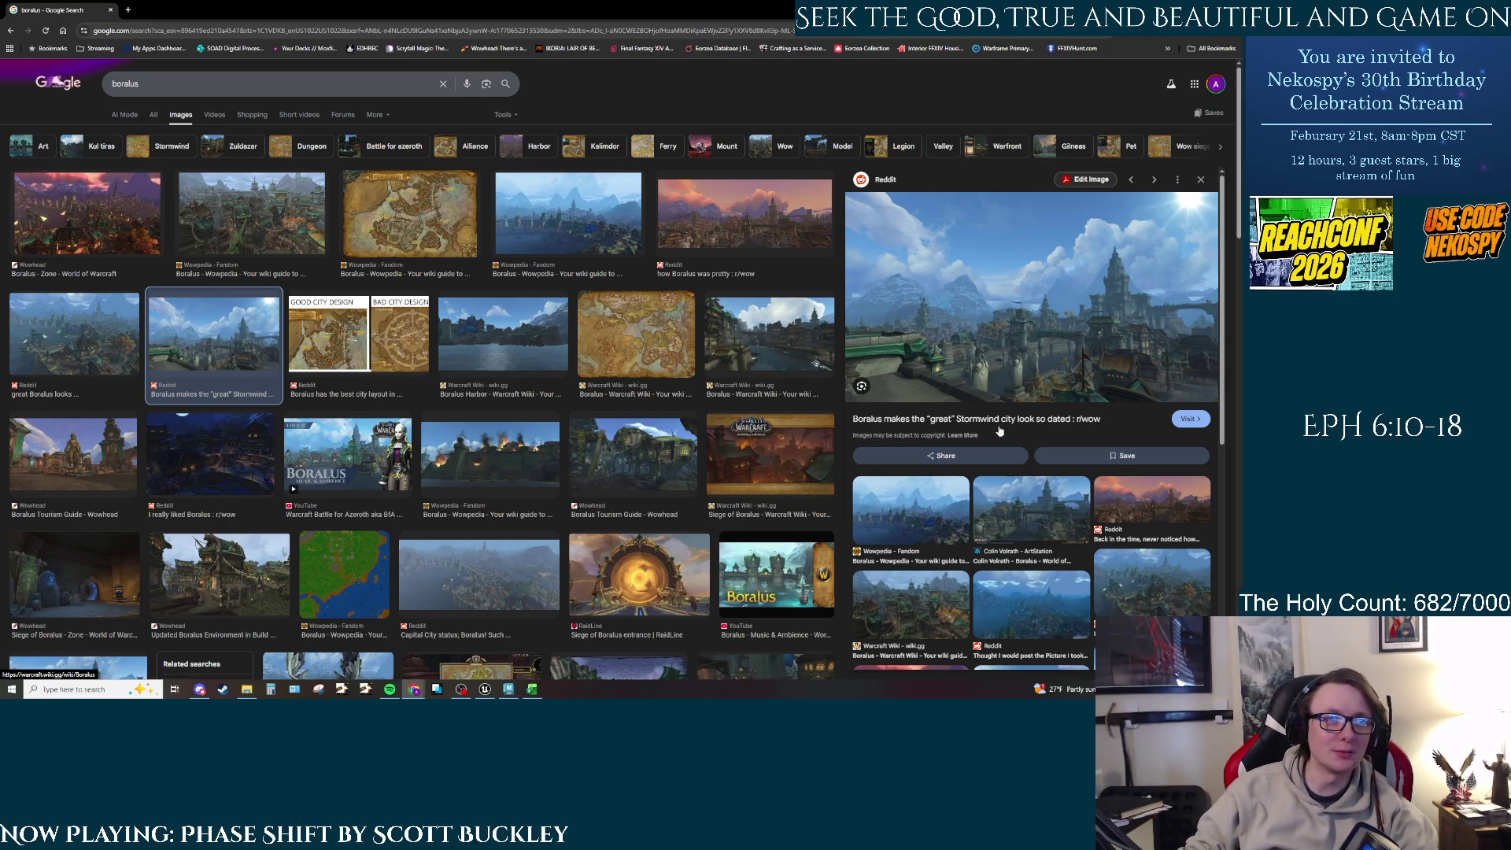
click(795, 340)
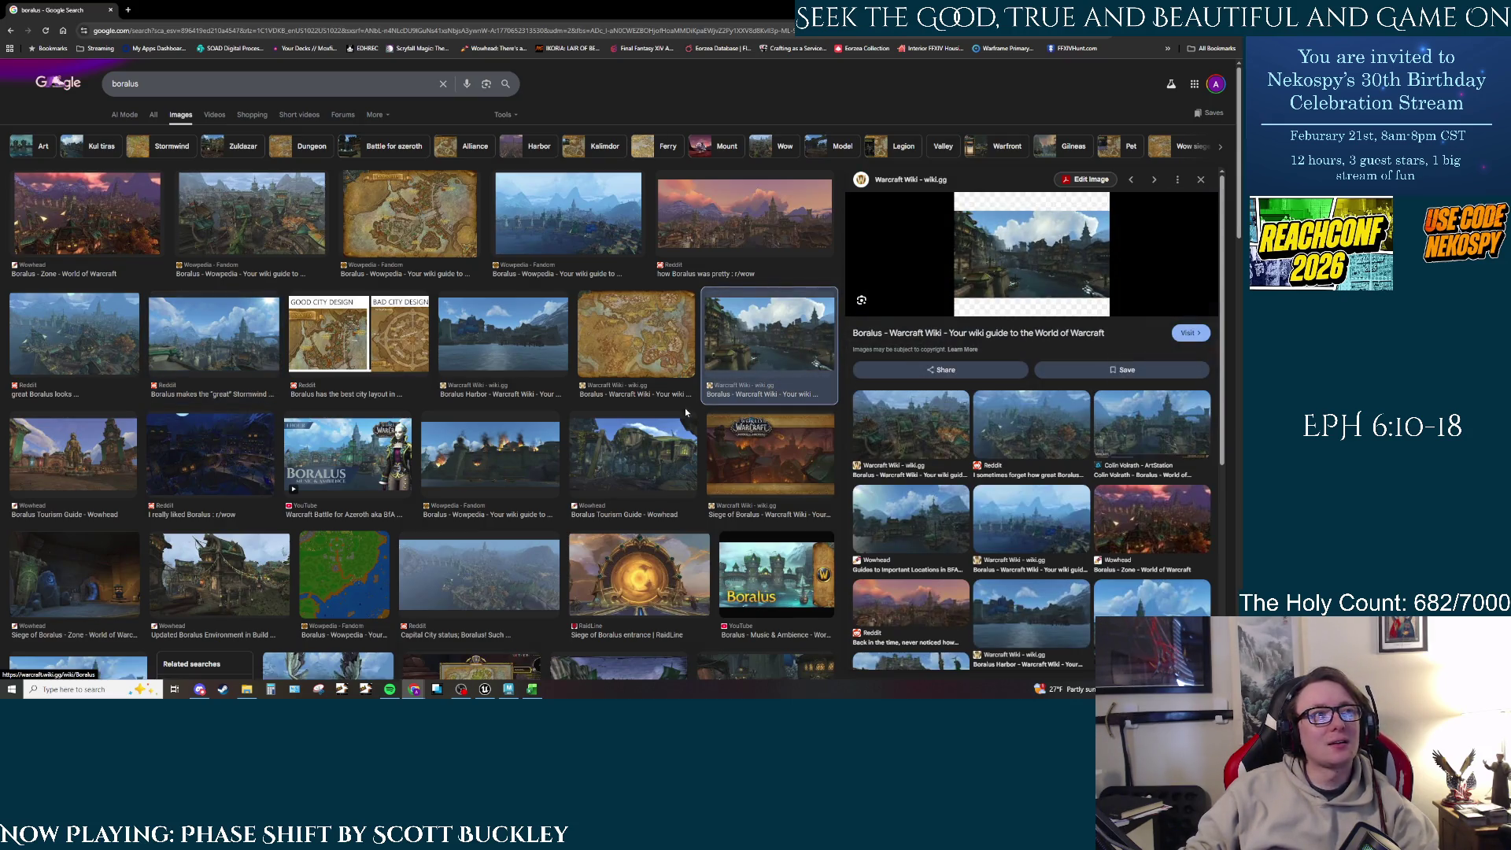
click(633, 453)
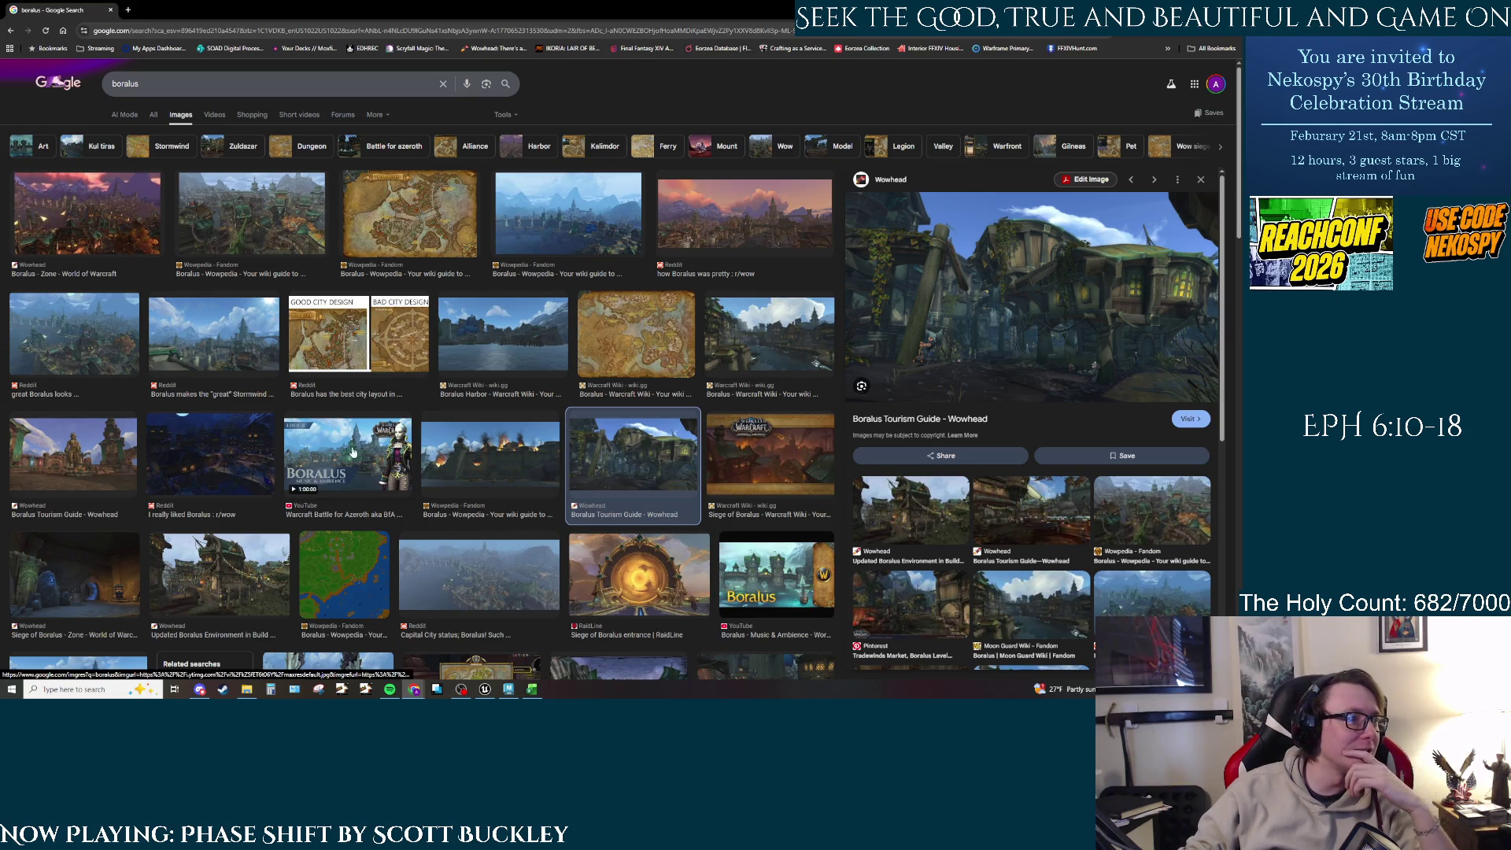
click(190, 338)
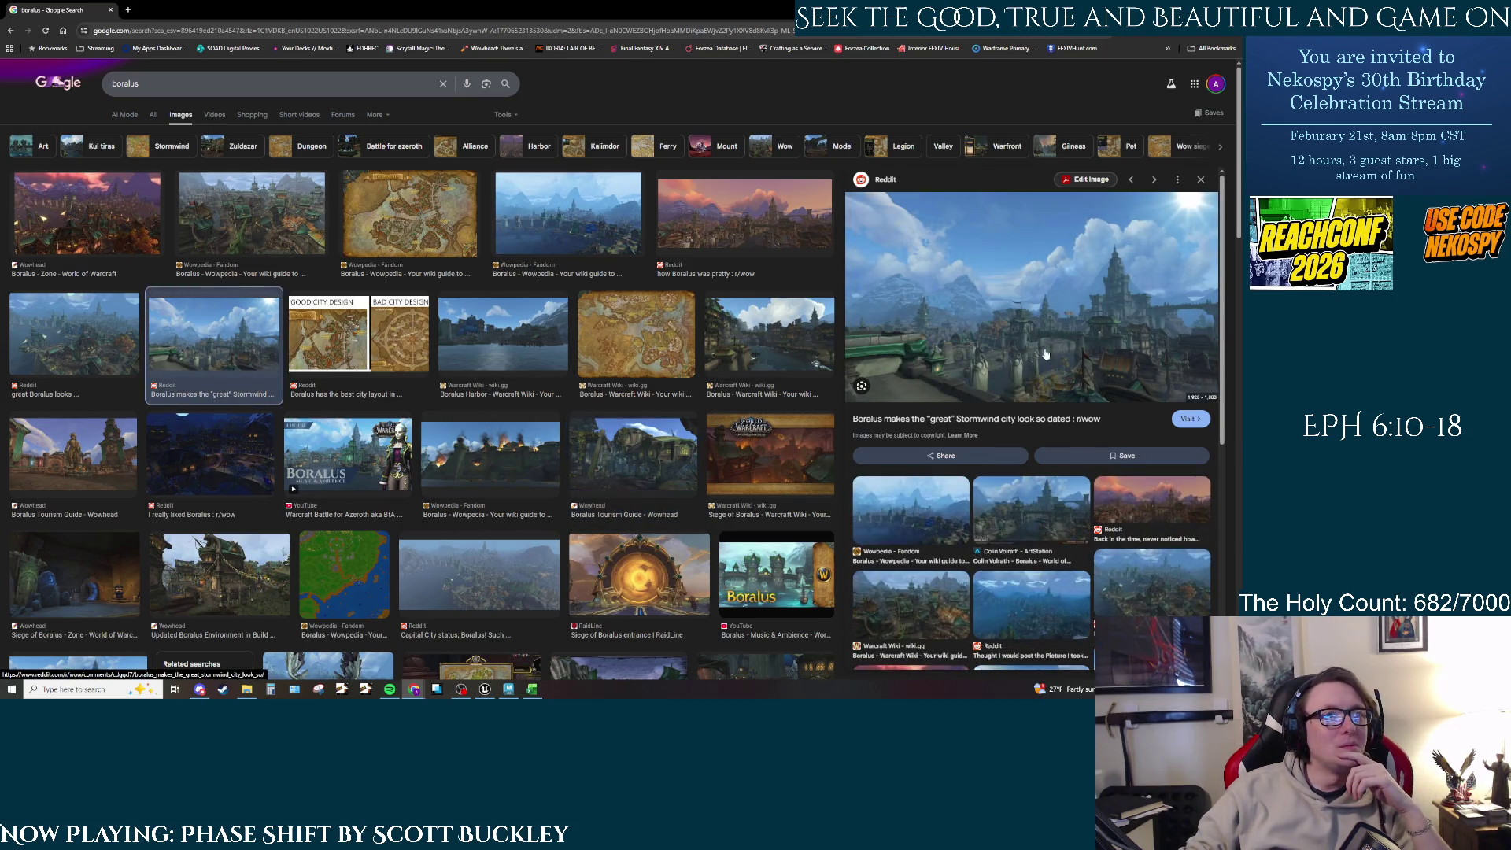
Step: Compare the Reddit and Tourism Guide images again, ending on the Wowpedia Boralus image
click(275, 236)
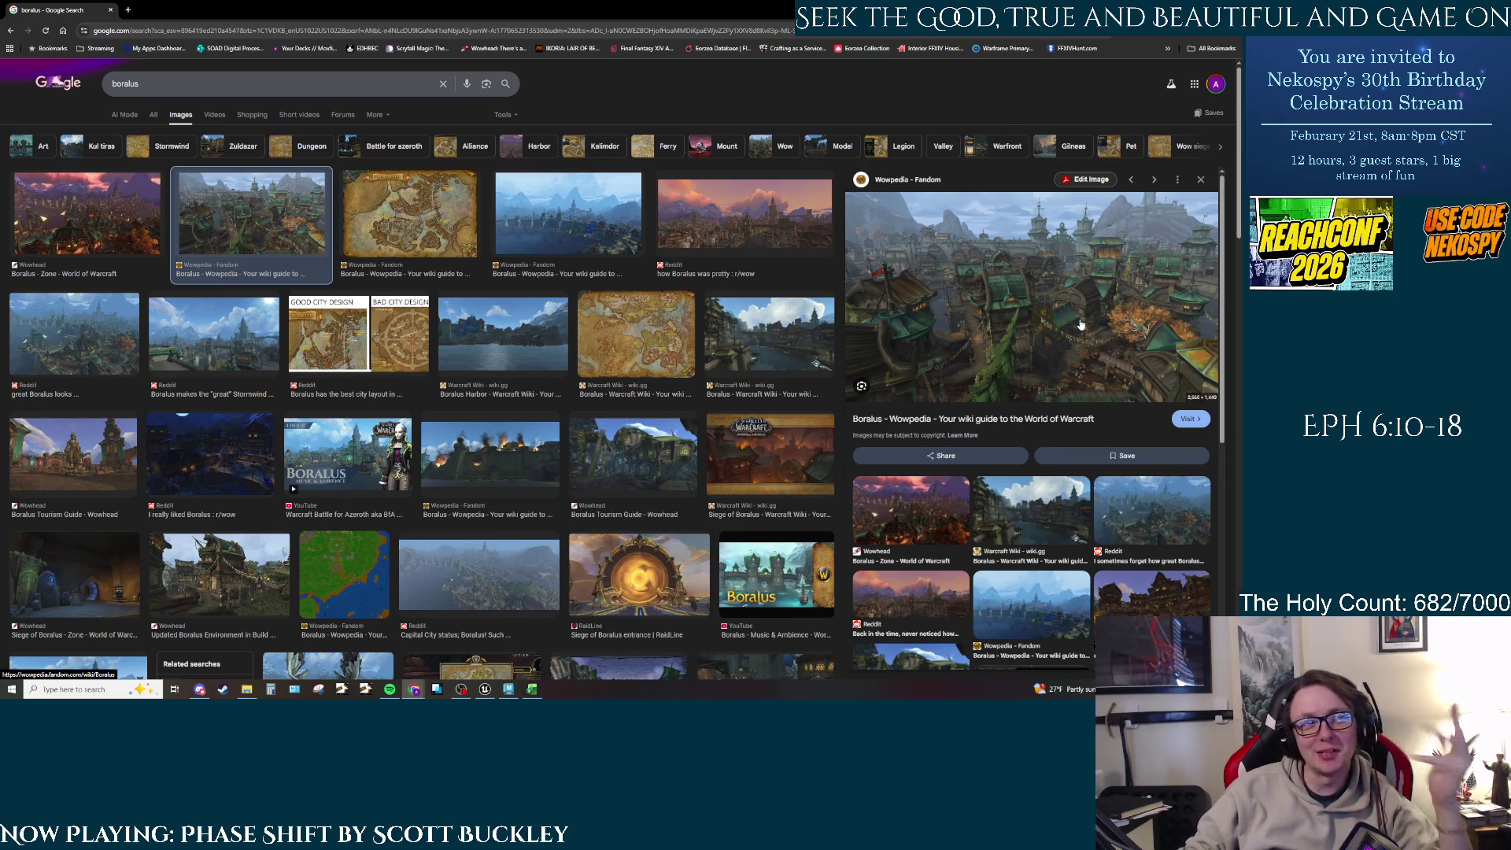
click(78, 340)
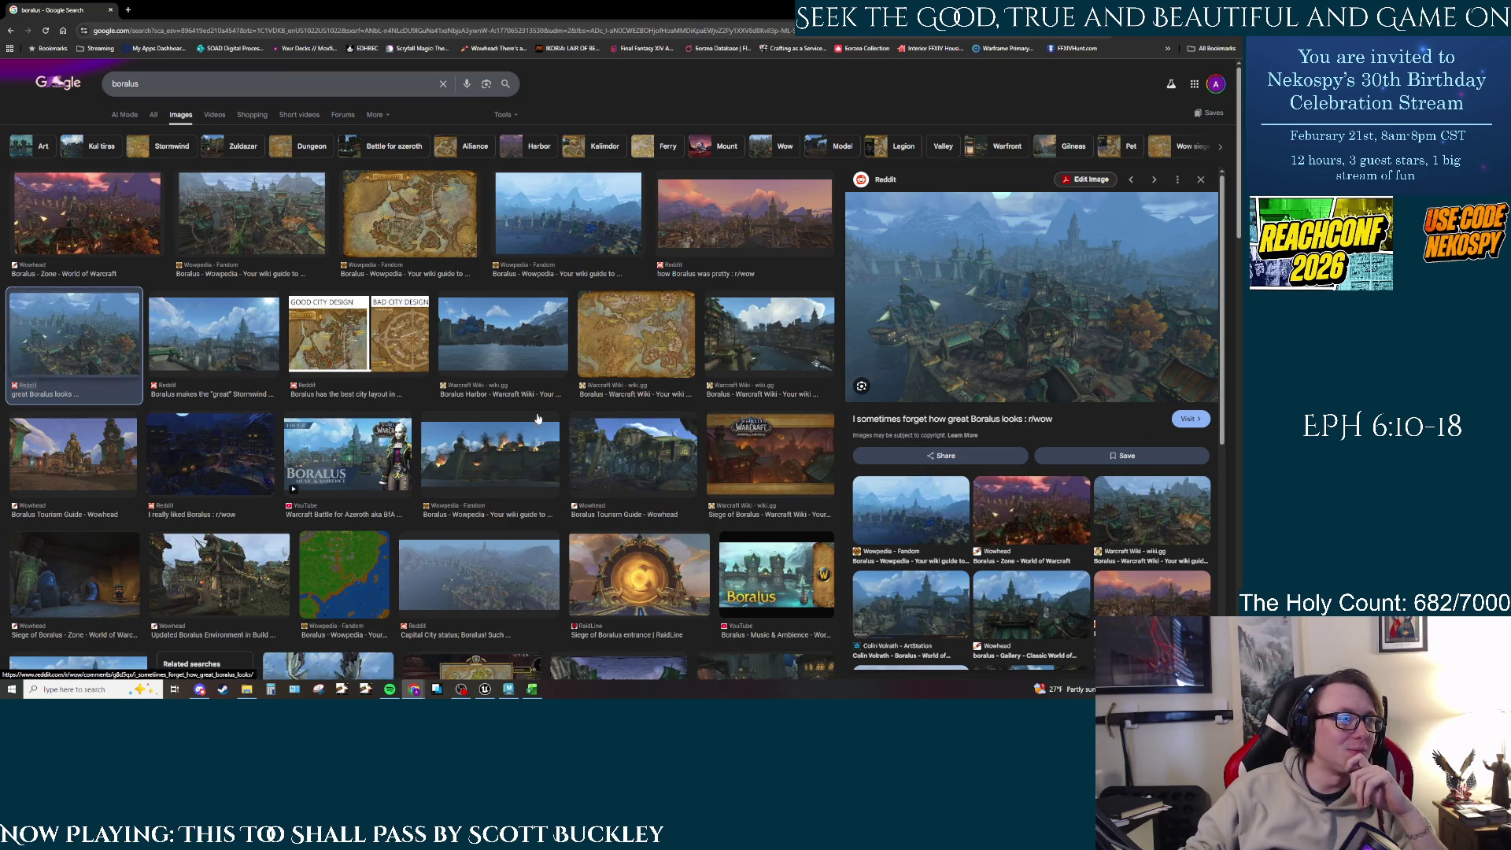
scroll(538, 418, down, 3)
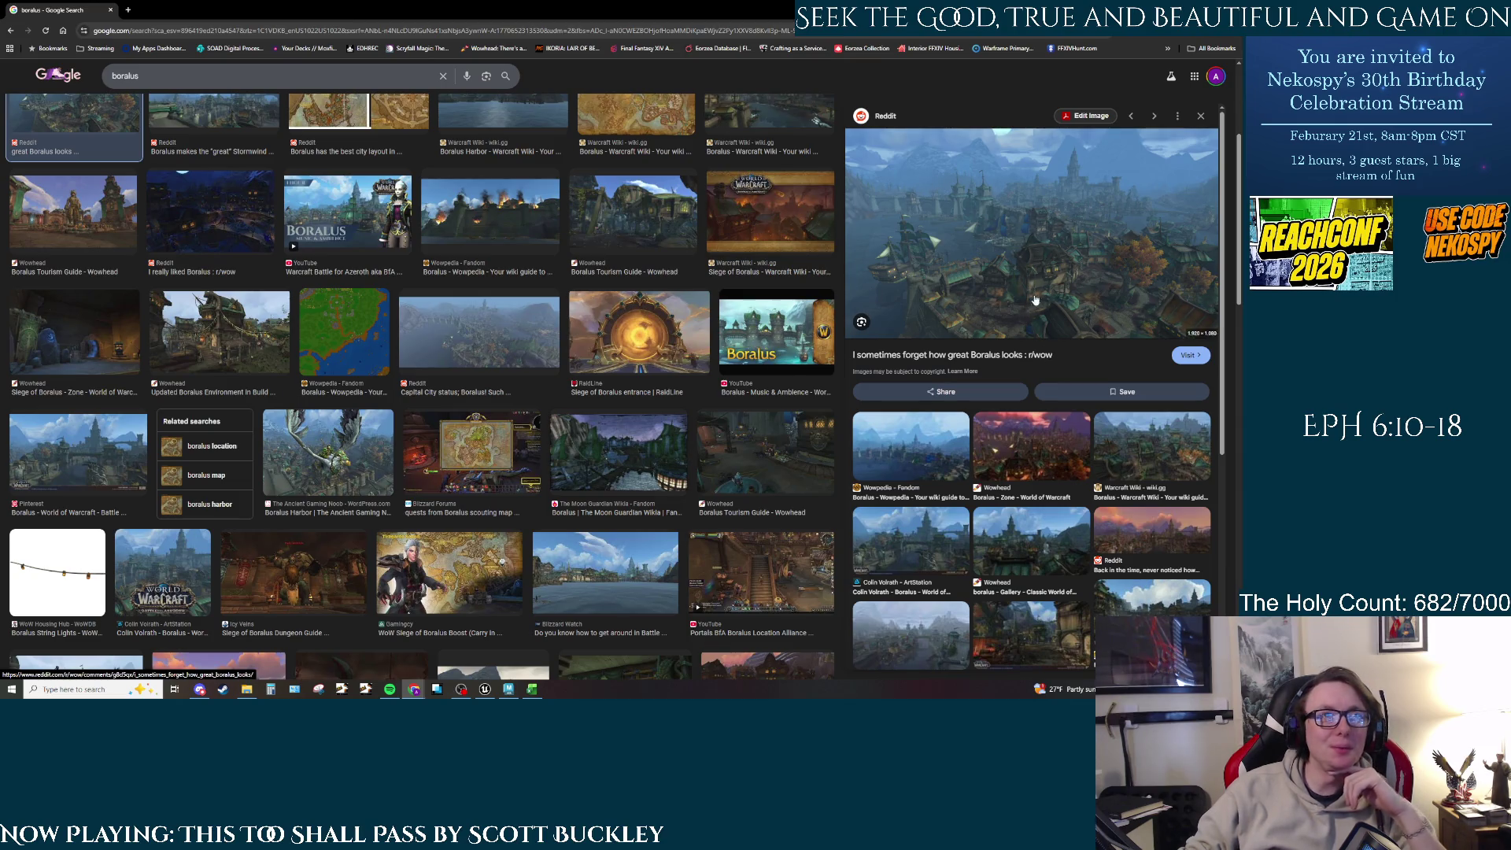
scroll(562, 296, up, 1)
scroll(562, 297, up, 2)
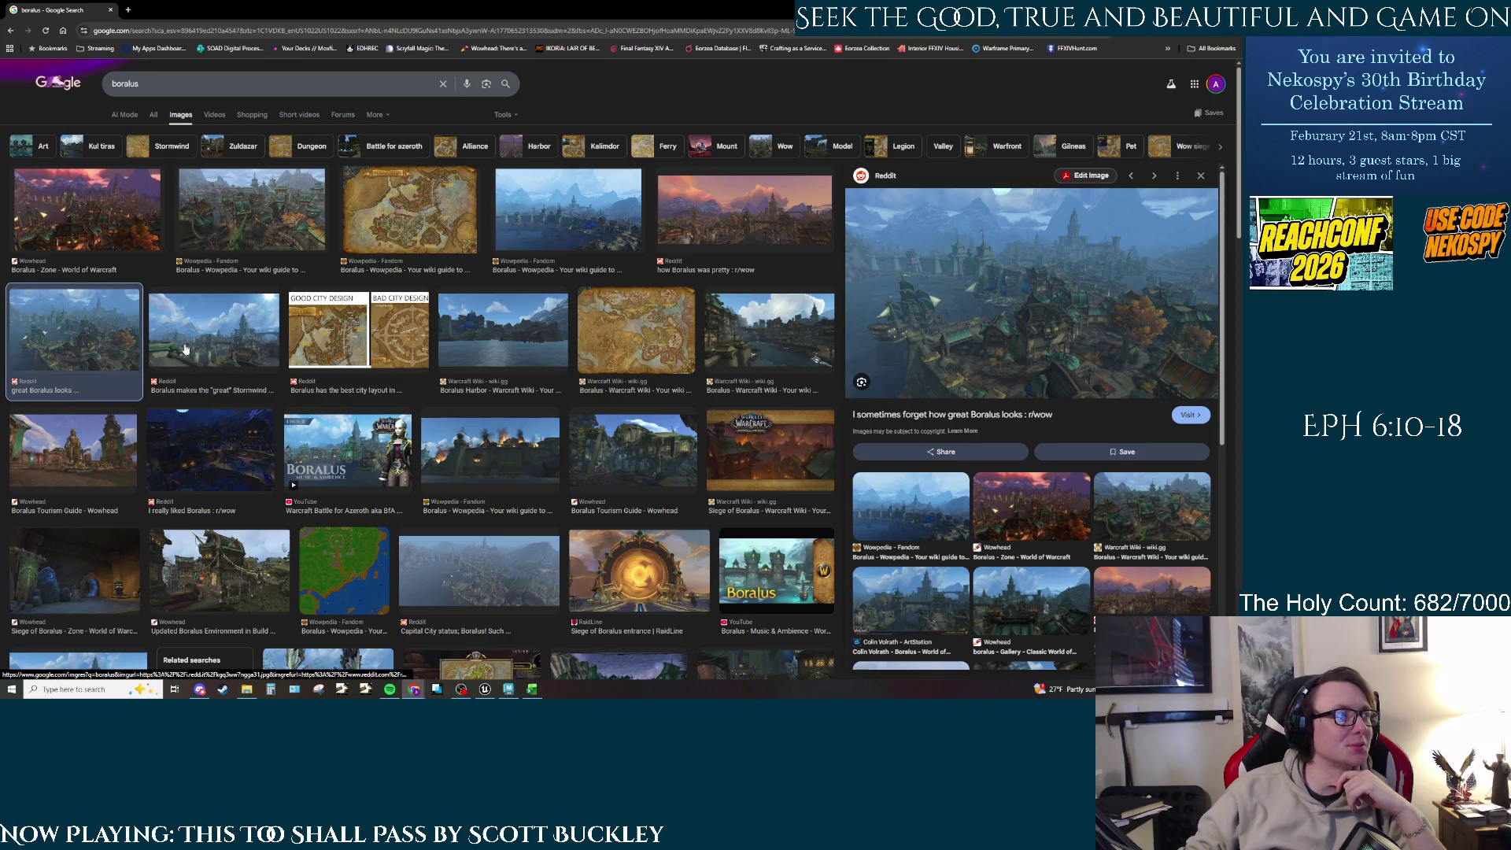
click(89, 456)
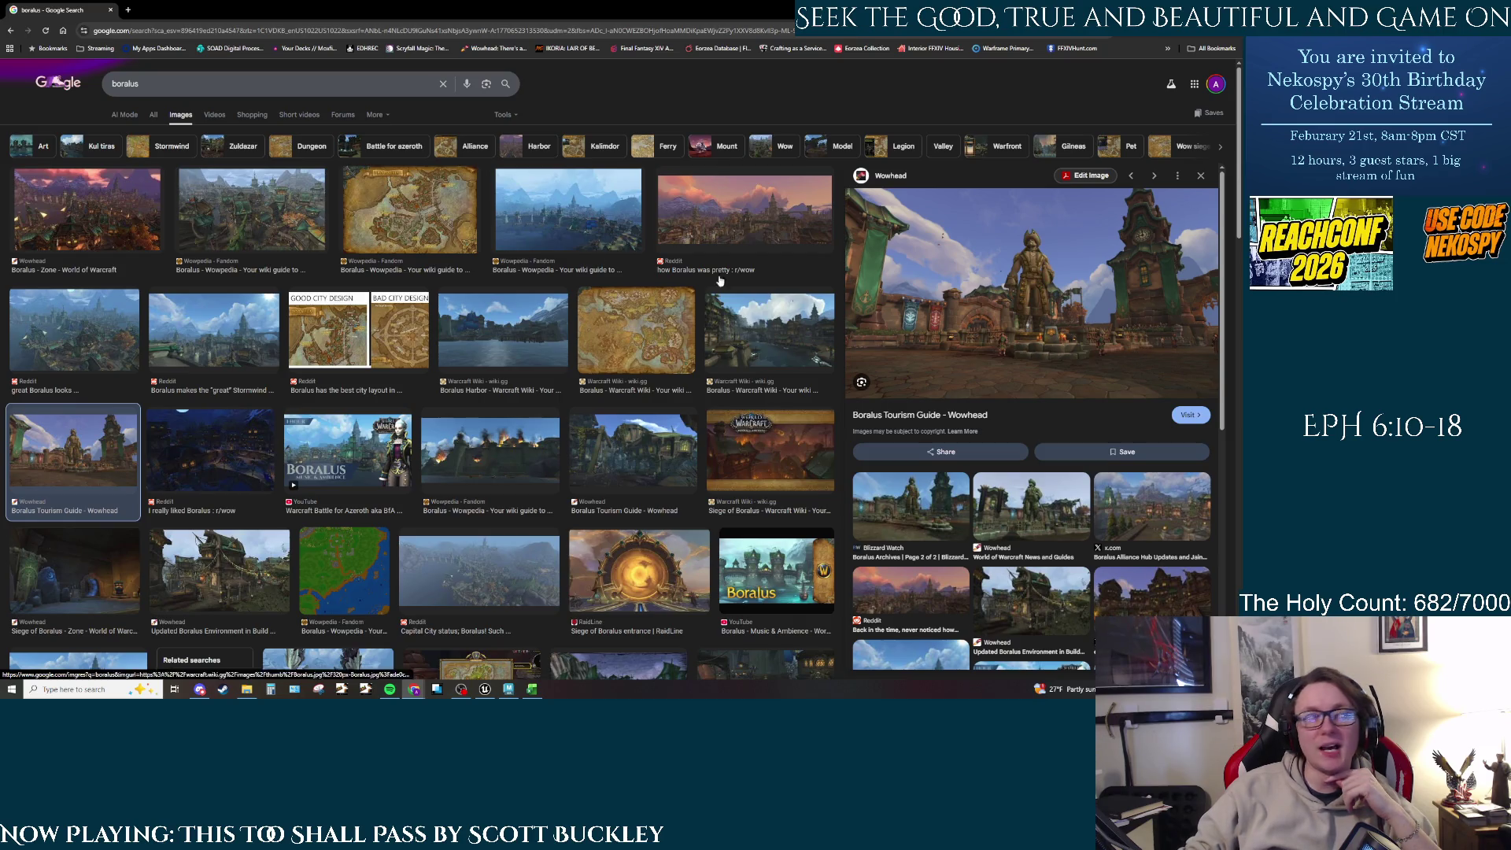
click(252, 209)
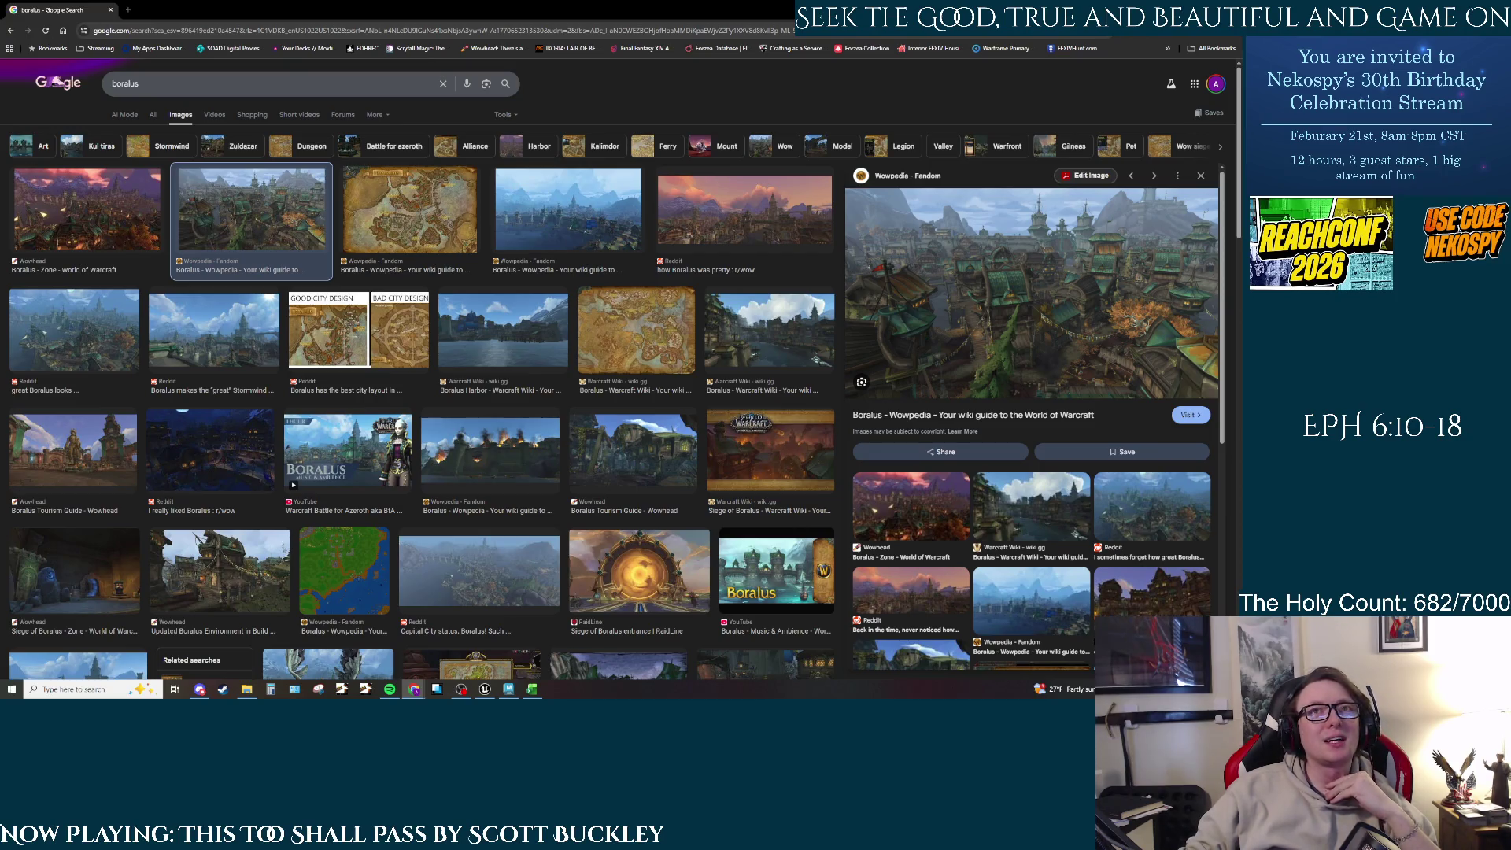
key(alt+Tab)
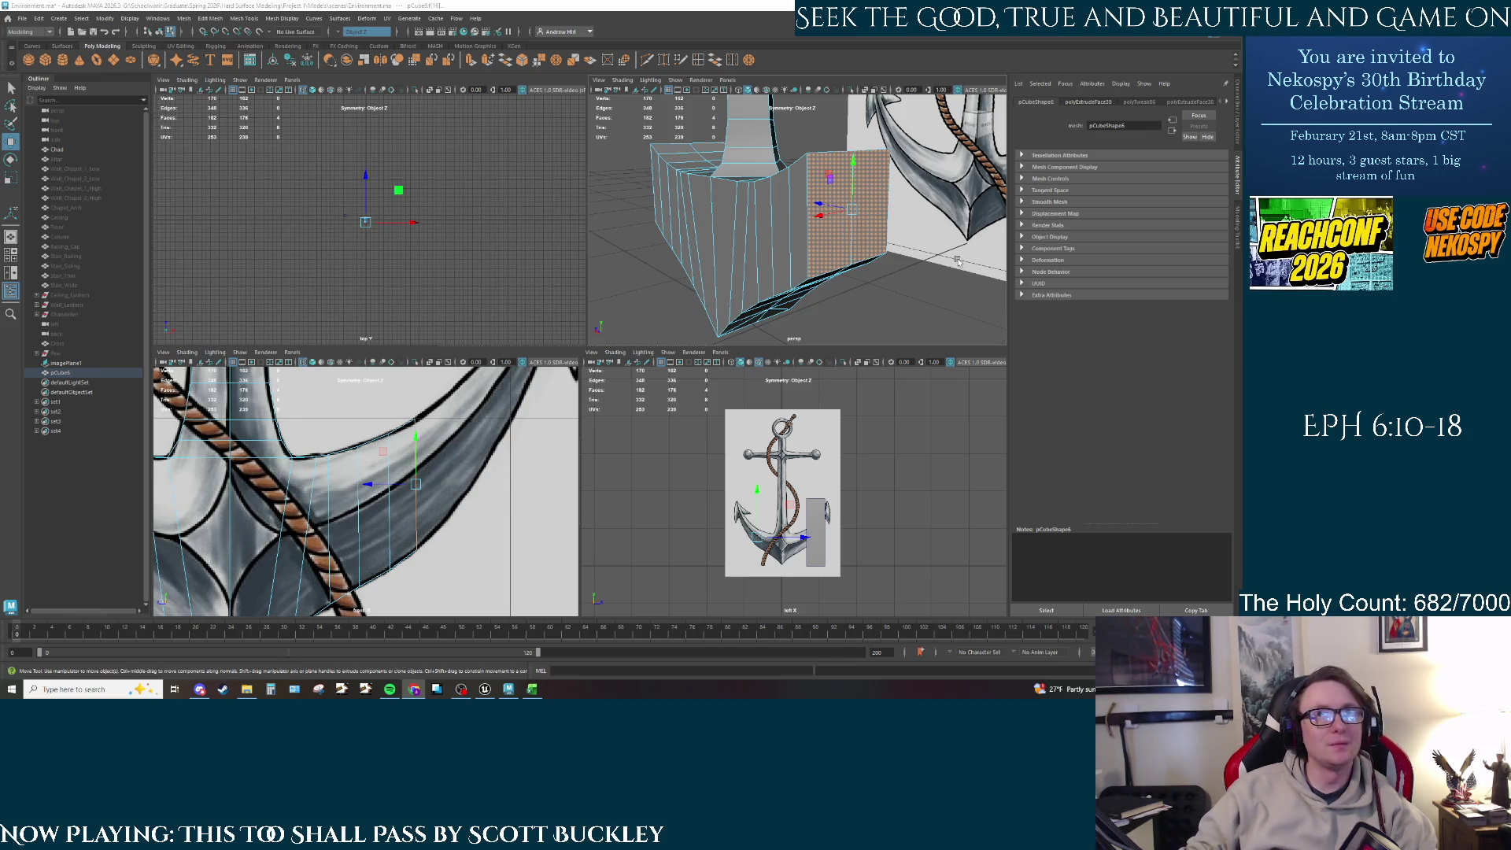
Step: Extrude the arm's selected face and push the new section outward and upward
click(835, 185)
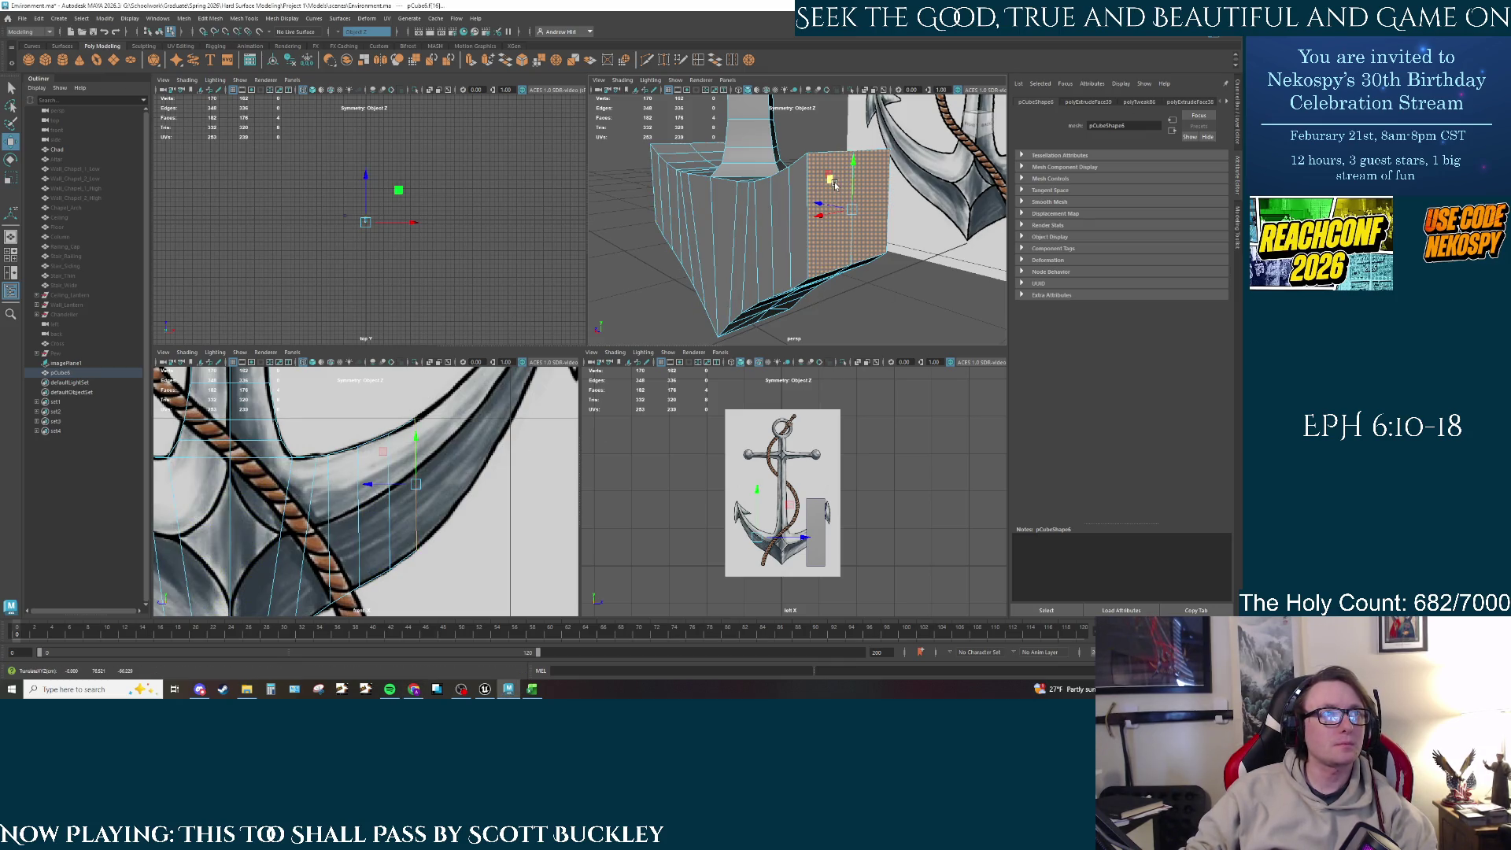
key(ctrl+e)
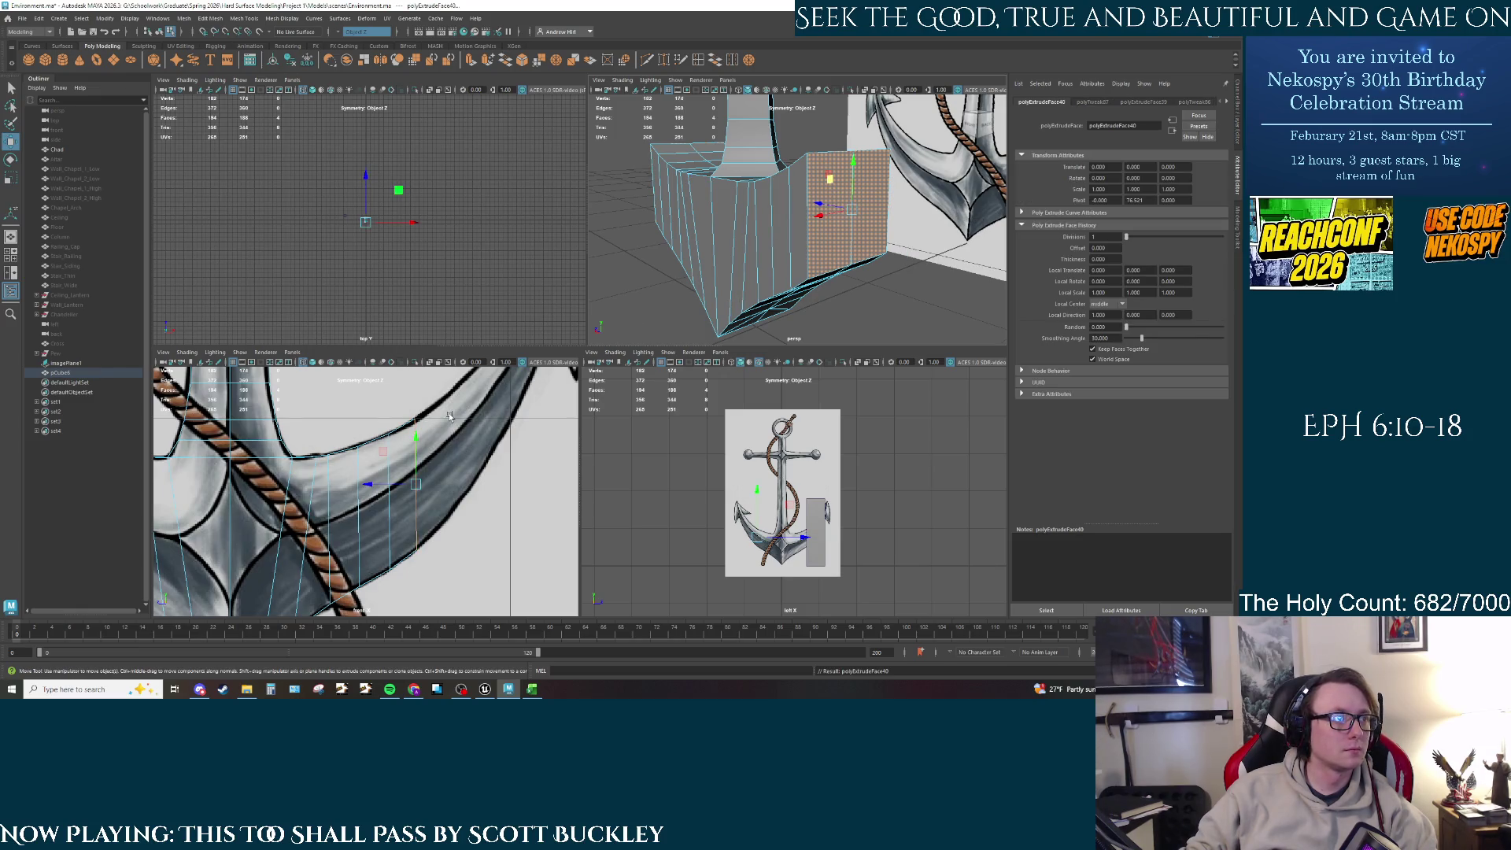
mouse_move(392, 484)
mouse_down()
mouse_move(439, 484)
mouse_move(456, 417)
mouse_up()
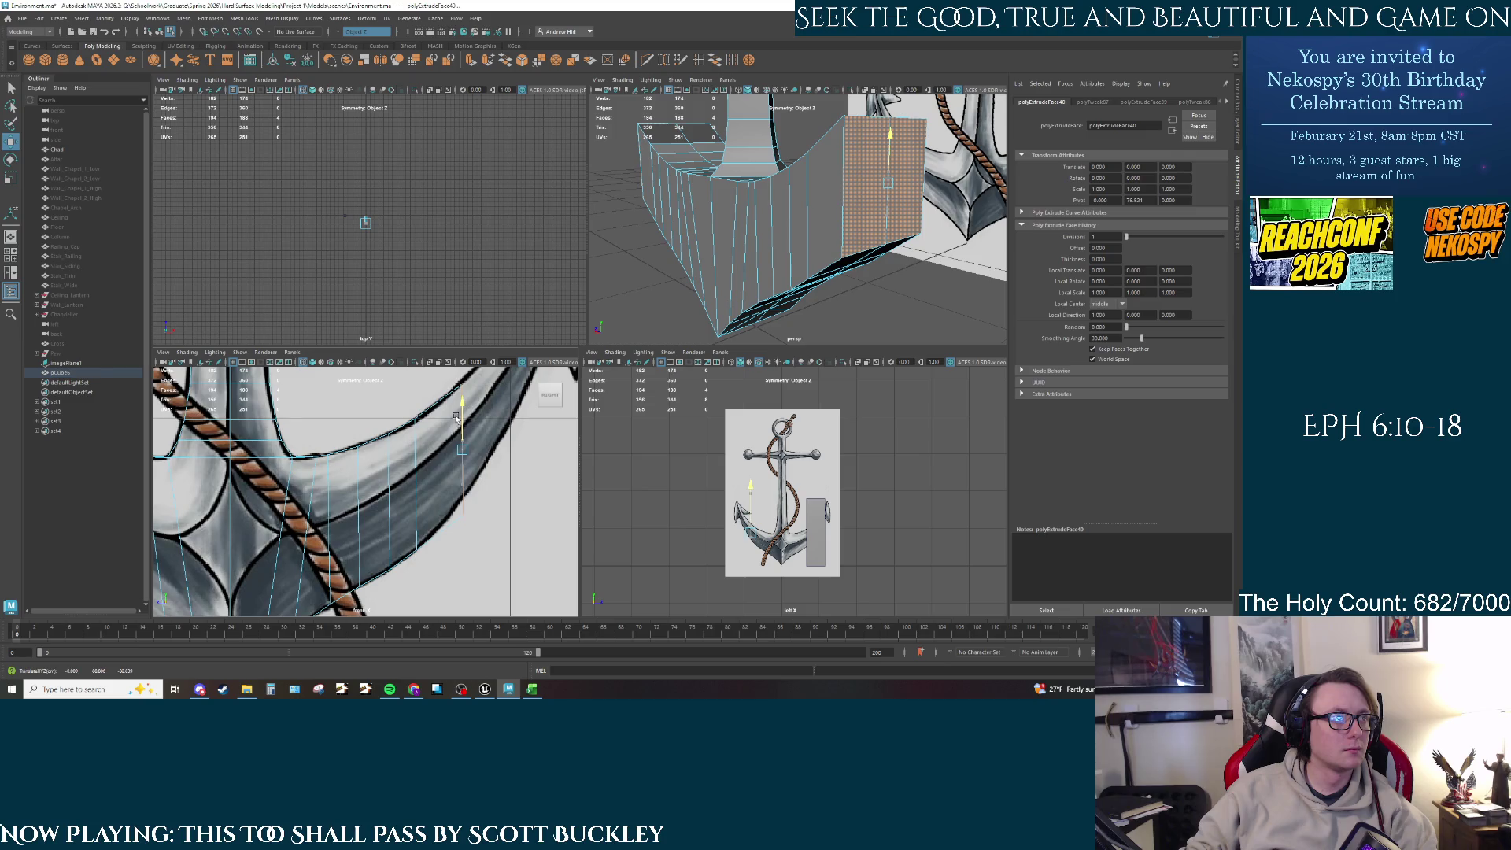
right_click(850, 238)
right_click(866, 223)
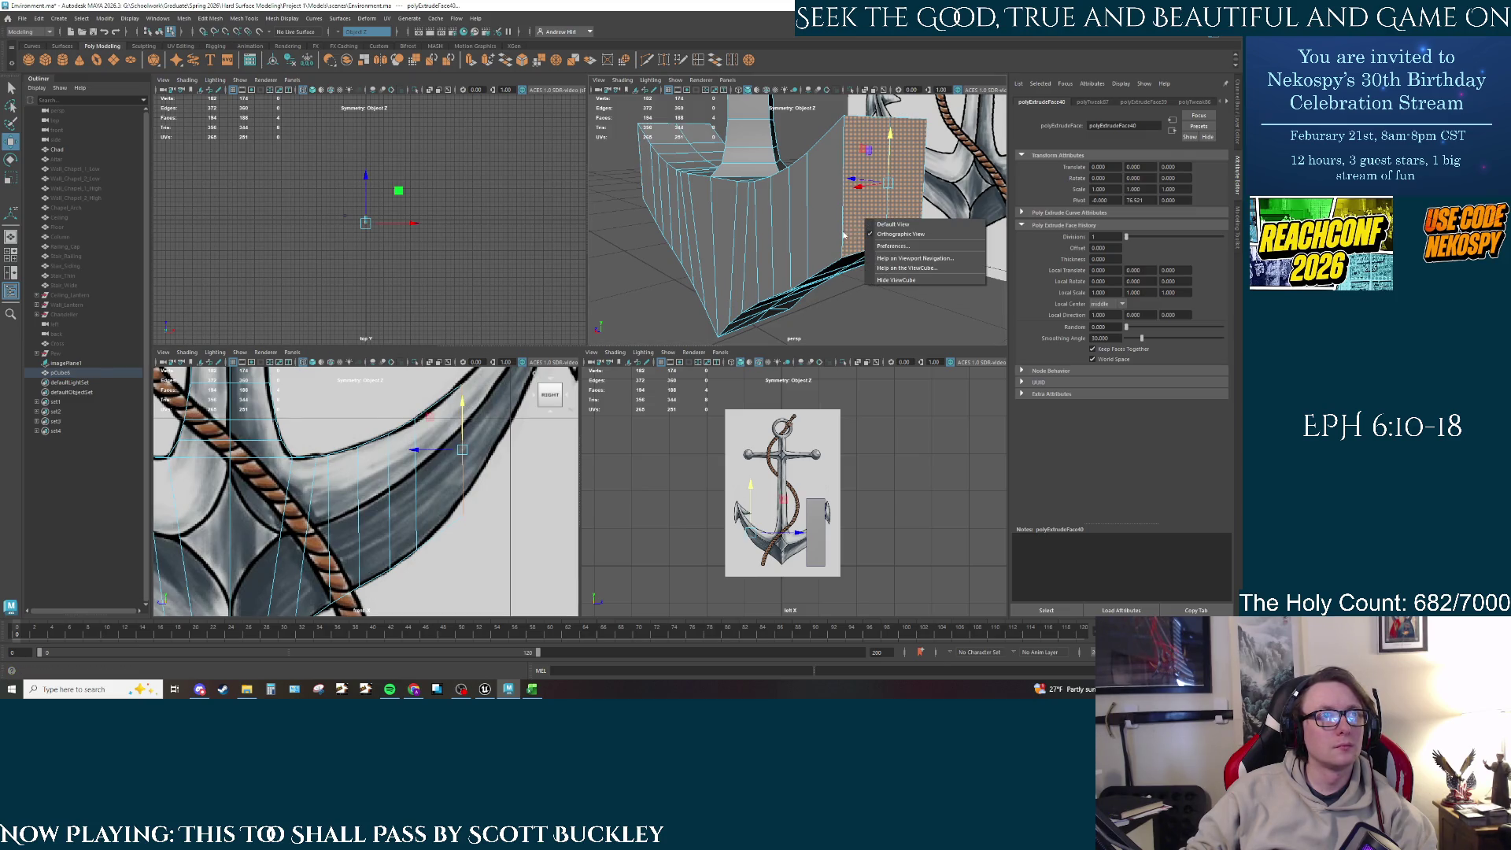
click(842, 236)
Step: In Edge mode, raise the arm's upper edges and check them from other angles
right_click(856, 248)
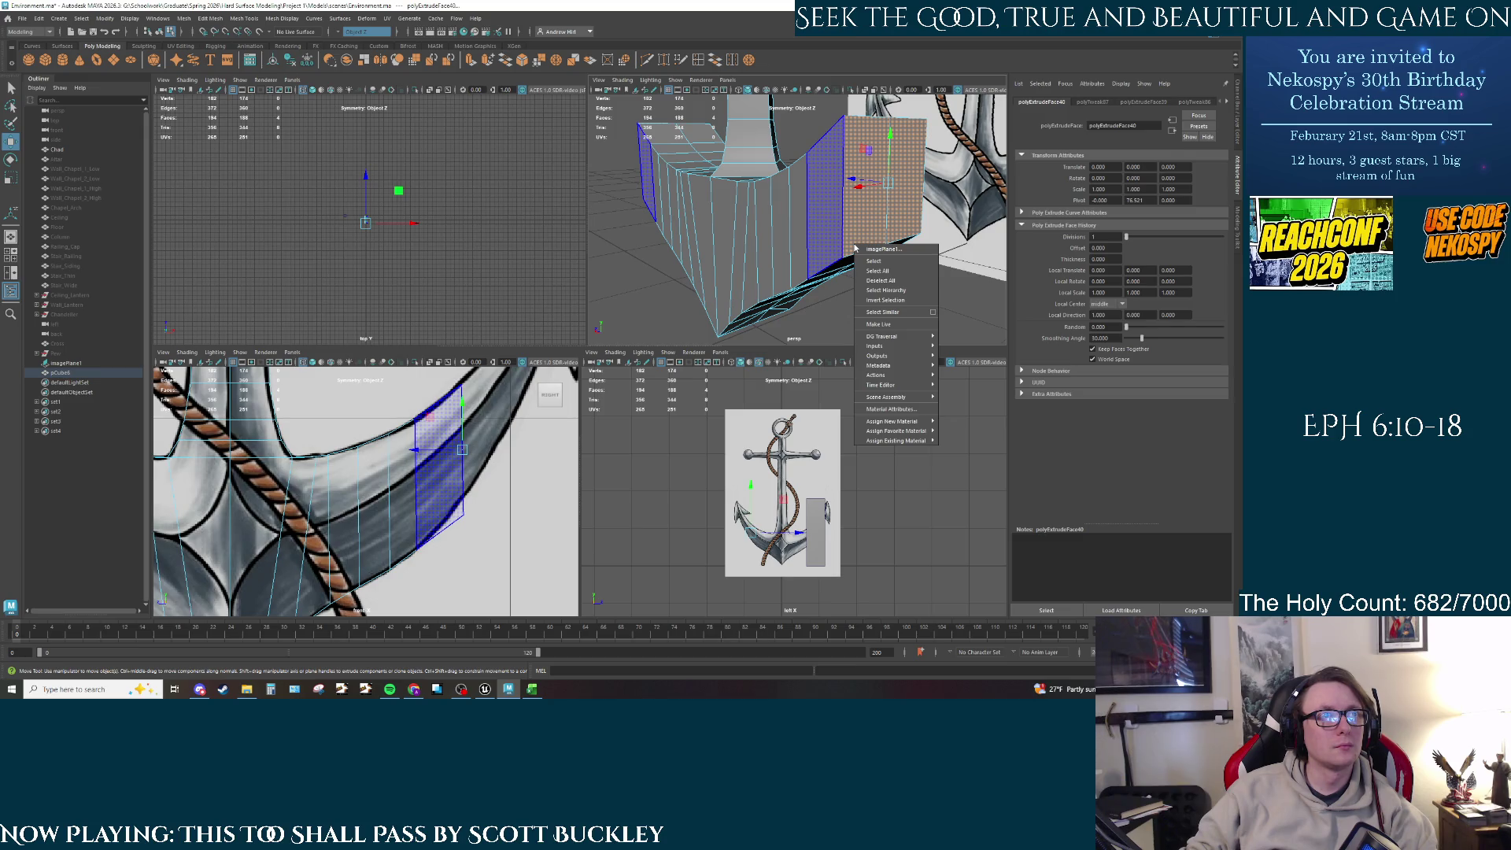
right_click(820, 244)
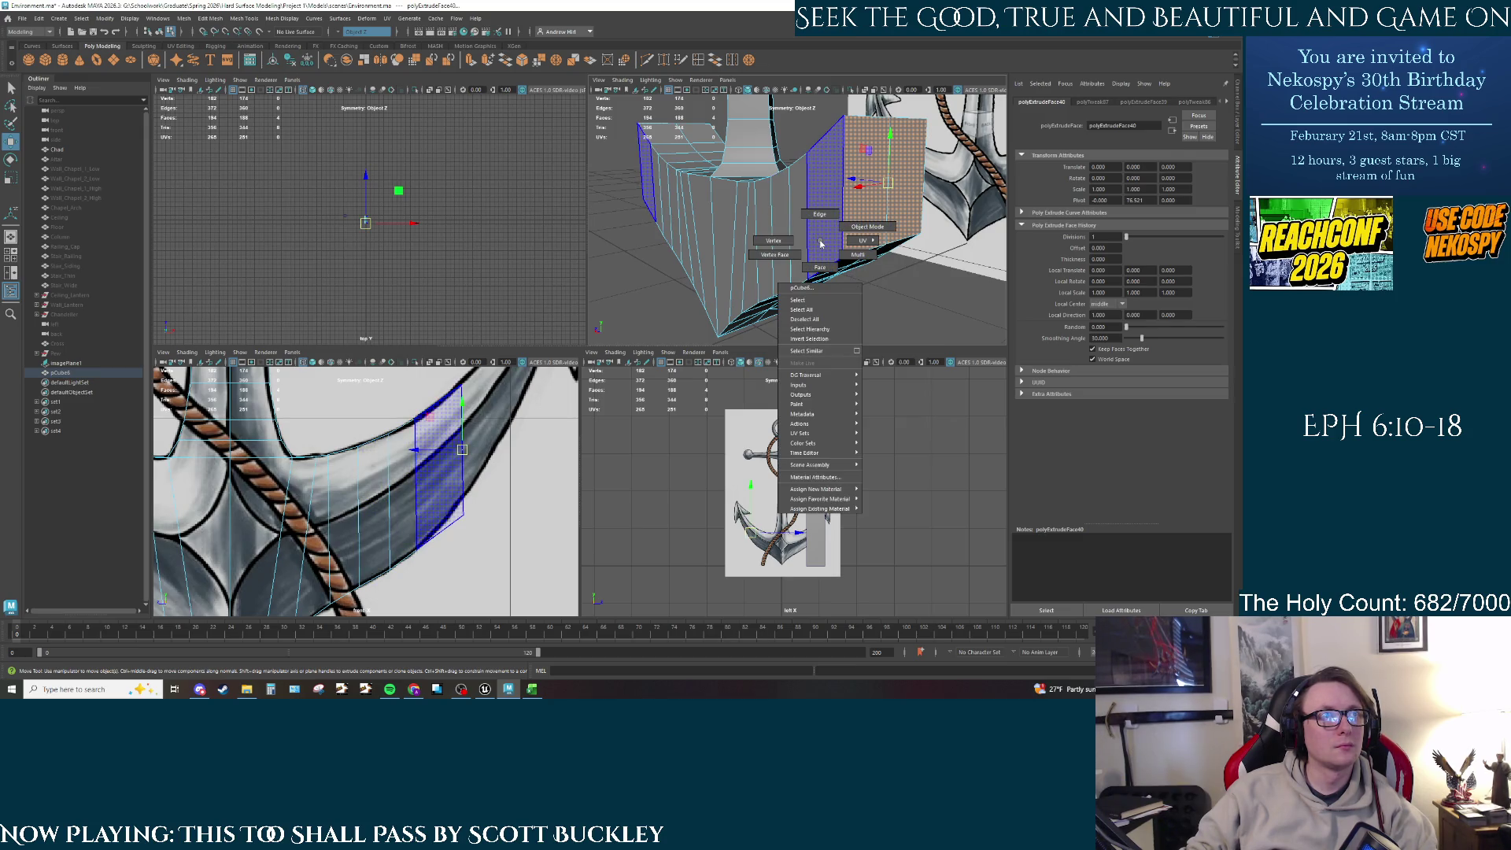
right_drag(820, 244, 819, 215)
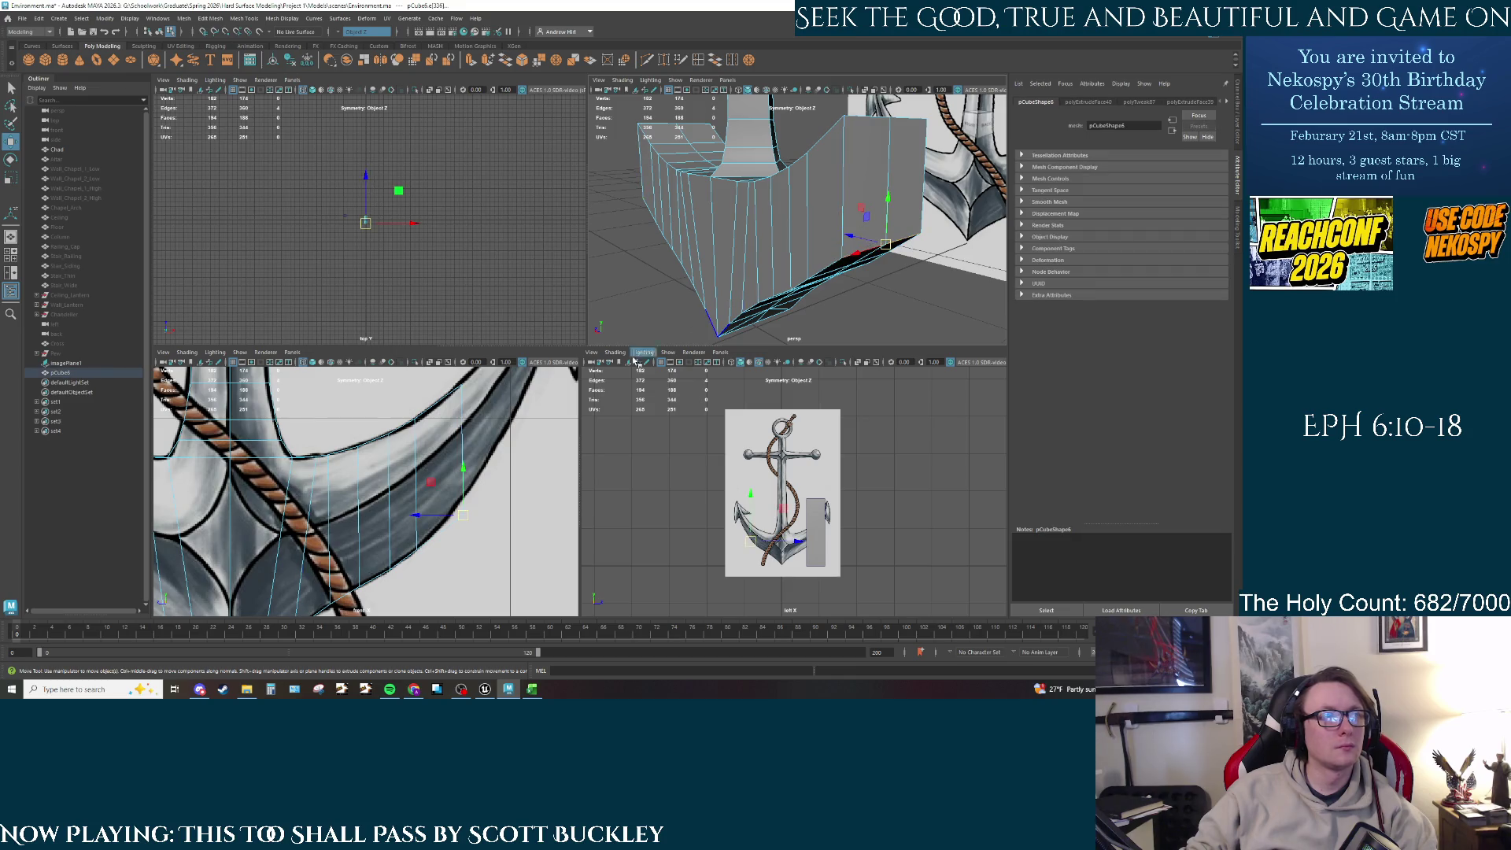
drag(462, 483, 463, 465)
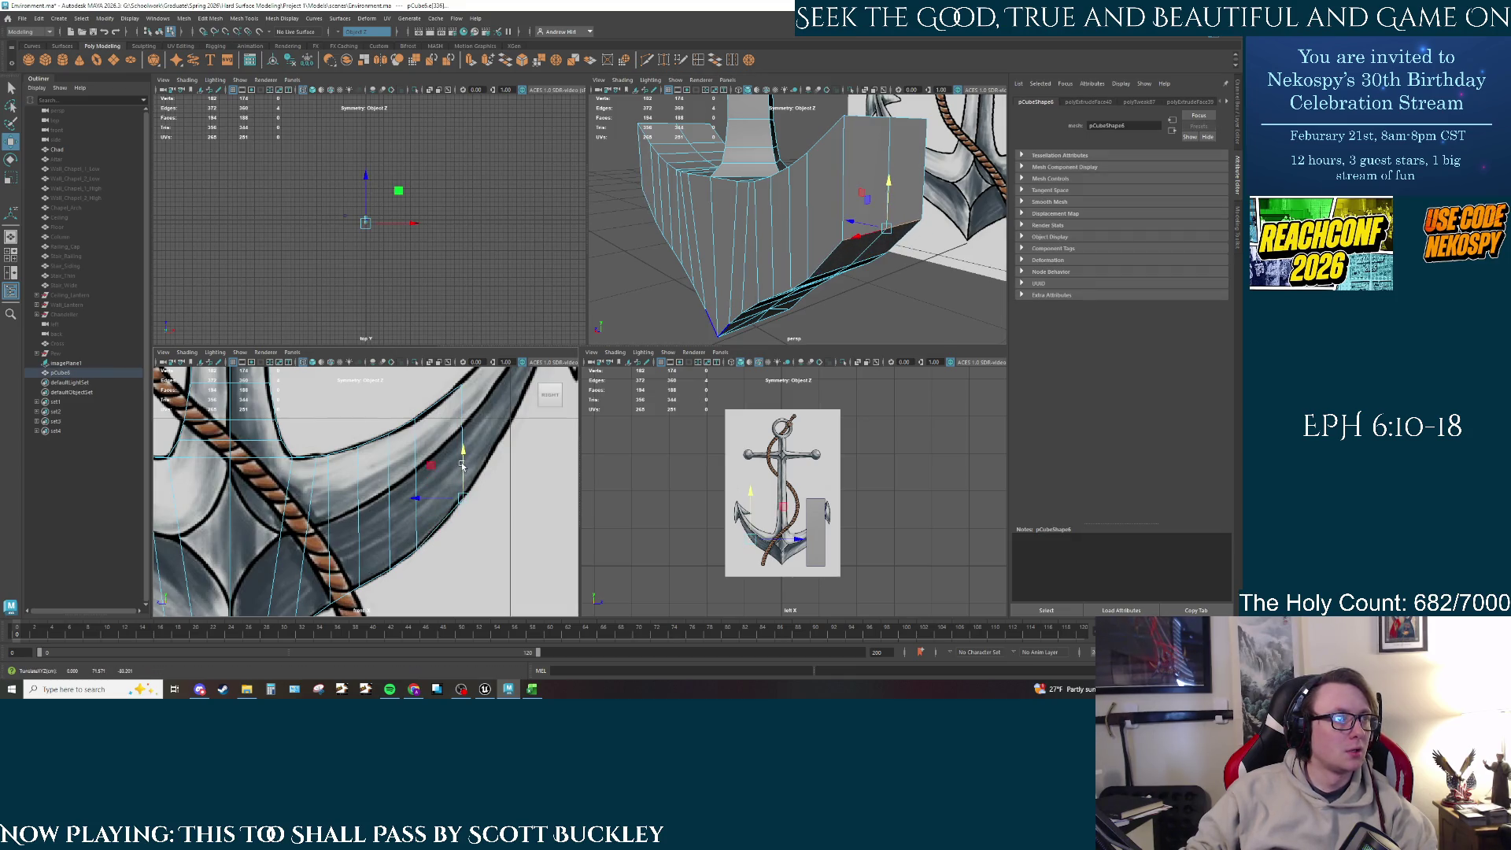
scroll(485, 389, down, 1)
alt+drag(787, 236, 868, 232)
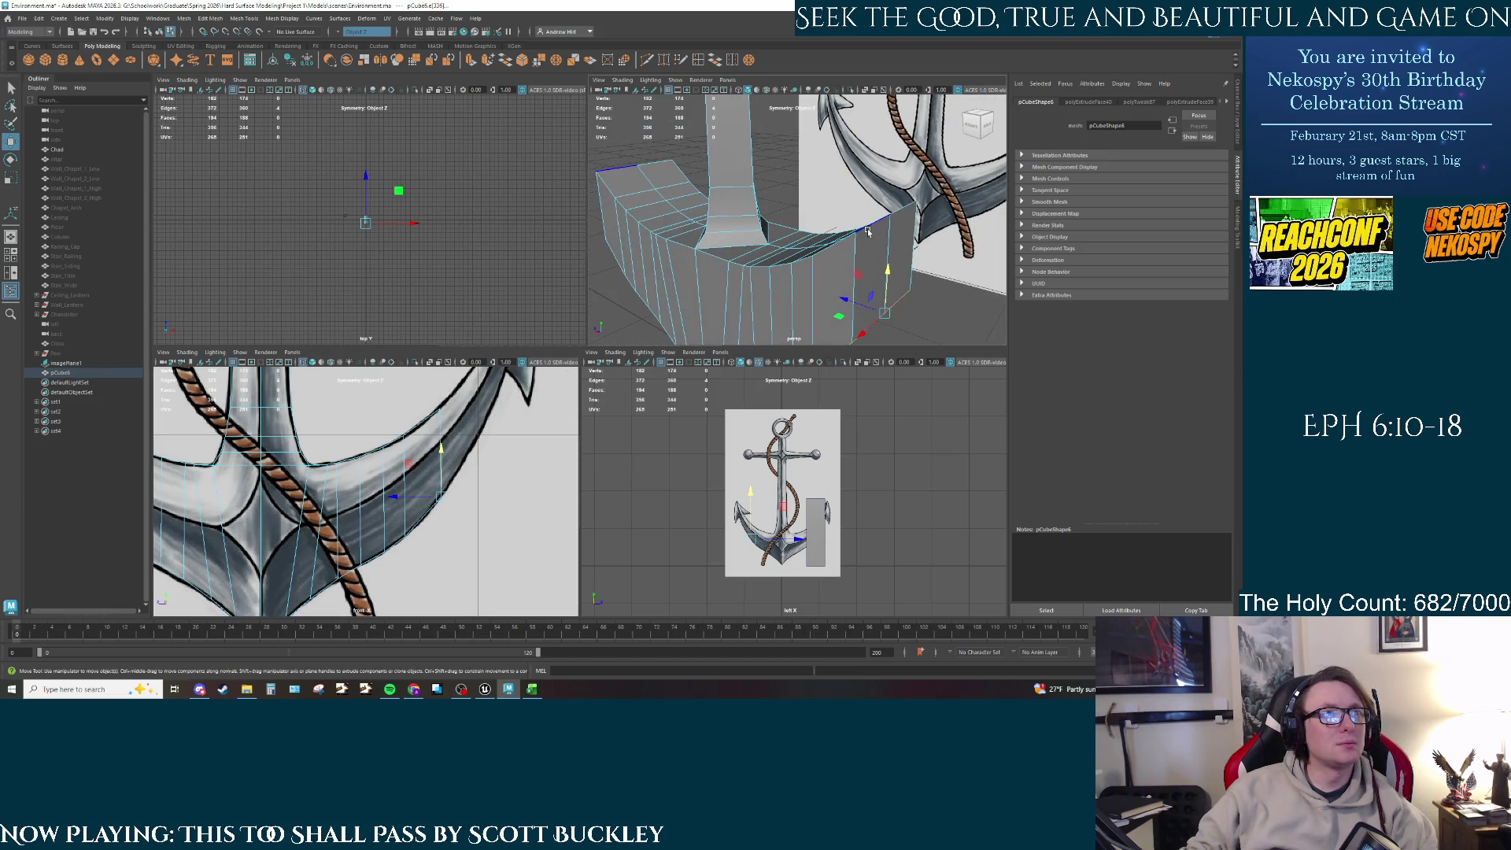
click(893, 205)
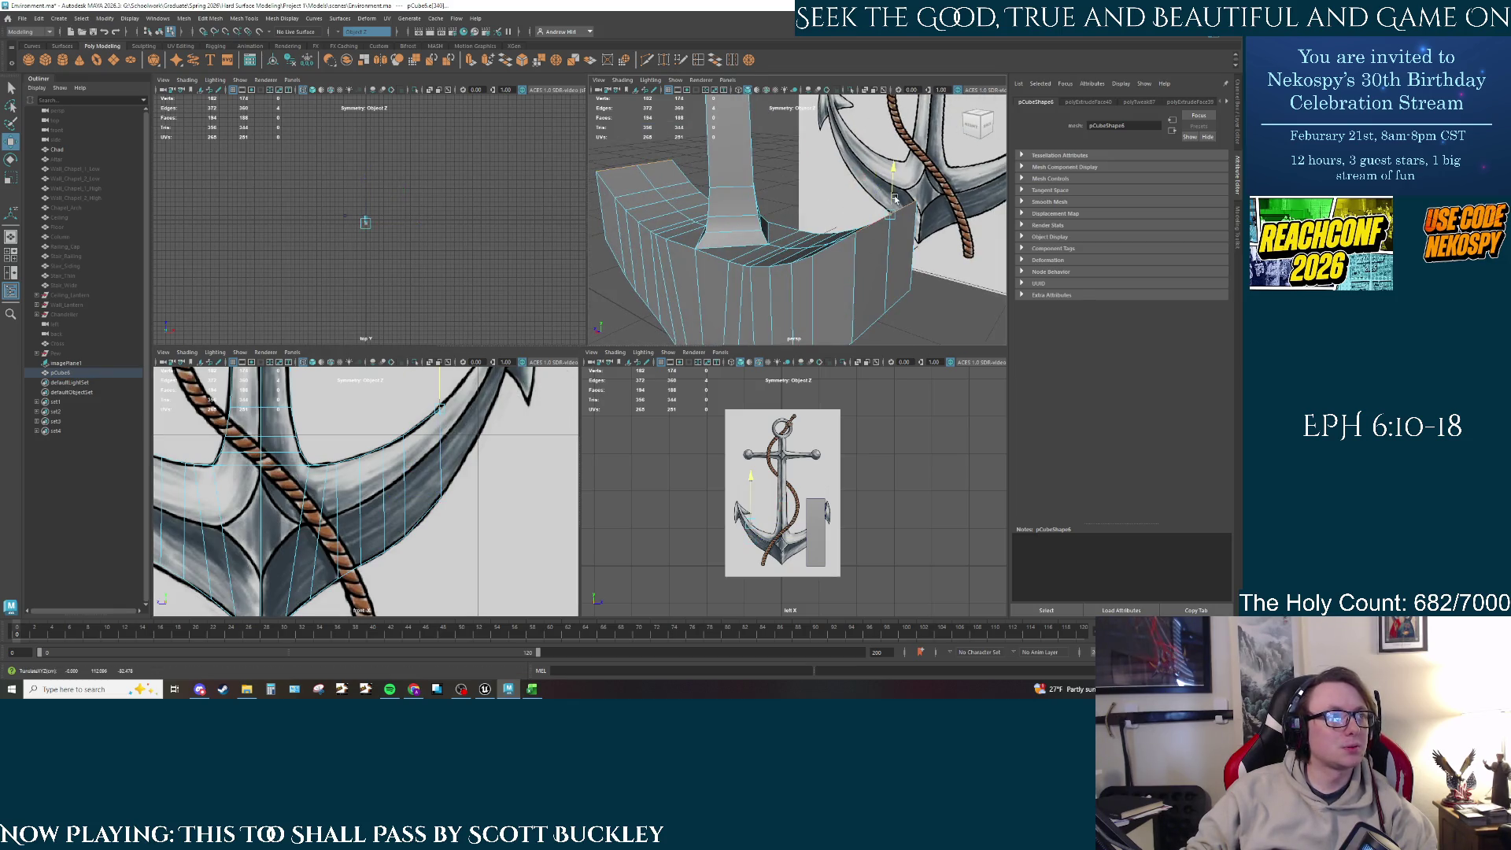
mouse_move(895, 200)
alt+mouse_down()
mouse_move(789, 282)
mouse_move(689, 296)
mouse_move(769, 297)
alt+mouse_up()
scroll(790, 282, down, 5)
scroll(787, 252, up, 5)
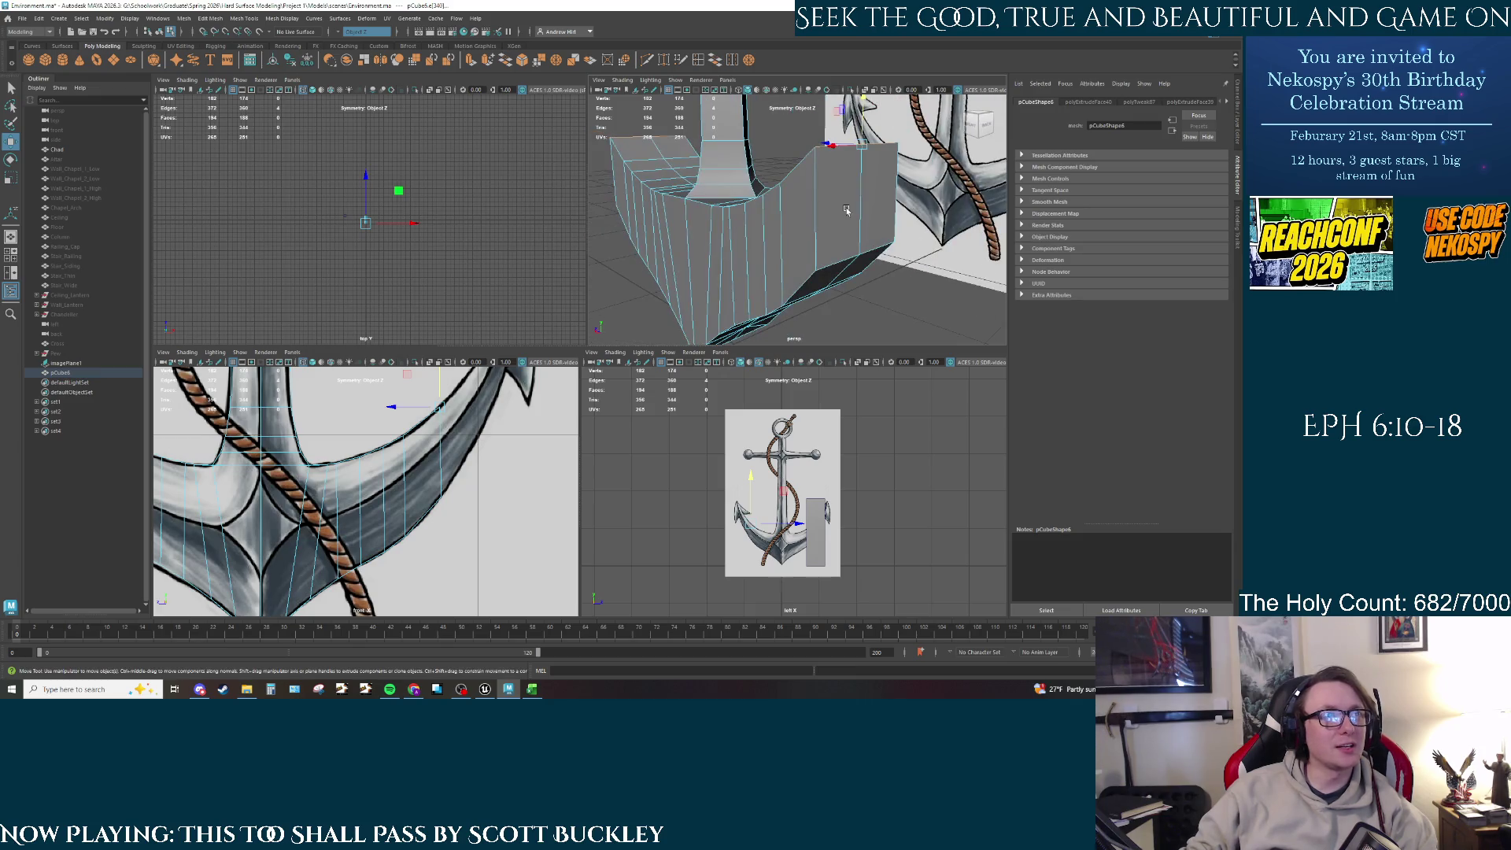
Step: Slide a crown block face to match the reference and nudge the block's top edge up
right_drag(846, 210, 848, 256)
key(q)
click(858, 204)
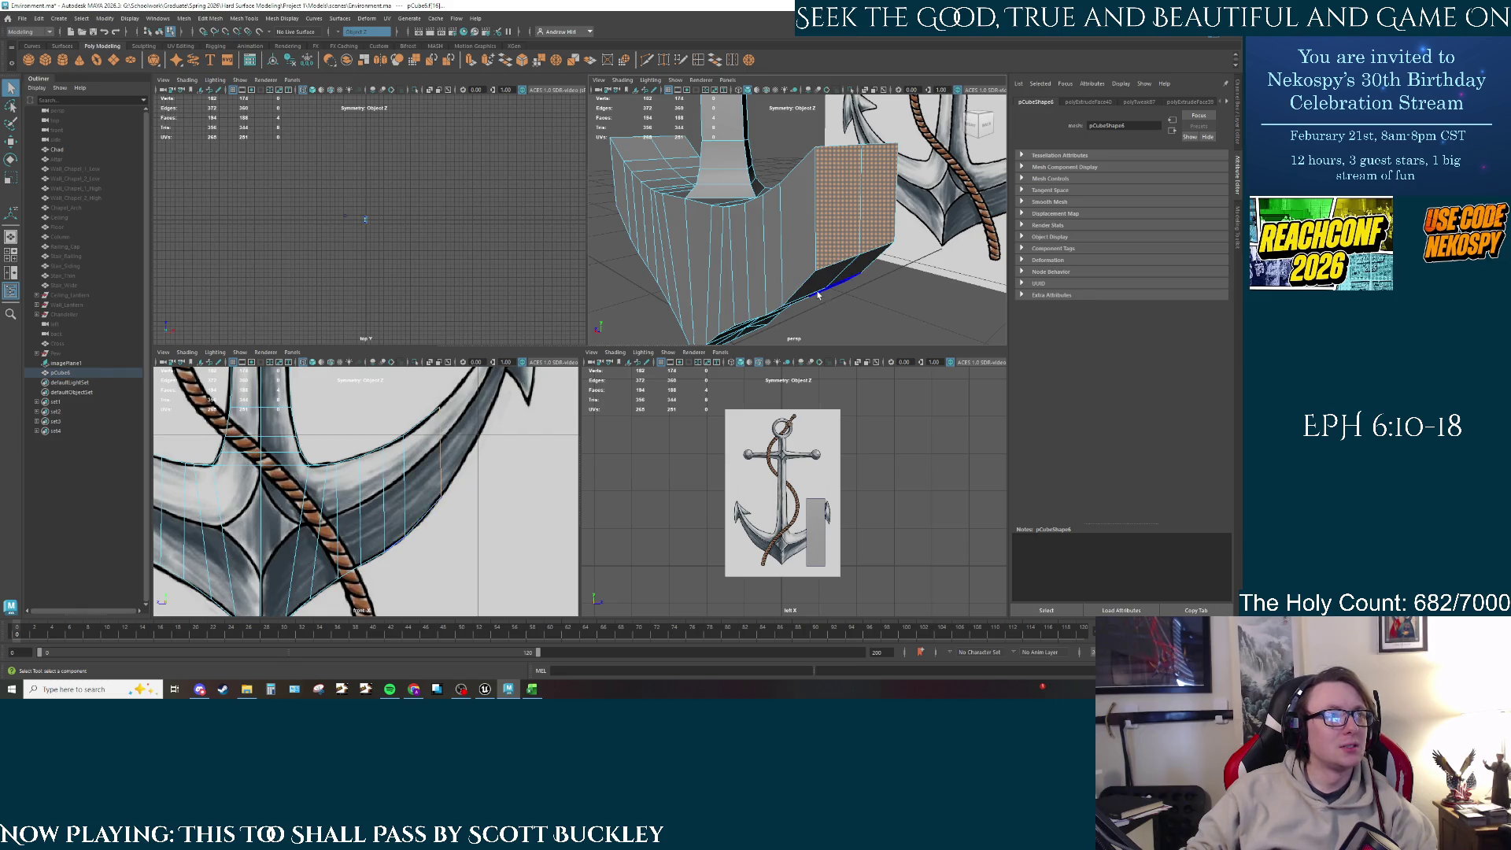
key(w)
shift+click(811, 218)
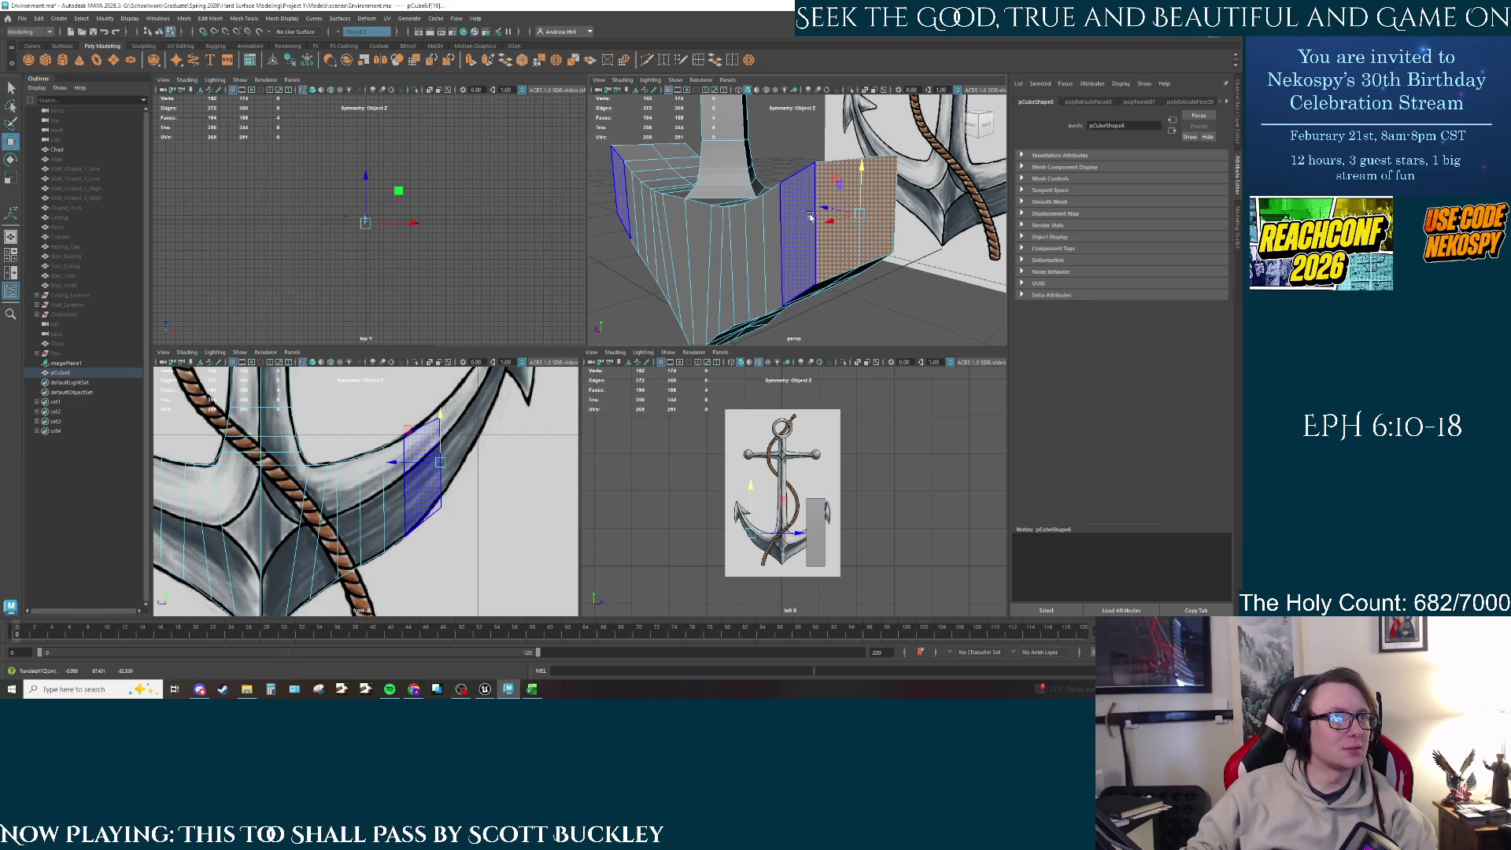
drag(824, 210, 850, 192)
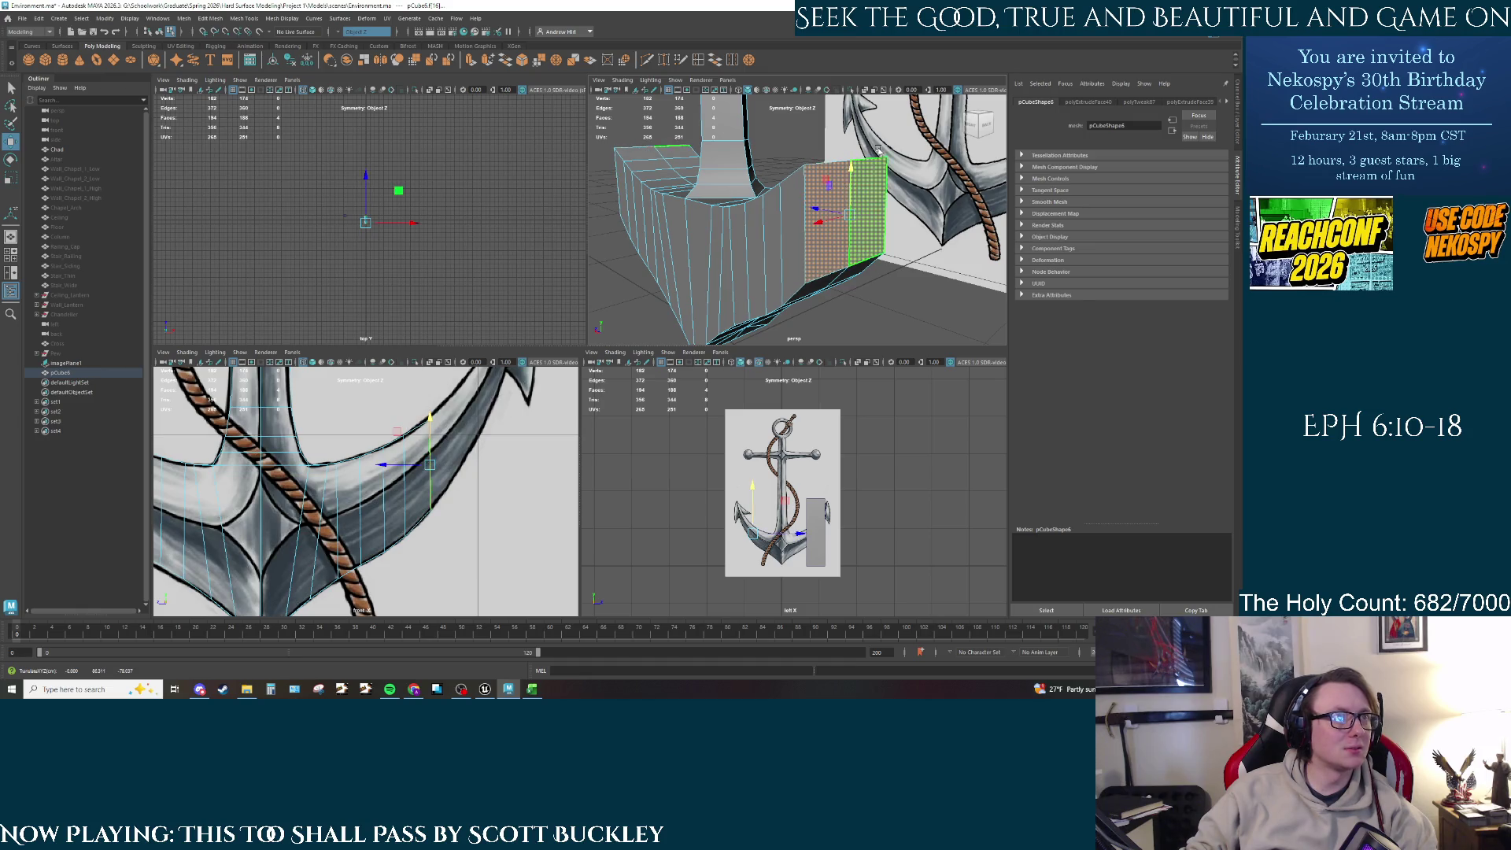
right_click(836, 178)
right_drag(835, 174, 833, 147)
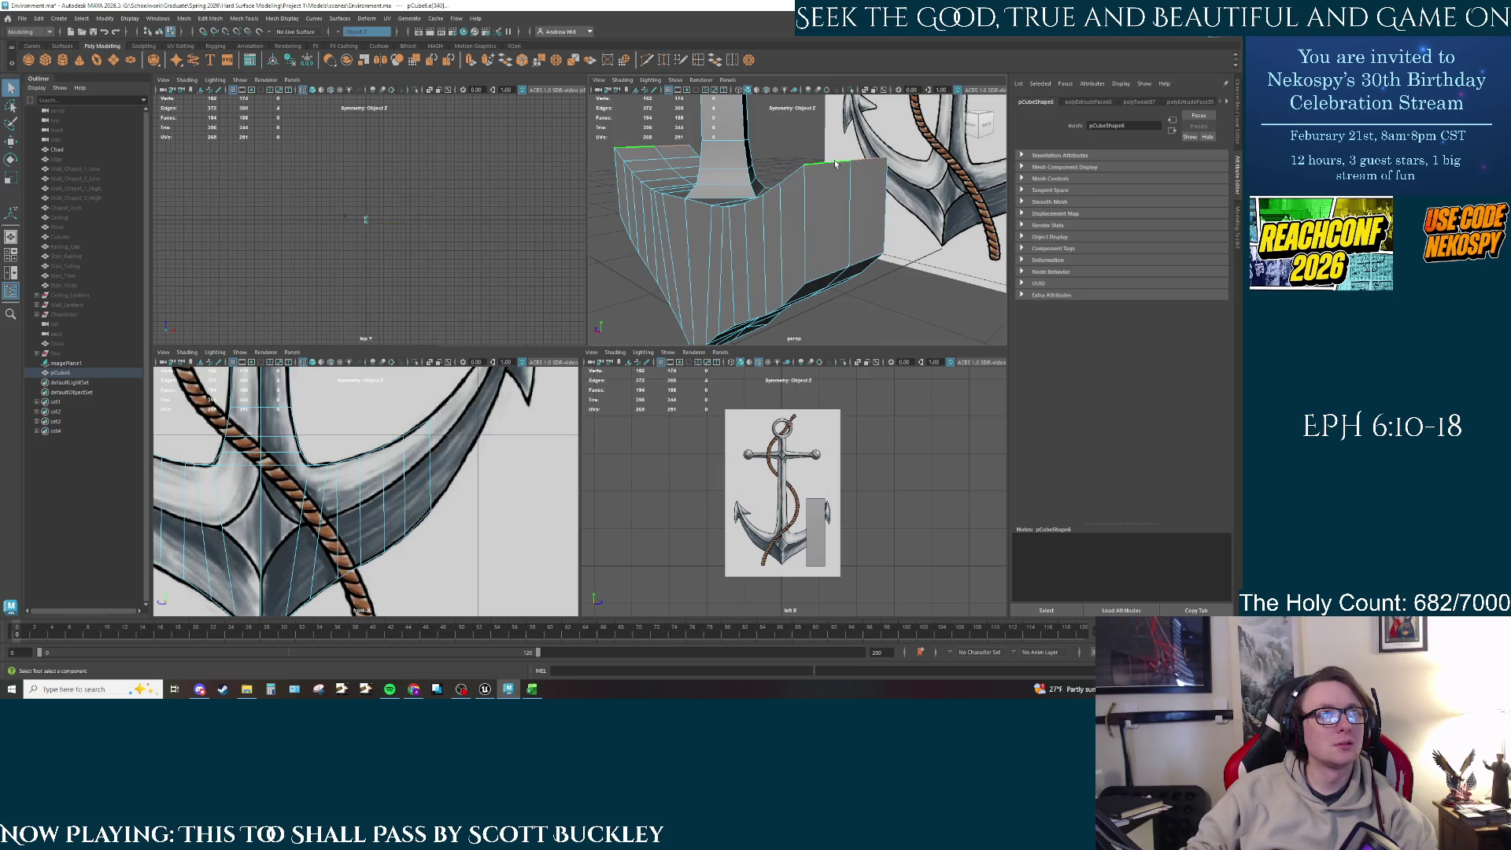
click(850, 161)
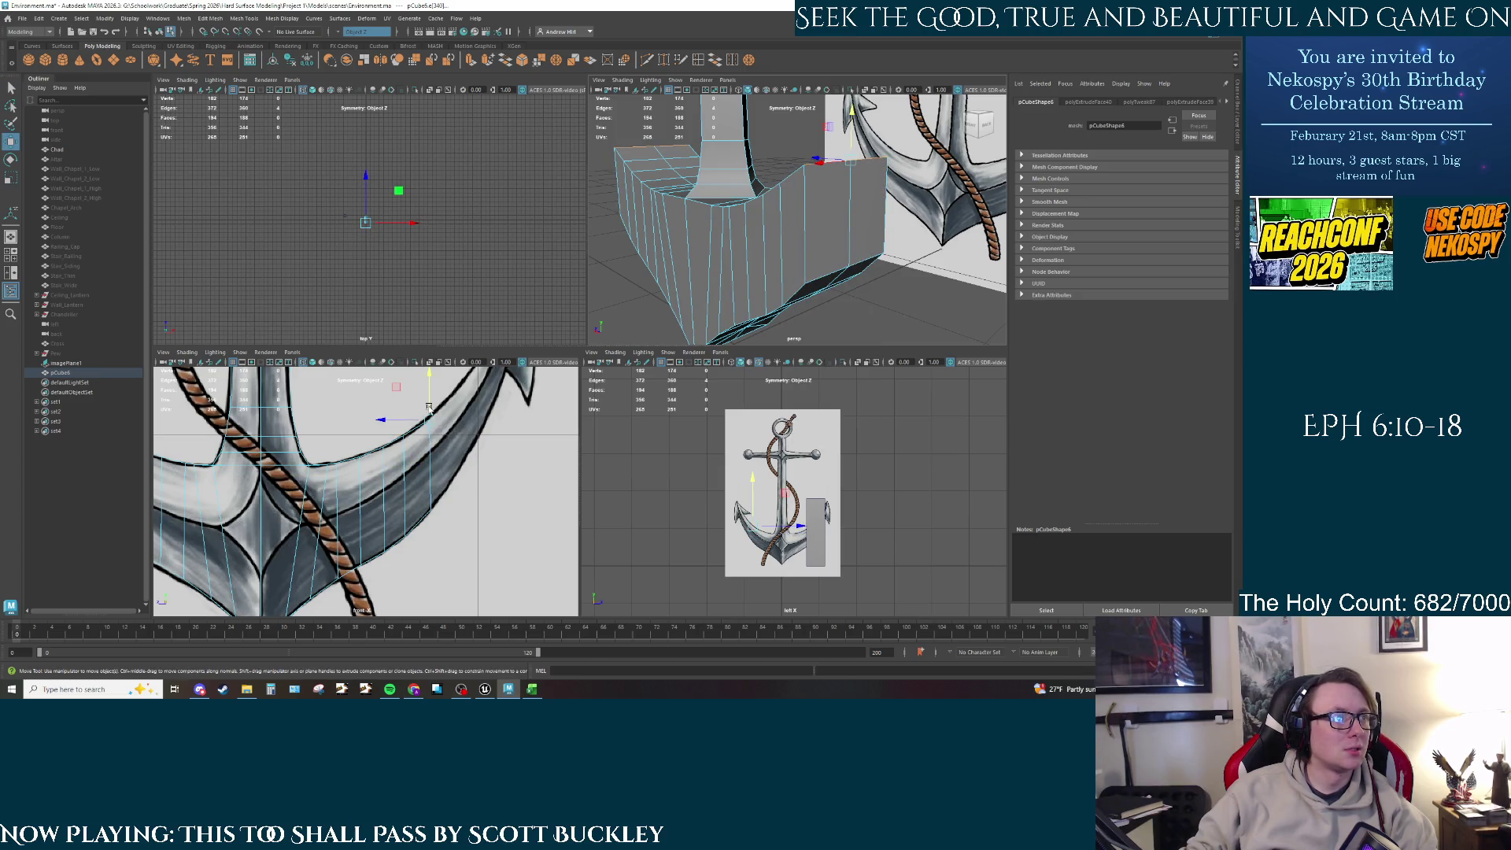
drag(430, 409, 429, 404)
Step: Select the block's right-side face in Face mode and extrude it
right_click(829, 234)
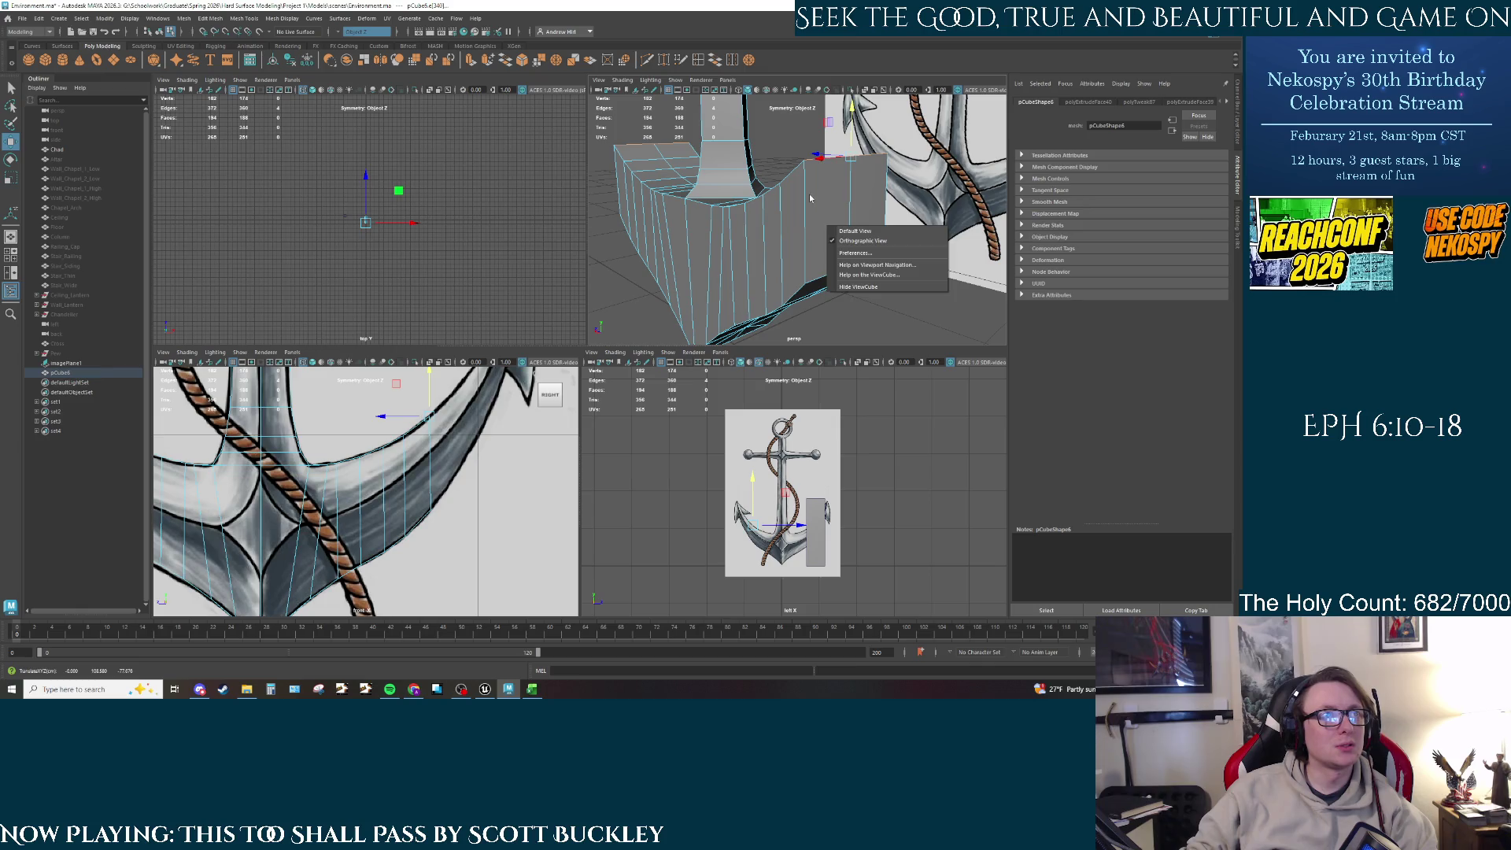
right_click(811, 198)
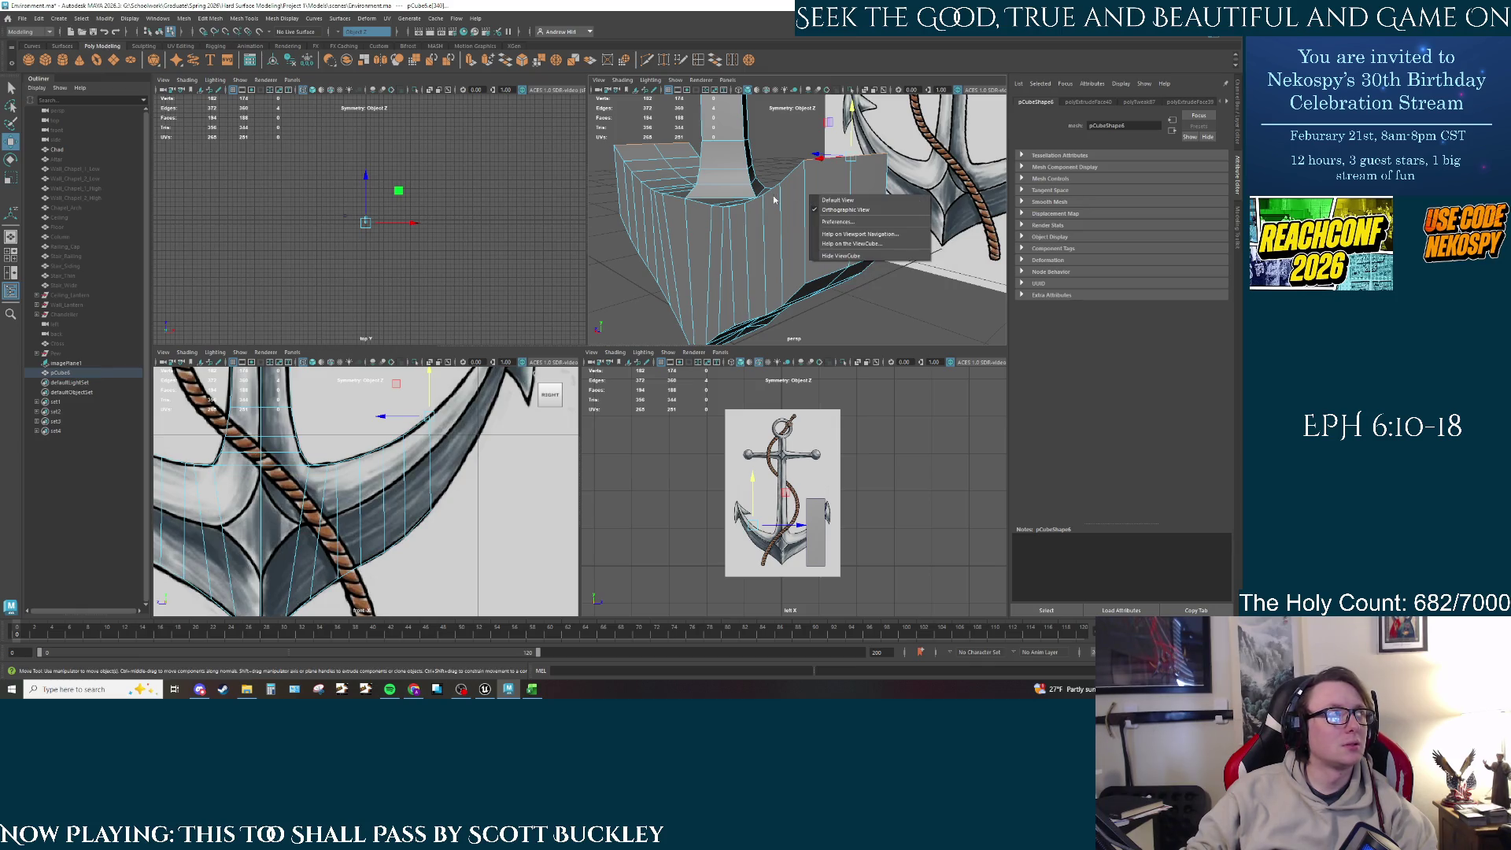
click(775, 201)
right_click(783, 210)
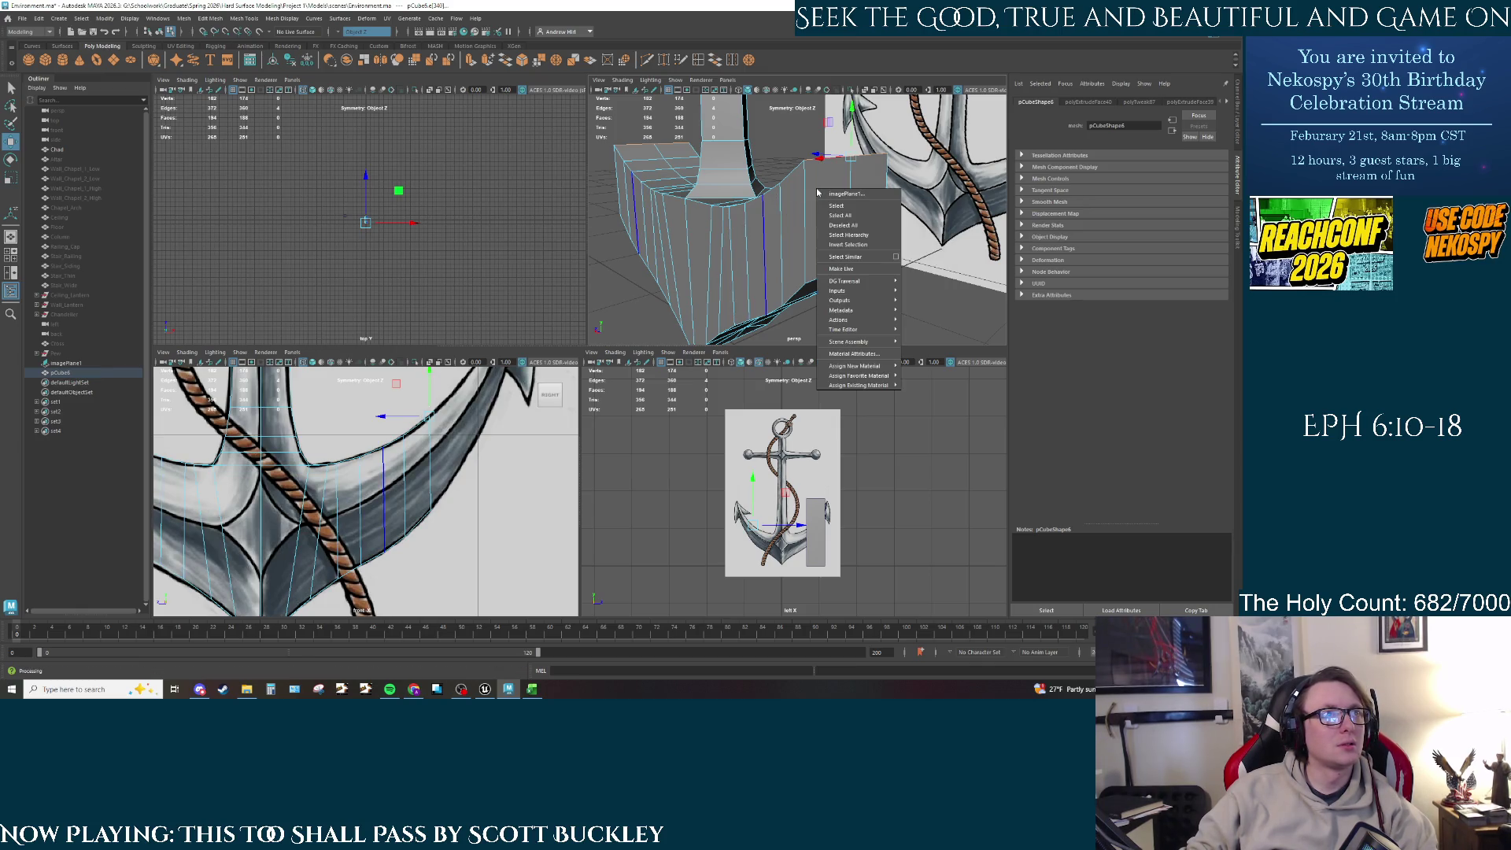
click(781, 217)
right_click(779, 221)
mouse_move(779, 222)
right_down()
mouse_move(780, 244)
mouse_move(779, 196)
mouse_move(735, 234)
mouse_move(778, 248)
right_up()
click(850, 219)
click(850, 219)
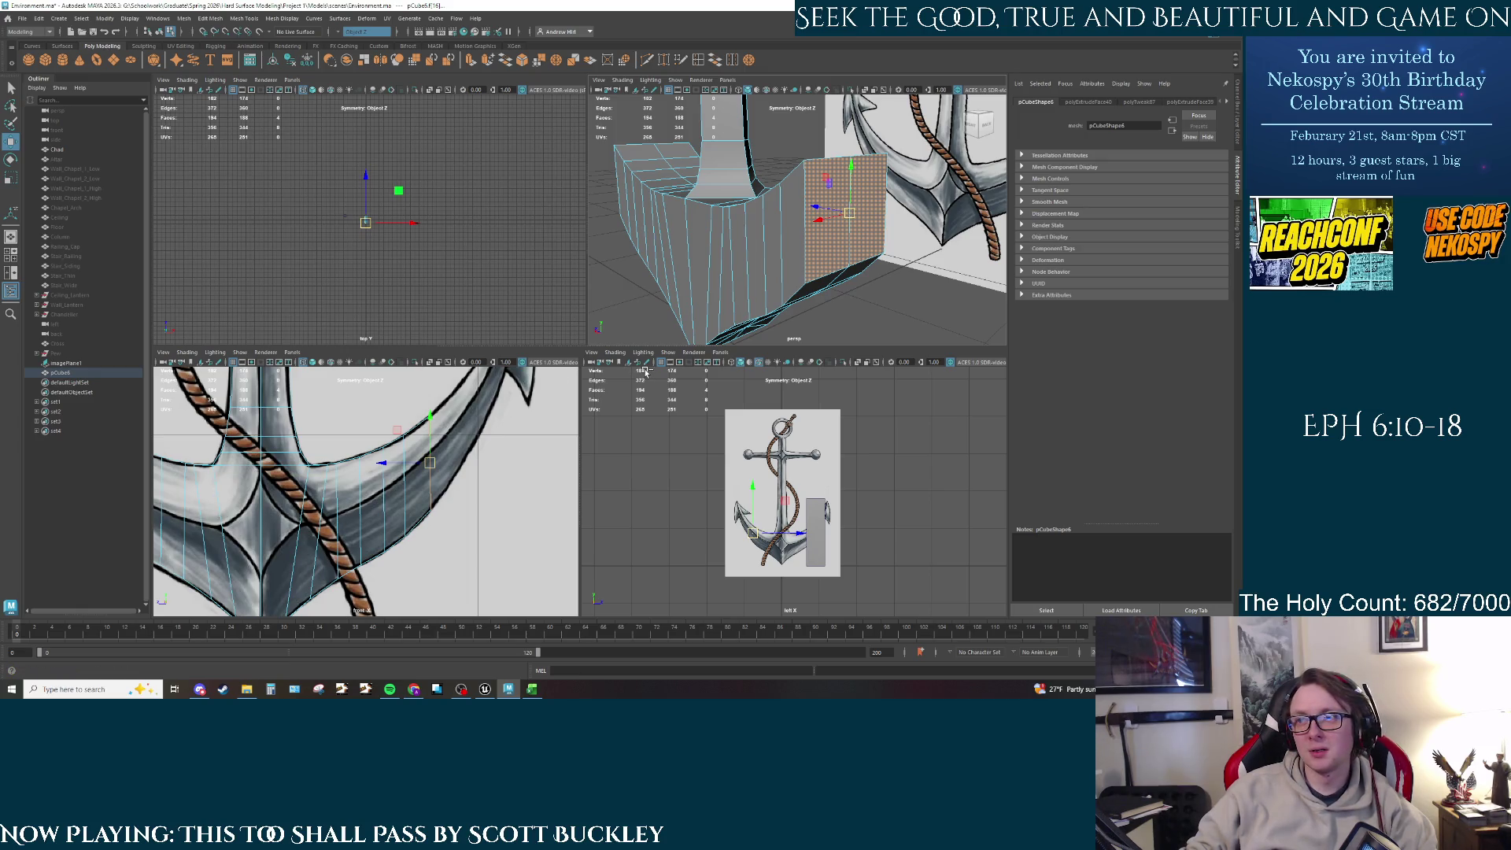
key(ctrl+e)
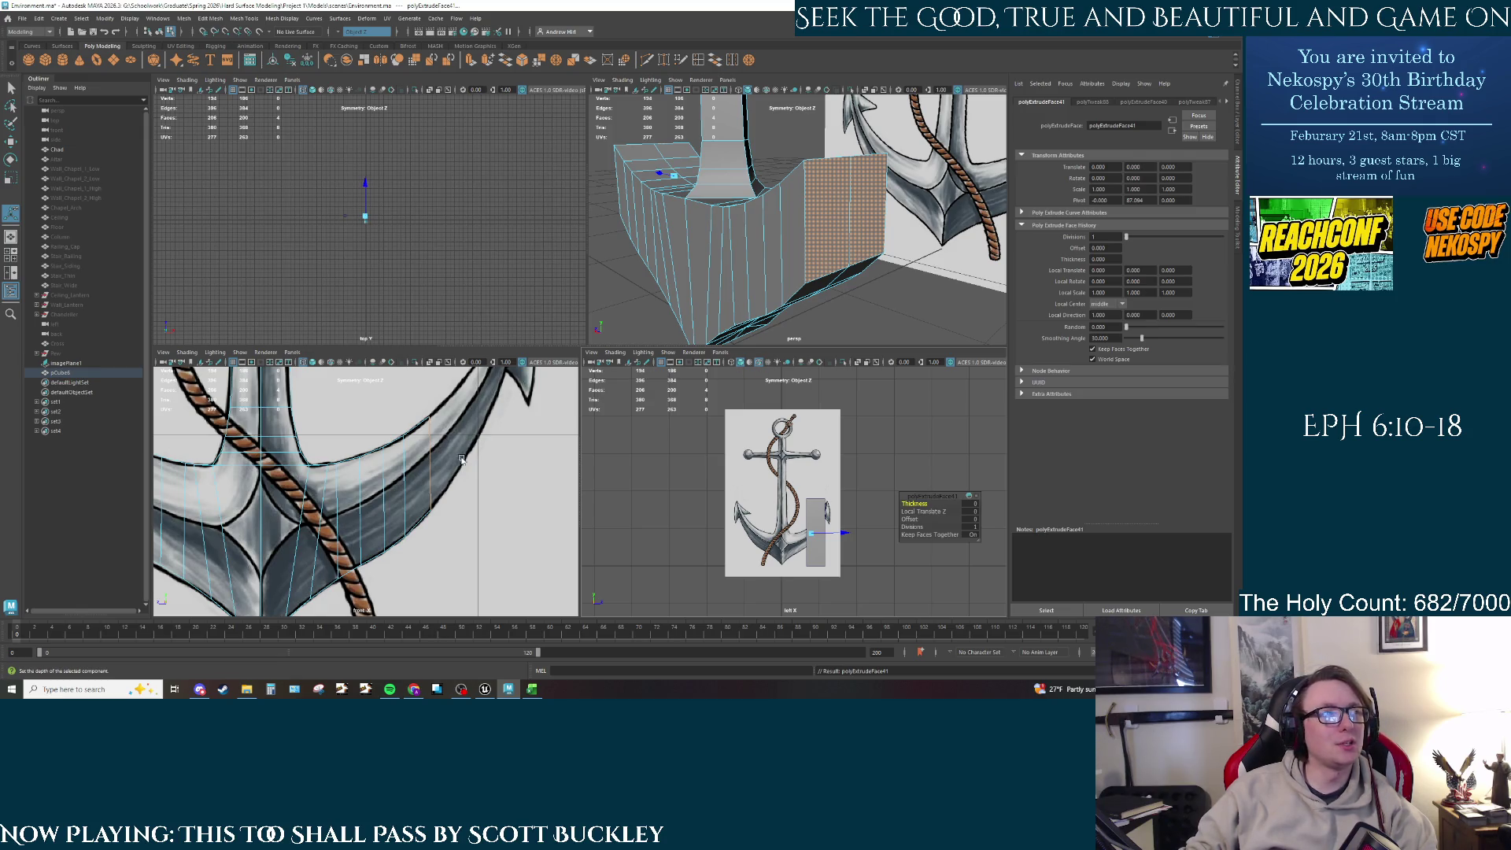
Step: Orbit around the new extrusion and select its upper-right face
mouse_move(727, 262)
alt+mouse_down()
mouse_move(667, 271)
mouse_move(817, 283)
alt+mouse_up()
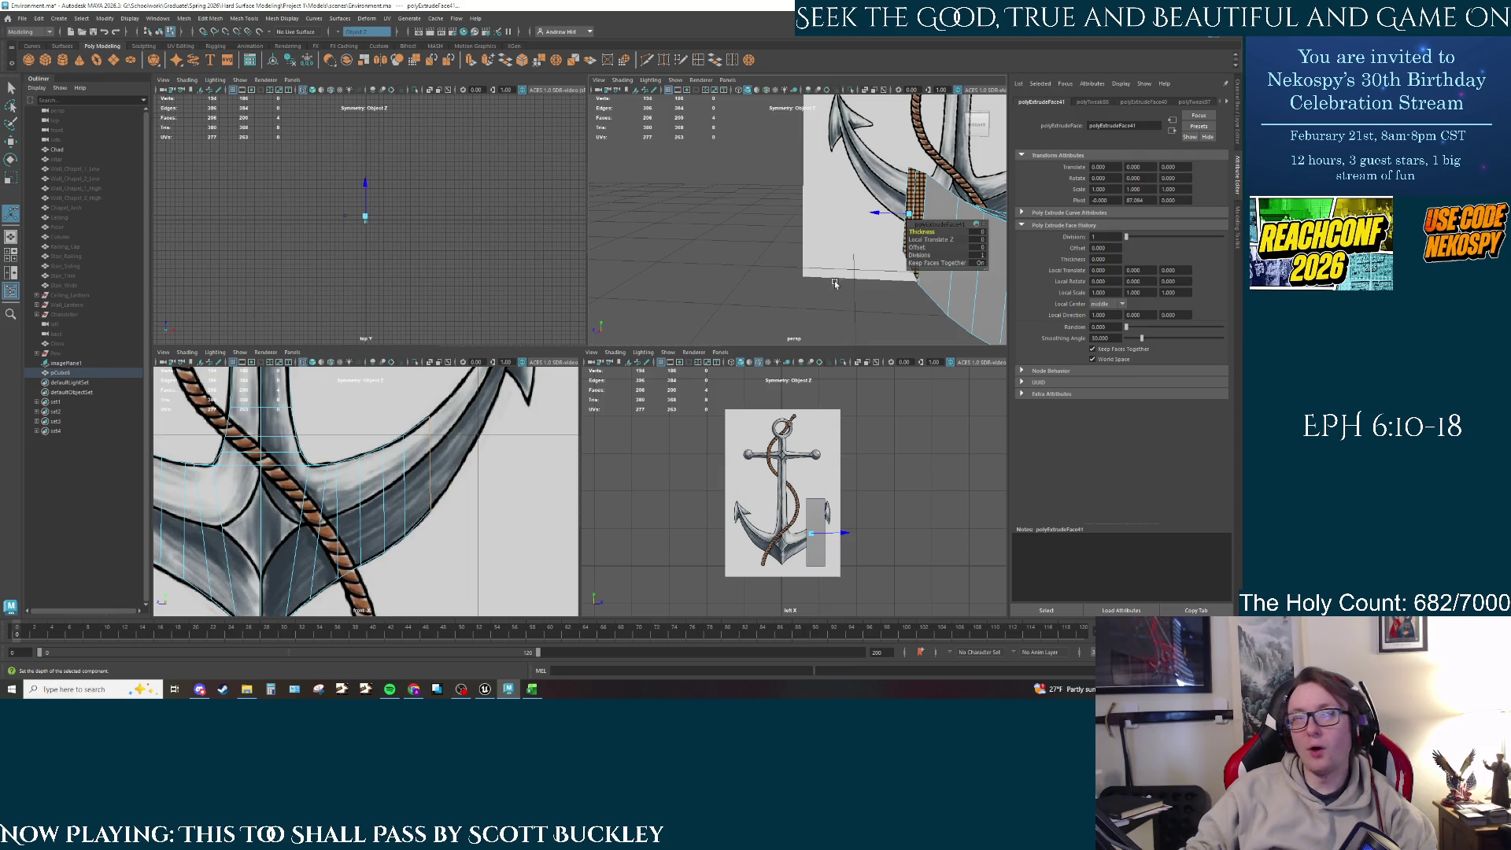
alt+drag(841, 255, 754, 250)
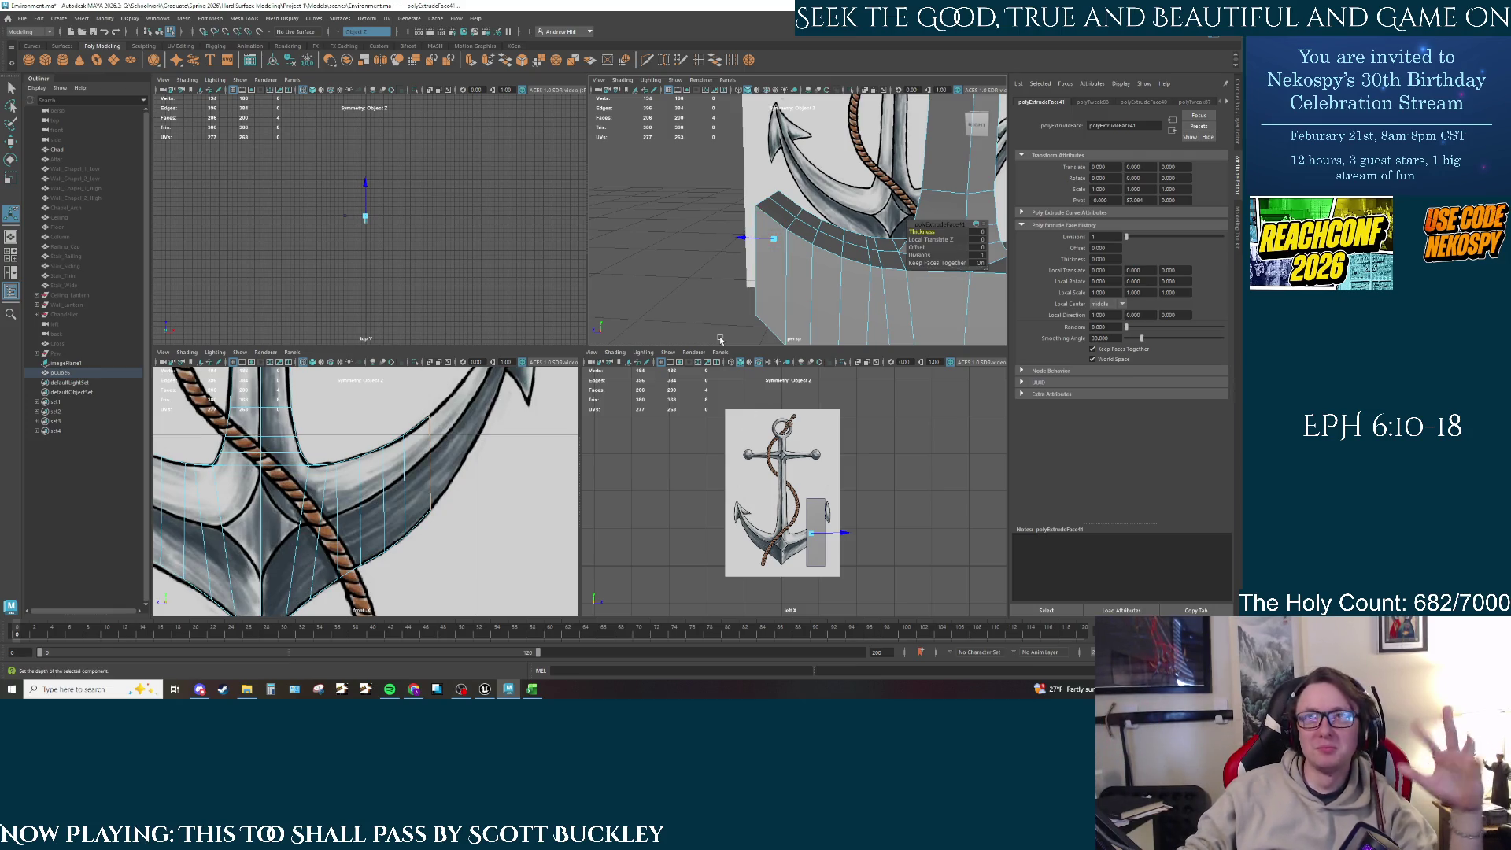
click(957, 206)
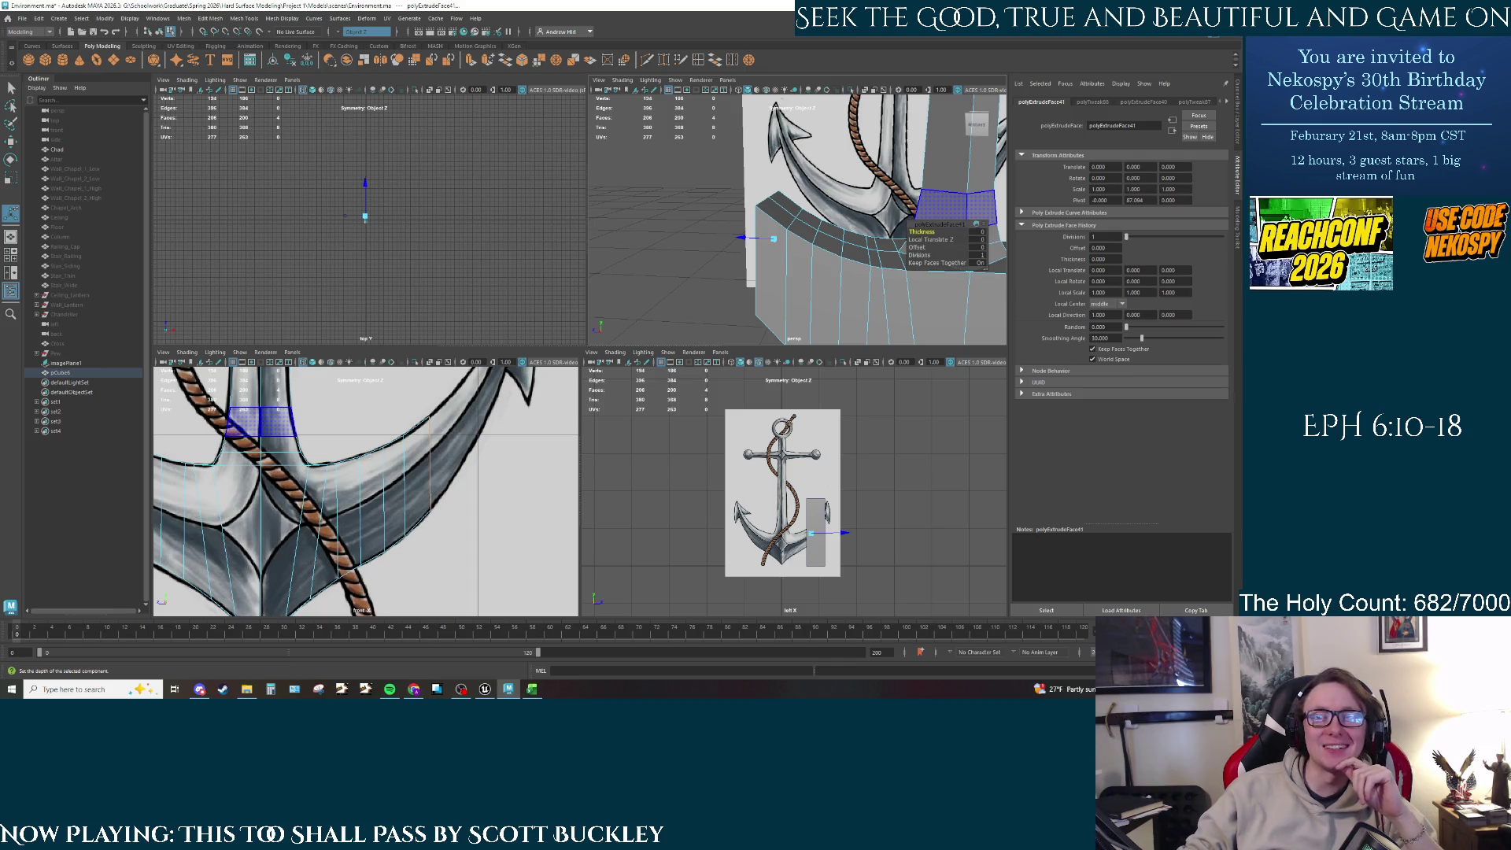
key(alt+Tab)
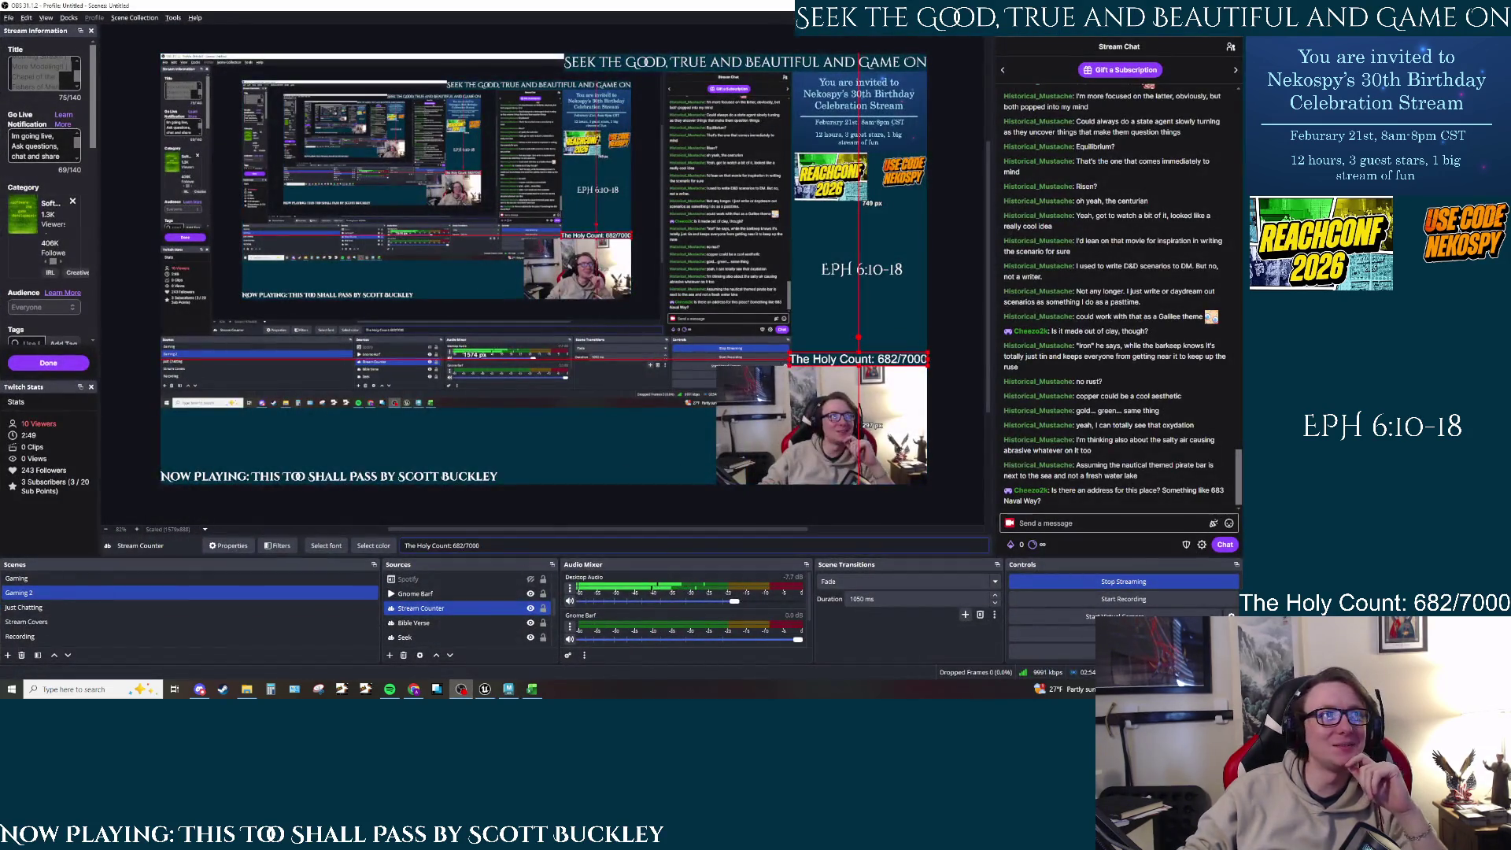
key(alt+Tab)
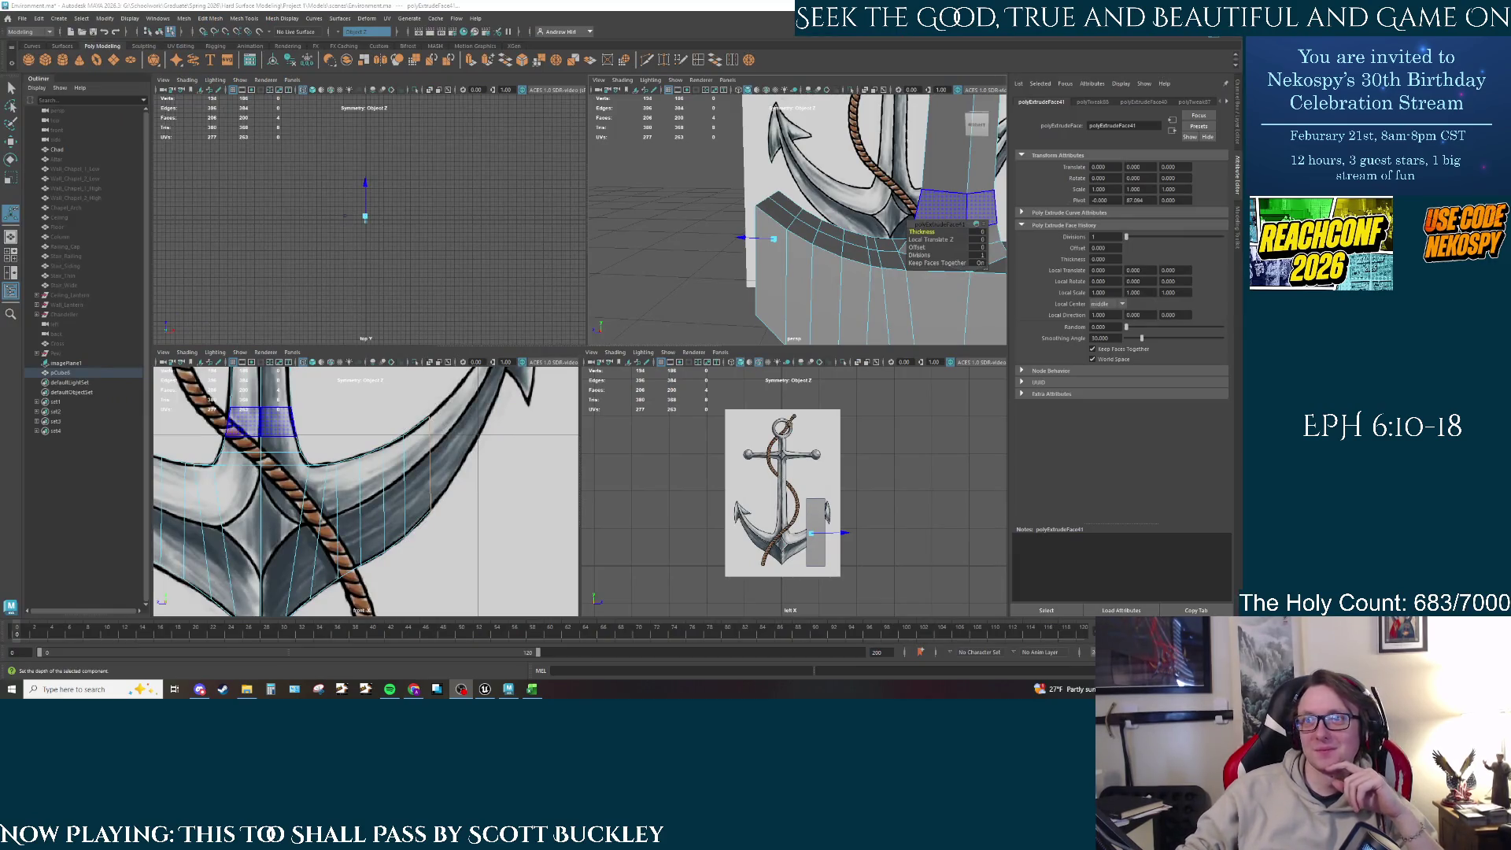
Step: Re-angle the view of the anchor and undo an accidental extra extrusion
key(alt+Tab)
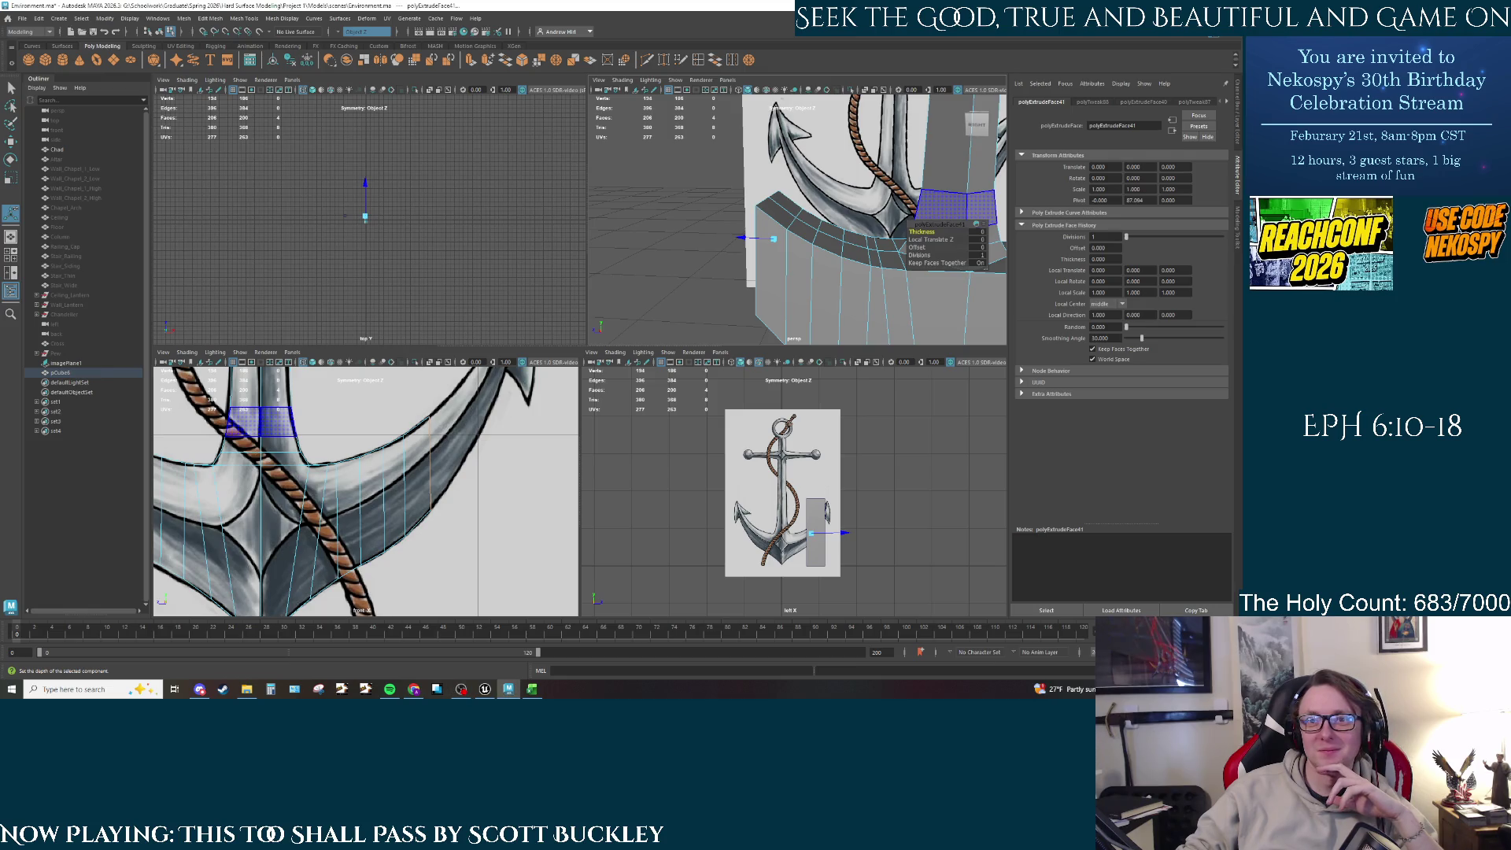
key(alt+Tab)
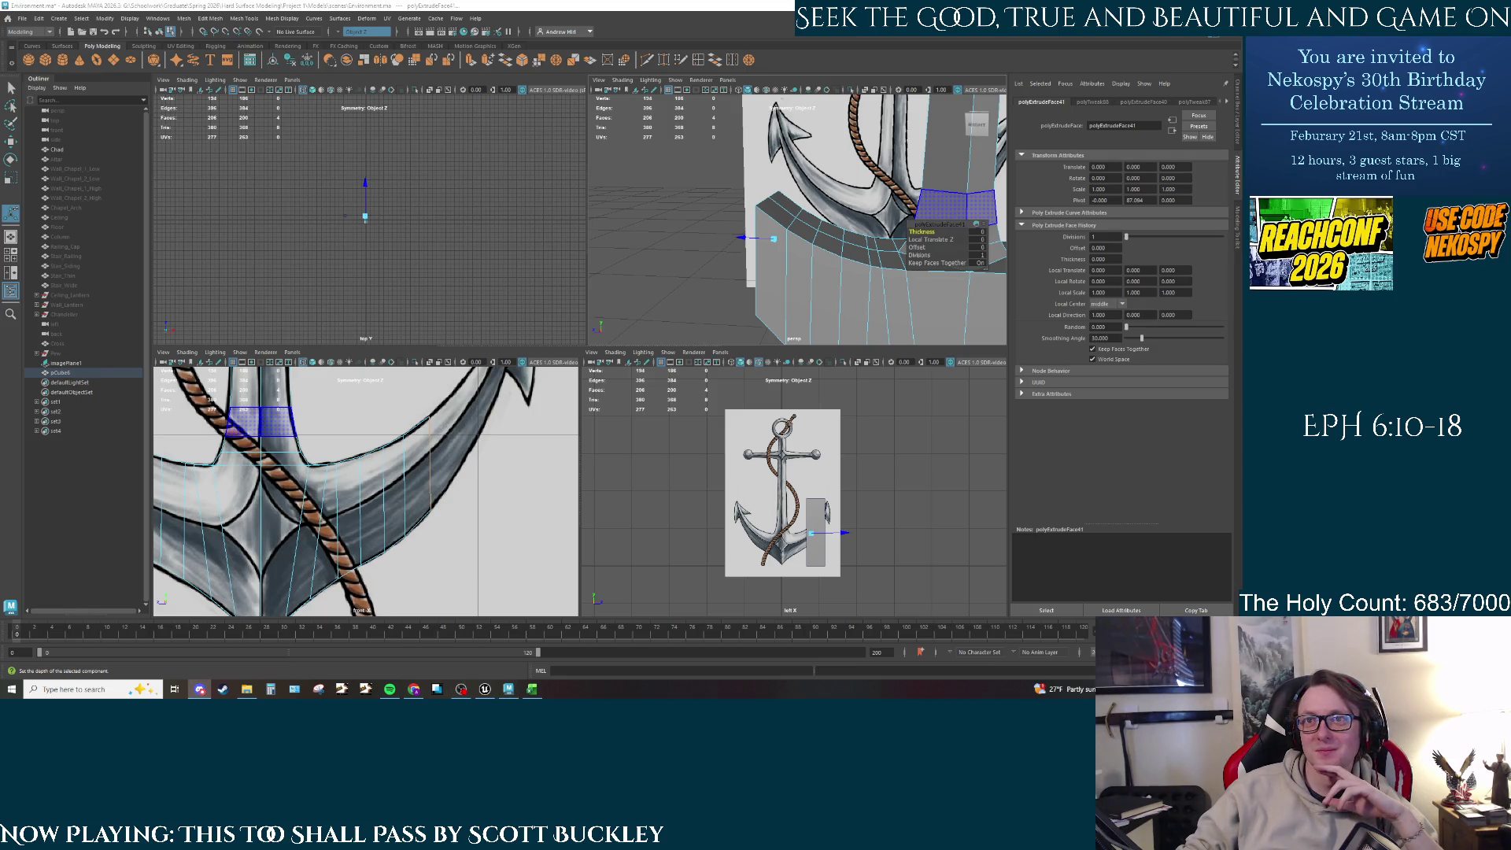
key(alt+Tab)
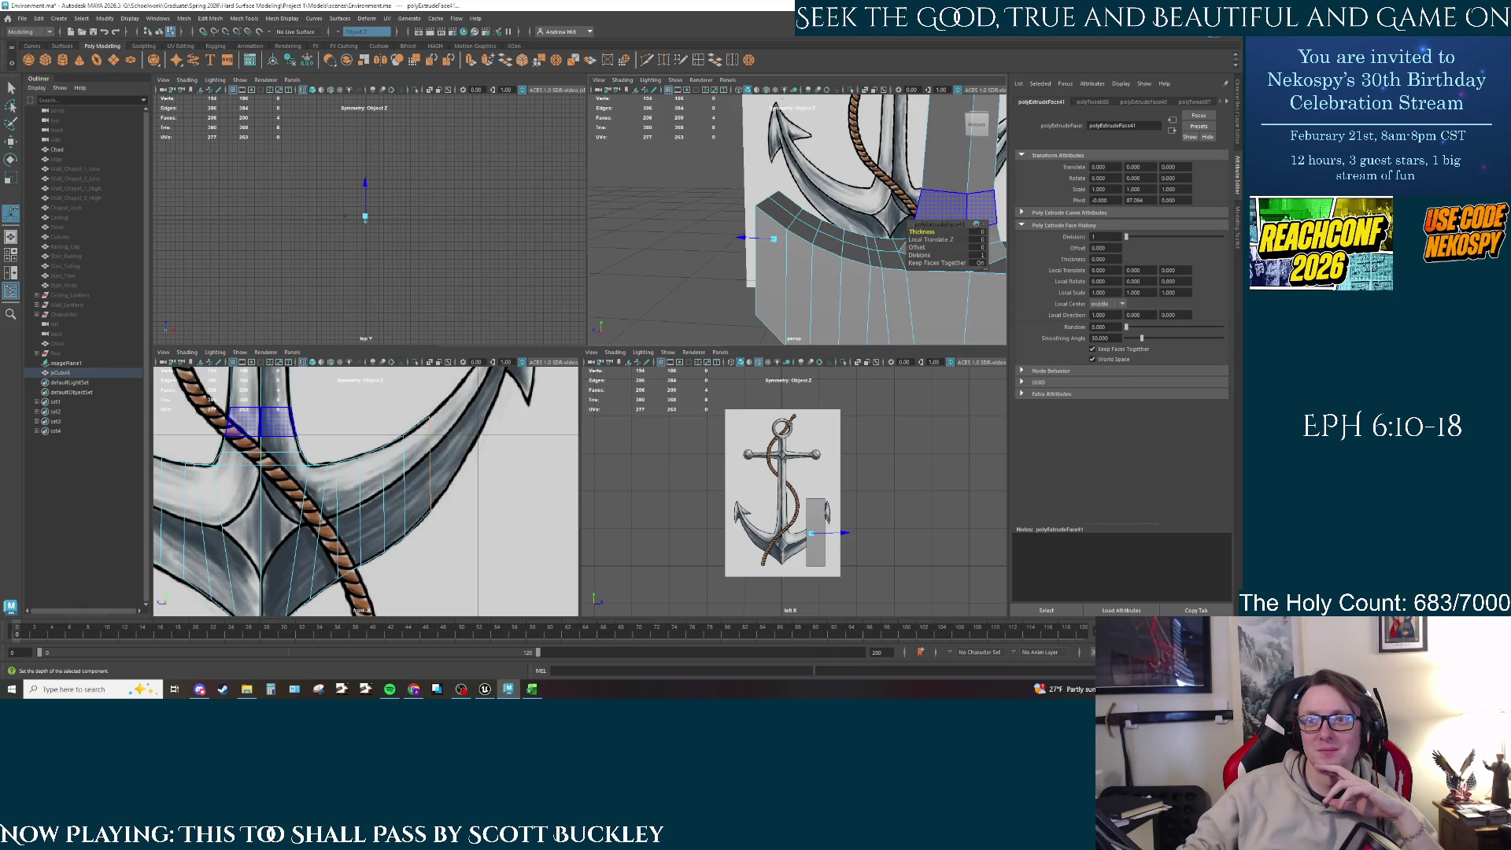
key(alt+Tab)
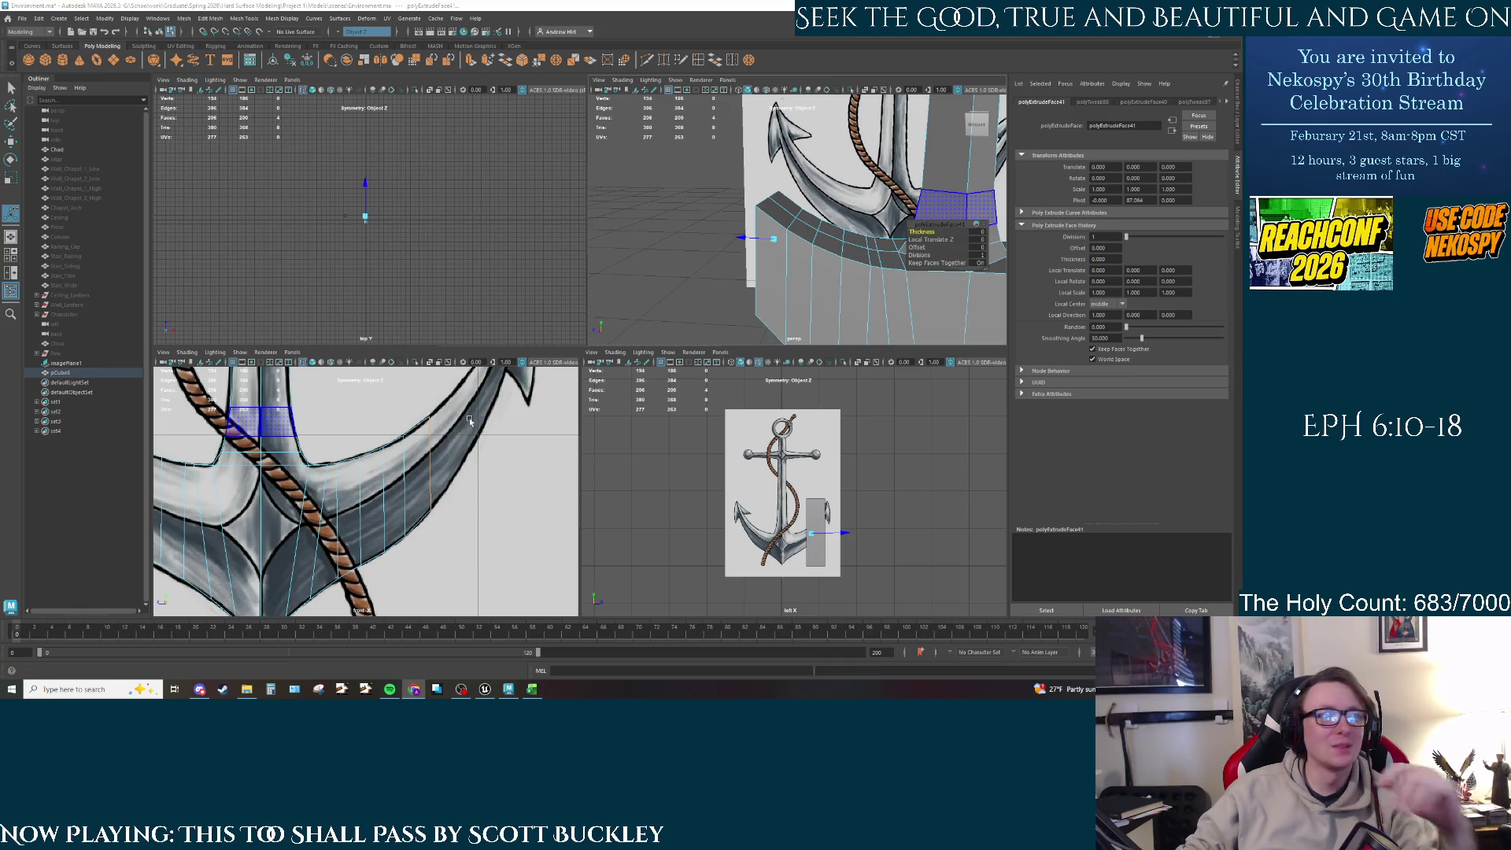
key(alt+Tab)
alt+drag(787, 229, 708, 240)
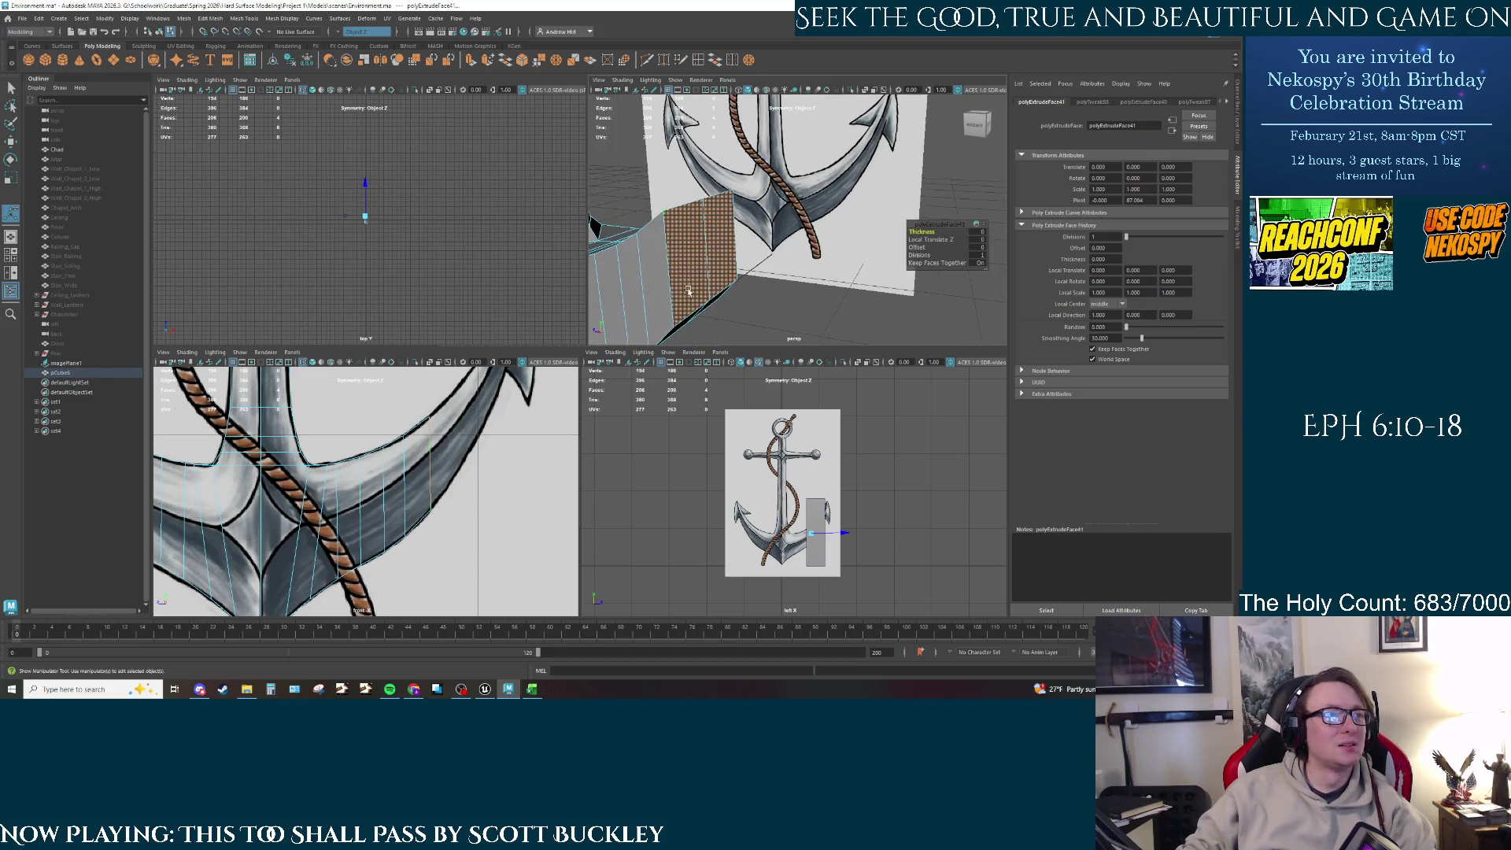
key(ctrl+e)
key(ctrl+z)
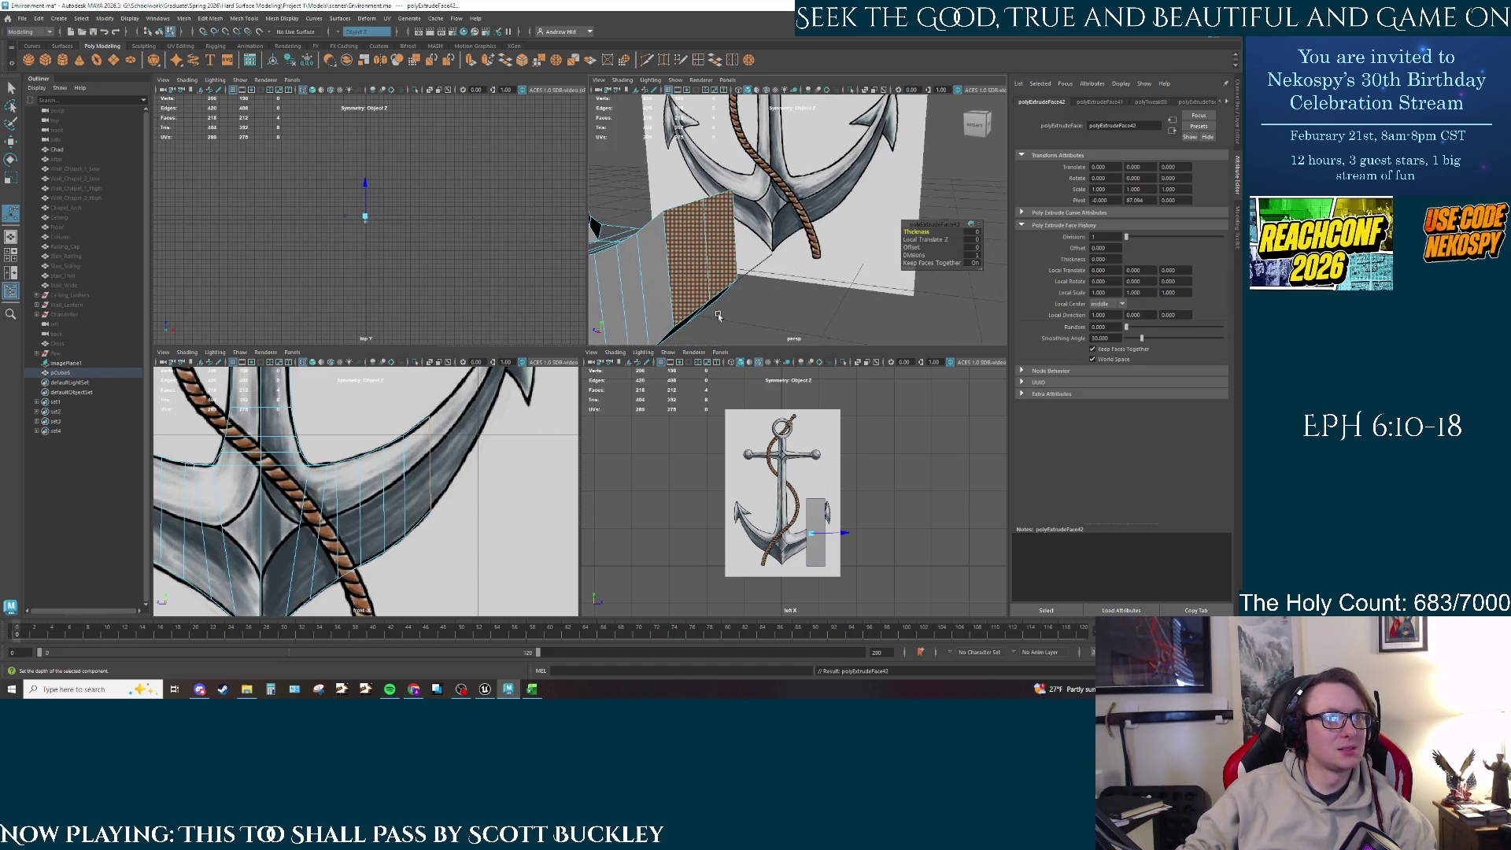
Step: Select the extrusion's end face and raise it upward along the arm
click(719, 290)
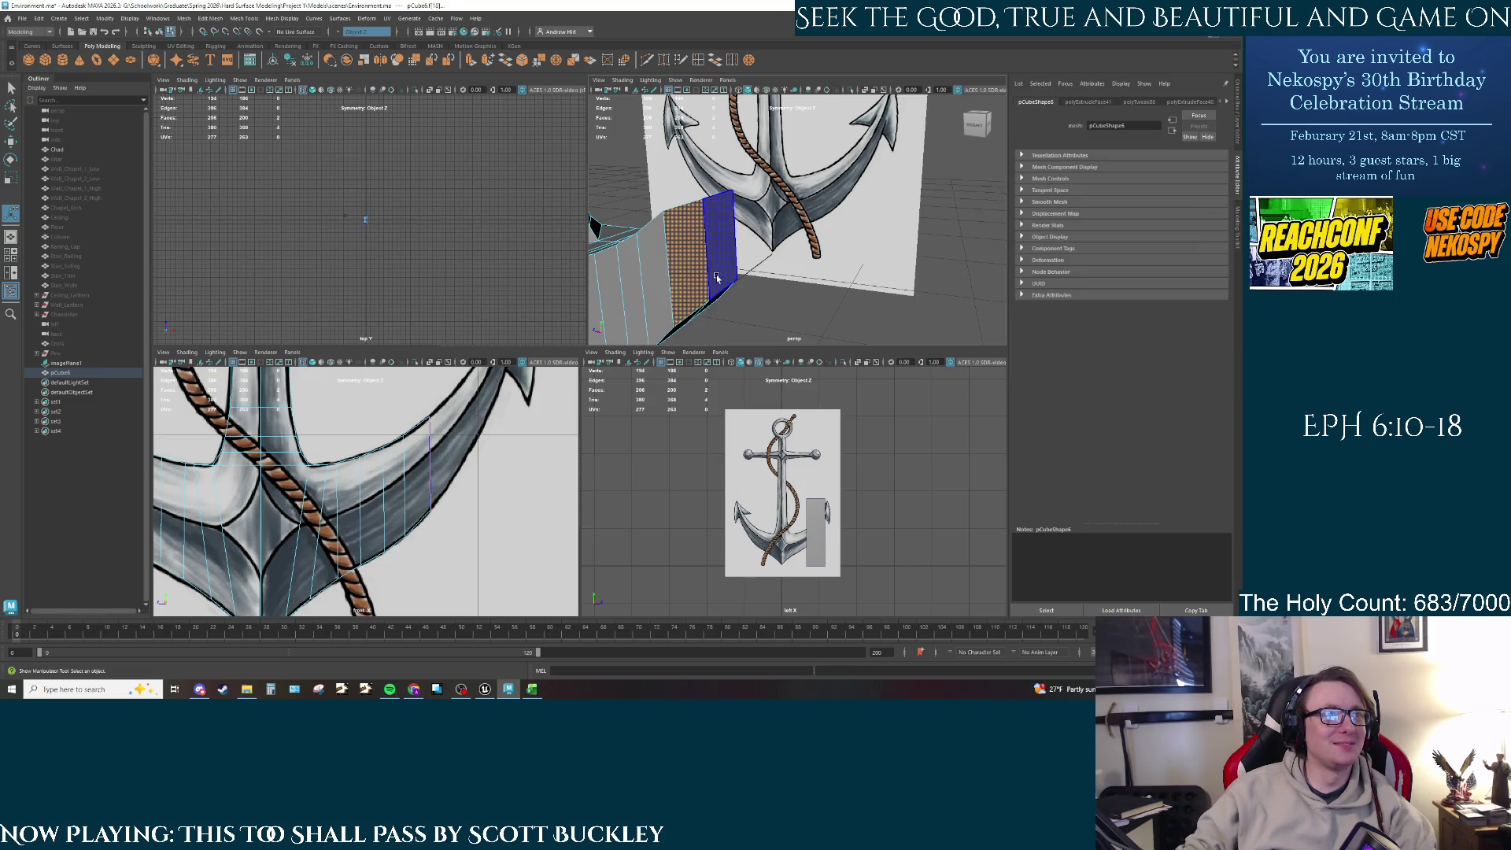
alt+right_drag(719, 290, 836, 264)
alt+drag(835, 264, 735, 236)
click(803, 236)
key(w)
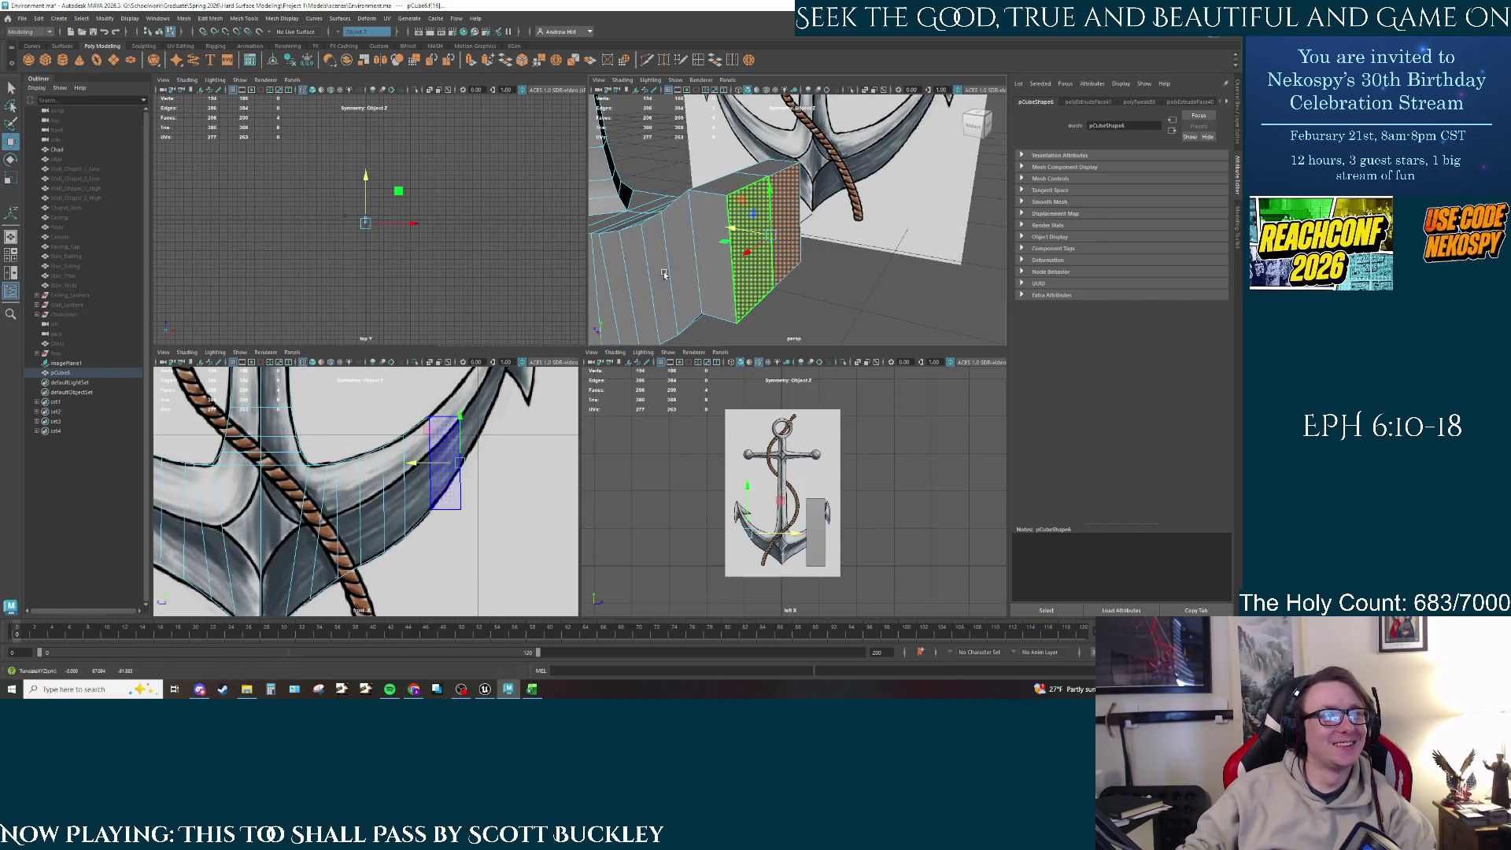
drag(458, 426, 457, 399)
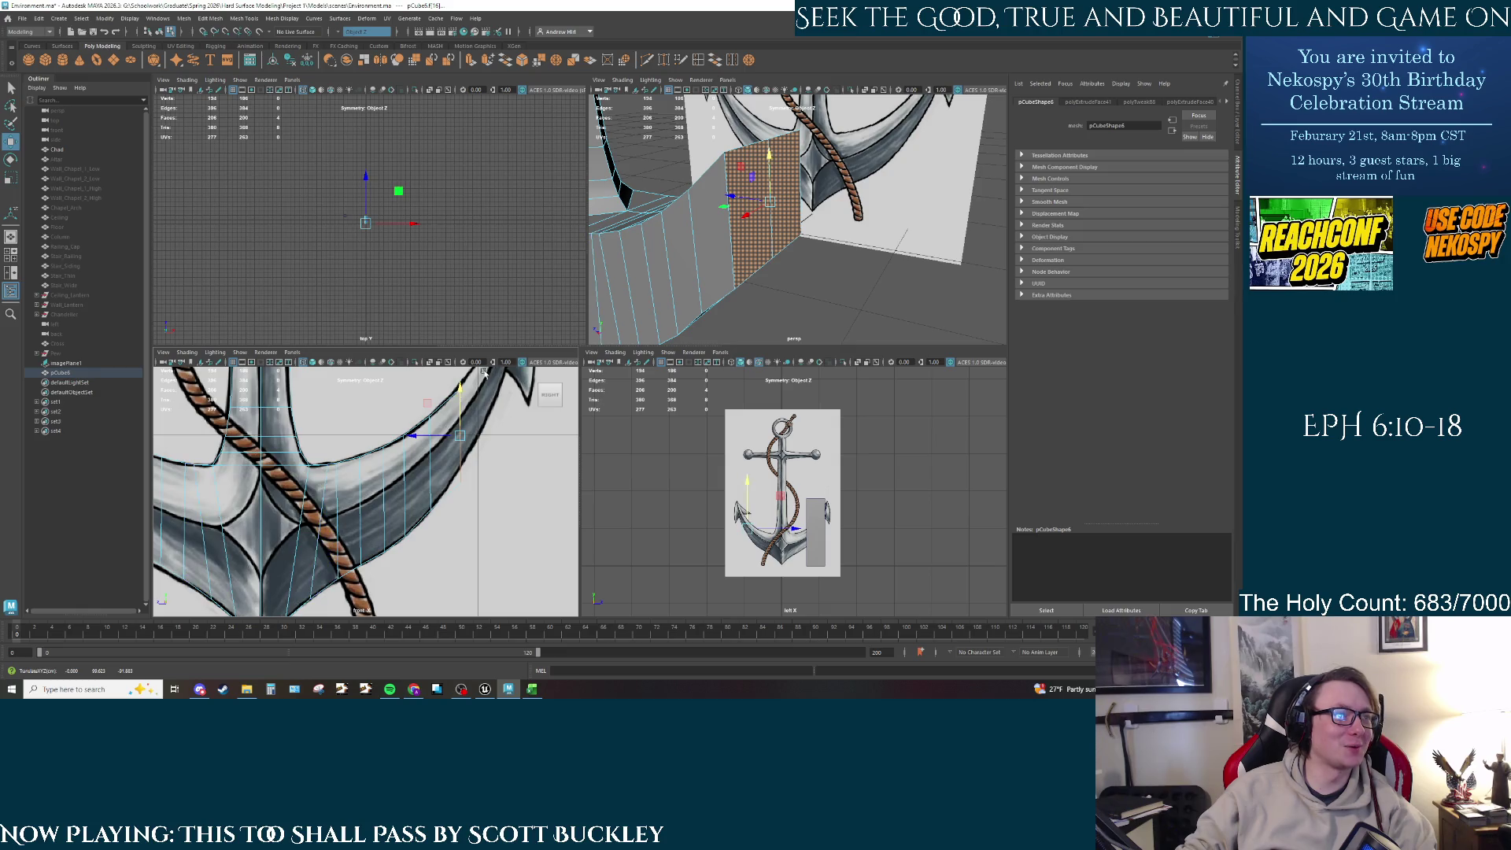
drag(752, 200, 728, 198)
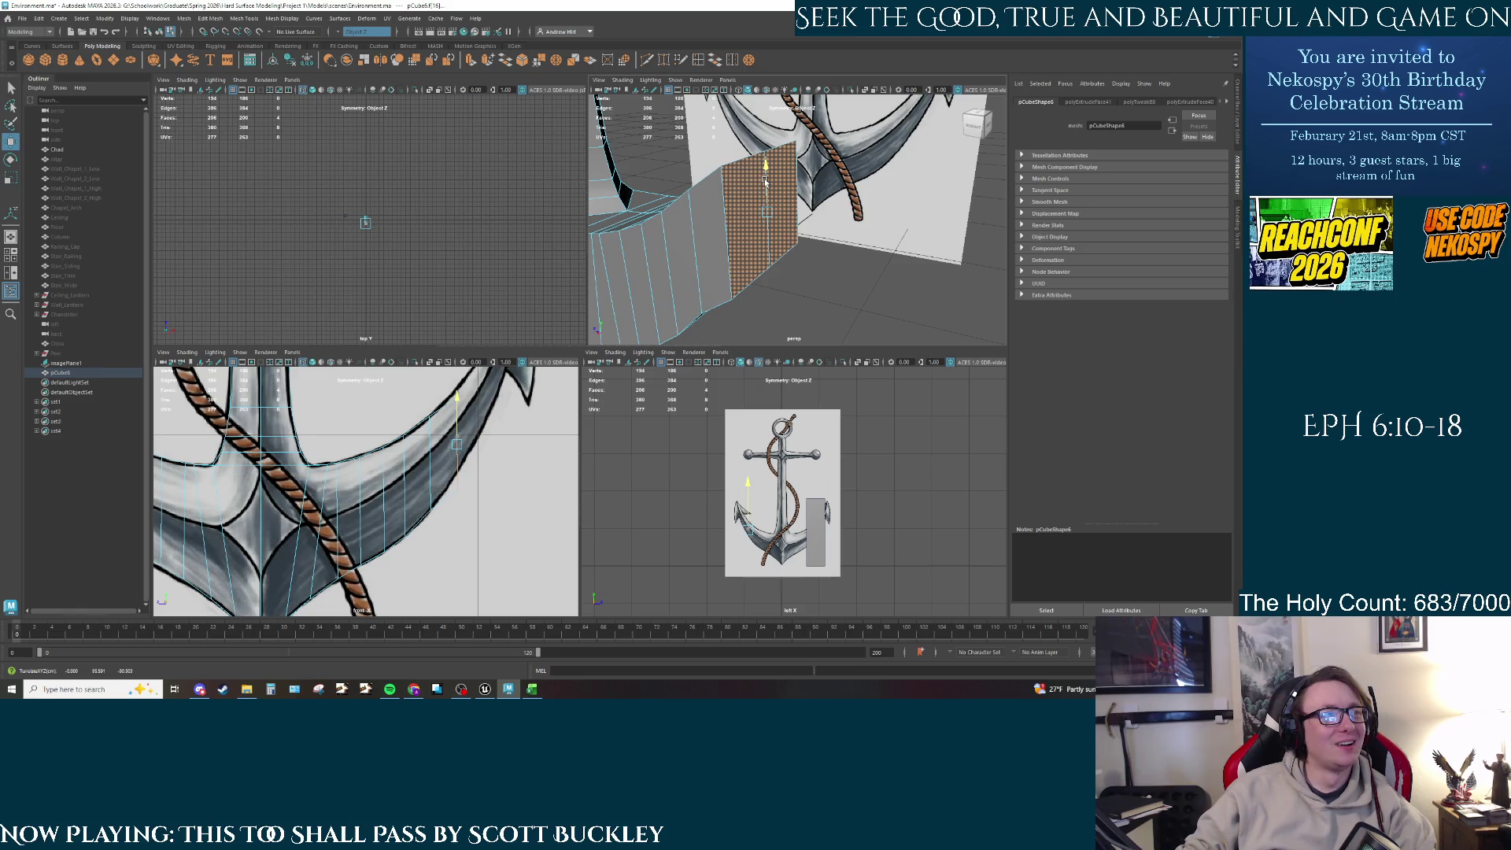
drag(729, 197, 719, 189)
Step: Lift the end face's edges upward, then return to Face mode and frame the selection
ctrl+right_drag(718, 189, 739, 249)
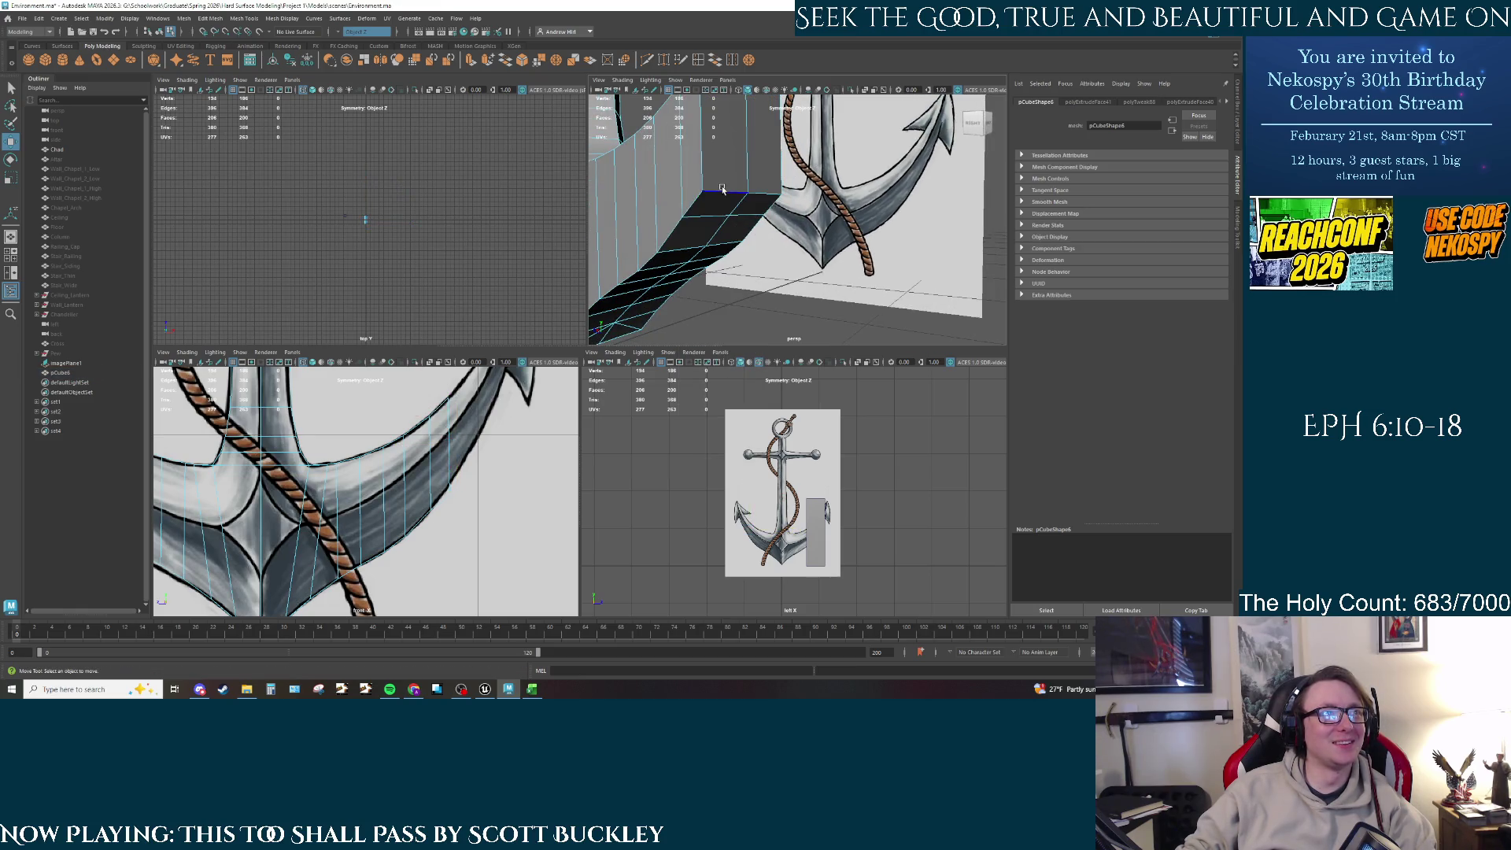
drag(747, 178, 746, 168)
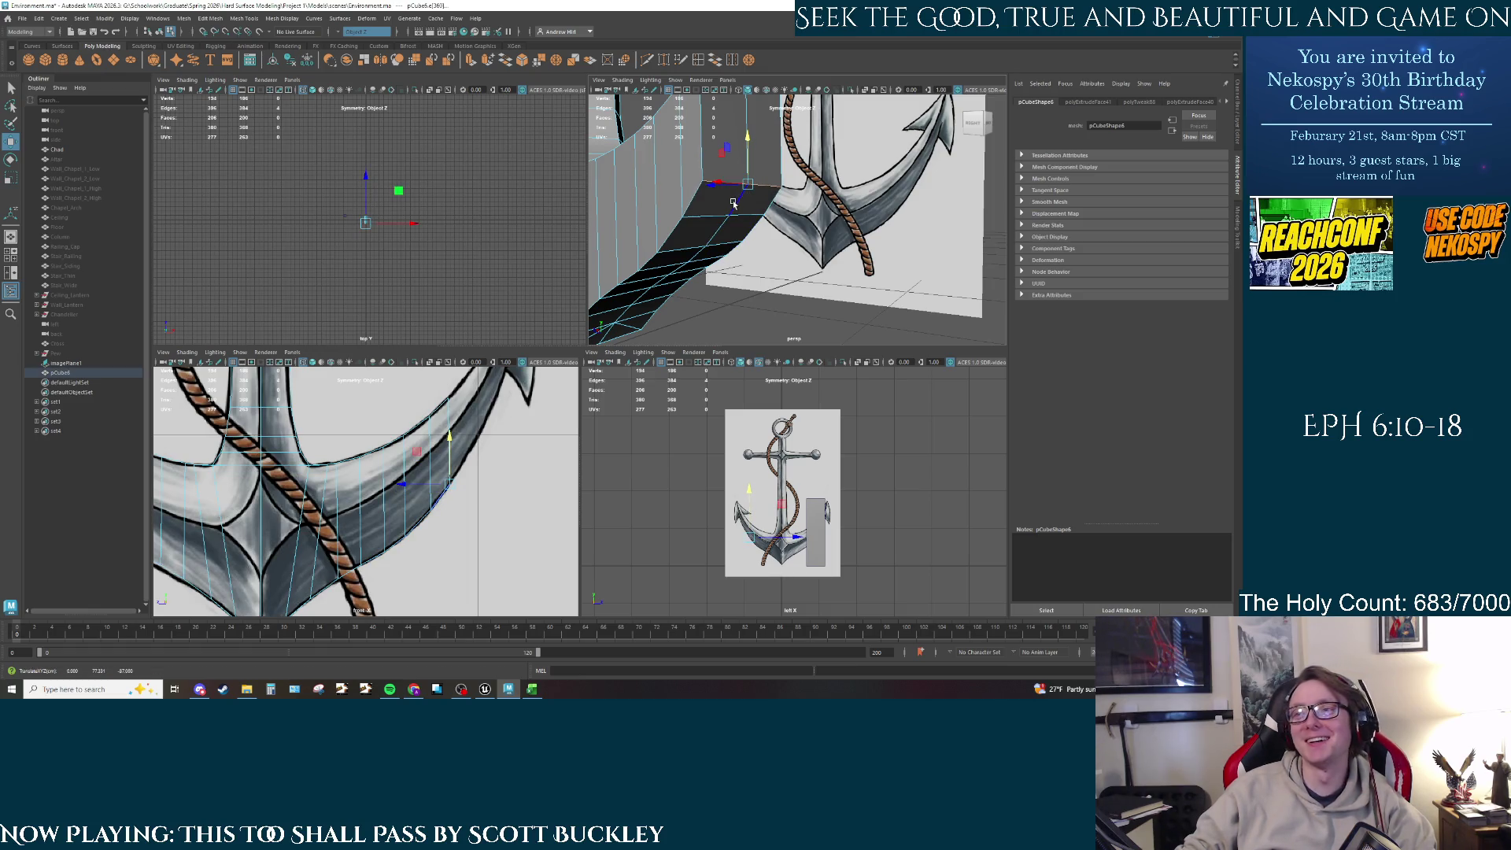
ctrl+right_drag(720, 152, 721, 236)
key(f)
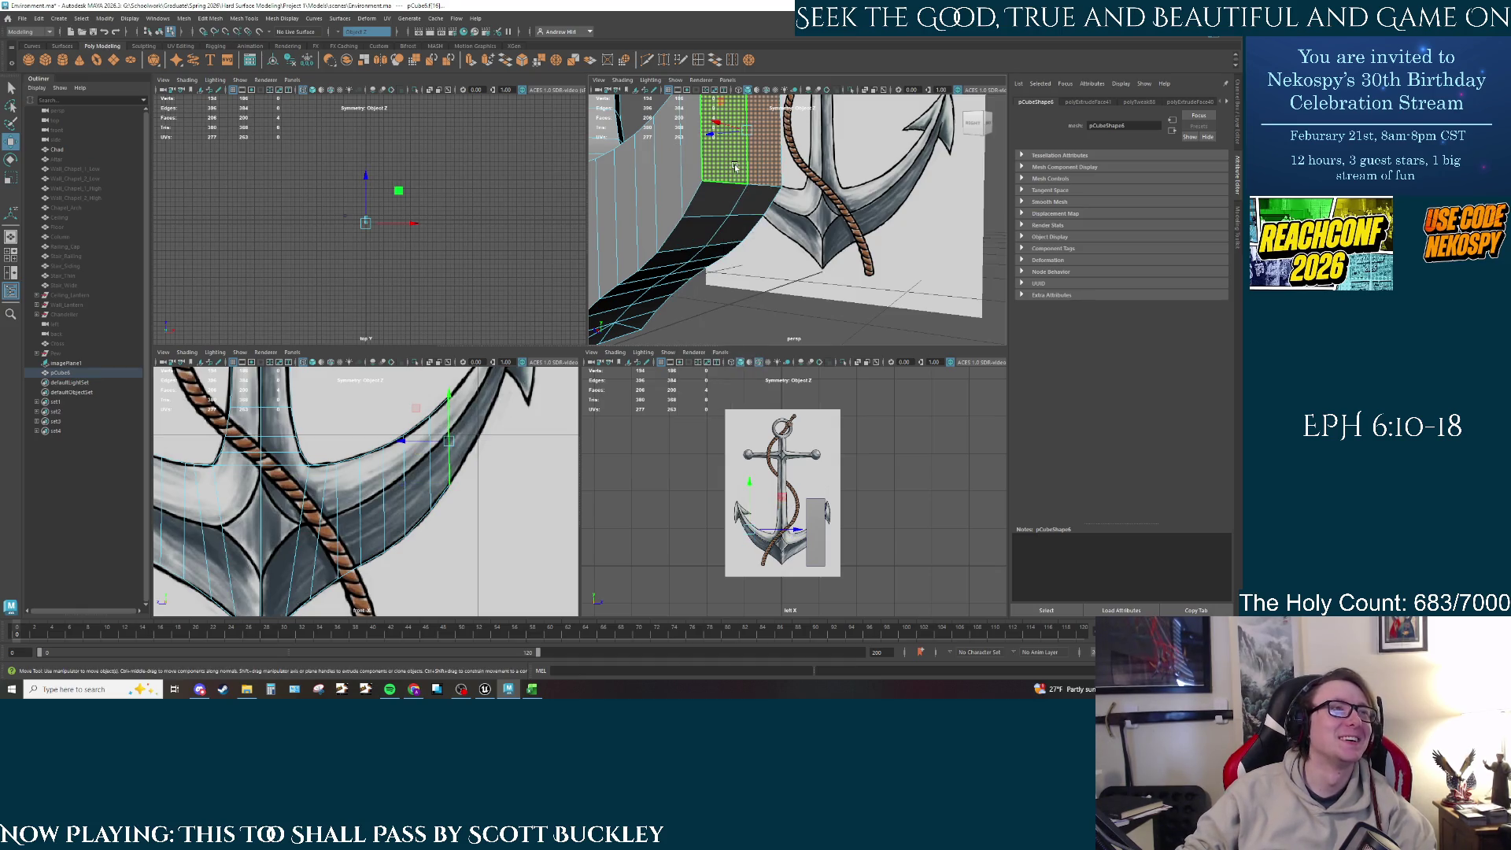
scroll(396, 481, down, 2)
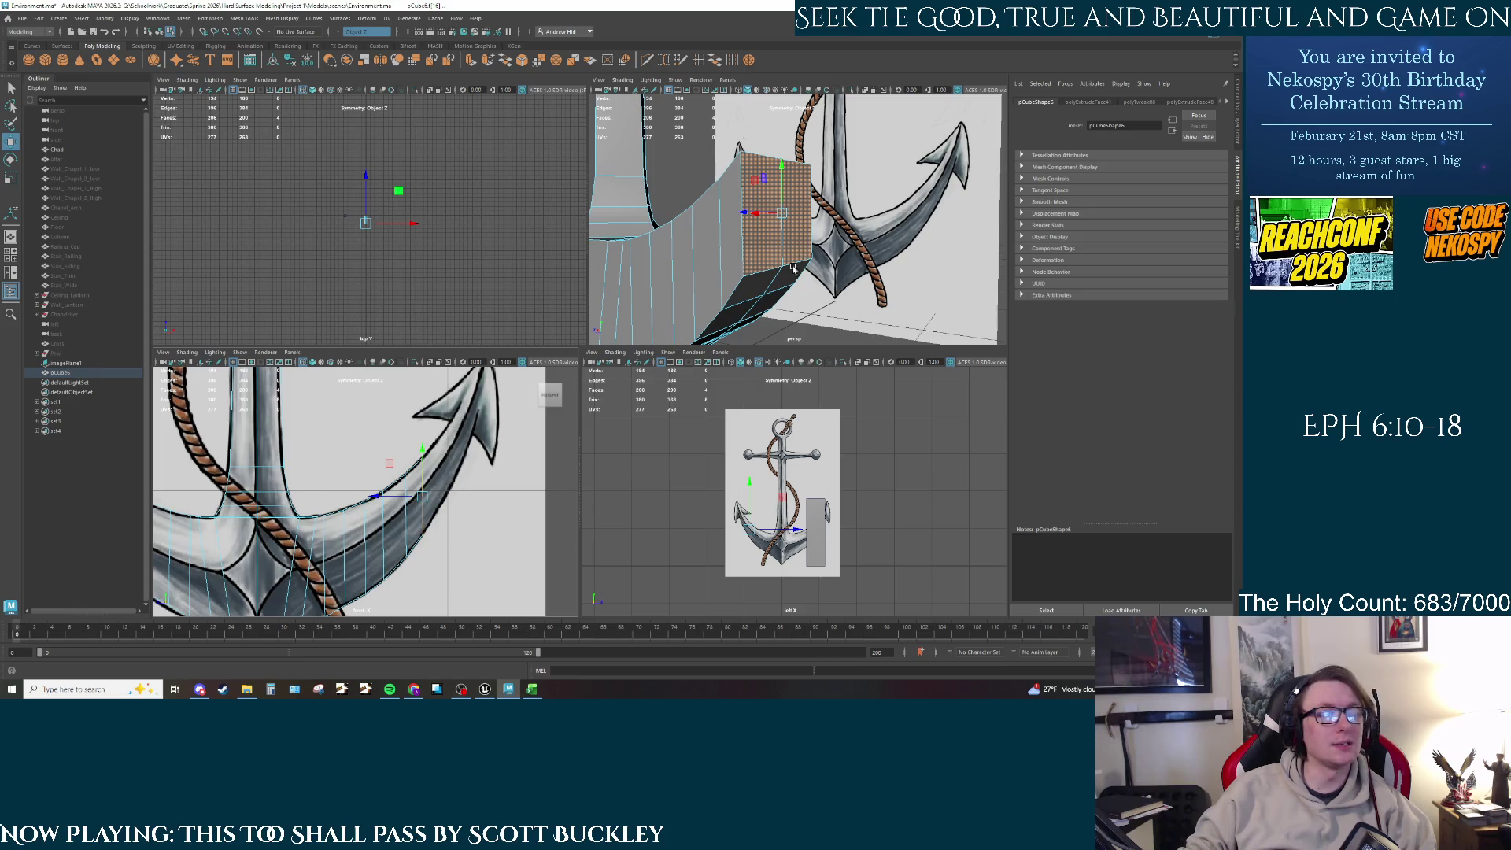
Step: Slide the arm's end face along X, then extrude it and pull it further outward along X
alt+drag(778, 247, 783, 261)
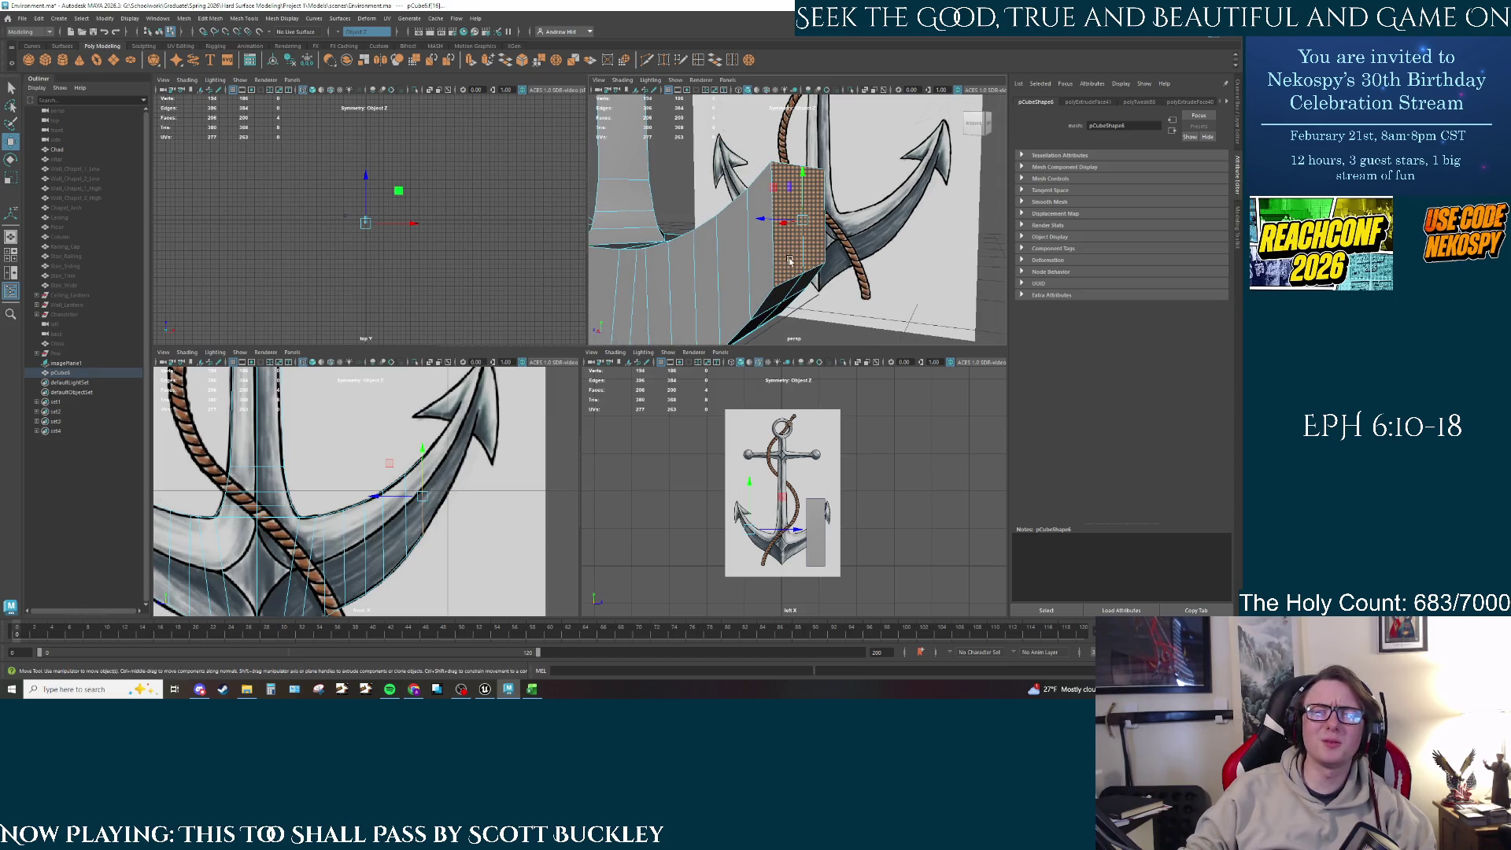
scroll(803, 472, up, 3)
scroll(809, 481, down, 1)
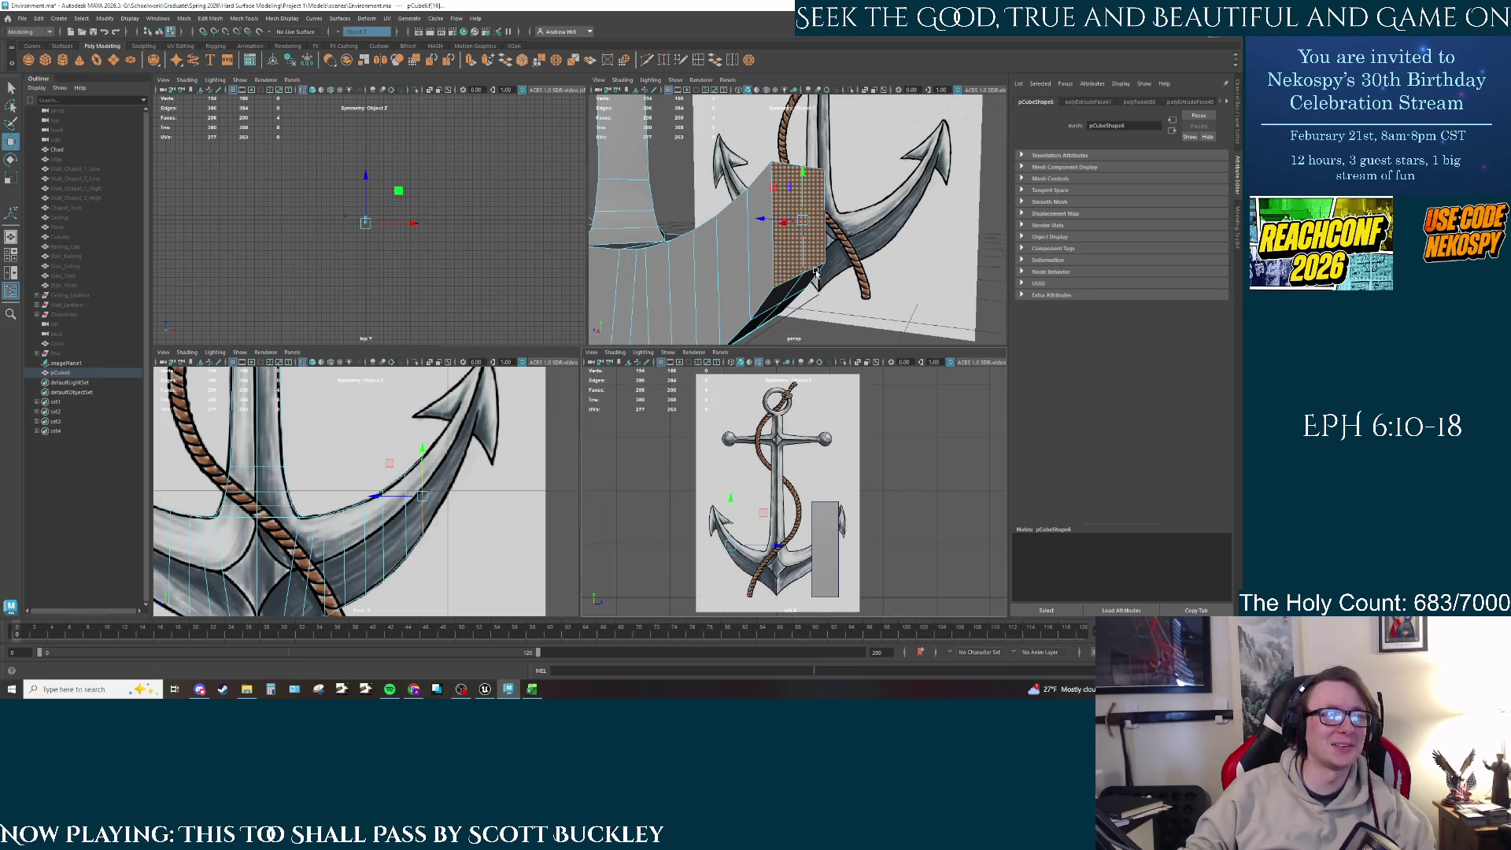
scroll(803, 250, up, 2)
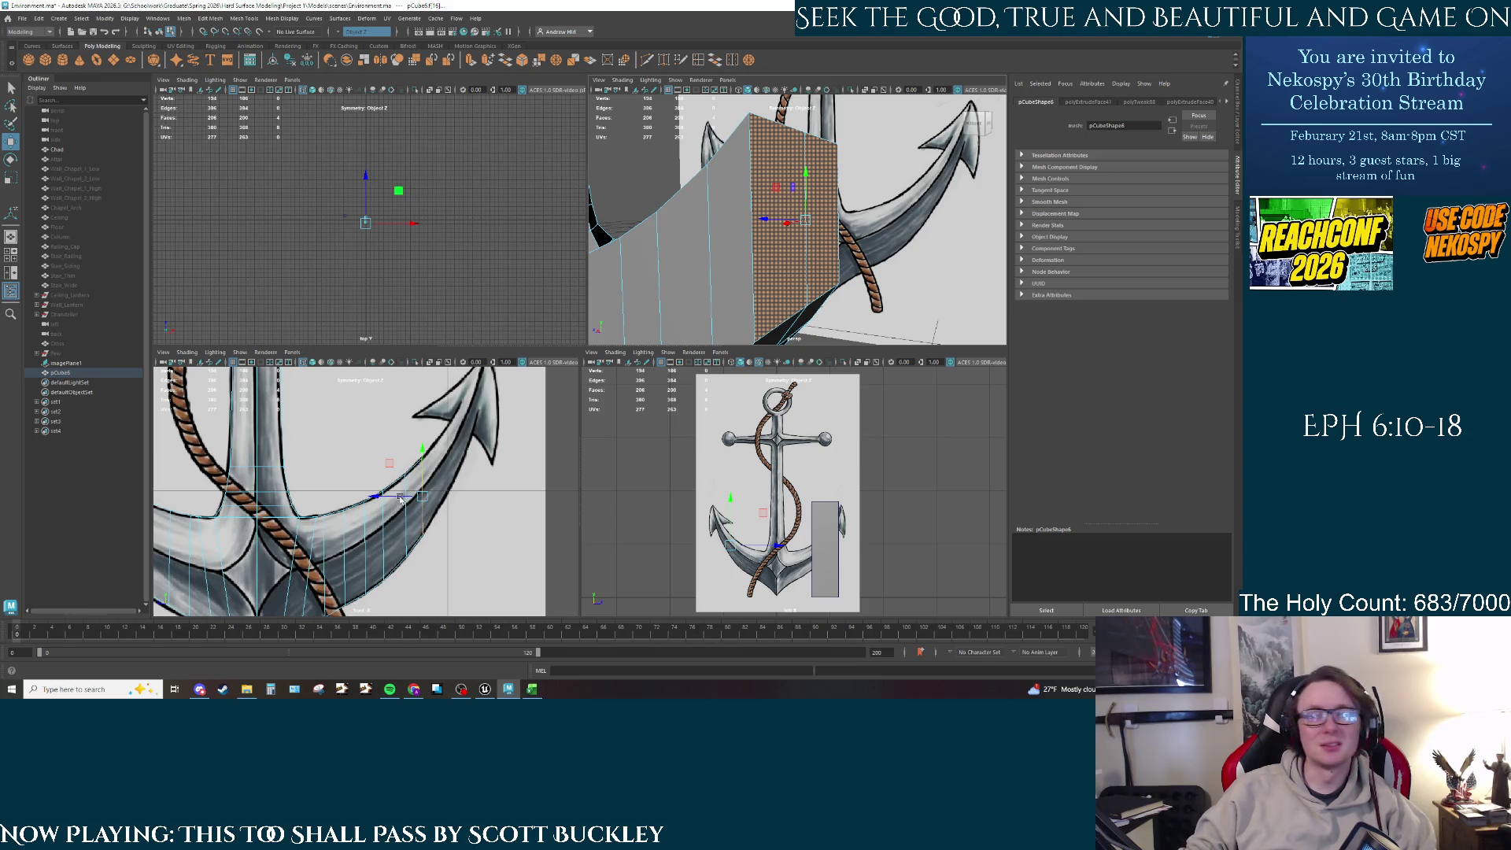
drag(400, 498, 405, 496)
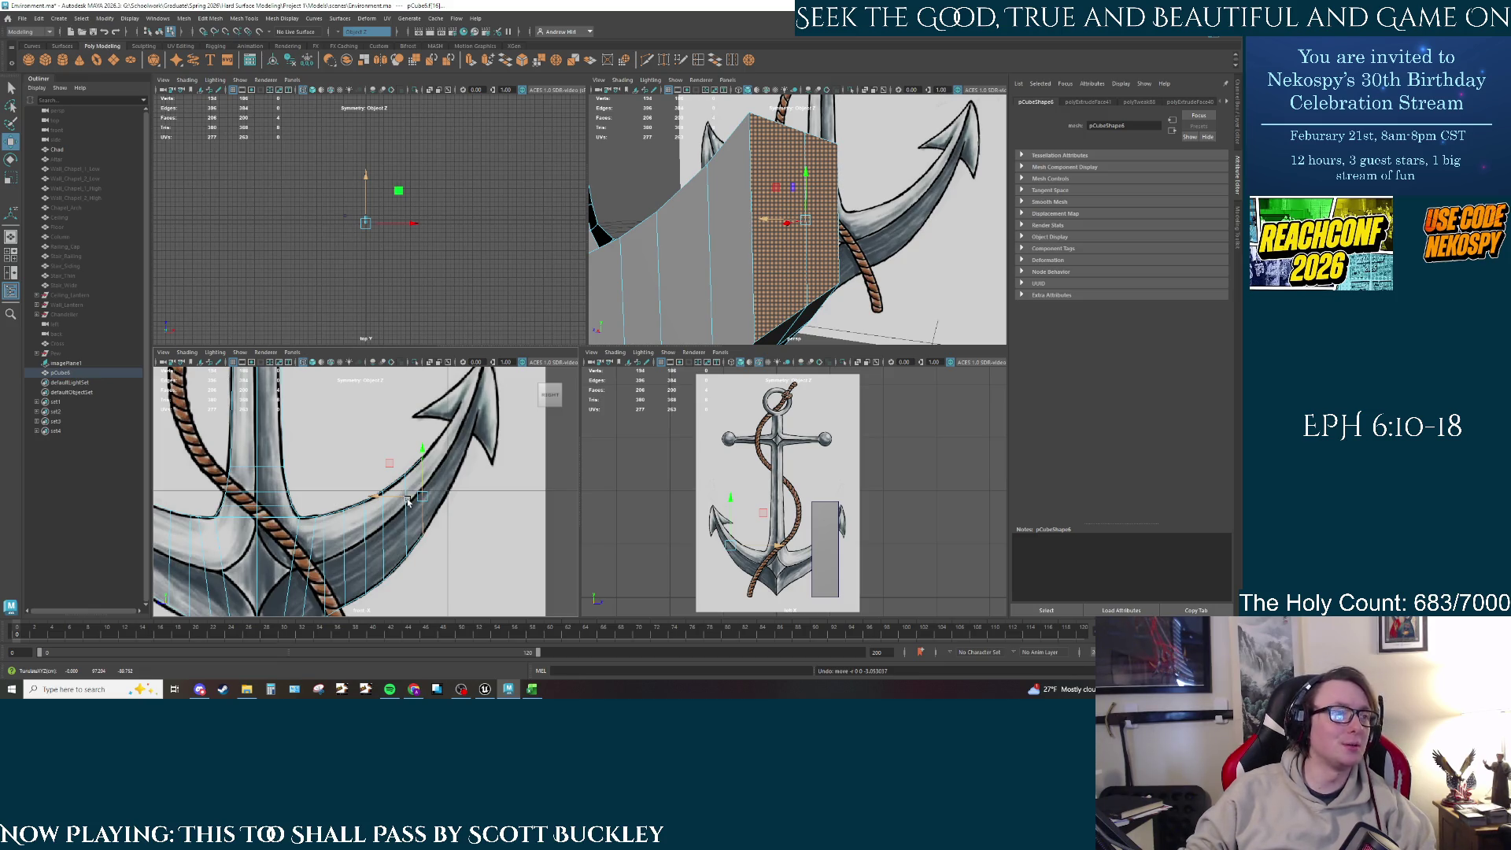
key(ctrl+e)
key(w)
drag(404, 496, 423, 497)
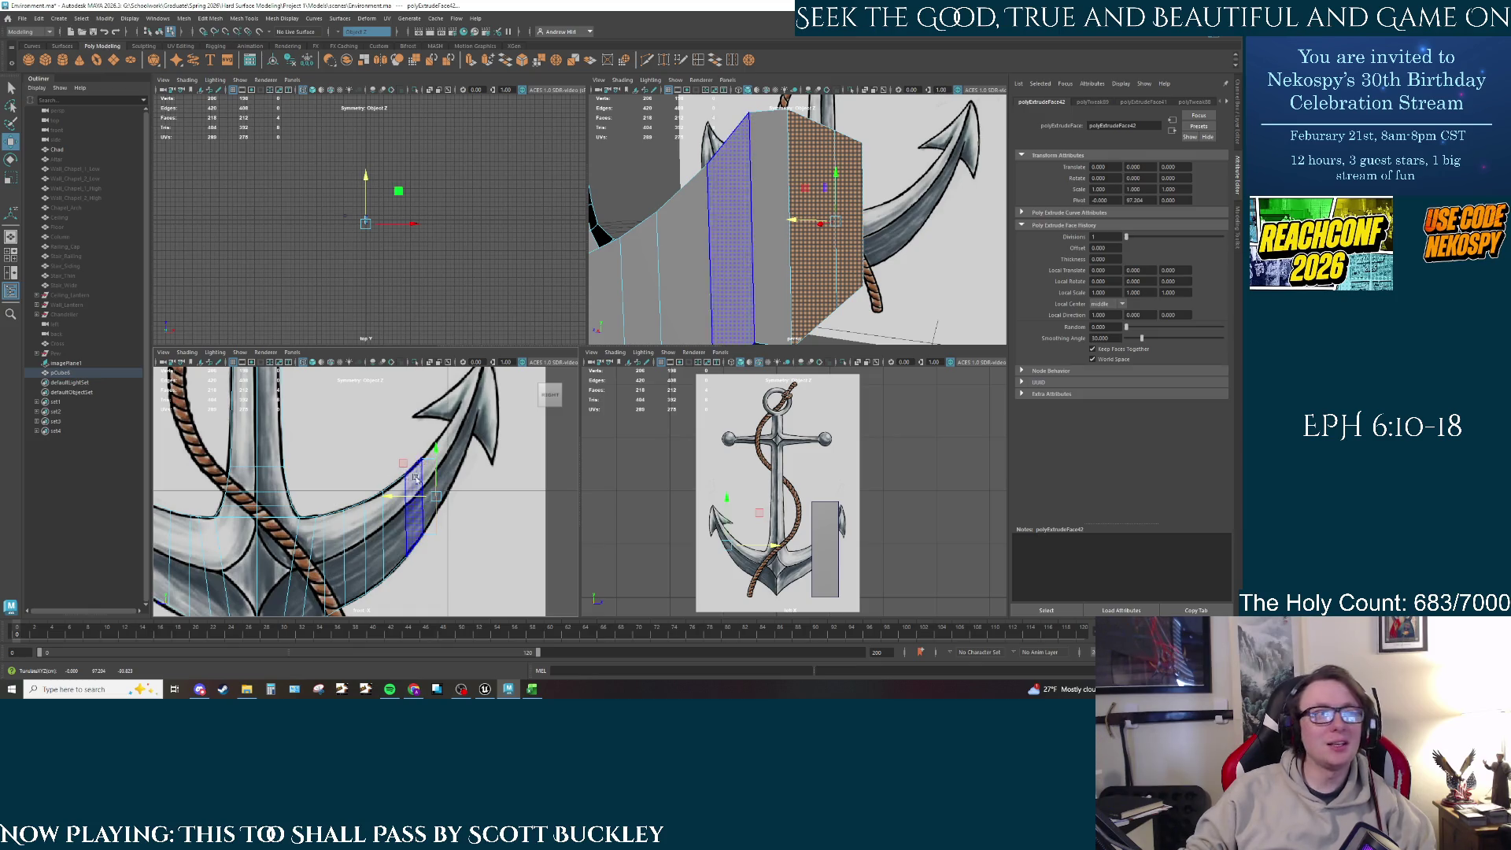
Step: Drag the Y handle to lift the extruded face along the reference arm's curve
drag(438, 461, 435, 447)
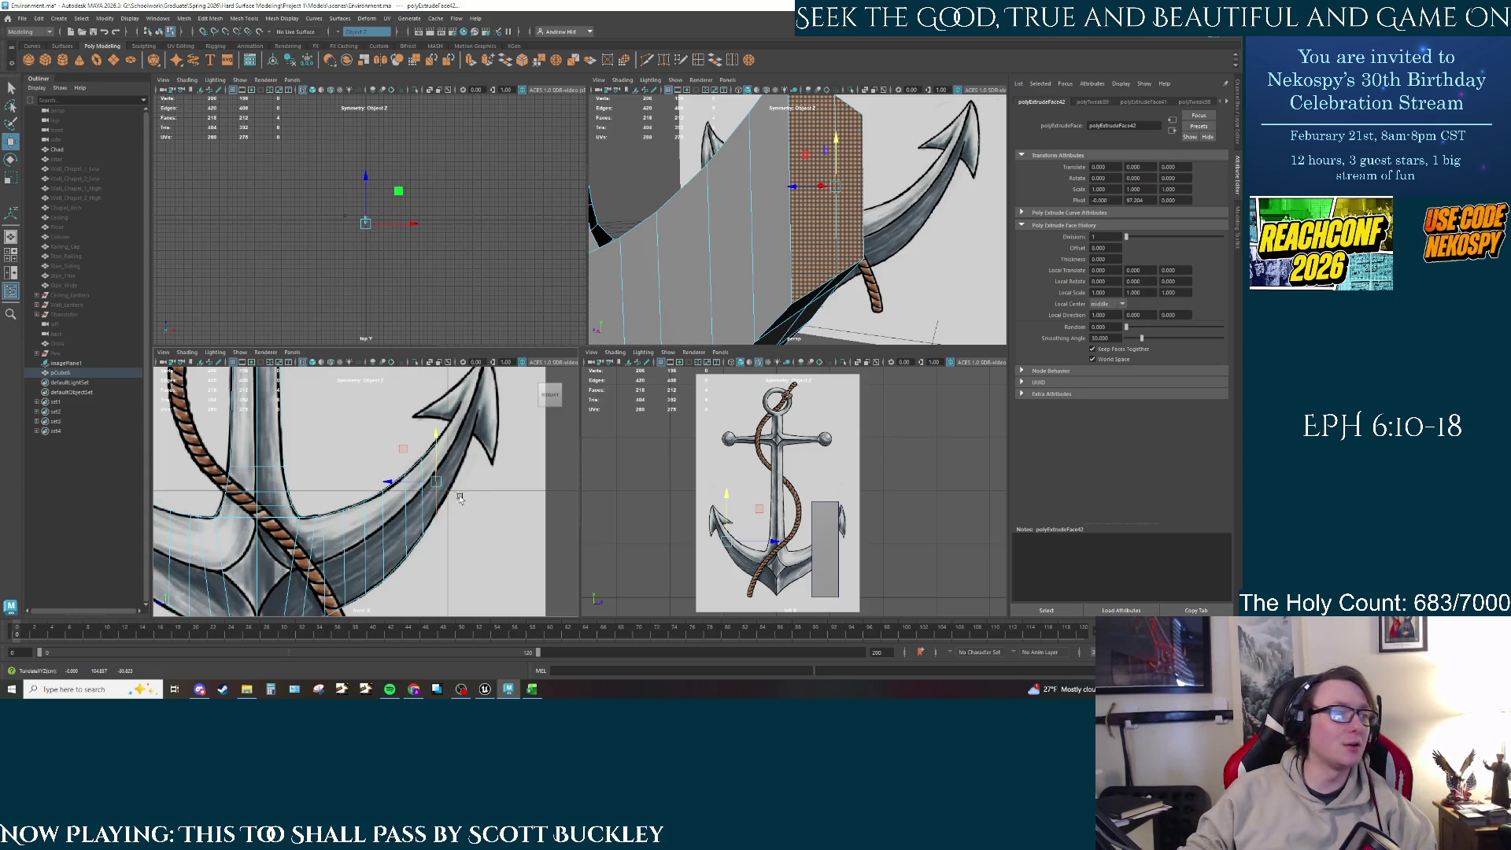
scroll(459, 498, up, 2)
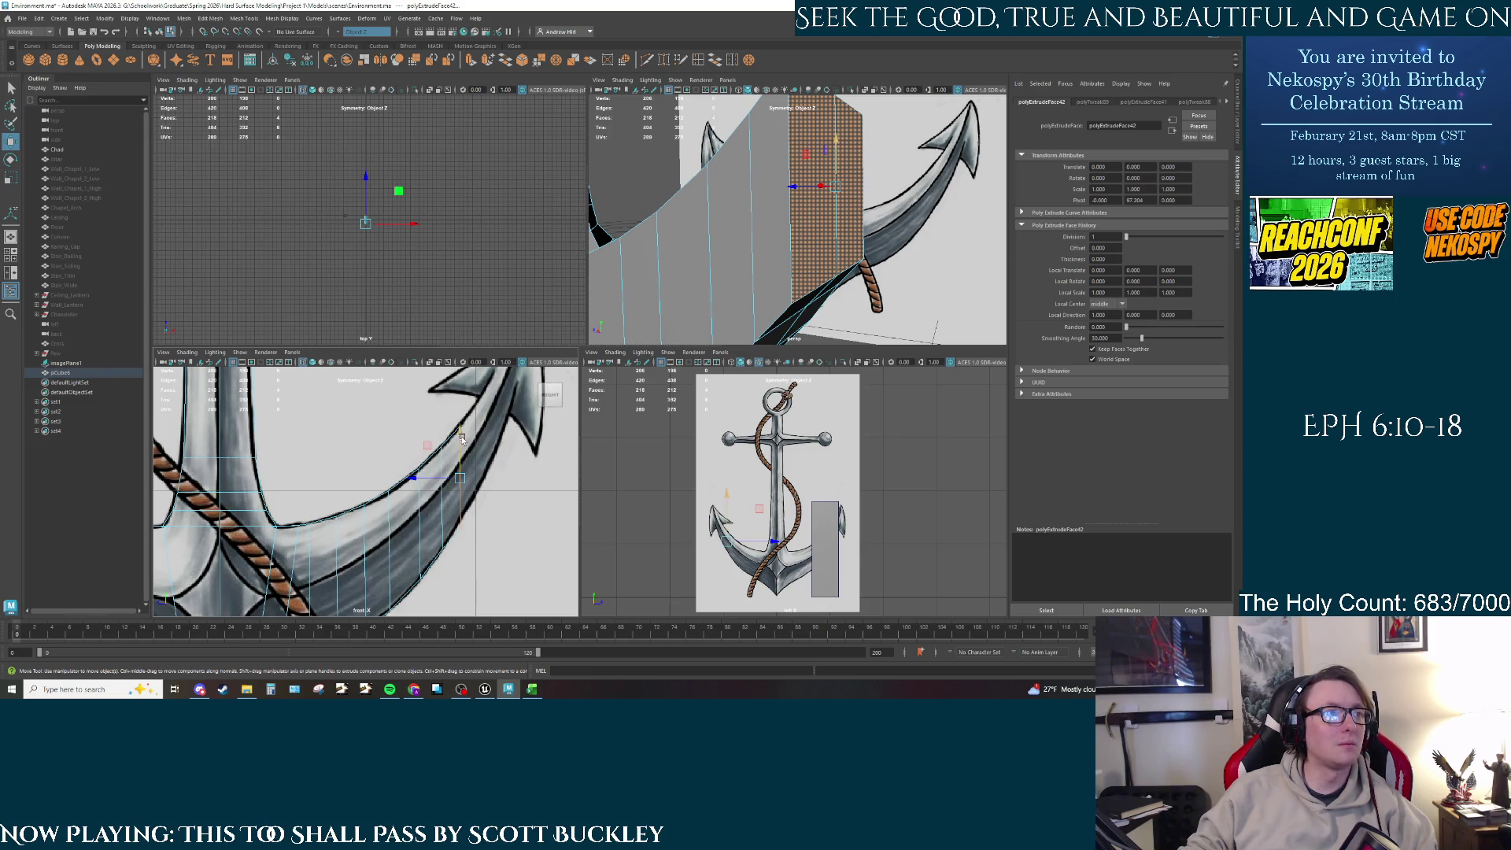
right_click(805, 254)
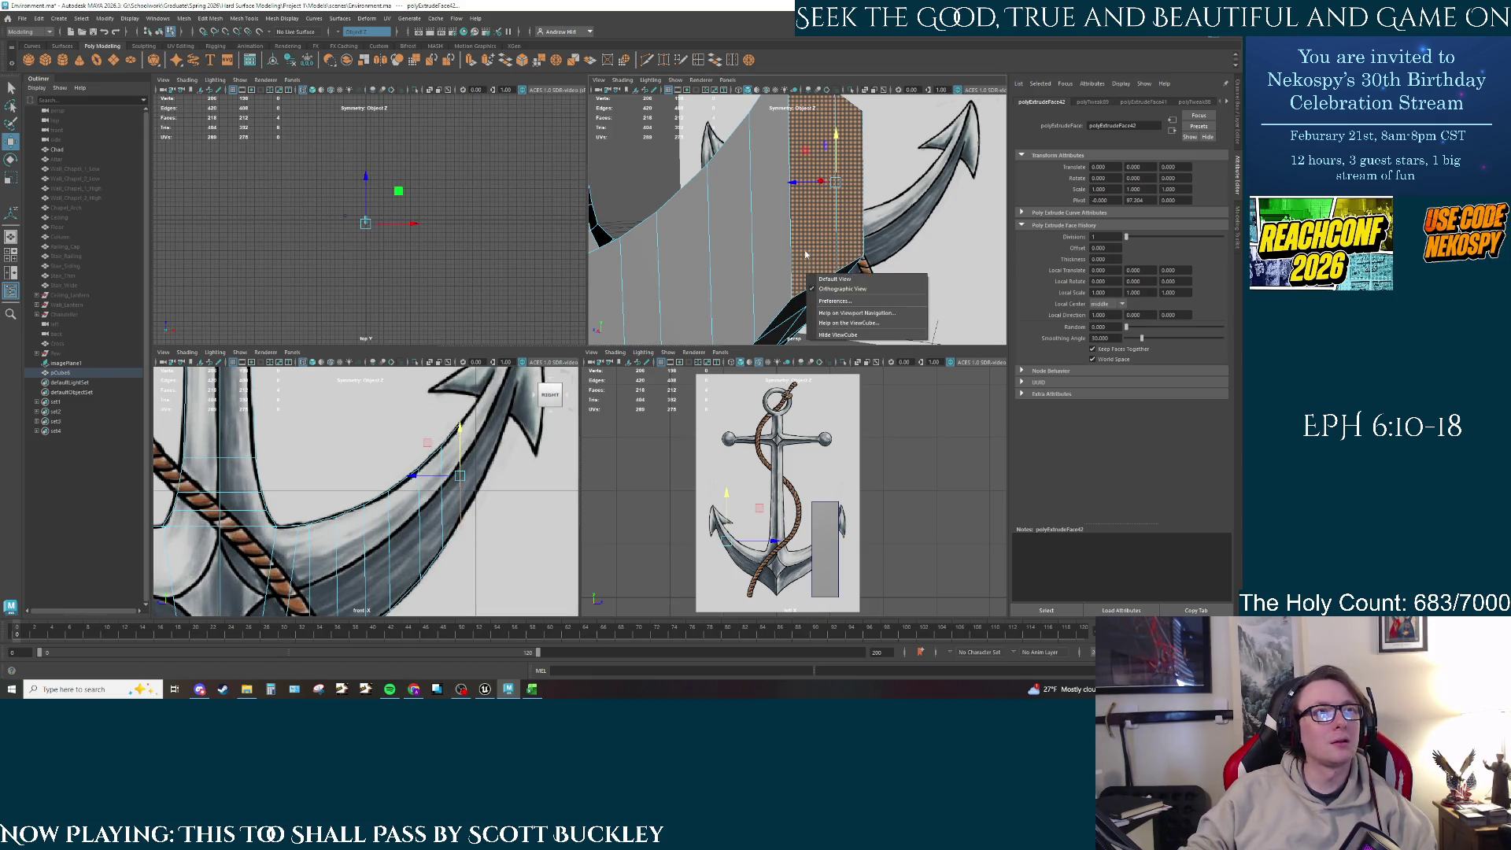
Step: Select a component at the arm's end and move it vertically
click(685, 252)
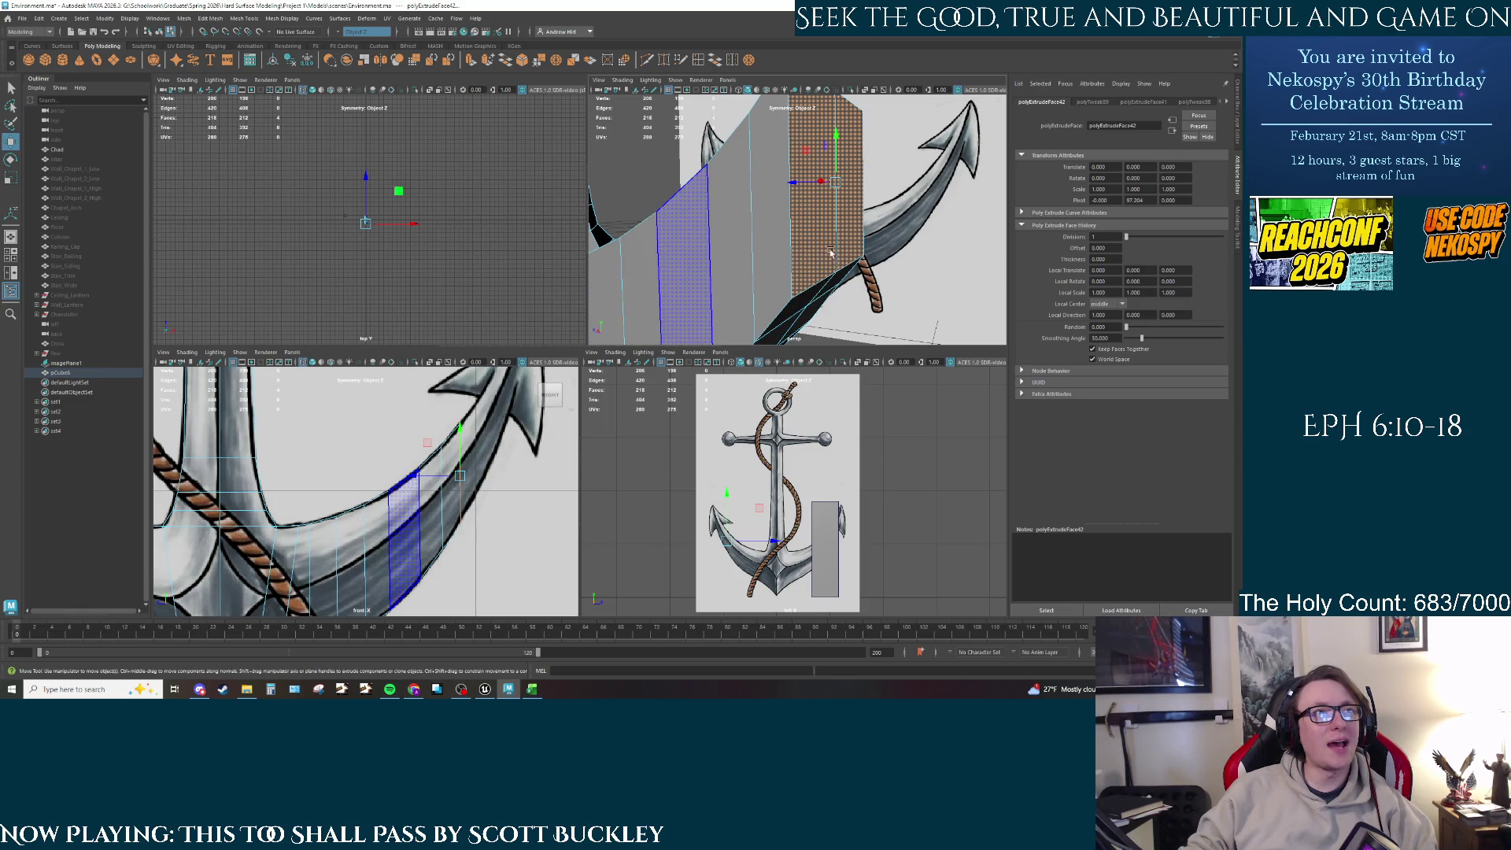
right_click(831, 253)
click(810, 257)
key(space)
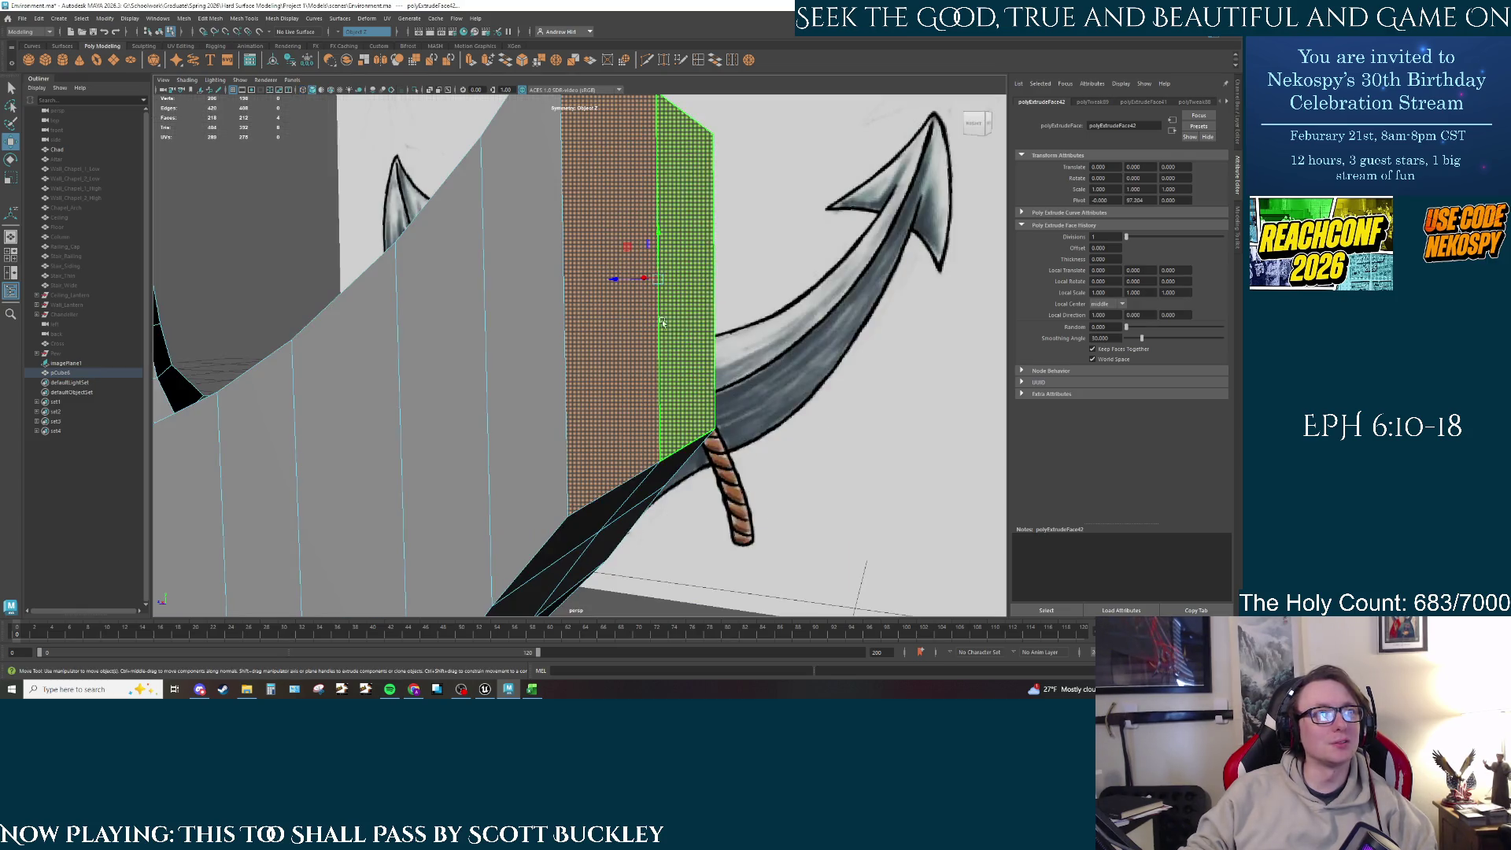
right_drag(590, 402, 590, 472)
click(591, 470)
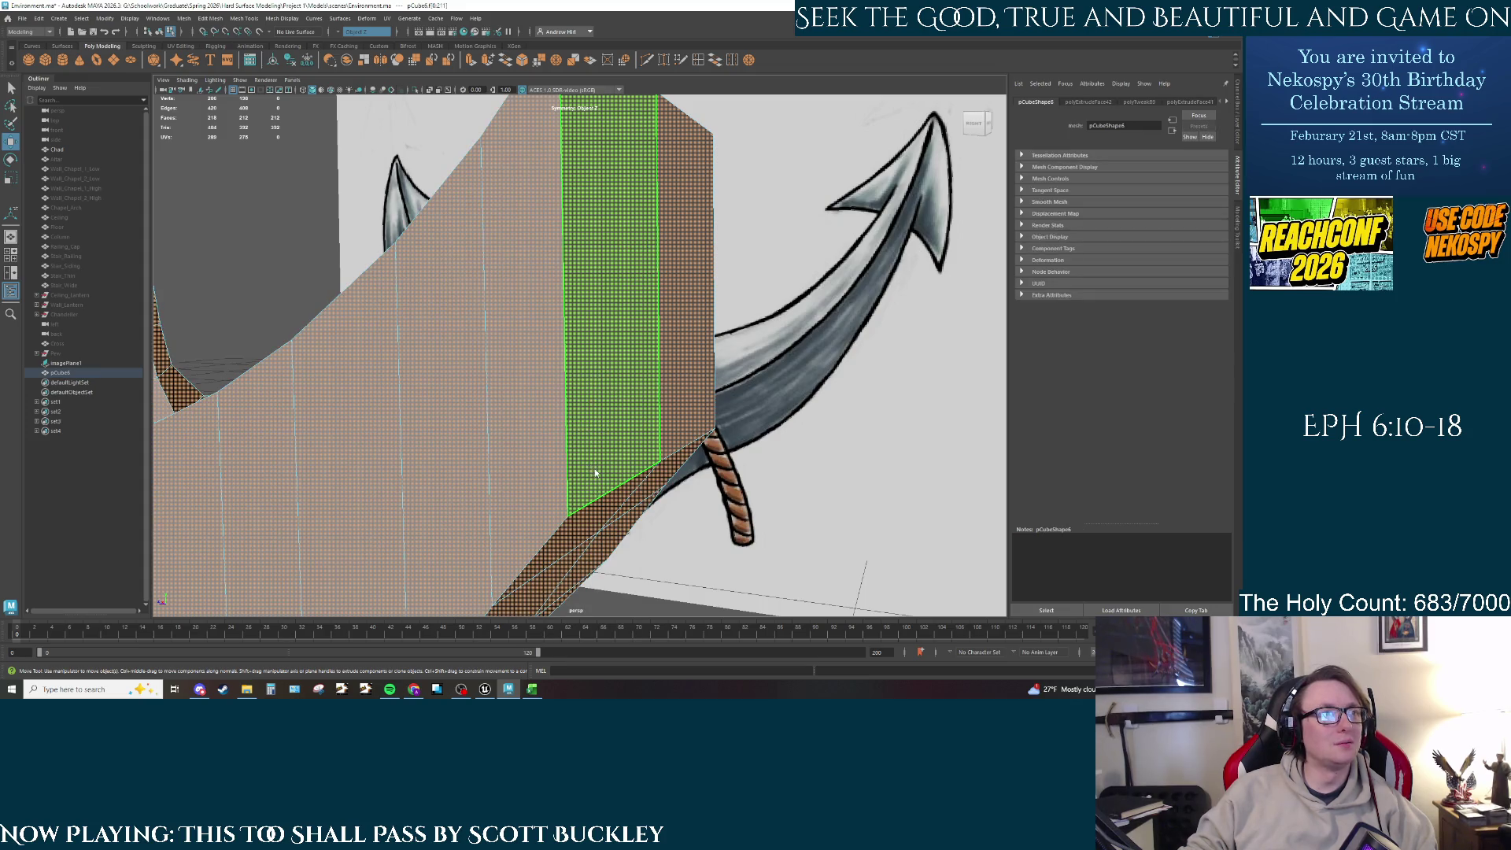
right_click(590, 472)
click(638, 388)
click(607, 479)
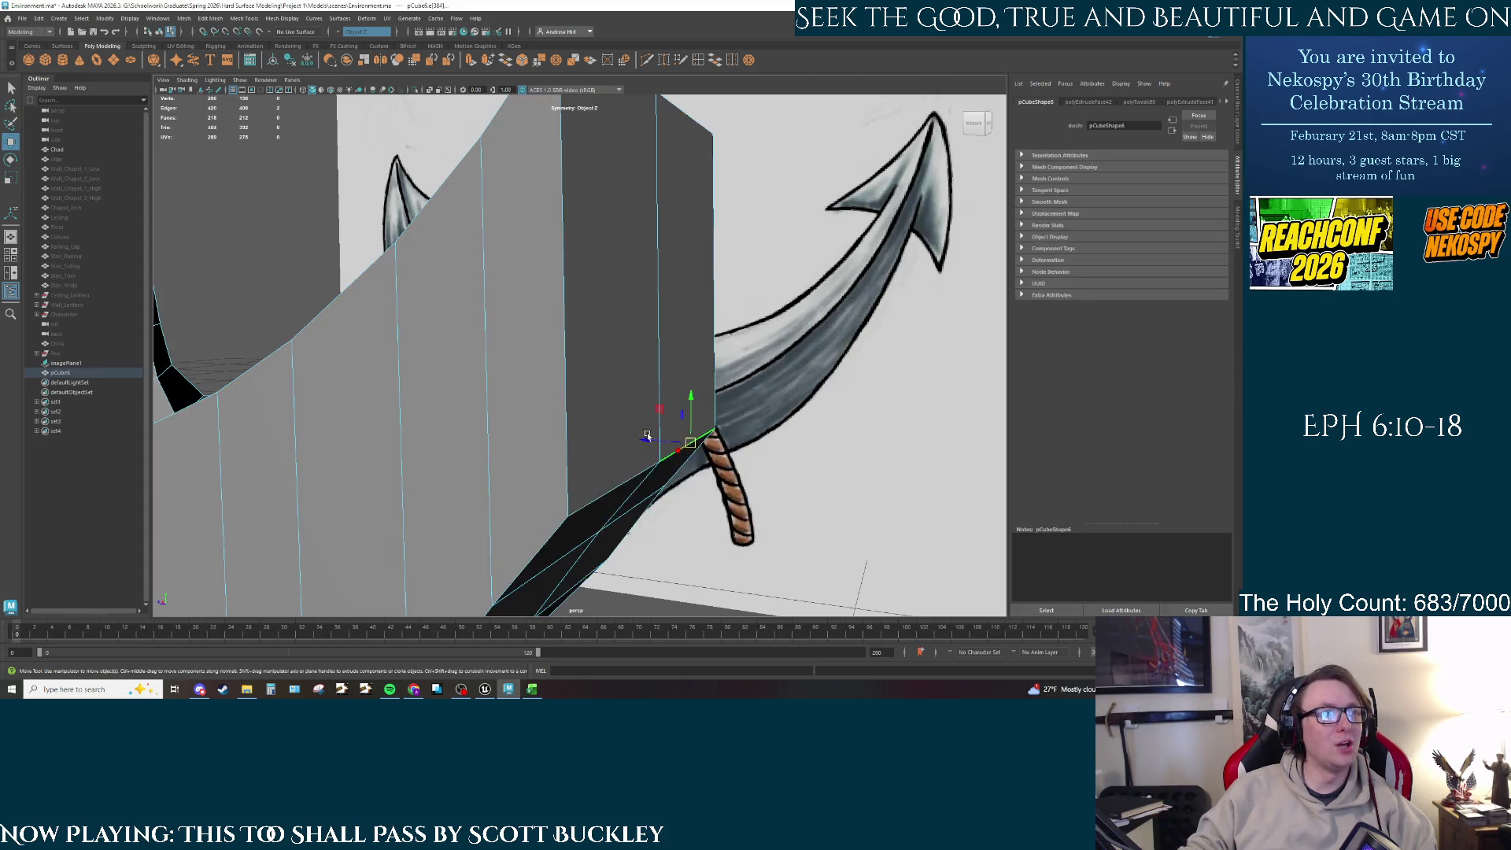
key(space)
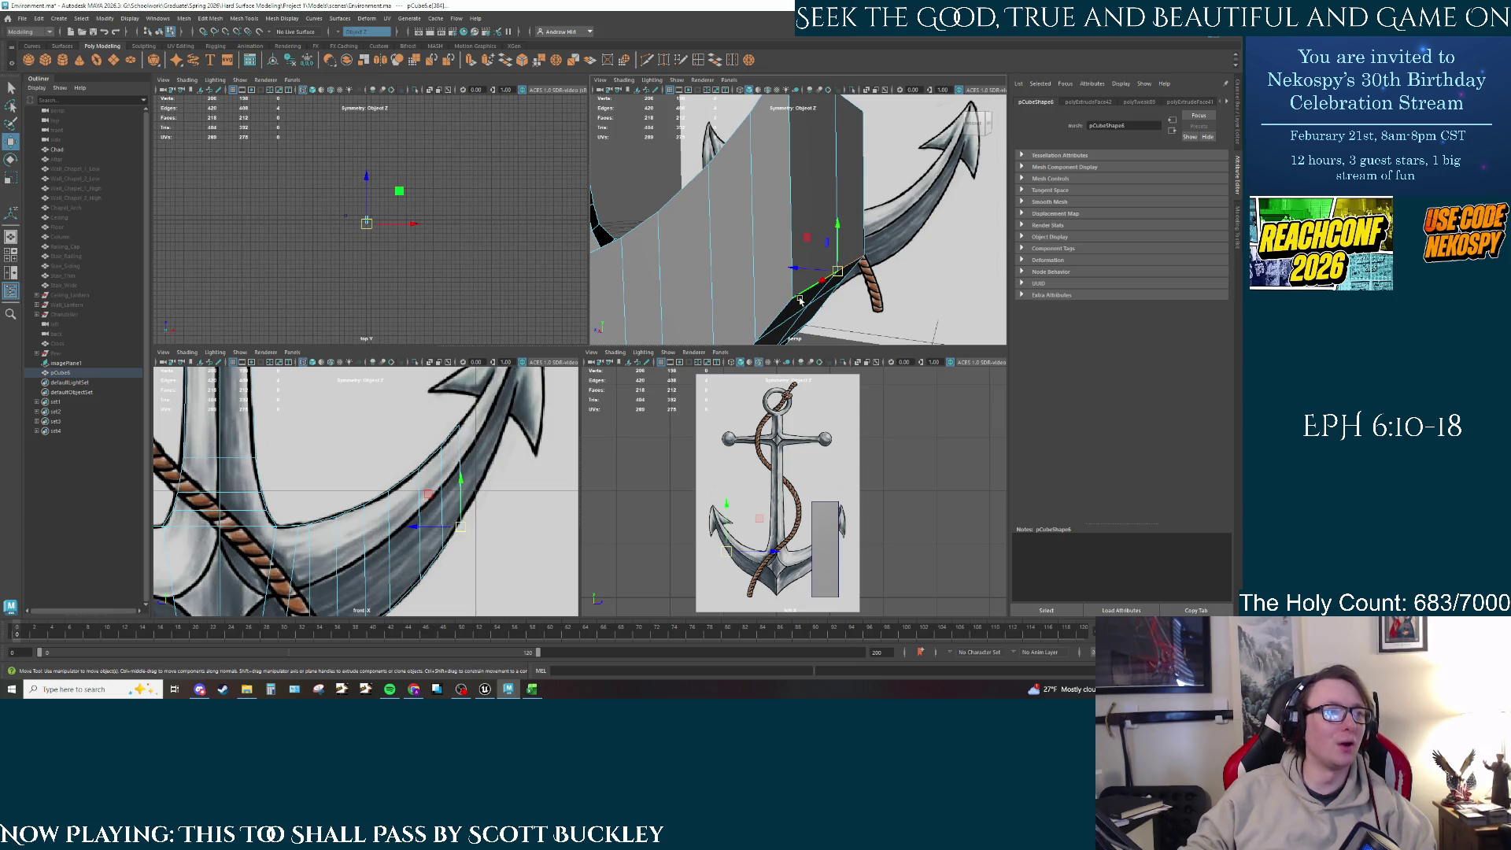
drag(833, 261, 835, 238)
Step: Try extruding the arm's end face outward, then undo the trial extrusion and moves
right_drag(834, 238, 830, 208)
click(830, 208)
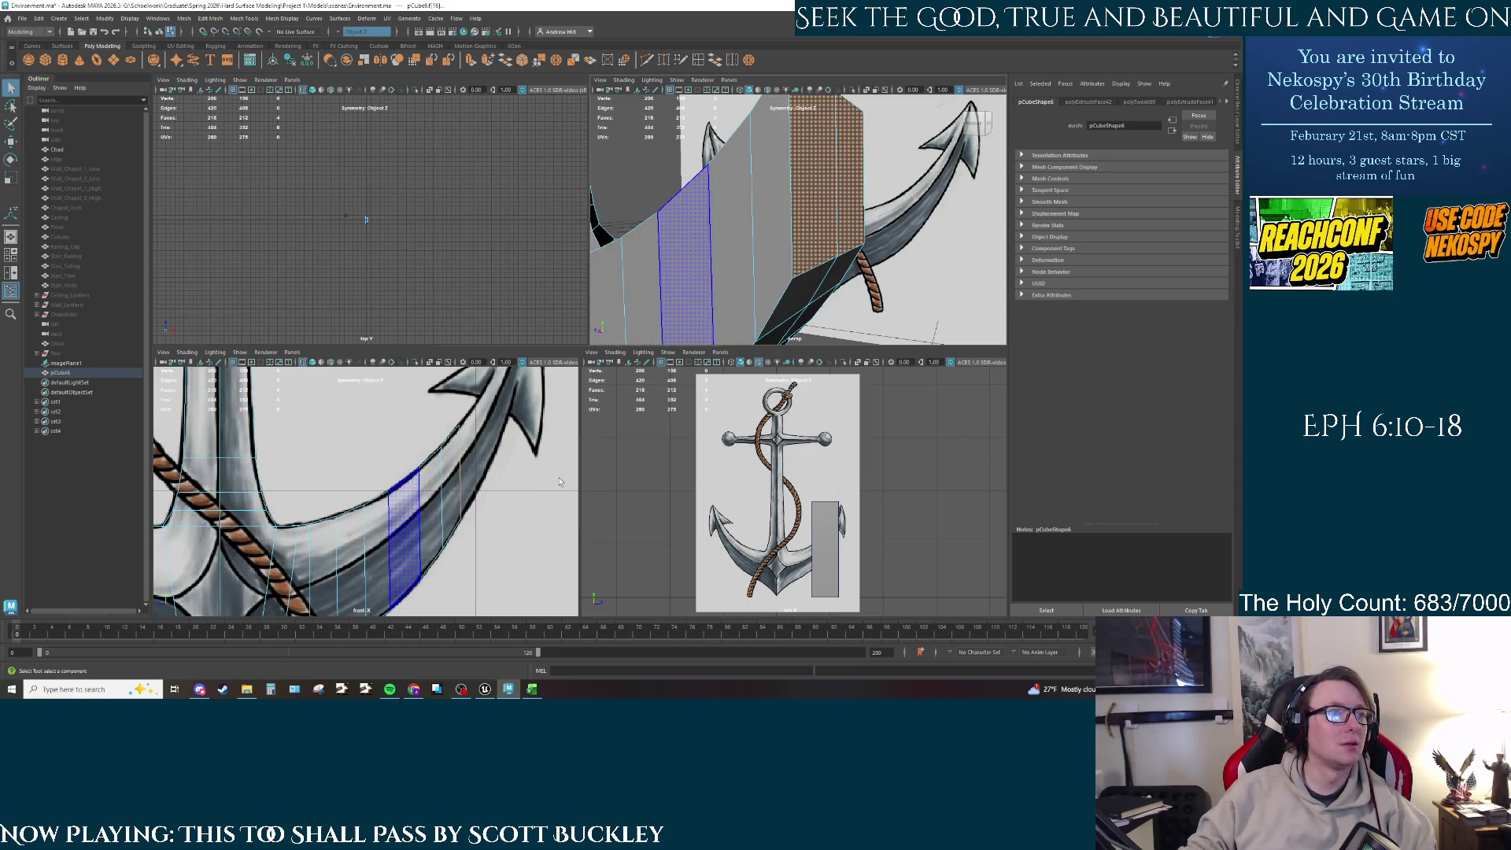
key(ctrl+e)
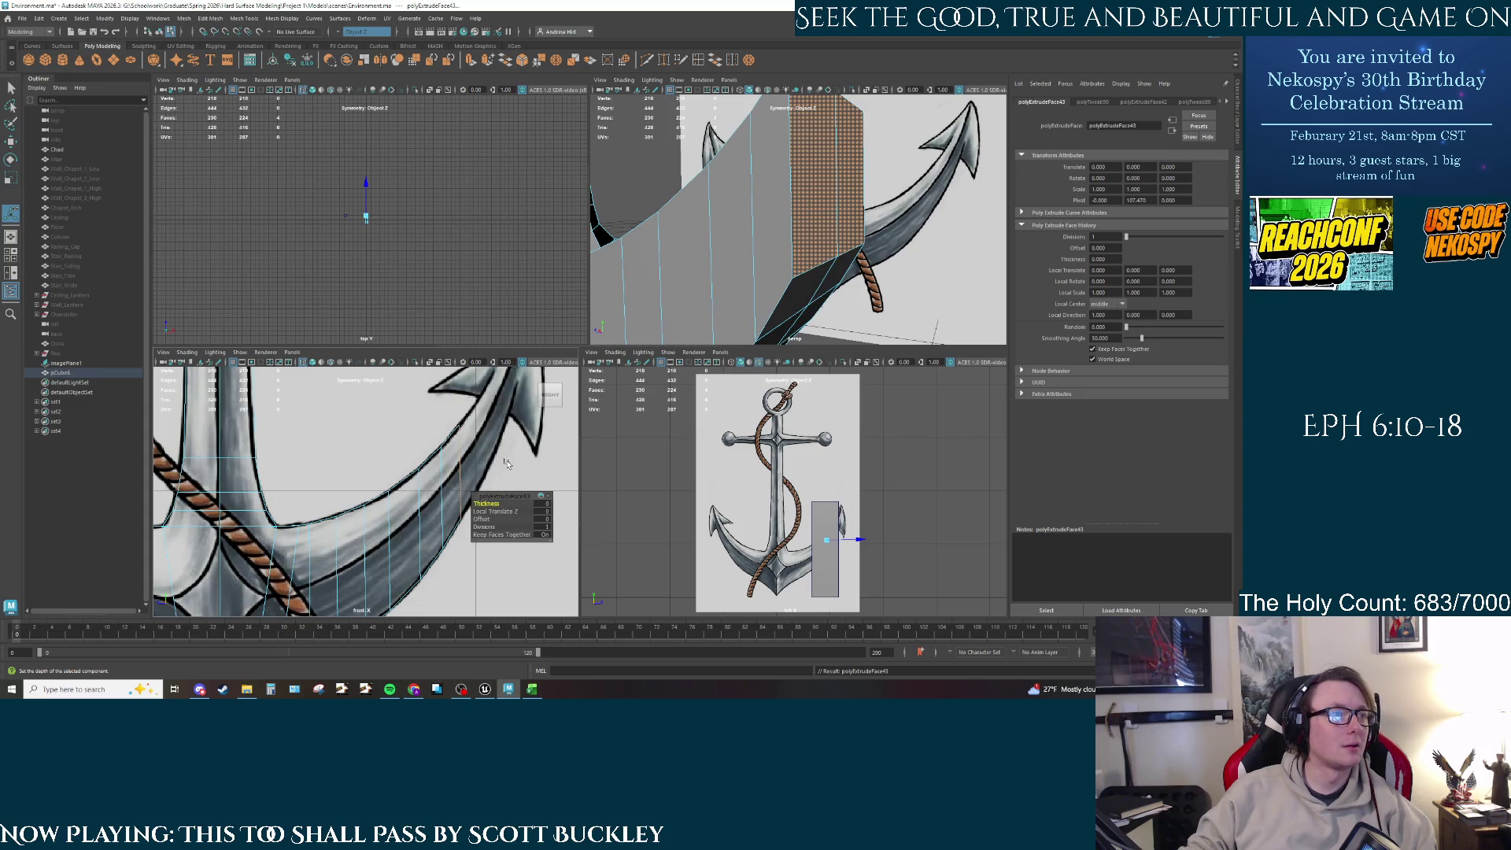
key(w)
click(466, 429)
key(ctrl+z)
drag(444, 469, 477, 429)
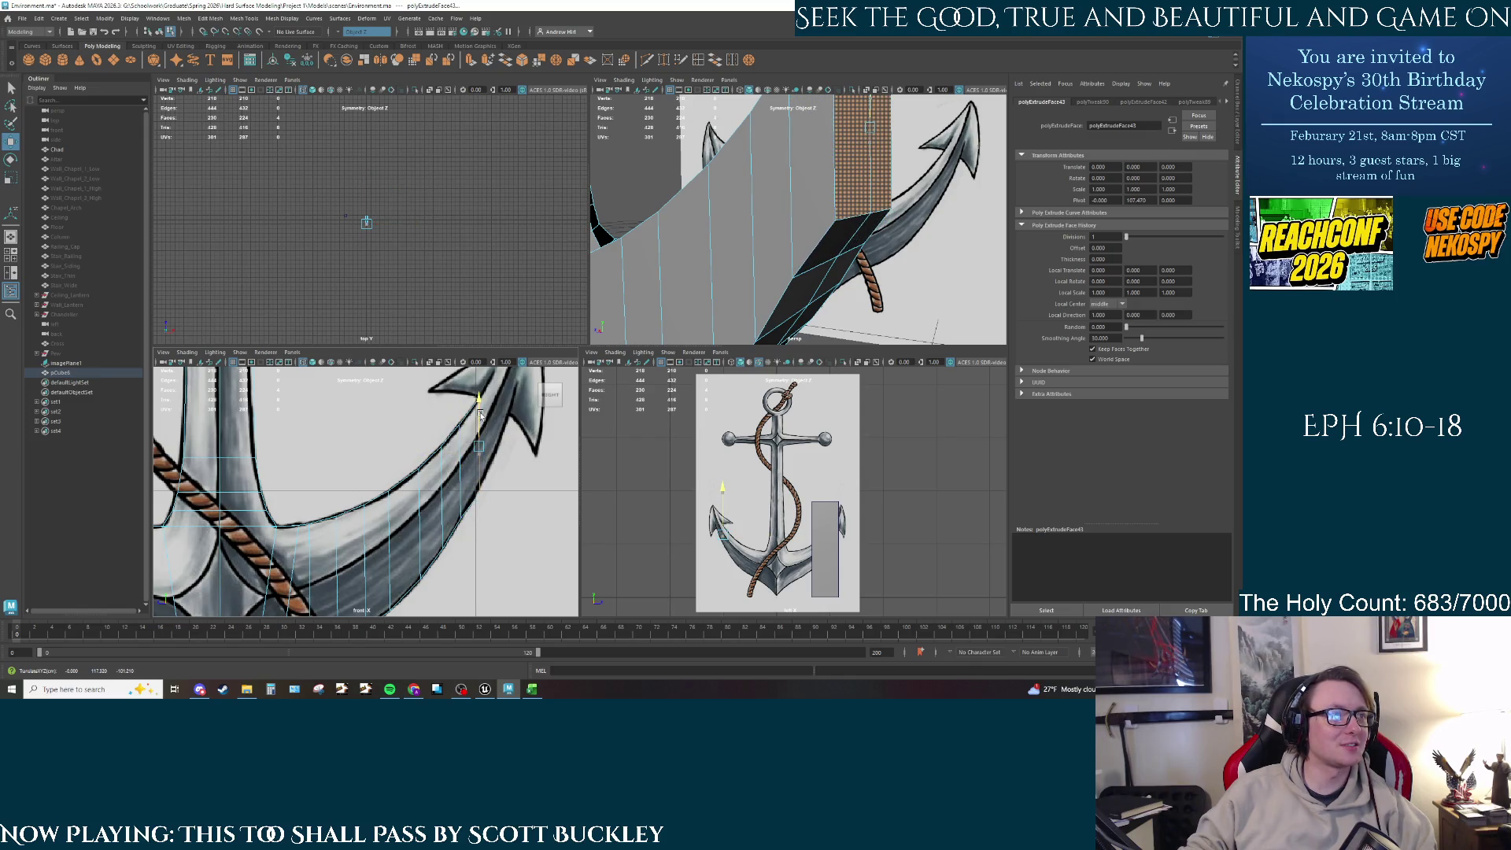
key(ctrl+z)
key(ctrl+z)
key(ctrl+z)
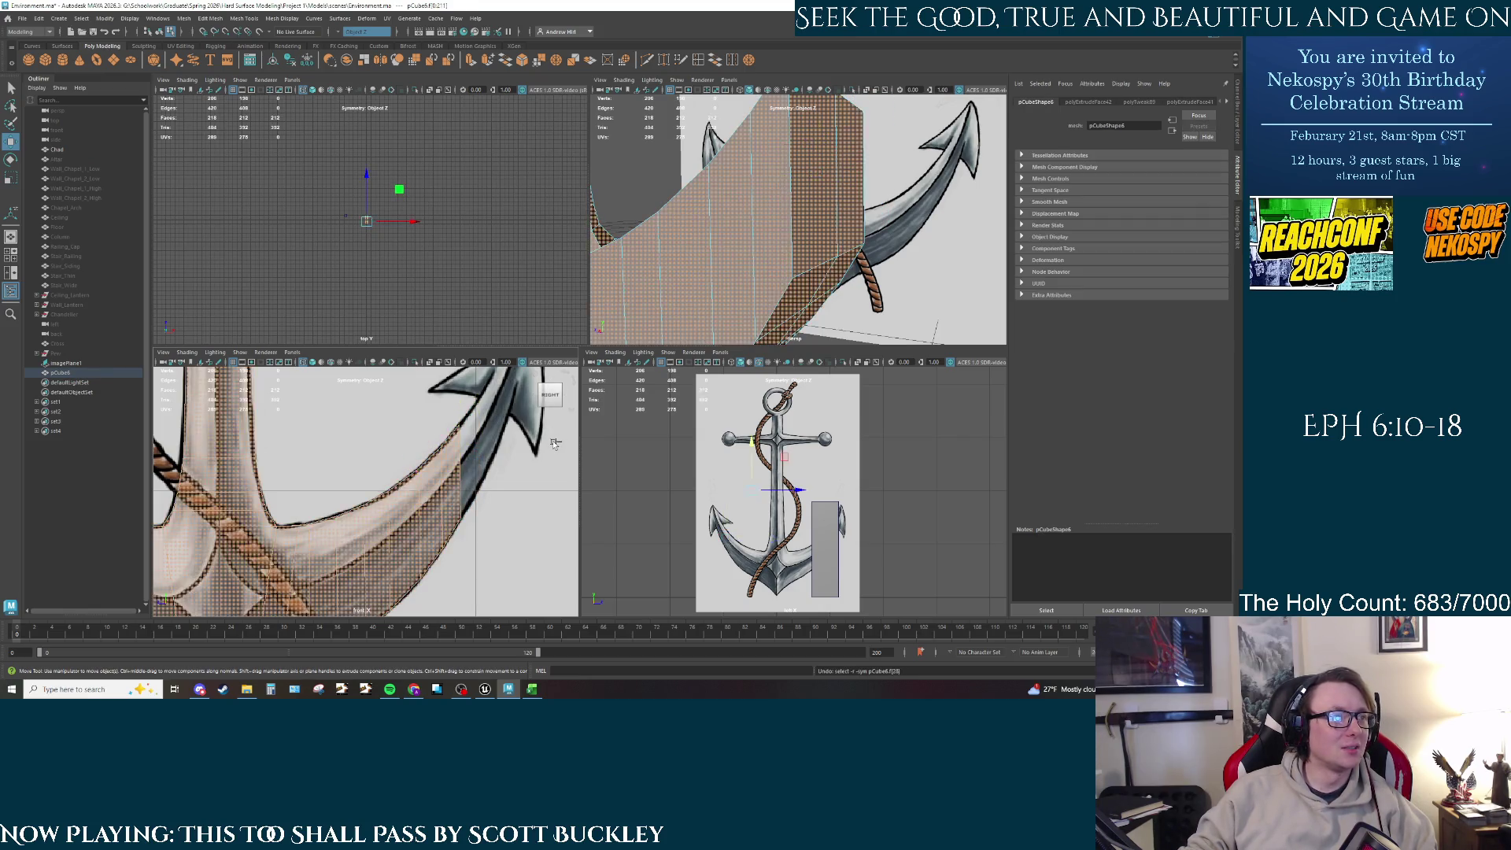
key(ctrl+z)
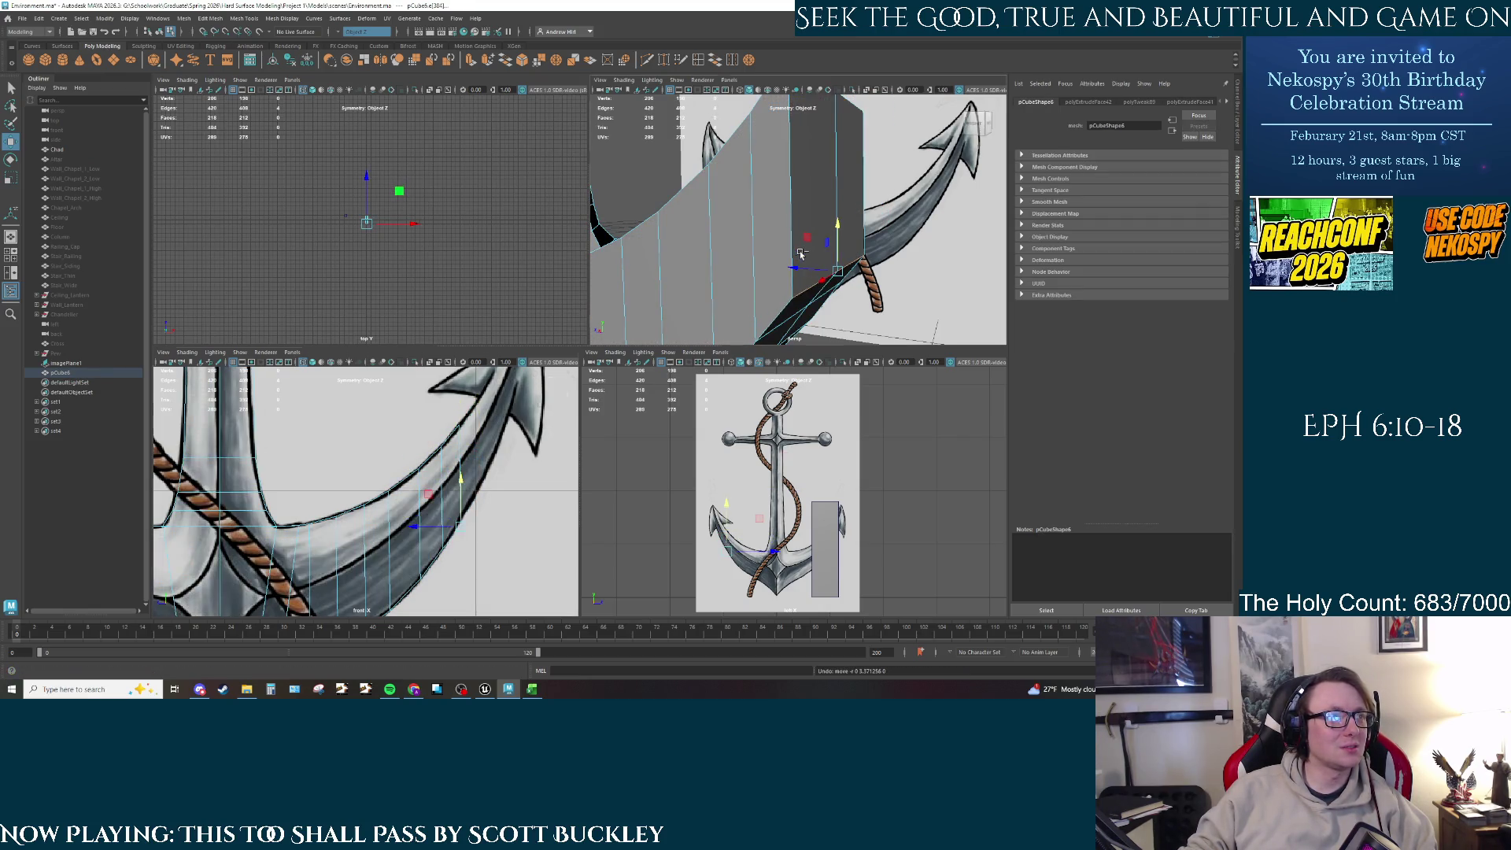
key(ctrl+z)
Step: Move several arm edges in Edge mode onto the reference arm's outline
right_drag(814, 277, 814, 252)
click(851, 268)
drag(820, 272, 852, 193)
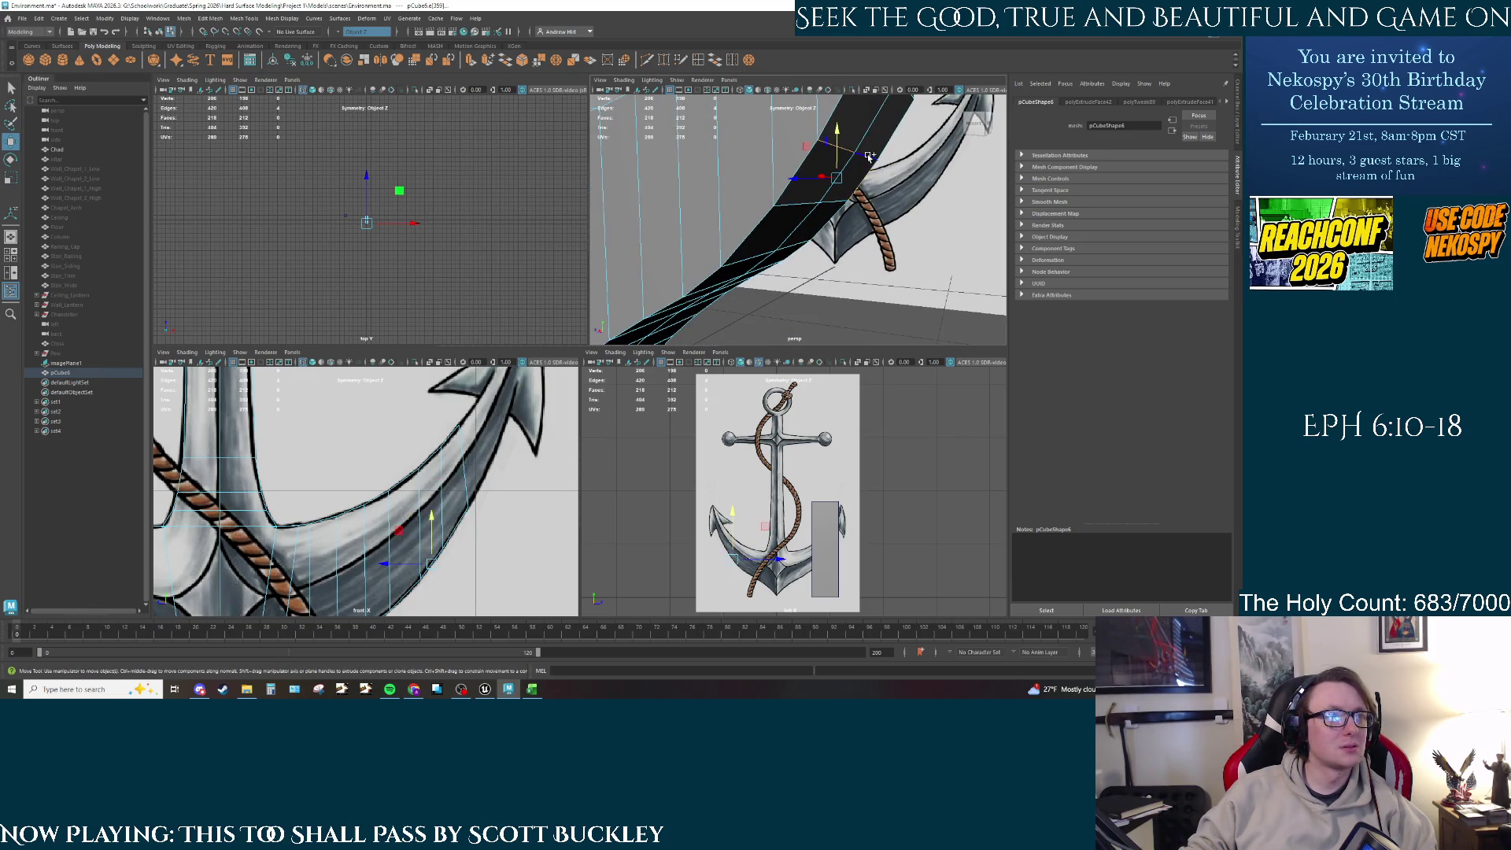
click(836, 145)
drag(438, 547, 442, 540)
click(807, 203)
click(834, 201)
drag(411, 568, 429, 546)
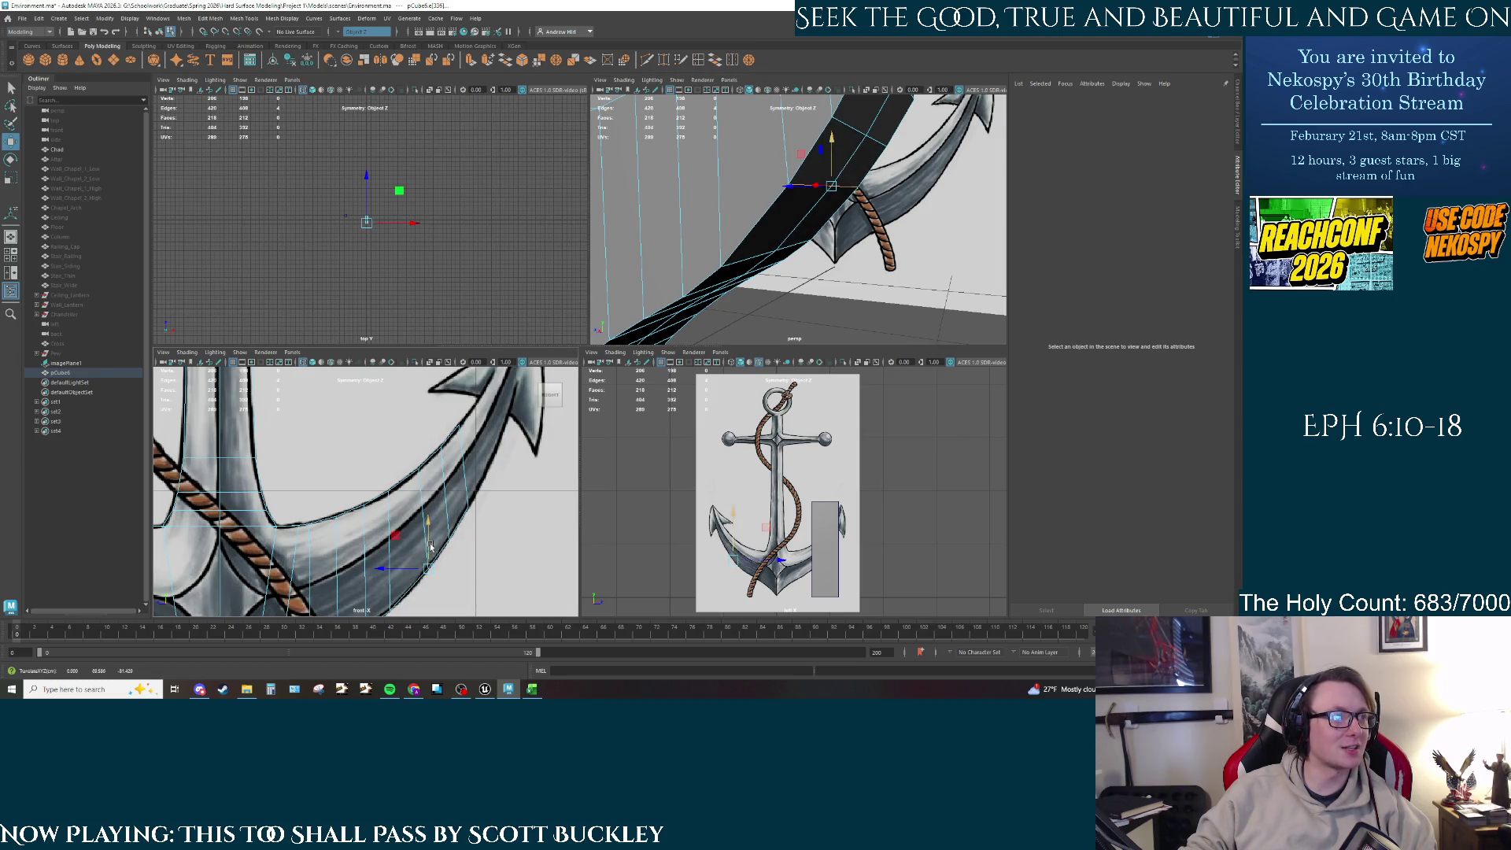
Step: From the block's other side, raise the dark face's top edge to reshape the block
alt+drag(732, 259, 696, 304)
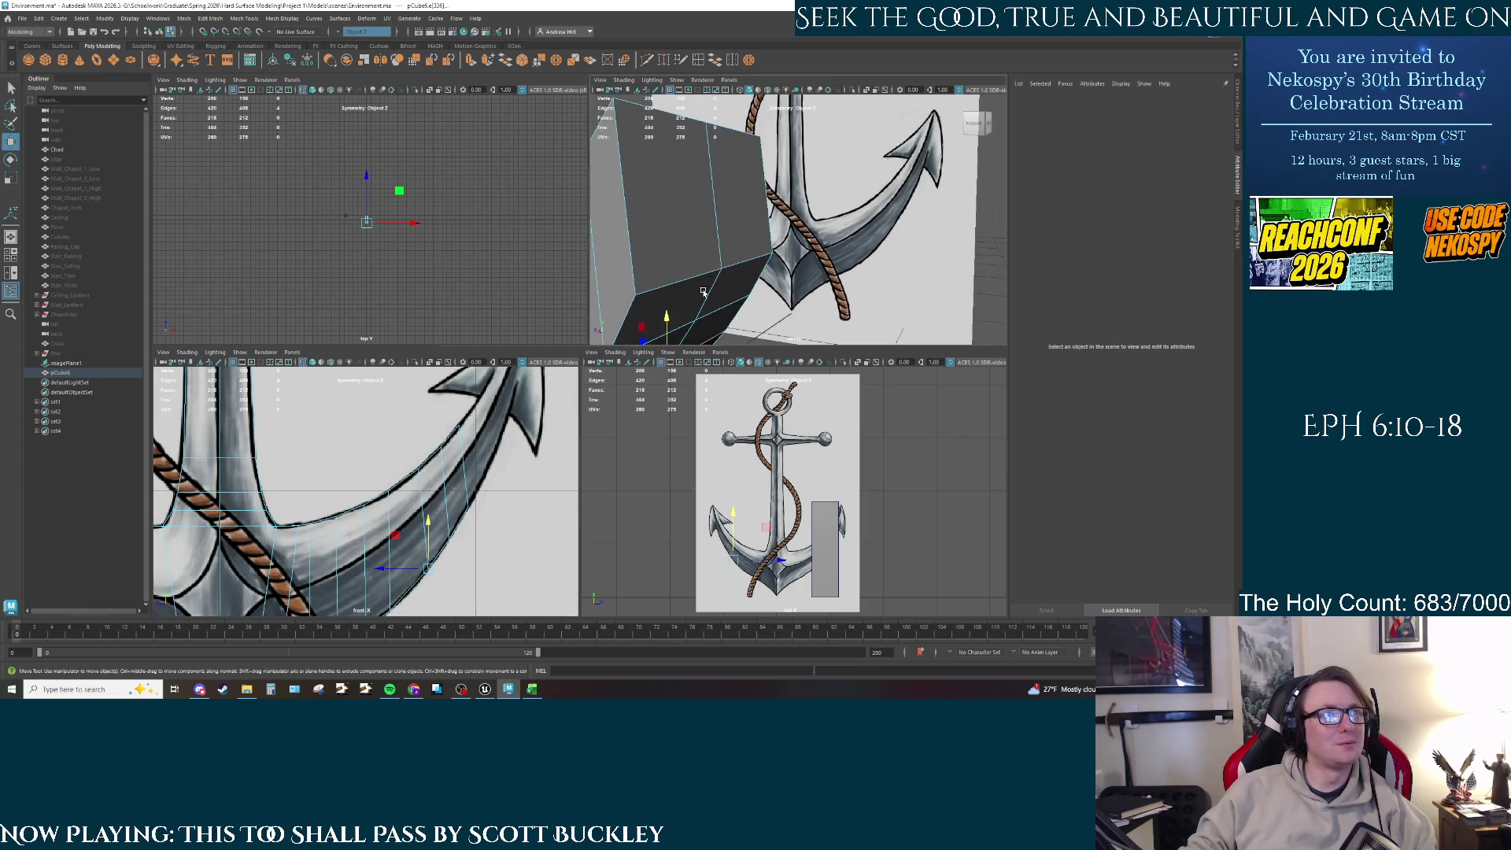
right_click(697, 299)
click(706, 274)
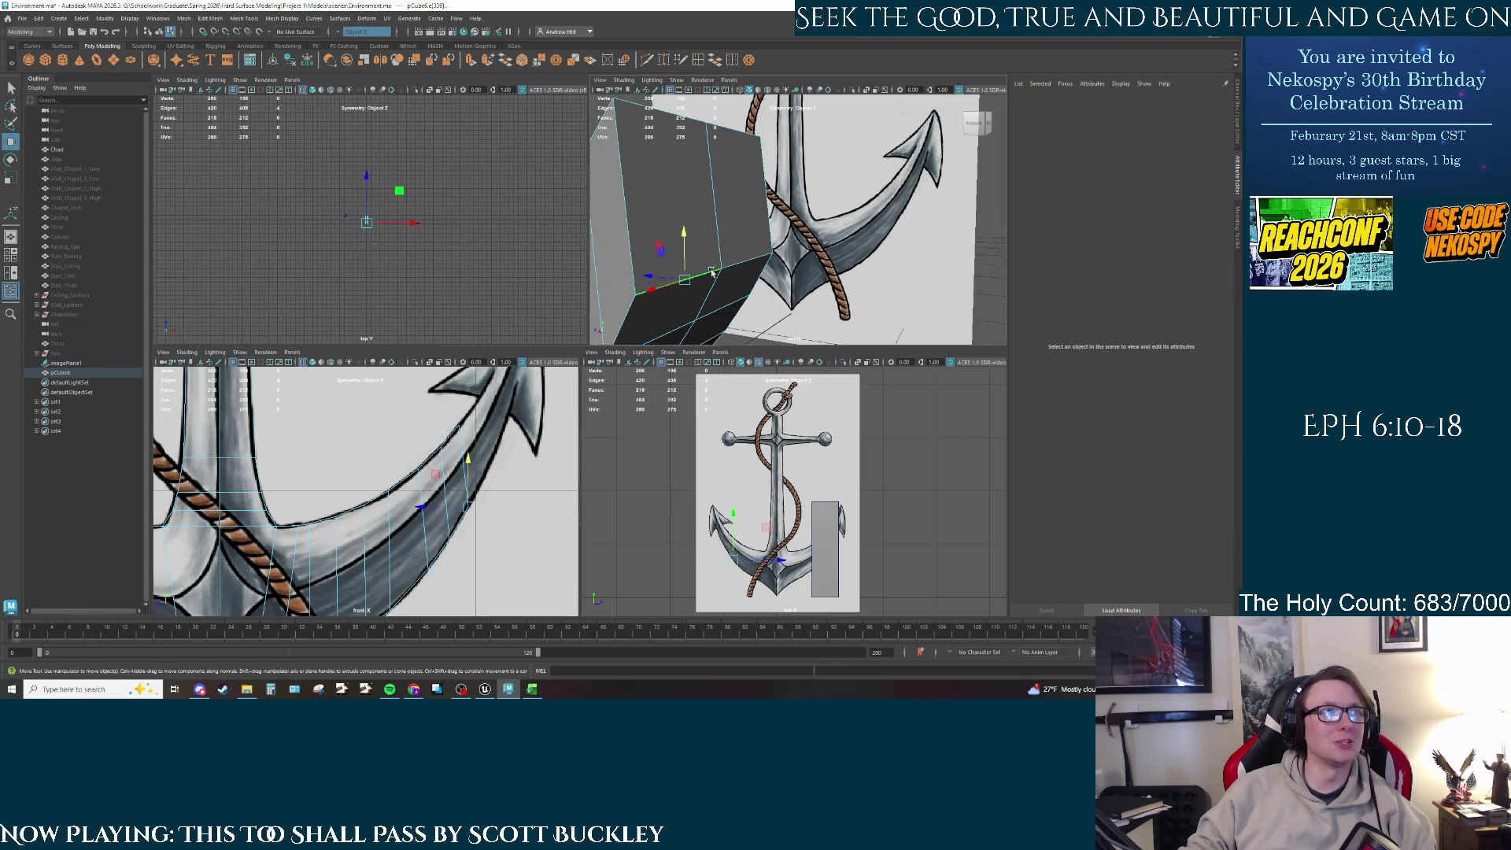
mouse_move(470, 496)
mouse_down()
mouse_move(429, 500)
mouse_move(456, 500)
mouse_up()
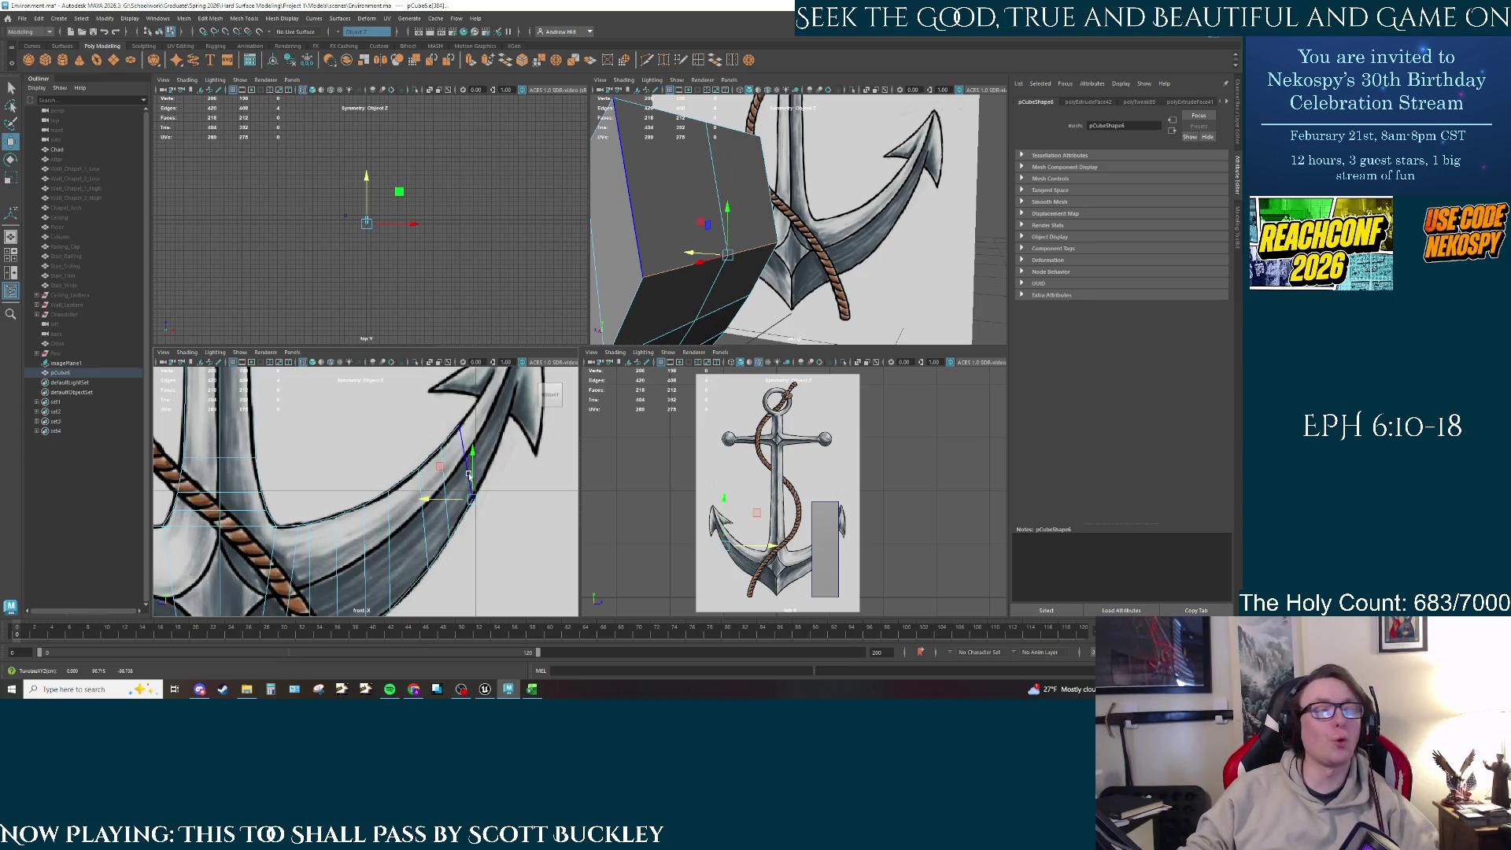
right_click(679, 229)
click(650, 186)
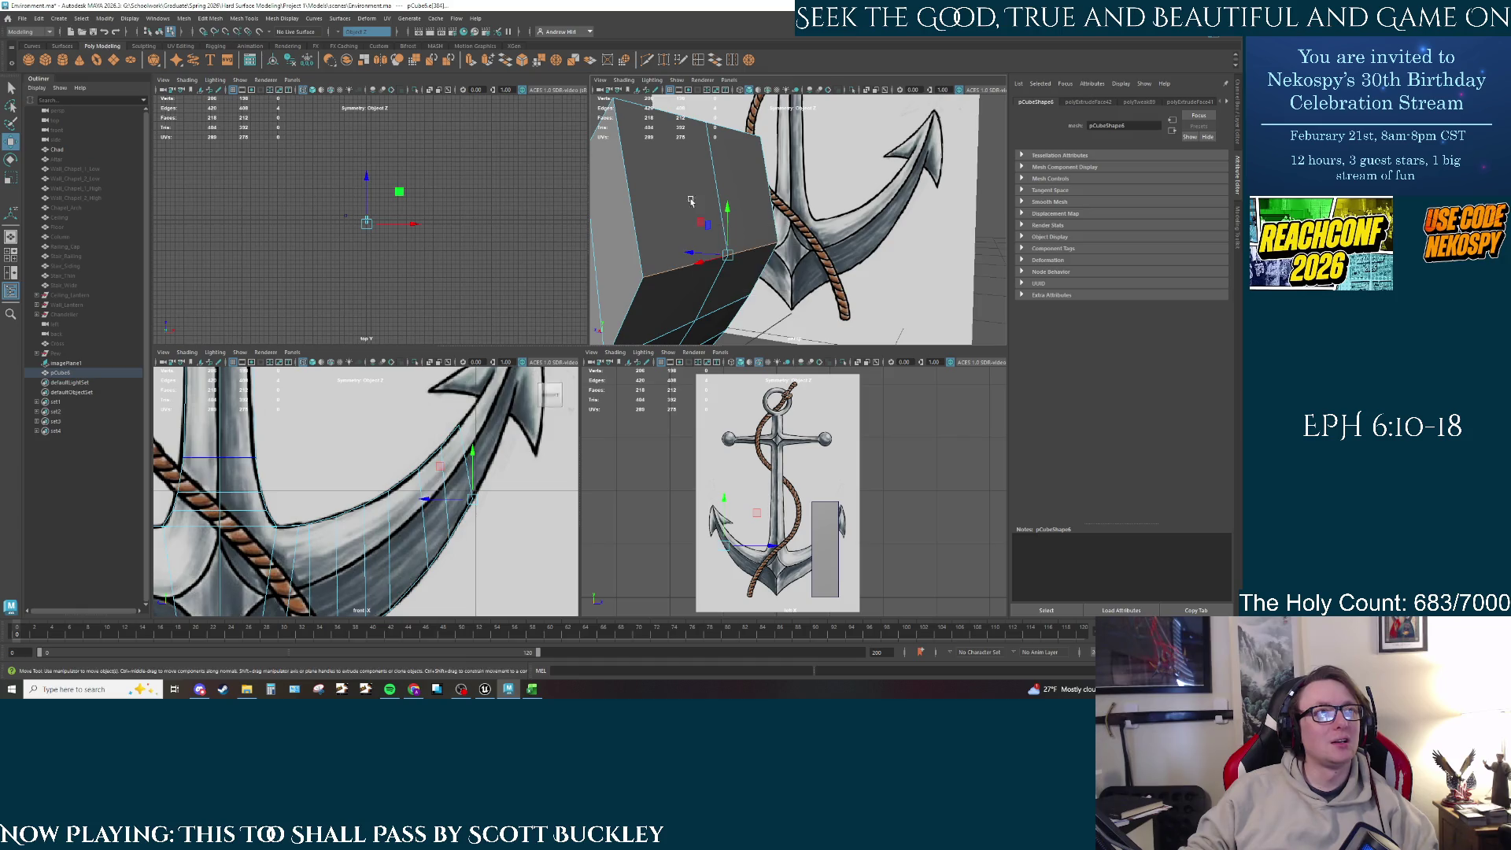
right_click(644, 203)
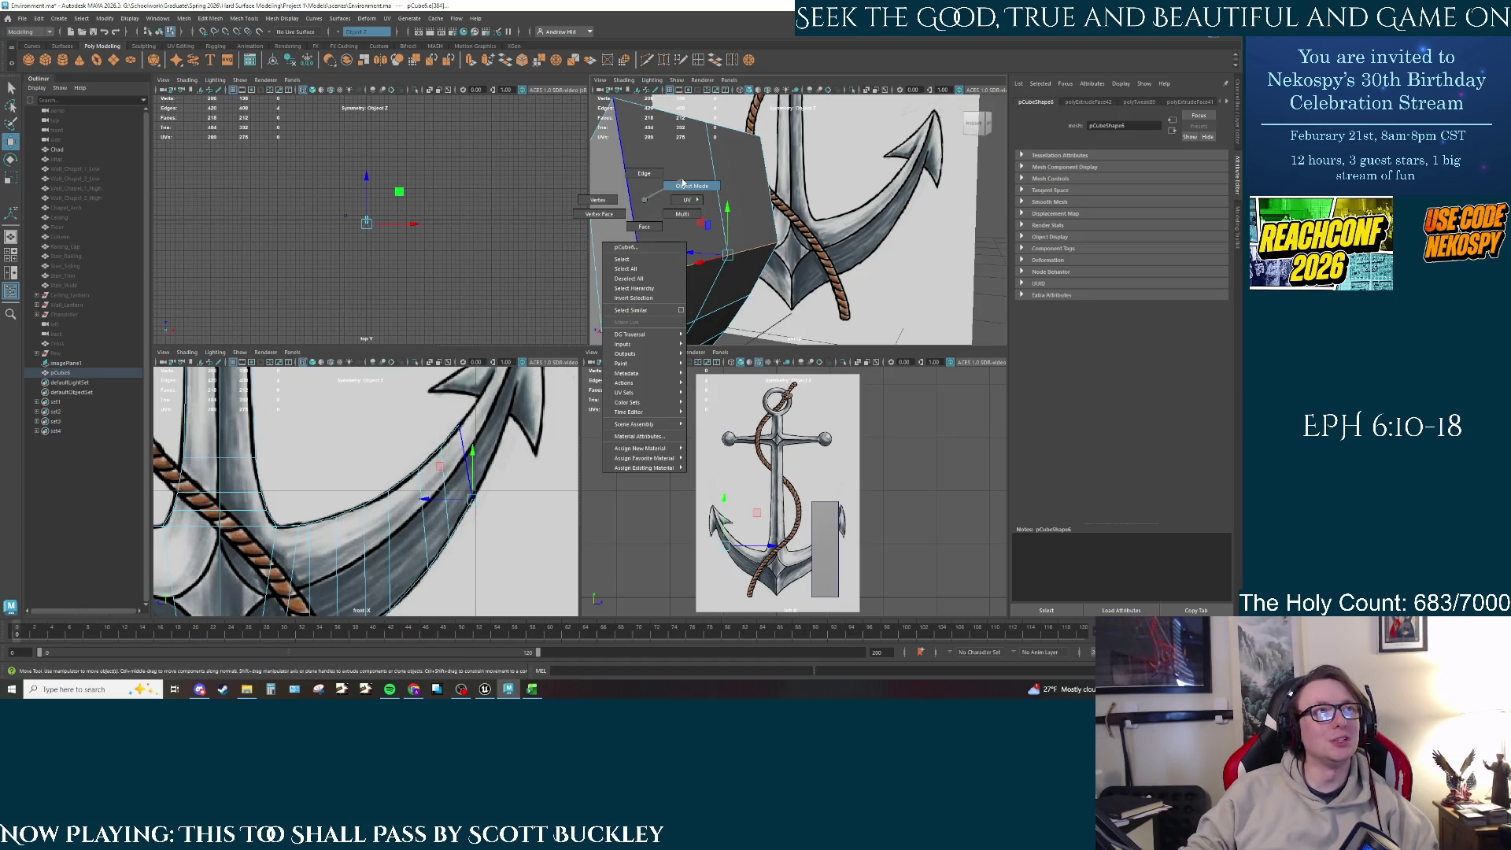
Step: Return to Object mode, then switch to Face mode and select the block's bottom face
click(684, 185)
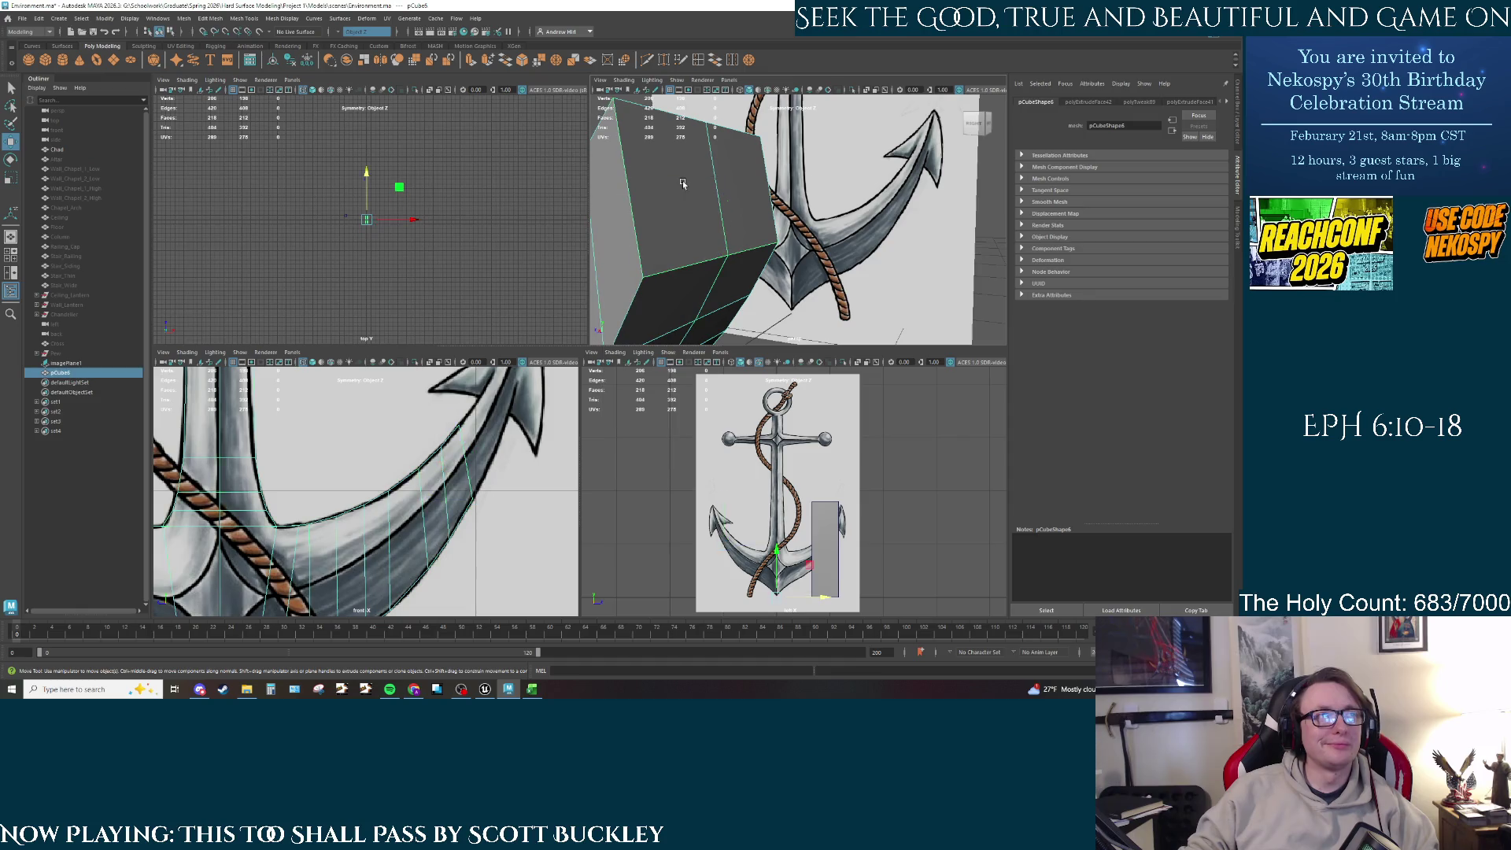
right_drag(681, 238, 683, 268)
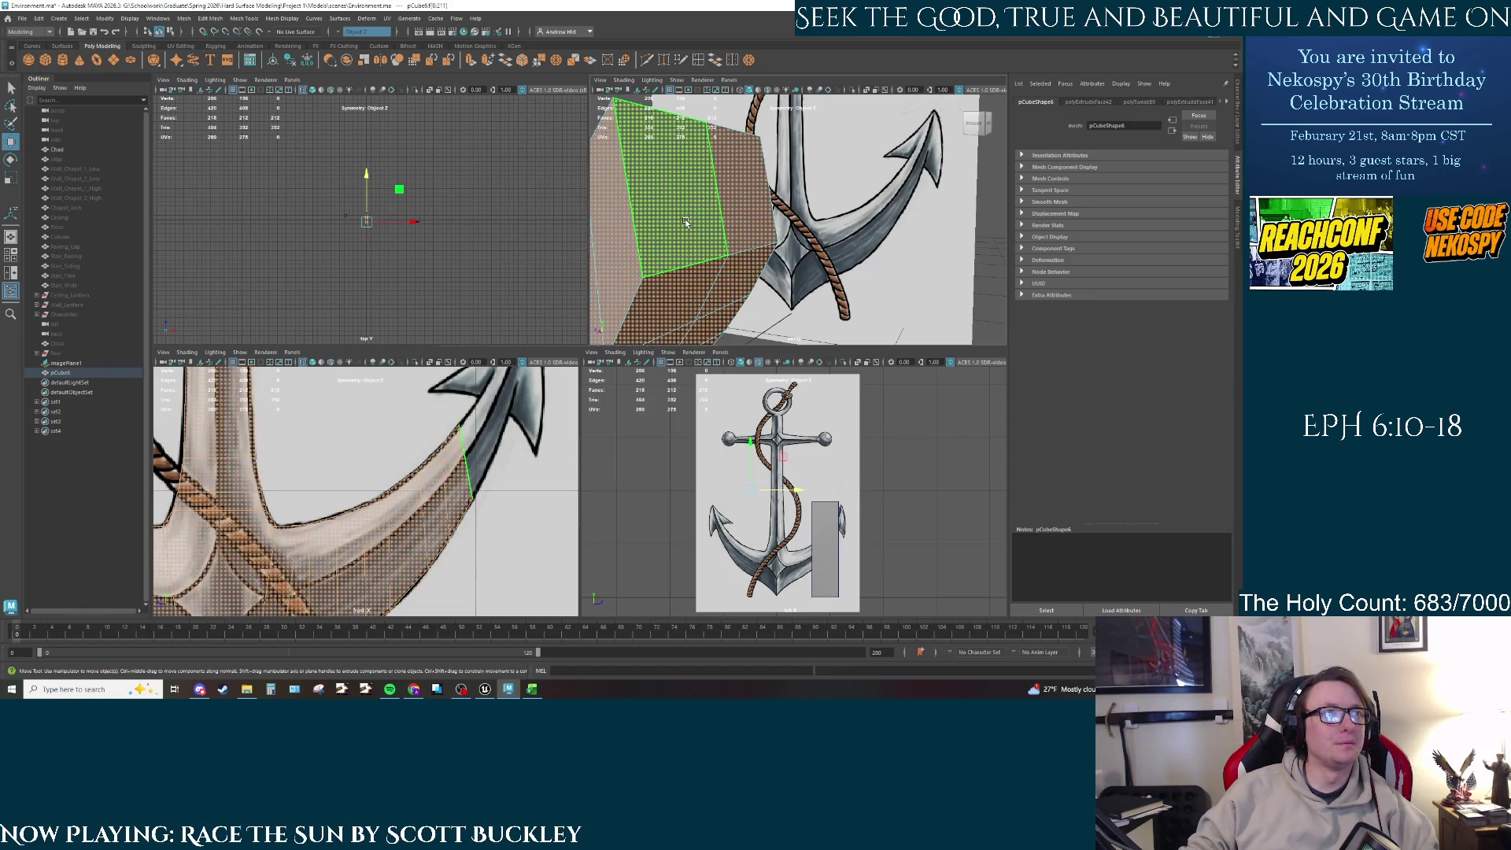
click(677, 299)
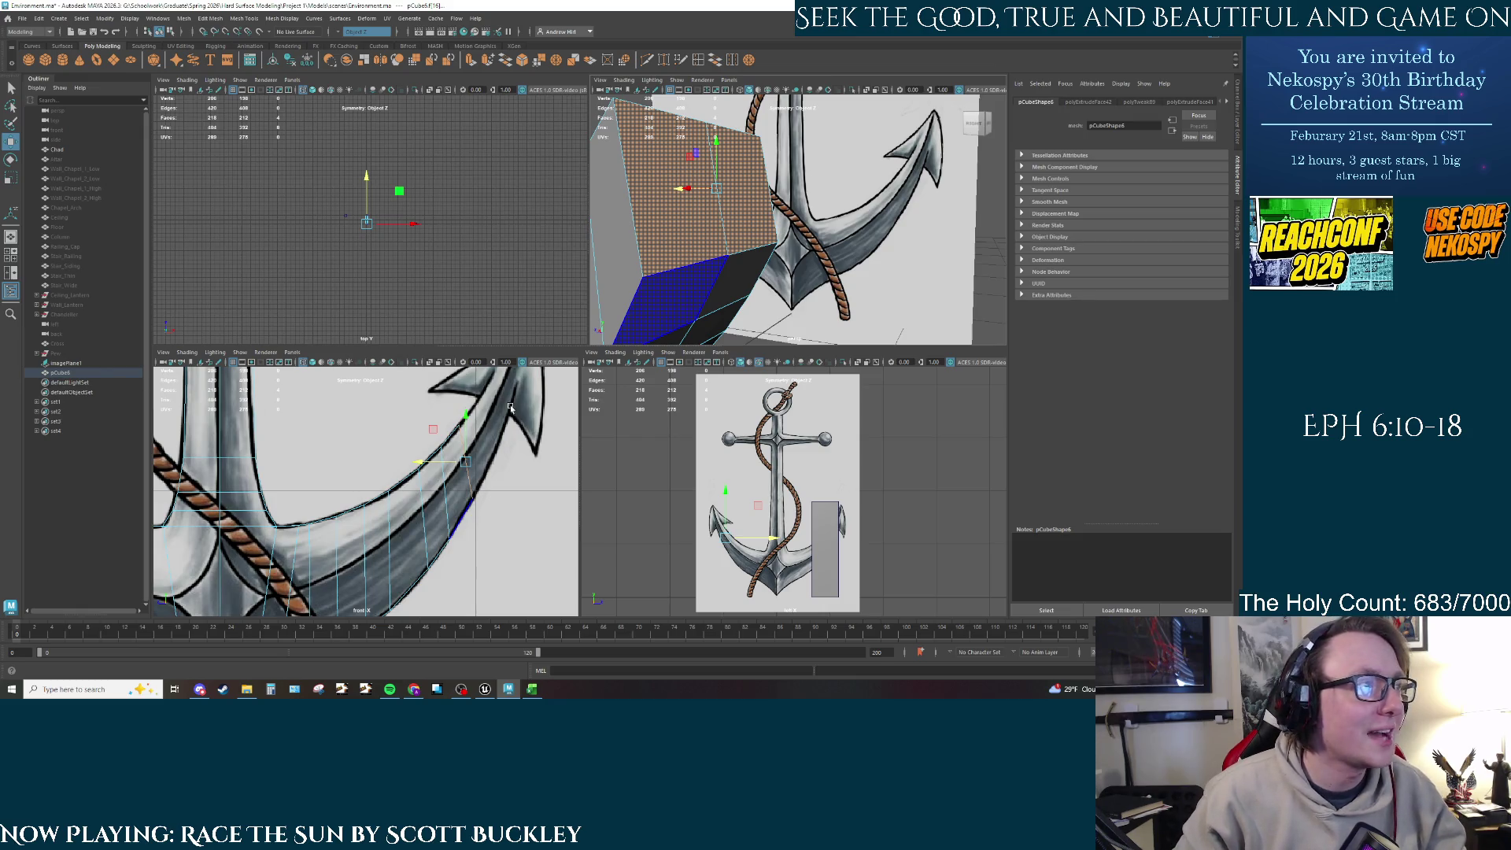
Step: Raise an edge of the arm block to reshape it
right_drag(698, 252, 665, 253)
click(727, 250)
mouse_move(730, 235)
mouse_down()
mouse_move(699, 244)
mouse_move(763, 279)
mouse_move(736, 293)
mouse_up()
key(q)
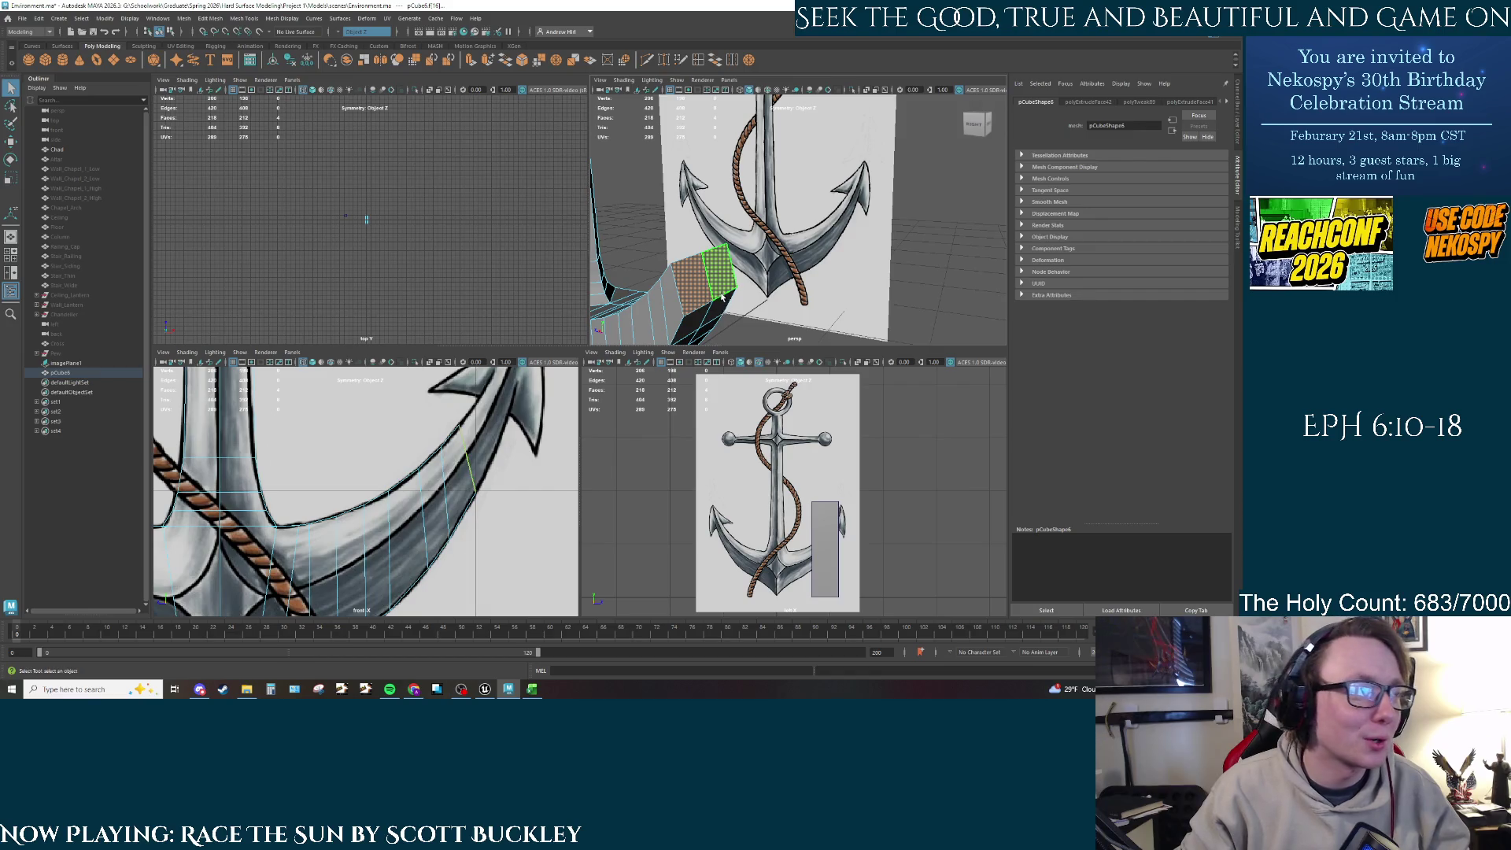
Step: Extrude the arm's end face and move it up and right along the reference arm
click(732, 296)
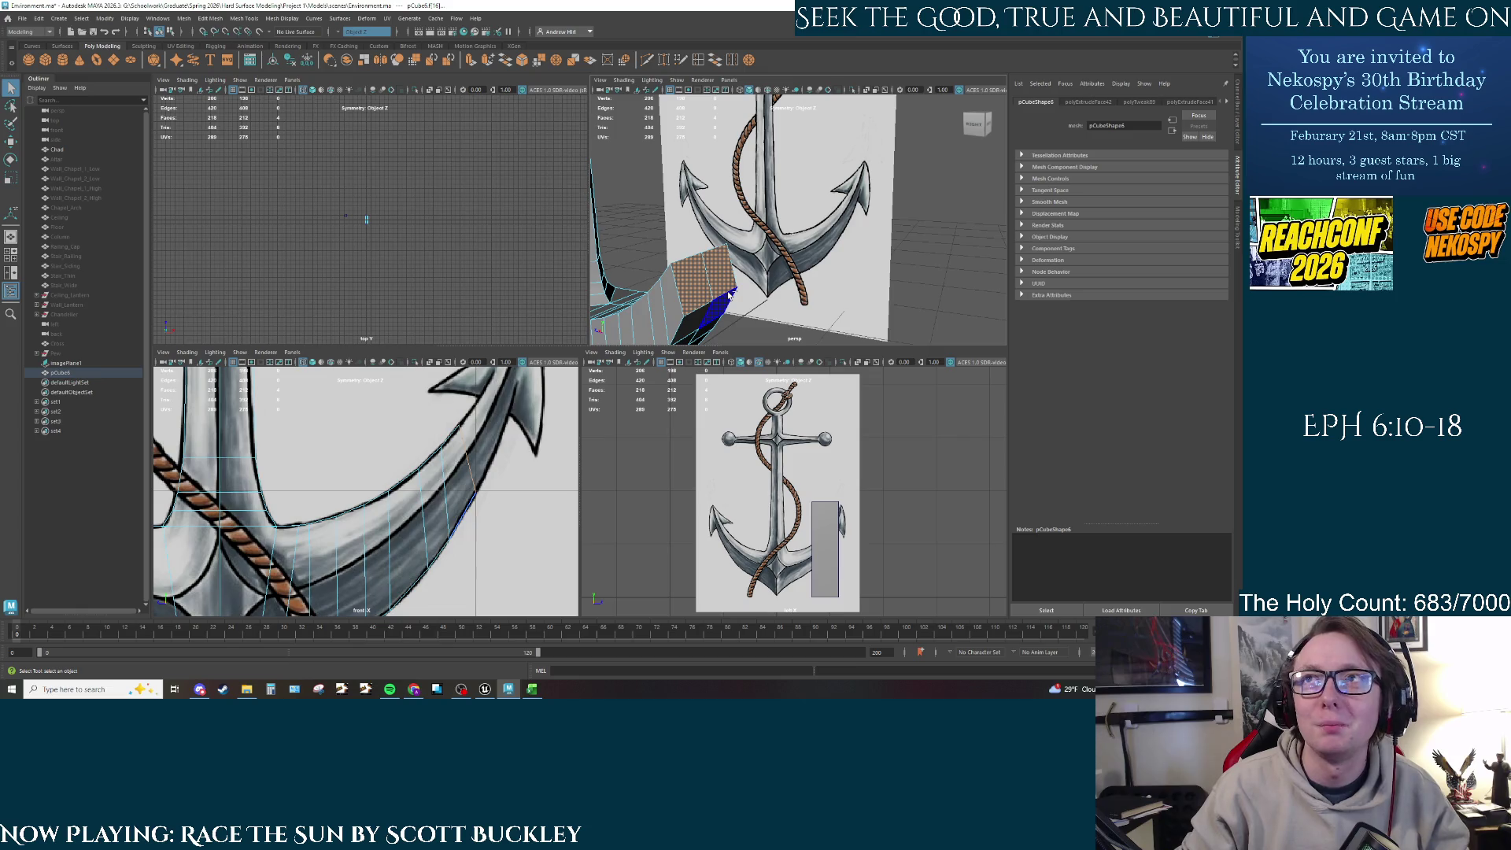
key(ctrl+e)
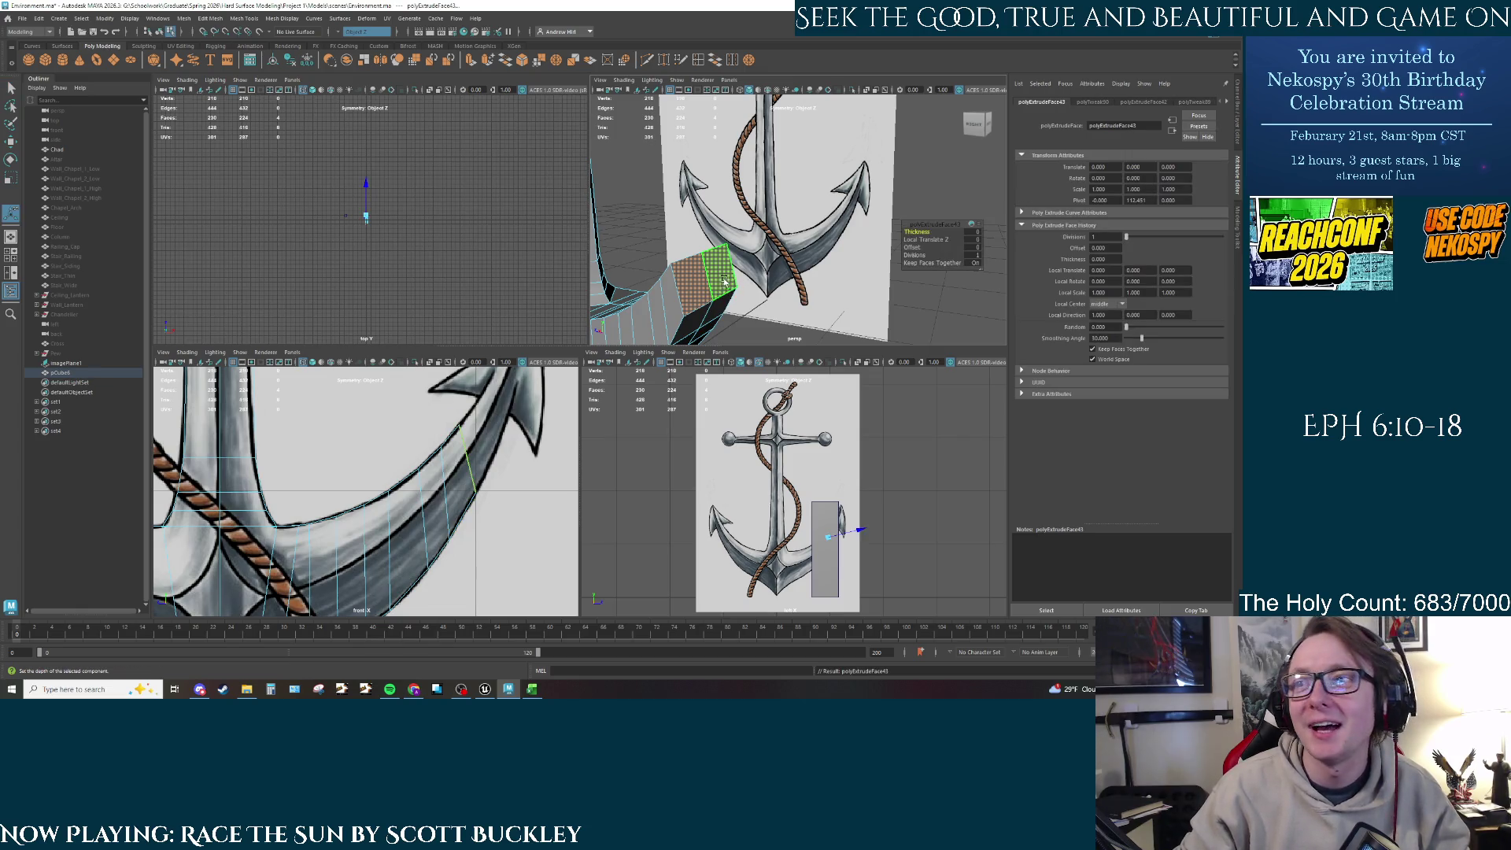
alt+drag(723, 282, 736, 280)
key(w)
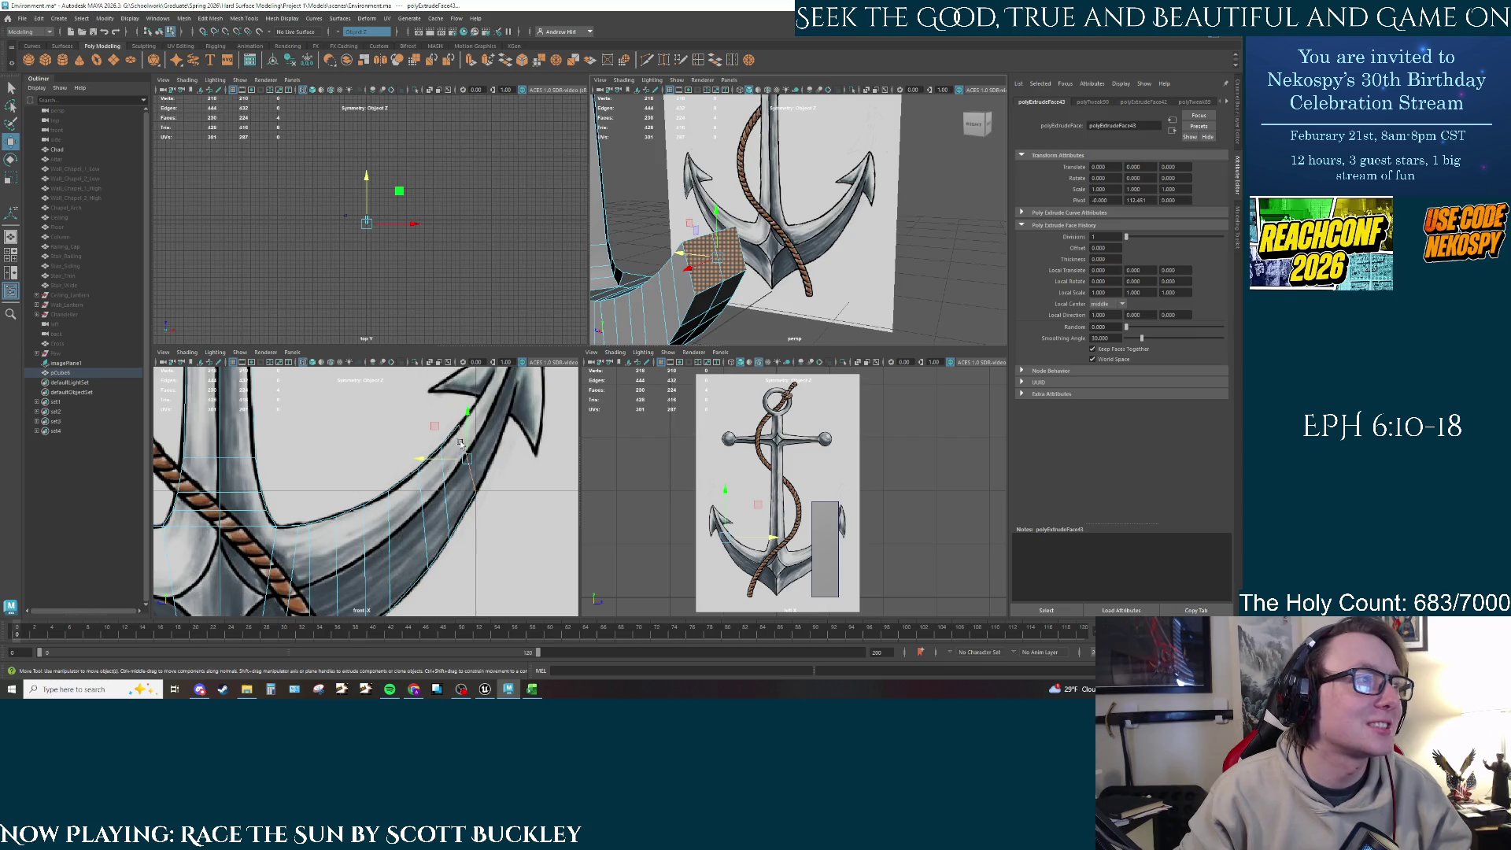
click(448, 464)
mouse_move(449, 466)
mouse_down()
mouse_move(489, 429)
mouse_move(487, 408)
mouse_up()
Step: Return the anchor mesh to object mode
right_click(717, 273)
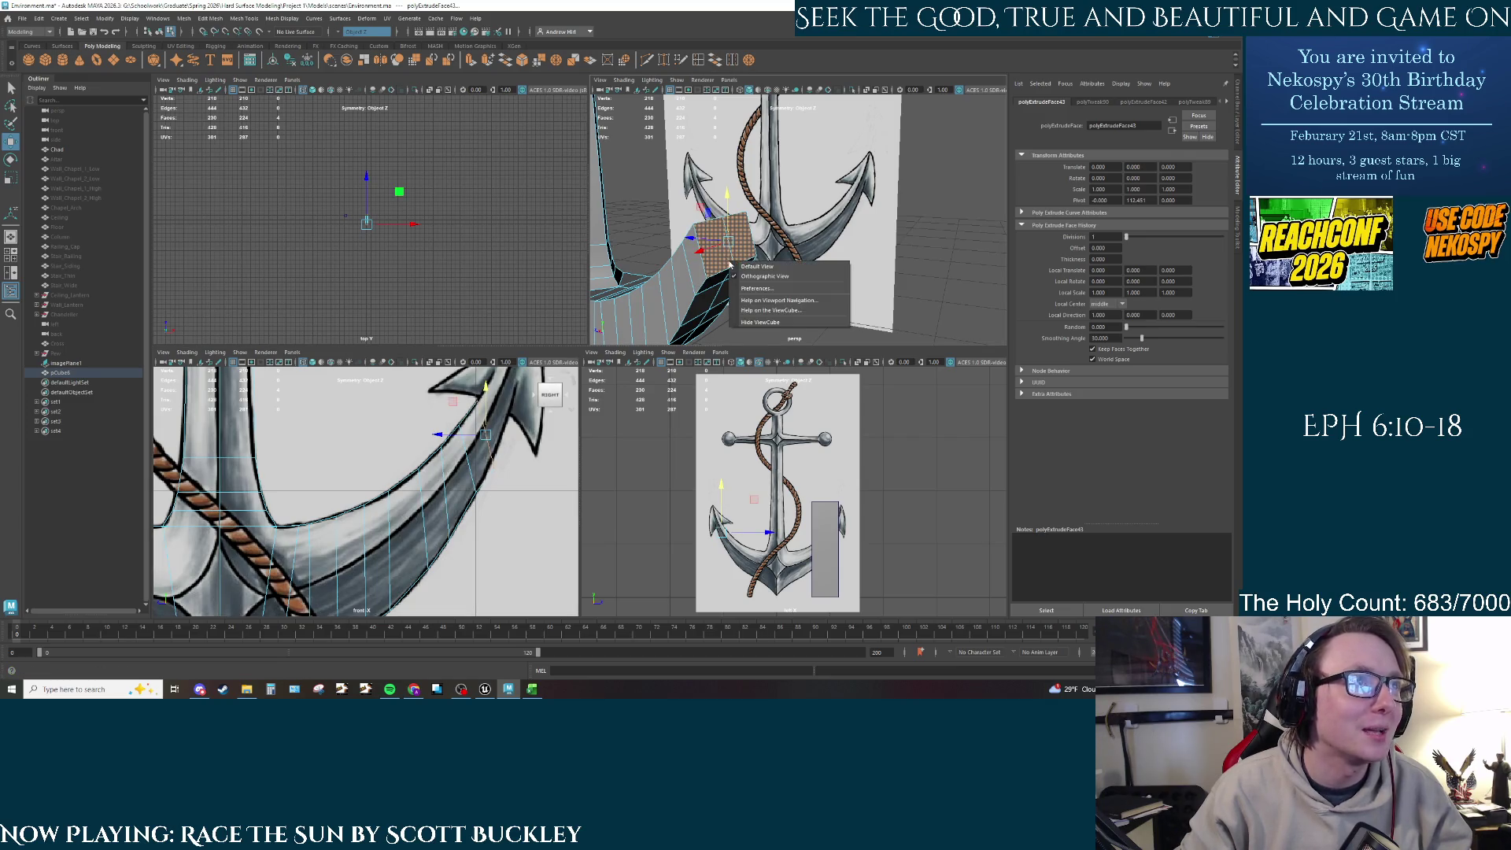
click(716, 268)
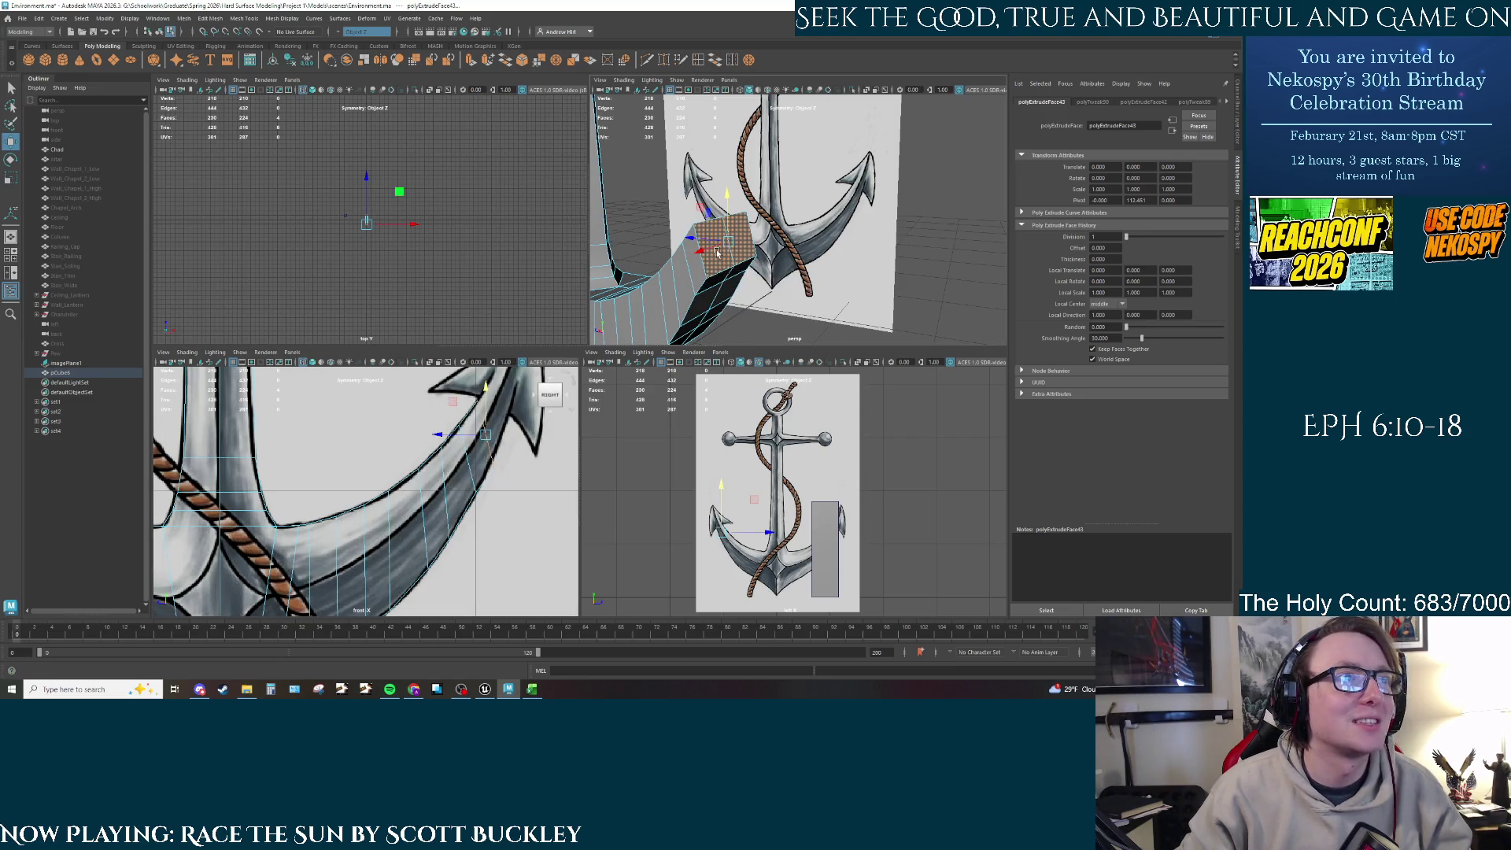
right_click(714, 260)
click(714, 261)
right_click(715, 260)
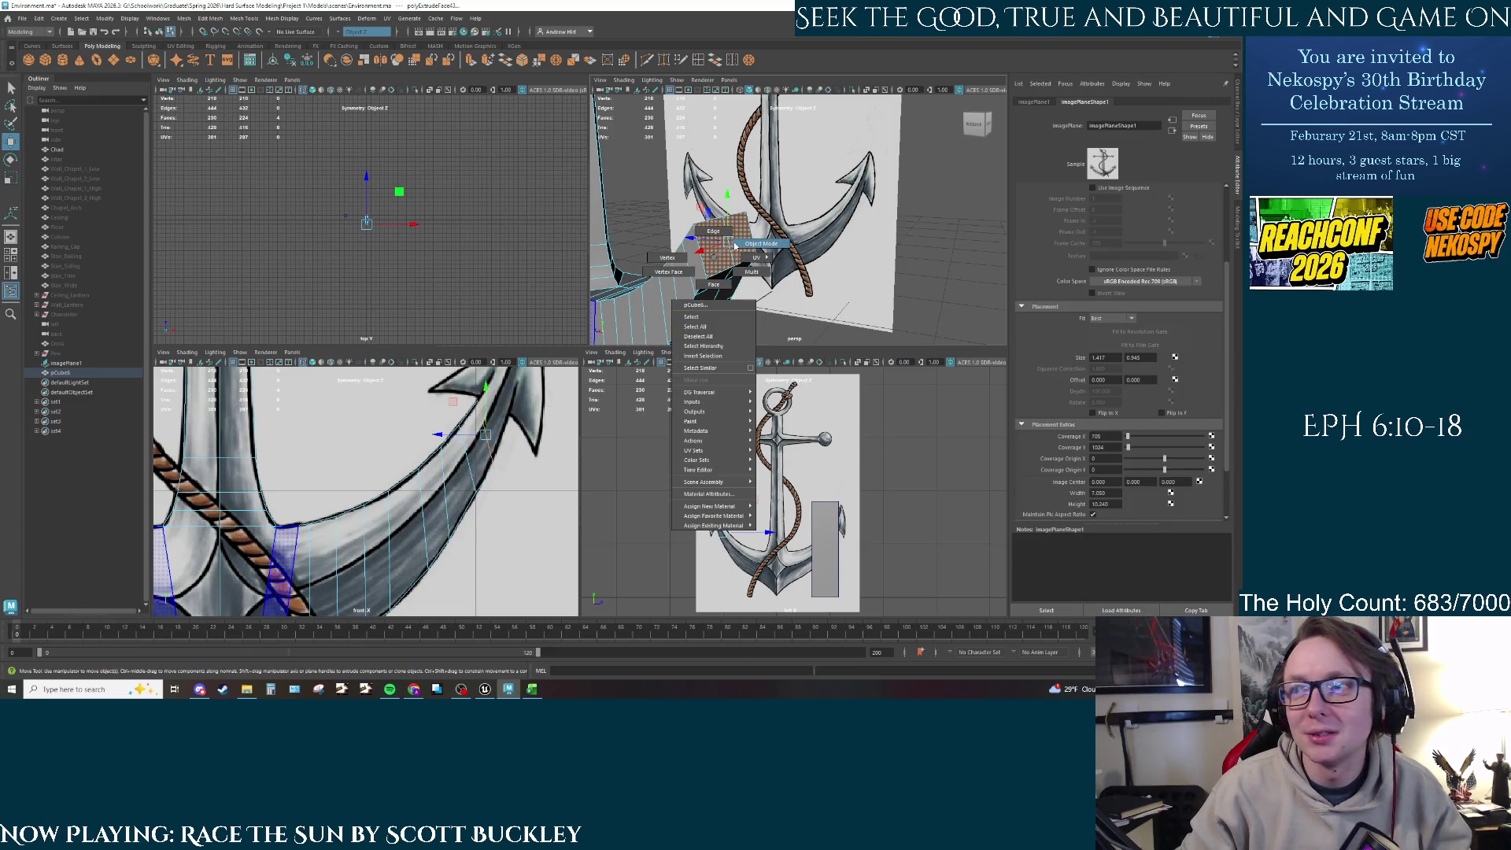
click(739, 244)
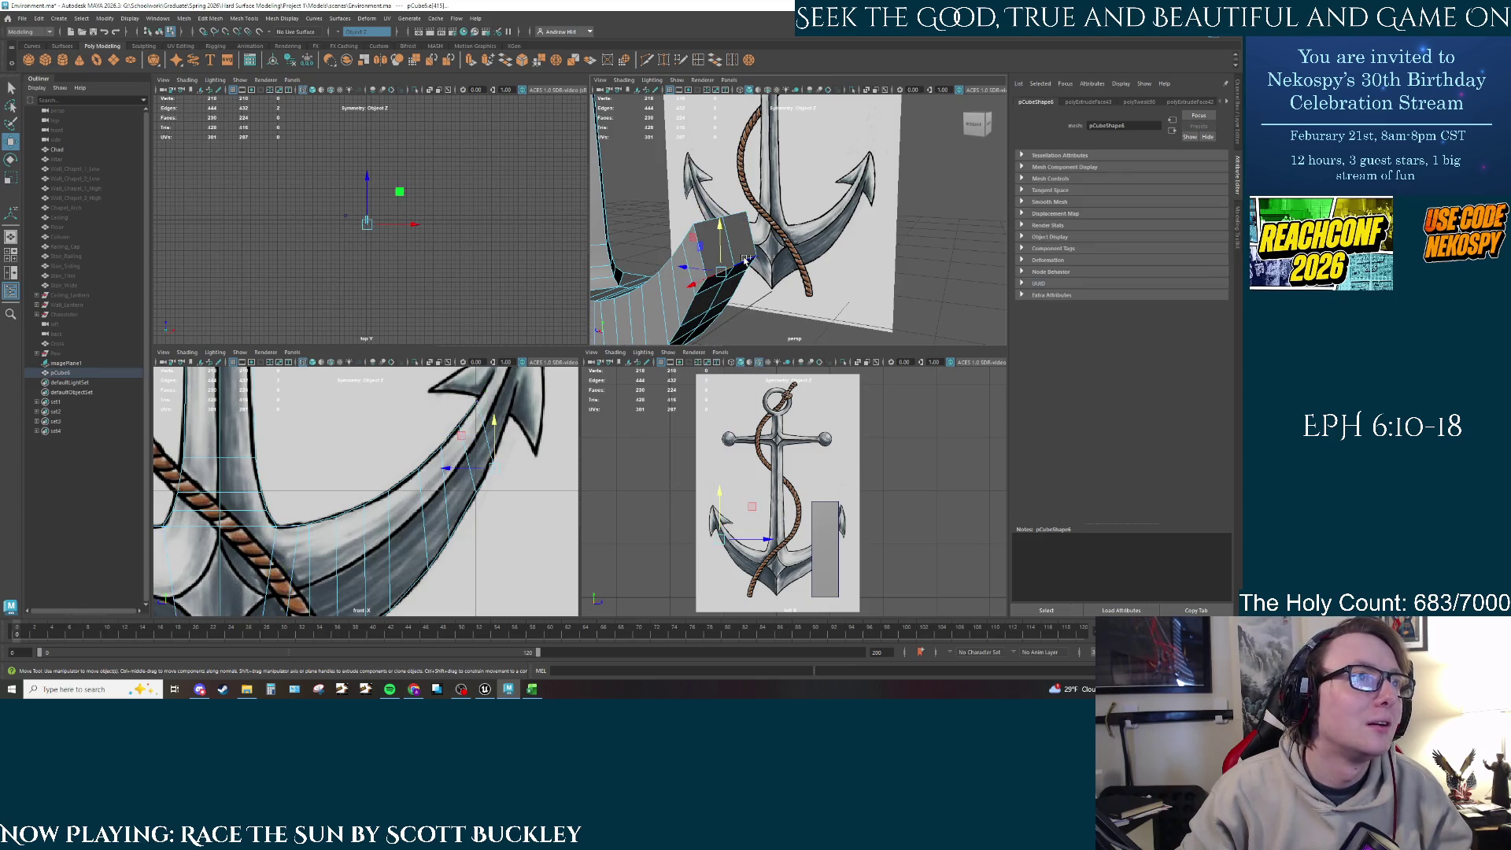
Step: Adjust an edge of the arm tip and switch the mesh to face selection
mouse_move(497, 436)
mouse_down()
mouse_move(491, 413)
mouse_move(486, 442)
mouse_up()
click(486, 451)
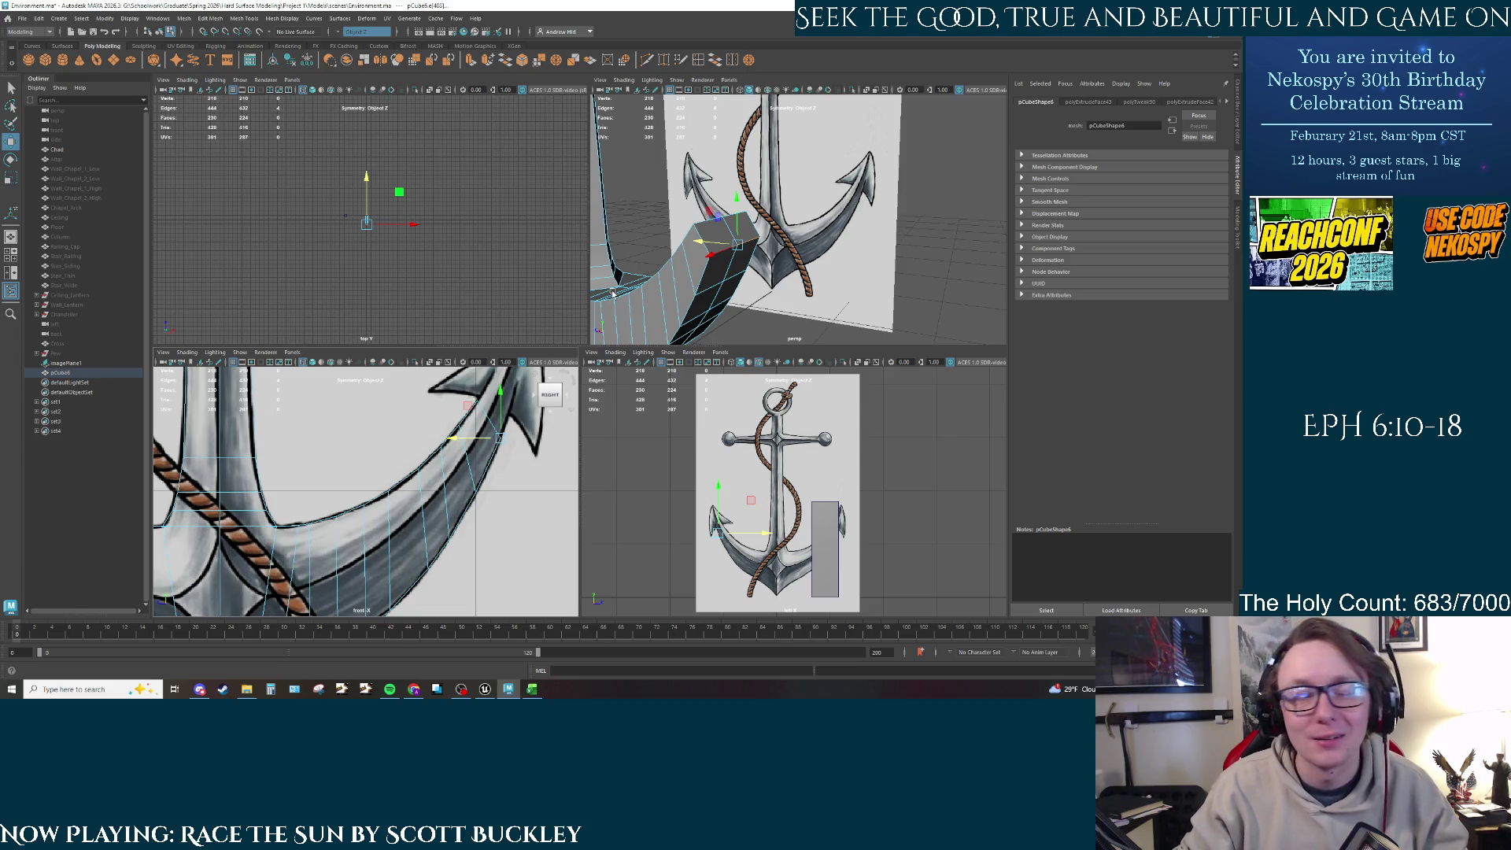
right_click(722, 240)
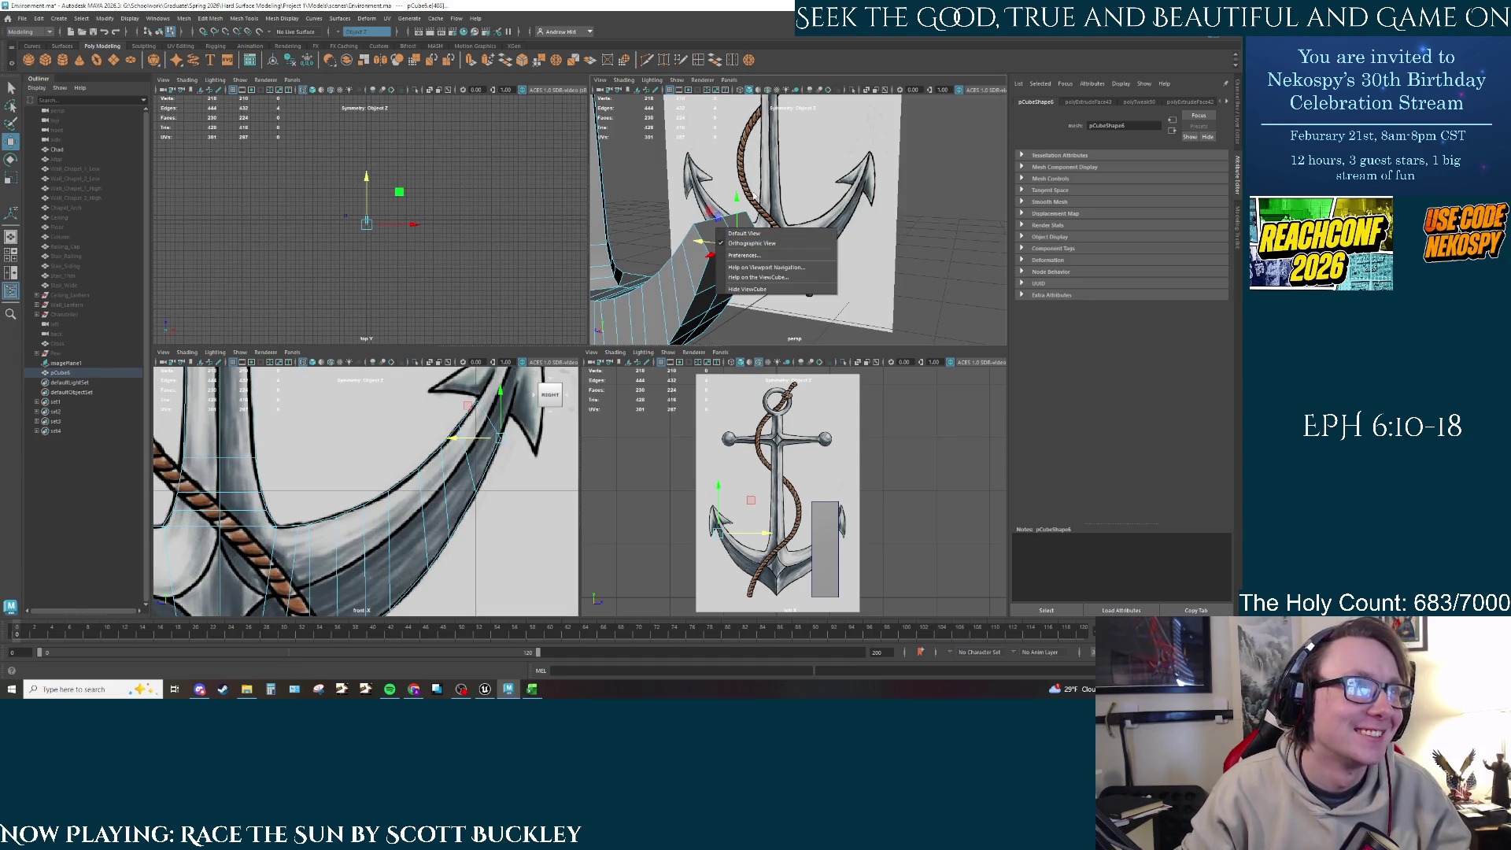
click(714, 237)
mouse_move(714, 231)
right_down()
mouse_move(754, 222)
mouse_move(751, 245)
mouse_move(714, 258)
right_up()
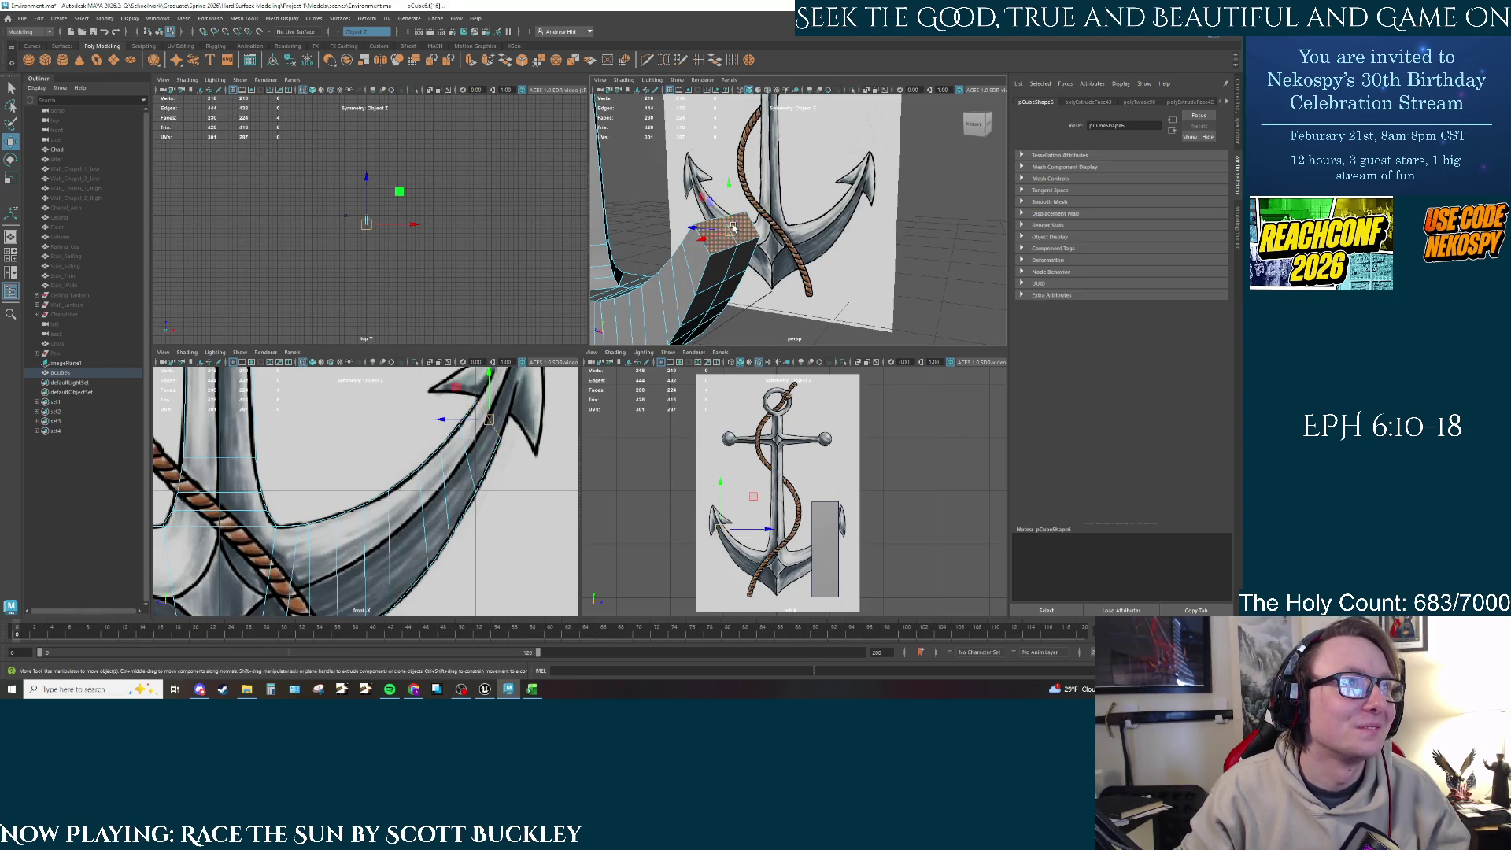
Step: Extrude the tip face again and move it to follow the reference fluke
key(ctrl+e)
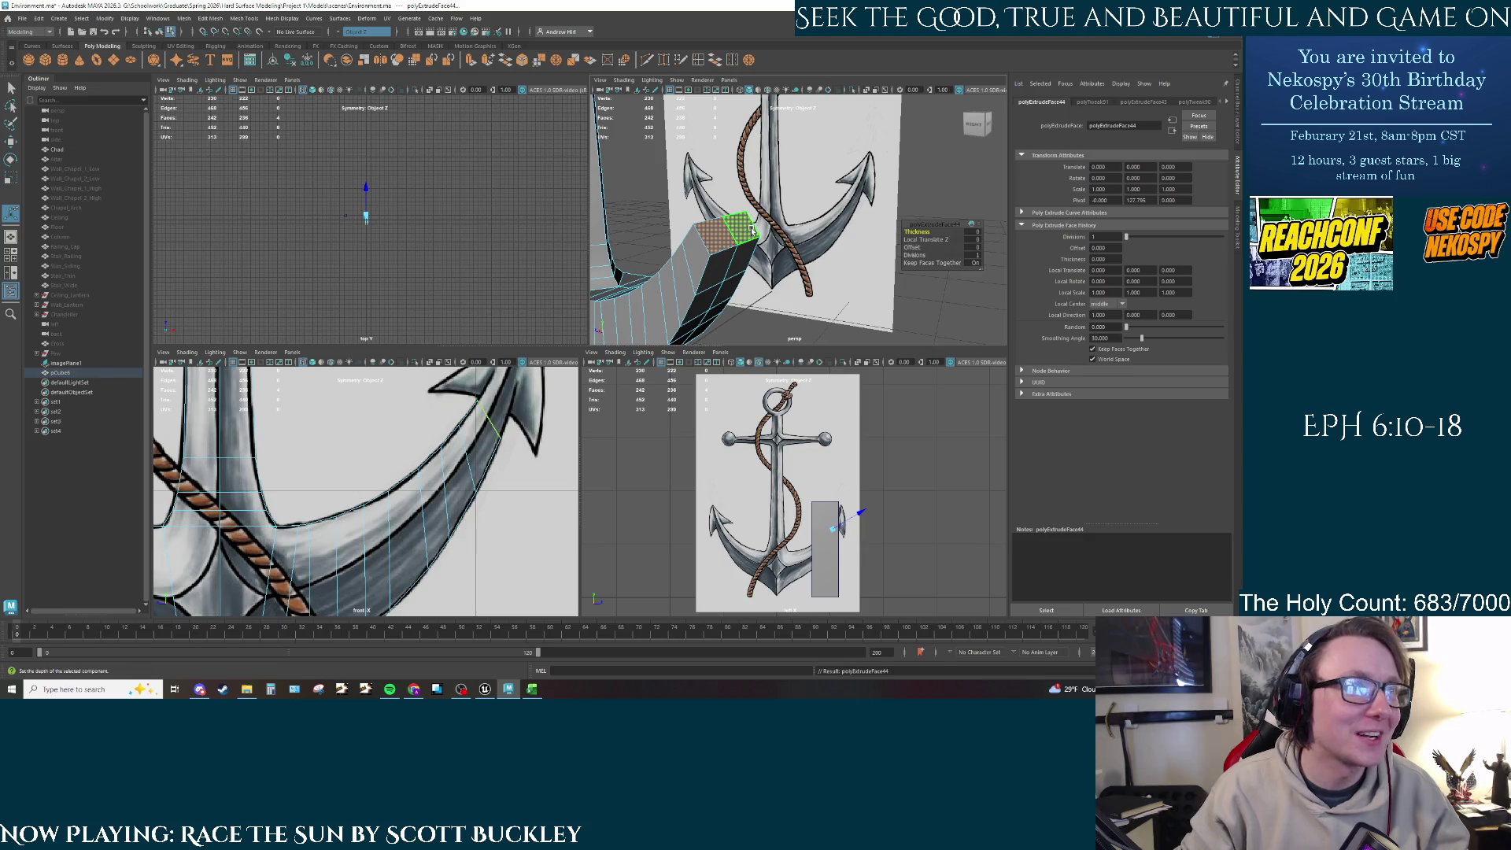
key(w)
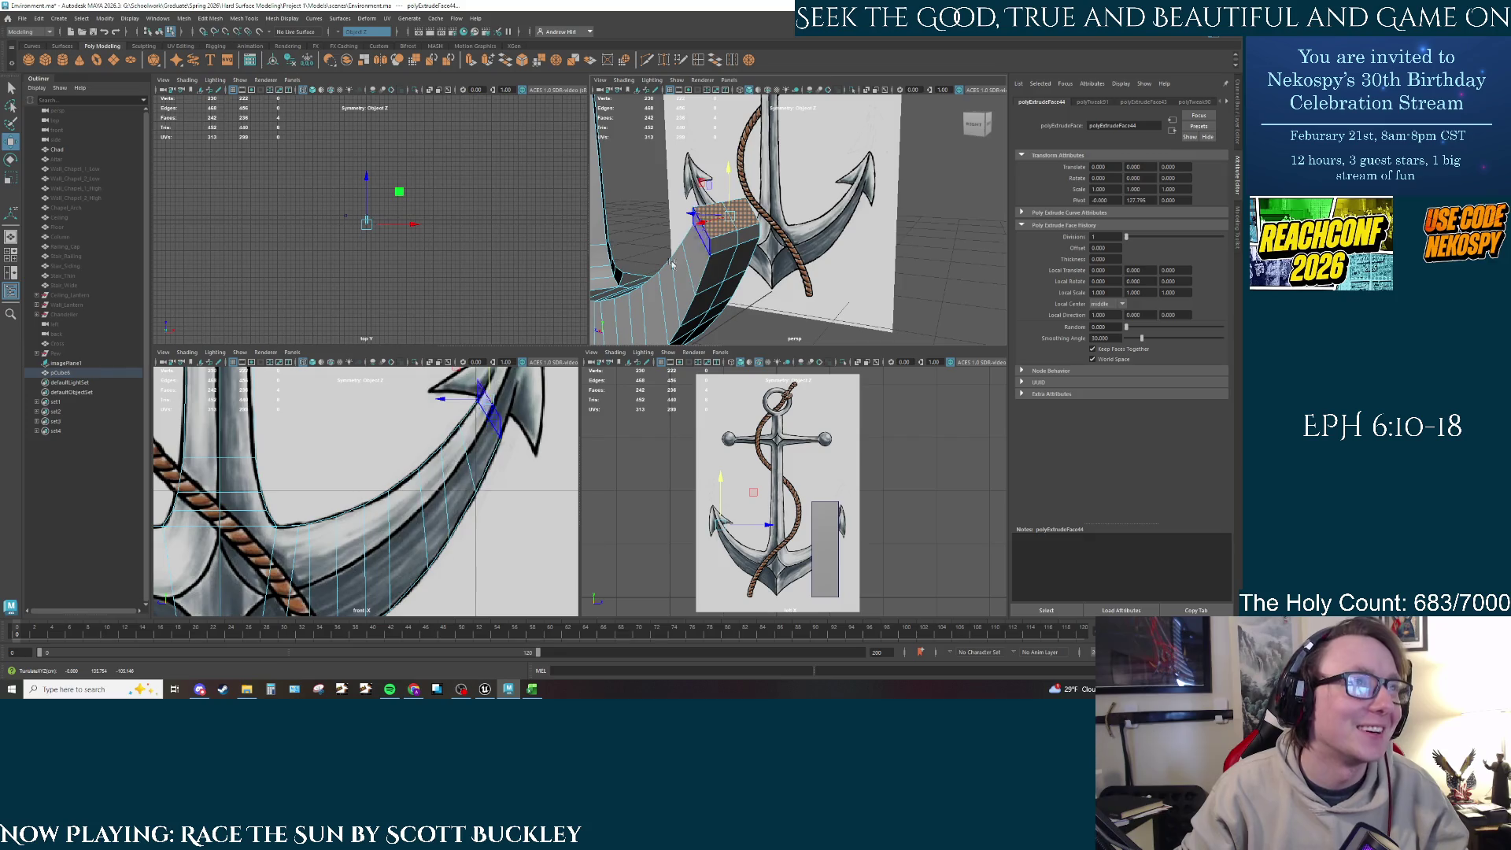
scroll(460, 492, down, 2)
click(712, 222)
mouse_move(713, 229)
mouse_down()
mouse_move(742, 195)
mouse_move(716, 209)
mouse_up()
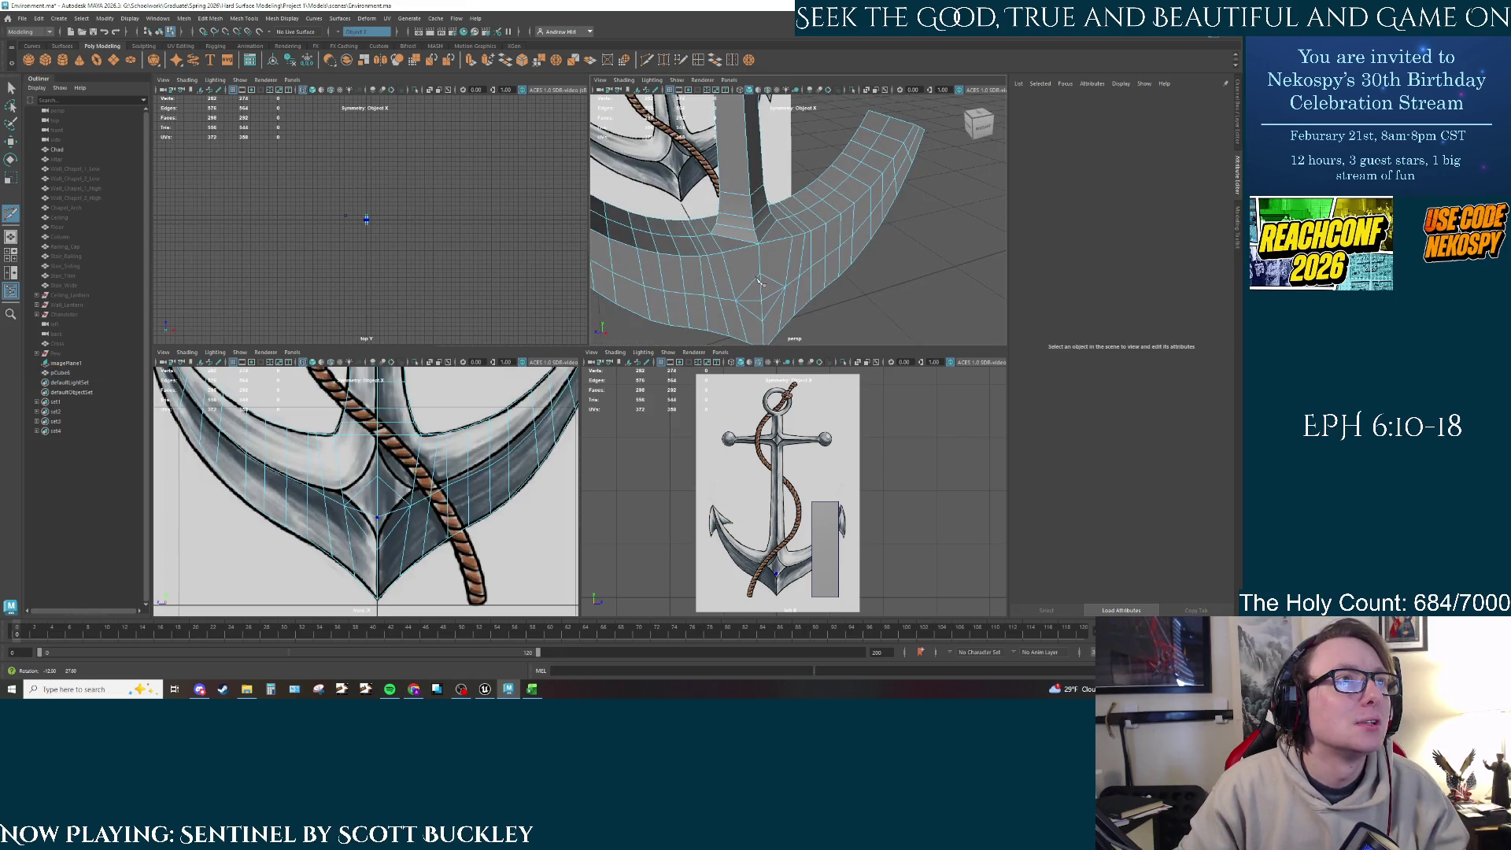
mouse_move(765, 249)
right_down()
mouse_move(765, 225)
mouse_move(769, 249)
mouse_move(793, 232)
right_up()
alt+drag(797, 252, 765, 251)
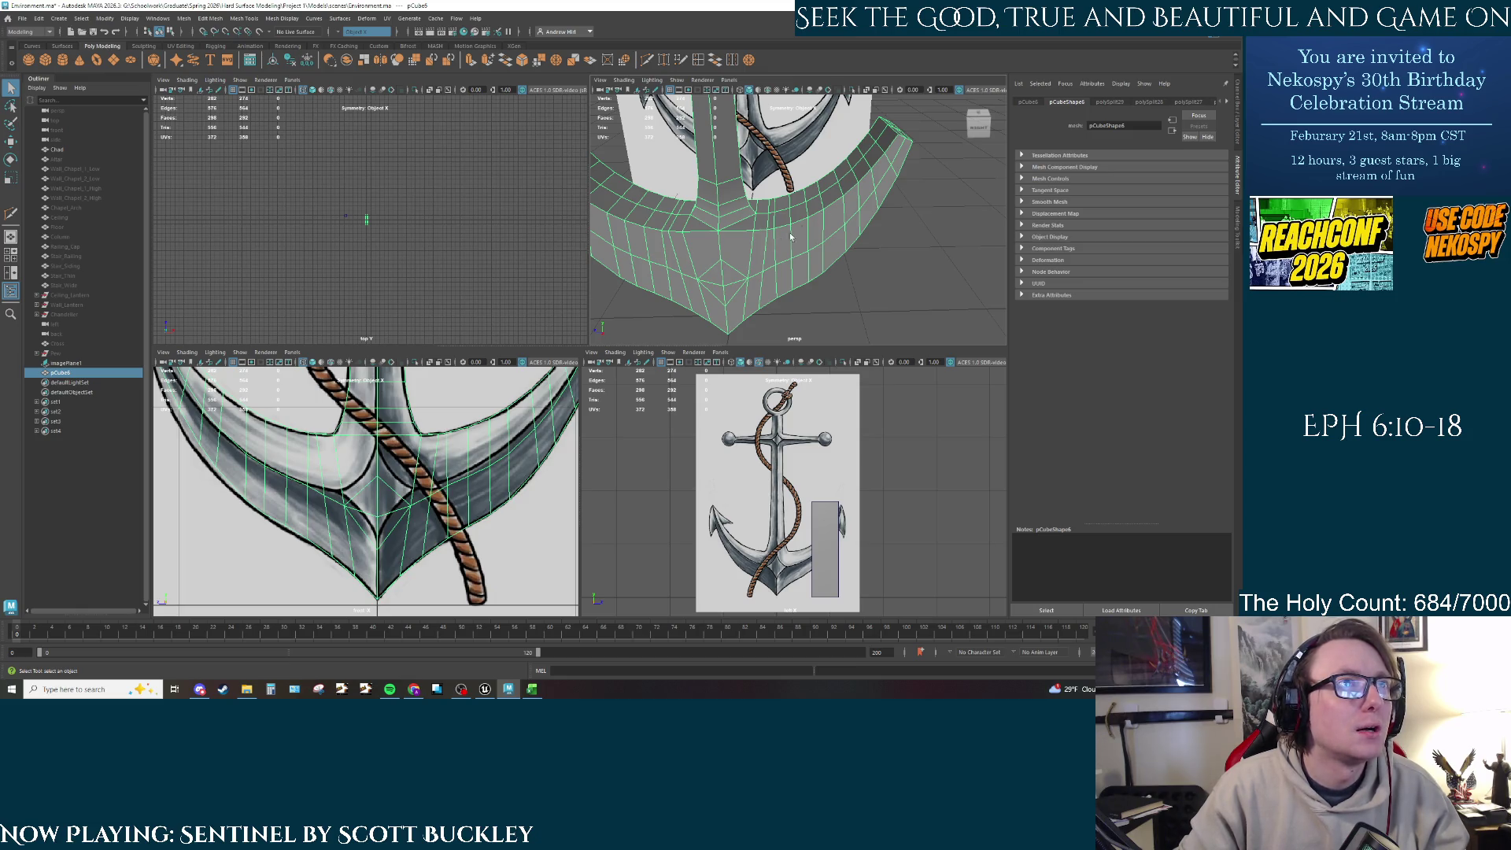
click(732, 62)
drag(763, 234, 785, 263)
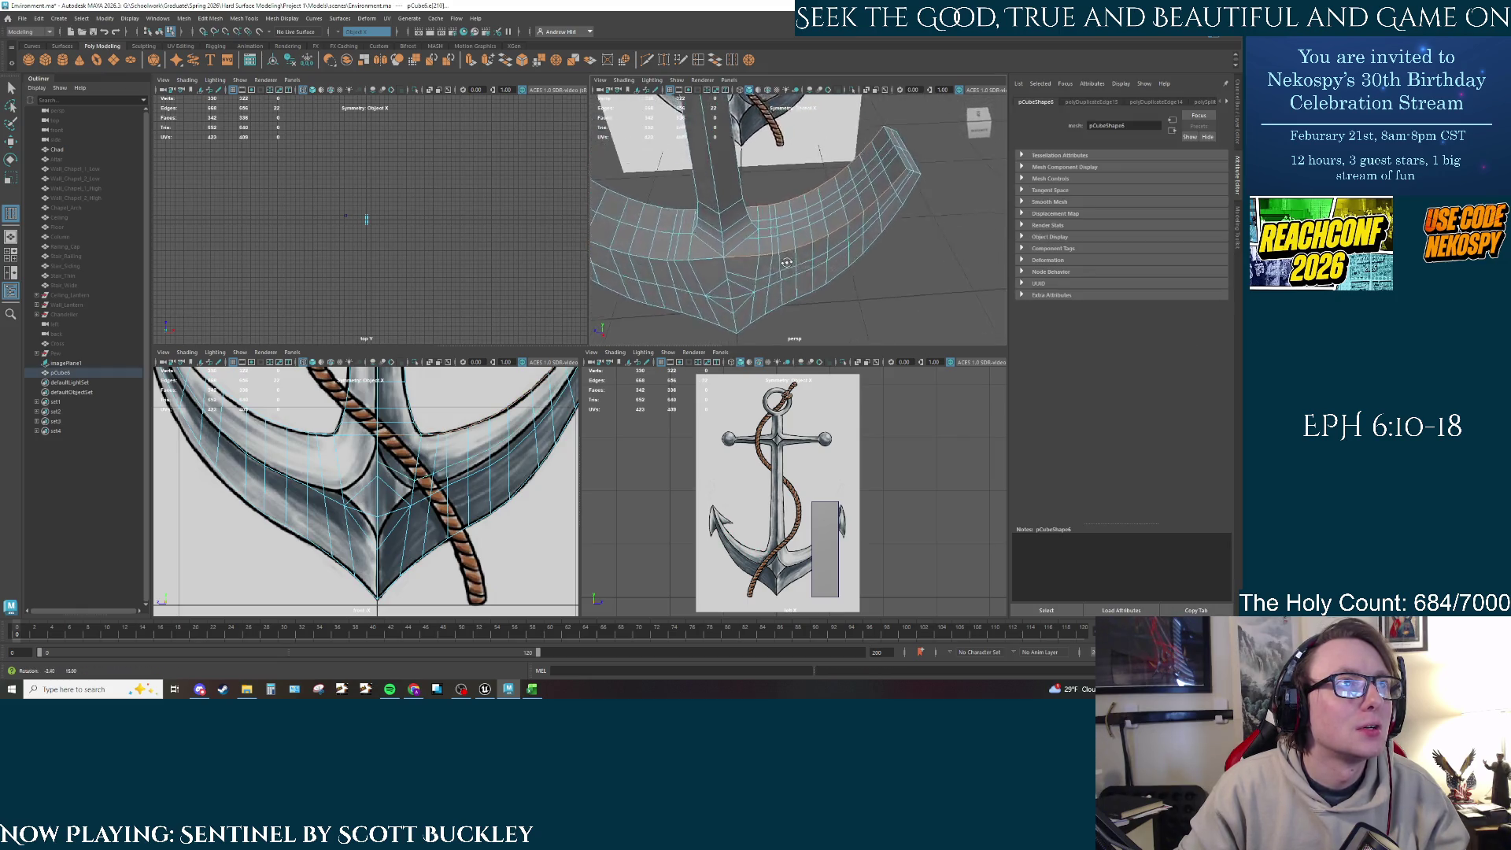
key(ctrl+z)
key(ctrl+z)
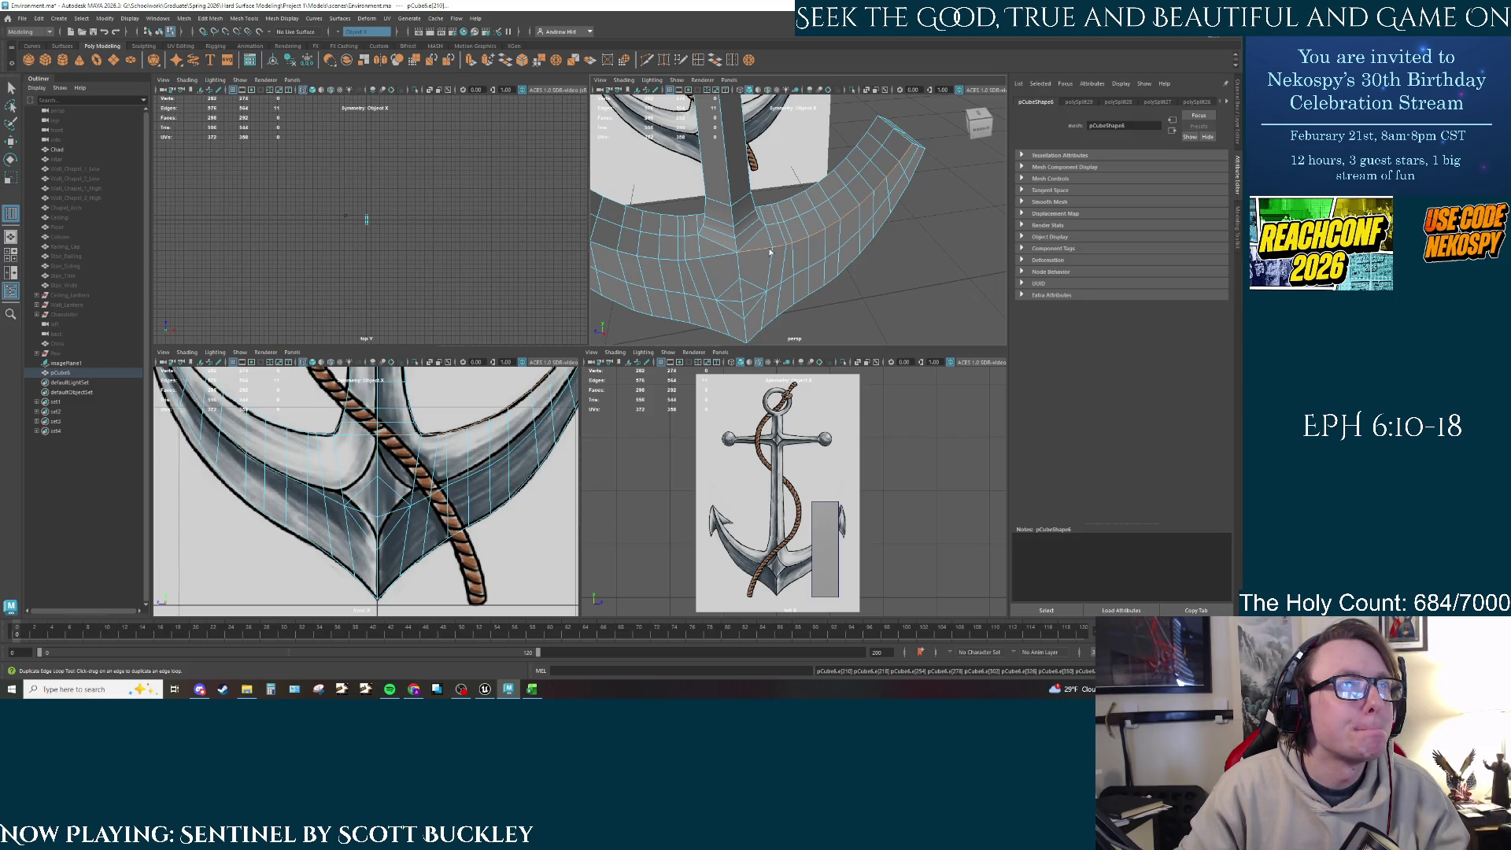
right_drag(746, 219, 744, 206)
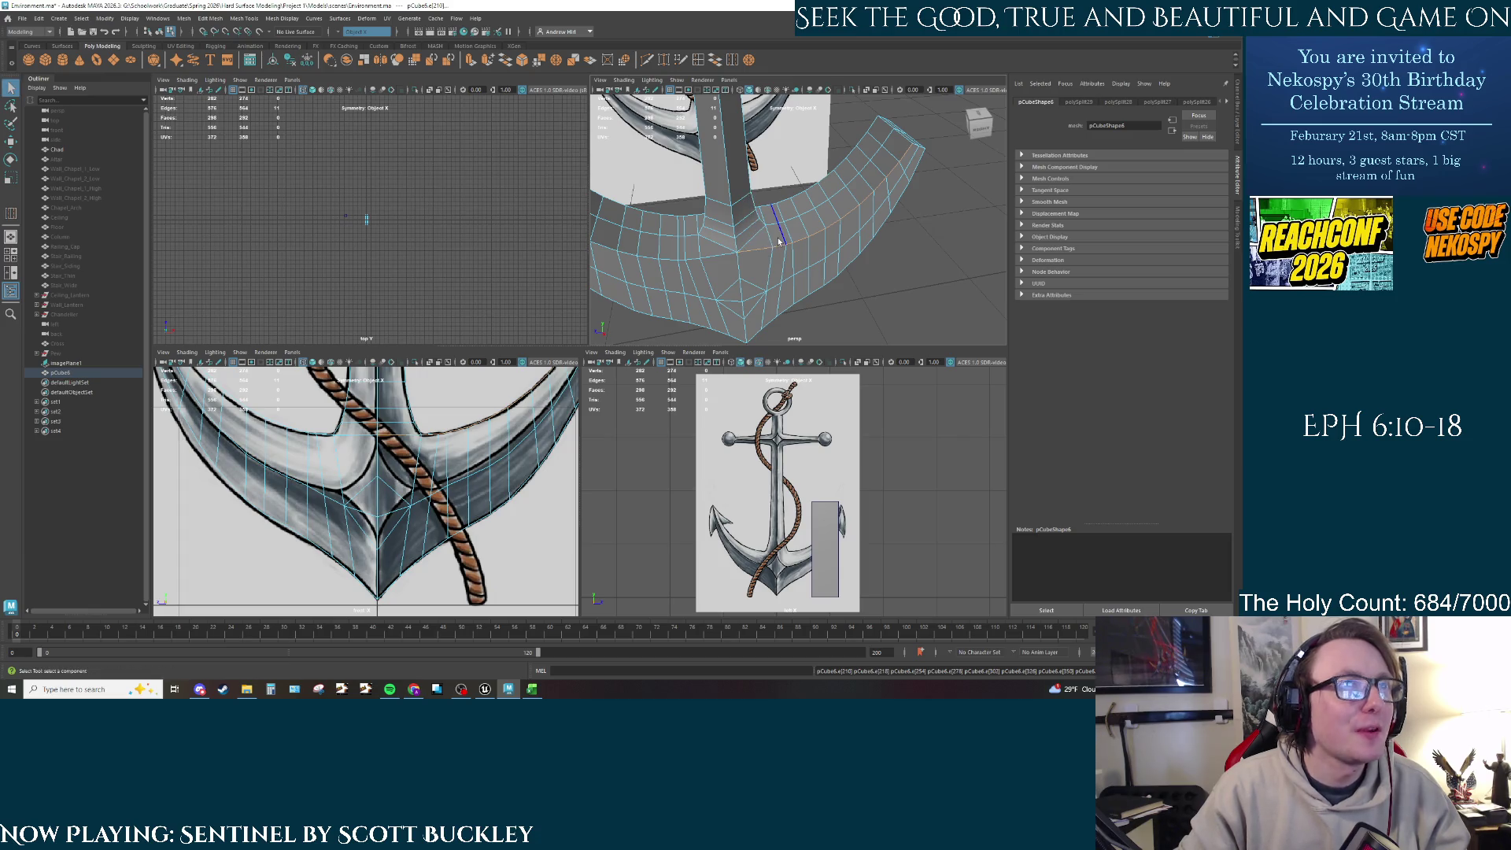
key(ctrl+b)
mouse_move(779, 242)
alt+mouse_down()
mouse_move(761, 252)
mouse_move(795, 248)
mouse_move(629, 211)
alt+mouse_up()
key(ctrl+z)
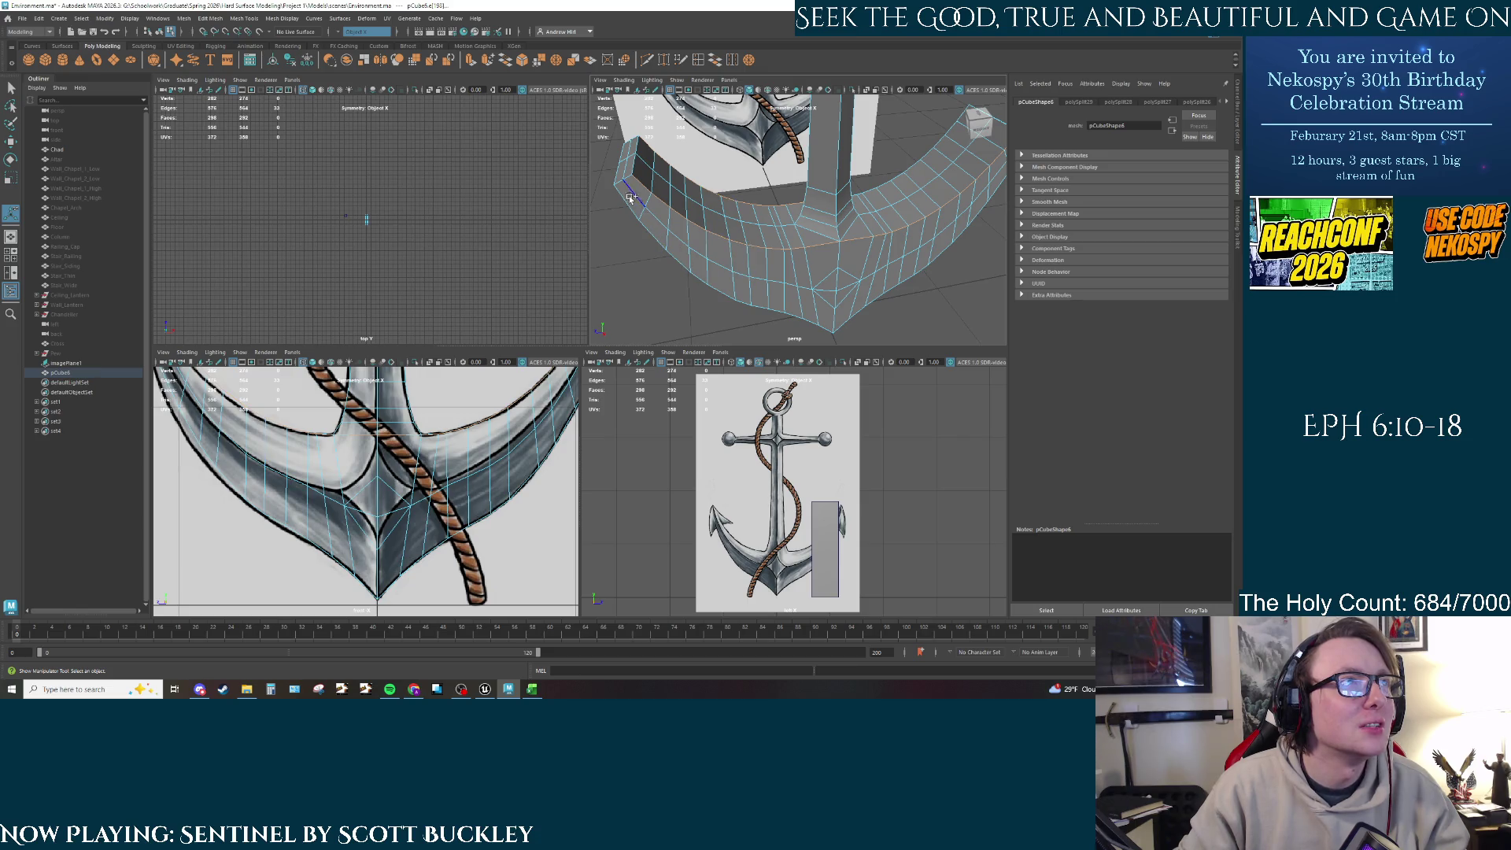
click(828, 326)
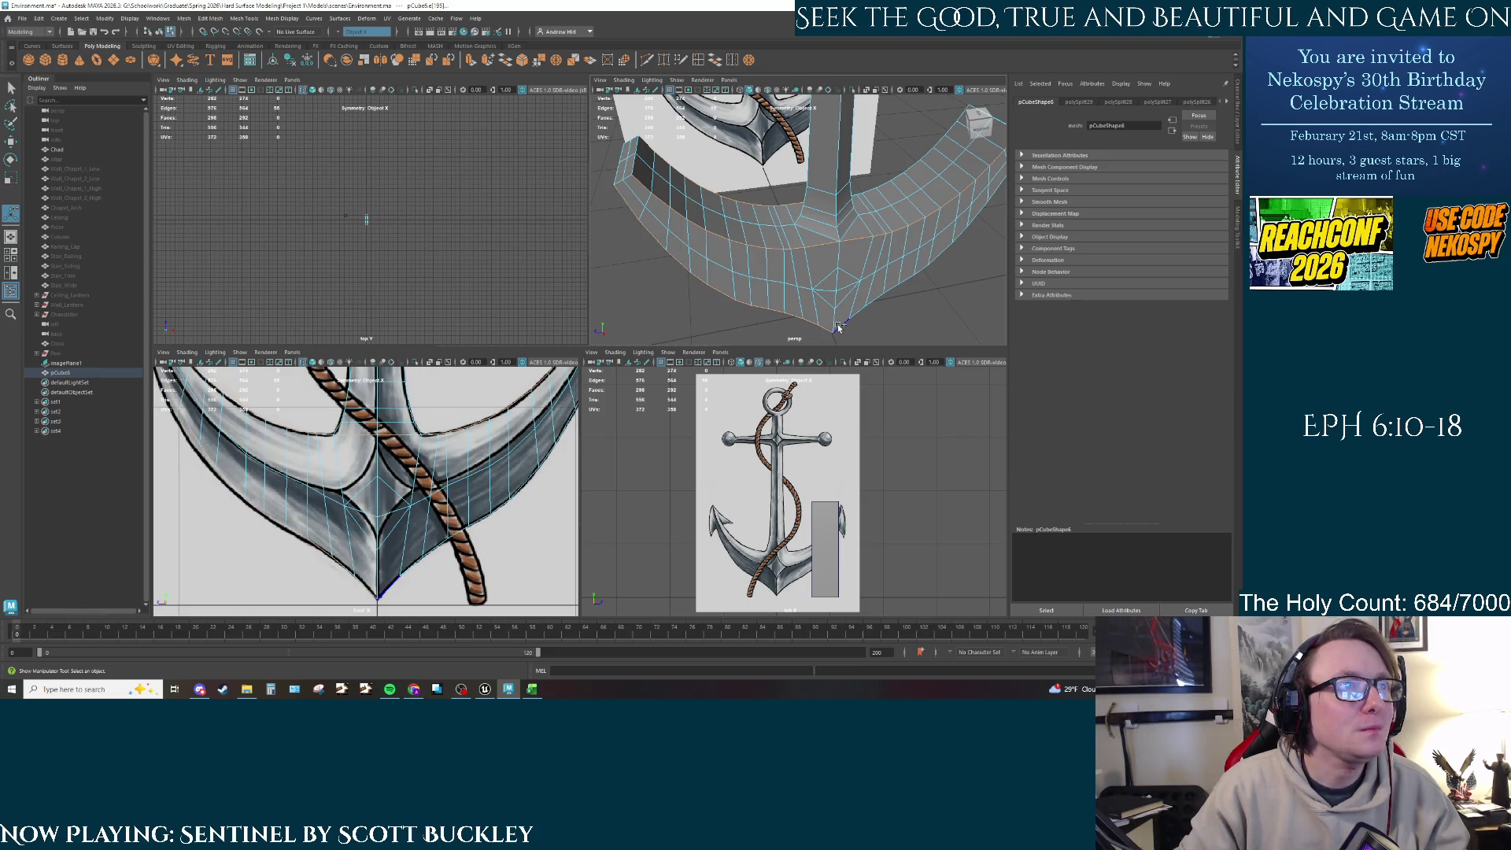
alt+drag(840, 327, 852, 244)
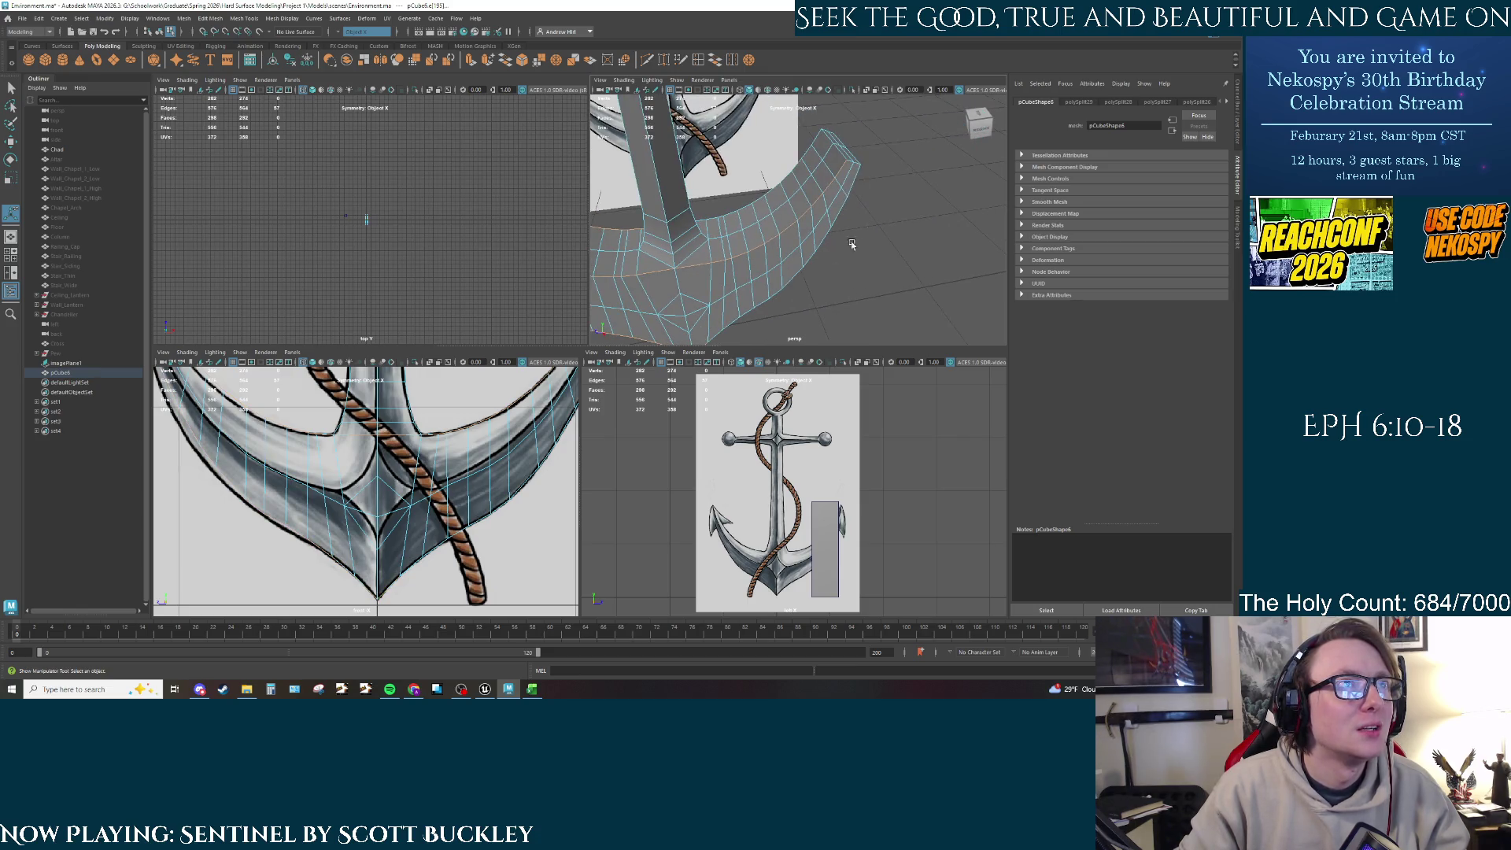
shift+double_click(818, 142)
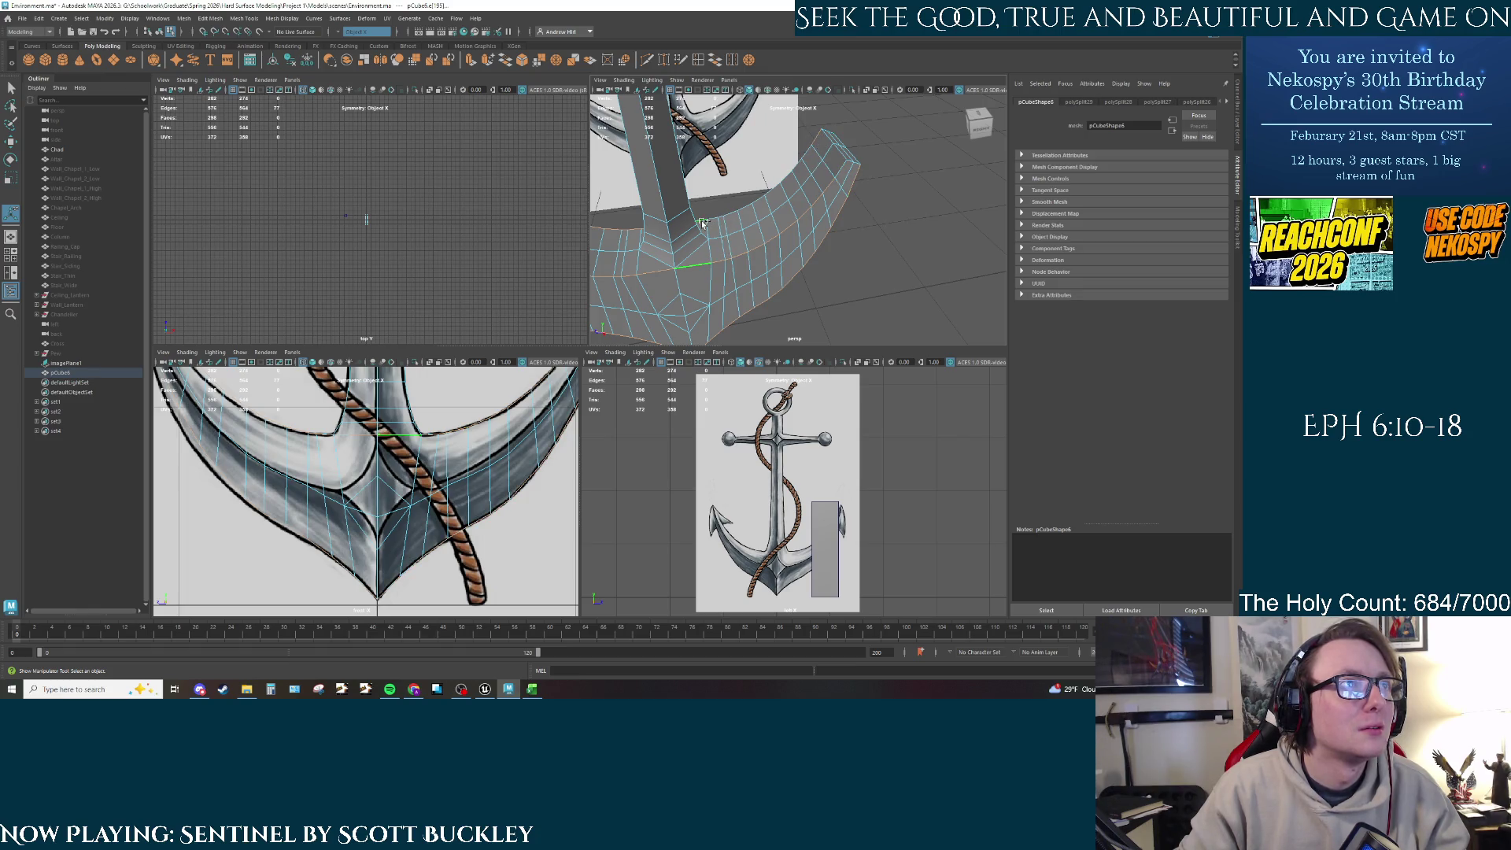
shift+click(743, 248)
mouse_move(744, 248)
alt+mouse_down()
mouse_move(720, 276)
mouse_move(906, 259)
mouse_move(876, 281)
mouse_move(851, 274)
alt+mouse_up()
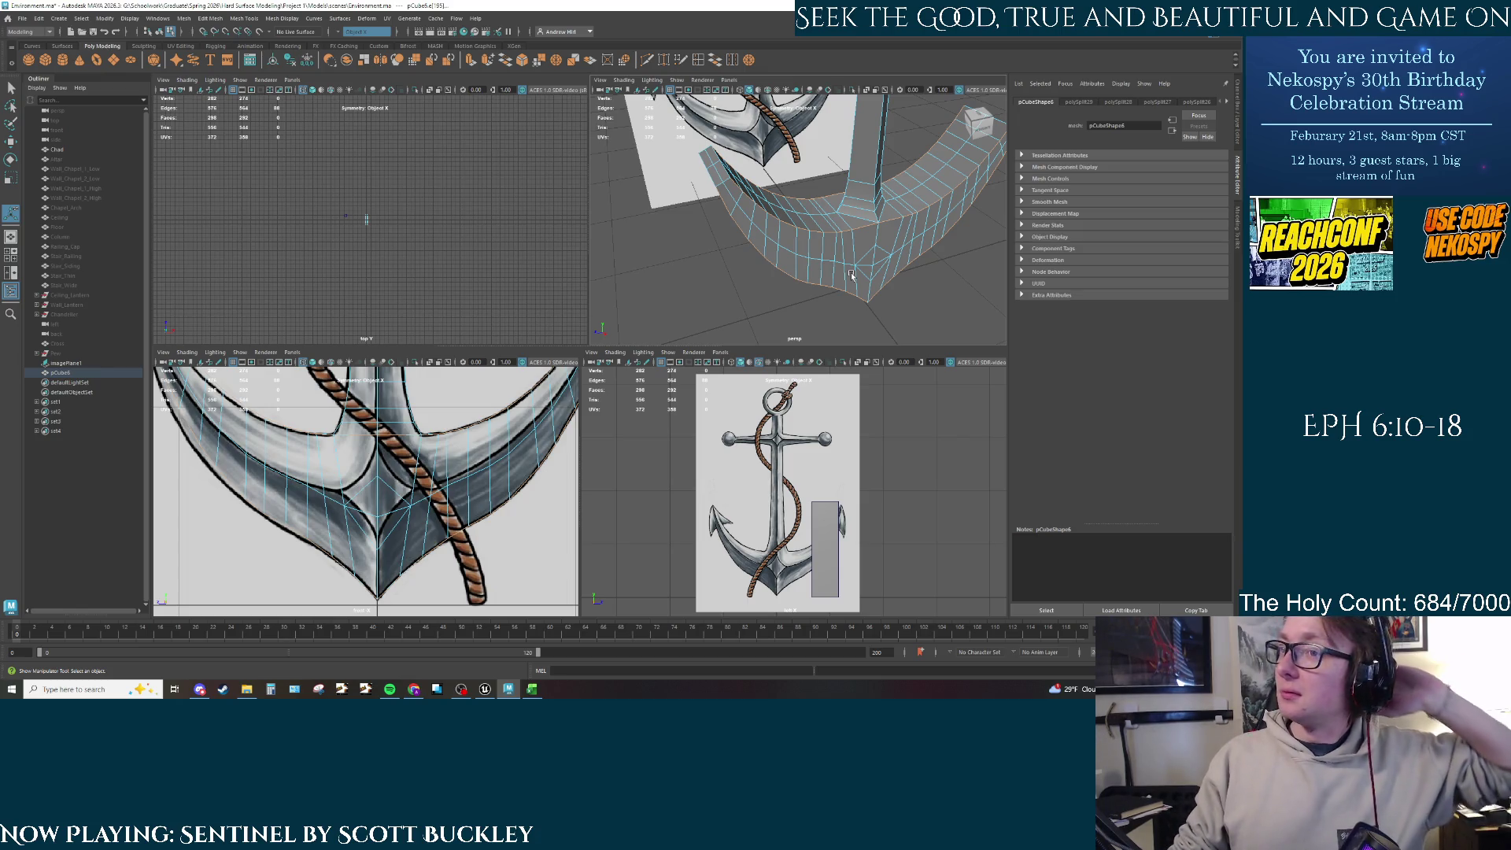
Step: Save the scene as Environment.ma via Ctrl+S and File > Save Scene
key(ctrl+s)
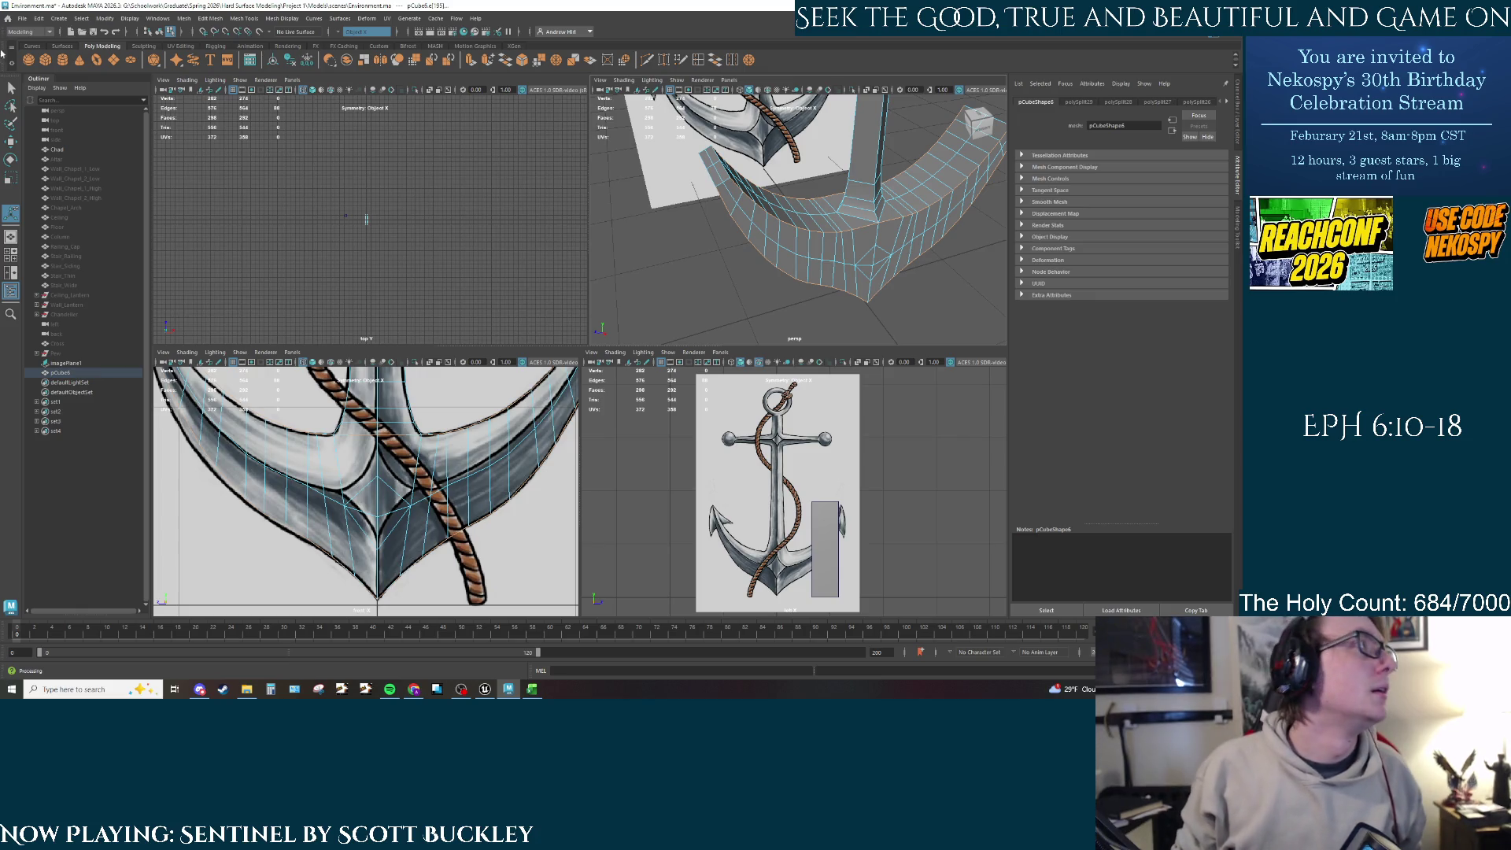
click(22, 18)
click(39, 60)
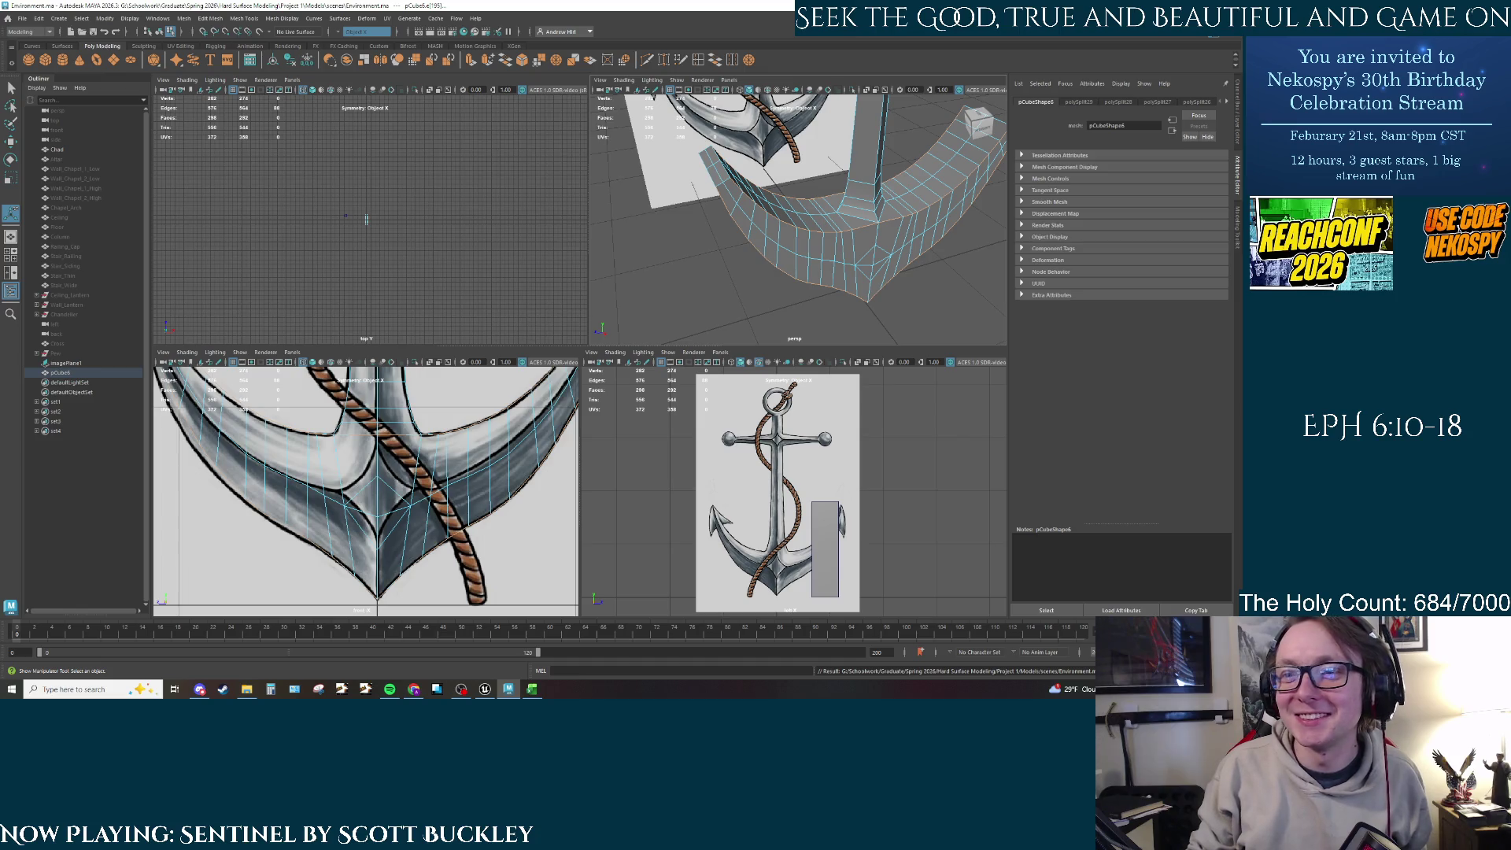
Step: Minimize the OBS streaming window
click(461, 689)
drag(787, 7, 1123, 234)
click(1228, 233)
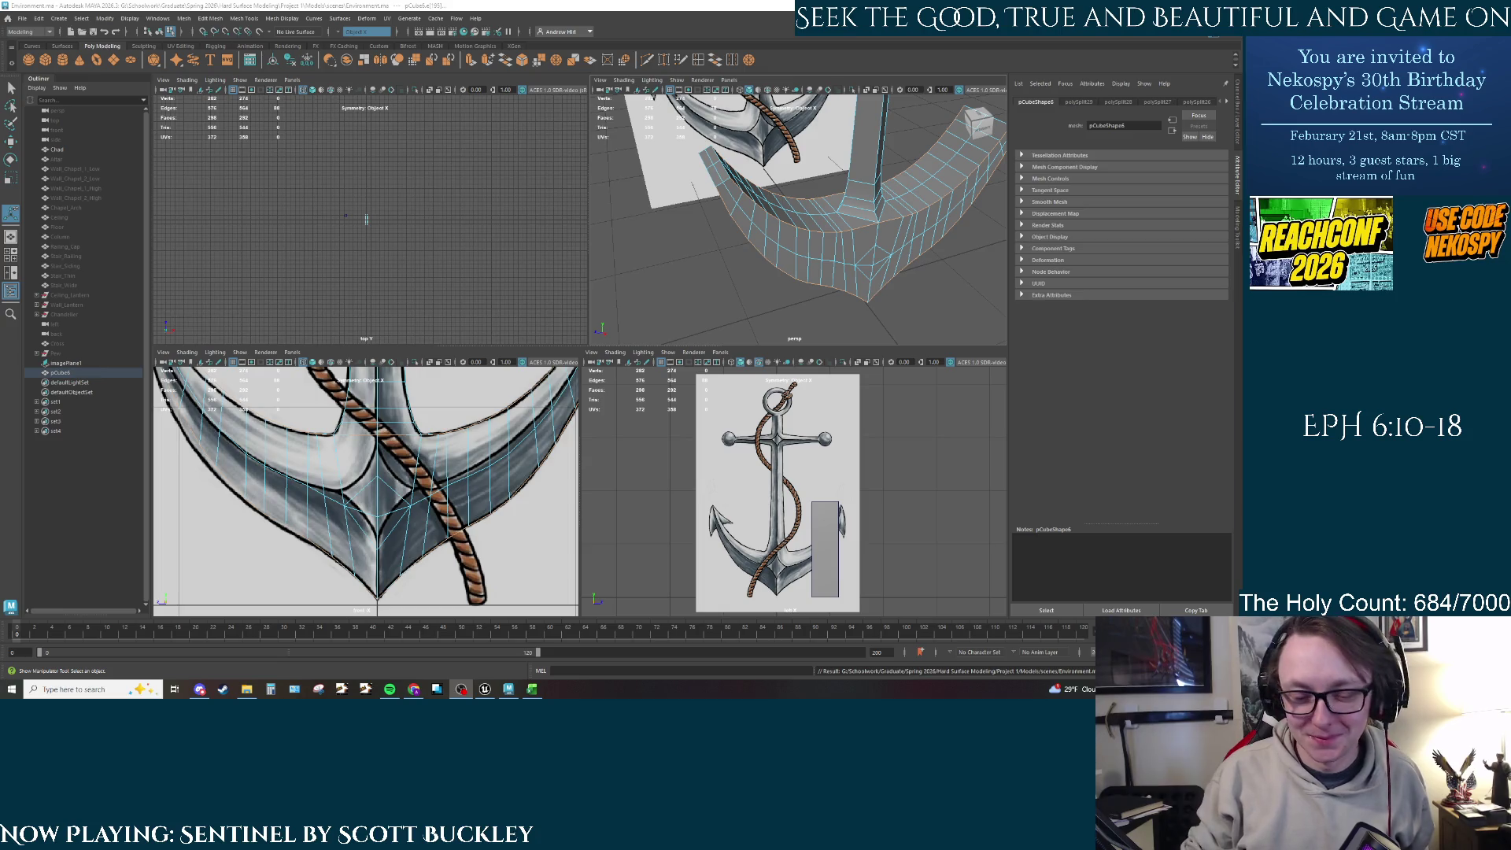